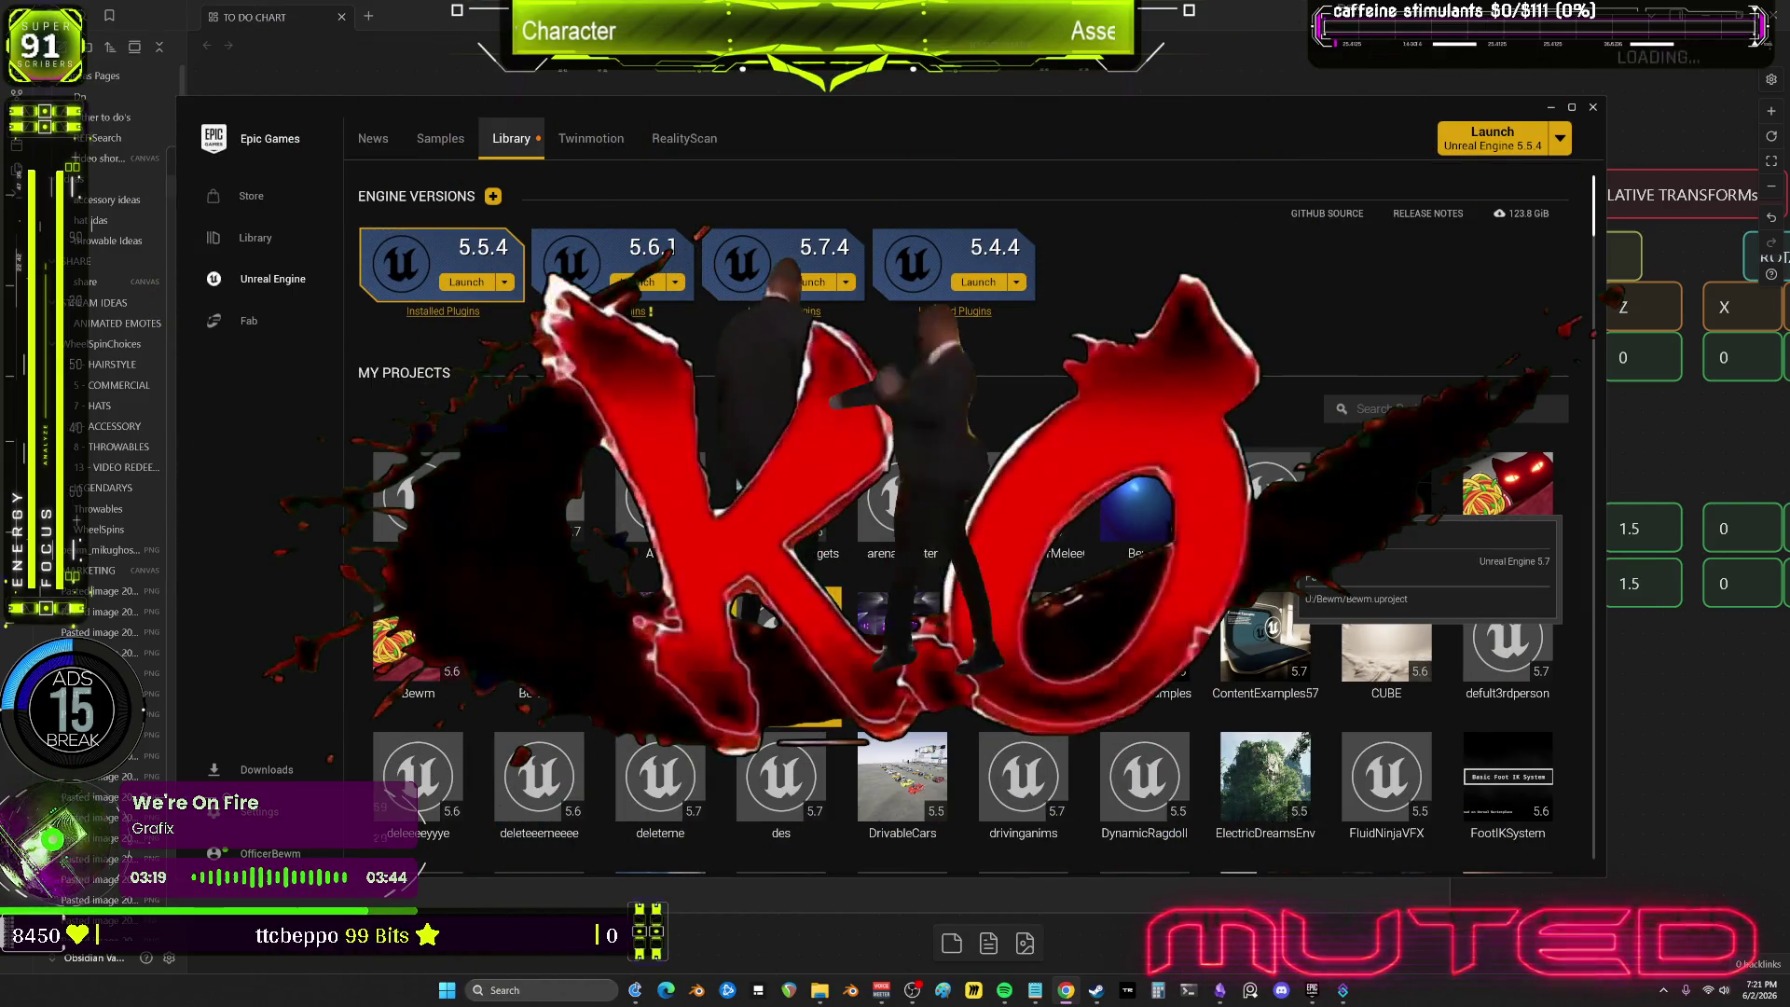
# Step: Launch the Bewm project from the Epic Games Launcher Library in Unreal Engine
pyautogui.doubleClick(1386, 494)
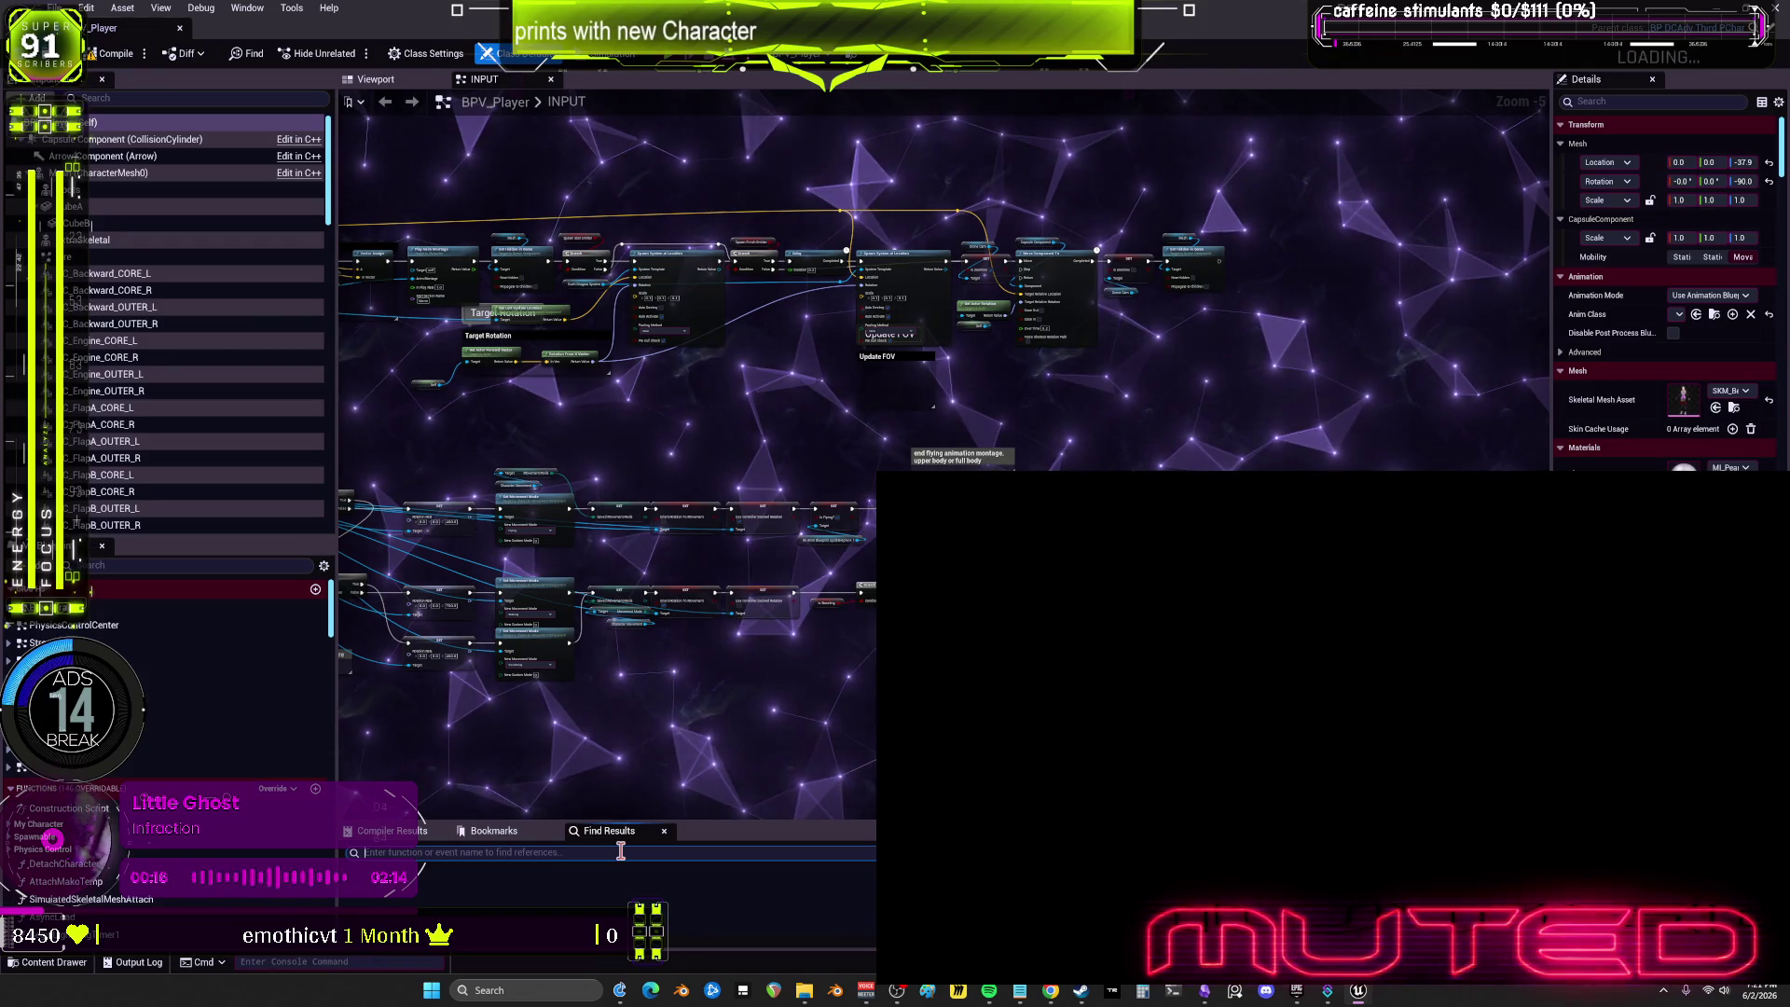
# Step: Search the blueprint for 'kekw' and open the Toggle_KEKW_ON event definition in the Toggles graph
pyautogui.write('kekw')
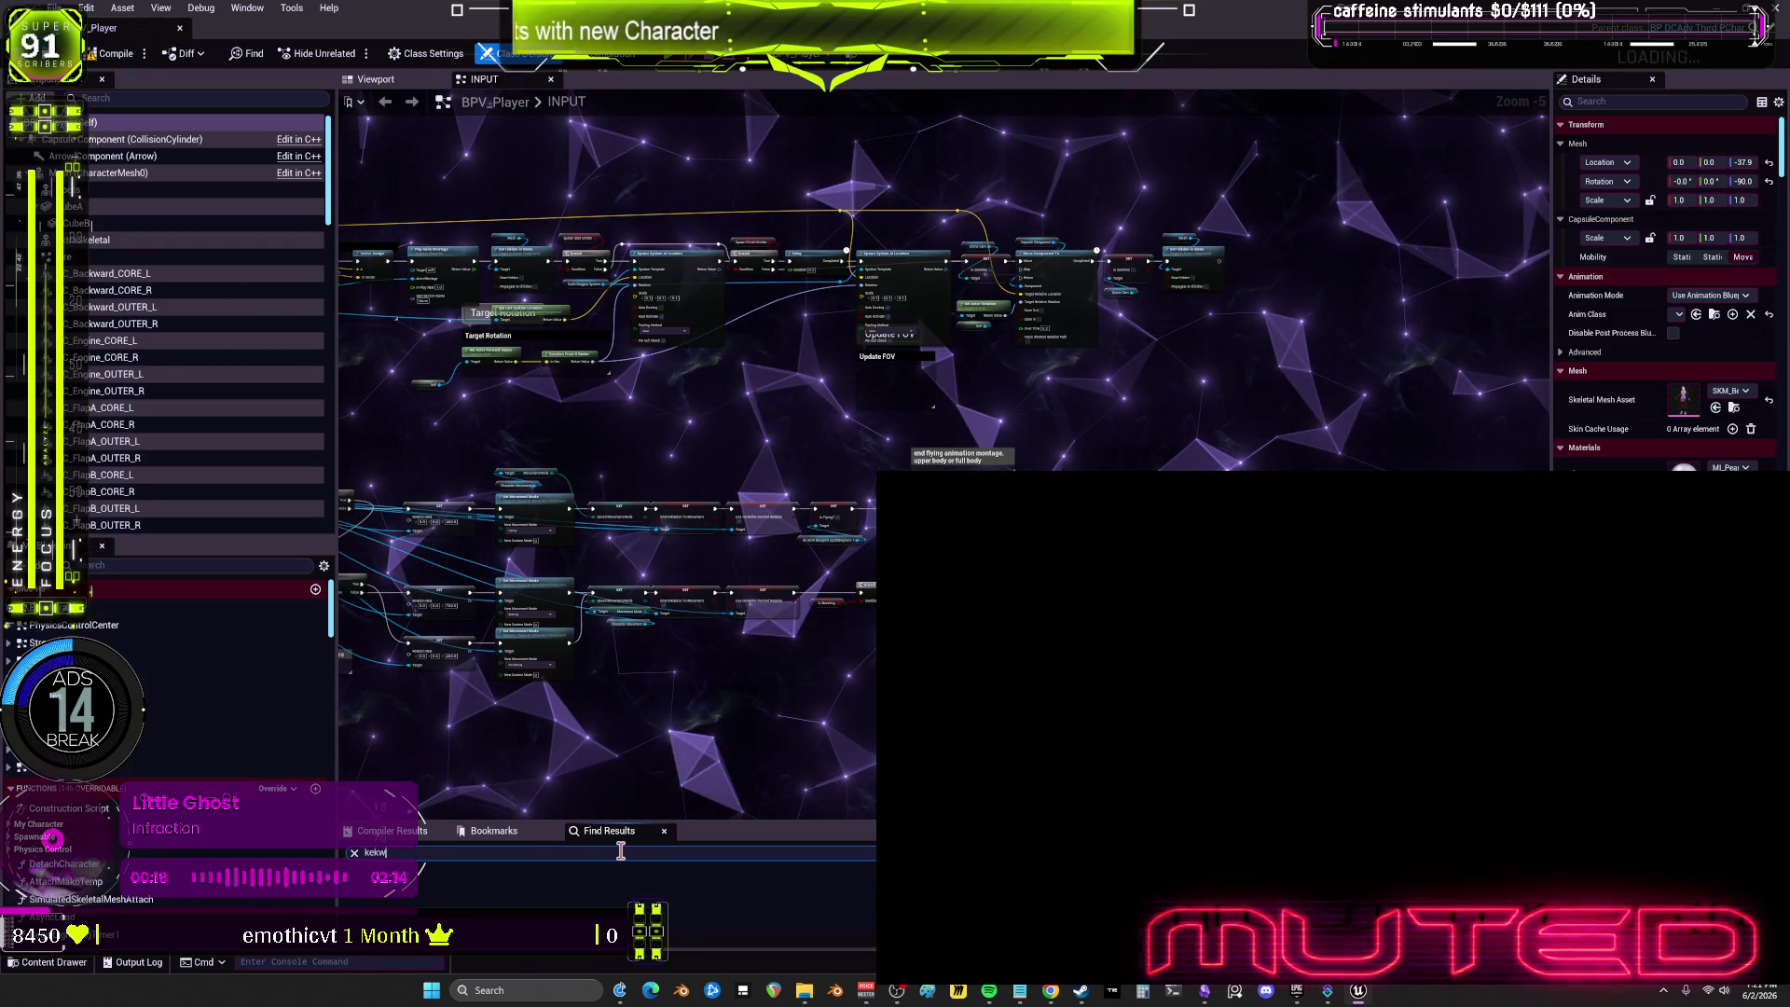
pyautogui.press('Return')
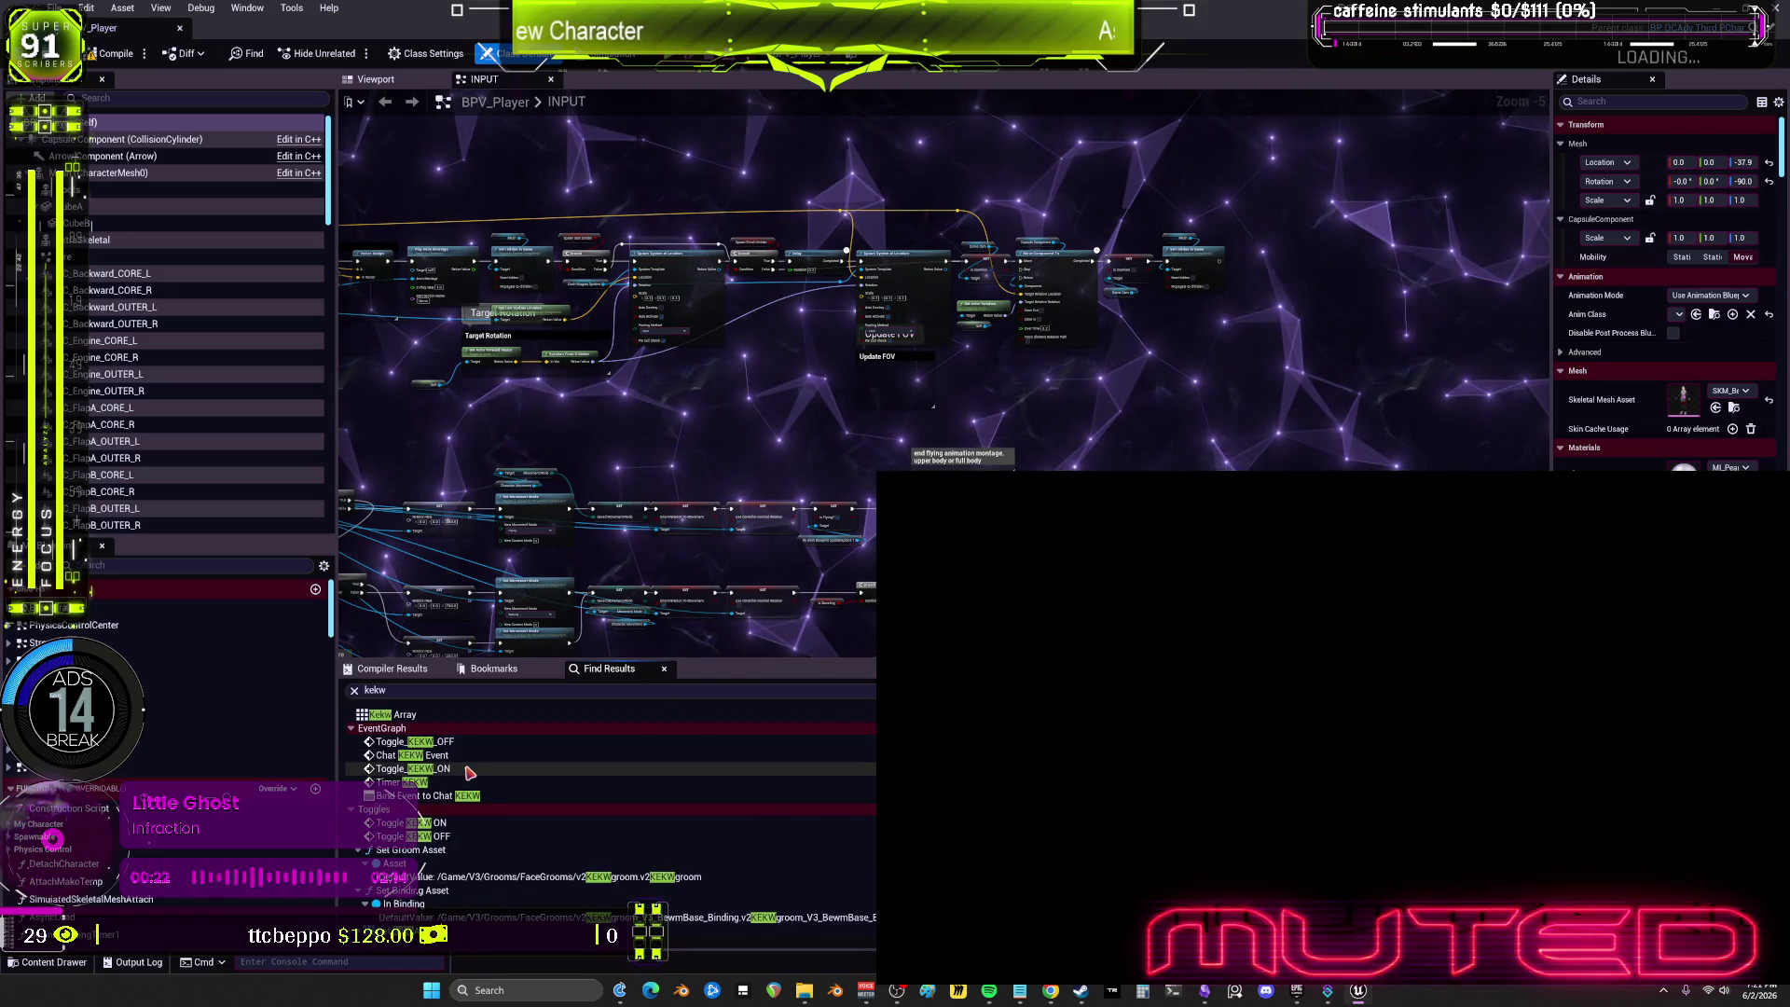
pyautogui.click(469, 772)
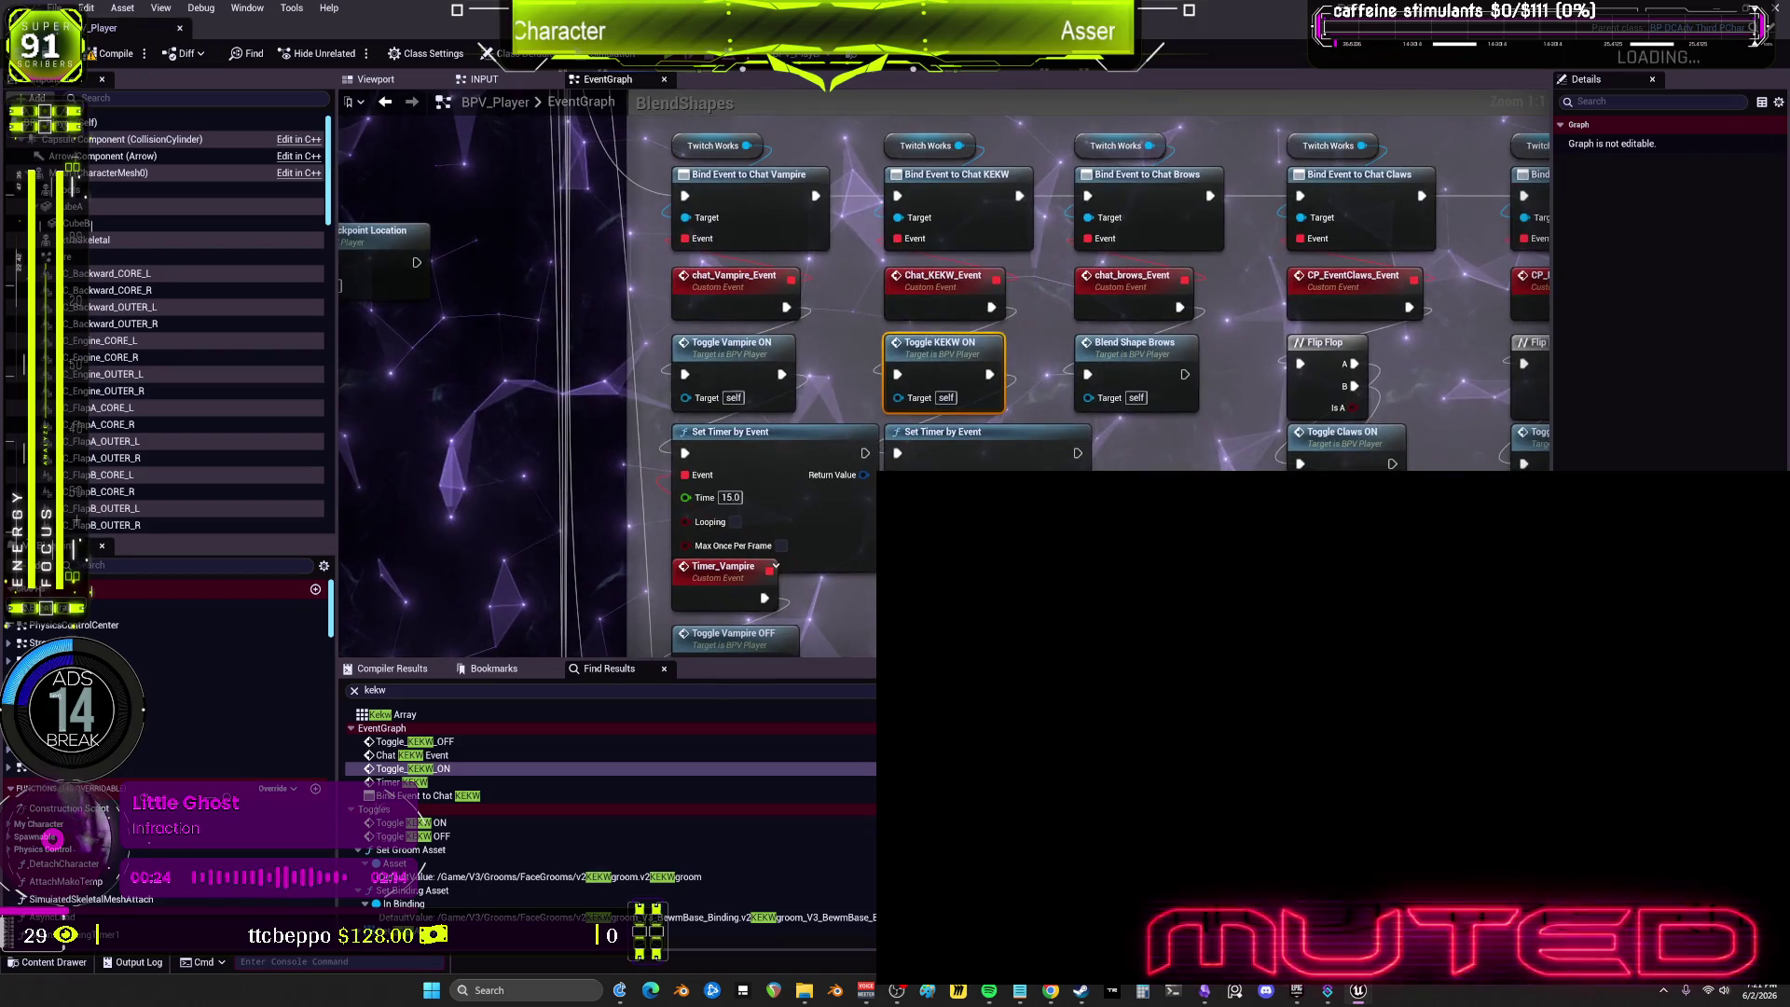
pyautogui.scroll(-3, 965, 441)
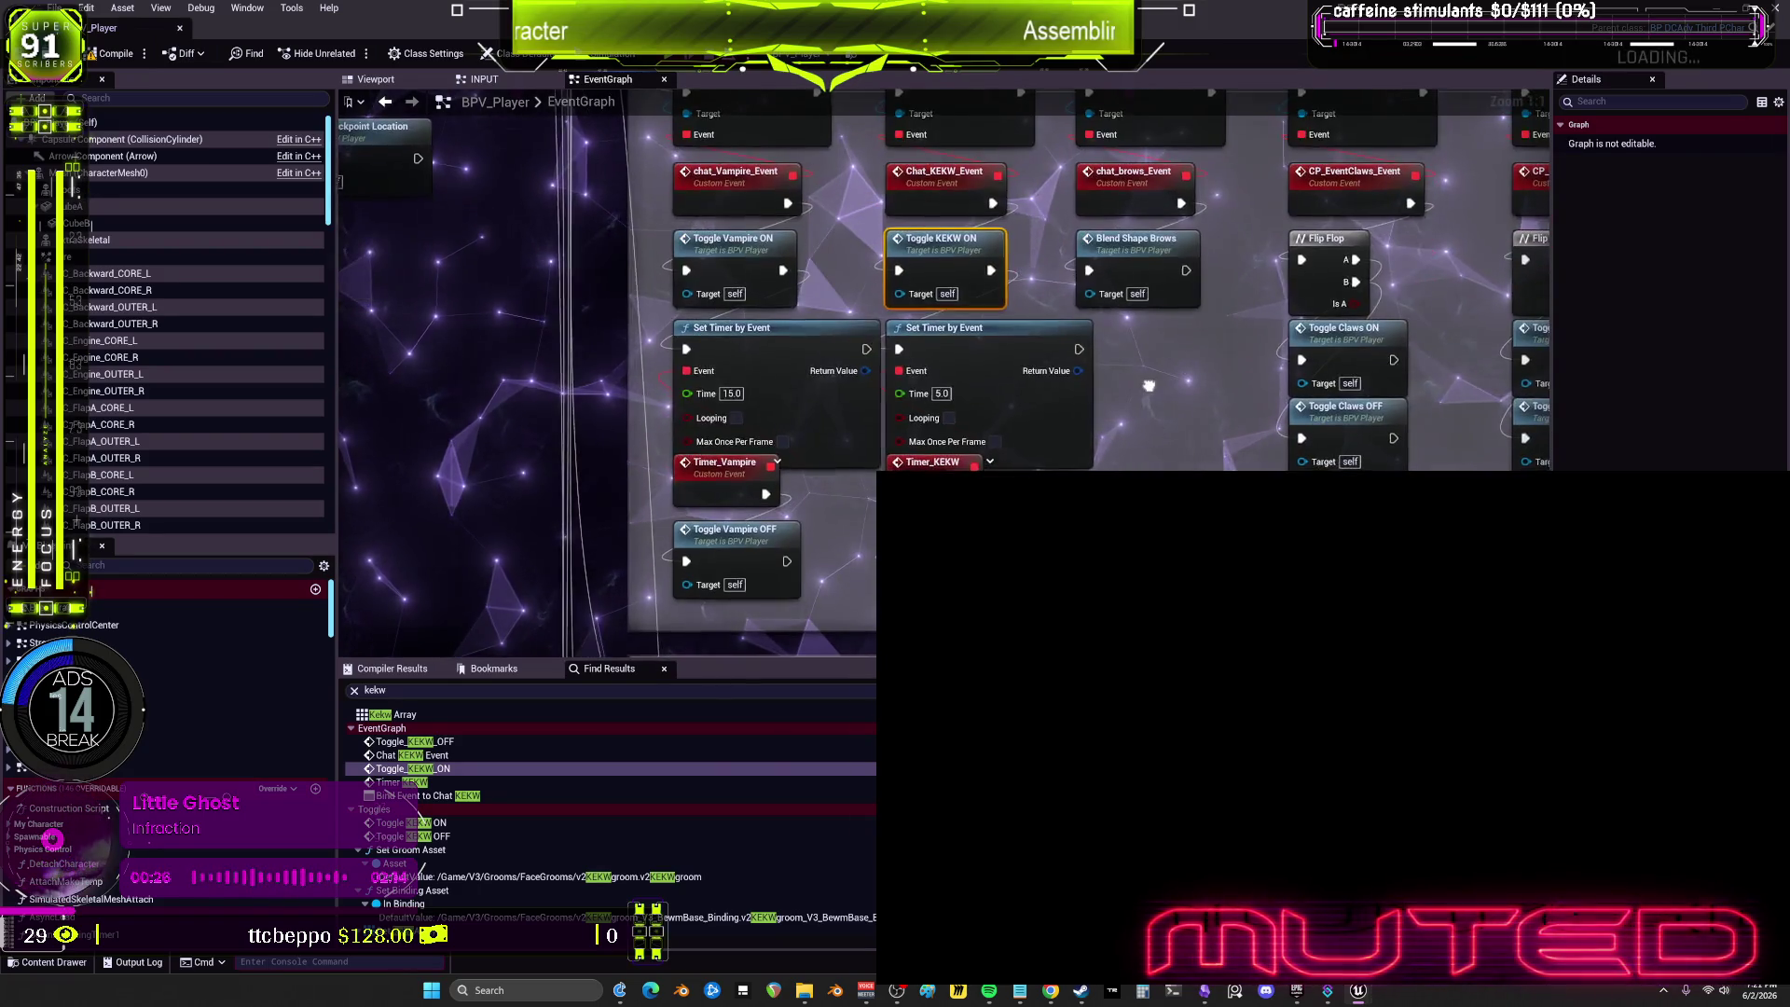
pyautogui.click(965, 441)
pyautogui.scroll(3, 965, 441)
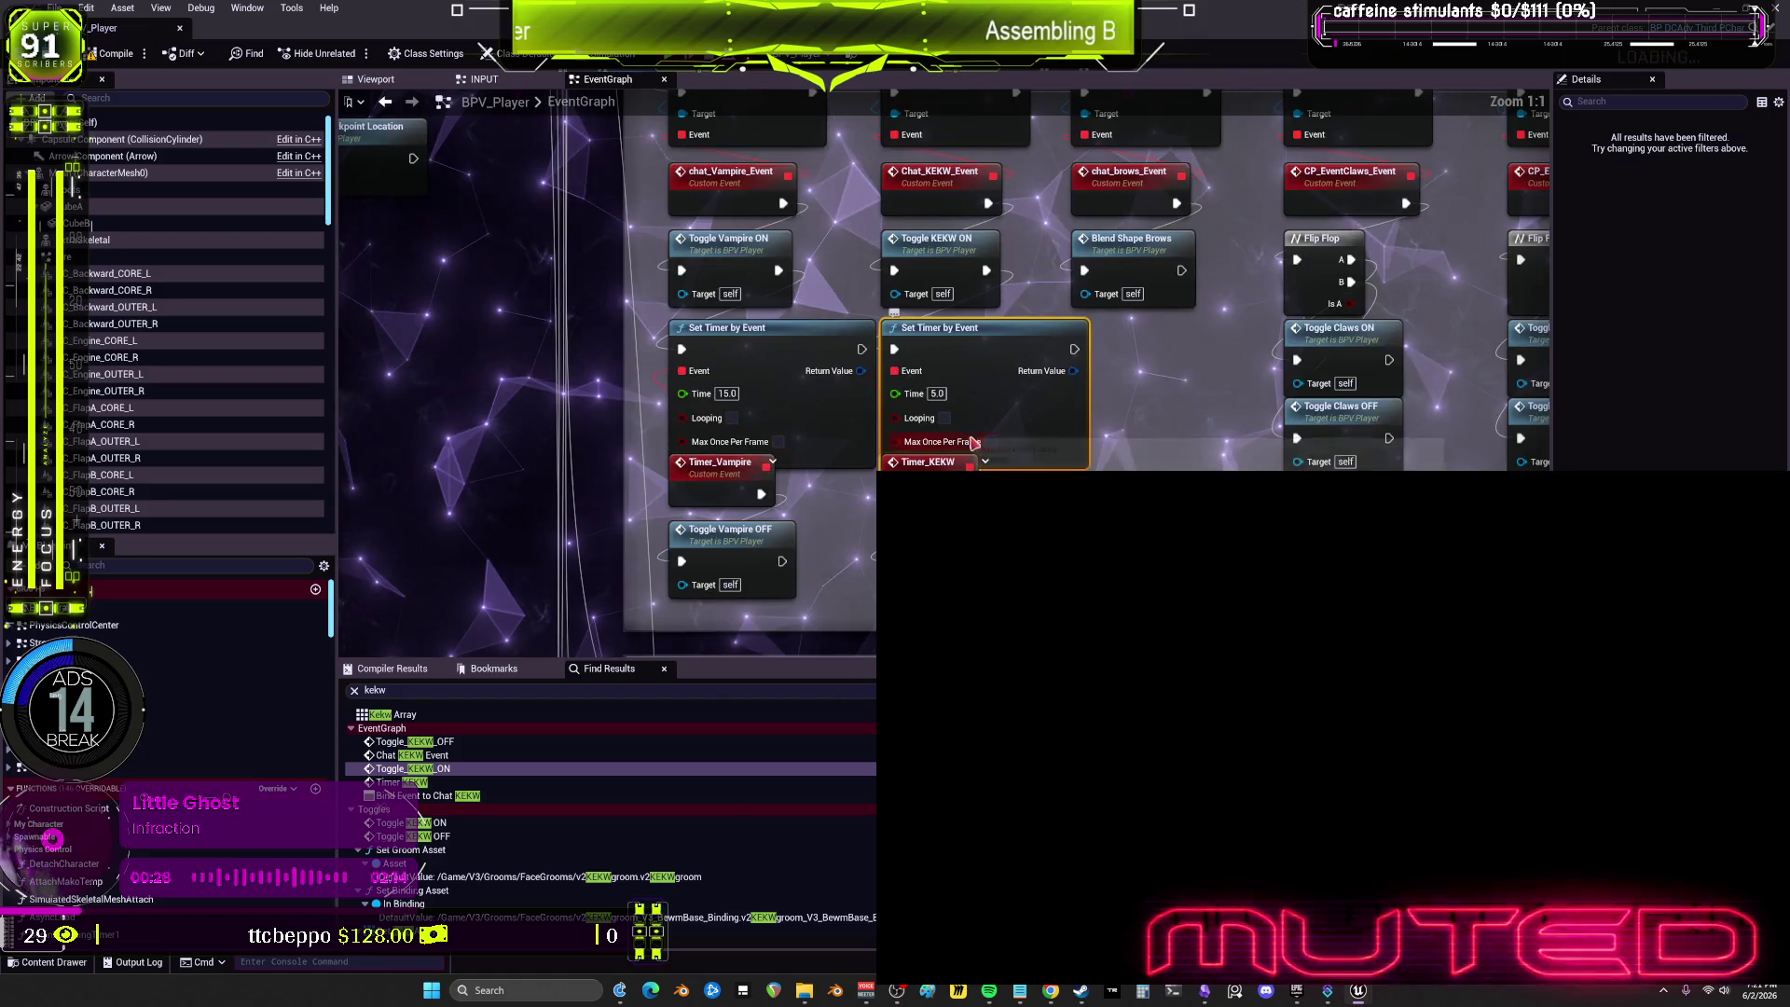
pyautogui.click(960, 261)
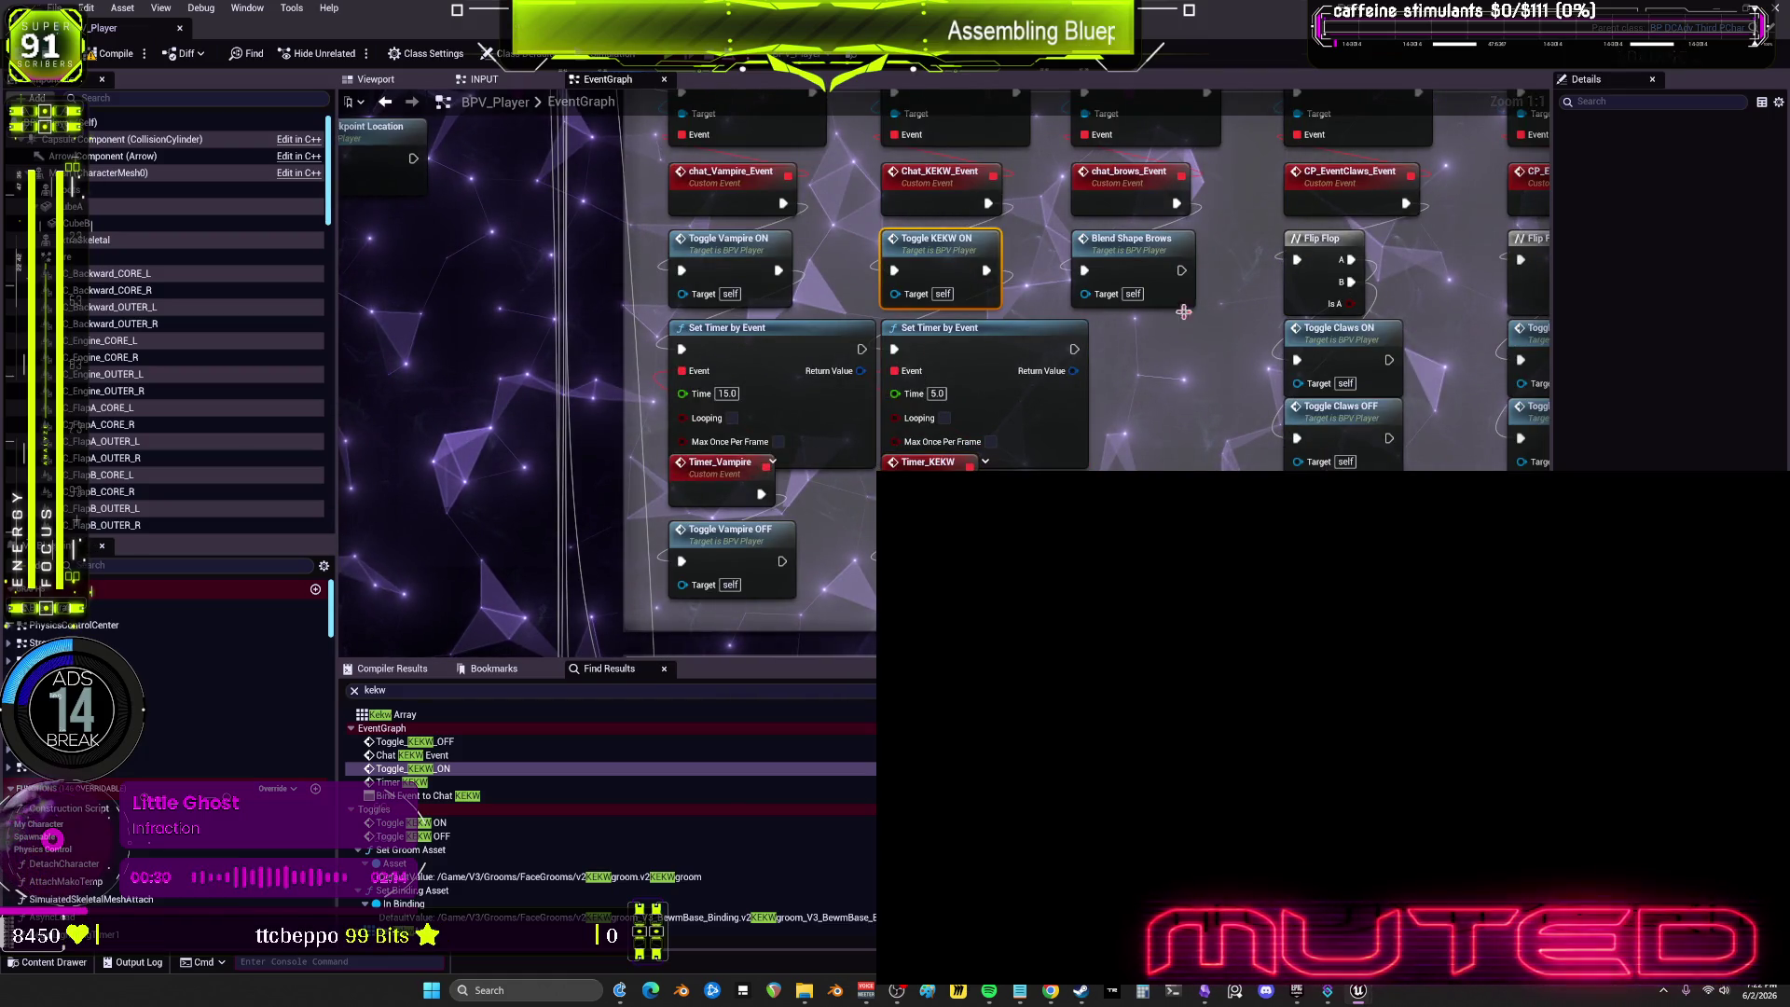
pyautogui.doubleClick(940, 261)
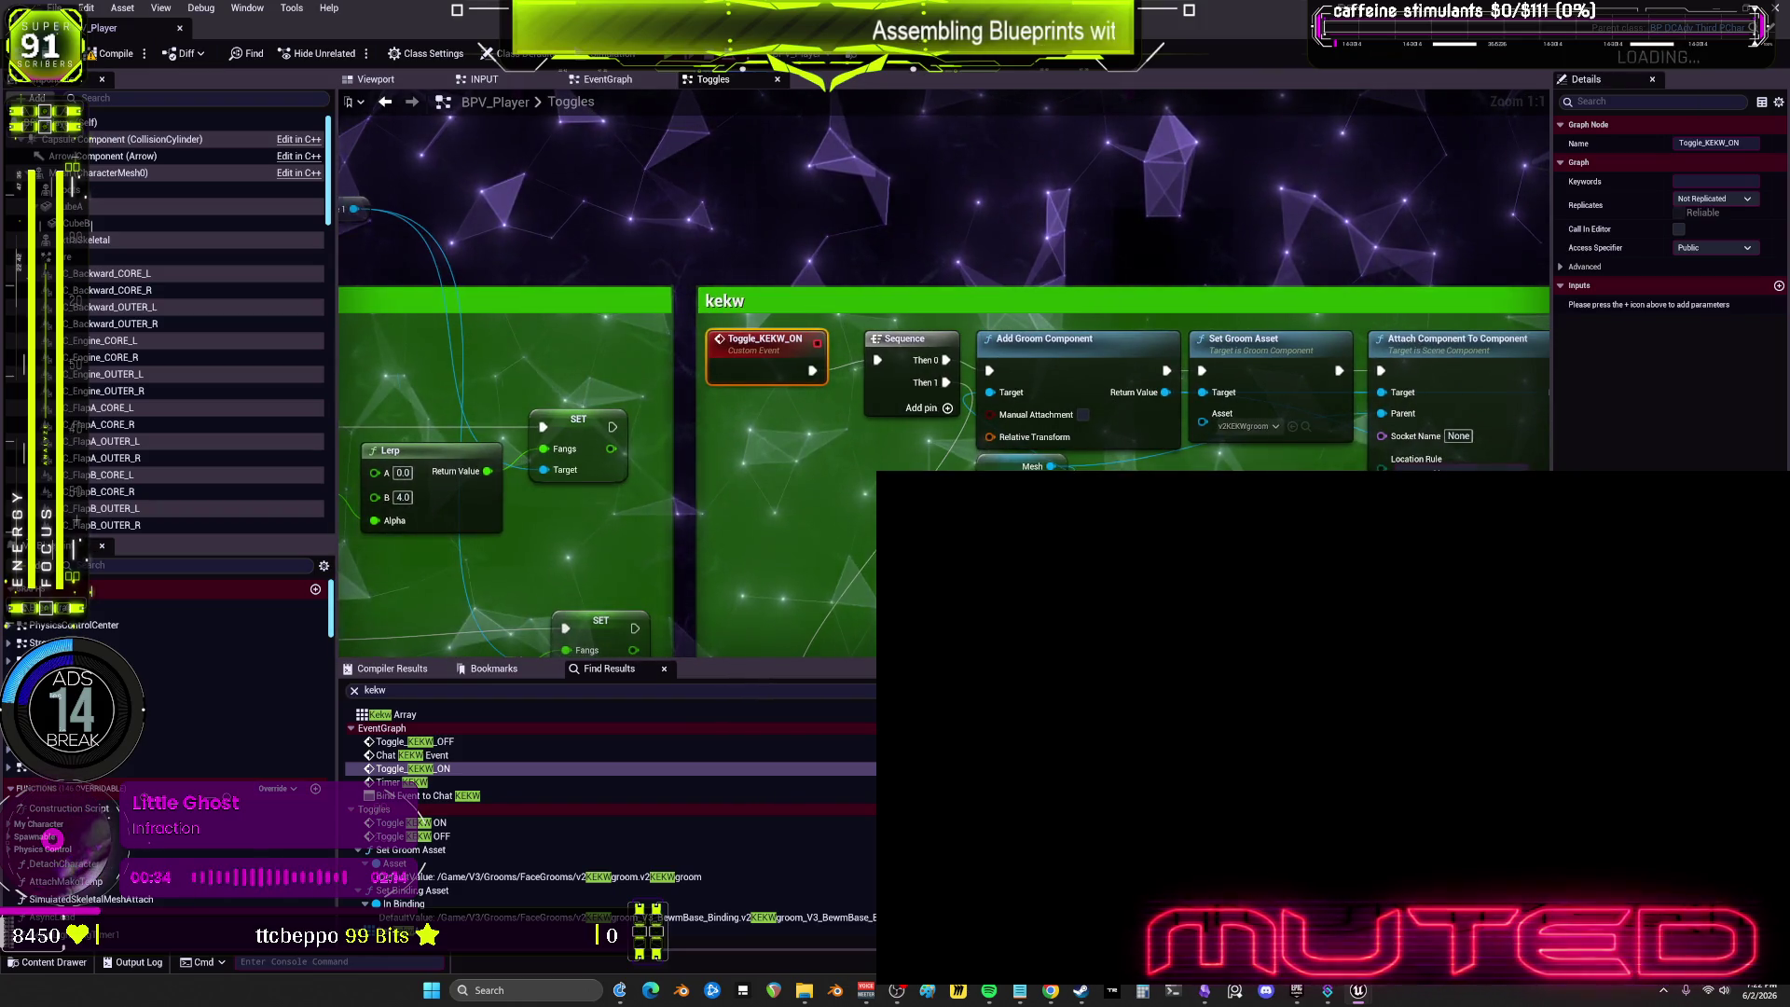
# Step: Compile BPV_Player, which finishes with one warning
pyautogui.scroll(-2, 924, 347)
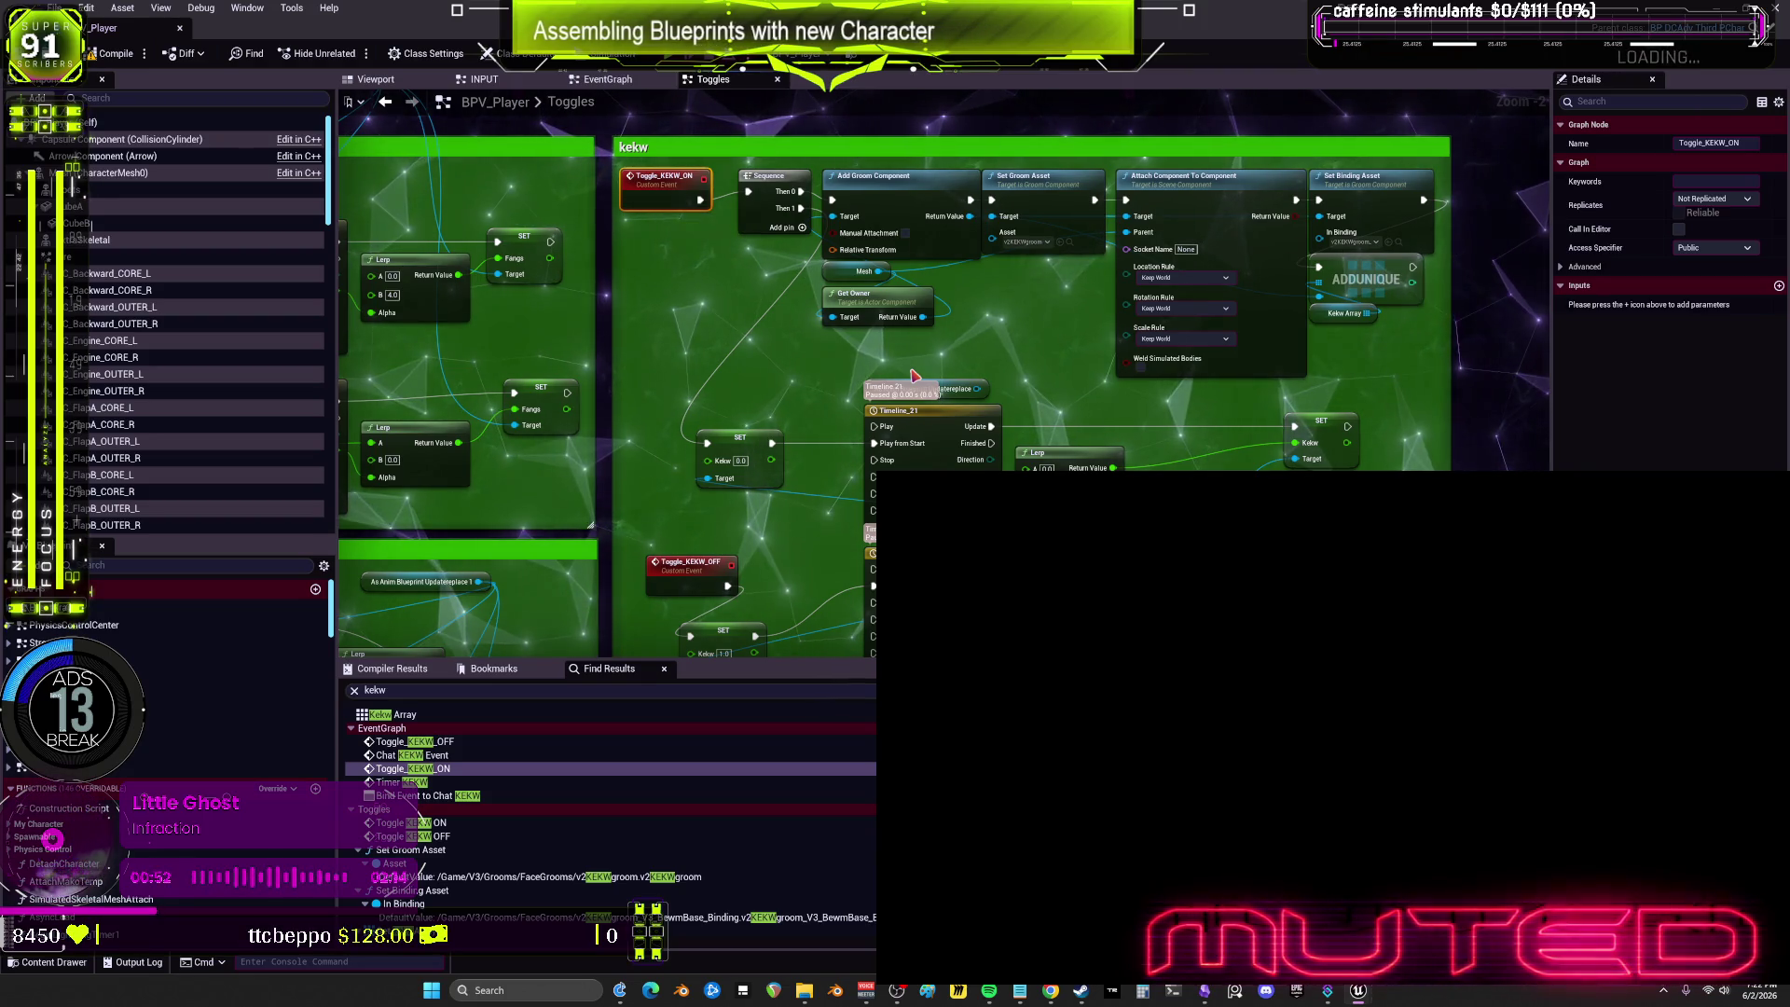
pyautogui.scroll(1, 815, 420)
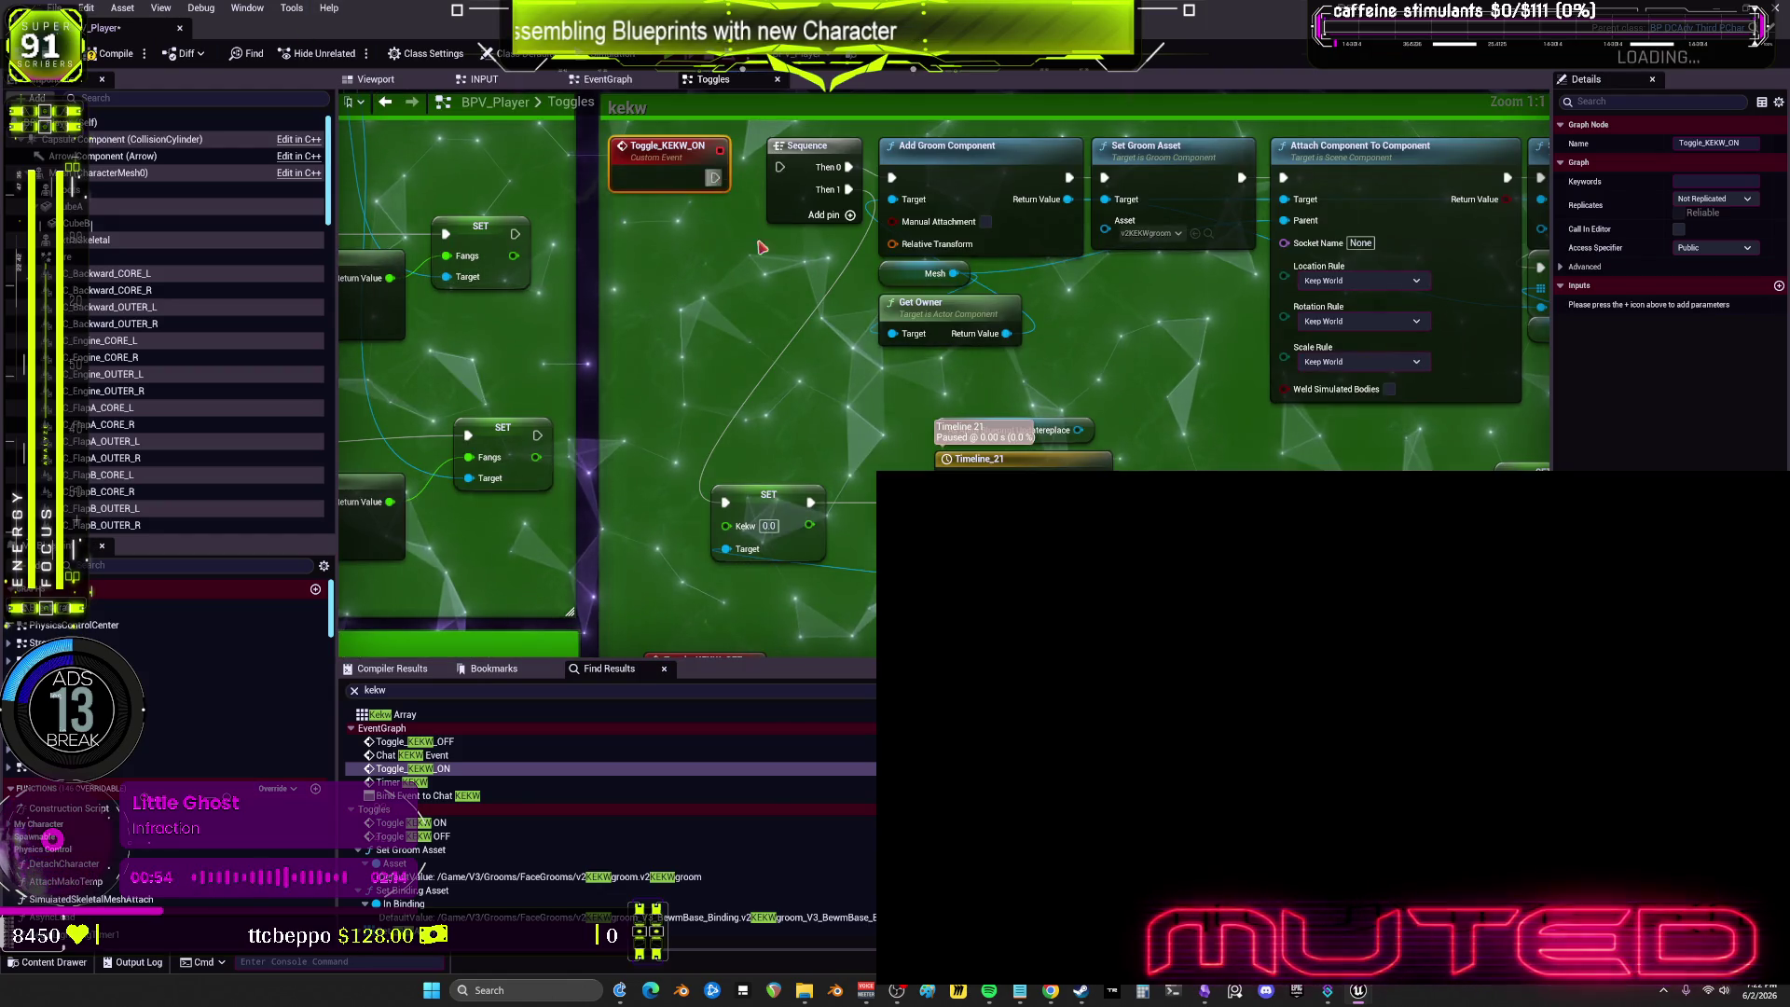
pyautogui.scroll(1, 815, 421)
pyautogui.click(112, 53)
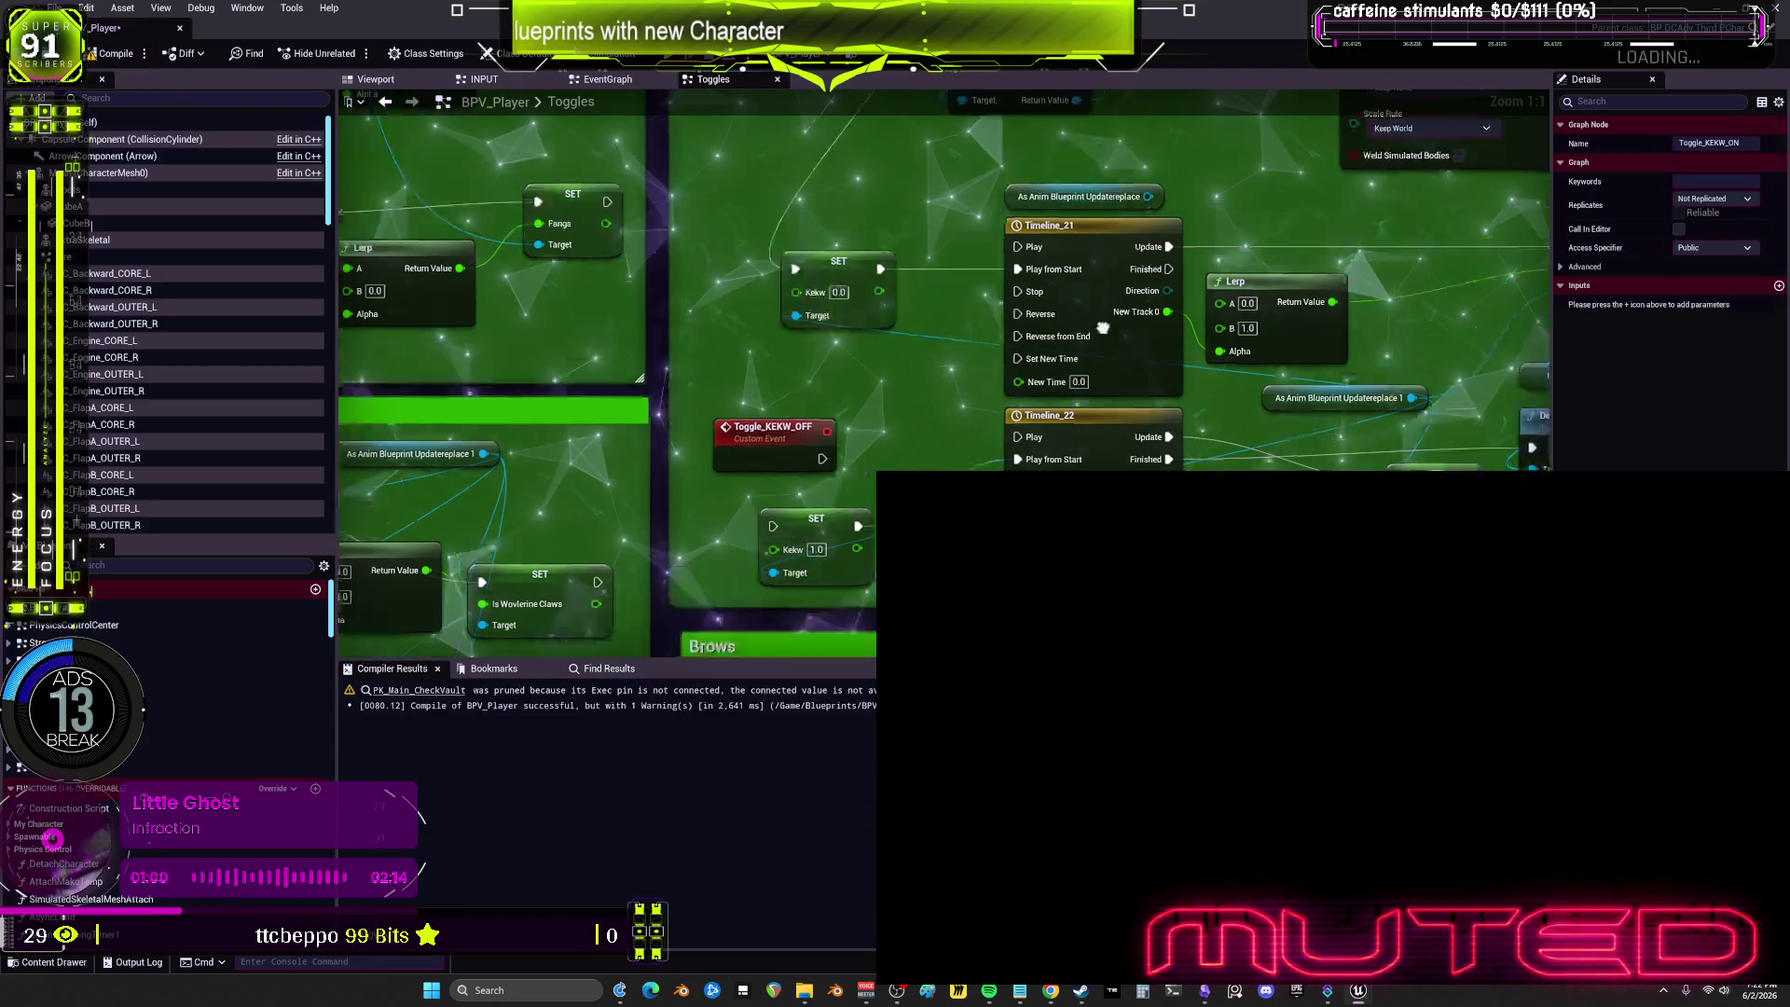
# Step: Recolour the kekw comment red, then compile and save BPV_Player
pyautogui.click(1715, 184)
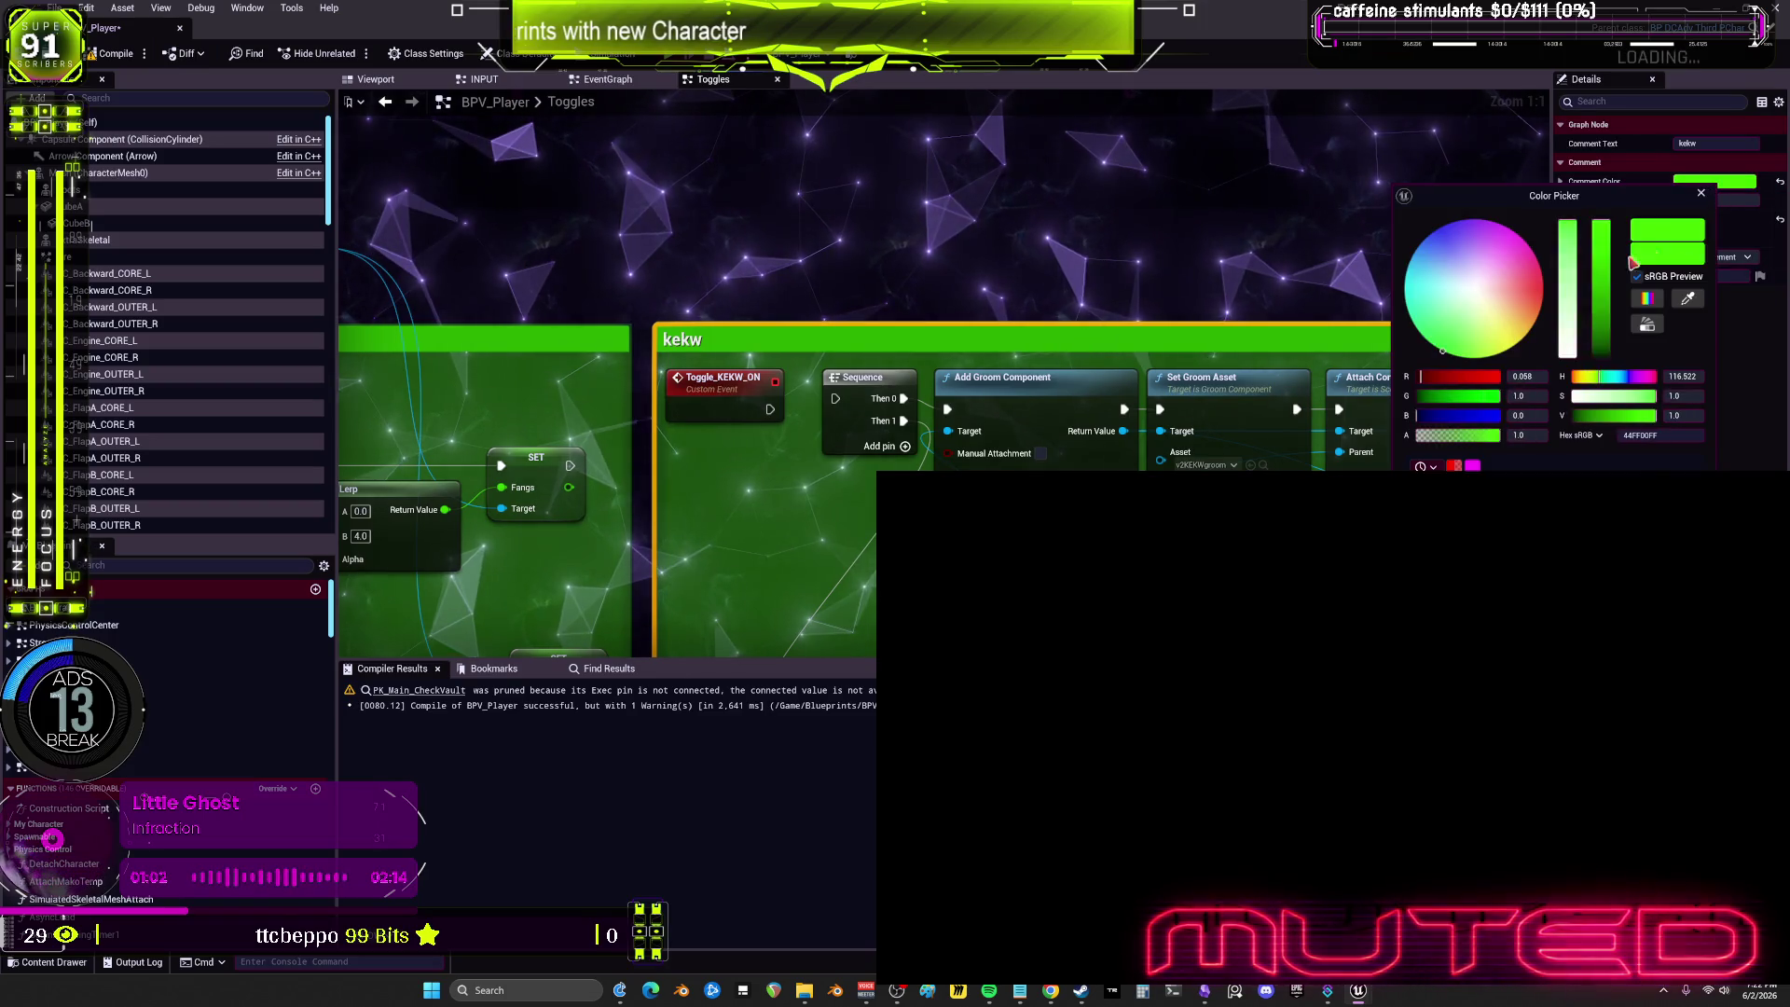
pyautogui.moveTo(1536, 289)
pyautogui.mouseDown()
pyautogui.moveTo(1572, 289)
pyautogui.moveTo(1543, 286)
pyautogui.mouseUp()
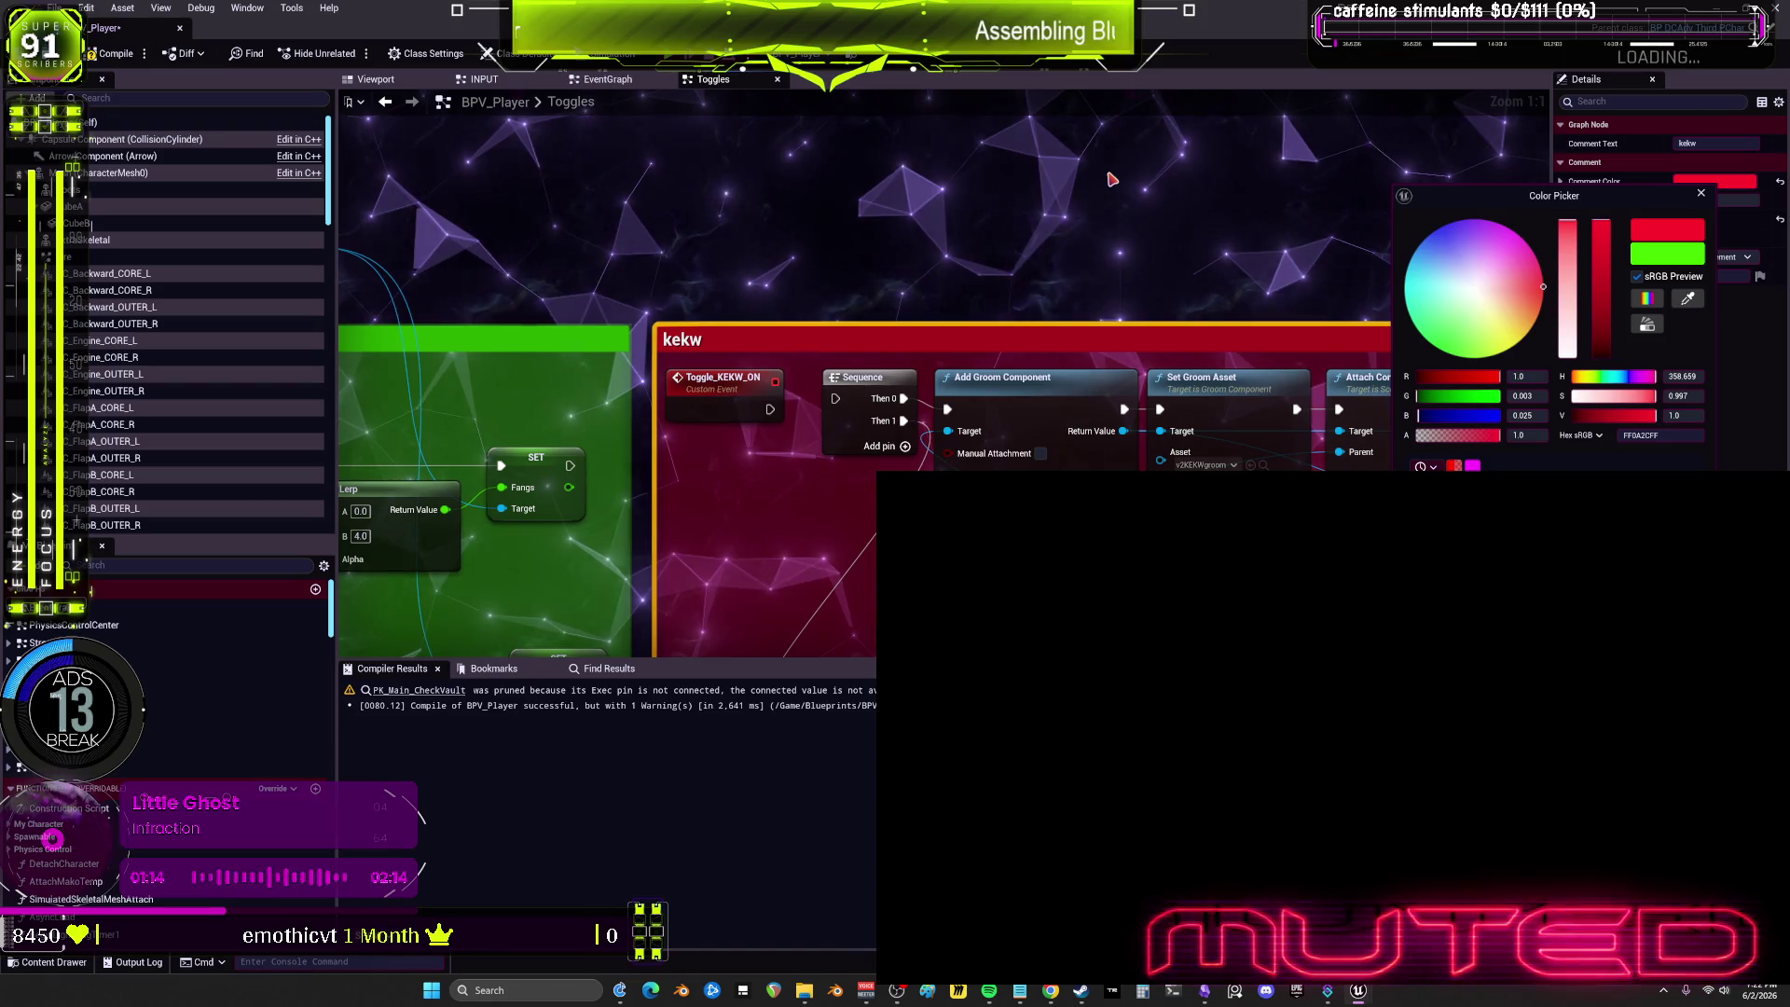
pyautogui.scroll(1, 1111, 179)
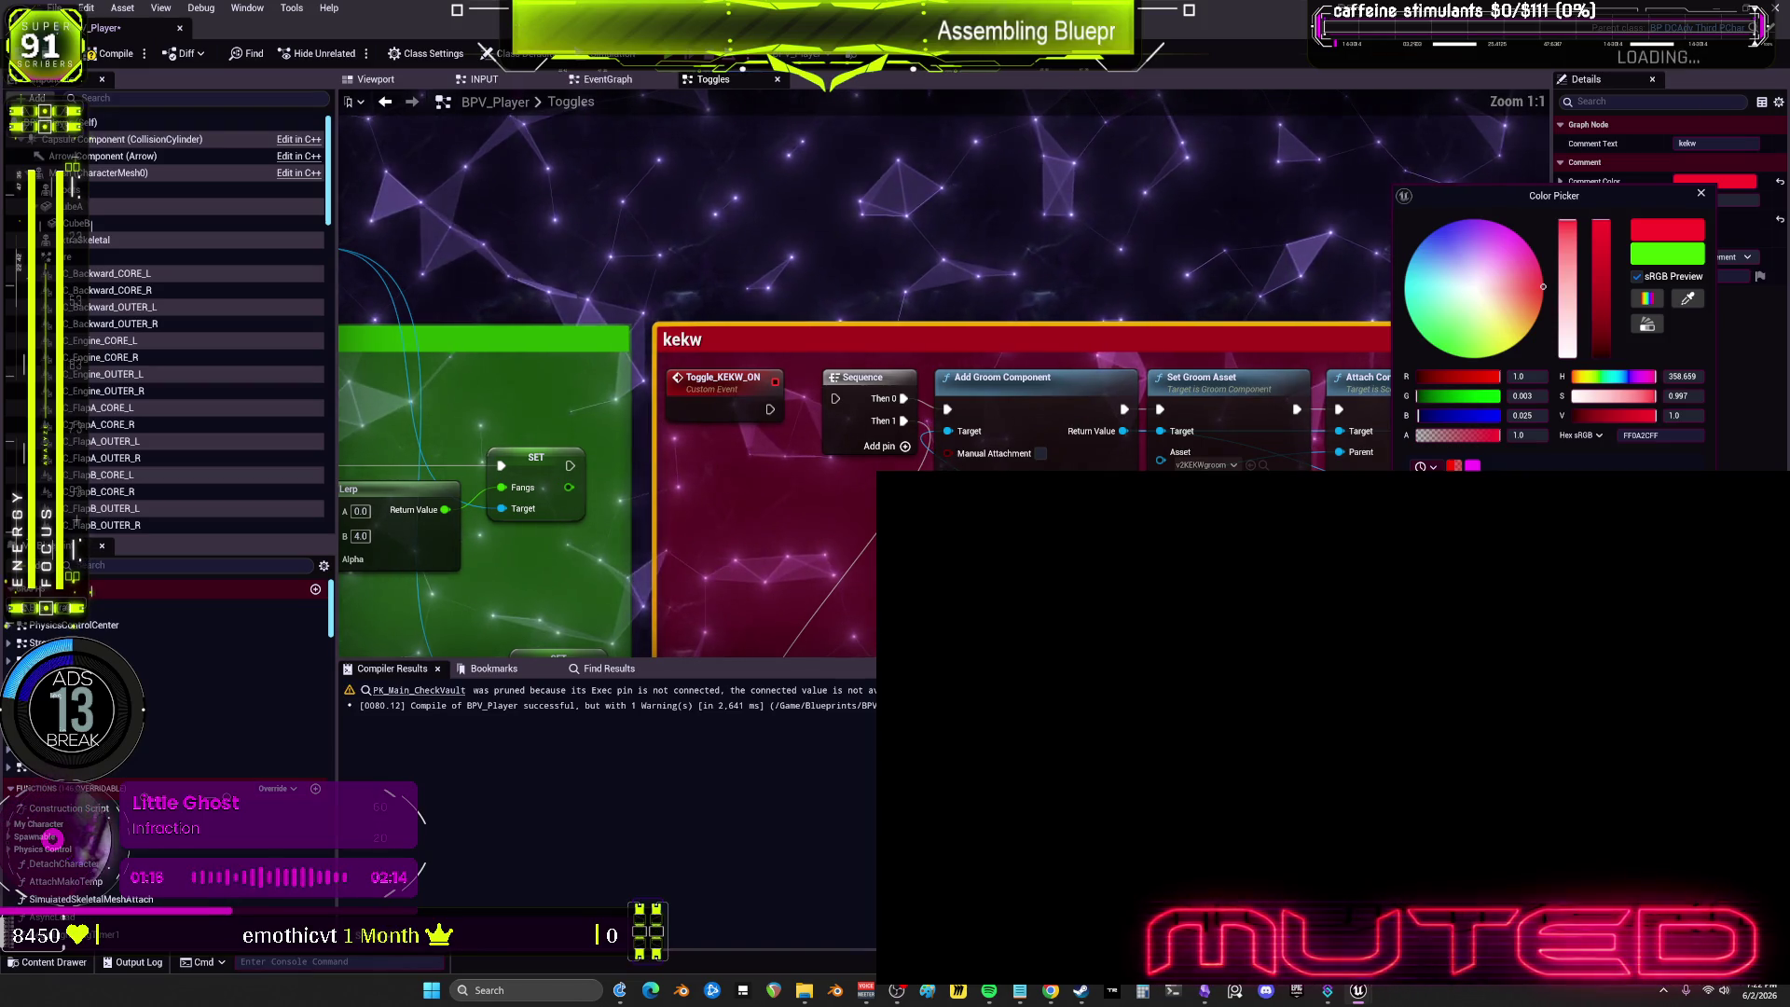
pyautogui.click(820, 167)
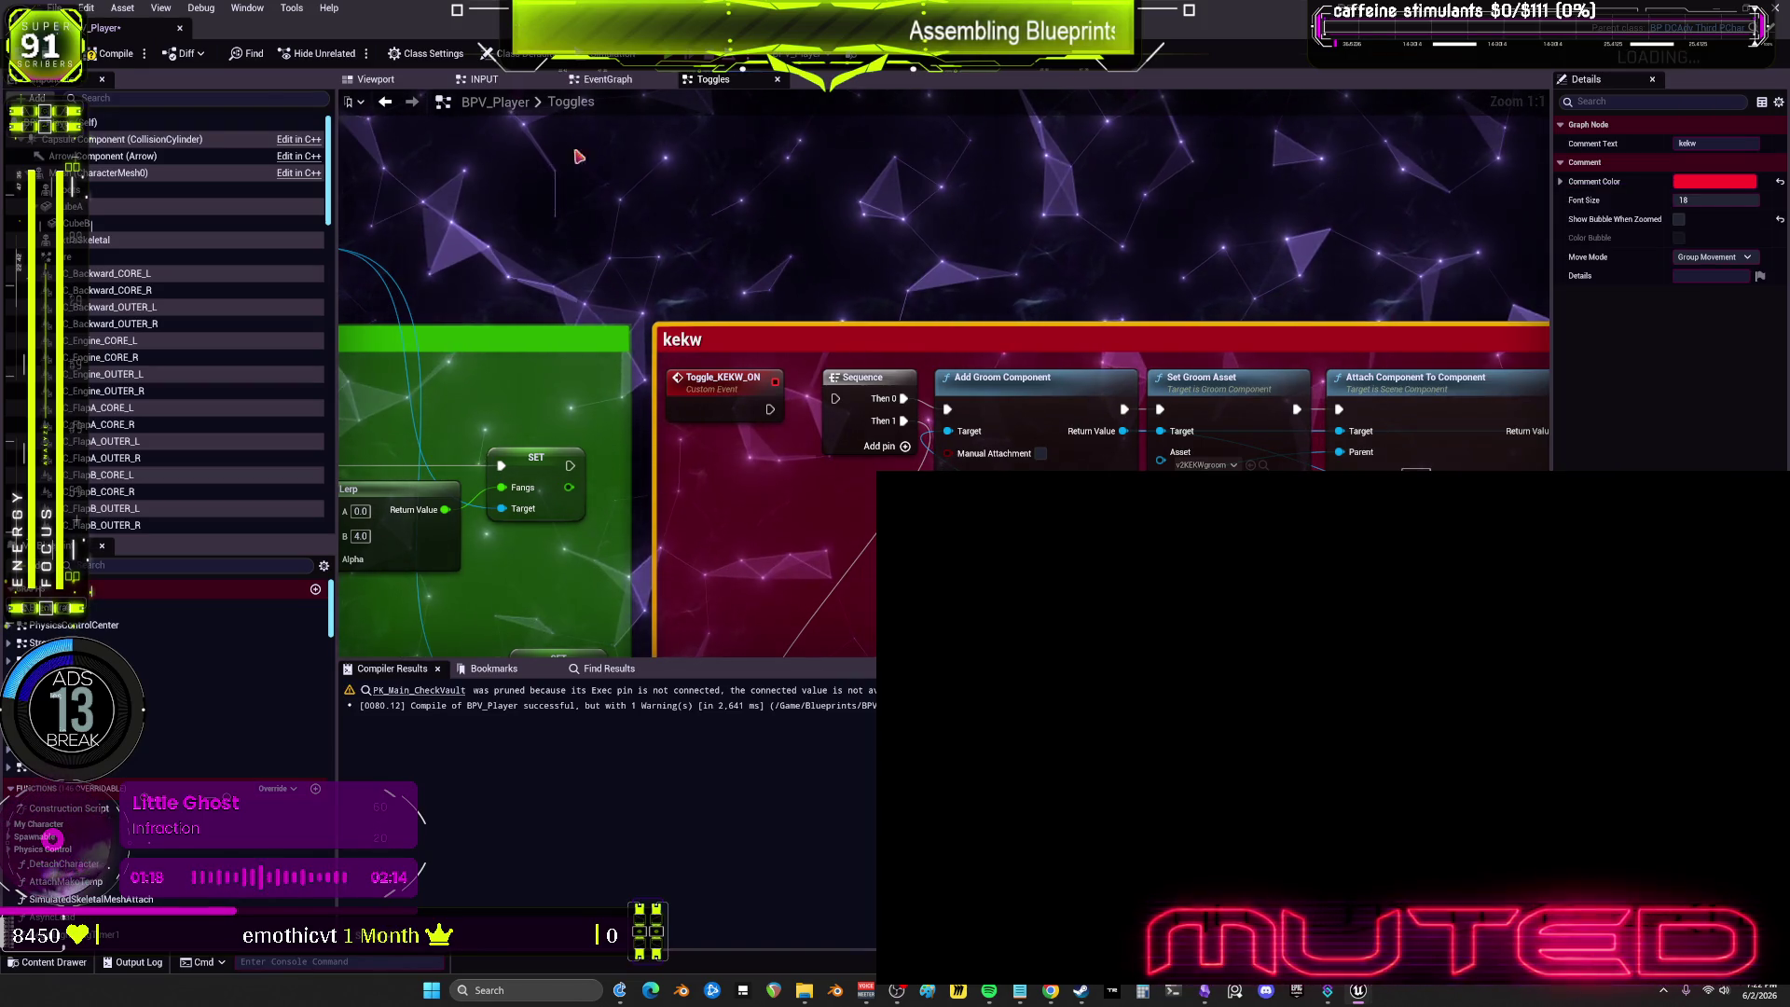
pyautogui.click(112, 54)
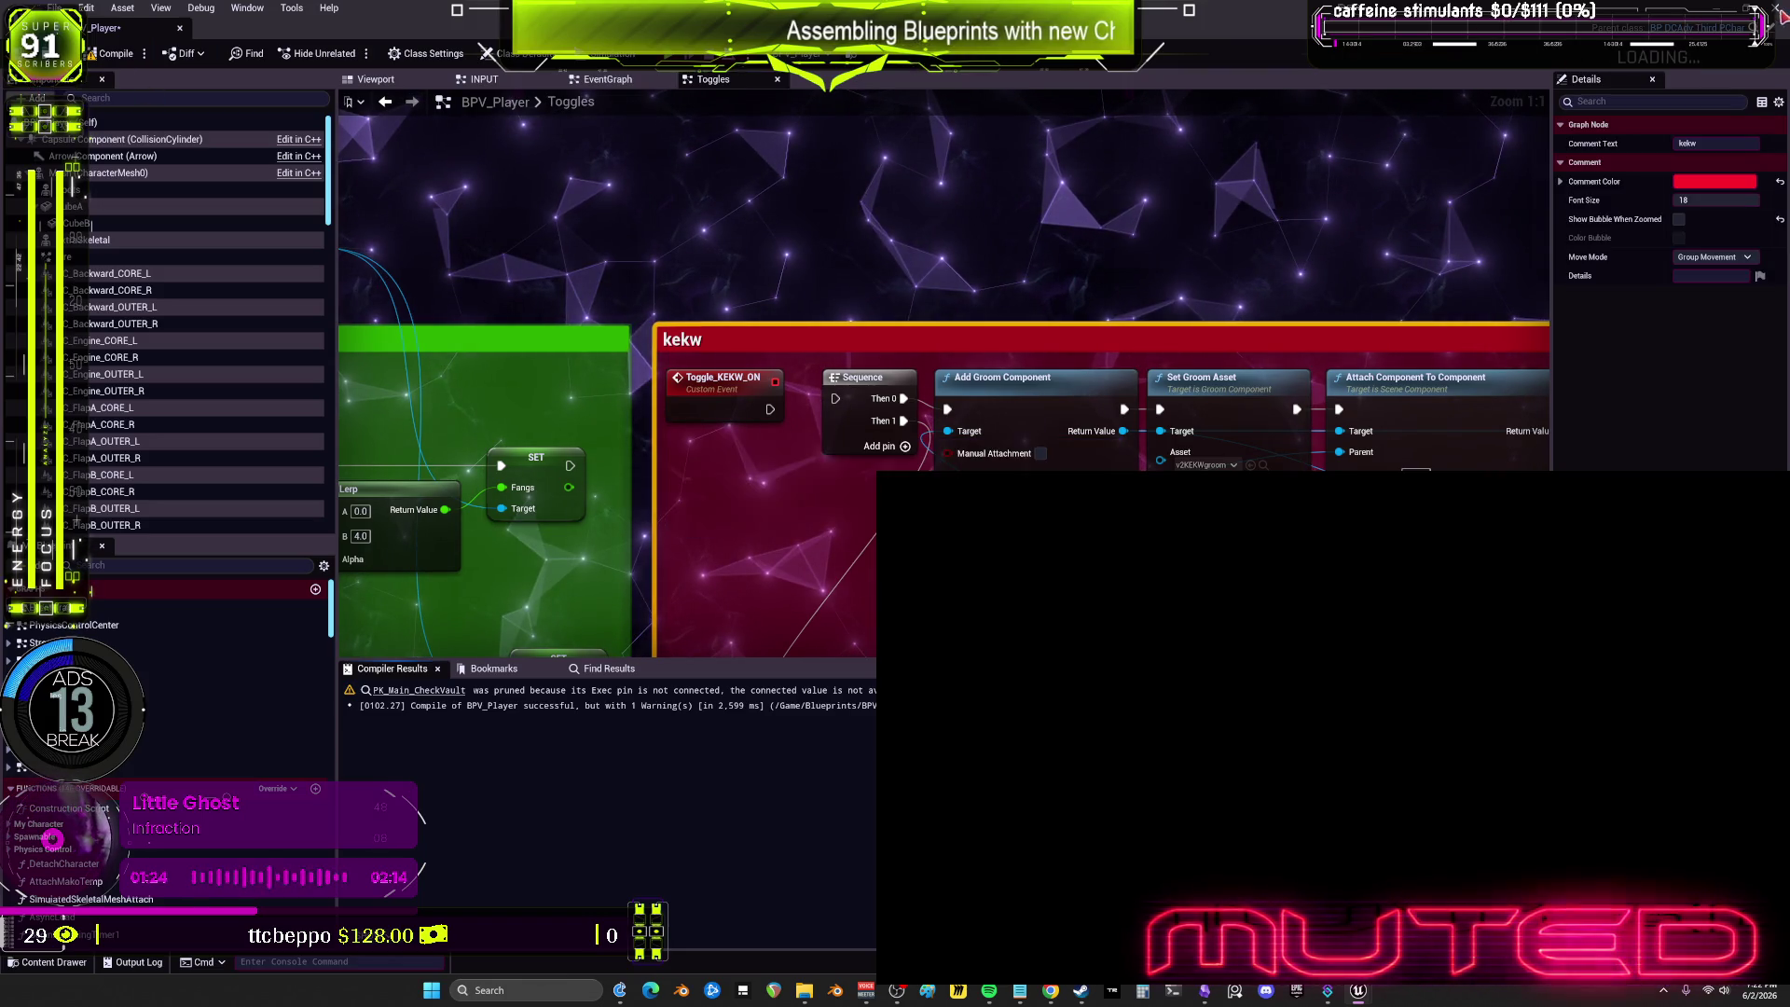
pyautogui.hotkey('ctrl', 'Tab')
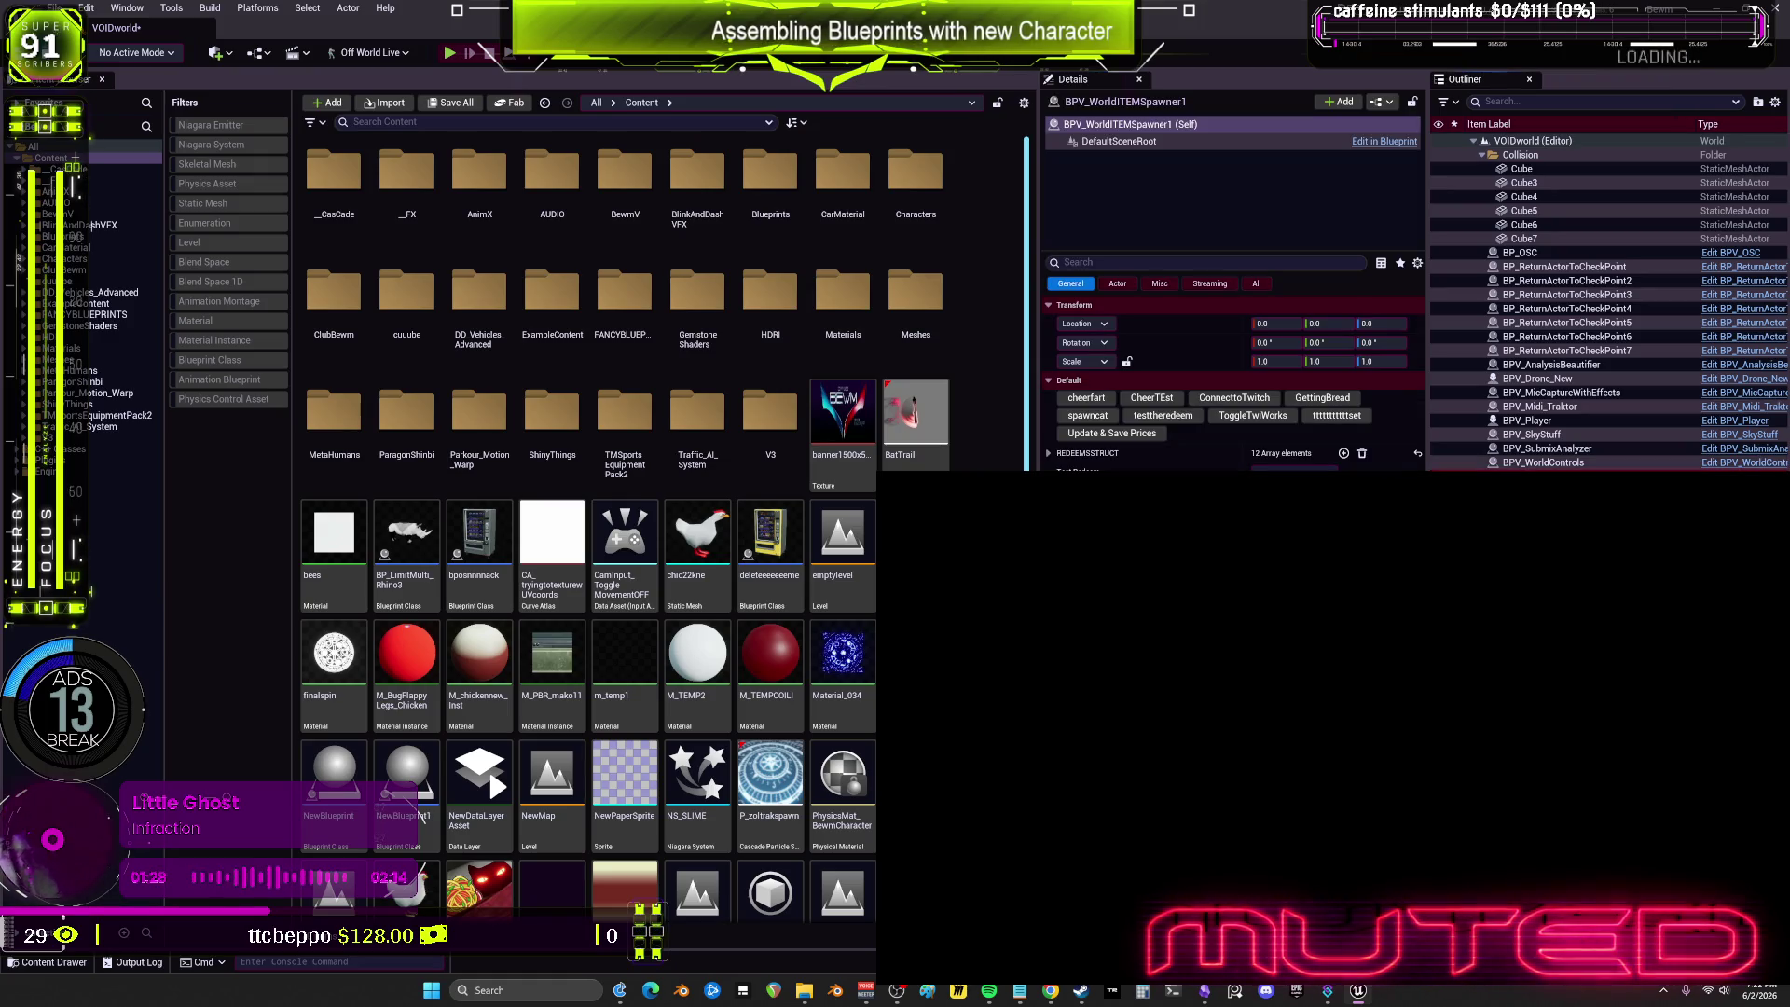
# Step: Open BPV_Drone_New and bring its EventGraph's Look at Target Character logic into view
pyautogui.click(1736, 383)
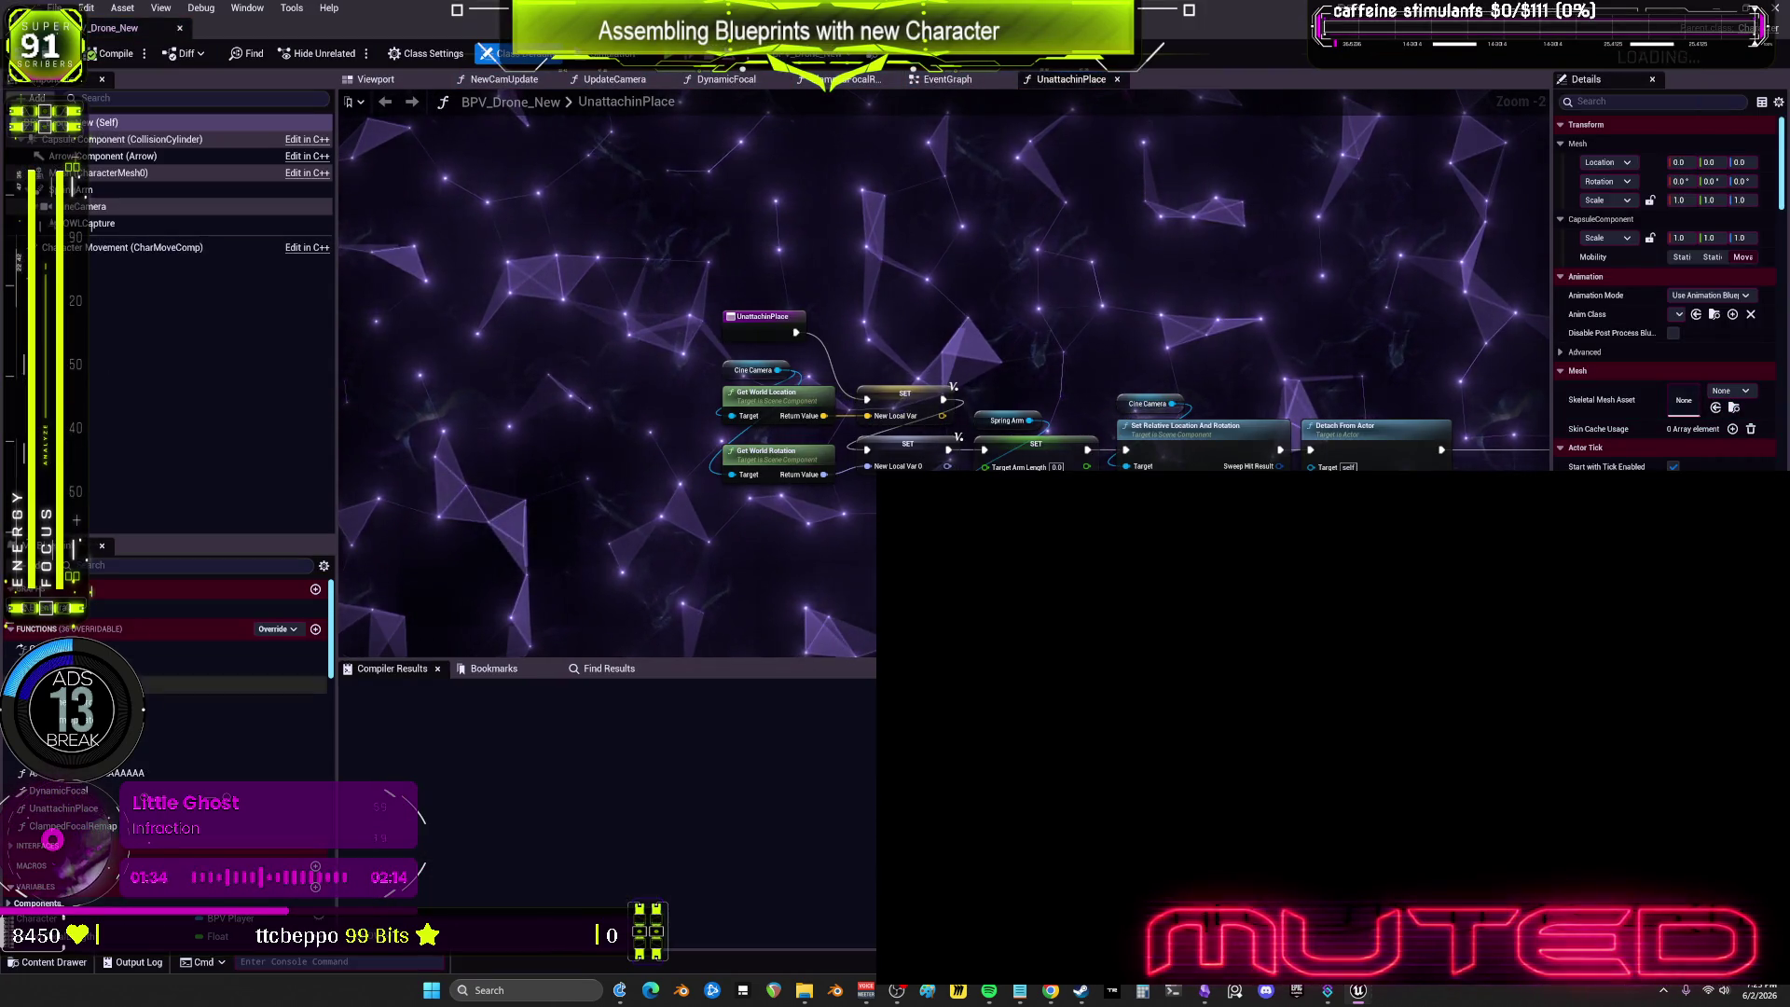
pyautogui.click(921, 422)
pyautogui.hotkey('alt', 'Left')
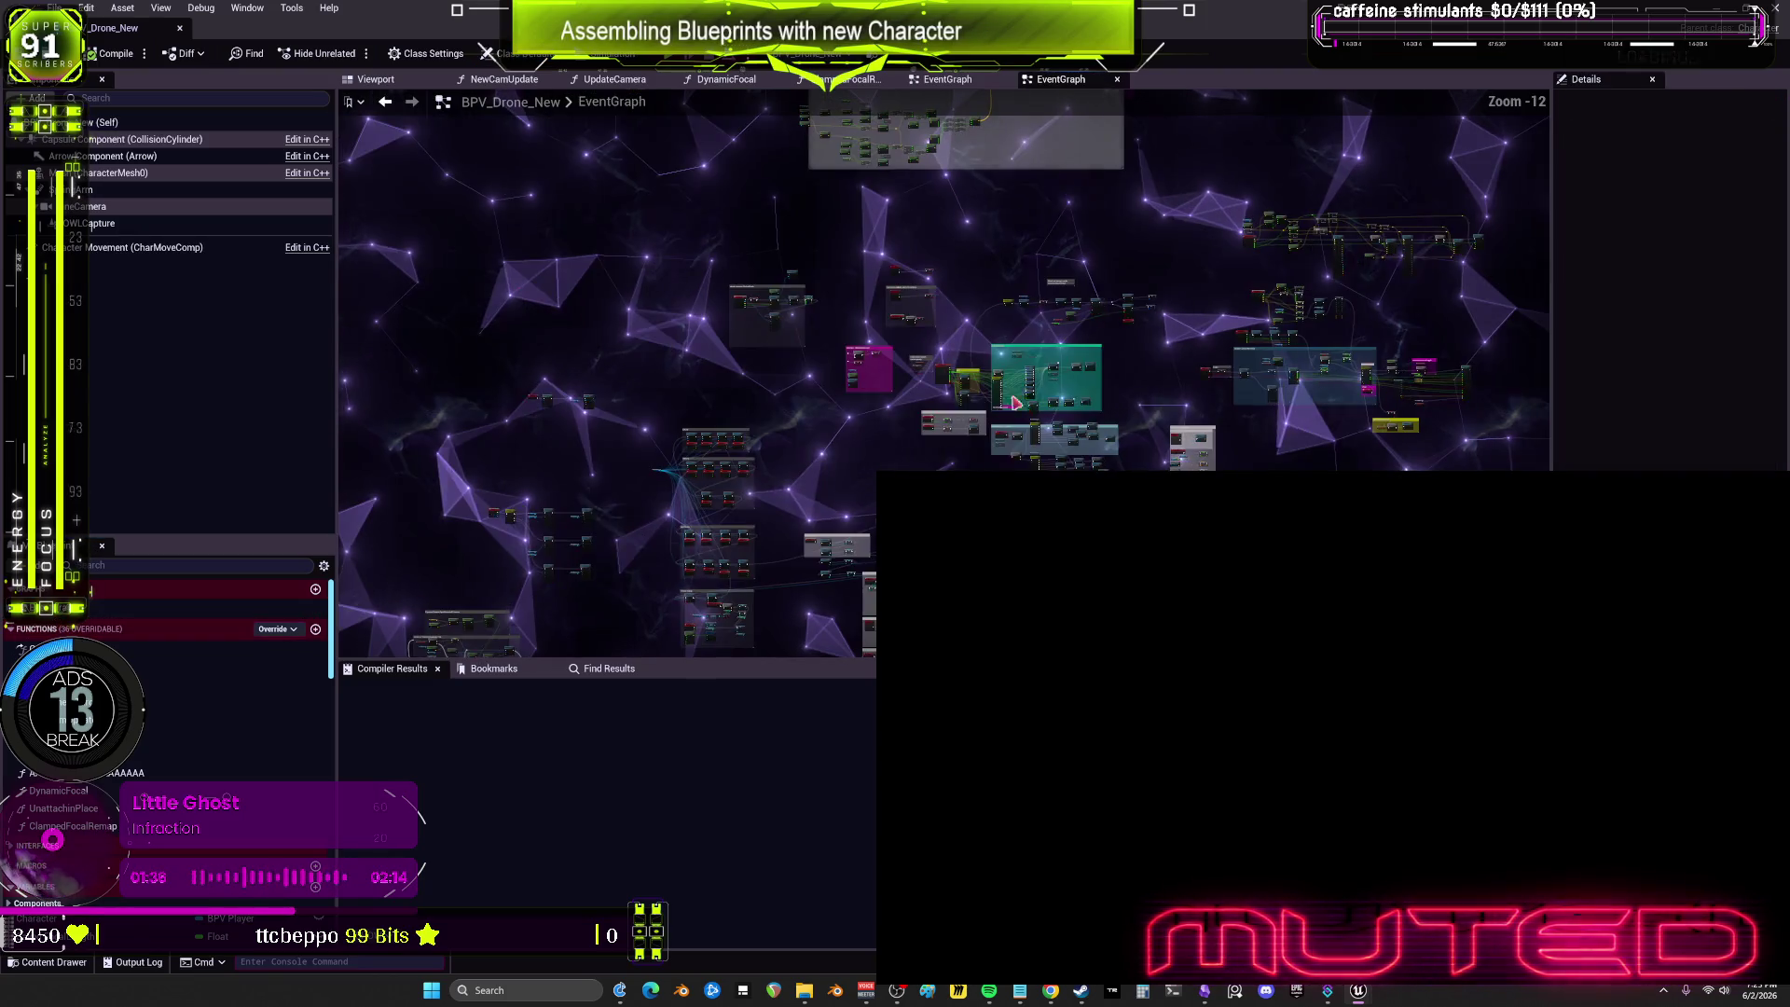
pyautogui.scroll(9, 1131, 217)
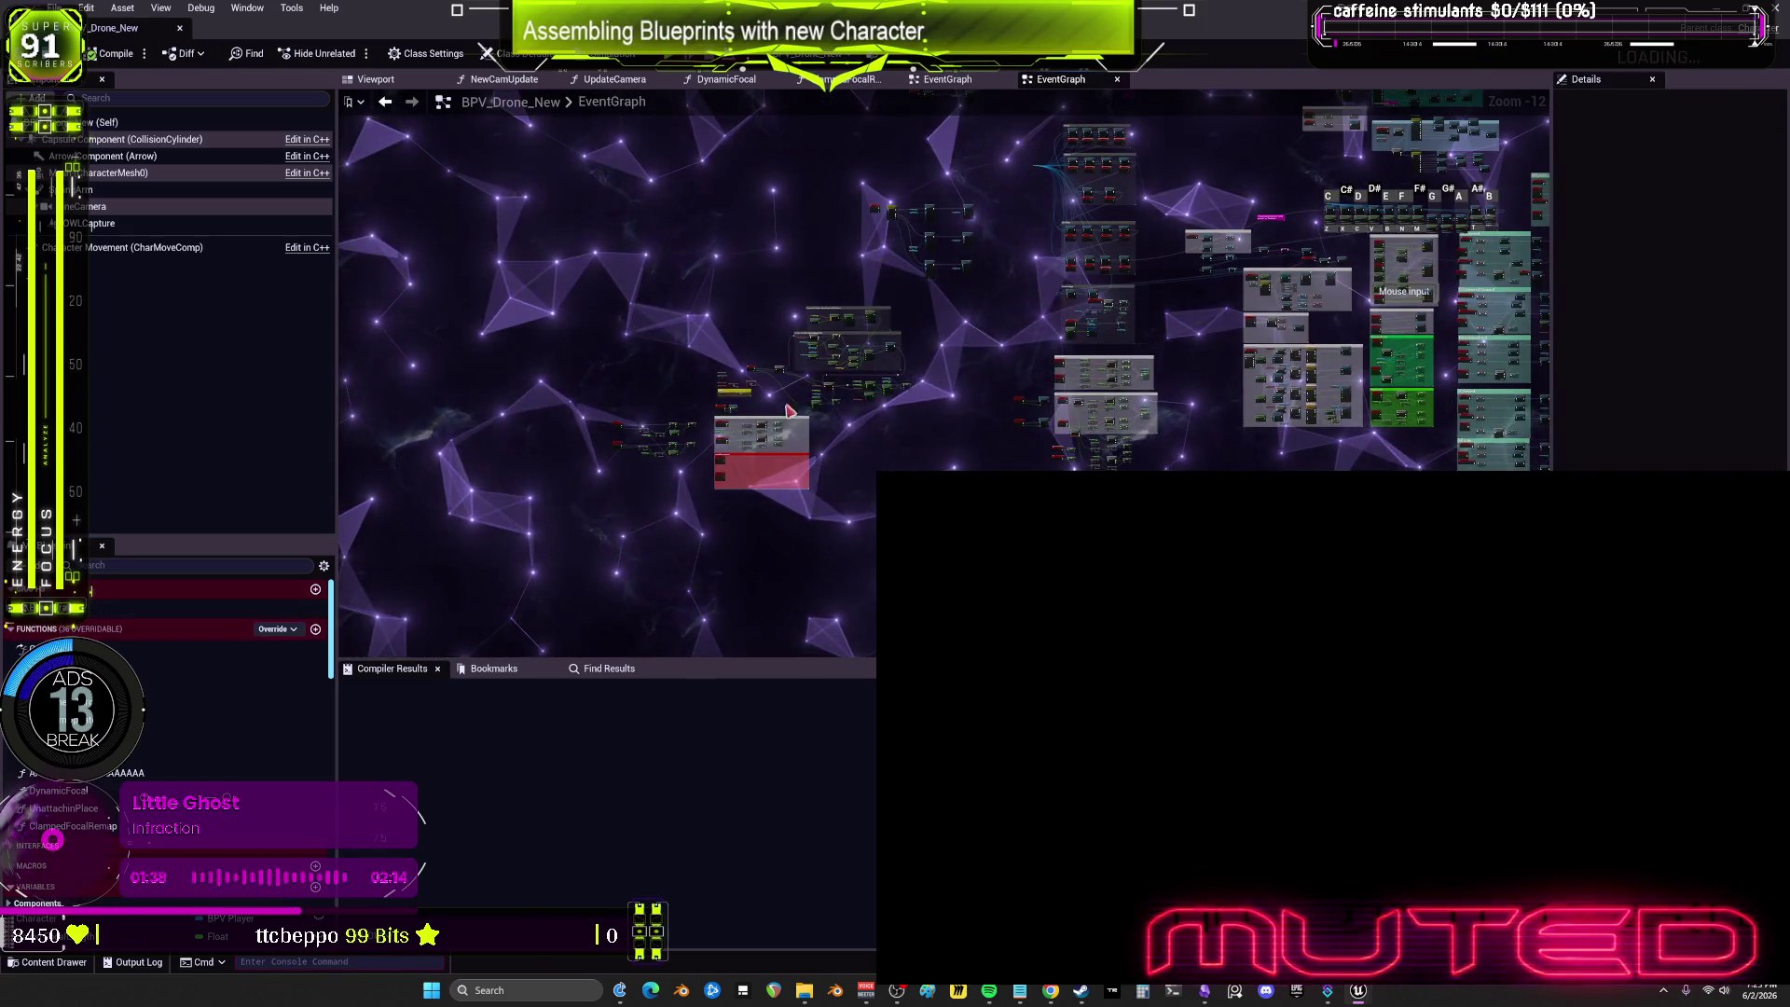
pyautogui.moveTo(991, 357); pyautogui.dragTo(1015, 394)
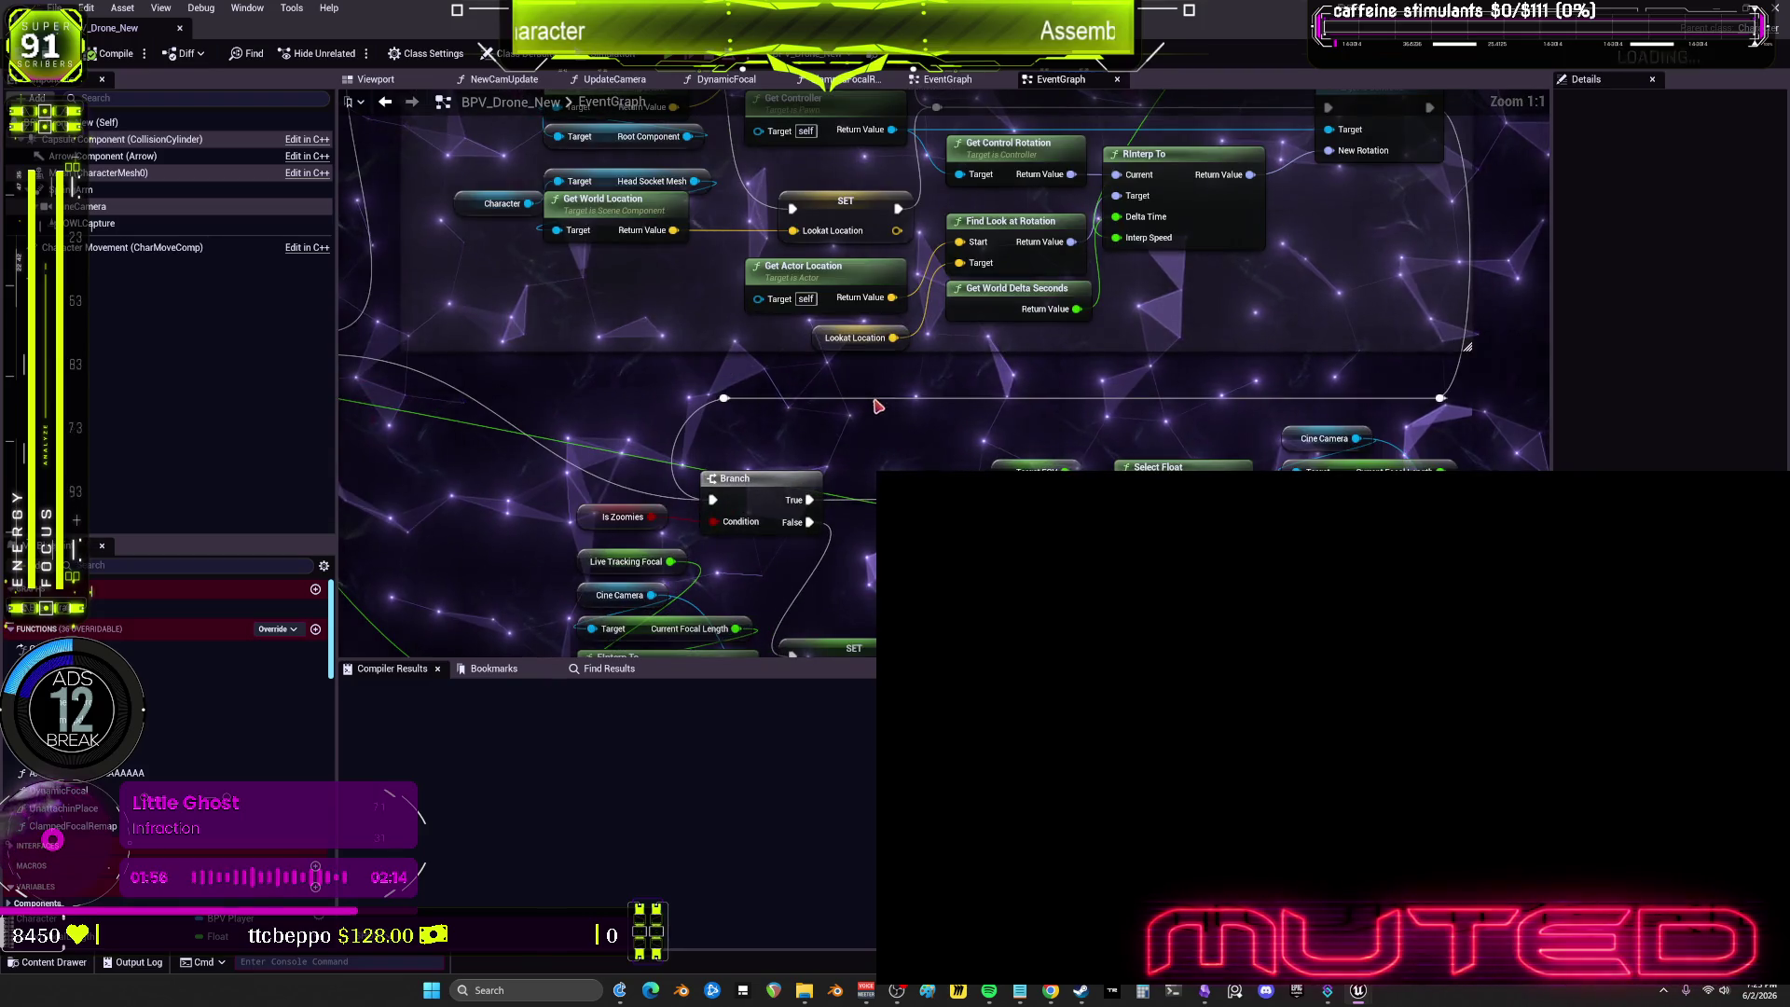
# Step: Pan around the EventGraph to inspect the focal-length, Select Float and Get Actor Location nodes
pyautogui.scroll(-3, 879, 438)
pyautogui.scroll(2, 736, 327)
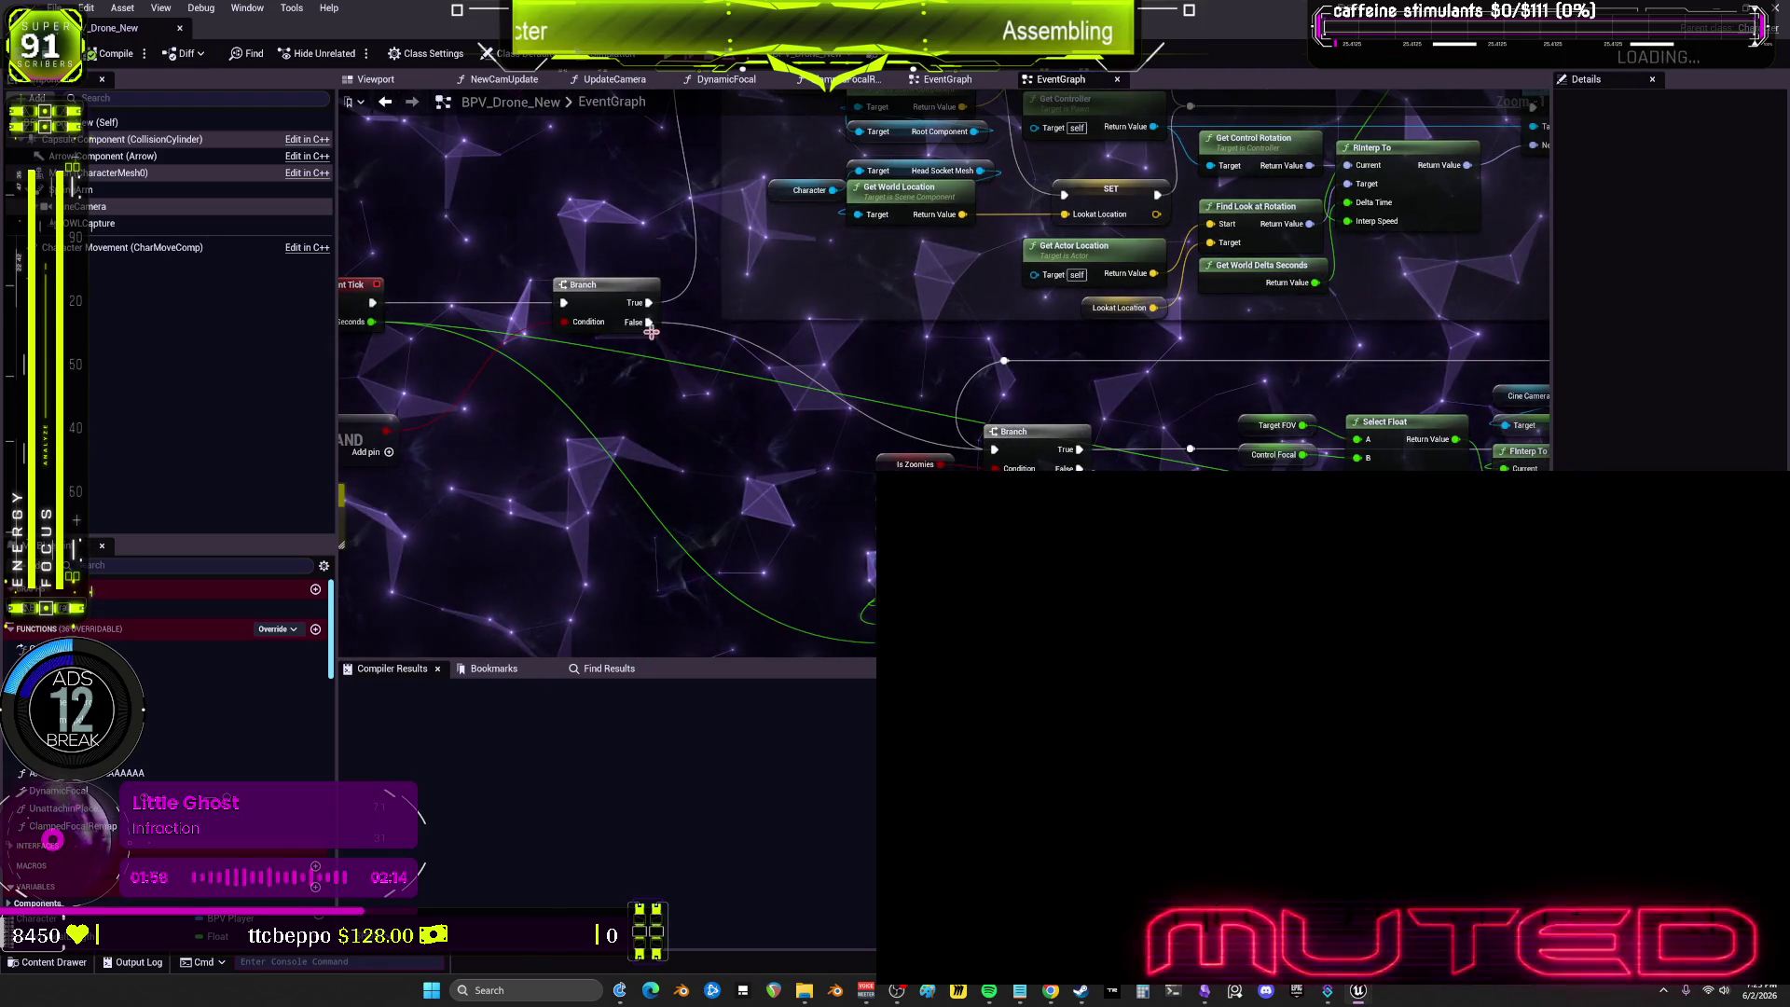
pyautogui.scroll(-1, 865, 349)
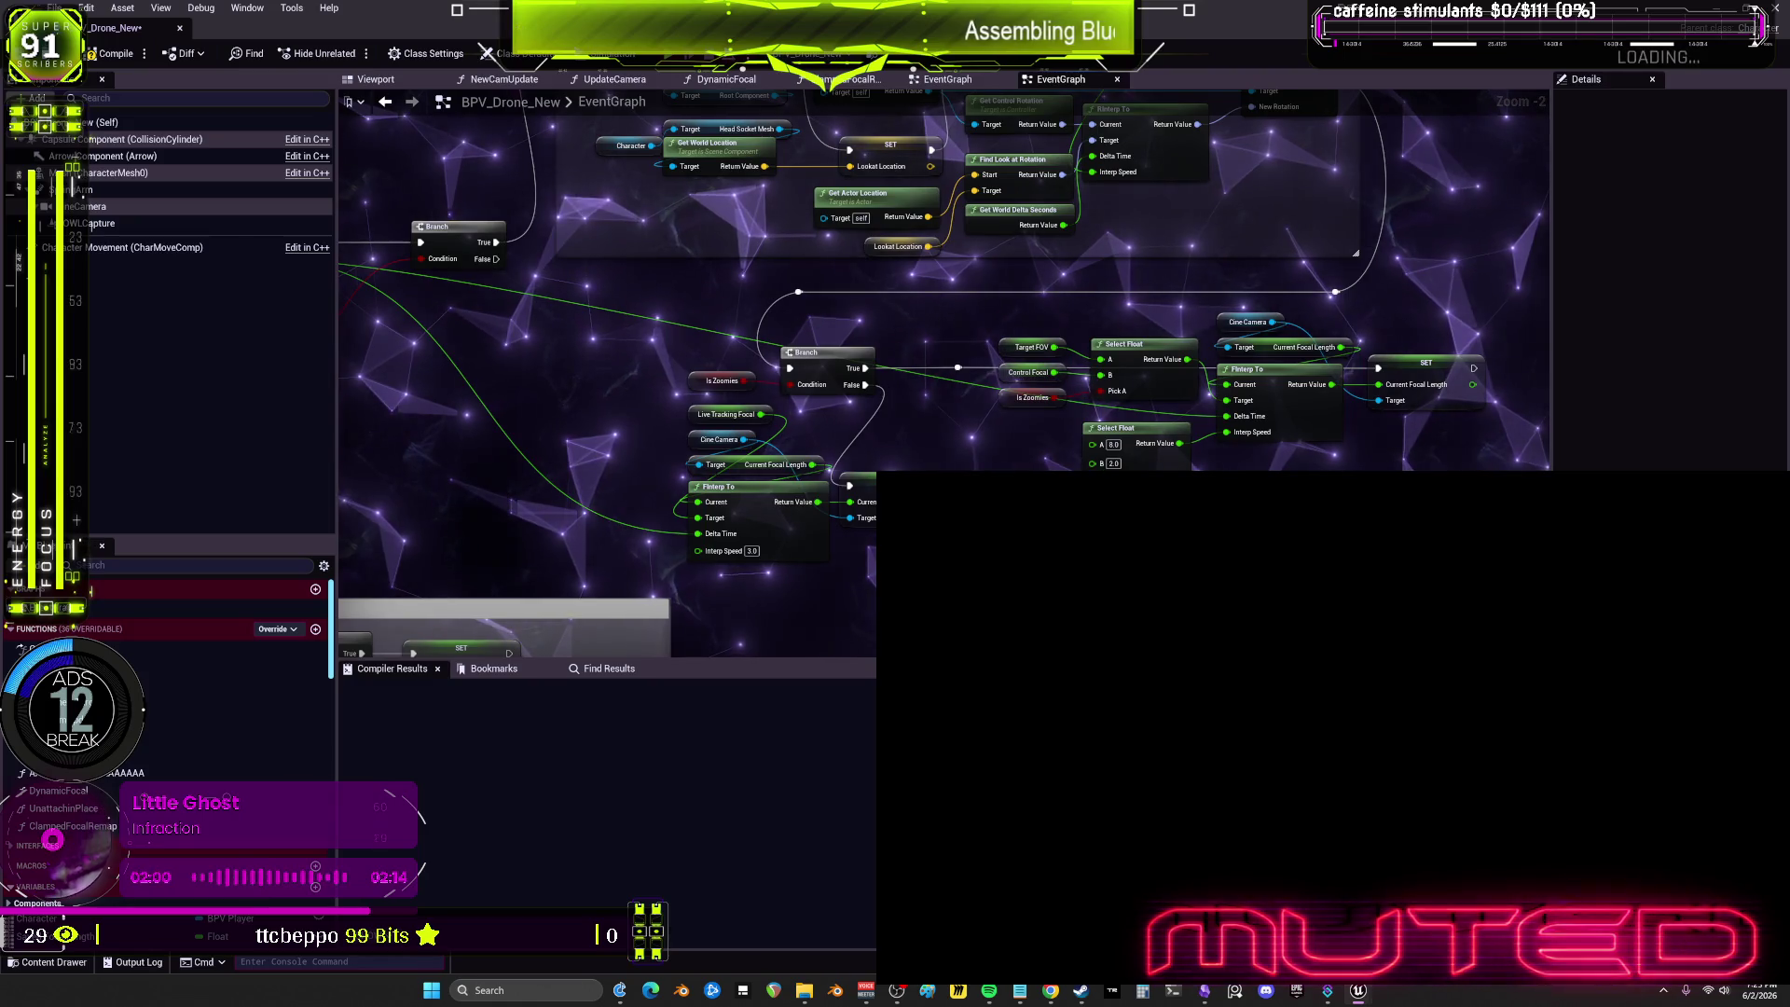
pyautogui.moveTo(839, 373); pyautogui.dragTo(711, 422)
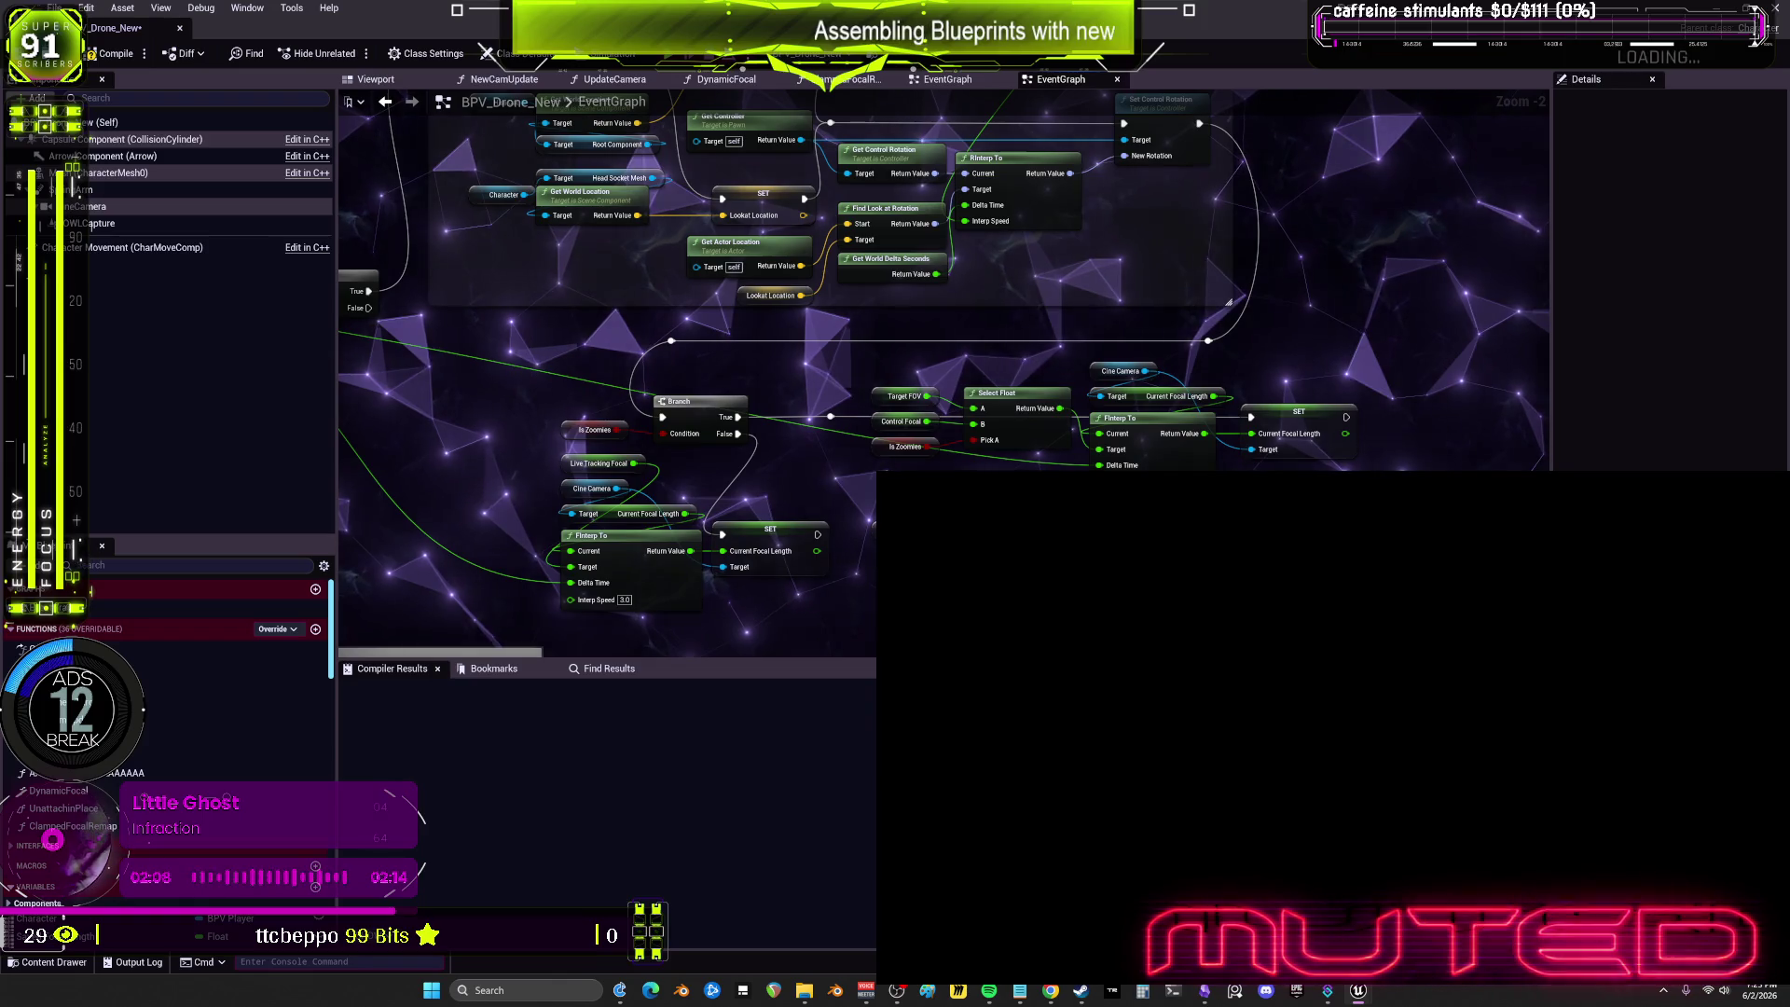
pyautogui.scroll(-1, 1276, 582)
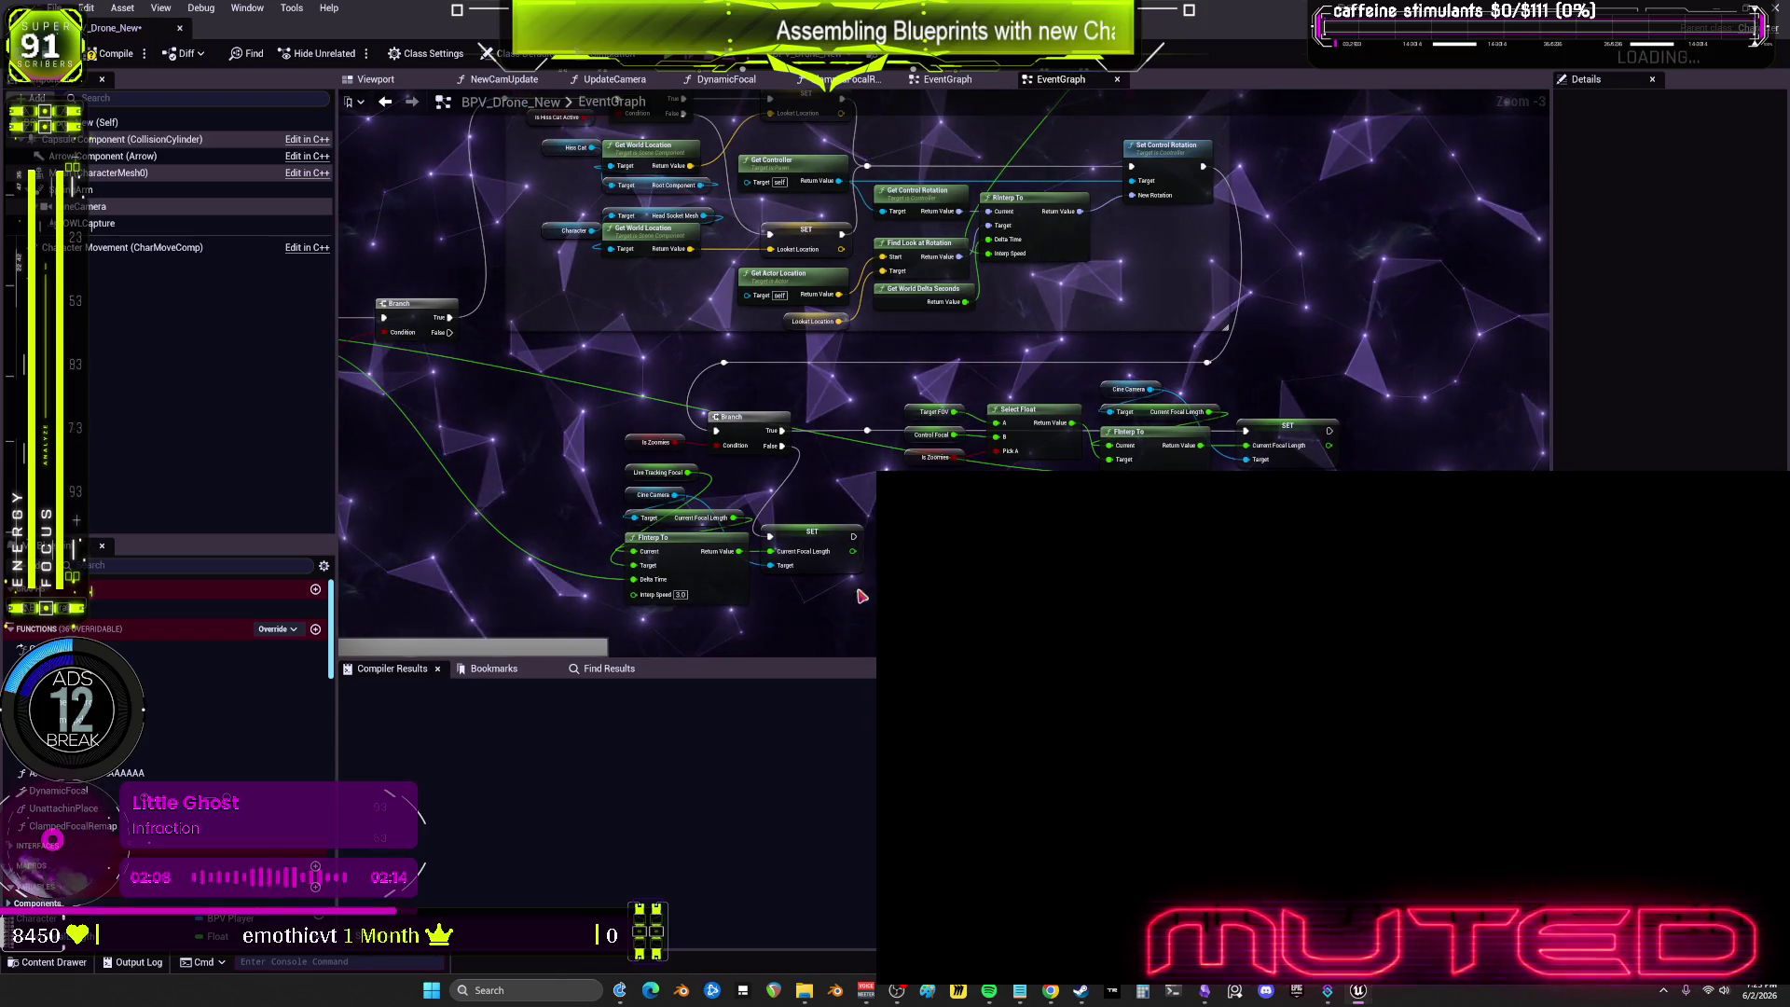
pyautogui.scroll(1, 1247, 527)
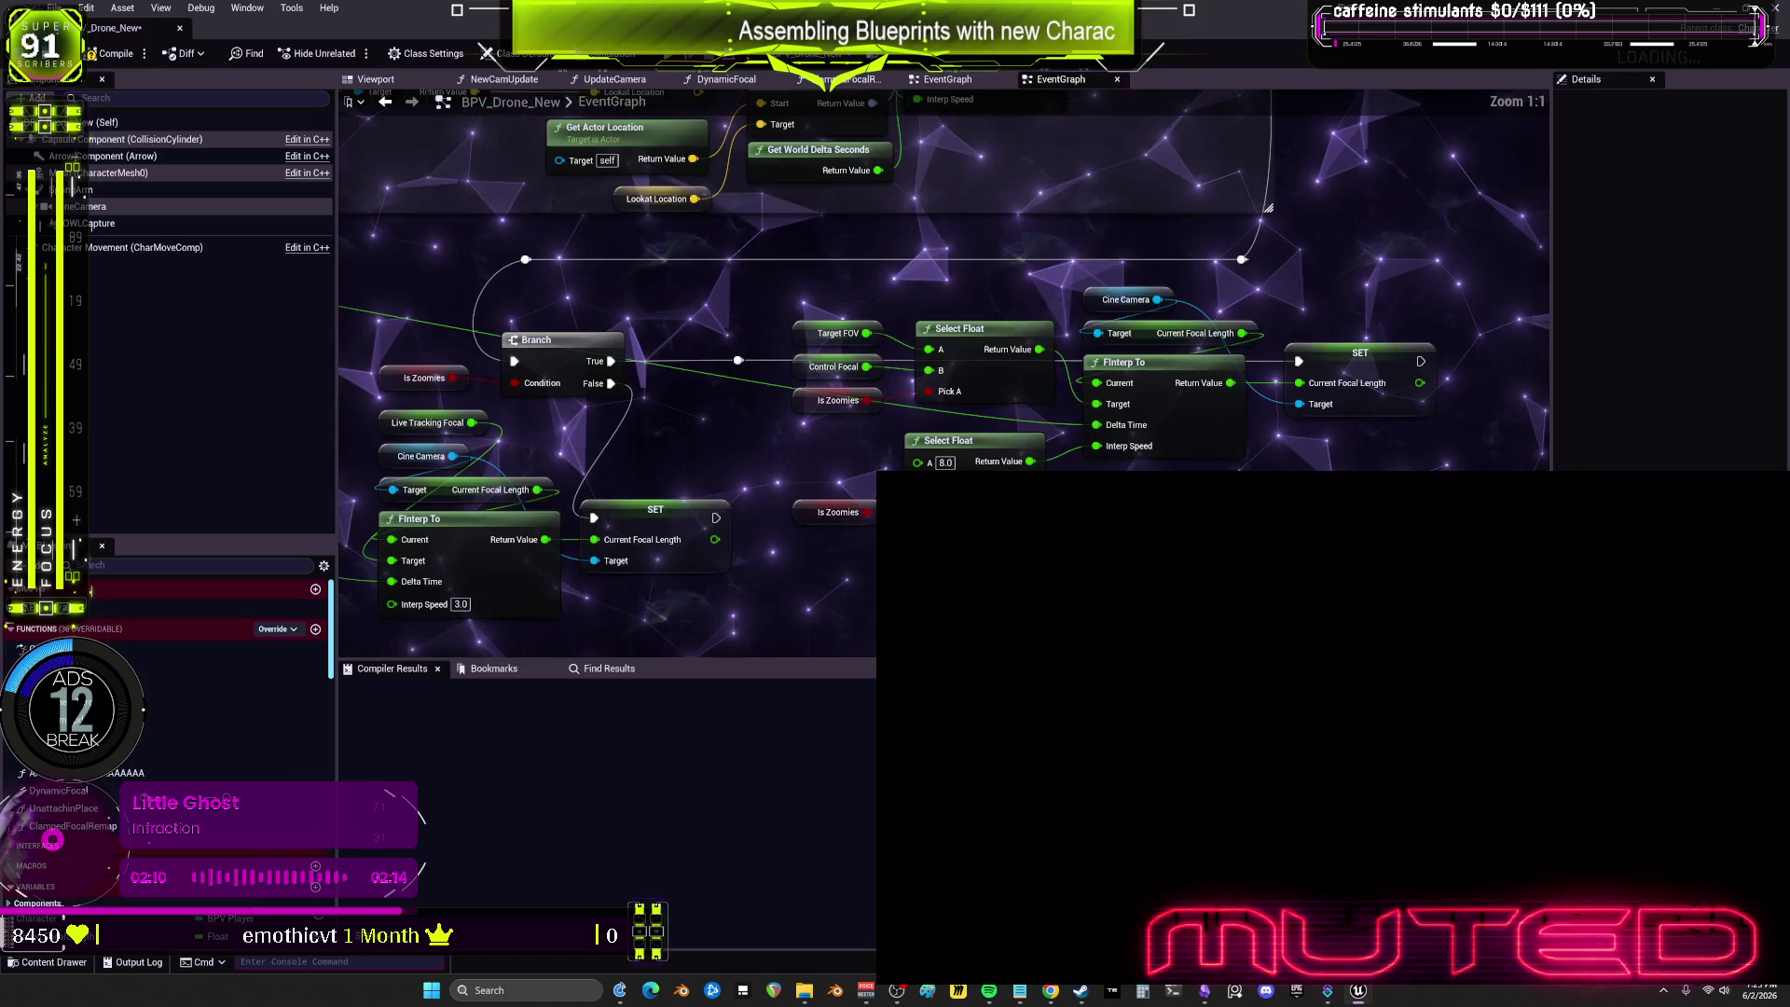
pyautogui.scroll(2, 781, 592)
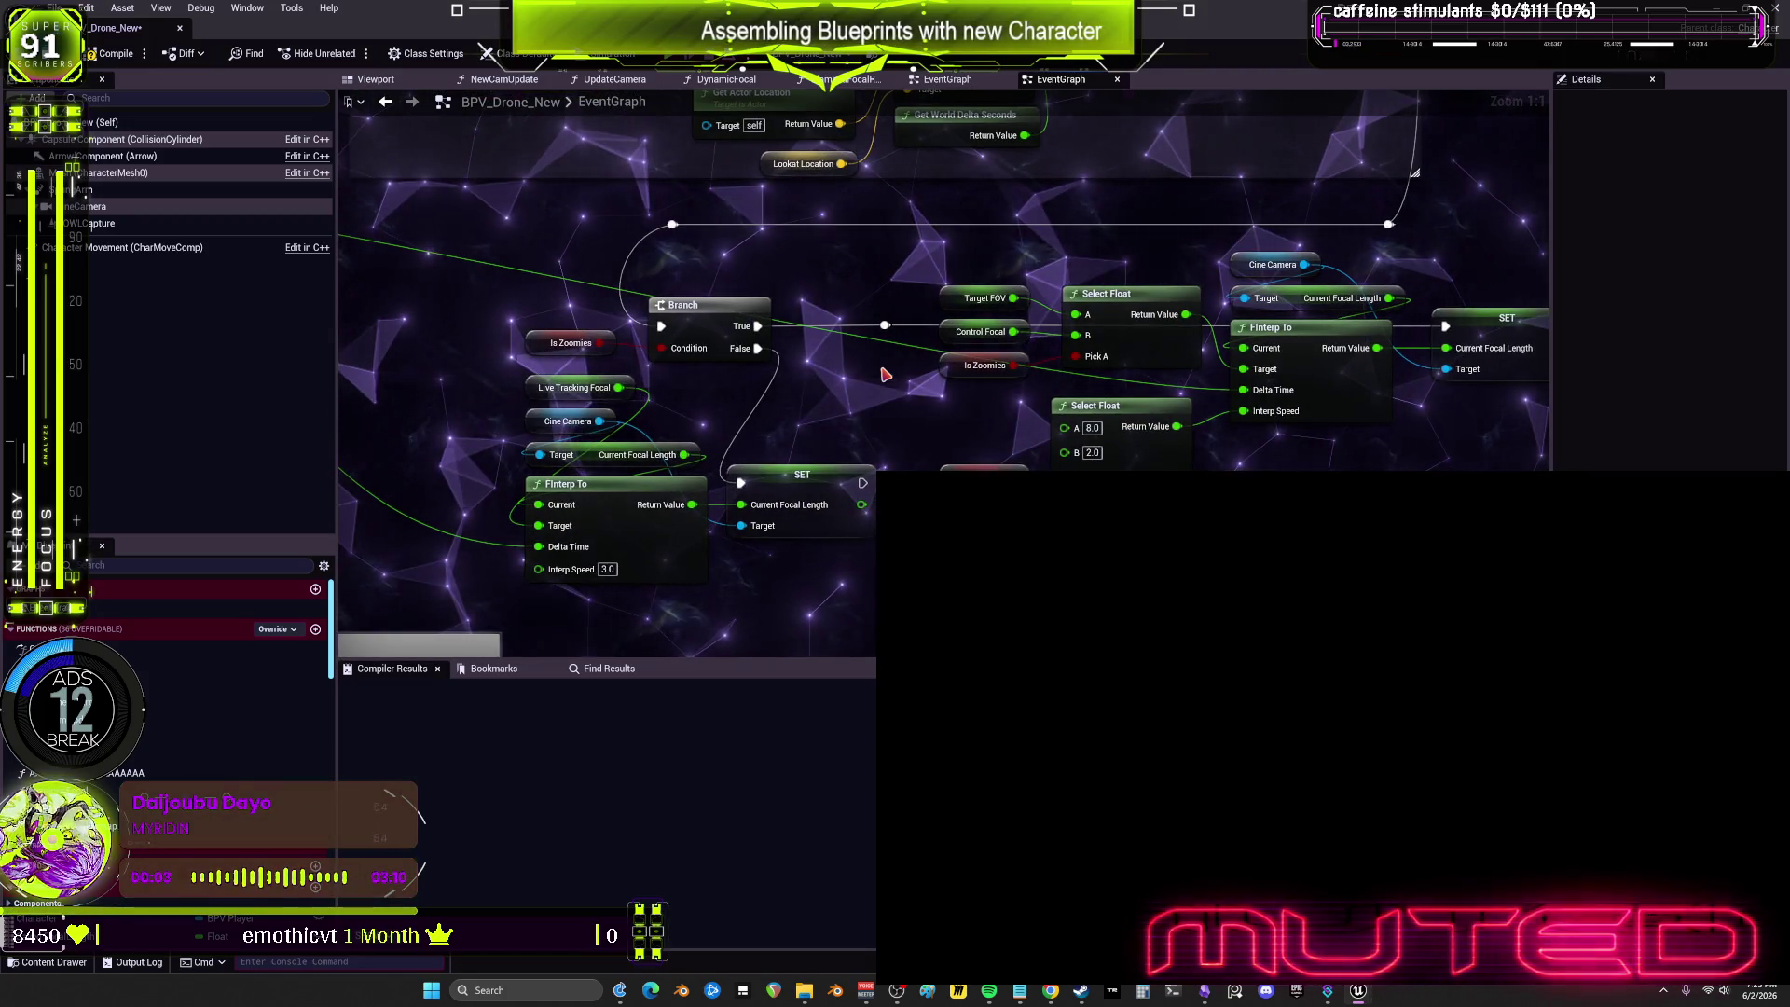
pyautogui.moveTo(932, 407); pyautogui.dragTo(921, 471)
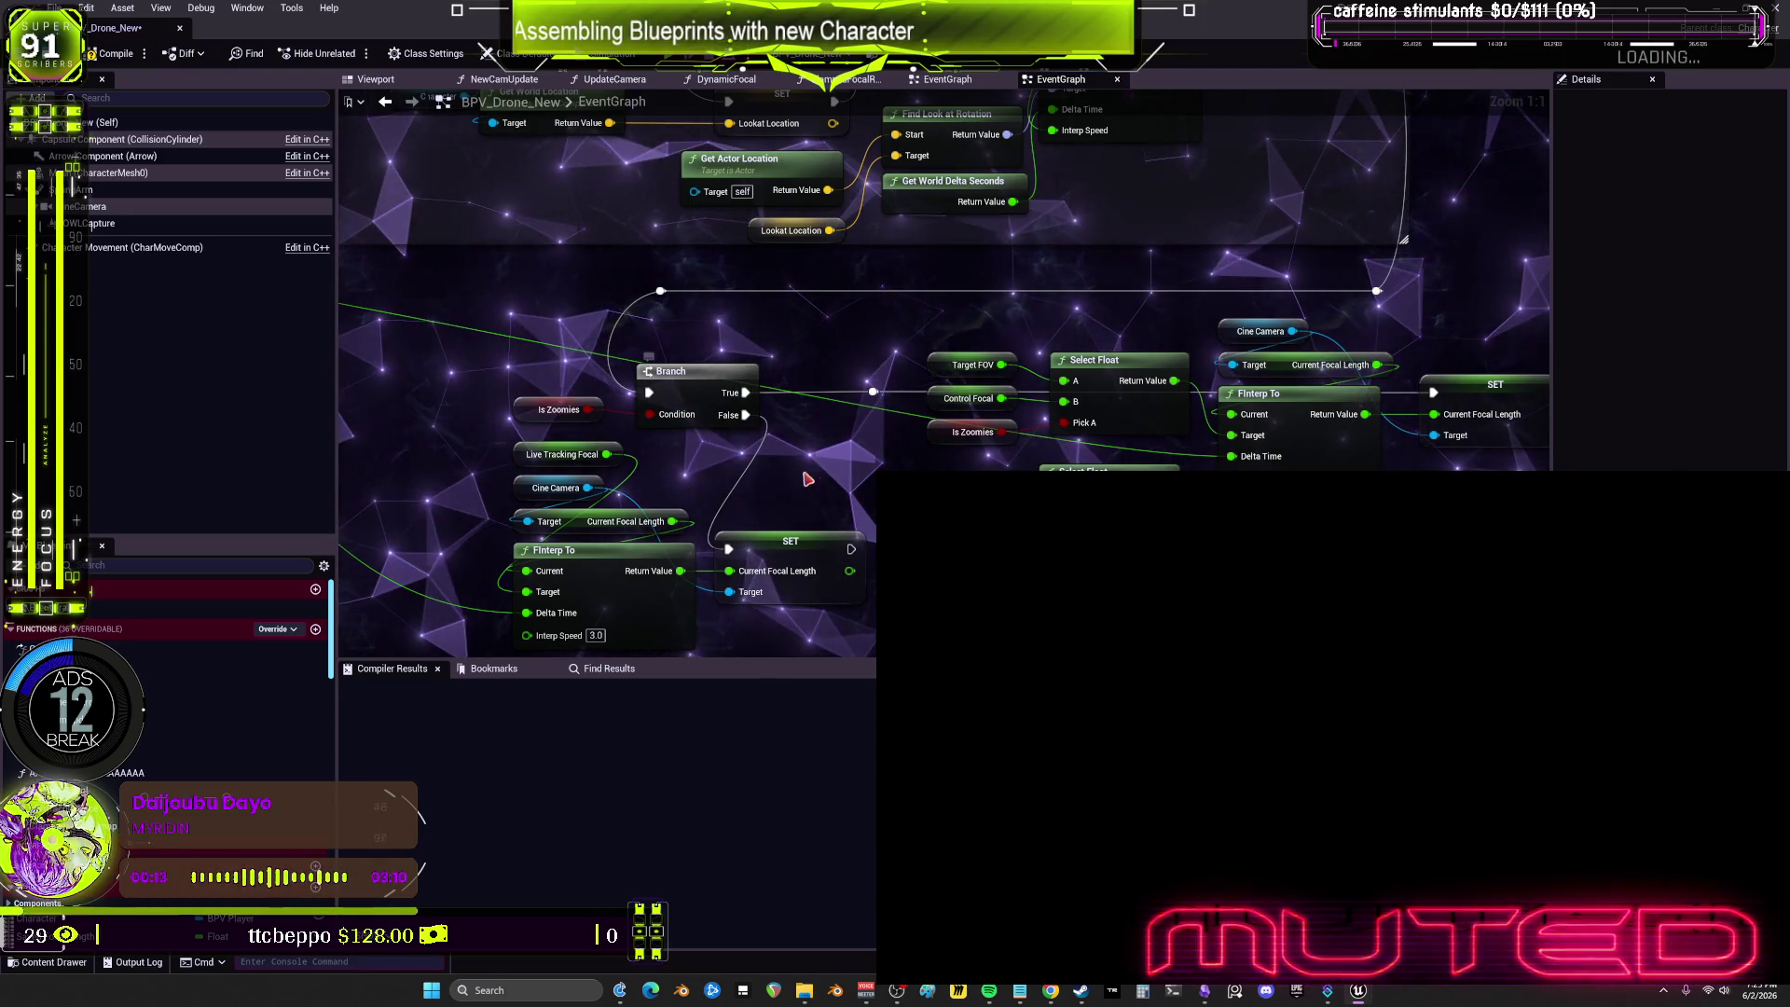
pyautogui.moveTo(609, 428); pyautogui.dragTo(634, 306)
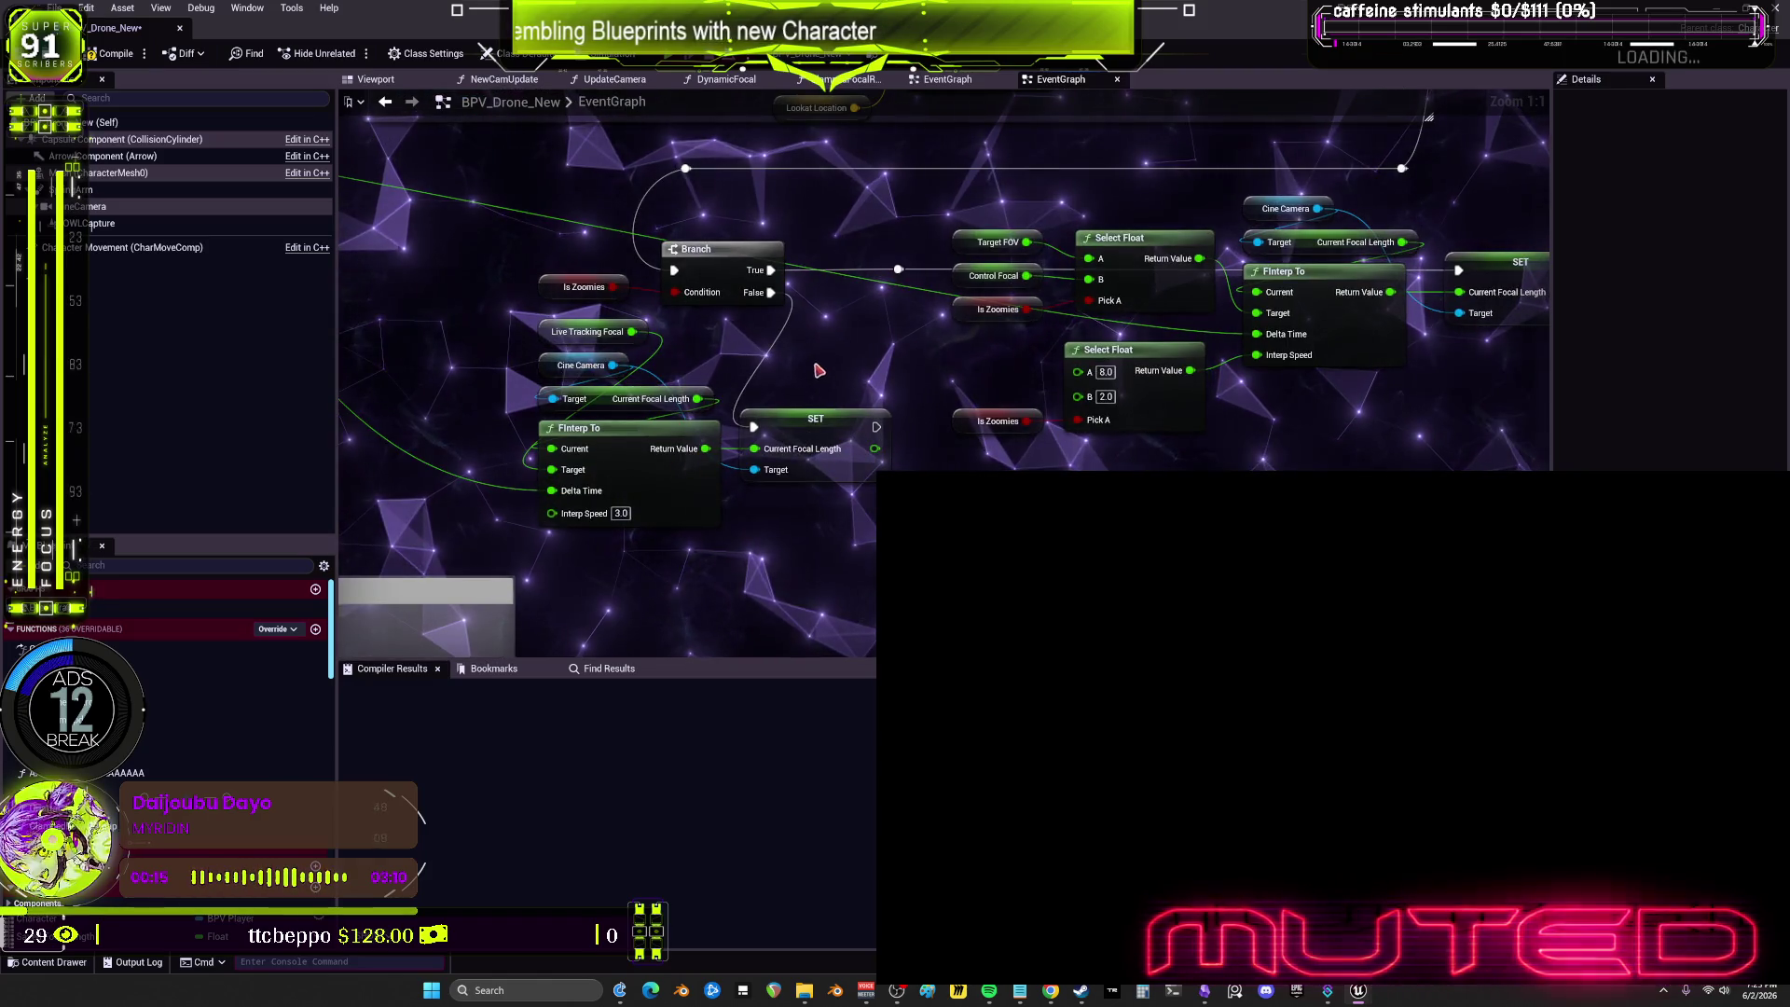
pyautogui.moveTo(842, 336); pyautogui.dragTo(818, 407)
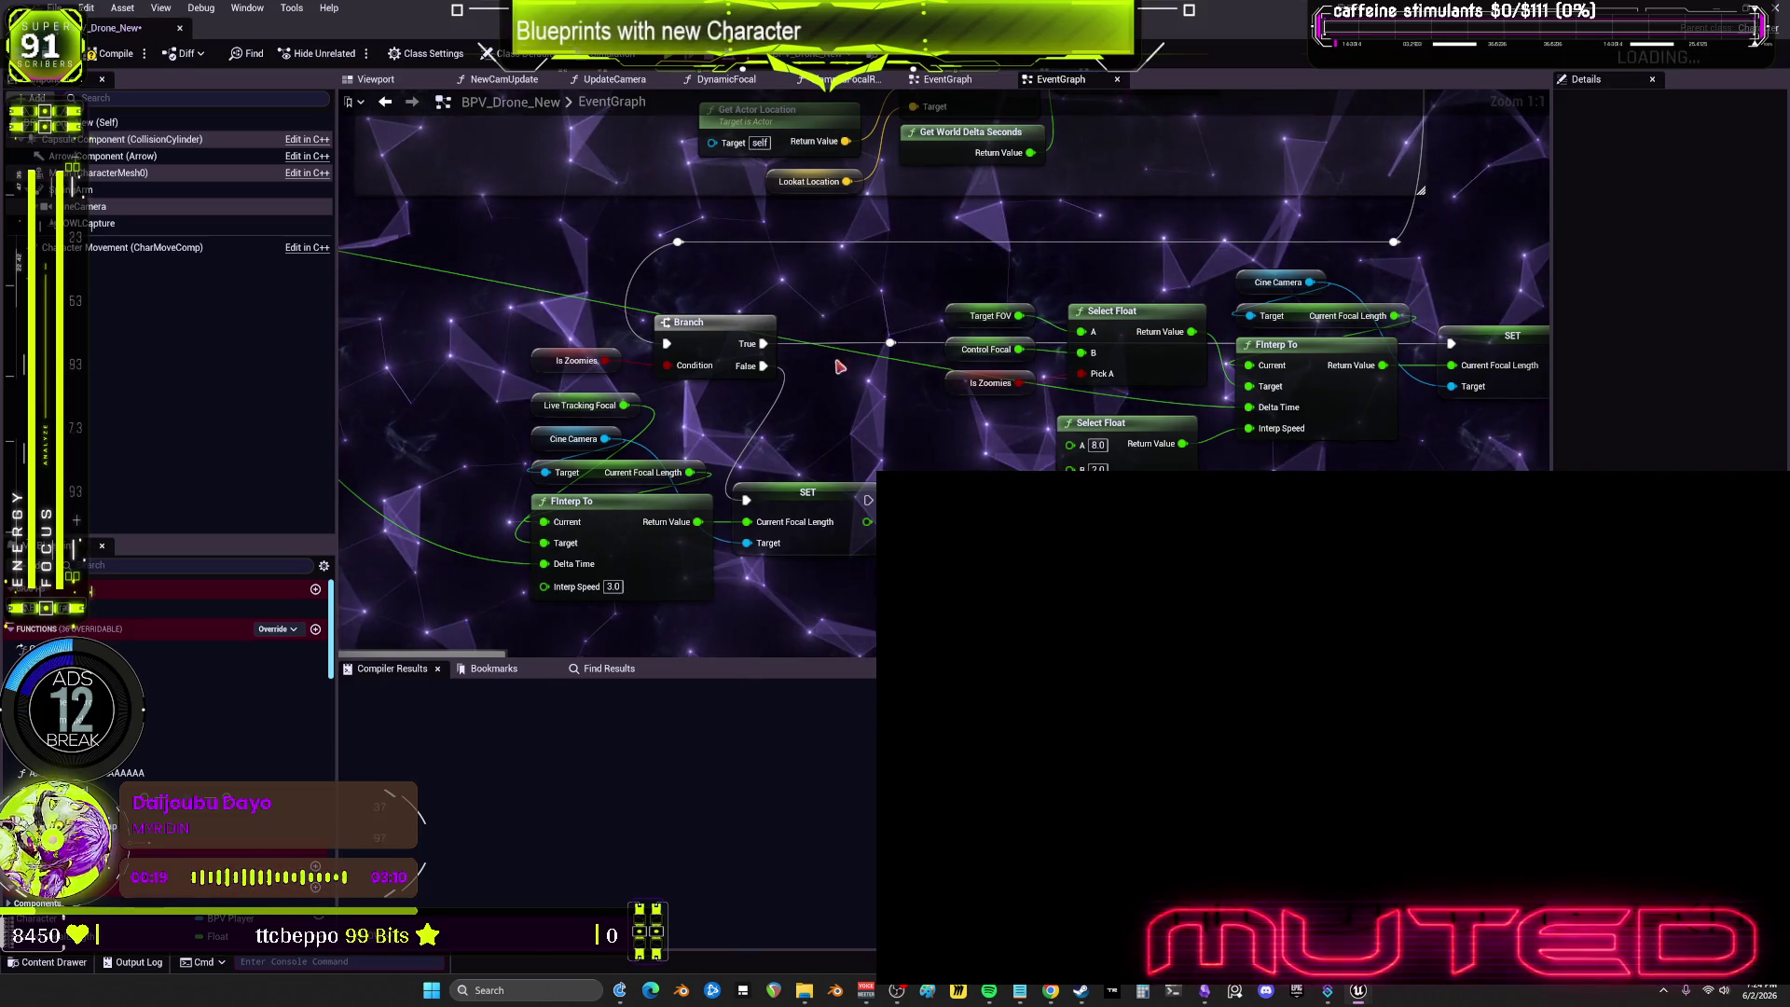
# Step: Move the Live Tracking Focal, Cine Camera, FInterp To and SET group down-right, away from Is Zoomies
pyautogui.moveTo(887, 354)
pyautogui.mouseDown()
pyautogui.moveTo(862, 322)
pyautogui.moveTo(518, 596)
pyautogui.mouseUp()
pyautogui.moveTo(559, 471); pyautogui.dragTo(638, 559)
pyautogui.moveTo(858, 552)
pyautogui.mouseDown()
pyautogui.moveTo(1076, 495)
pyautogui.moveTo(1088, 401)
pyautogui.moveTo(1076, 578)
pyautogui.mouseUp()
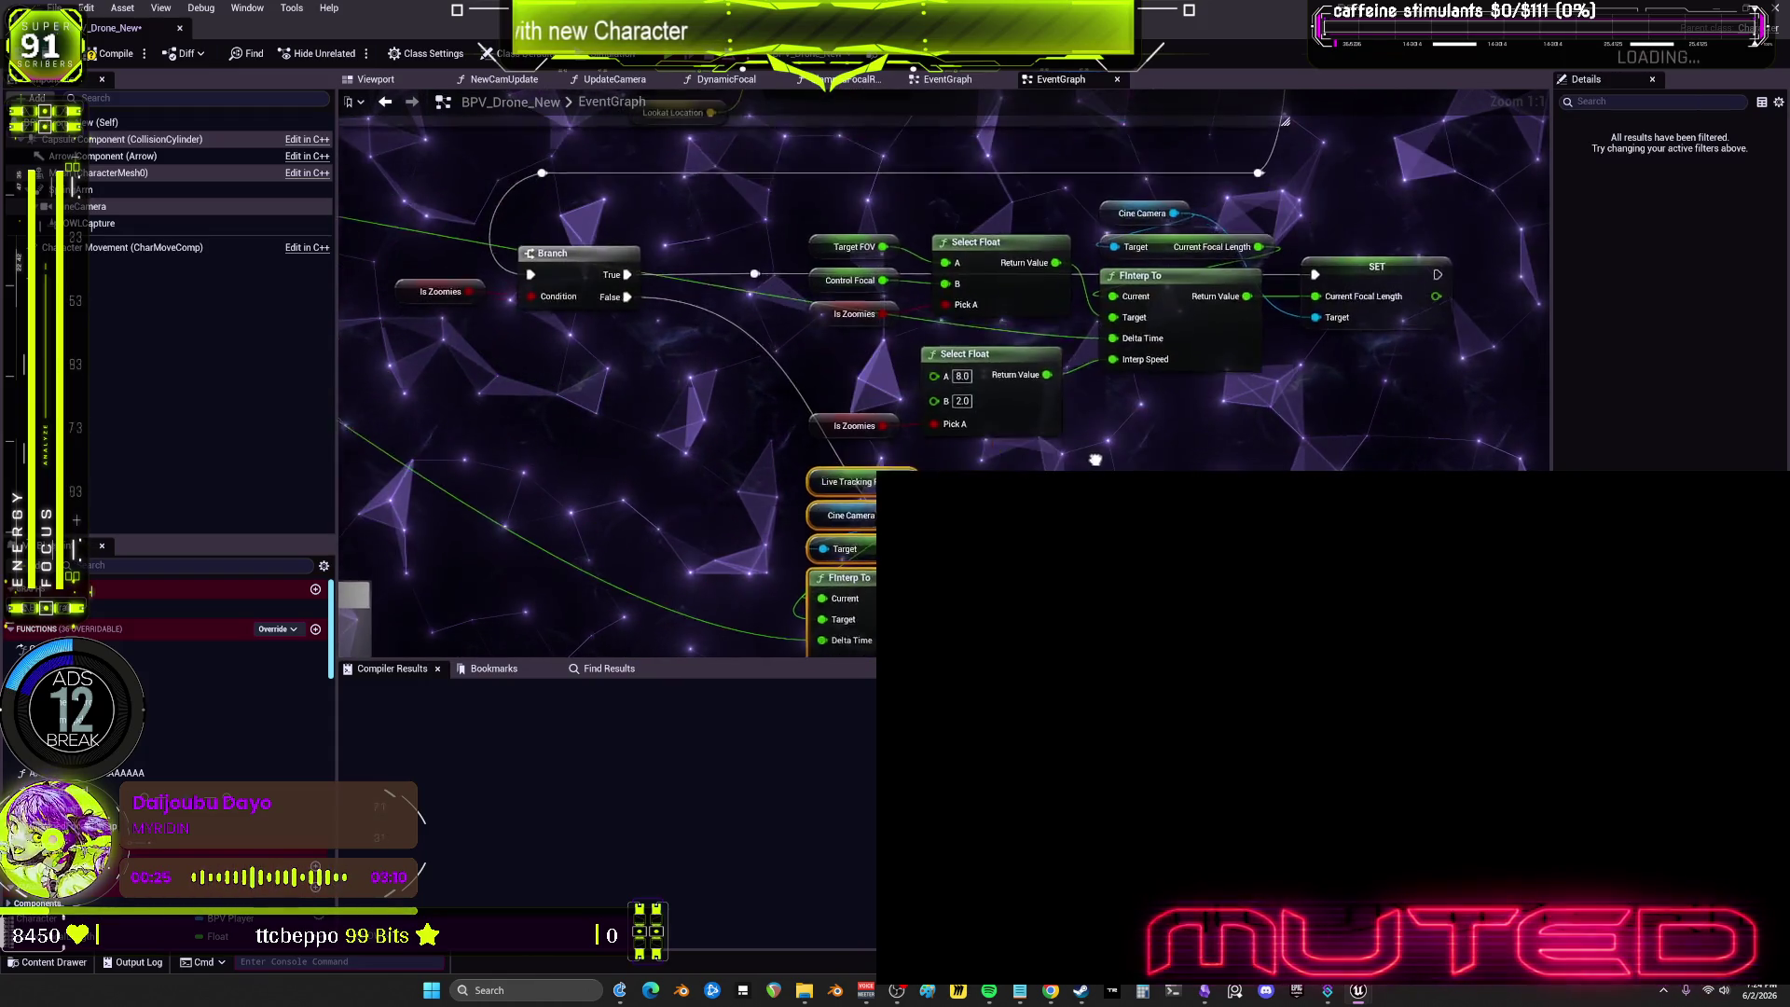
pyautogui.scroll(-1, 1077, 427)
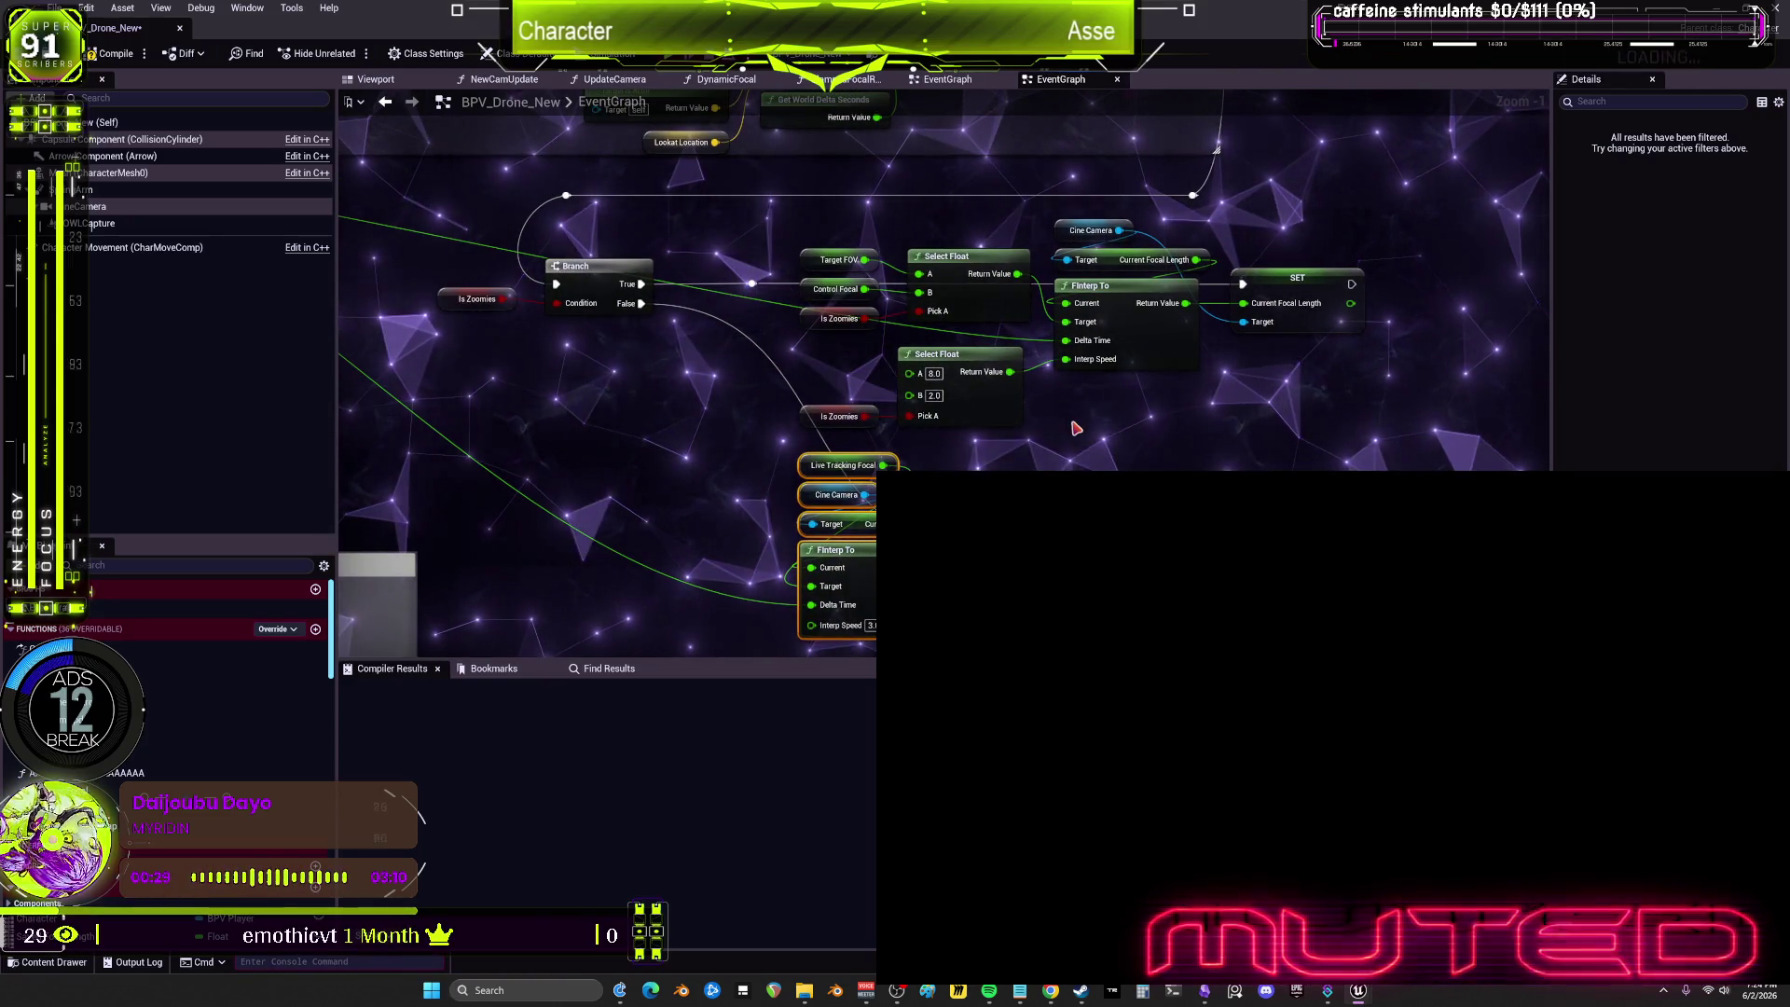
pyautogui.moveTo(814, 403); pyautogui.dragTo(1112, 407)
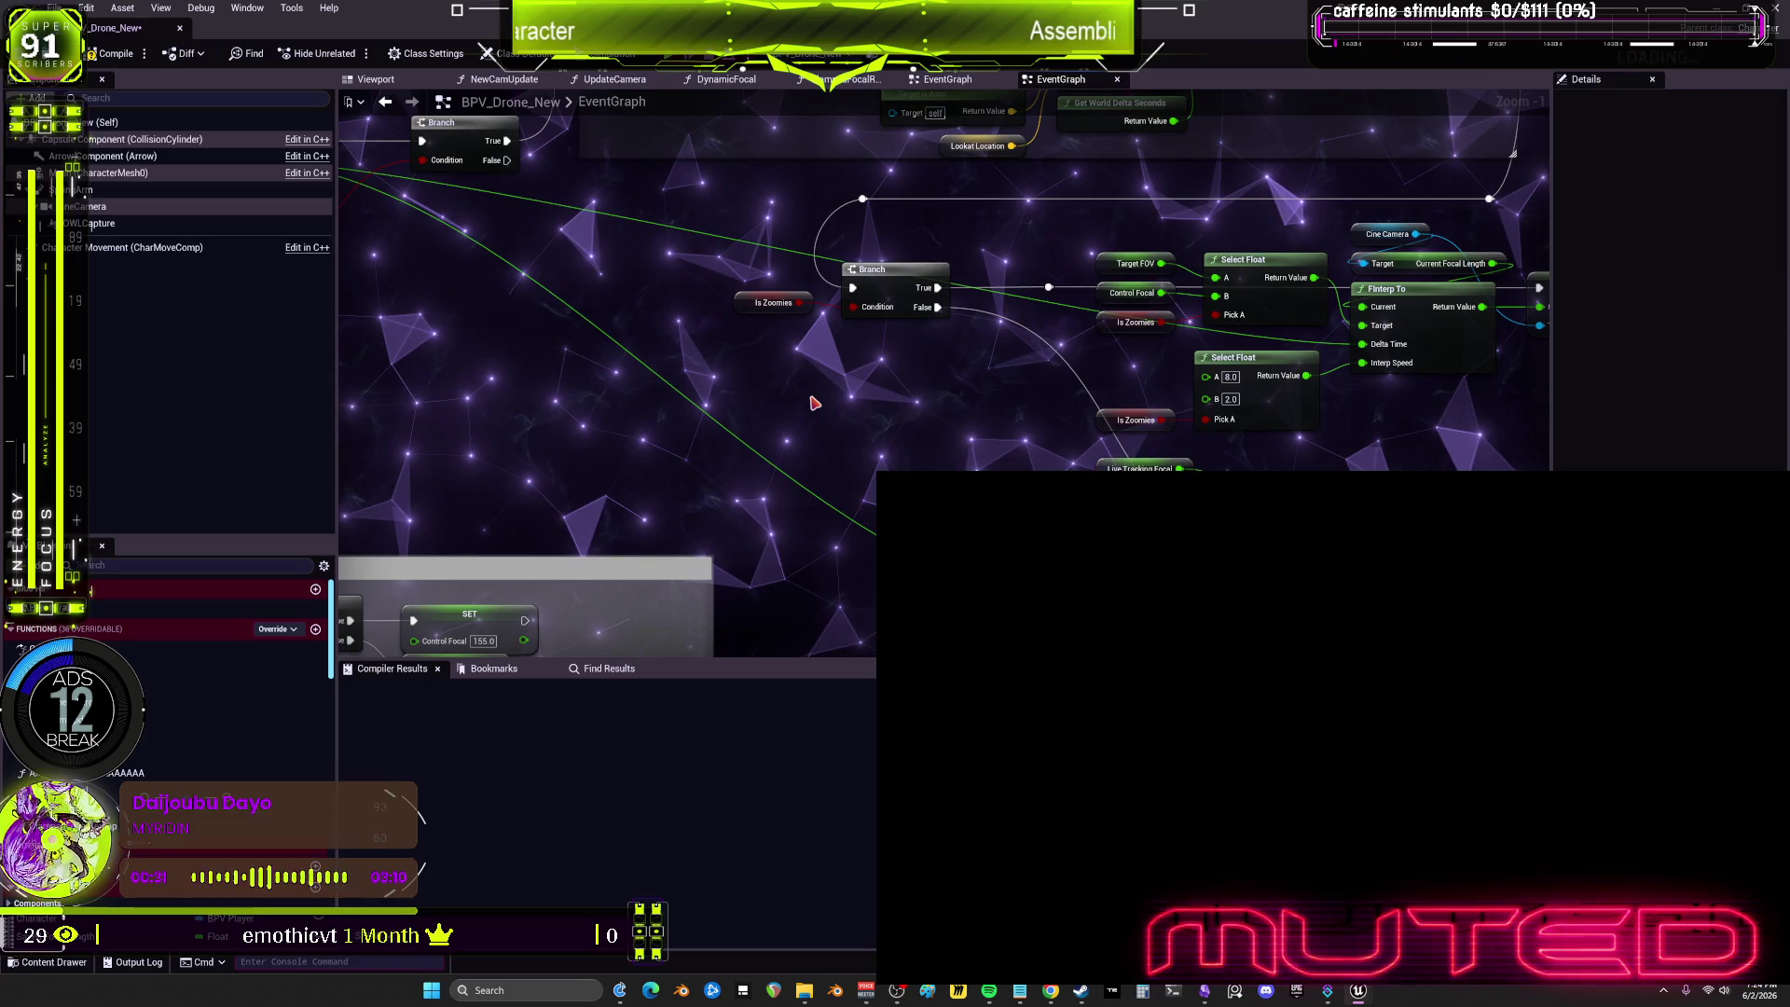
# Step: Add a comment box titled 'if current is drone, then cant do zoom' beside the Is Zoomies branch
pyautogui.press('c')
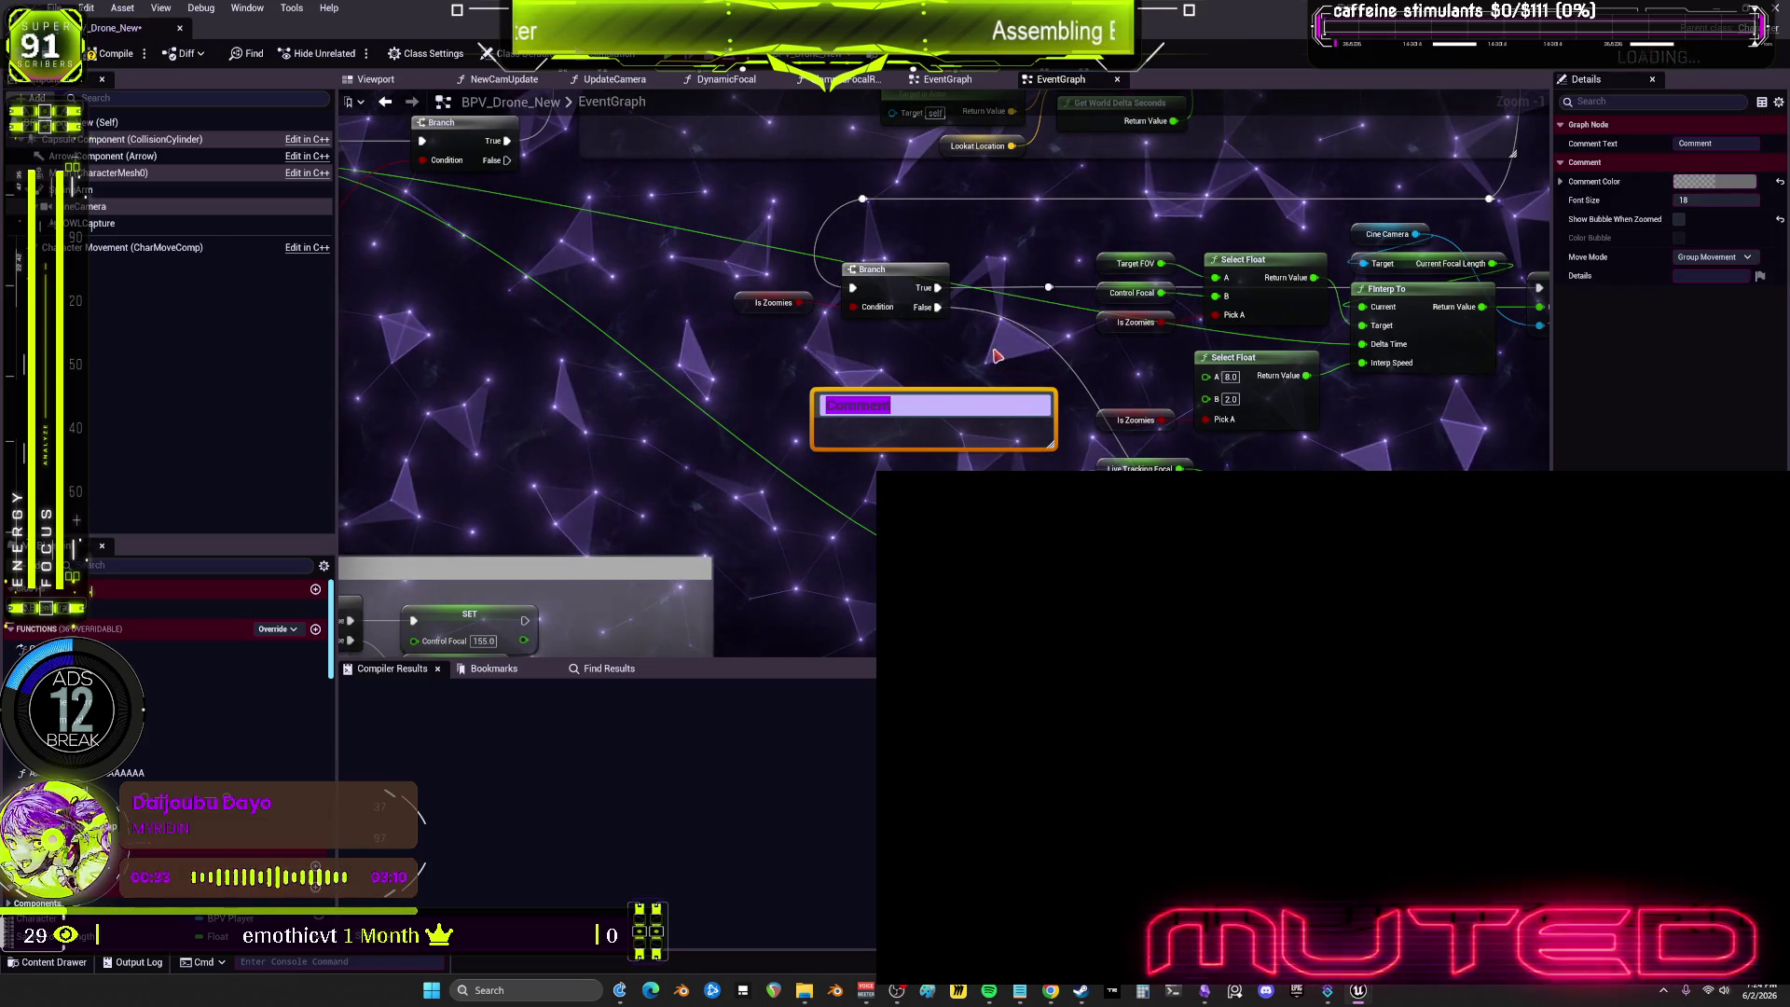
pyautogui.write('if ')
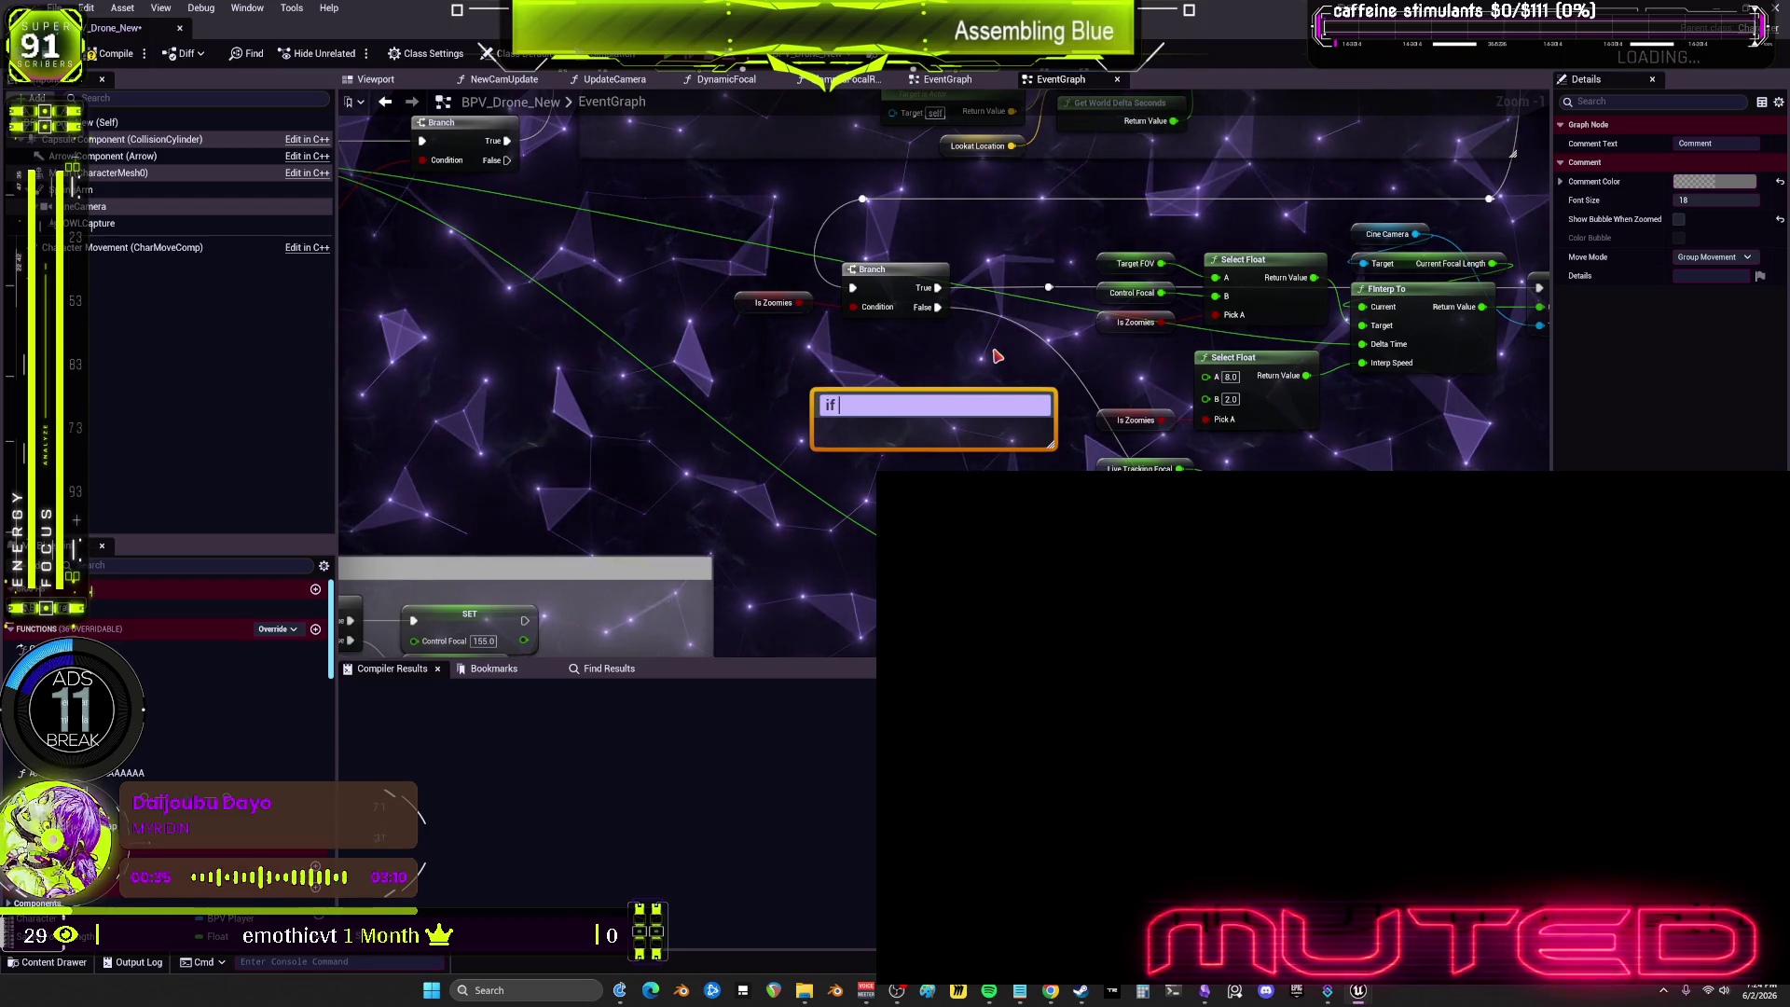
pyautogui.write('current is drone,')
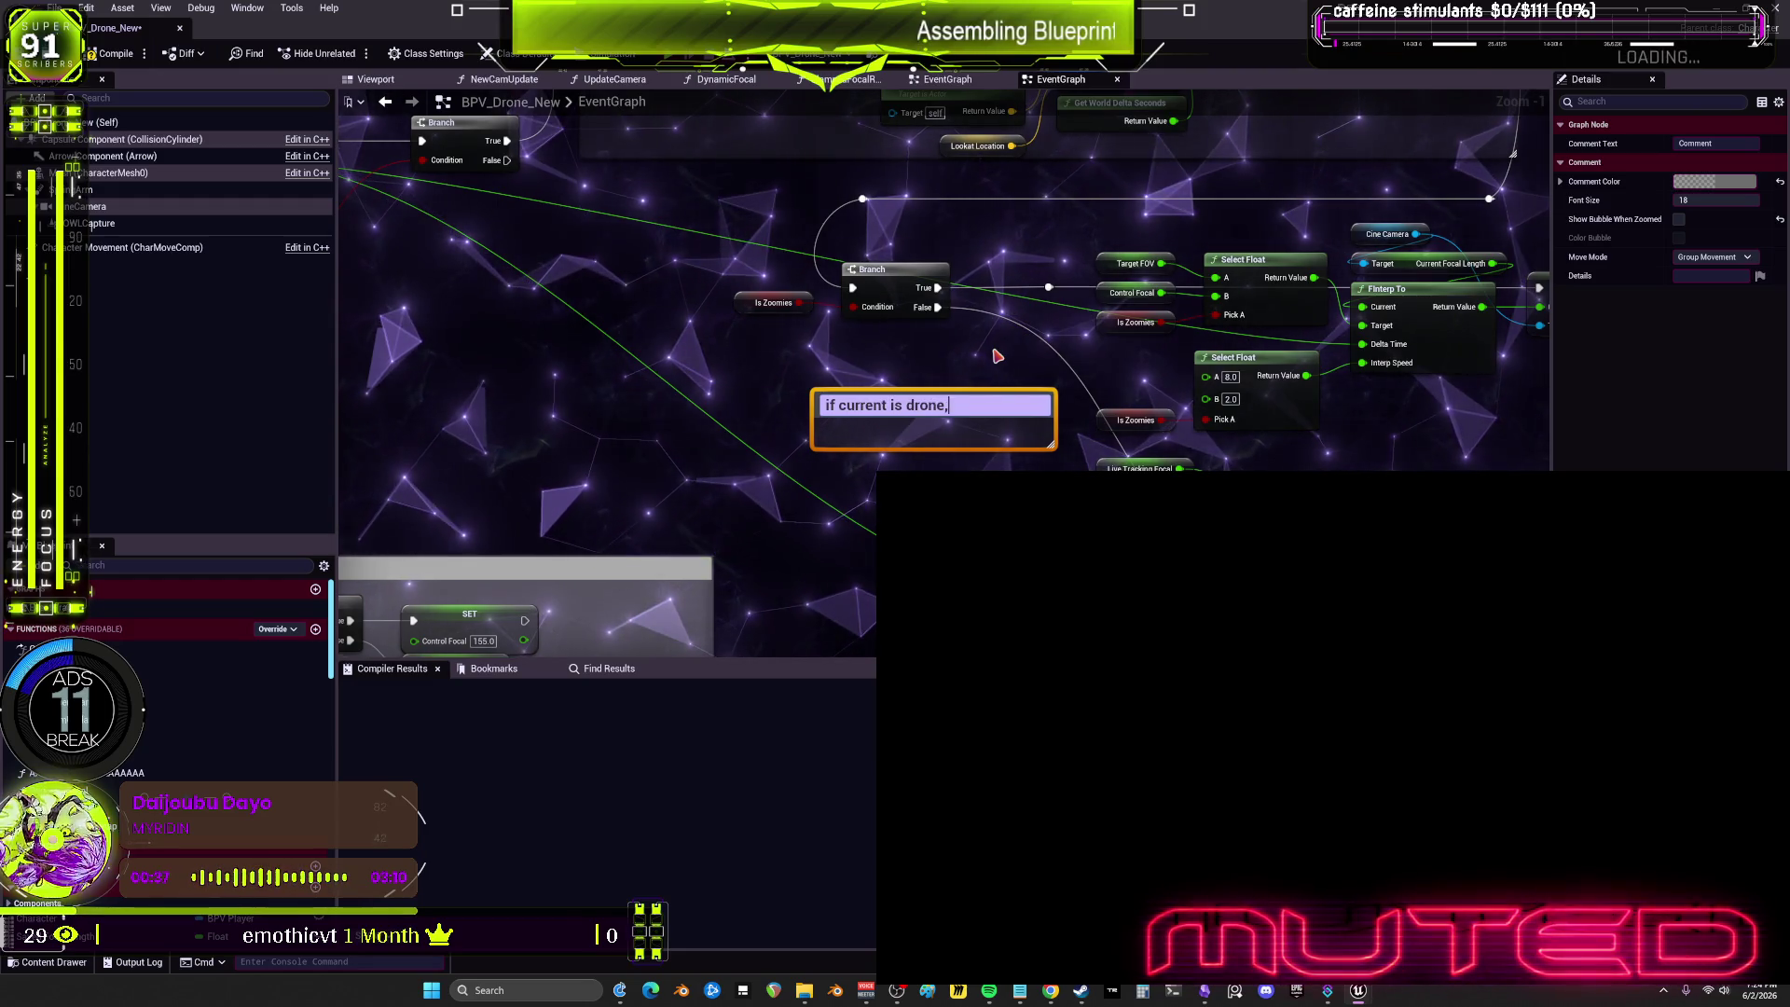
pyautogui.write(' then can')
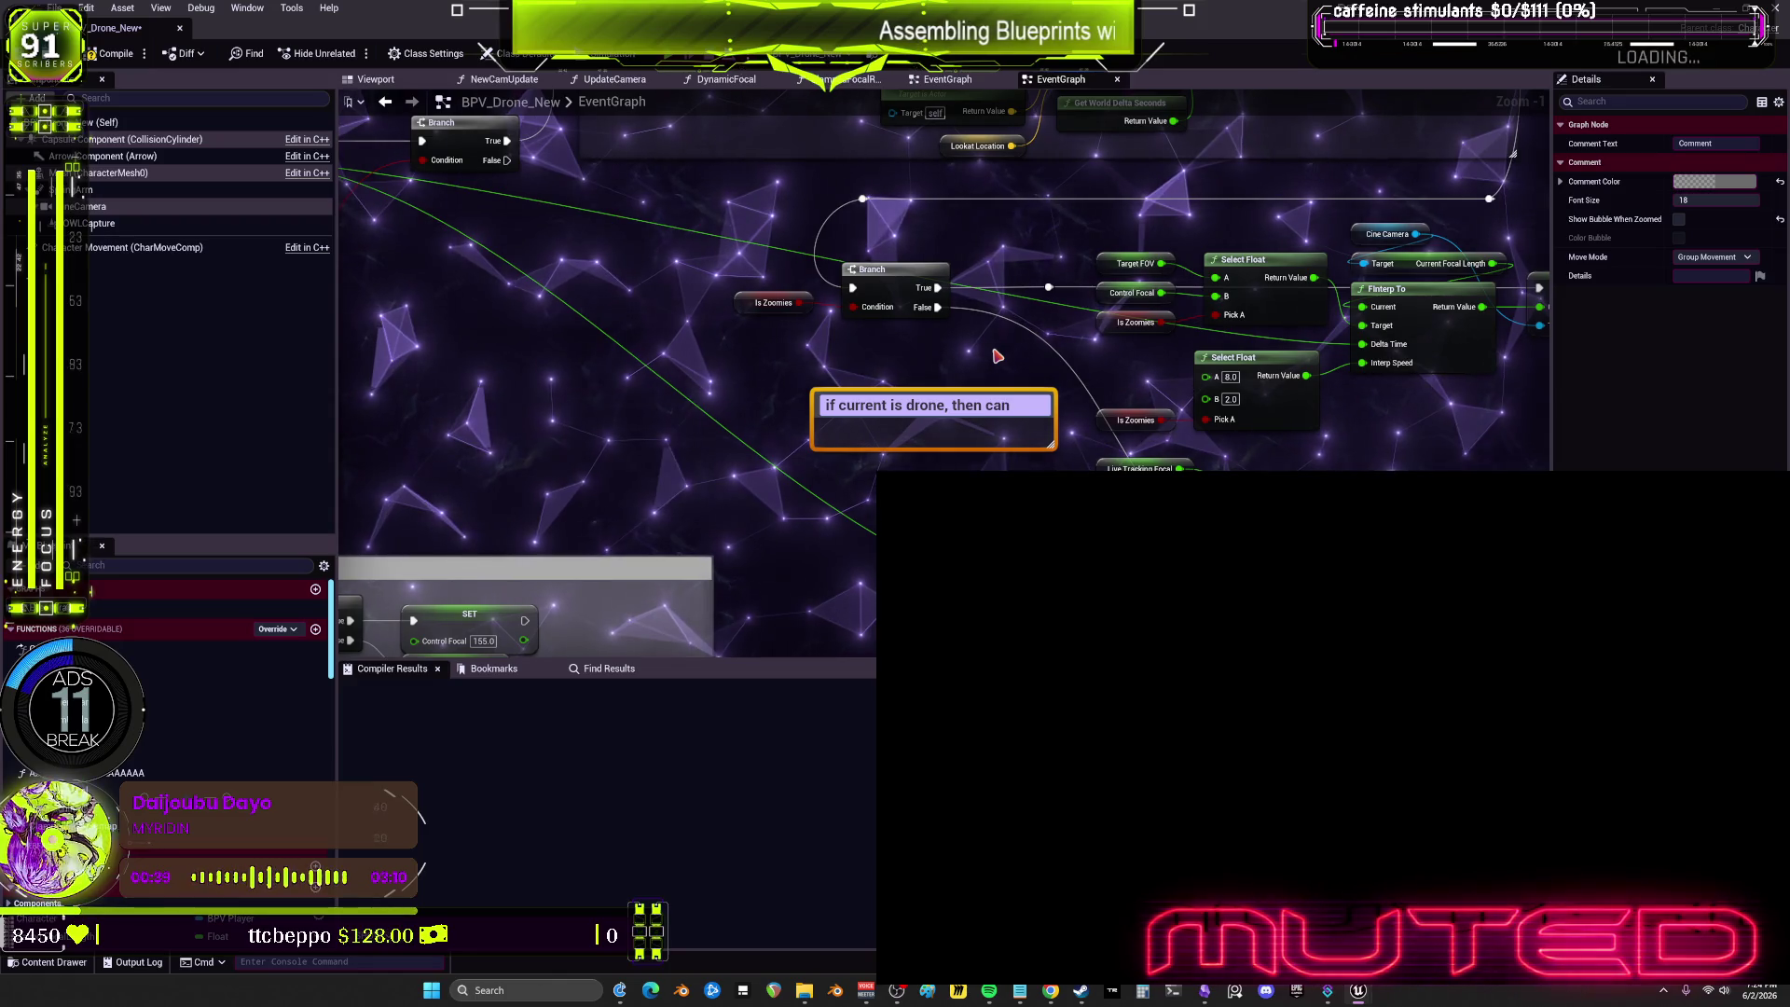
pyautogui.write('t do zoom')
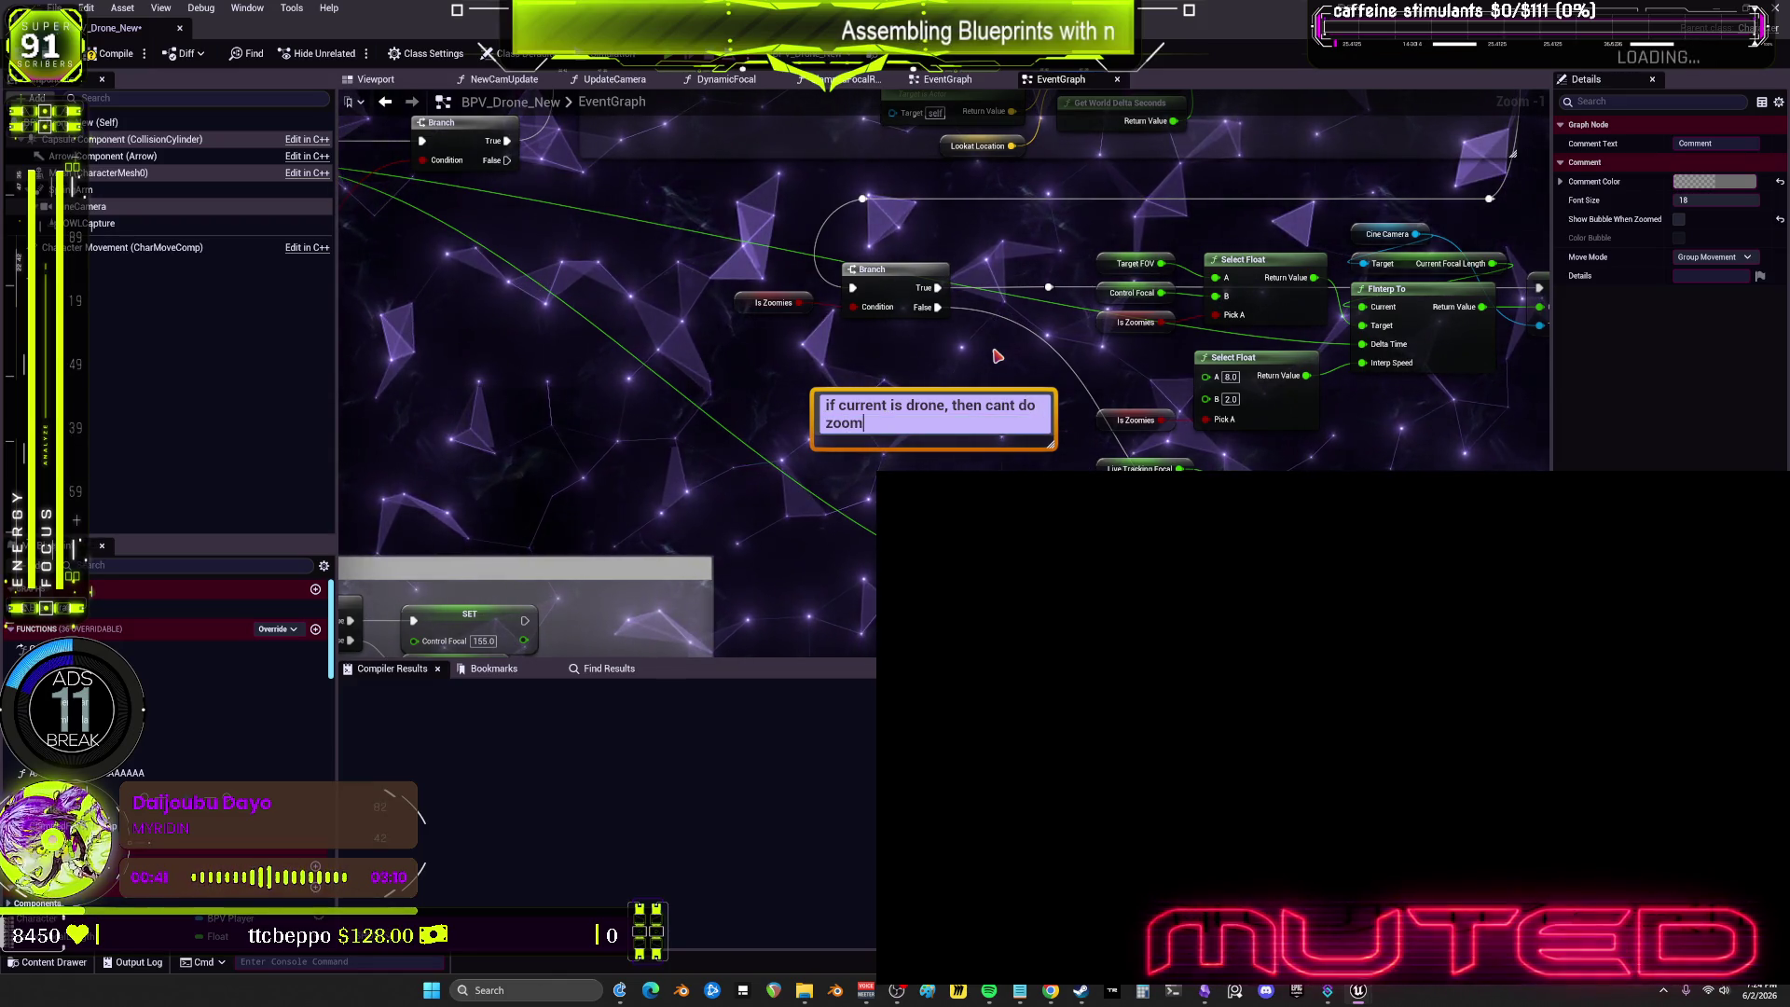
pyautogui.click(690, 454)
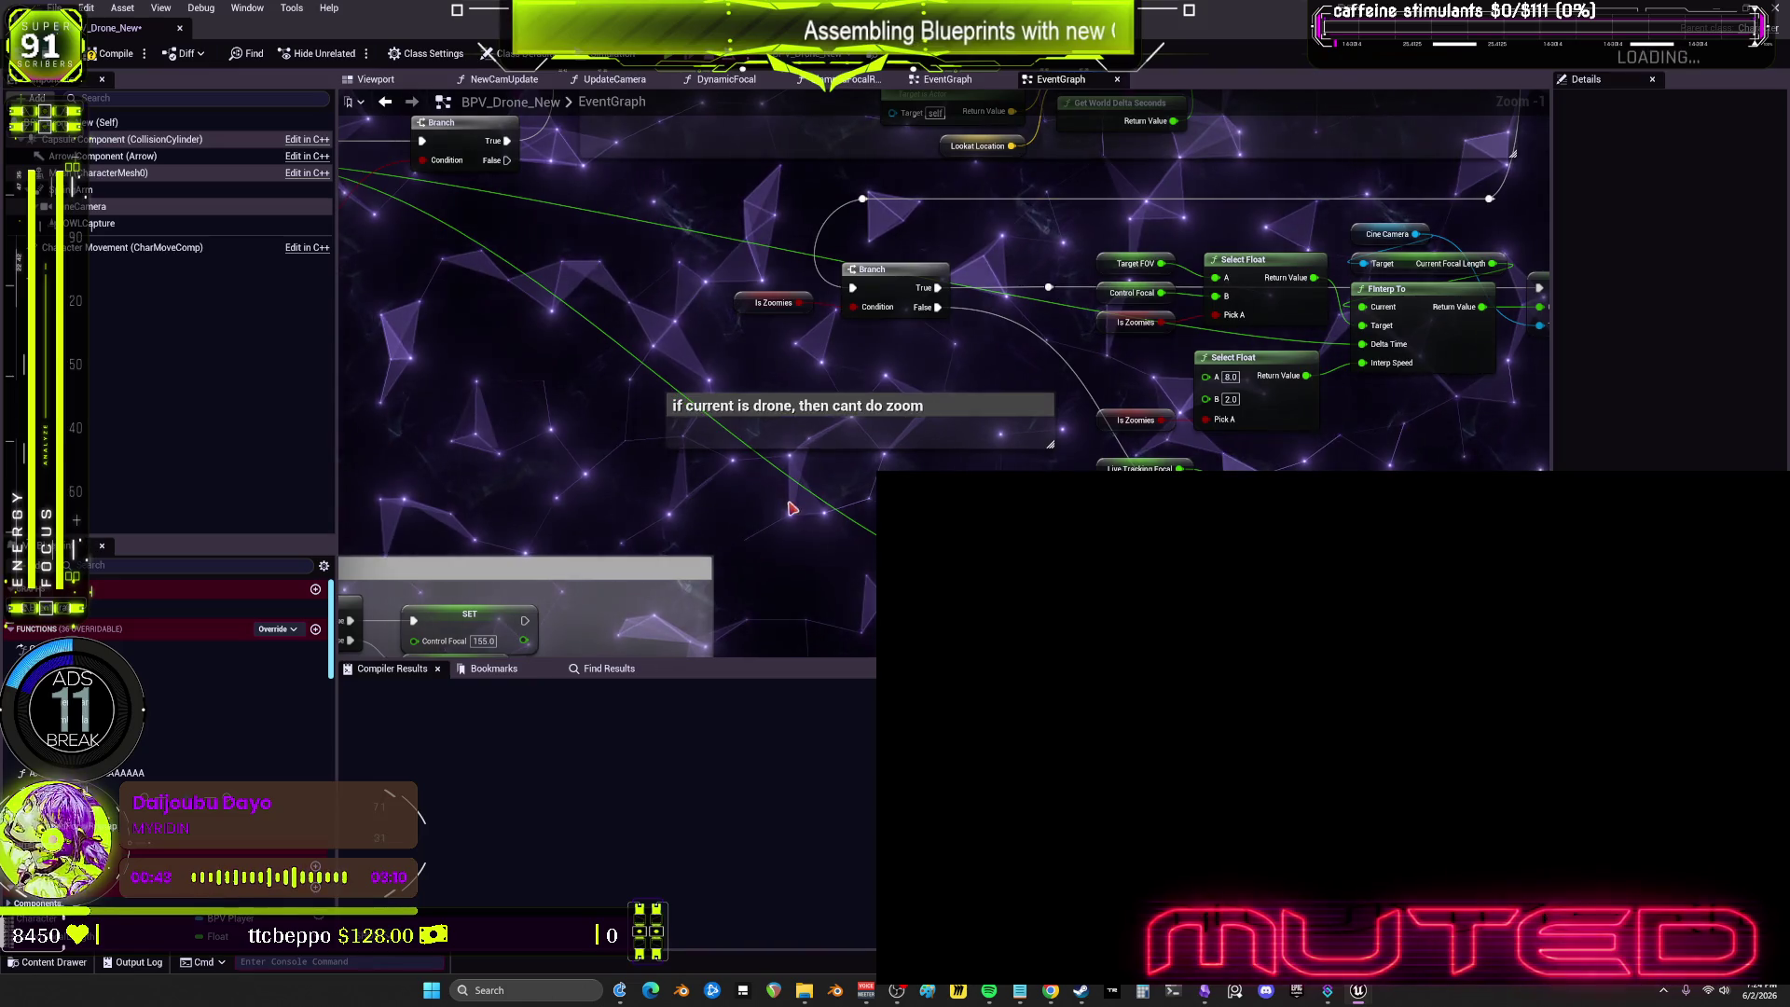
# Step: Duplicate the drone comment below the original and retitle it 'if current is NOT drone, then could do zoom'
pyautogui.moveTo(667, 415); pyautogui.dragTo(657, 415)
pyautogui.click(835, 519)
pyautogui.hotkey('ctrl', 'v')
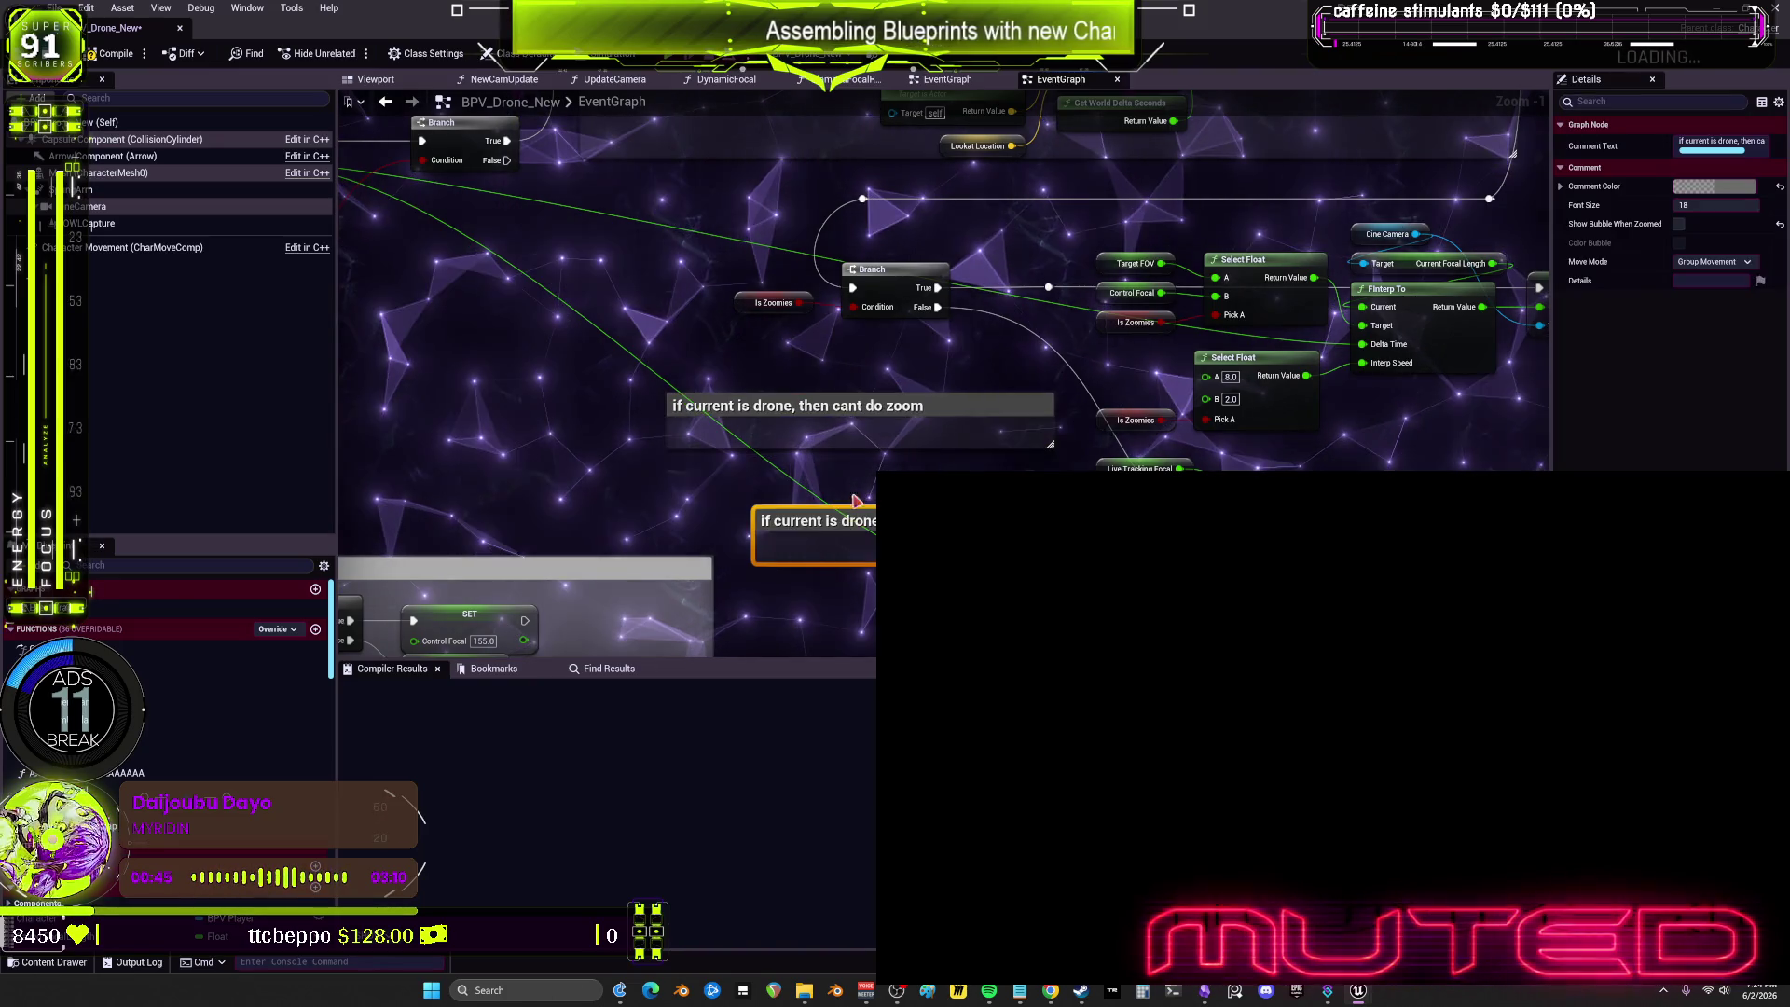
pyautogui.moveTo(850, 529); pyautogui.dragTo(762, 479)
pyautogui.doubleClick(779, 475)
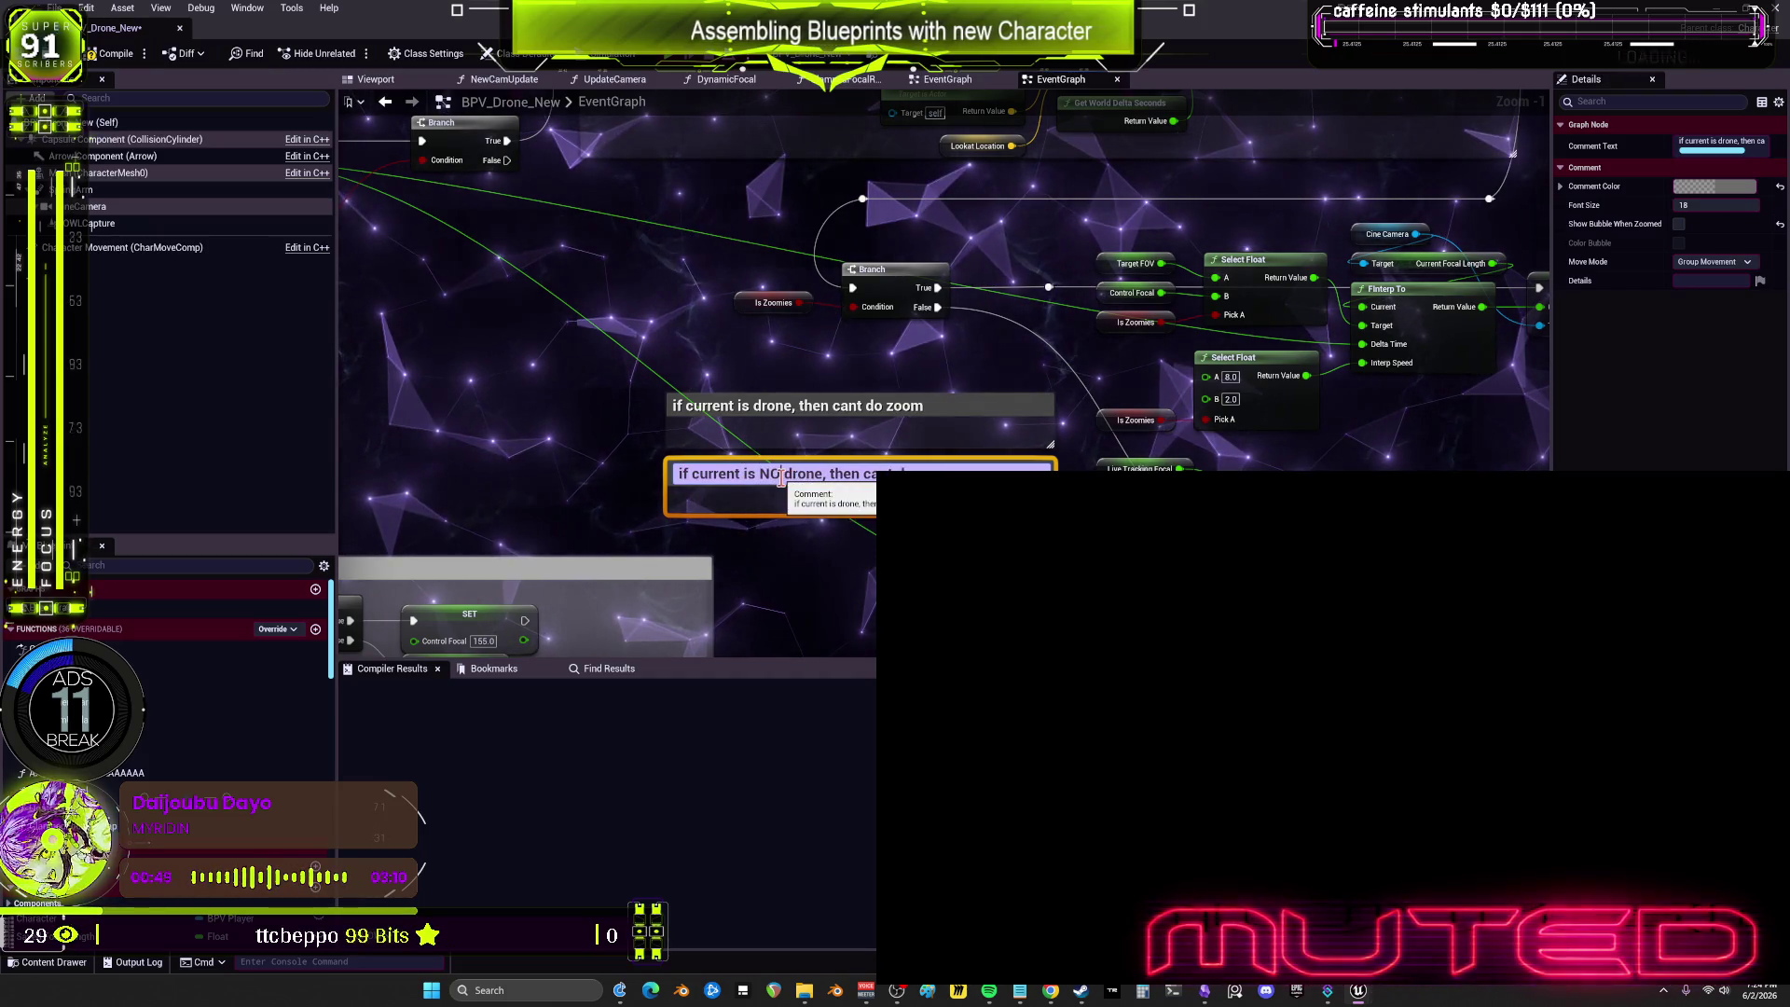
pyautogui.write('T')
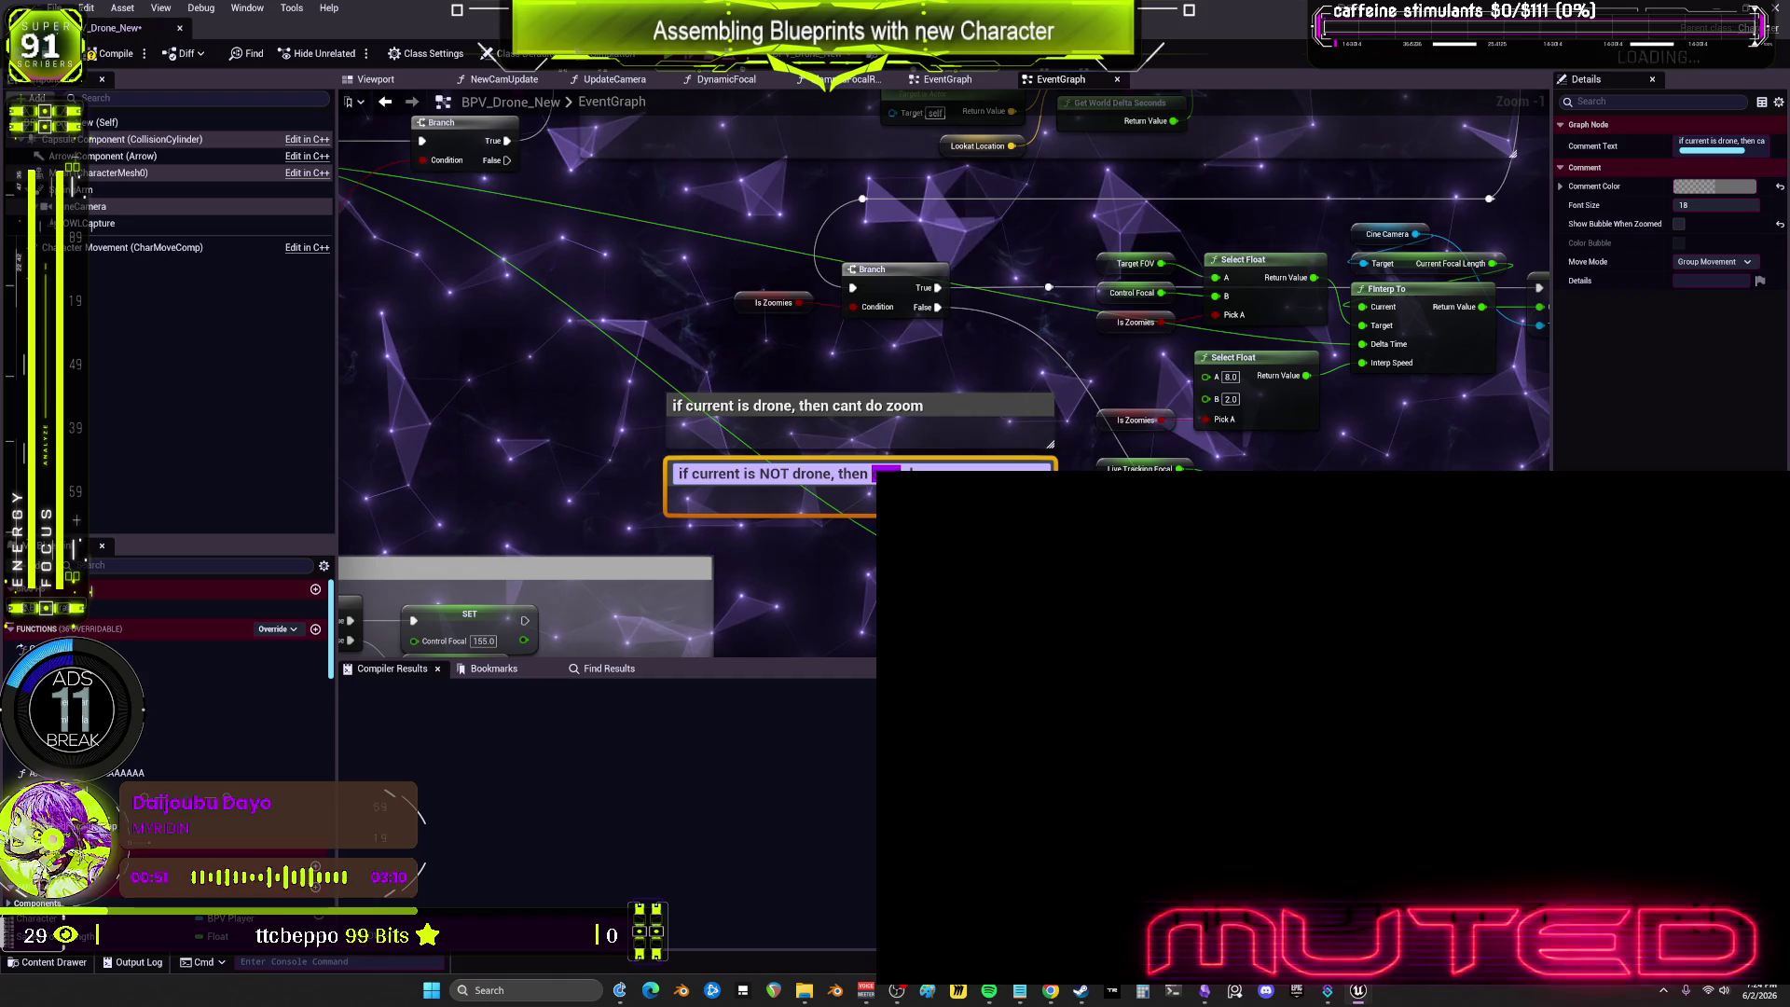
pyautogui.press('Return')
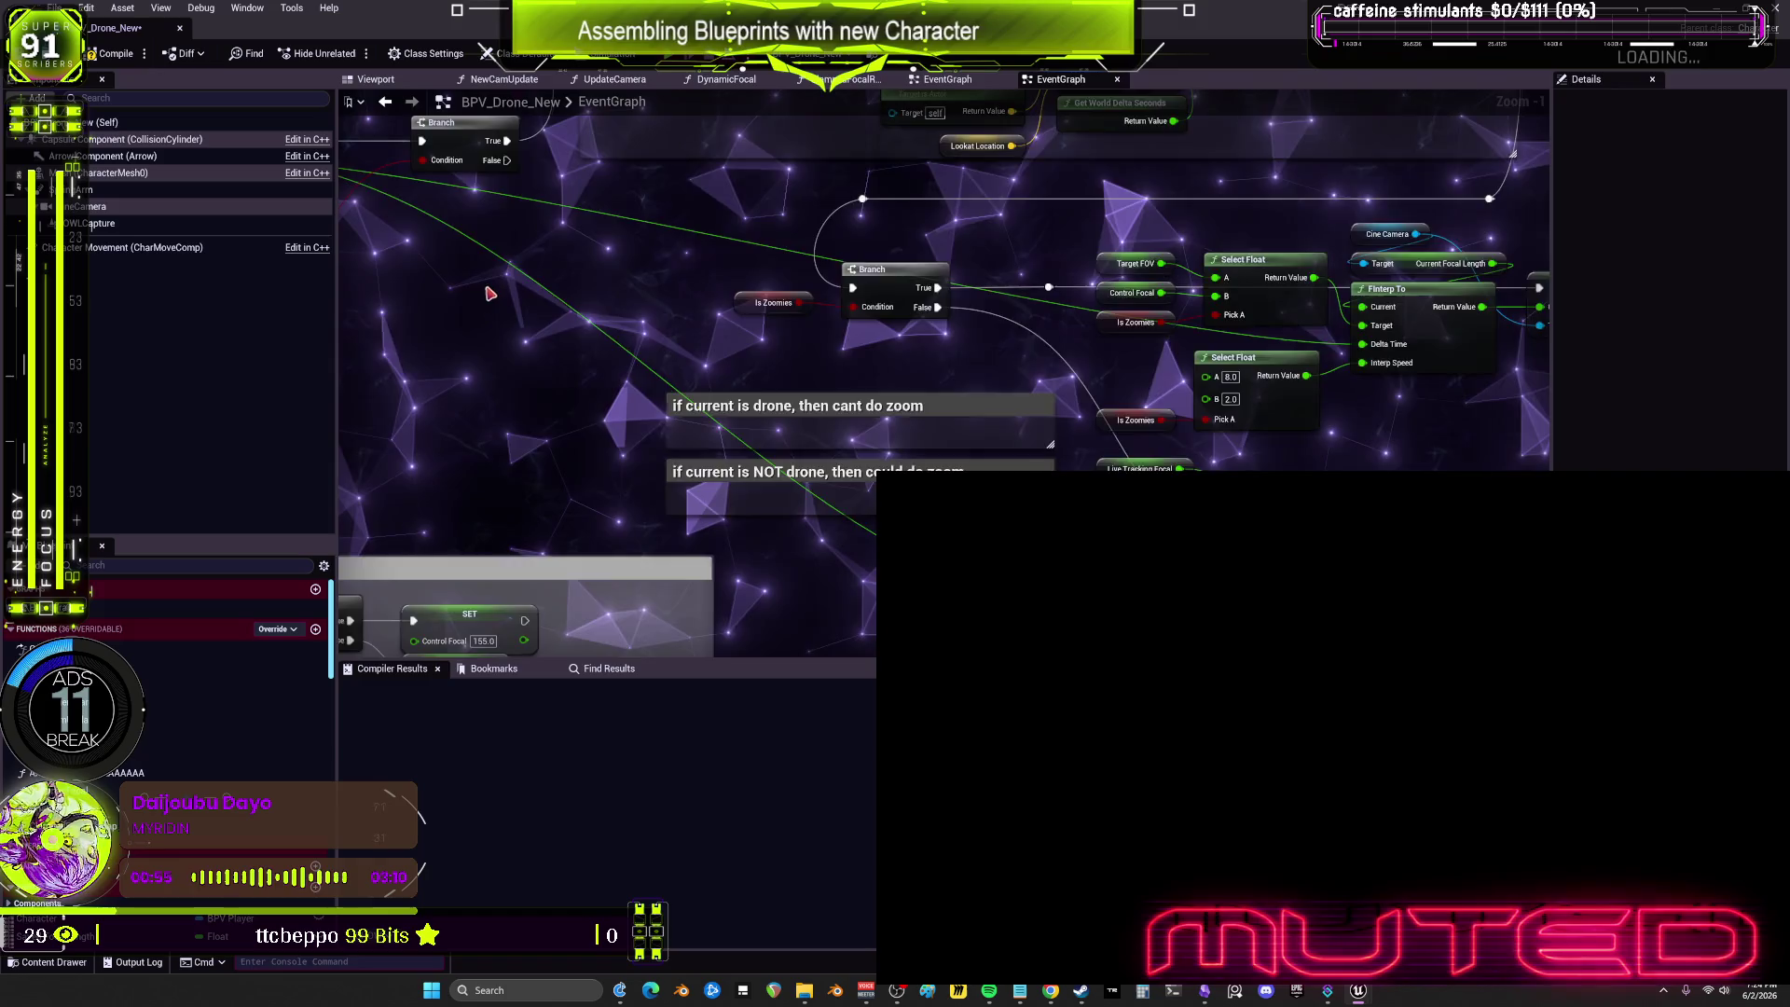
# Step: Connect the FInterp To result into SET Current Focal Length
pyautogui.moveTo(489, 293); pyautogui.dragTo(984, 372)
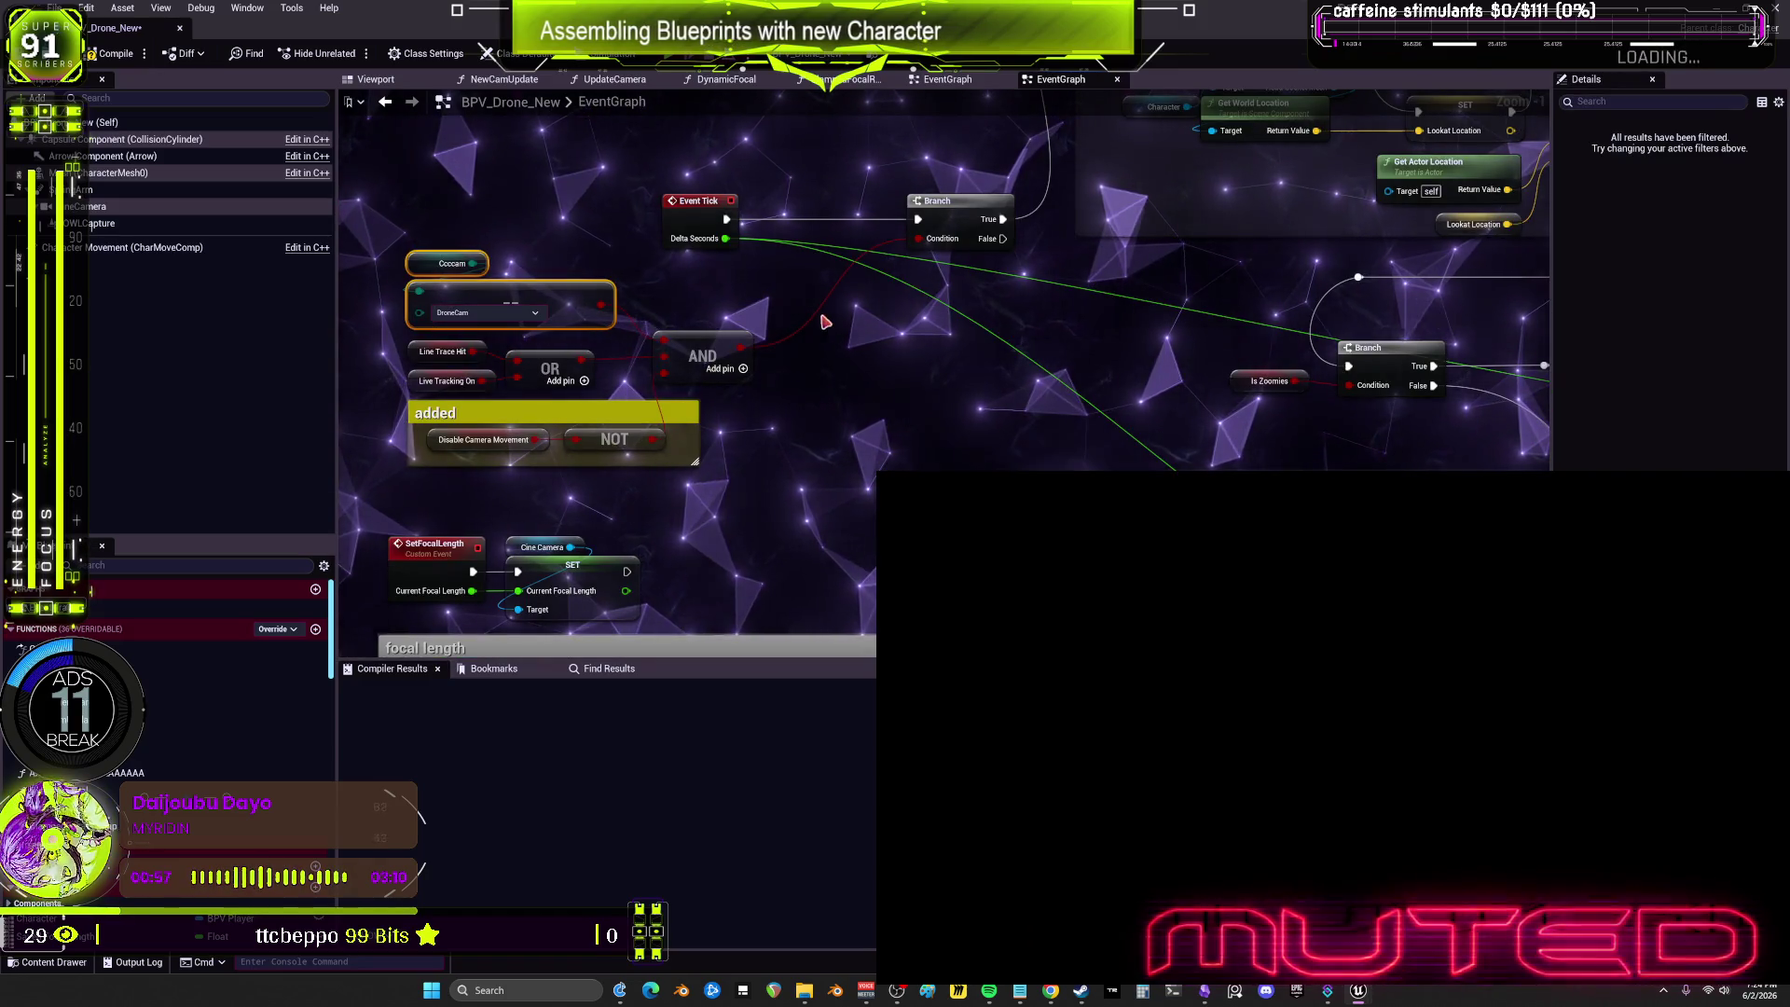
pyautogui.moveTo(942, 354); pyautogui.dragTo(818, 333)
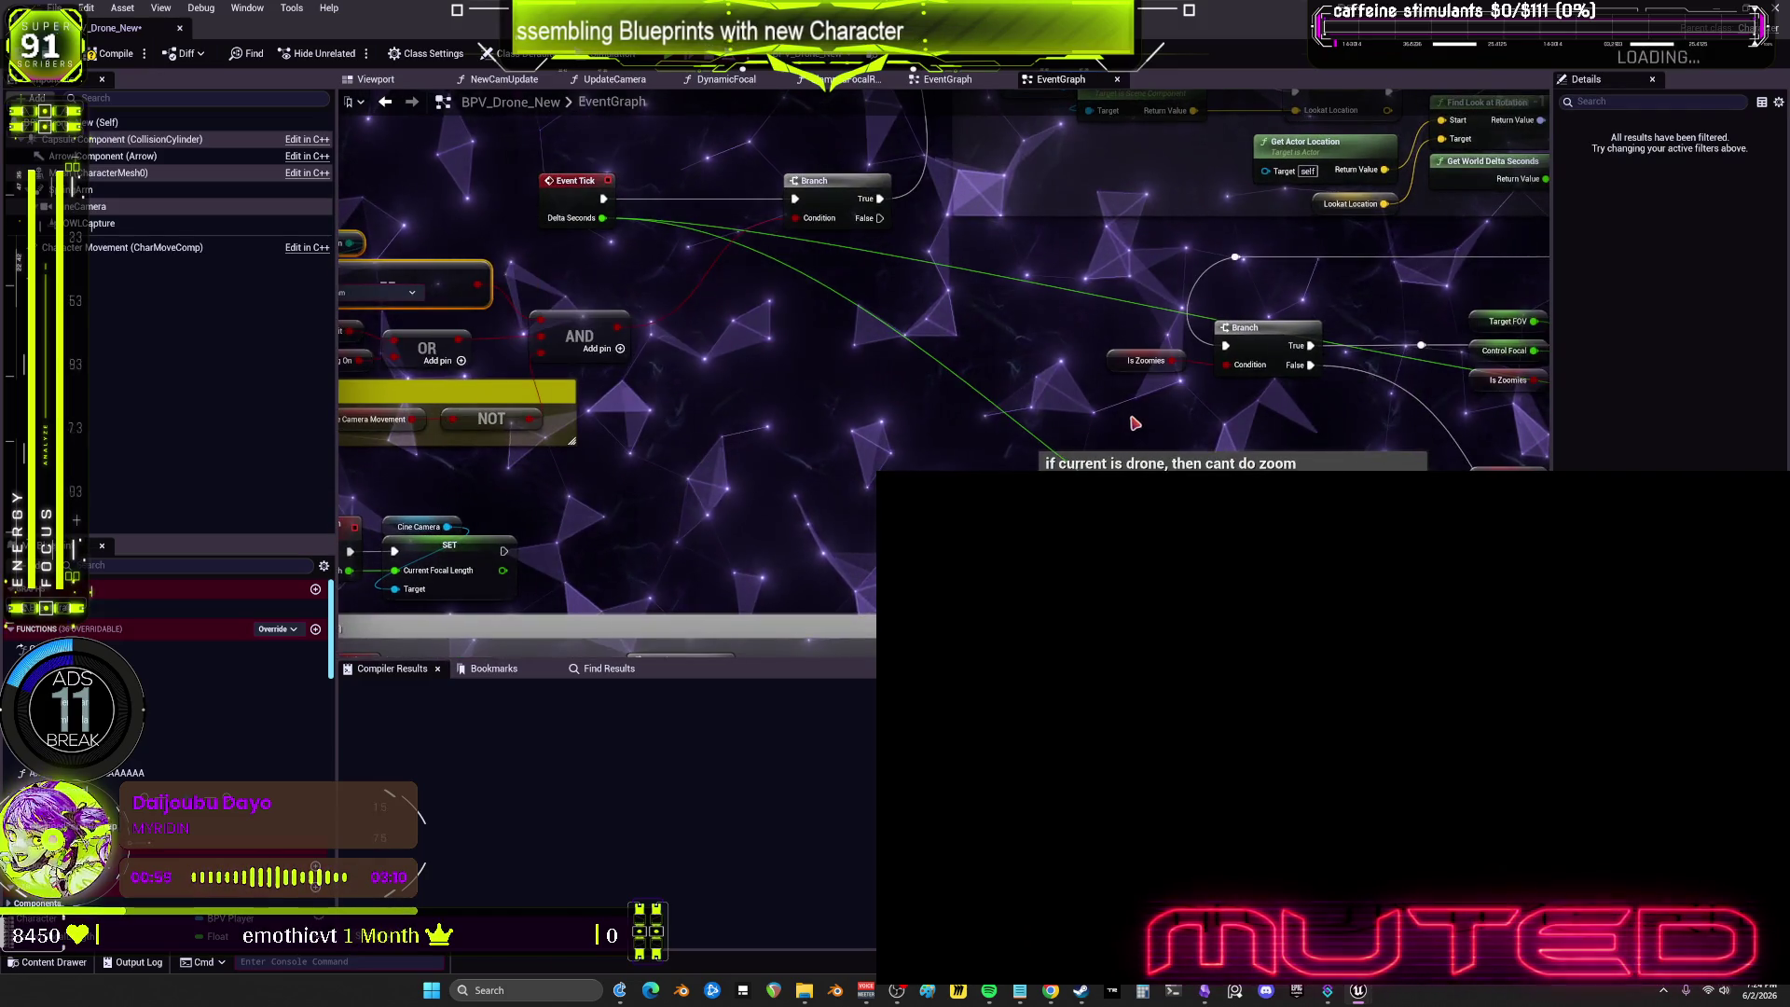
pyautogui.moveTo(1120, 463); pyautogui.dragTo(1002, 421)
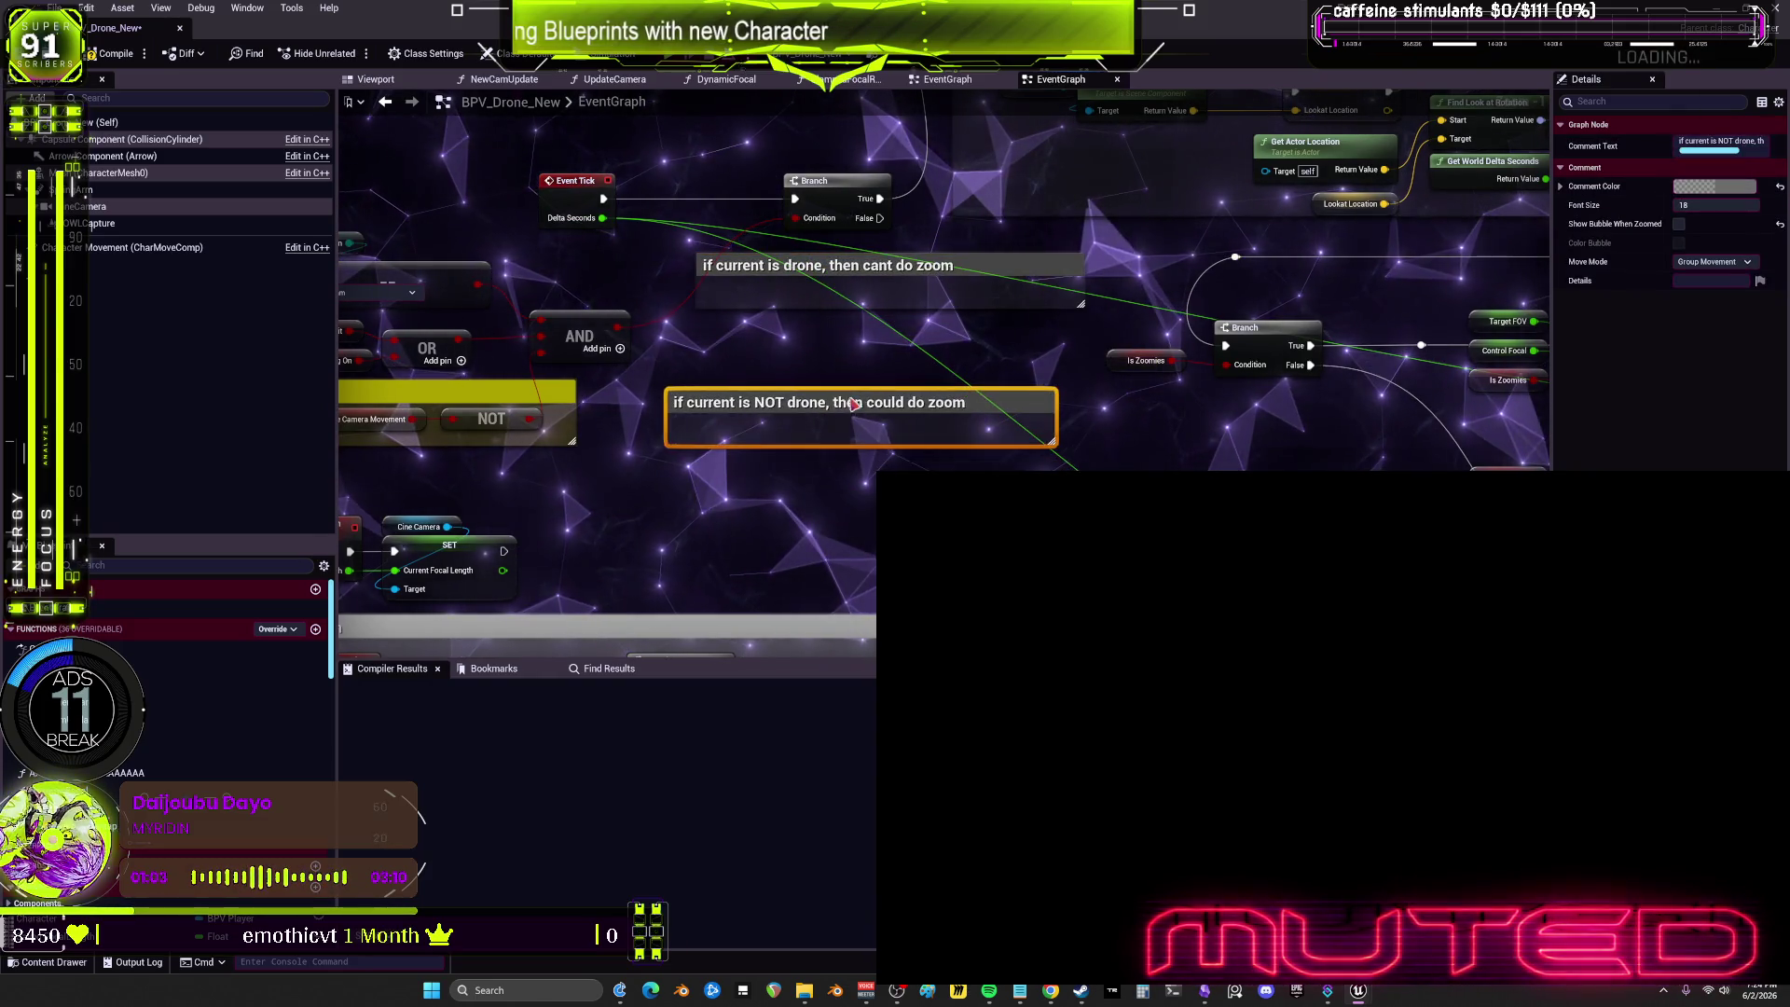
pyautogui.moveTo(1098, 405)
pyautogui.mouseDown()
pyautogui.moveTo(757, 453)
pyautogui.moveTo(647, 544)
pyautogui.moveTo(1091, 382)
pyautogui.moveTo(1044, 335)
pyautogui.moveTo(1008, 341)
pyautogui.moveTo(985, 386)
pyautogui.moveTo(951, 183)
pyautogui.mouseUp()
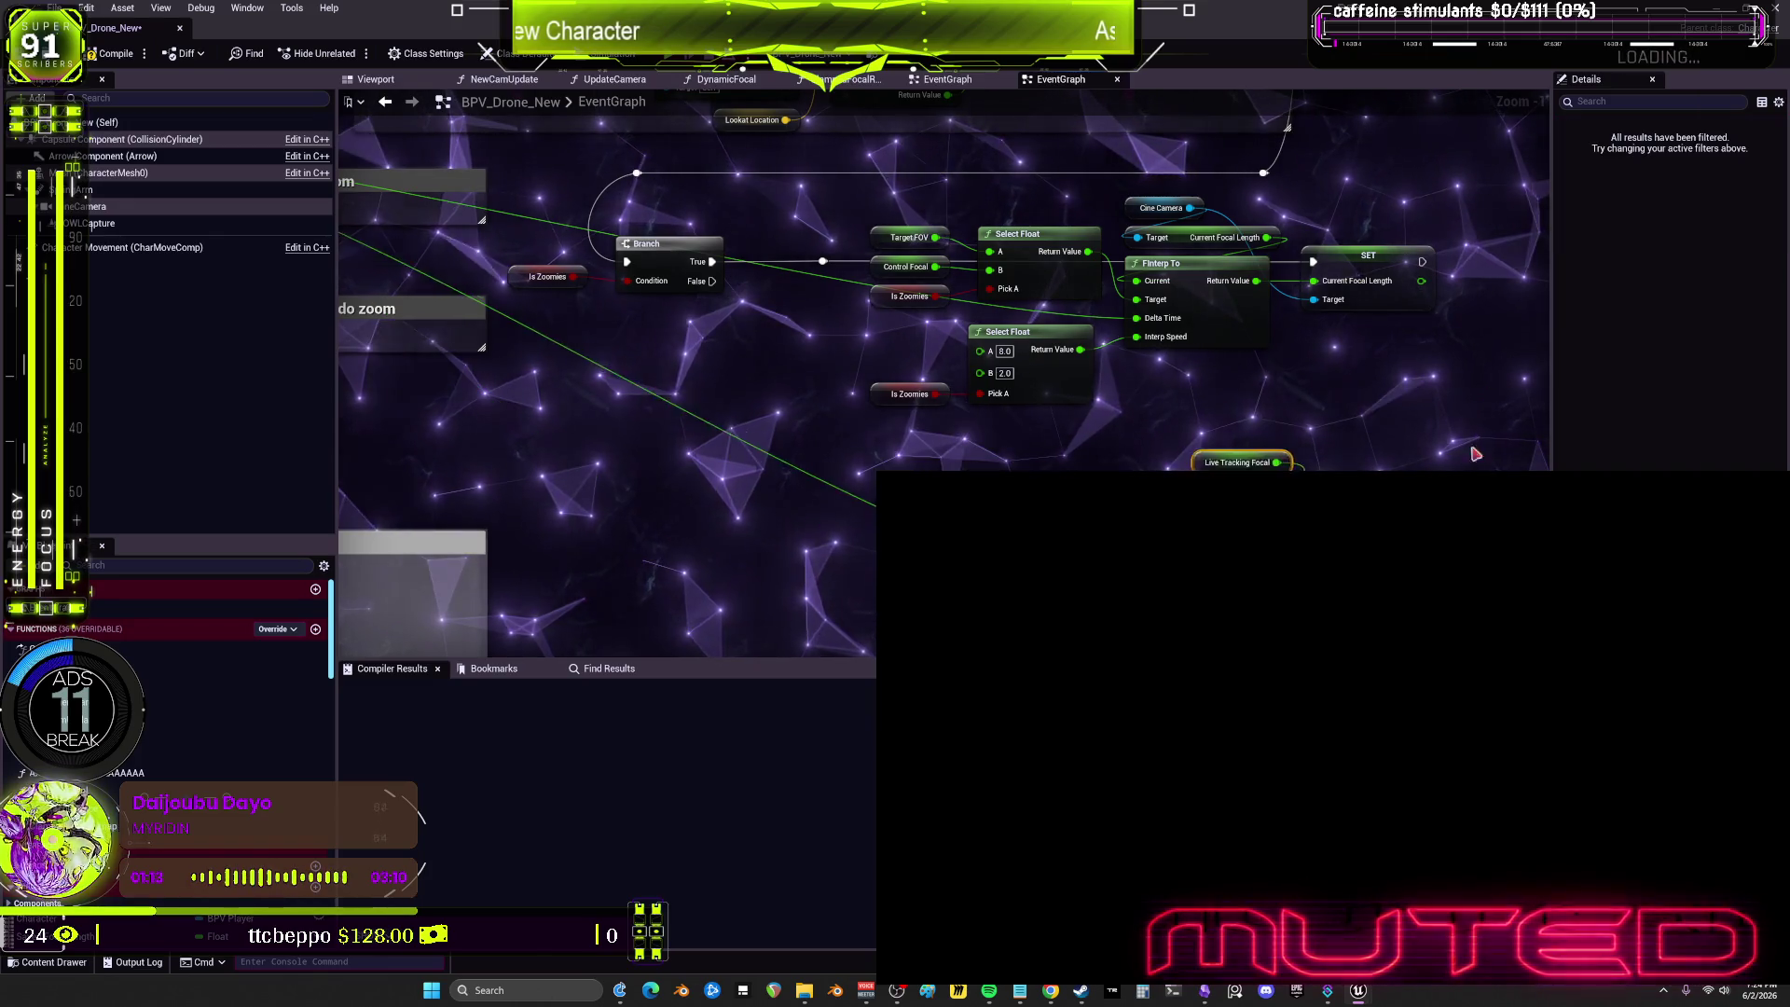
pyautogui.moveTo(906, 448)
pyautogui.mouseDown()
pyautogui.moveTo(1119, 186)
pyautogui.moveTo(1195, 401)
pyautogui.mouseUp()
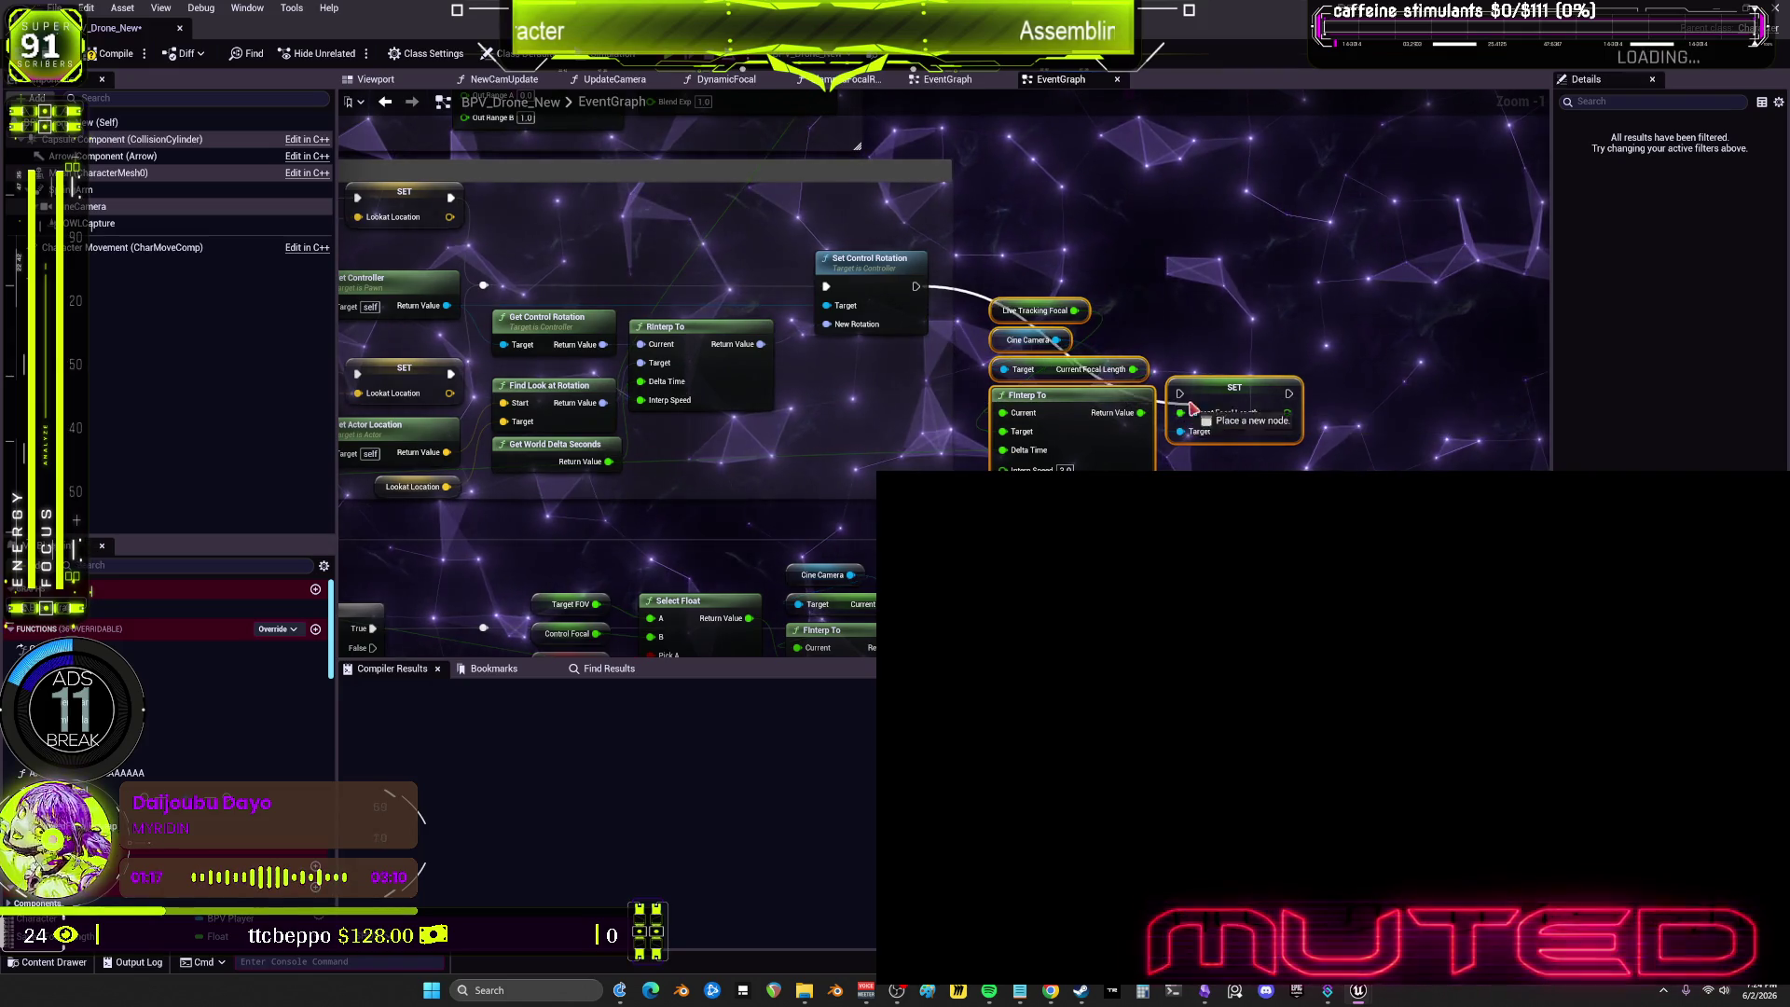
pyautogui.moveTo(1193, 408); pyautogui.dragTo(1120, 376)
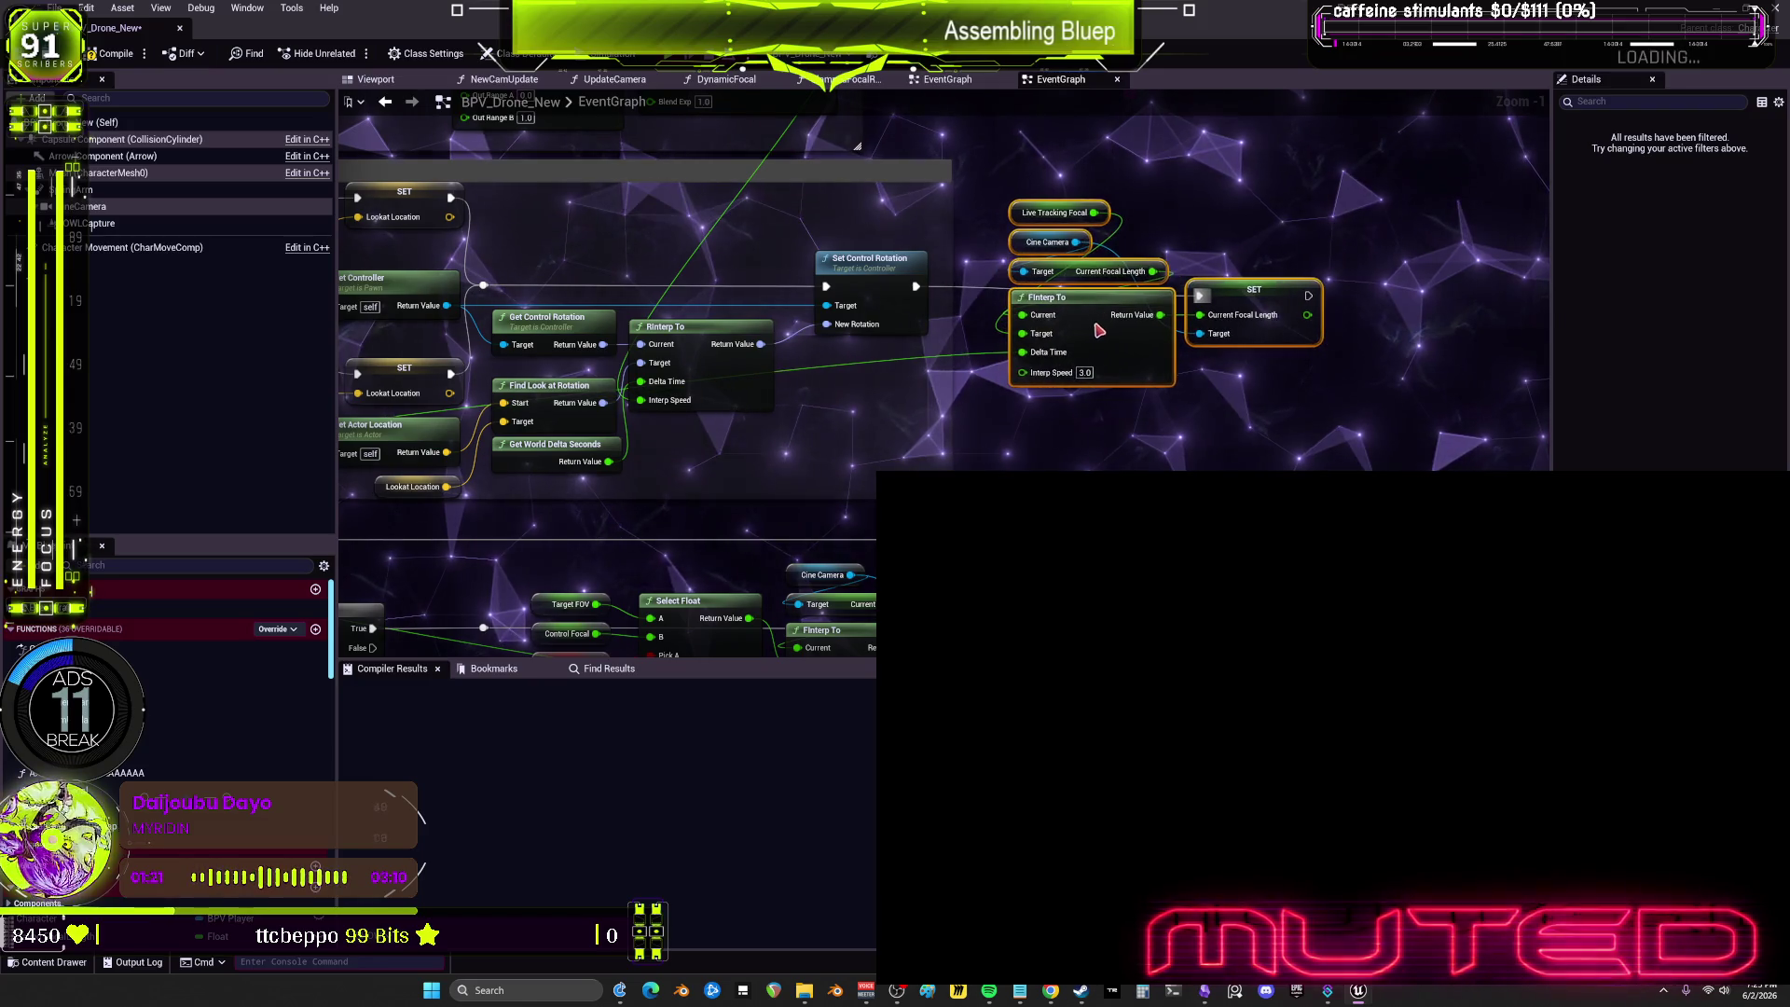
# Step: Paste the Cccam and DroneCam nodes and delete both drone zoom comments
pyautogui.moveTo(976, 562)
pyautogui.mouseDown()
pyautogui.moveTo(1485, 485)
pyautogui.moveTo(1485, 383)
pyautogui.mouseUp()
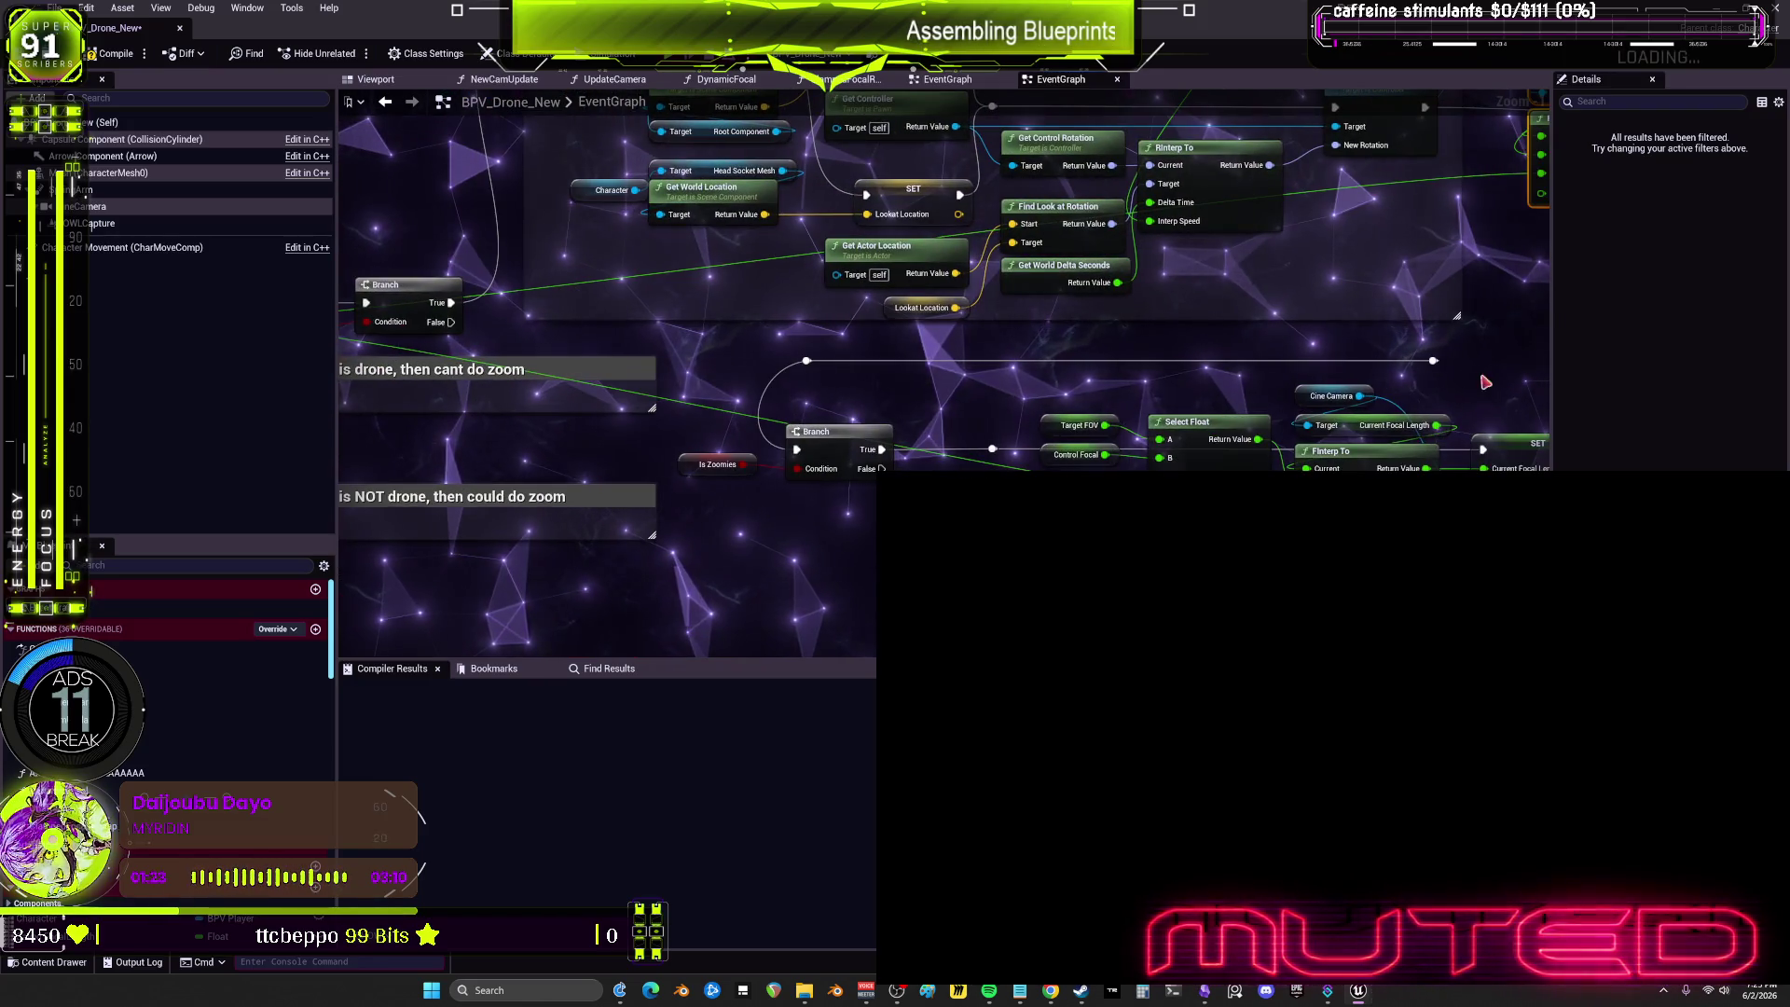
pyautogui.moveTo(527, 357); pyautogui.dragTo(763, 365)
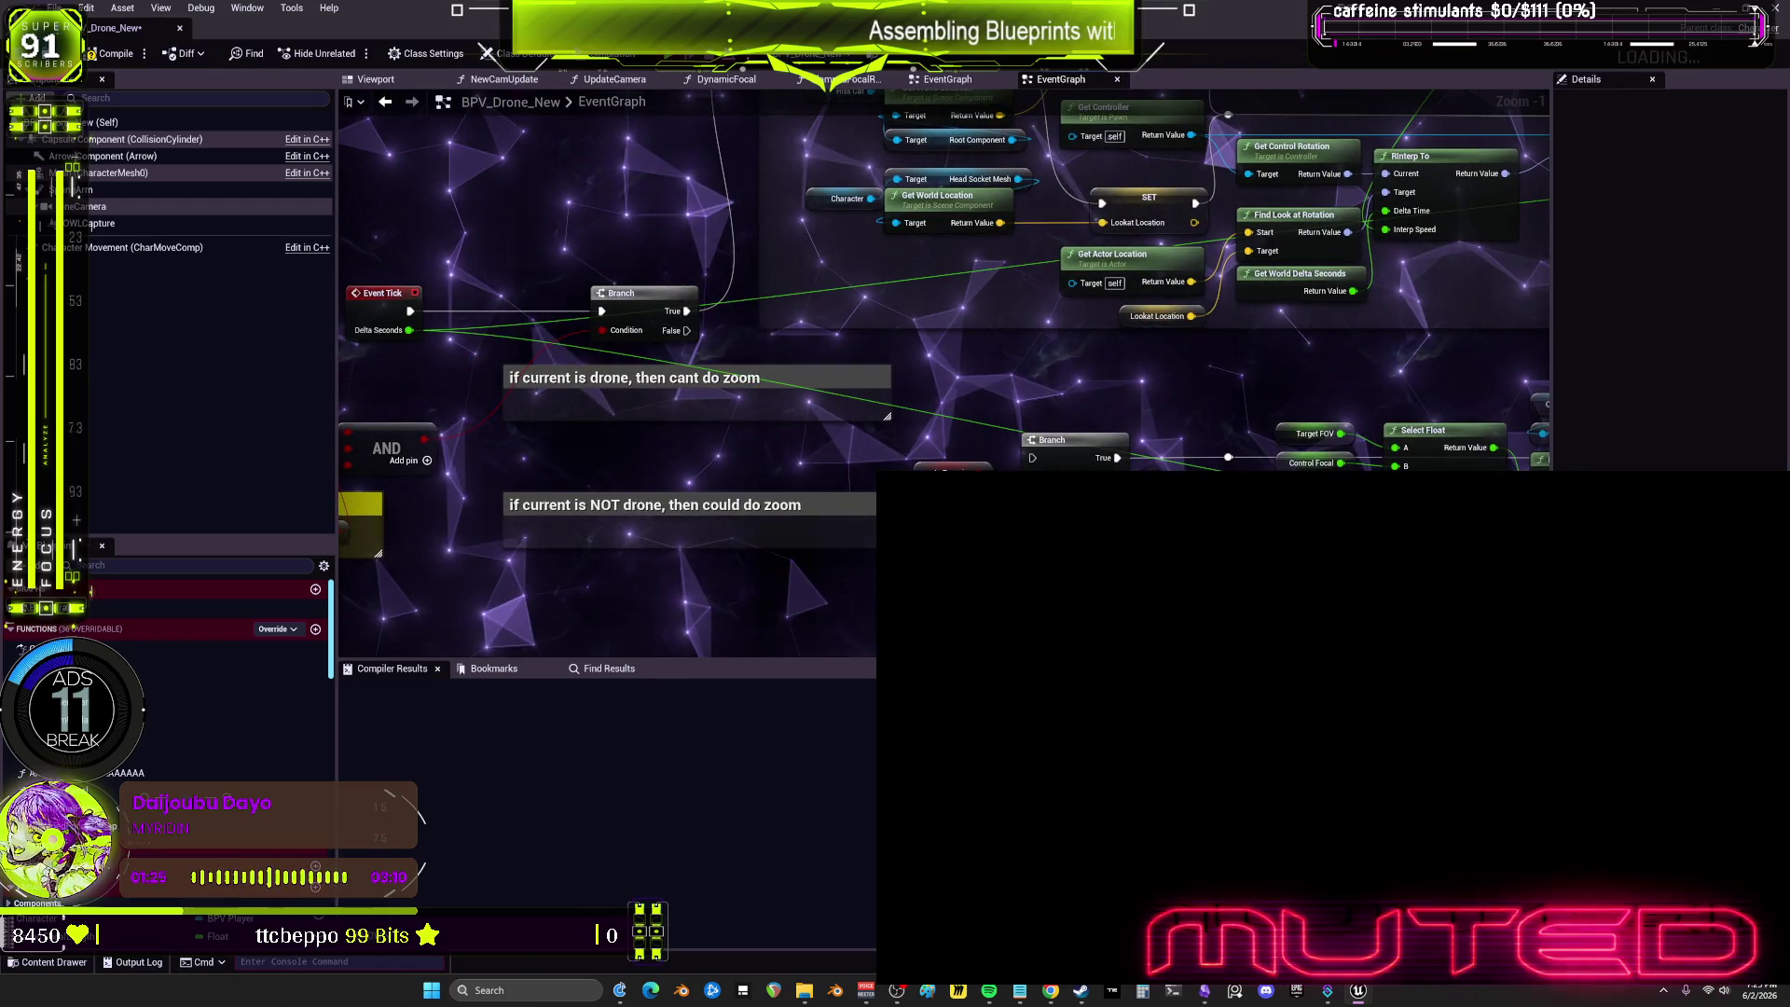
pyautogui.moveTo(343, 412); pyautogui.dragTo(653, 419)
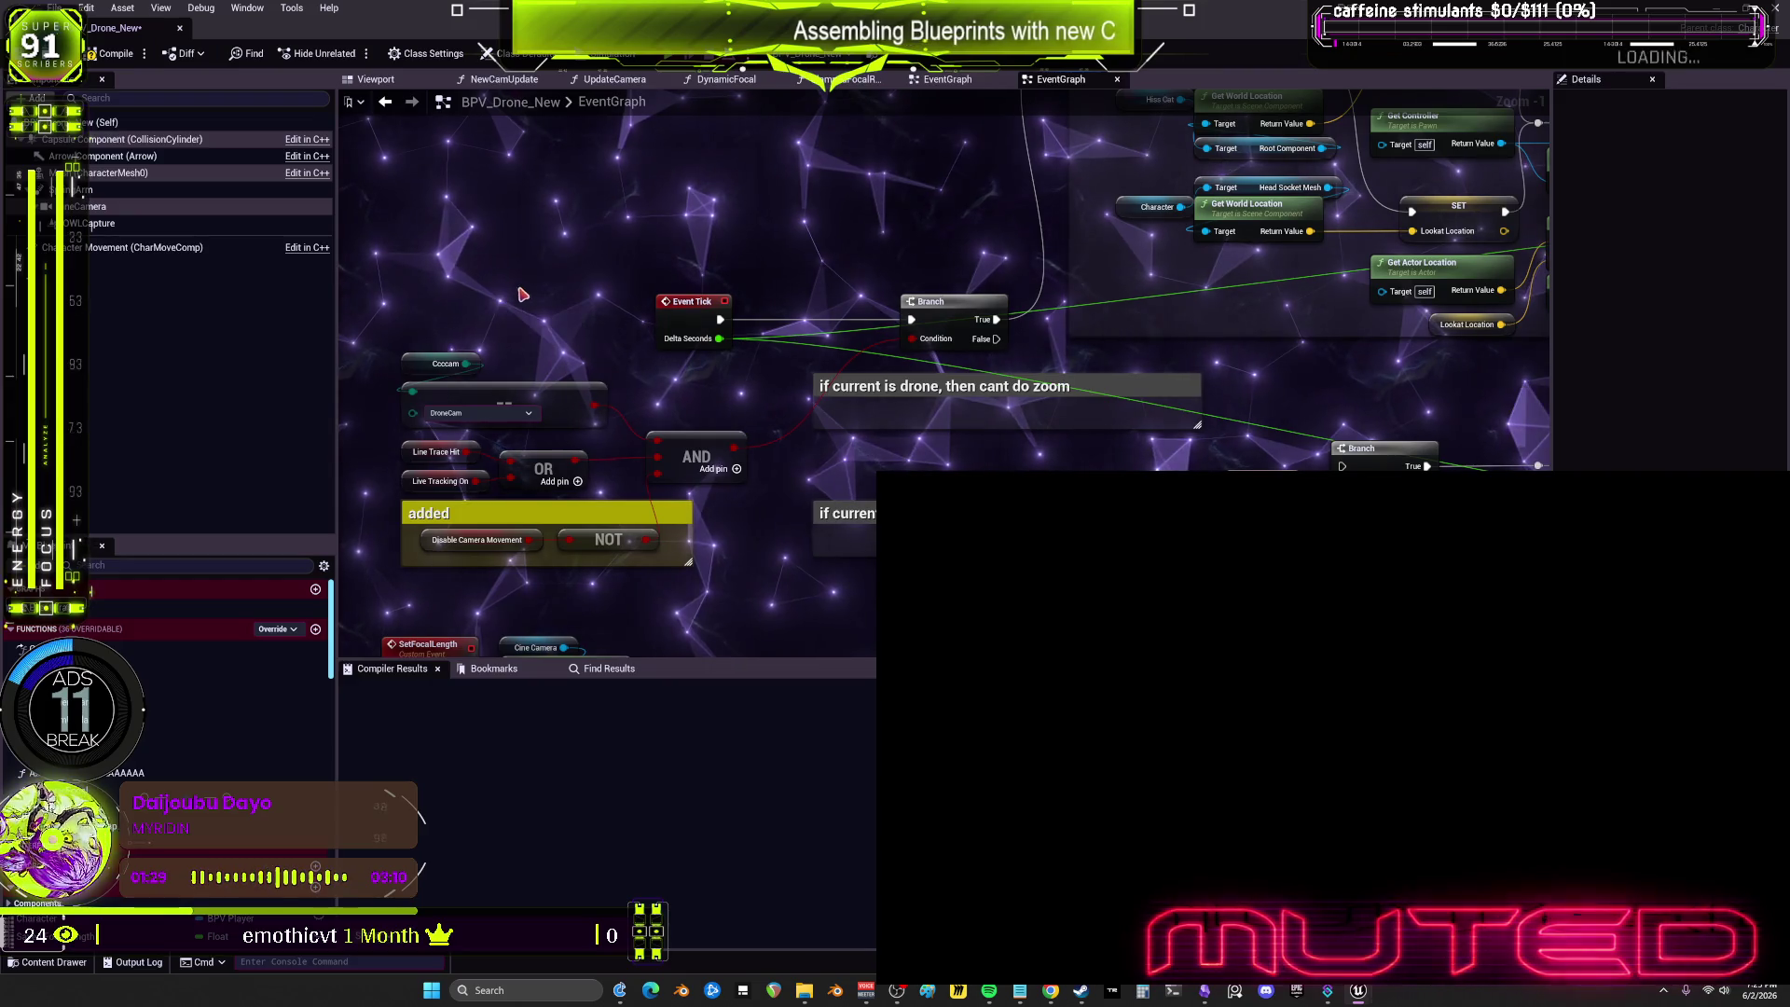
pyautogui.moveTo(944, 587); pyautogui.dragTo(876, 461)
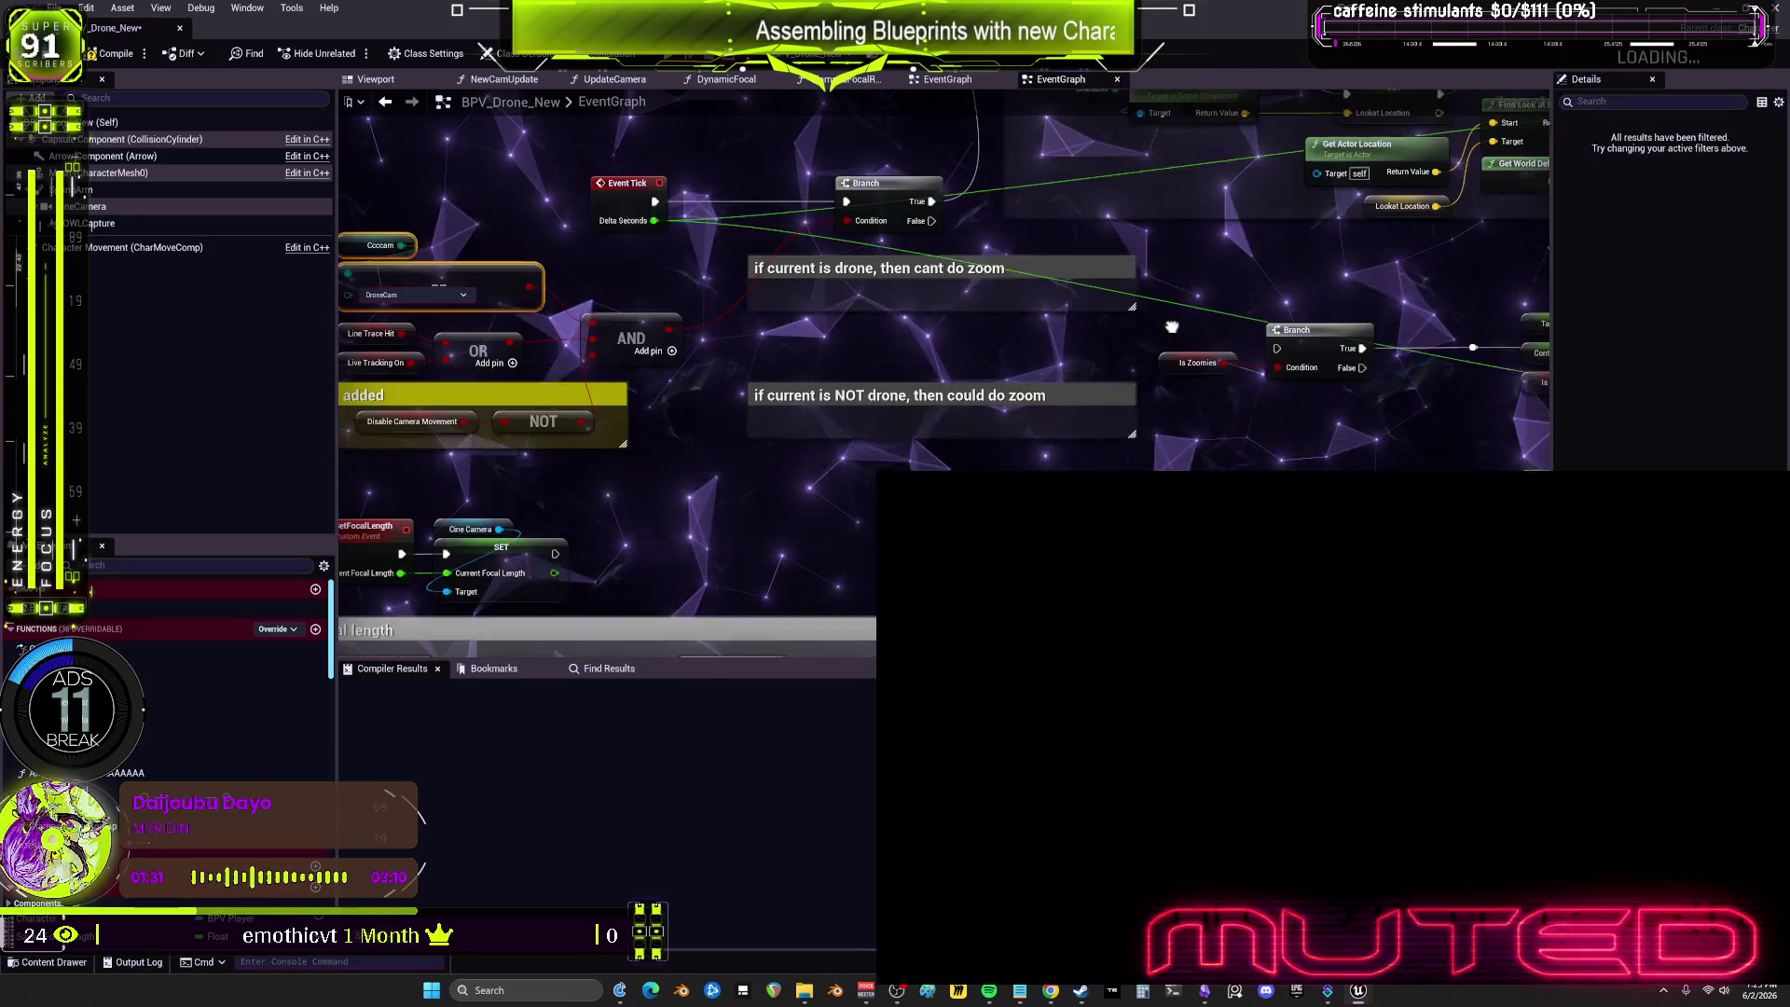
pyautogui.hotkey('ctrl', 'v')
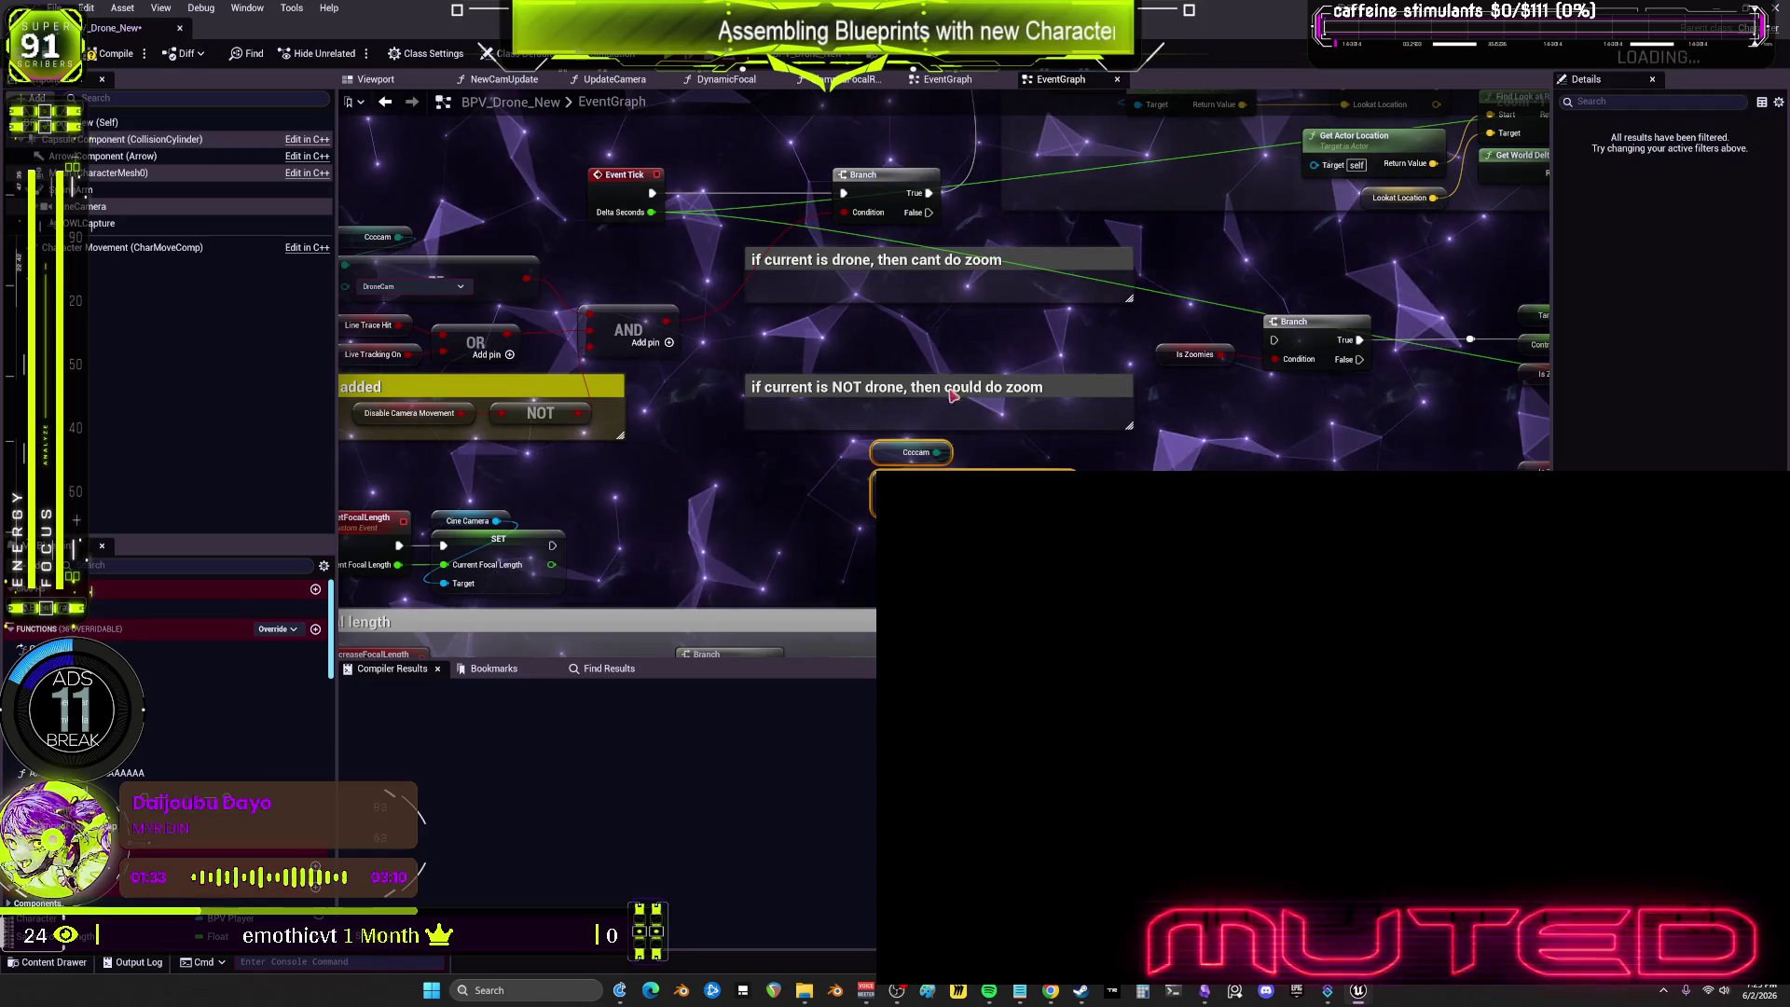
pyautogui.moveTo(1123, 454); pyautogui.dragTo(741, 247)
pyautogui.press('Delete')
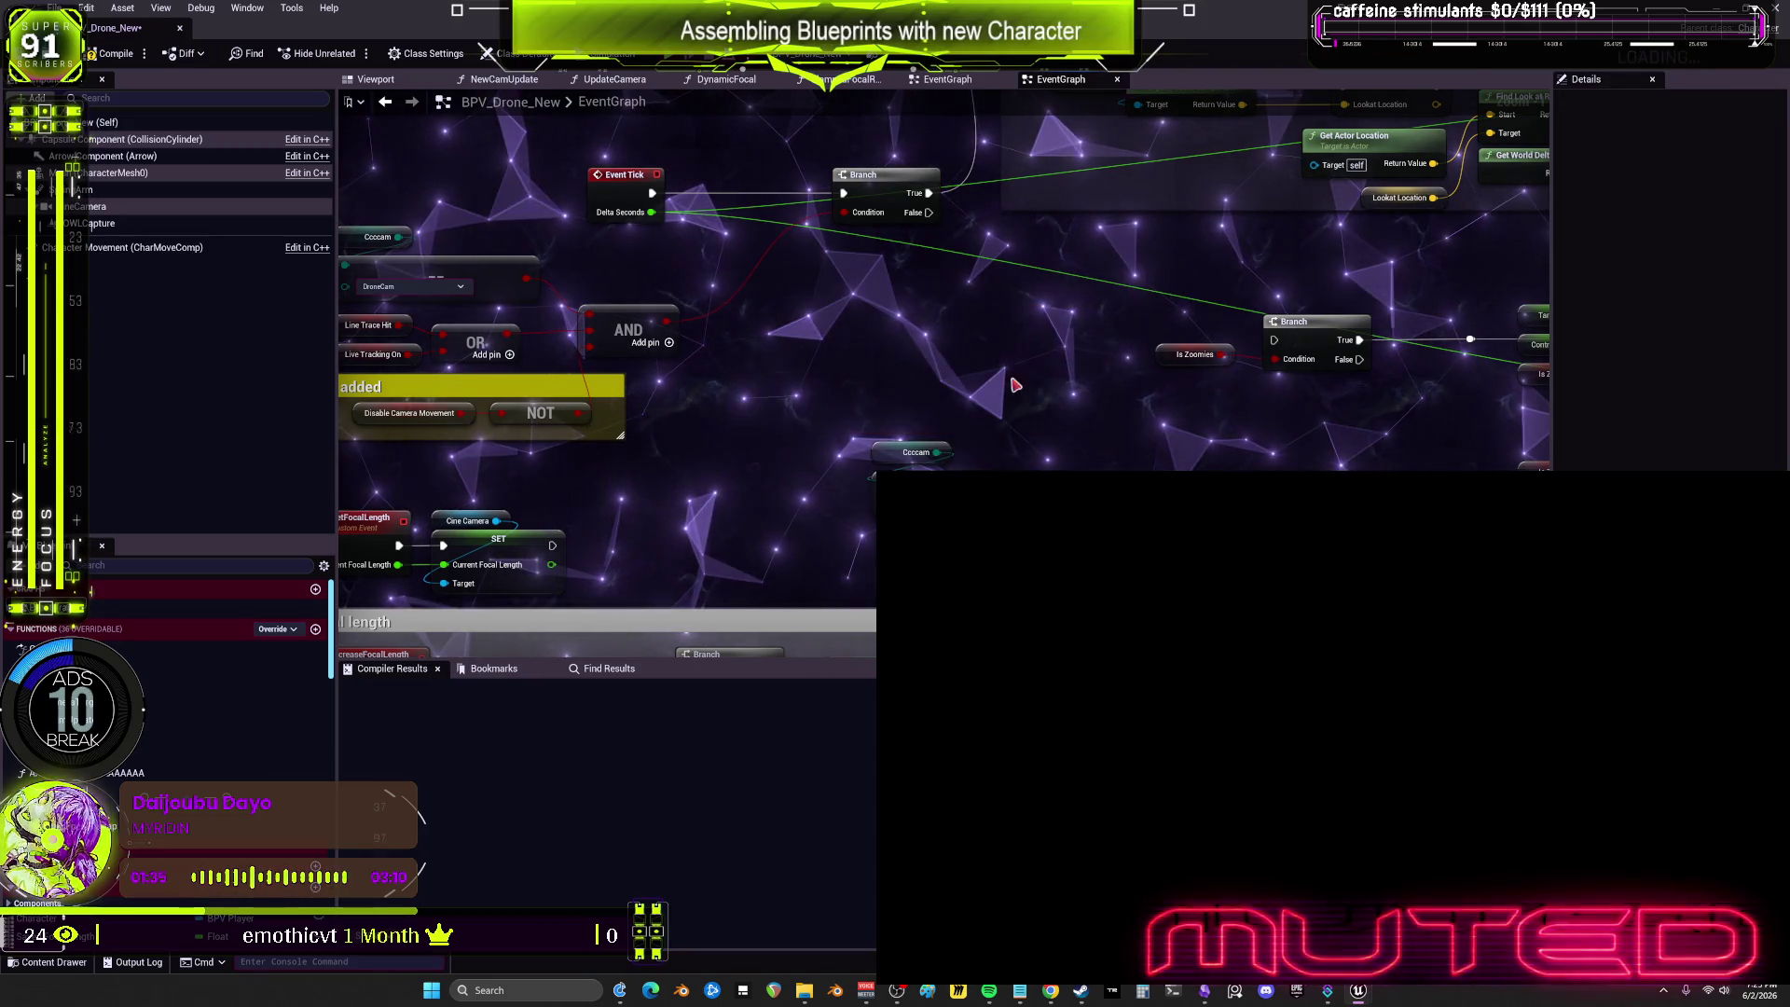
# Step: Position the pasted Cccam and DroneCam nodes and route the False output into a new Branch
pyautogui.moveTo(906, 390)
pyautogui.mouseDown()
pyautogui.moveTo(857, 361)
pyautogui.moveTo(977, 472)
pyautogui.mouseUp()
pyautogui.click(1086, 328)
pyautogui.scroll(1, 880, 329)
pyautogui.moveTo(1011, 474); pyautogui.dragTo(949, 466)
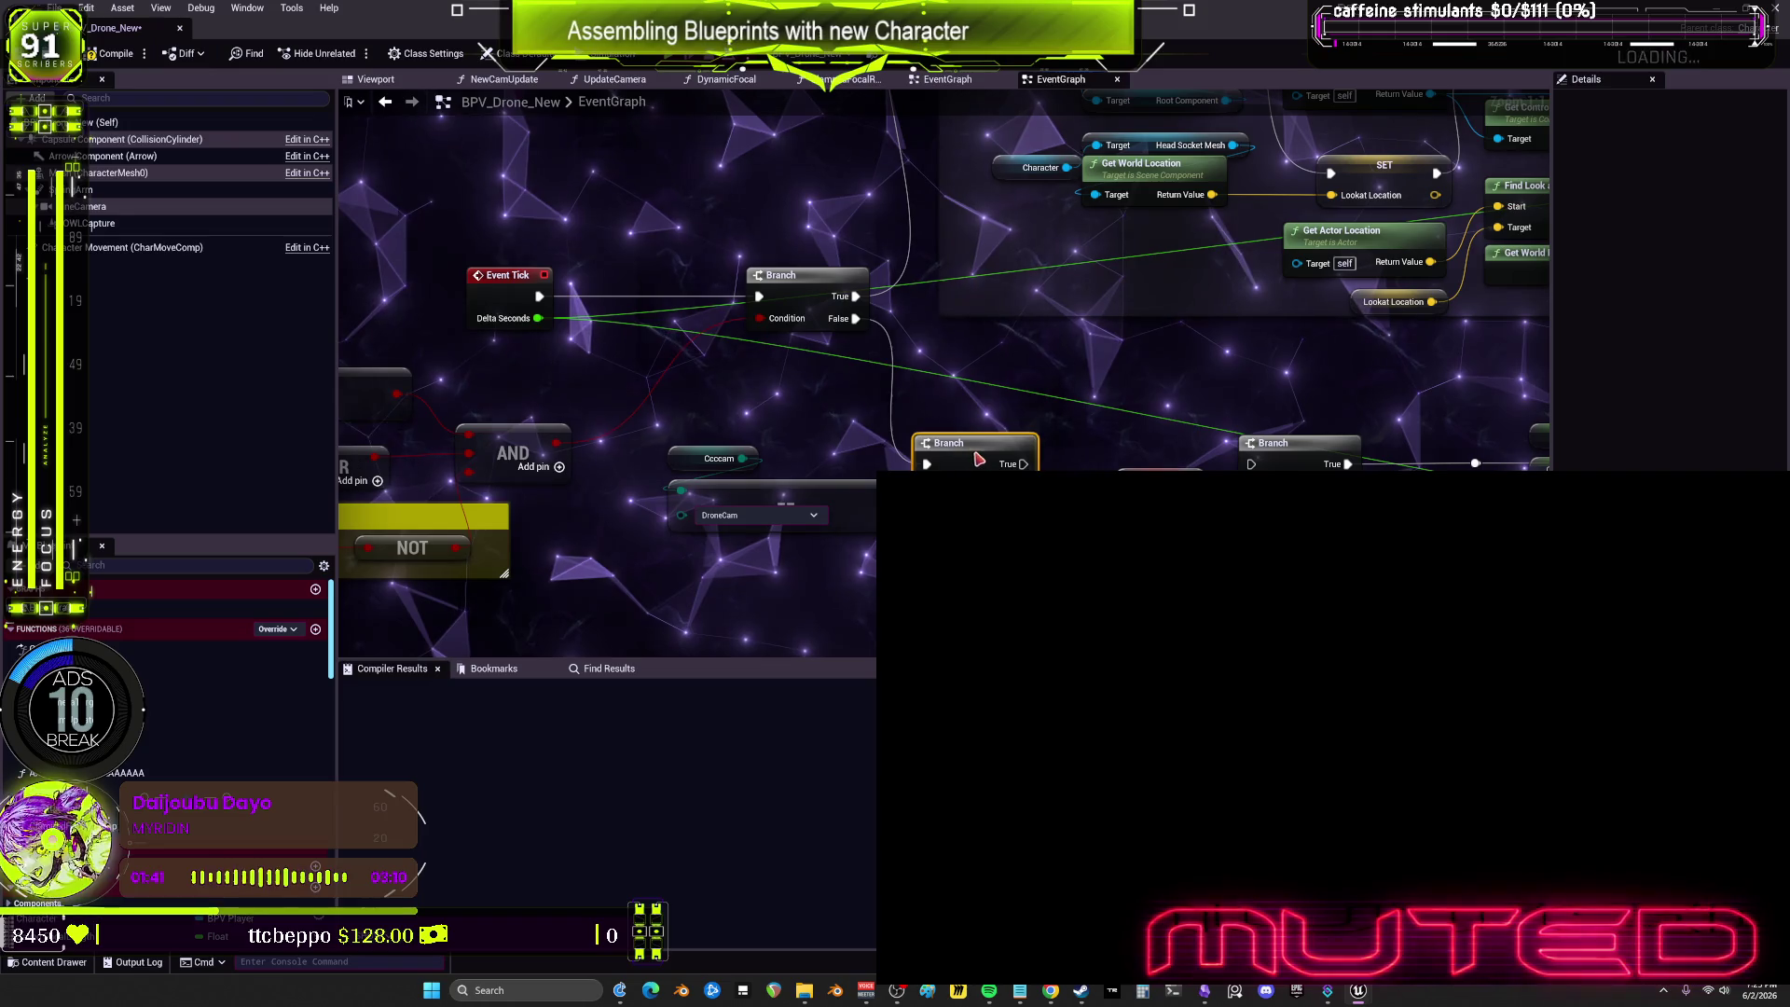
pyautogui.moveTo(773, 436); pyautogui.dragTo(755, 485)
# Step: Shift the Target FOV, Select Float, FInterp To and SET nodes left and review the focal wiring
pyautogui.hscroll(5, 807, 463)
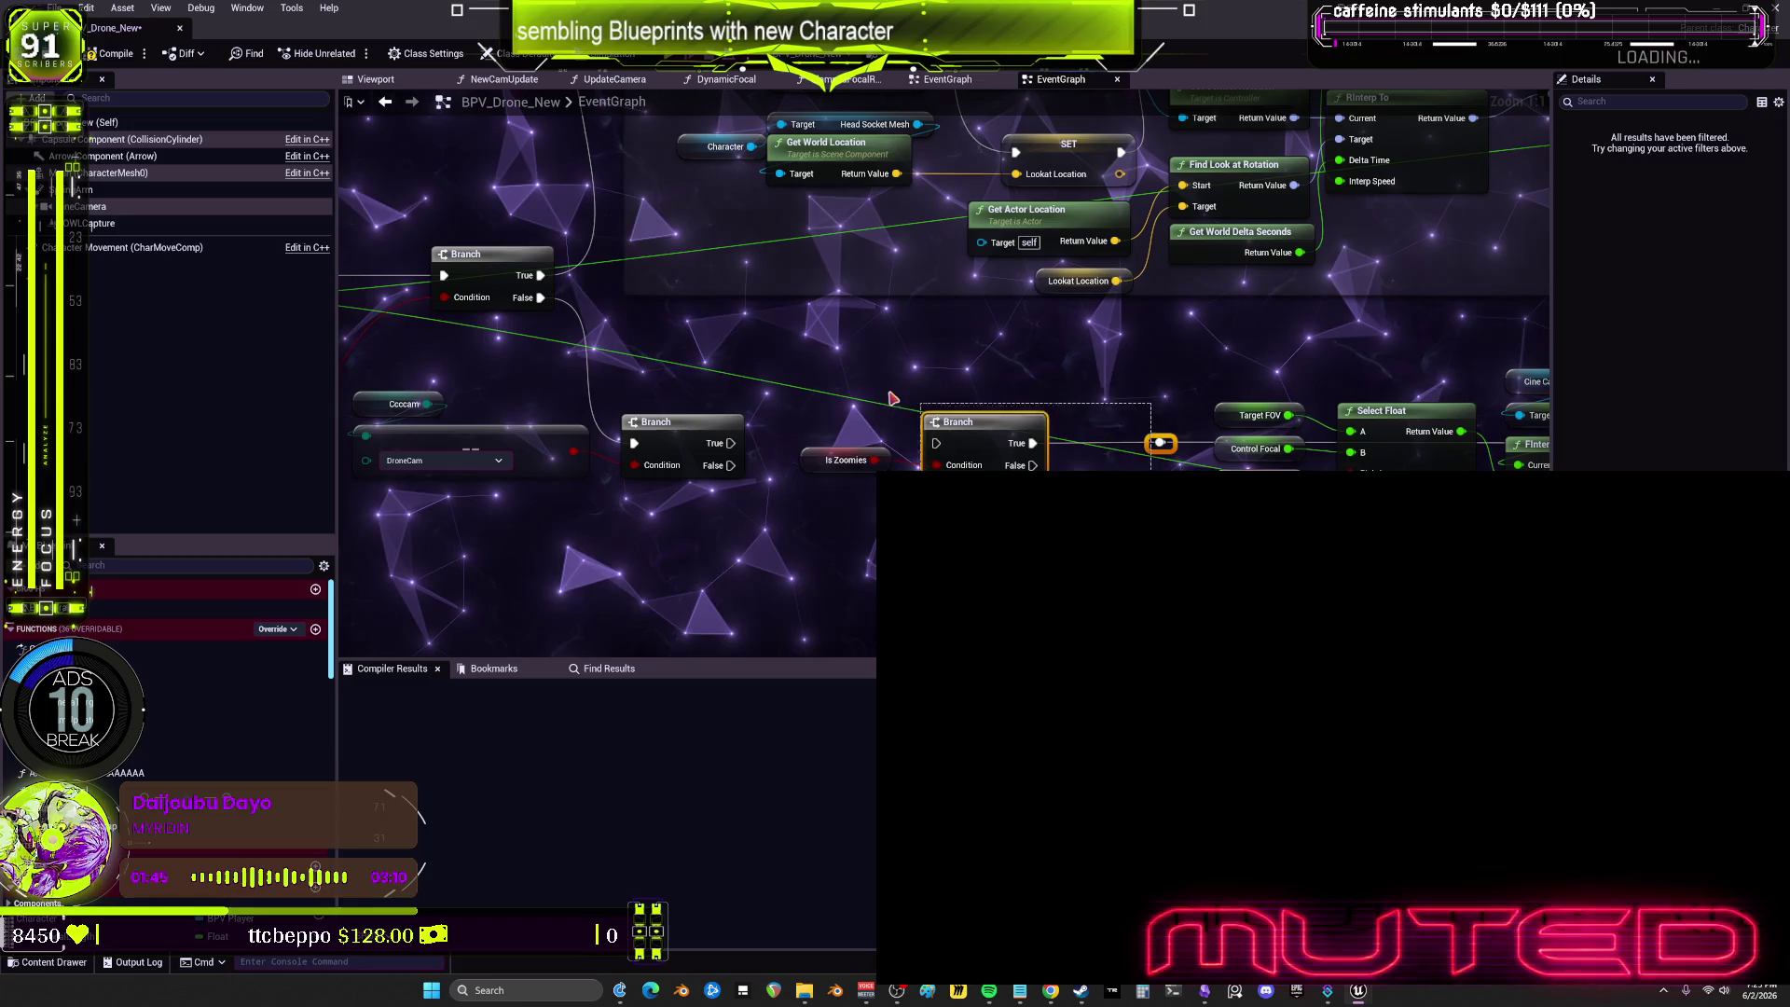
pyautogui.hscroll(5, 1401, 261)
pyautogui.scroll(-1, 1401, 260)
pyautogui.moveTo(1402, 260); pyautogui.dragTo(979, 522)
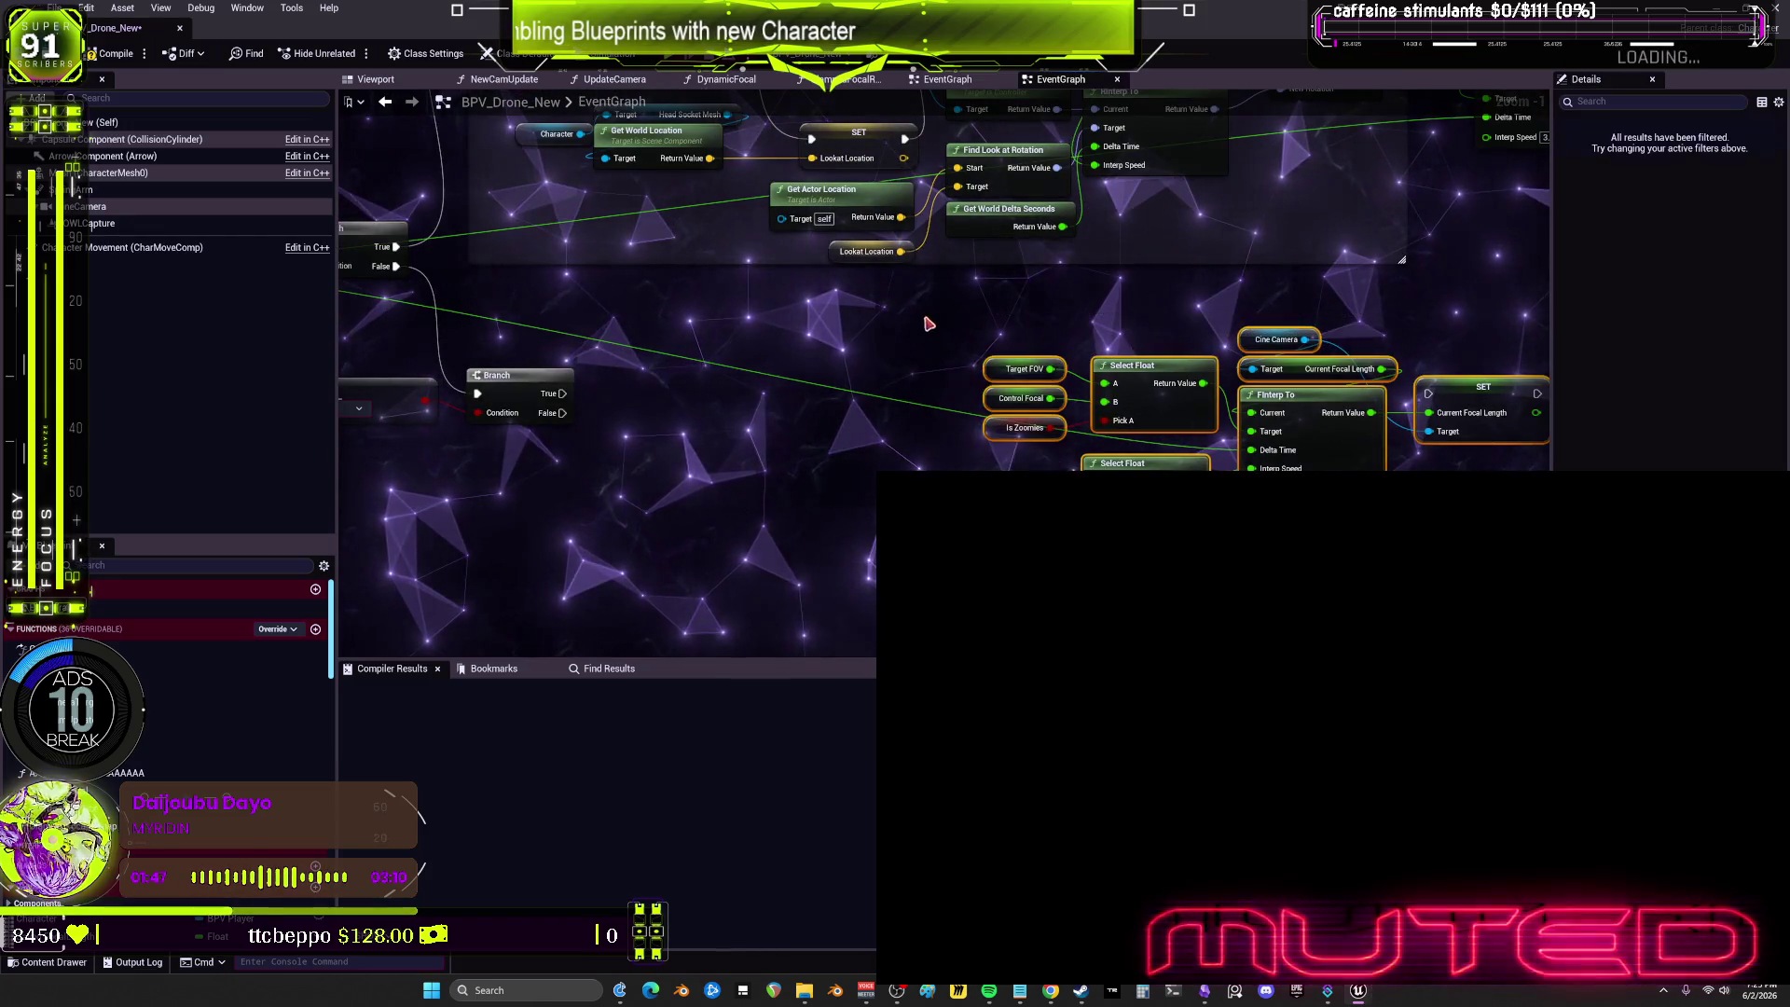
pyautogui.moveTo(1025, 368); pyautogui.dragTo(662, 341)
pyautogui.scroll(1, 839, 373)
pyautogui.hscroll(-3, 839, 373)
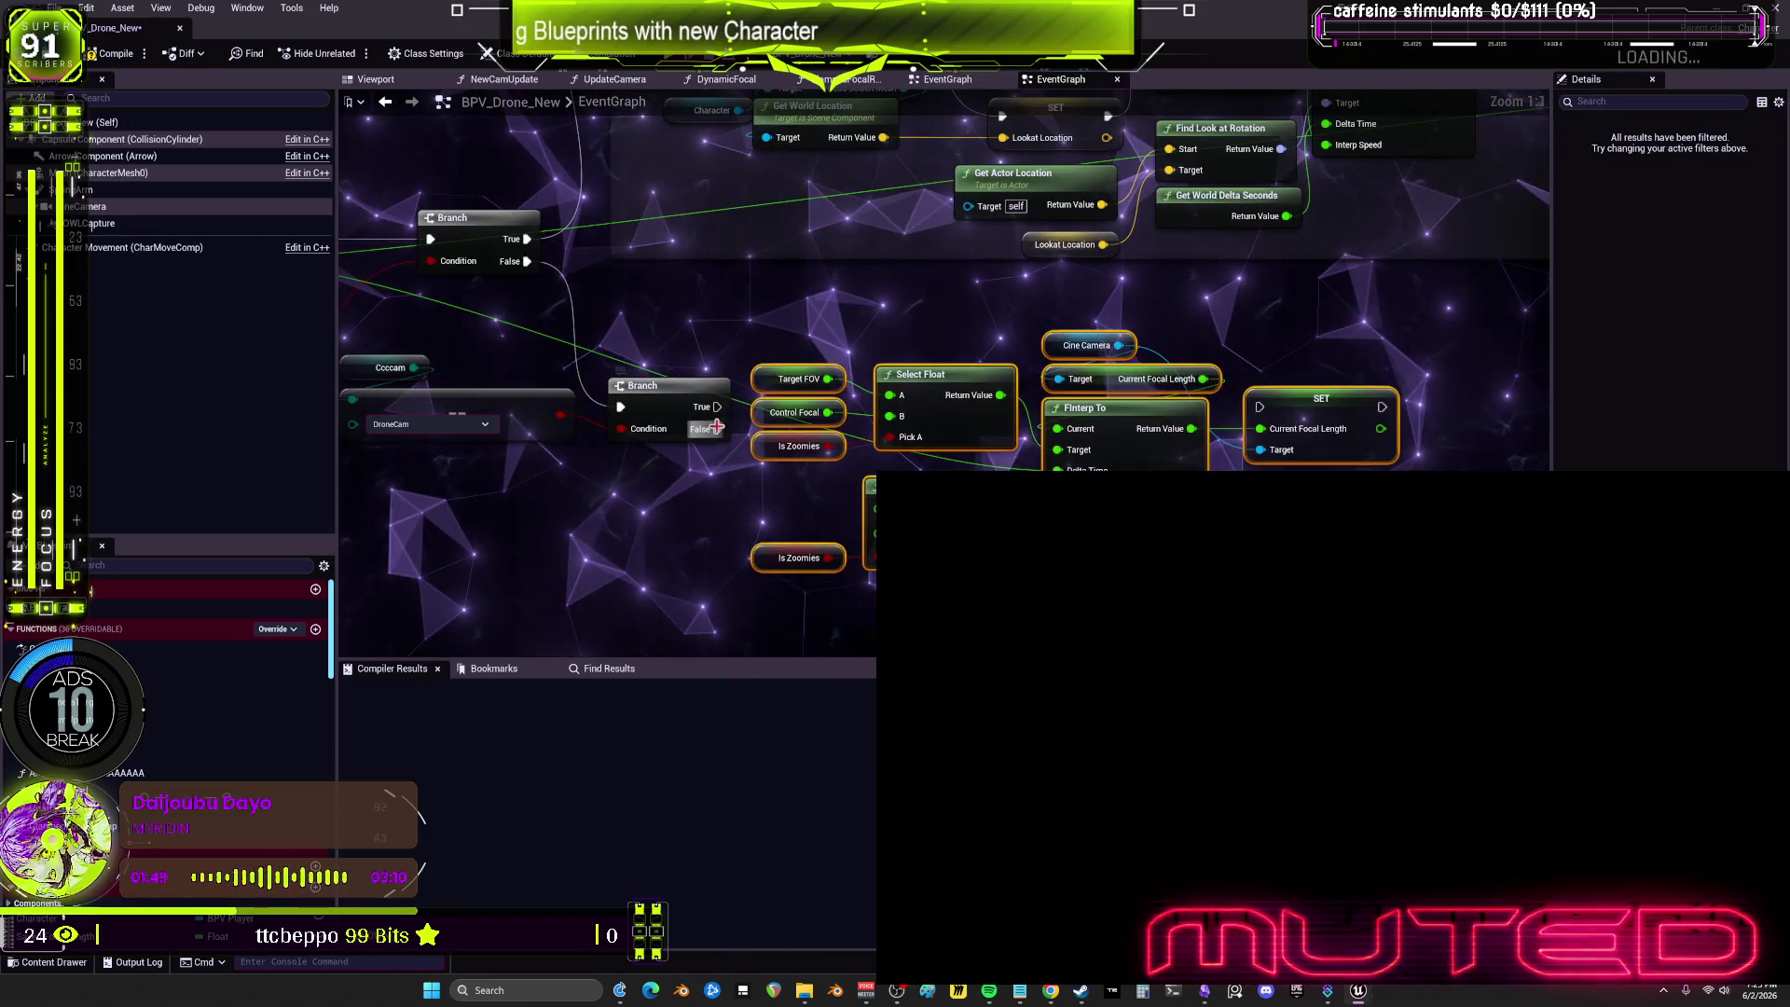
pyautogui.moveTo(1392, 576); pyautogui.dragTo(824, 361)
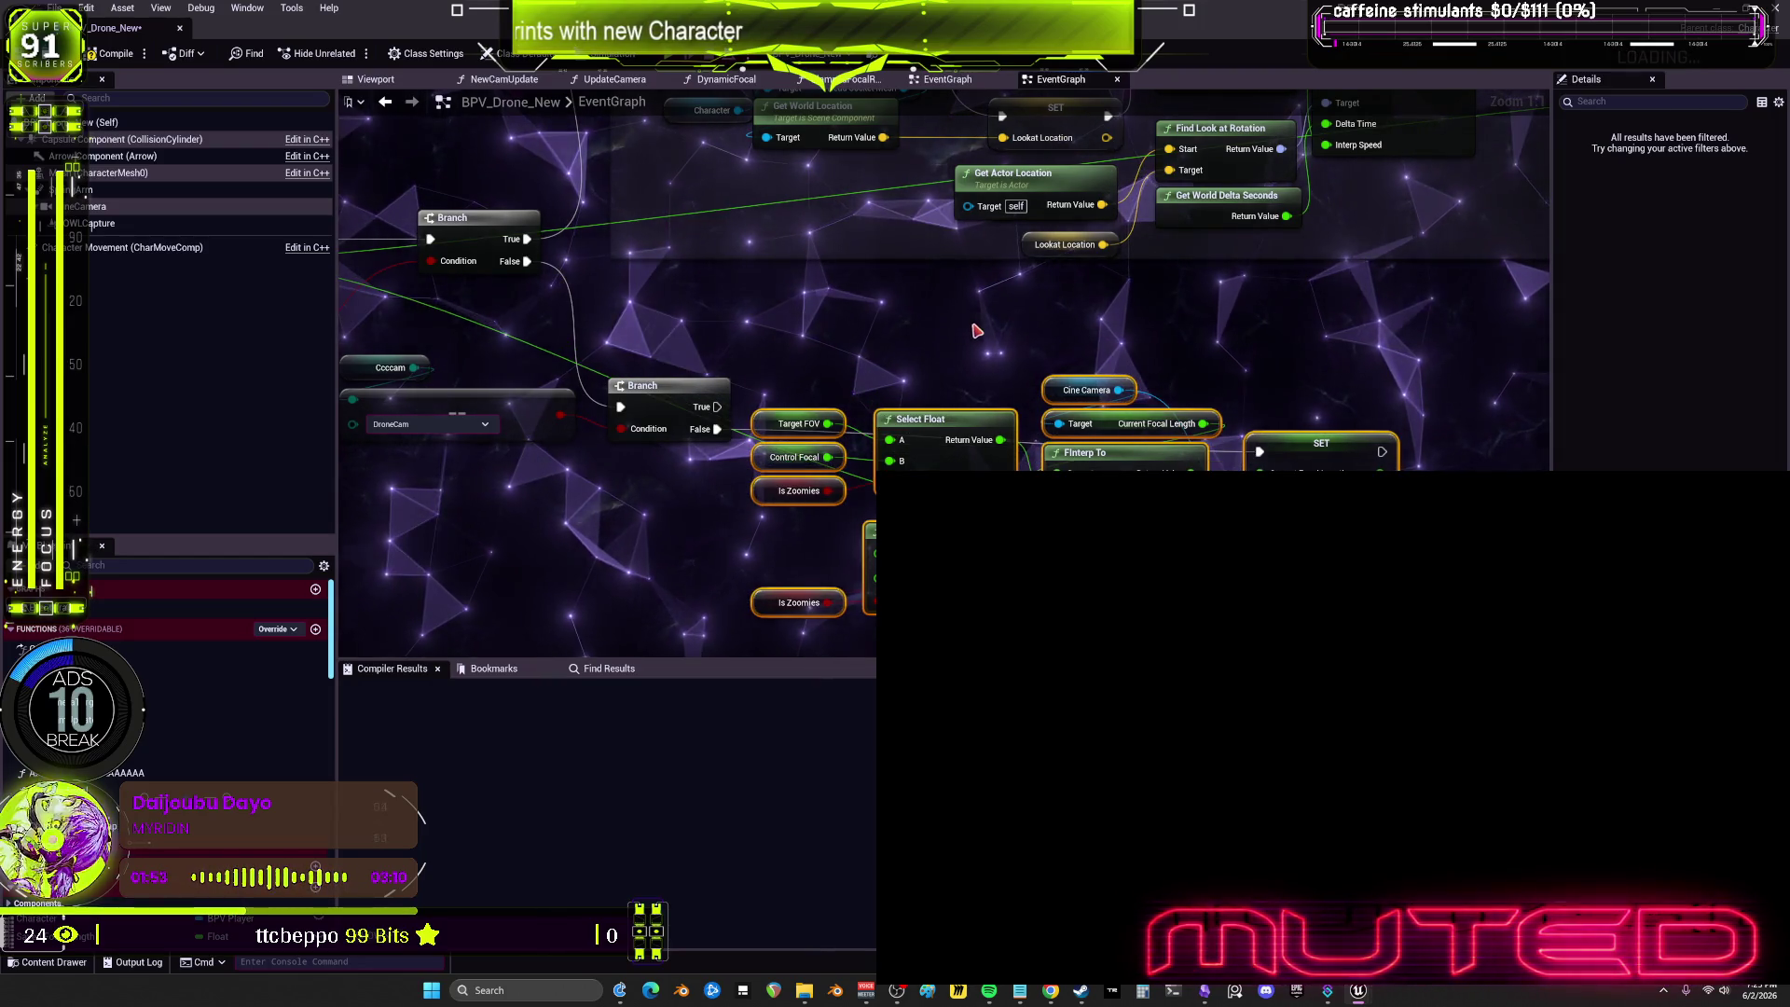
pyautogui.scroll(-1, 970, 336)
pyautogui.moveTo(1007, 371)
pyautogui.mouseDown()
pyautogui.moveTo(798, 473)
pyautogui.moveTo(749, 328)
pyautogui.mouseUp()
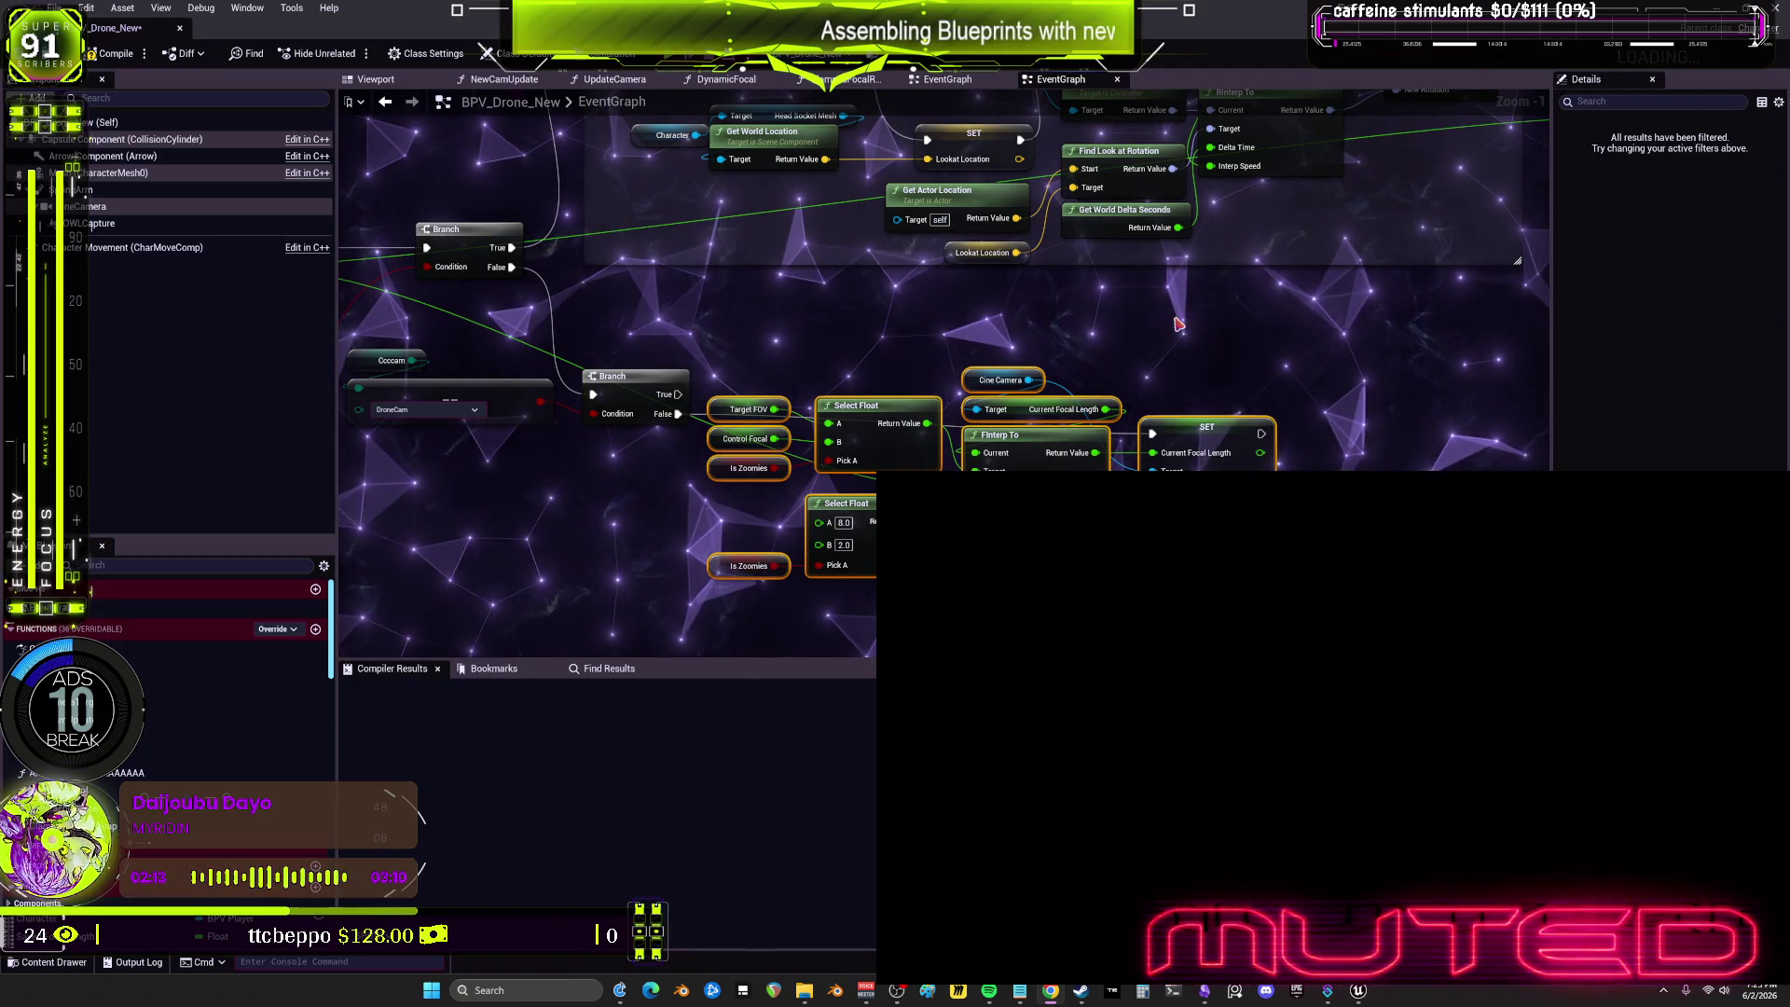
# Step: Compile BPV_Drone_New, save all assets, and restore the editor down over the level editor
pyautogui.scroll(-2, 1191, 420)
pyautogui.scroll(2, 797, 404)
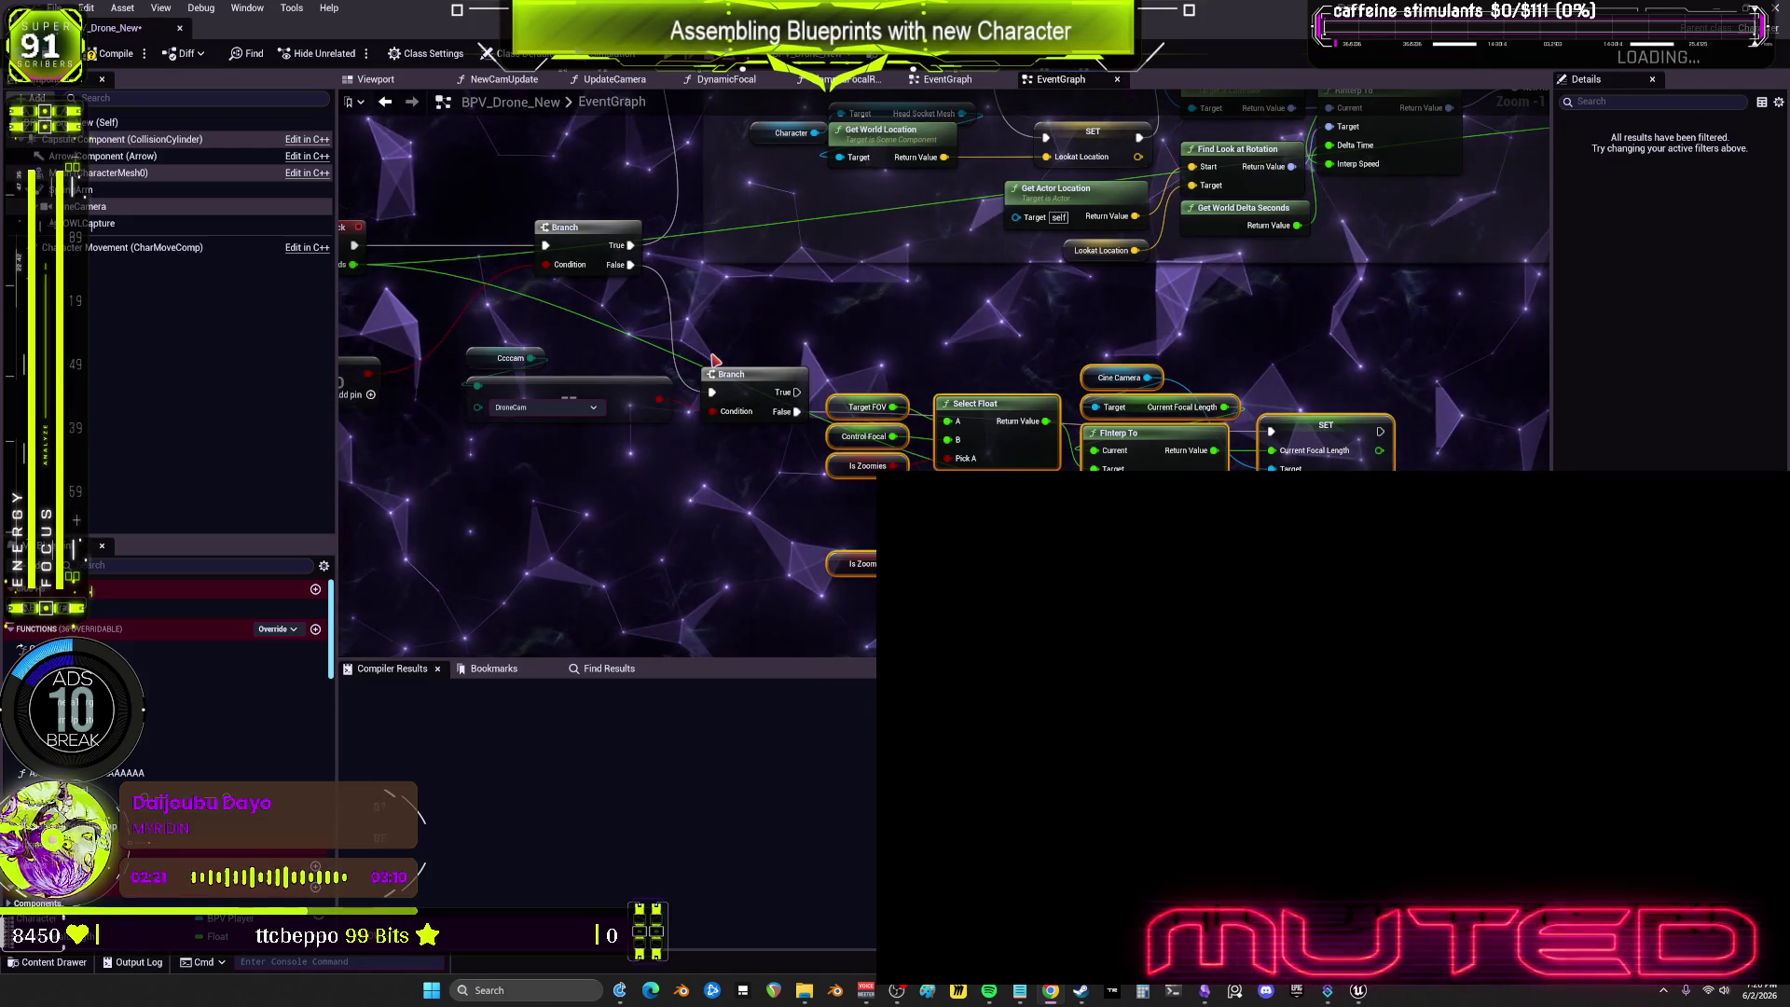
pyautogui.scroll(-2, 719, 349)
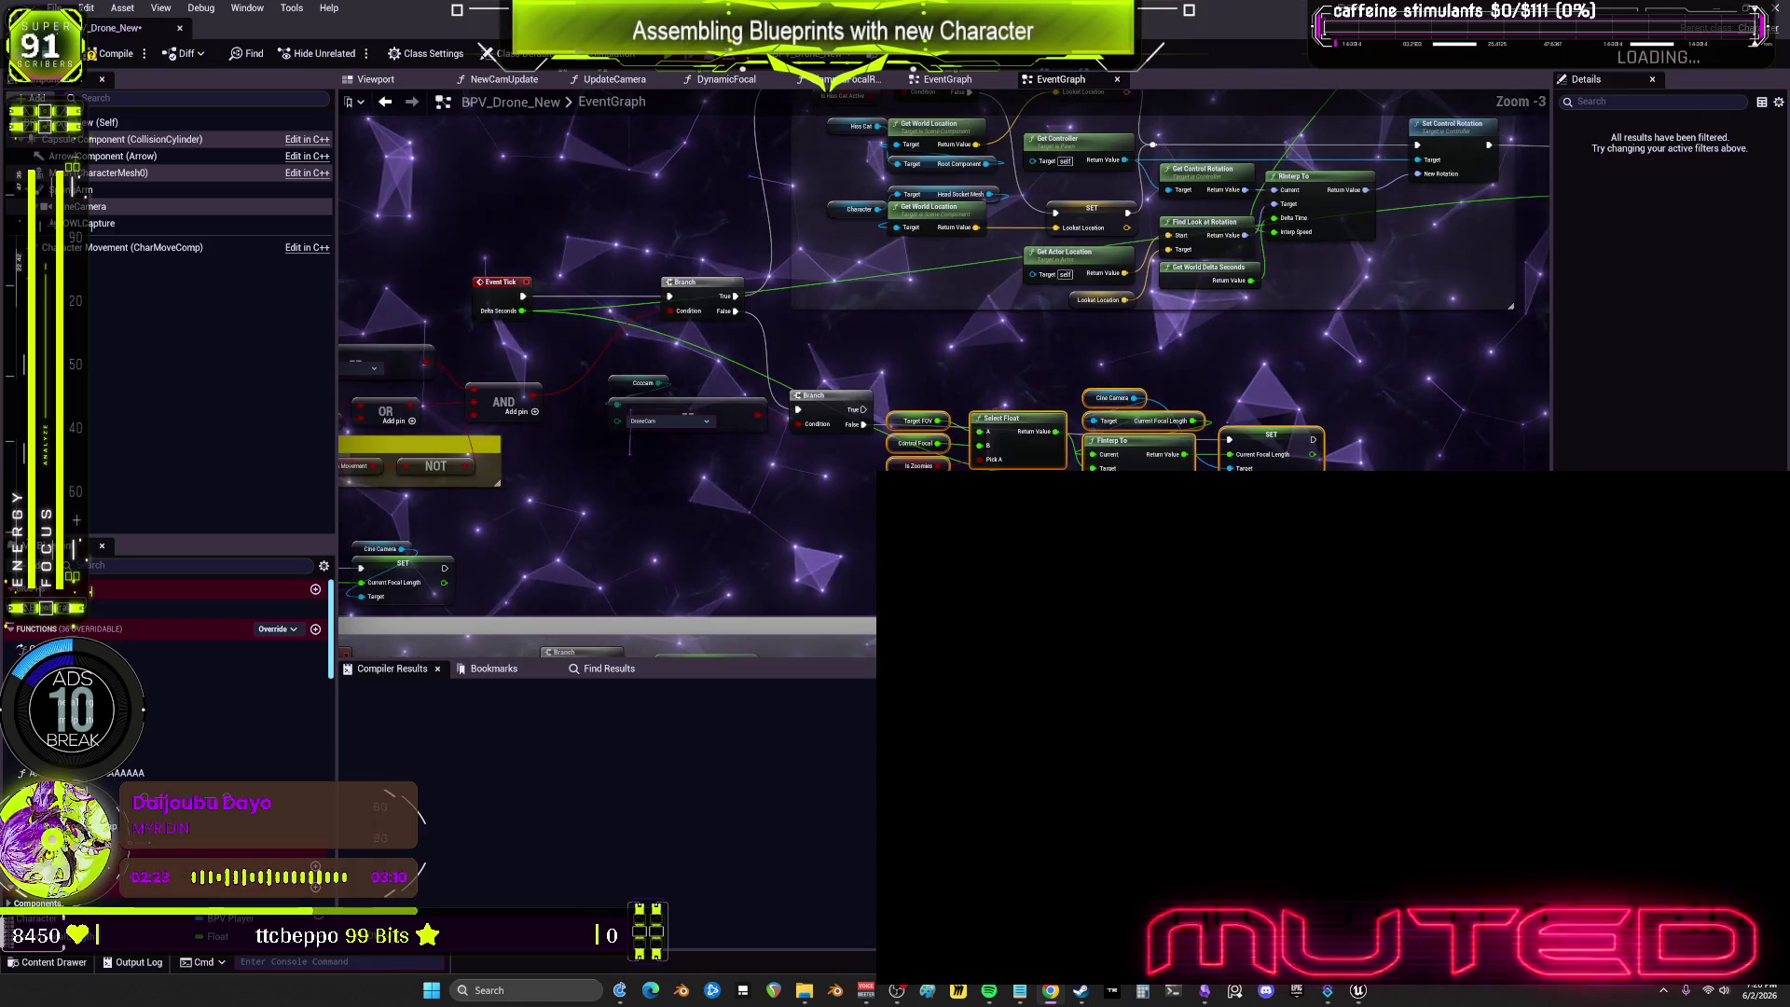
pyautogui.scroll(3, 932, 391)
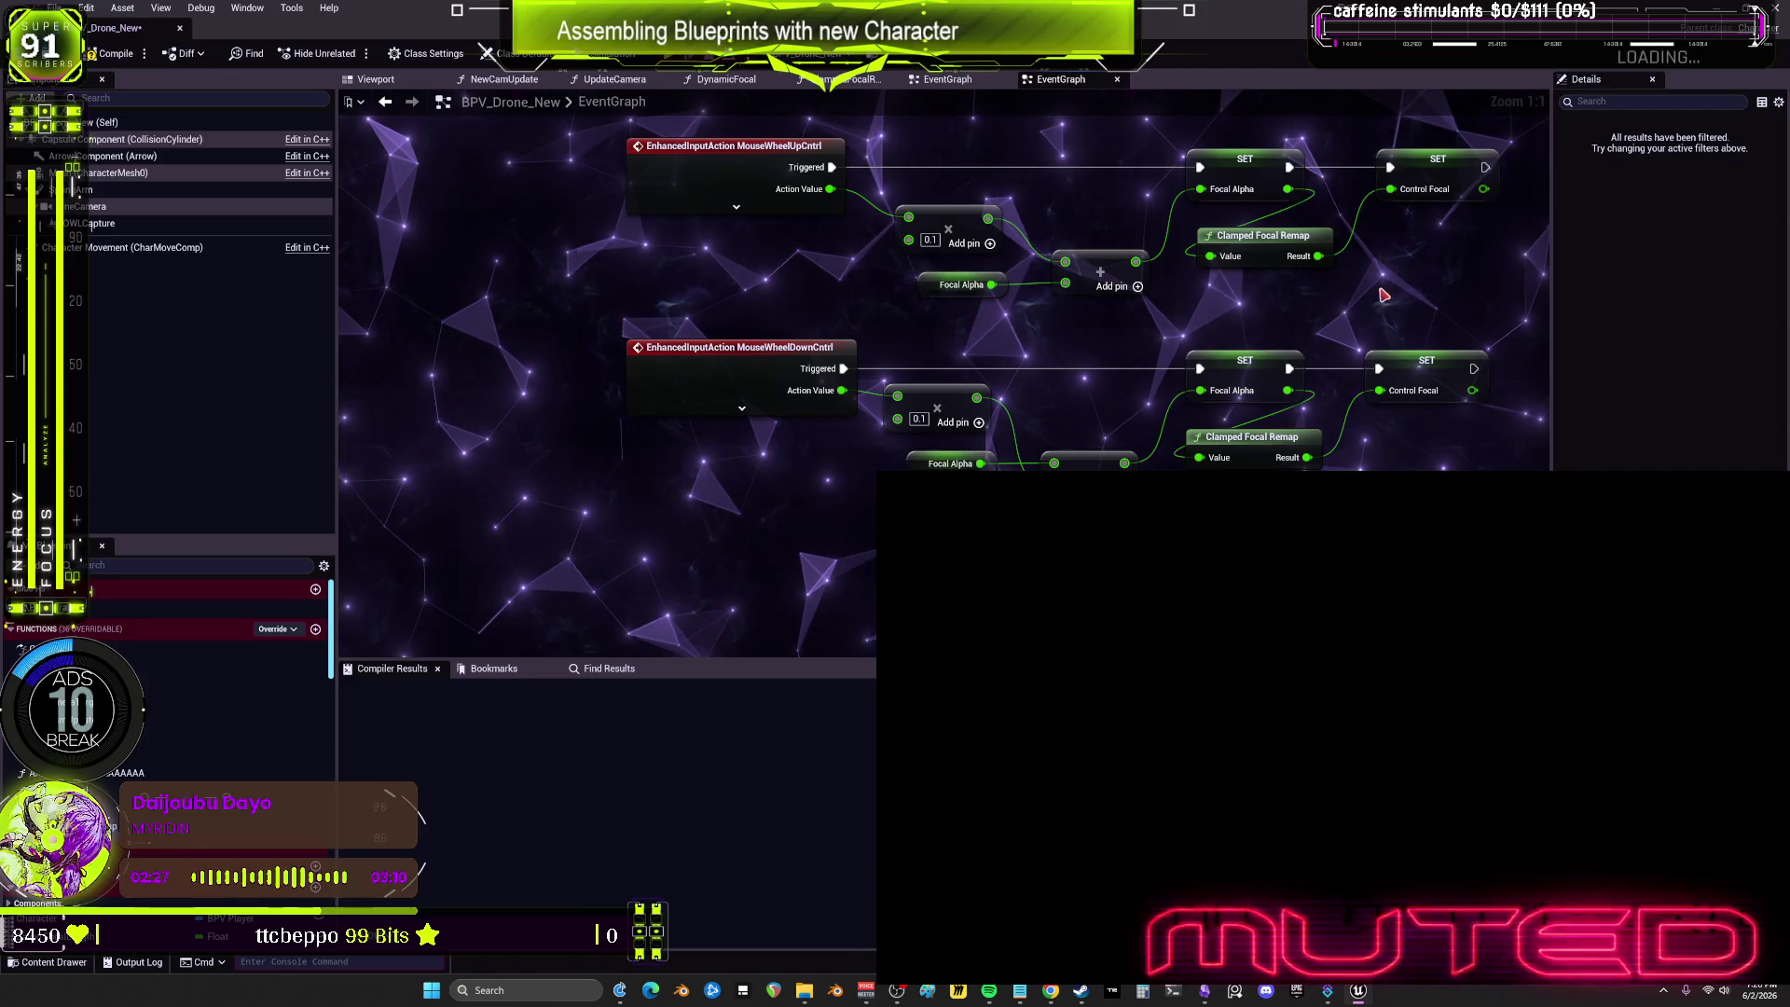
pyautogui.moveTo(1378, 287); pyautogui.dragTo(926, 514)
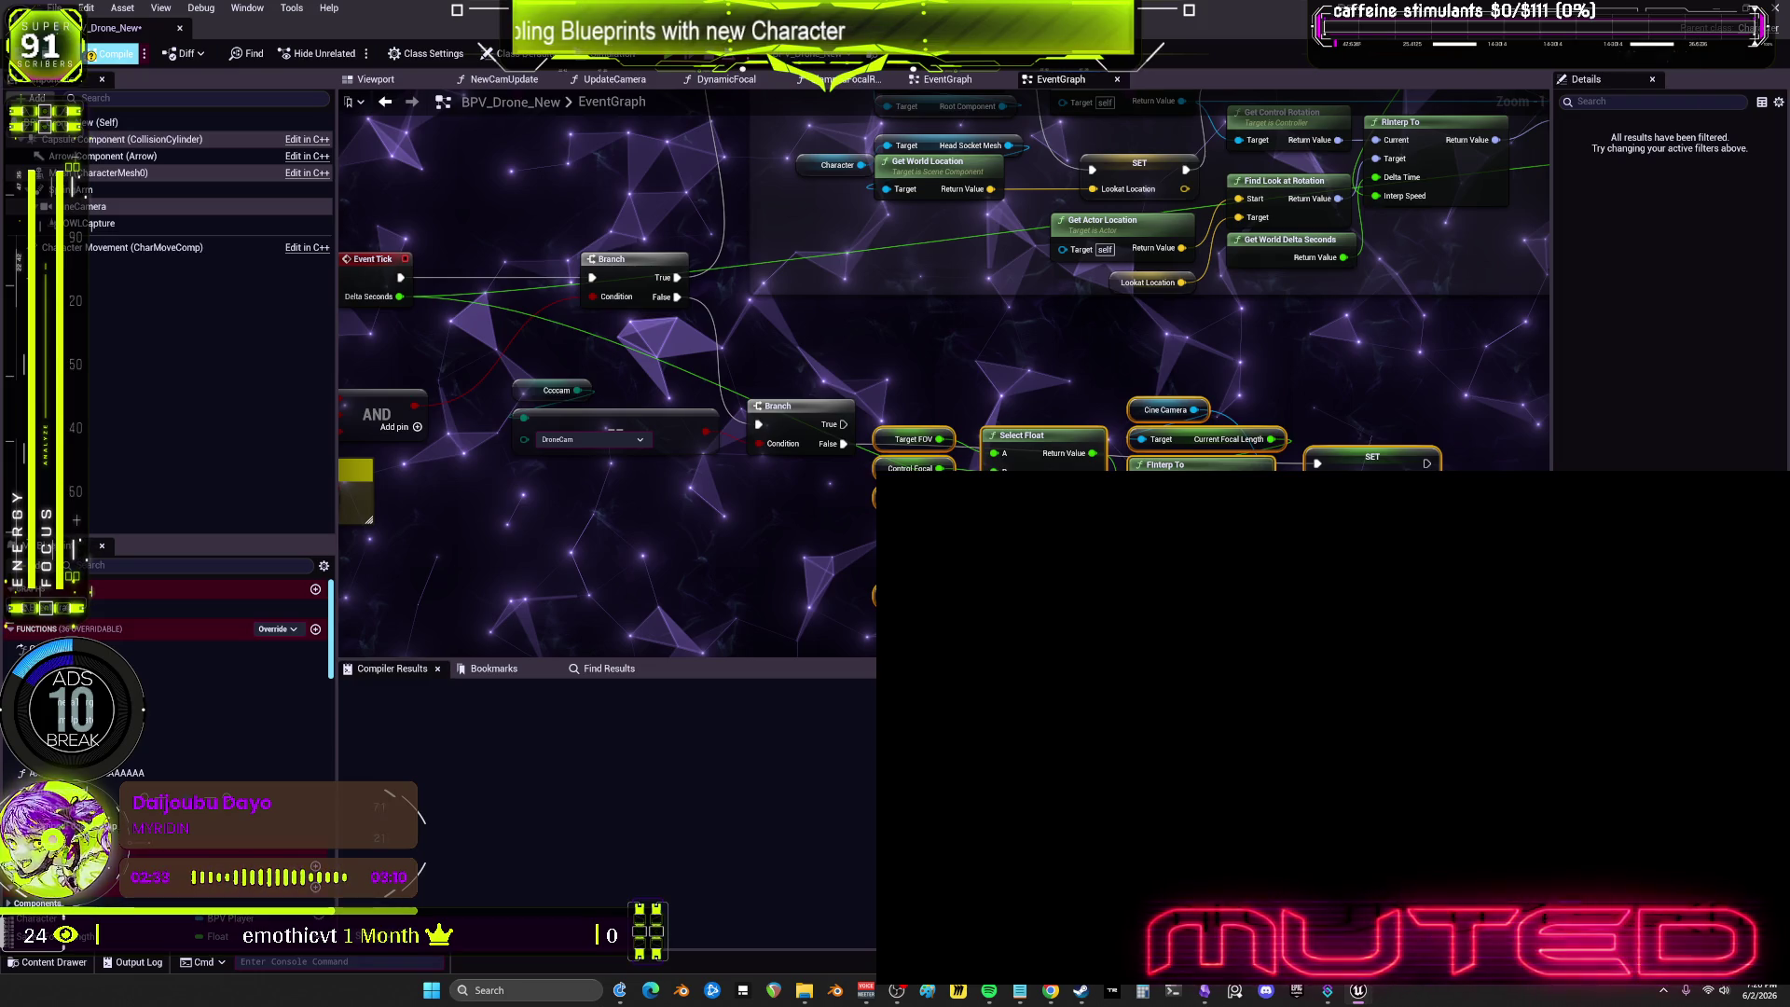
pyautogui.click(57, 8)
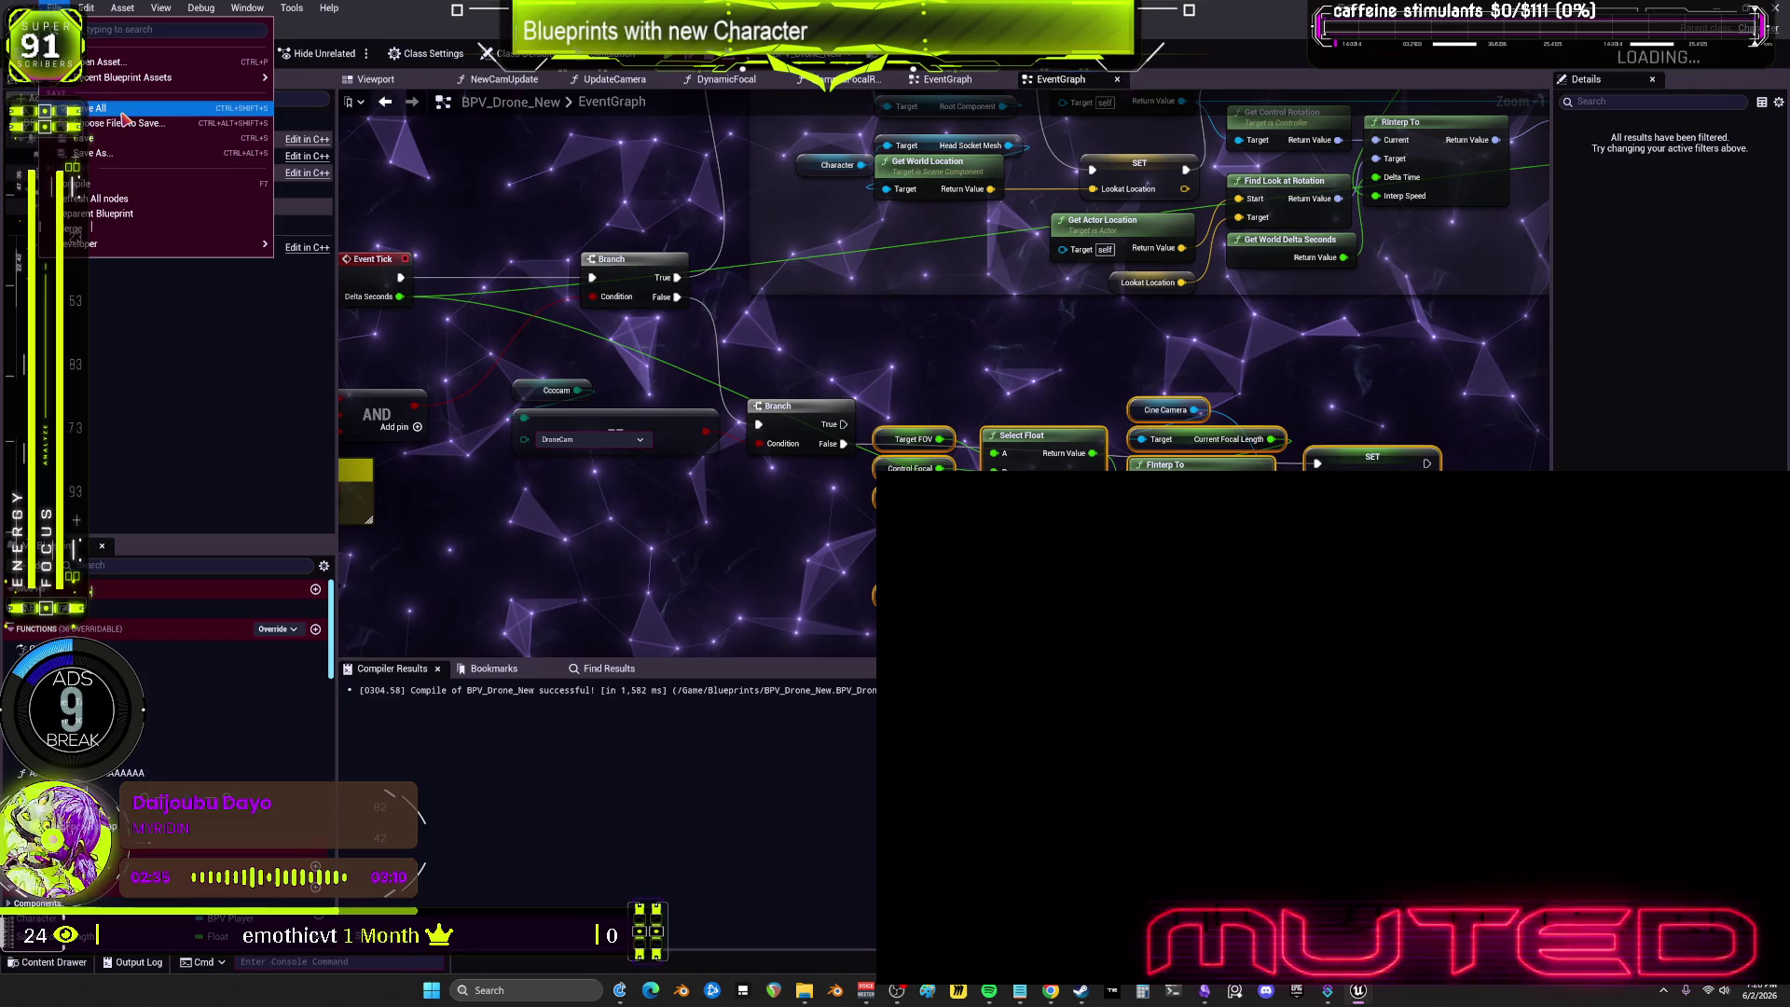
pyautogui.click(124, 116)
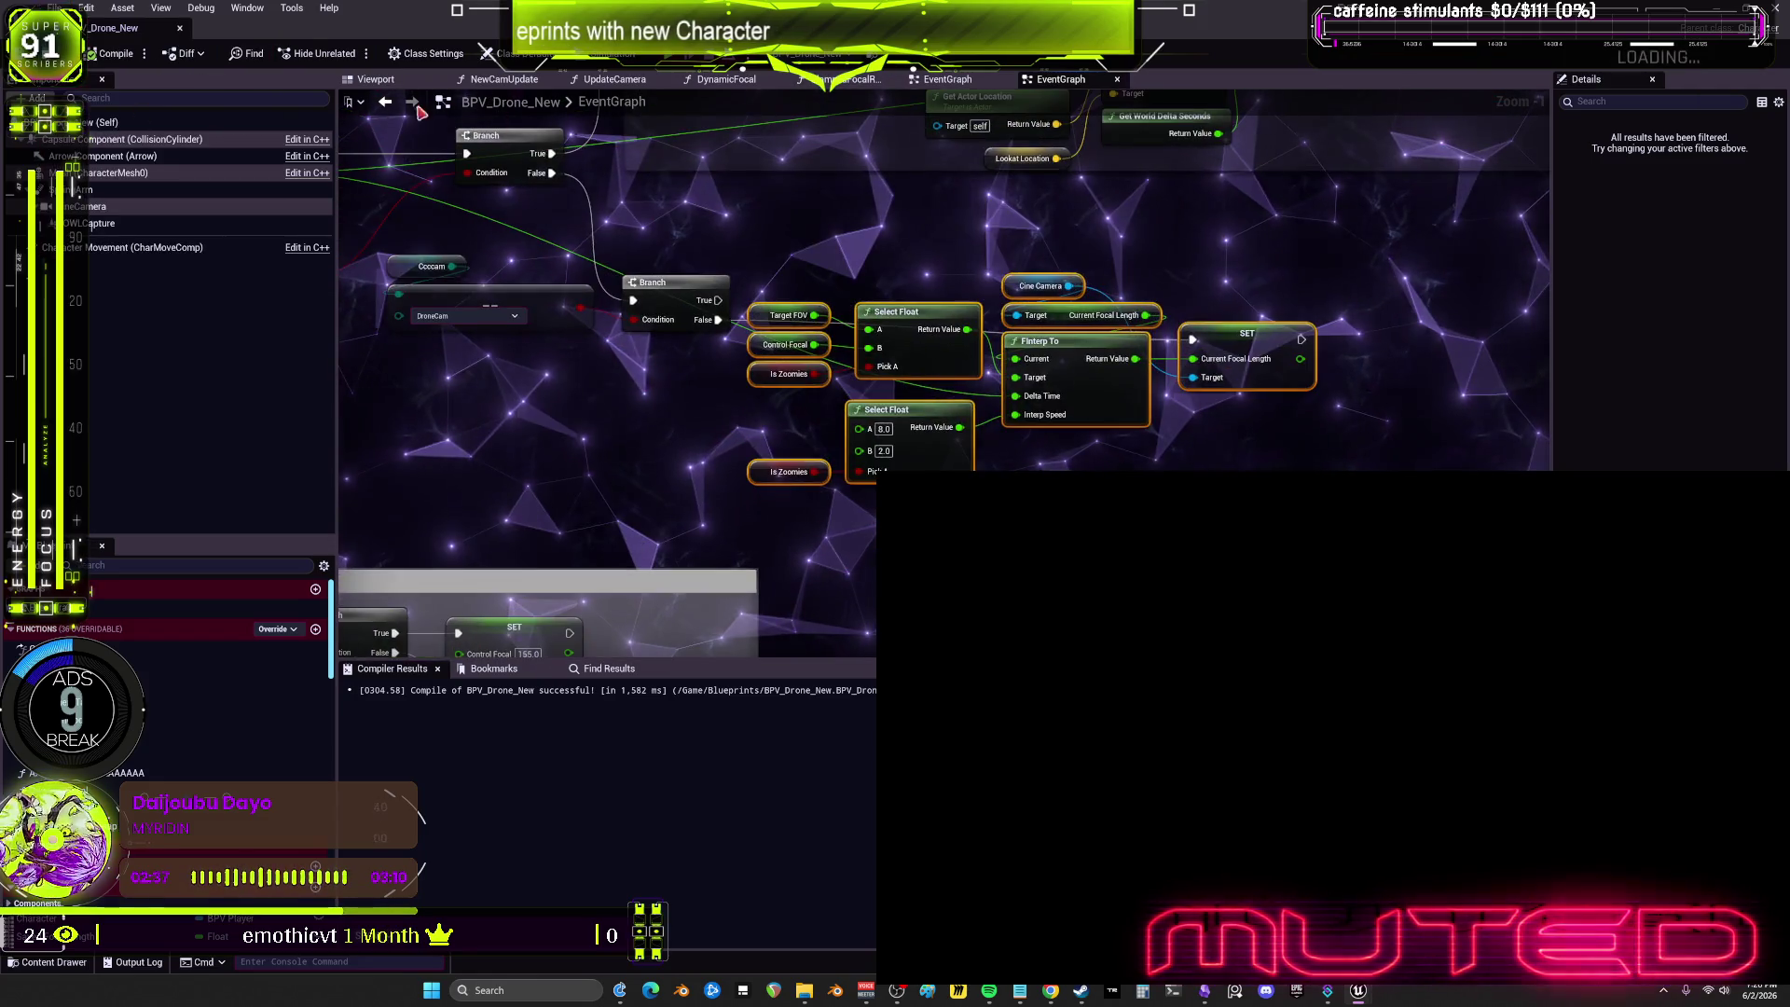
pyautogui.press('super+Down')
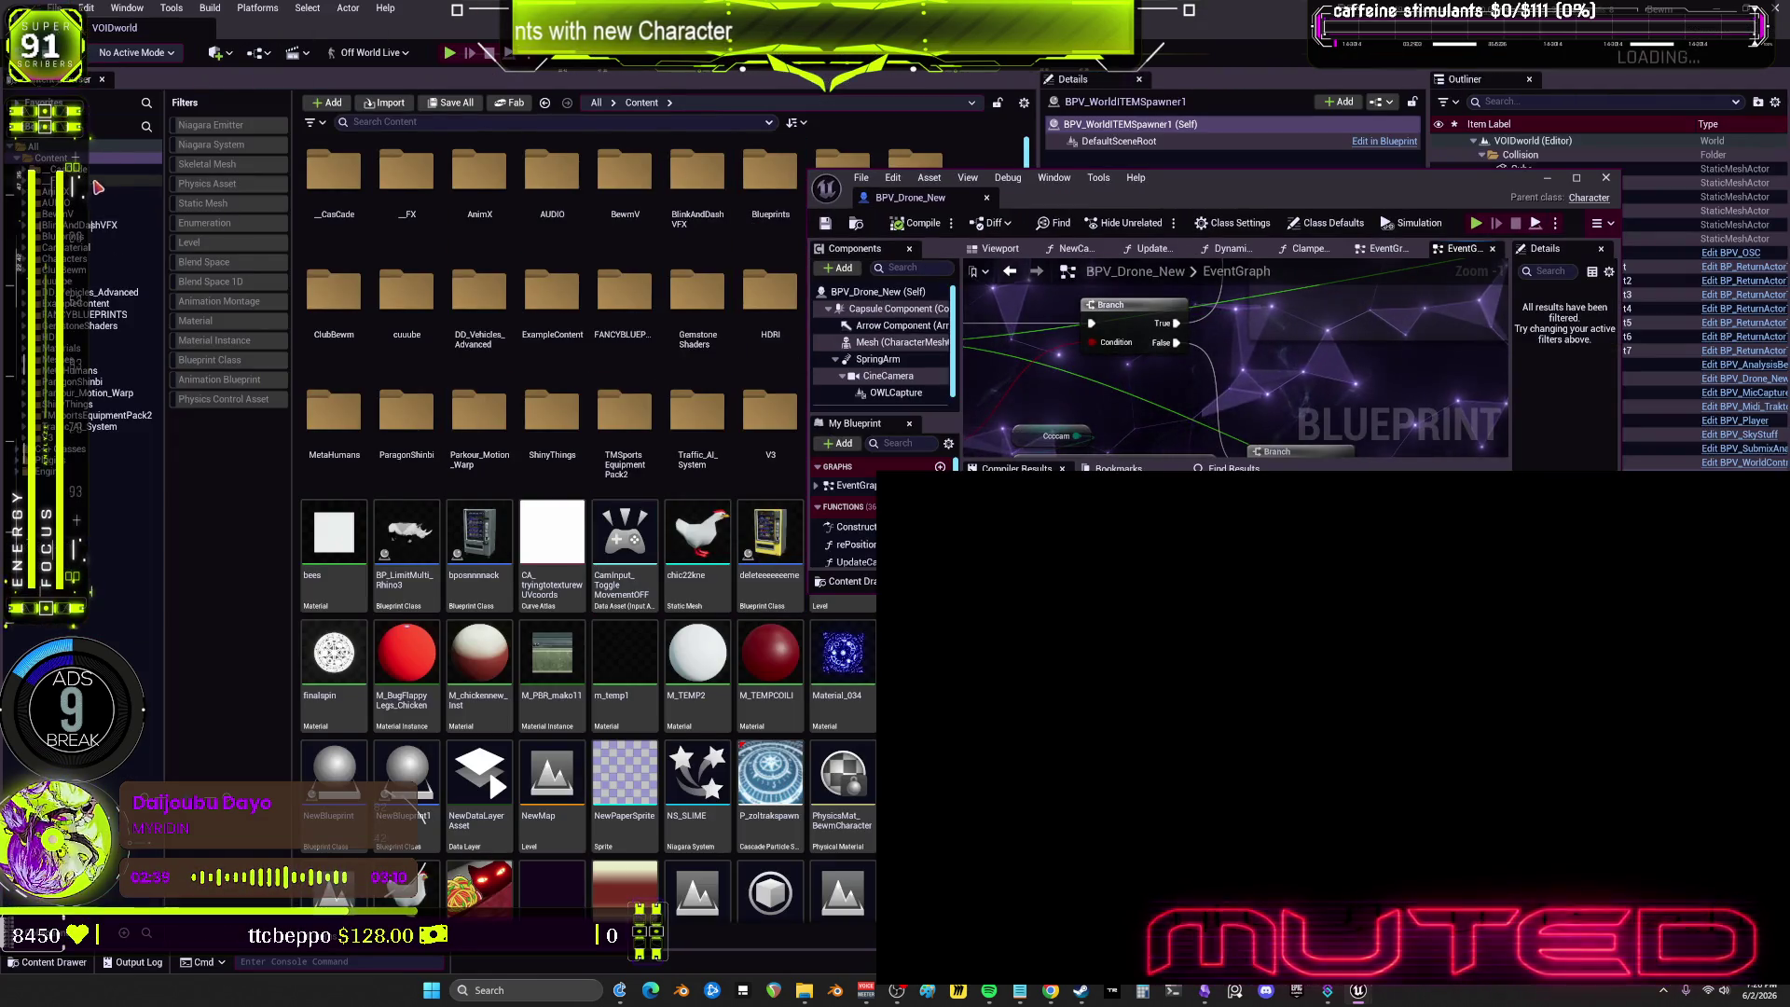
# Step: Filter the Content Browser to Level assets, open TestLevel, and start a standalone play test
pyautogui.click(189, 243)
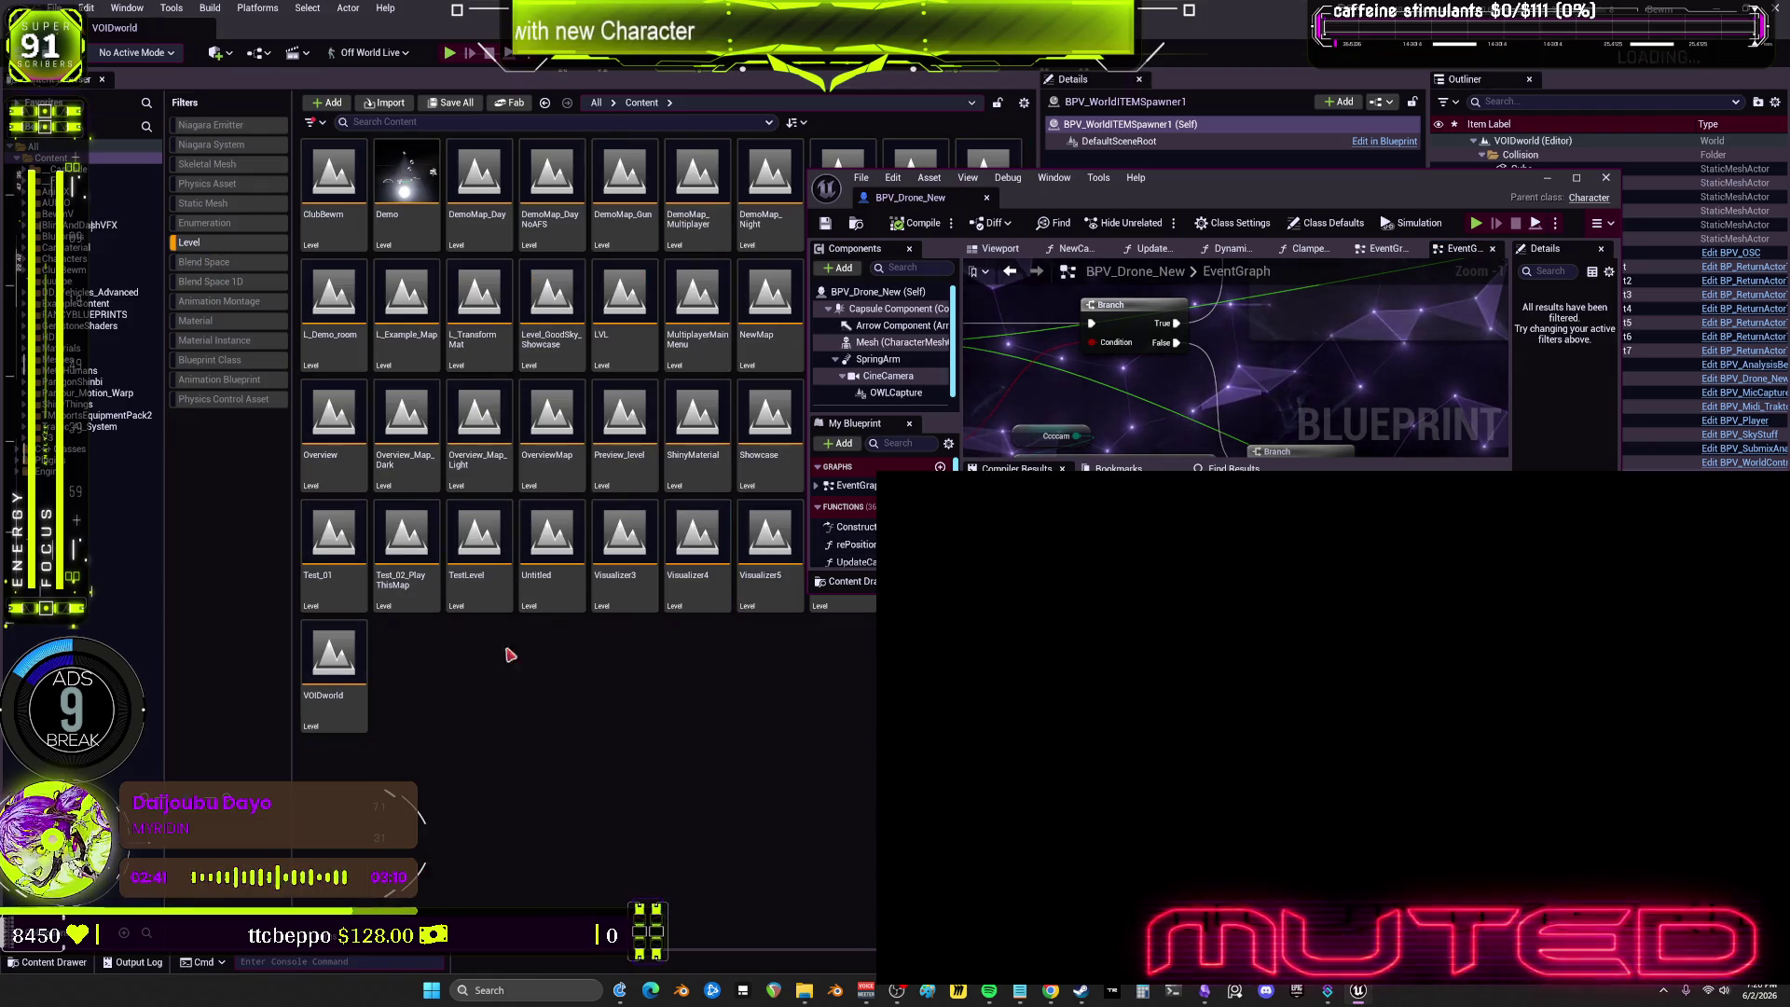
pyautogui.doubleClick(479, 536)
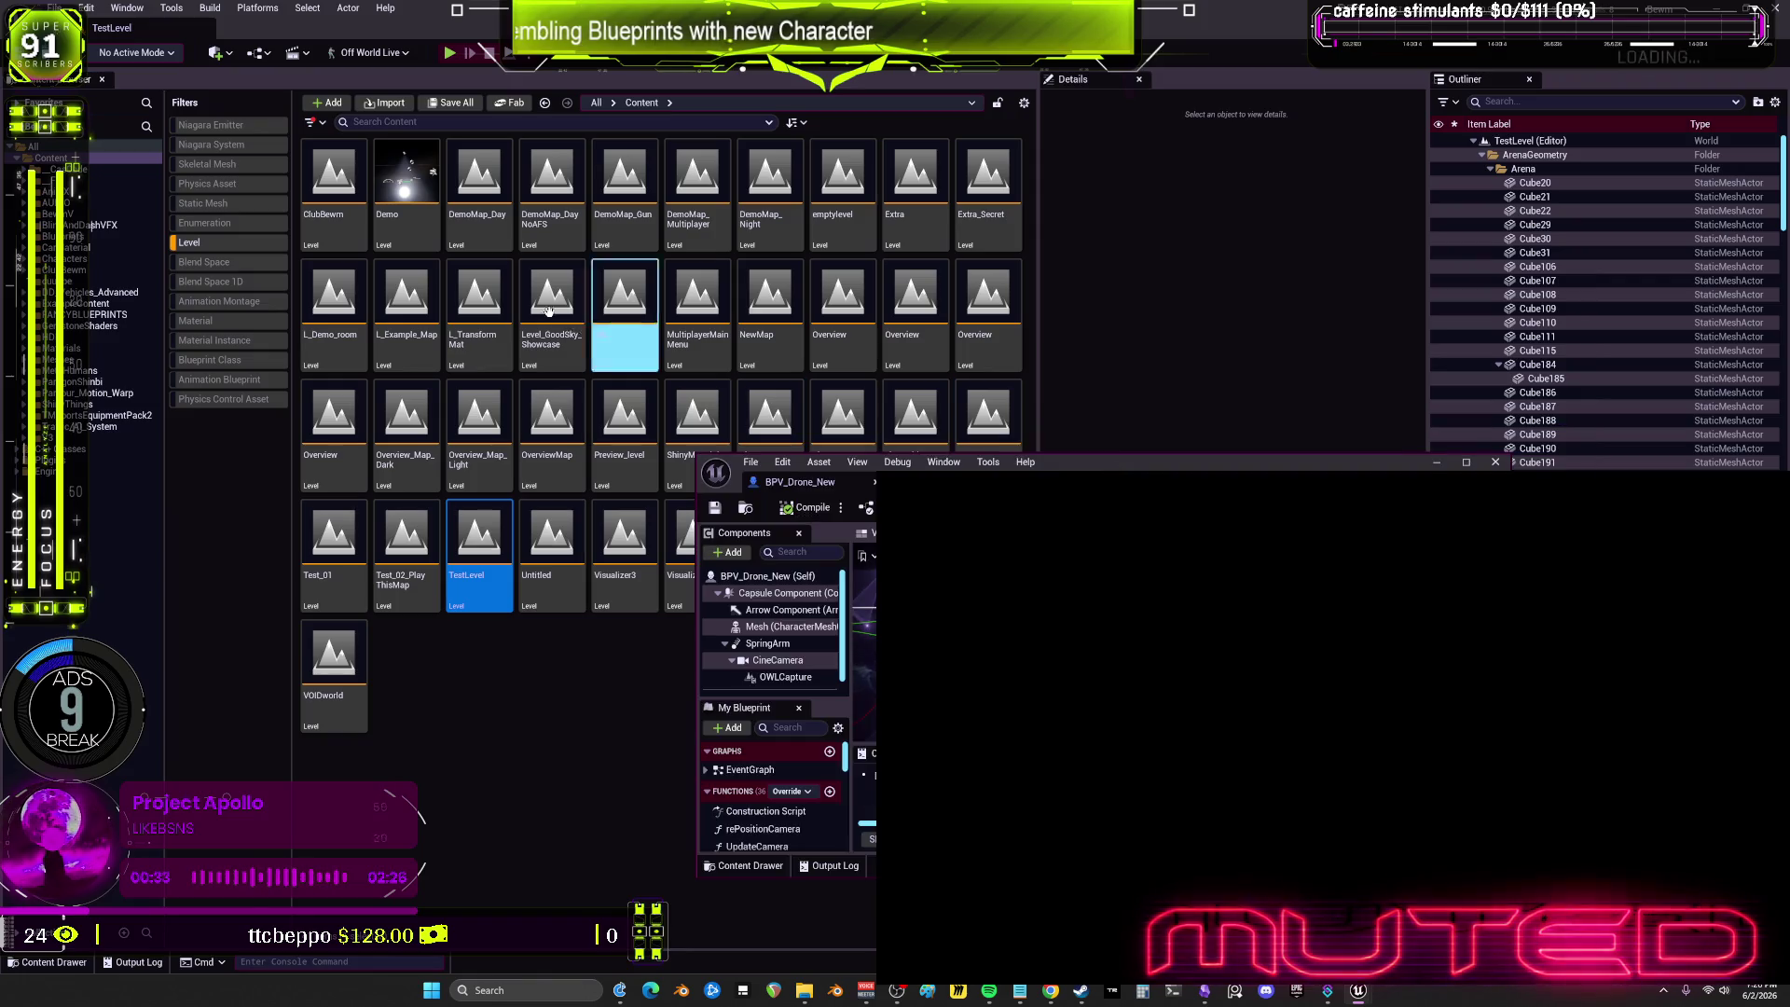
pyautogui.click(452, 55)
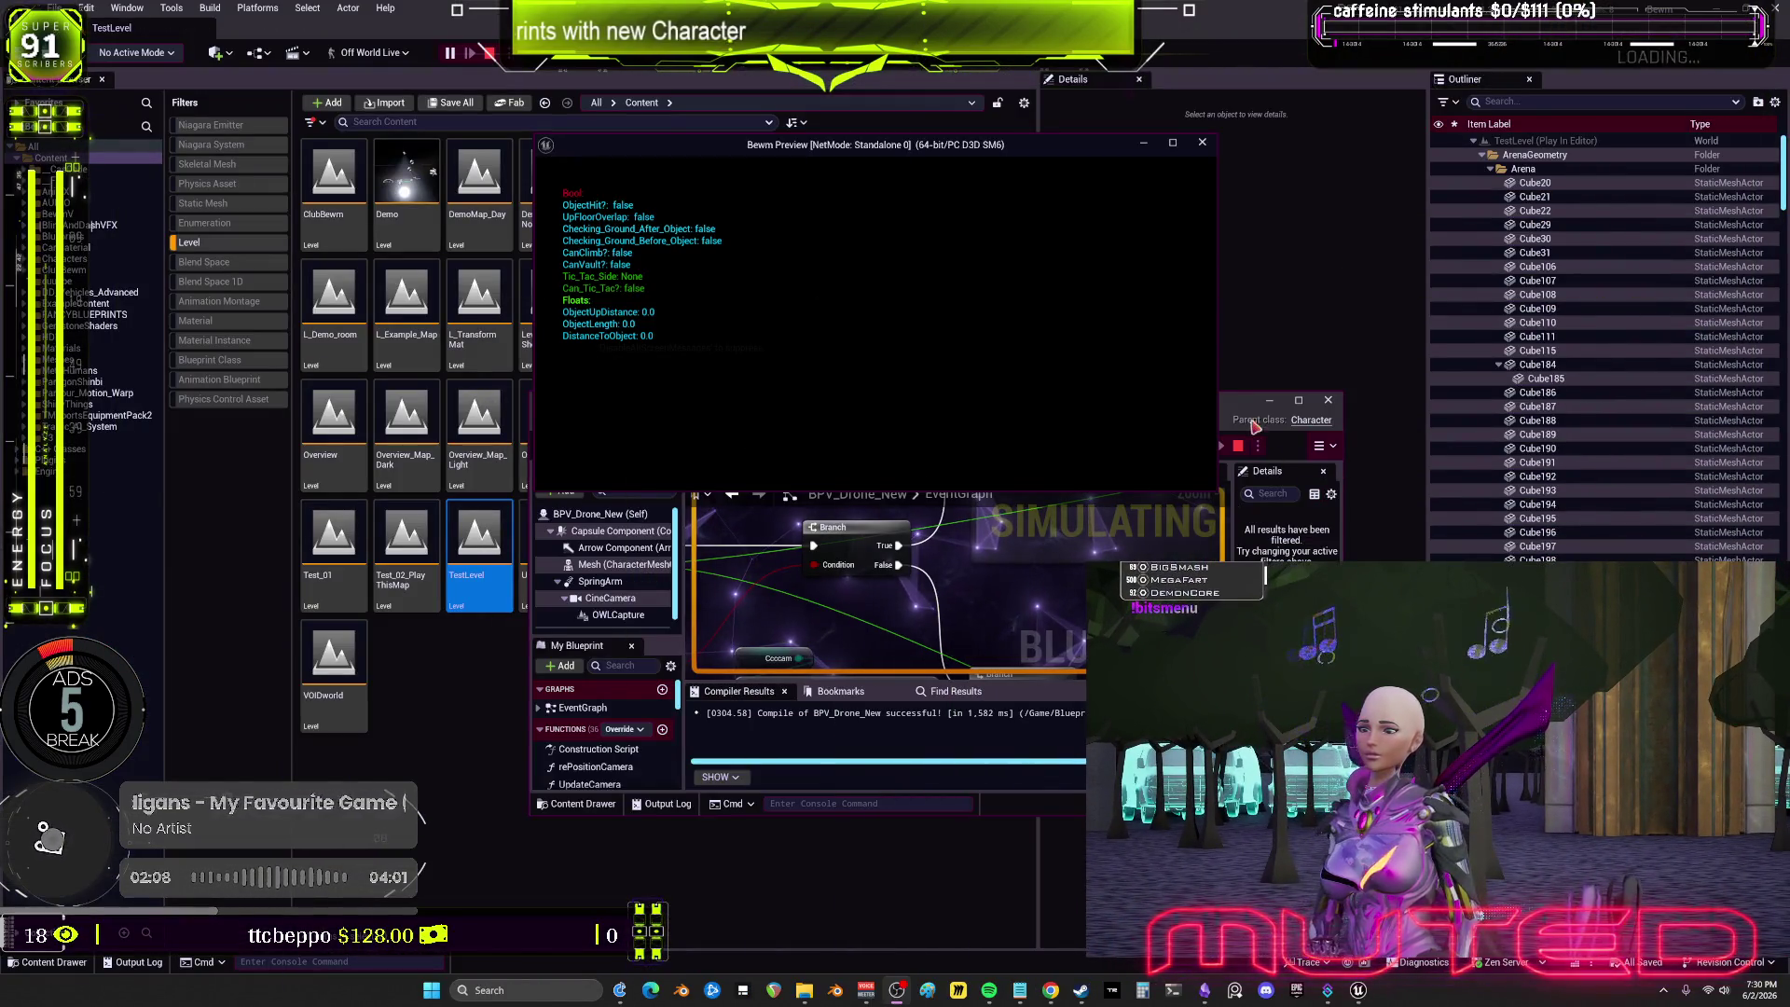
# Step: Restore the BPV_Drone_New Blueprint editor to full size over the play preview
pyautogui.click(1299, 400)
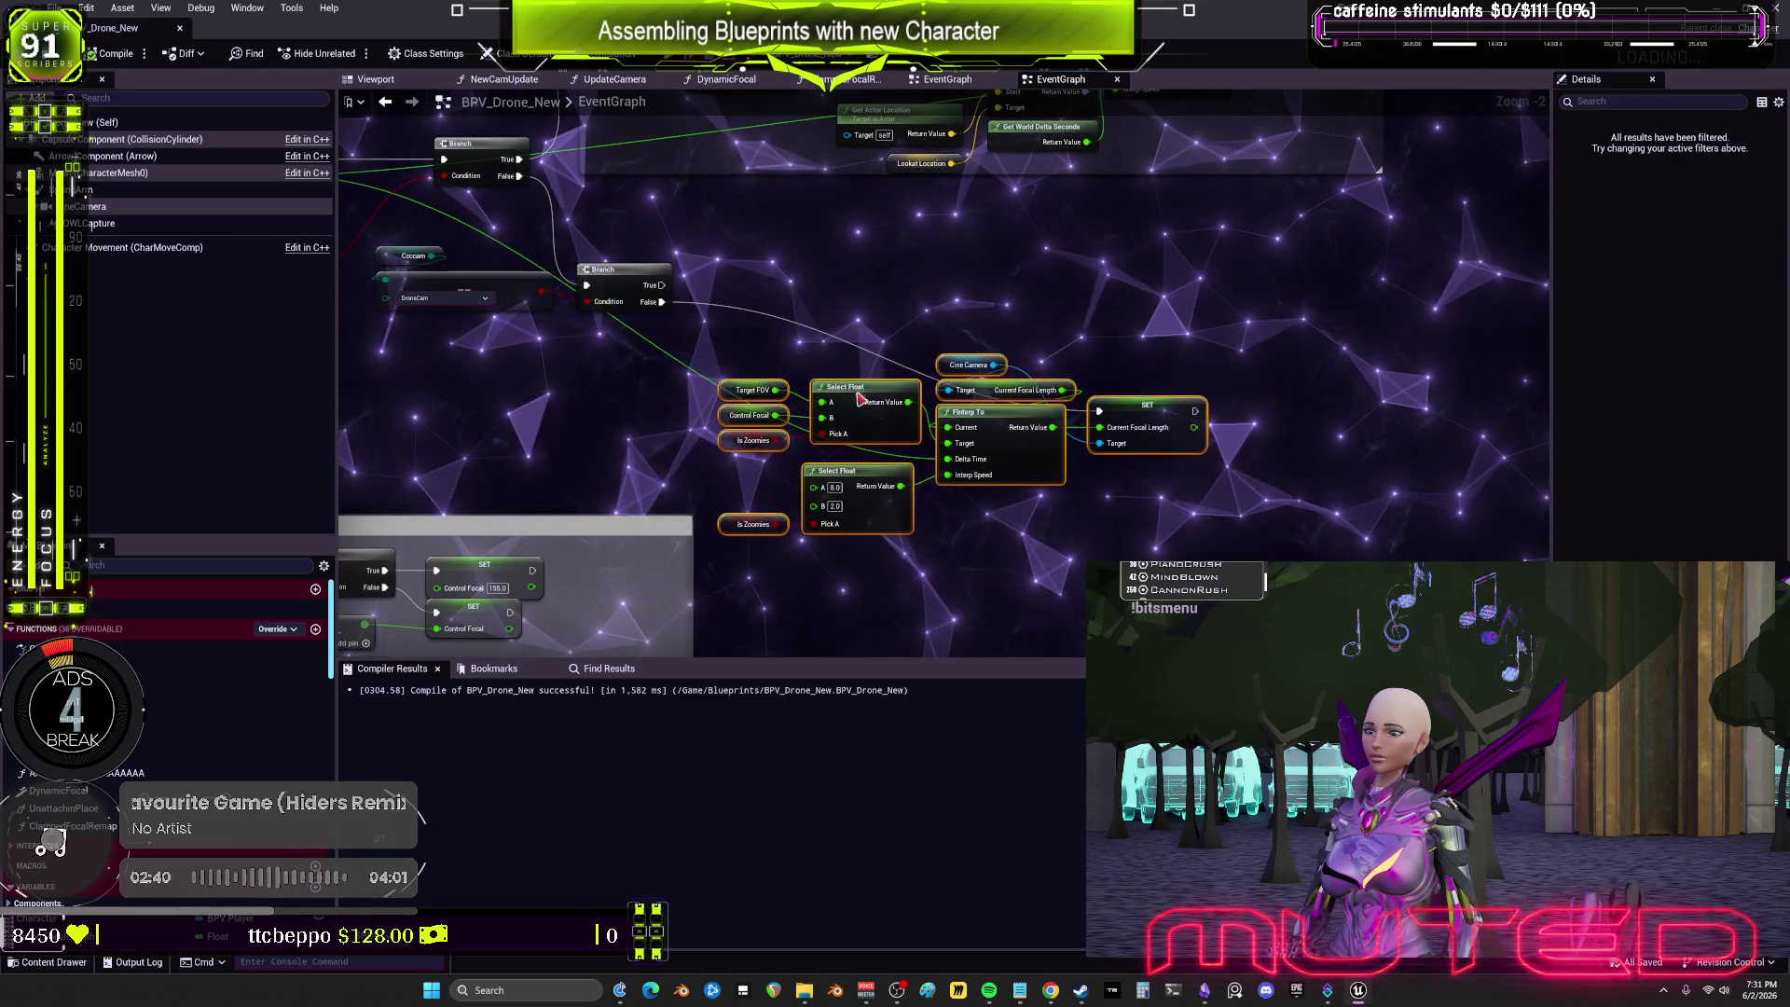
# Step: Rearrange the focal-length nodes, removing the extra Select Float nodes and repositioning Control Focal
pyautogui.moveTo(860, 398); pyautogui.dragTo(877, 491)
pyautogui.click(933, 383)
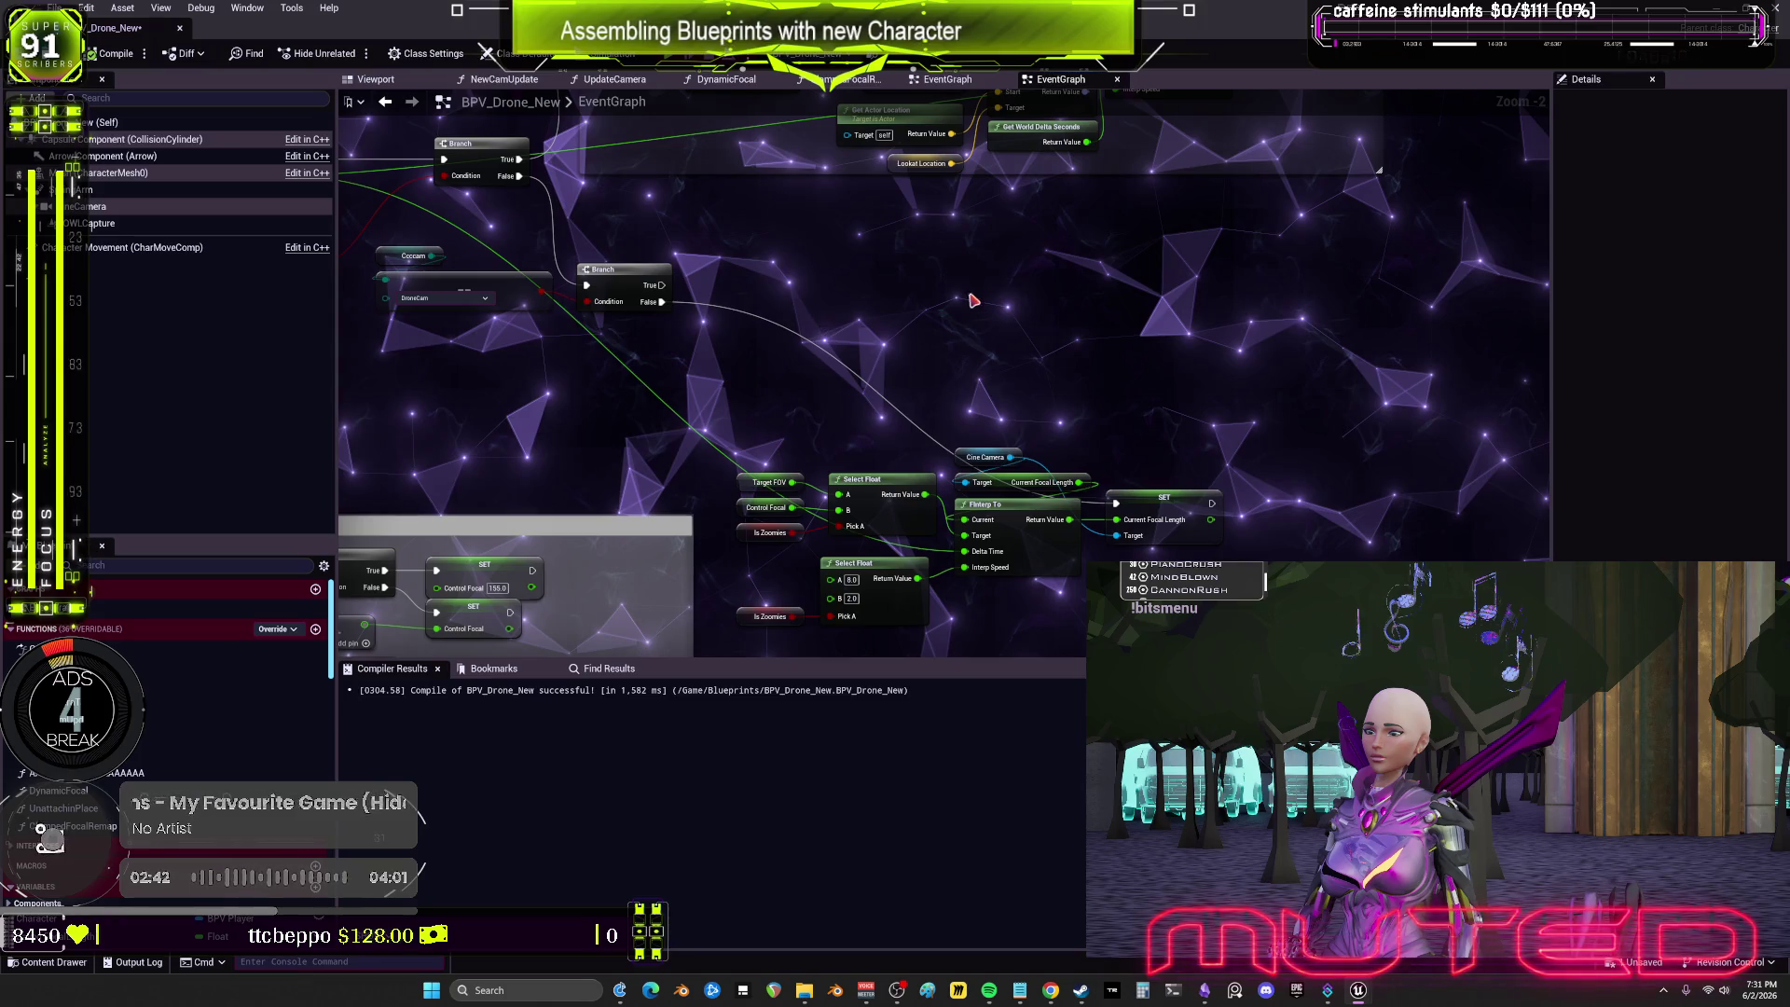
pyautogui.hotkey('ctrl', 'v')
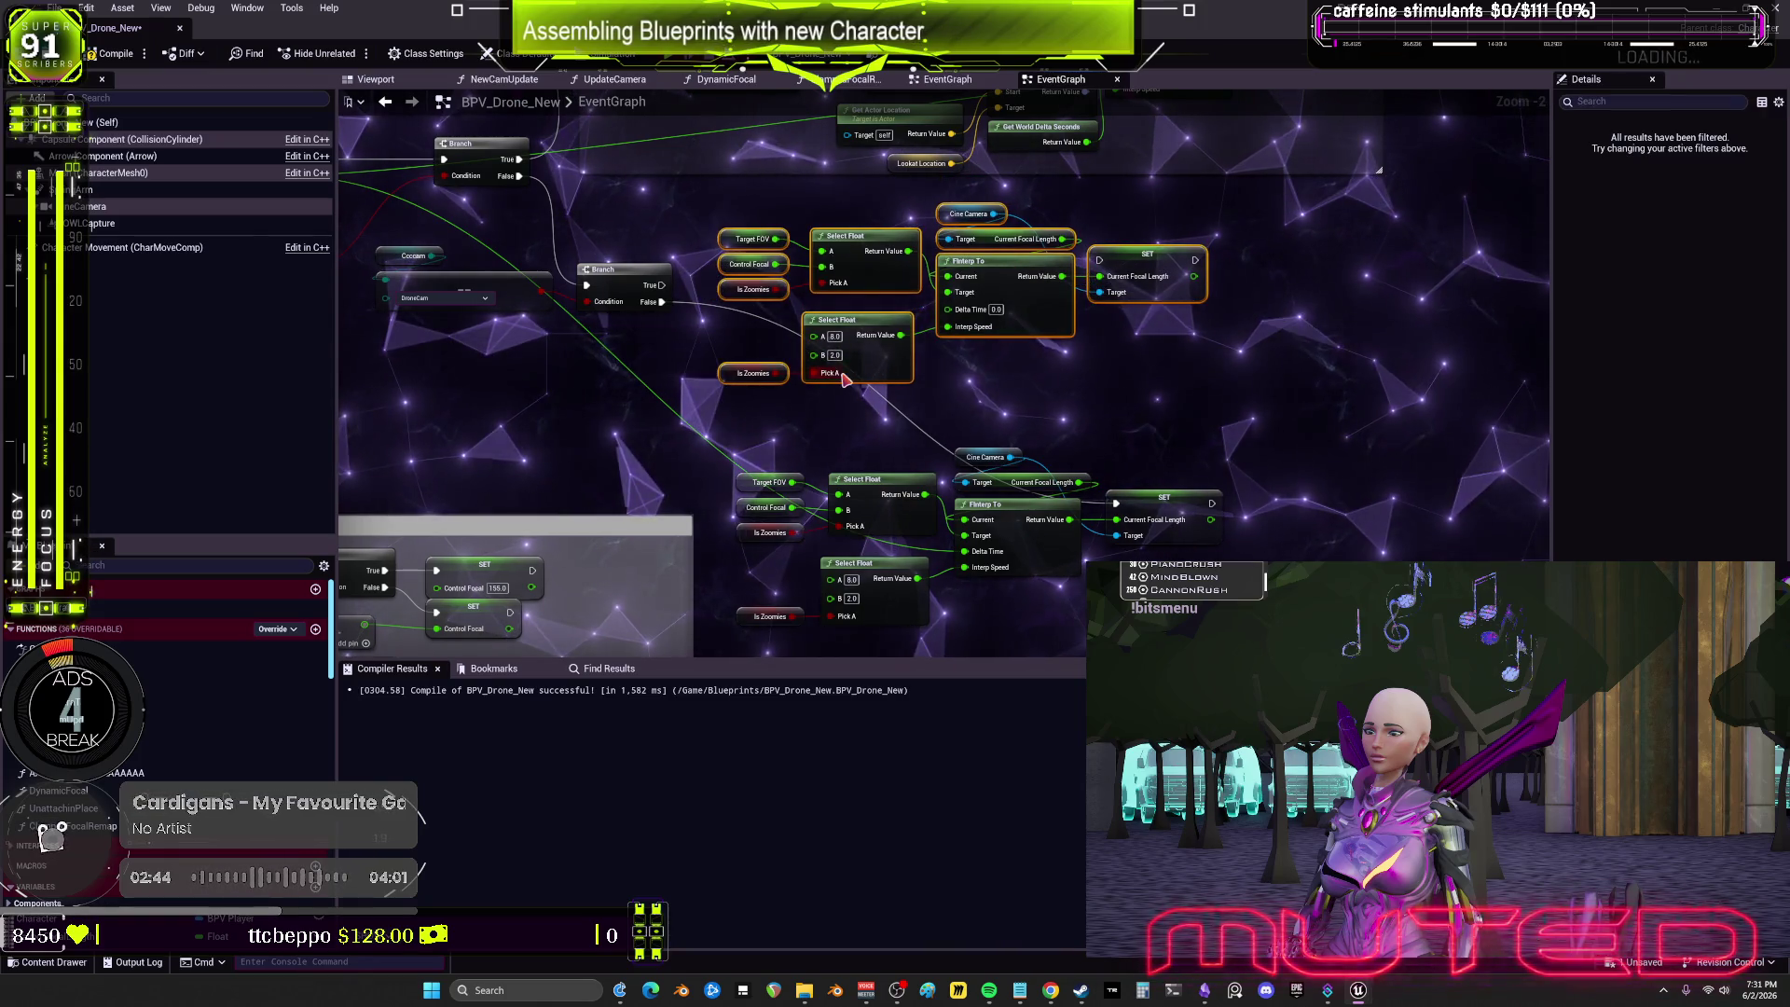
pyautogui.press('Delete')
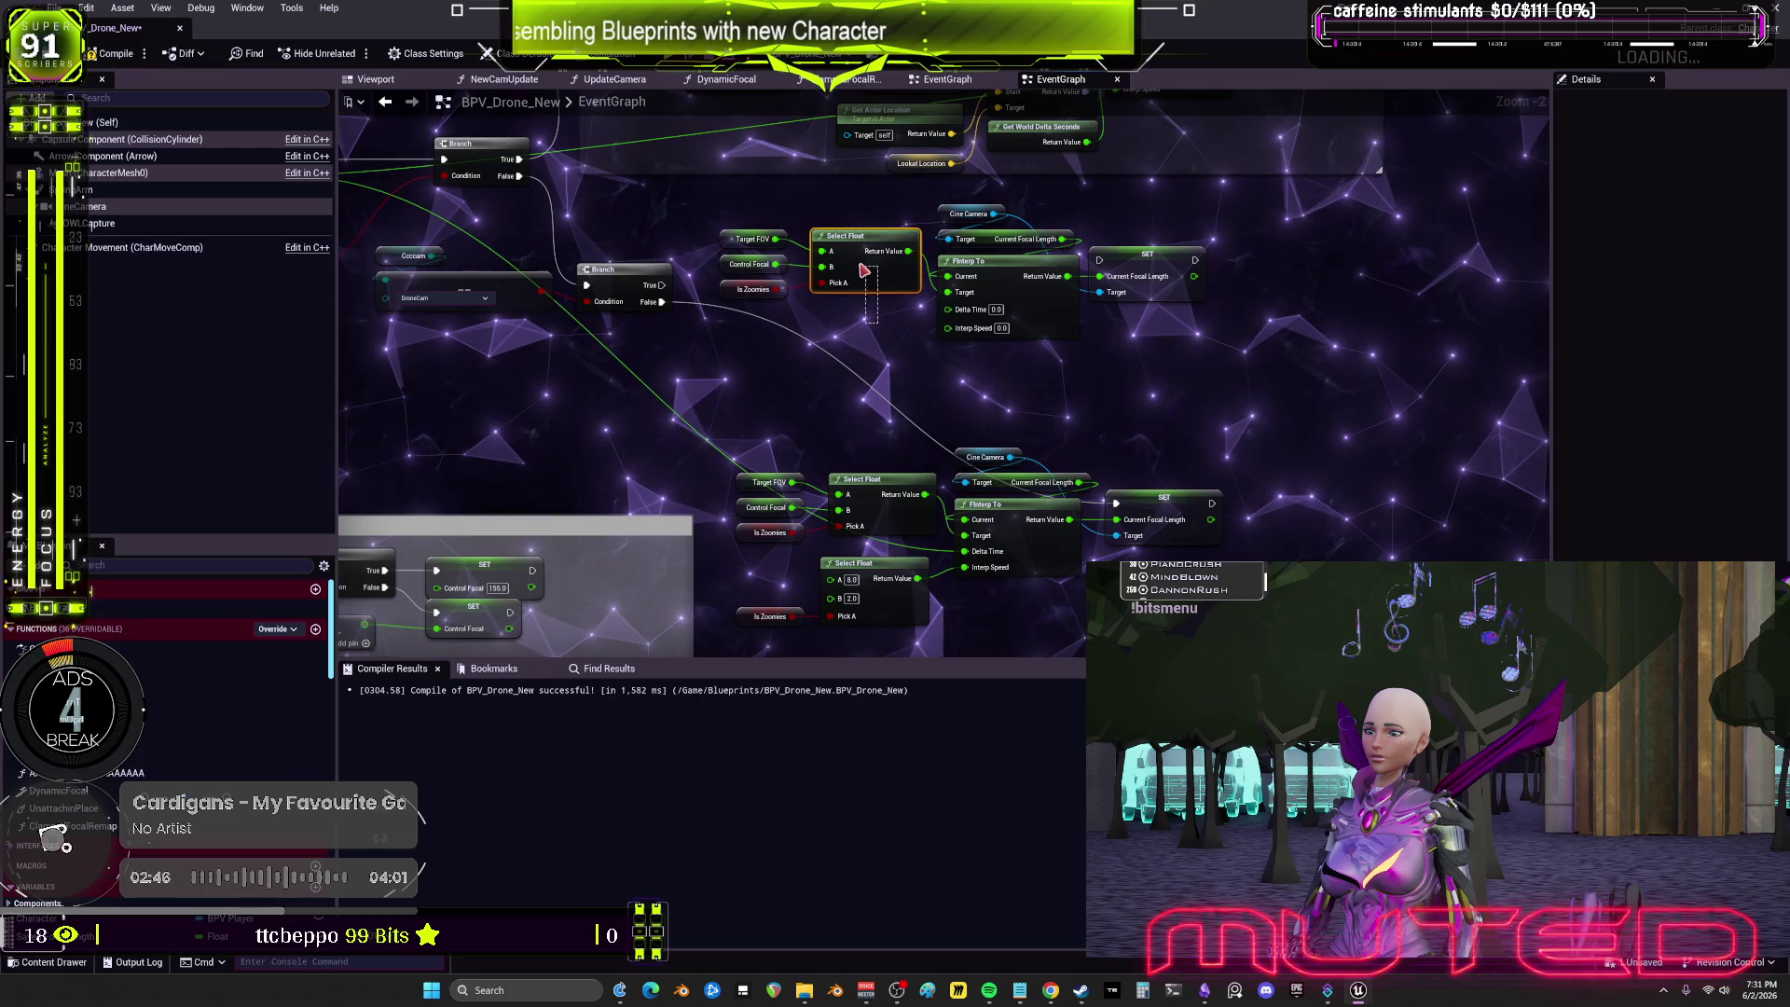
pyautogui.moveTo(855, 338)
pyautogui.mouseDown()
pyautogui.moveTo(850, 392)
pyautogui.moveTo(855, 367)
pyautogui.mouseUp()
pyautogui.press('Delete')
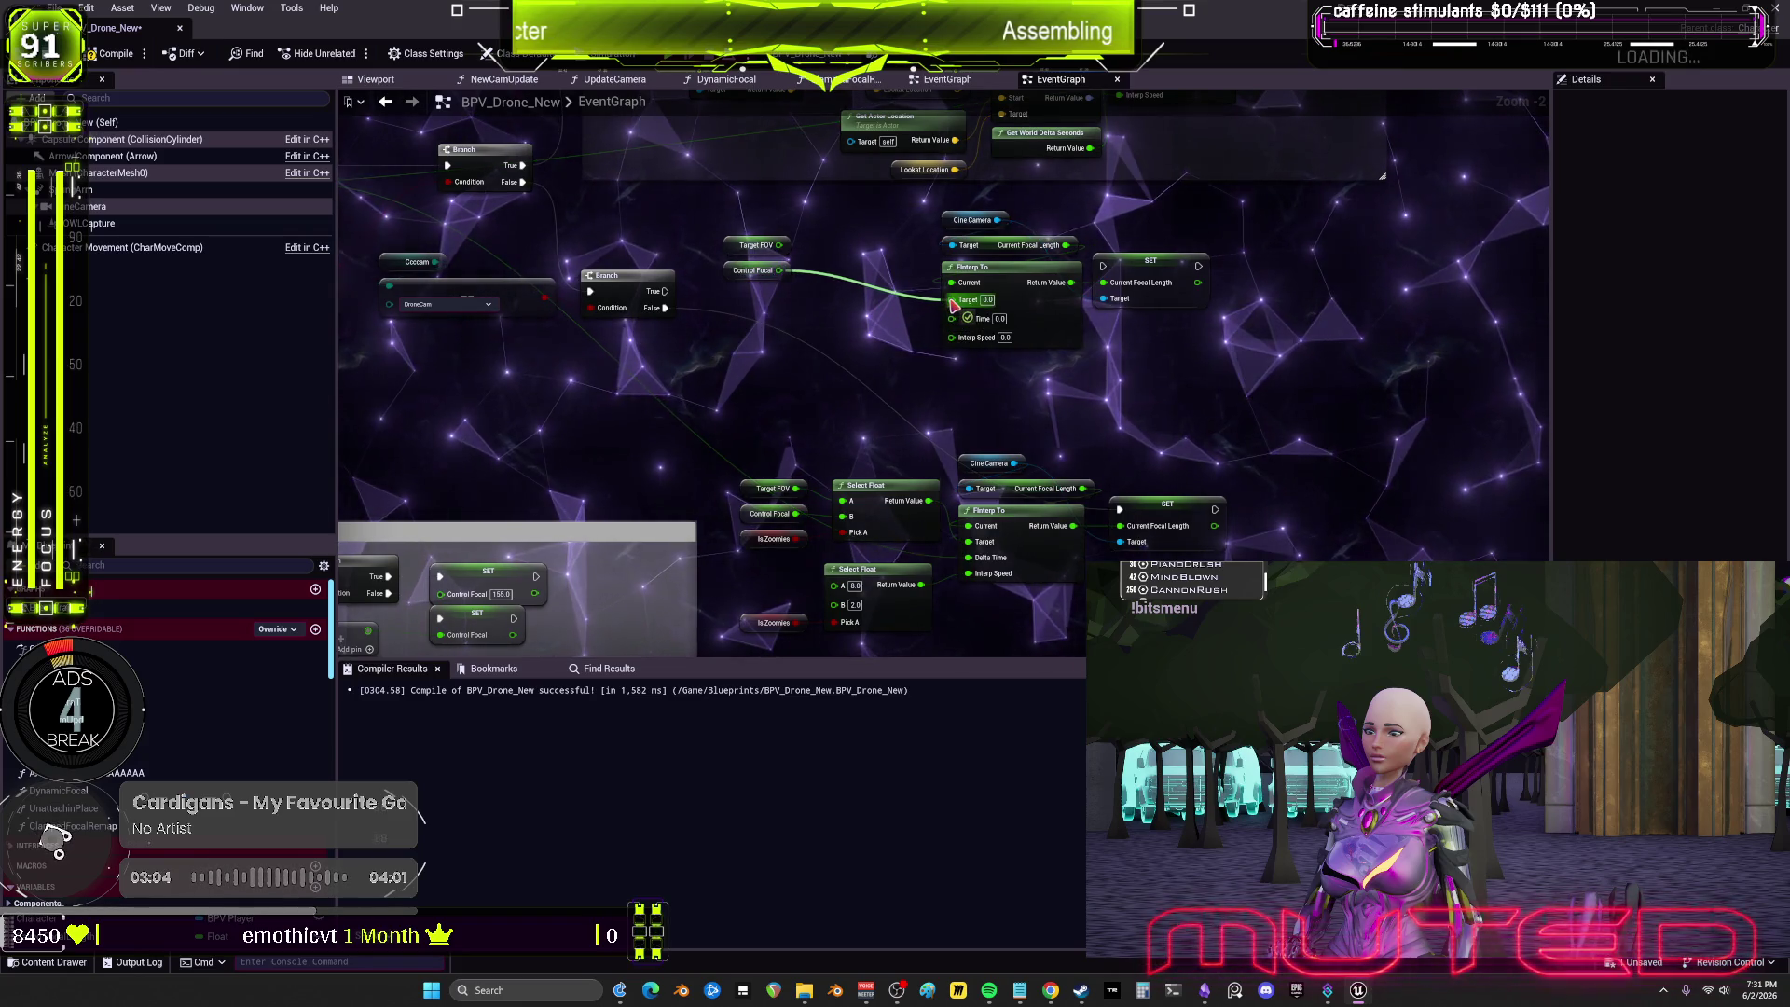
pyautogui.moveTo(756, 271); pyautogui.dragTo(800, 288)
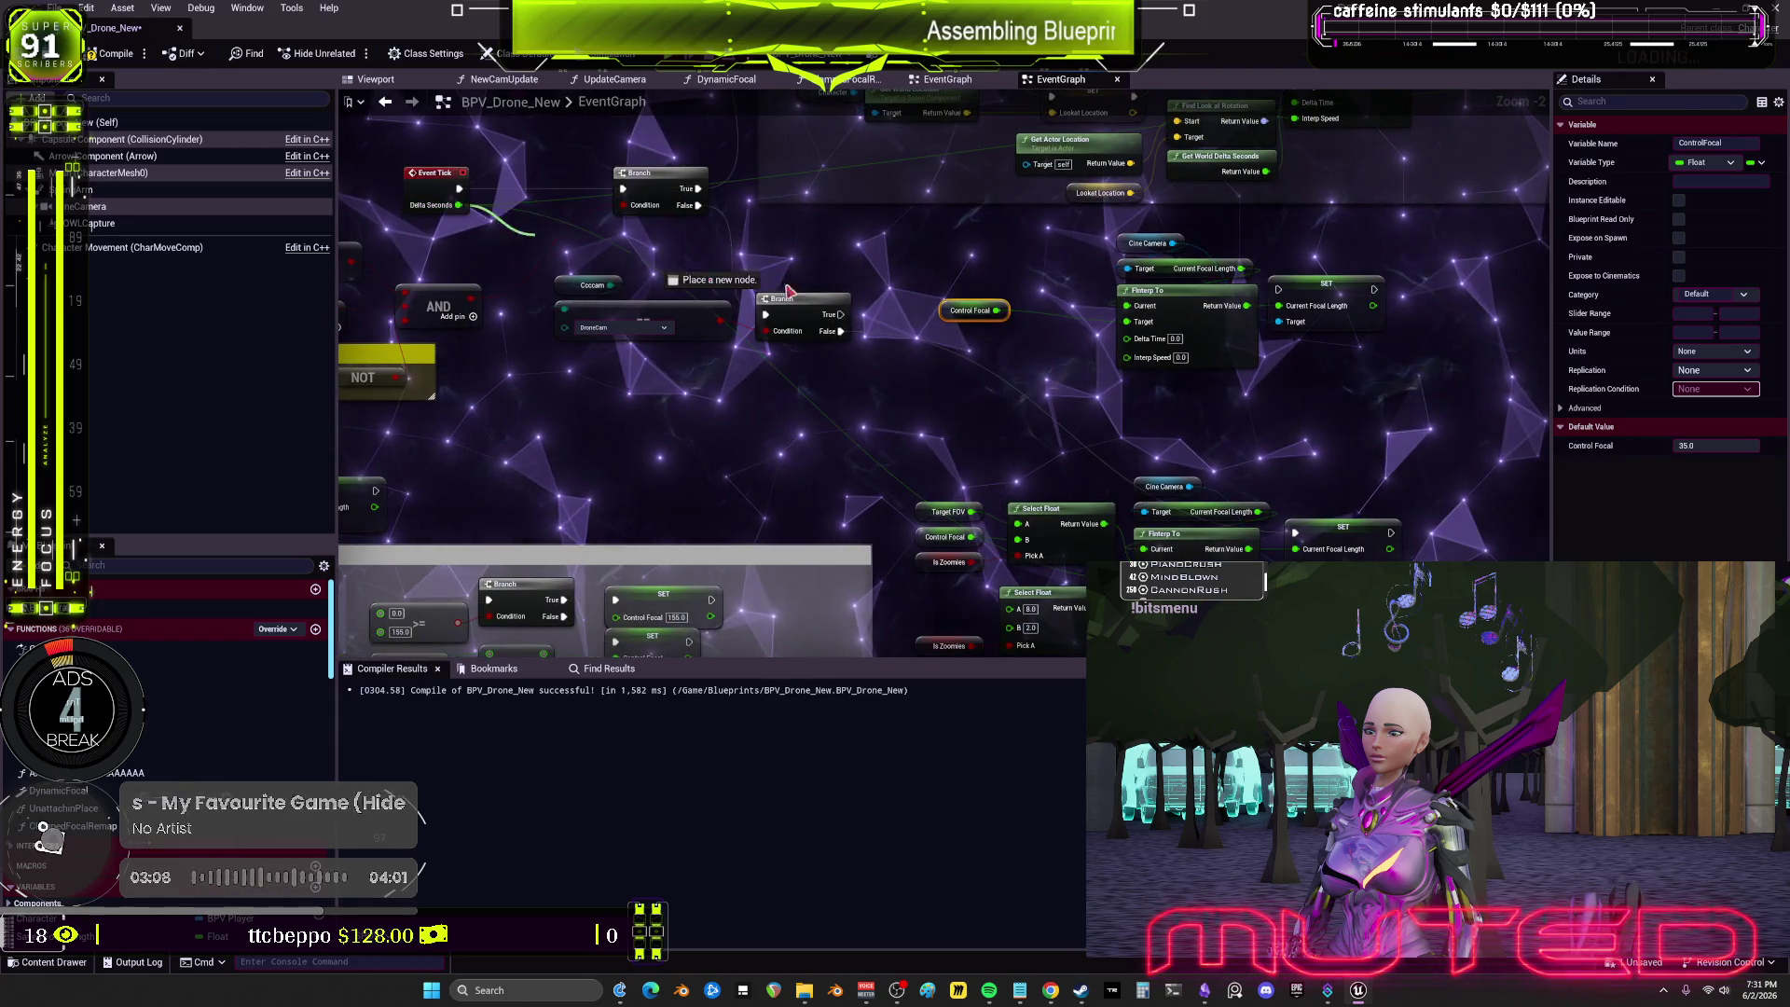
# Step: Connect Event Tick's Delta Seconds to FInterp To's Delta Time and compile BPV_Drone_New
pyautogui.moveTo(459, 205)
pyautogui.mouseDown()
pyautogui.moveTo(1078, 313)
pyautogui.moveTo(1127, 338)
pyautogui.mouseUp()
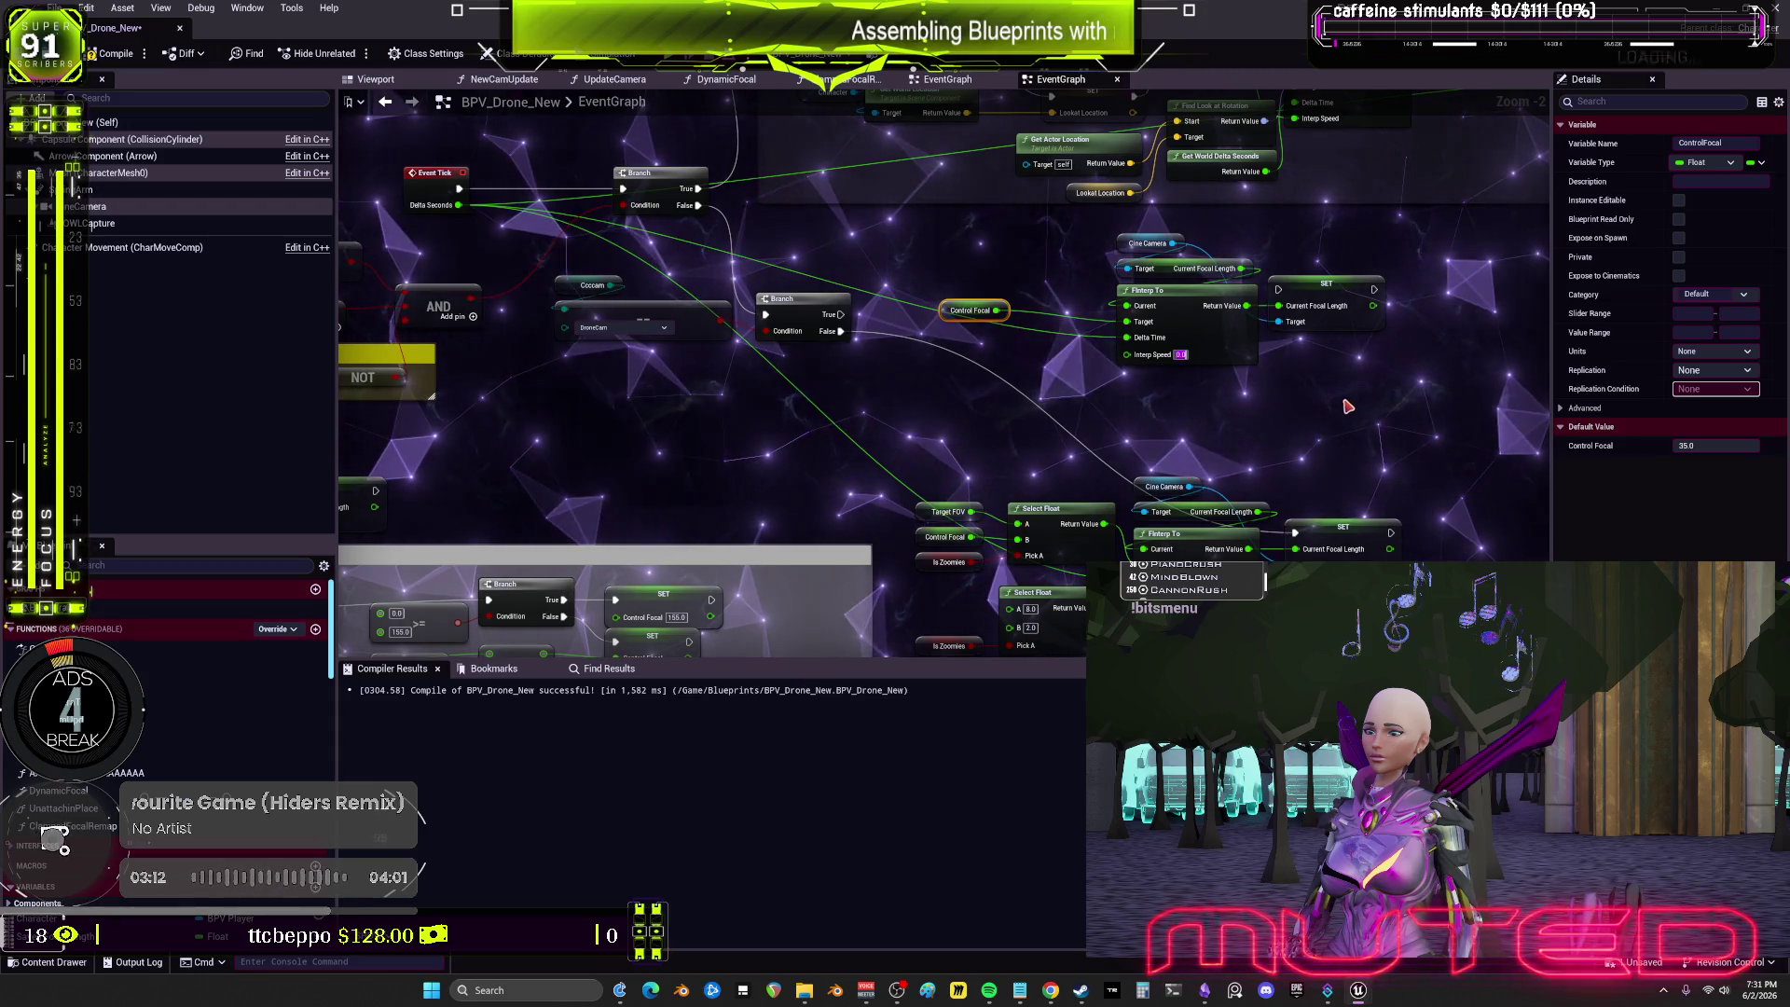
pyautogui.click(1177, 446)
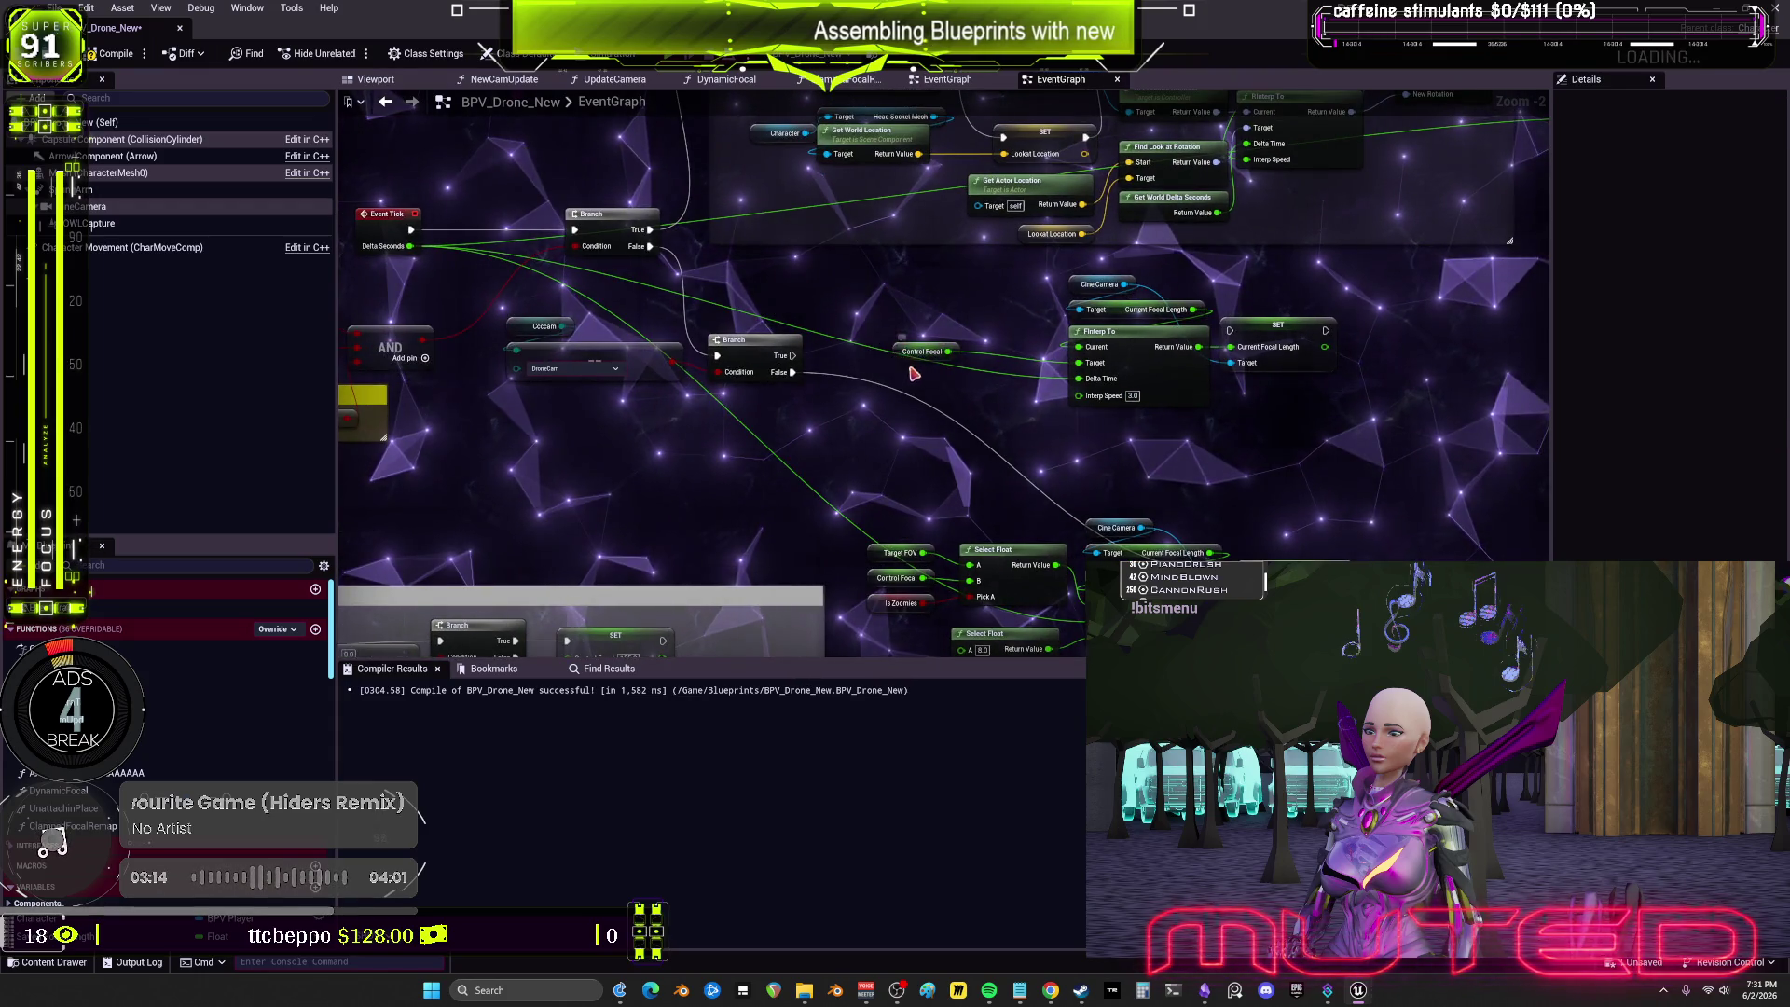
pyautogui.moveTo(918, 353); pyautogui.dragTo(935, 369)
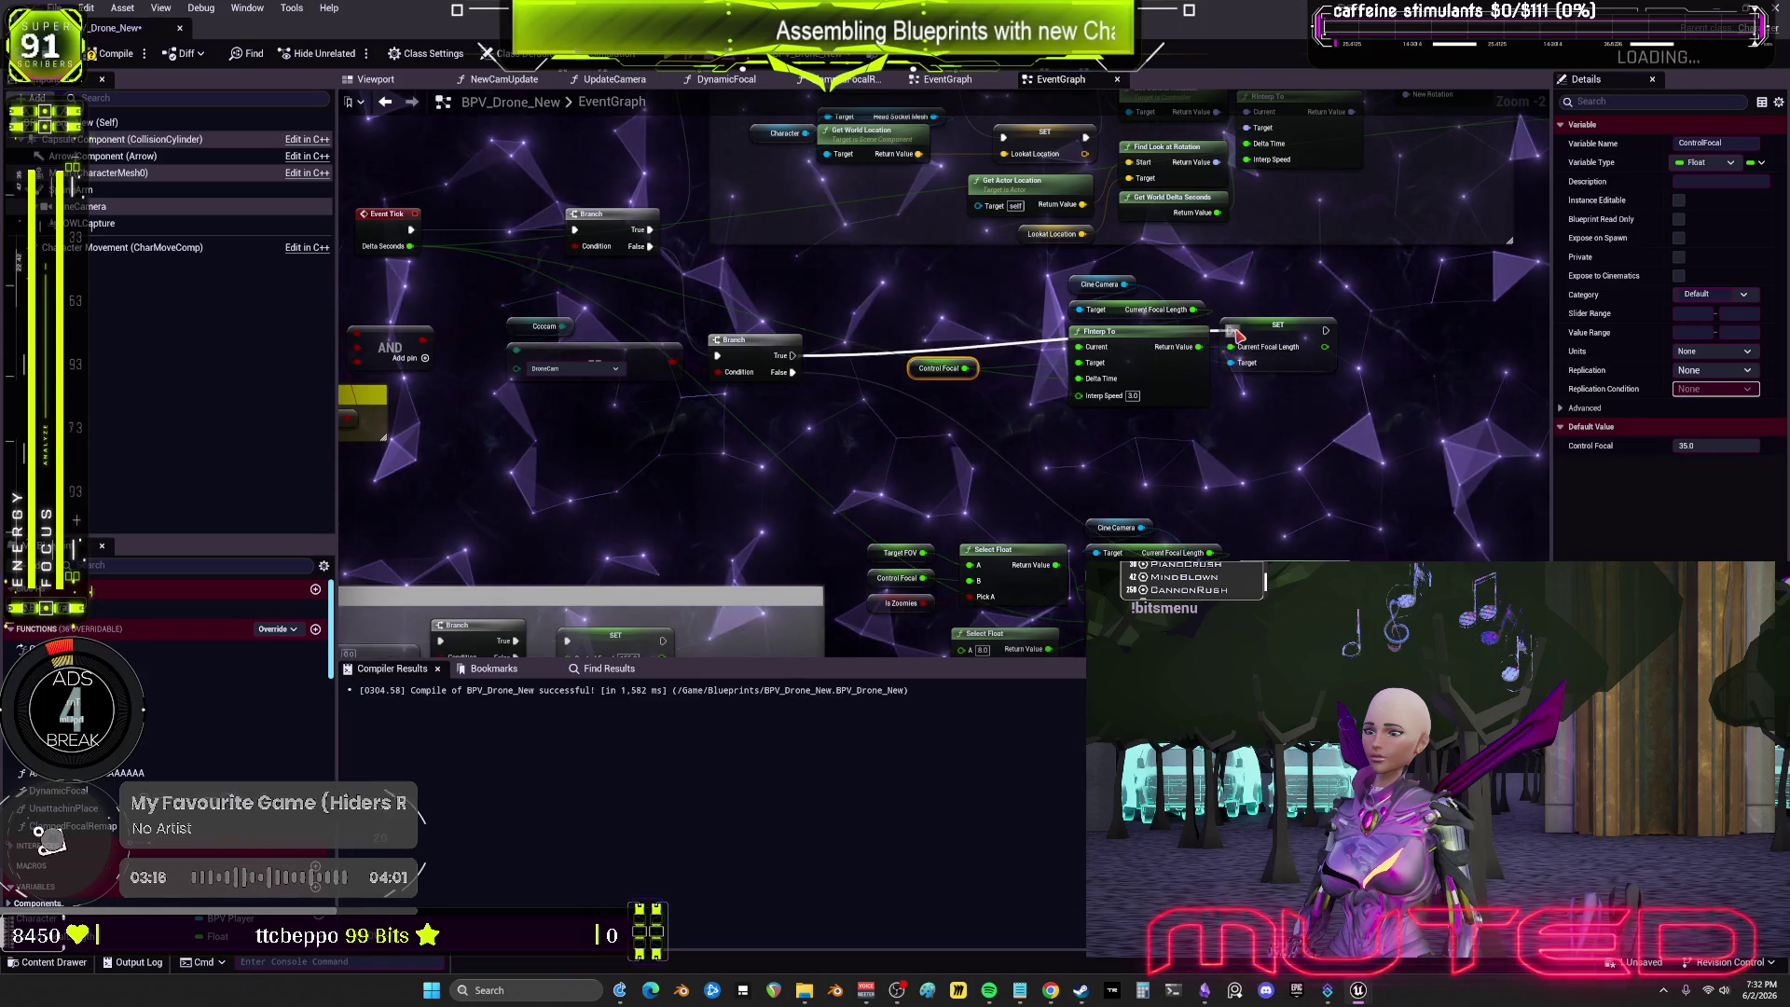
pyautogui.press('F7')
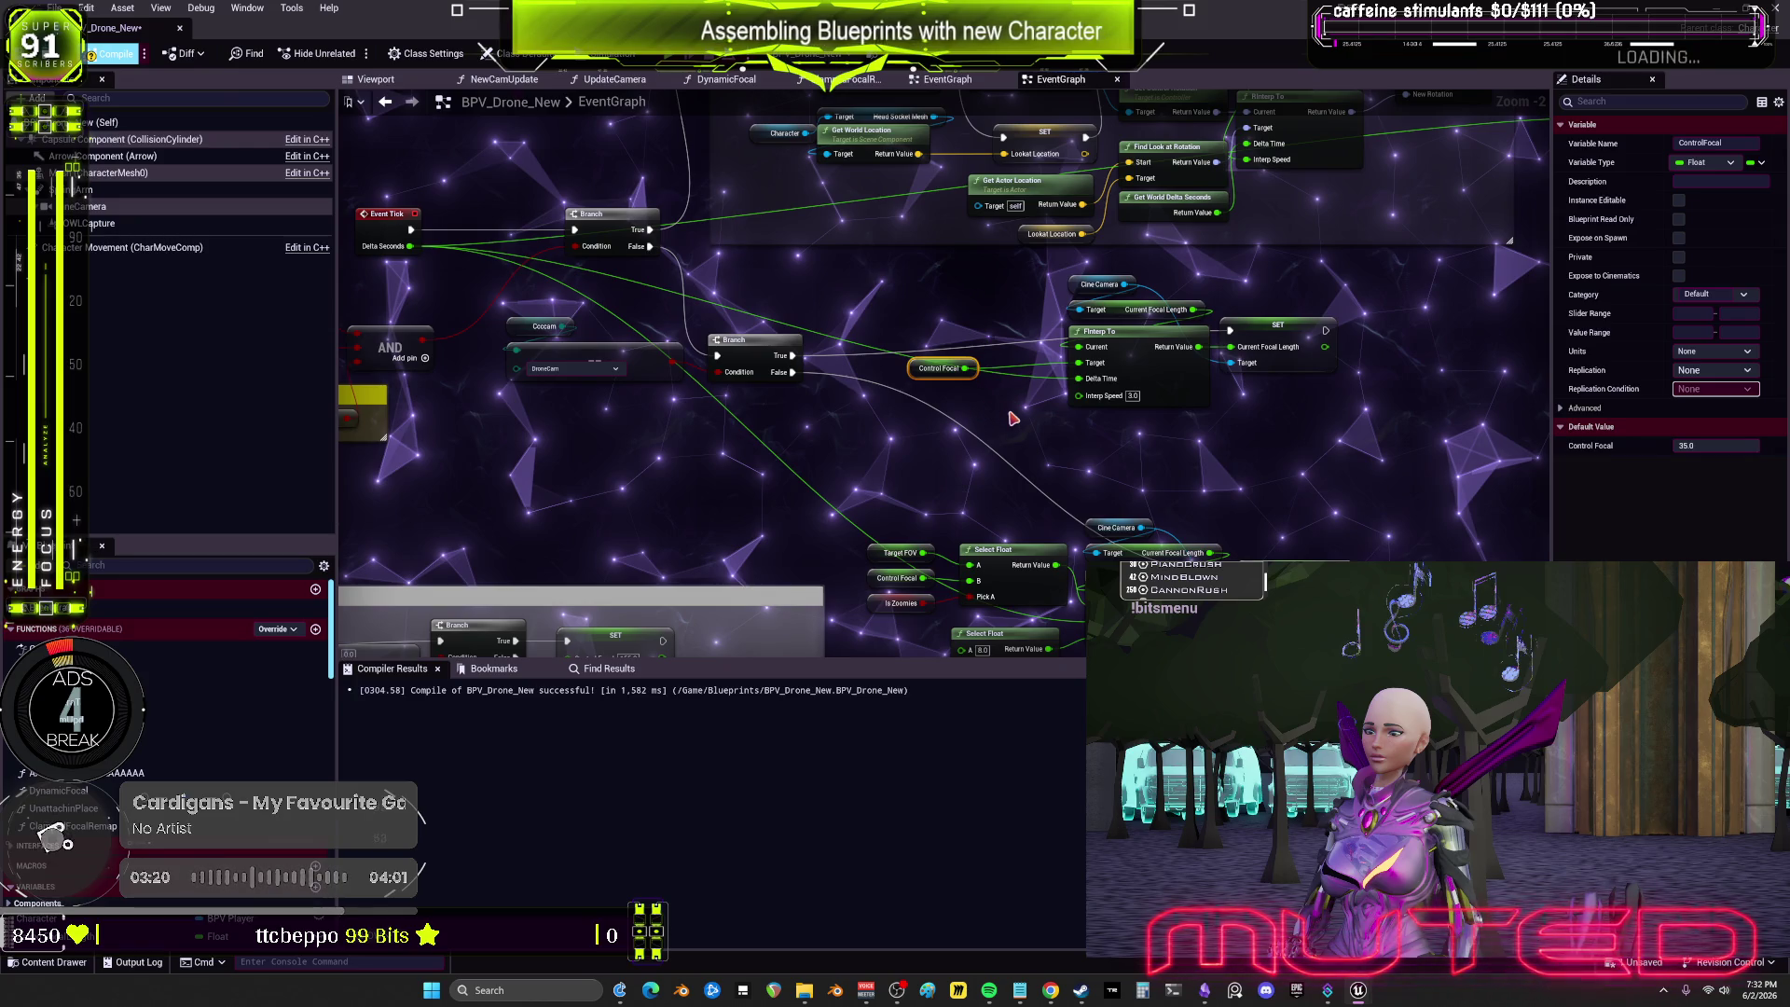
# Step: Move the Control Focal node closer to the FInterp To node
pyautogui.rightClick(974, 313)
pyautogui.moveTo(920, 433)
pyautogui.mouseDown()
pyautogui.moveTo(907, 370)
pyautogui.moveTo(905, 391)
pyautogui.mouseUp()
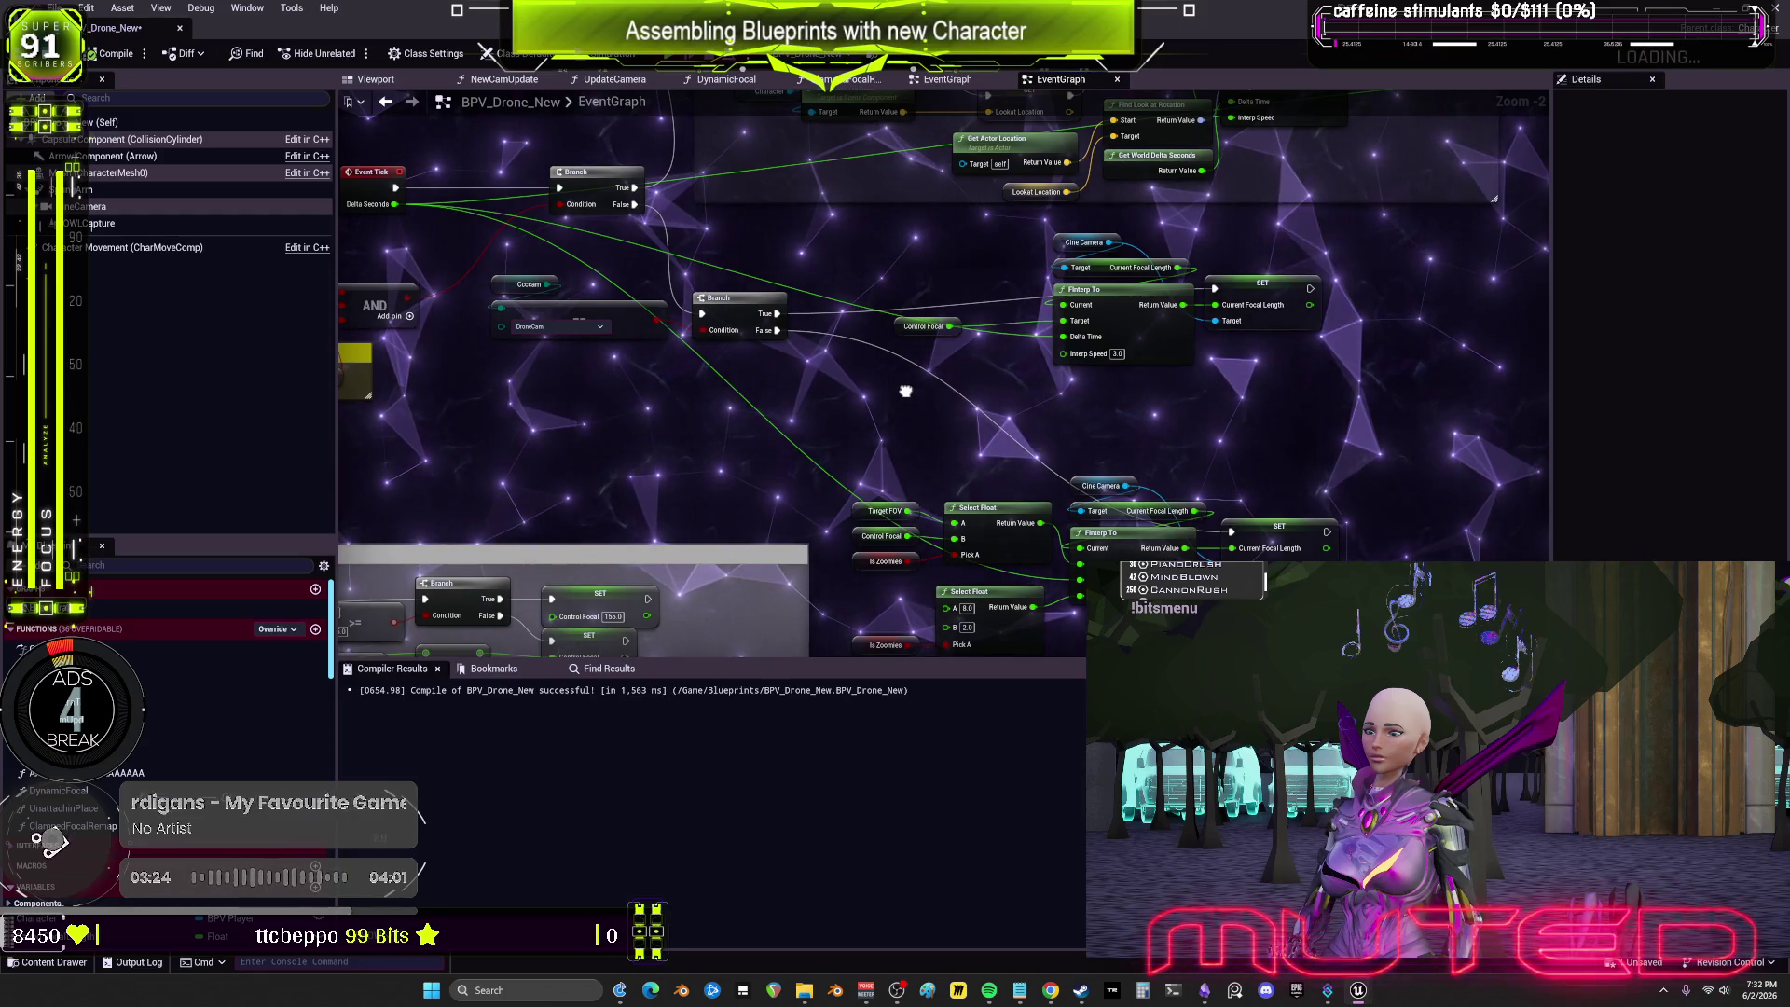
pyautogui.scroll(-2, 950, 373)
pyautogui.scroll(2, 985, 352)
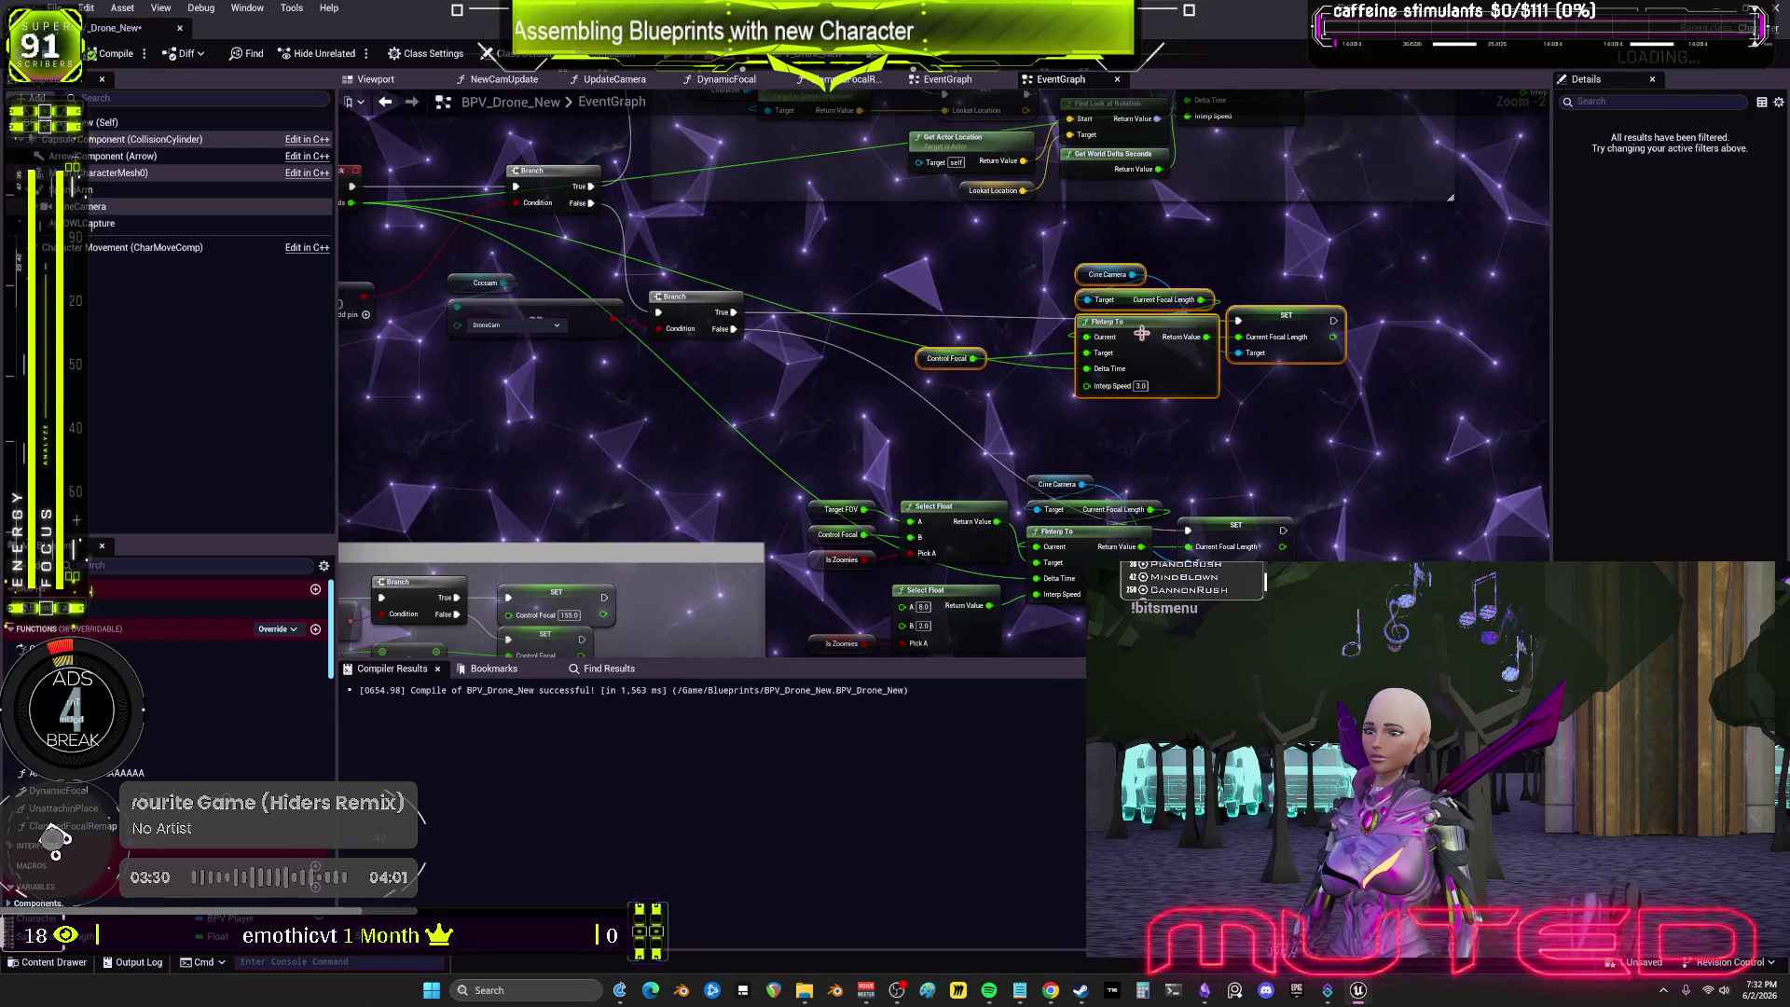
pyautogui.moveTo(929, 358); pyautogui.dragTo(970, 341)
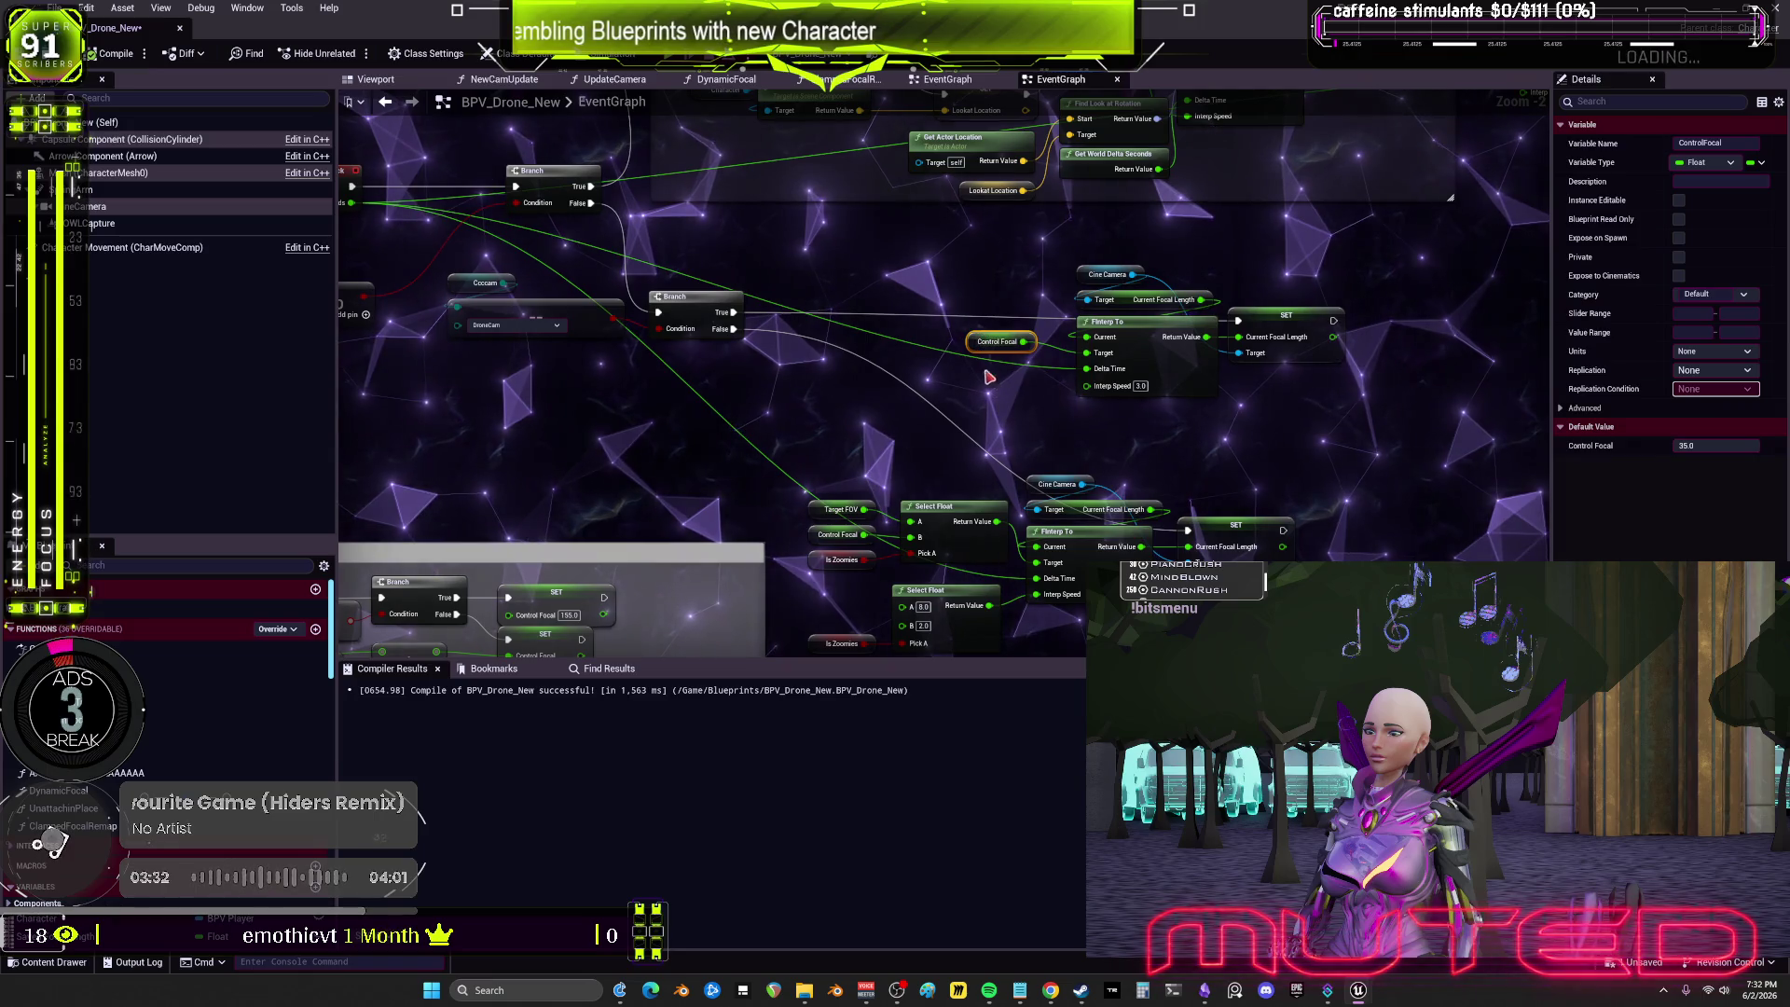
pyautogui.scroll(-2, 995, 346)
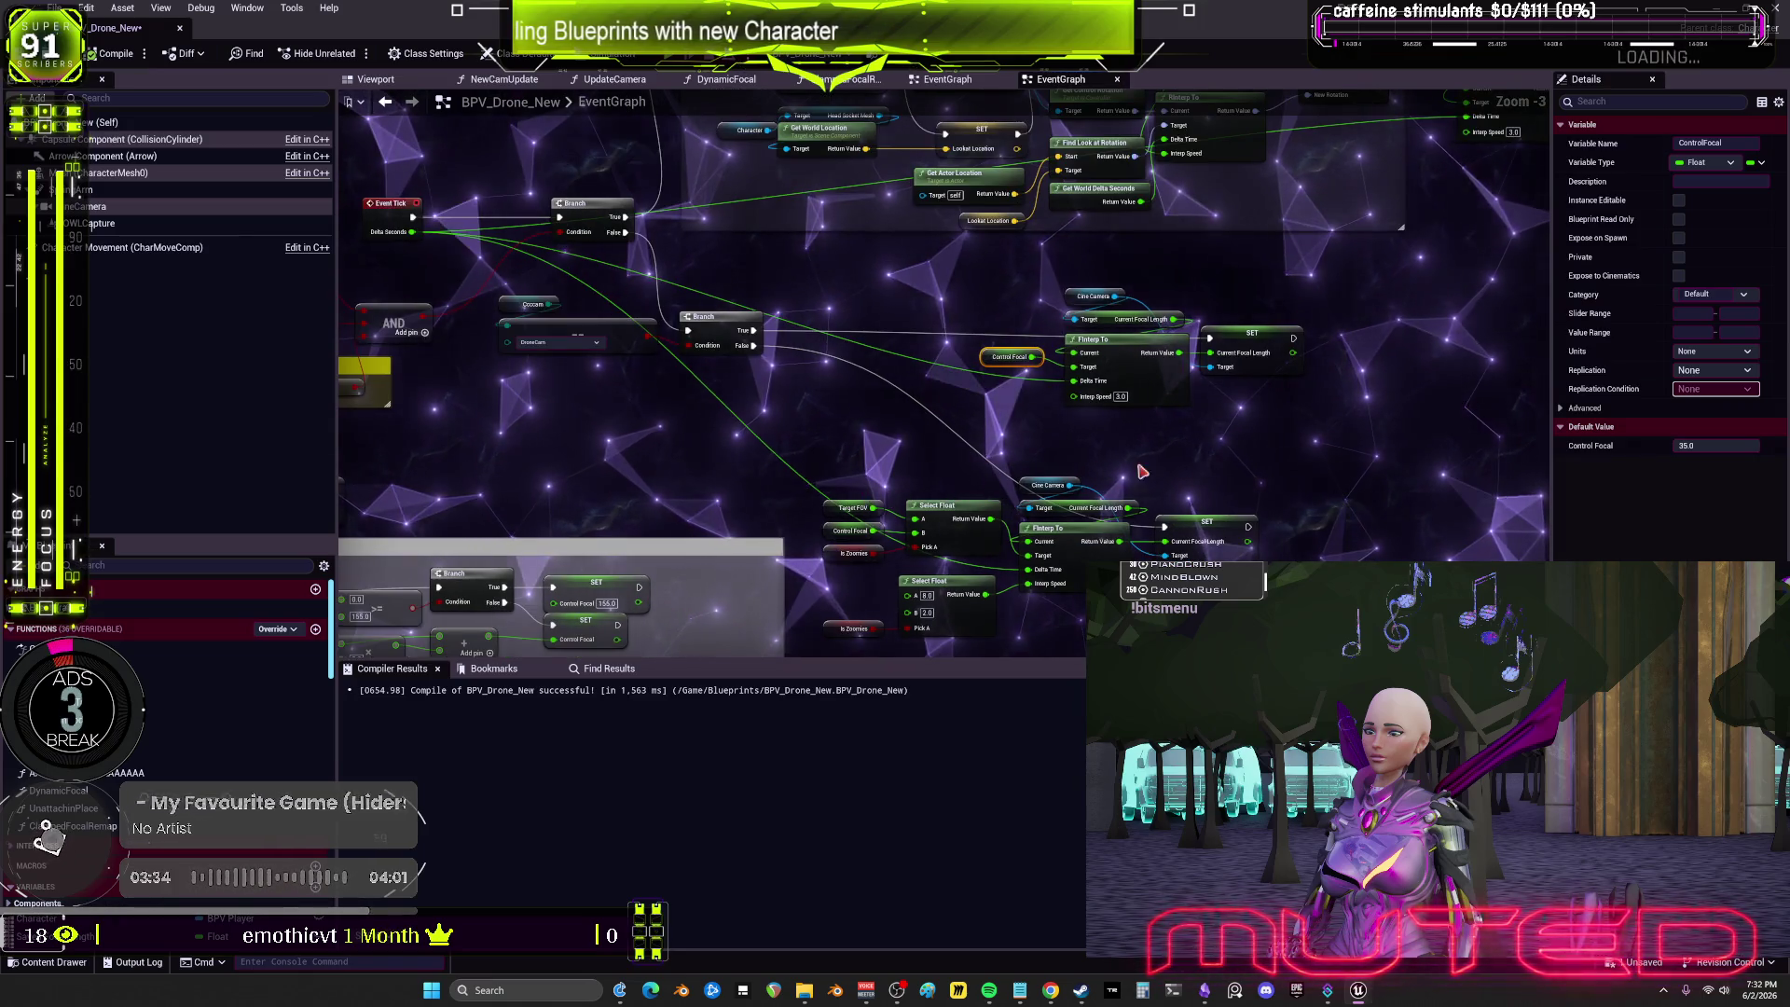
pyautogui.moveTo(1283, 424); pyautogui.dragTo(645, 377)
pyautogui.press('1')
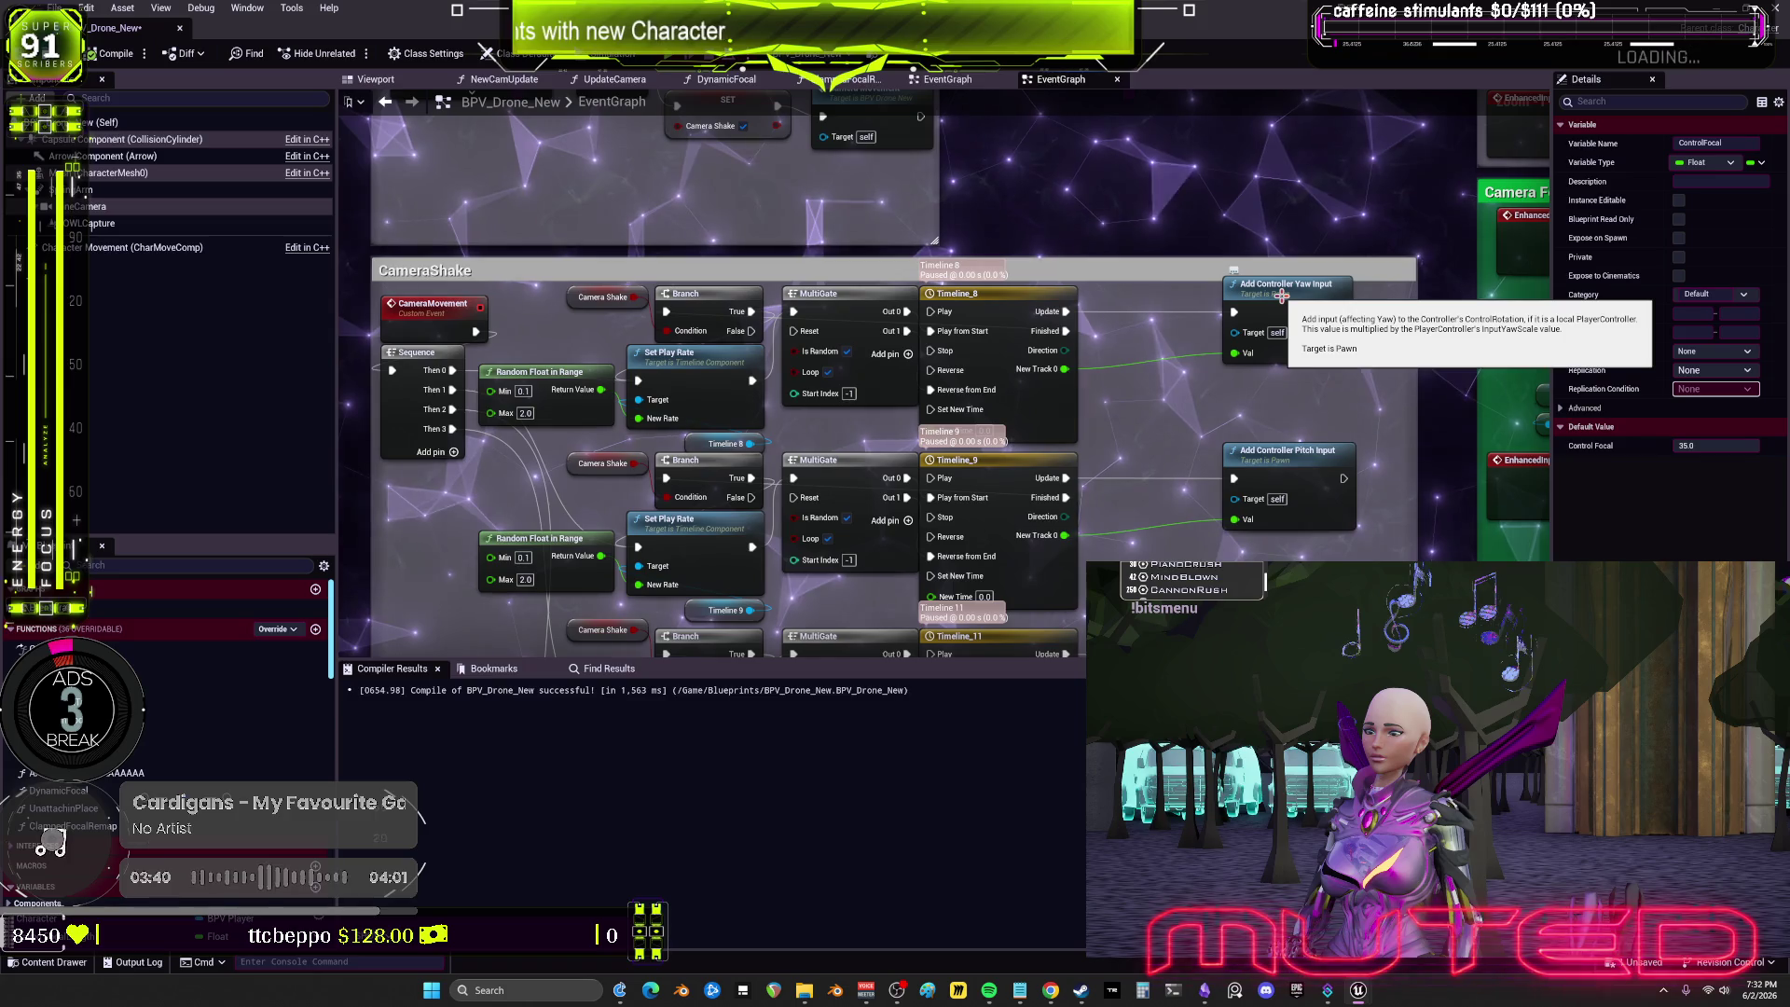
# Step: Frame the Camera Focal Length group next to the NumPadDivide event, moving the group up
pyautogui.press('2')
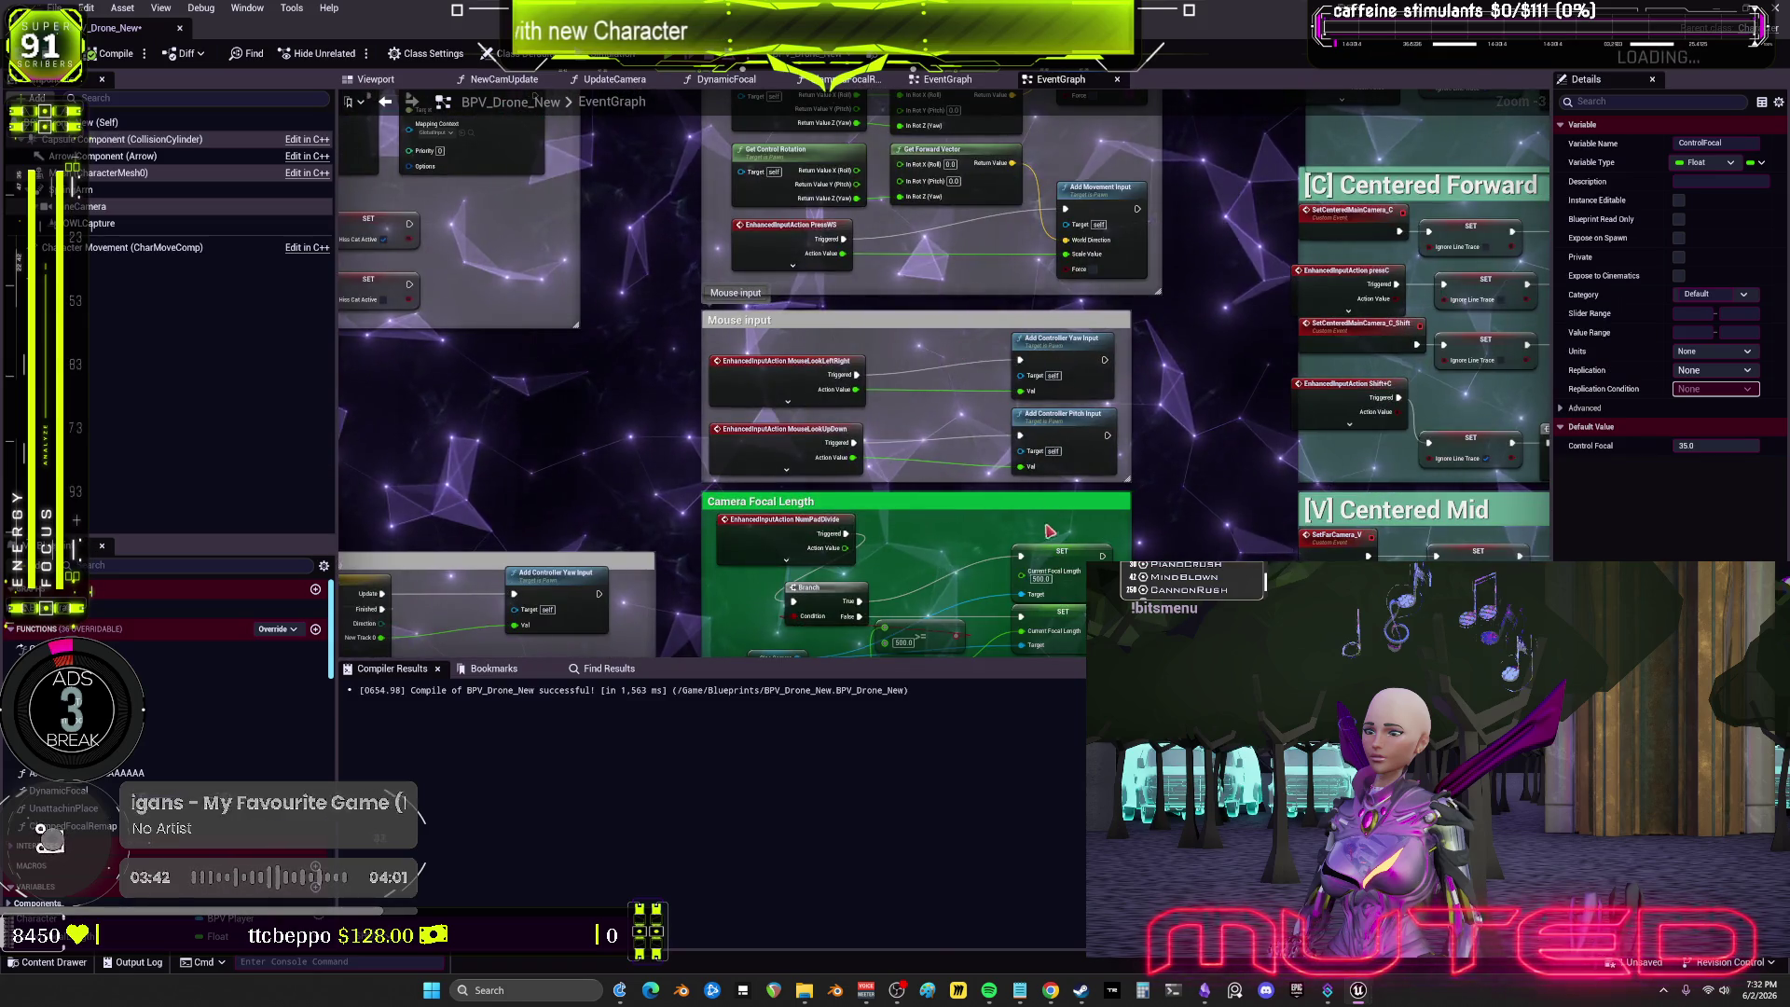
pyautogui.scroll(3, 1090, 466)
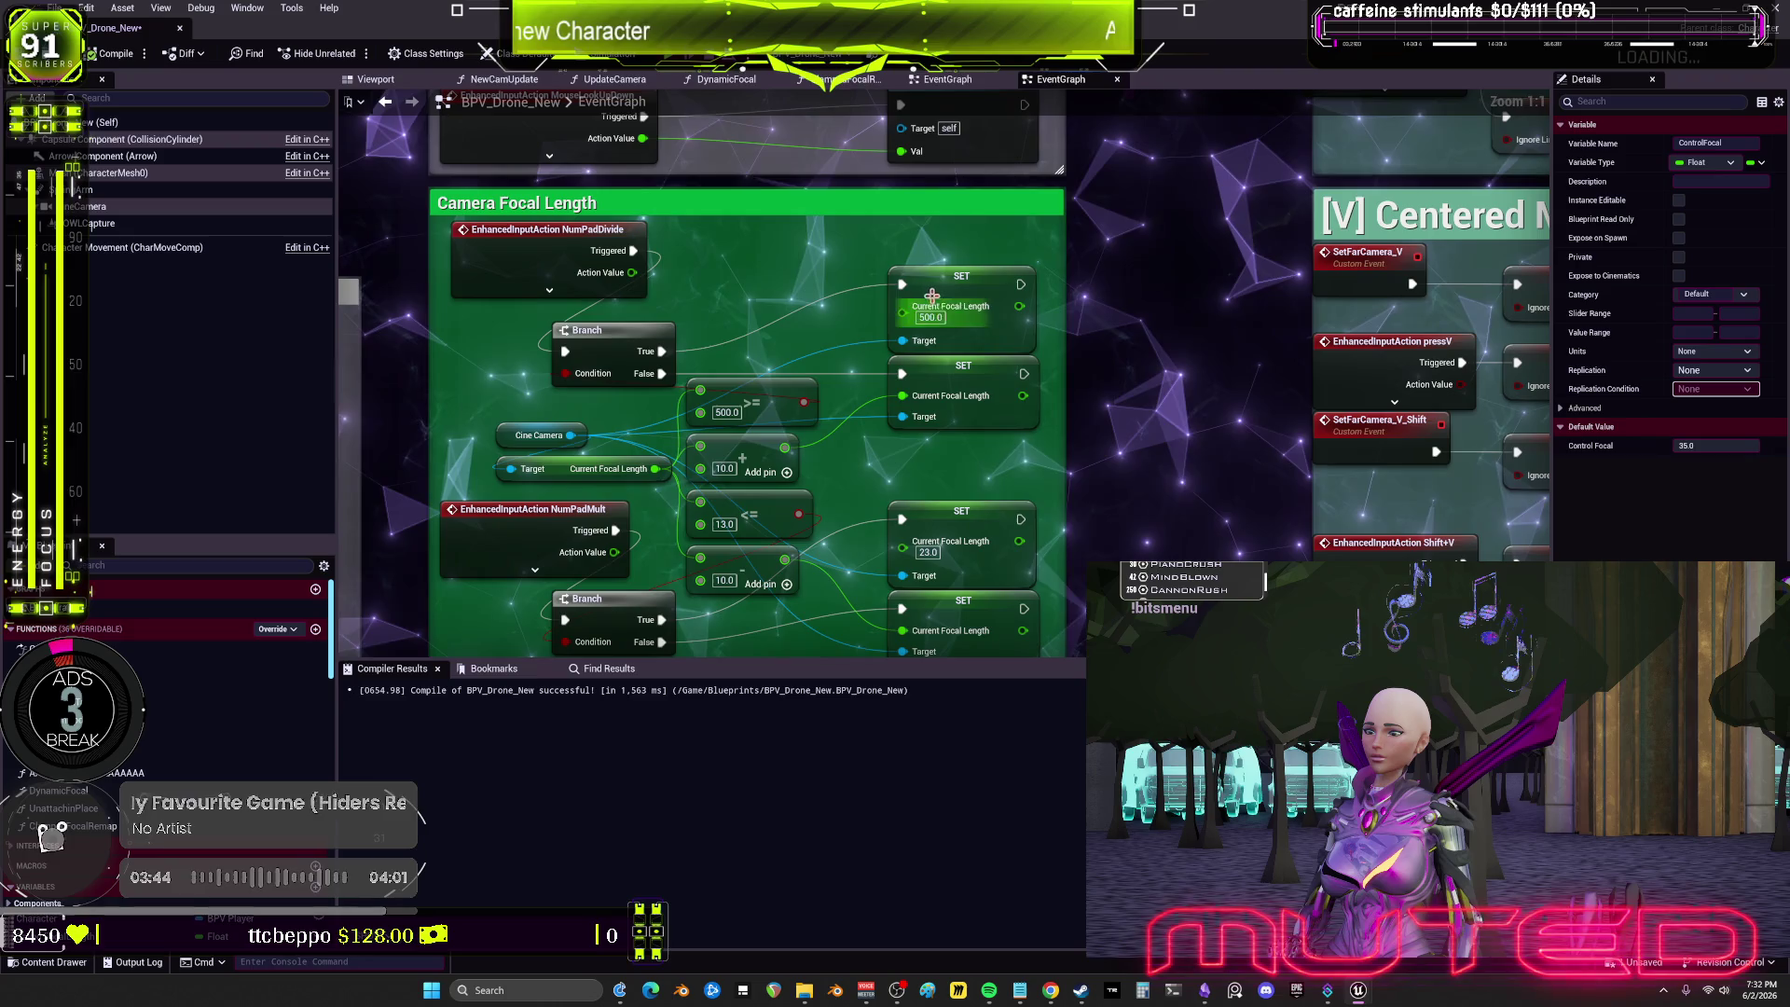
pyautogui.click(535, 260)
pyautogui.scroll(-2, 1065, 524)
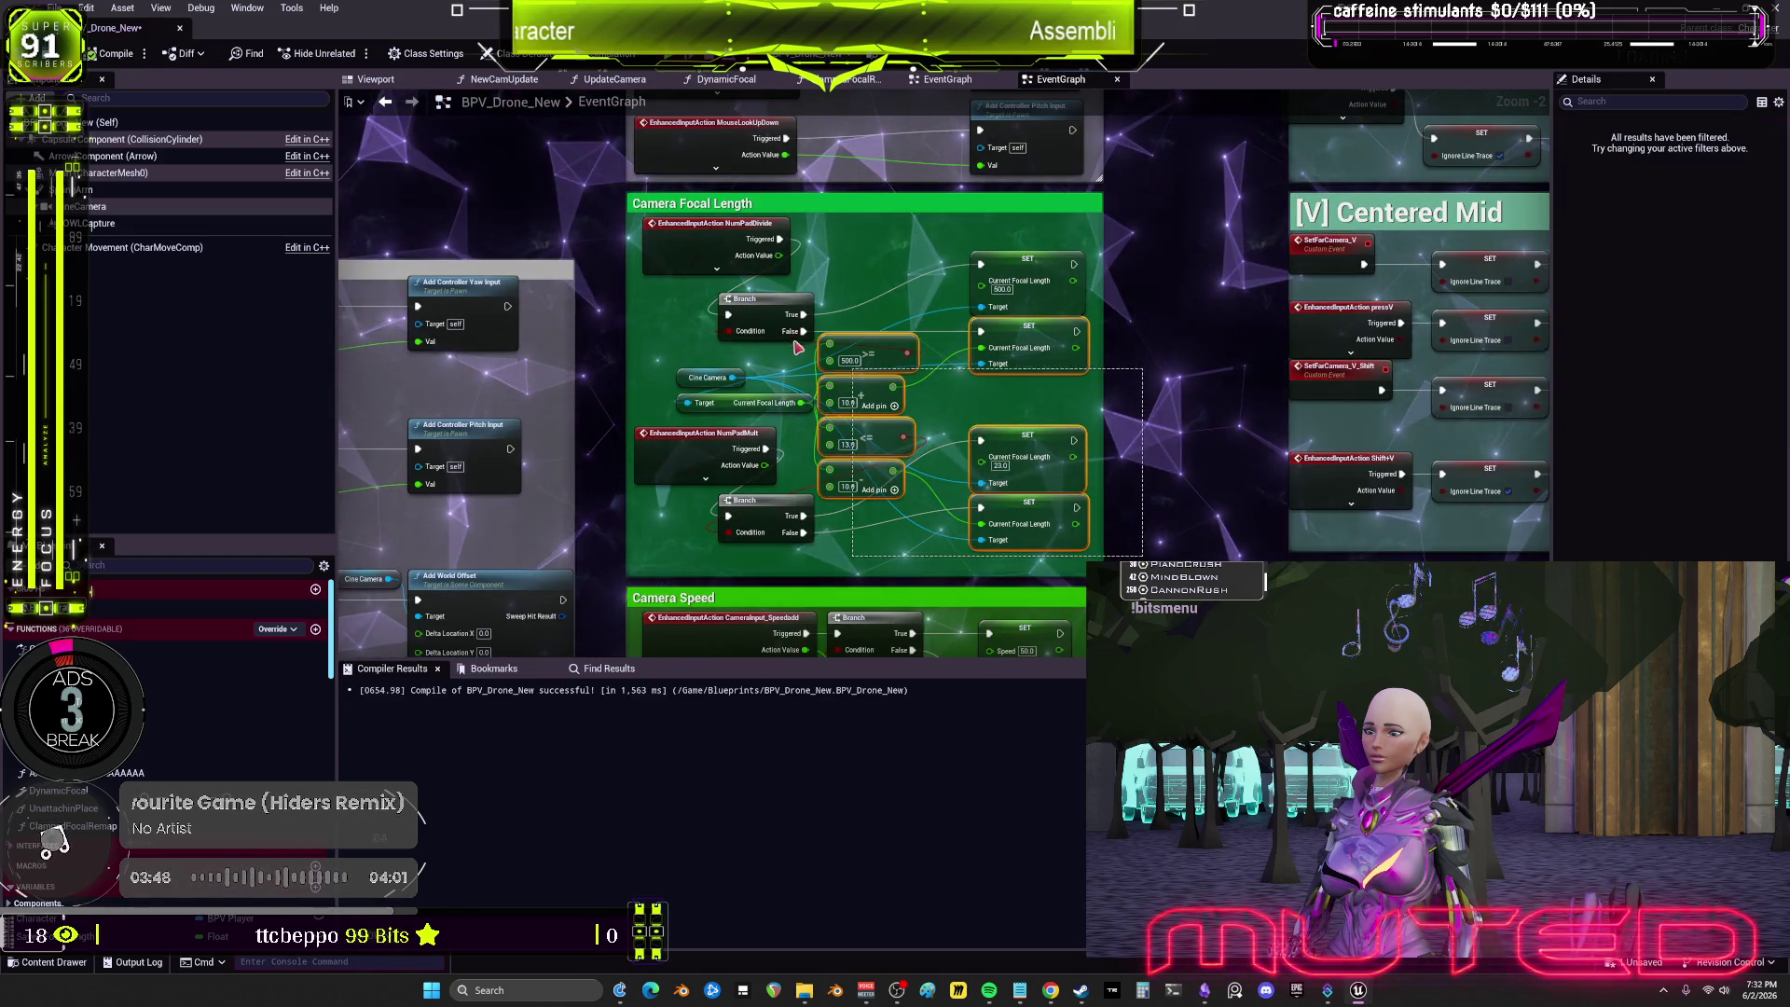
pyautogui.scroll(-4, 662, 246)
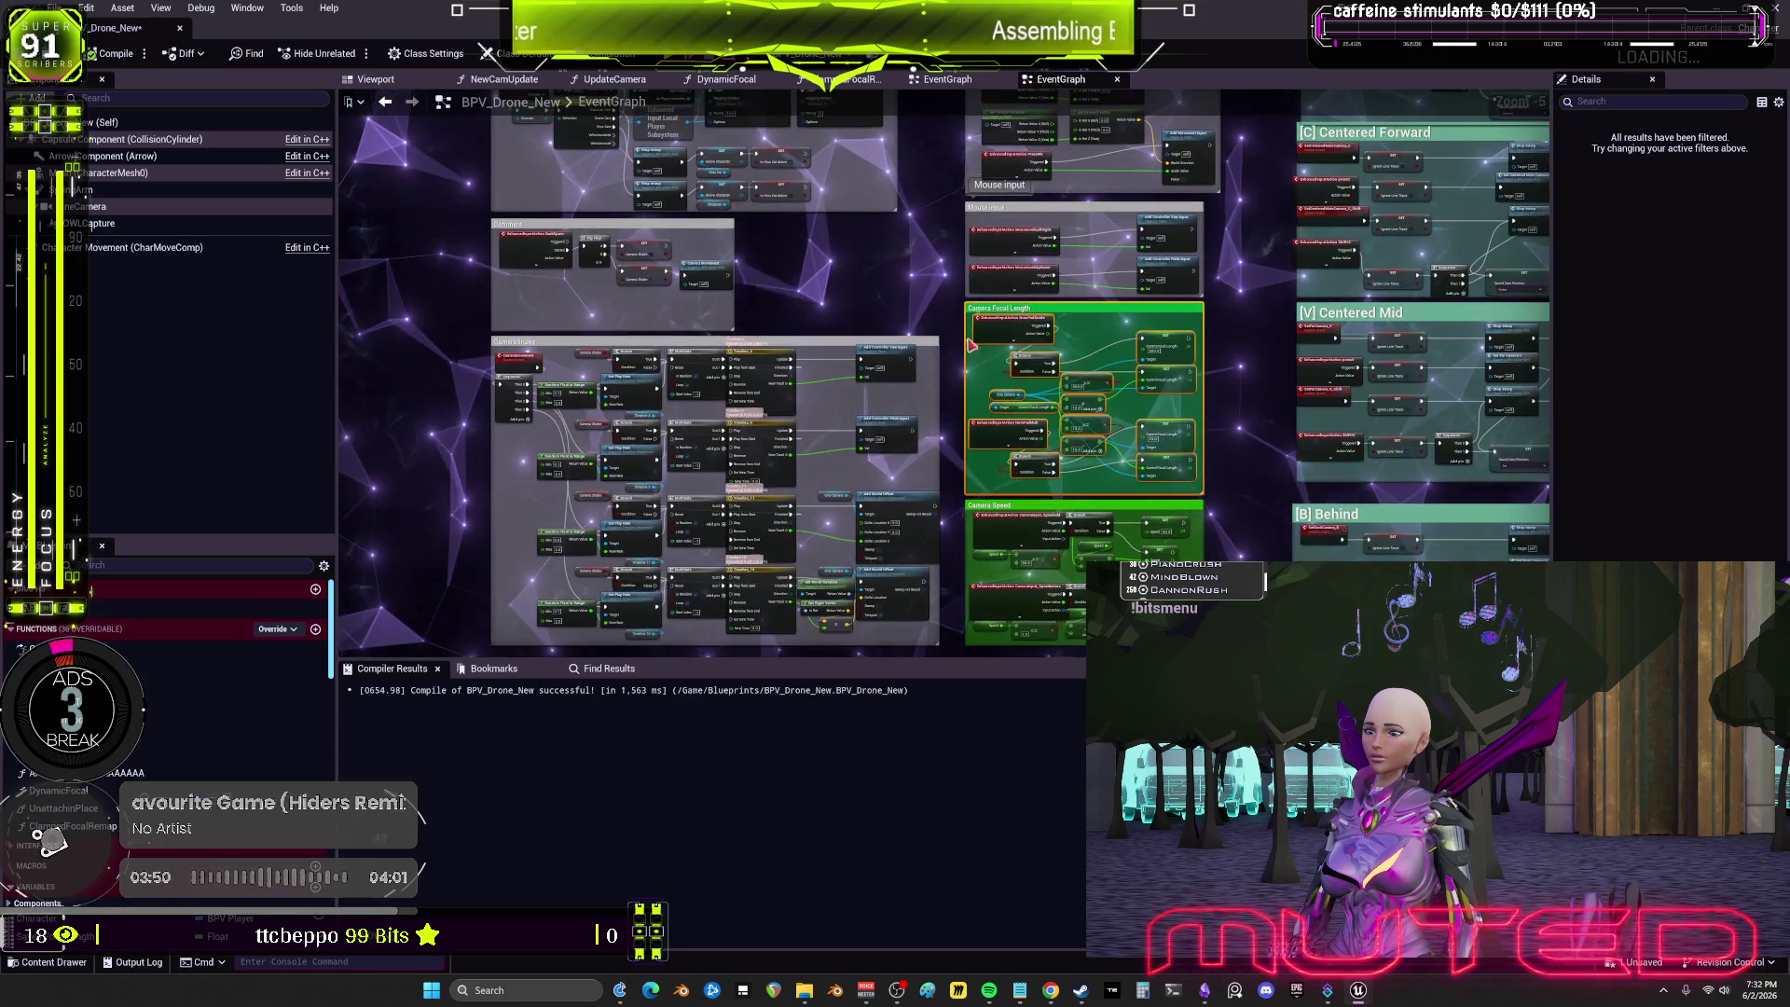
pyautogui.scroll(2, 595, 583)
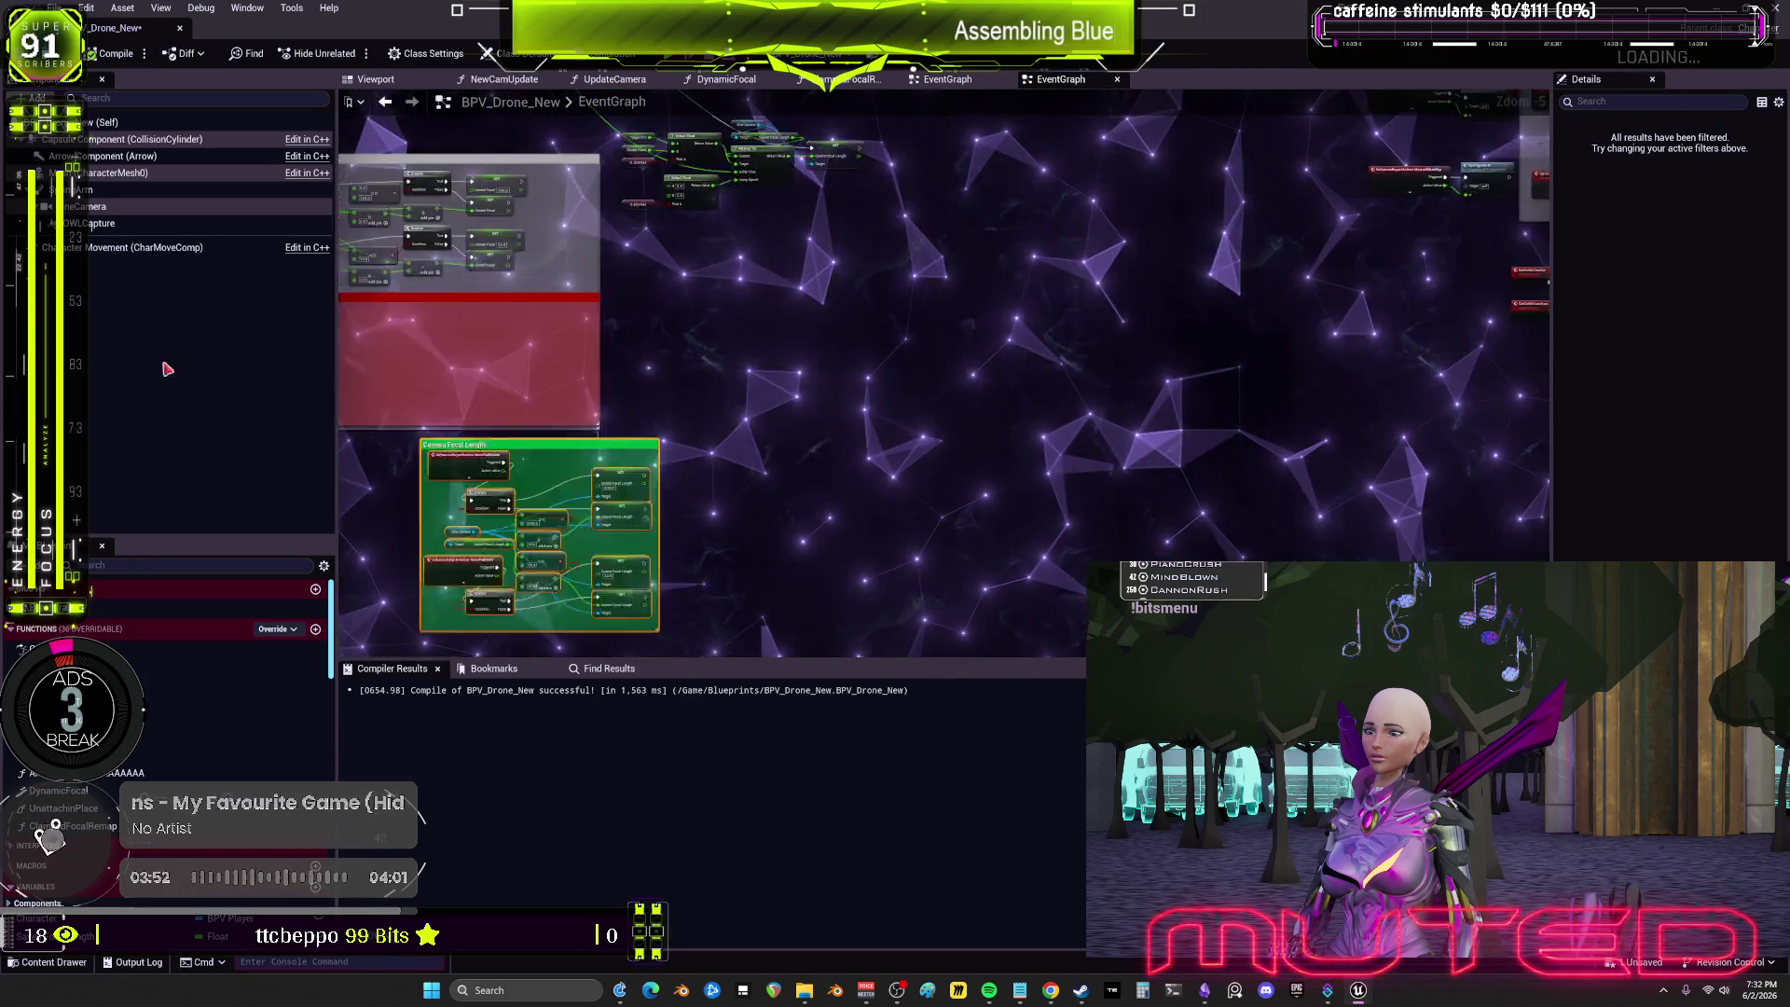
pyautogui.moveTo(595, 583); pyautogui.dragTo(611, 486)
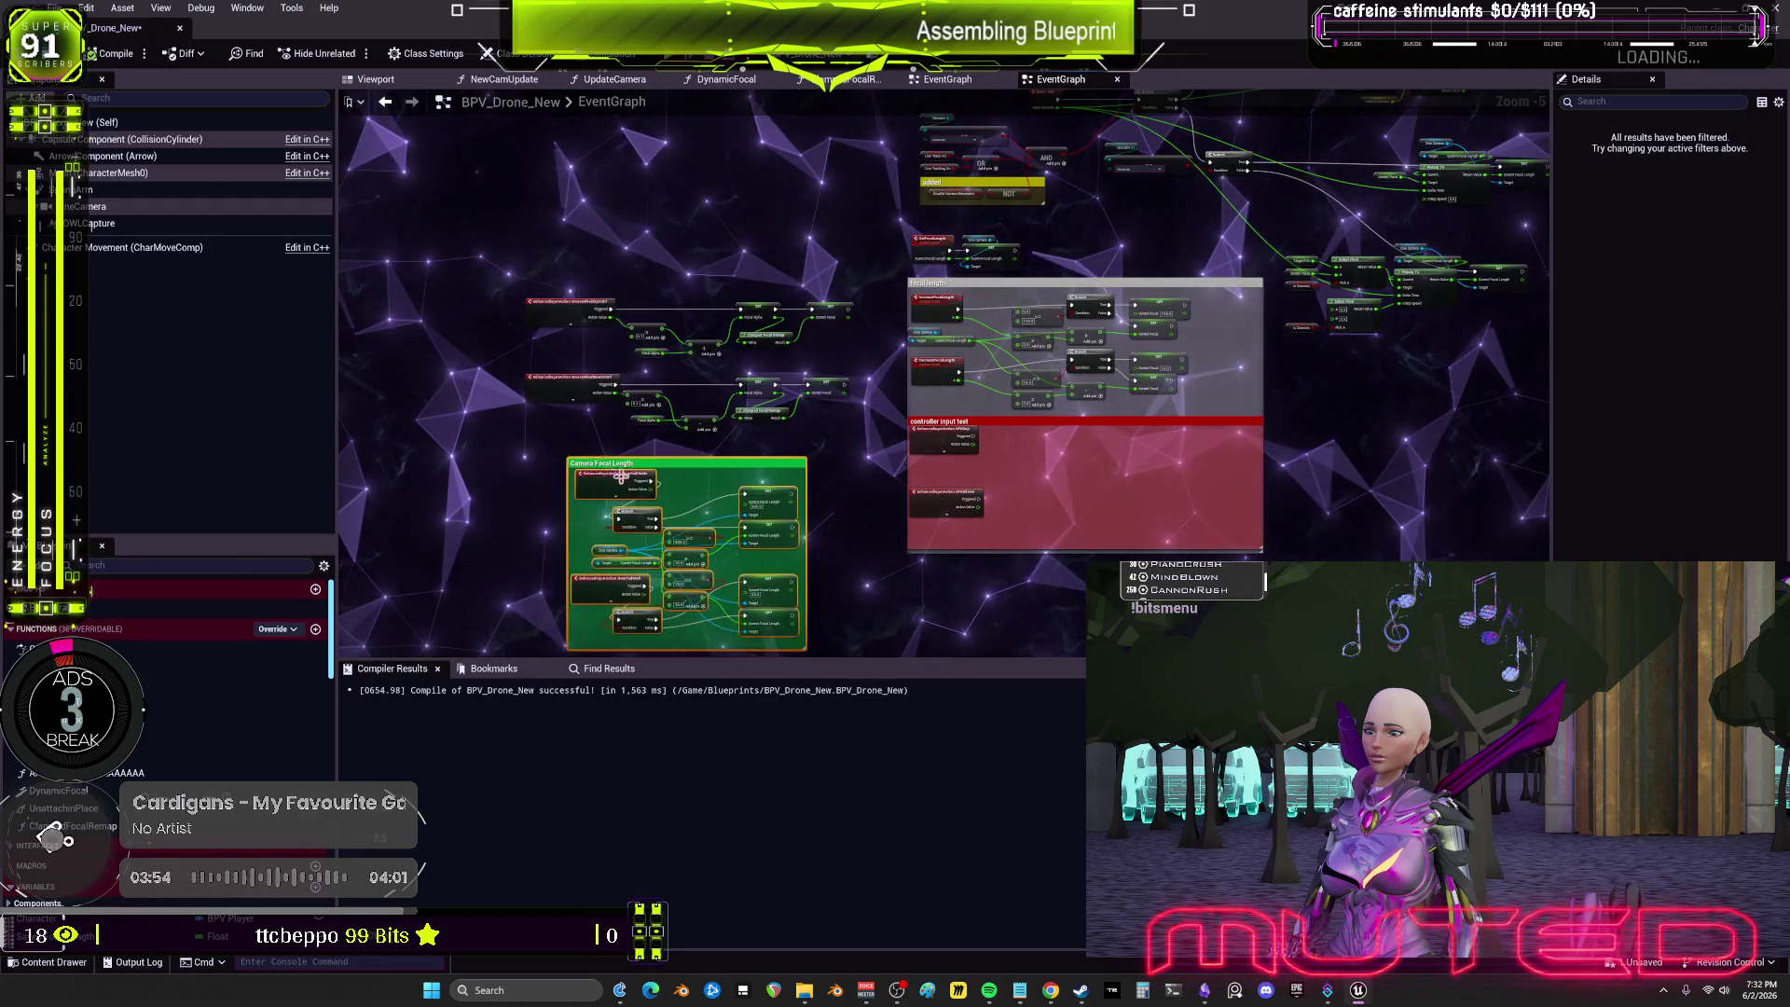
pyautogui.scroll(3, 619, 480)
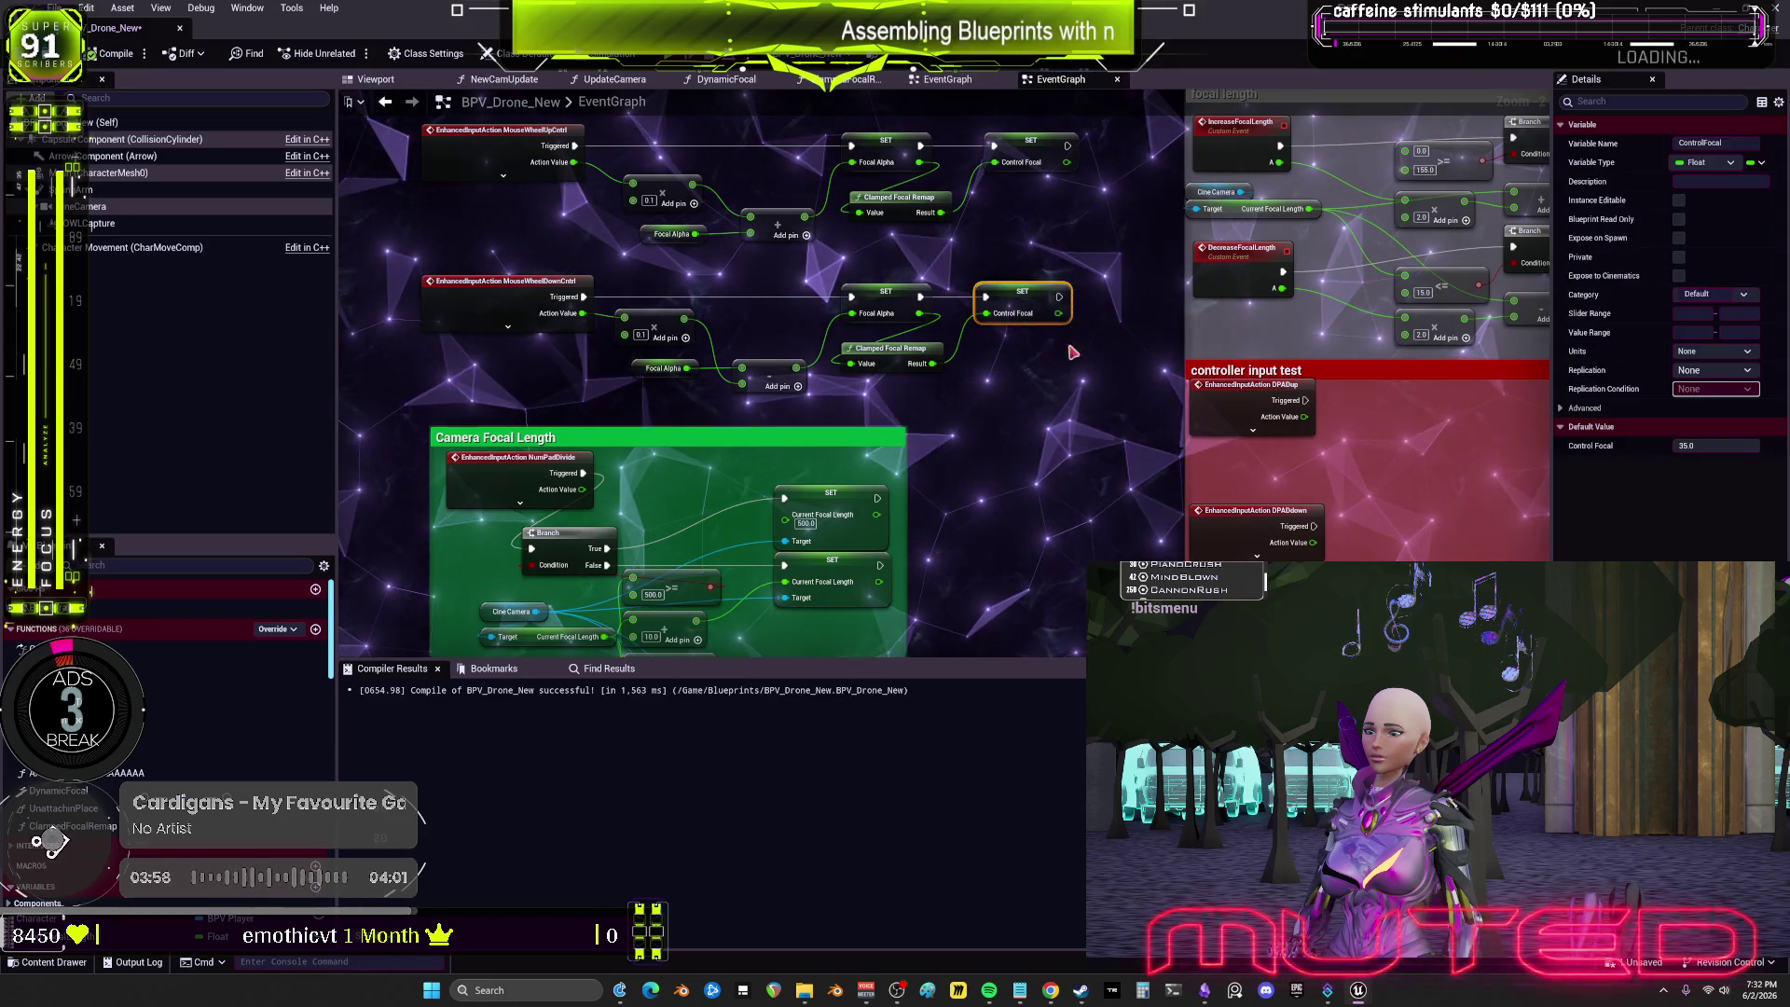
pyautogui.moveTo(969, 592)
pyautogui.mouseDown()
pyautogui.moveTo(1009, 371)
pyautogui.moveTo(984, 430)
pyautogui.moveTo(992, 363)
pyautogui.moveTo(992, 492)
pyautogui.moveTo(992, 326)
pyautogui.mouseUp()
pyautogui.moveTo(702, 435); pyautogui.dragTo(818, 325)
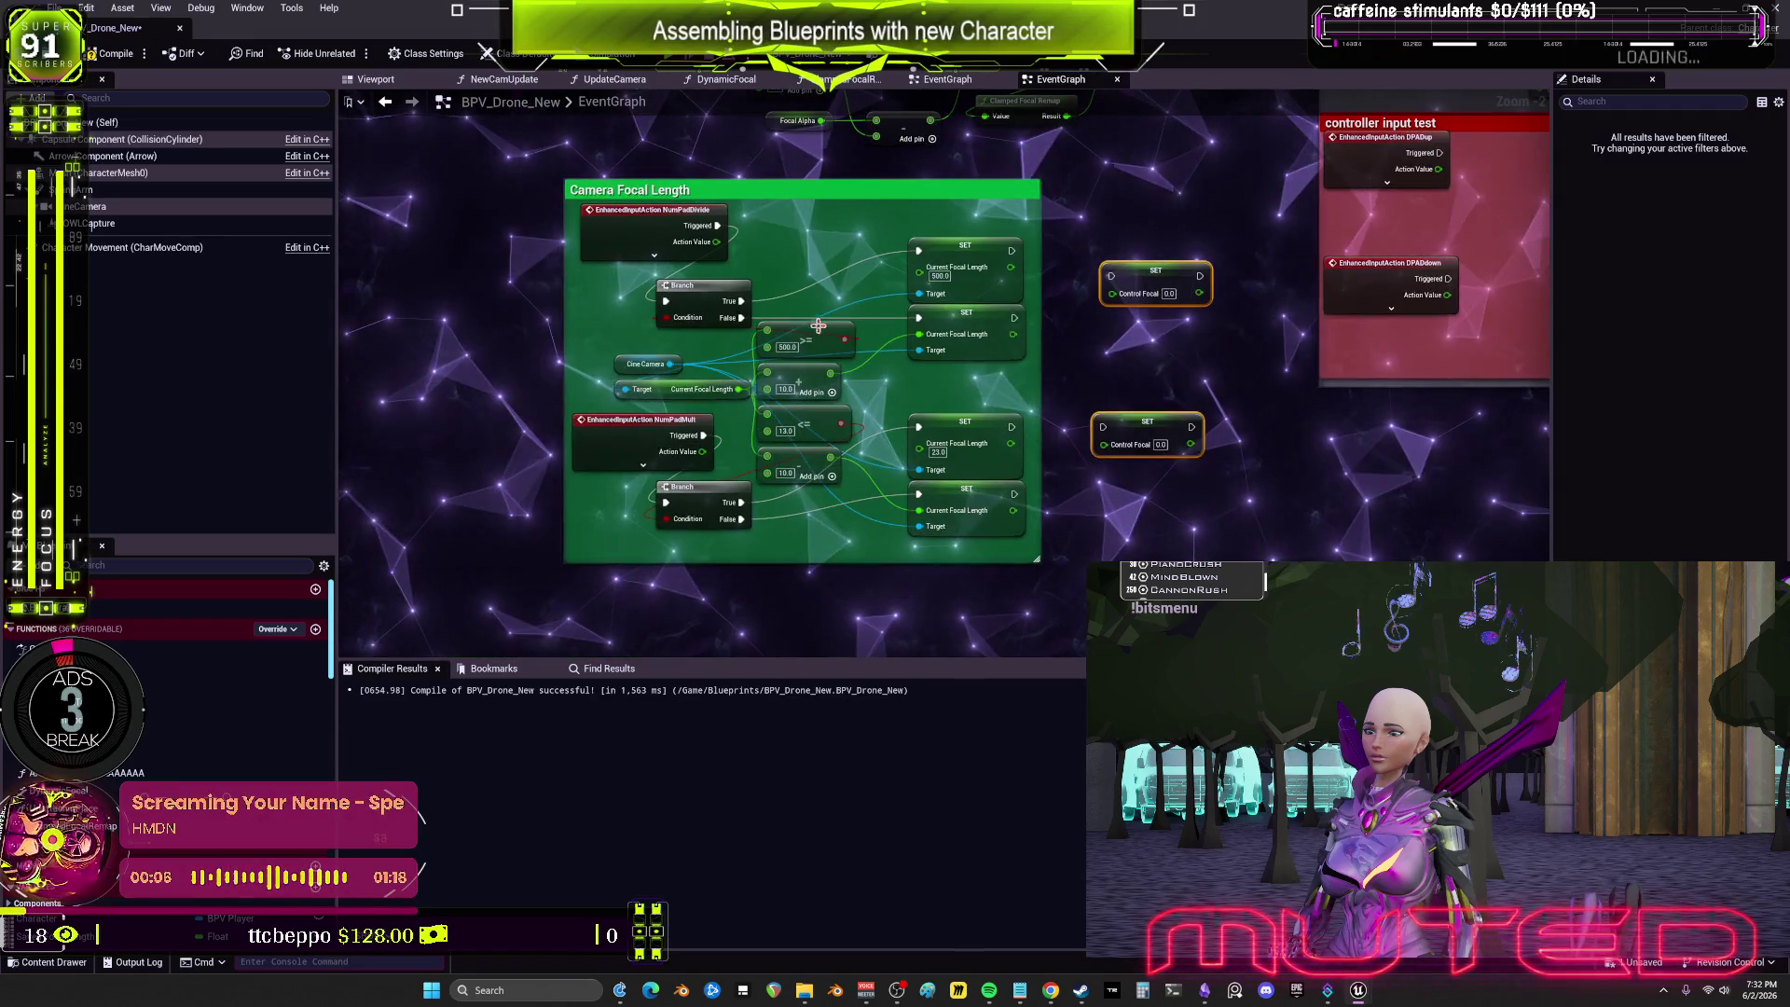
# Step: Move NumPadDivide left and align it with NumPadMult along their left edges
pyautogui.moveTo(625, 440); pyautogui.dragTo(967, 373)
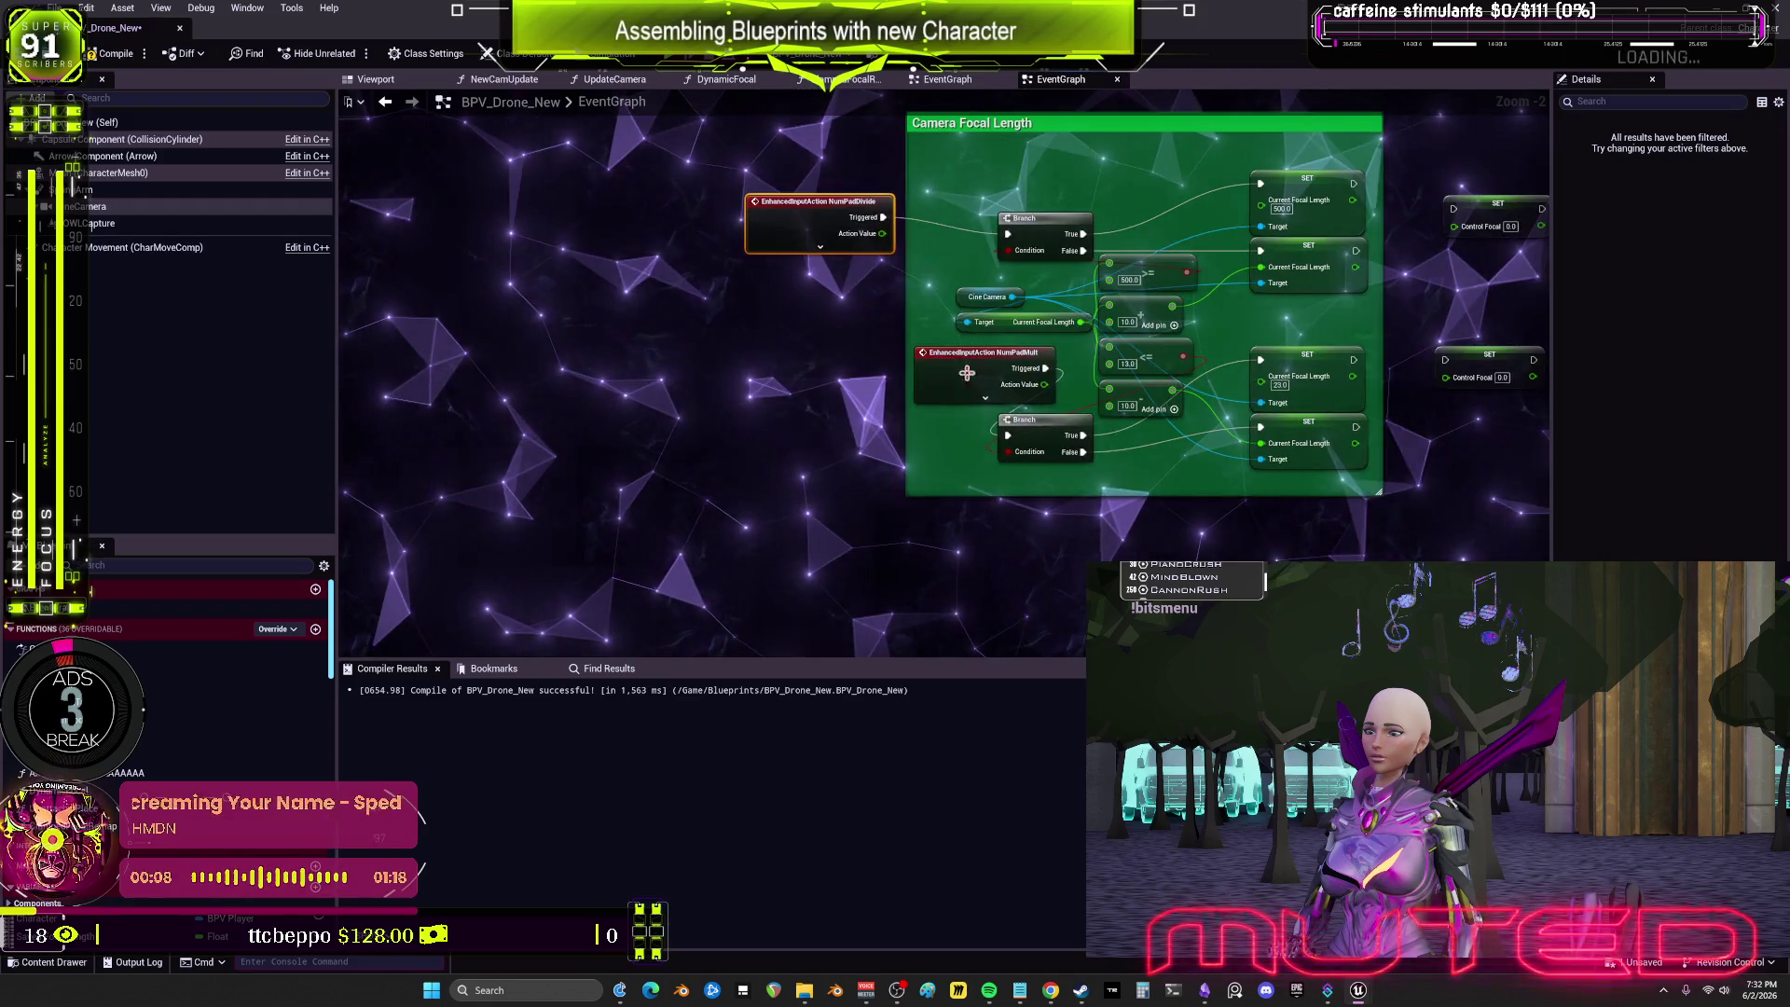
pyautogui.hotkey('shift', 'a')
pyautogui.moveTo(968, 186); pyautogui.dragTo(797, 257)
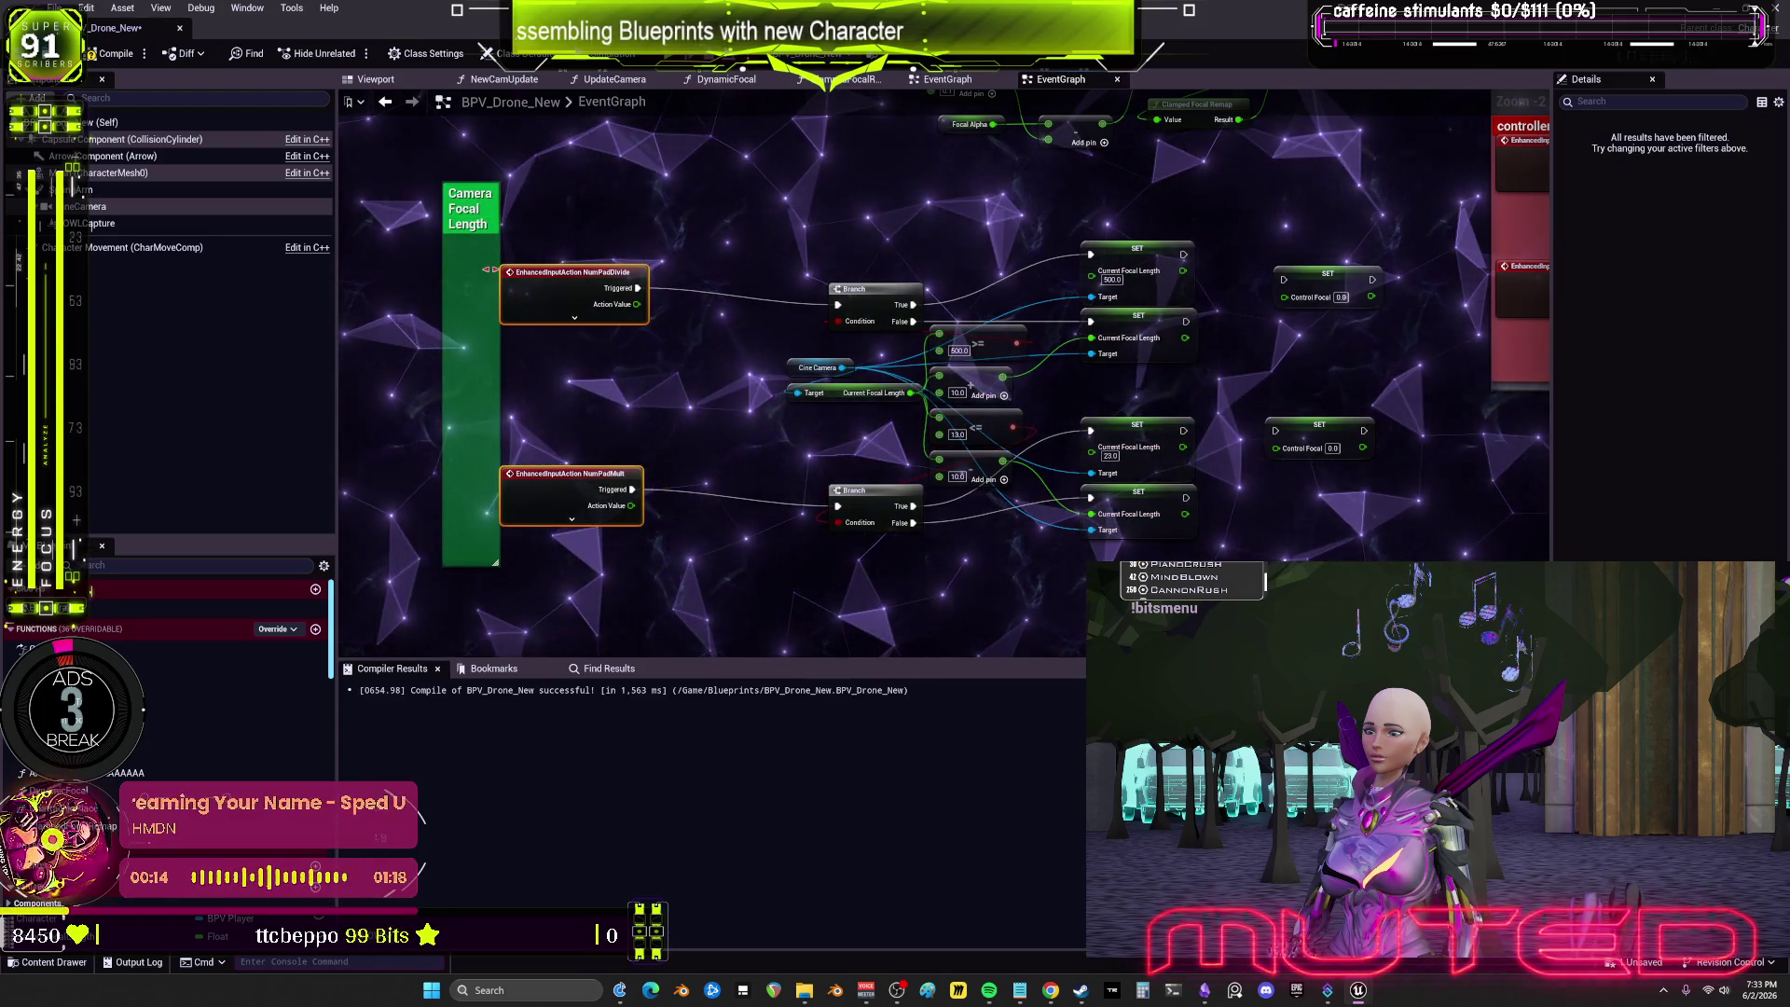
pyautogui.moveTo(1215, 220)
pyautogui.mouseDown()
pyautogui.moveTo(1122, 399)
pyautogui.moveTo(1094, 526)
pyautogui.mouseUp()
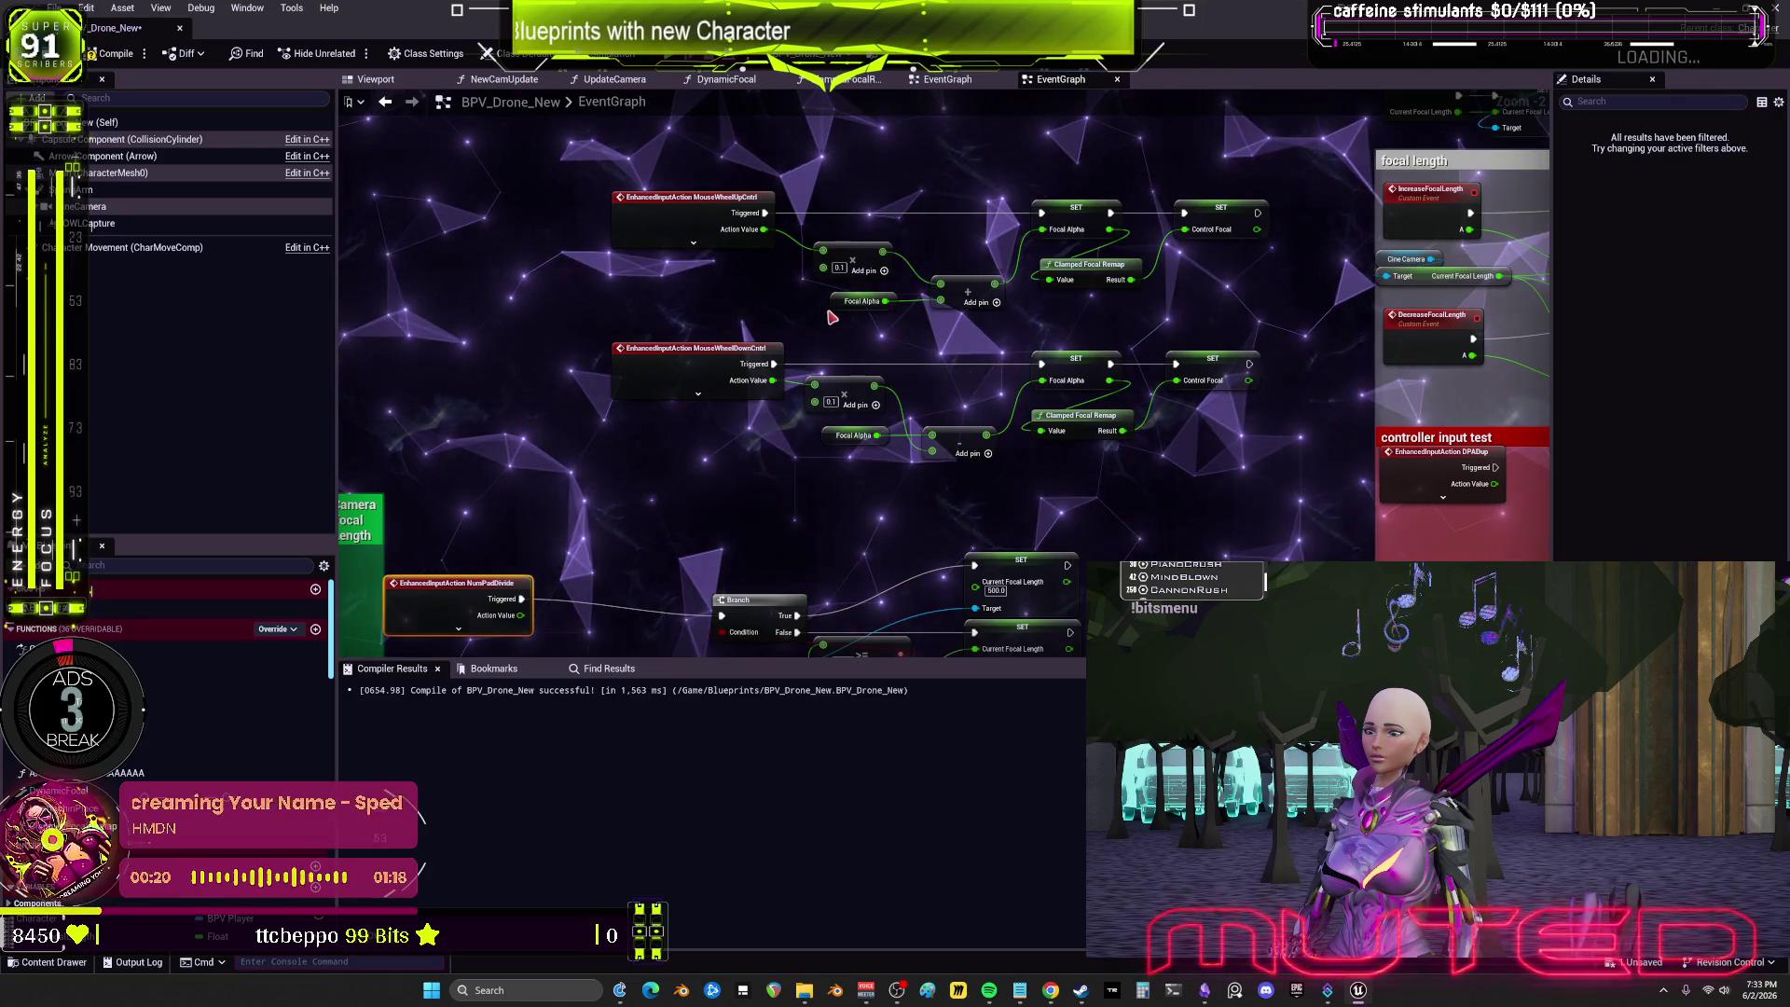
pyautogui.moveTo(828, 339); pyautogui.dragTo(767, 317)
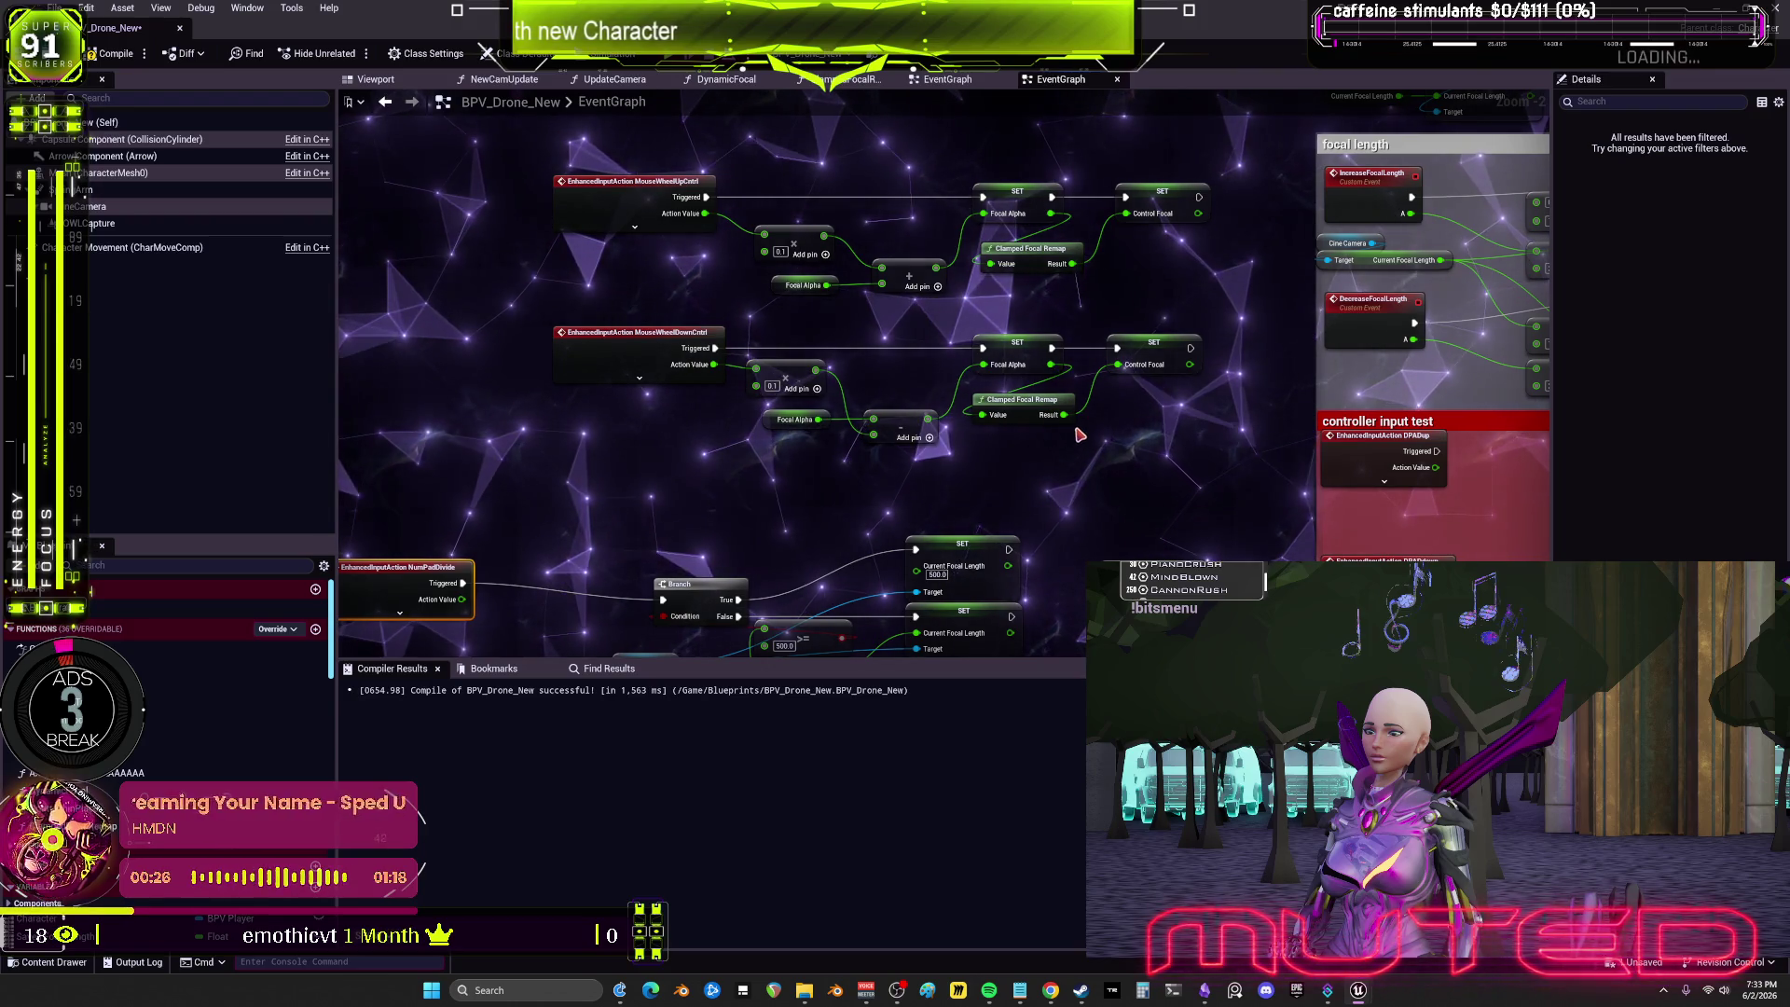
# Step: Inspect ClampedFocalRemap, shift the MouseWheel nodes left, and delete both Clamped Focal Remap calls
pyautogui.doubleClick(1012, 403)
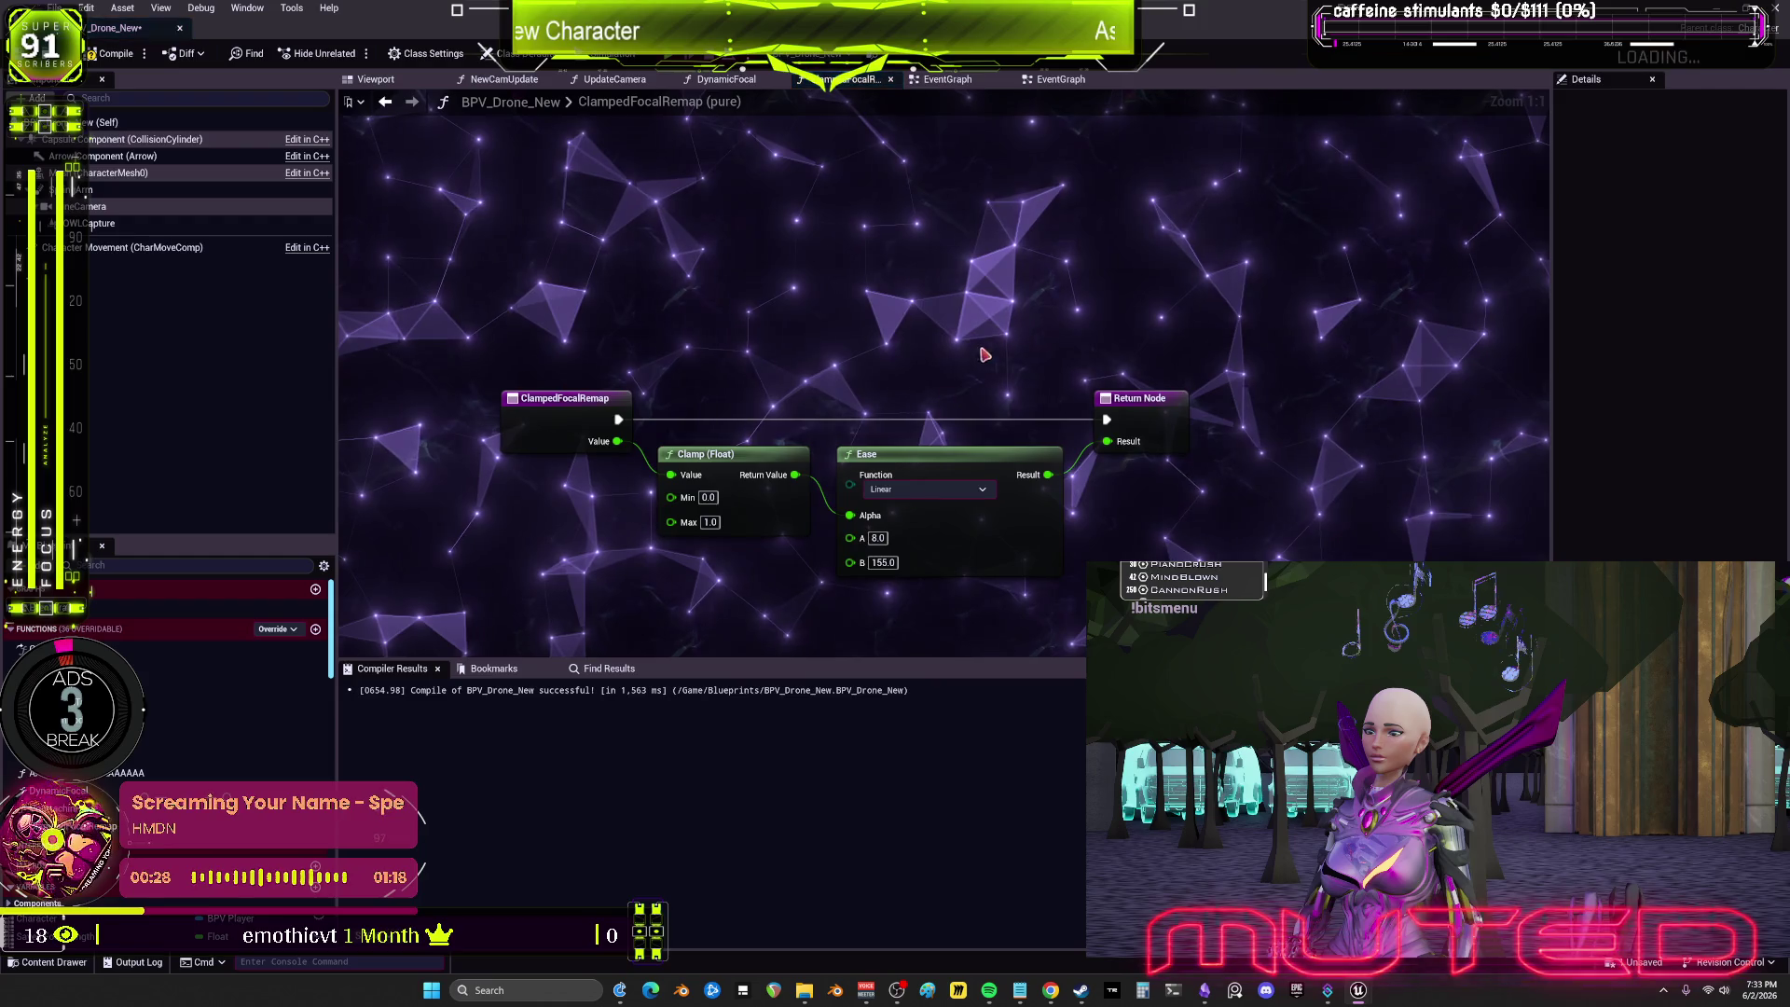
pyautogui.click(385, 102)
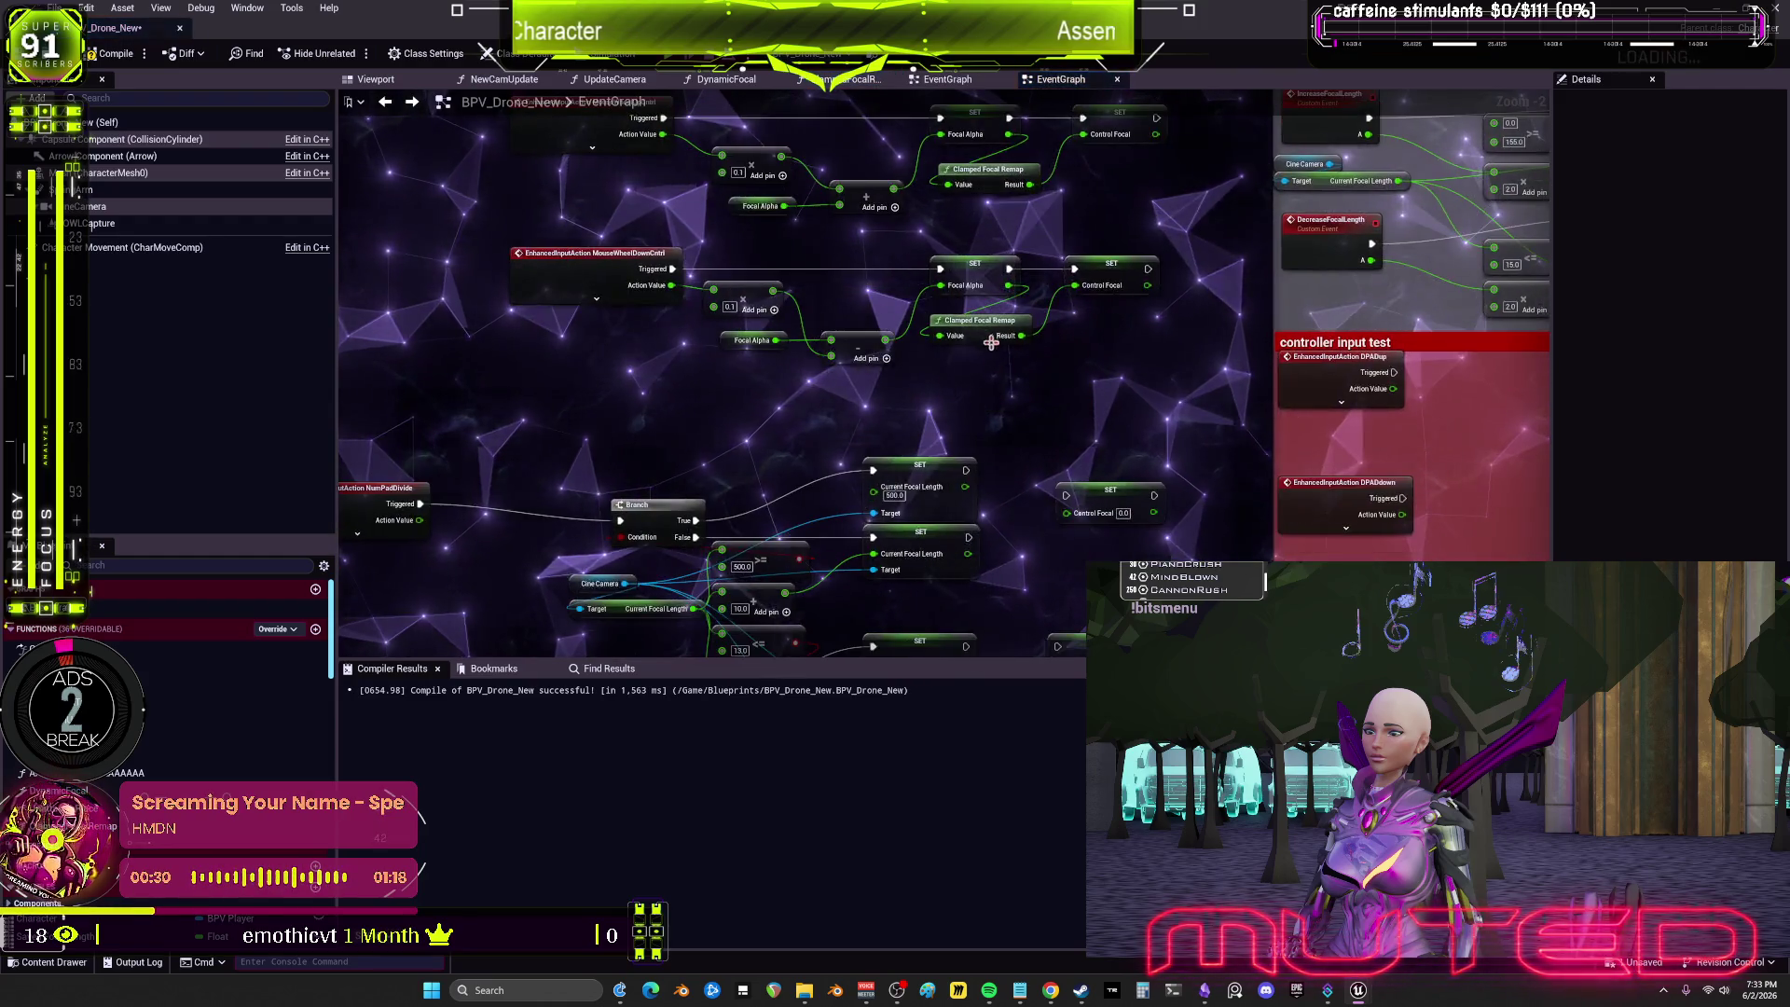
pyautogui.moveTo(1063, 346); pyautogui.dragTo(1007, 346)
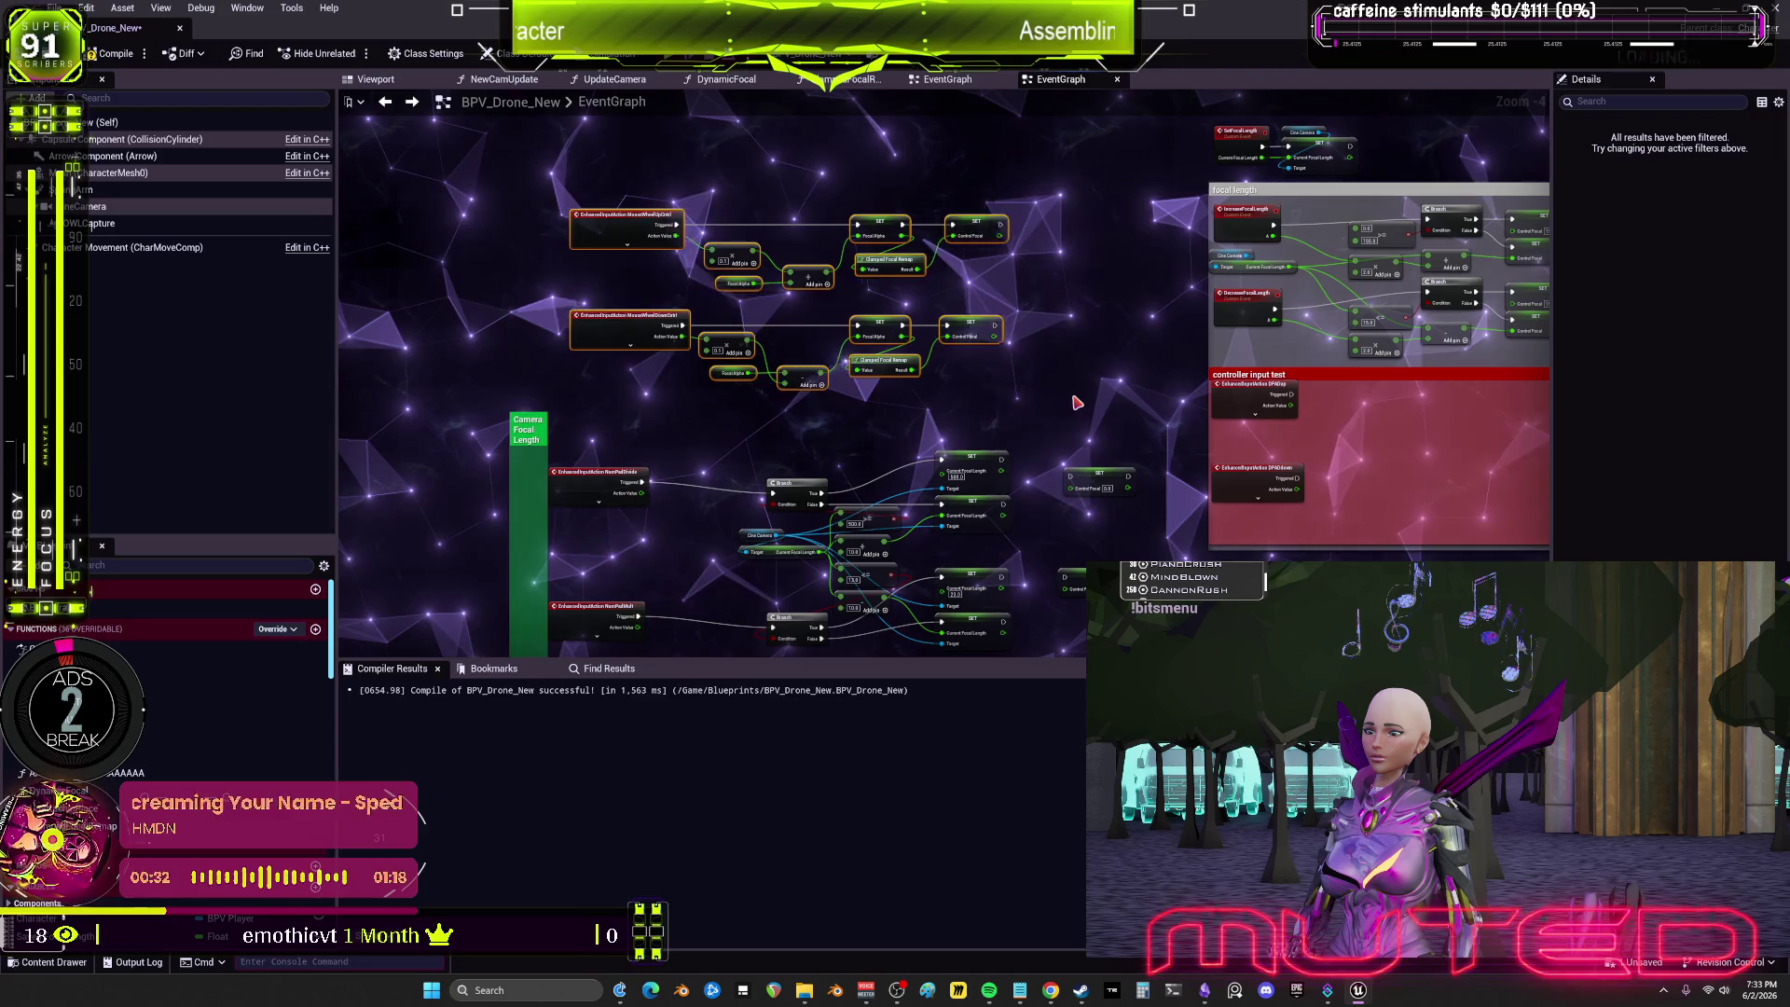
pyautogui.moveTo(1077, 402); pyautogui.dragTo(925, 365)
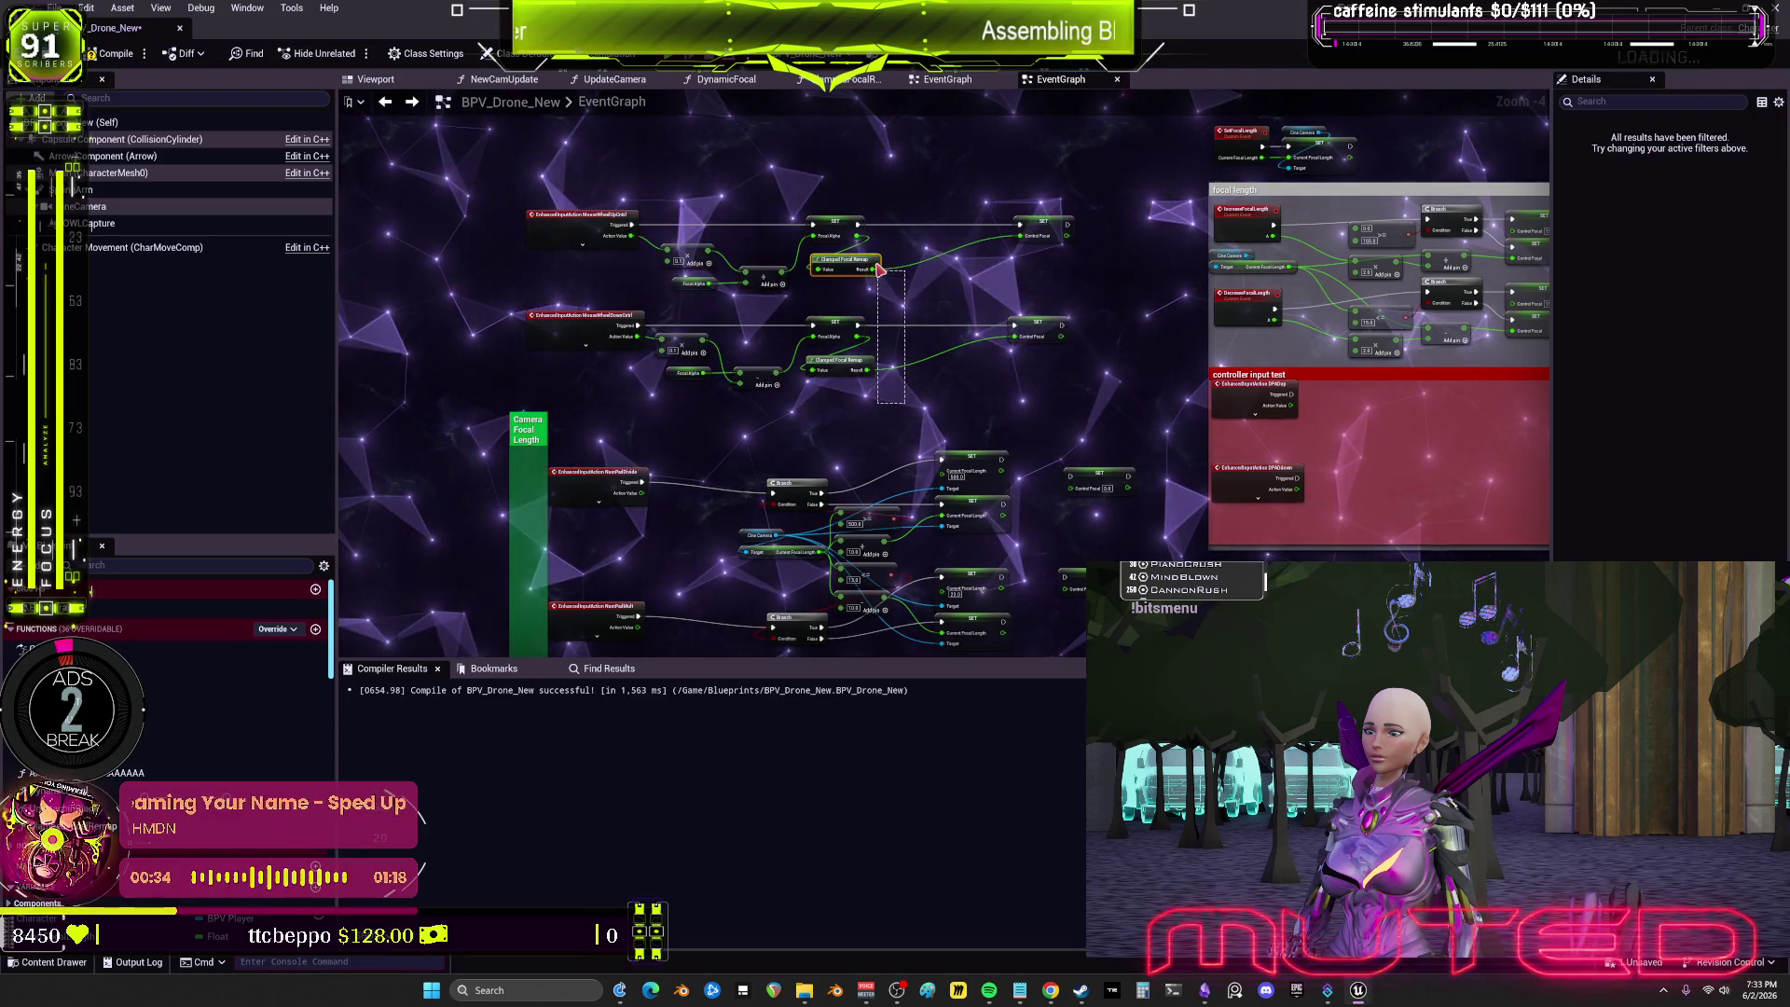
pyautogui.press('Delete')
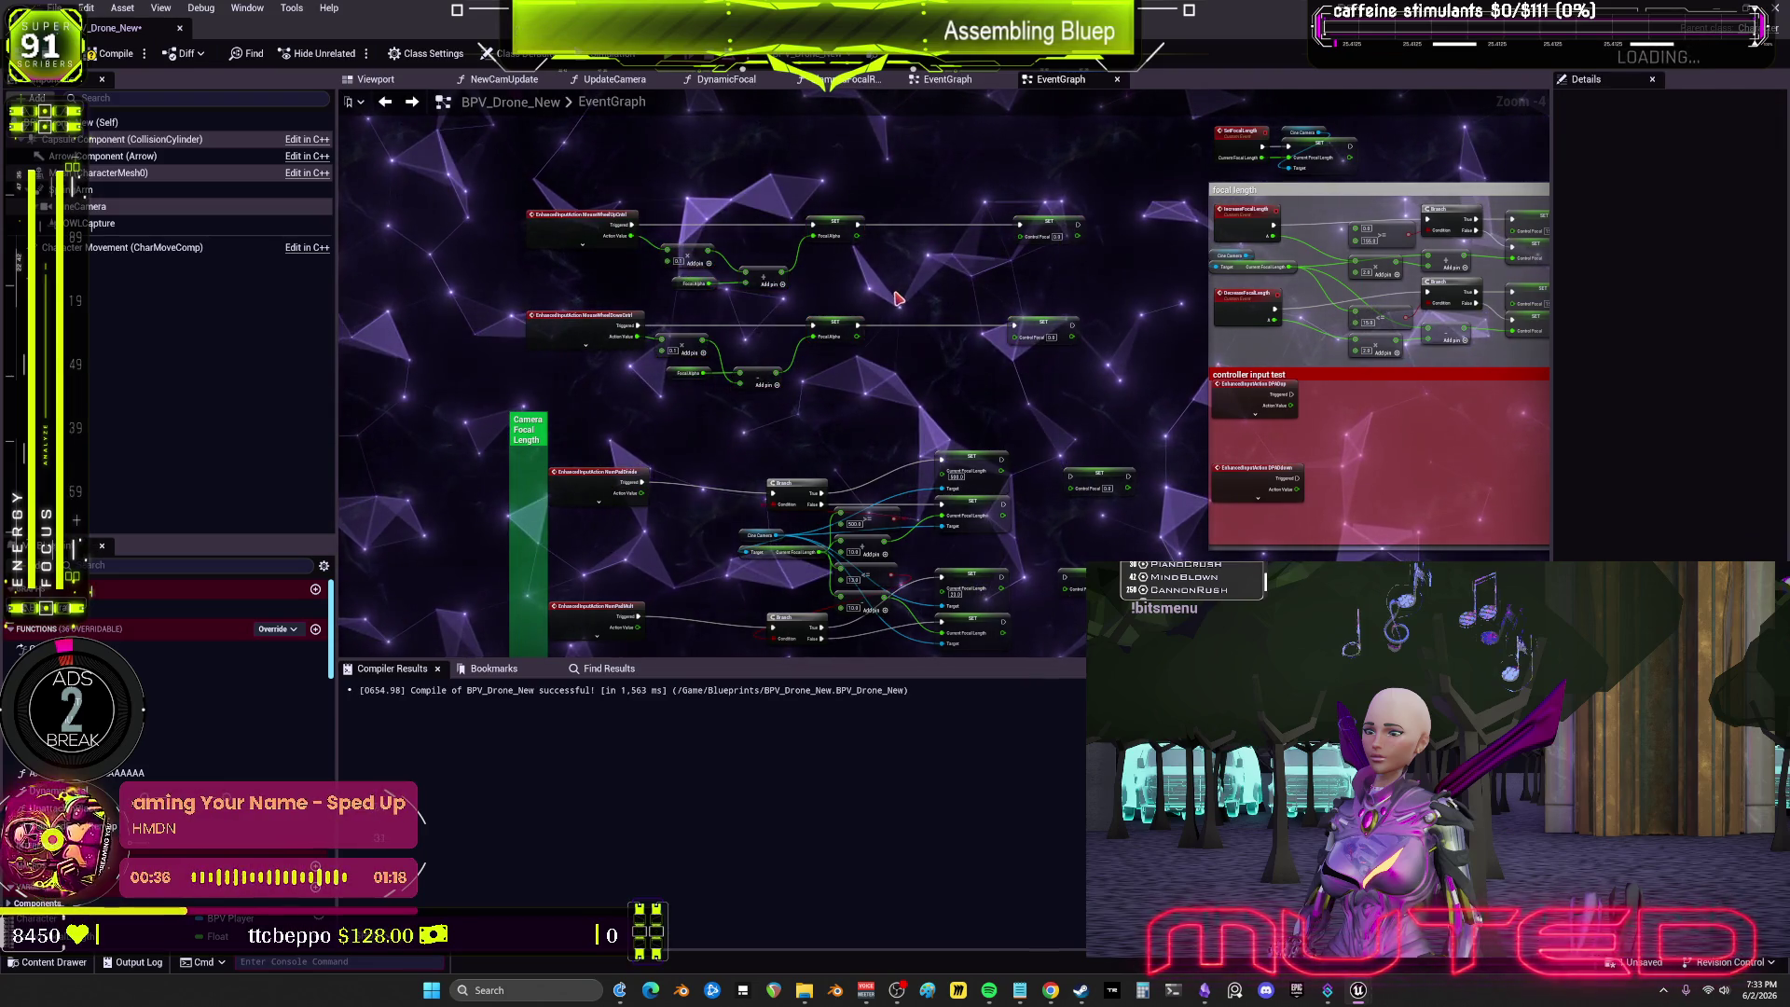
# Step: Paste two Clamp and Ease pairs and wire the lower Ease result into Control Focal
pyautogui.hotkey('ctrl', 'v')
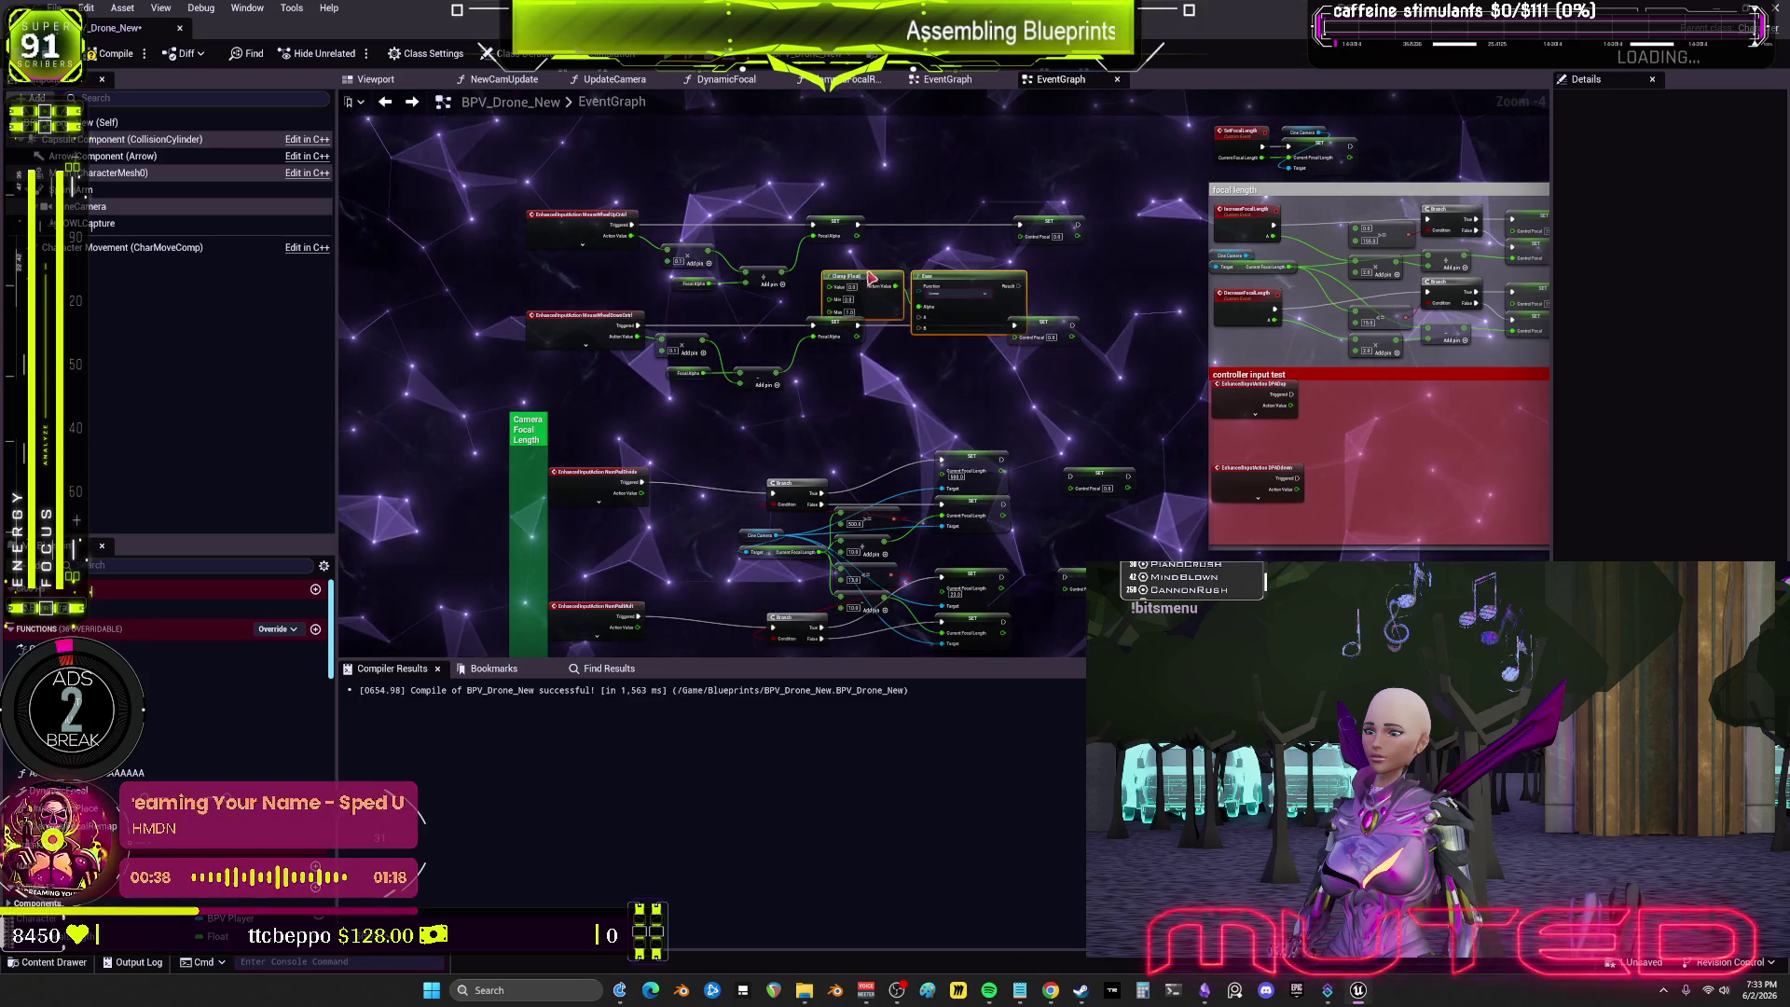
pyautogui.hotkey('ctrl', 'v')
pyautogui.scroll(4, 893, 374)
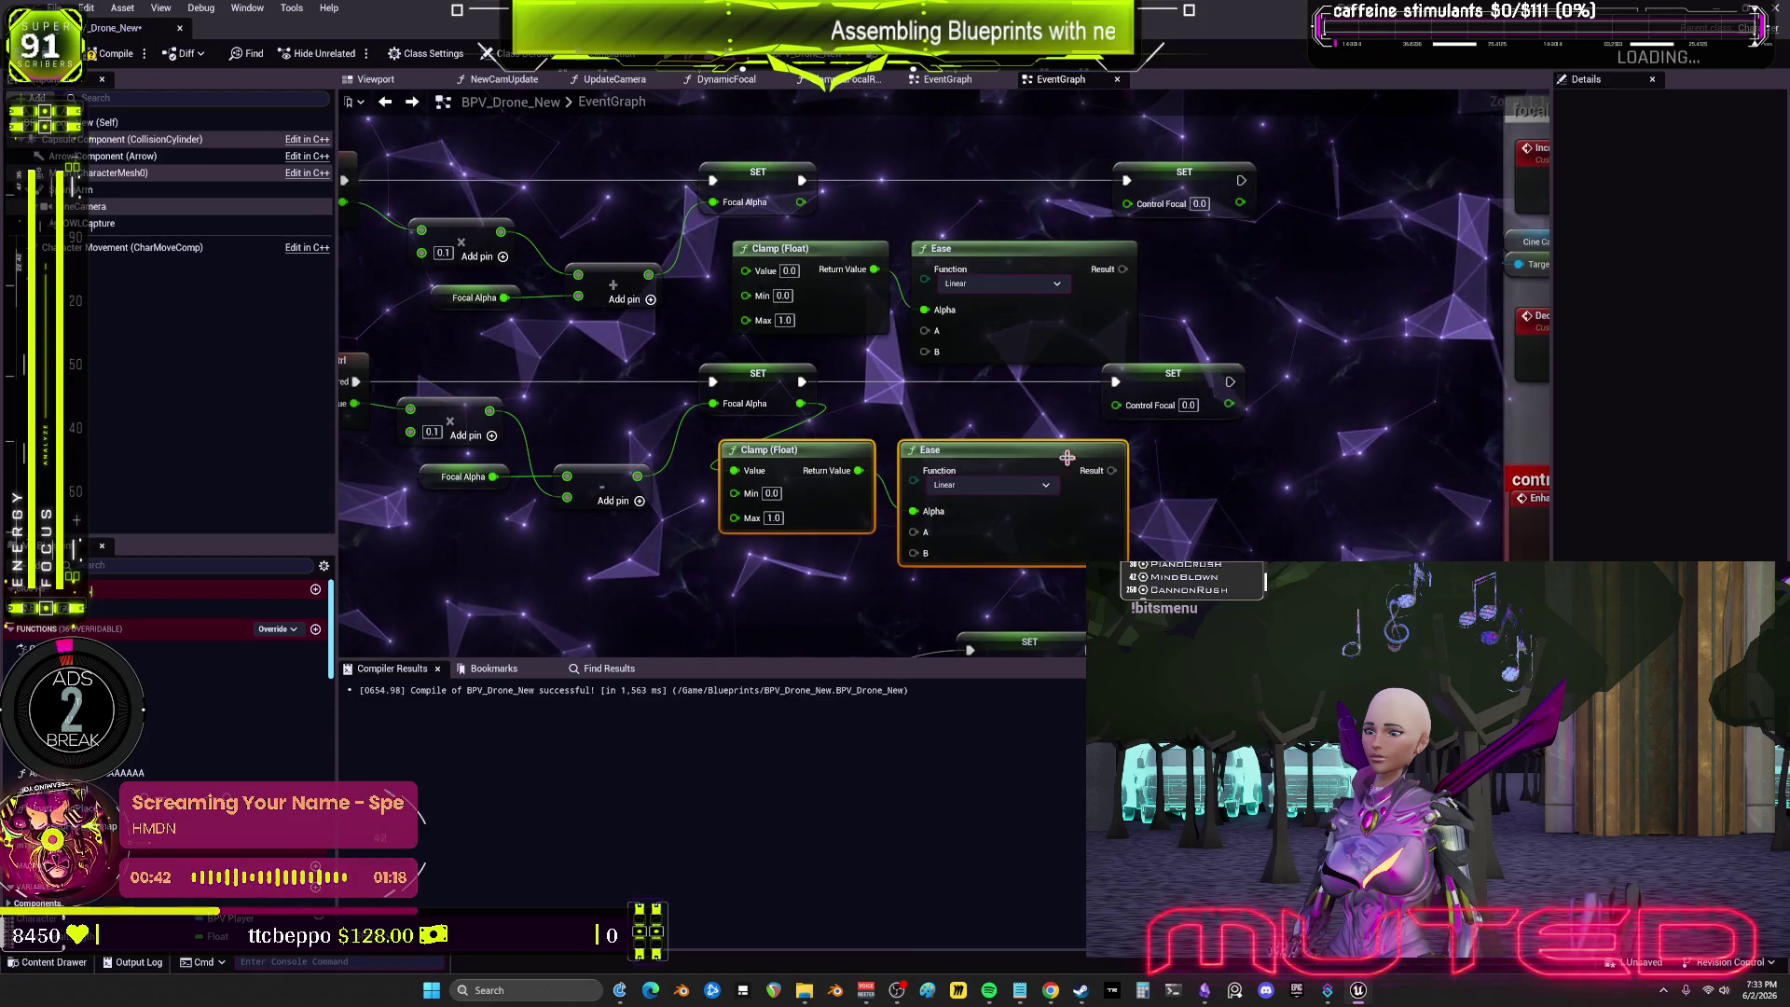
pyautogui.moveTo(1111, 469); pyautogui.dragTo(1116, 404)
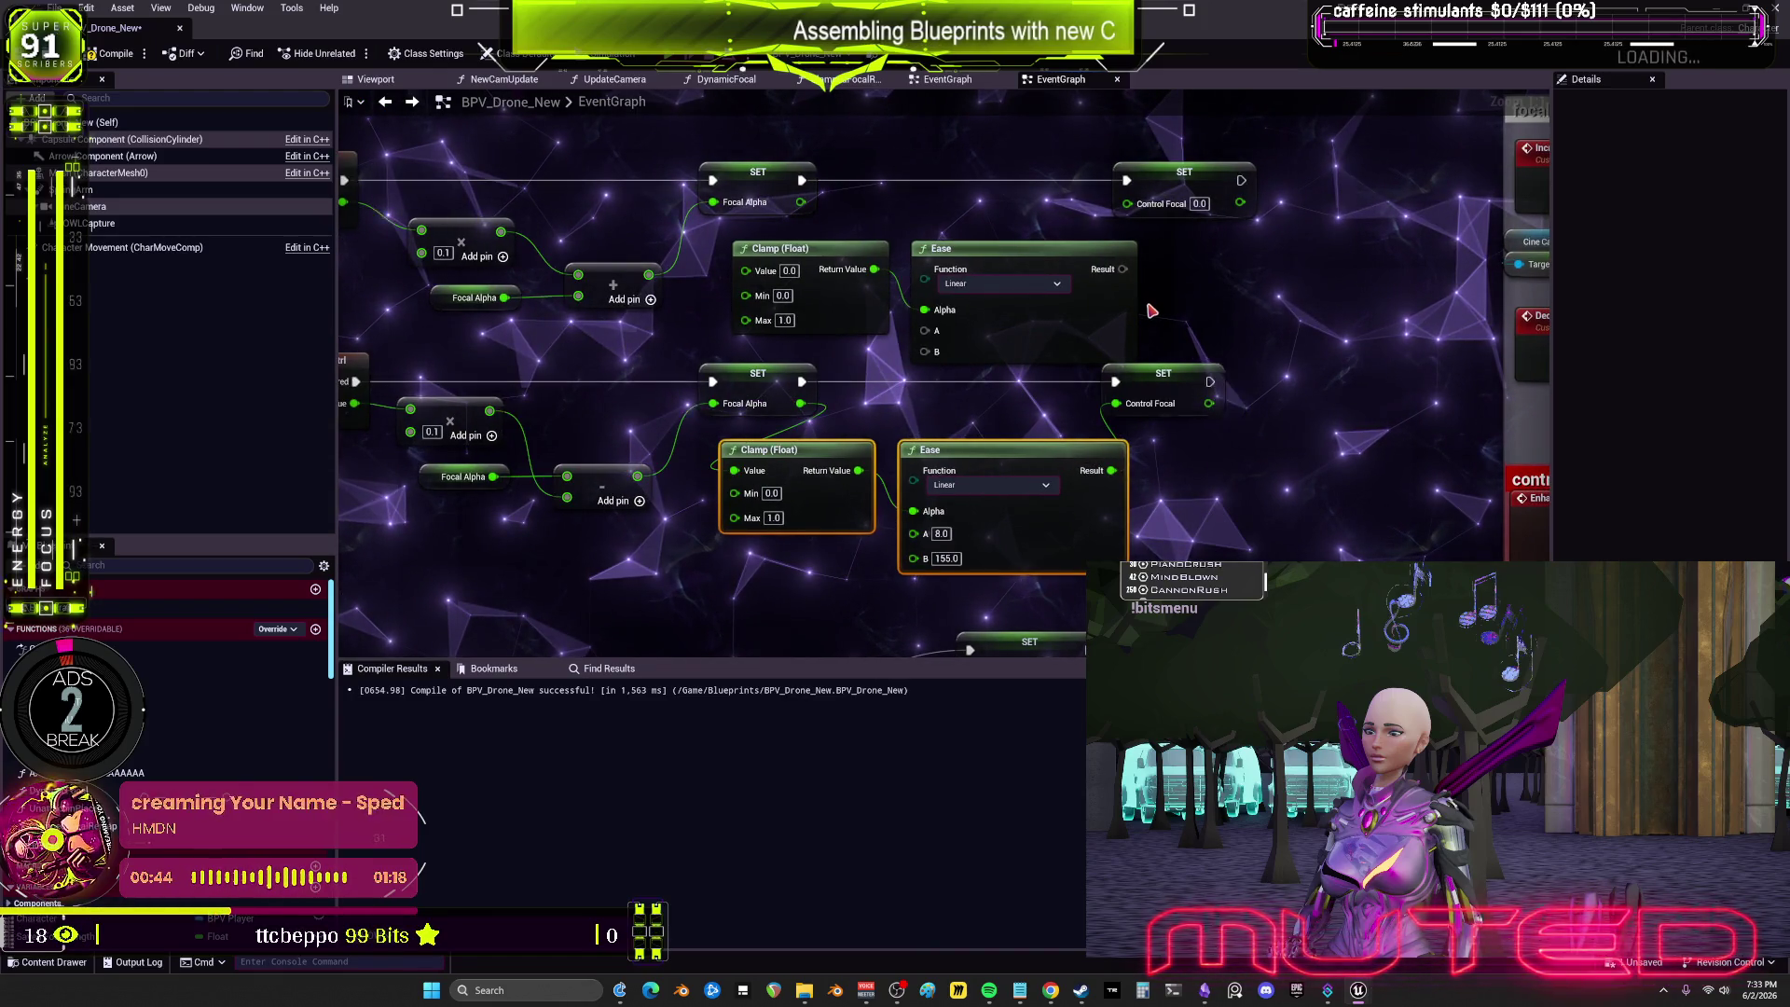
pyautogui.moveTo(1124, 272); pyautogui.dragTo(1087, 349)
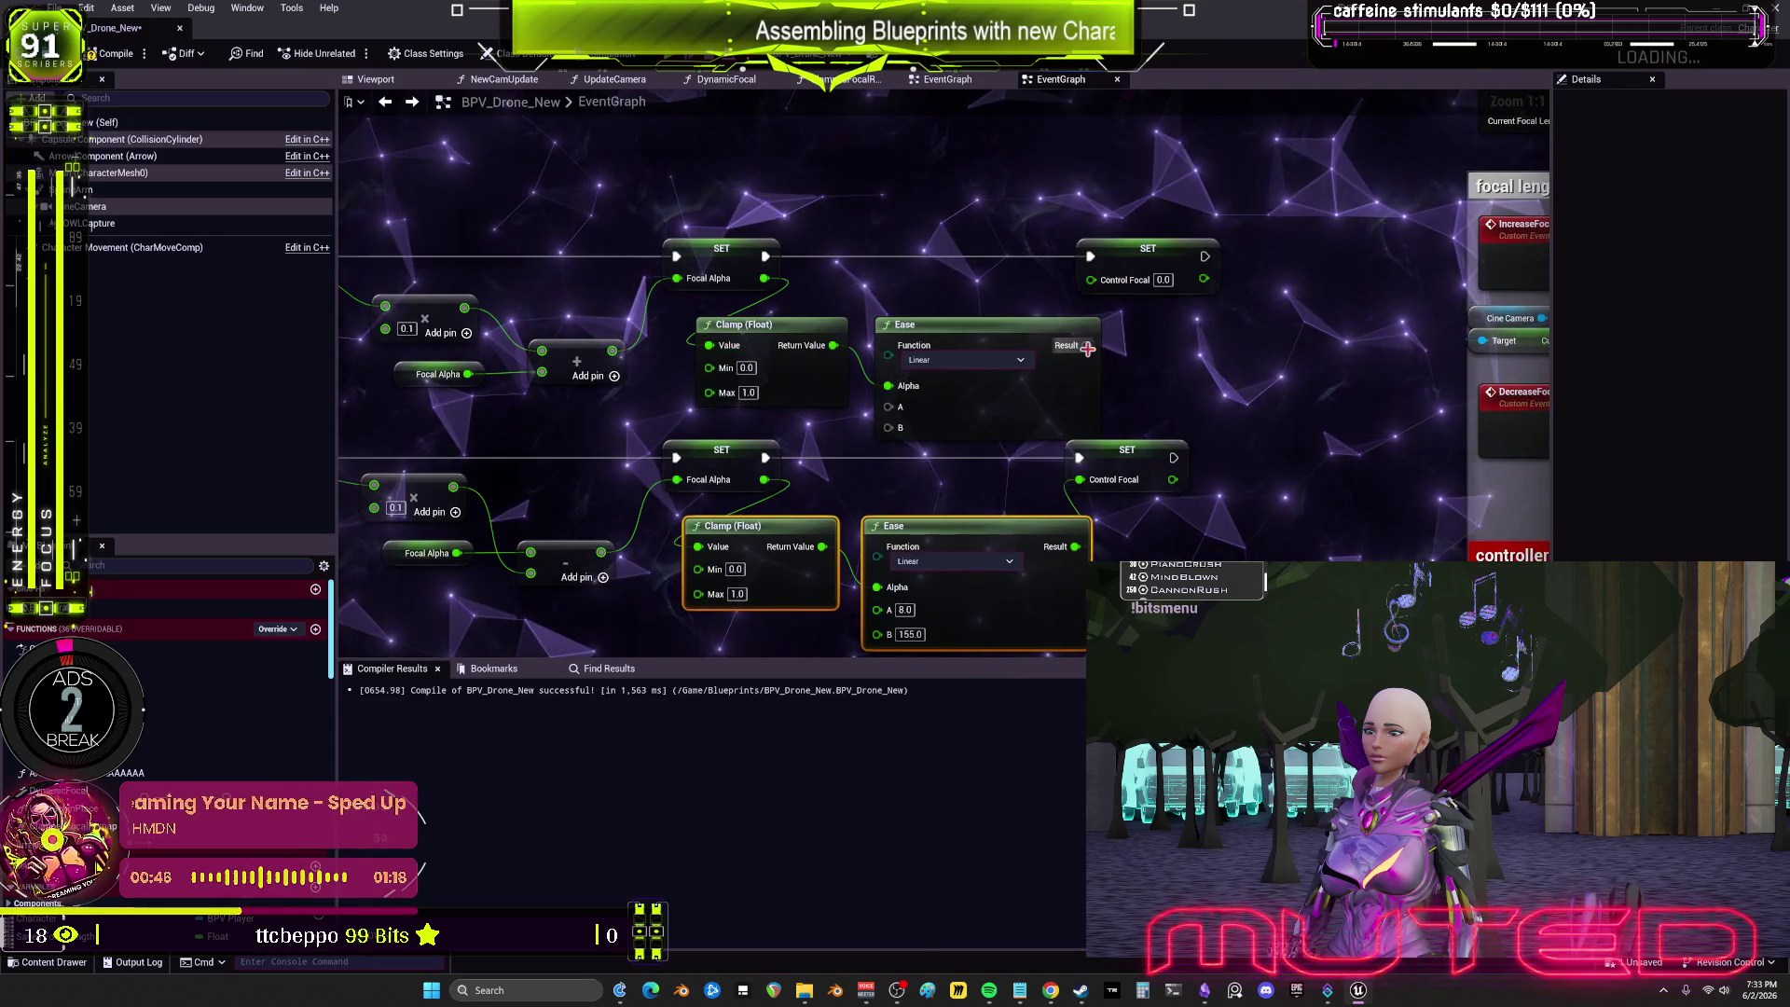
pyautogui.scroll(-2, 571, 306)
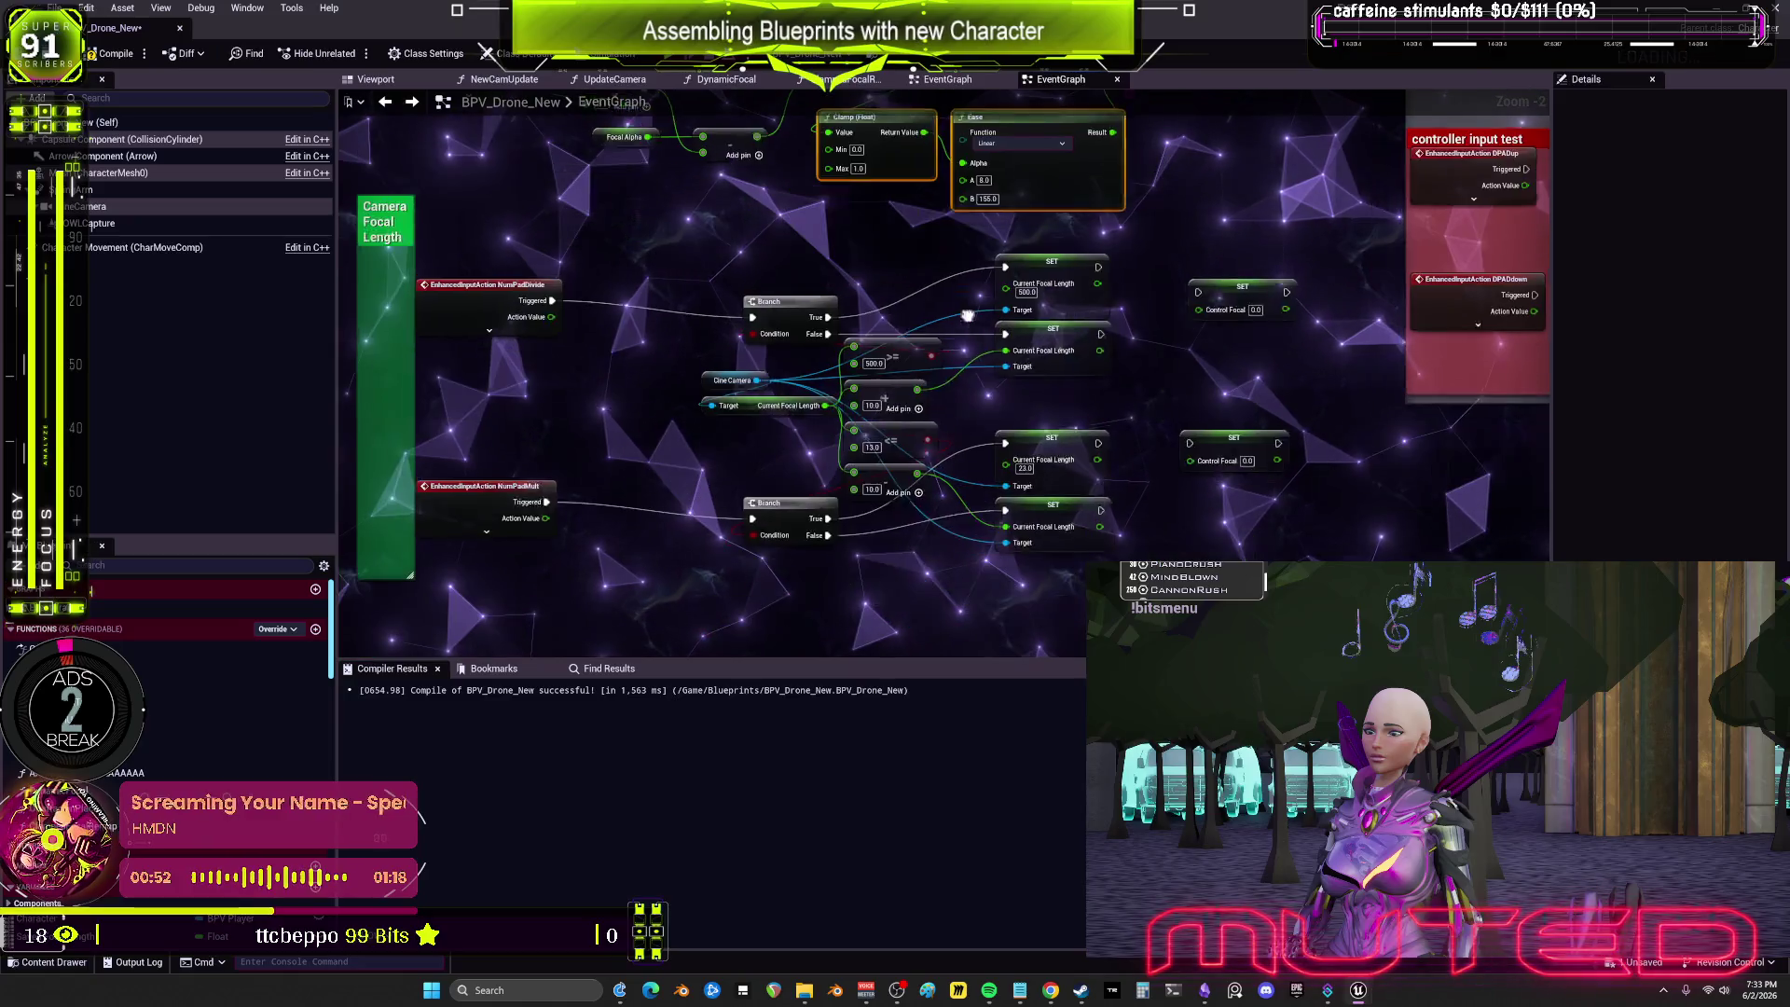
# Step: Disconnect NumPadDivide from the upper Branch and select the old numpad Branch, camera and SET nodes
pyautogui.keyDown('alt'); pyautogui.click(566, 300); pyautogui.keyUp('alt')
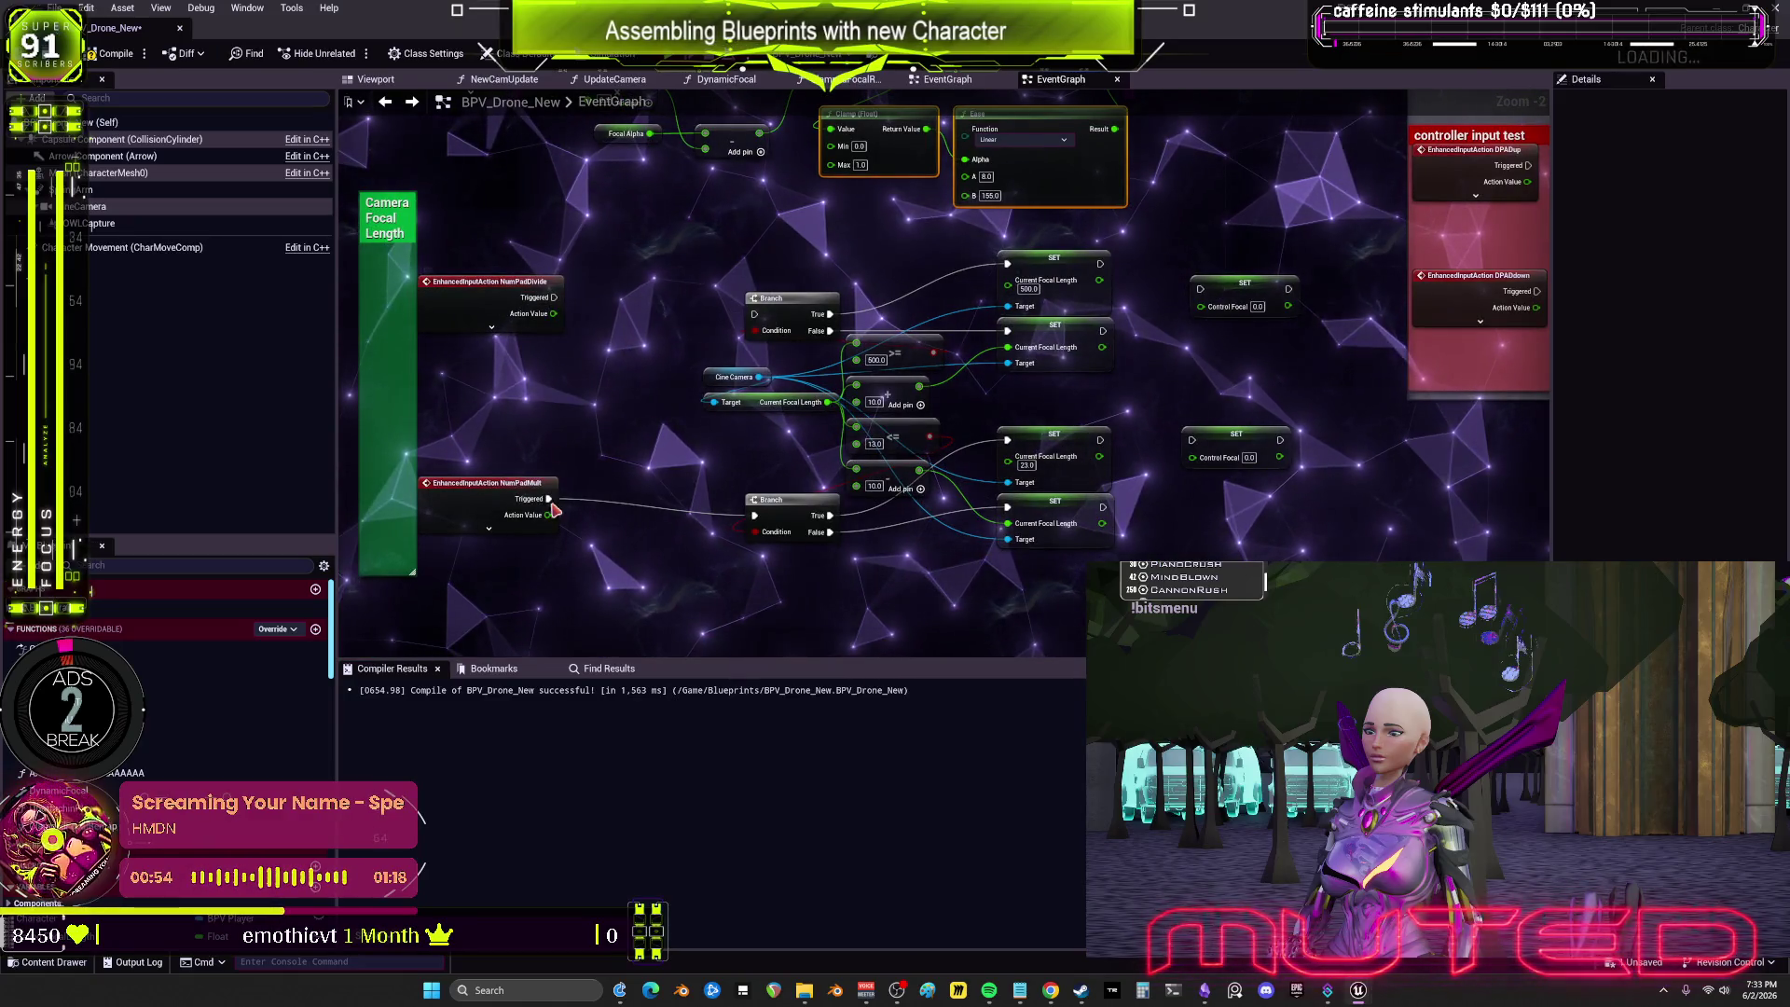
pyautogui.moveTo(1116, 487); pyautogui.dragTo(1093, 433)
pyautogui.moveTo(730, 254); pyautogui.dragTo(730, 262)
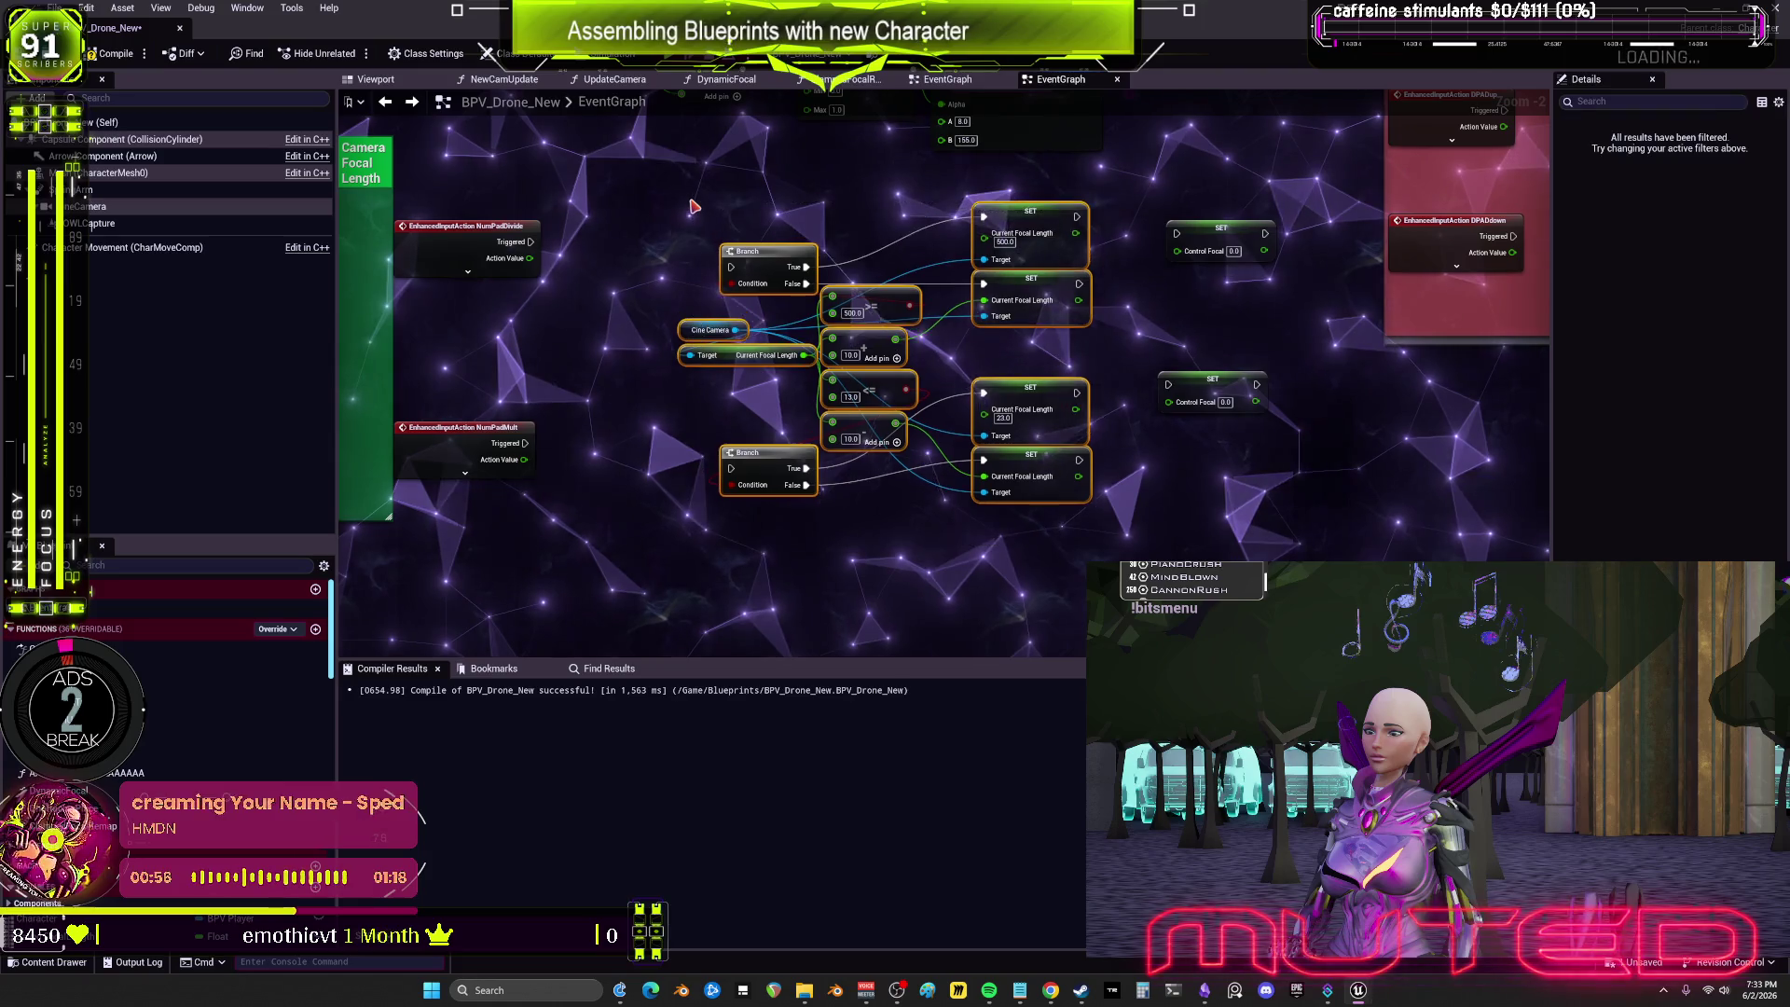
pyautogui.moveTo(1250, 480)
pyautogui.mouseDown()
pyautogui.moveTo(1263, 653)
pyautogui.moveTo(1286, 678)
pyautogui.mouseUp()
pyautogui.moveTo(797, 403); pyautogui.dragTo(872, 477)
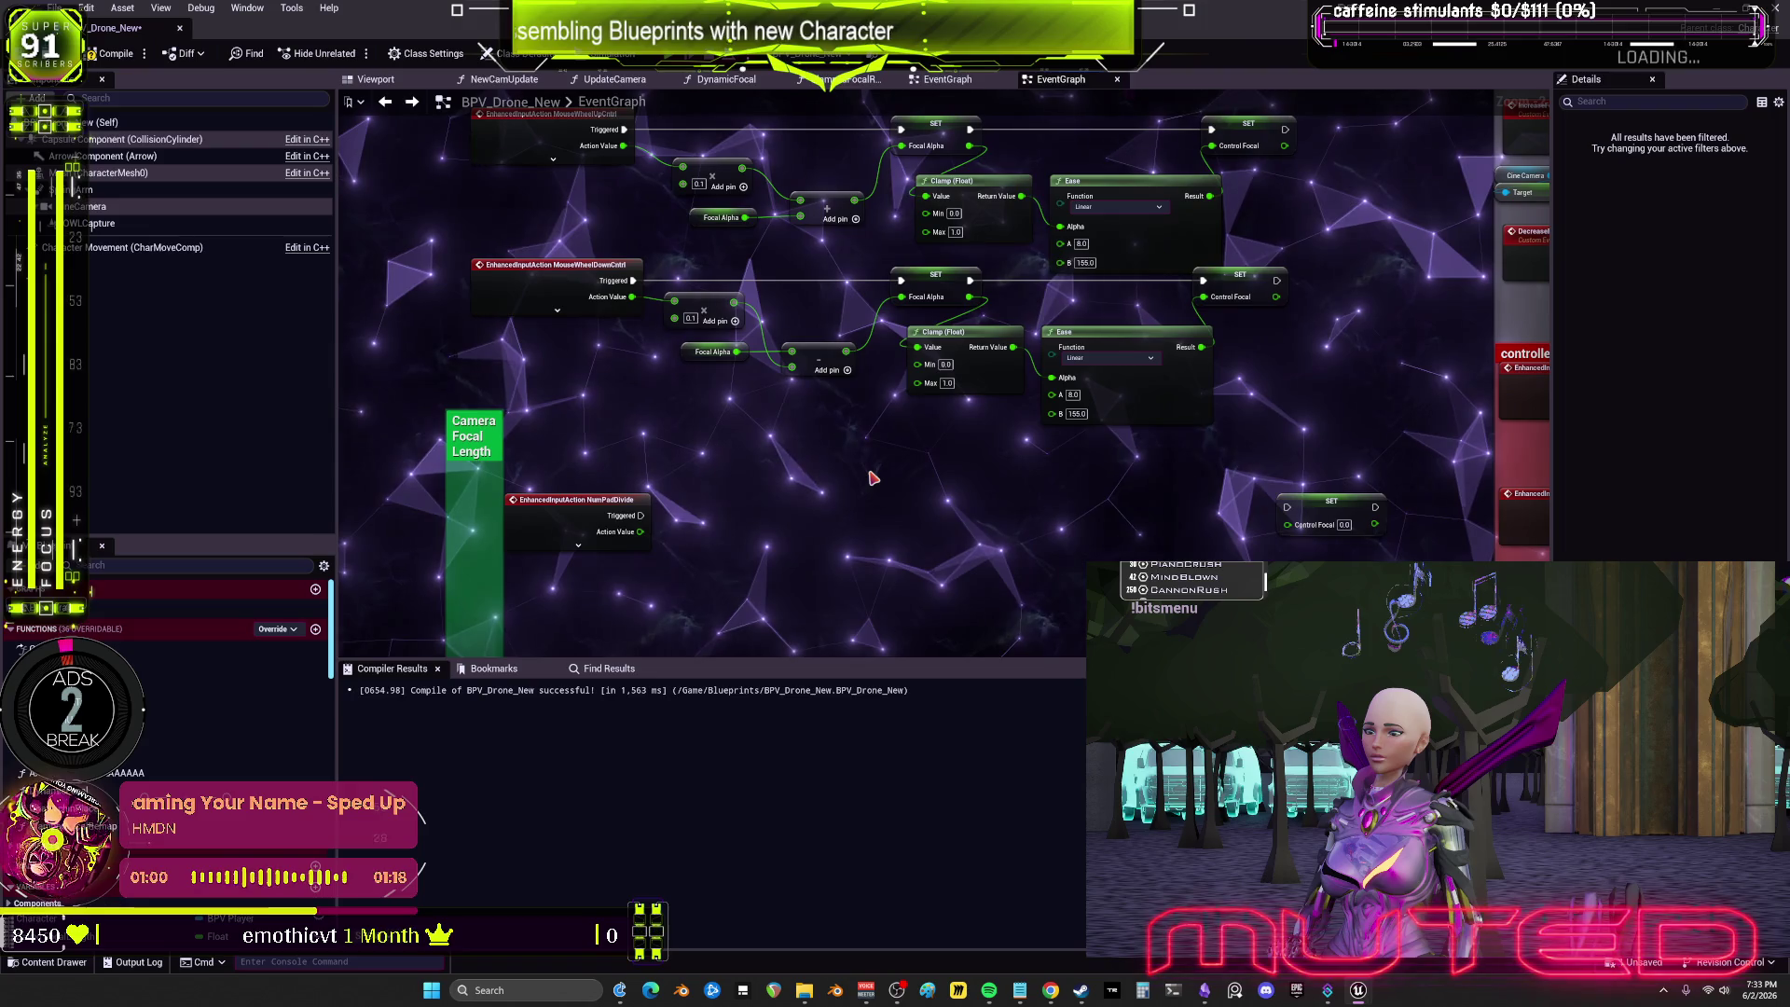
pyautogui.moveTo(800, 427)
pyautogui.mouseDown()
pyautogui.moveTo(802, 482)
pyautogui.moveTo(872, 432)
pyautogui.mouseUp()
pyautogui.scroll(-1, 723, 336)
pyautogui.moveTo(723, 335); pyautogui.dragTo(725, 436)
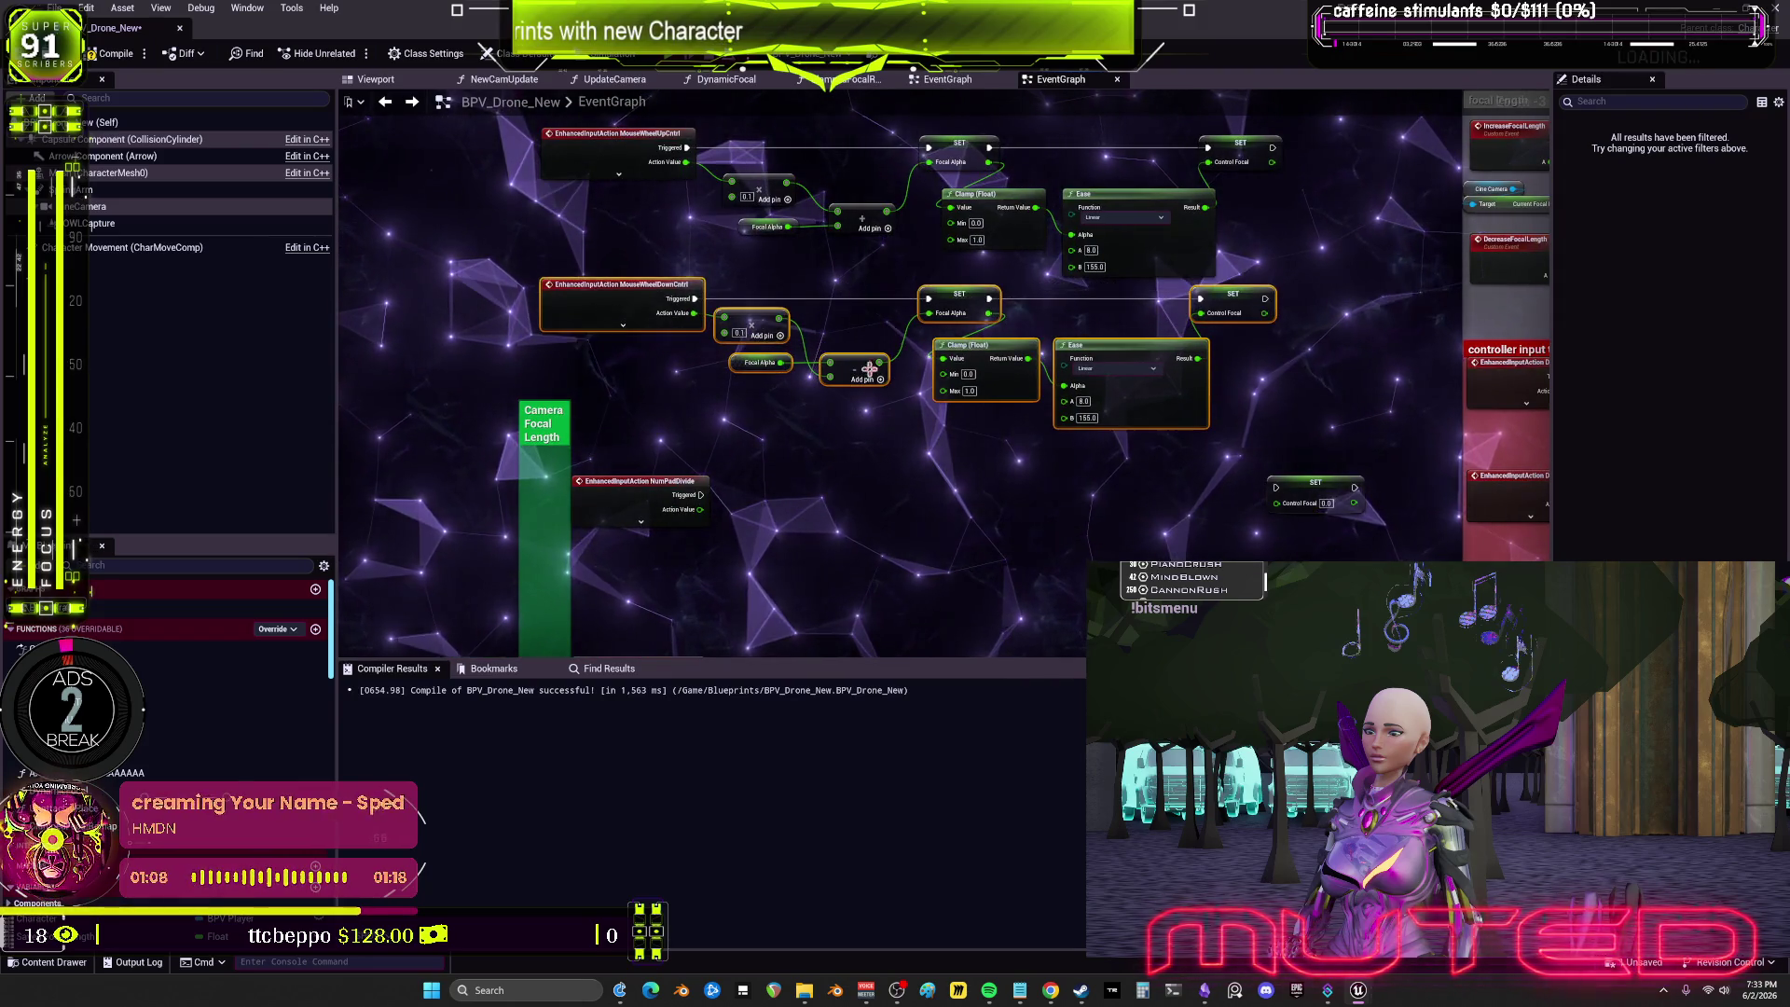
pyautogui.moveTo(1151, 520)
pyautogui.mouseDown()
pyautogui.moveTo(1100, 399)
pyautogui.moveTo(847, 411)
pyautogui.moveTo(852, 476)
pyautogui.mouseUp()
pyautogui.scroll(-2, 1100, 399)
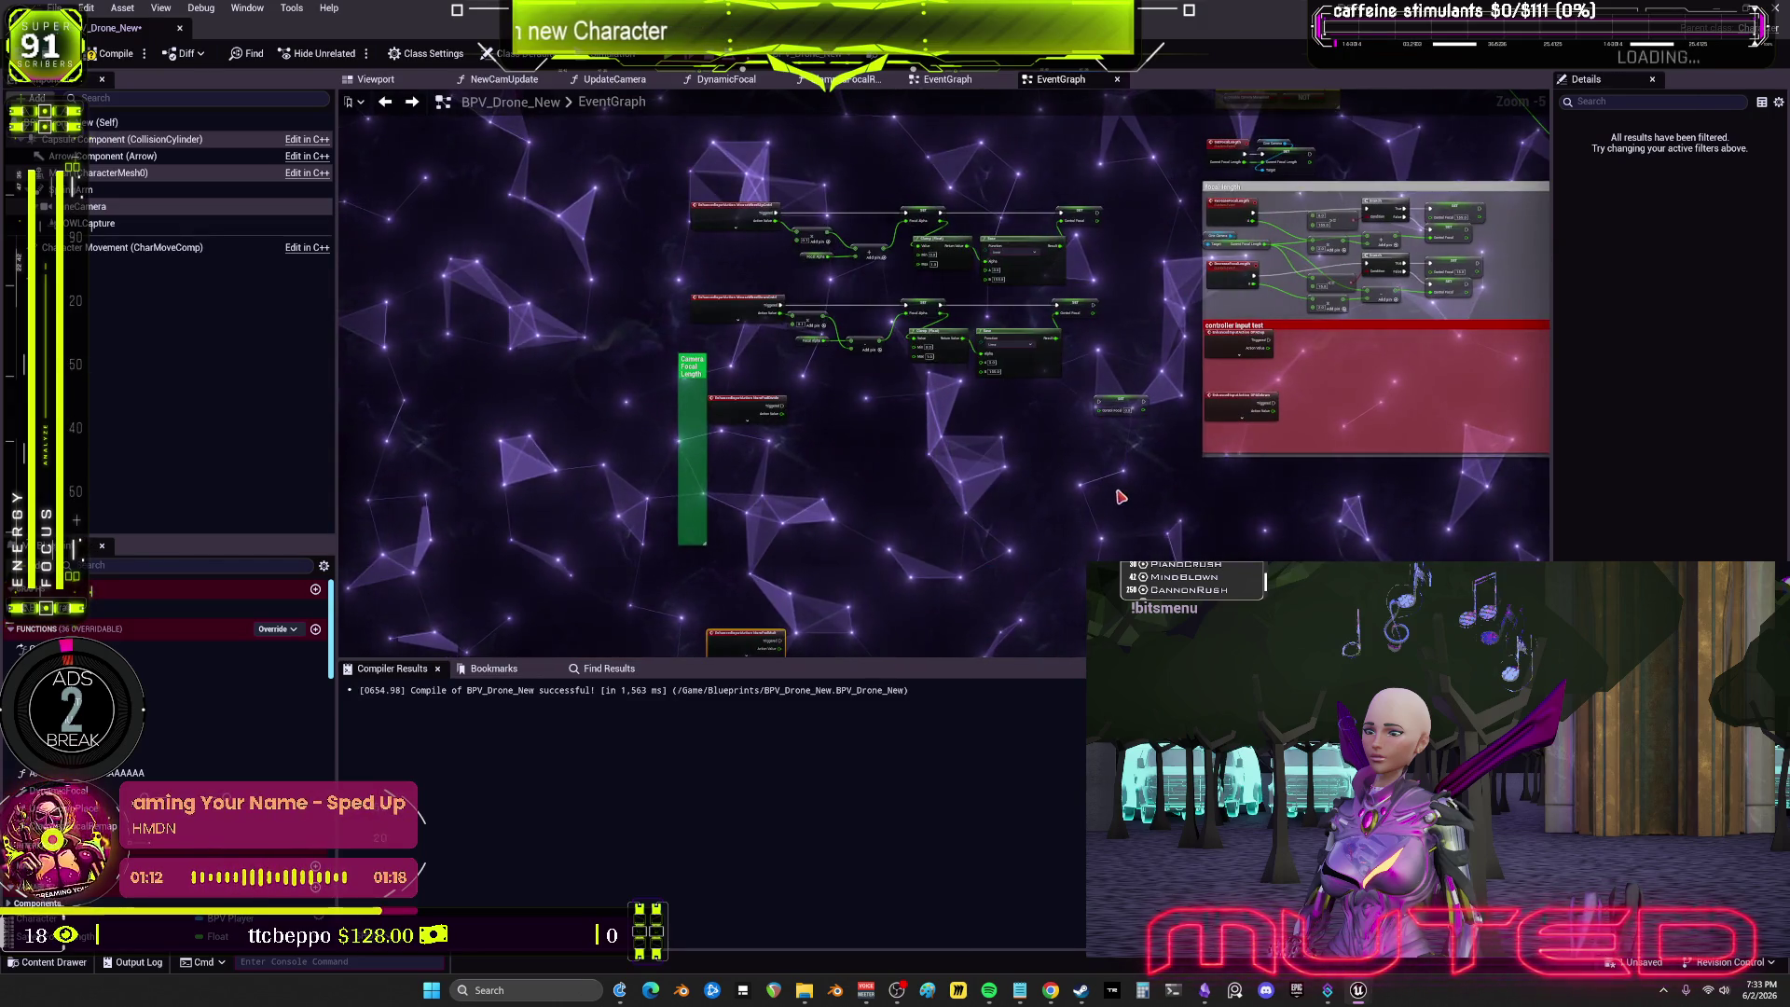
pyautogui.moveTo(1120, 497); pyautogui.dragTo(1117, 497)
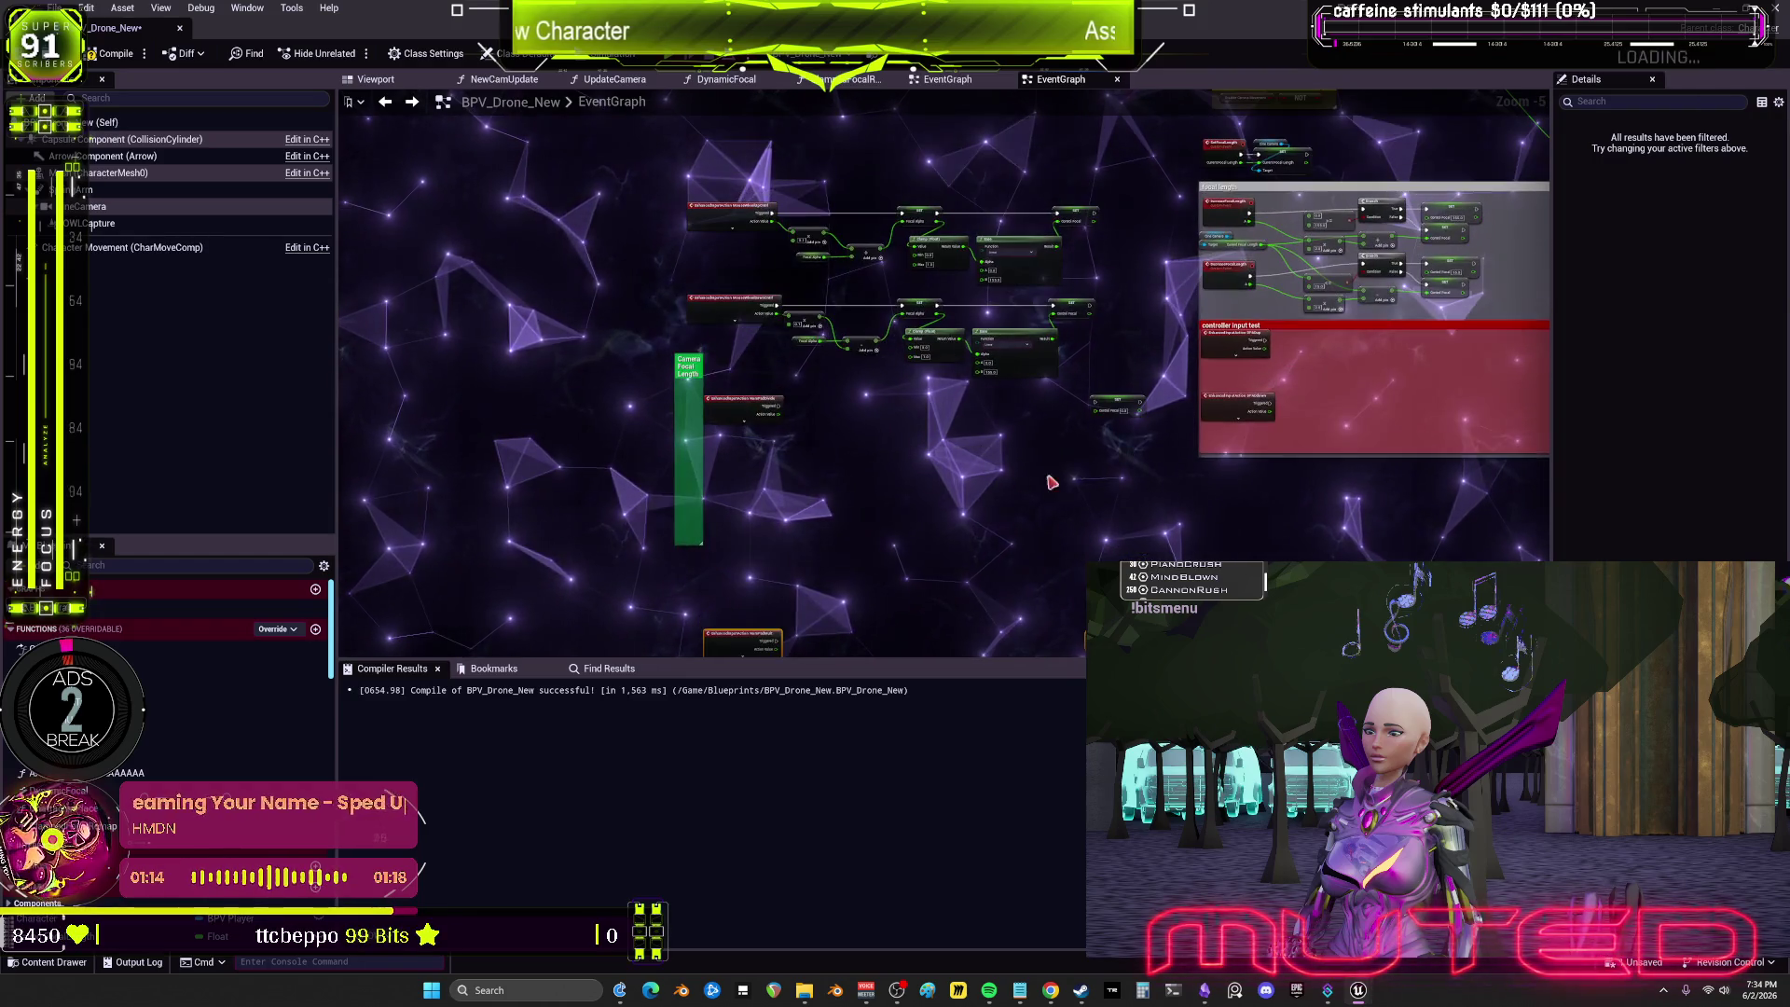
pyautogui.scroll(1, 1052, 482)
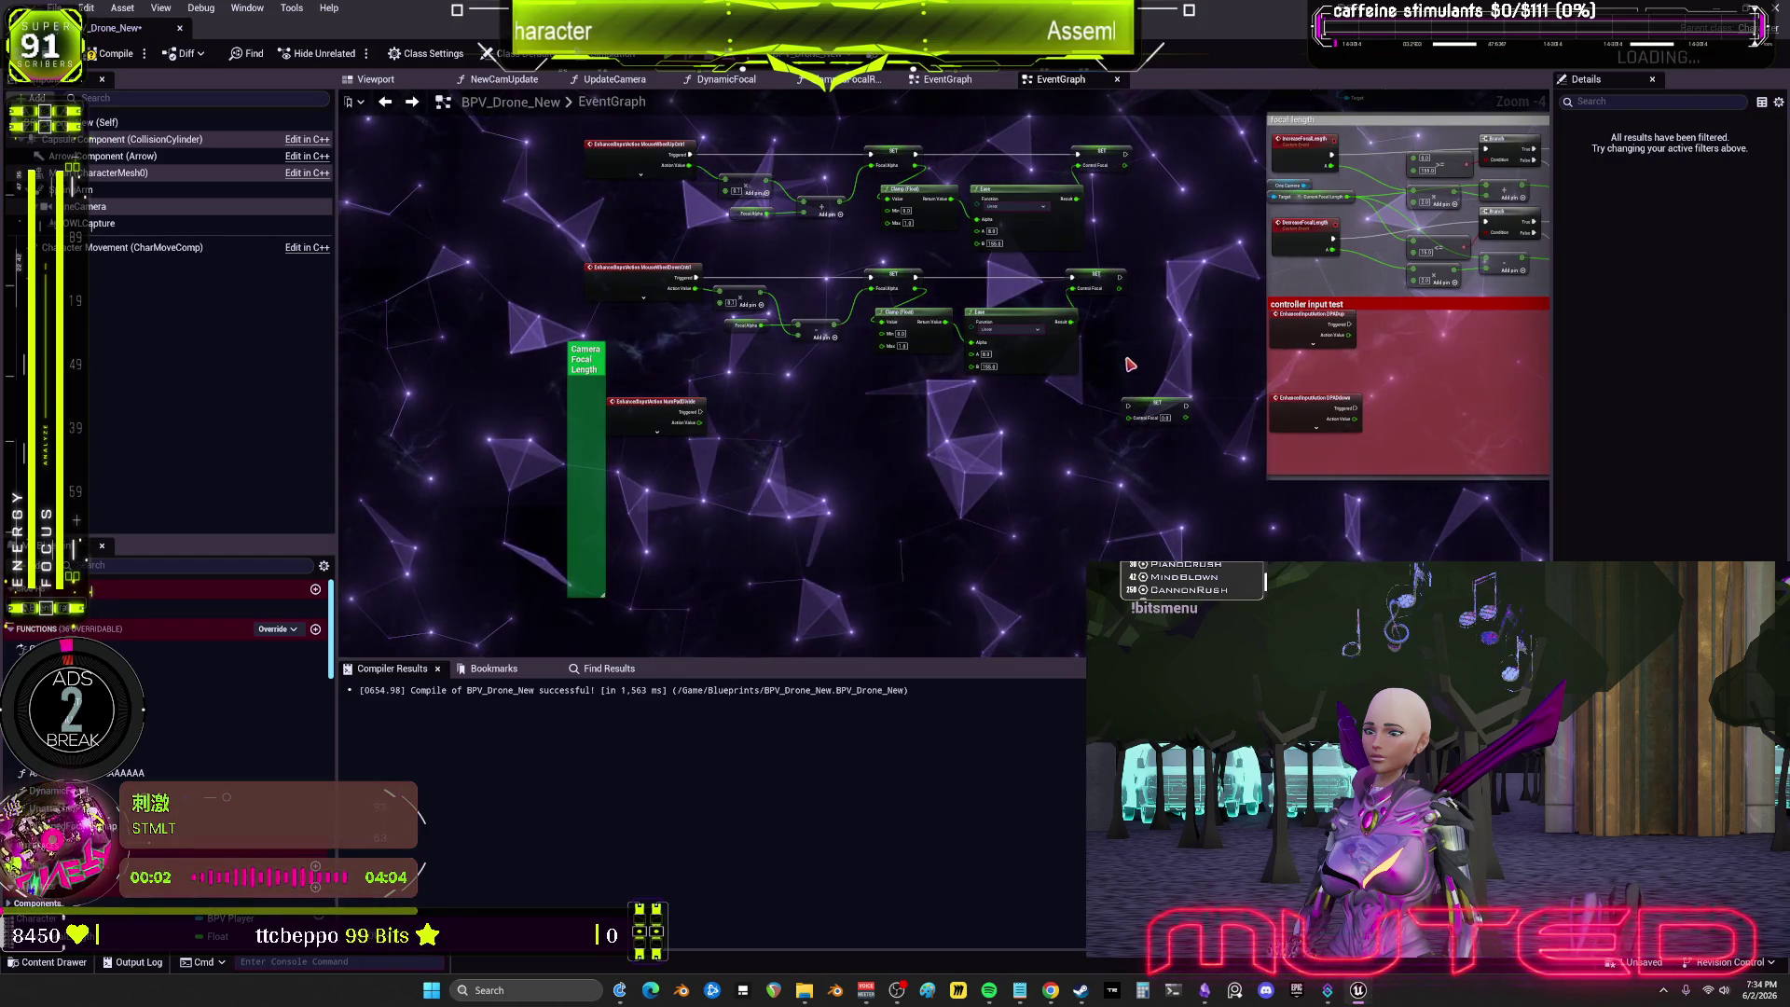
# Step: Paste copies of the MouseWheel focal rows and wire NumPadDivide and NumPadMult into them
pyautogui.moveTo(1152, 373)
pyautogui.mouseDown()
pyautogui.moveTo(932, 299)
pyautogui.moveTo(746, 280)
pyautogui.moveTo(851, 439)
pyautogui.moveTo(856, 401)
pyautogui.mouseUp()
pyautogui.click(856, 401)
pyautogui.hotkey('ctrl', 'v')
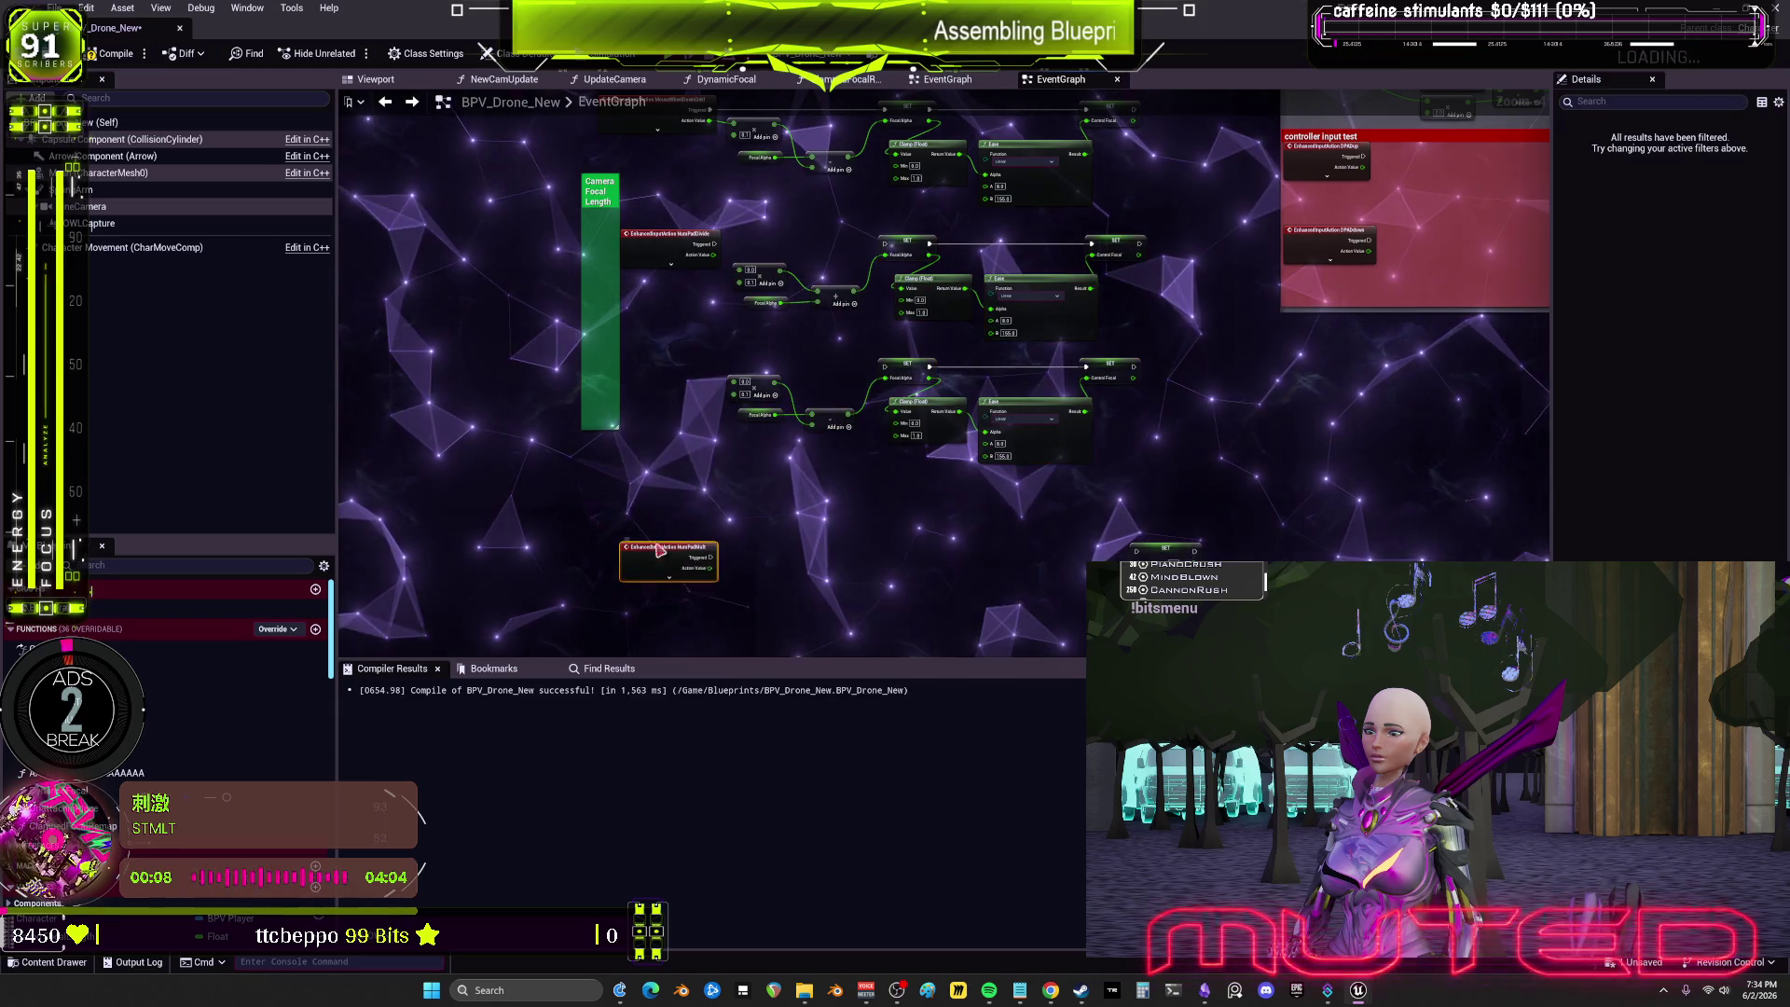
pyautogui.moveTo(663, 561); pyautogui.dragTo(648, 377)
pyautogui.scroll(3, 570, 294)
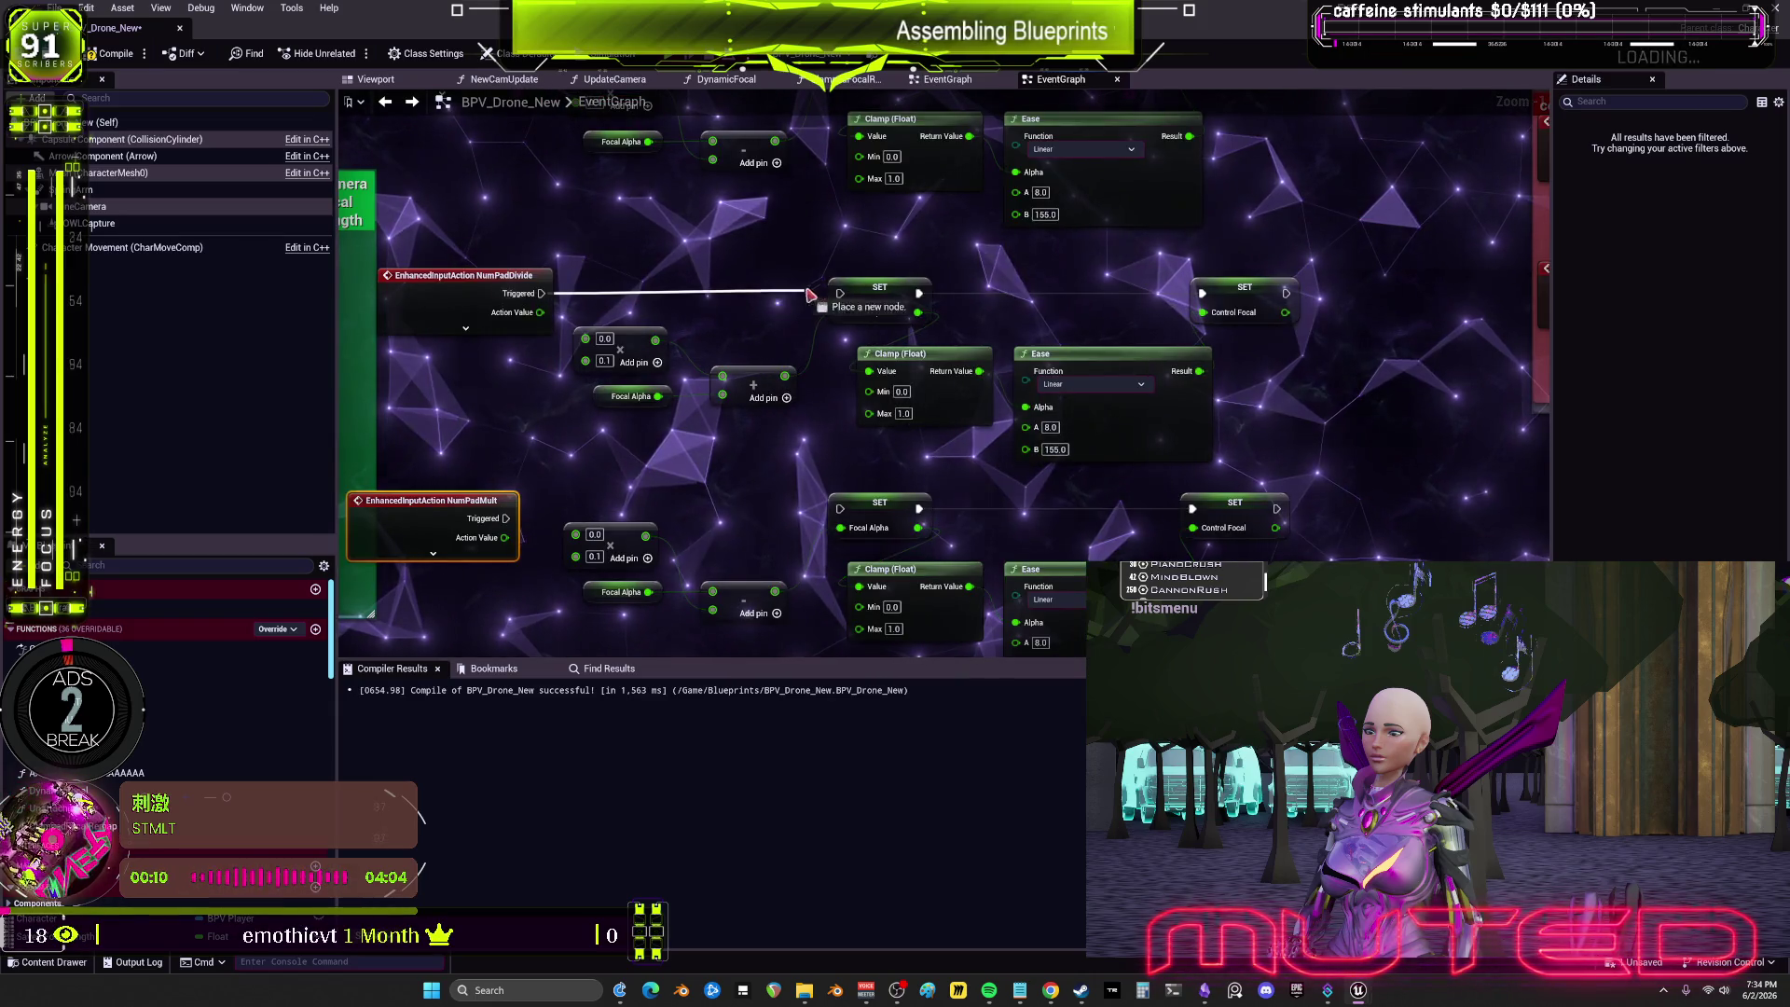
pyautogui.moveTo(809, 294); pyautogui.dragTo(839, 293)
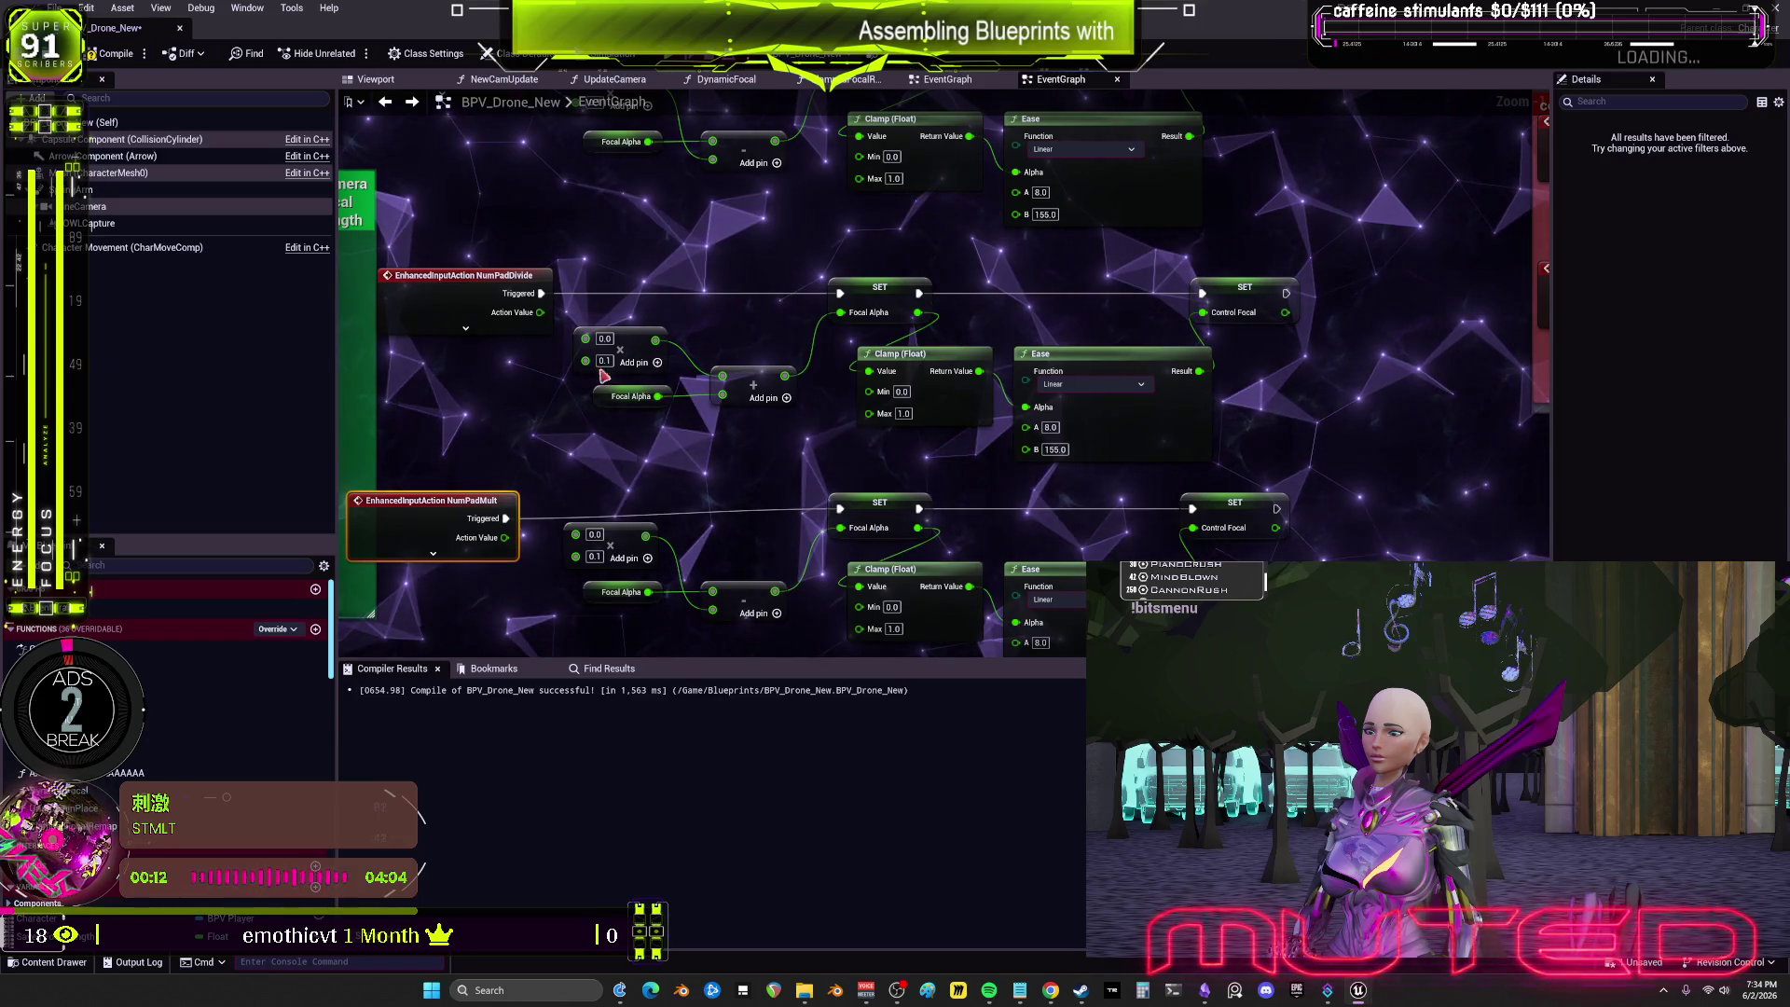
pyautogui.moveTo(504, 537); pyautogui.dragTo(575, 534)
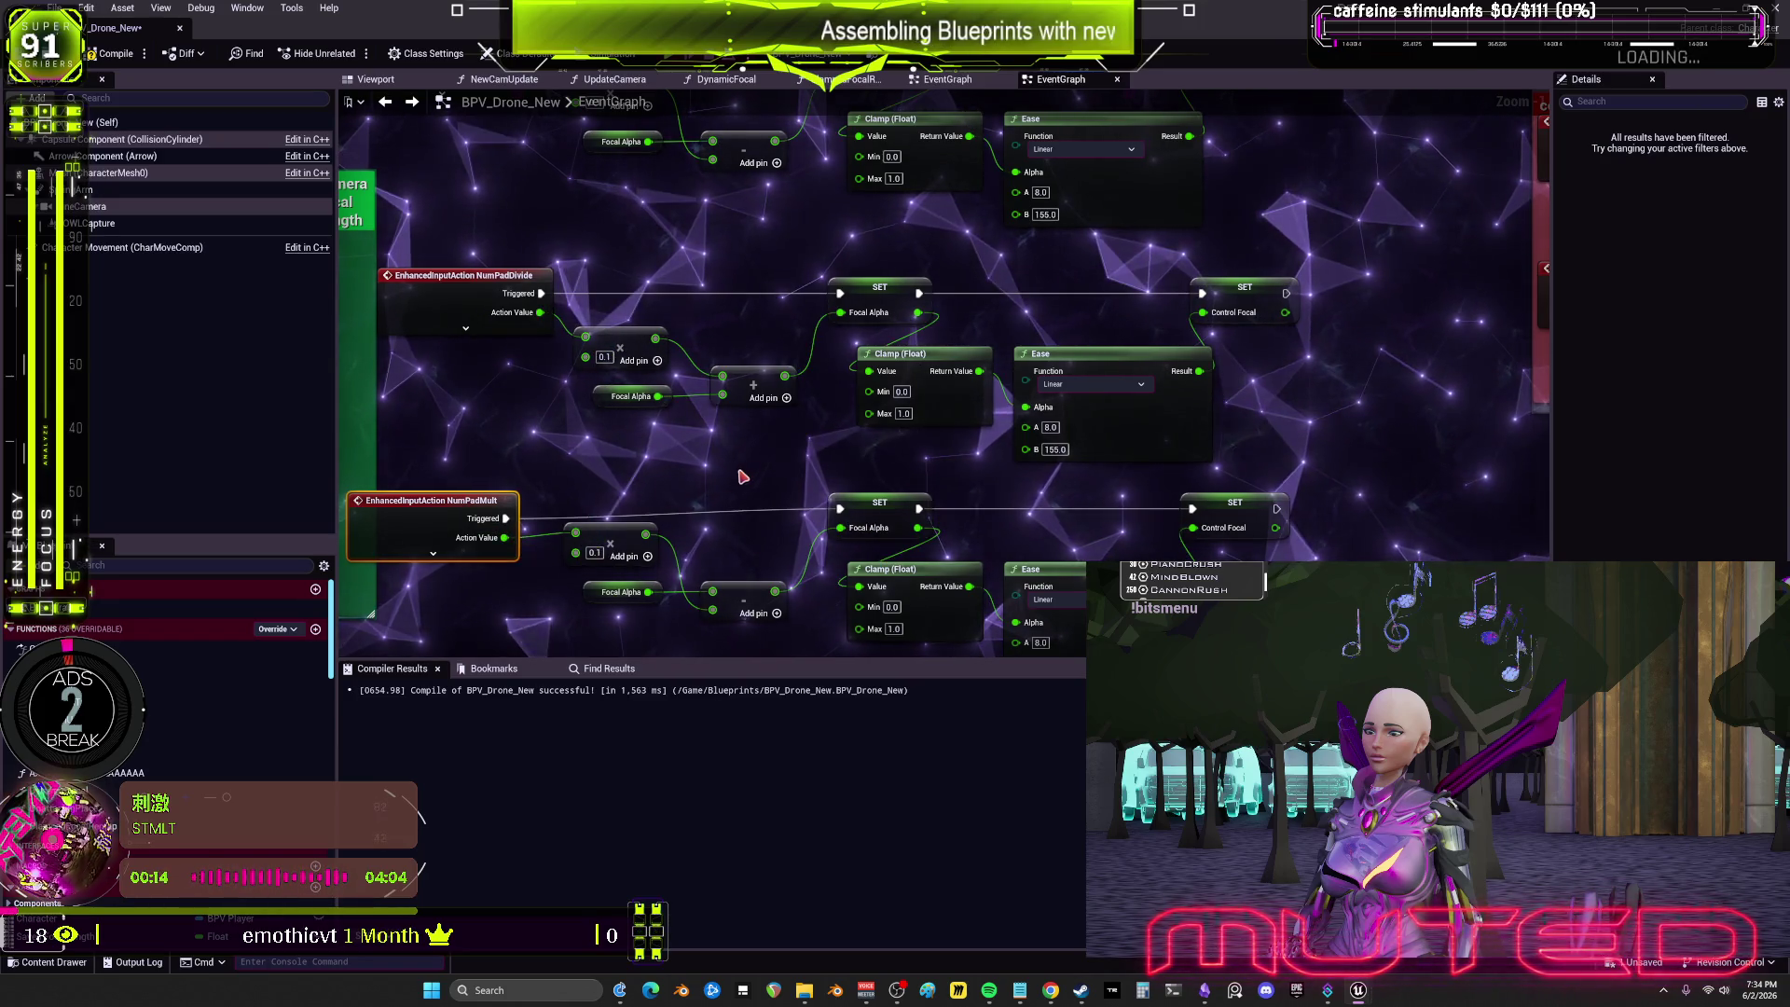
pyautogui.moveTo(761, 476); pyautogui.dragTo(800, 397)
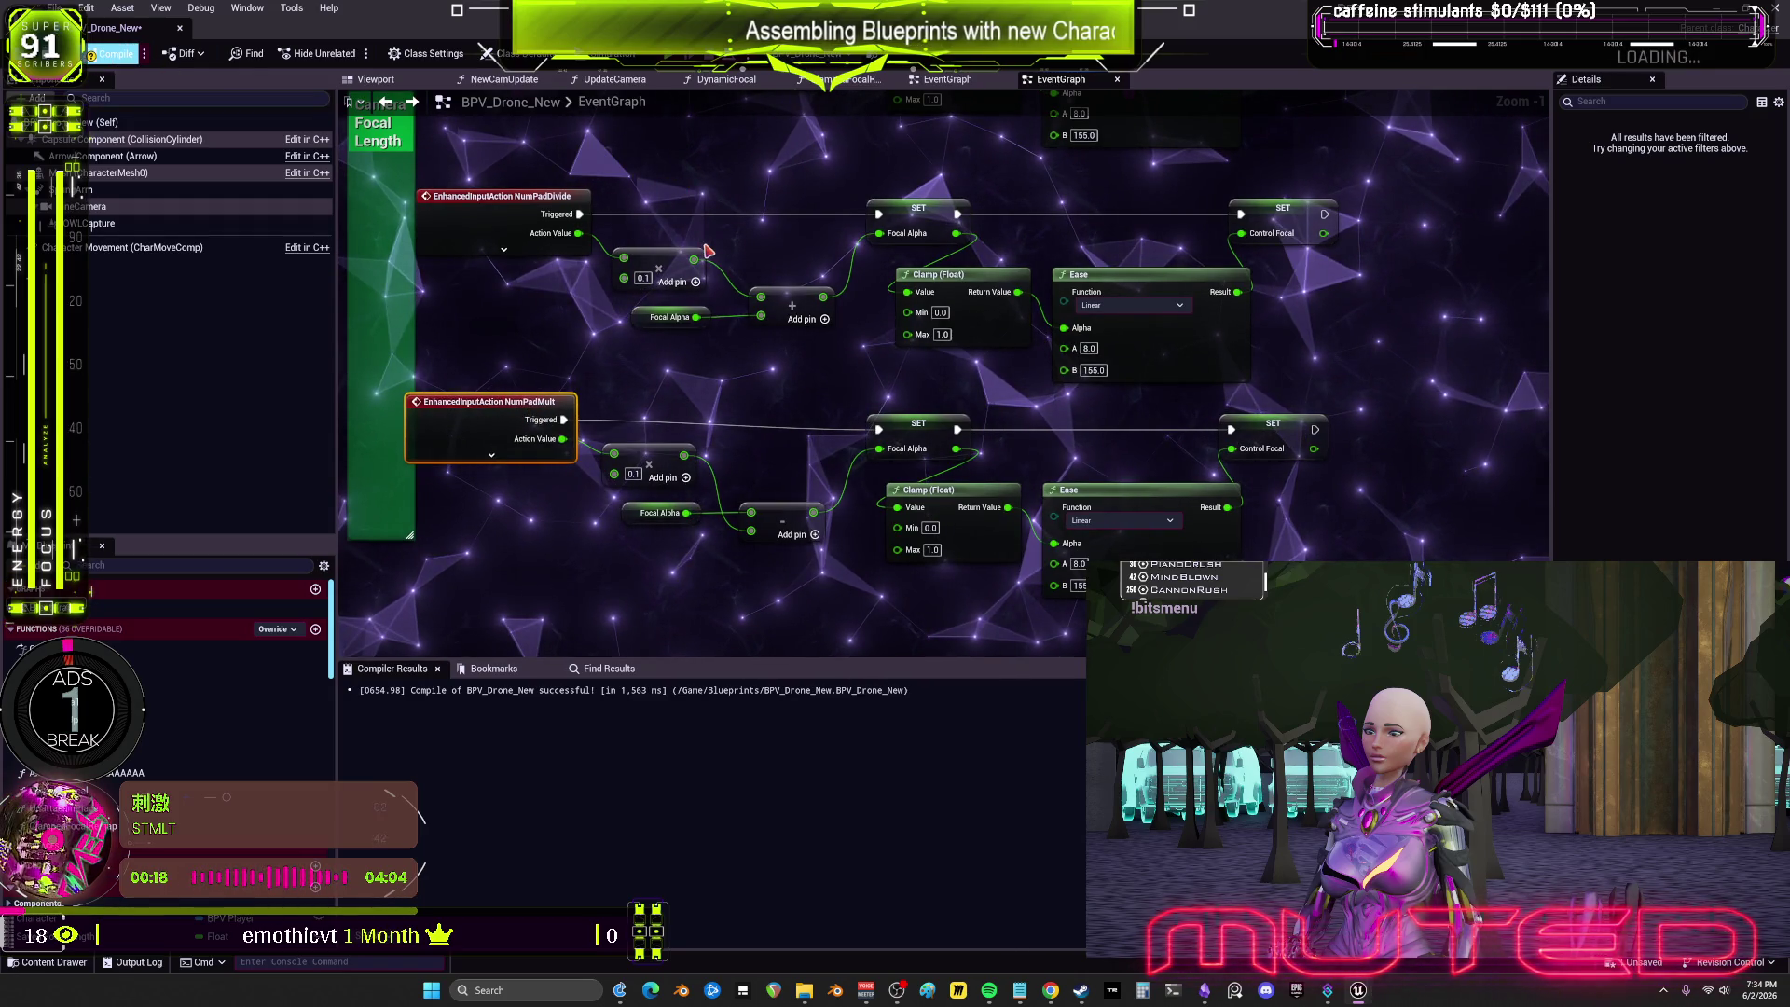
# Step: Recompile BPV_Drone_New and survey the other input chains
pyautogui.press('F7')
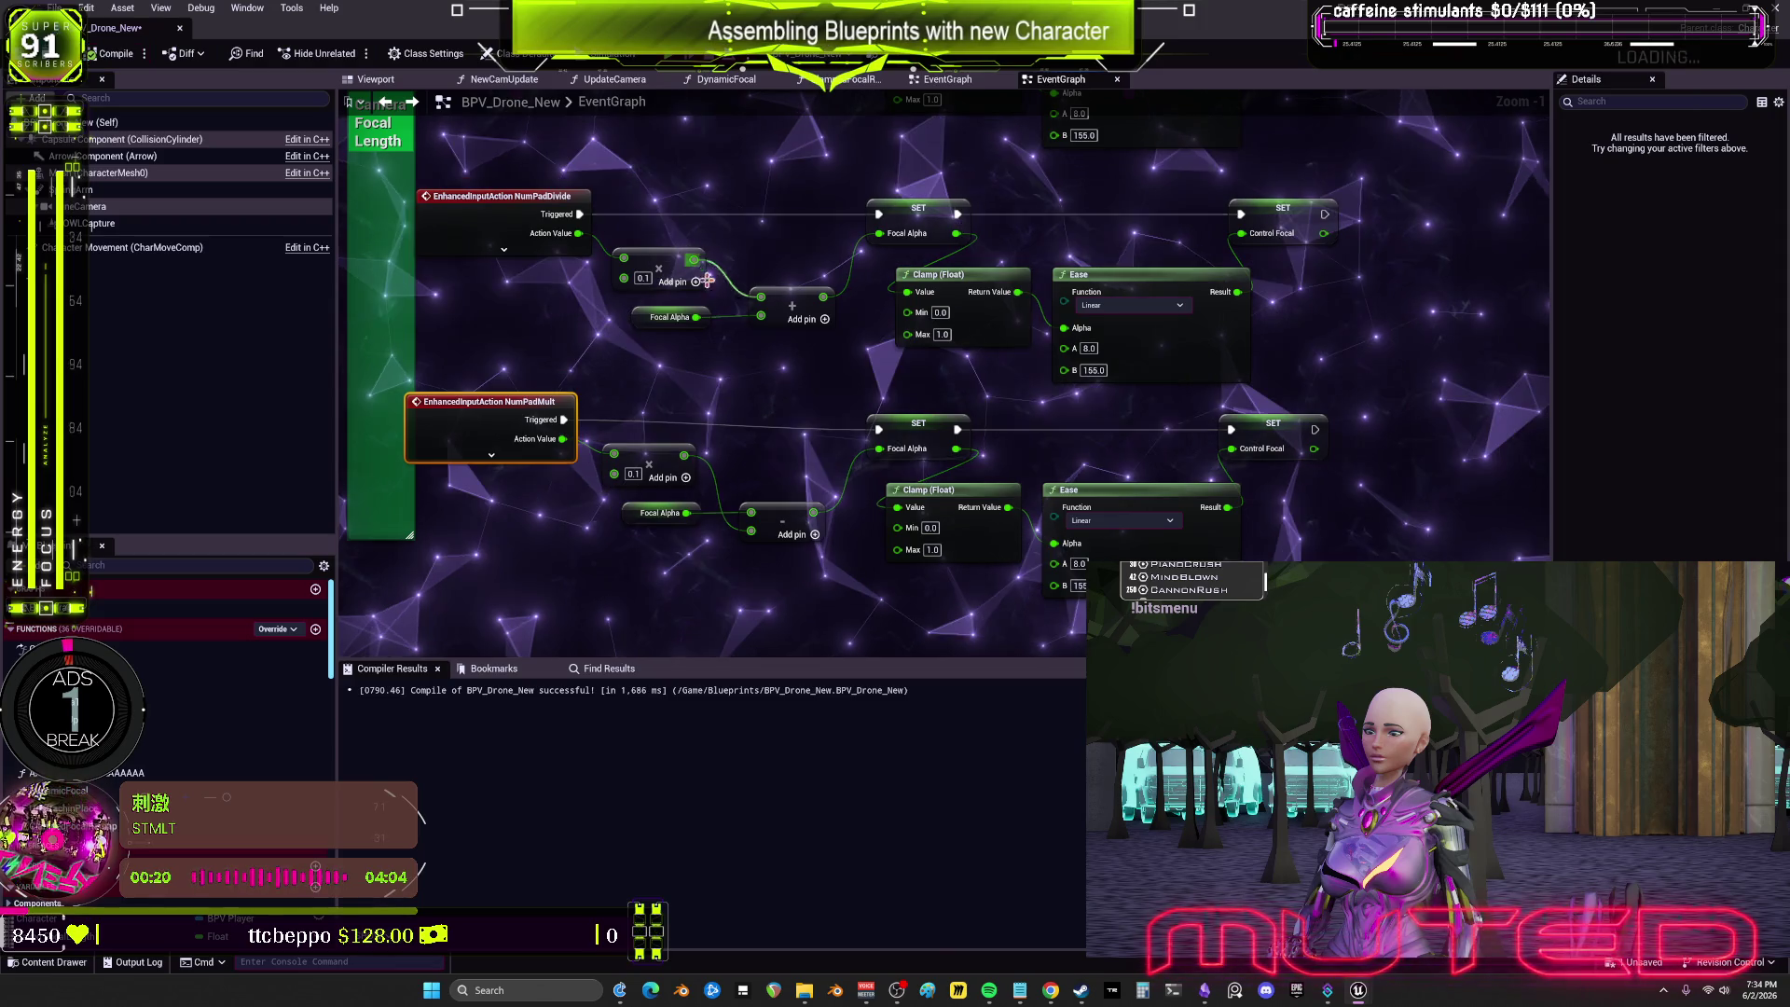
pyautogui.scroll(-2, 1203, 410)
pyautogui.scroll(-1, 1203, 410)
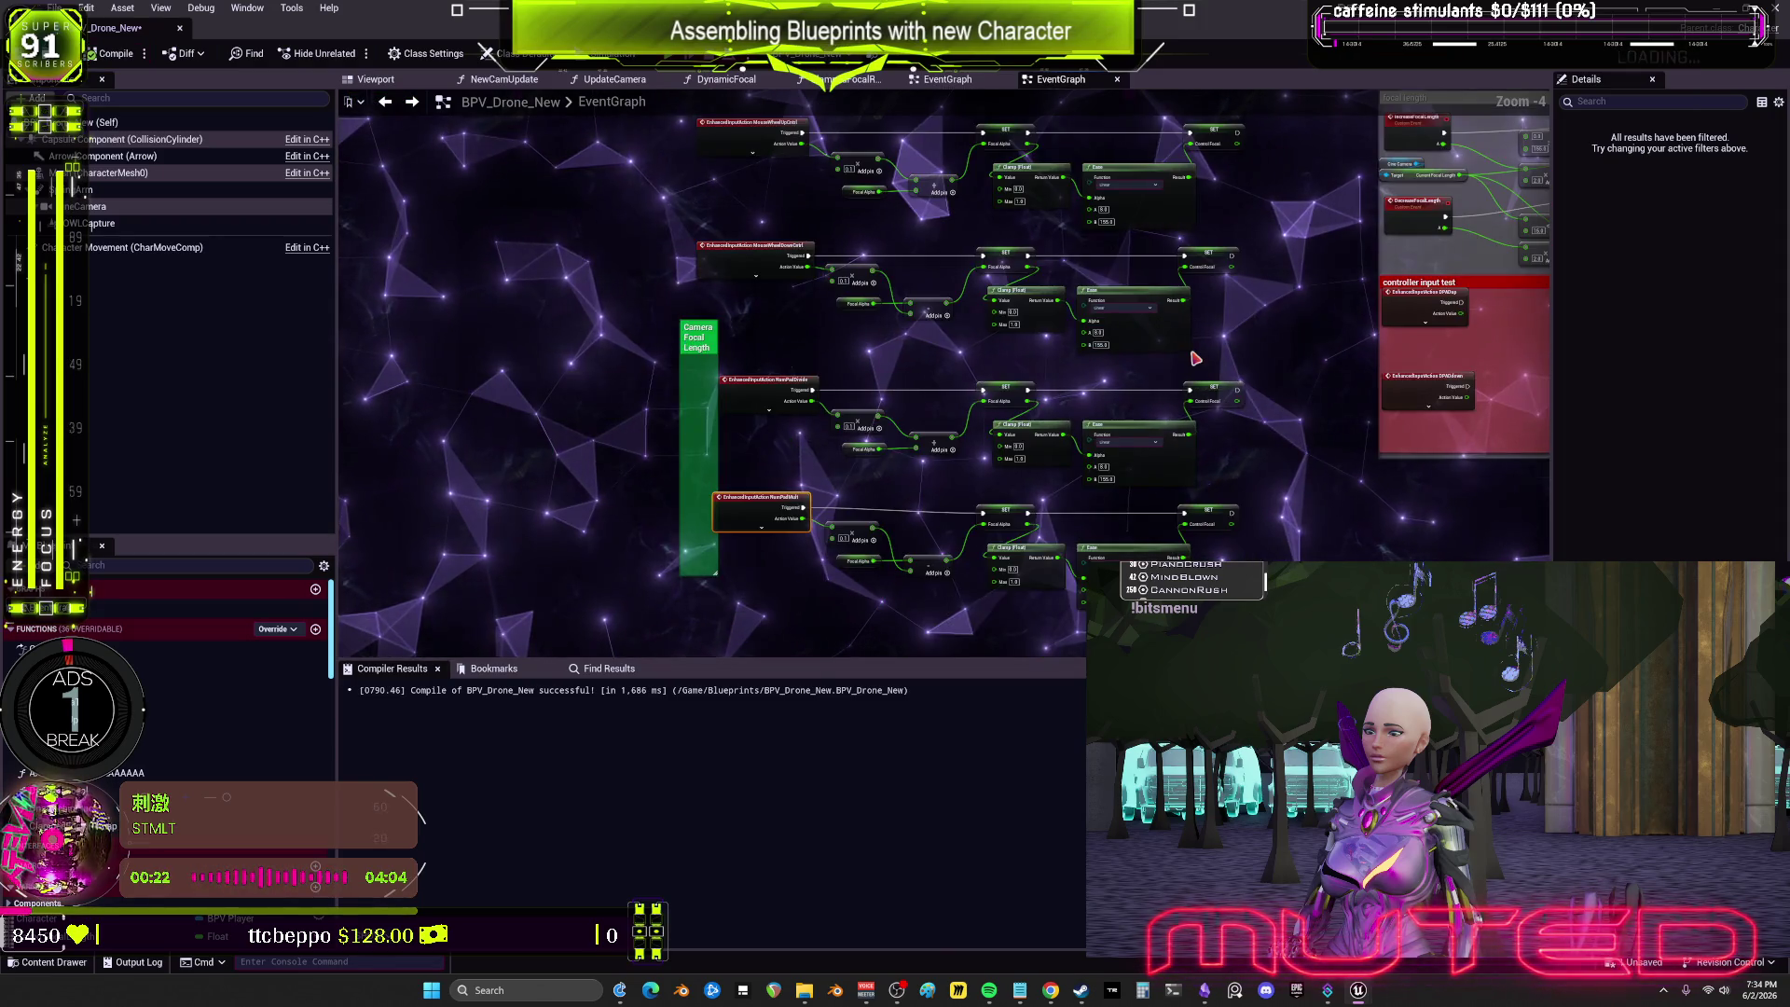
pyautogui.moveTo(1203, 410); pyautogui.dragTo(1186, 156)
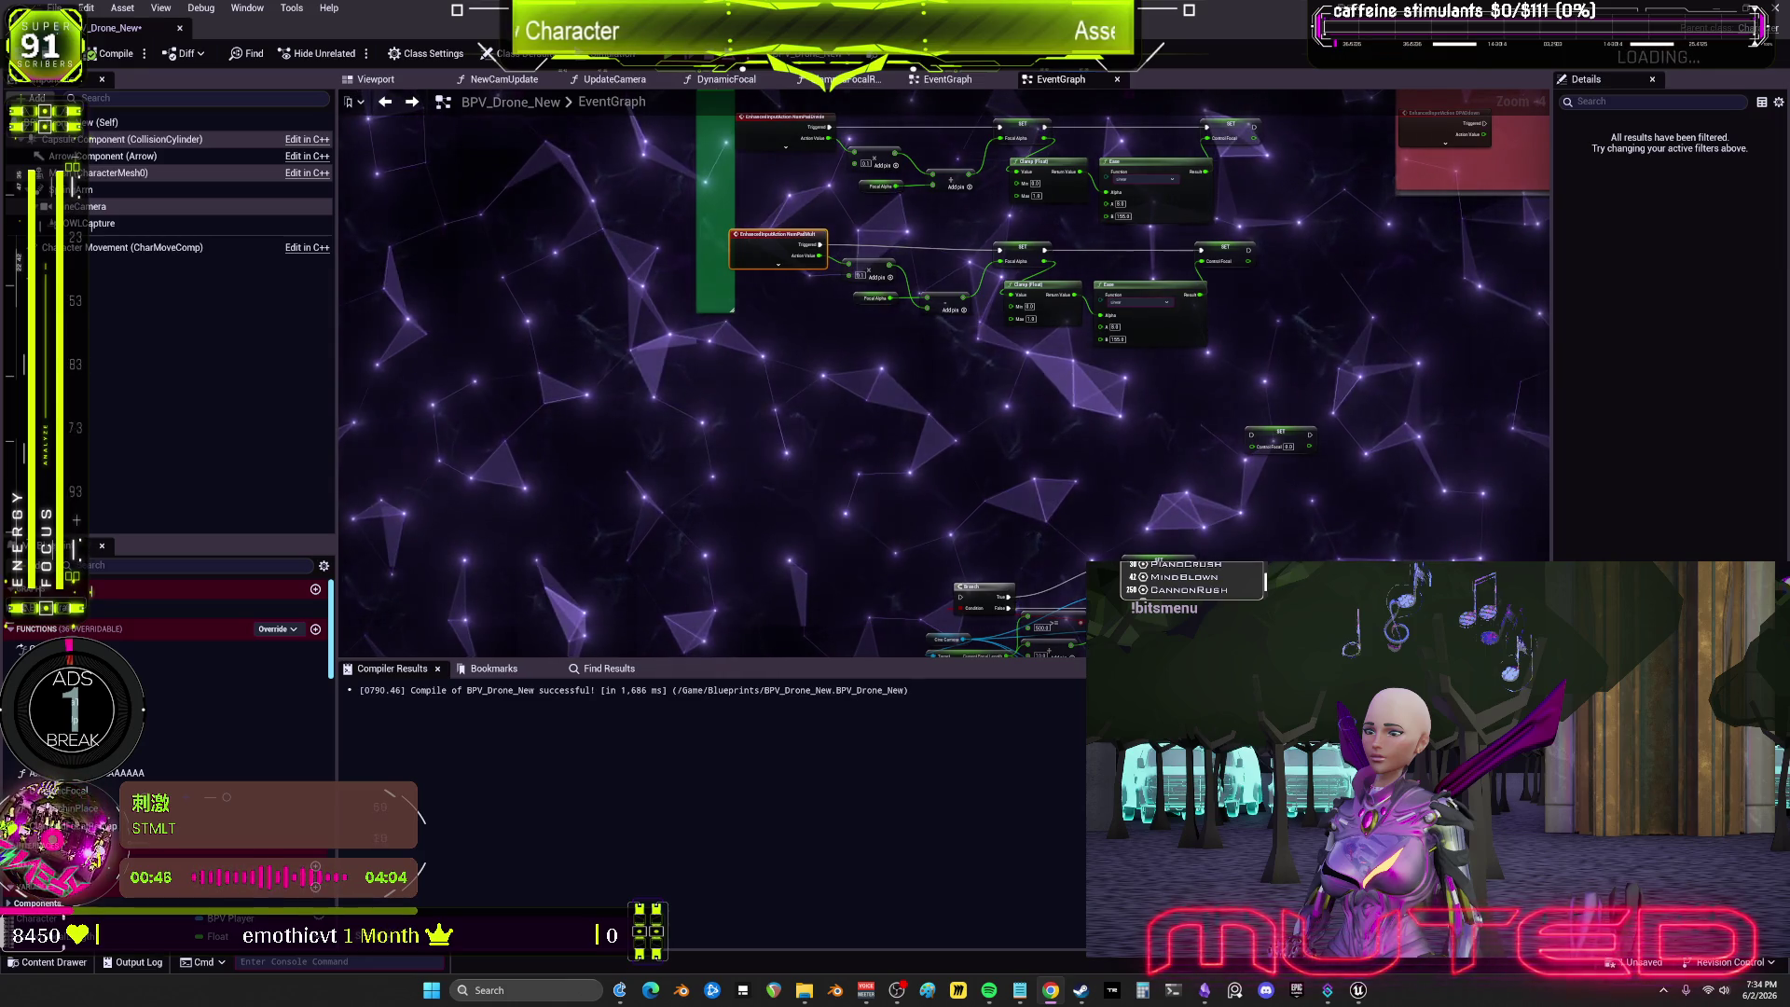
# Step: Review the Camera Focal Length graph and launch a standalone play test with Alt+P
pyautogui.moveTo(1251, 484)
pyautogui.mouseDown()
pyautogui.moveTo(1133, 478)
pyautogui.moveTo(1272, 492)
pyautogui.moveTo(1179, 499)
pyautogui.moveTo(1182, 454)
pyautogui.moveTo(1368, 452)
pyautogui.moveTo(1153, 459)
pyautogui.moveTo(1290, 449)
pyautogui.moveTo(1200, 414)
pyautogui.moveTo(1331, 415)
pyautogui.moveTo(1175, 429)
pyautogui.moveTo(1271, 396)
pyautogui.moveTo(1250, 404)
pyautogui.moveTo(1431, 508)
pyautogui.moveTo(1104, 347)
pyautogui.mouseUp()
pyautogui.scroll(2, 1072, 355)
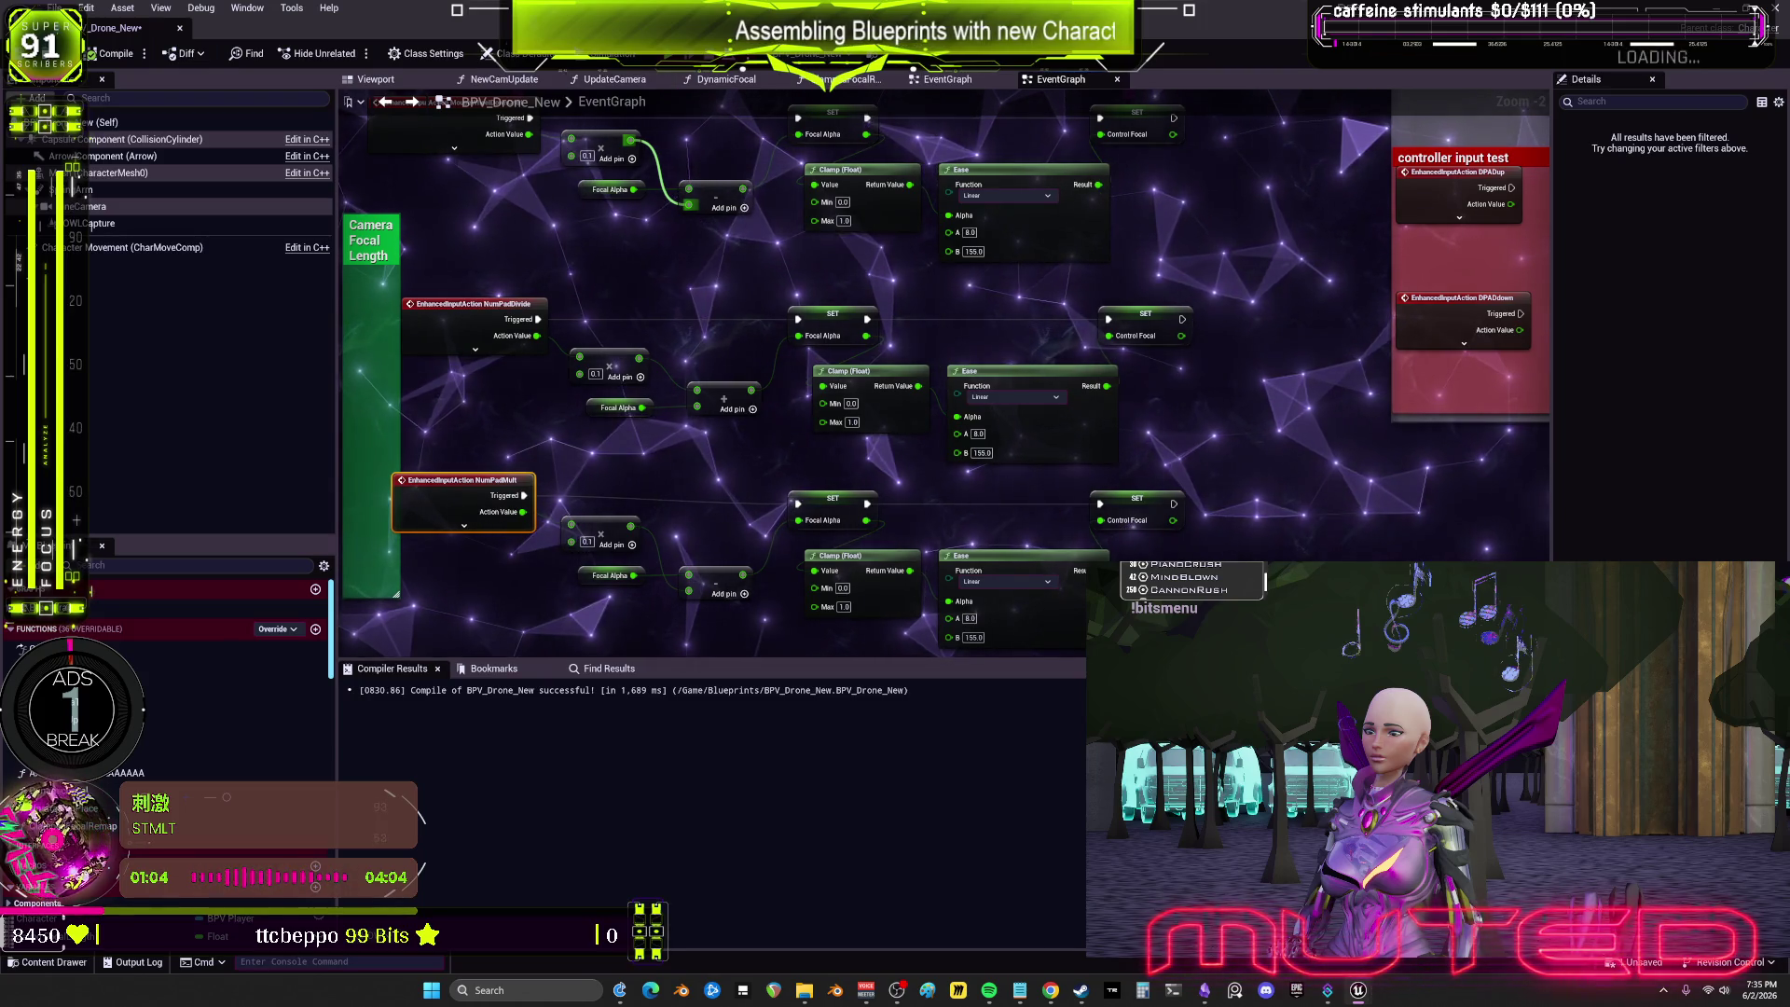
pyautogui.hotkey('alt', 'p')
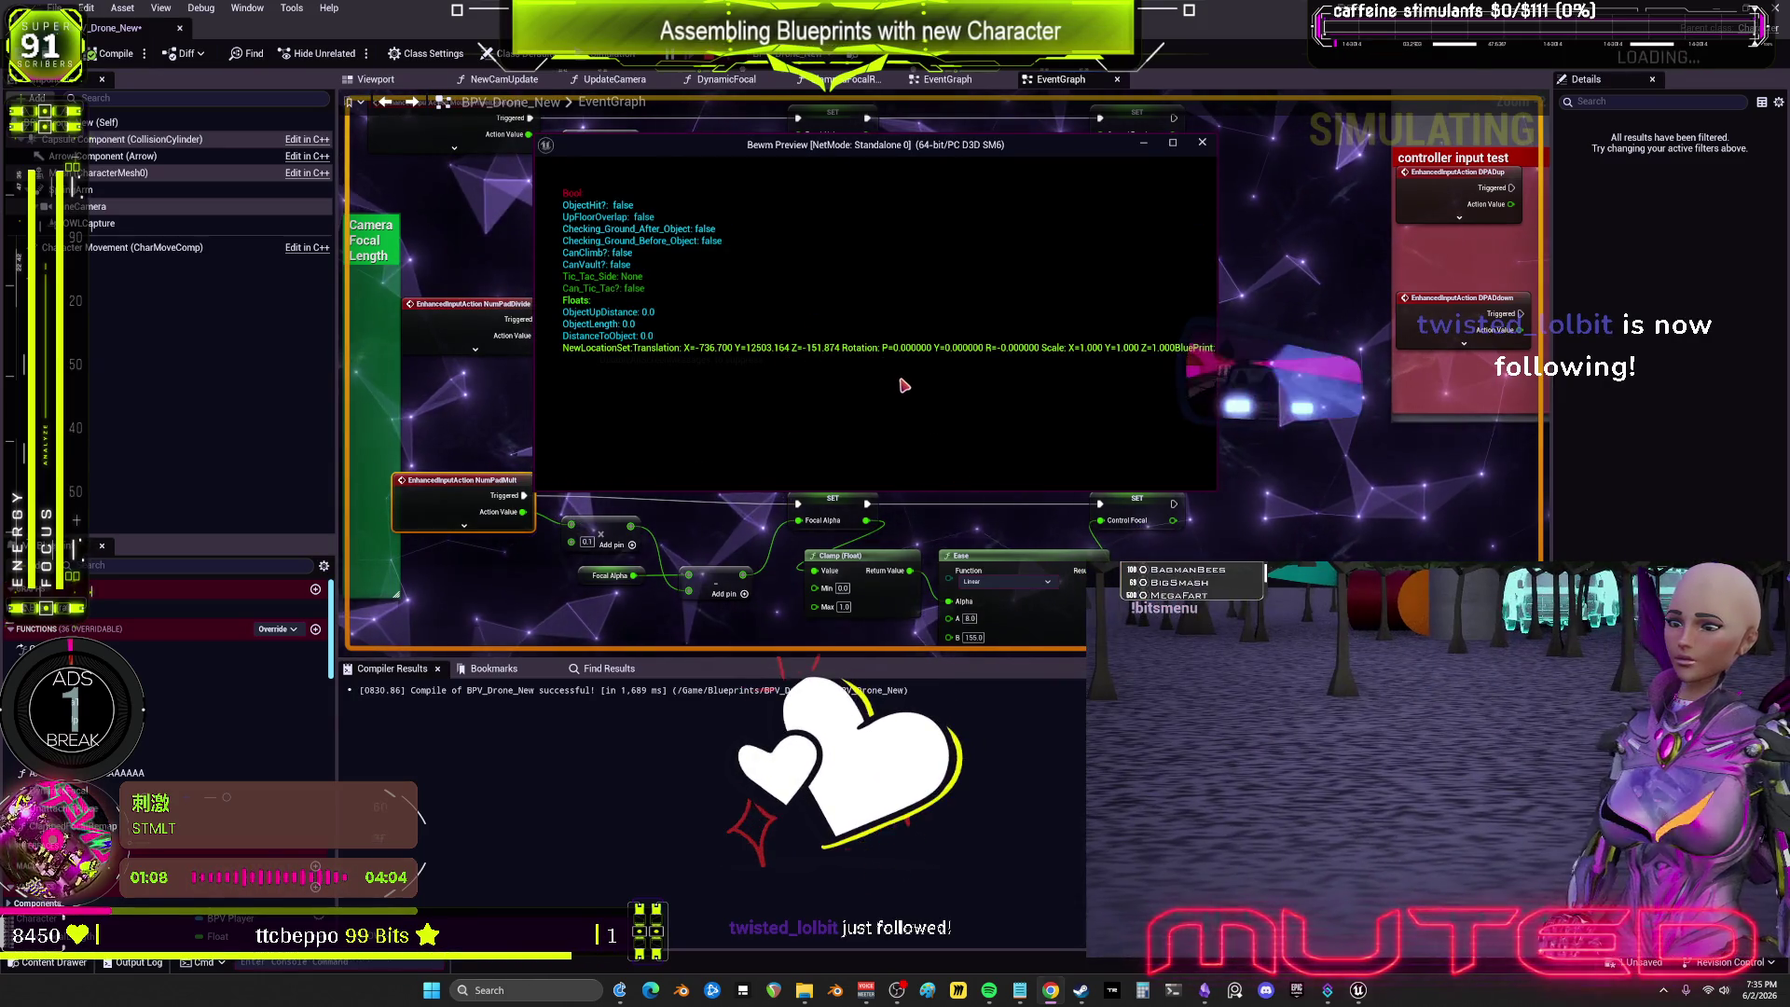
# Step: Press NumPad * five times to test the camera zoom, then move the preview bottom-left
pyautogui.press('KP_Multiply')
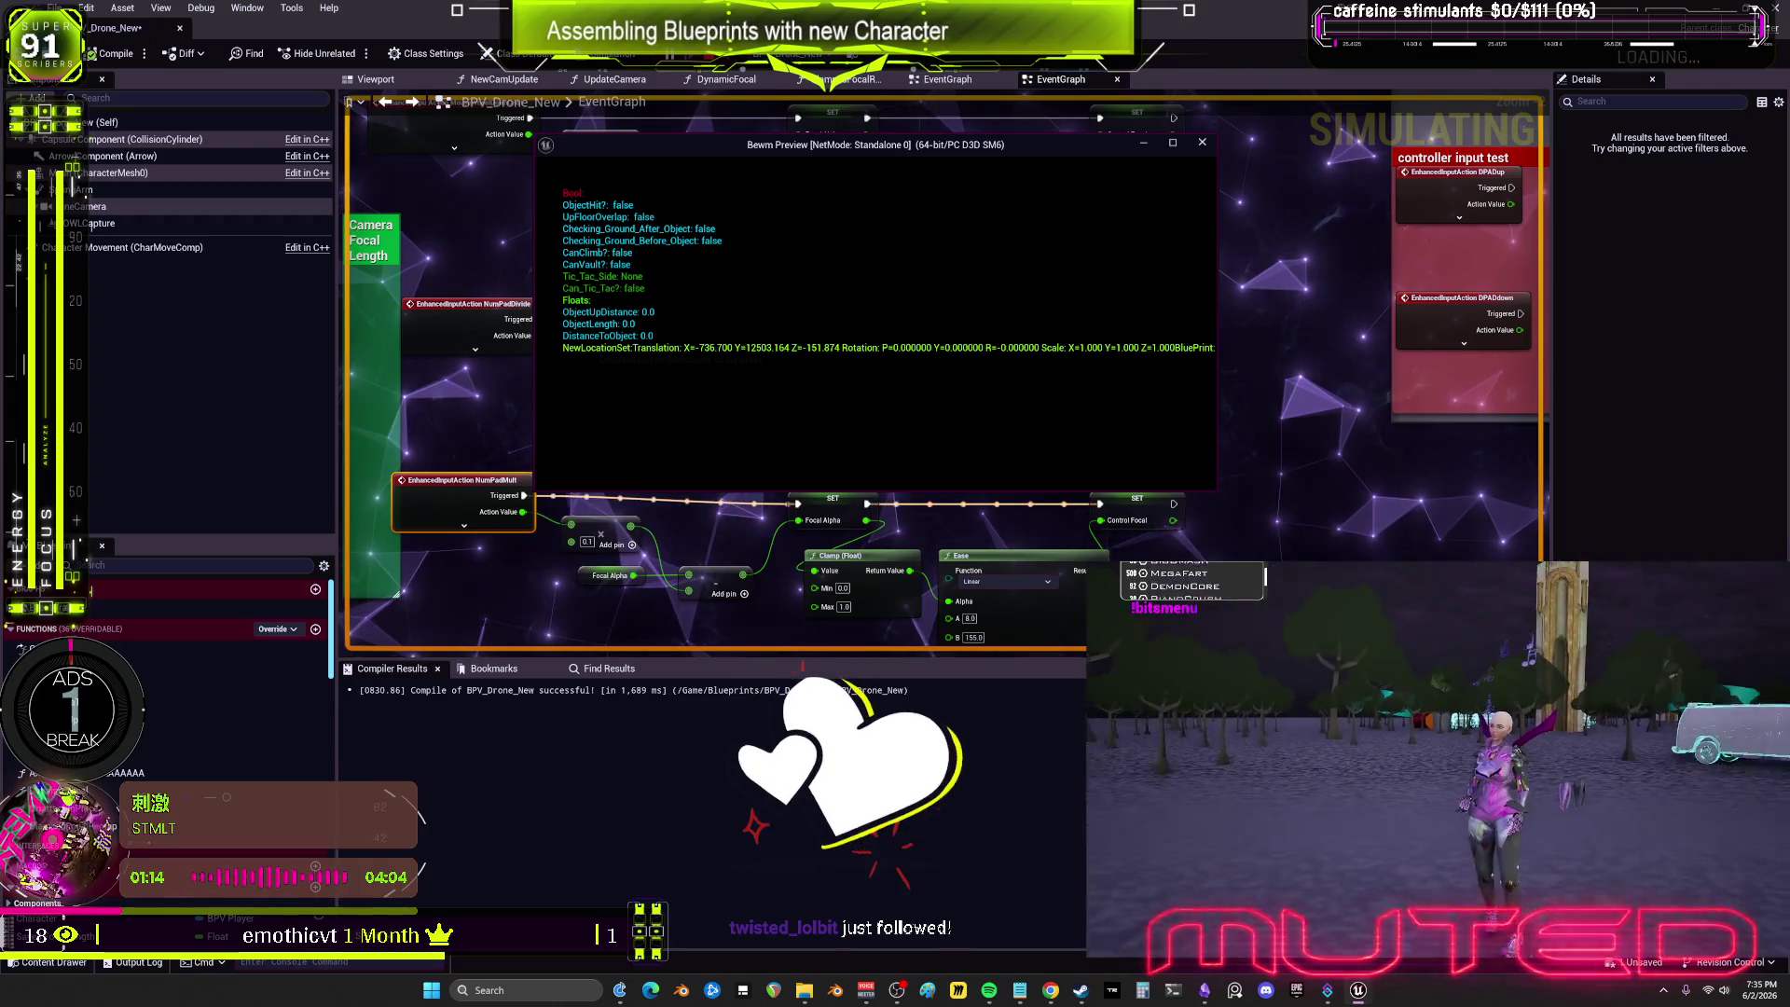
pyautogui.press('KP_Multiply')
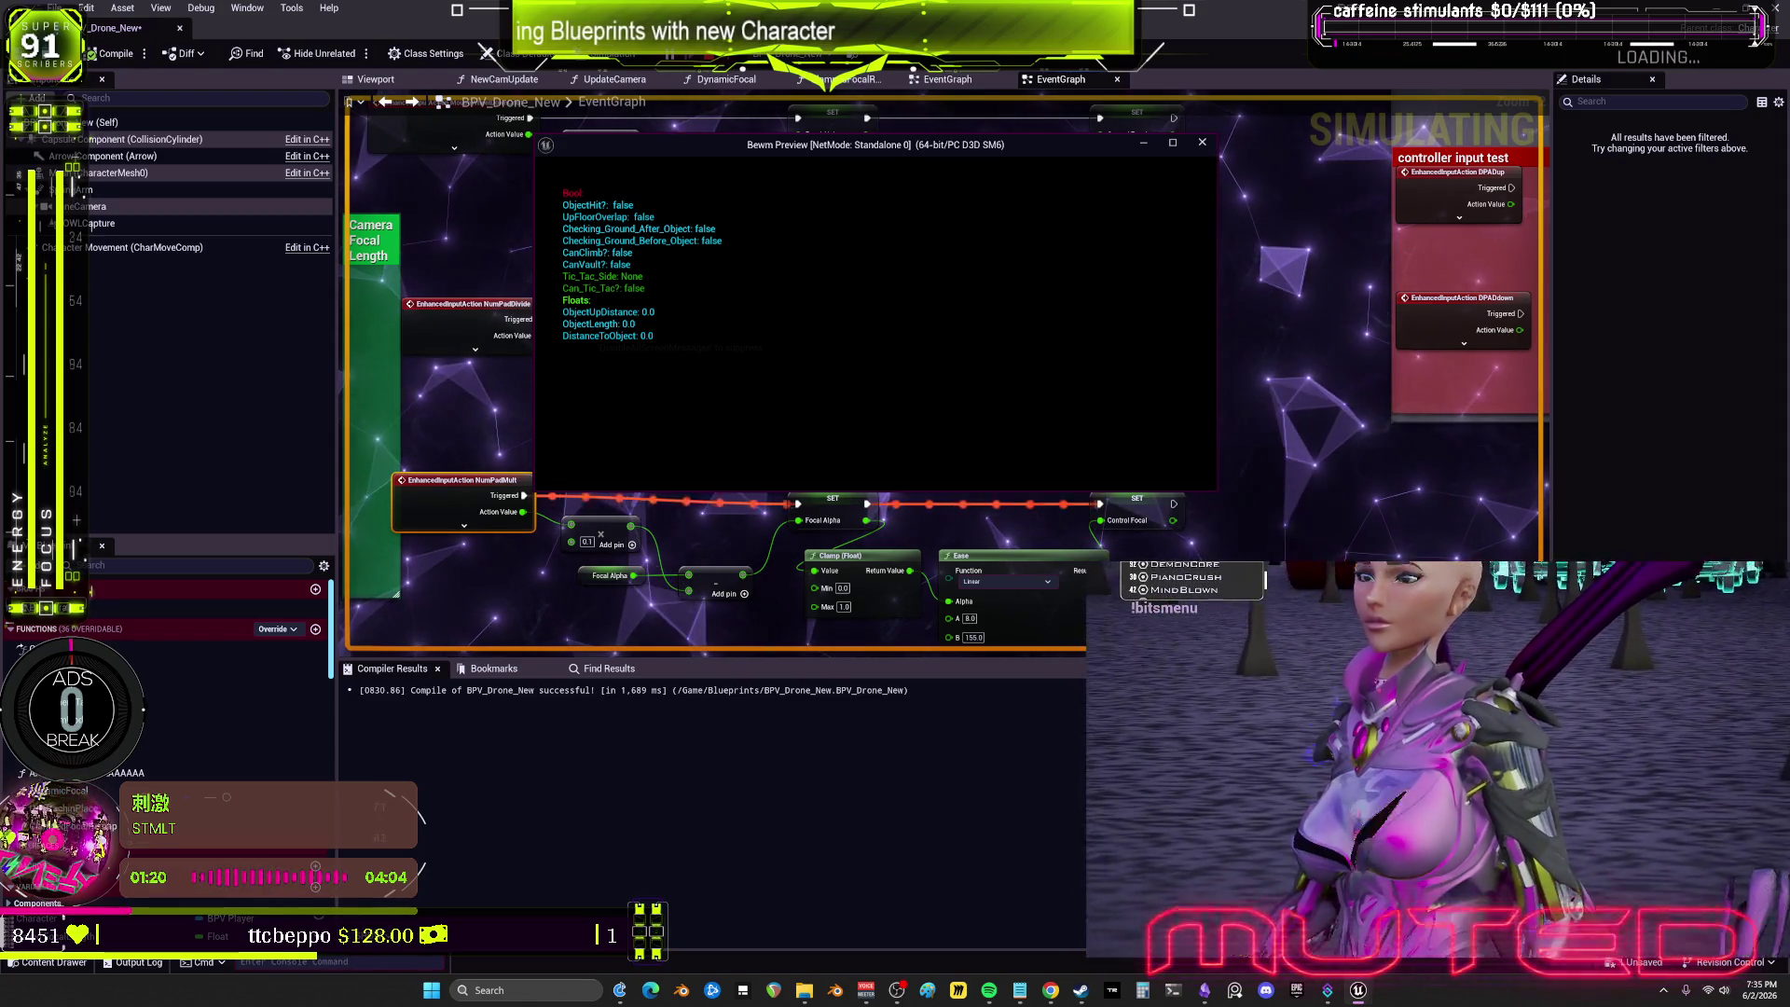
pyautogui.press('KP_Multiply')
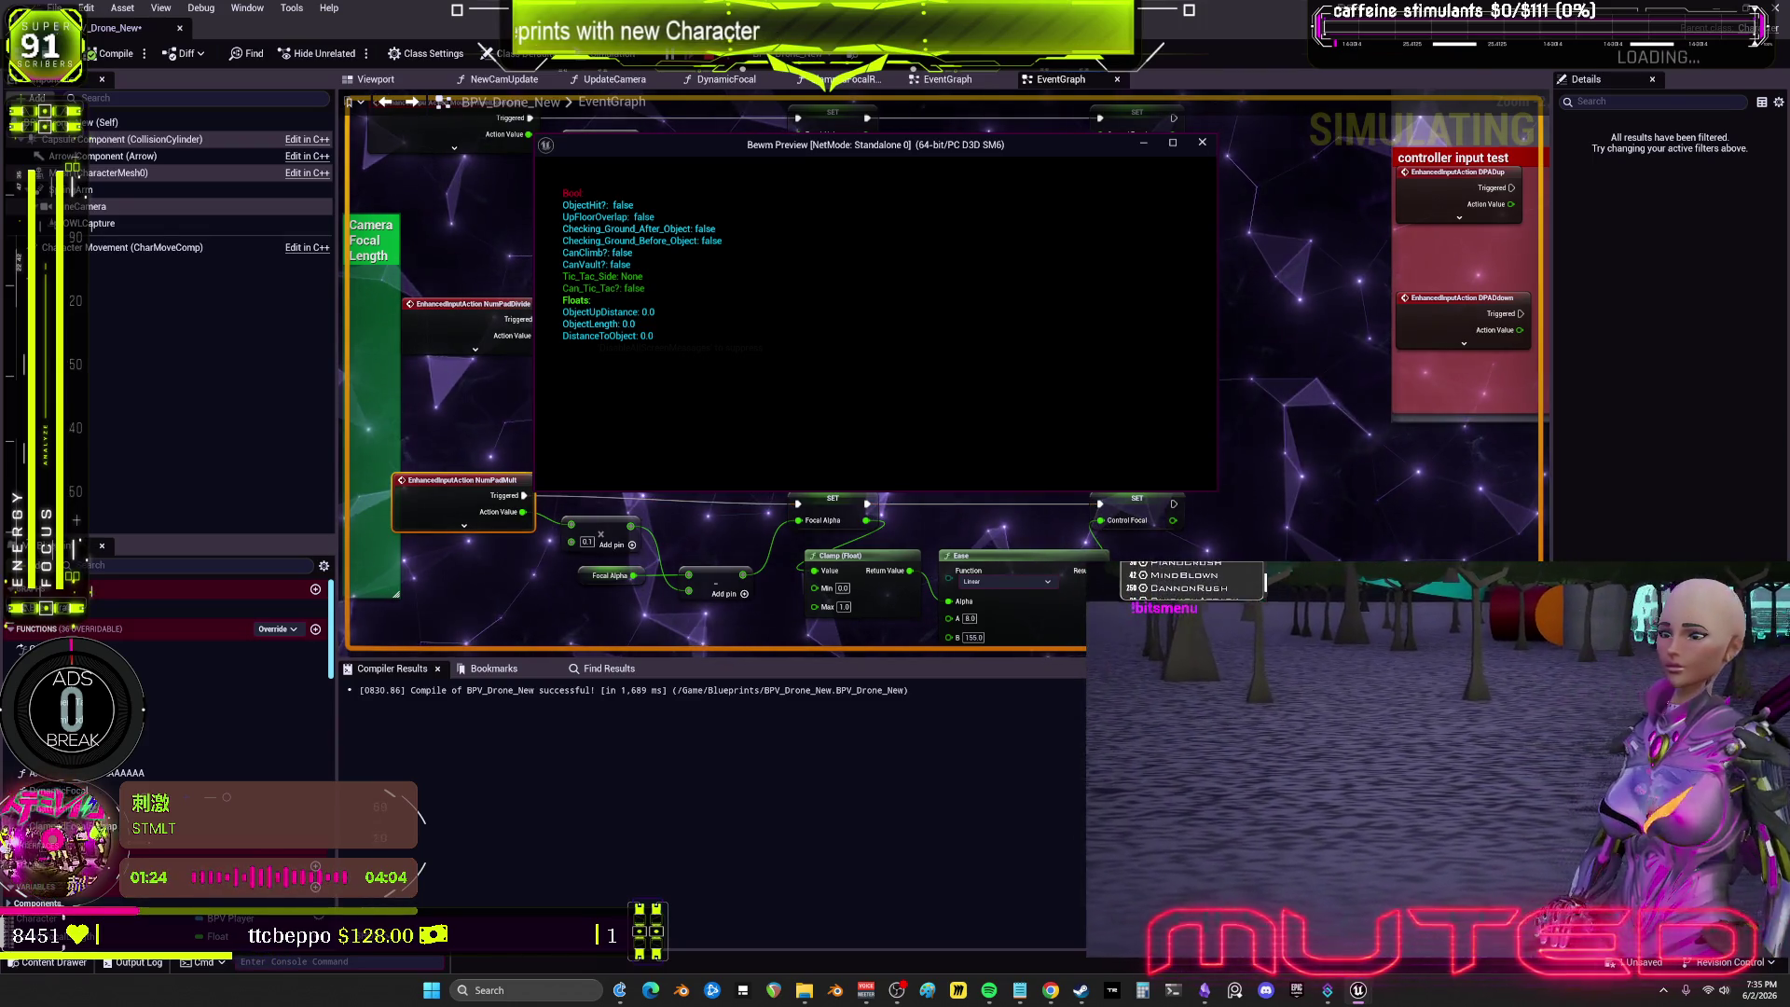
pyautogui.press('KP_Multiply')
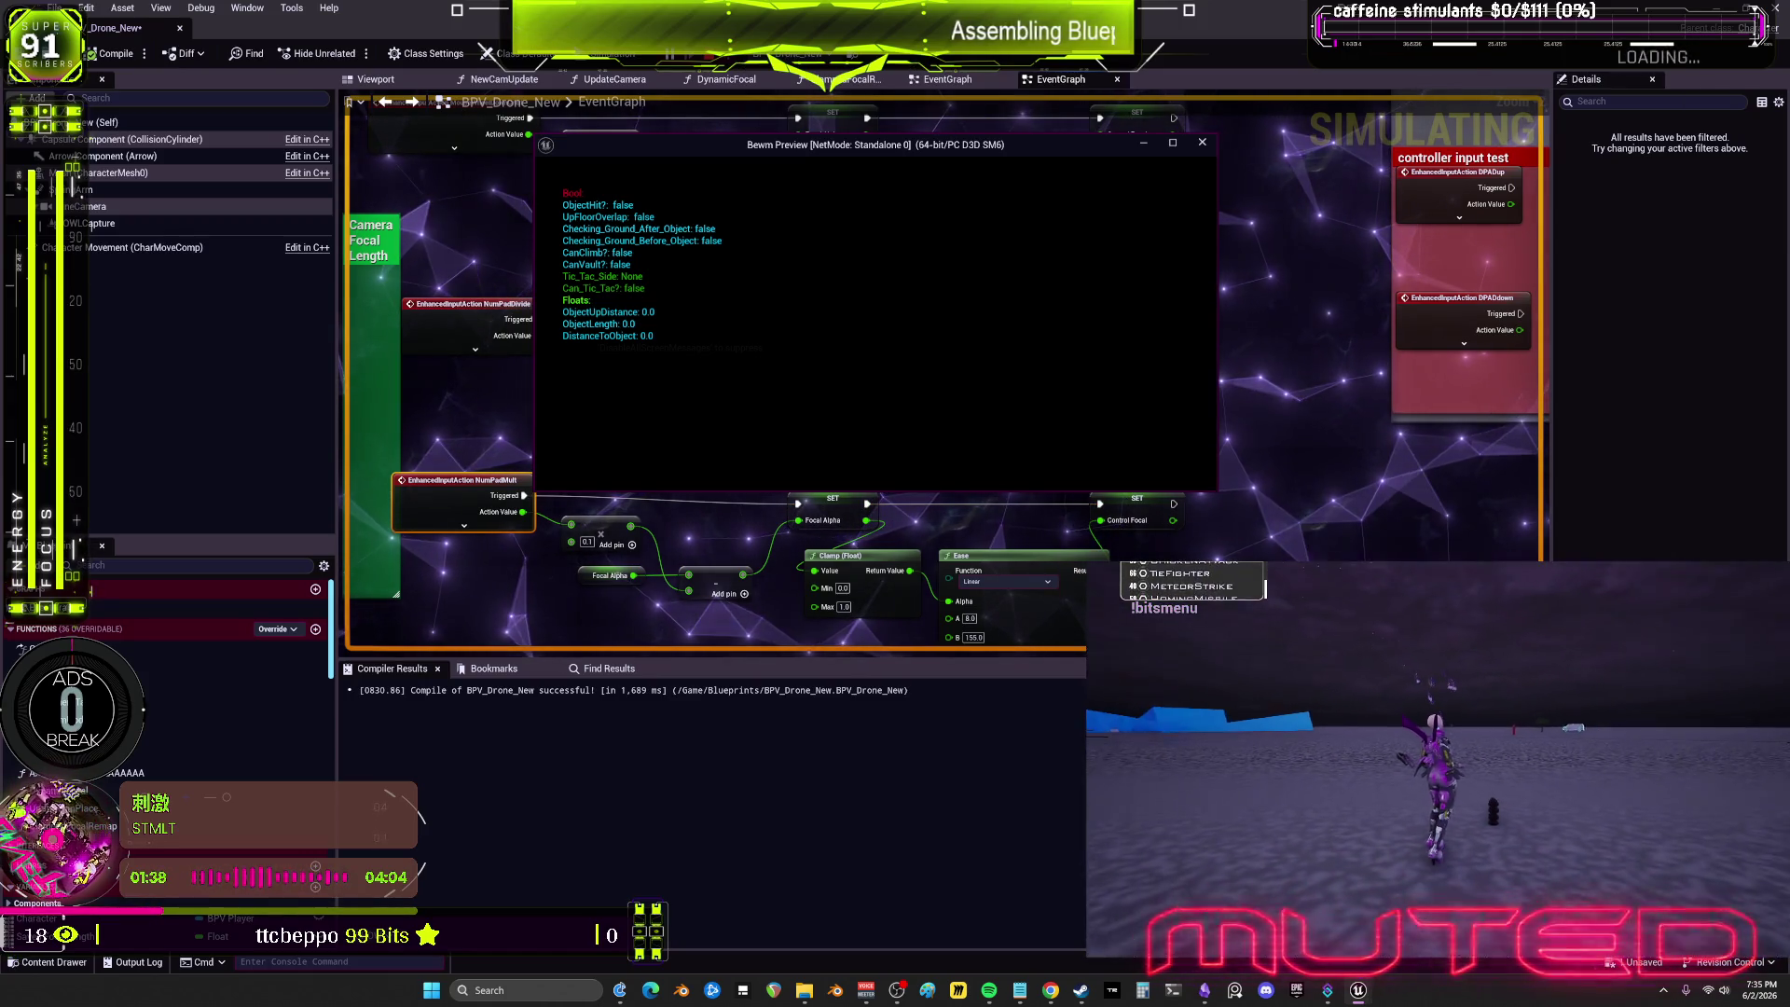
pyautogui.press('KP_Multiply')
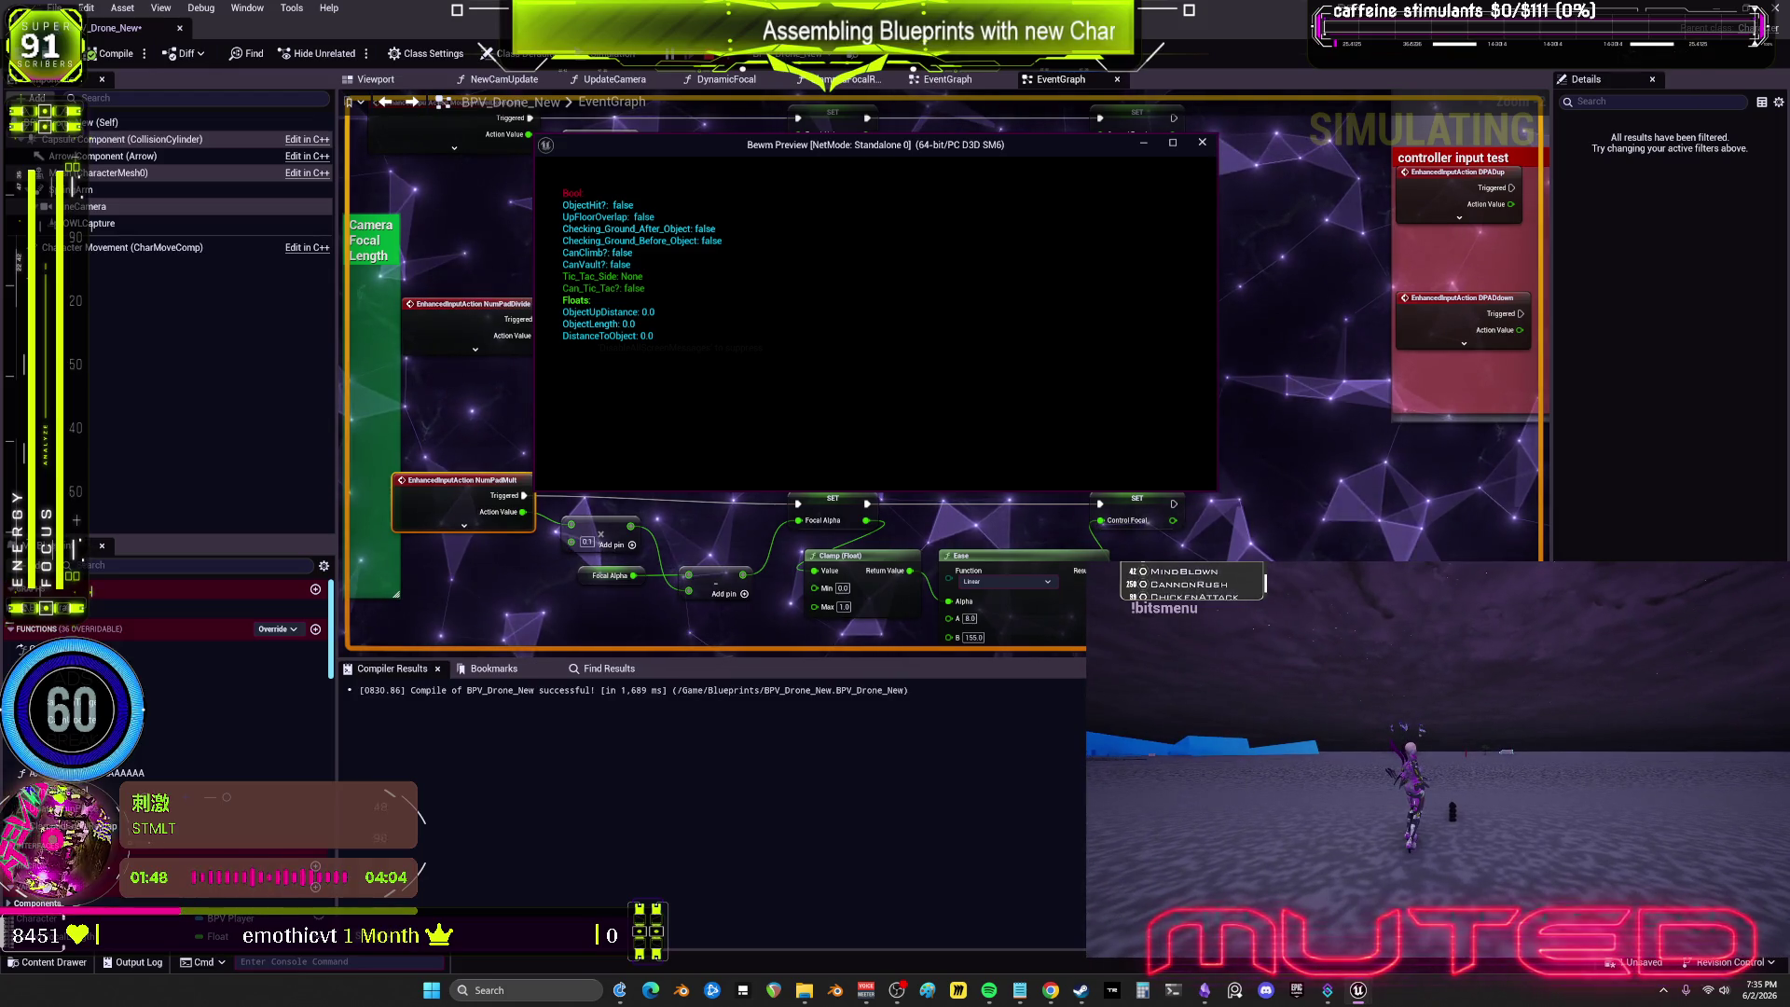
pyautogui.moveTo(877, 145)
pyautogui.mouseDown()
pyautogui.moveTo(560, 528)
pyautogui.moveTo(408, 580)
pyautogui.mouseUp()
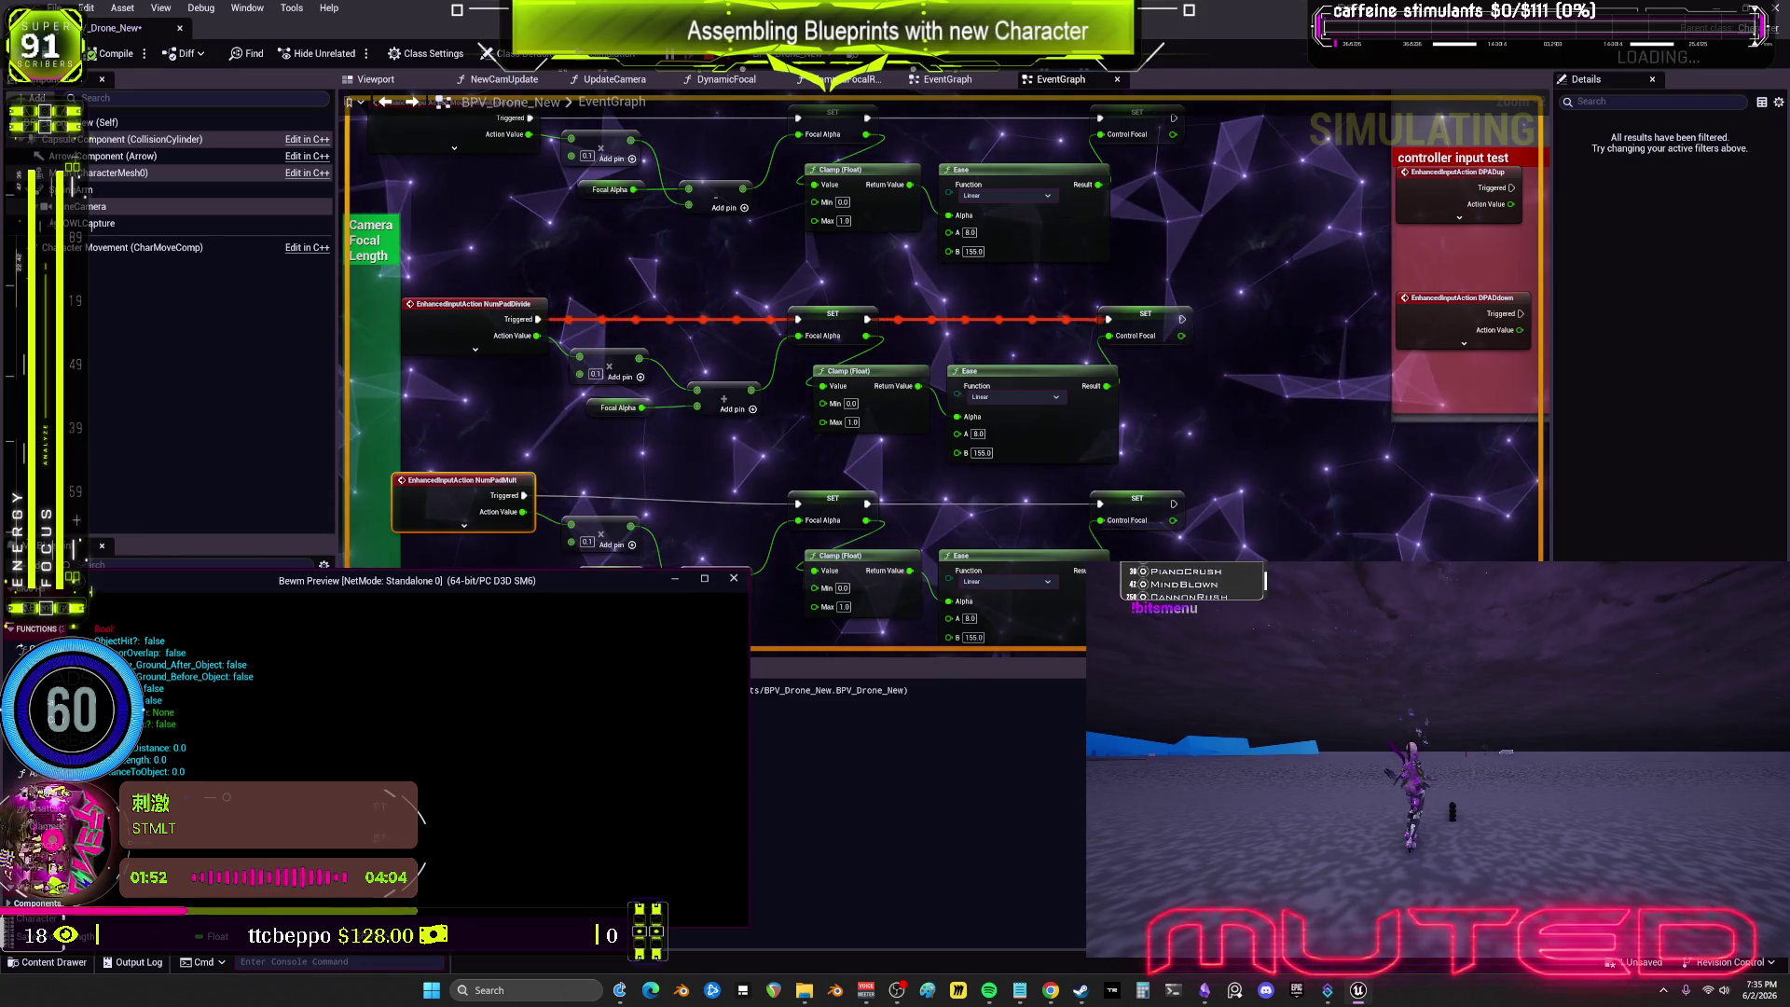
# Step: Press NumPad / three times in the preview, then bring the EventGraph back to the front
pyautogui.press('KP_Divide')
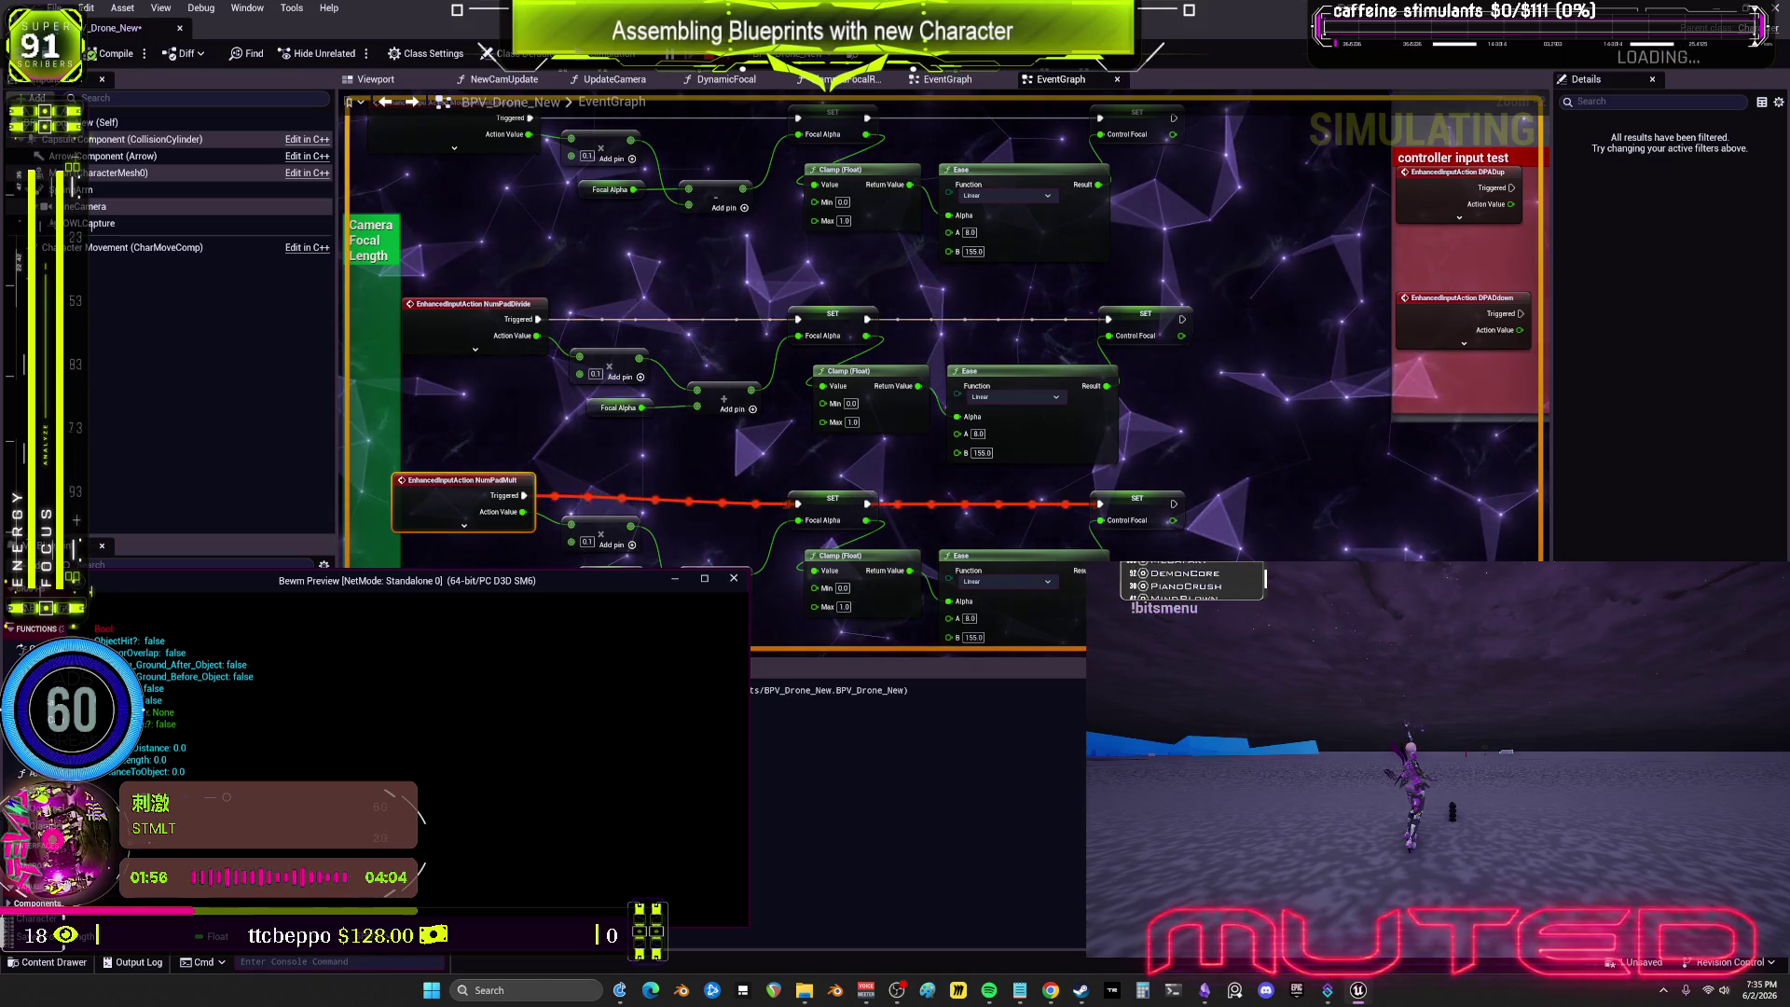
pyautogui.press('KP_Divide')
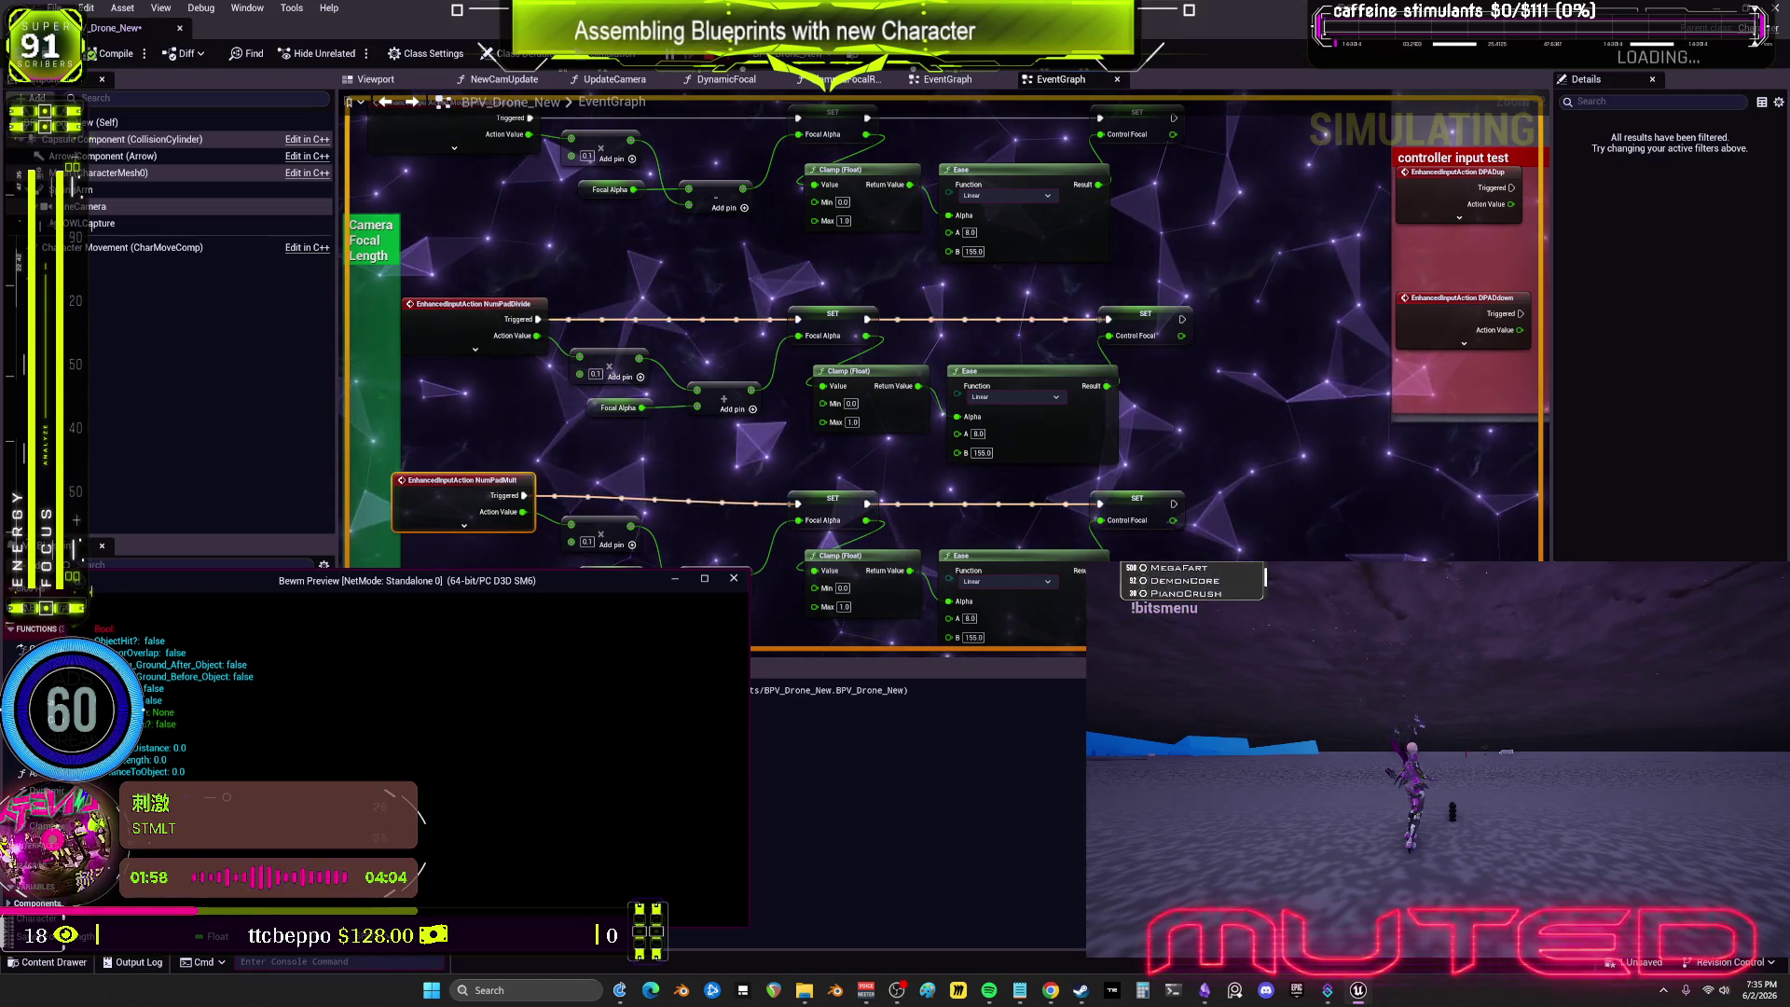
pyautogui.press('KP_Divide')
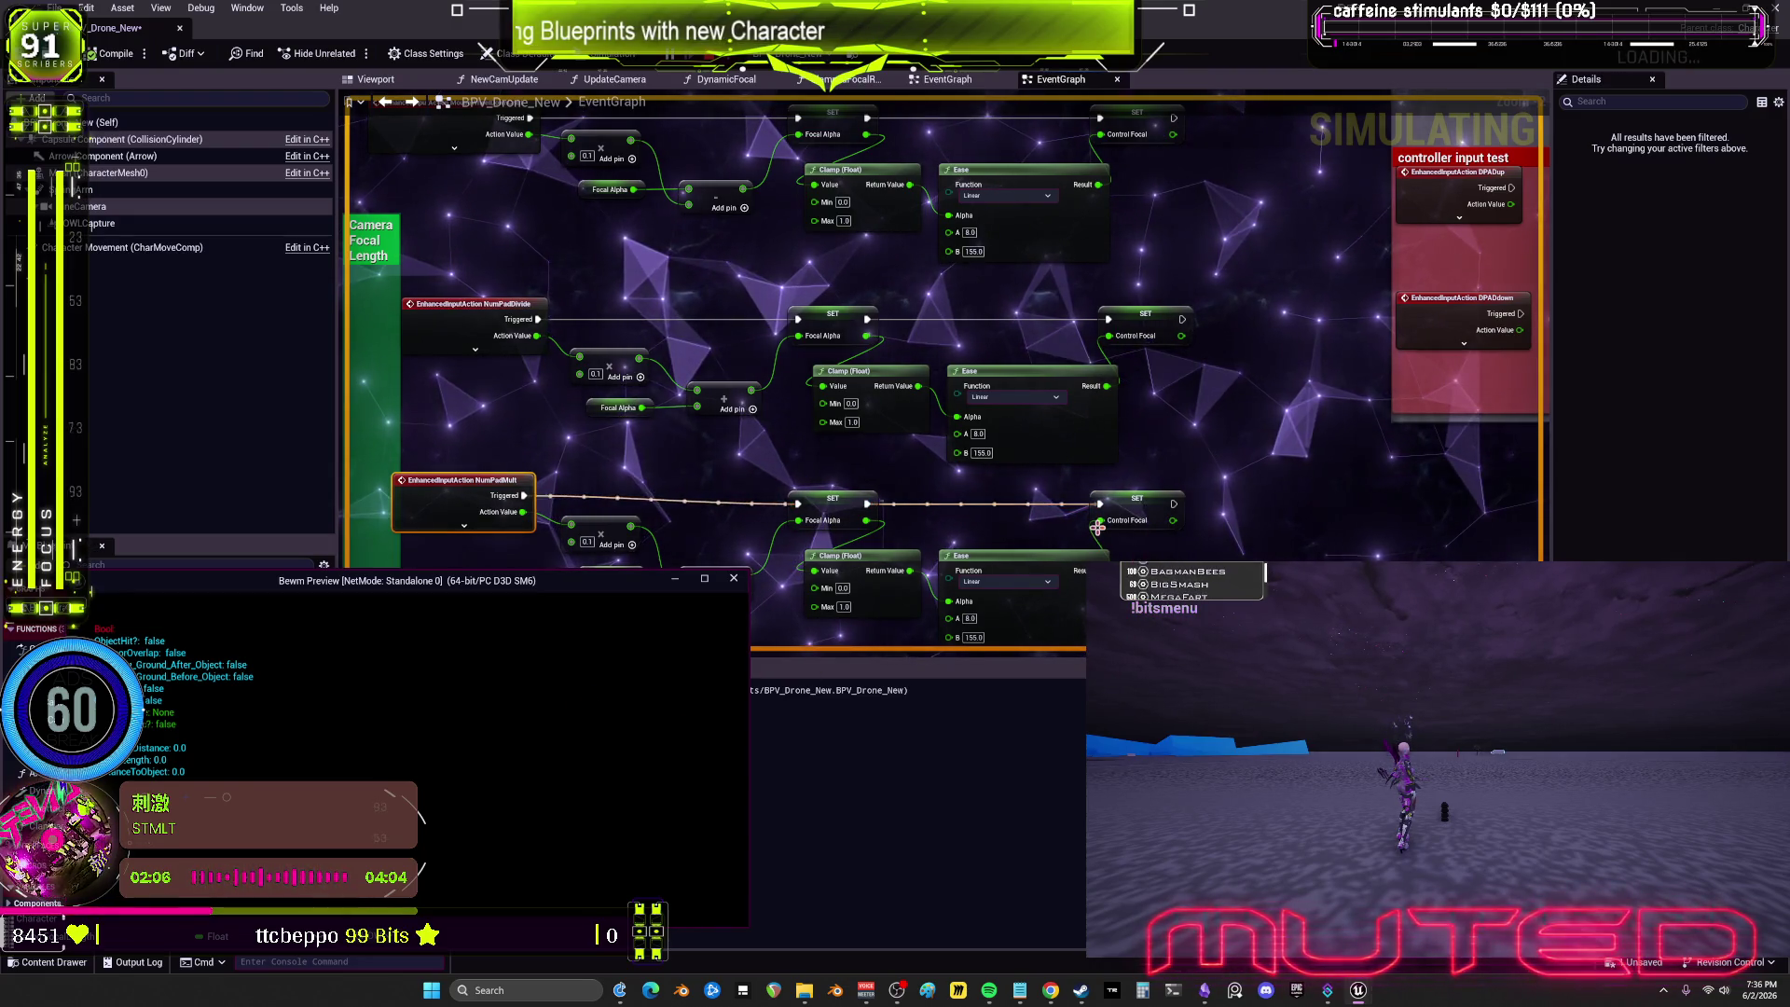
pyautogui.moveTo(1001, 500); pyautogui.dragTo(1026, 382)
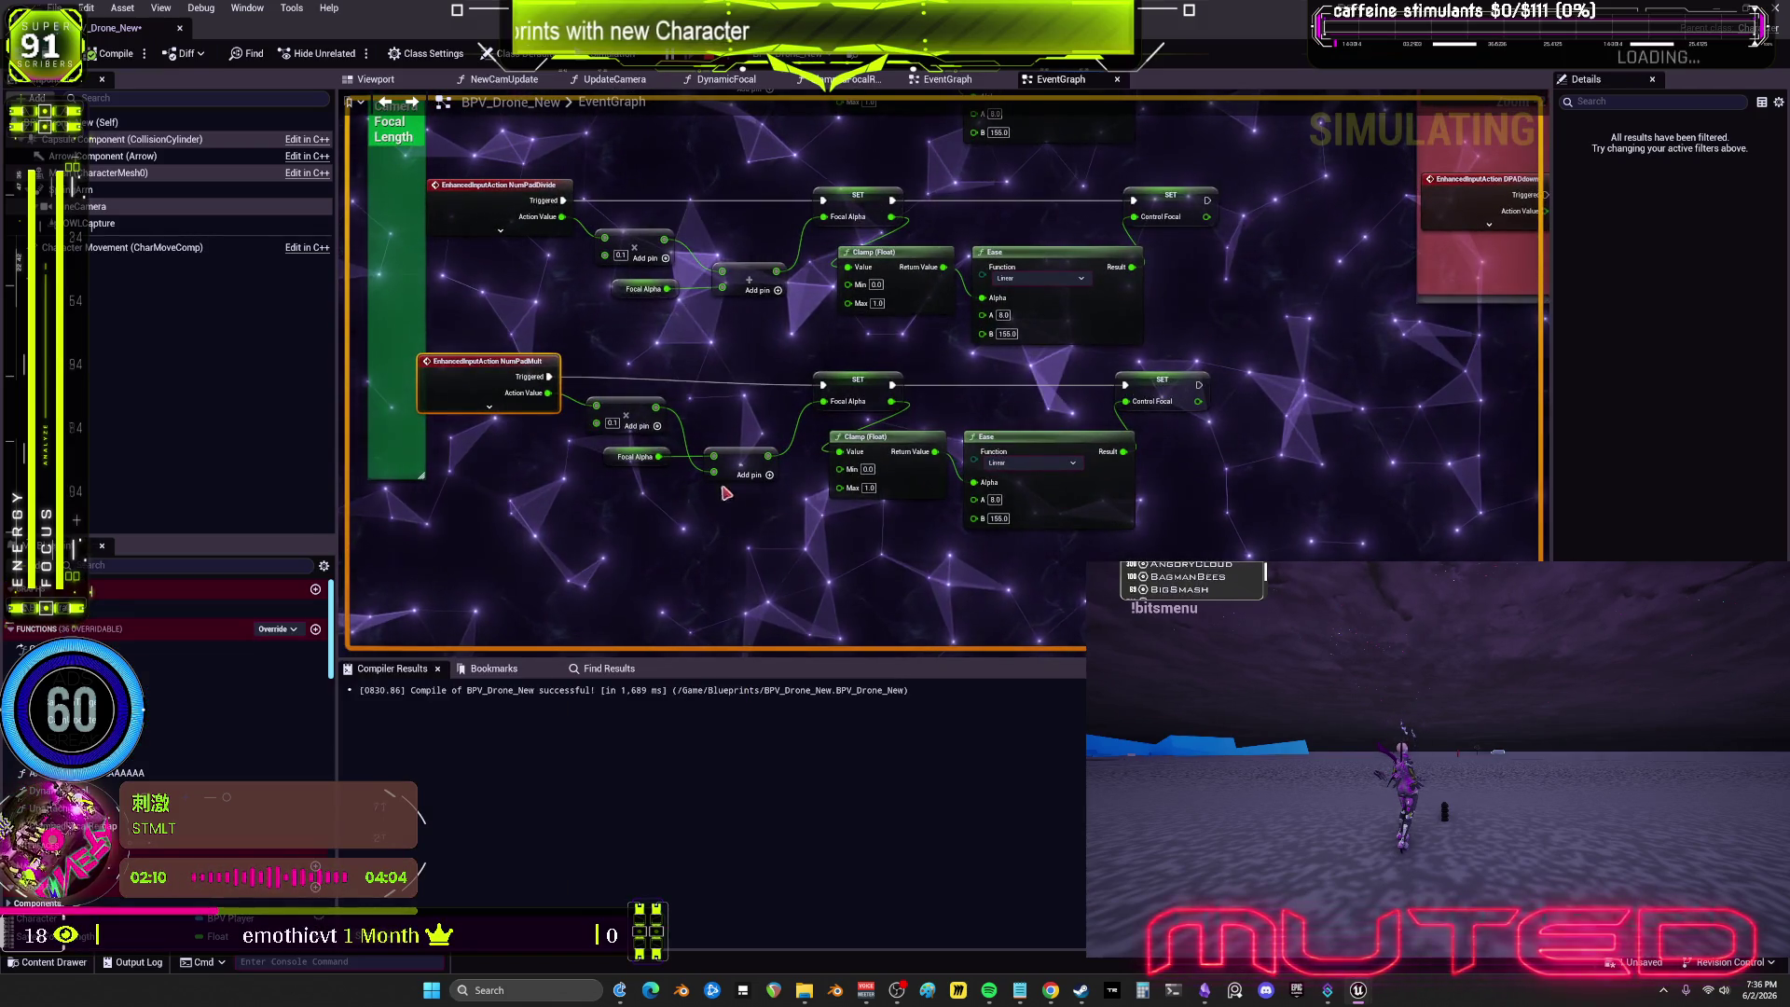
pyautogui.moveTo(639, 485); pyautogui.dragTo(746, 483)
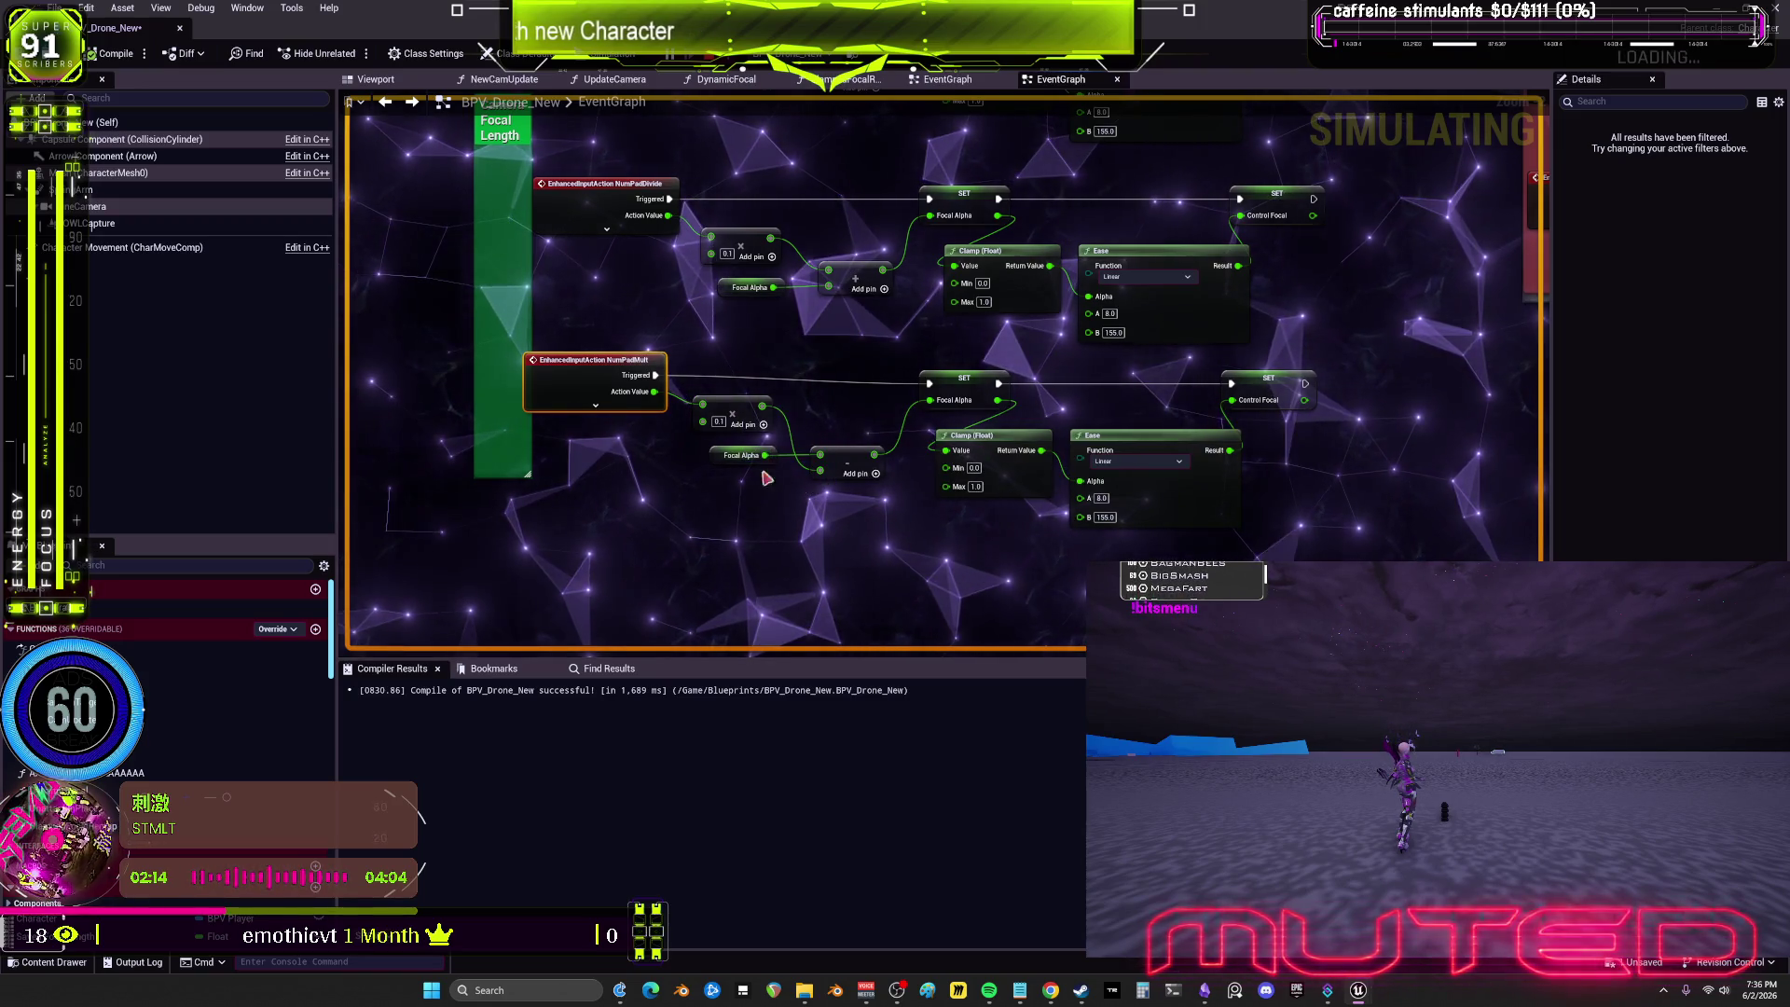
pyautogui.moveTo(923, 291); pyautogui.dragTo(818, 288)
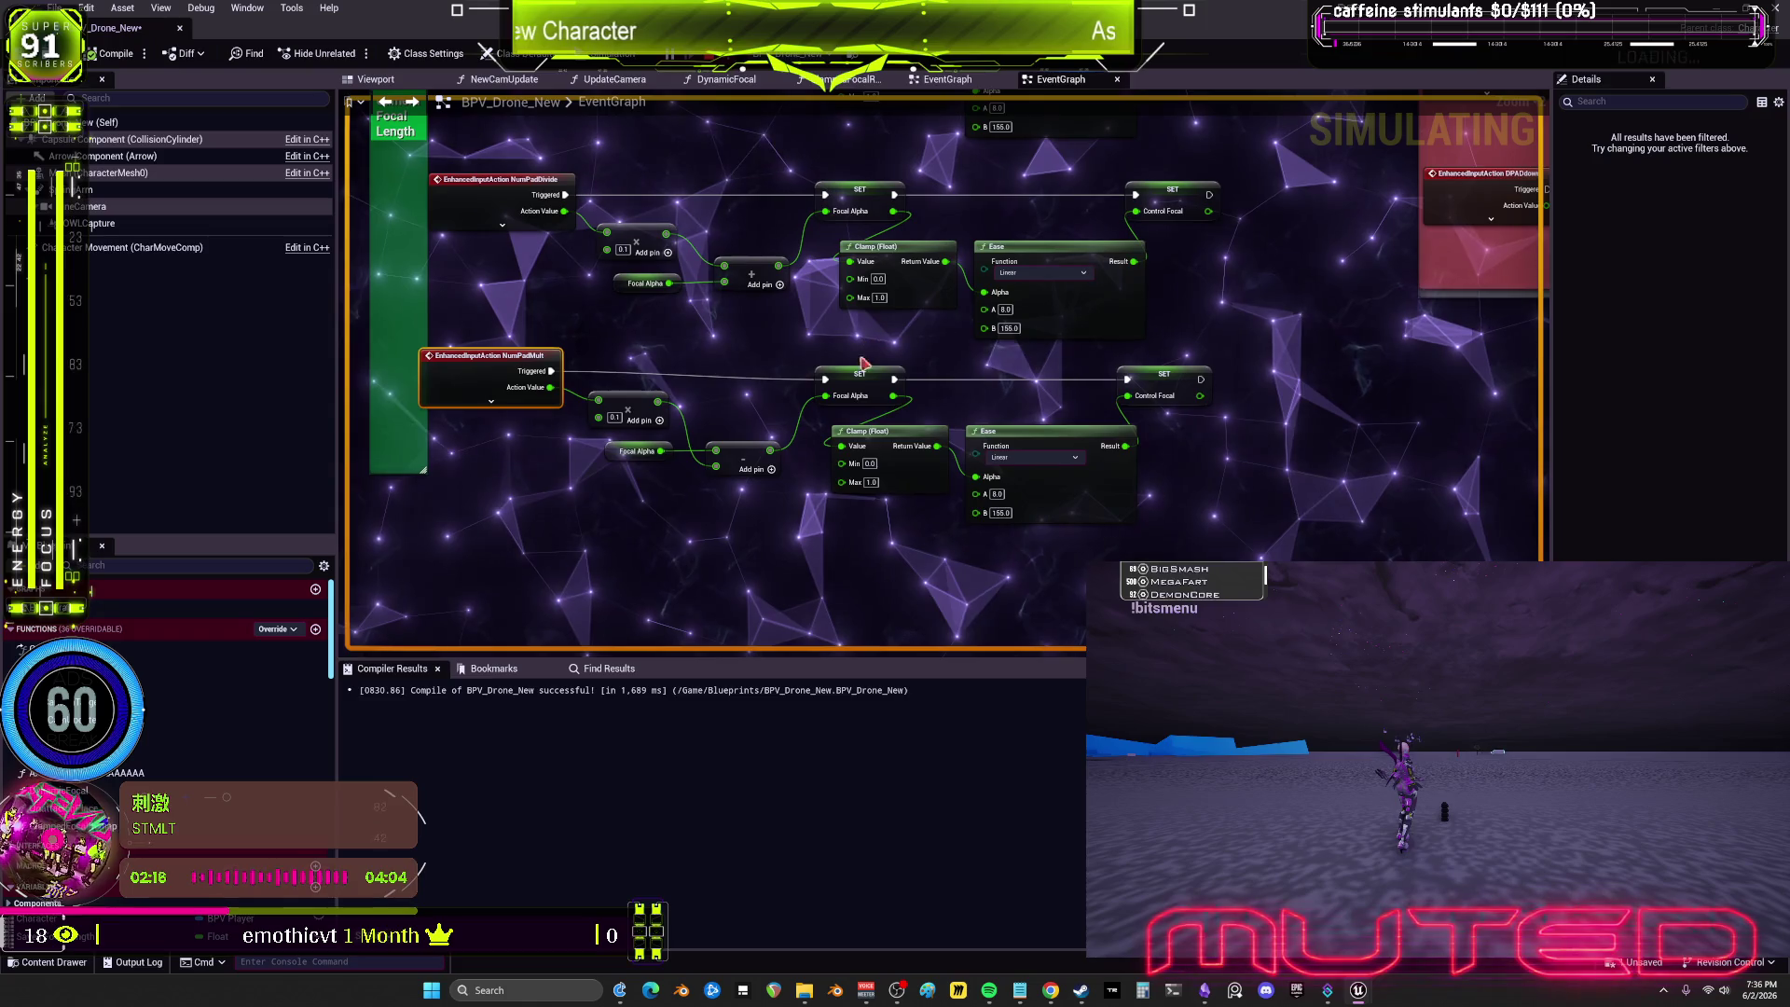
pyautogui.moveTo(902, 366); pyautogui.dragTo(842, 402)
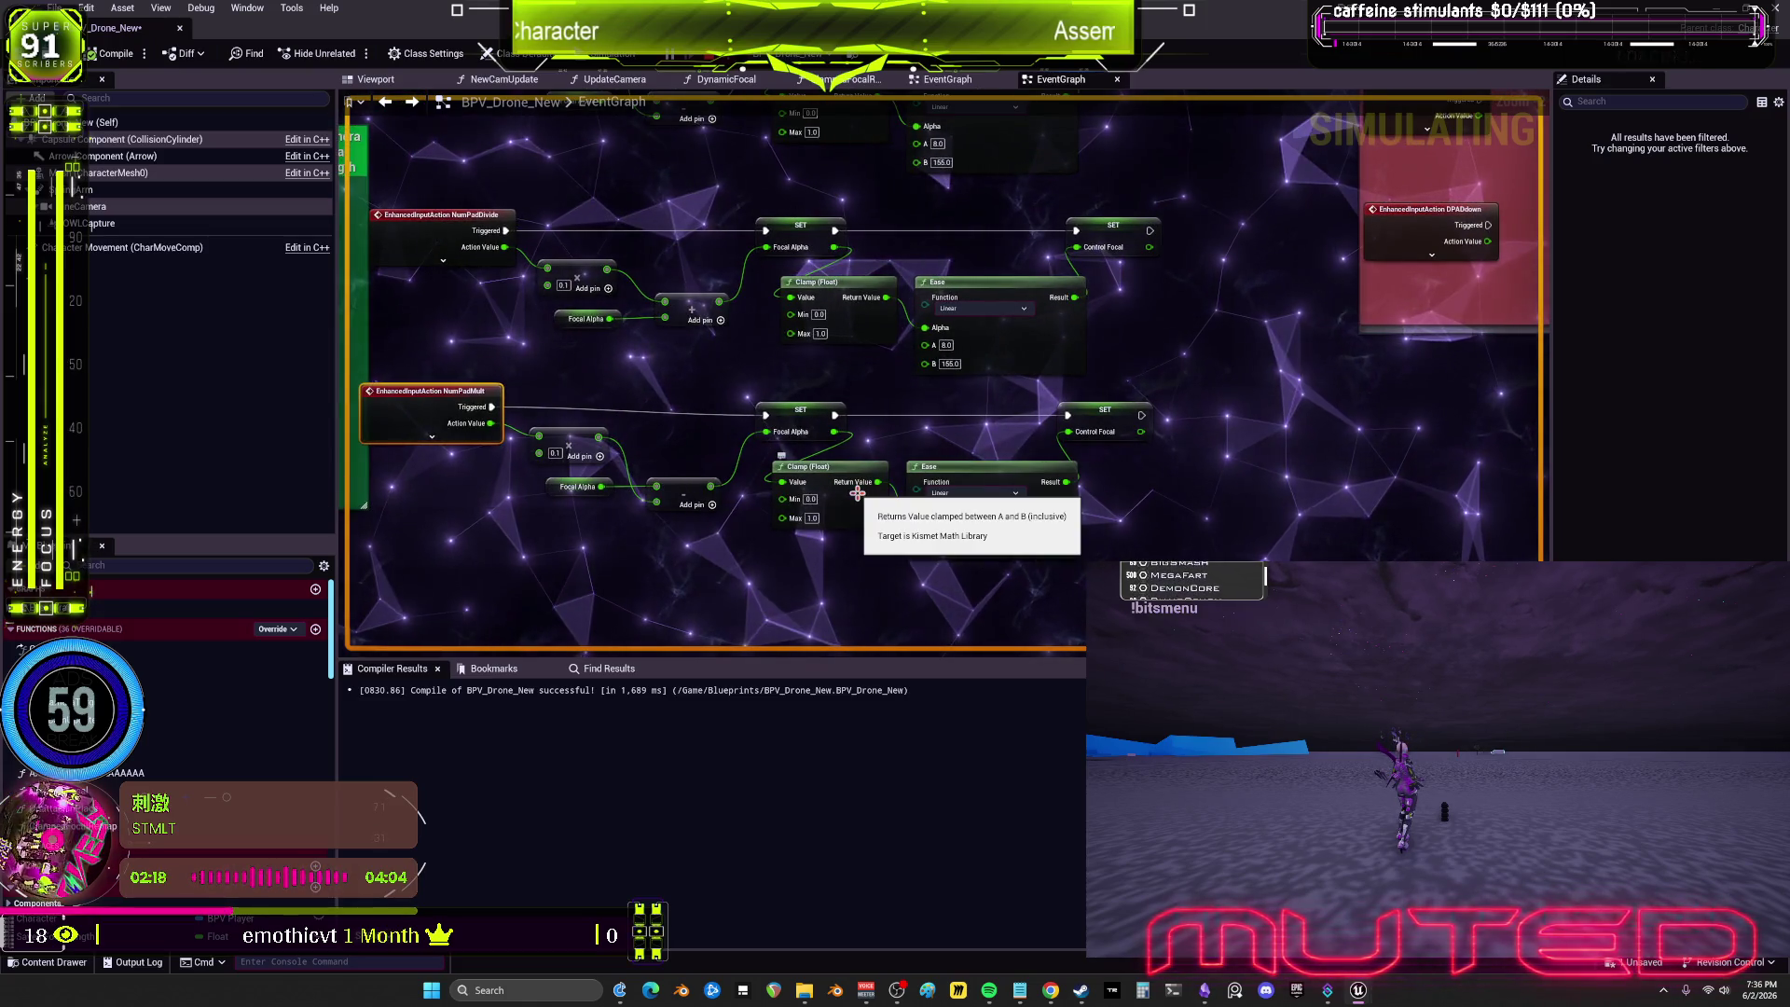
pyautogui.moveTo(479, 428)
pyautogui.moveTo(495, 250)
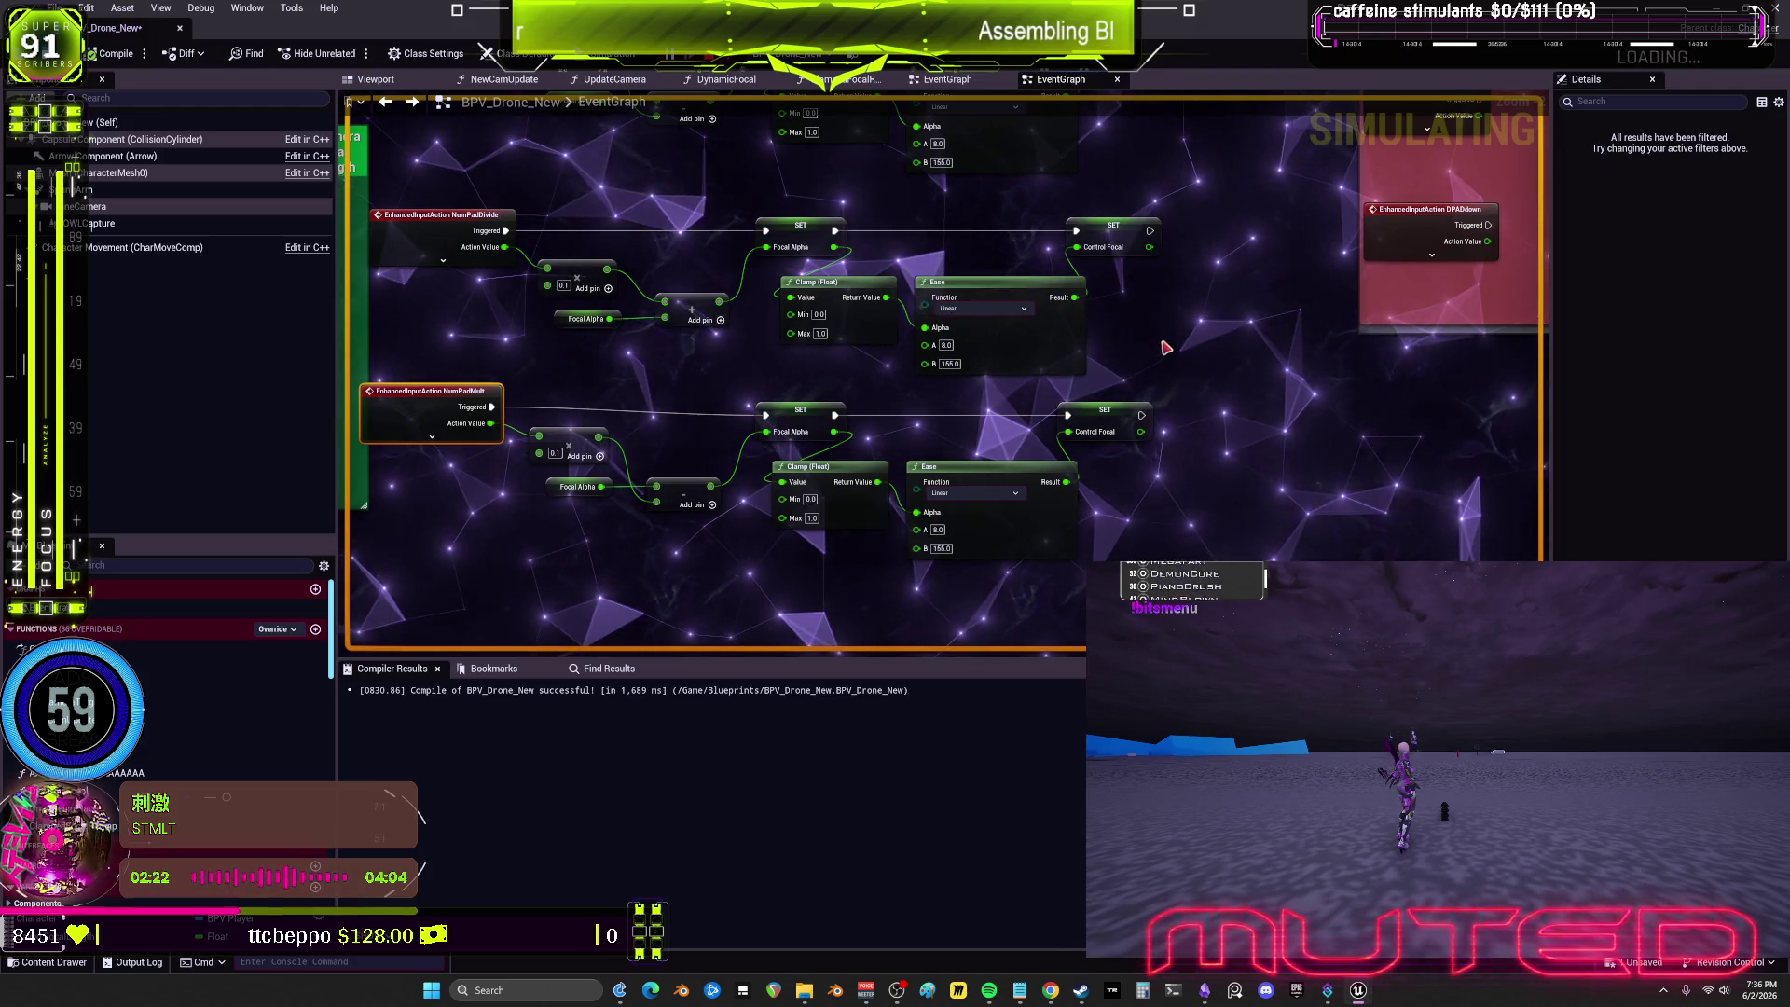
pyautogui.moveTo(1202, 435)
pyautogui.mouseDown()
pyautogui.moveTo(1166, 387)
pyautogui.moveTo(1095, 546)
pyautogui.mouseUp()
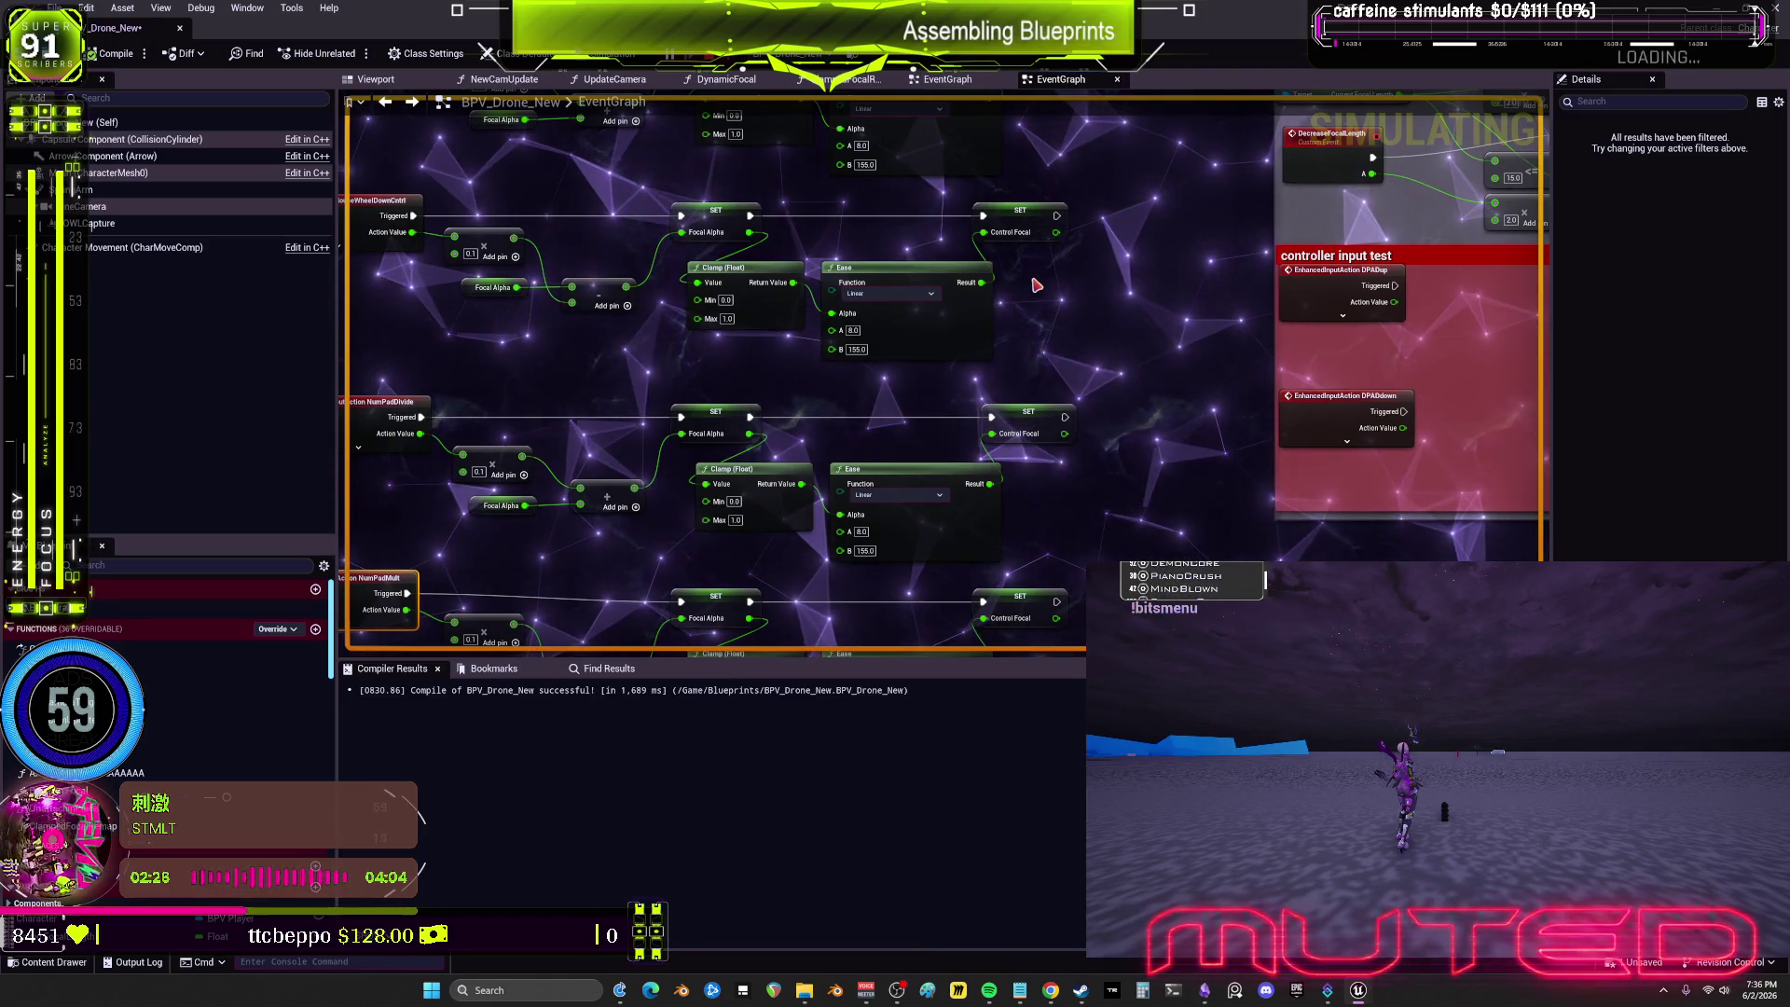
pyautogui.scroll(-3, 1075, 205)
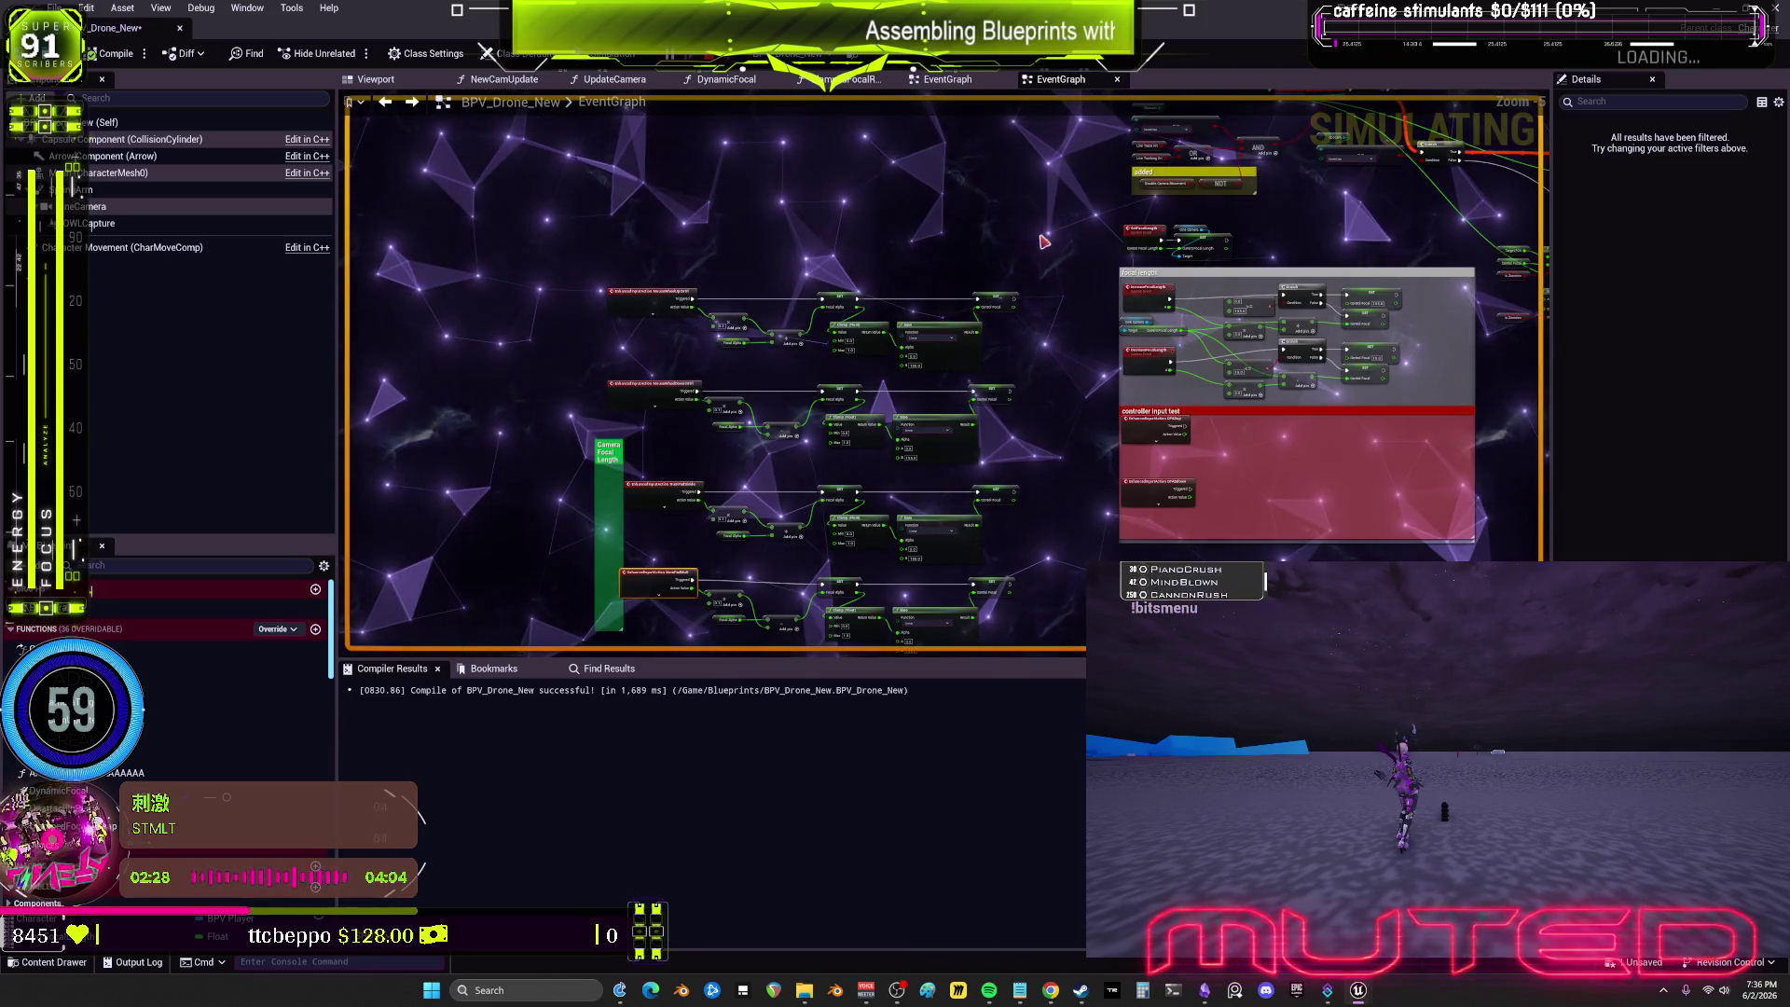
pyautogui.moveTo(1072, 615); pyautogui.dragTo(1033, 388)
pyautogui.scroll(3, 1034, 388)
pyautogui.moveTo(1212, 643)
pyautogui.mouseDown()
pyautogui.moveTo(1218, 472)
pyautogui.moveTo(970, 447)
pyautogui.moveTo(1108, 419)
pyautogui.mouseUp()
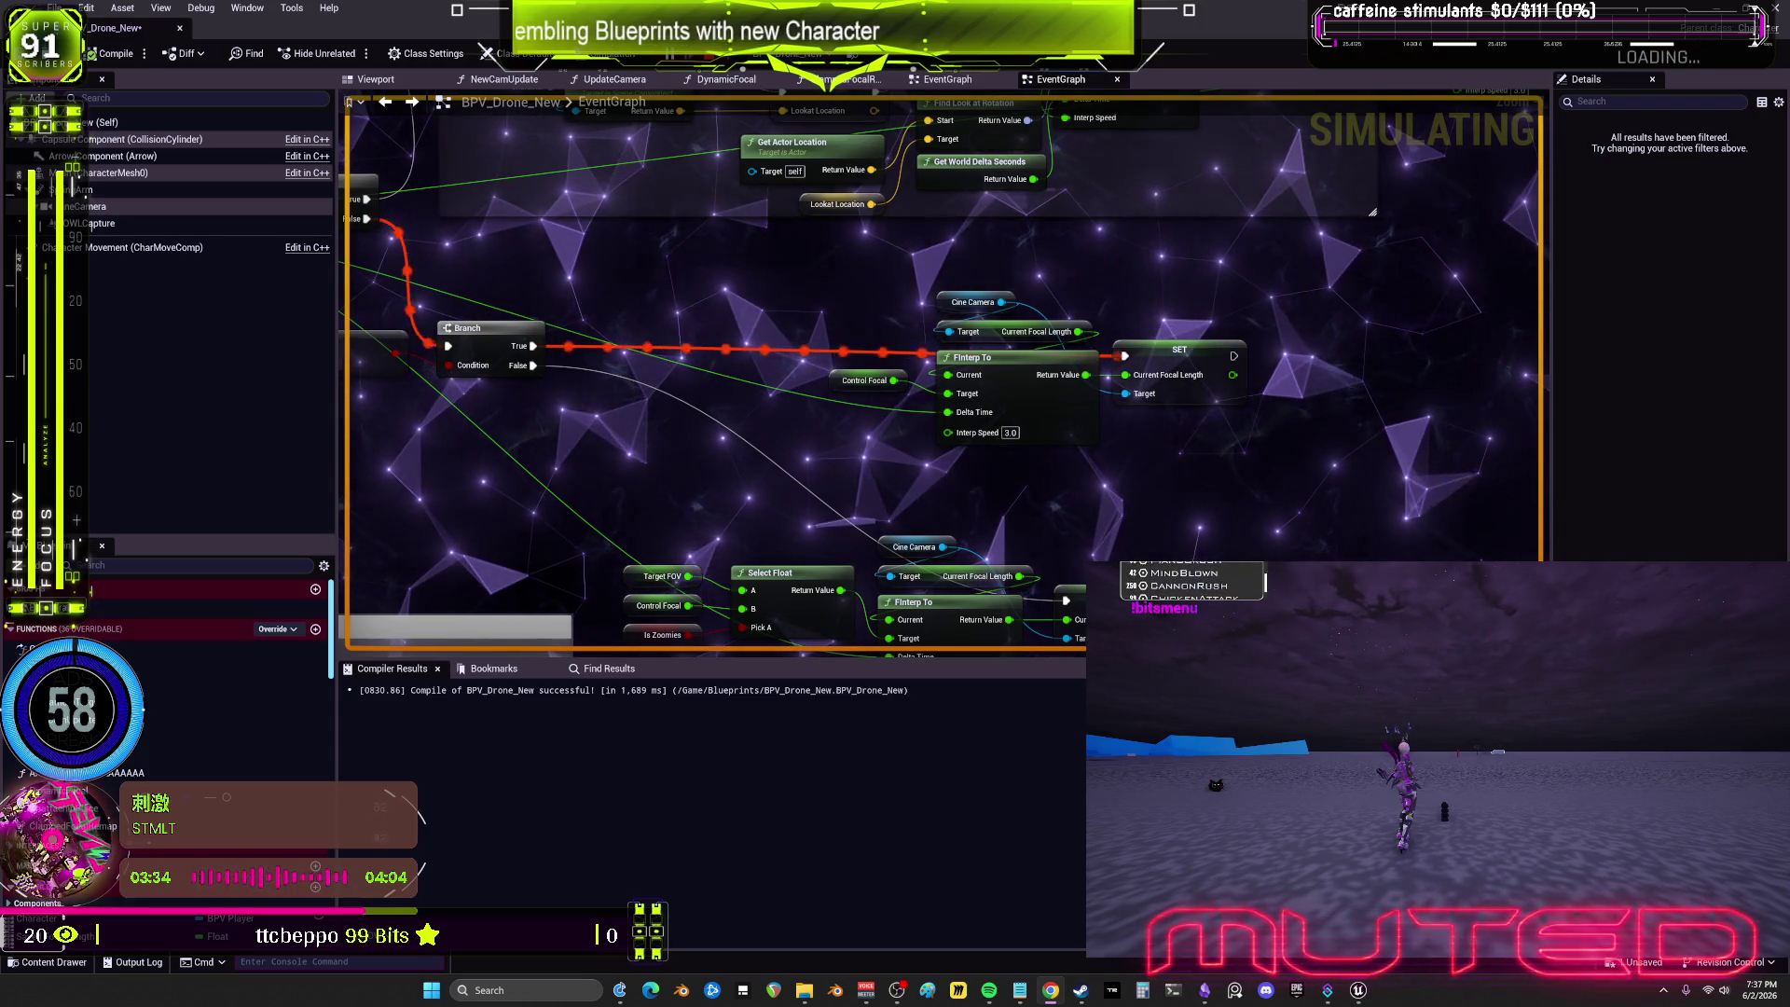
pyautogui.moveTo(727, 690)
pyautogui.mouseDown()
pyautogui.moveTo(850, 483)
pyautogui.moveTo(752, 413)
pyautogui.moveTo(778, 428)
pyautogui.mouseUp()
pyautogui.scroll(-1, 850, 483)
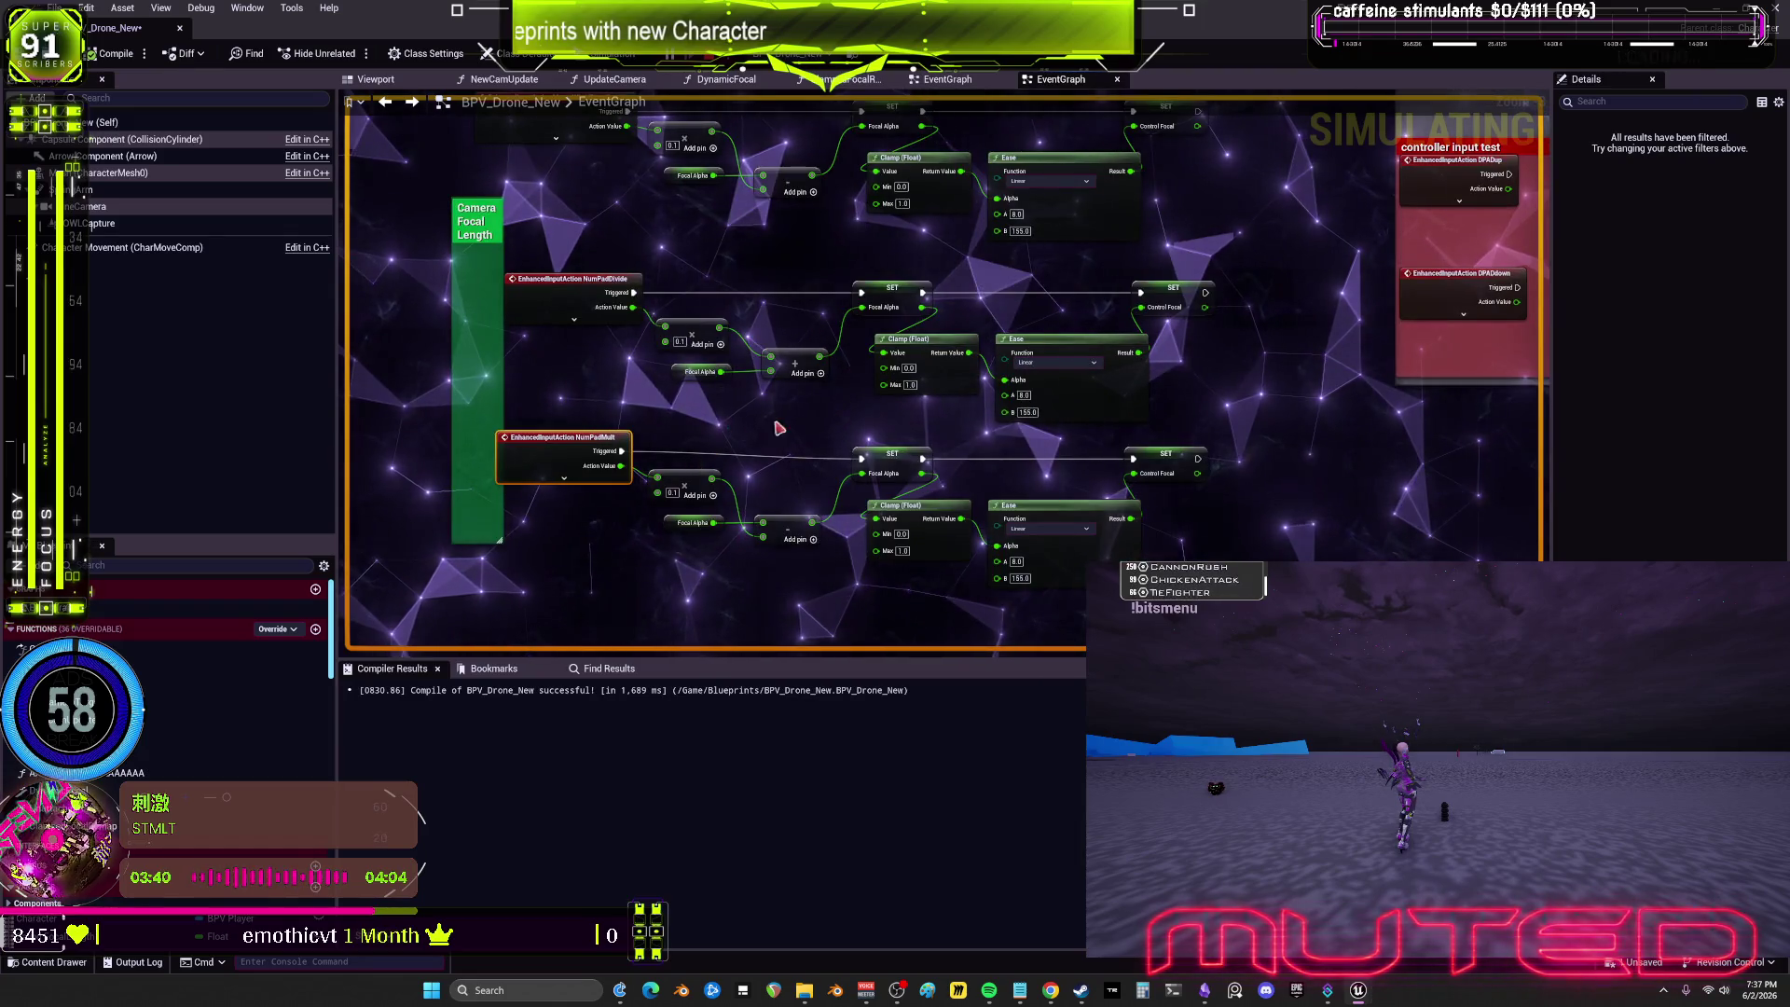
pyautogui.moveTo(1163, 417); pyautogui.dragTo(1020, 371)
pyautogui.rightClick(1098, 341)
pyautogui.write('aaa')
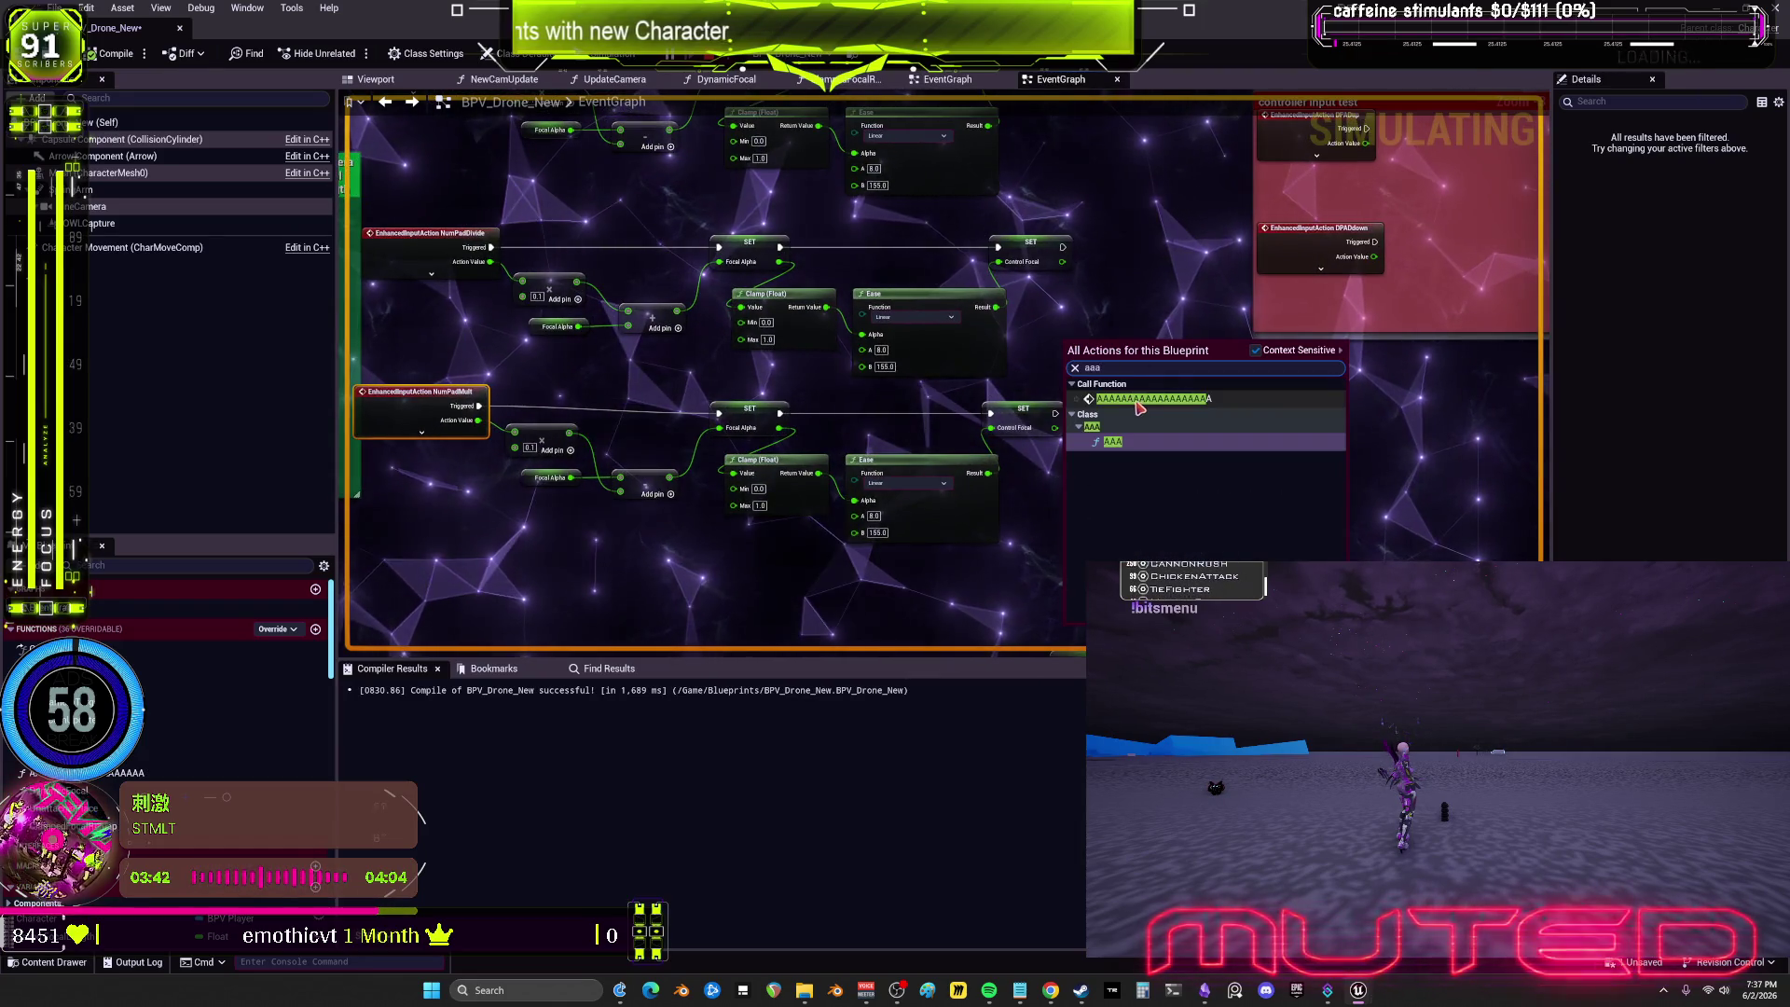
pyautogui.rightClick(1137, 403)
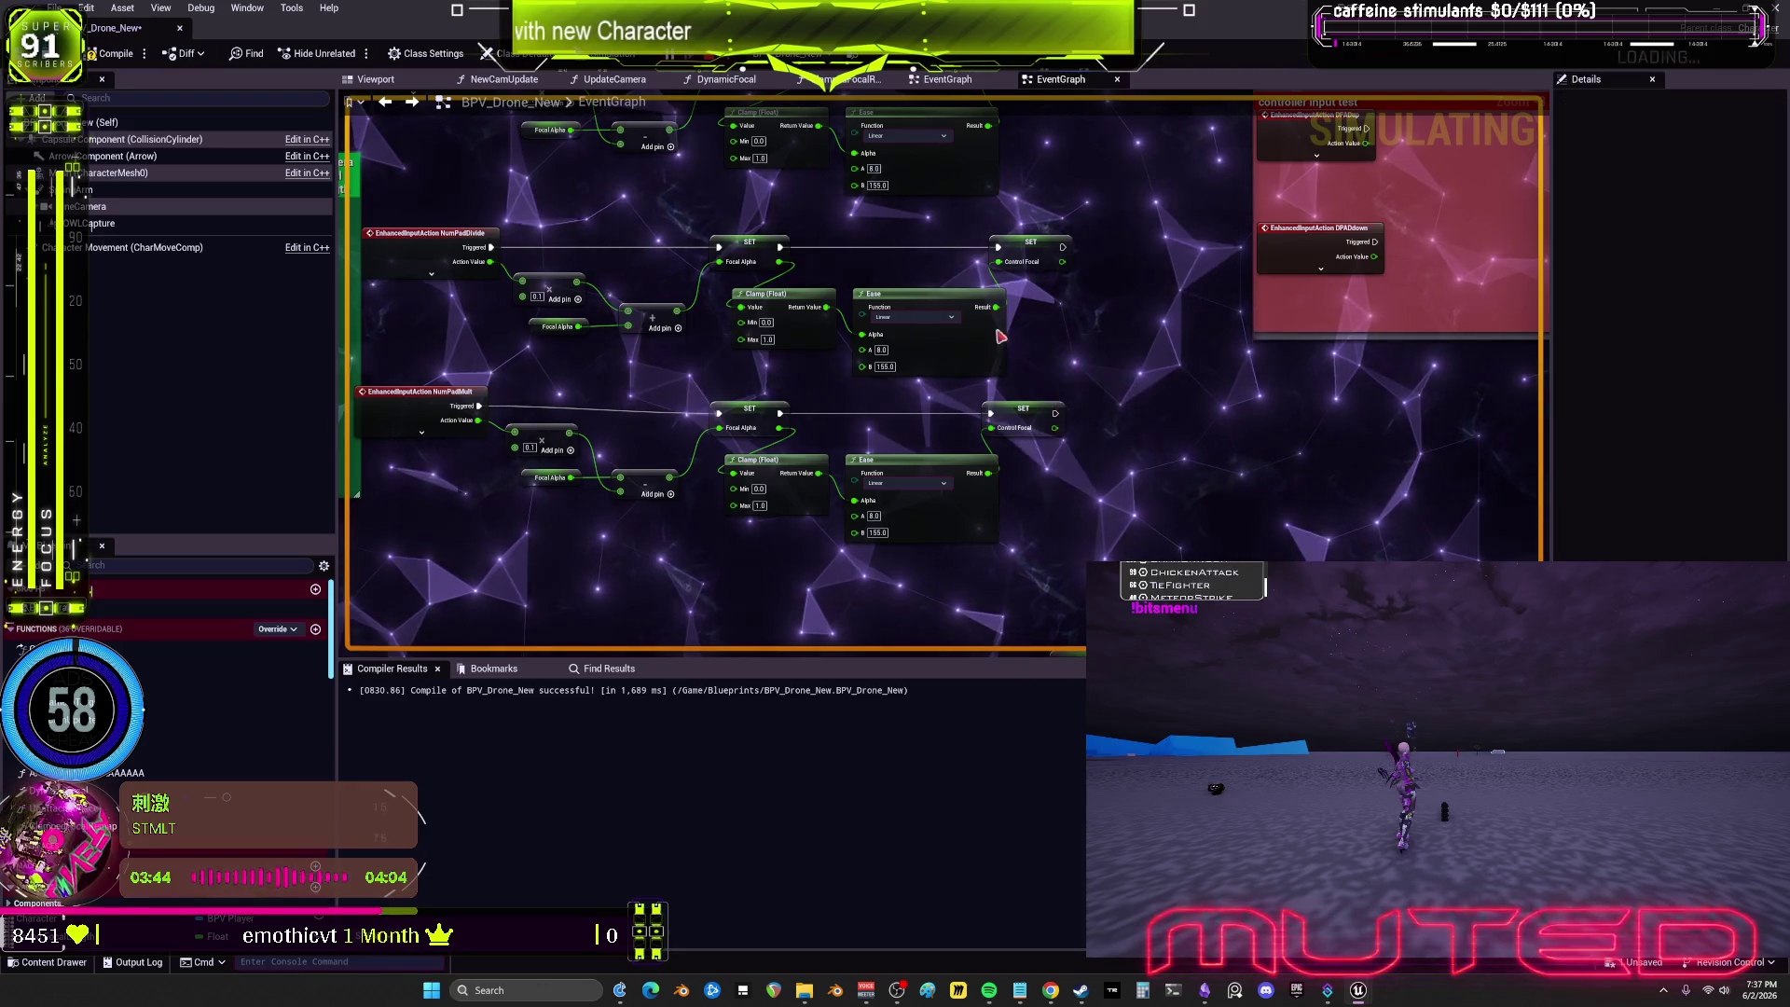
pyautogui.moveTo(505, 541); pyautogui.dragTo(700, 511)
pyautogui.moveTo(677, 394)
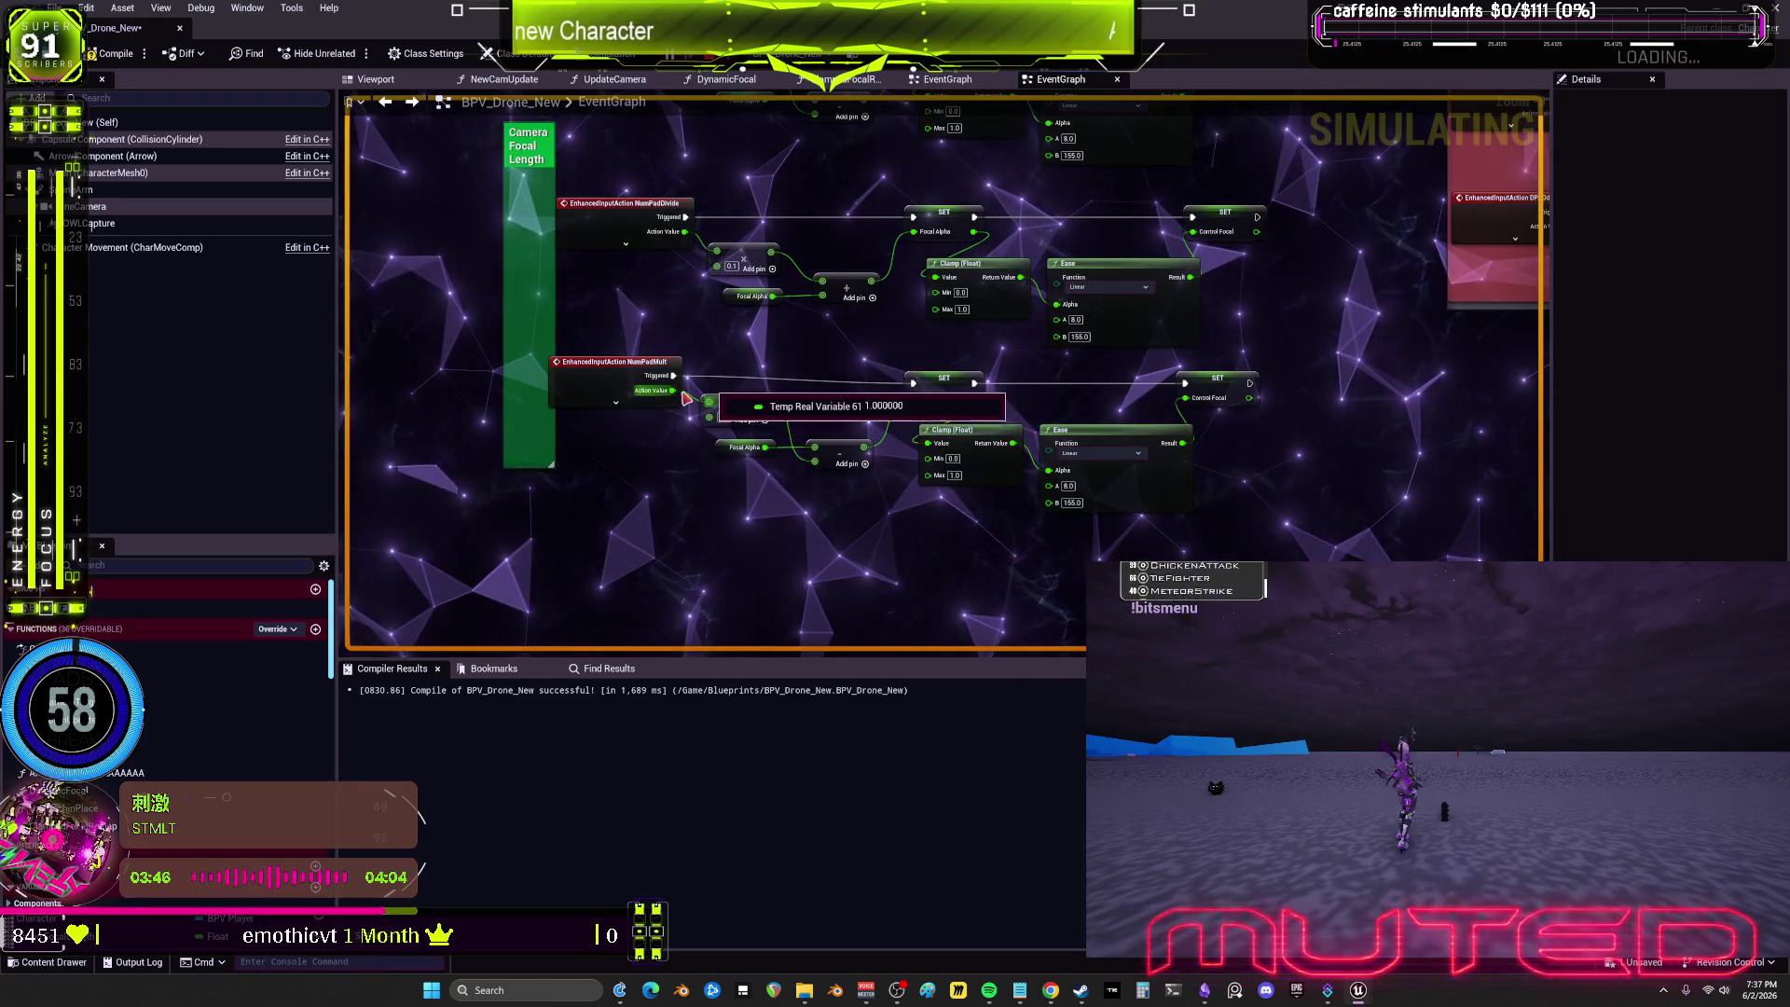
pyautogui.moveTo(688, 241); pyautogui.dragTo(631, 374)
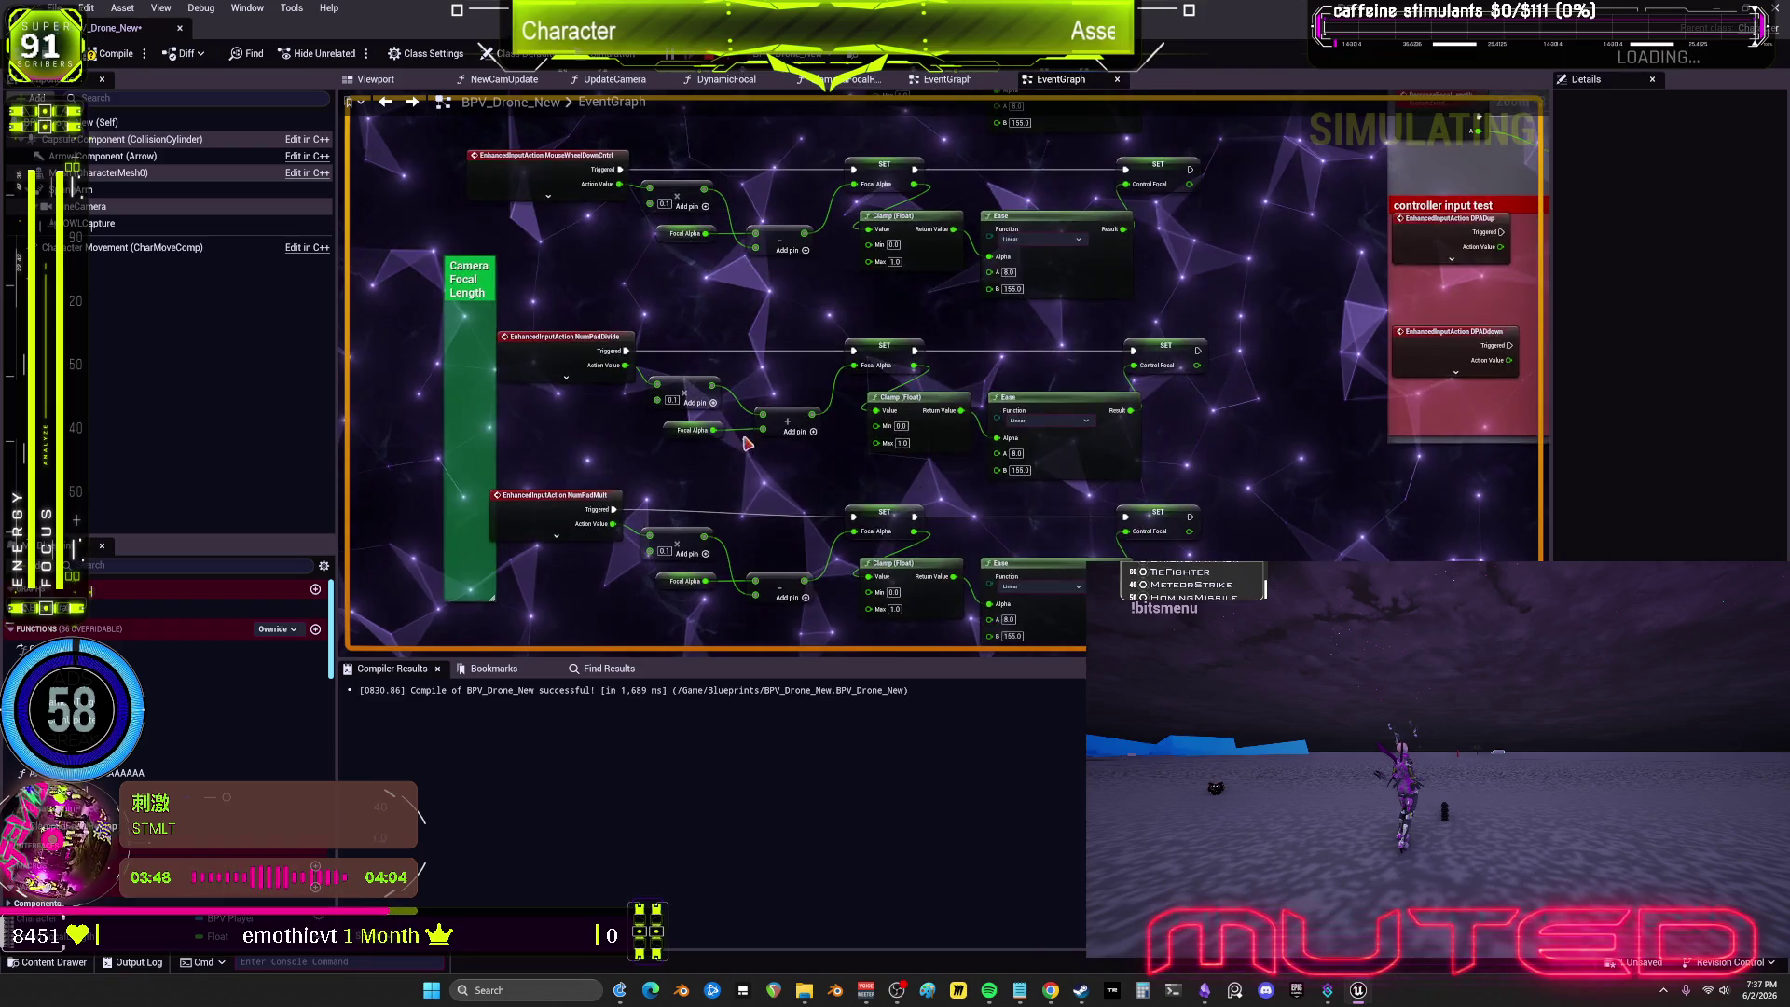
pyautogui.moveTo(694, 512); pyautogui.dragTo(668, 427)
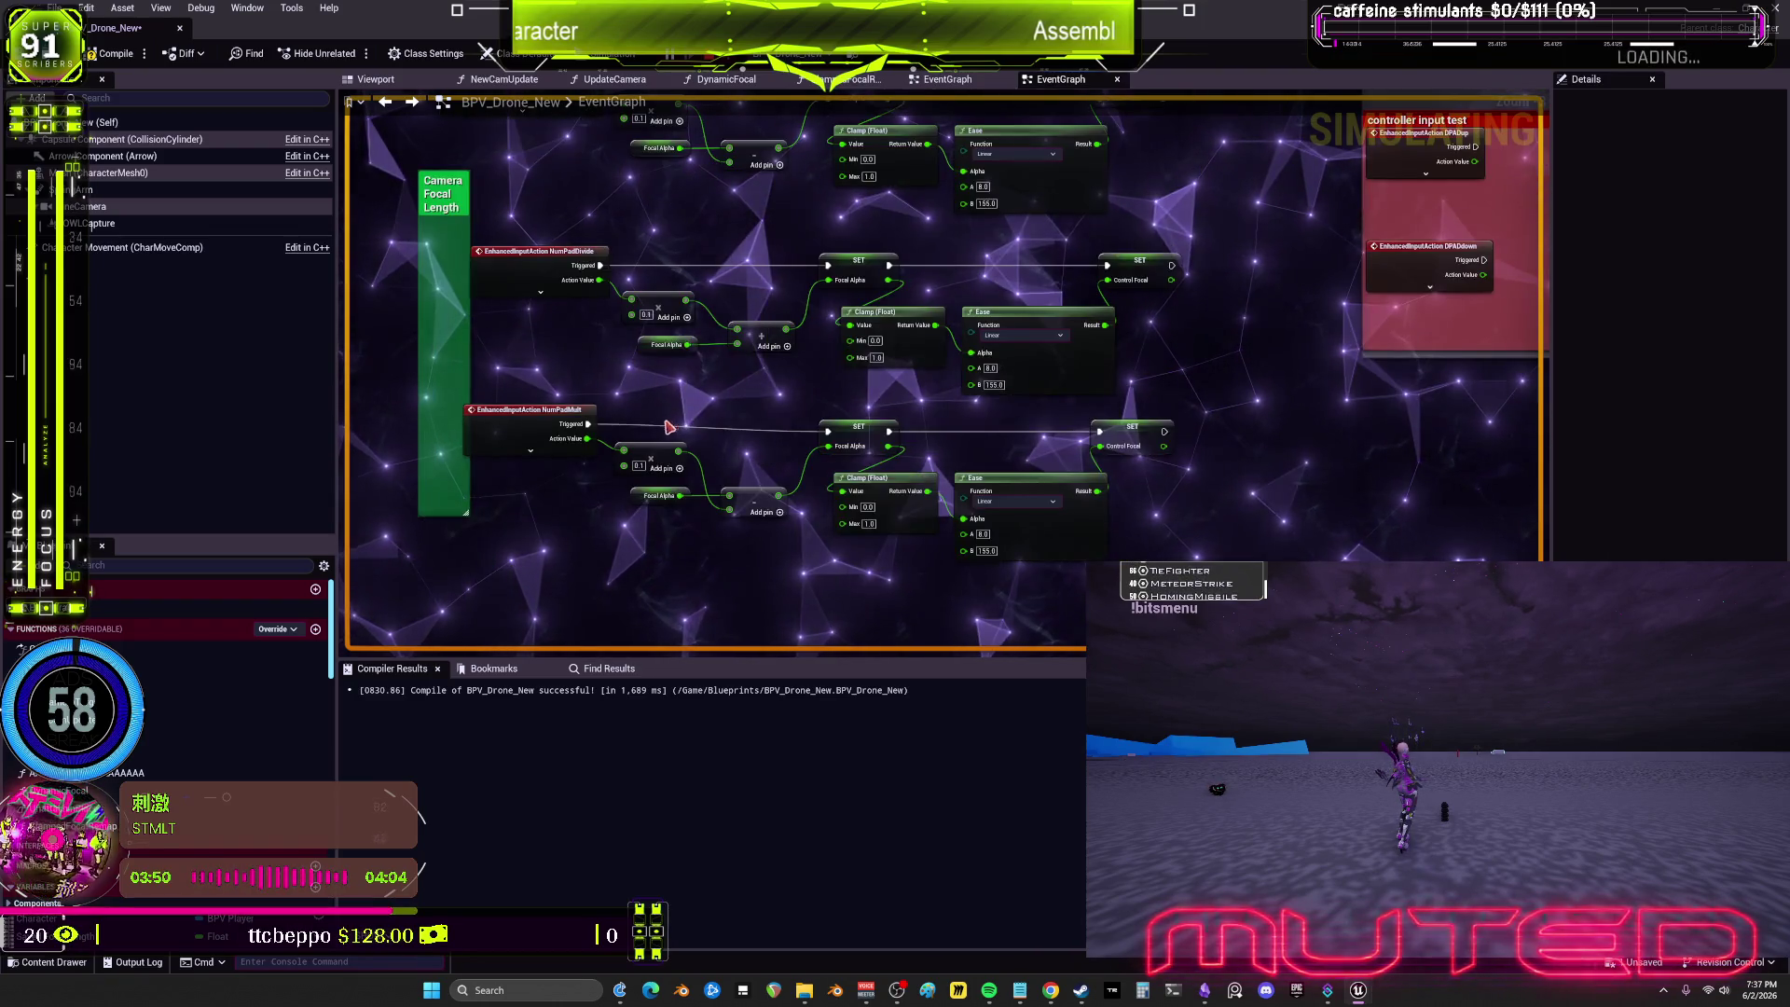
pyautogui.scroll(2, 741, 511)
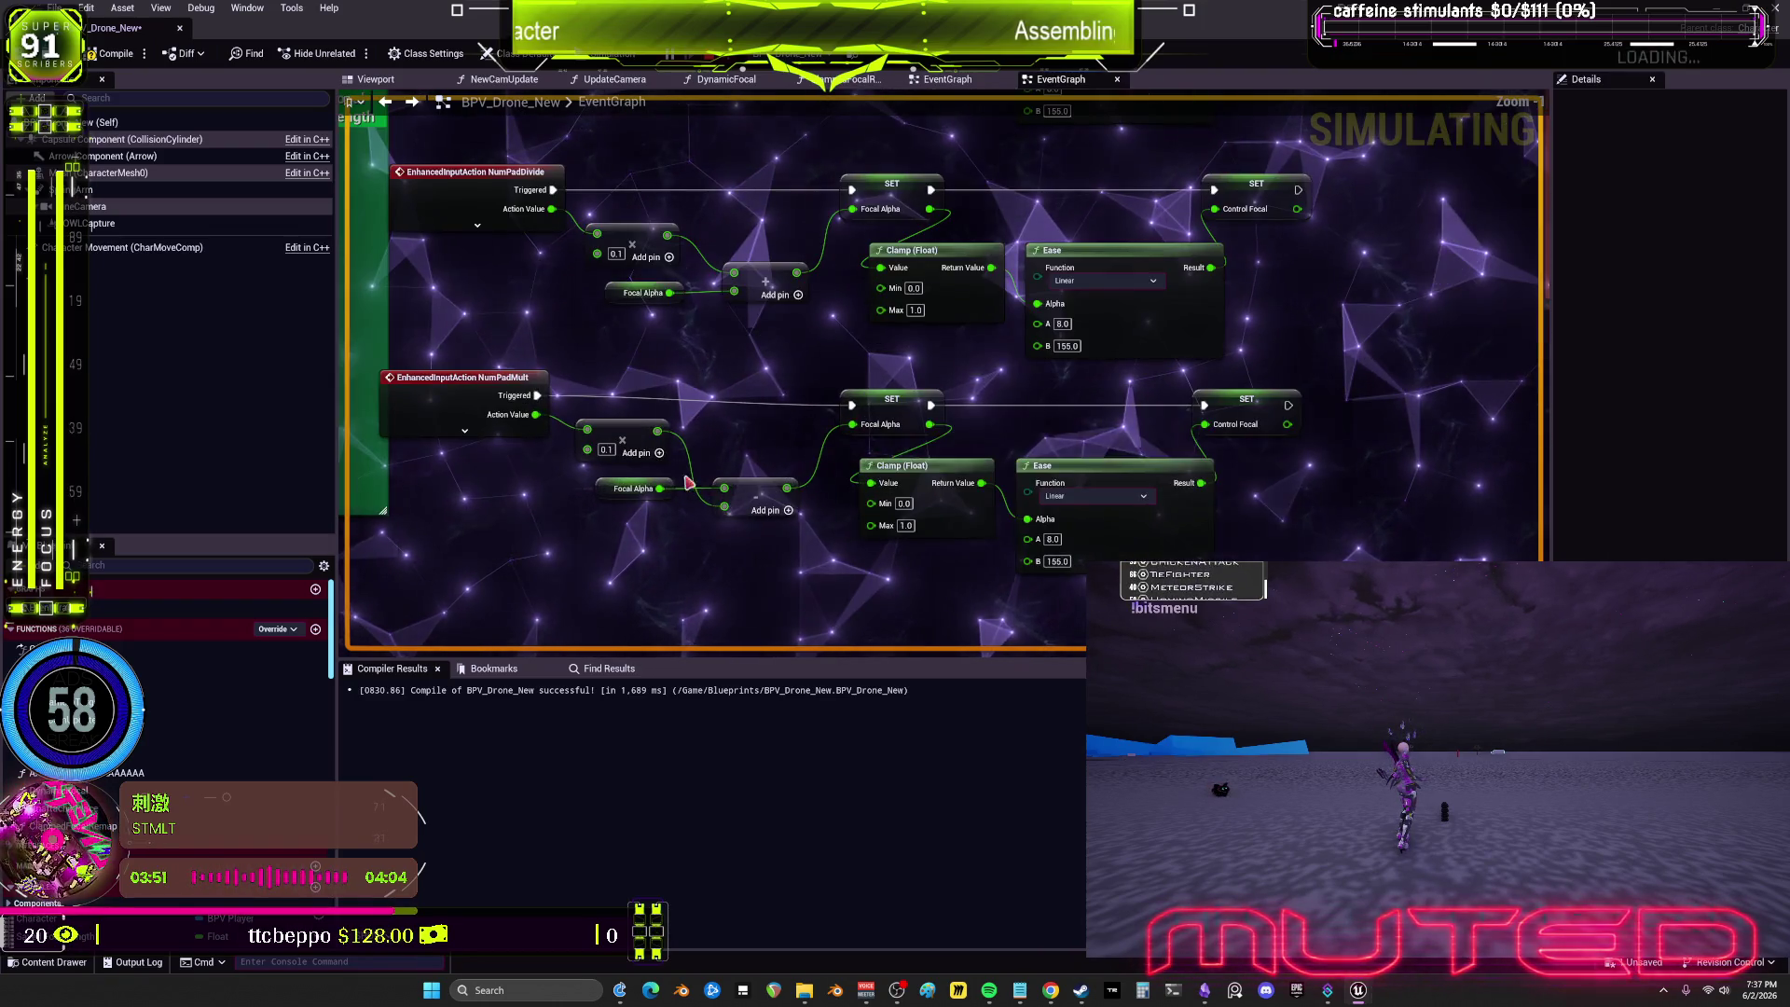
pyautogui.click(616, 492)
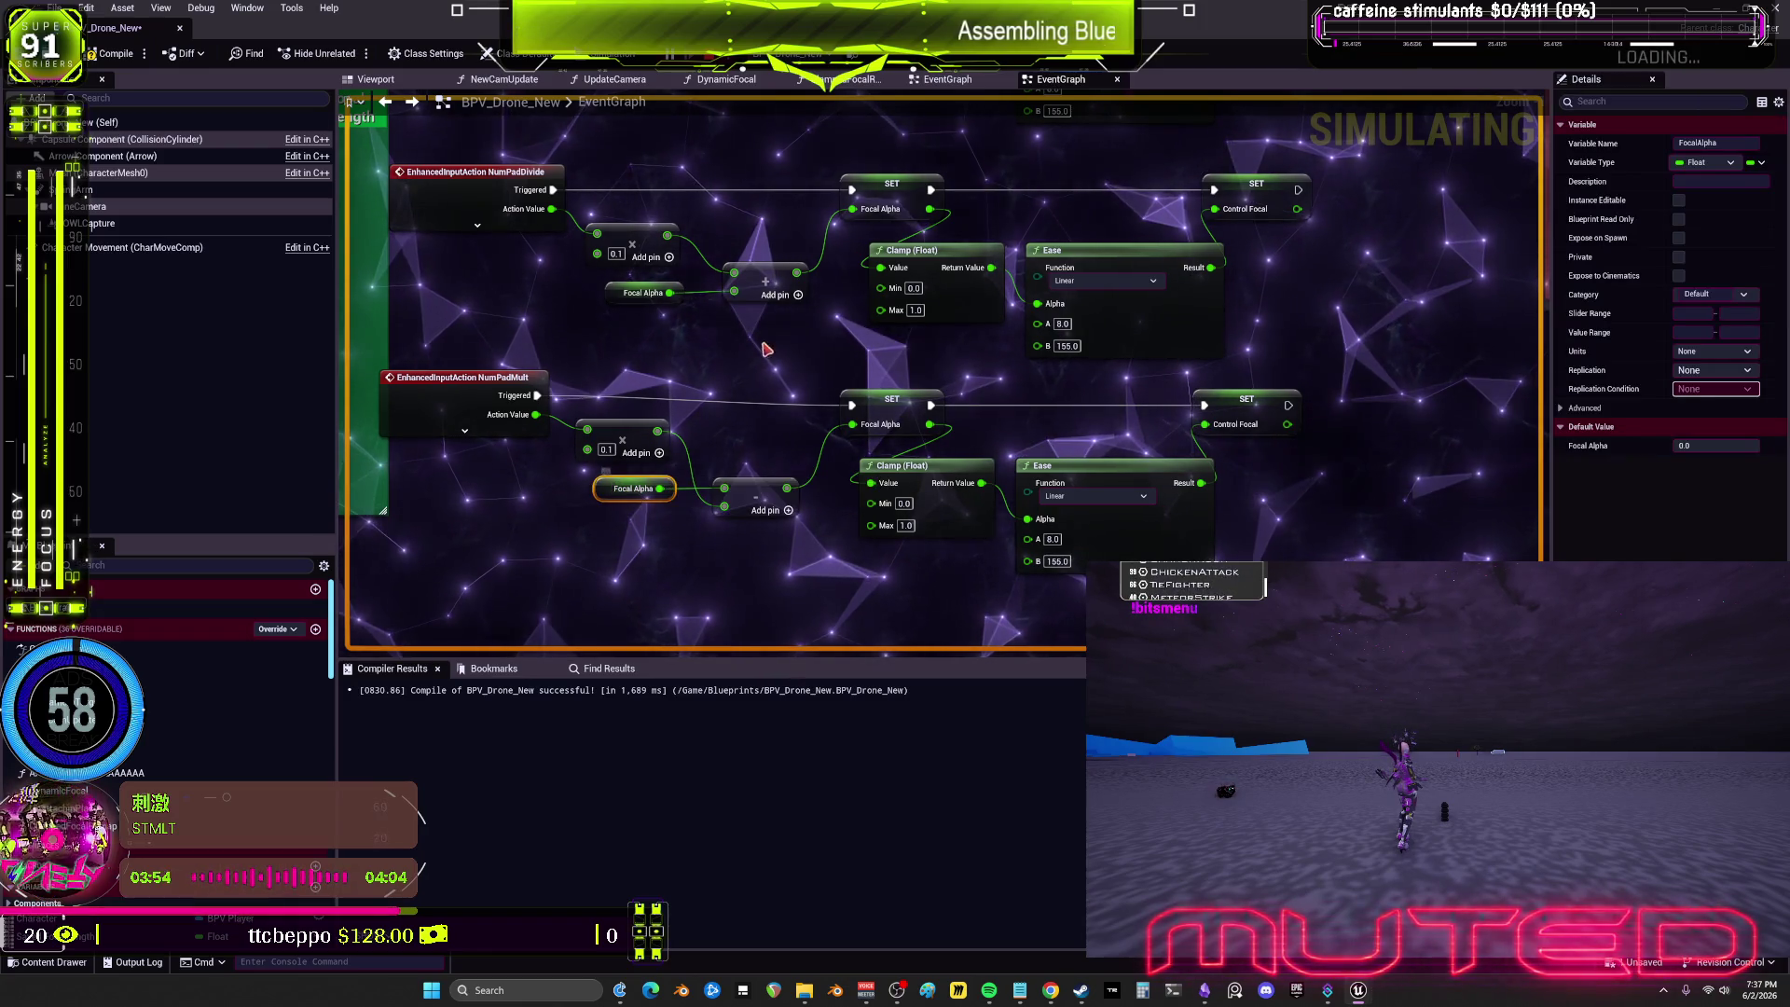
pyautogui.click(712, 420)
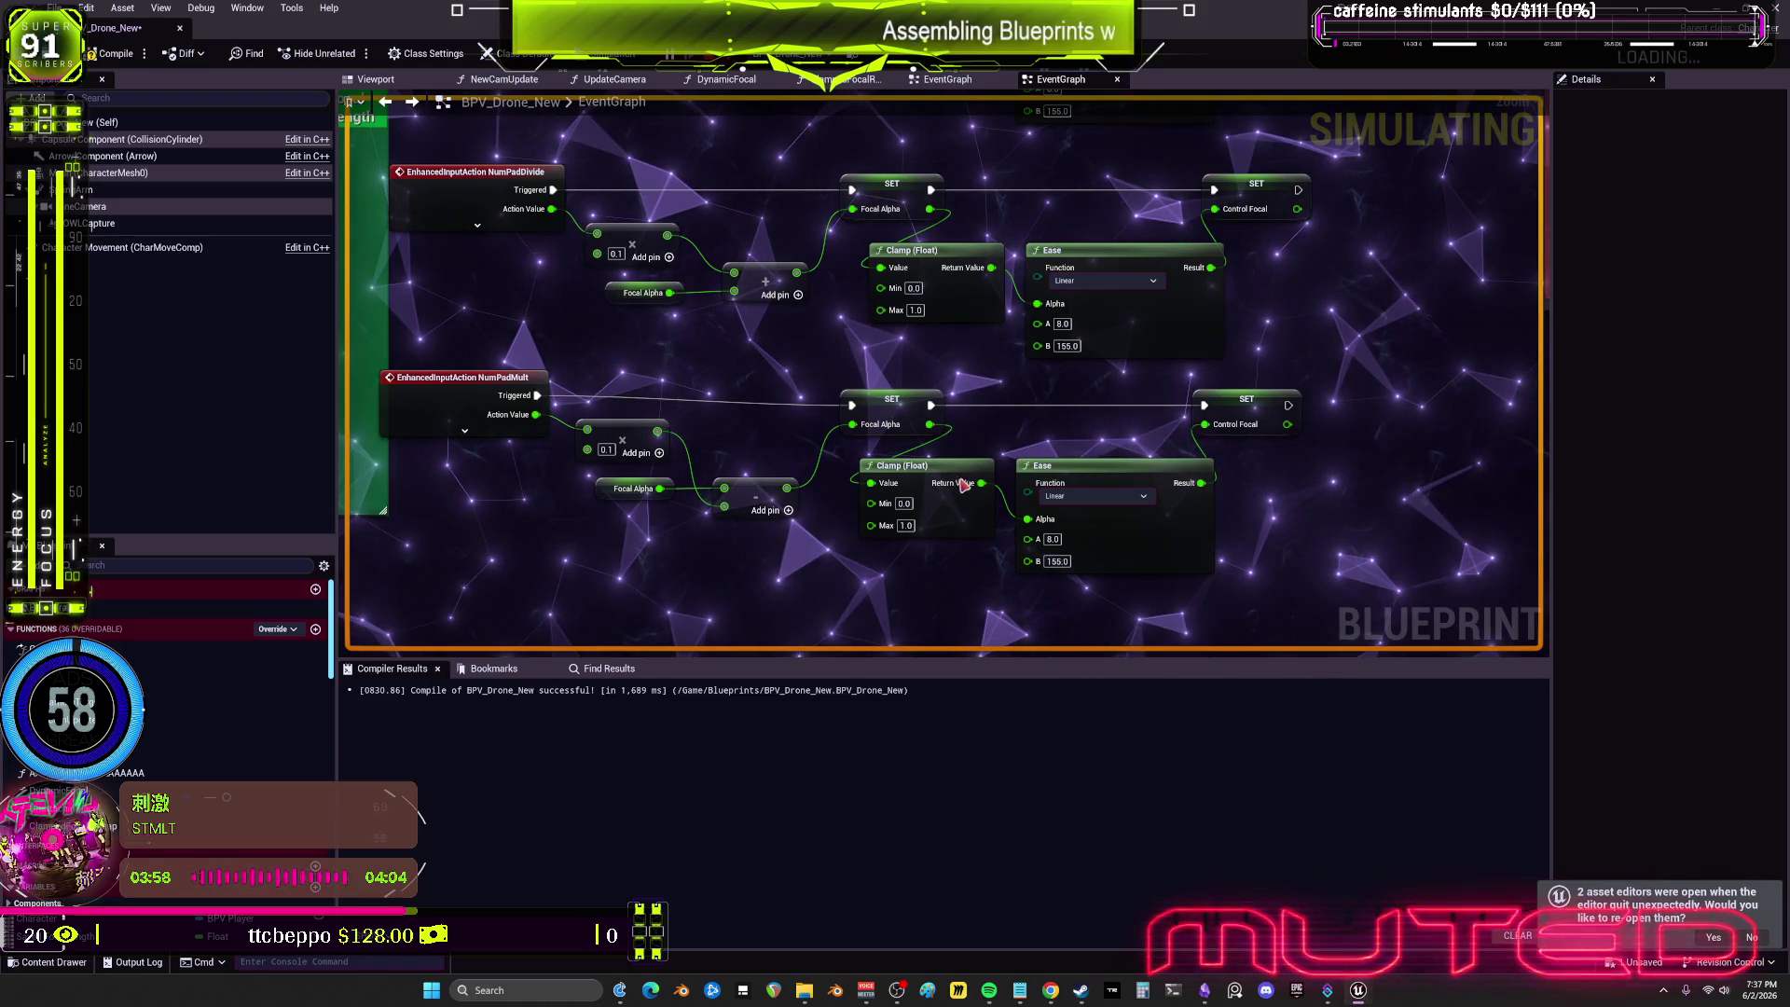
# Step: Route the lower chain's subtract result through Clamp into SET Focal Alpha, shifting its nodes left
pyautogui.scroll(2, 961, 448)
pyautogui.moveTo(867, 484); pyautogui.dragTo(560, 384)
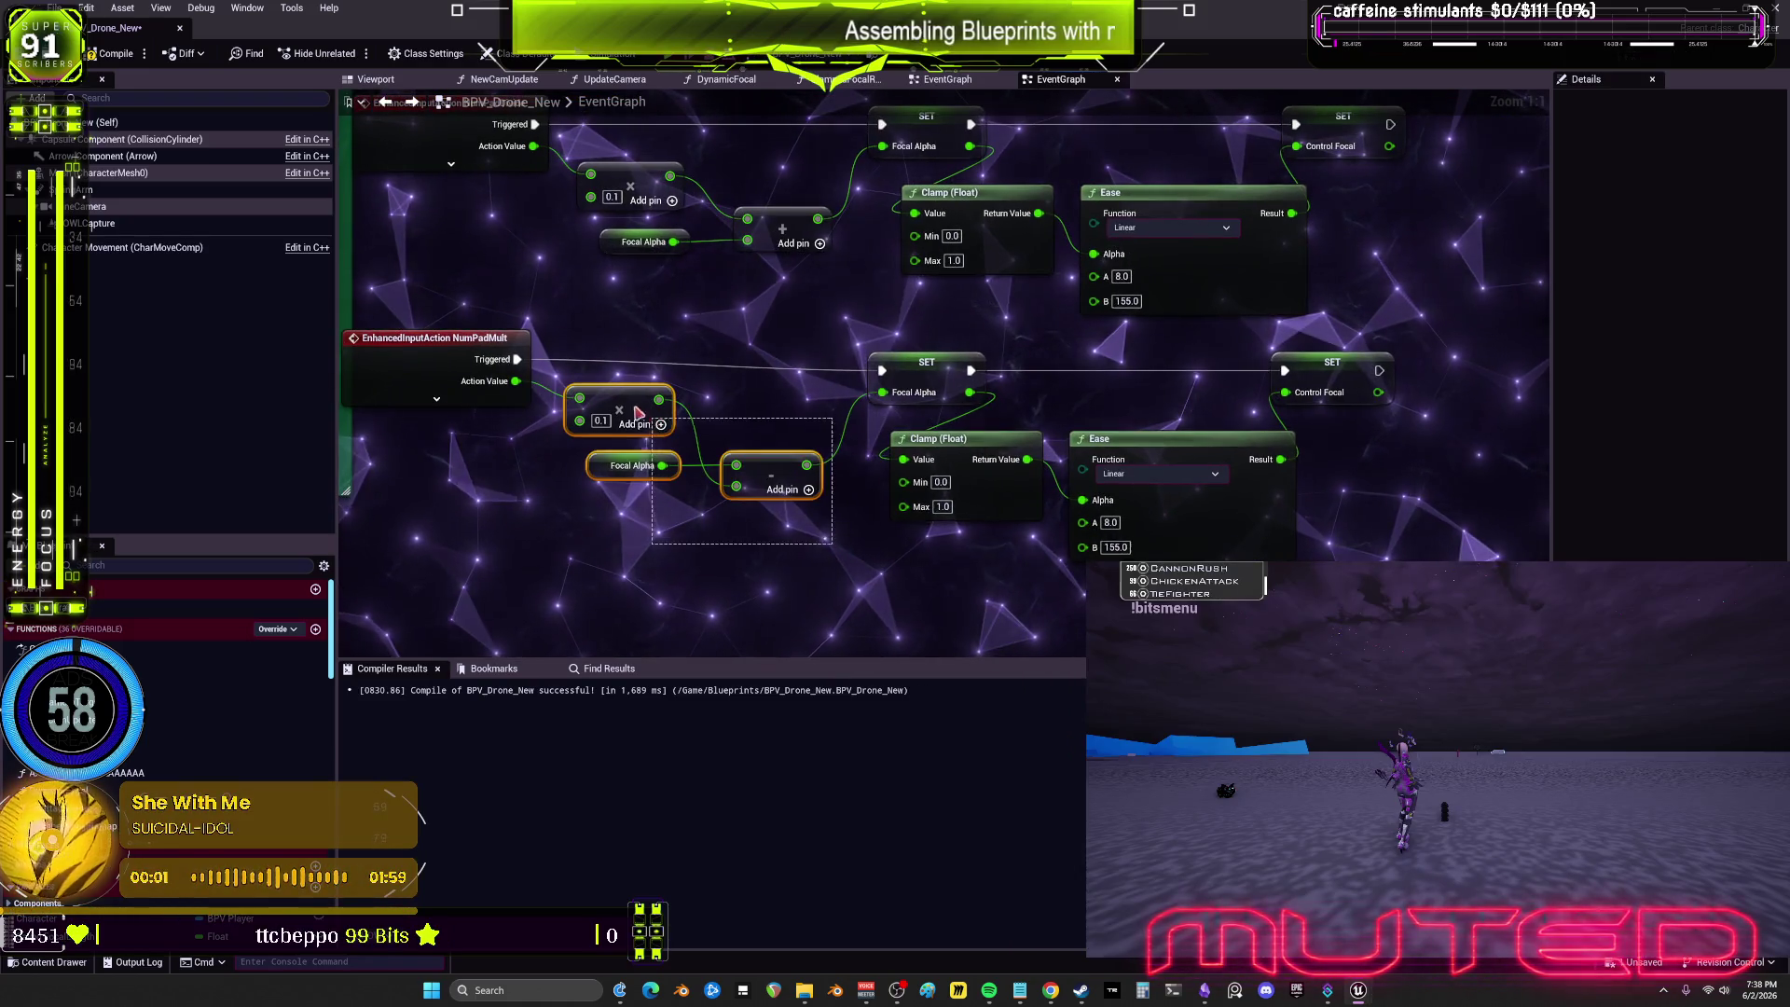
pyautogui.moveTo(808, 466); pyautogui.dragTo(903, 458)
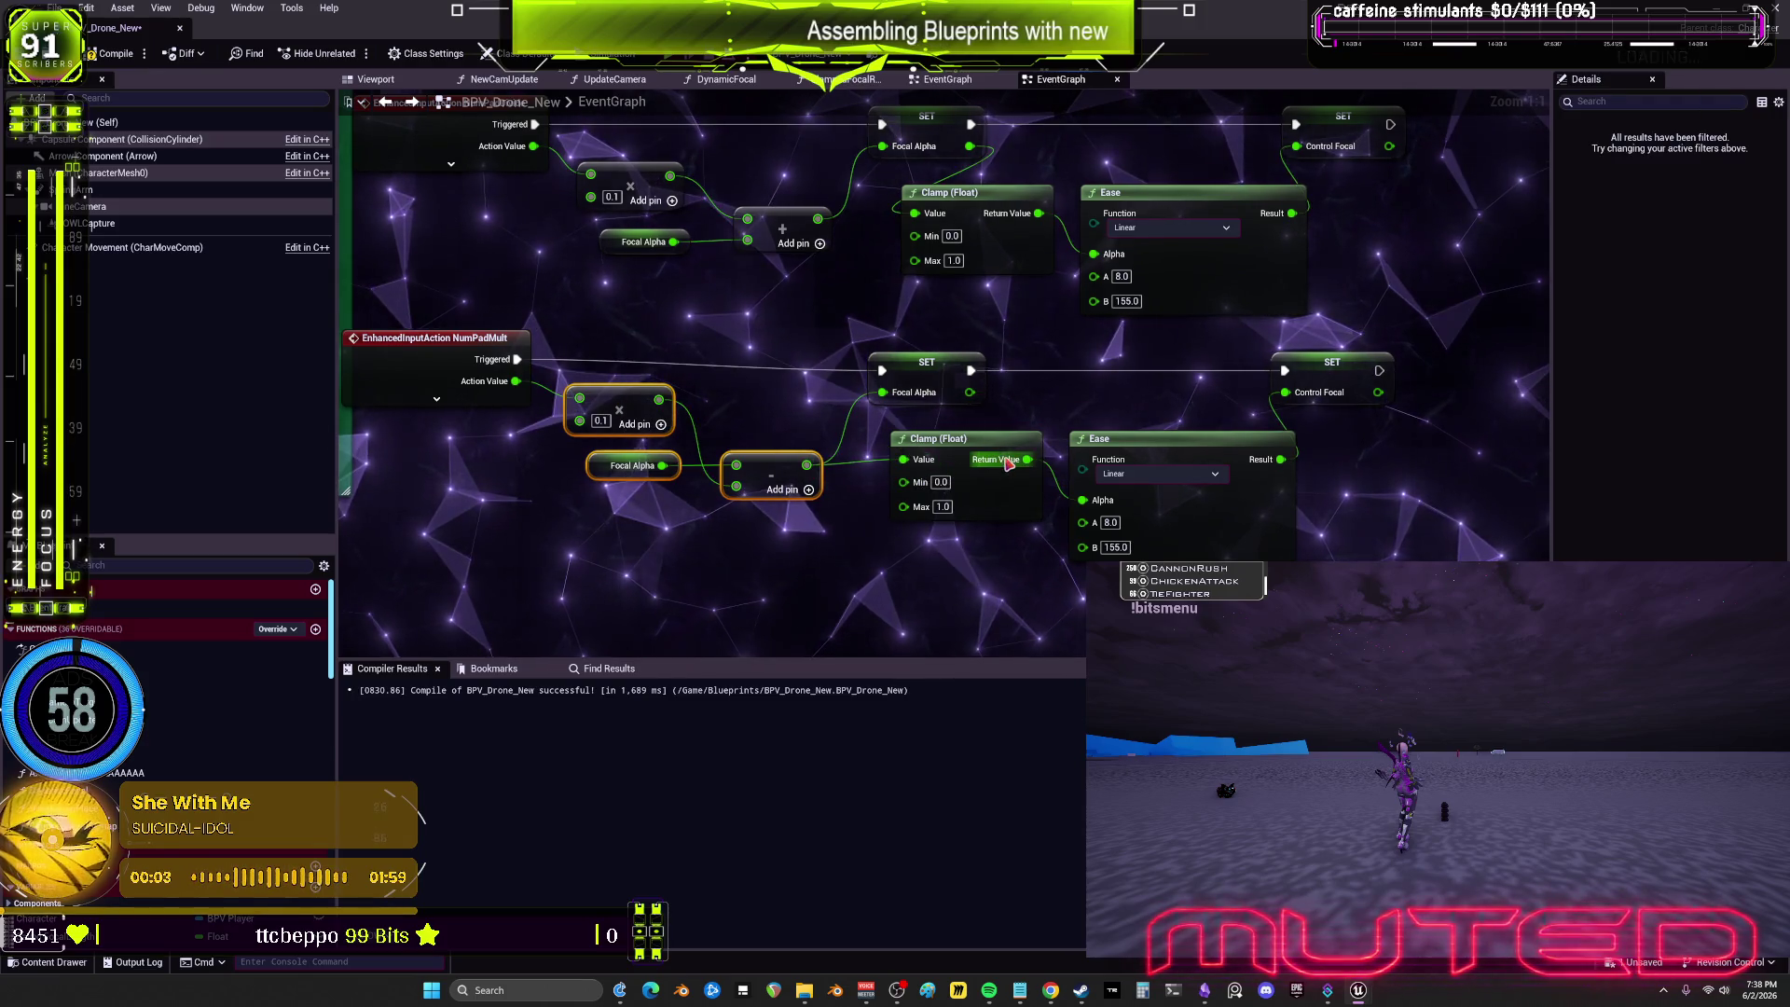
pyautogui.moveTo(1026, 459); pyautogui.dragTo(881, 391)
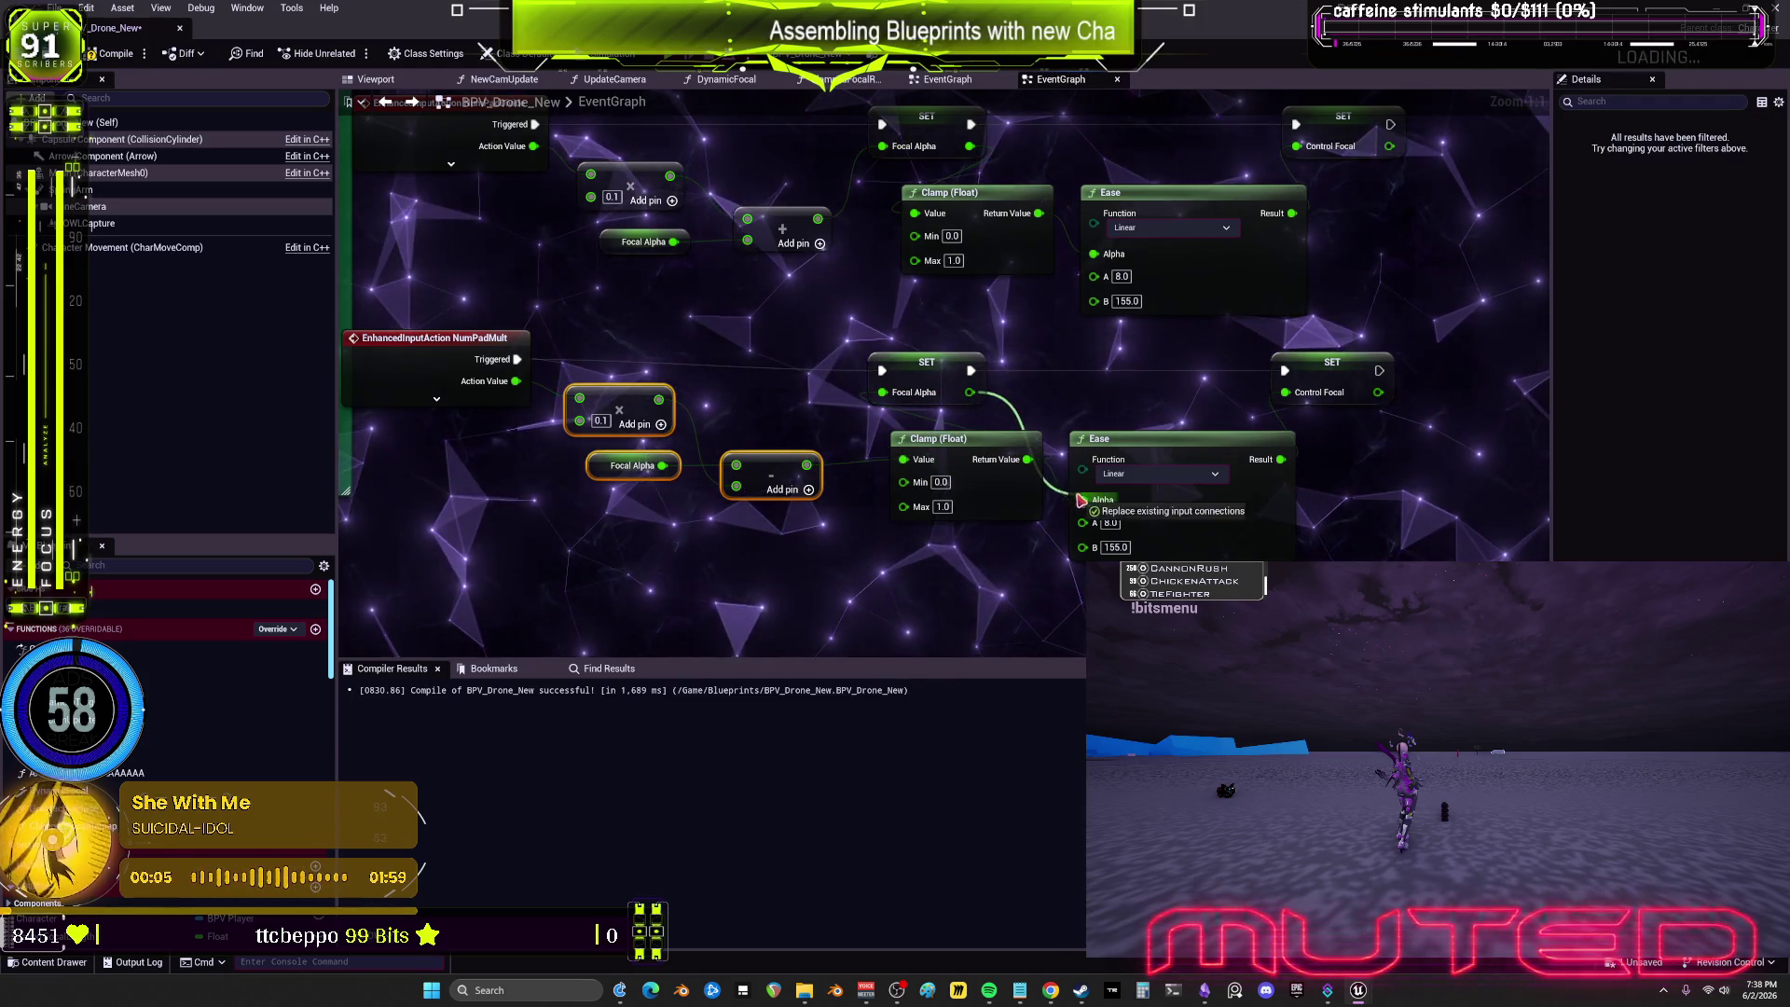
pyautogui.moveTo(1007, 515)
pyautogui.mouseDown()
pyautogui.moveTo(1001, 550)
pyautogui.moveTo(978, 528)
pyautogui.mouseUp()
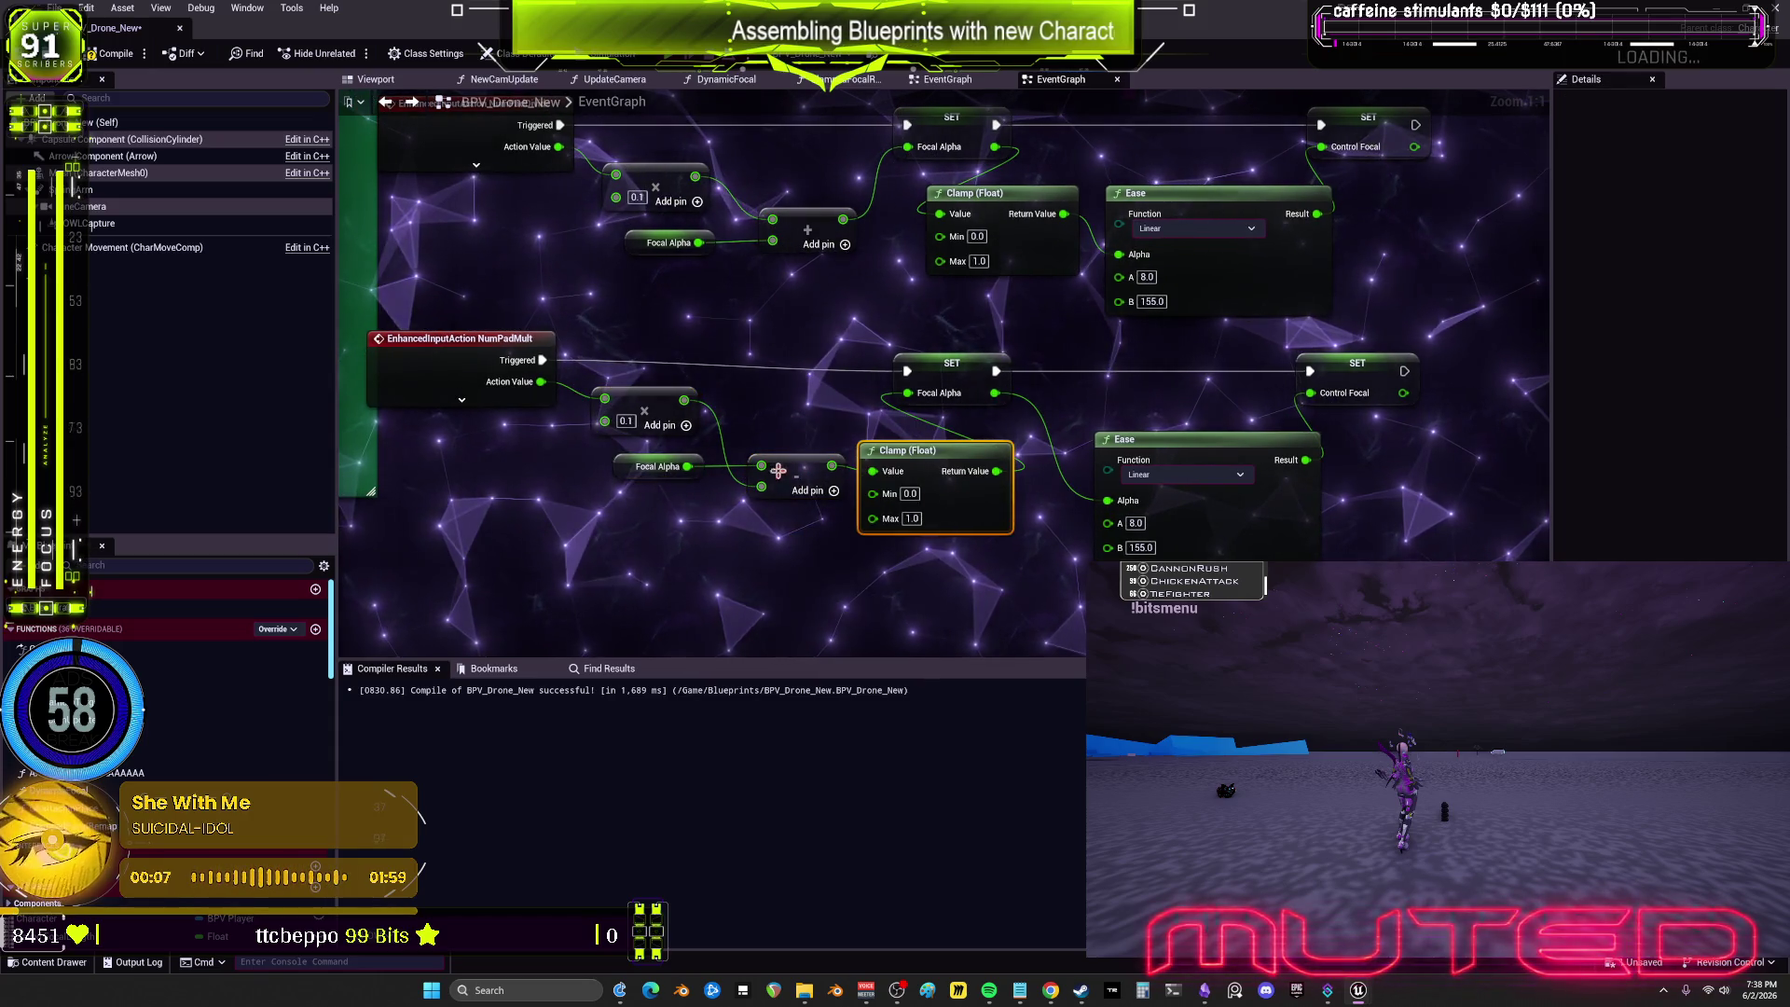
pyautogui.moveTo(779, 470); pyautogui.dragTo(711, 471)
pyautogui.moveTo(935, 456); pyautogui.dragTo(879, 457)
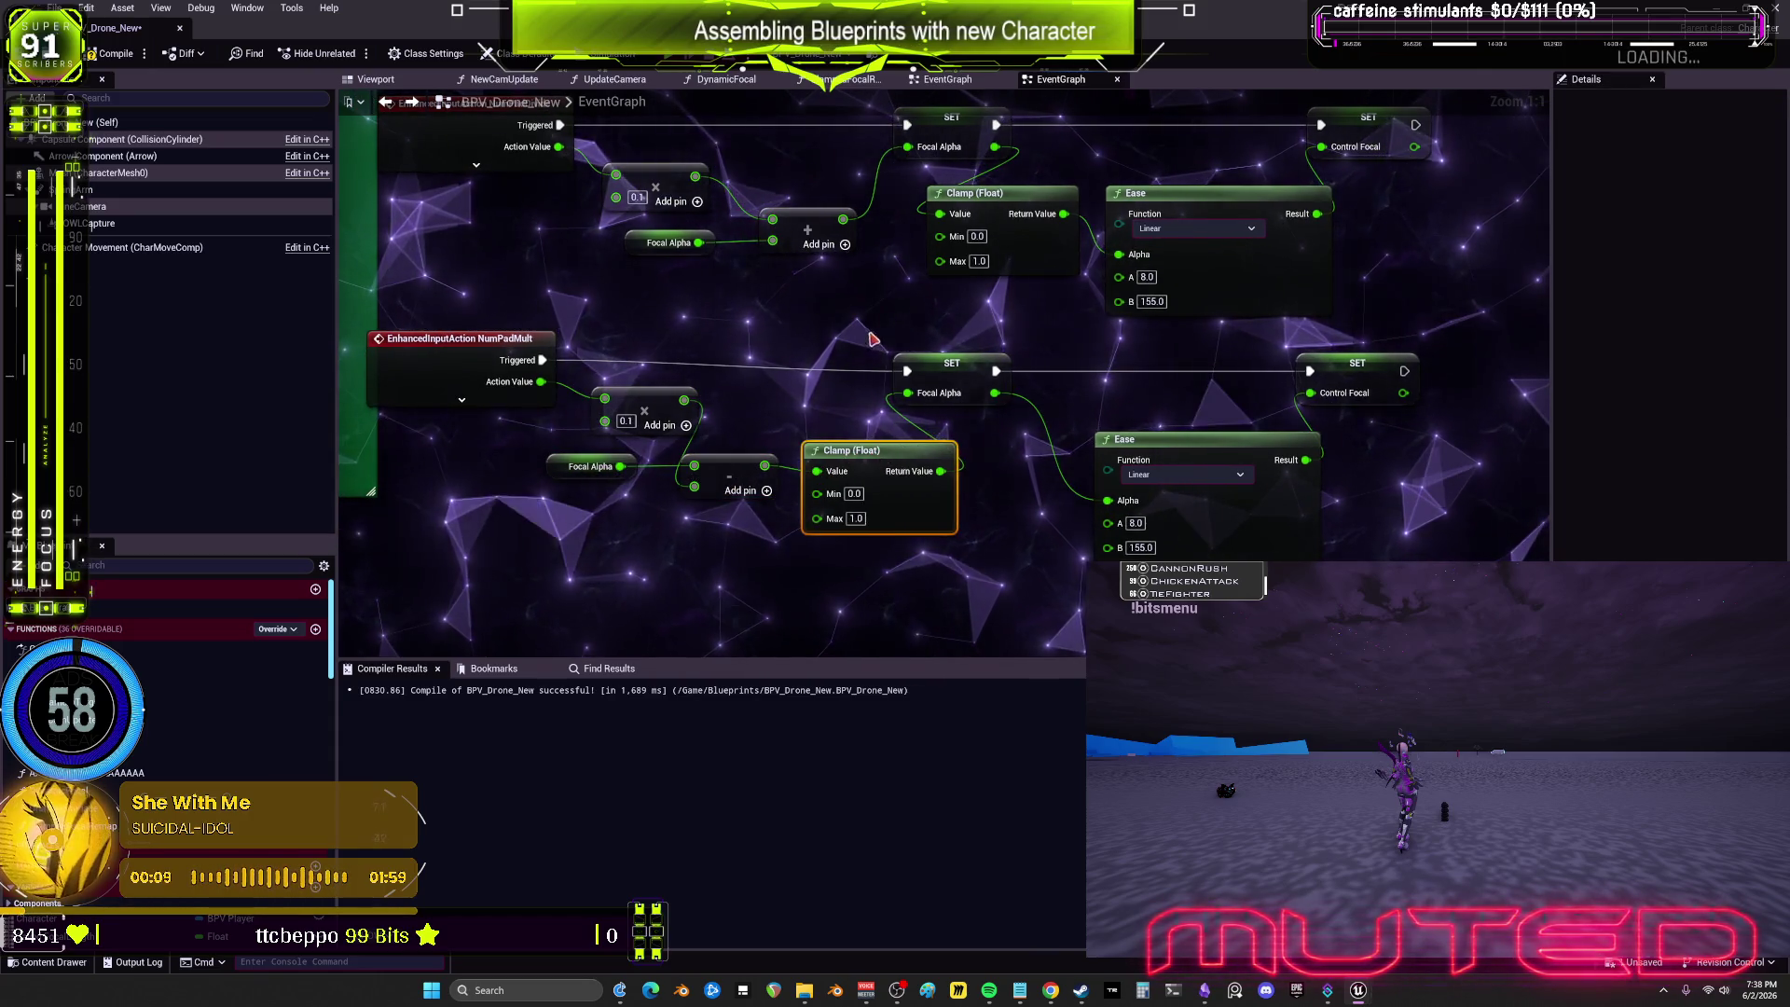
# Step: Place the upper NumPadDivide Clamp after the add node, feeding Ease Alpha and SET Focal Alpha
pyautogui.moveTo(872, 339); pyautogui.dragTo(840, 477)
pyautogui.moveTo(522, 359); pyautogui.dragTo(779, 401)
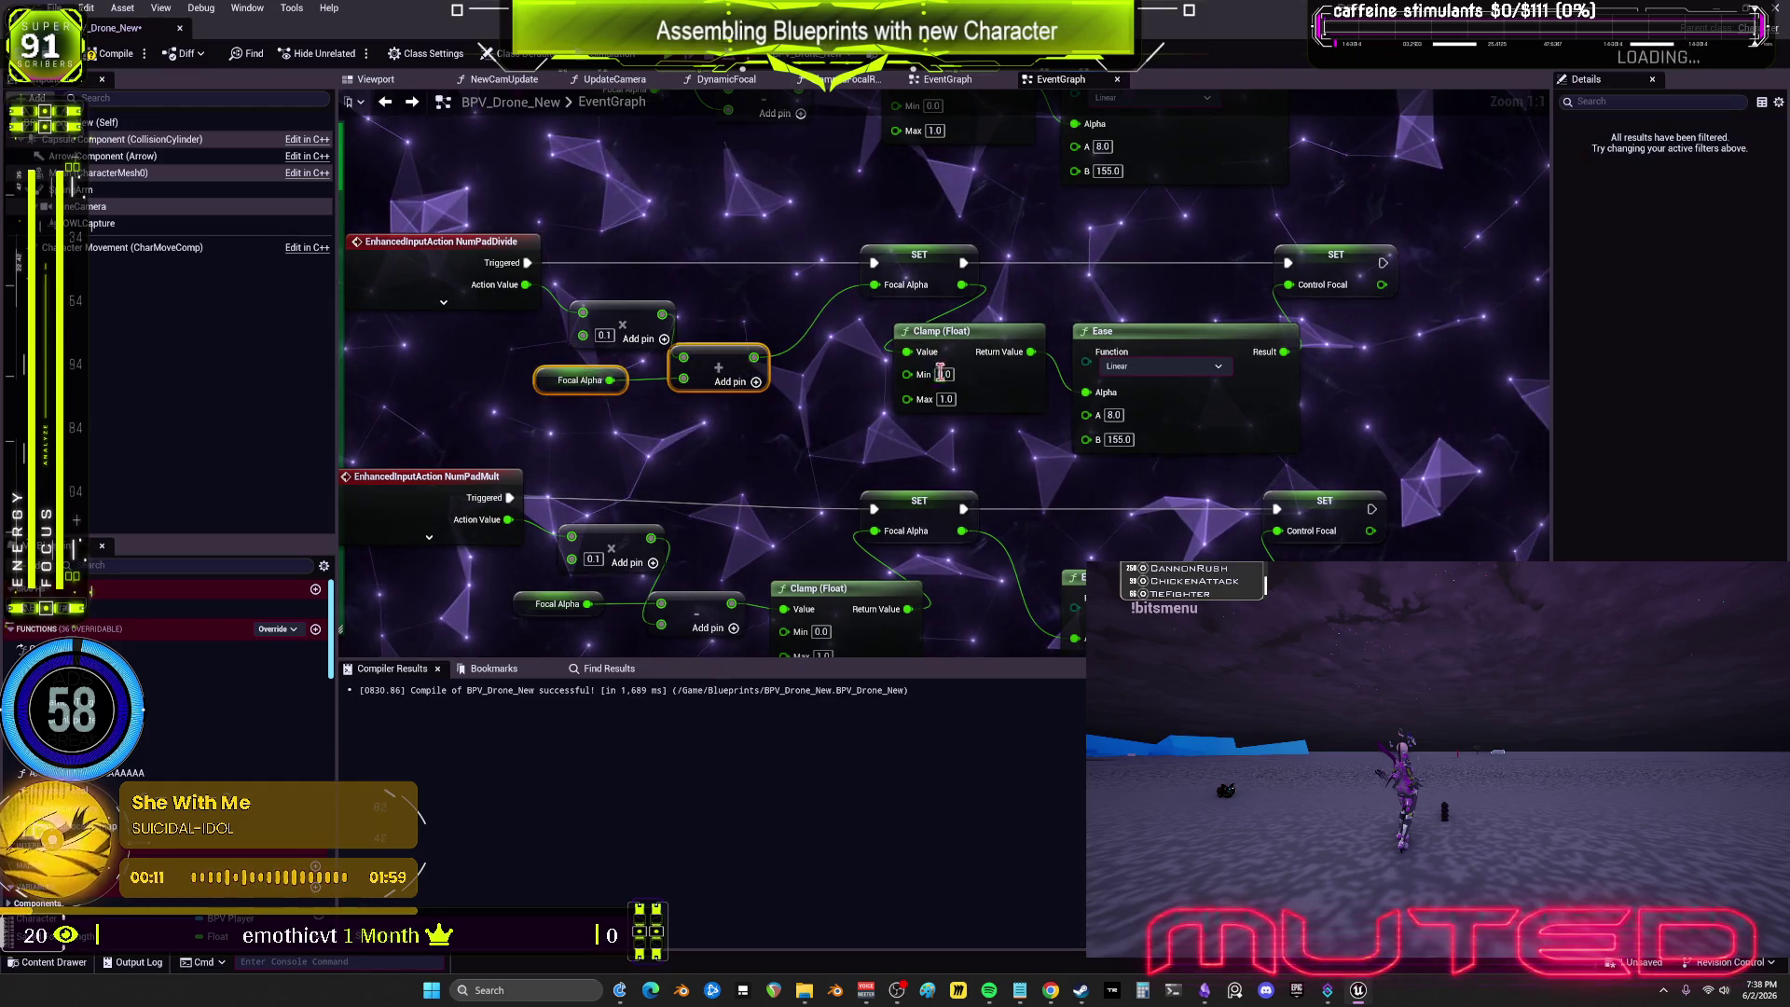
pyautogui.moveTo(940, 373)
pyautogui.mouseDown()
pyautogui.moveTo(883, 370)
pyautogui.moveTo(914, 321)
pyautogui.moveTo(881, 285)
pyautogui.moveTo(1086, 392)
pyautogui.mouseUp()
pyautogui.moveTo(1069, 272); pyautogui.dragTo(1065, 464)
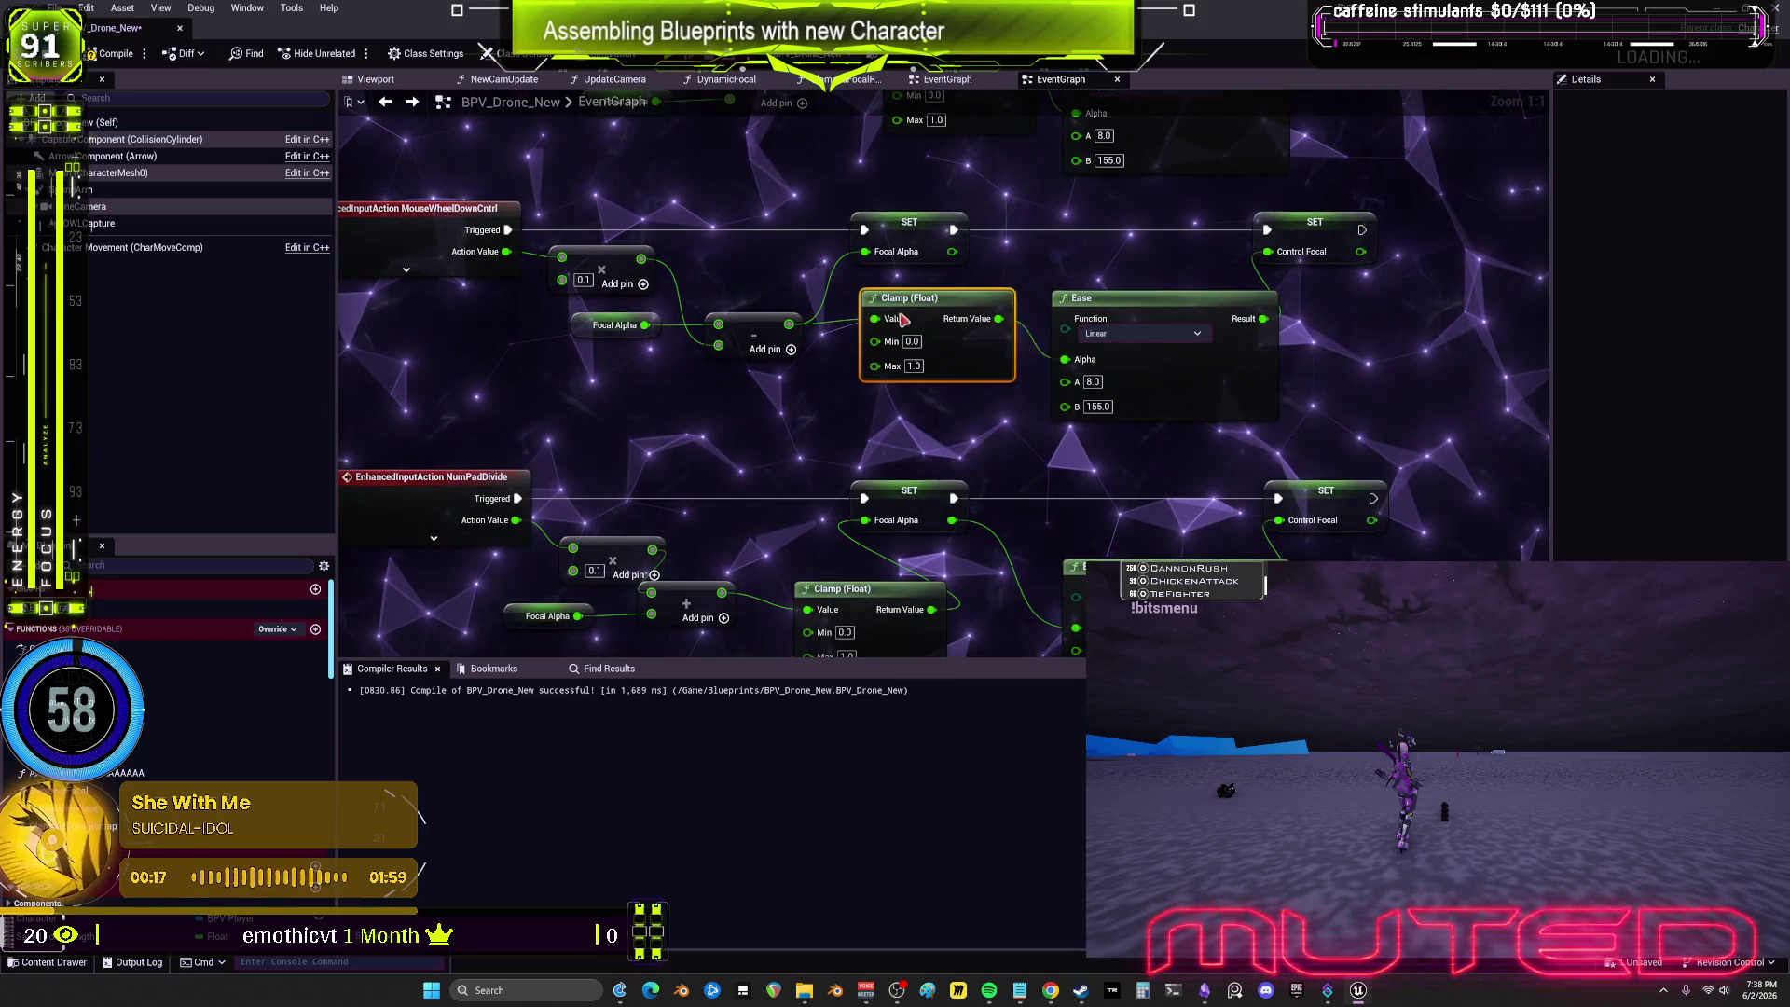
pyautogui.moveTo(873, 256); pyautogui.dragTo(874, 257)
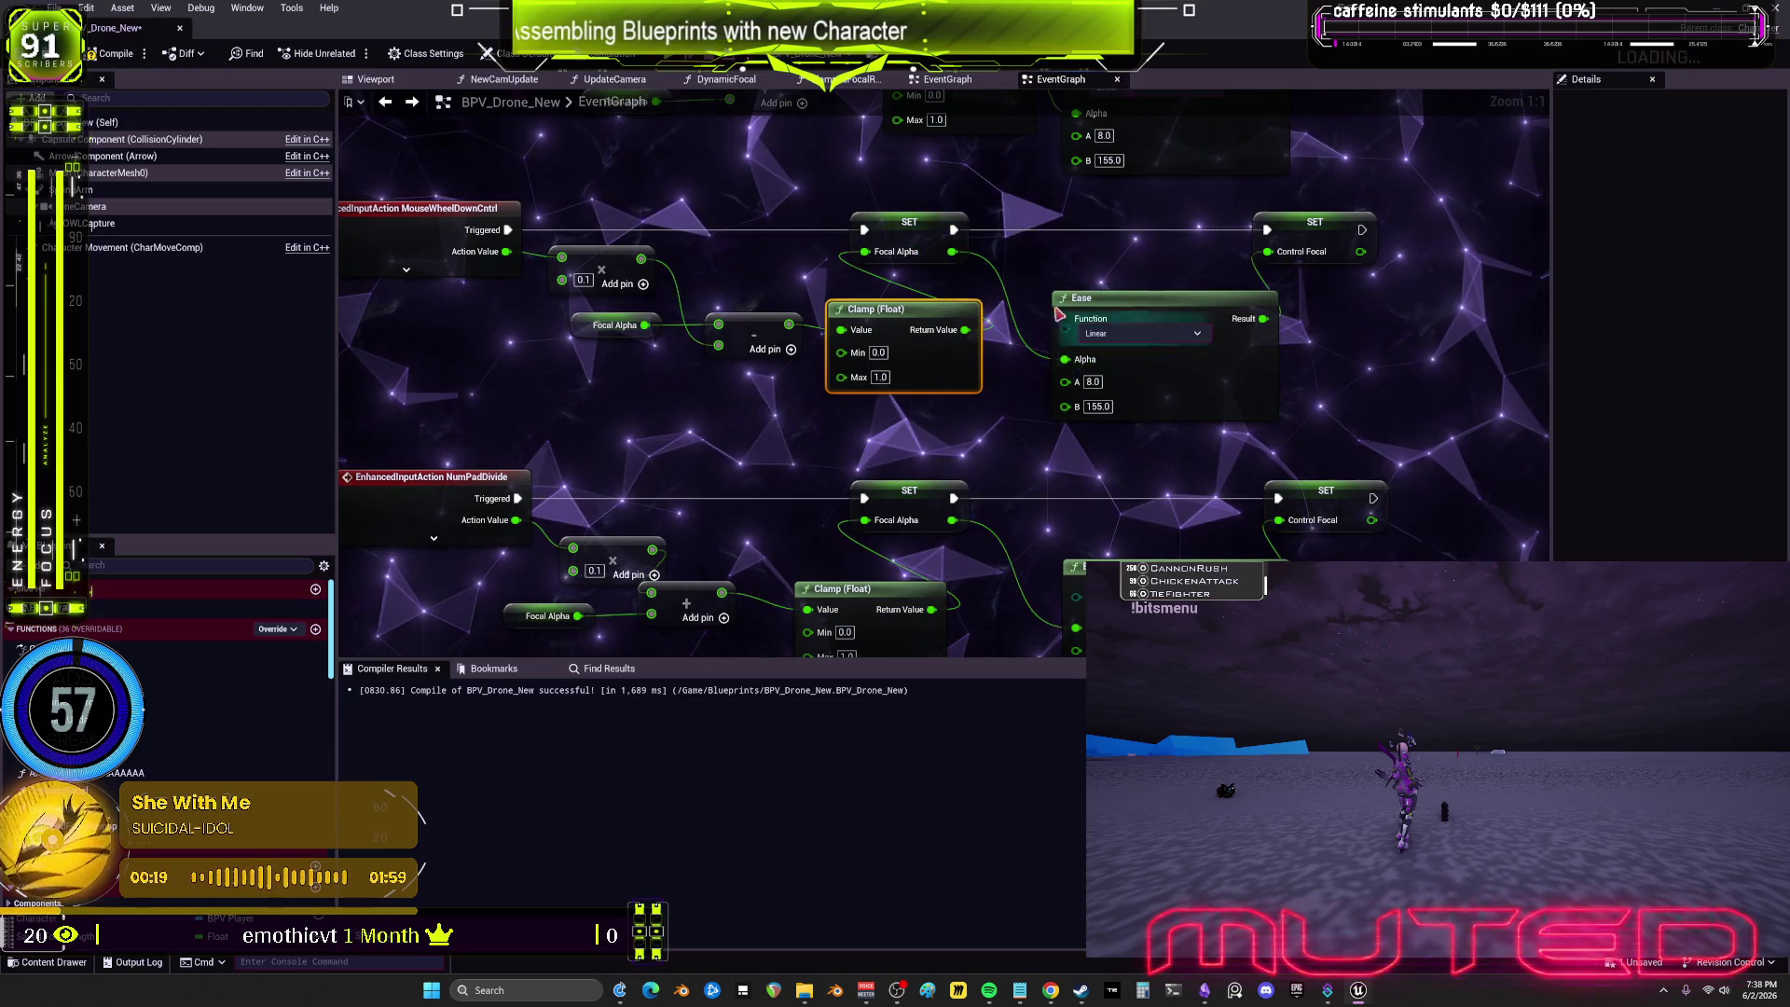
# Step: Wire the mouse-wheel chain's Clamp output into SET Focal Alpha, then compile the drone blueprint
pyautogui.moveTo(806, 81); pyautogui.dragTo(816, 341)
pyautogui.moveTo(986, 332); pyautogui.dragTo(973, 332)
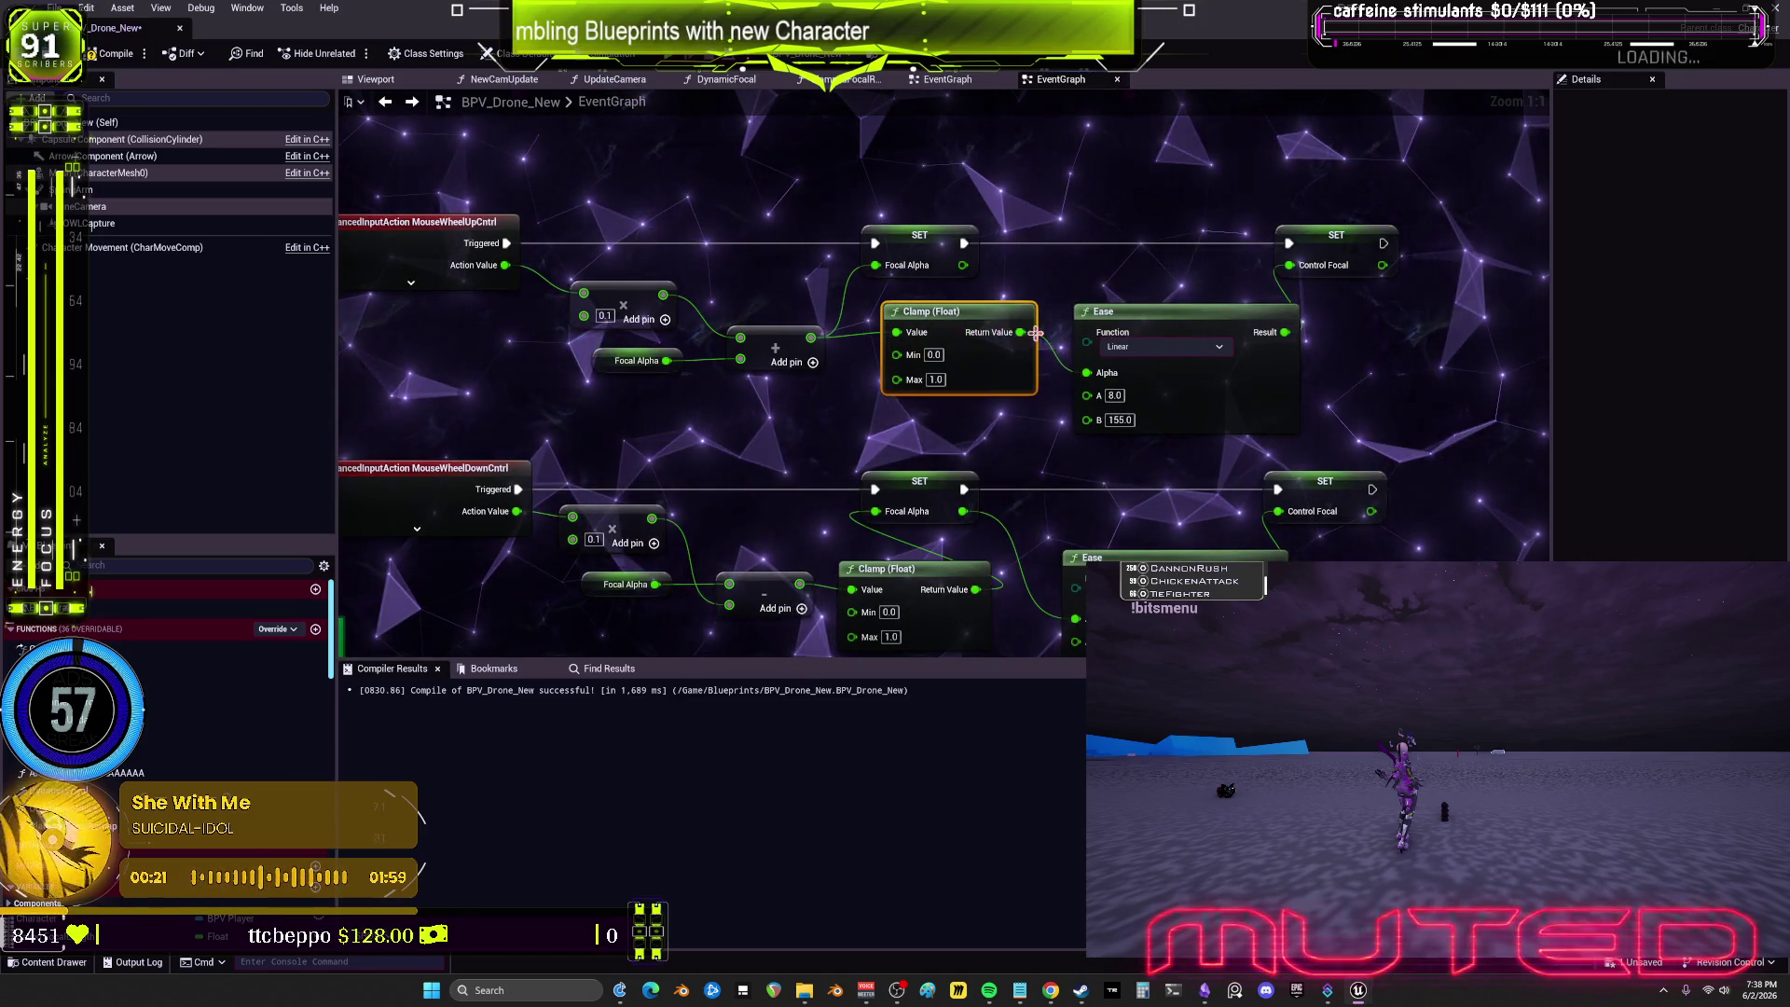
pyautogui.moveTo(881, 266); pyautogui.dragTo(881, 266)
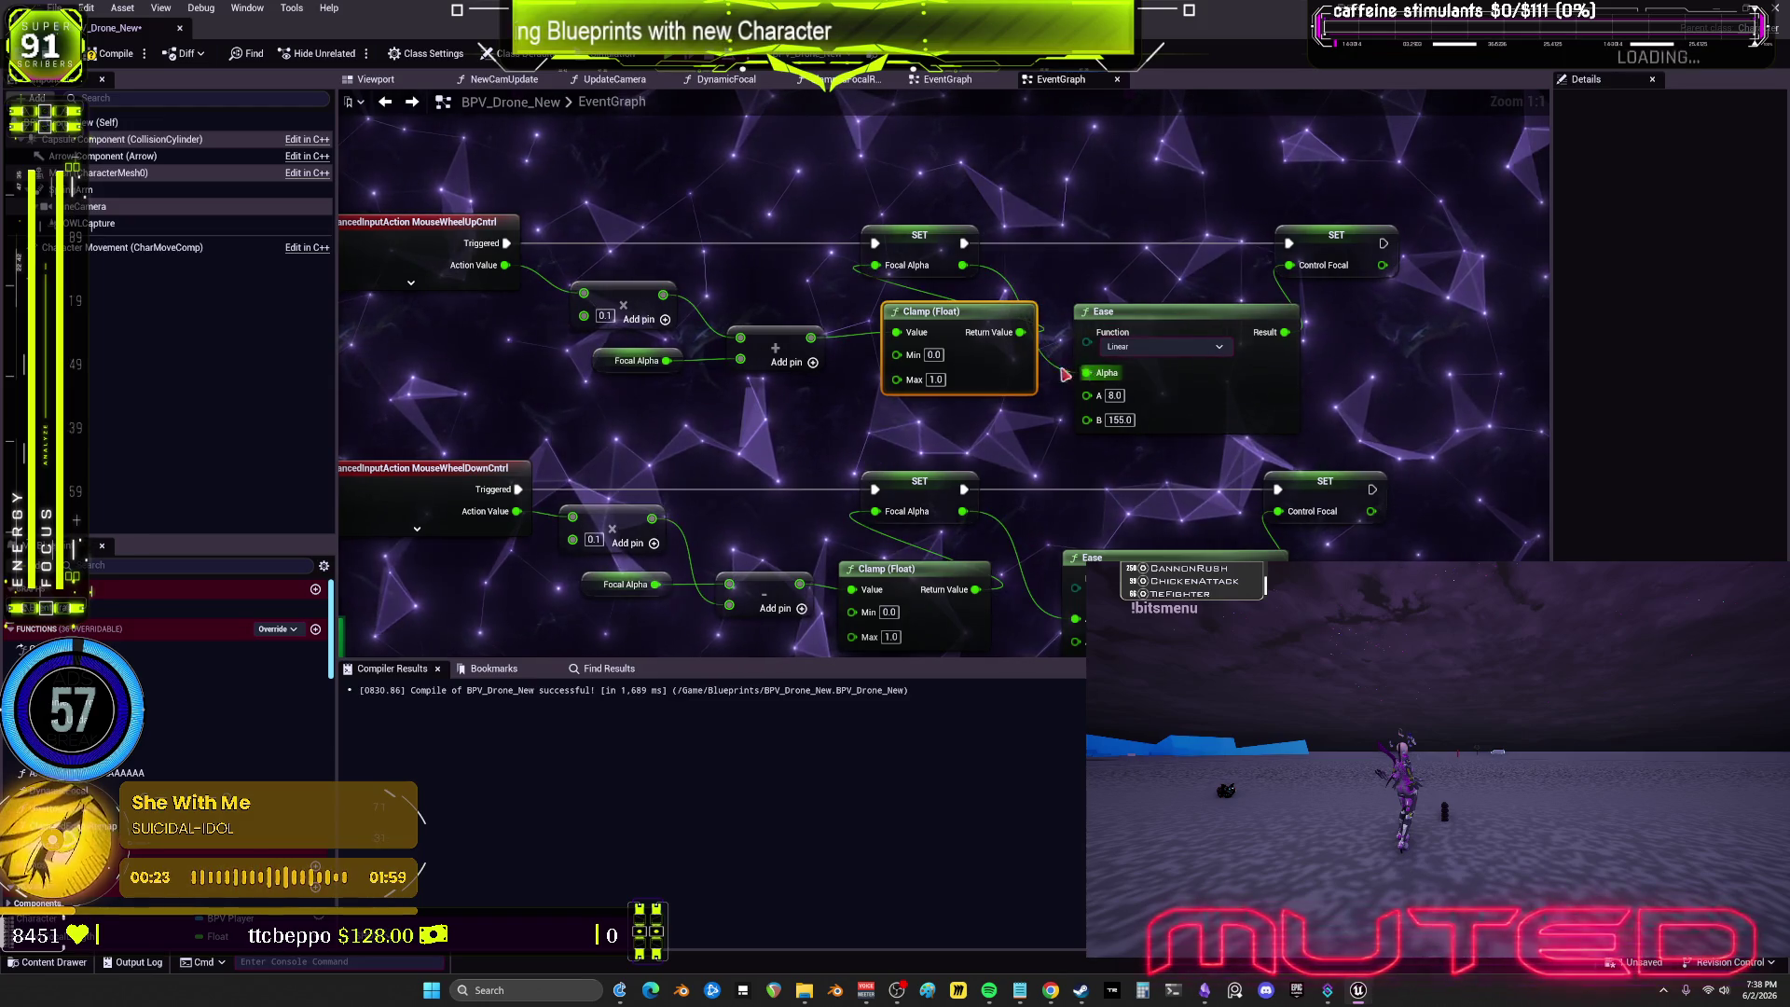
pyautogui.moveTo(971, 388)
pyautogui.mouseDown()
pyautogui.moveTo(970, 371)
pyautogui.moveTo(1049, 384)
pyautogui.moveTo(899, 299)
pyautogui.moveTo(1296, 247)
pyautogui.moveTo(1140, 247)
pyautogui.moveTo(1056, 197)
pyautogui.moveTo(1251, 315)
pyautogui.mouseUp()
pyautogui.scroll(-1, 986, 436)
pyautogui.click(112, 53)
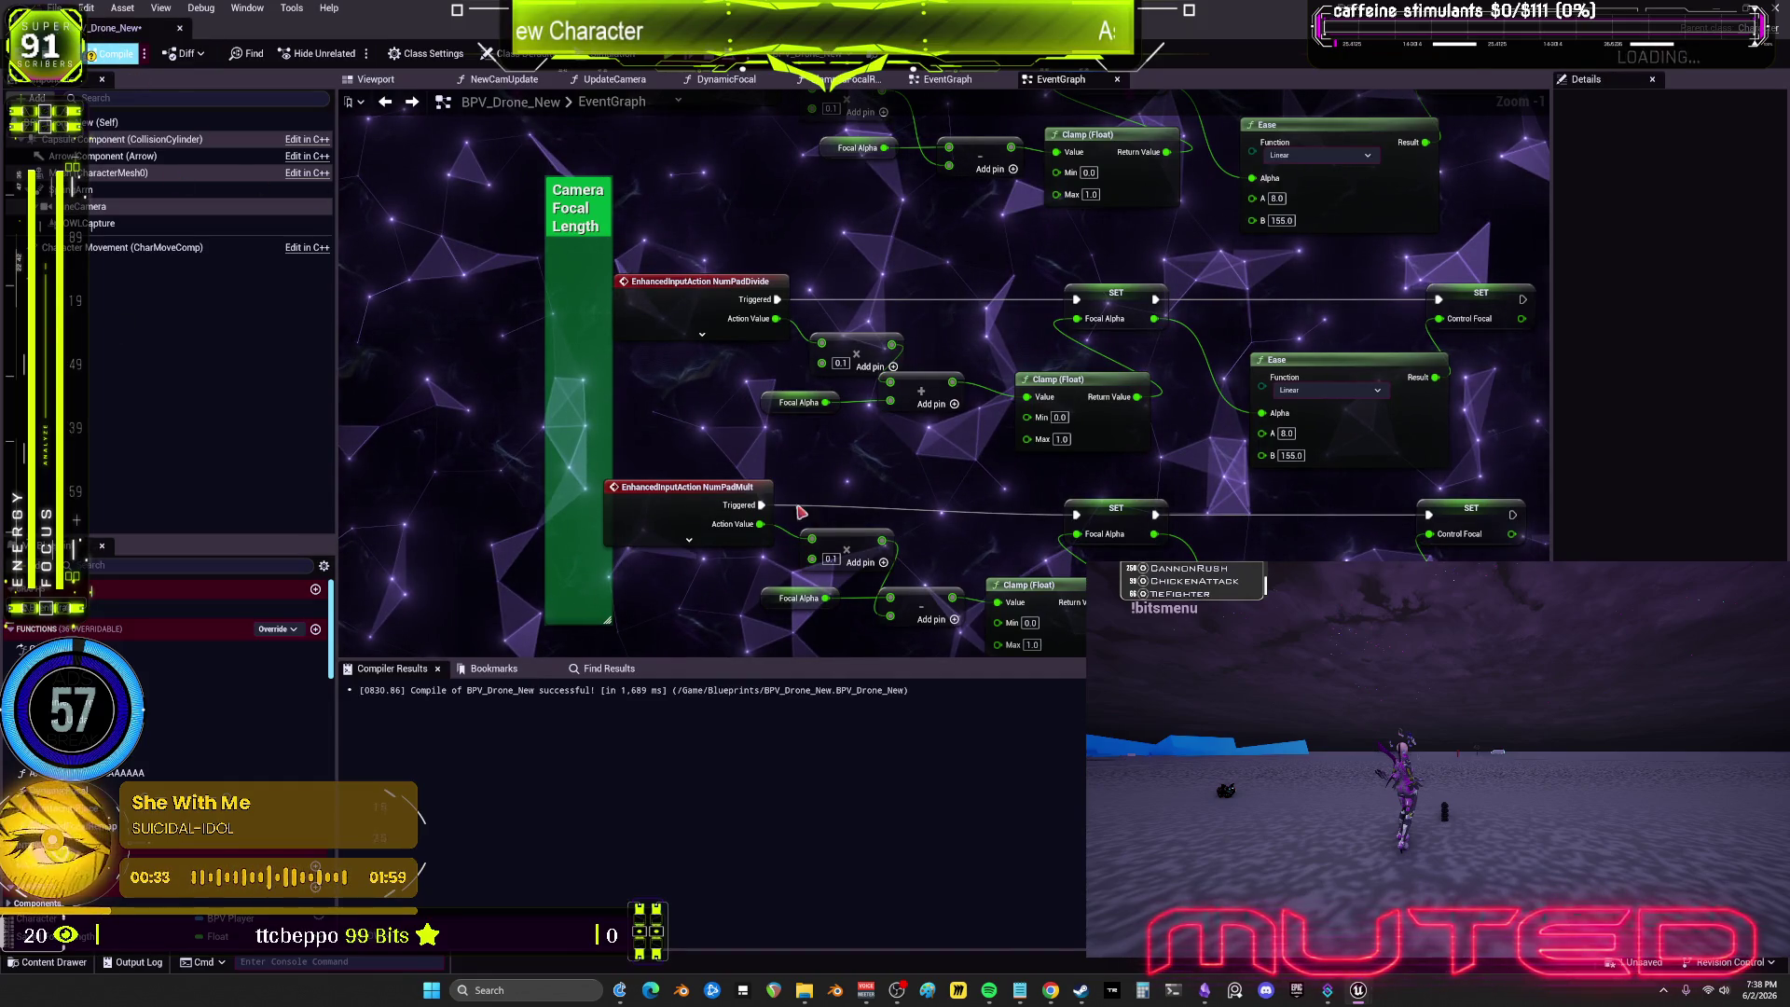
# Step: Change both NumPad Multiply node factors from 0.1 to 0.03
pyautogui.click(837, 363)
pyautogui.write('0.03')
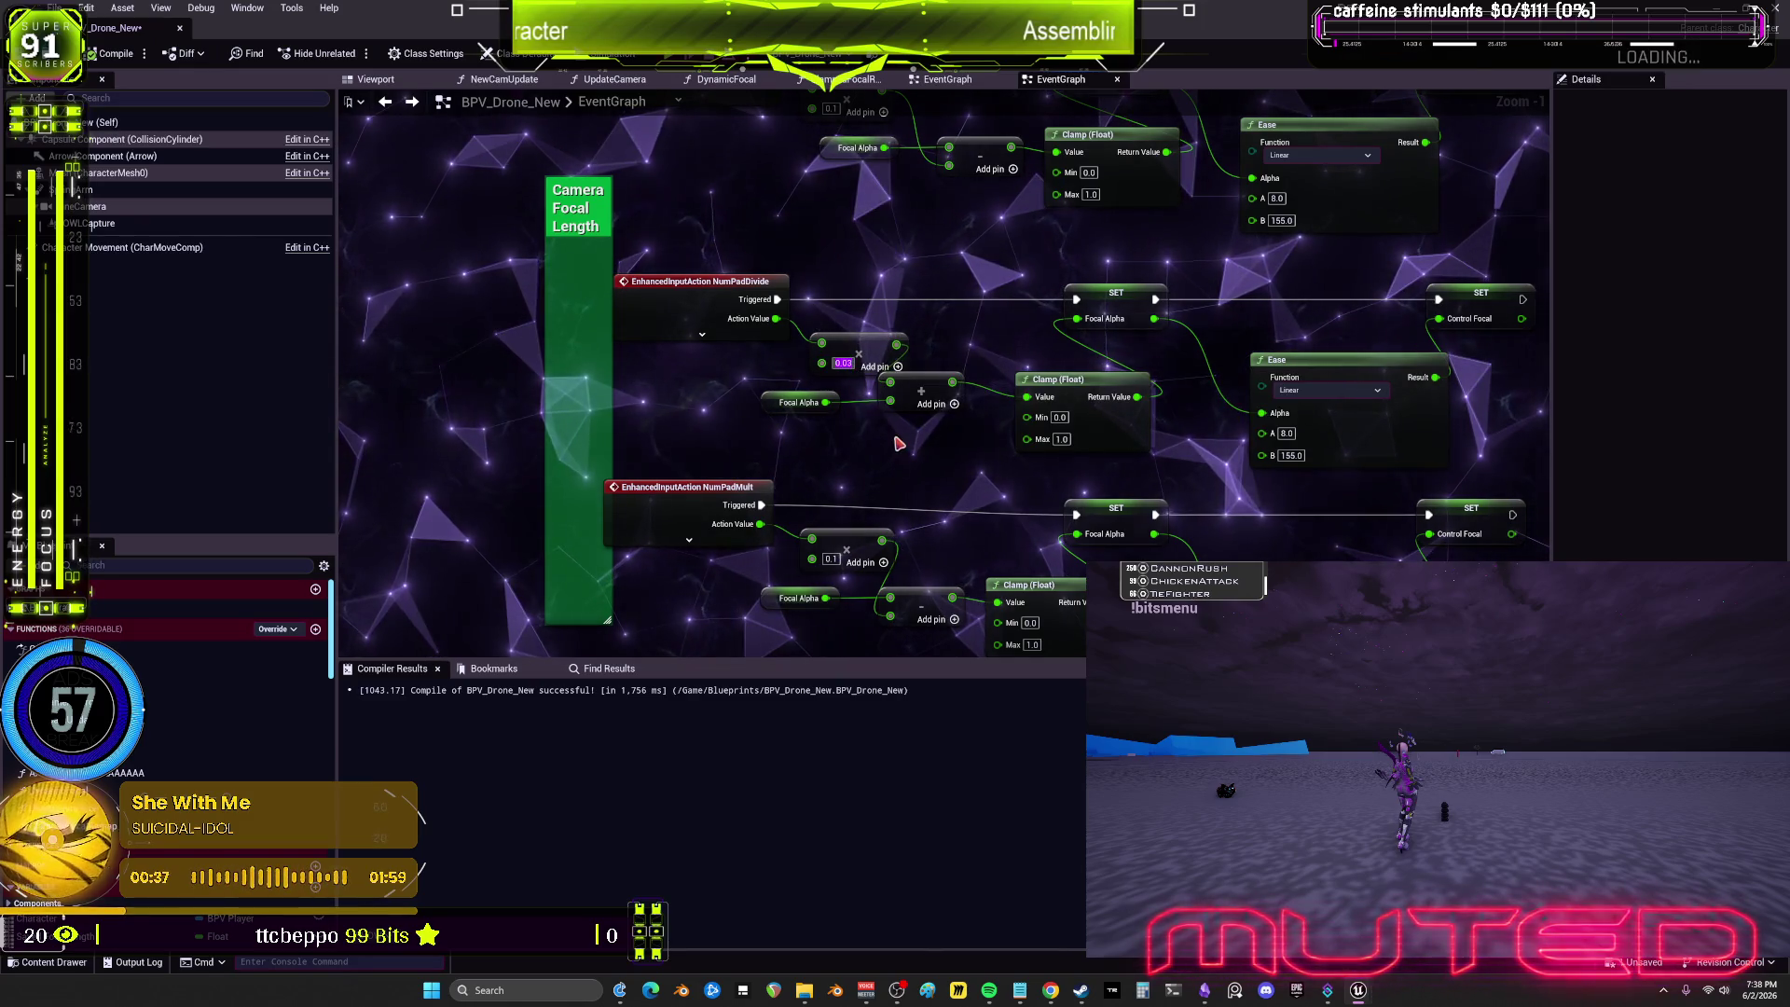
pyautogui.click(829, 559)
pyautogui.write('0.03')
pyautogui.press('Return')
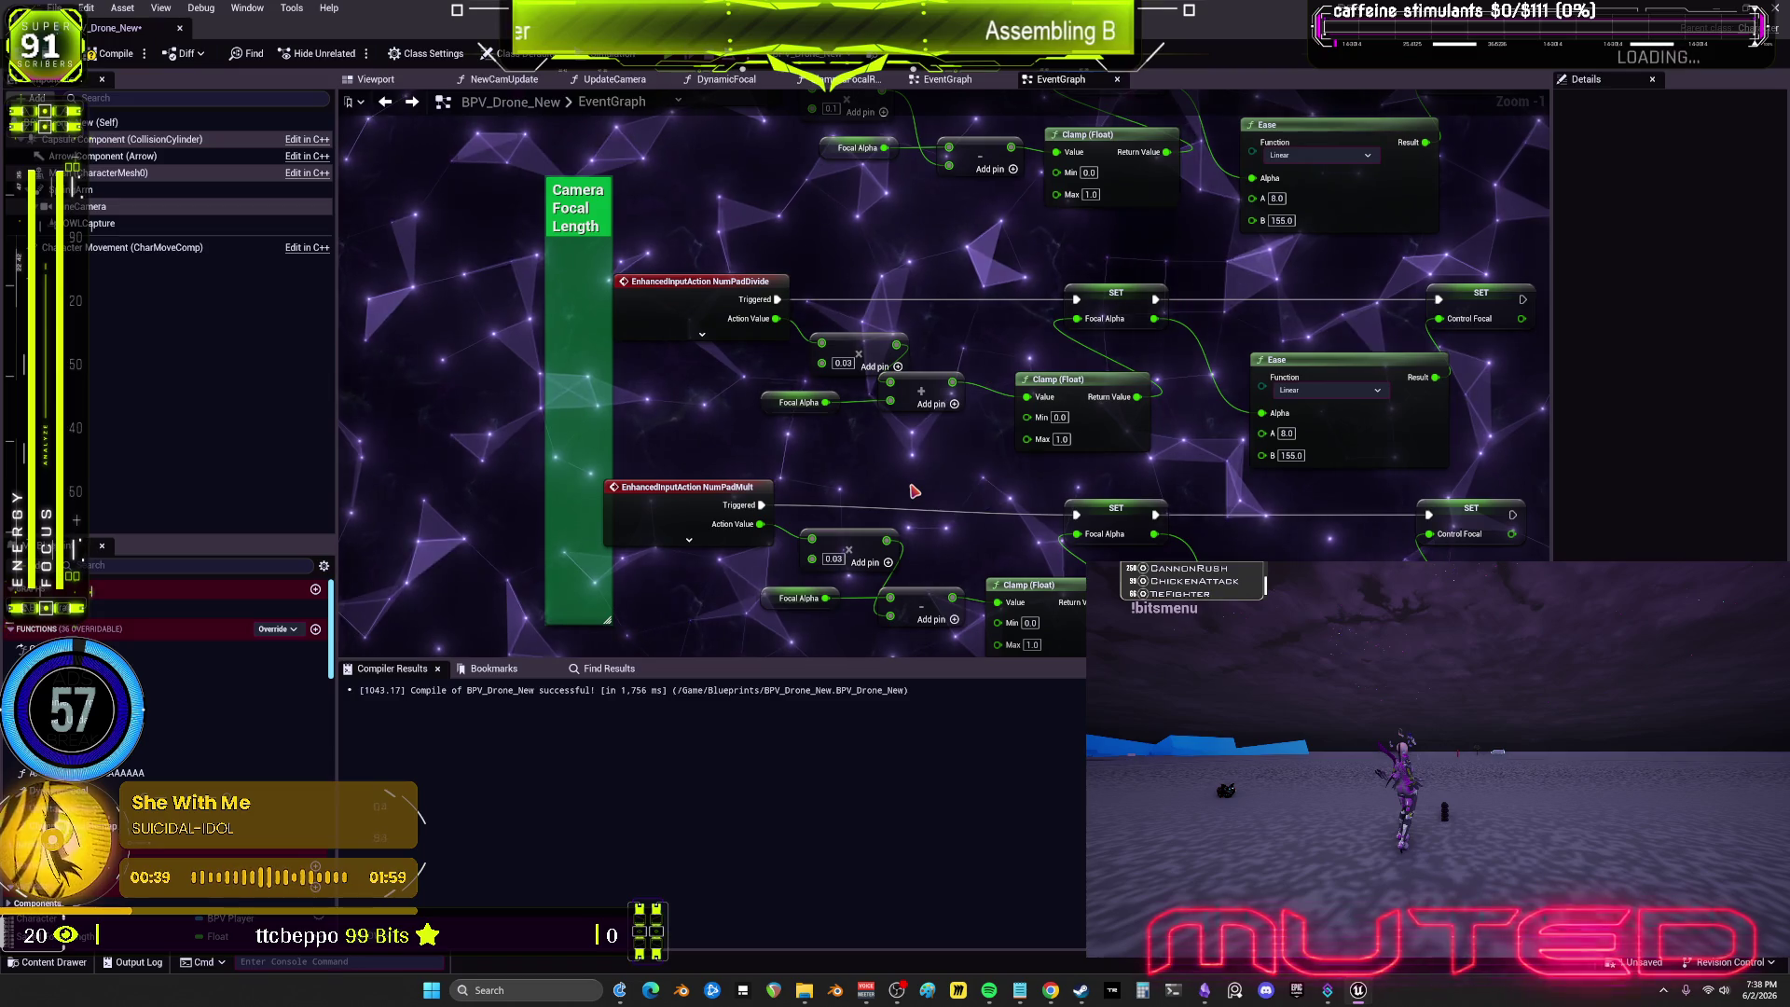
pyautogui.scroll(-2, 914, 492)
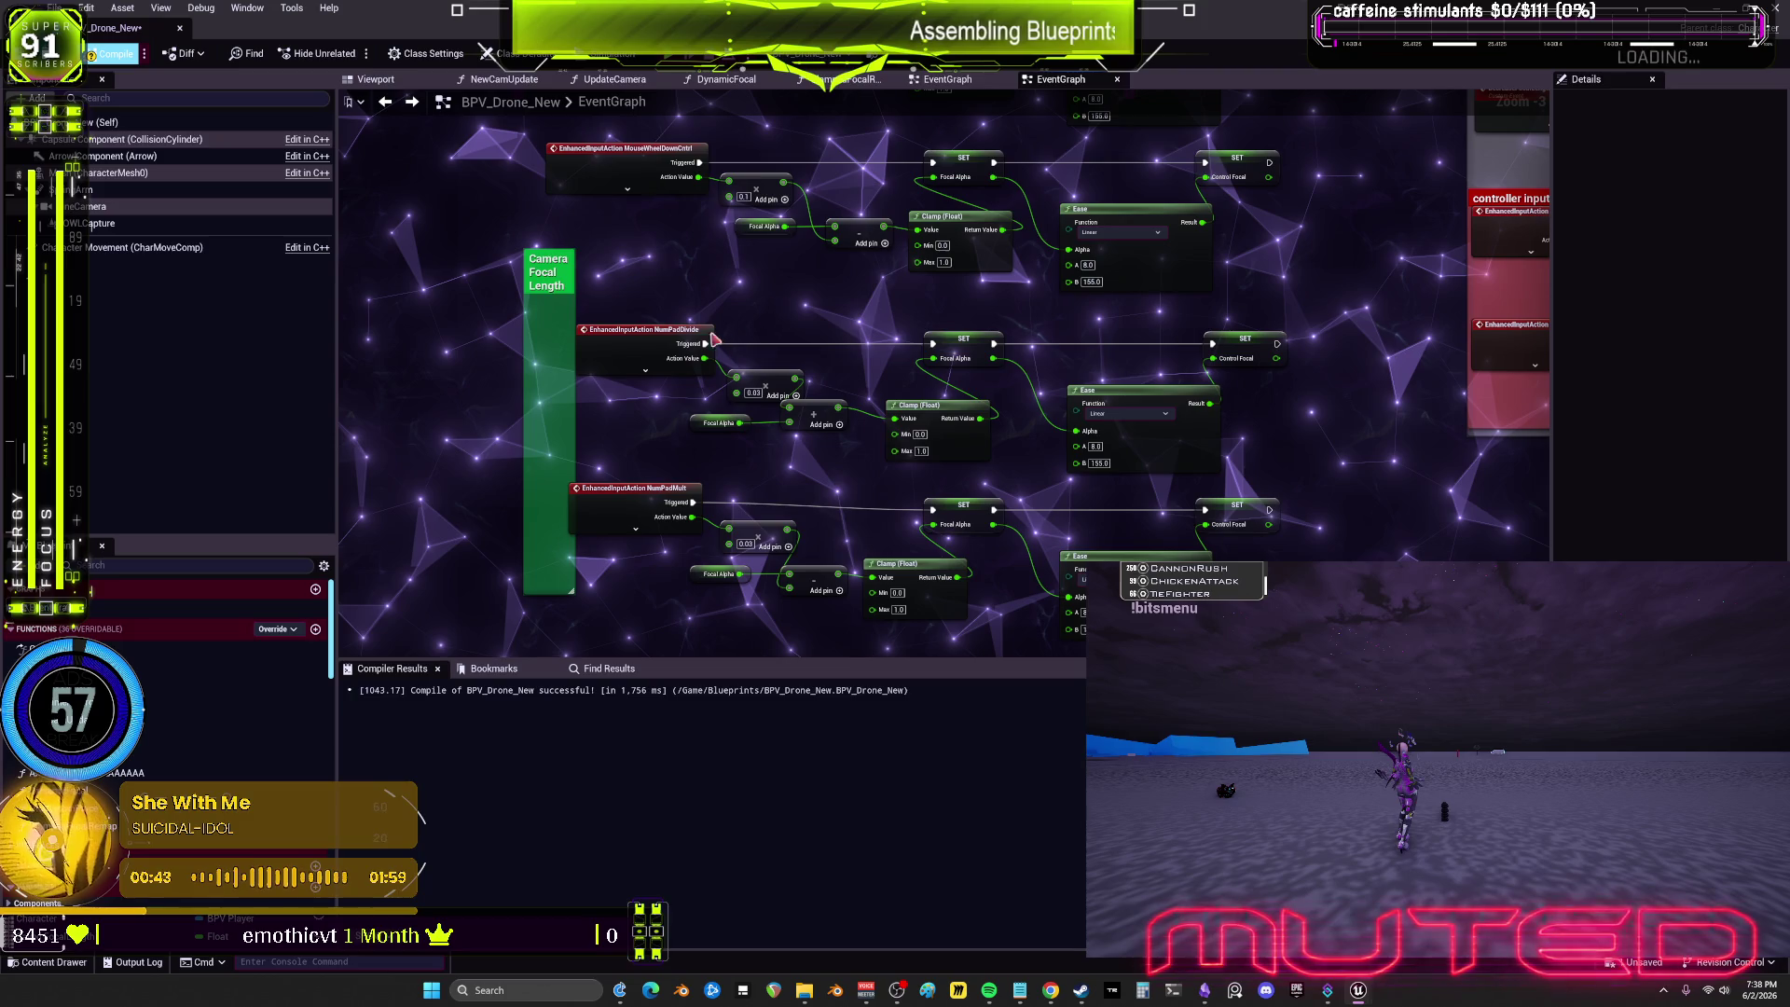
# Step: Play-test the drone's NumPad Multiply and Divide focal zoom, then stop and restart play
pyautogui.hotkey('alt', 'p')
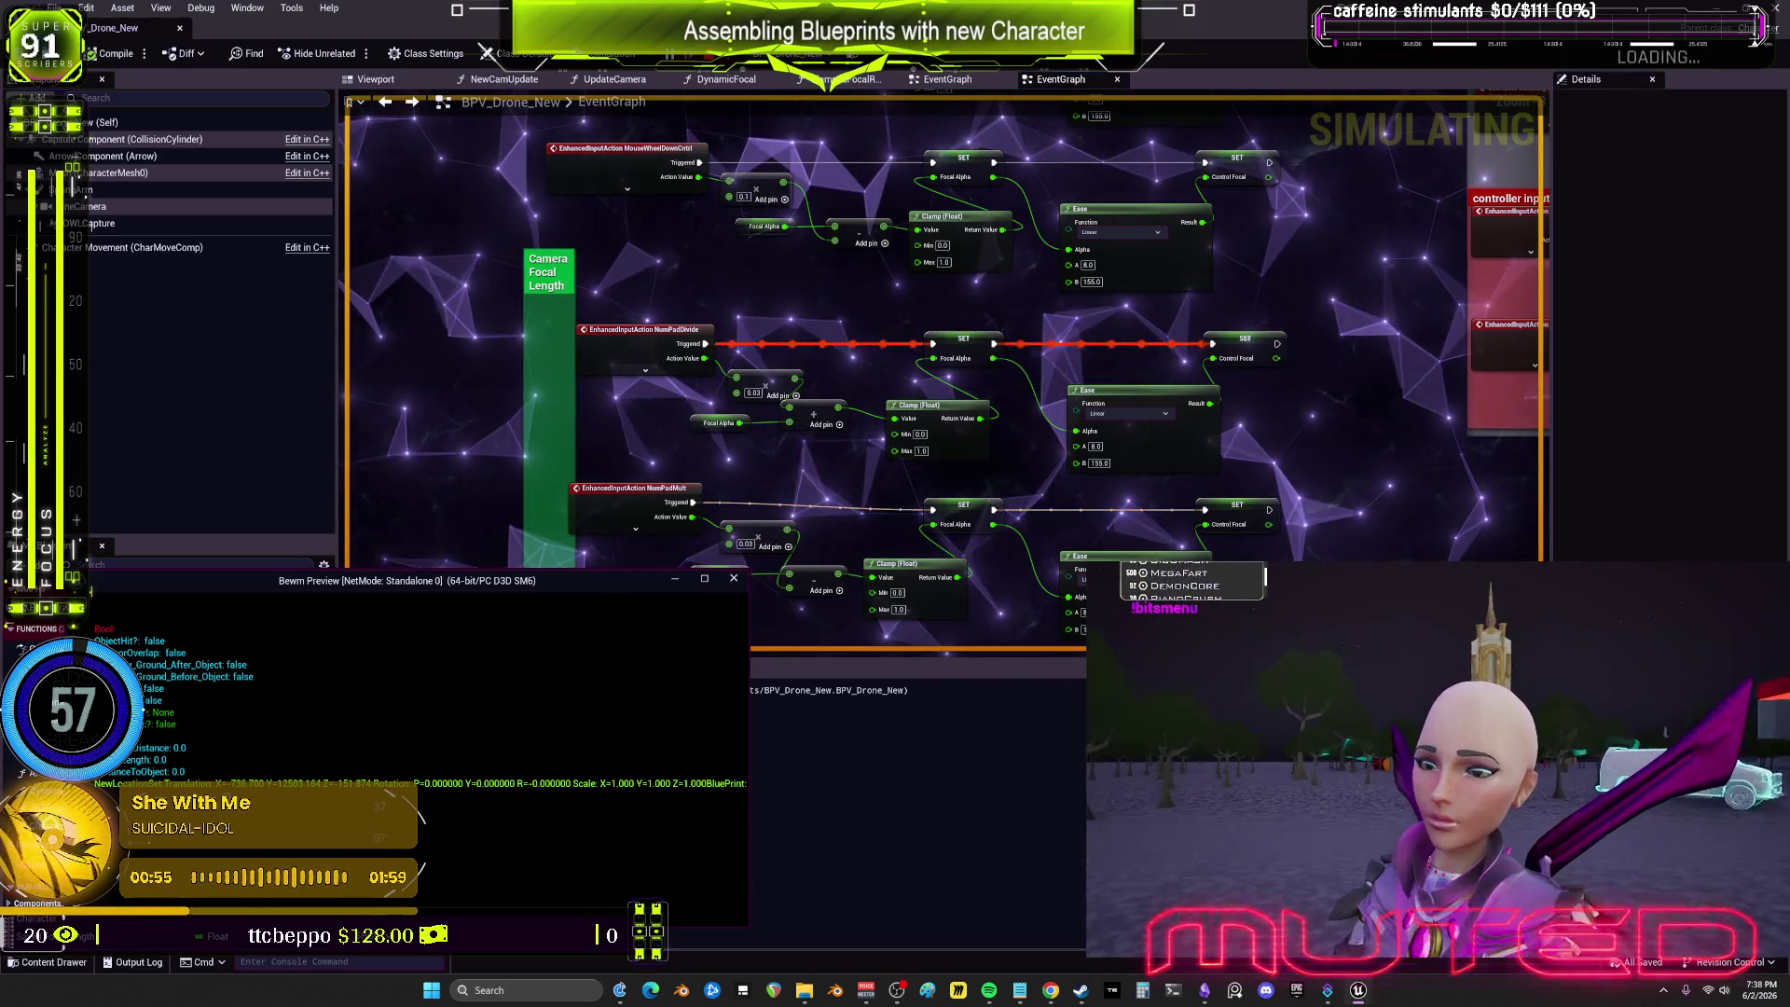
pyautogui.press('KP_Multiply')
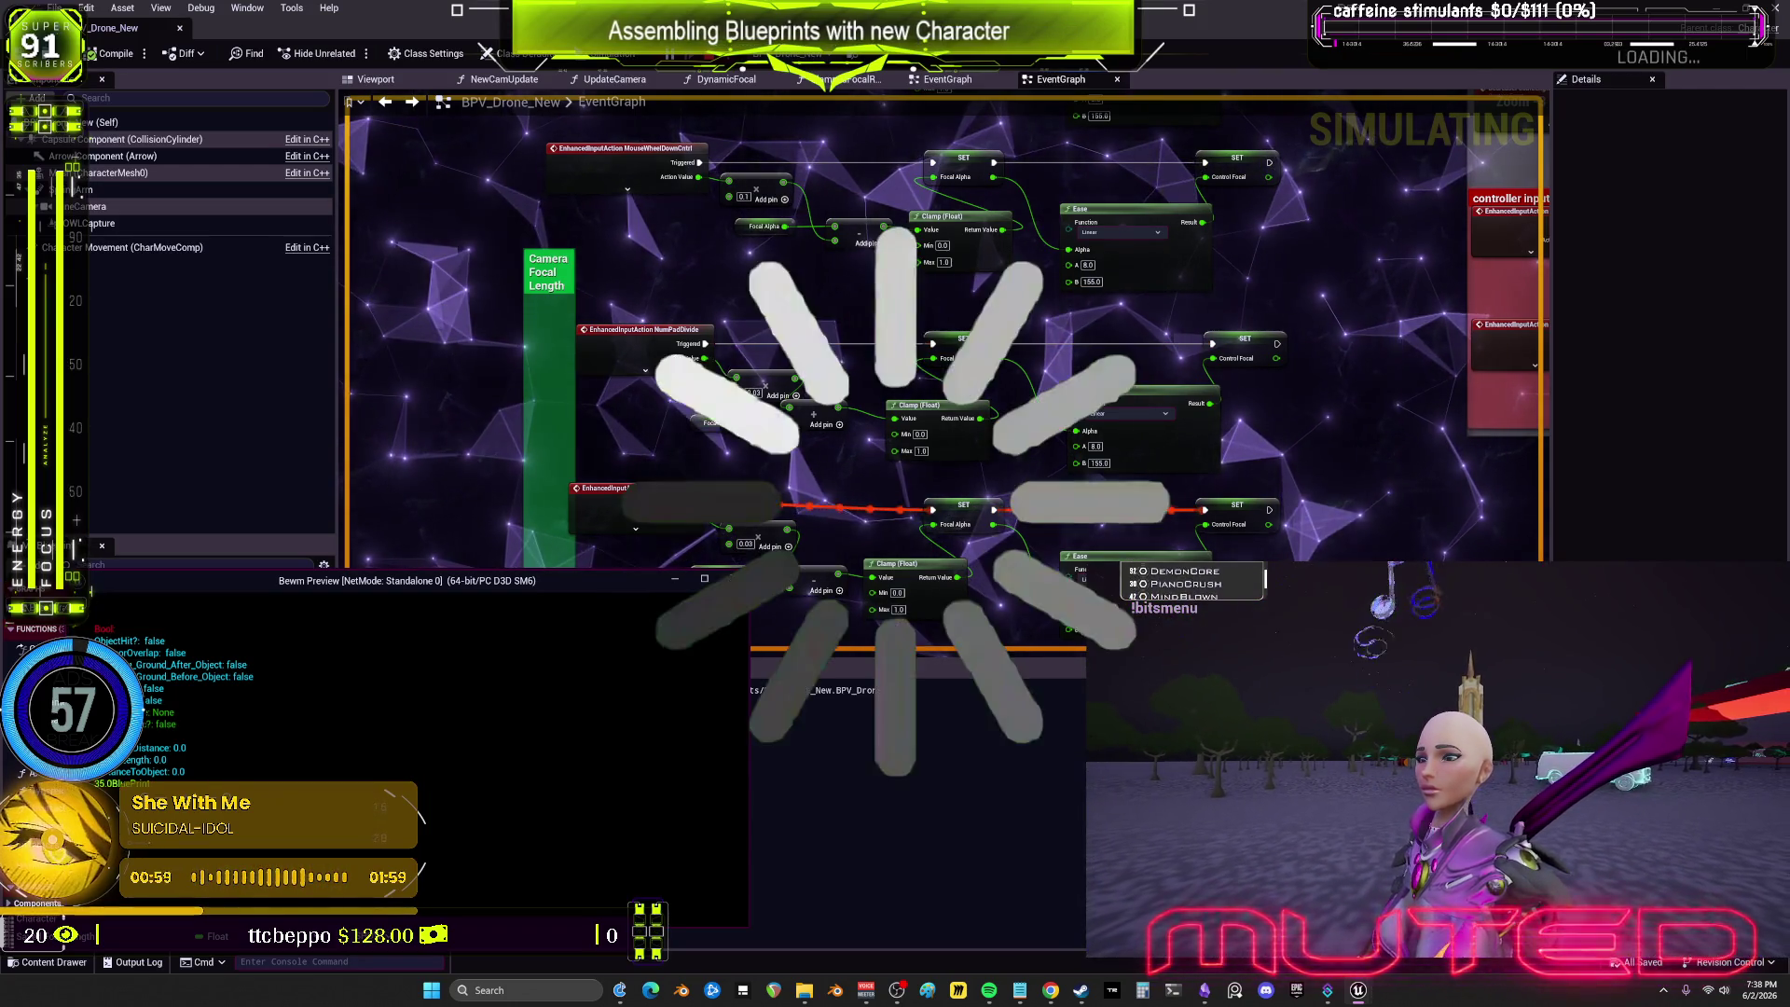
pyautogui.press('KP_Divide')
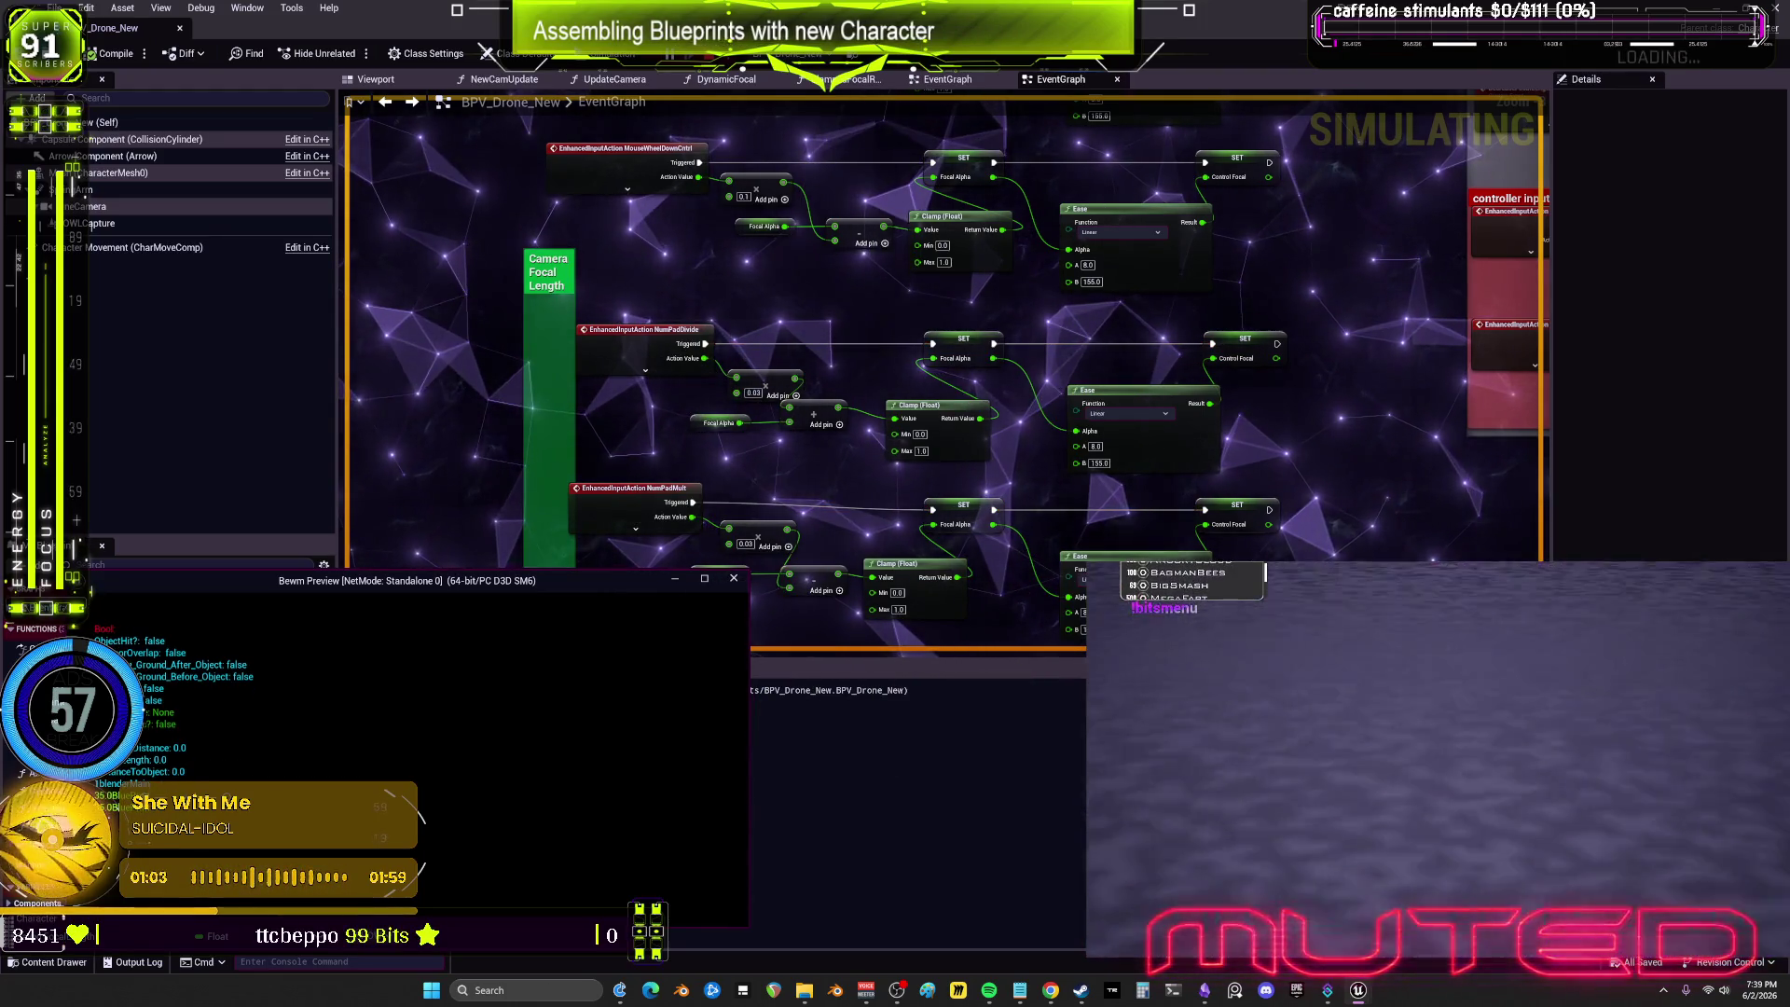
pyautogui.press('KP_Divide')
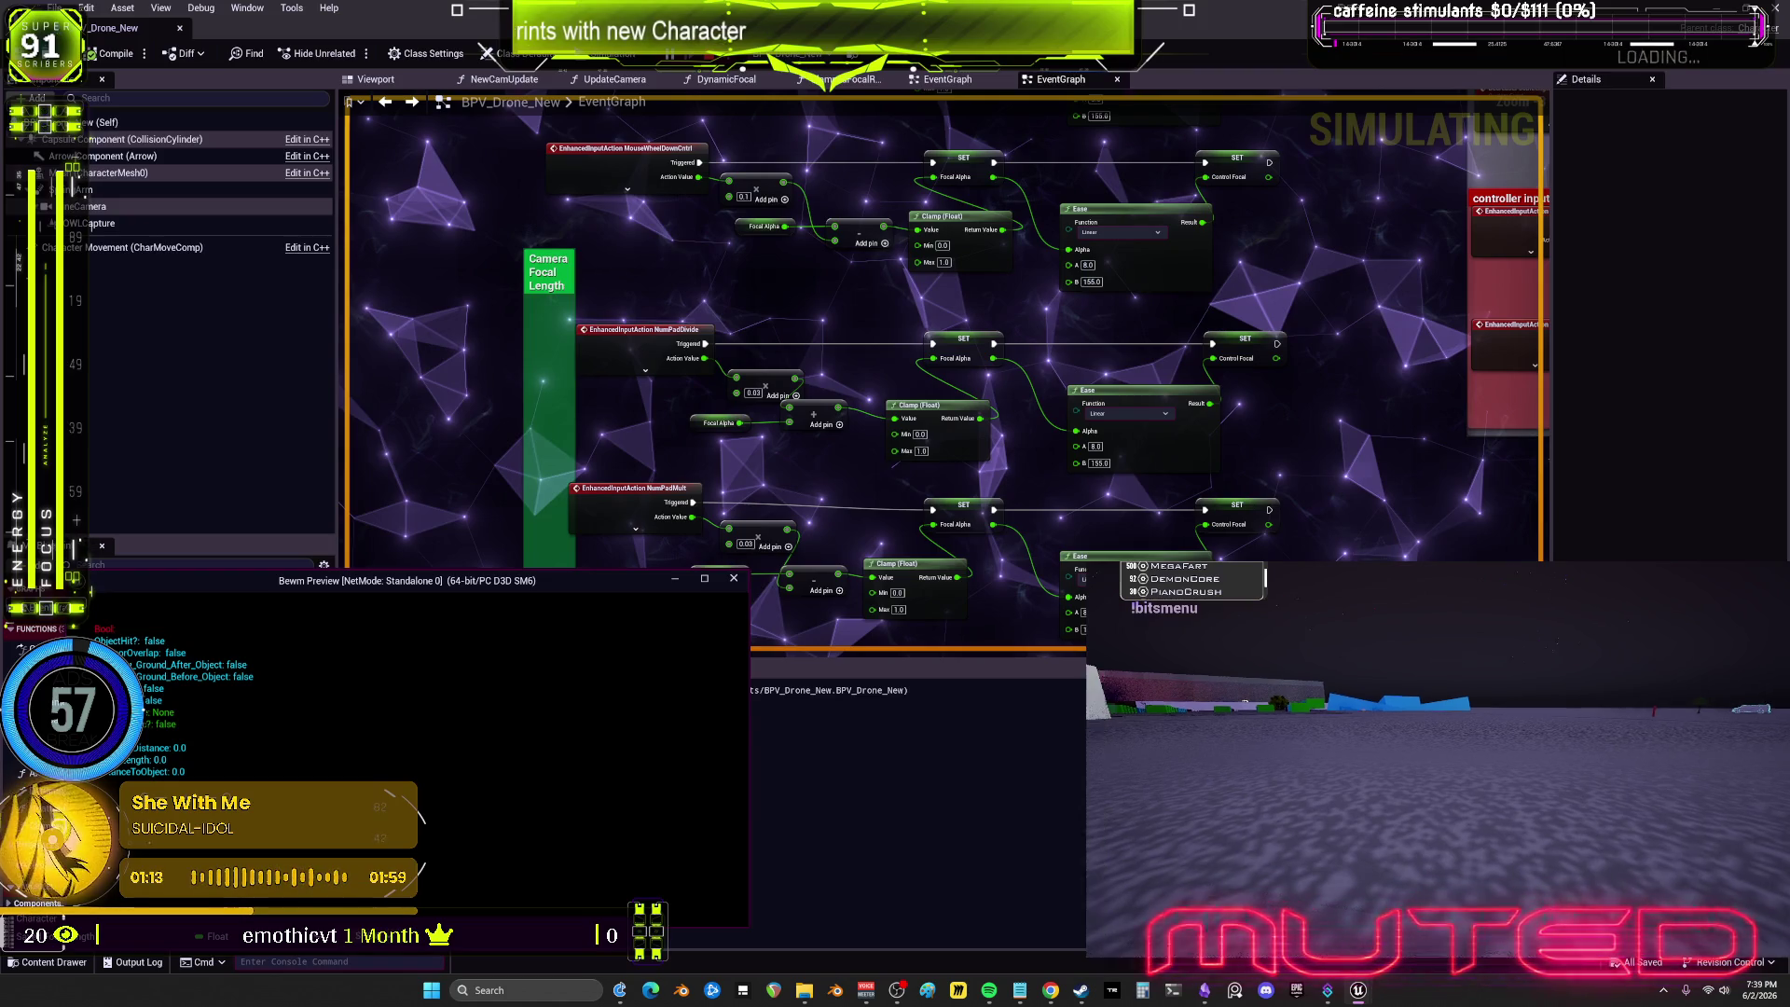
pyautogui.press('Escape')
pyautogui.hotkey('alt', 'p')
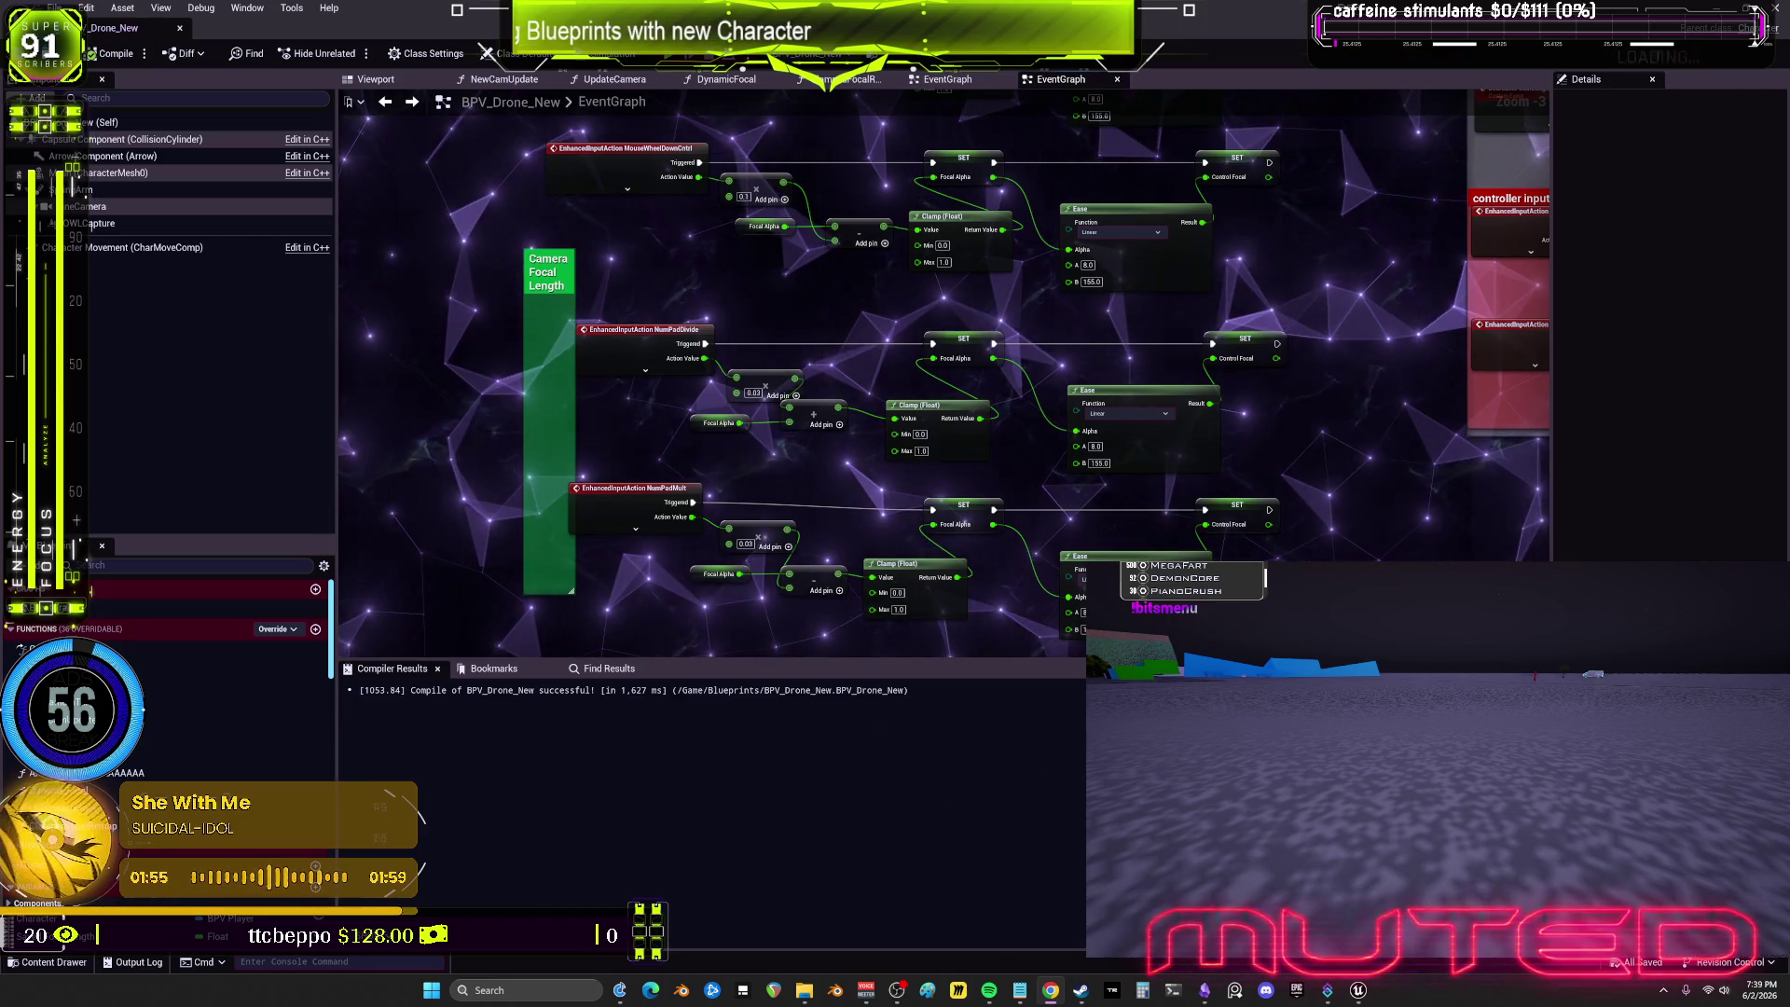
# Step: Bring up the Steam library and launch Blender from it
pyautogui.click(1080, 990)
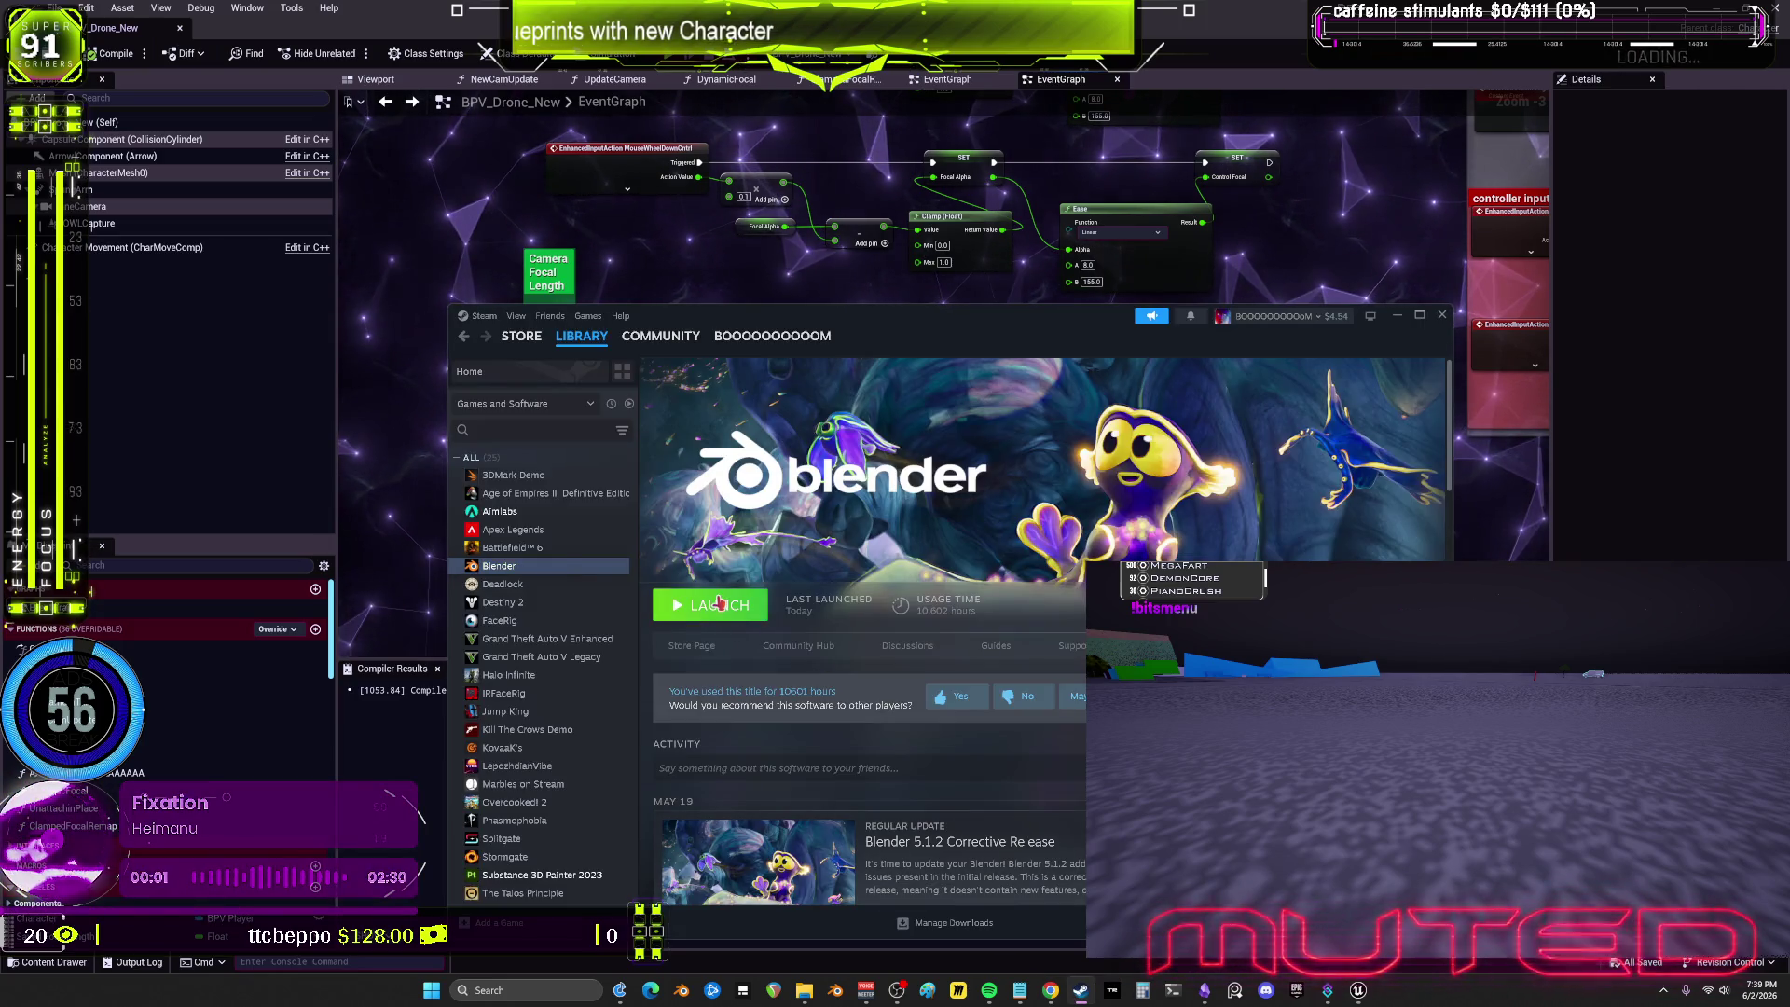
pyautogui.click(719, 602)
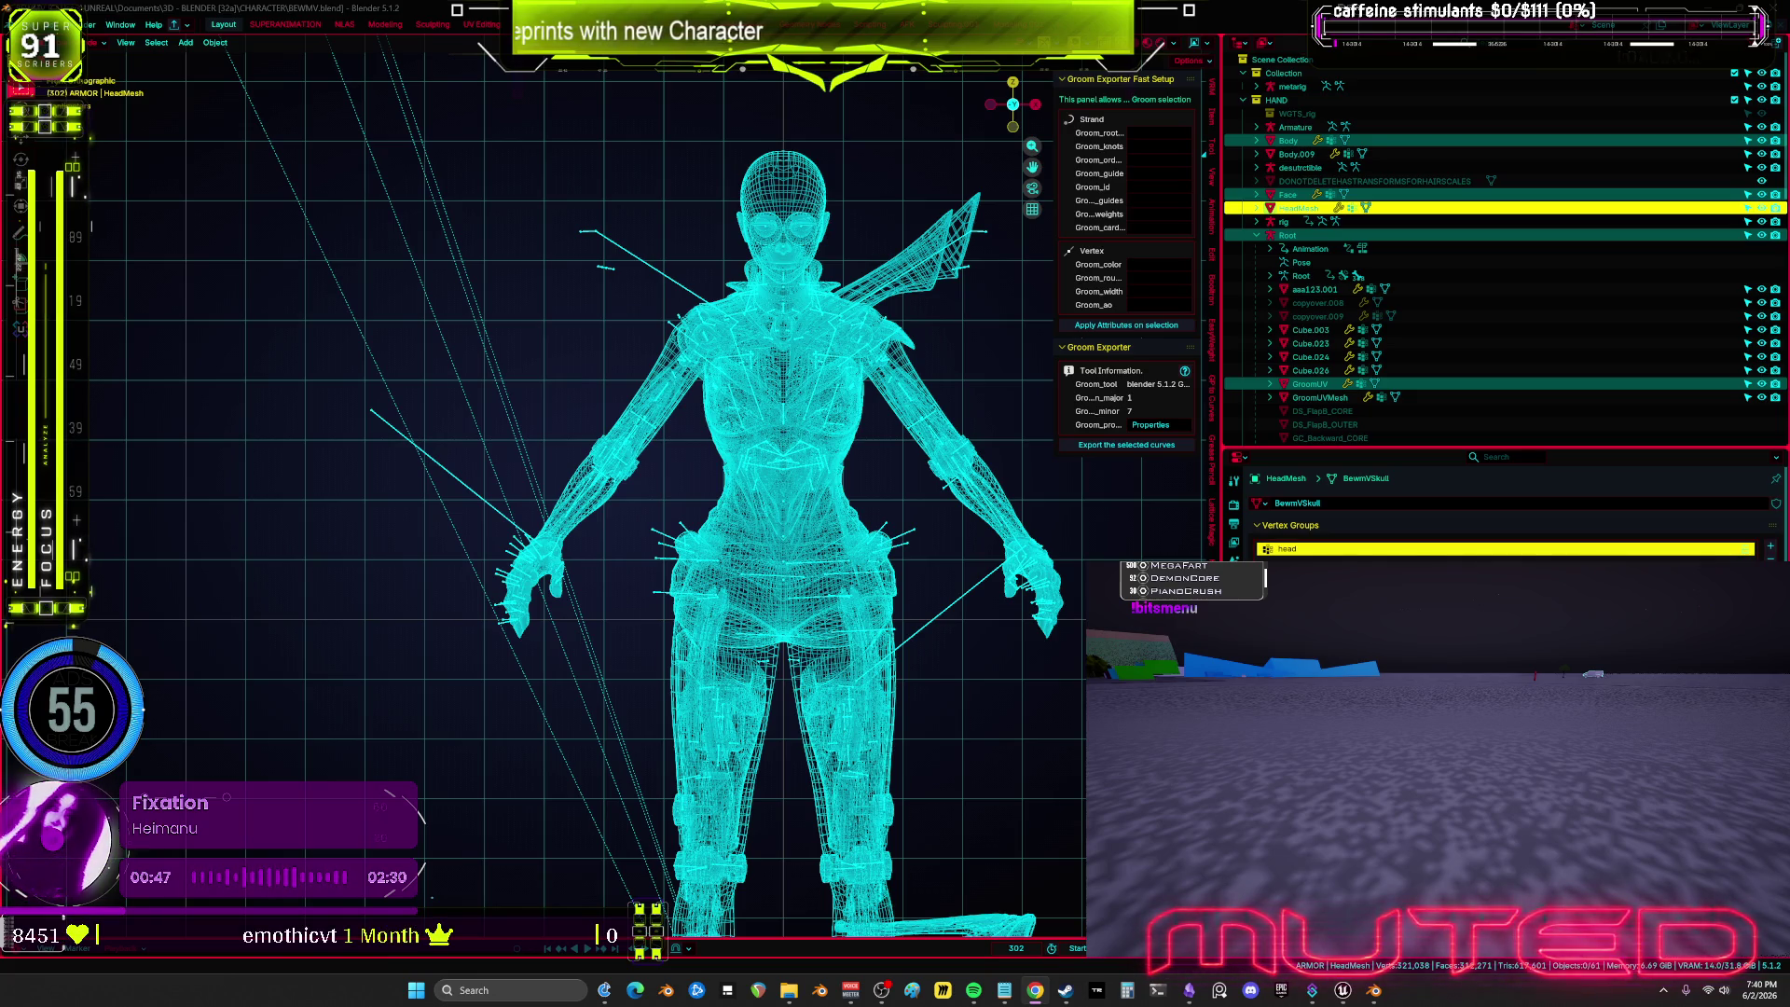
# Step: Maximize Blender's viewport and inspect the character in solid and wireframe from front and side
pyautogui.hotkey('ctrl', 'space')
pyautogui.press('KP_Decimal')
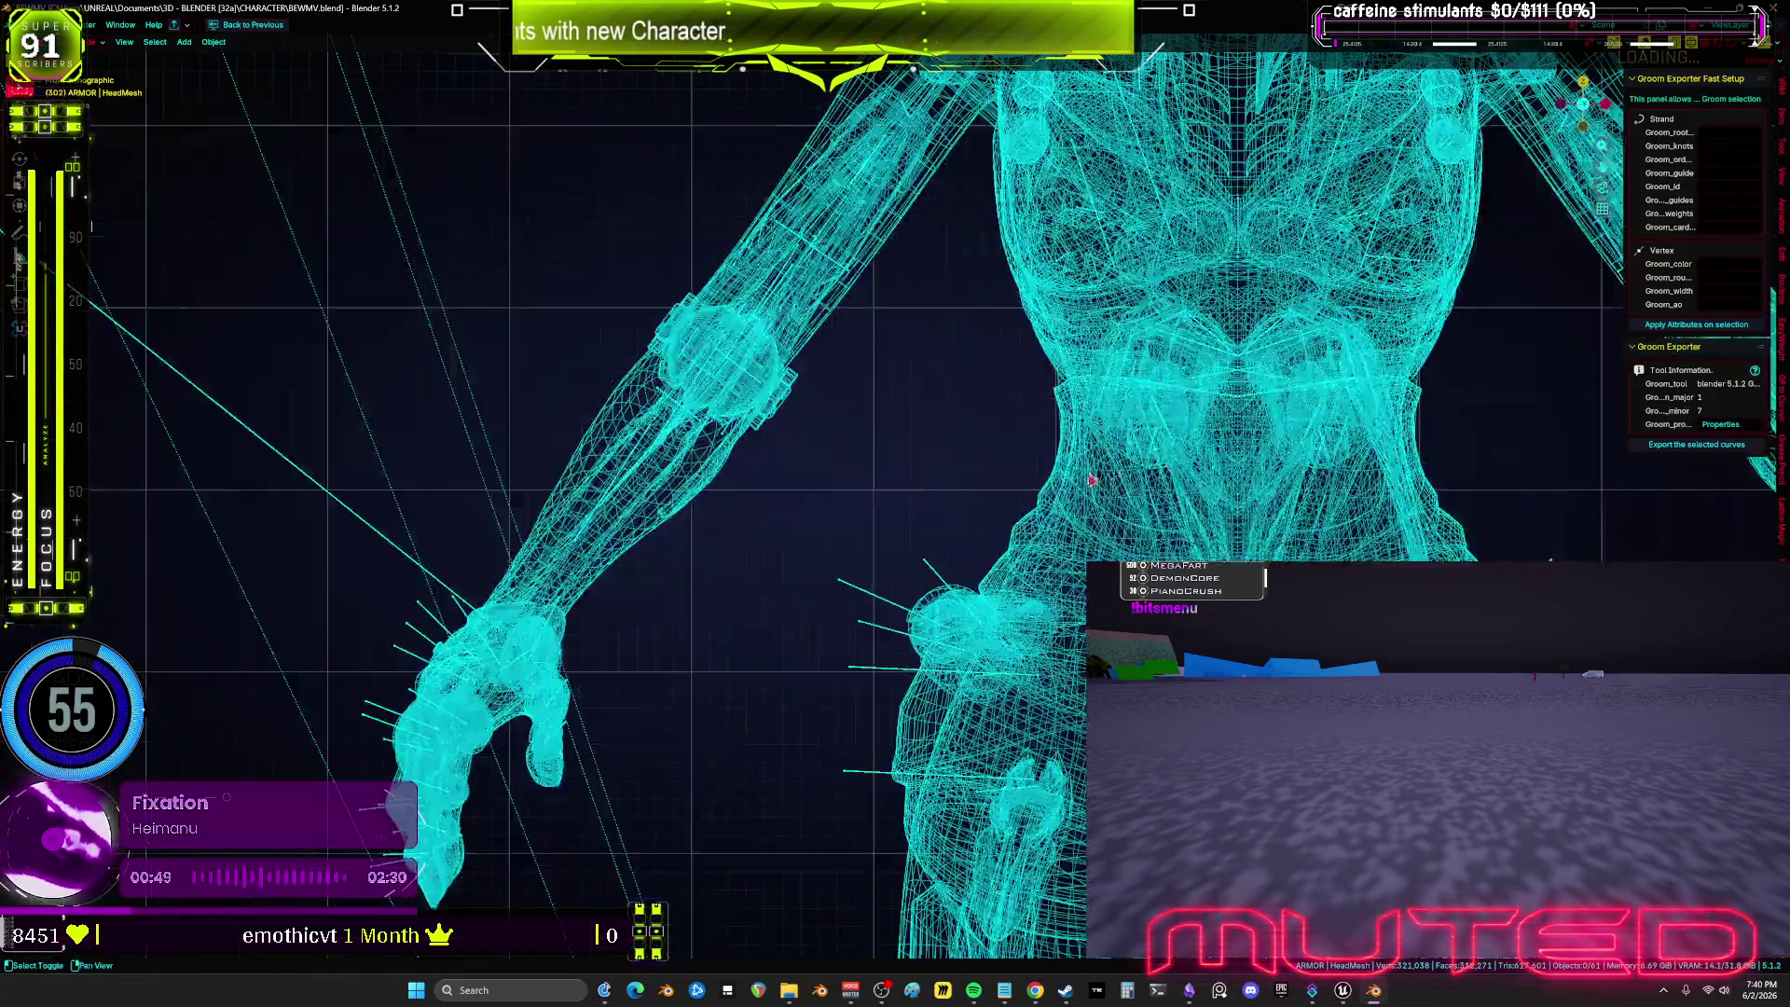
pyautogui.press('z')
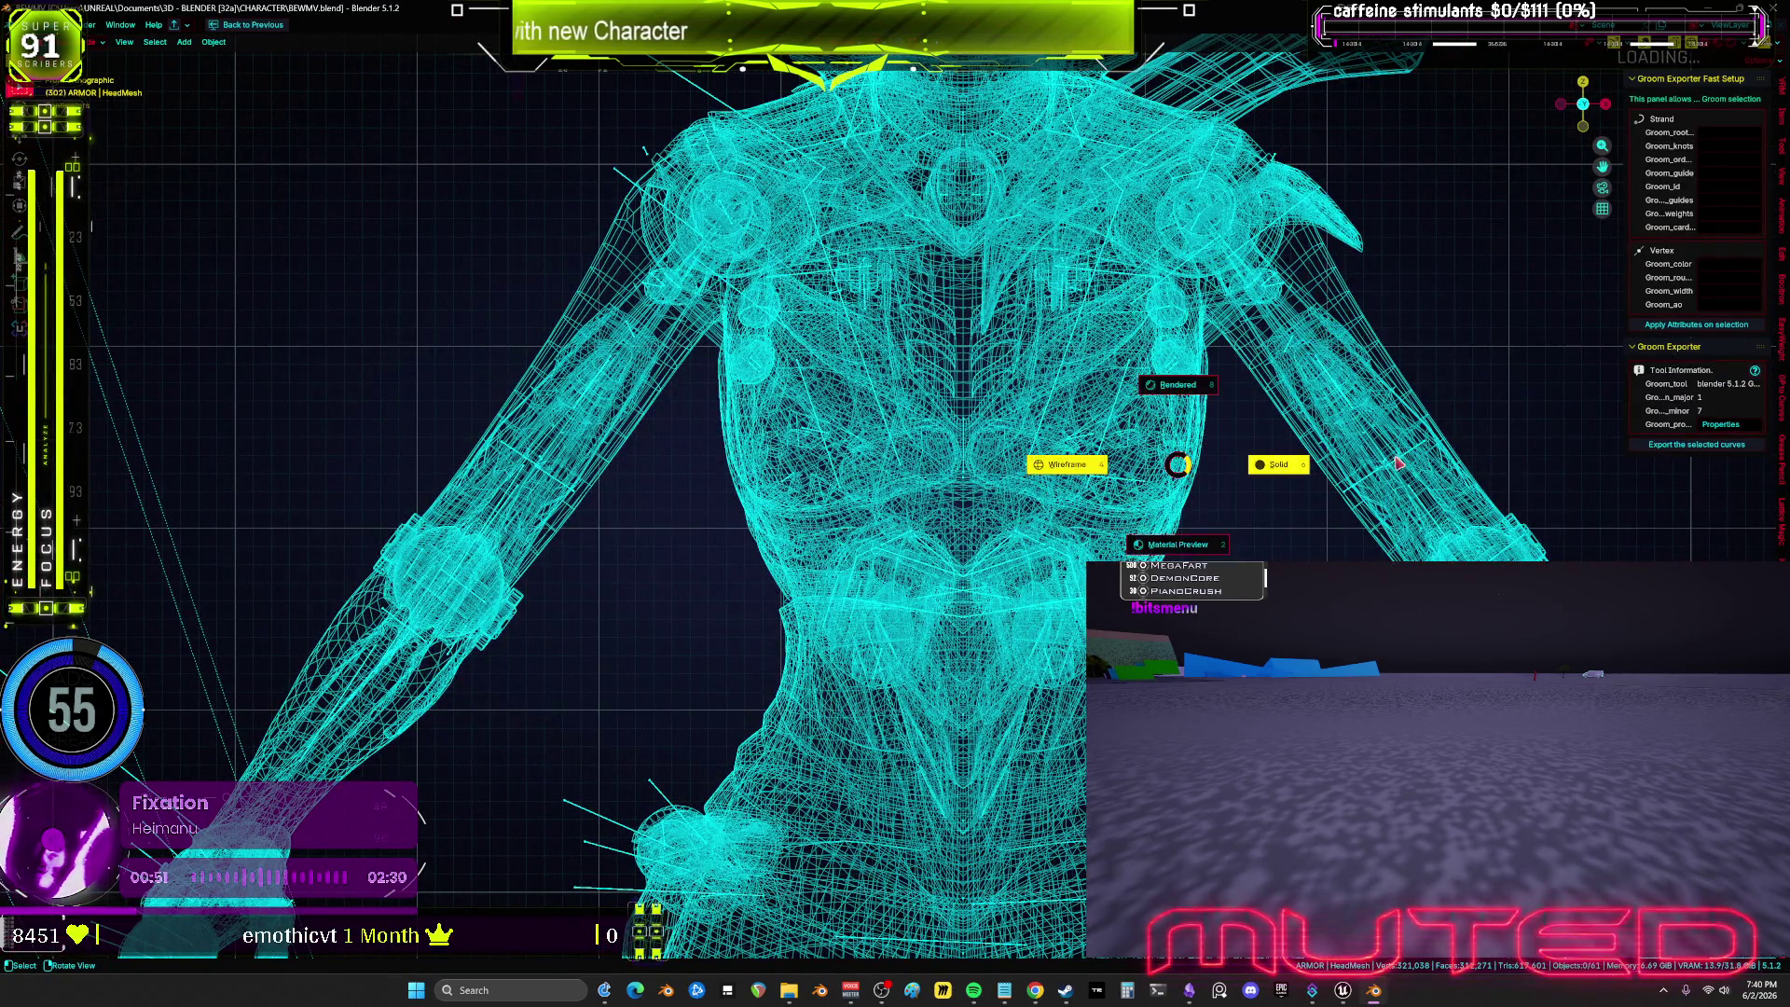
pyautogui.click(1231, 482)
pyautogui.moveTo(1231, 482)
pyautogui.mouseDown()
pyautogui.moveTo(1025, 489)
pyautogui.moveTo(887, 466)
pyautogui.mouseUp()
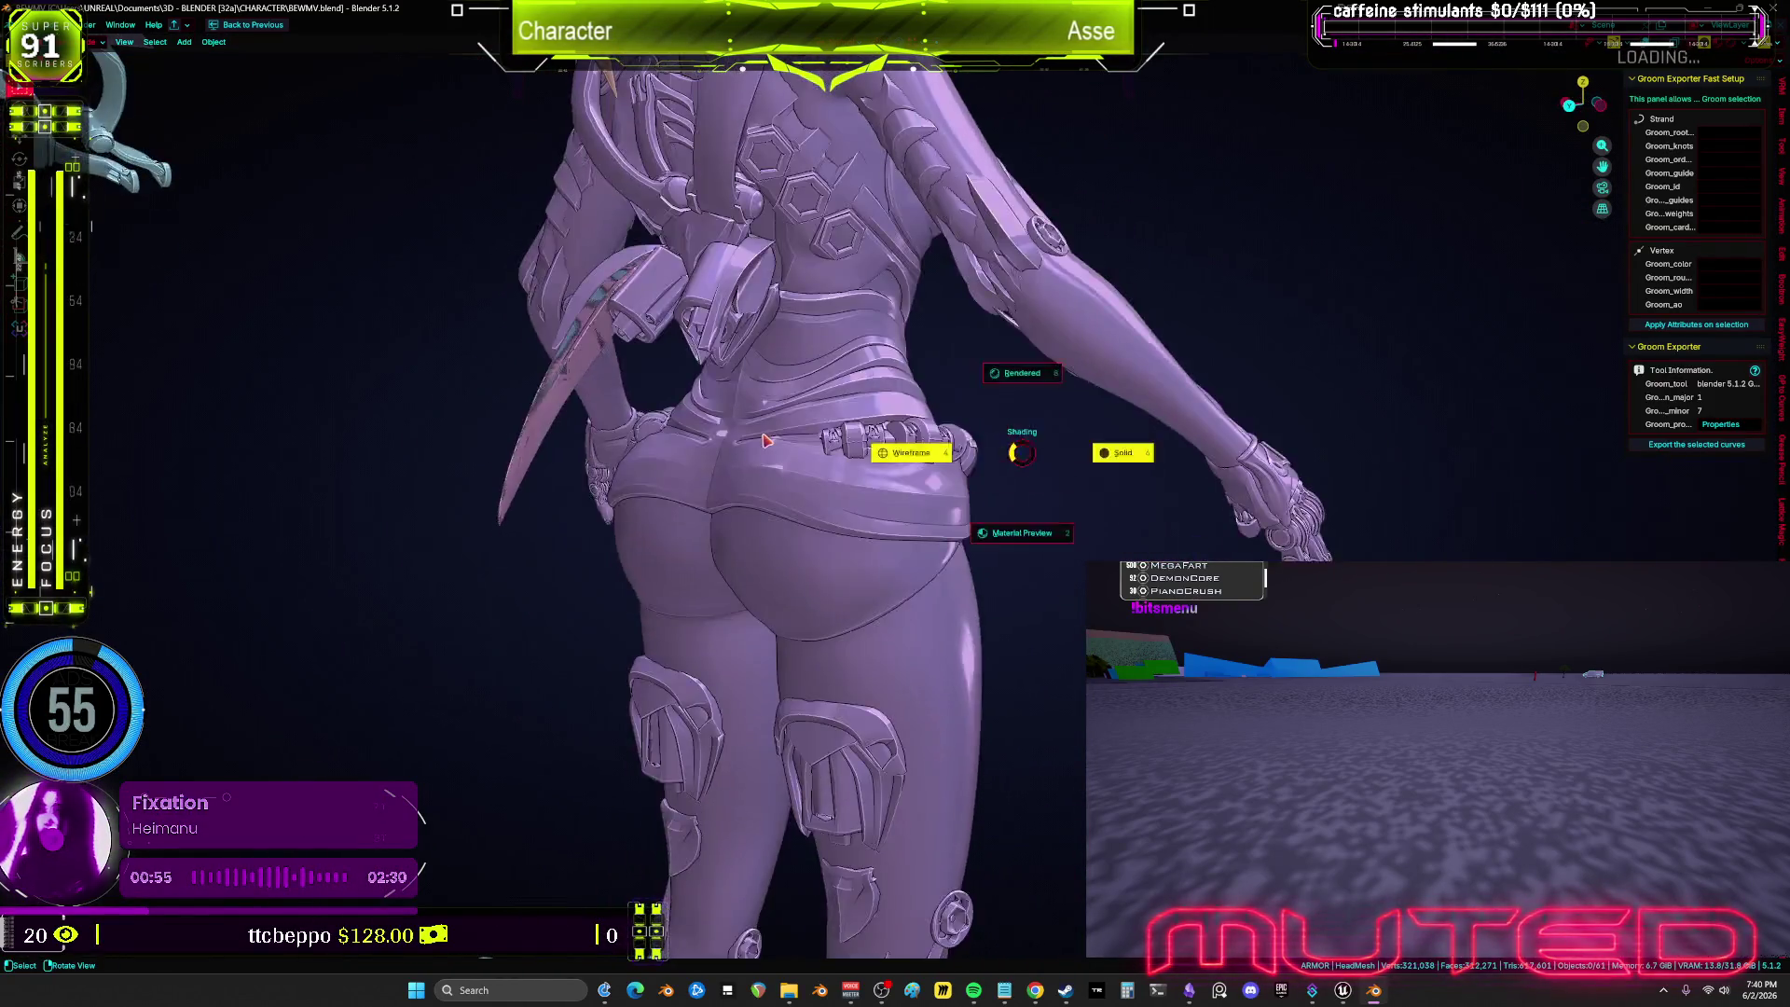
pyautogui.hotkey('shift', 'z')
pyautogui.press('KP_1')
pyautogui.hotkey('shift', 'z')
pyautogui.hotkey('shift', 'z')
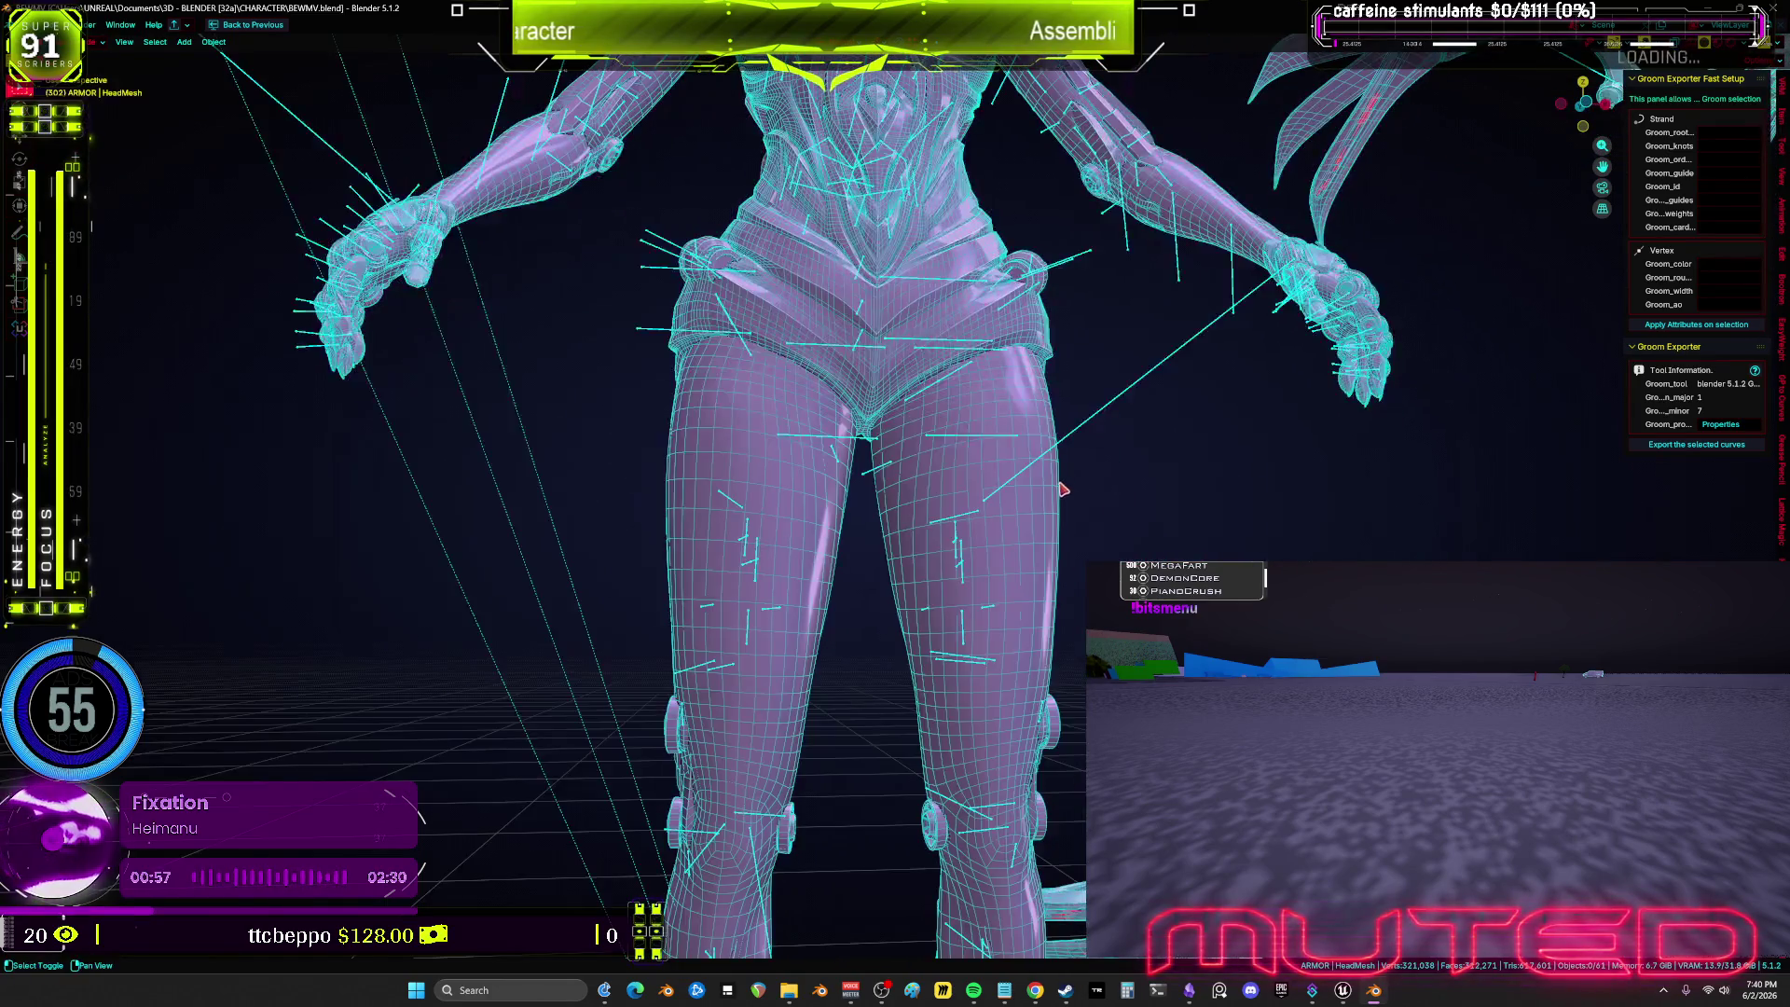
pyautogui.moveTo(1137, 417)
pyautogui.mouseDown()
pyautogui.moveTo(1047, 698)
pyautogui.moveTo(971, 627)
pyautogui.moveTo(996, 514)
pyautogui.mouseUp()
pyautogui.scroll(2, 996, 514)
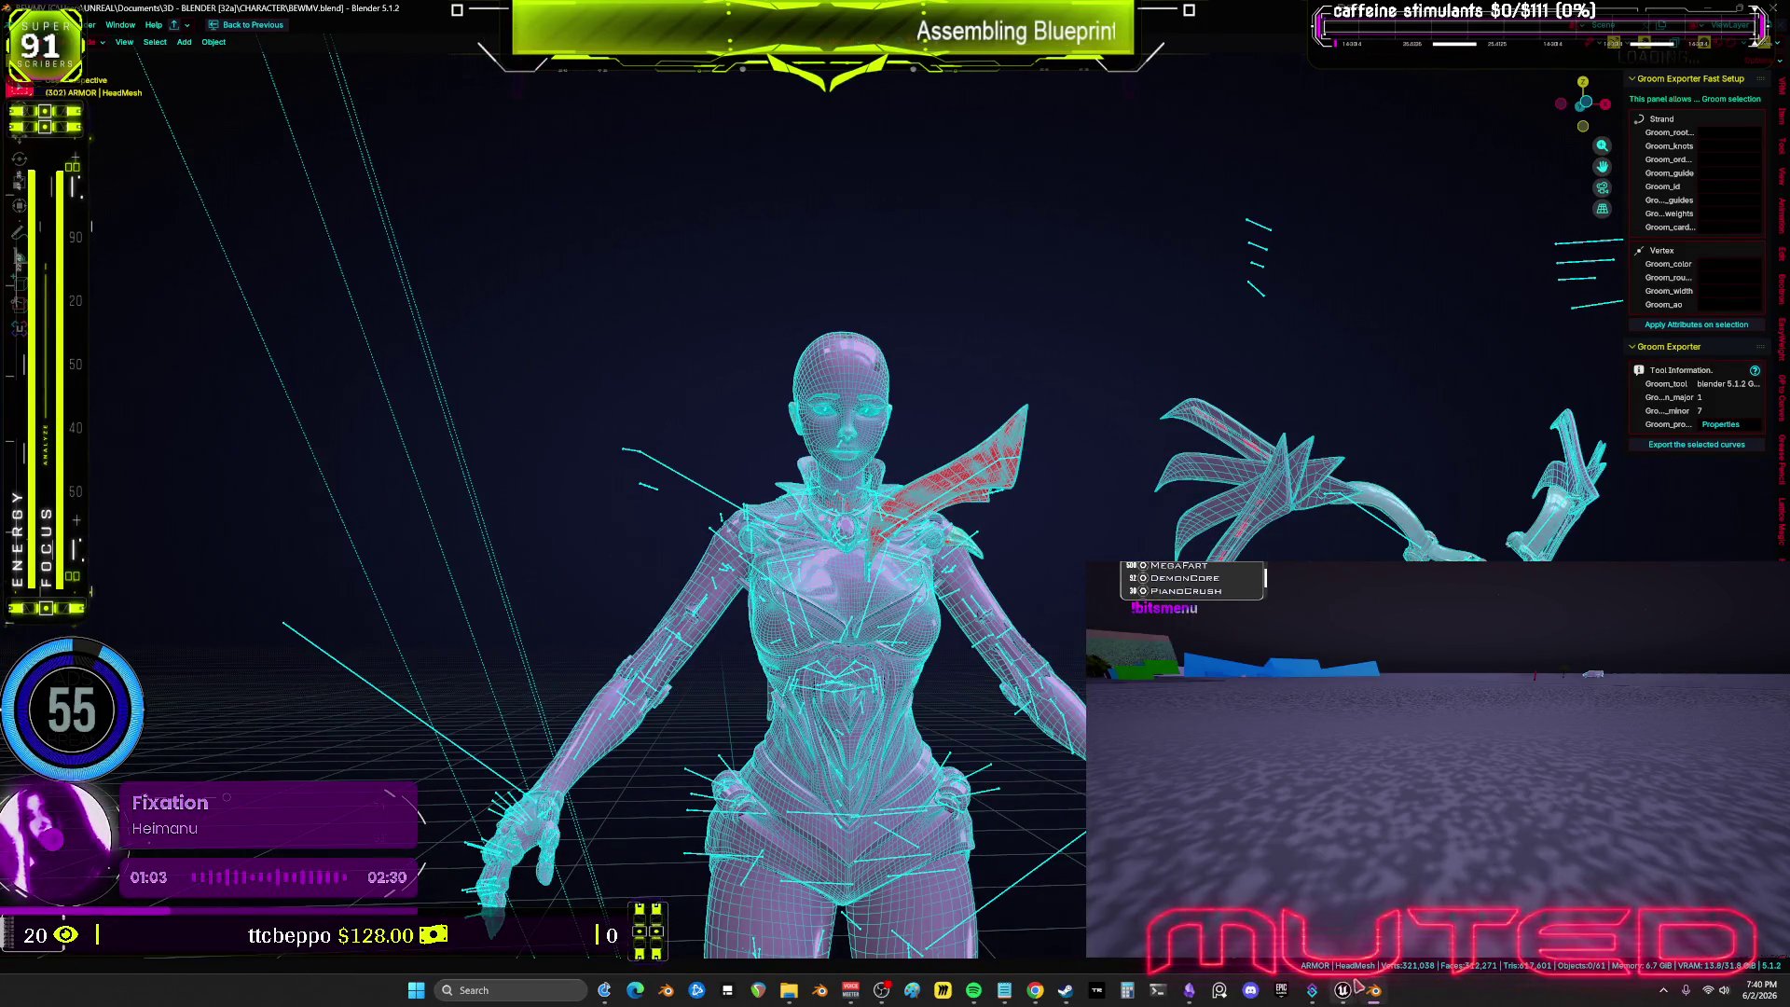
pyautogui.scroll(2, 937, 508)
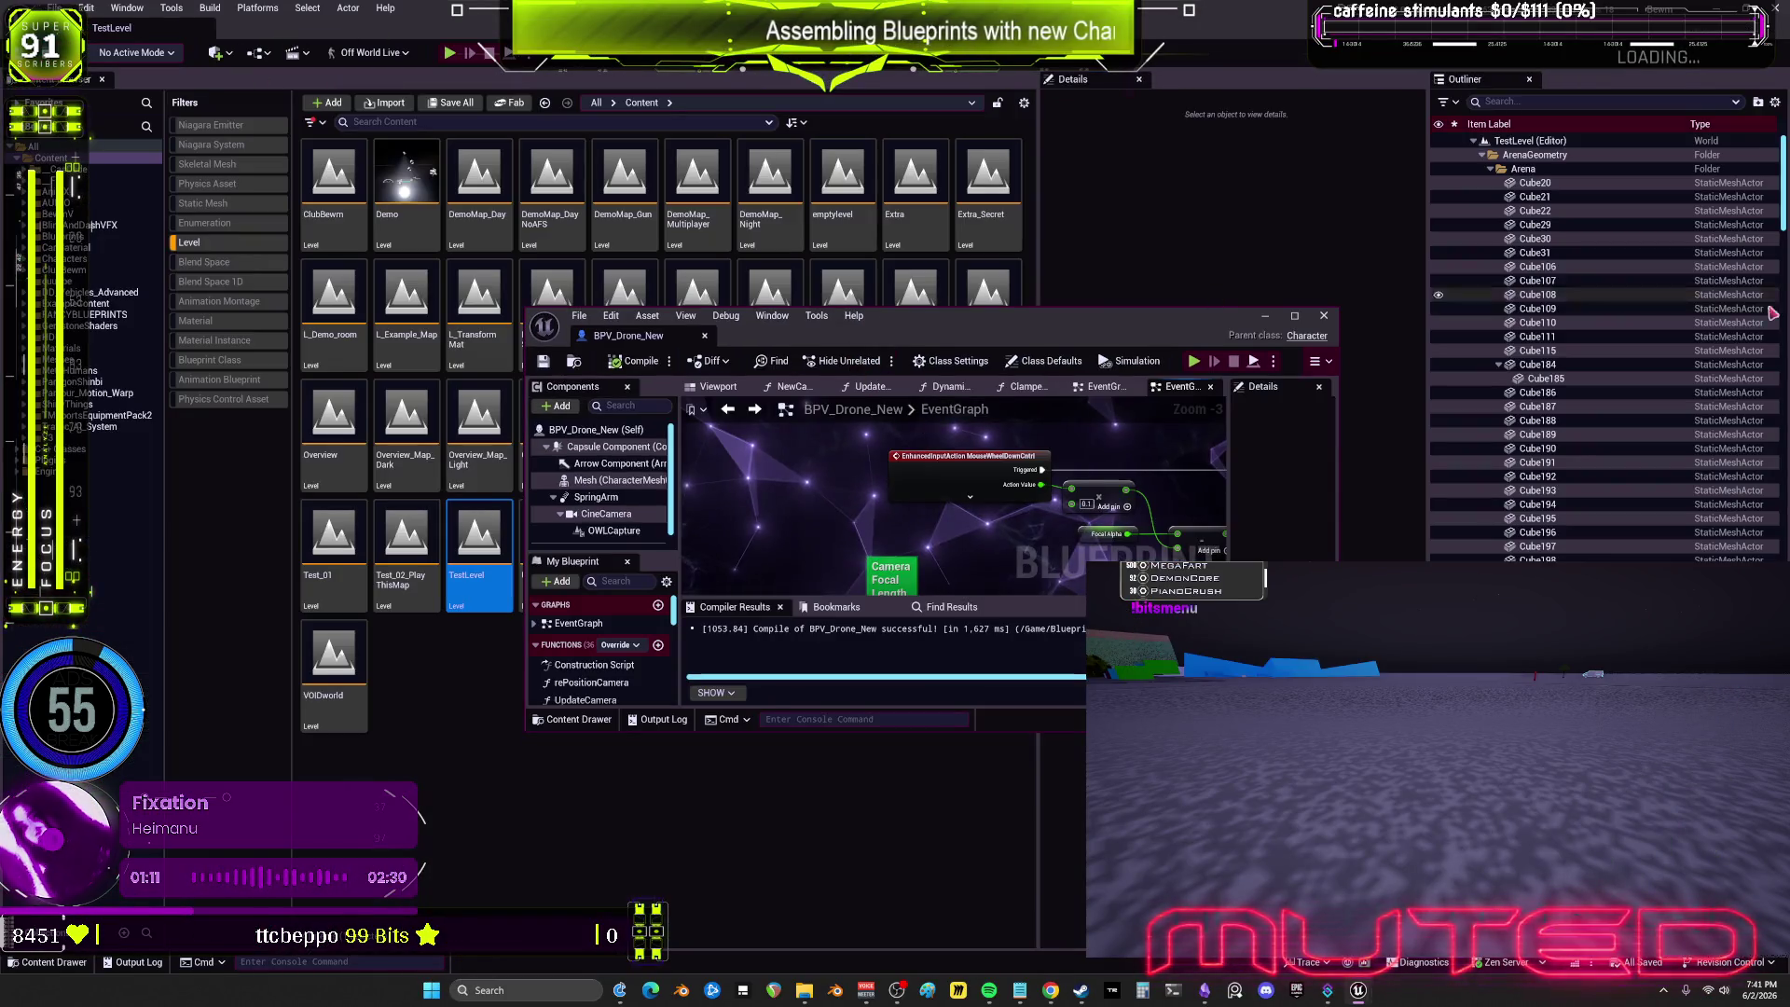
pyautogui.click(1569, 101)
pyautogui.write('palyer')
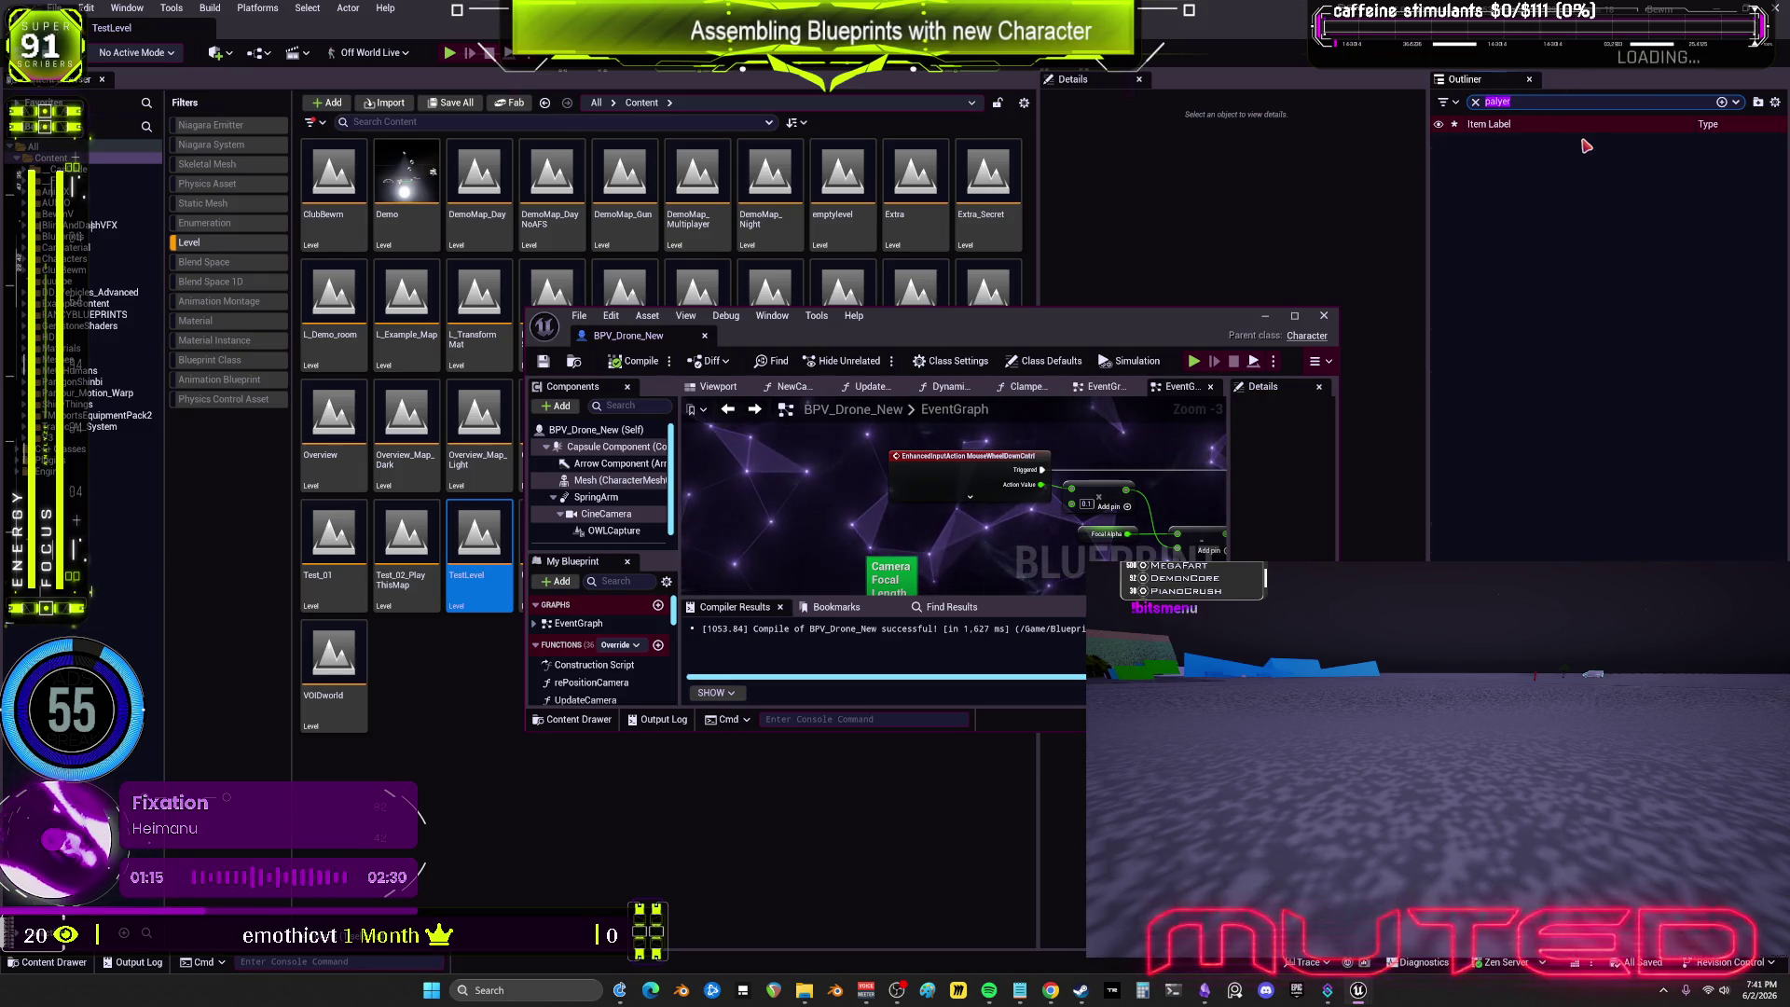
pyautogui.write('player')
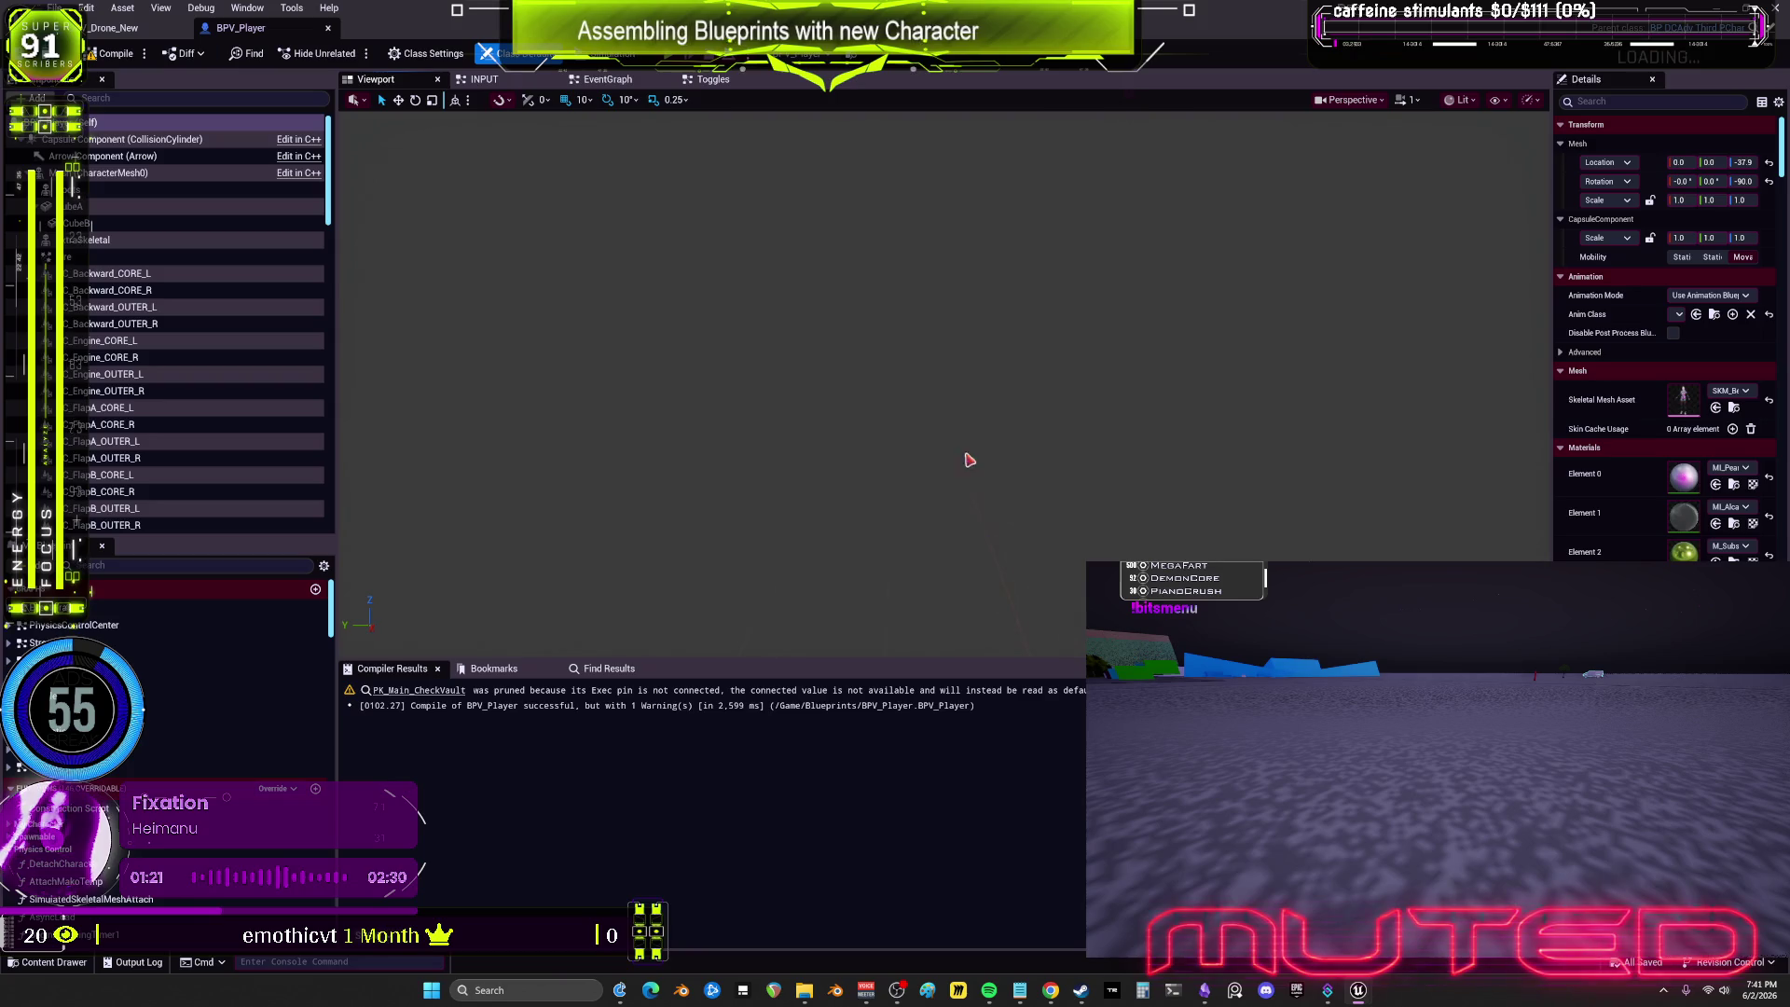
pyautogui.scroll(5, 967, 459)
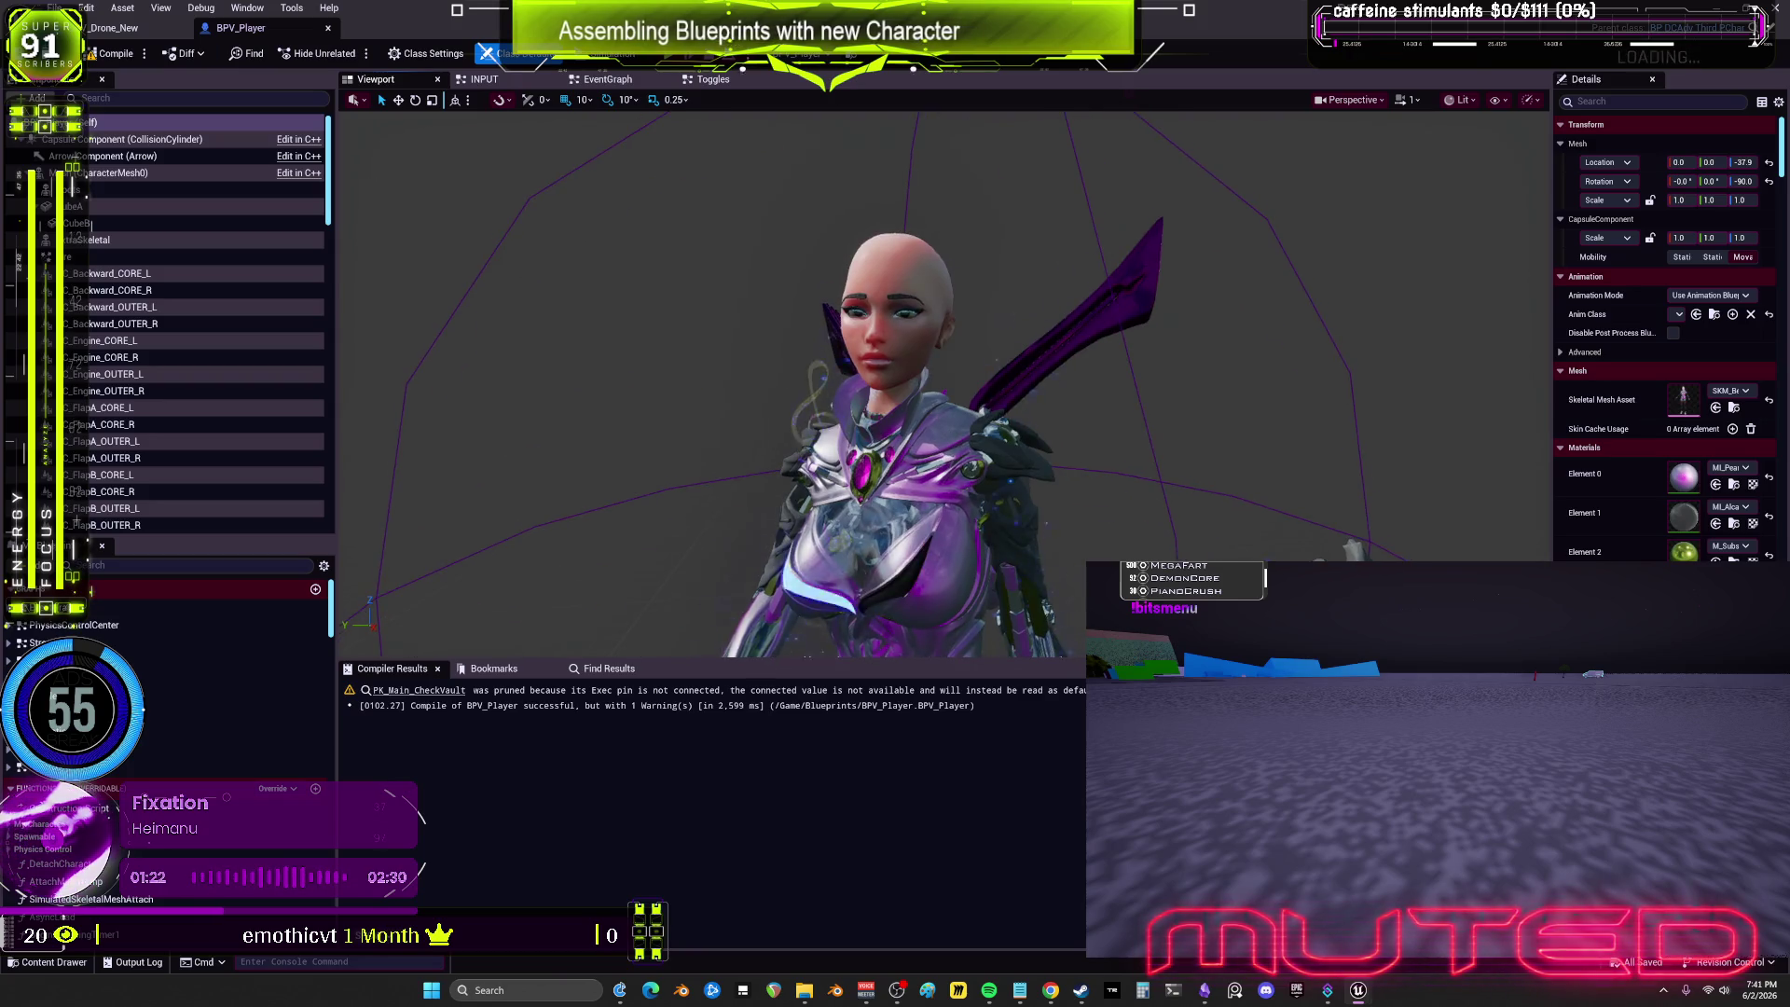
pyautogui.scroll(5, 987, 470)
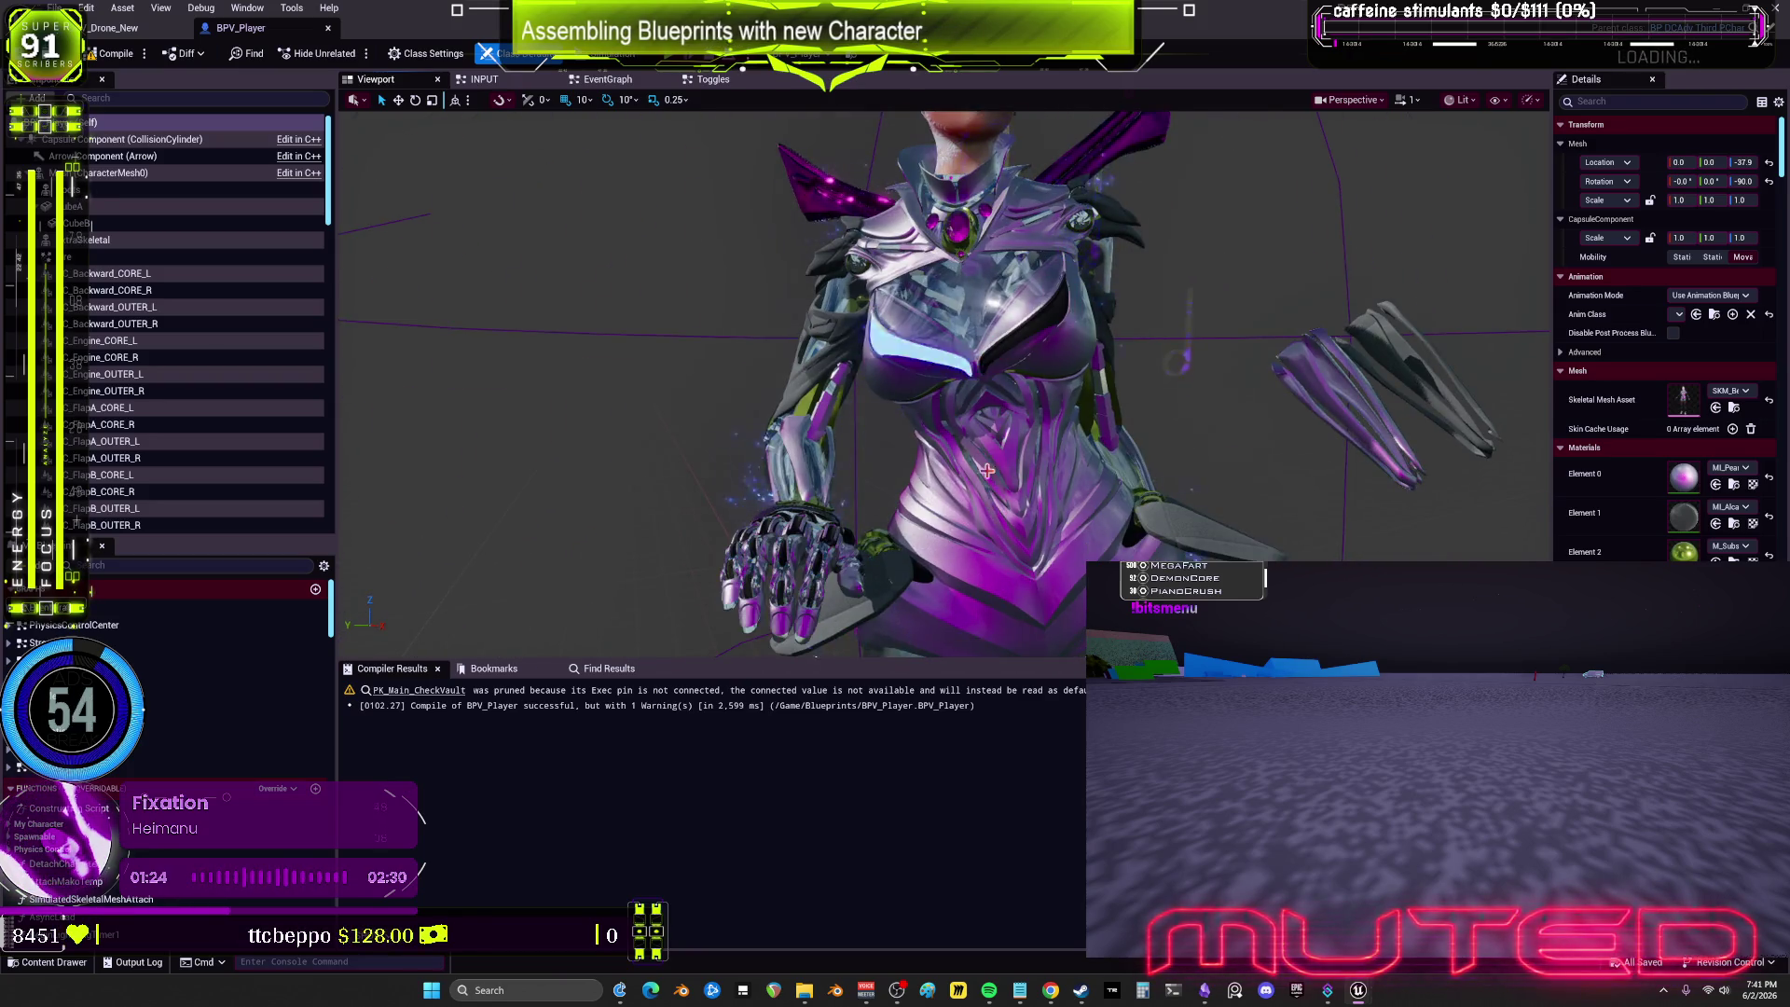
pyautogui.moveTo(986, 471); pyautogui.dragTo(986, 410)
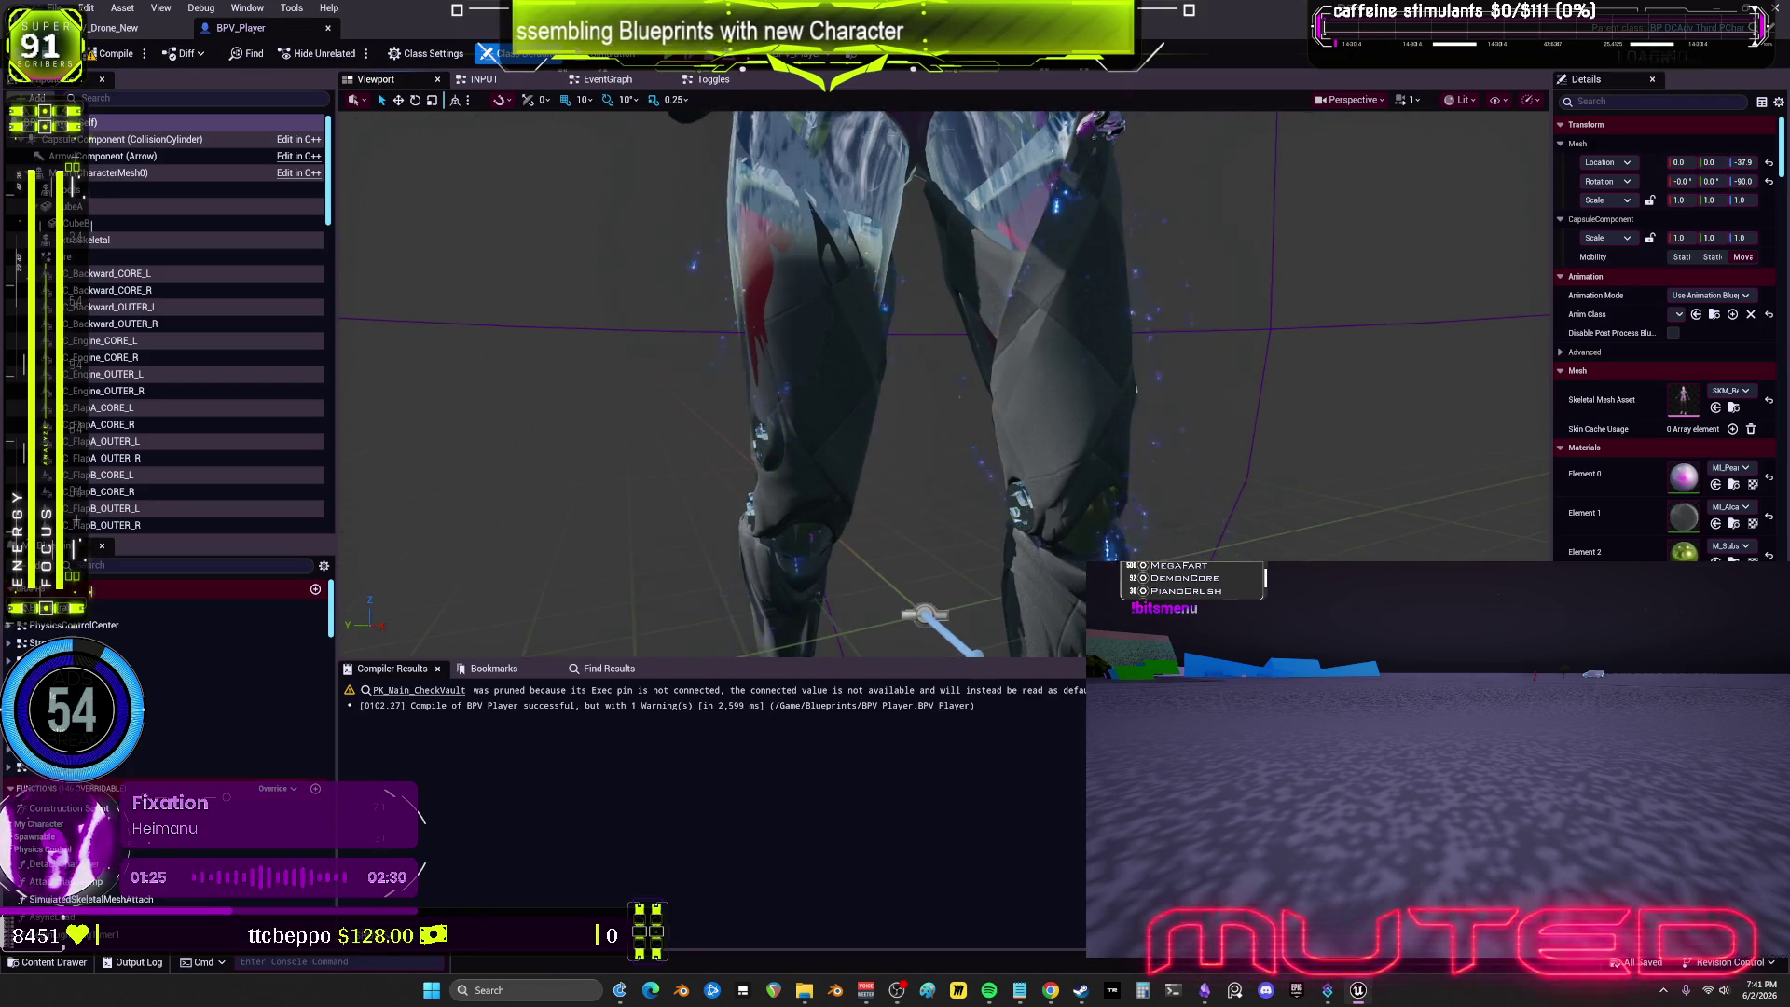
pyautogui.click(987, 470)
pyautogui.press('f')
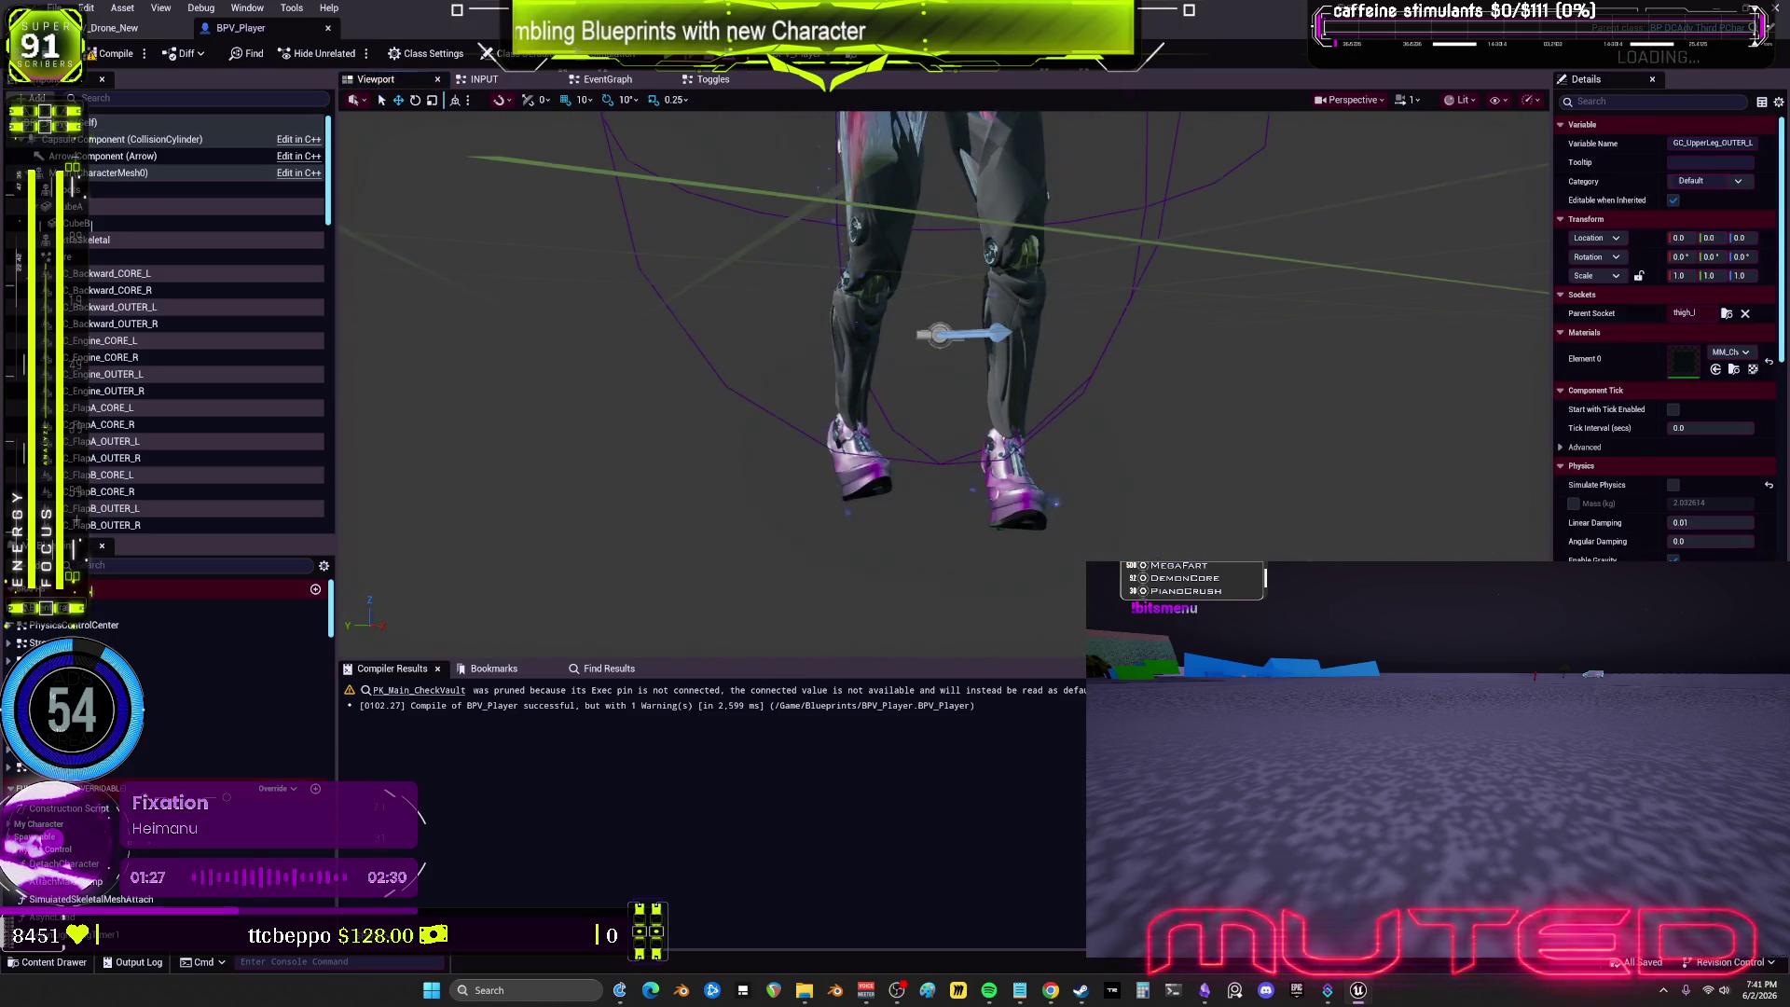
pyautogui.click(1457, 100)
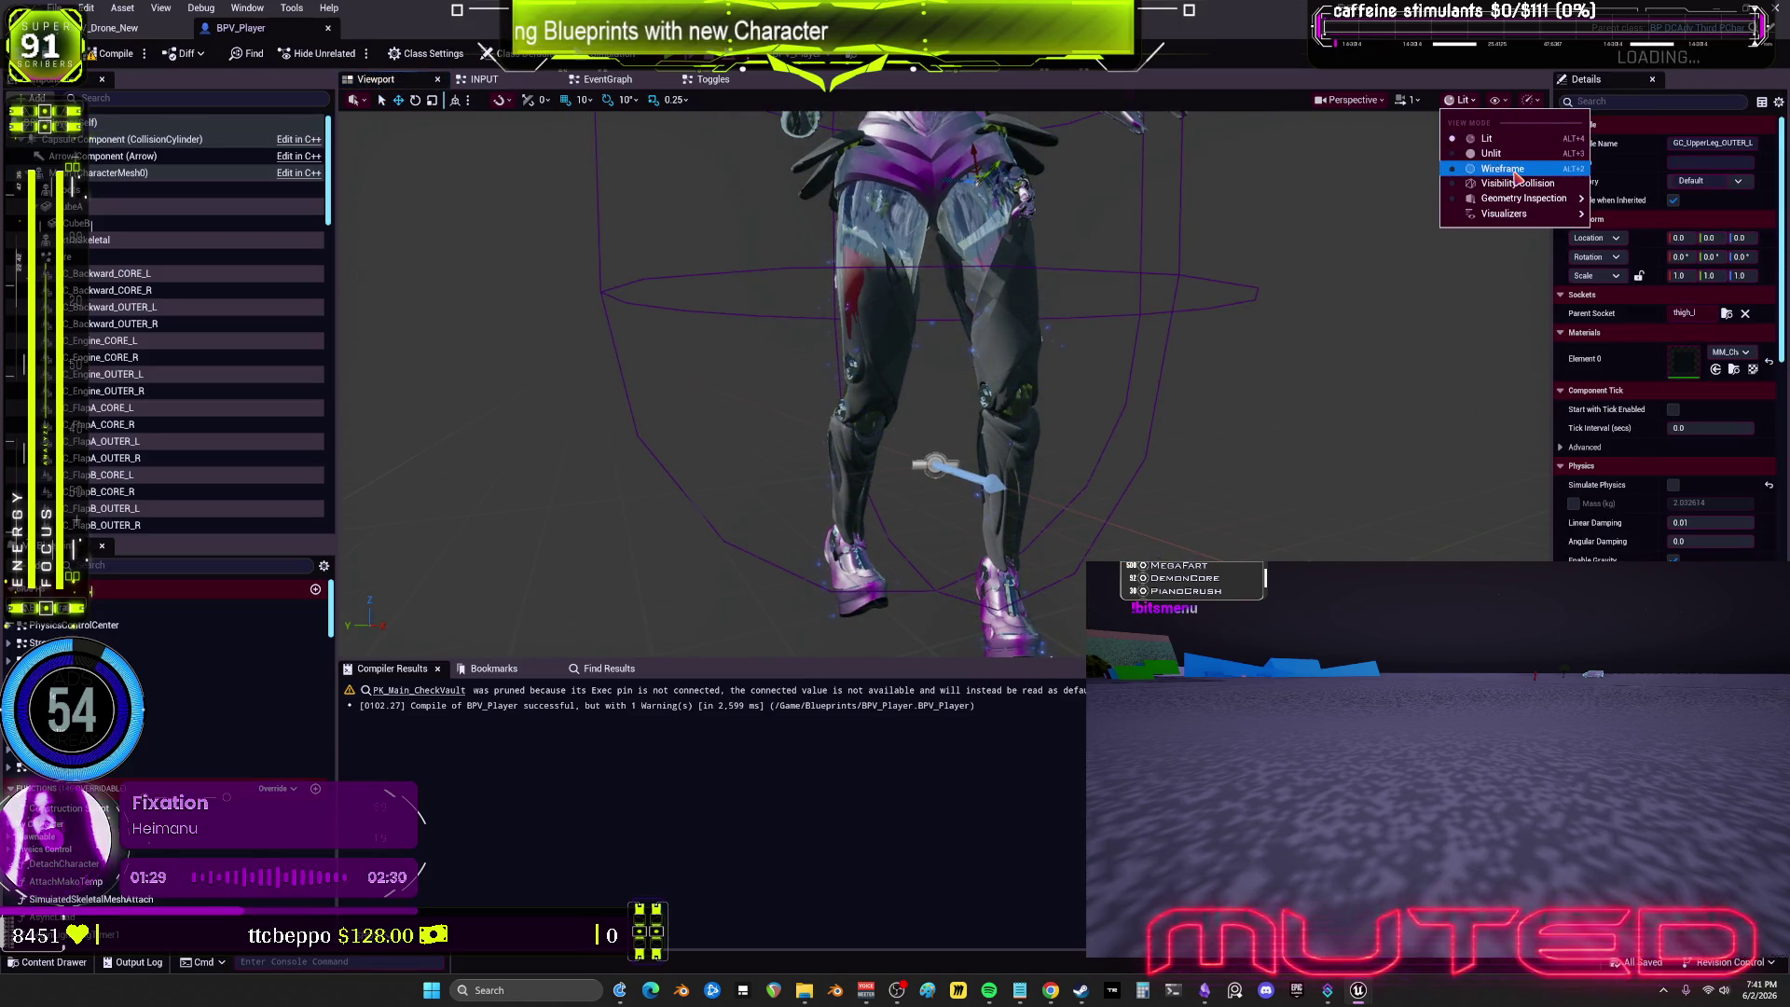
pyautogui.click(1491, 174)
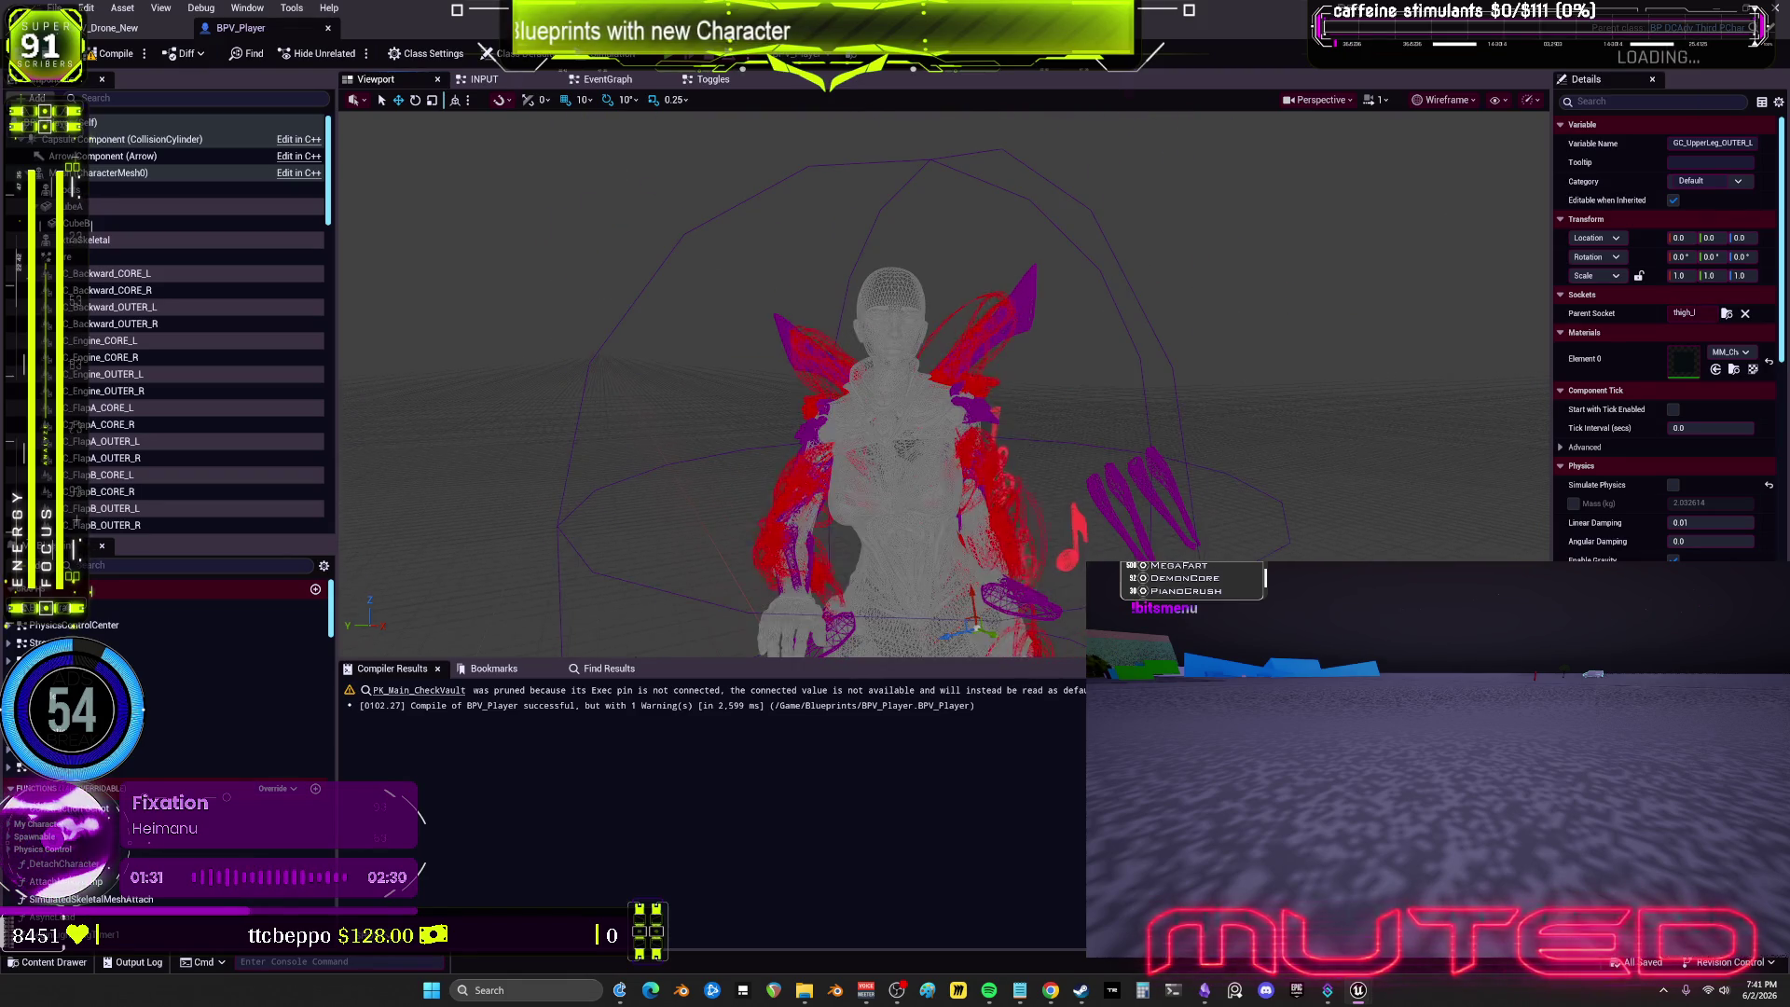
pyautogui.click(1445, 100)
pyautogui.click(1459, 153)
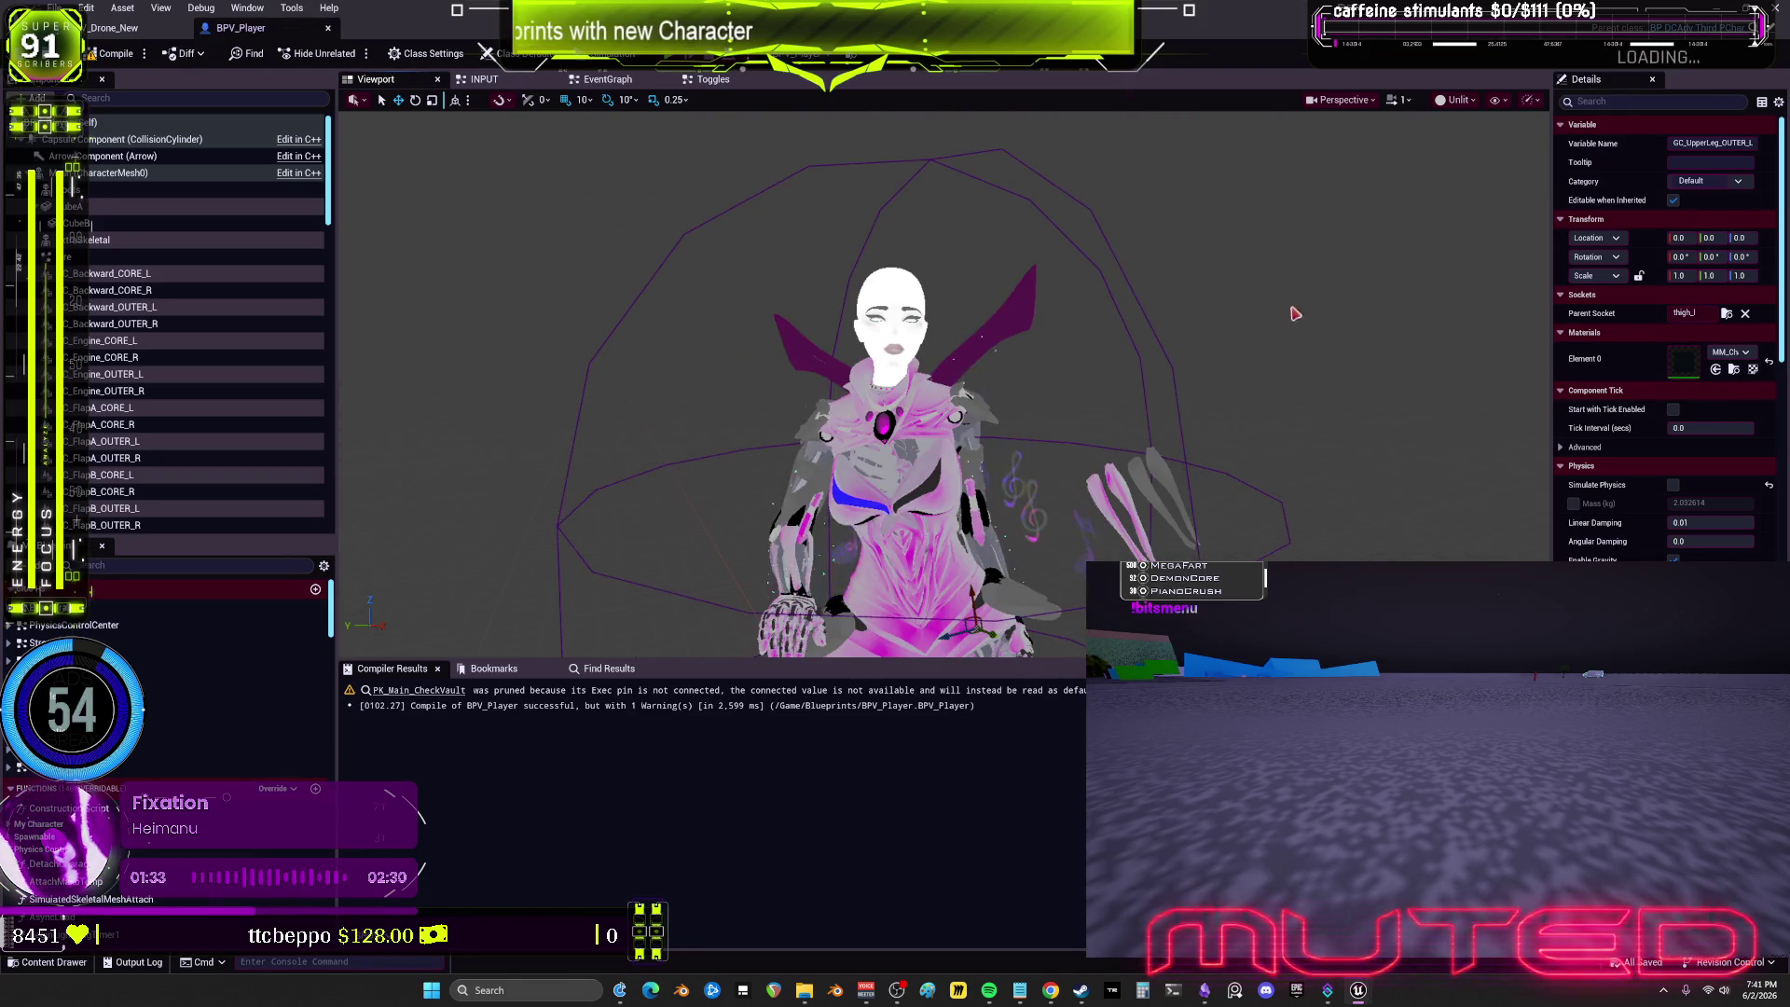
pyautogui.click(1458, 100)
pyautogui.click(1480, 140)
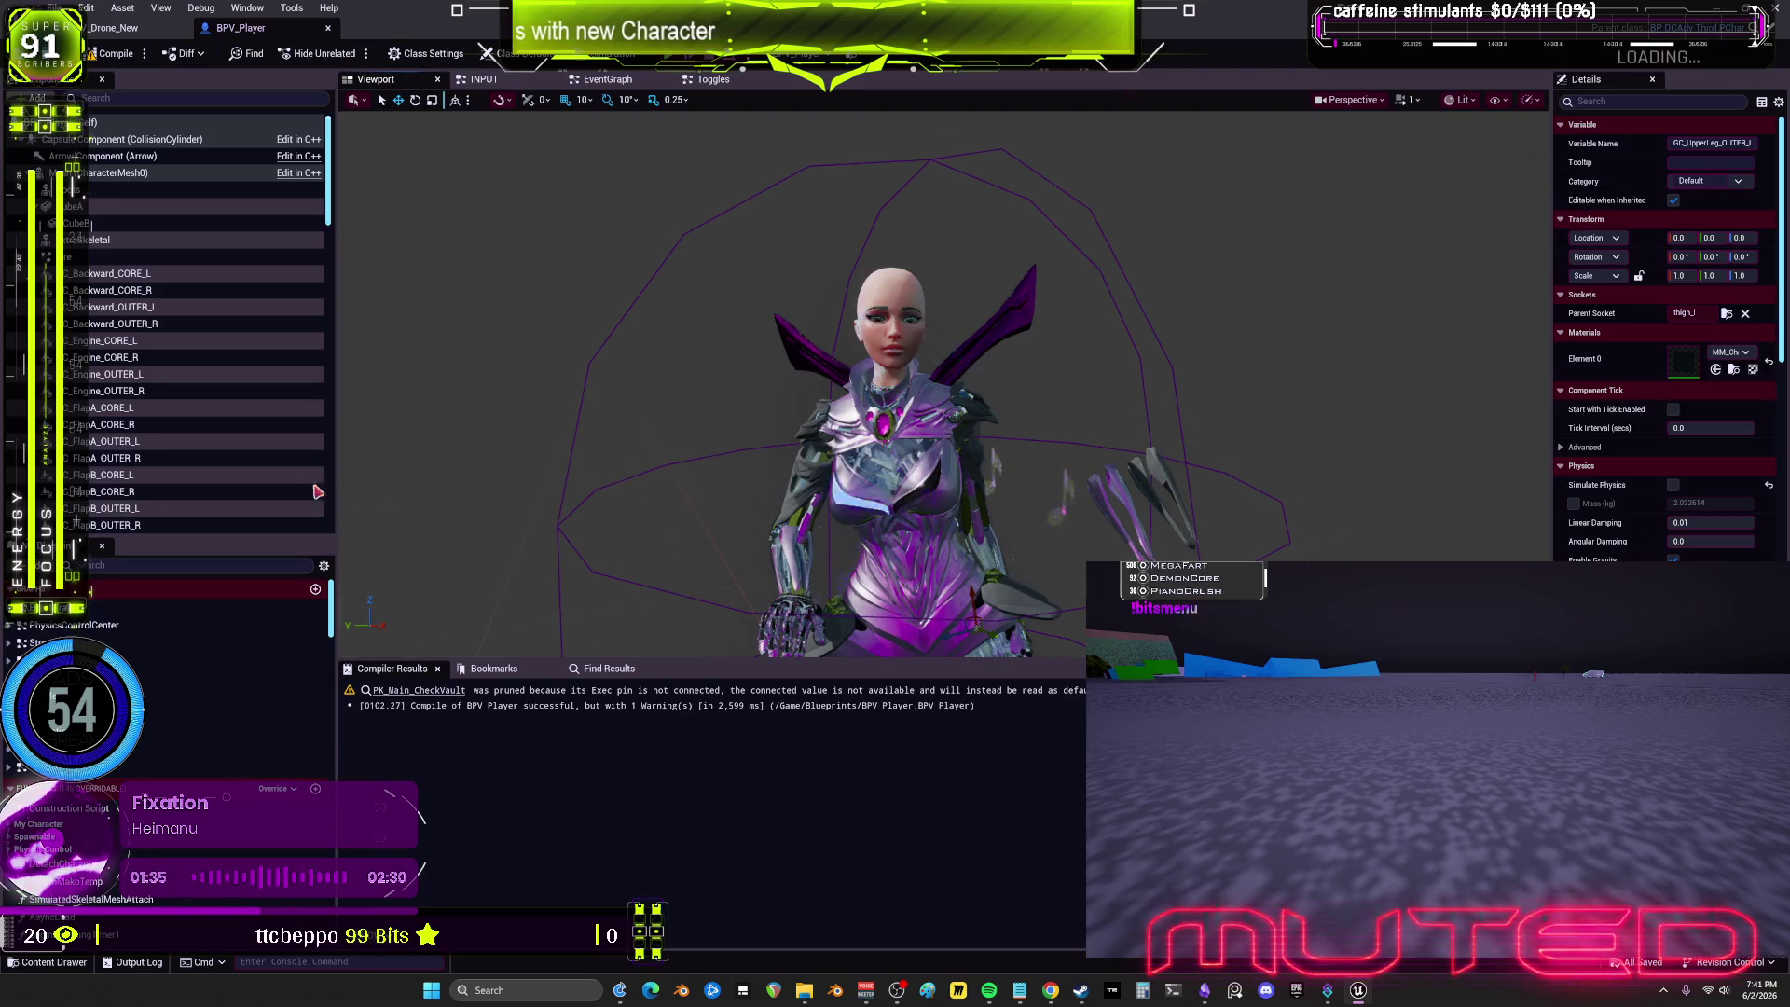
pyautogui.moveTo(438, 522)
pyautogui.mouseDown()
pyautogui.moveTo(653, 522)
pyautogui.moveTo(485, 522)
pyautogui.mouseUp()
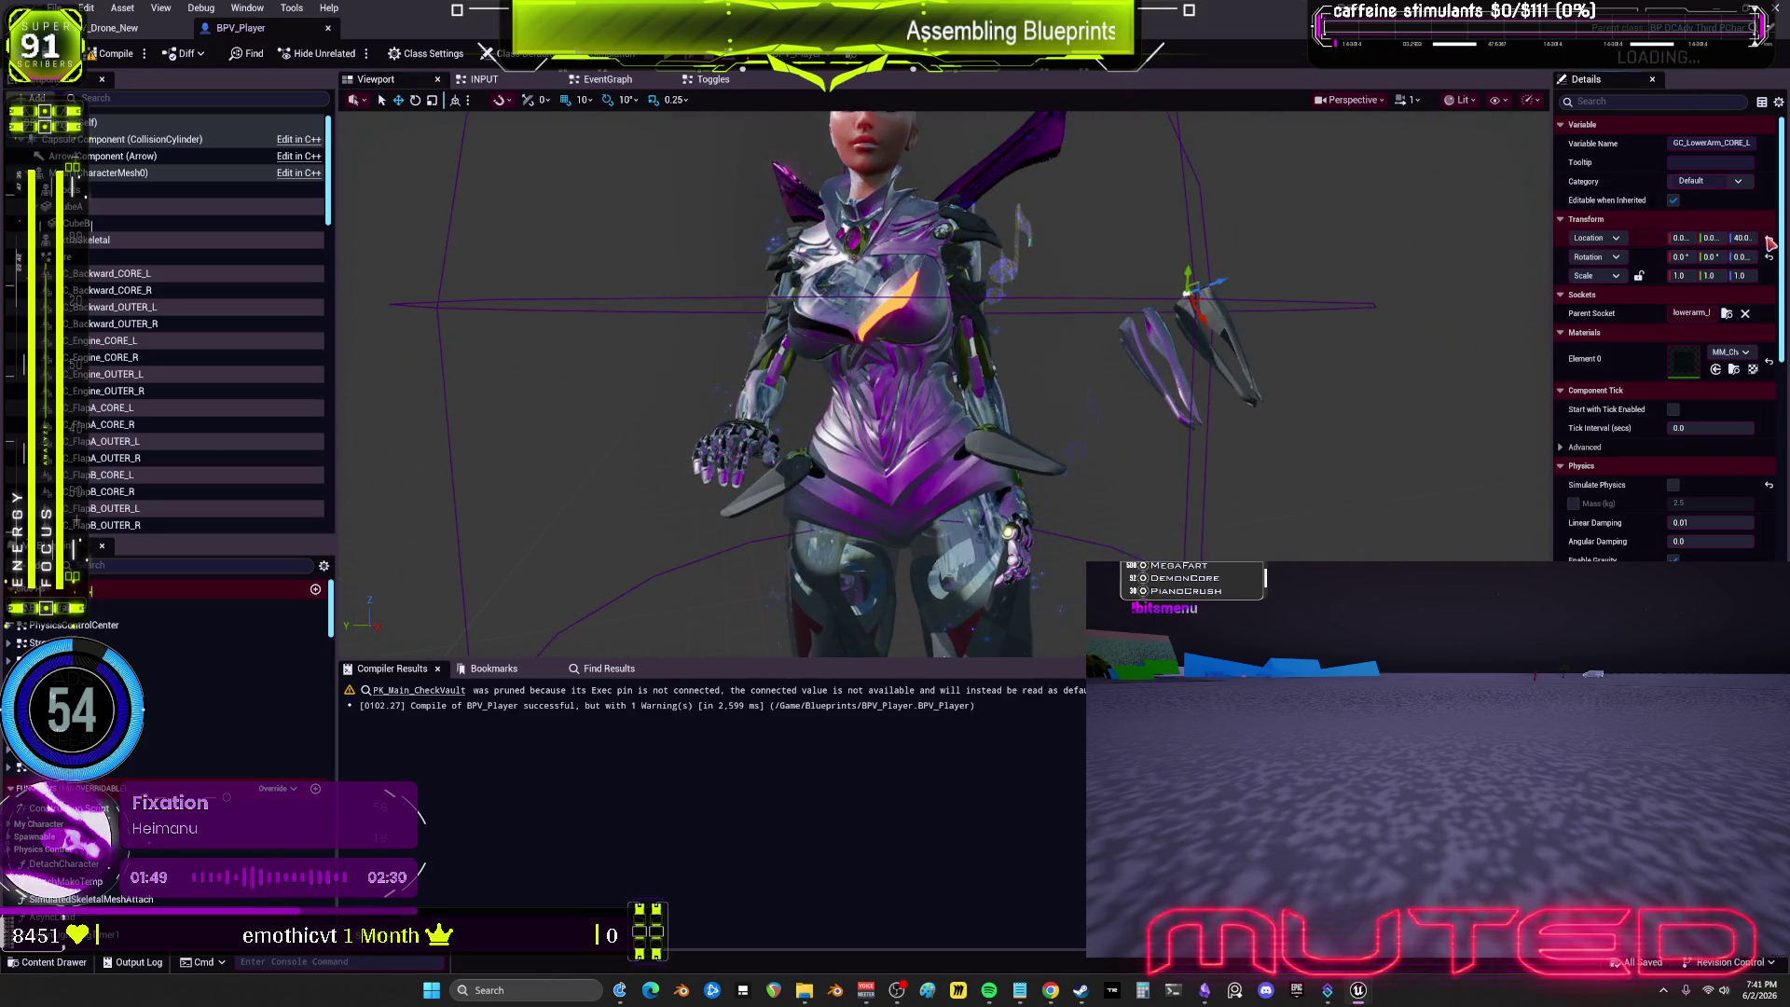
# Step: Reset GC_LowerArm_OUTER_L's Location Z to 0.0 and compile BPV_Player
pyautogui.click(1160, 323)
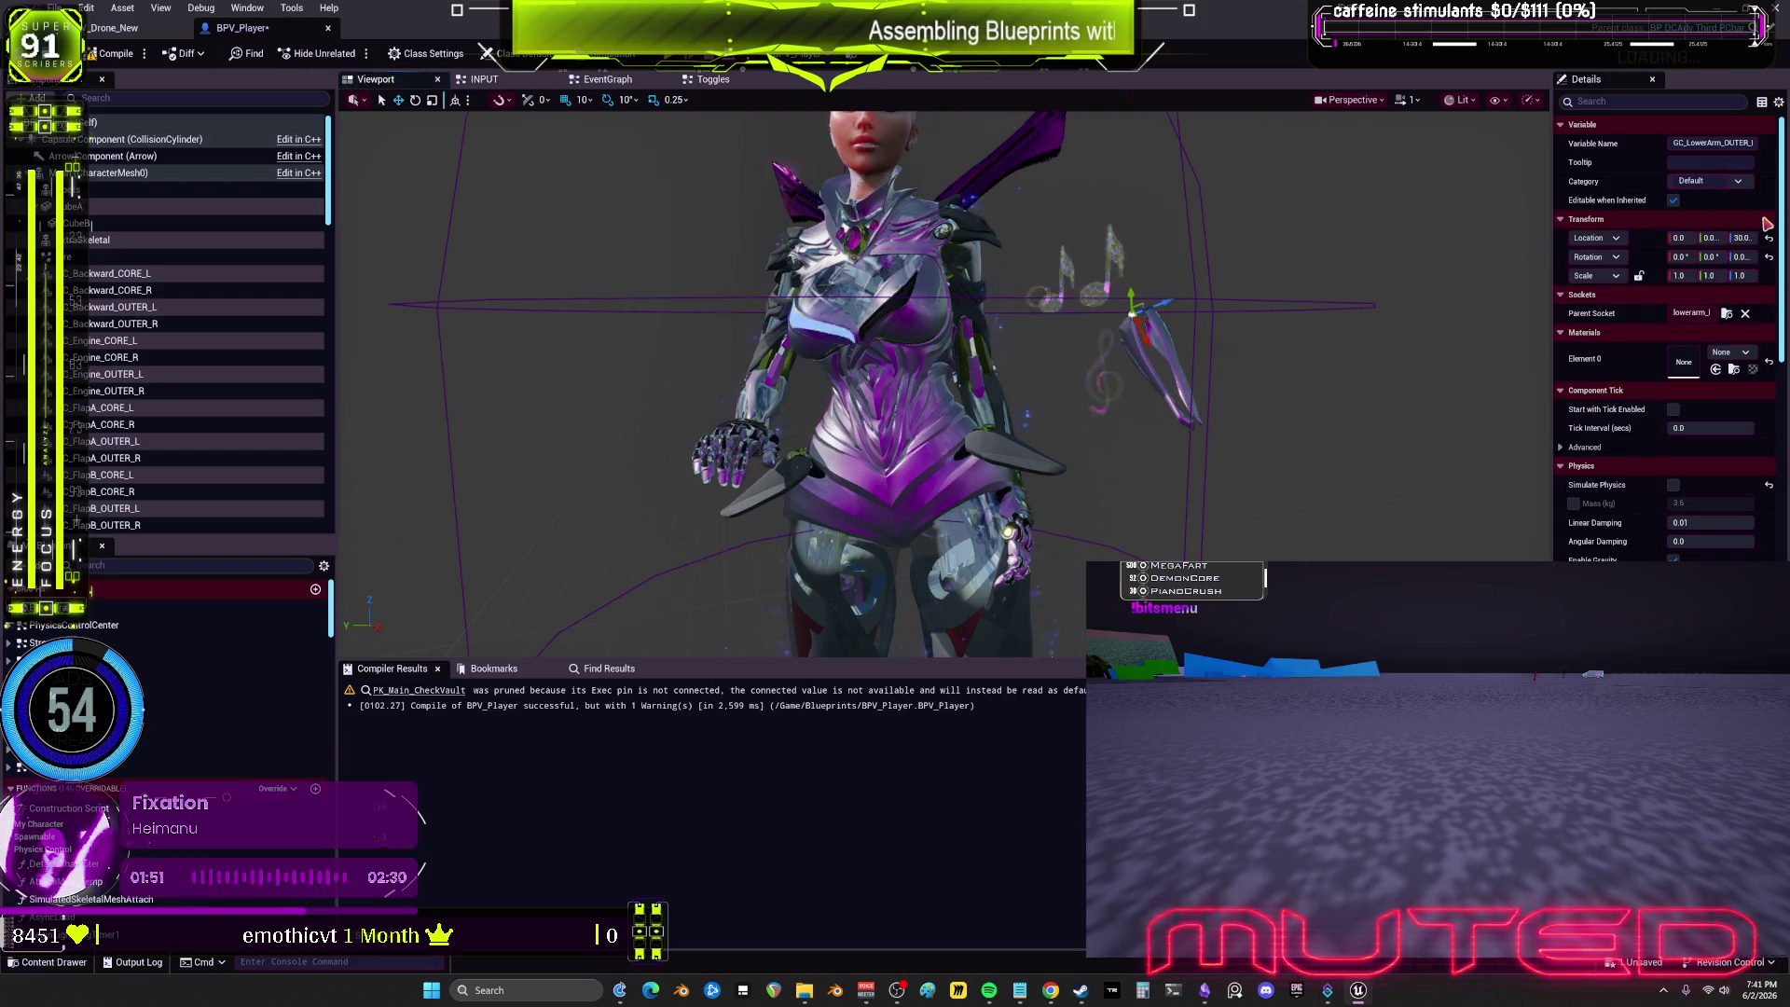
pyautogui.click(1768, 237)
pyautogui.moveTo(864, 374)
pyautogui.mouseDown()
pyautogui.moveTo(932, 371)
pyautogui.moveTo(864, 374)
pyautogui.mouseUp()
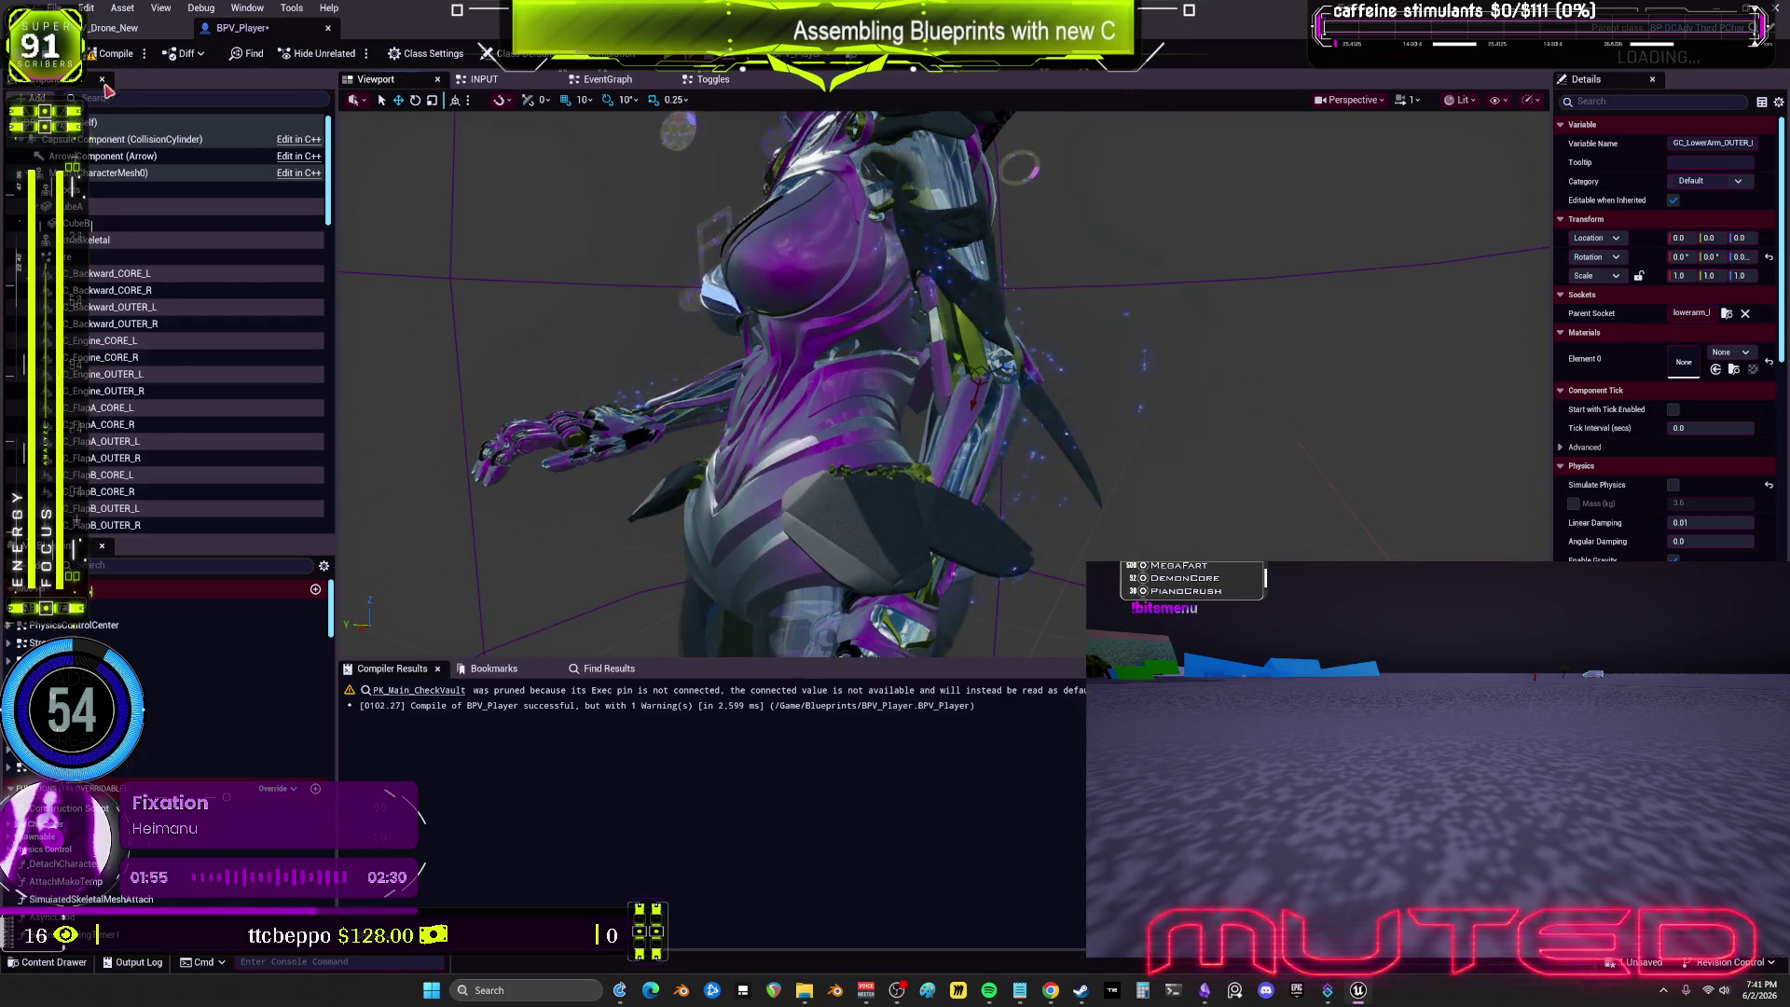
pyautogui.click(110, 54)
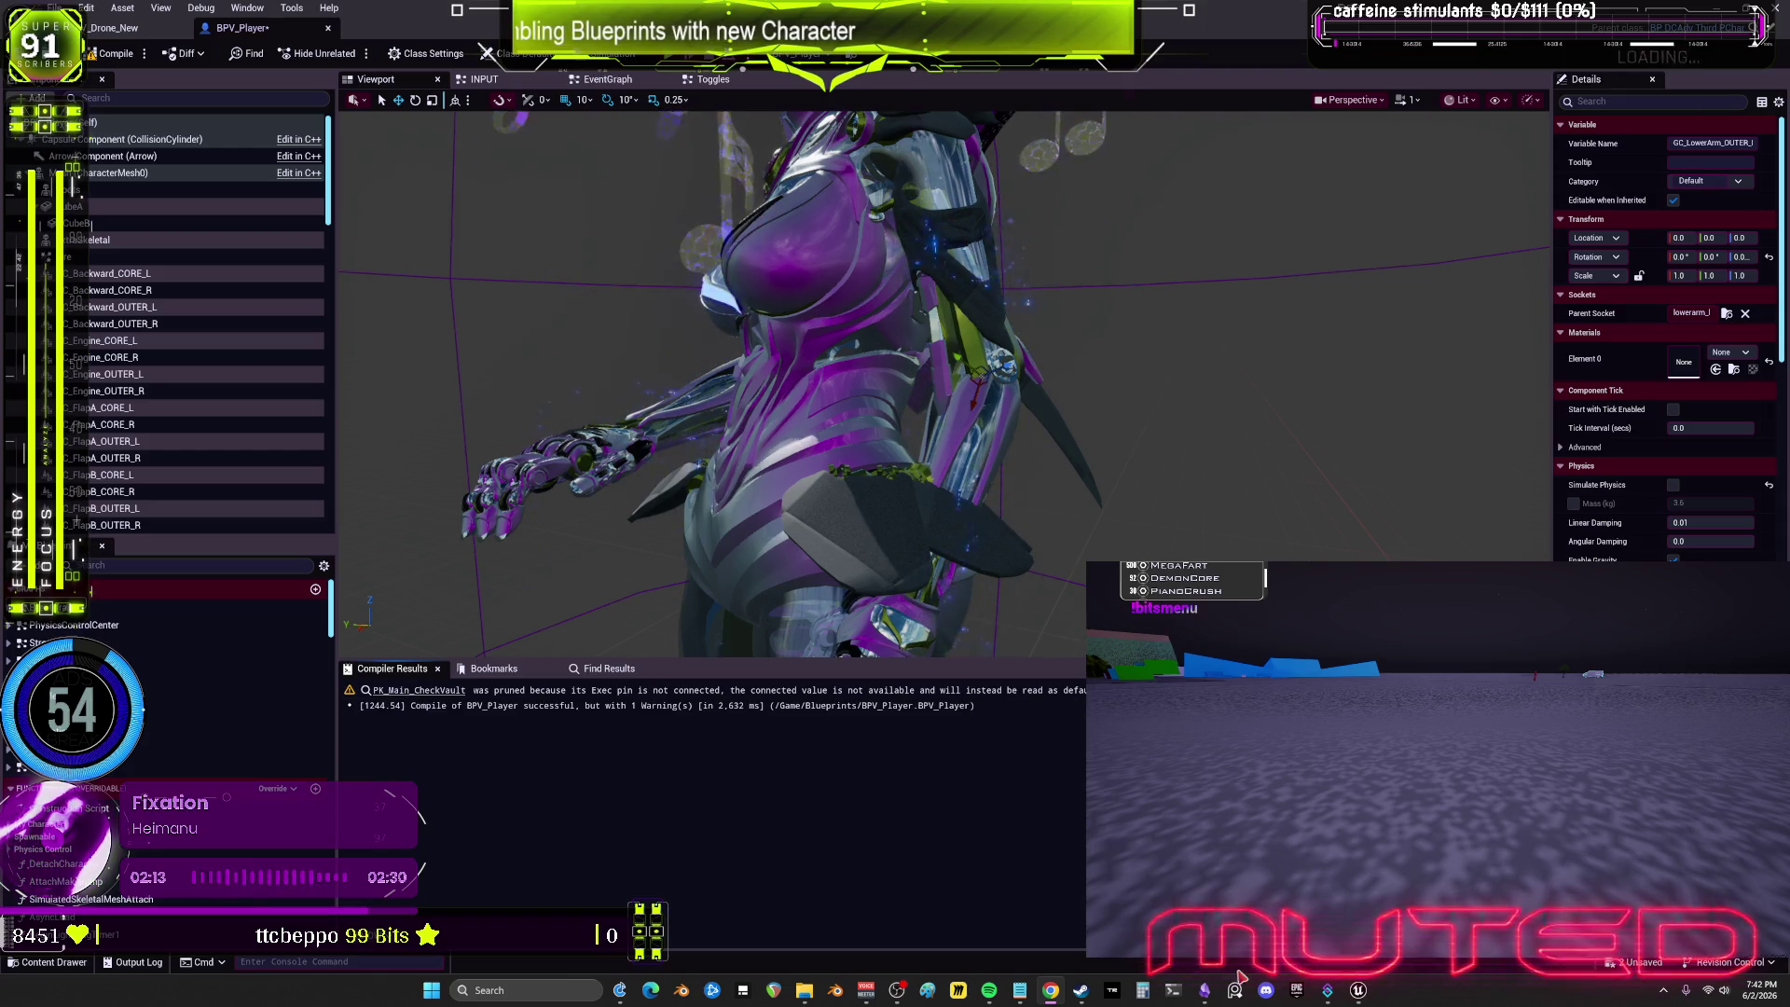
pyautogui.click(1204, 990)
# Step: Browse the chat screenshots on the Obsidian canvas, then return to the Unreal Engine editor
pyautogui.scroll(-3, 920, 397)
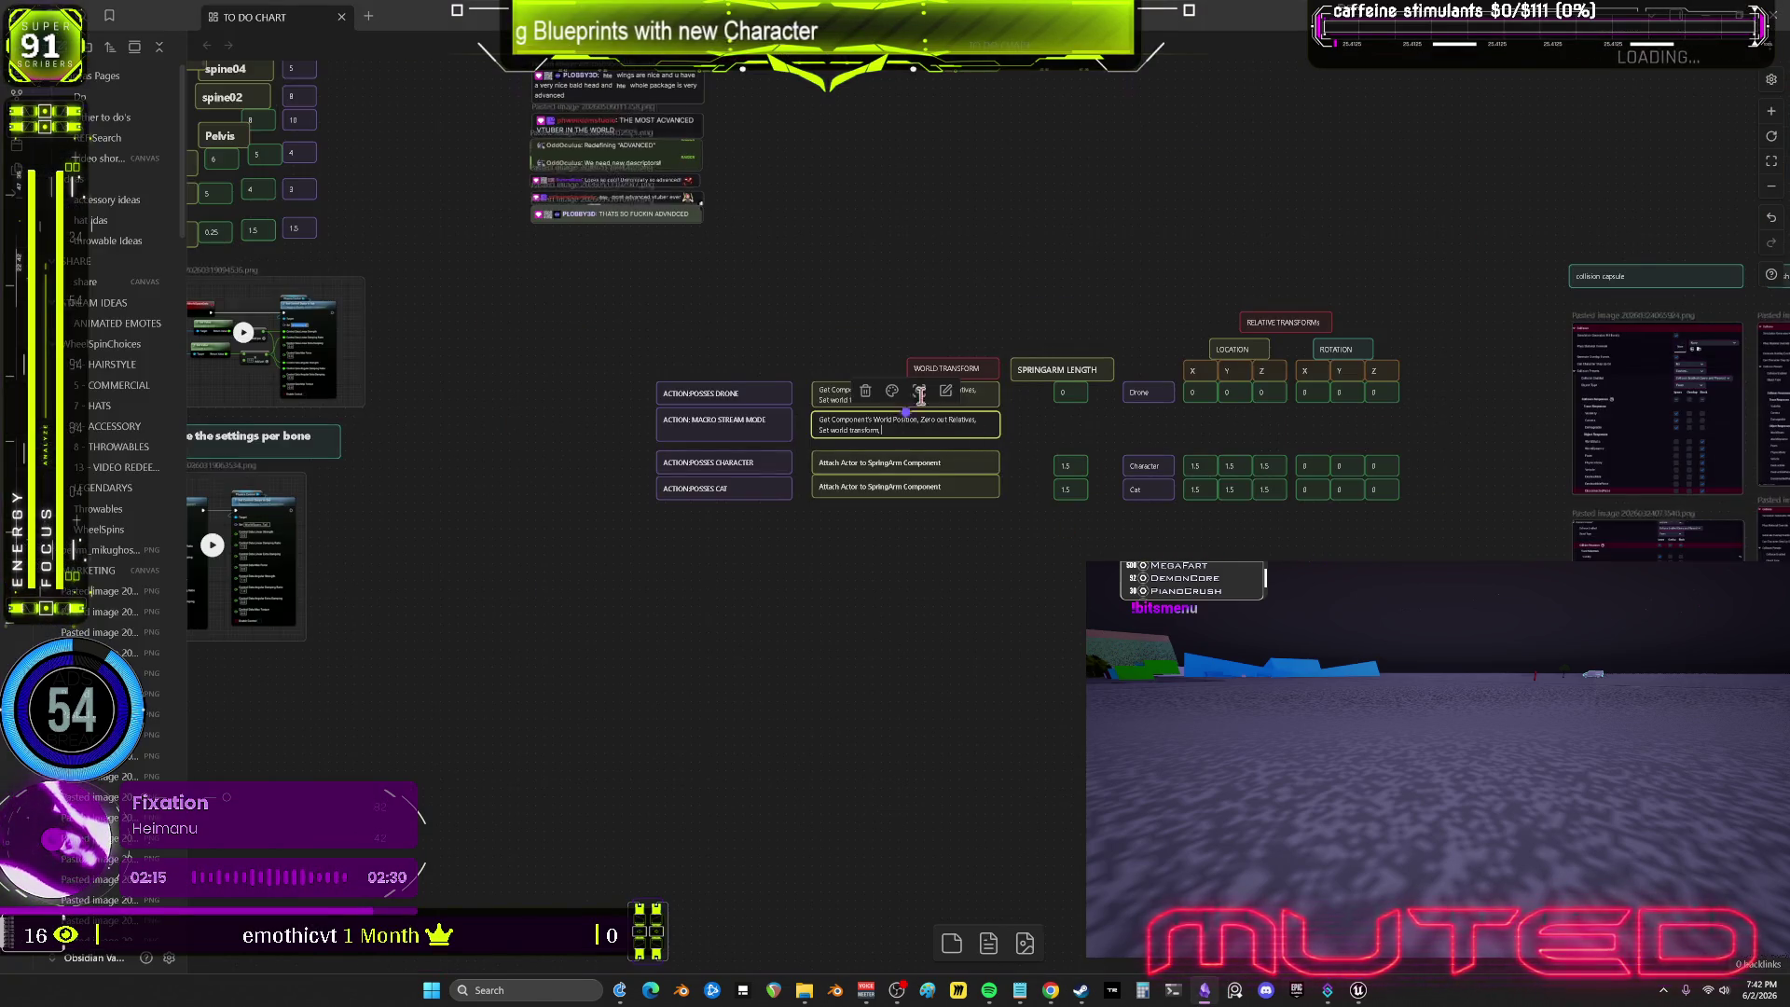
pyautogui.moveTo(632, 386)
pyautogui.mouseDown()
pyautogui.moveTo(764, 484)
pyautogui.moveTo(932, 542)
pyautogui.mouseUp()
pyautogui.scroll(5, 932, 542)
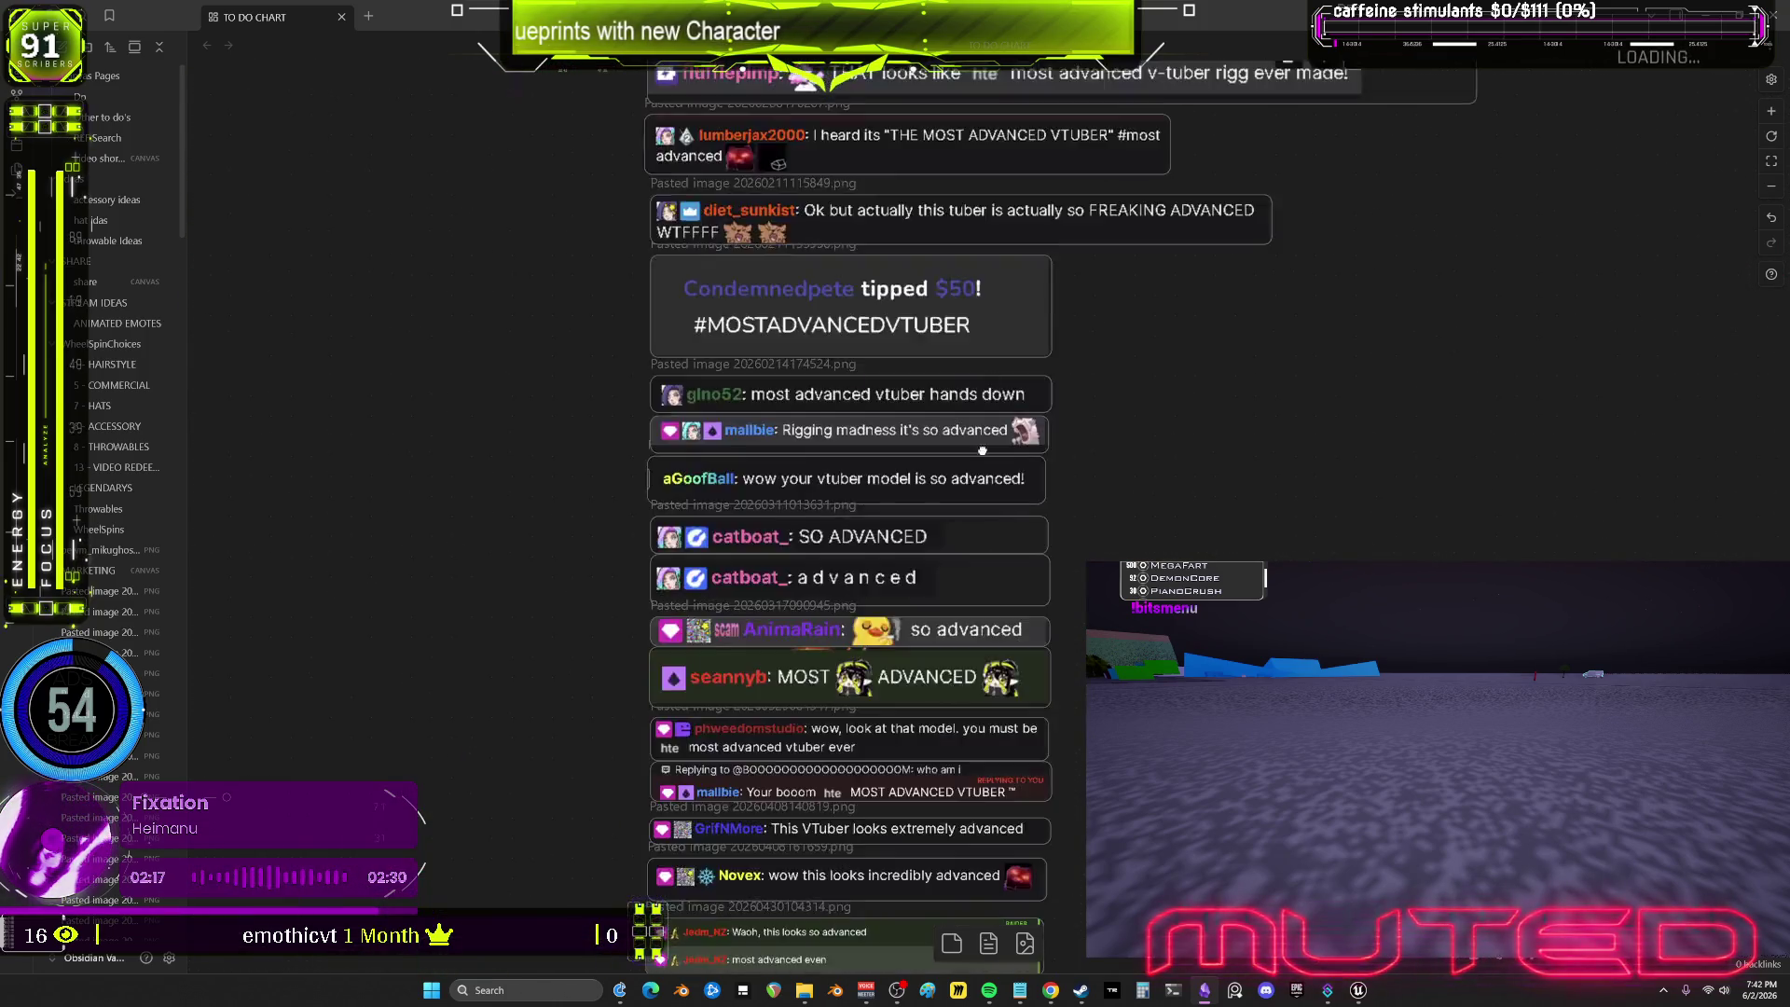
pyautogui.scroll(2, 1018, 403)
pyautogui.scroll(-4, 1038, 335)
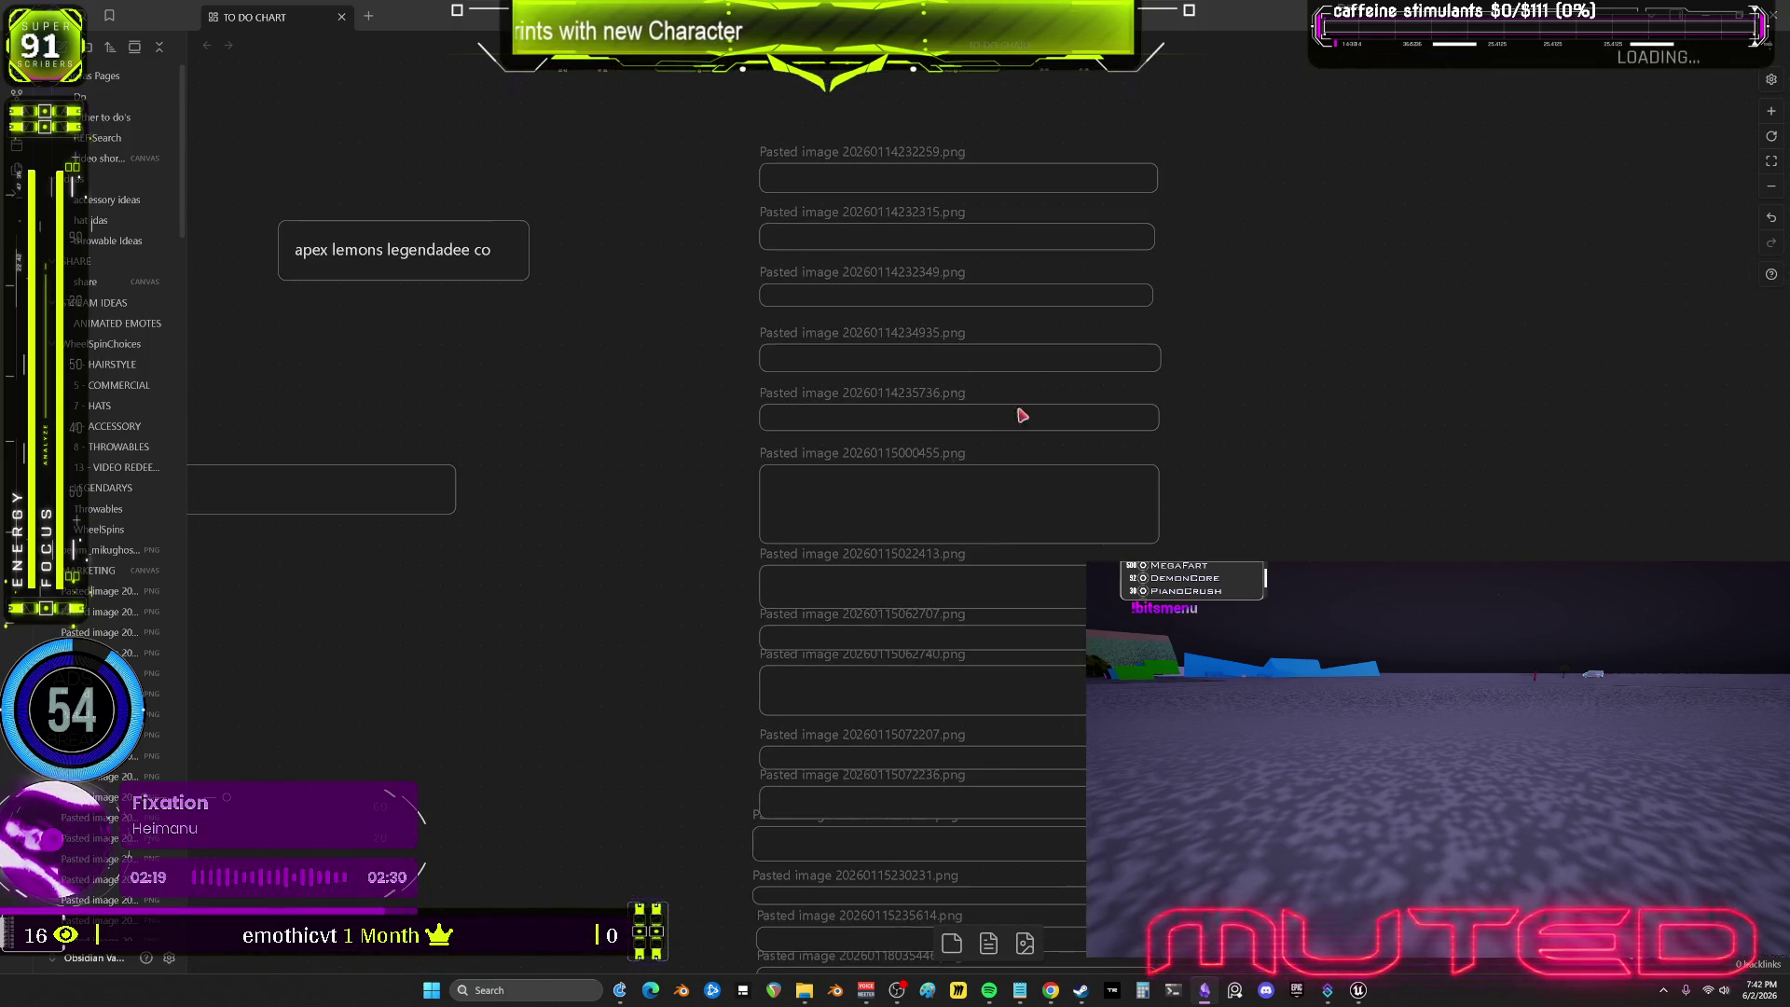
pyautogui.scroll(5, 951, 429)
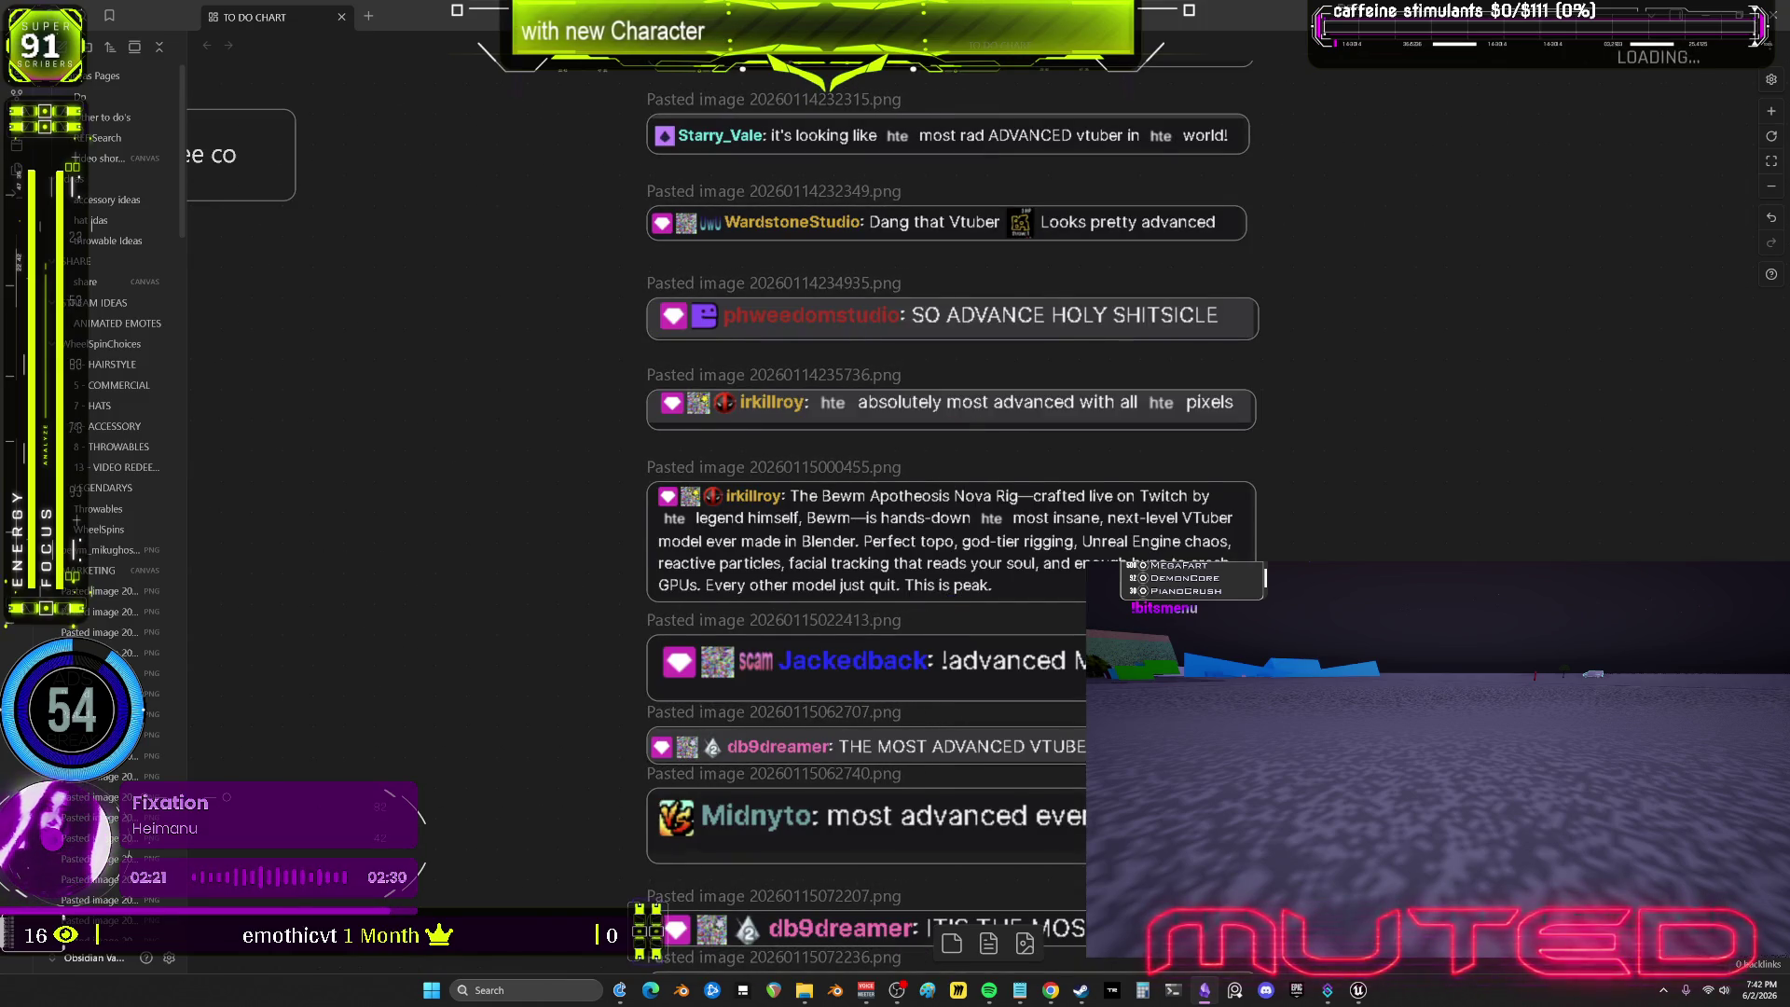
pyautogui.moveTo(1333, 612)
pyautogui.mouseDown()
pyautogui.moveTo(1240, 505)
pyautogui.moveTo(1112, 445)
pyautogui.mouseUp()
pyautogui.scroll(-3, 732, 522)
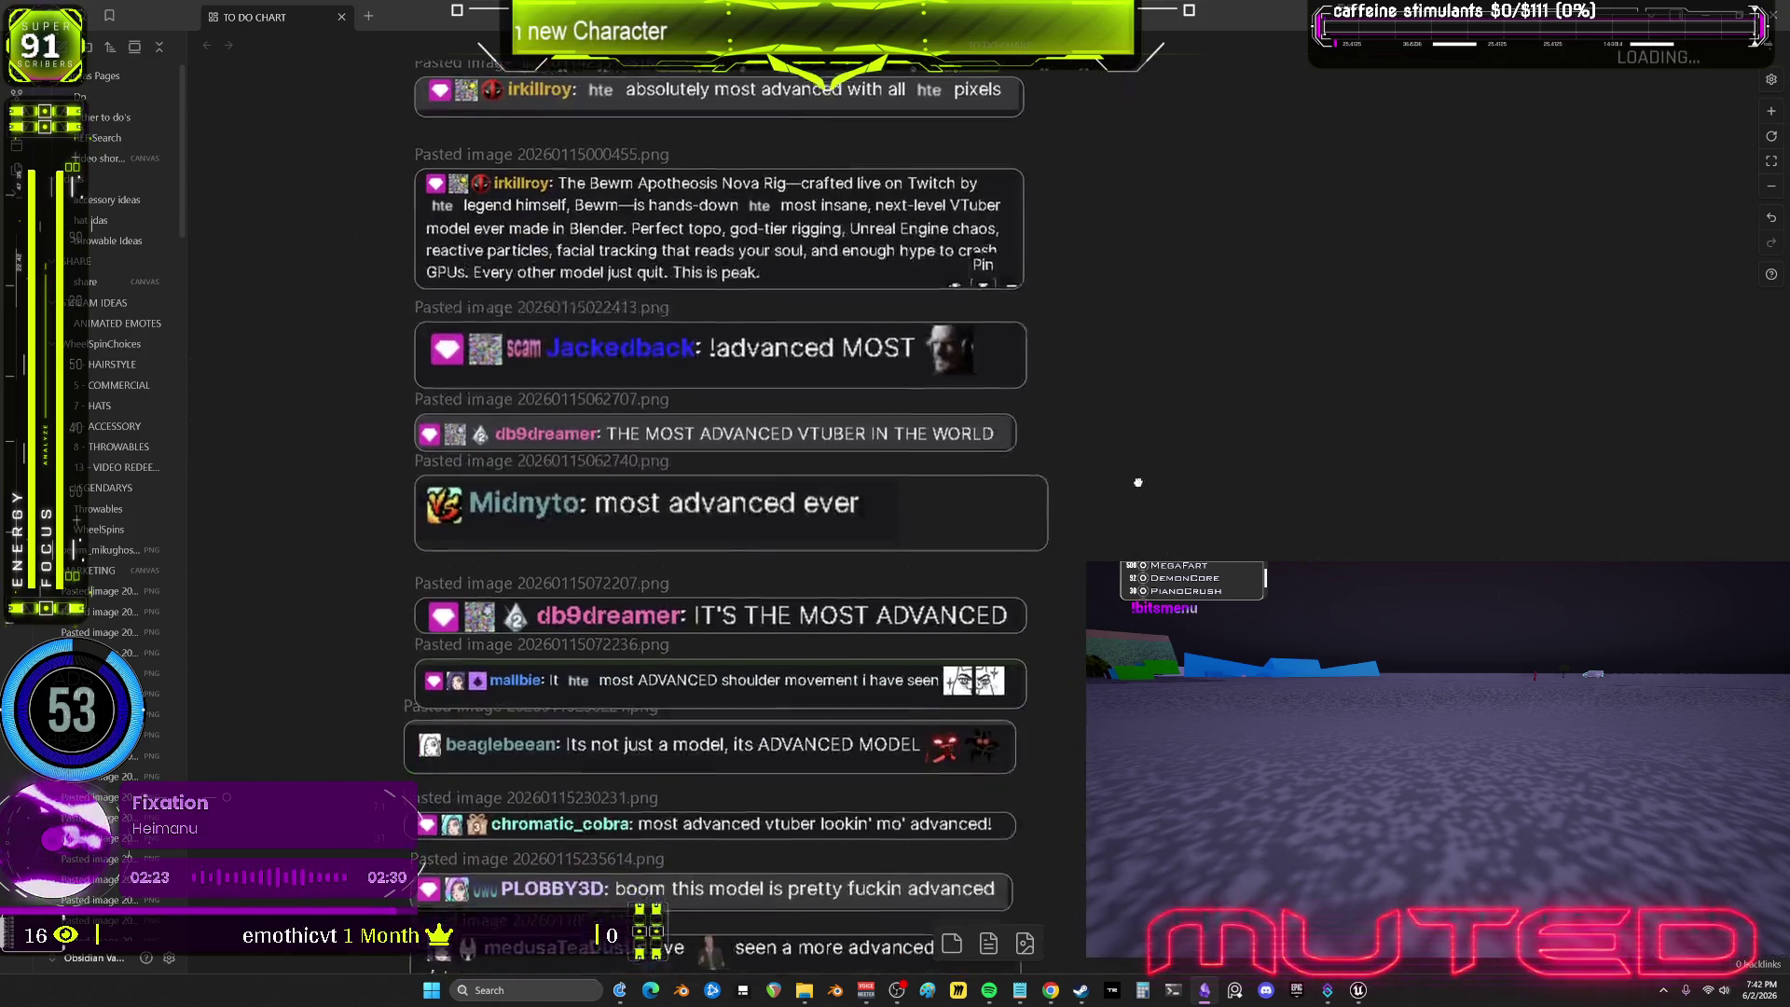
pyautogui.scroll(-2, 732, 522)
pyautogui.scroll(-2, 1159, 423)
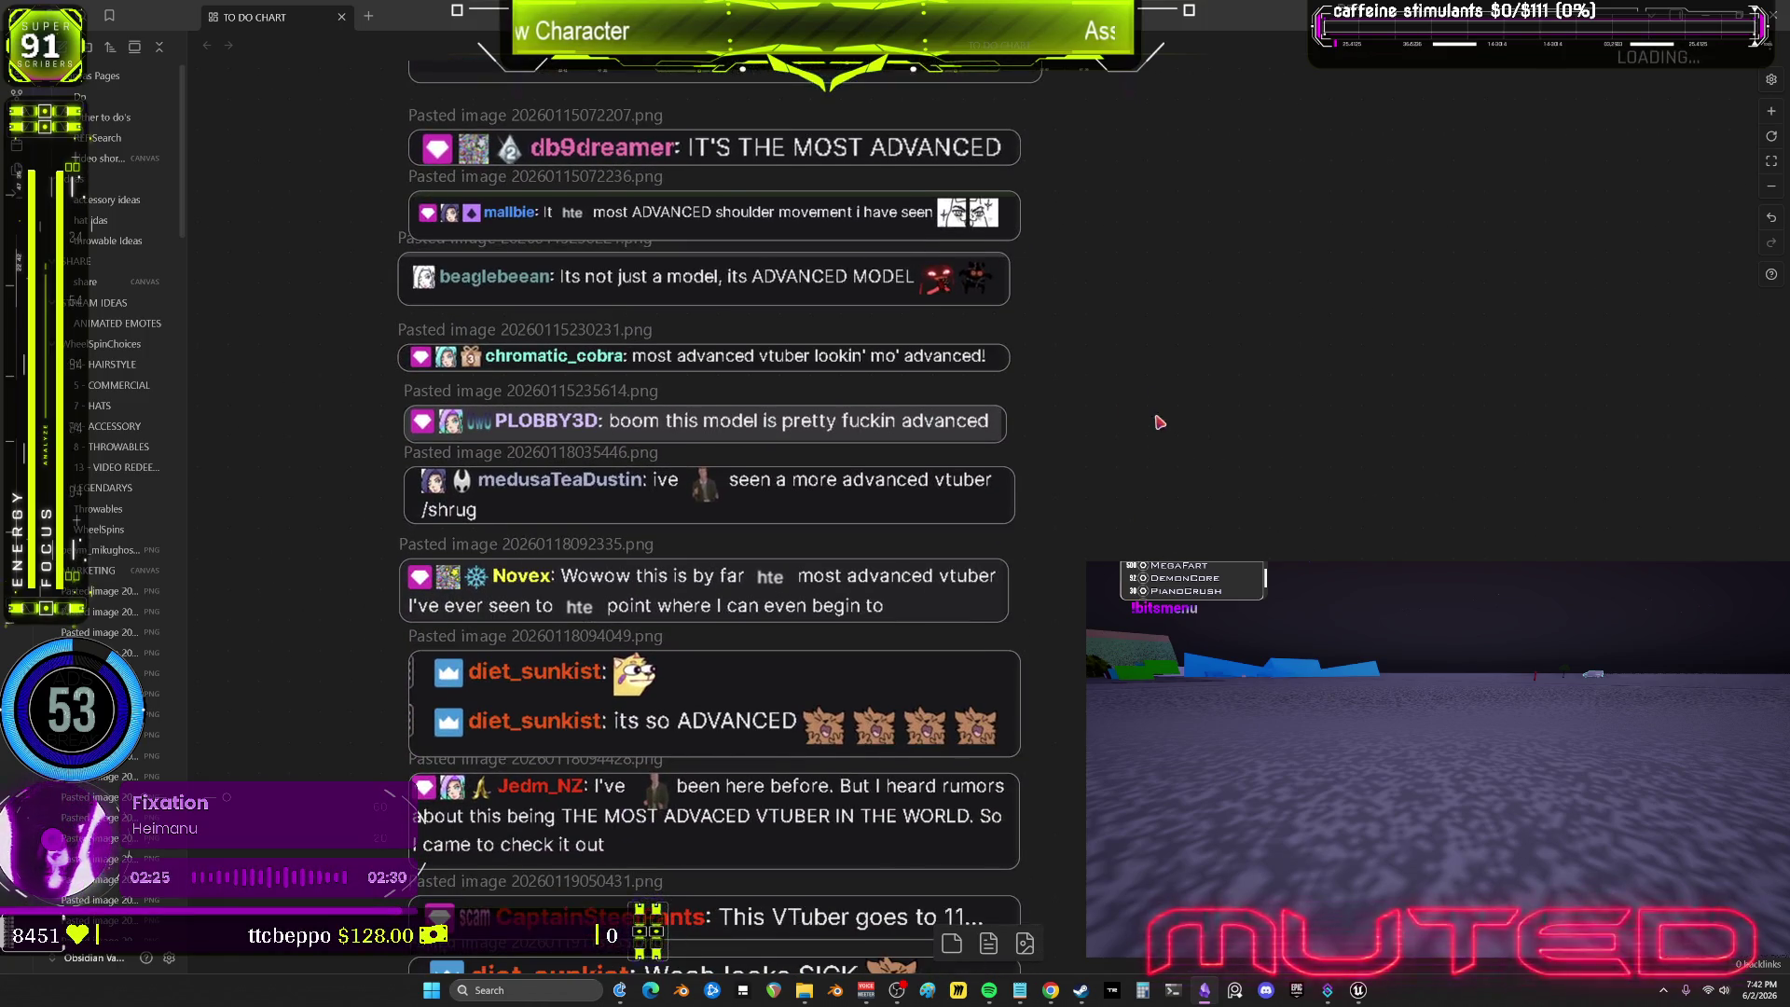
pyautogui.scroll(-5, 1209, 306)
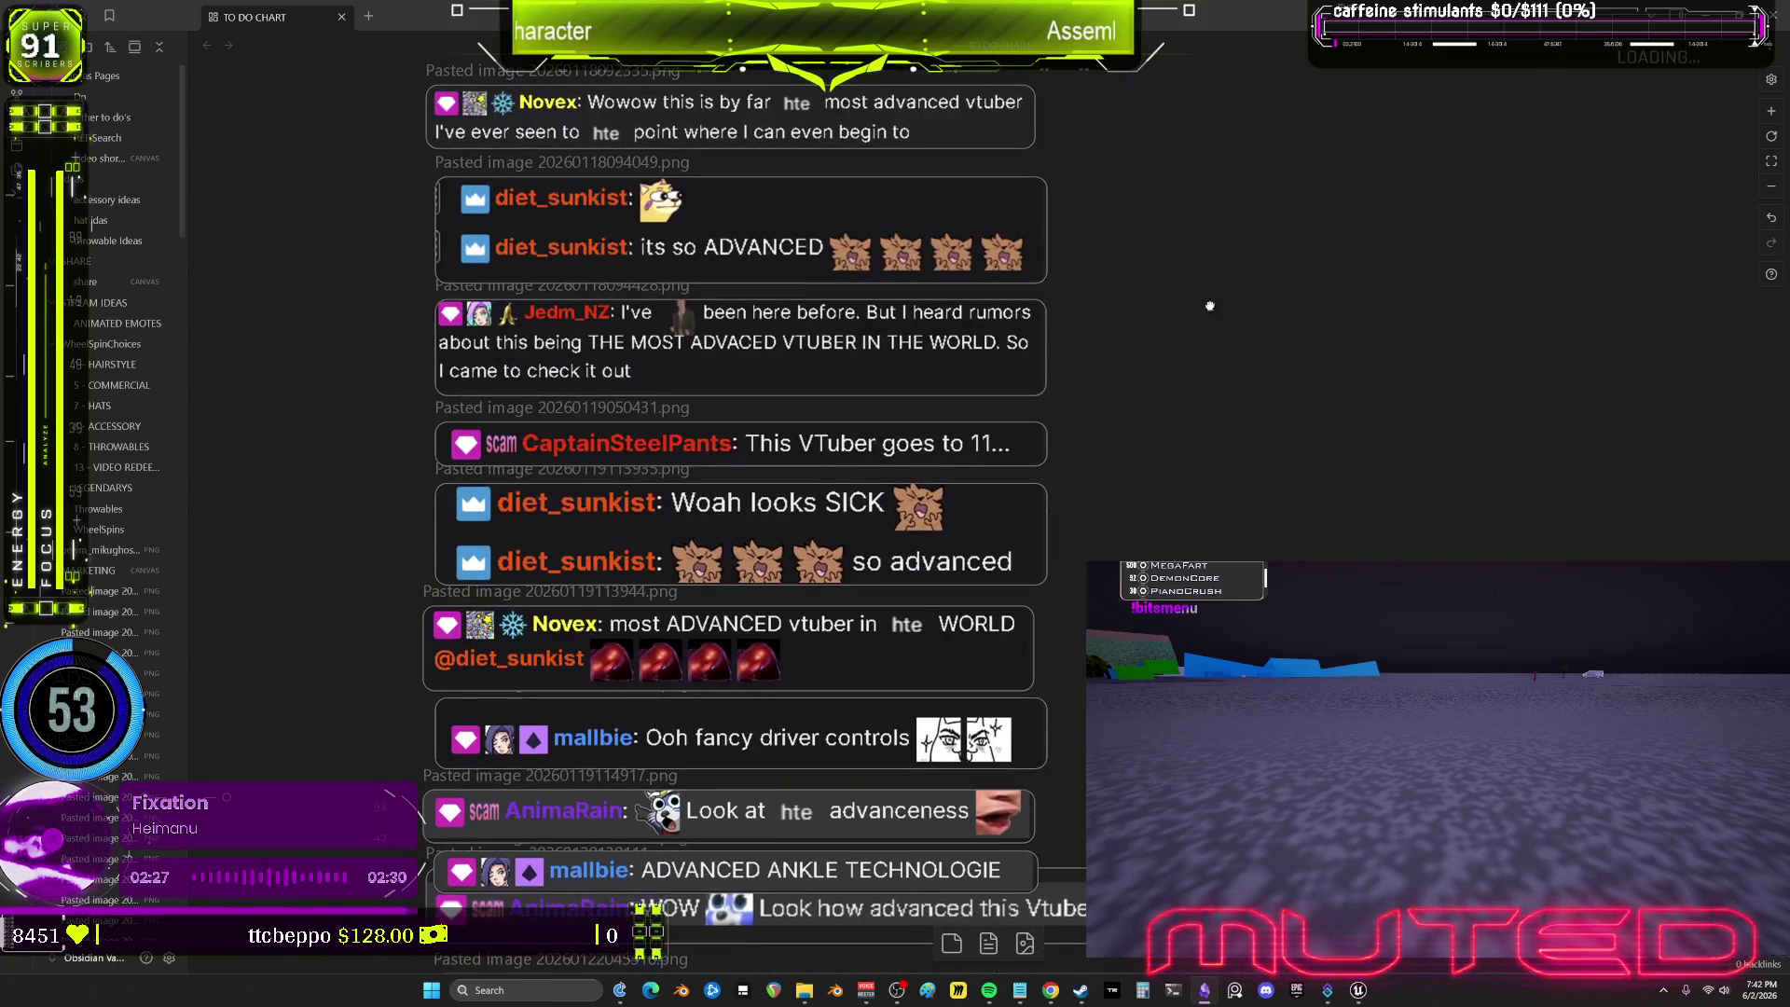
pyautogui.scroll(-5, 1166, 479)
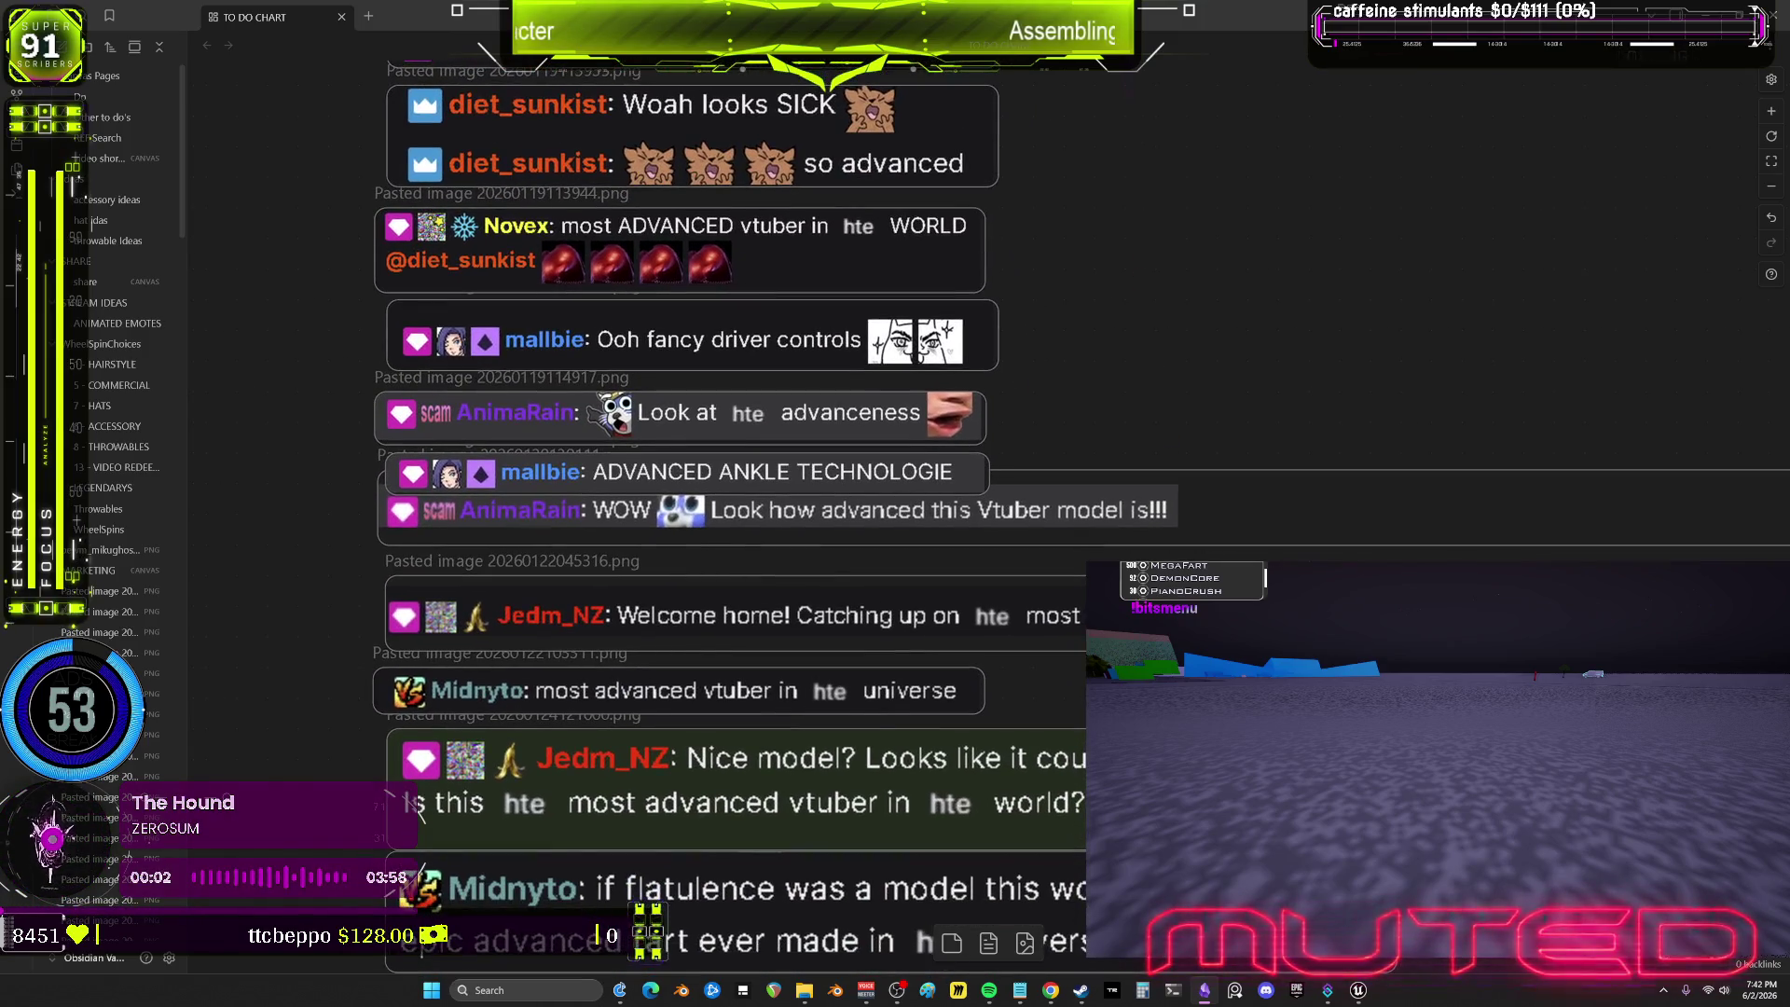
pyautogui.scroll(-3, 837, 709)
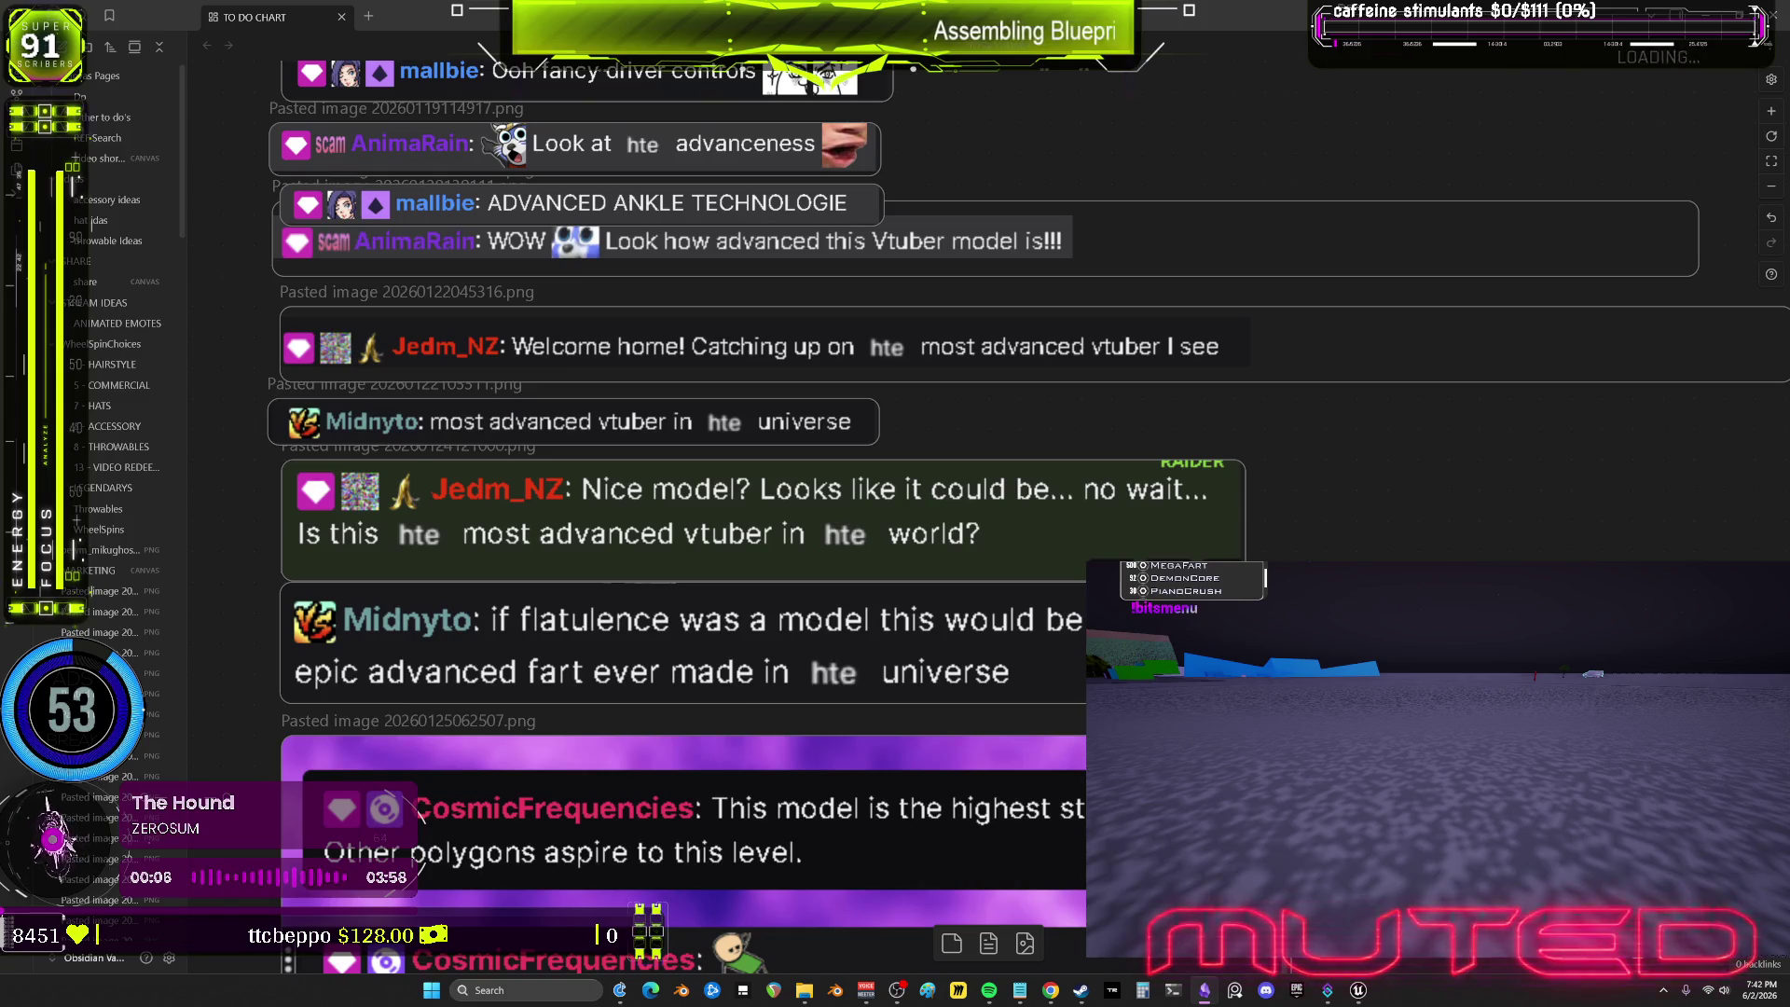
pyautogui.scroll(-2, 419, 818)
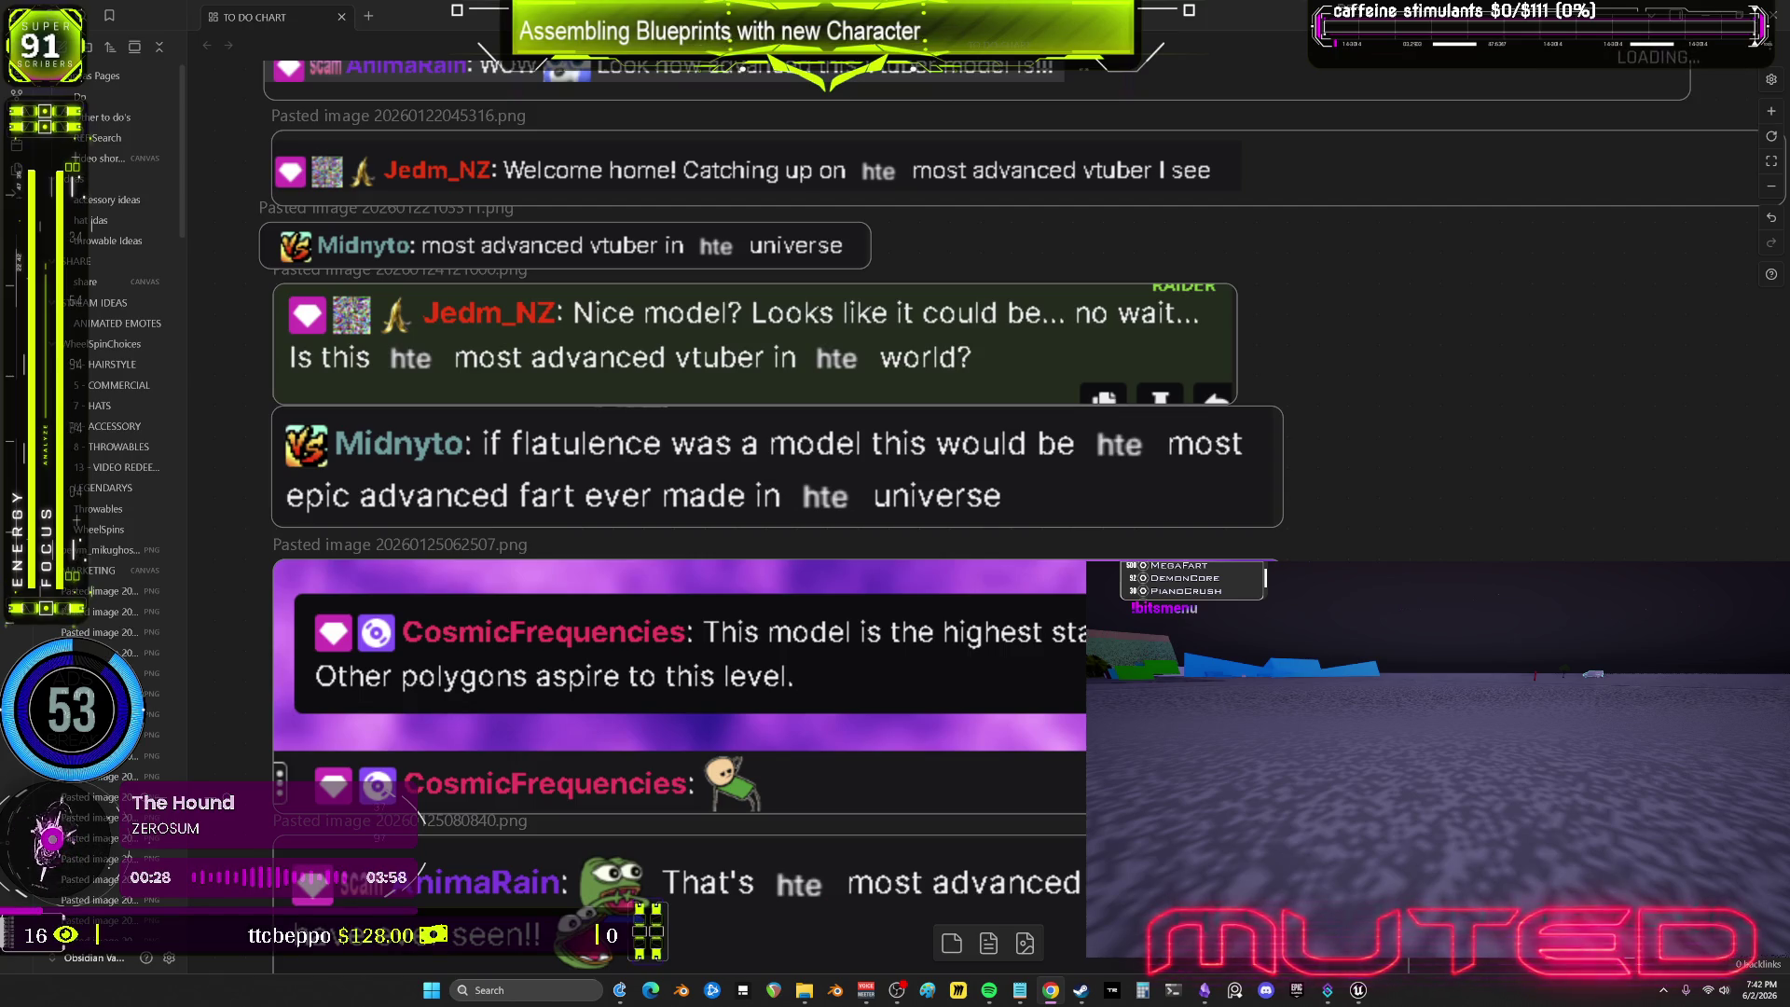
pyautogui.scroll(-8, 417, 813)
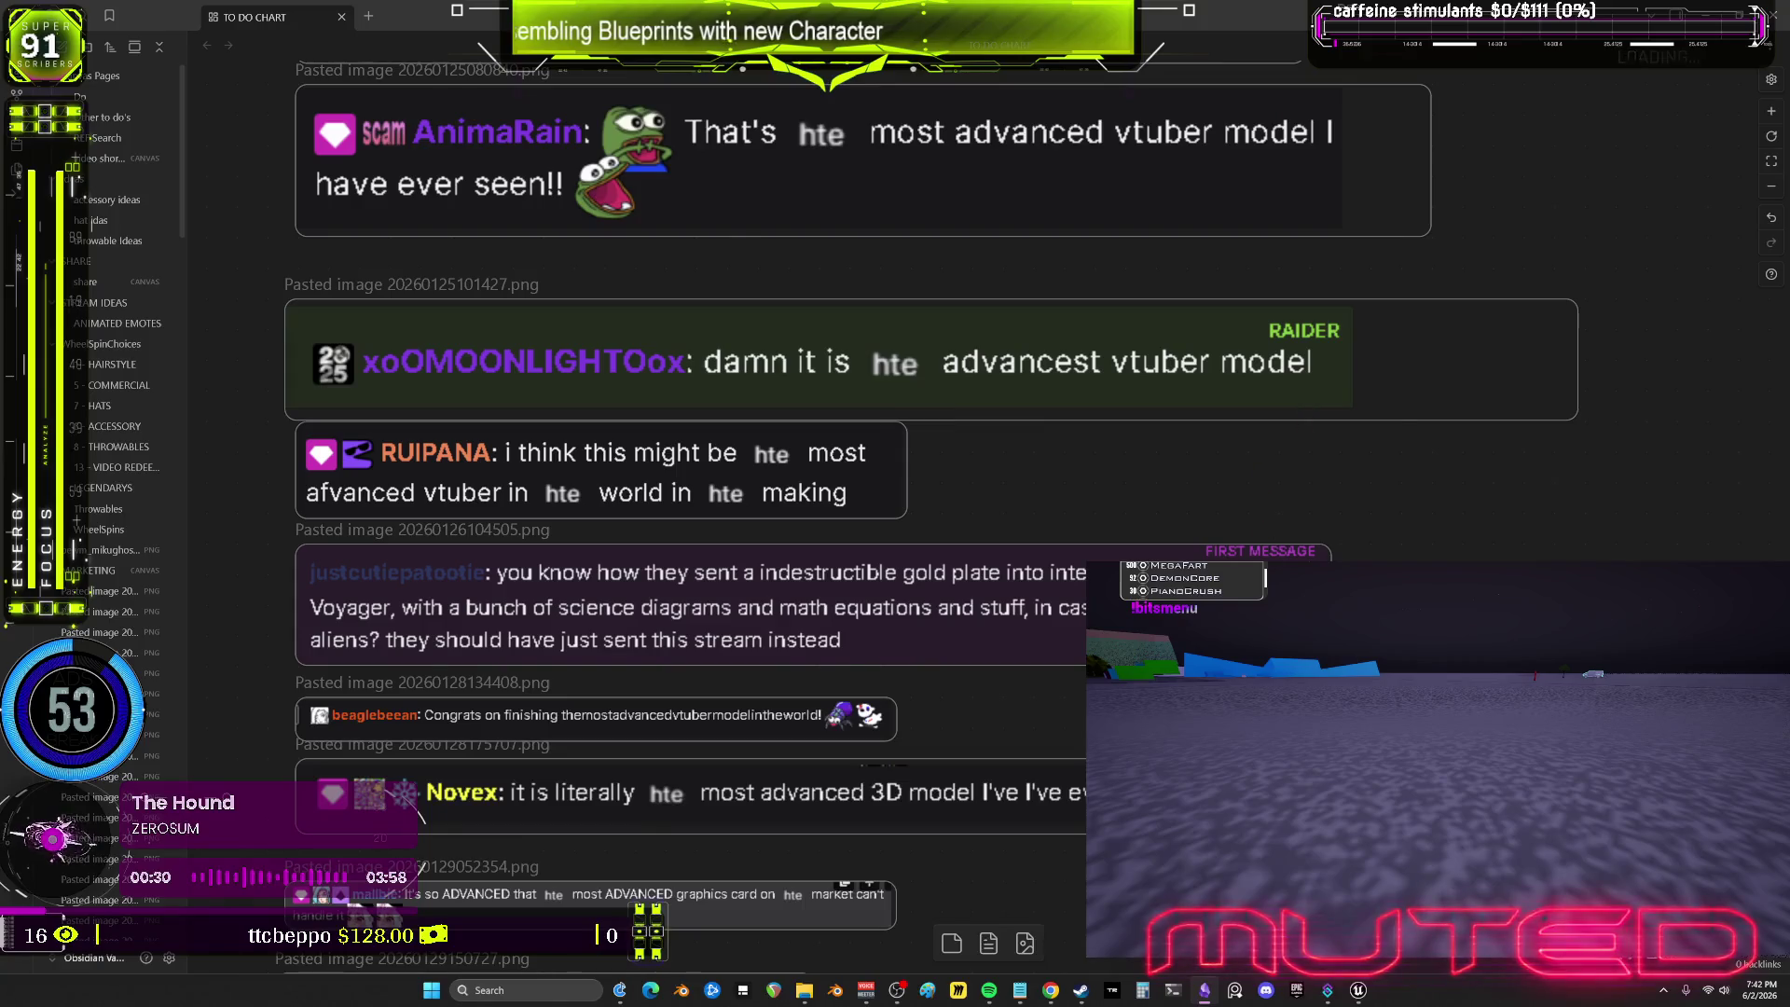
pyautogui.scroll(-4, 1488, 377)
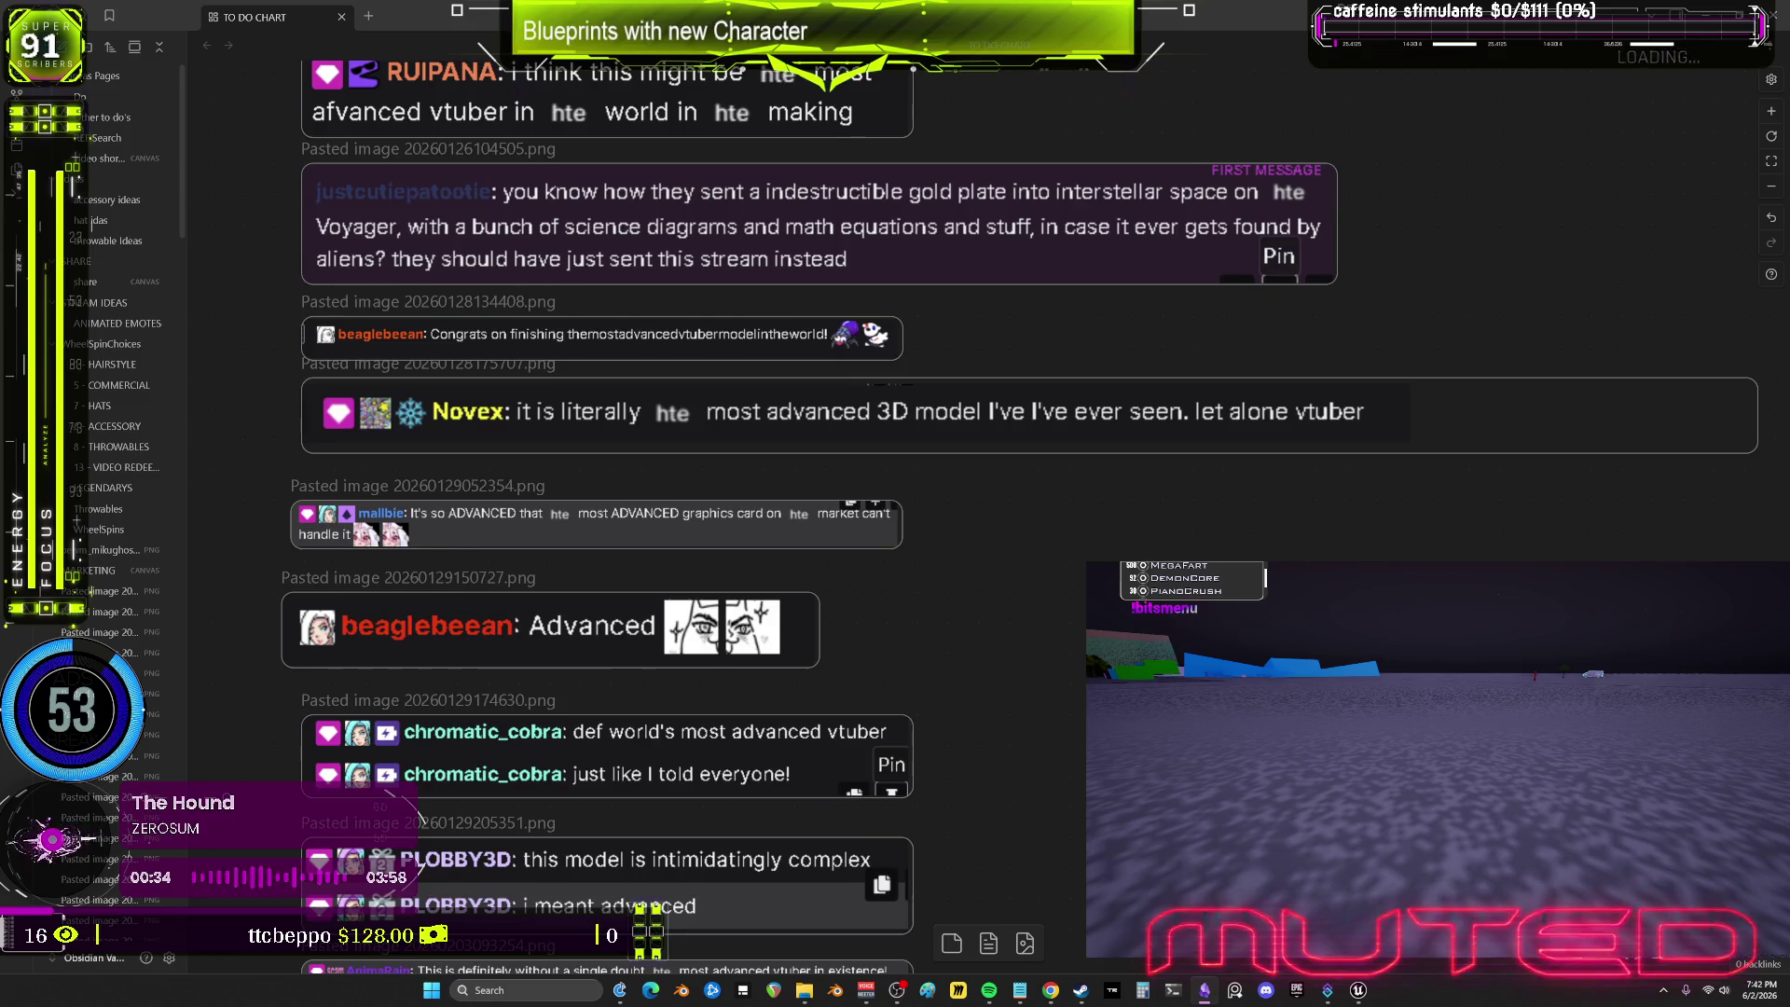
pyautogui.scroll(-1, 417, 813)
pyautogui.scroll(-2, 1398, 467)
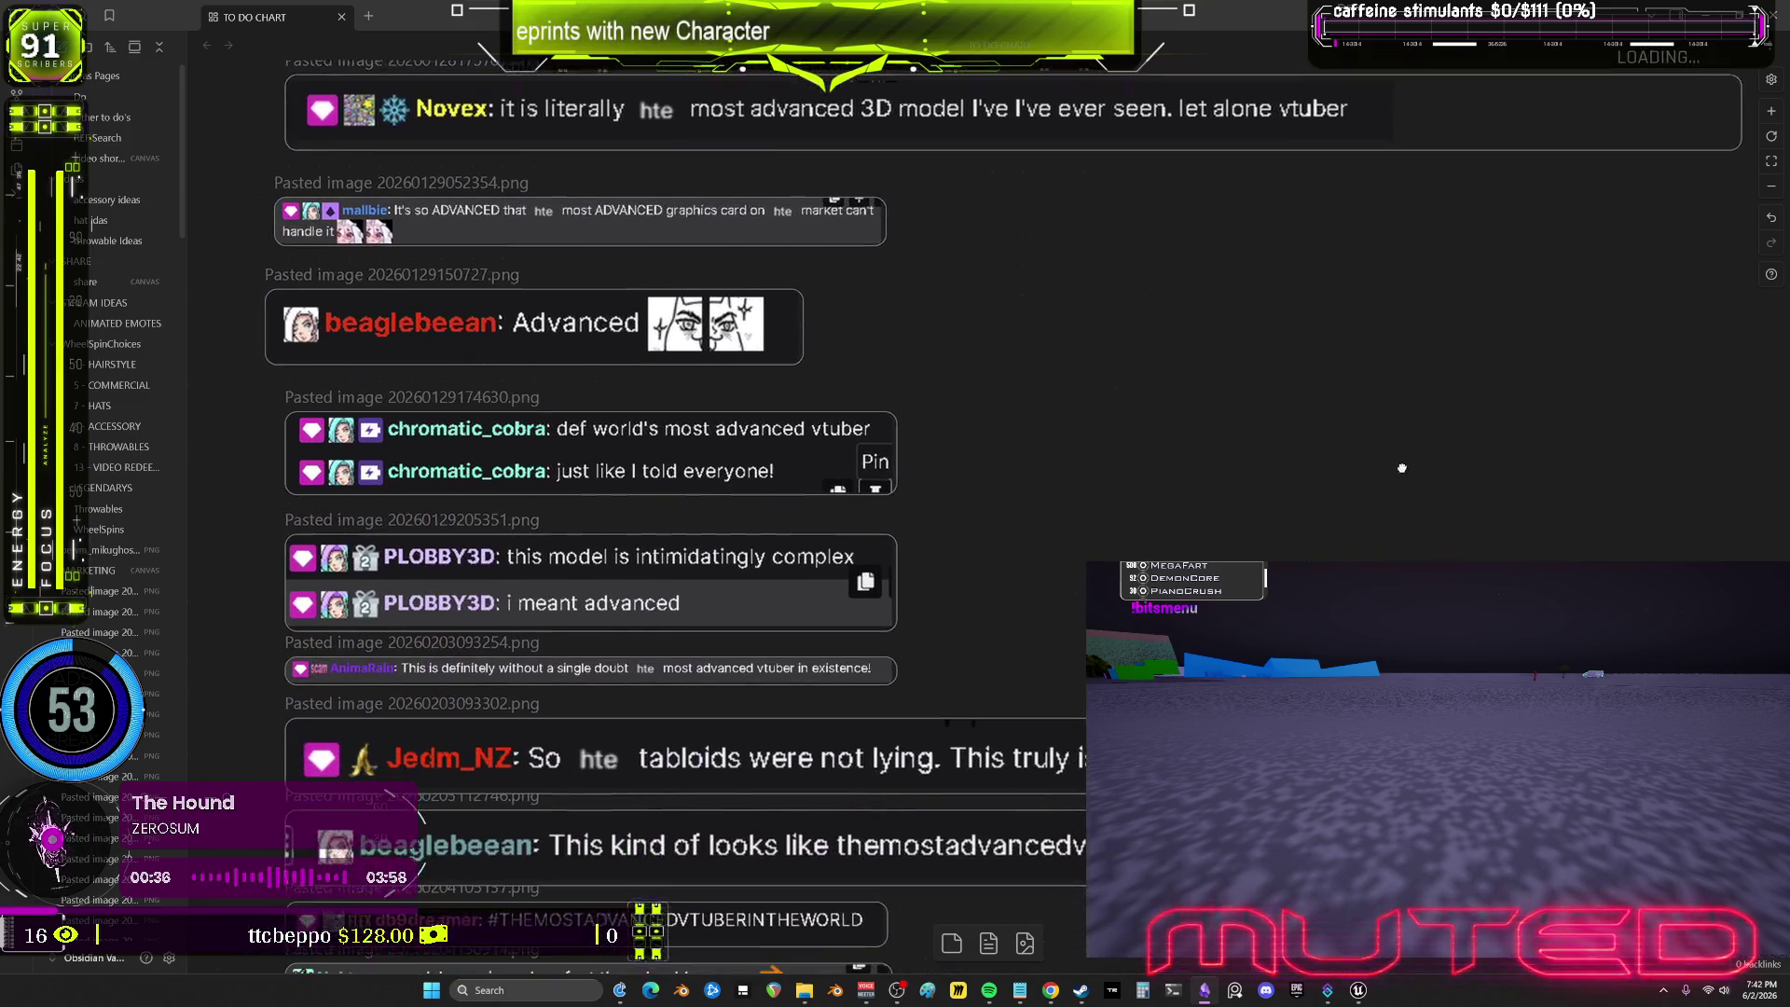
pyautogui.scroll(-3, 1503, 323)
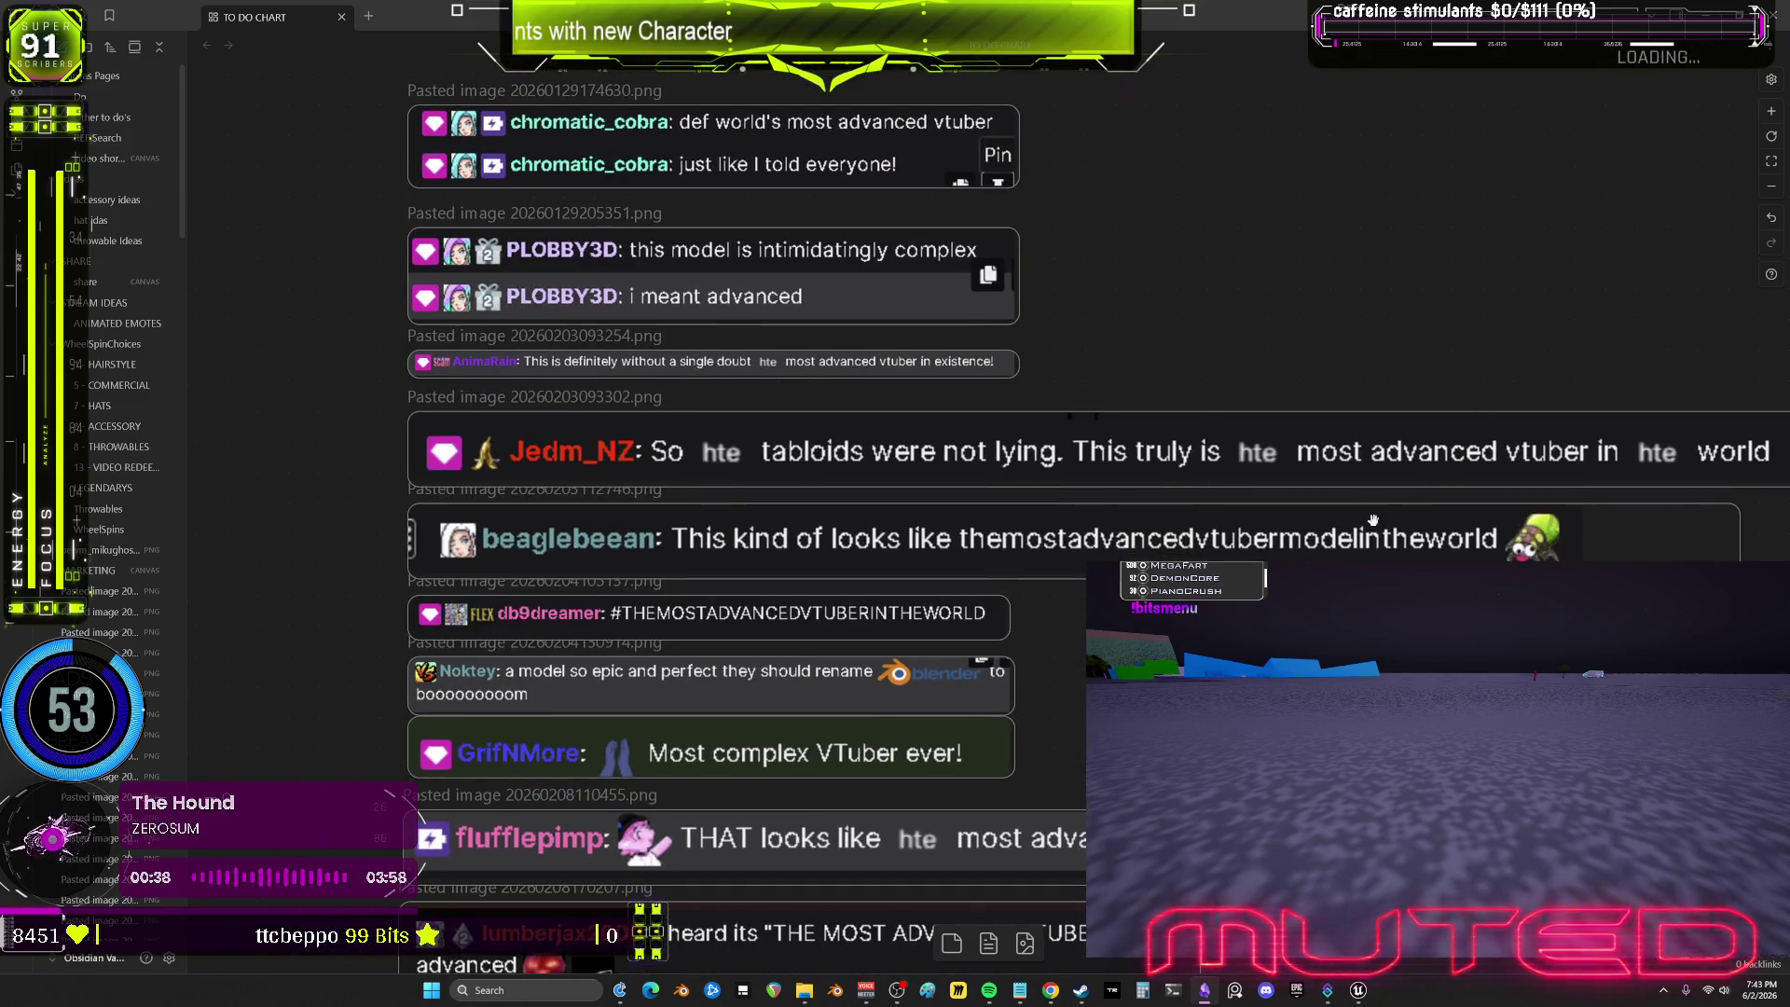
pyautogui.scroll(-7, 746, 503)
pyautogui.scroll(-5, 746, 503)
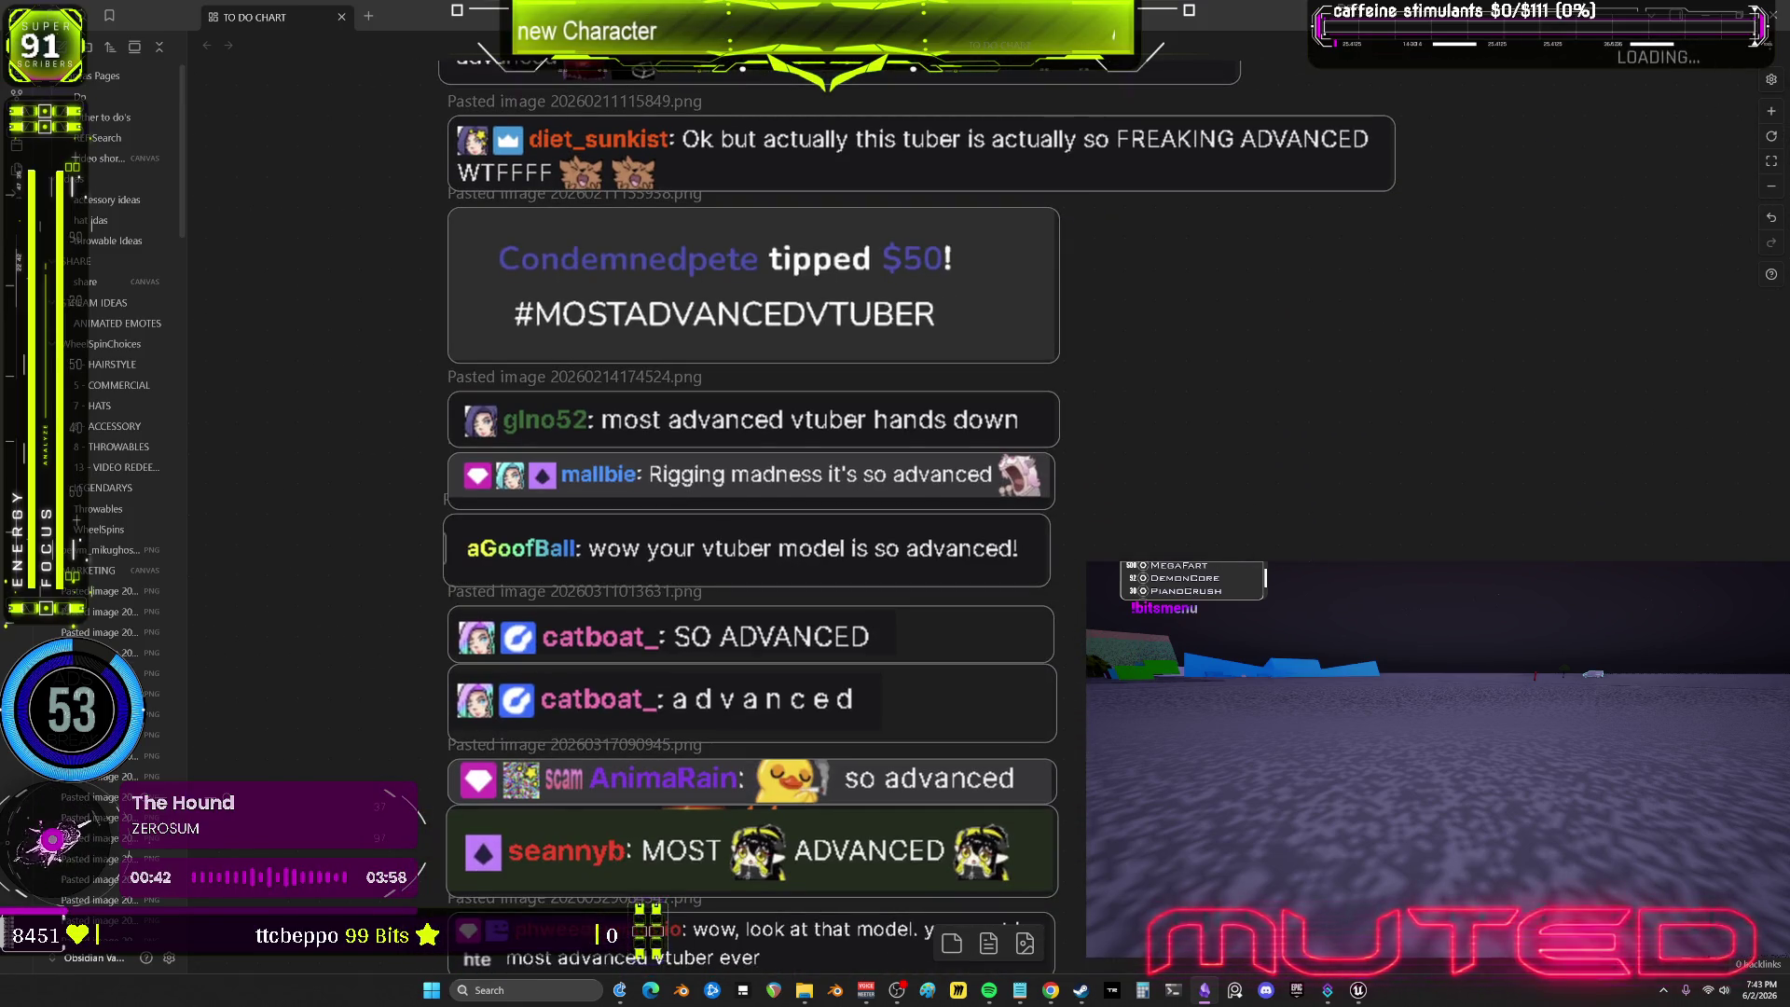
pyautogui.scroll(-8, 745, 503)
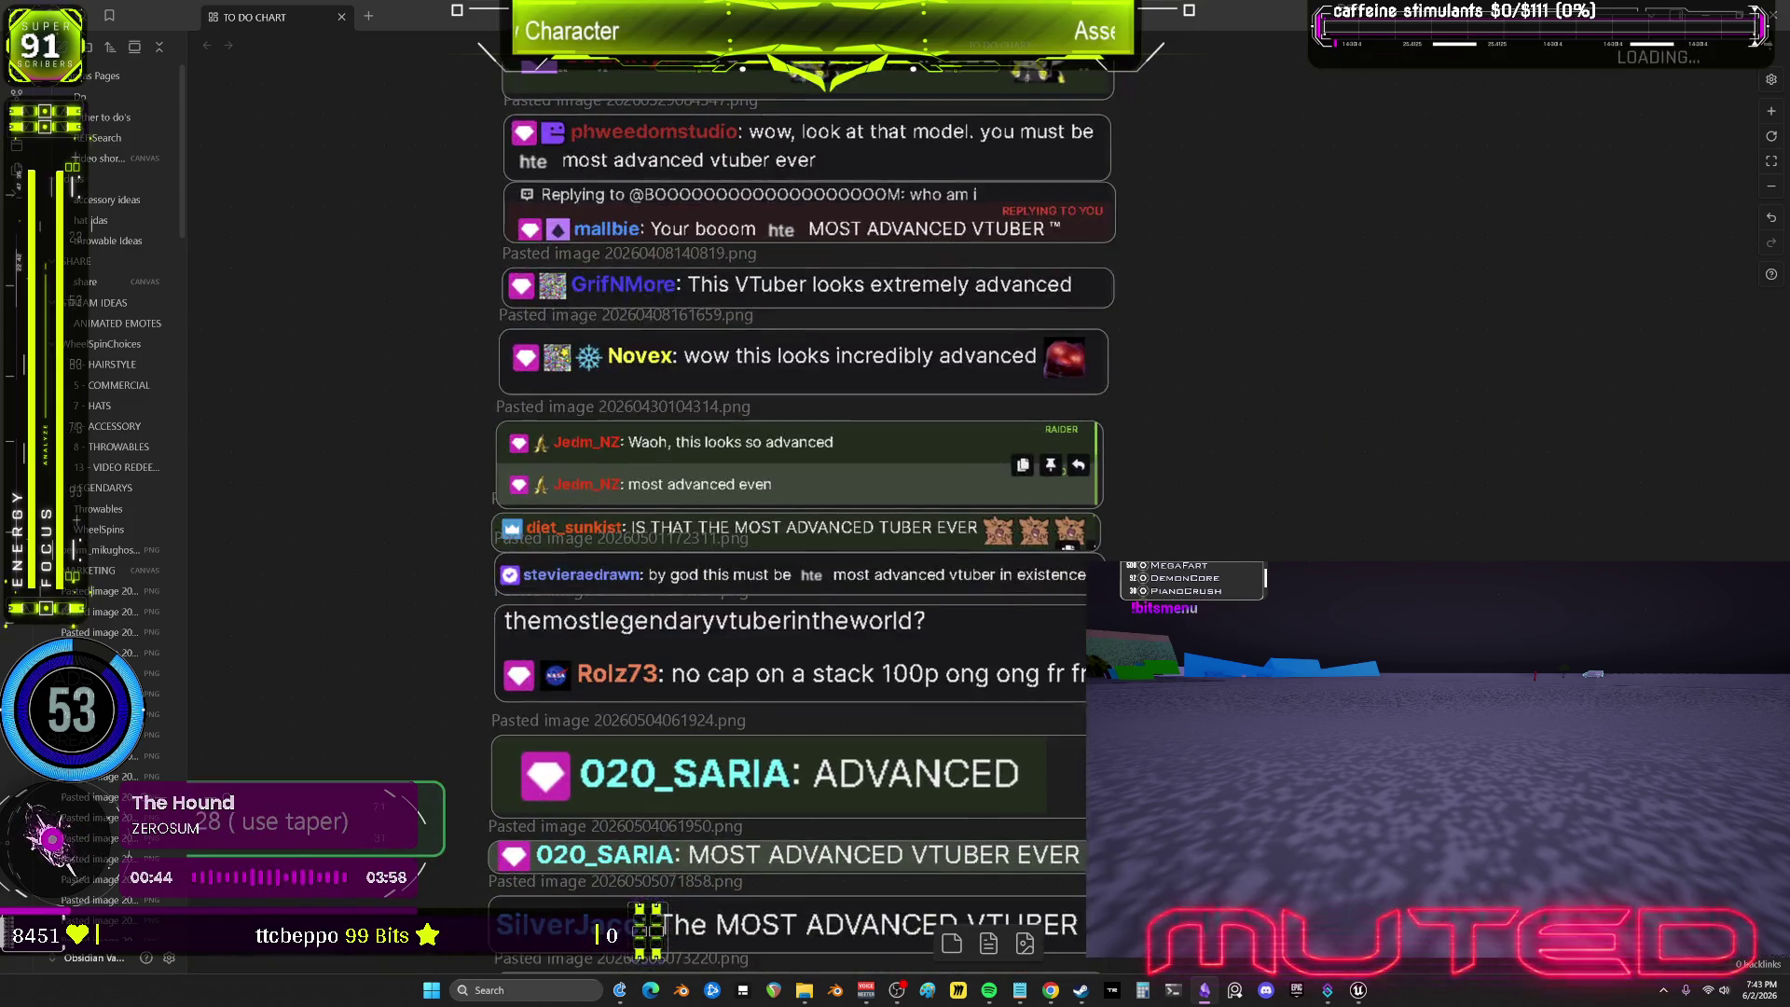
pyautogui.scroll(-3, 1176, 434)
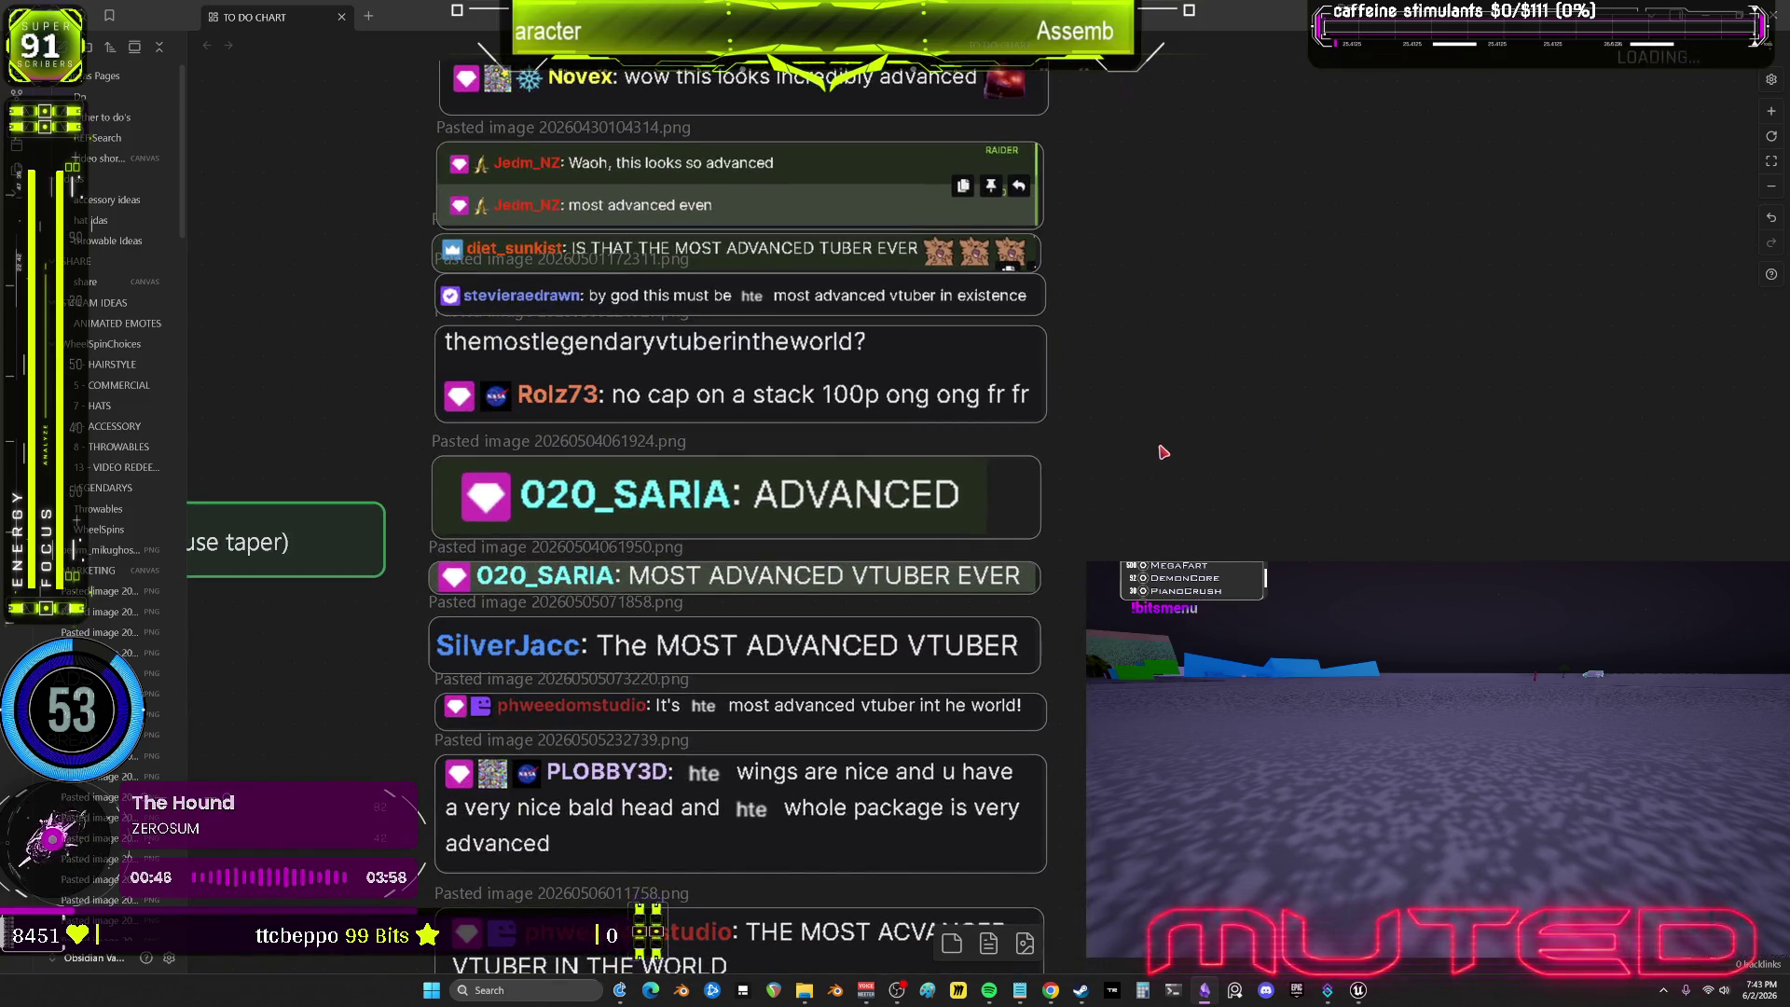
pyautogui.scroll(-1, 1163, 452)
pyautogui.scroll(-3, 1139, 391)
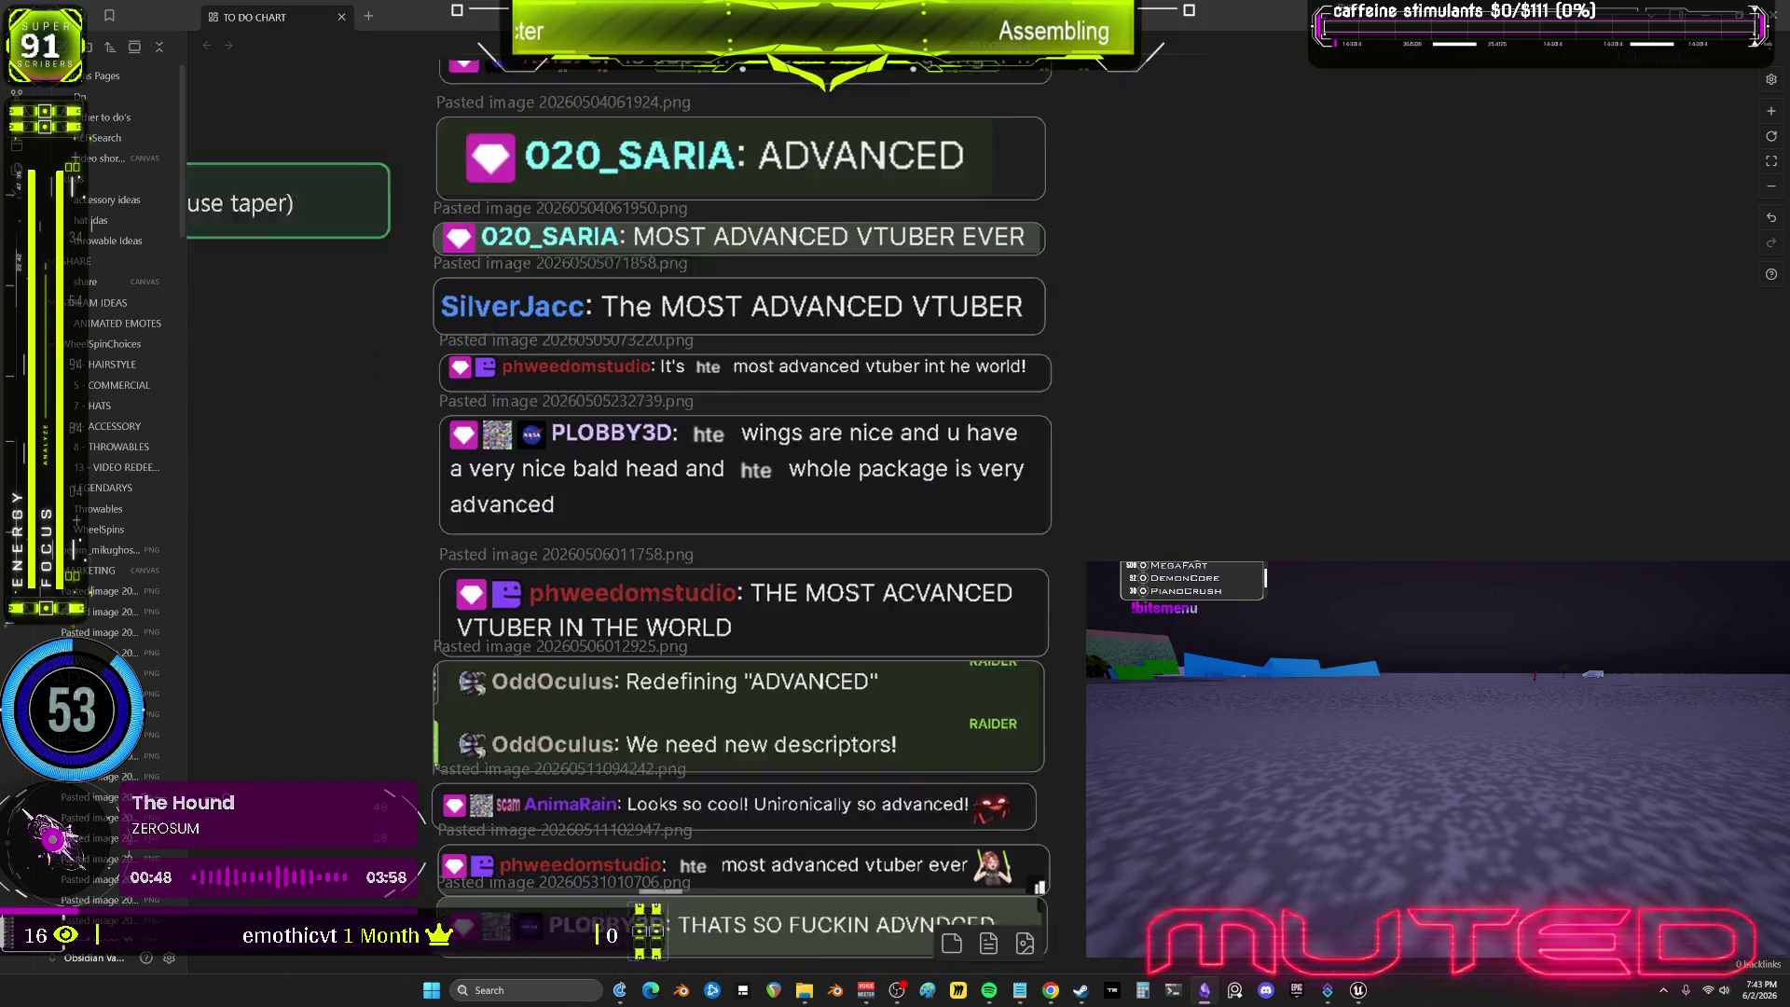
pyautogui.scroll(-1, 1199, 469)
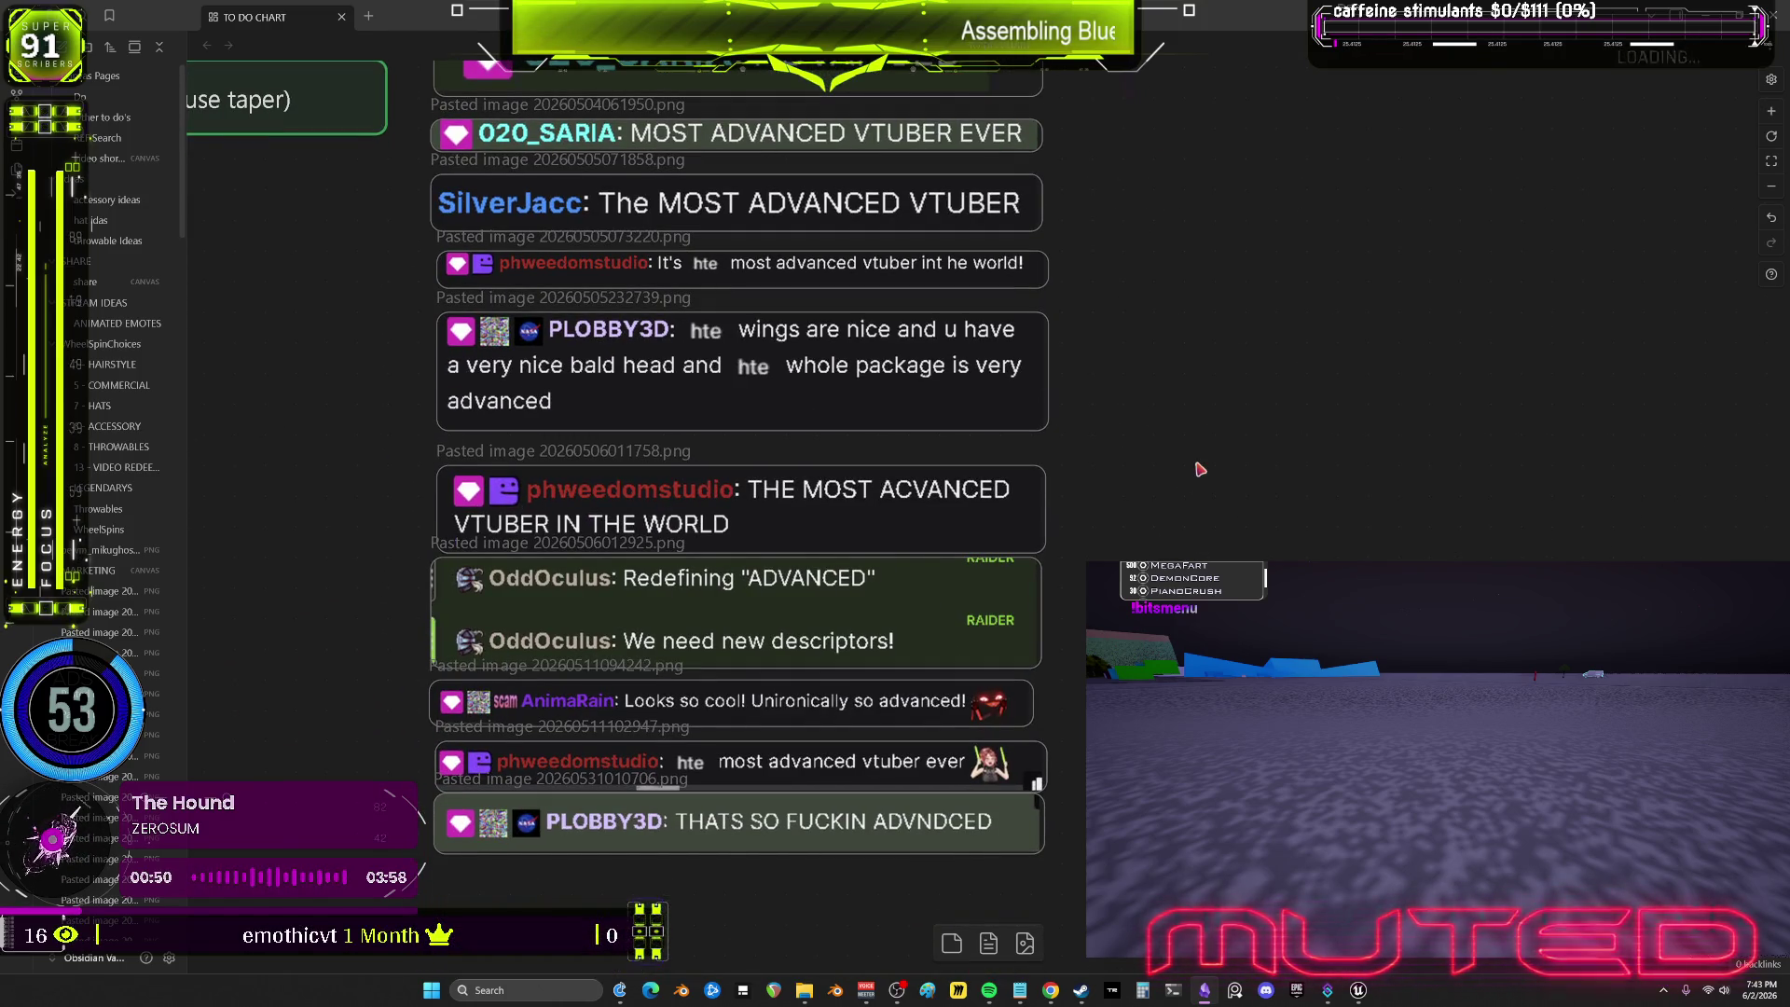
pyautogui.scroll(-2, 1168, 415)
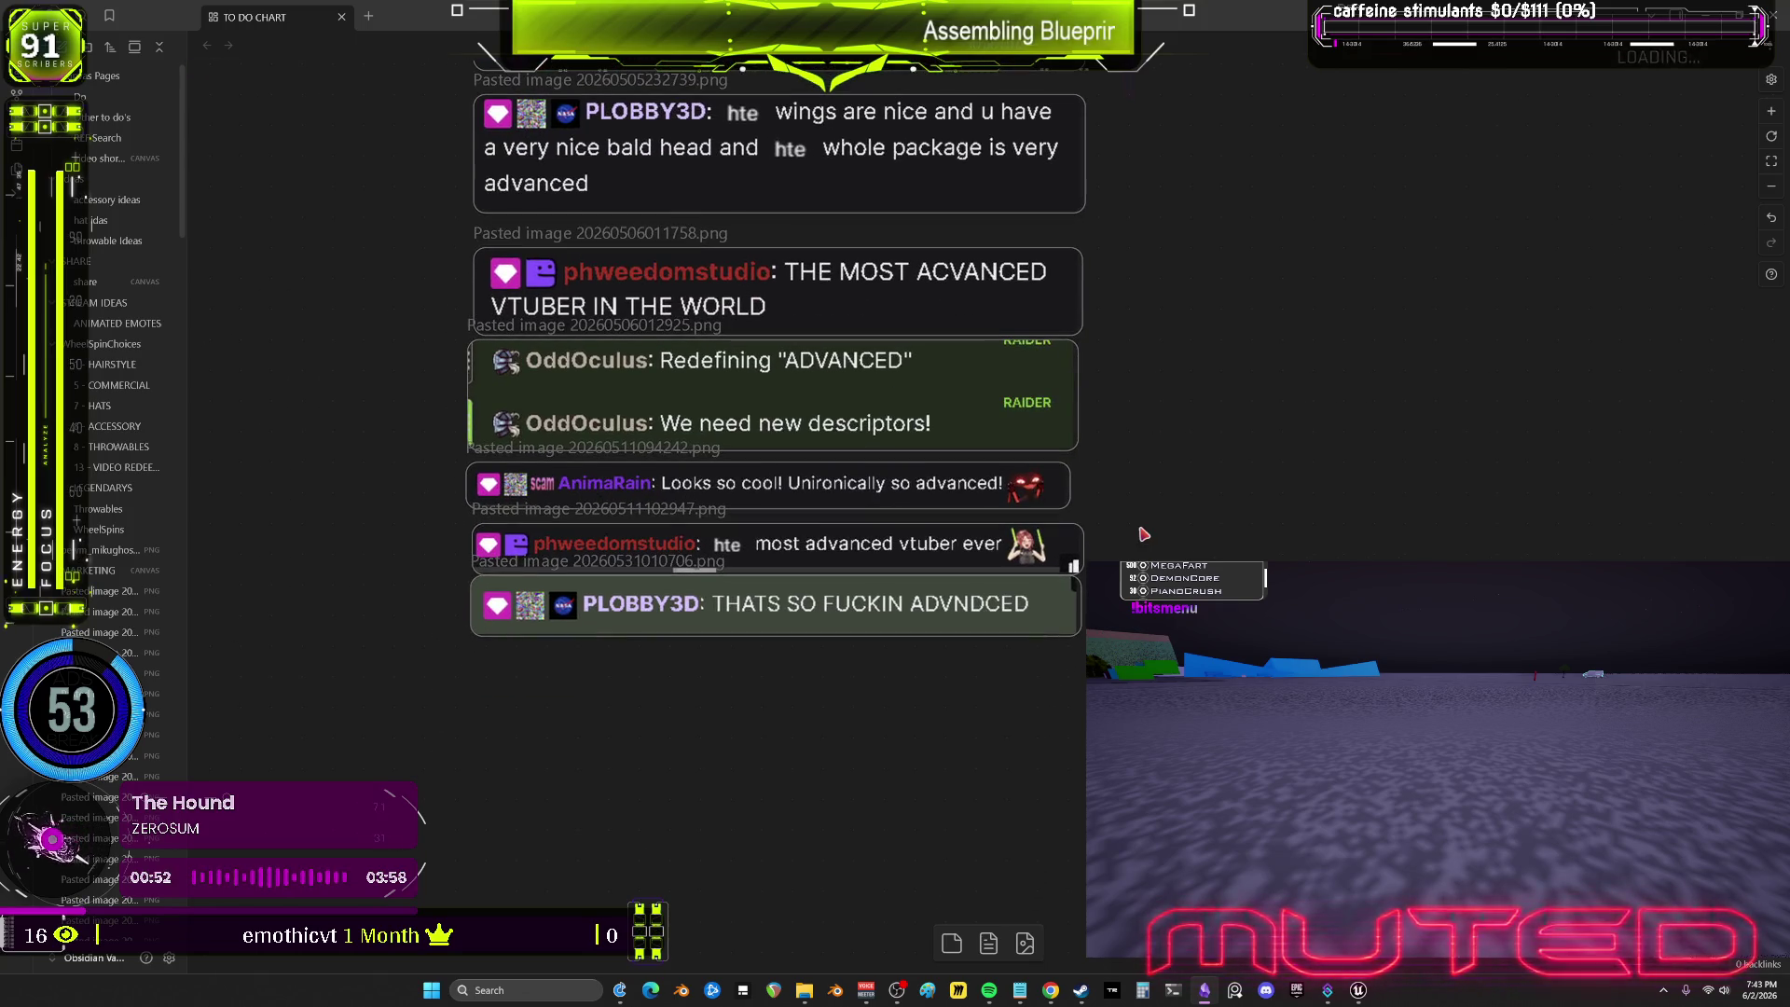
pyautogui.click(1358, 992)
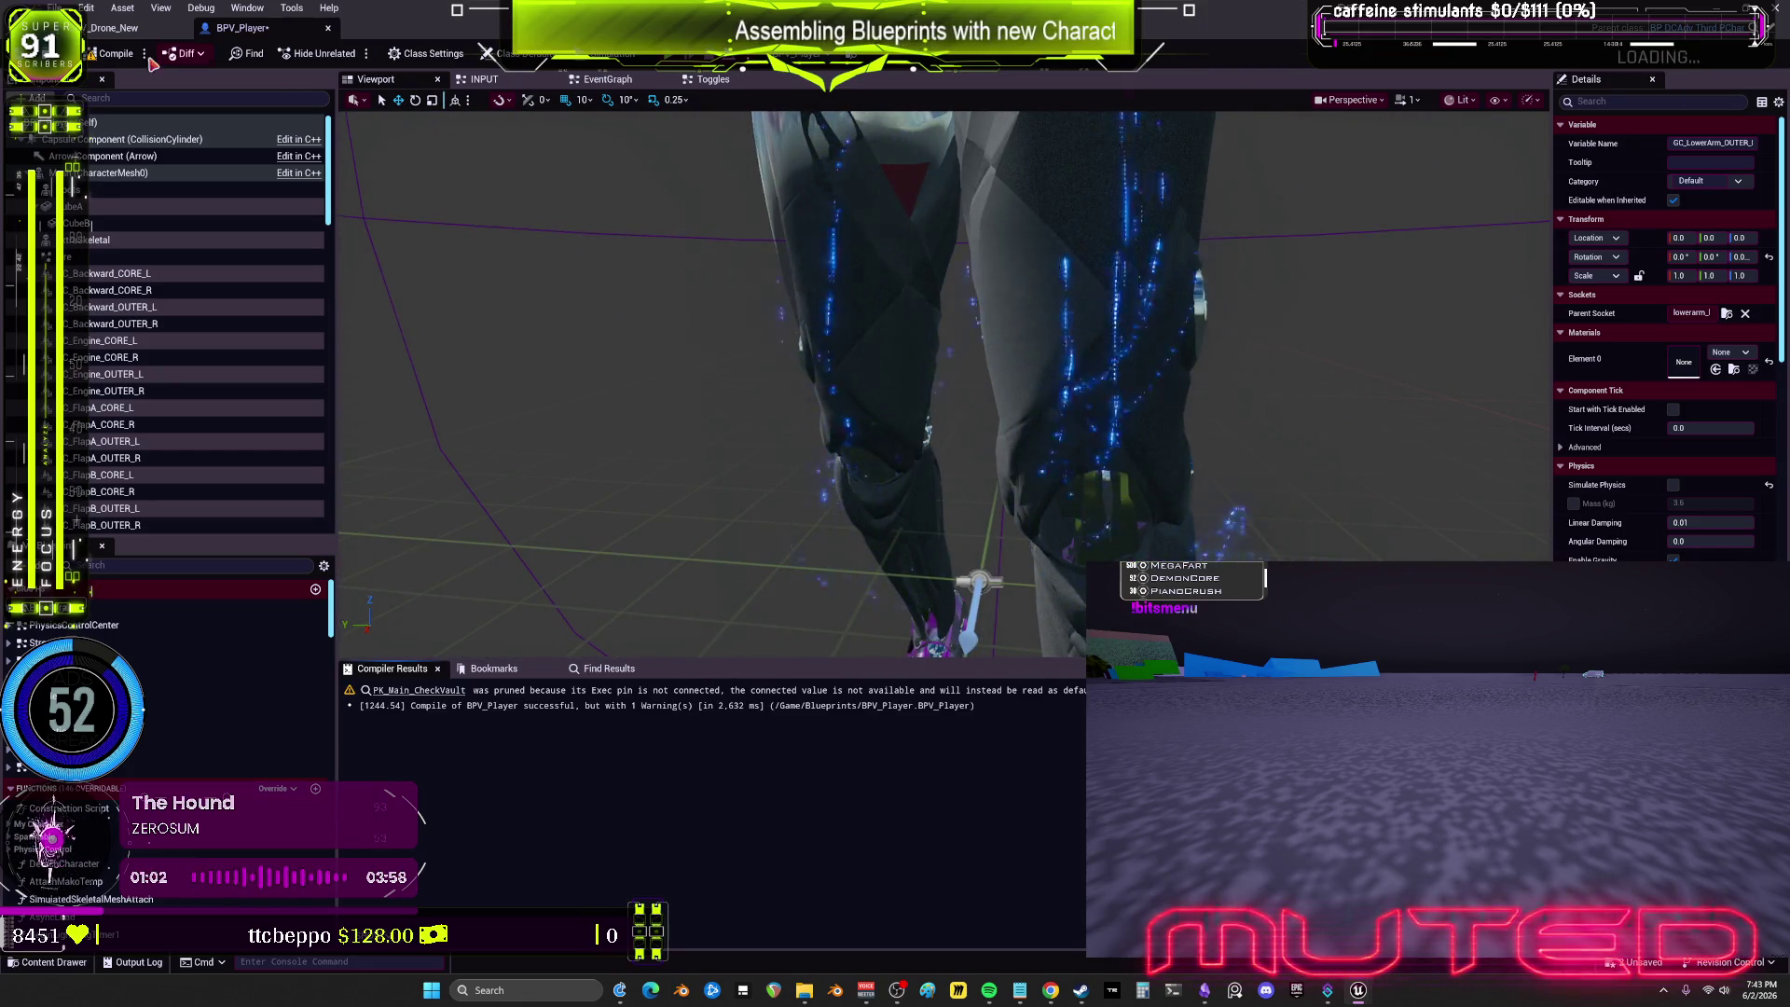
# Step: Recompile BPV_Player, then frame the focal-length Ease nodes in BPV_Drone_New's EventGraph
pyautogui.click(114, 53)
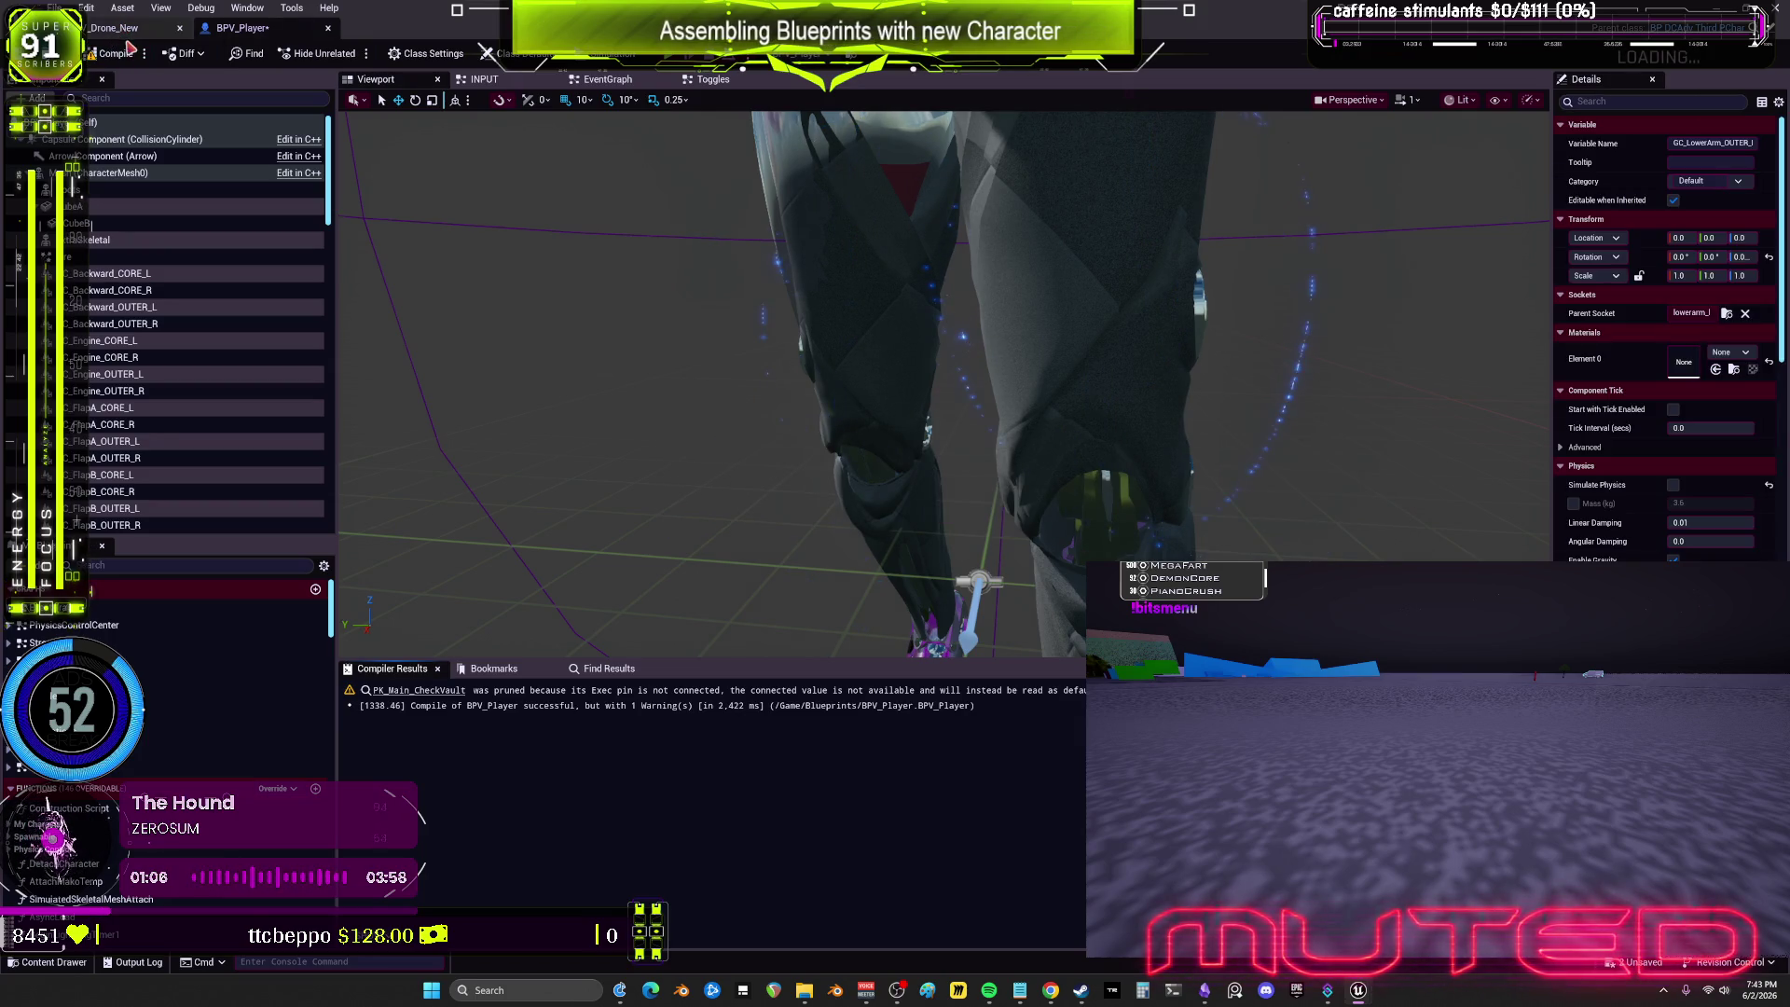
pyautogui.click(120, 28)
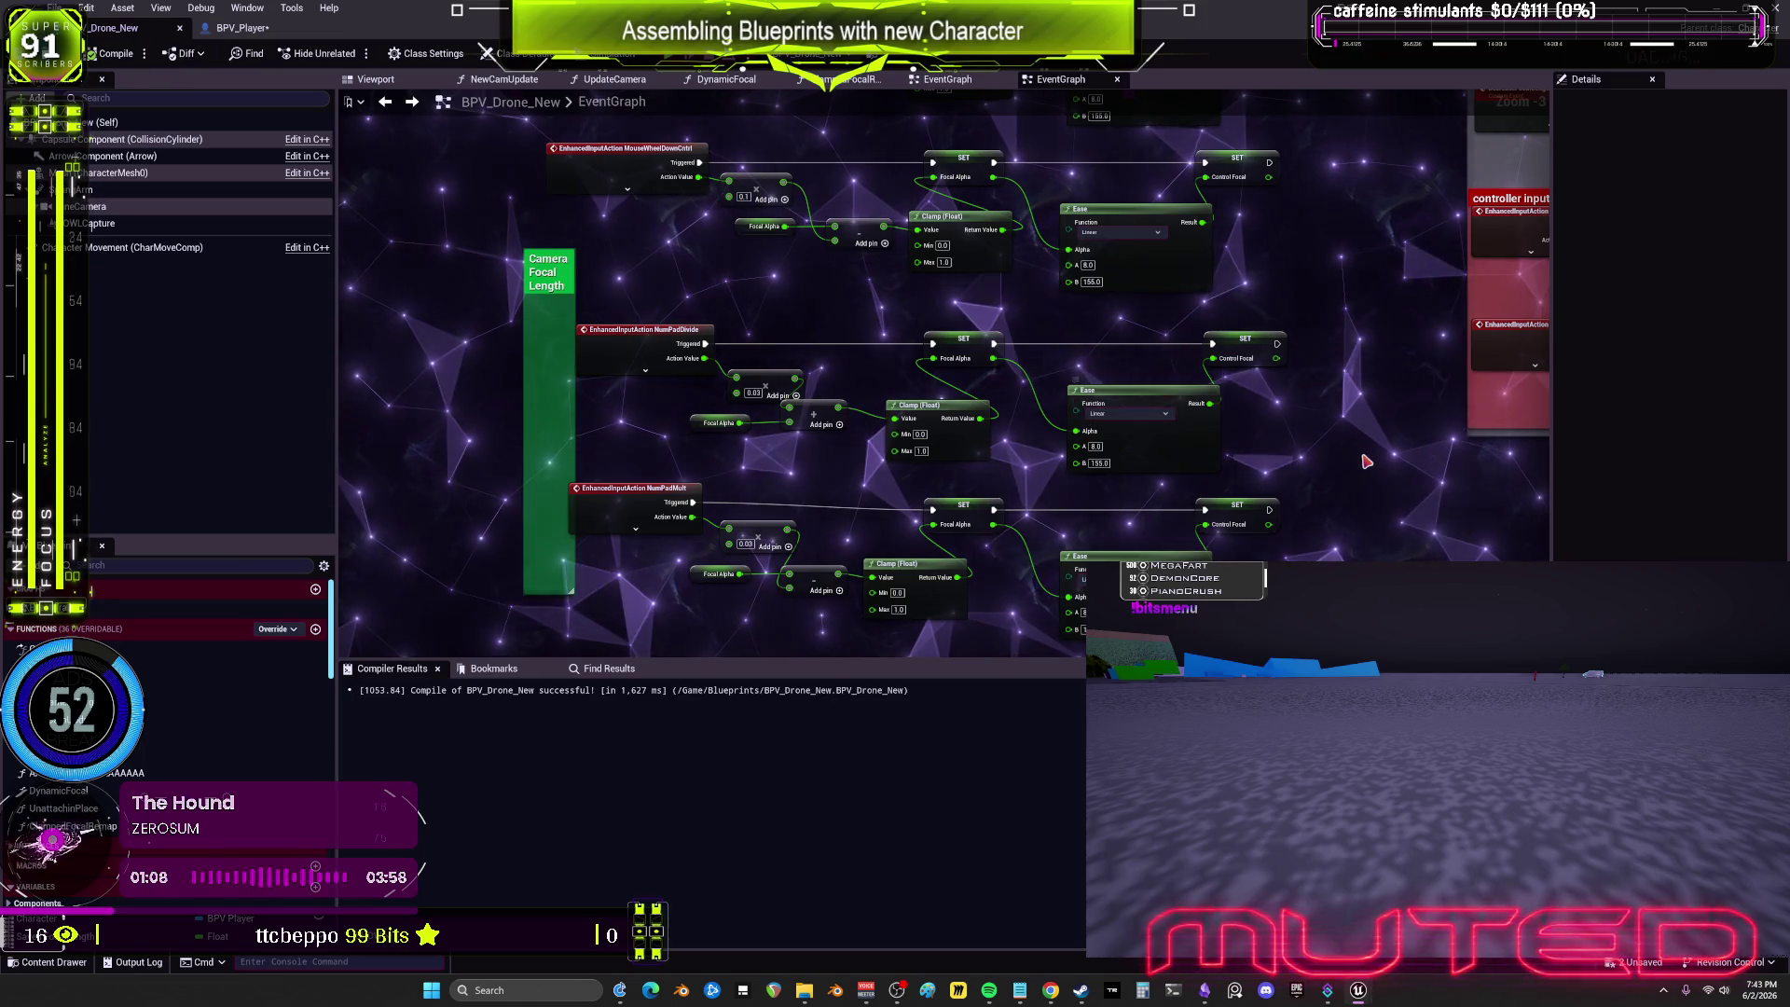
pyautogui.moveTo(1095, 410)
pyautogui.mouseDown()
pyautogui.moveTo(1180, 500)
pyautogui.moveTo(1156, 522)
pyautogui.moveTo(929, 420)
pyautogui.mouseUp()
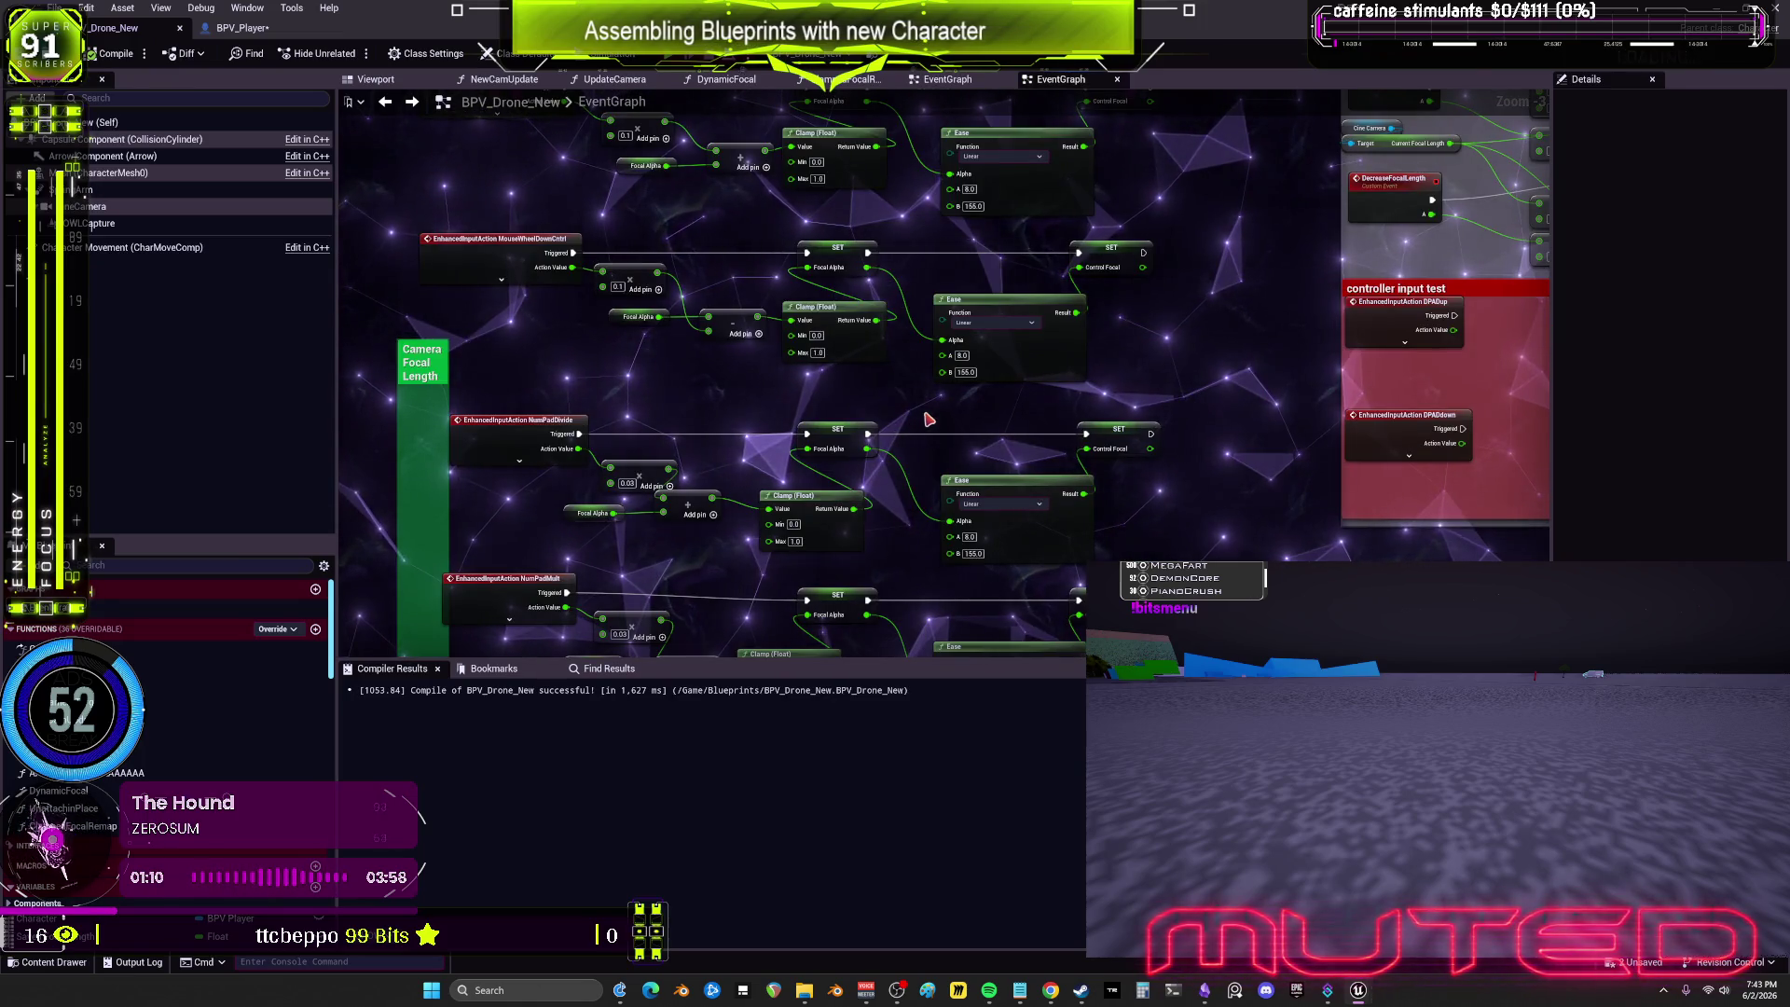
pyautogui.scroll(3, 951, 308)
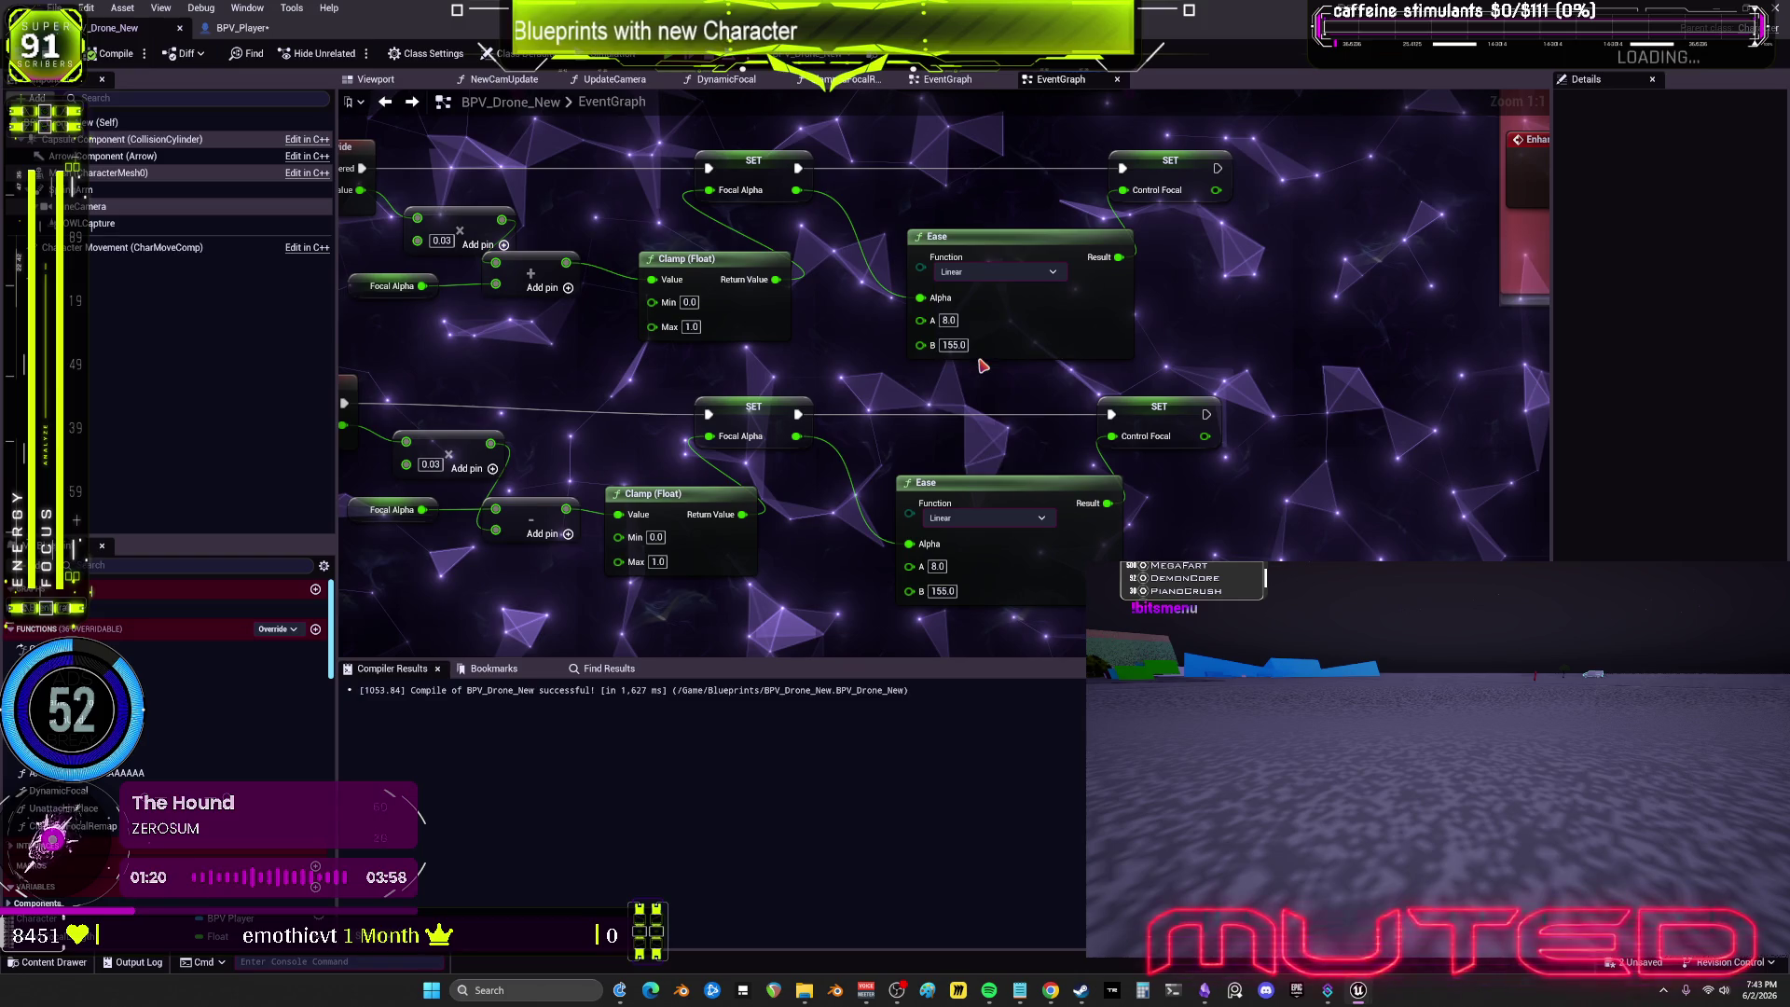
# Step: Undo stray graph changes and set the upper Ease node's function to Ease In
pyautogui.click(988, 517)
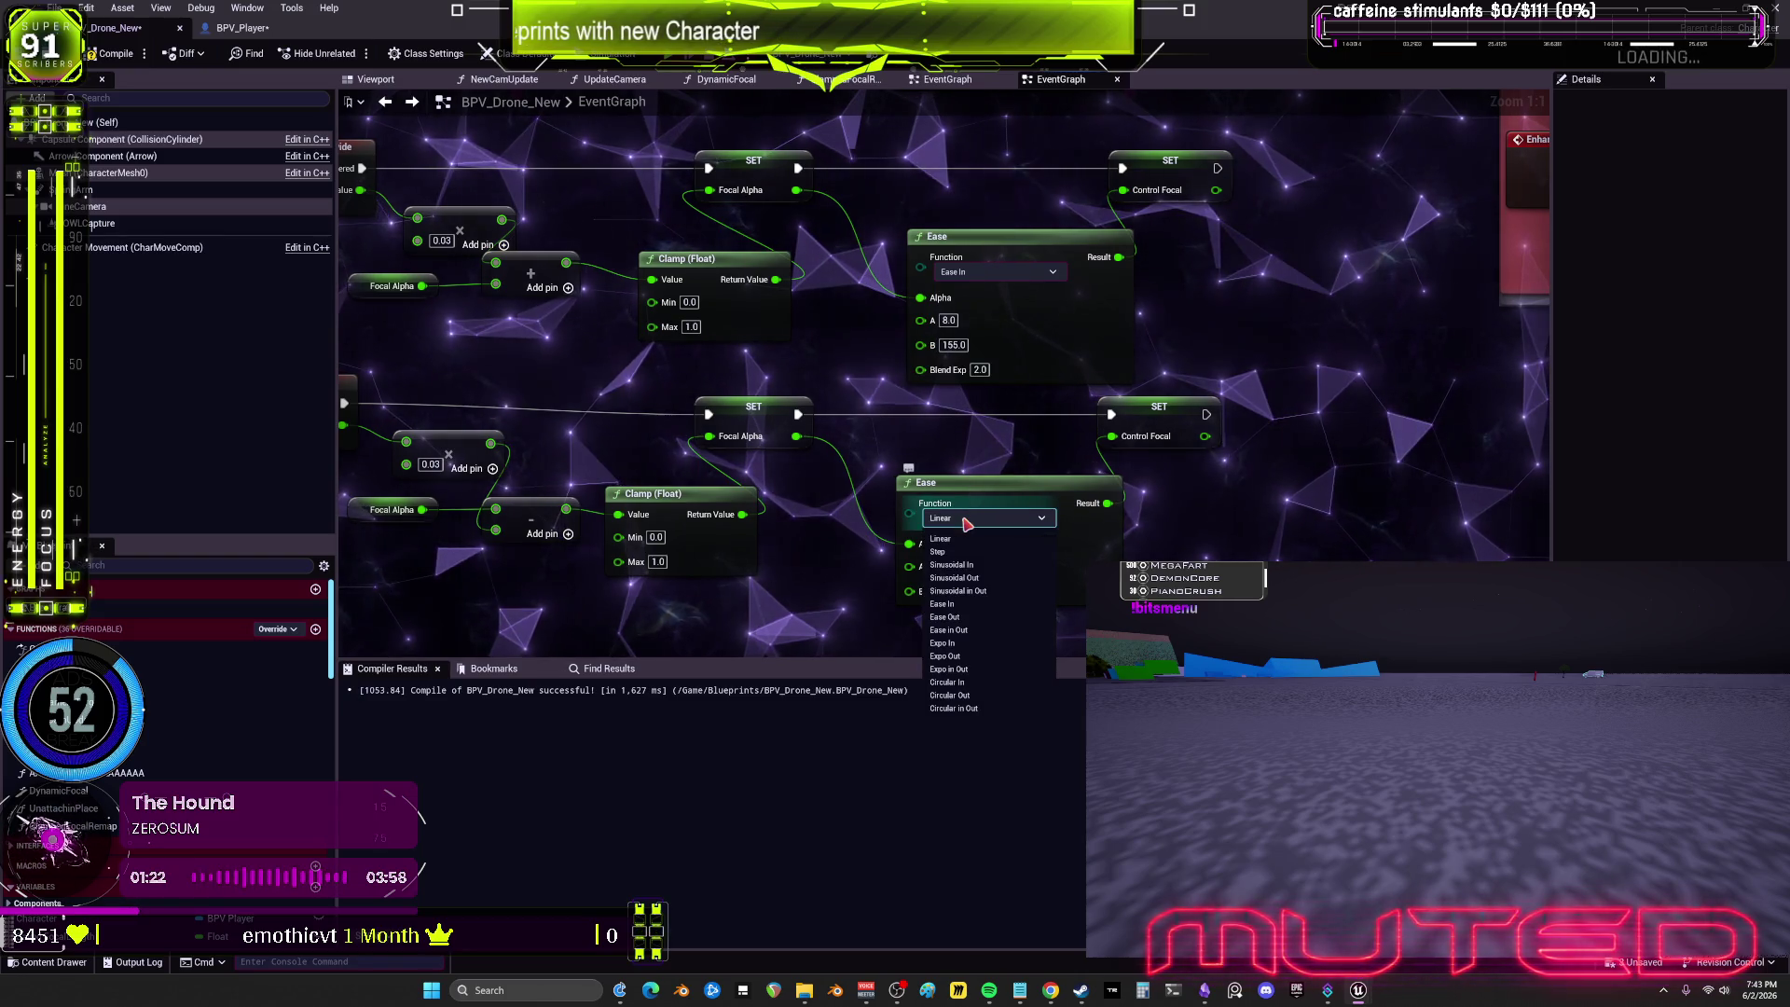
pyautogui.click(1046, 265)
pyautogui.rightClick(1027, 431)
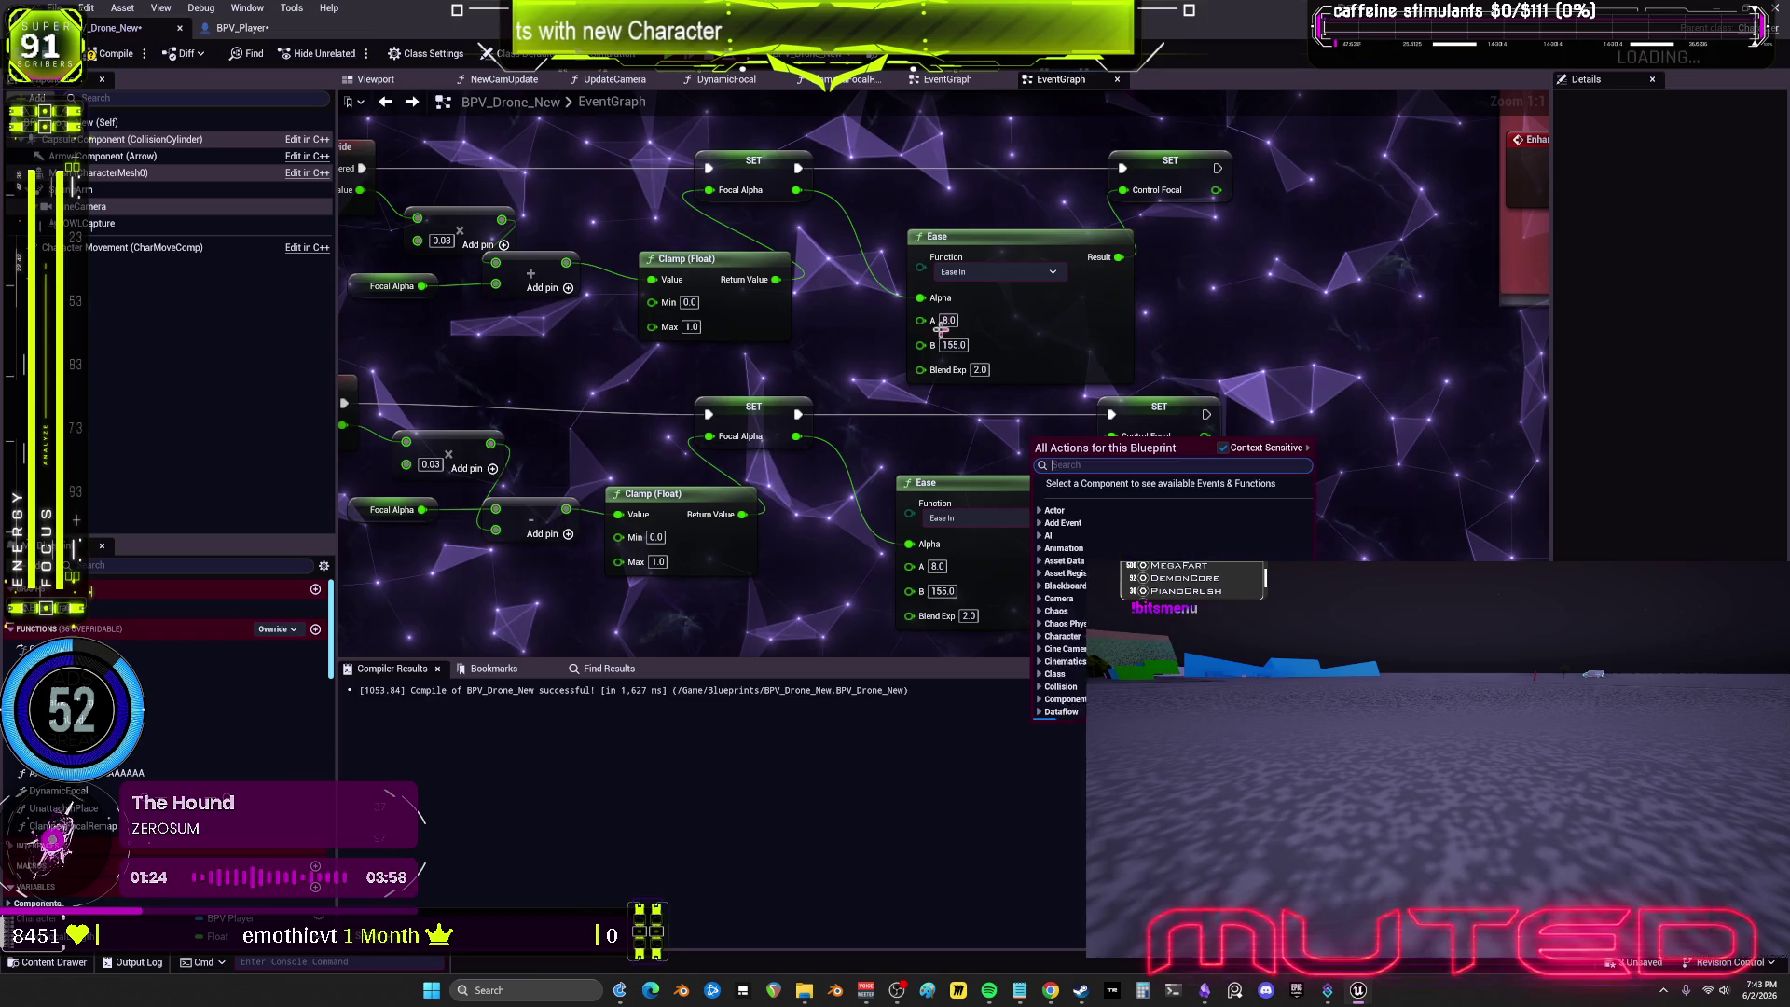
pyautogui.hotkey('ctrl', 'z')
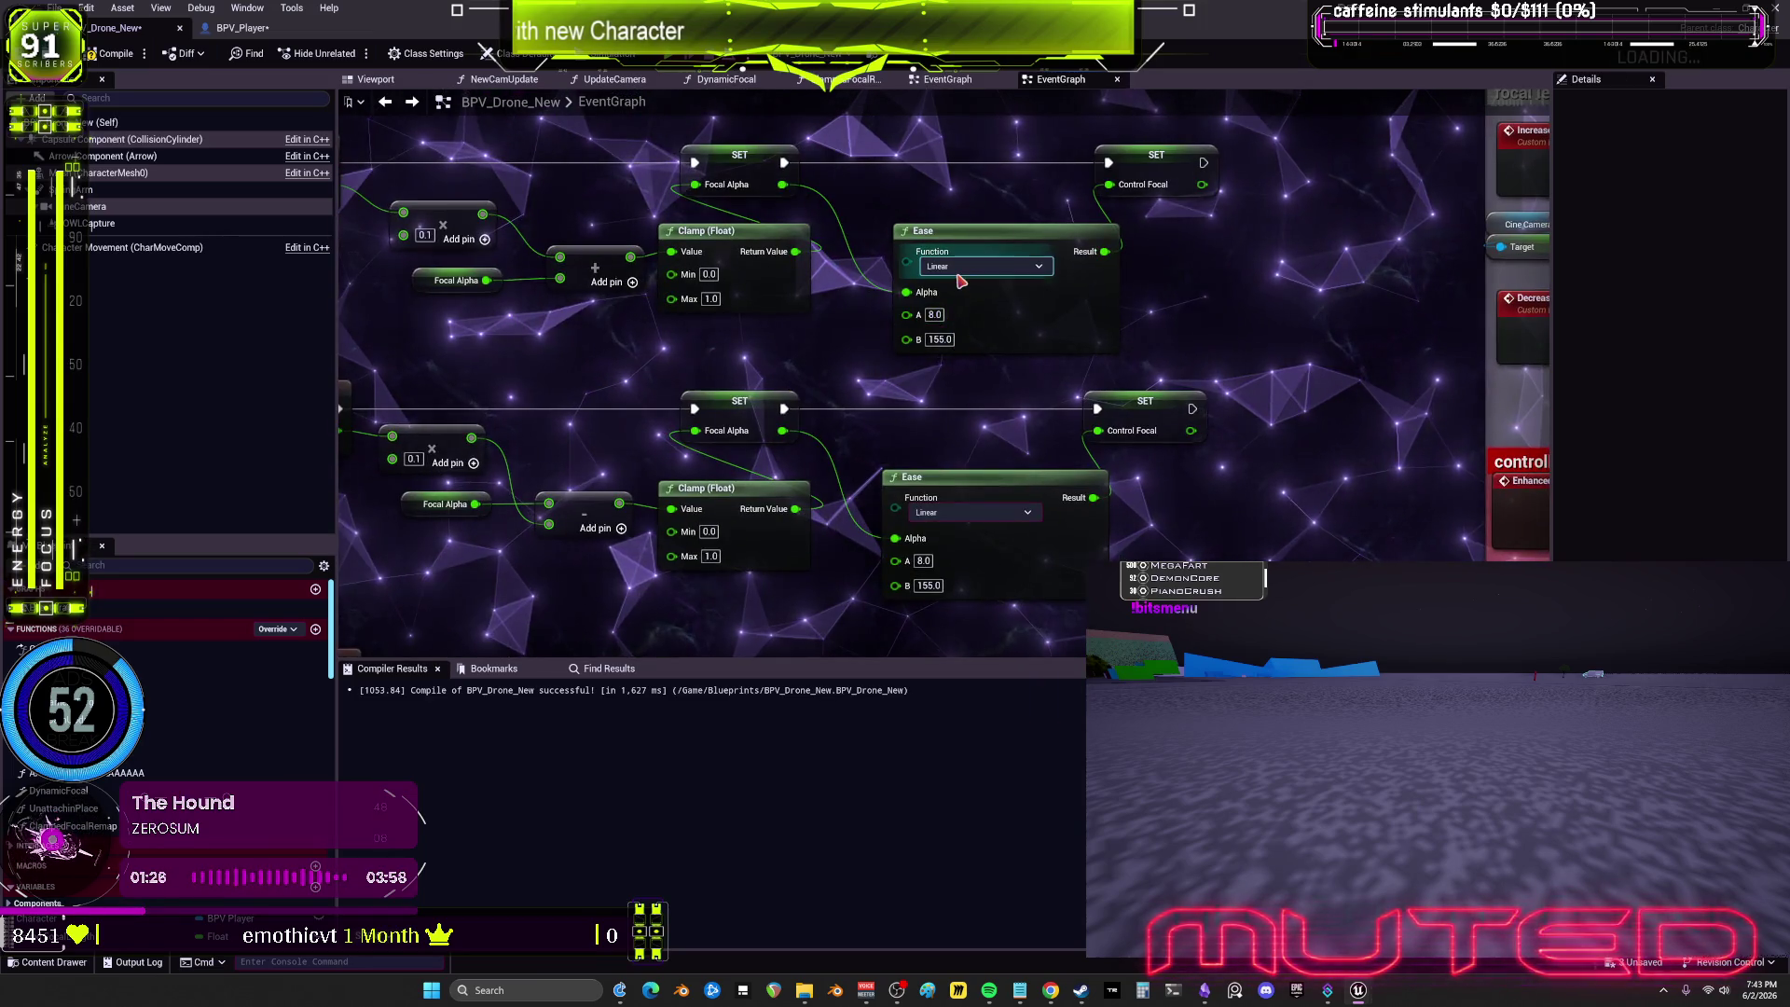
pyautogui.click(984, 267)
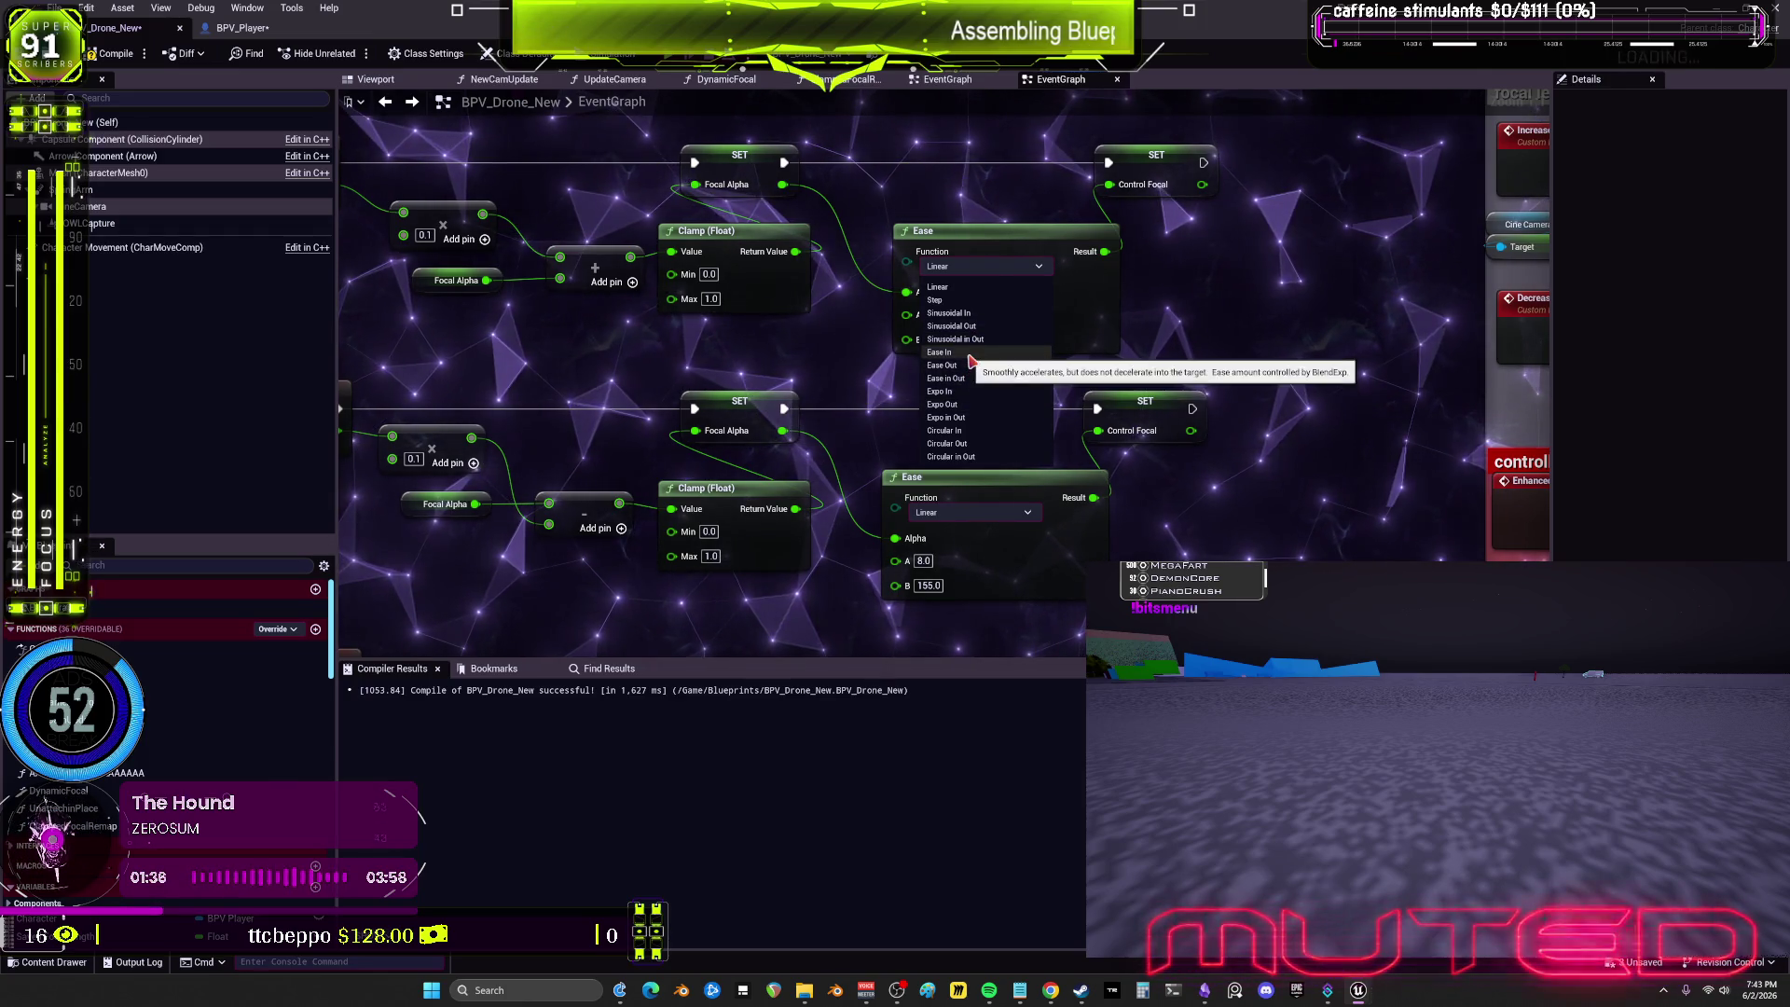
pyautogui.click(969, 355)
# Step: Set the second Ease node's function to Ease In as well
pyautogui.scroll(-2, 949, 223)
pyautogui.rightClick(952, 209)
pyautogui.click(788, 424)
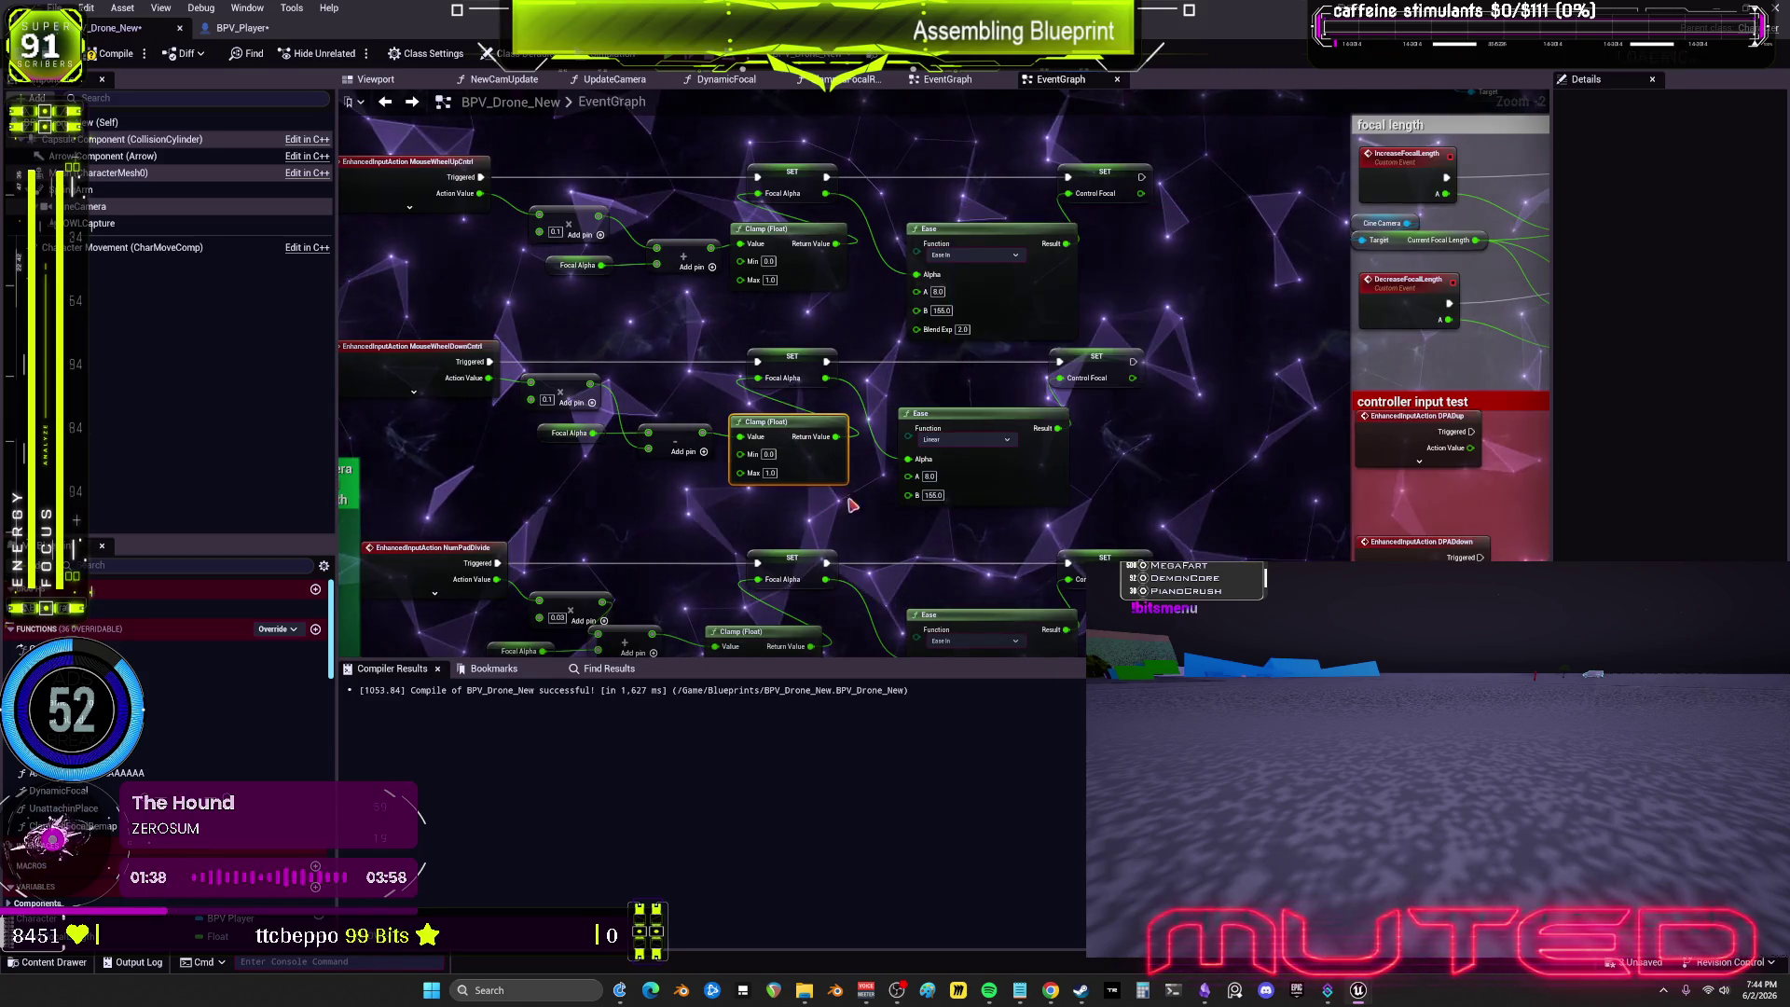
pyautogui.moveTo(869, 537)
pyautogui.mouseDown()
pyautogui.moveTo(863, 319)
pyautogui.moveTo(850, 438)
pyautogui.mouseUp()
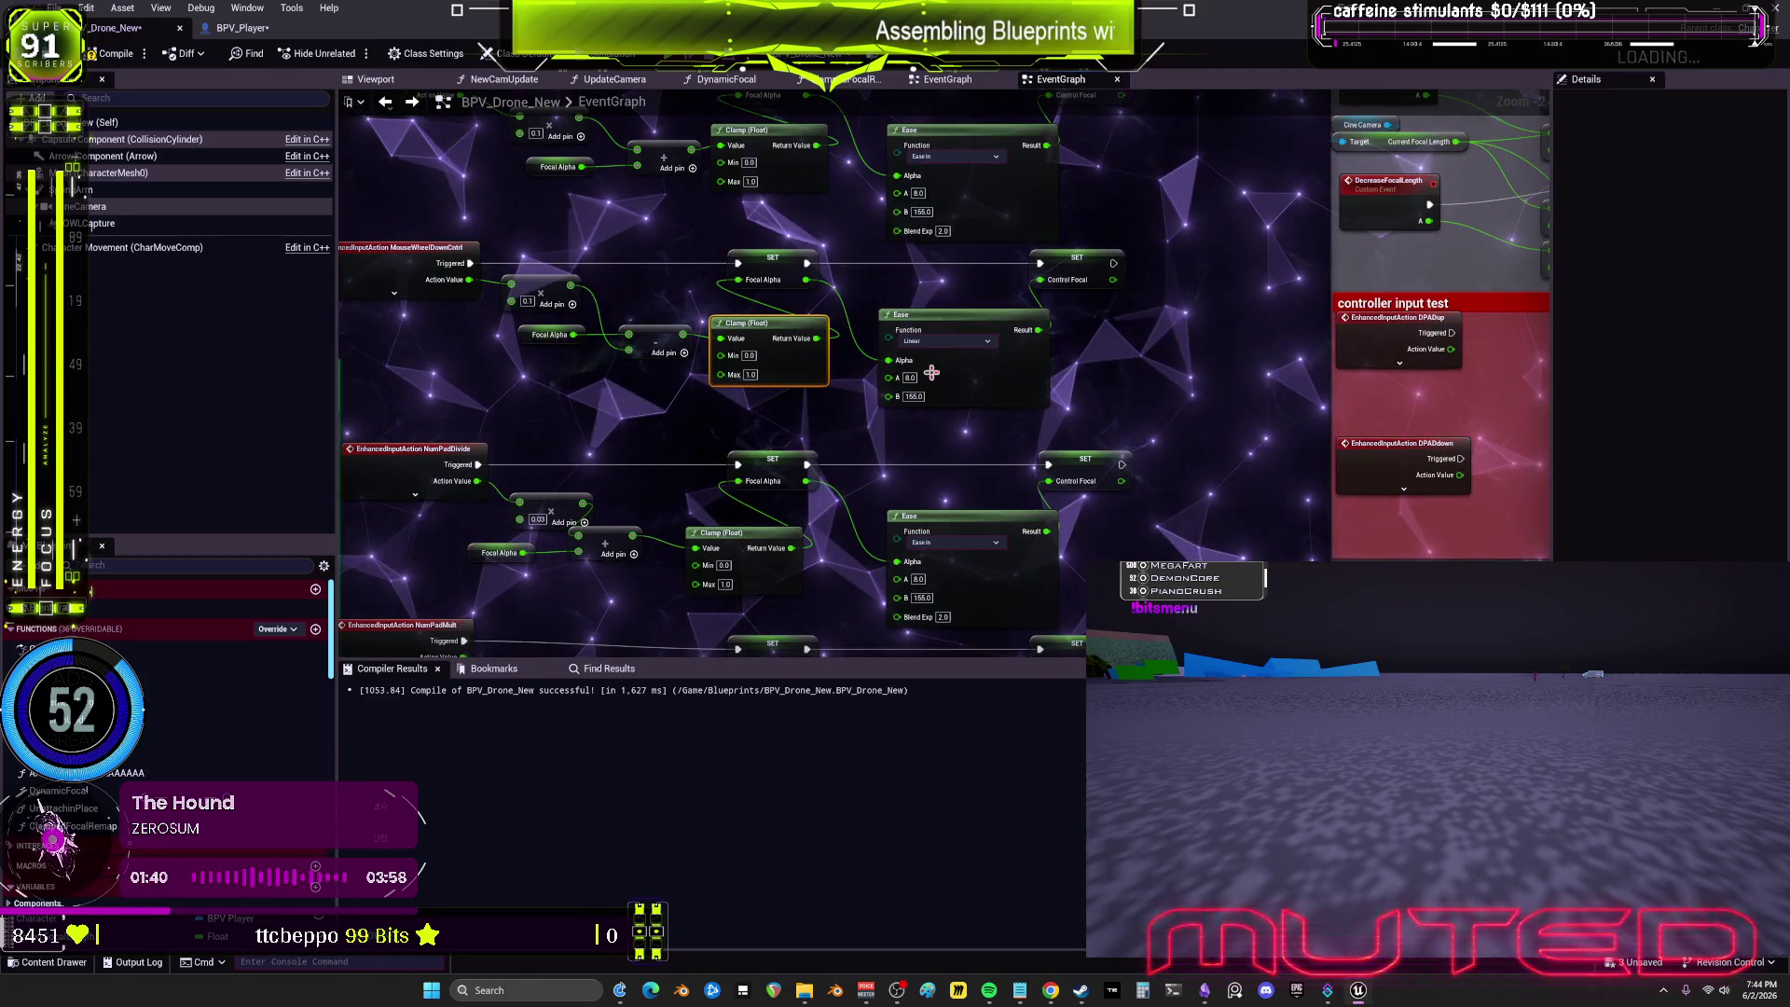
pyautogui.click(946, 340)
pyautogui.press('Escape')
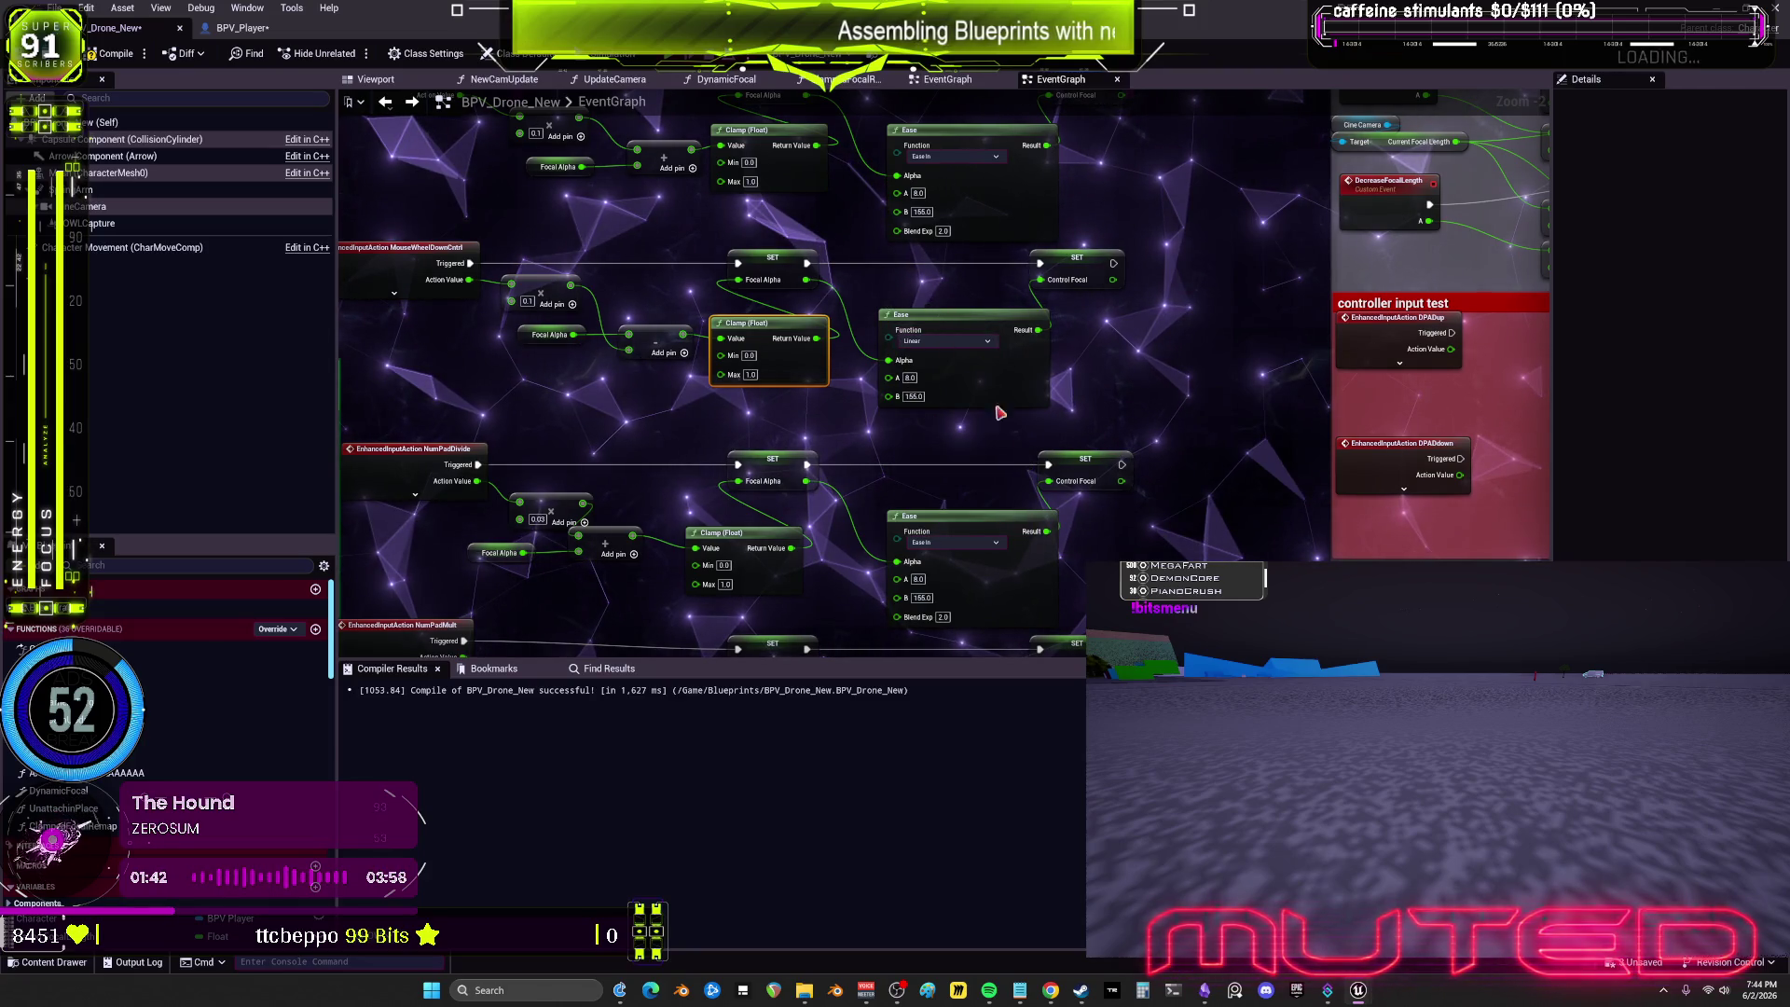
pyautogui.click(946, 340)
pyautogui.click(996, 456)
# Step: Set the lower Ease node's Blend Exp to 1.0
pyautogui.moveTo(996, 456)
pyautogui.mouseDown()
pyautogui.moveTo(932, 308)
pyautogui.moveTo(918, 383)
pyautogui.mouseUp()
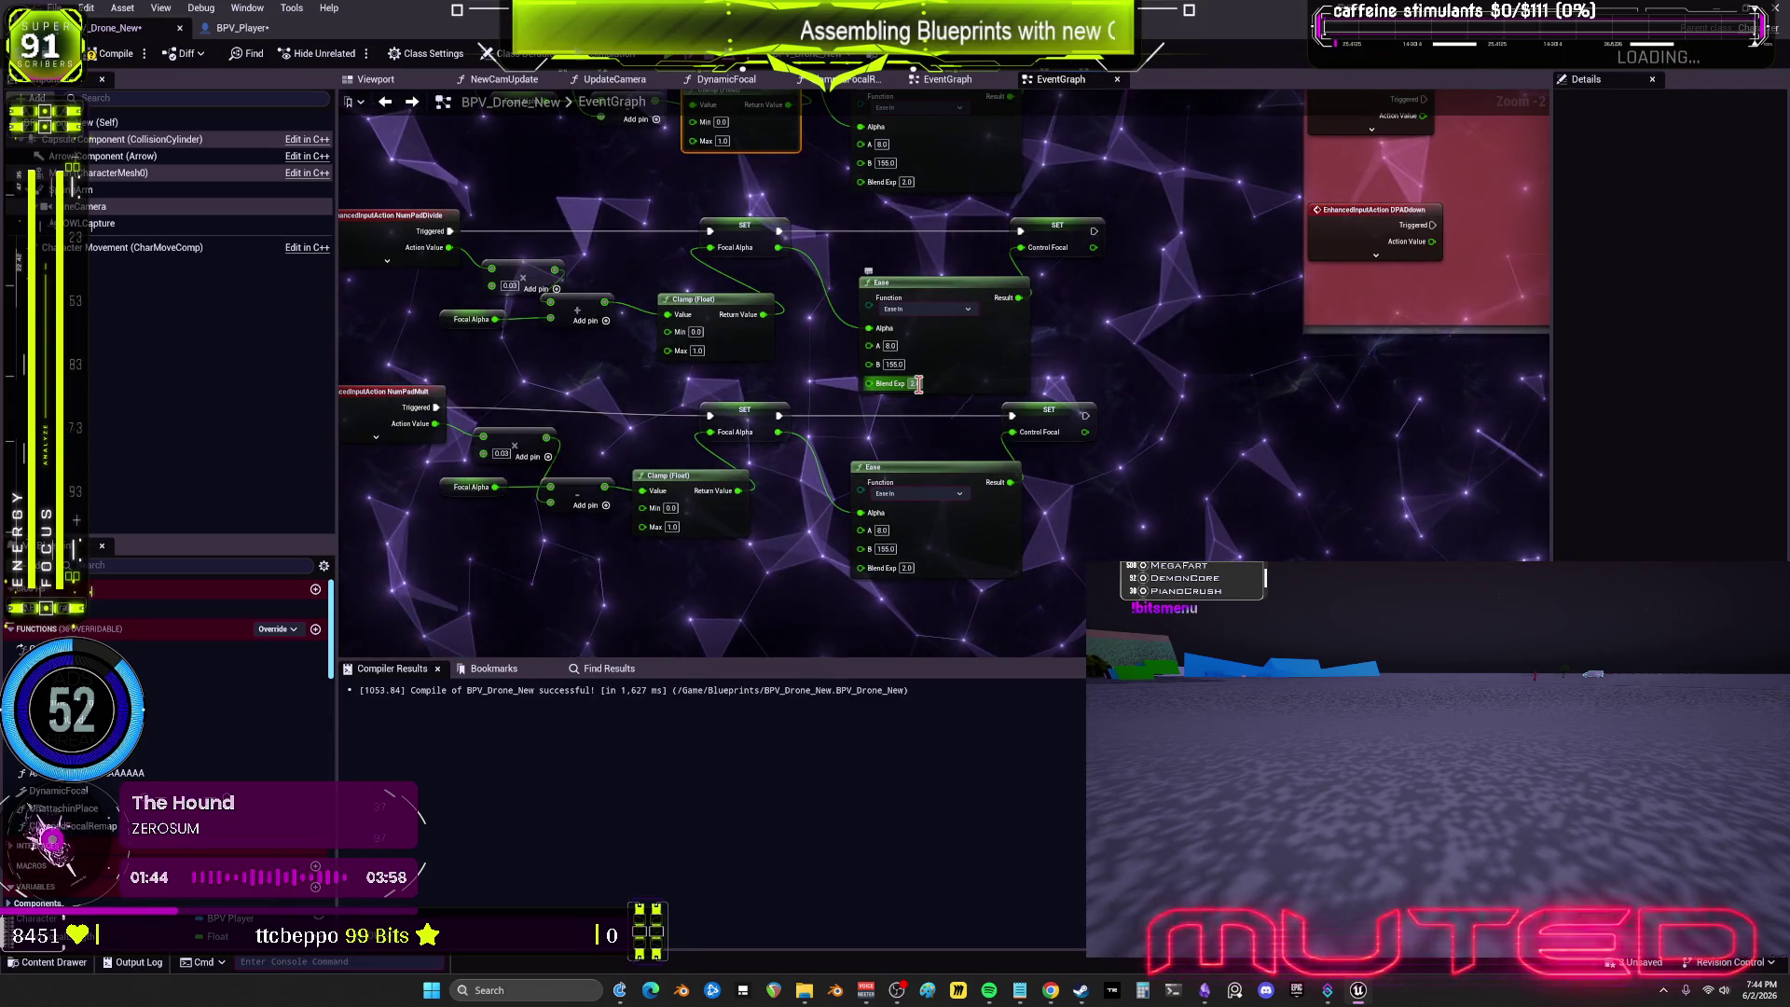
pyautogui.click(906, 568)
pyautogui.write('1')
pyautogui.press('Return')
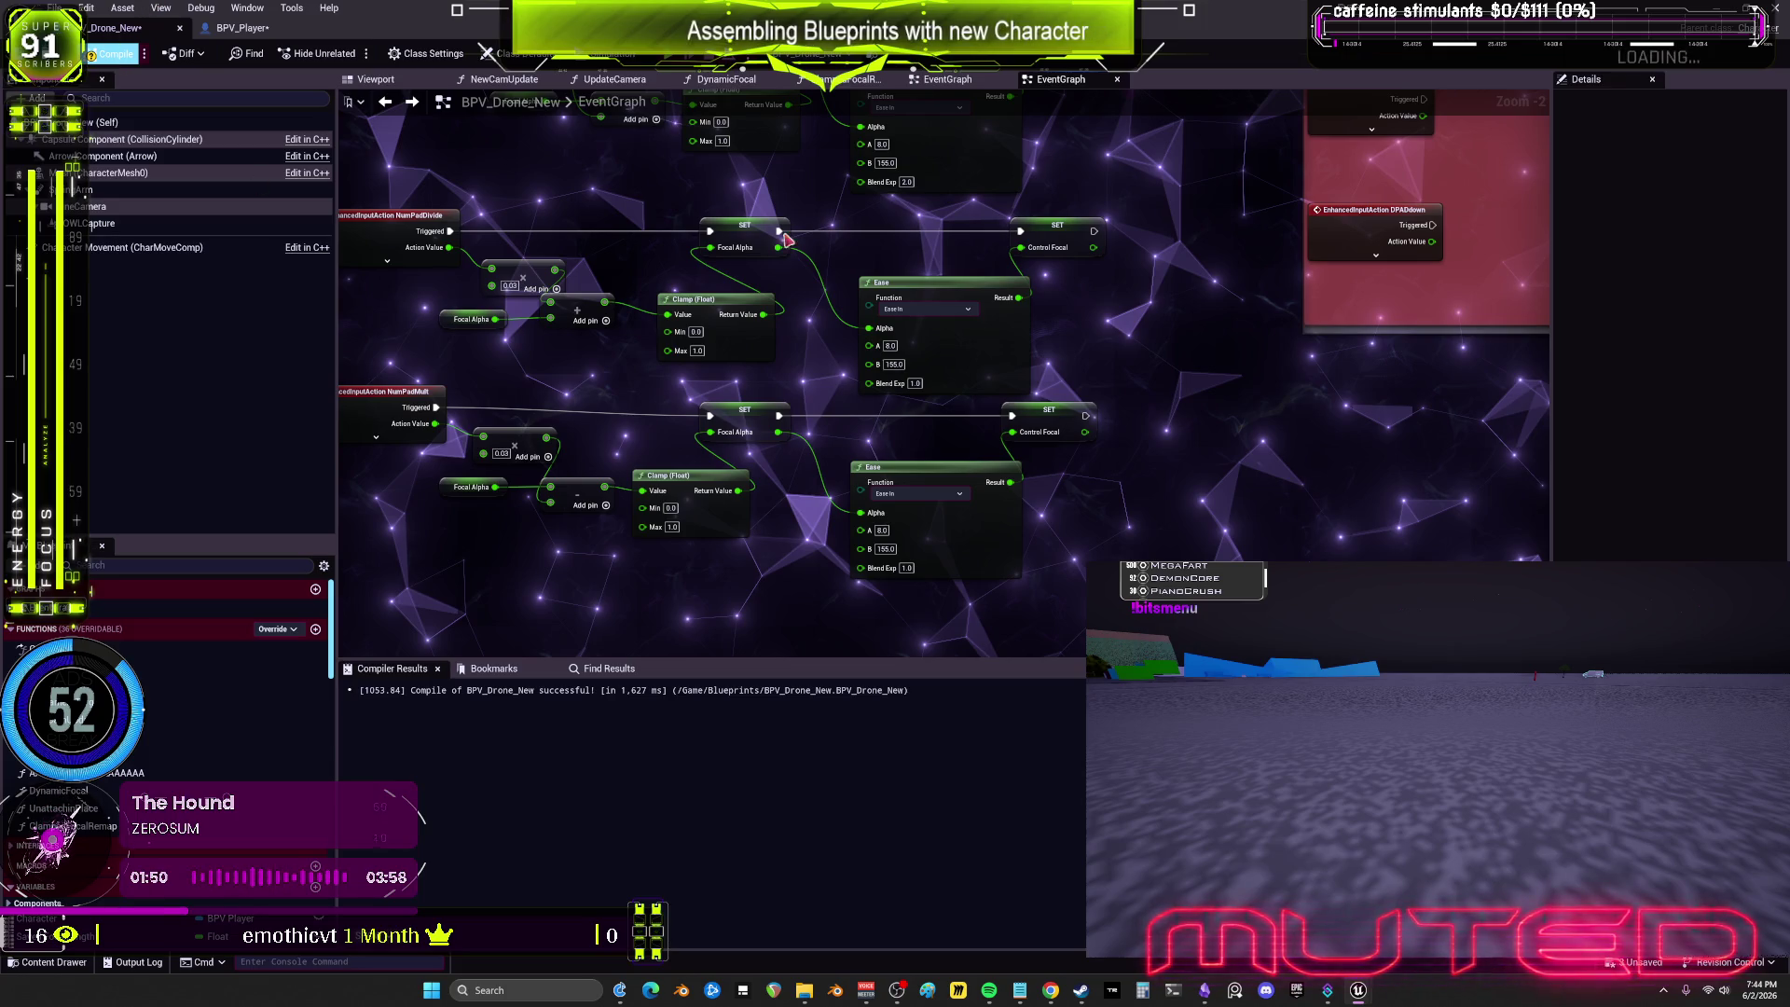
pyautogui.rightClick(939, 392)
# Step: Frame the NumPadDivide and NumPadMult chains and launch a play test with Alt+P
pyautogui.scroll(-1, 940, 392)
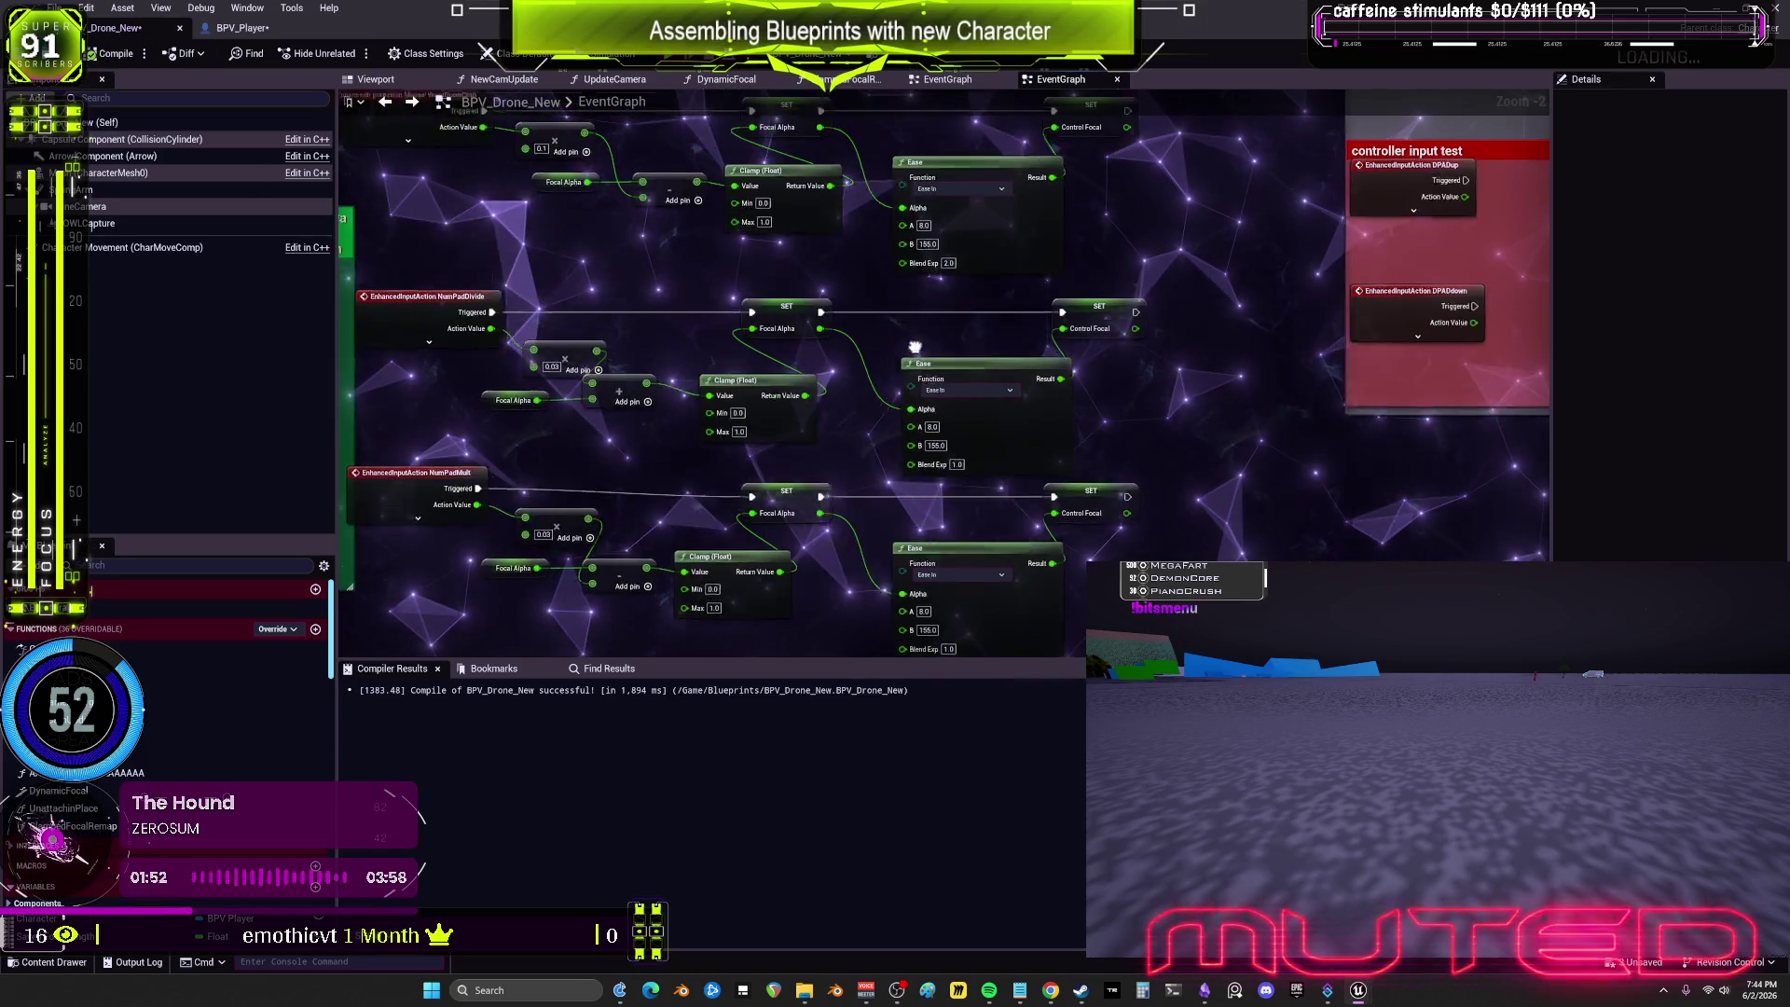
pyautogui.scroll(-1, 874, 350)
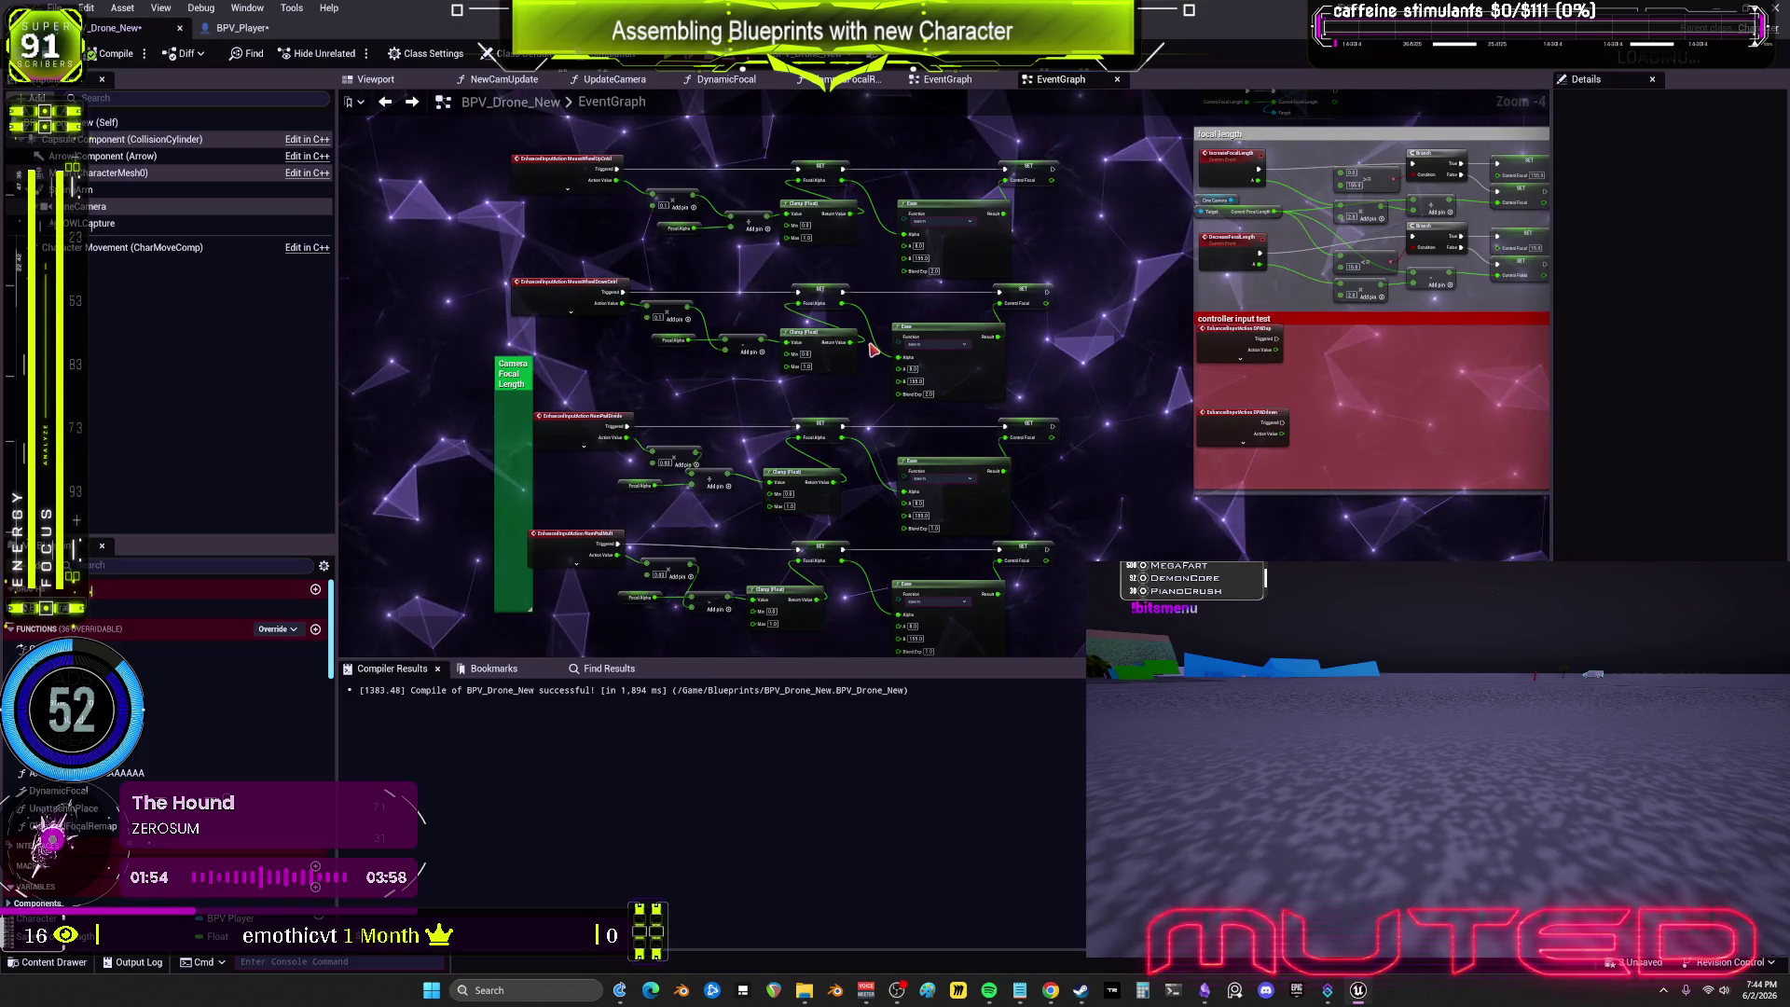
pyautogui.scroll(2, 895, 382)
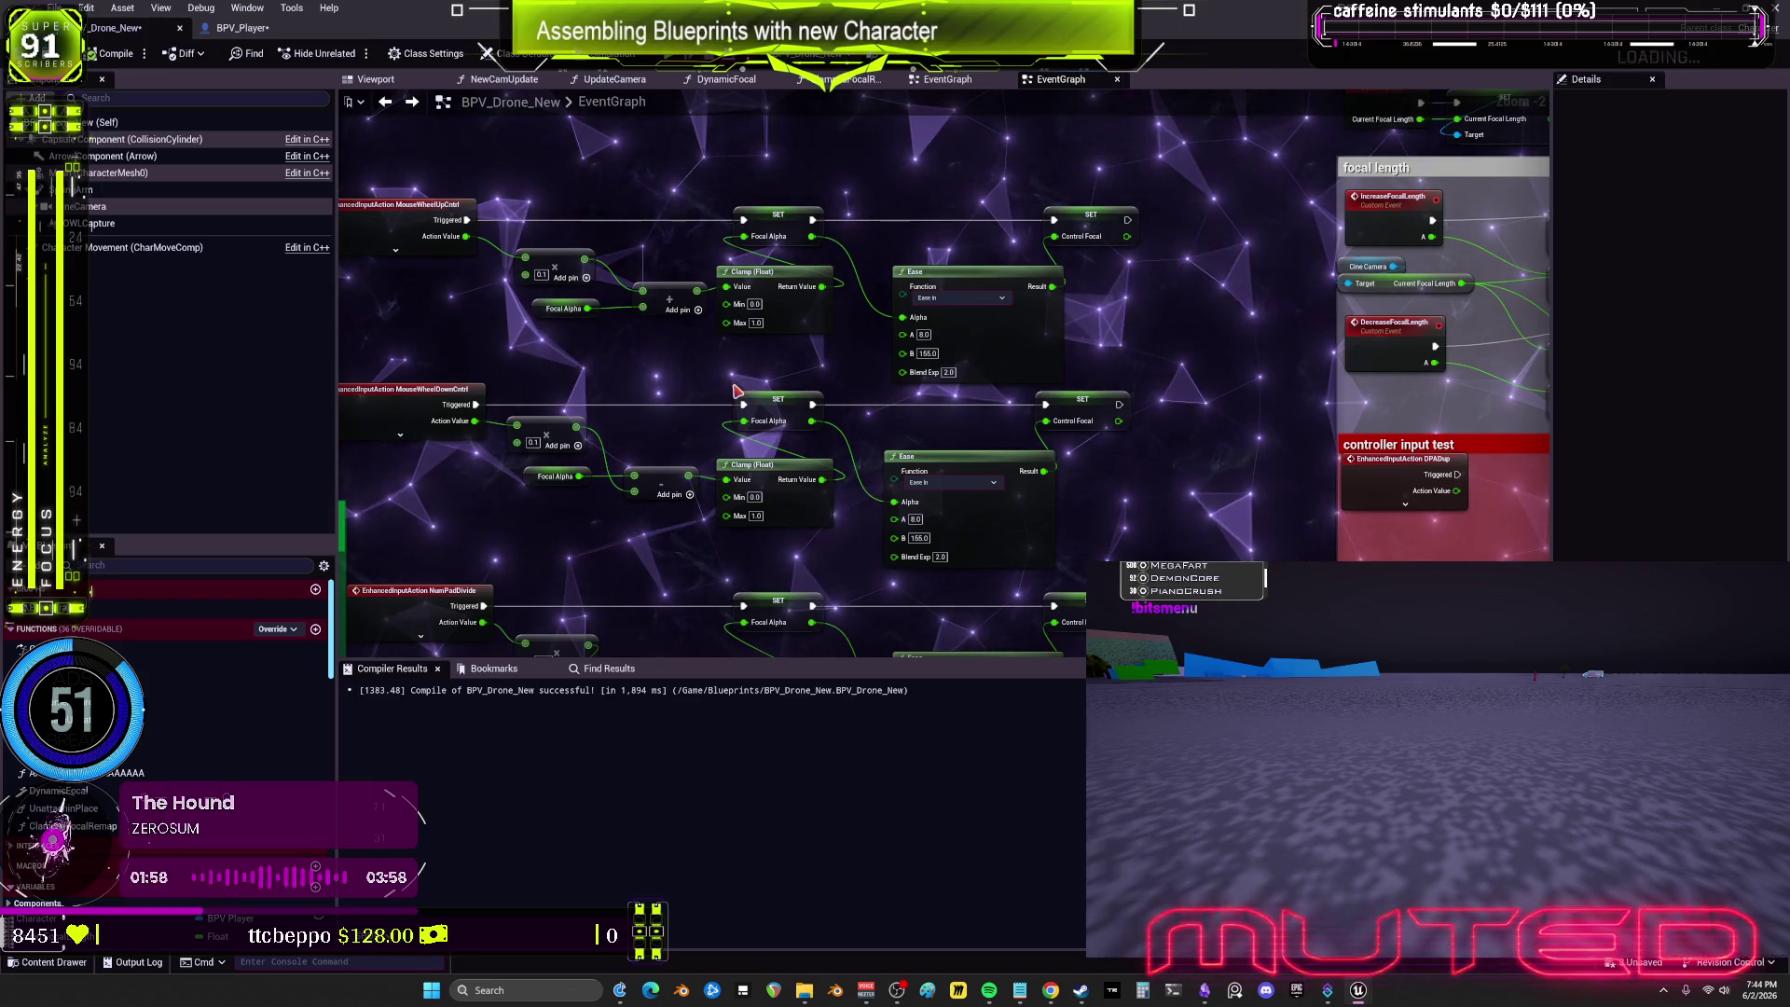
pyautogui.moveTo(1146, 511); pyautogui.dragTo(1207, 334)
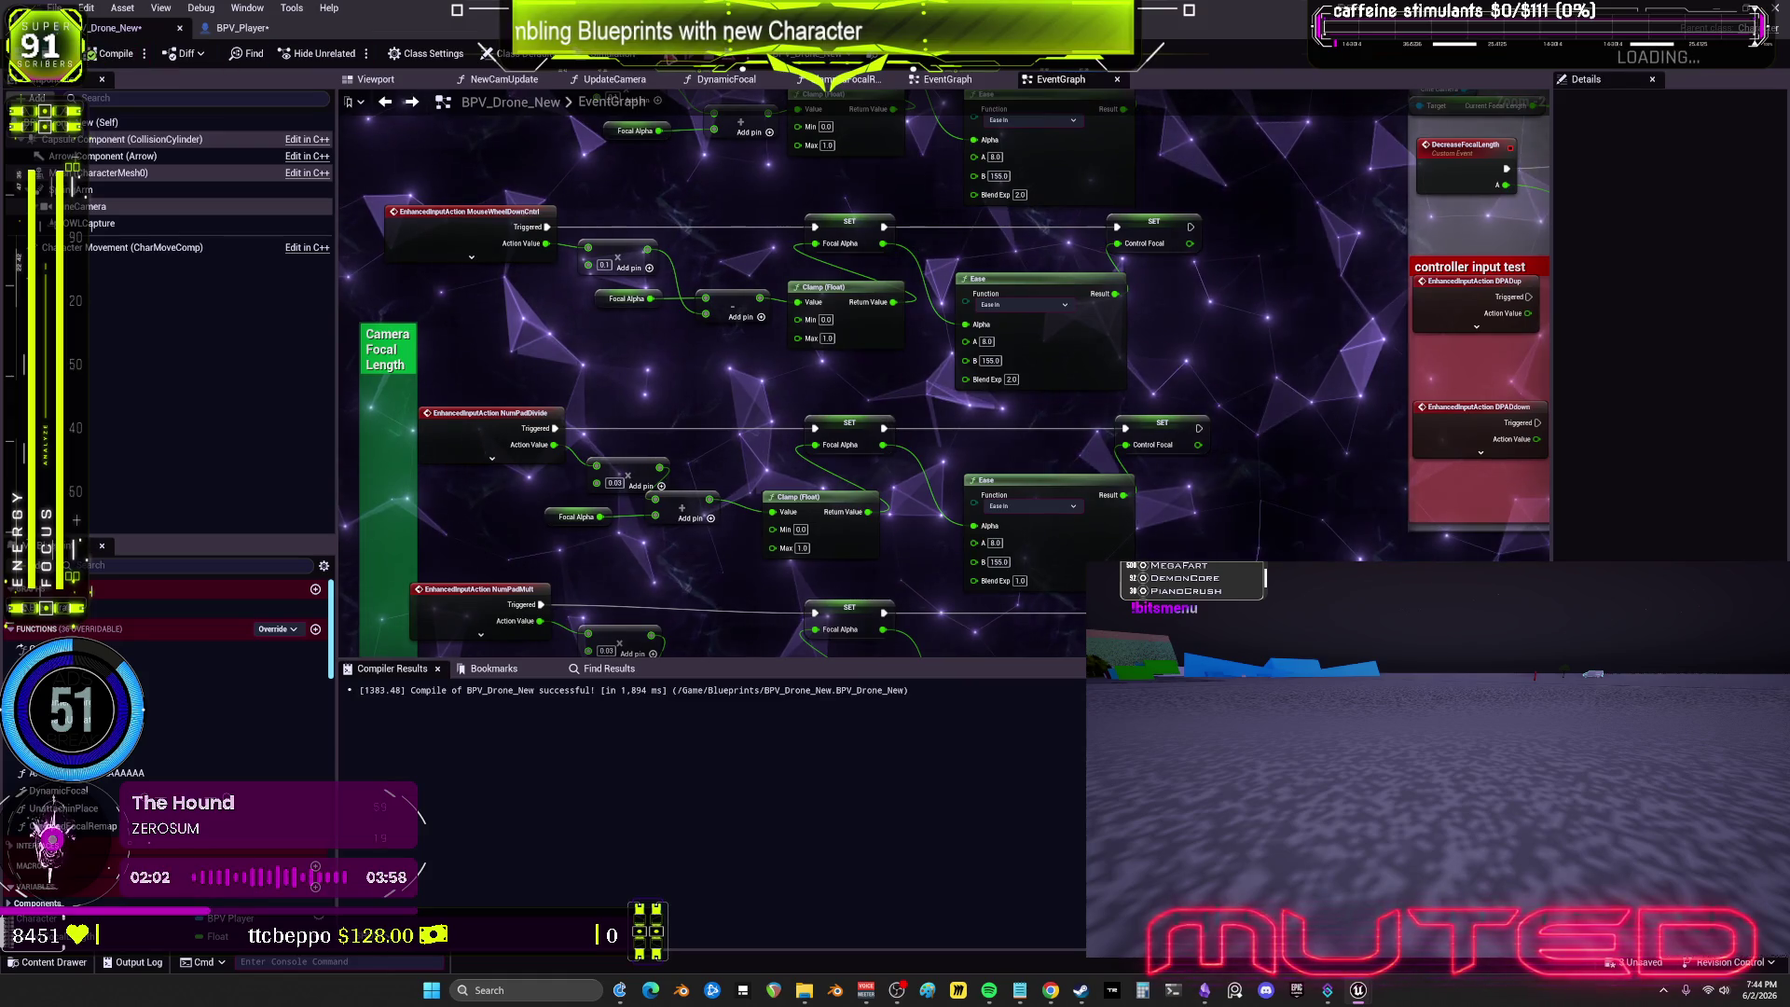
pyautogui.hotkey('alt', 'p')
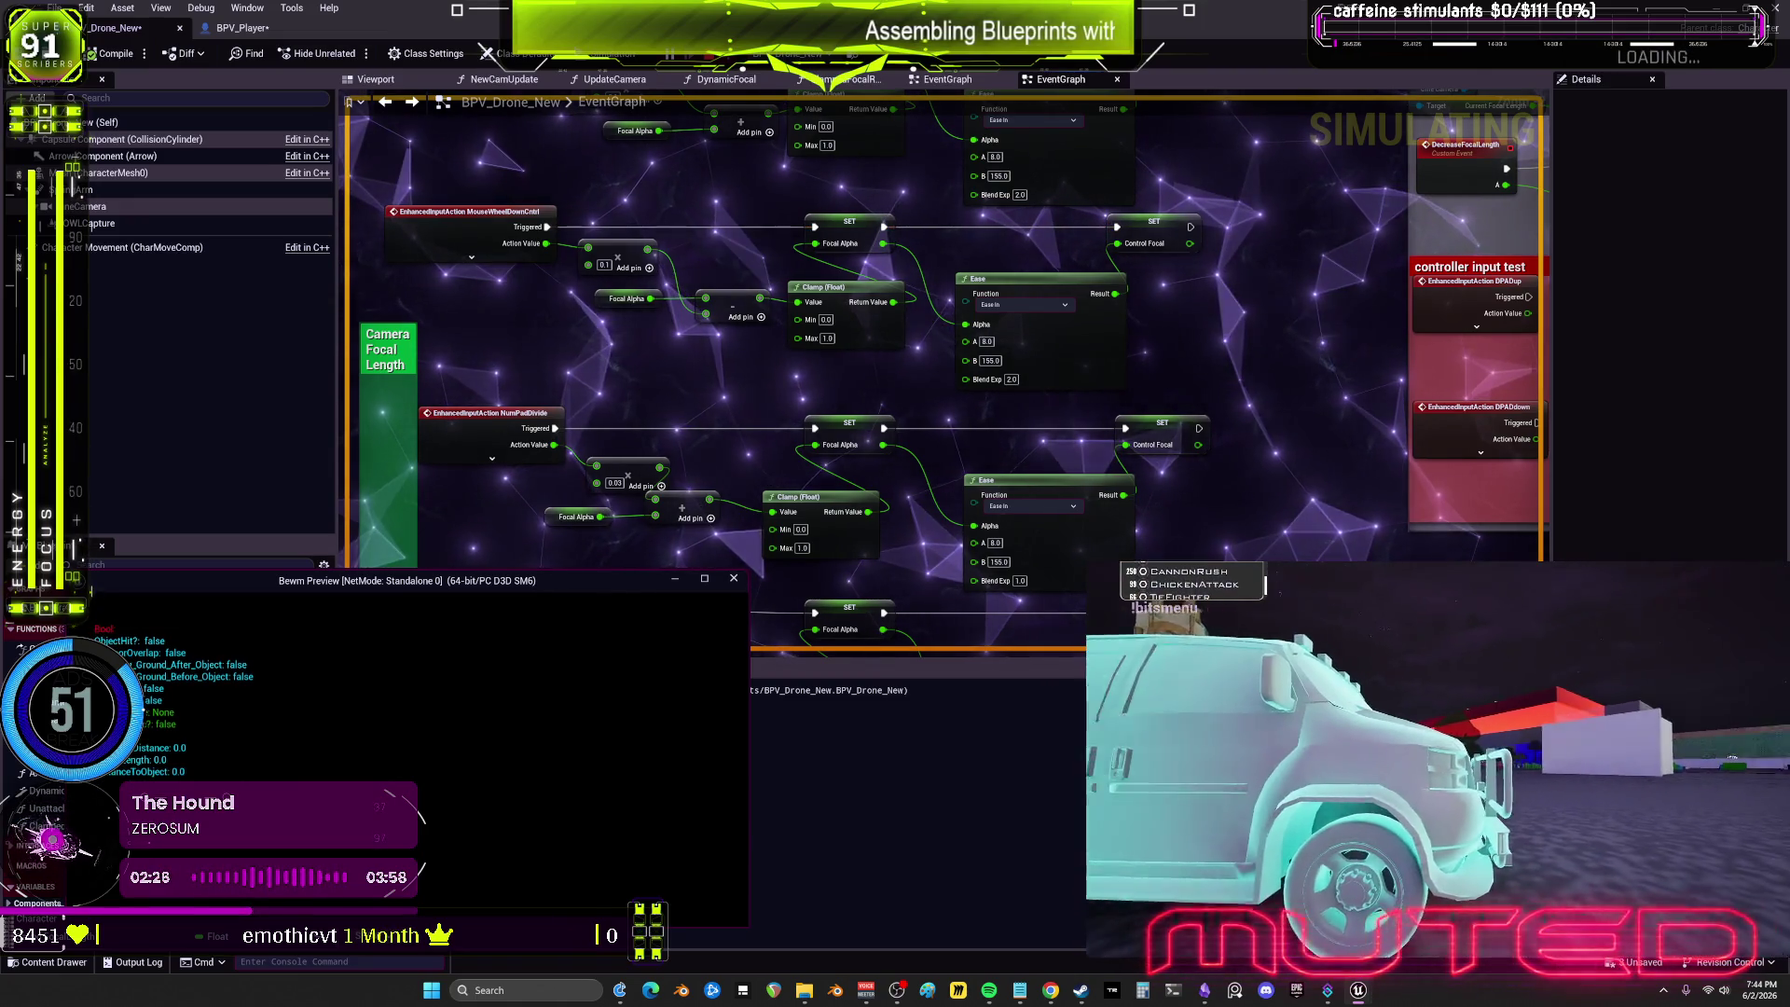
# Step: Test the drone camera zoom with the mouse wheel and numpad divide, then stop the play test
pyautogui.scroll(-2, 1436, 783)
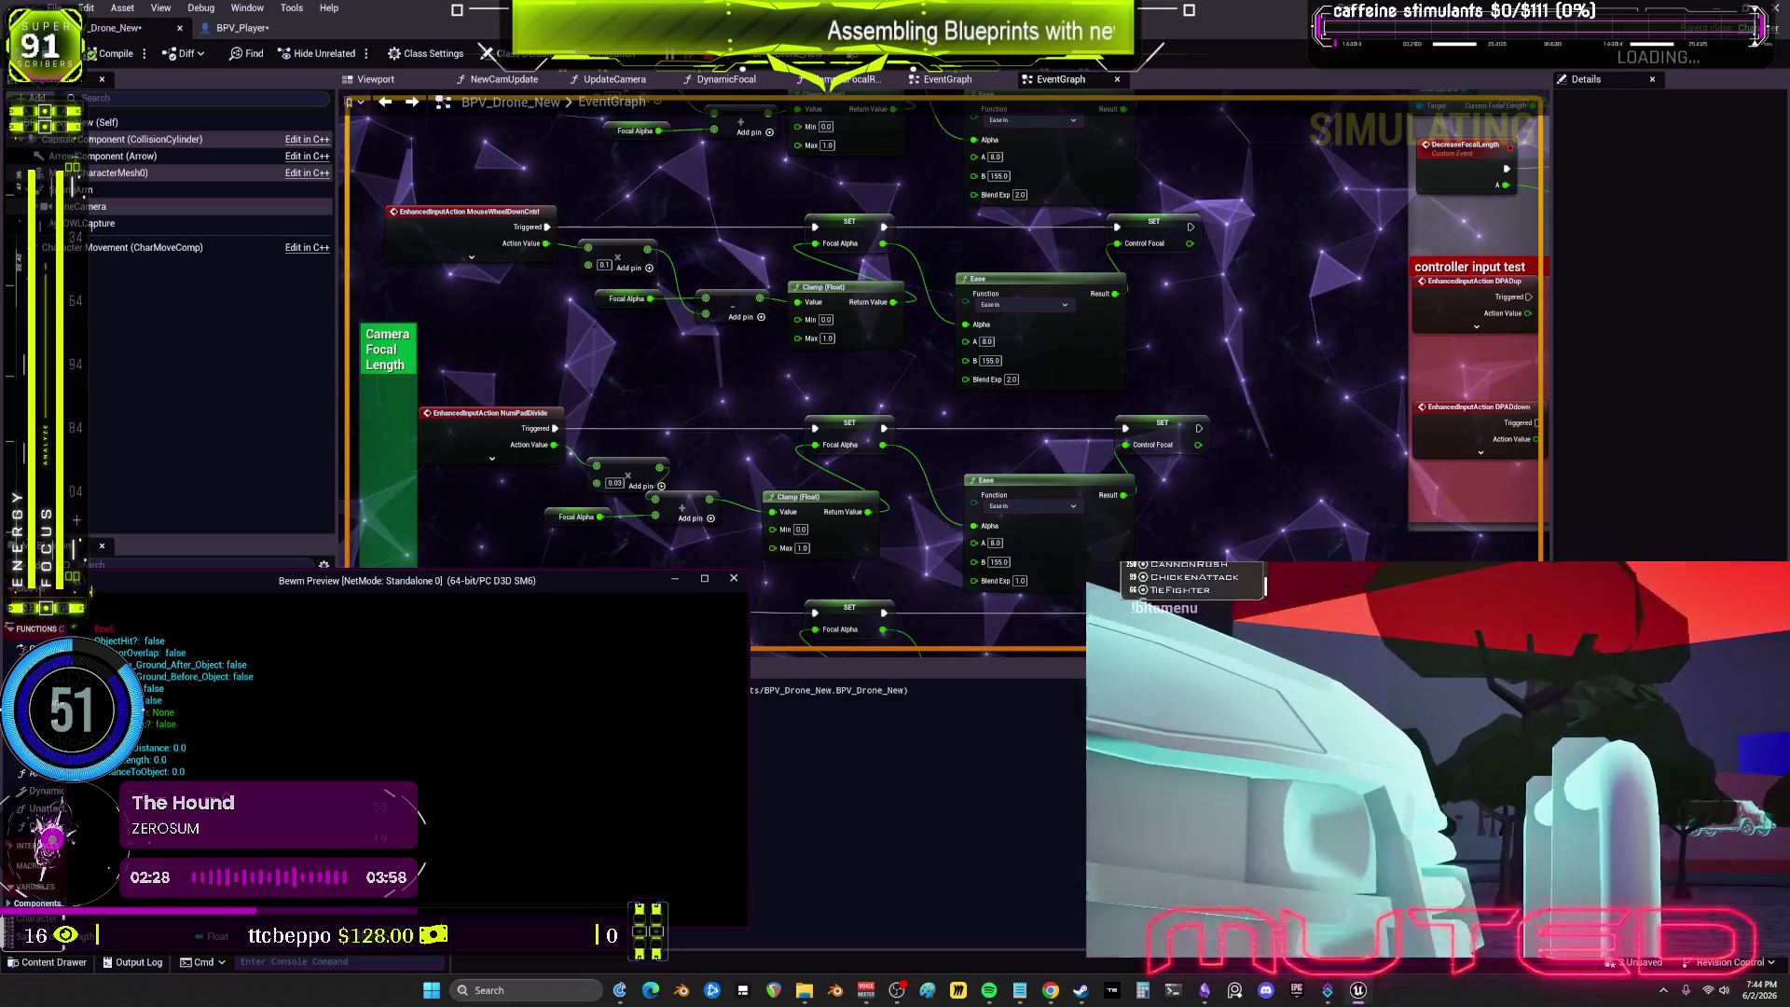
pyautogui.scroll(-2, 1436, 783)
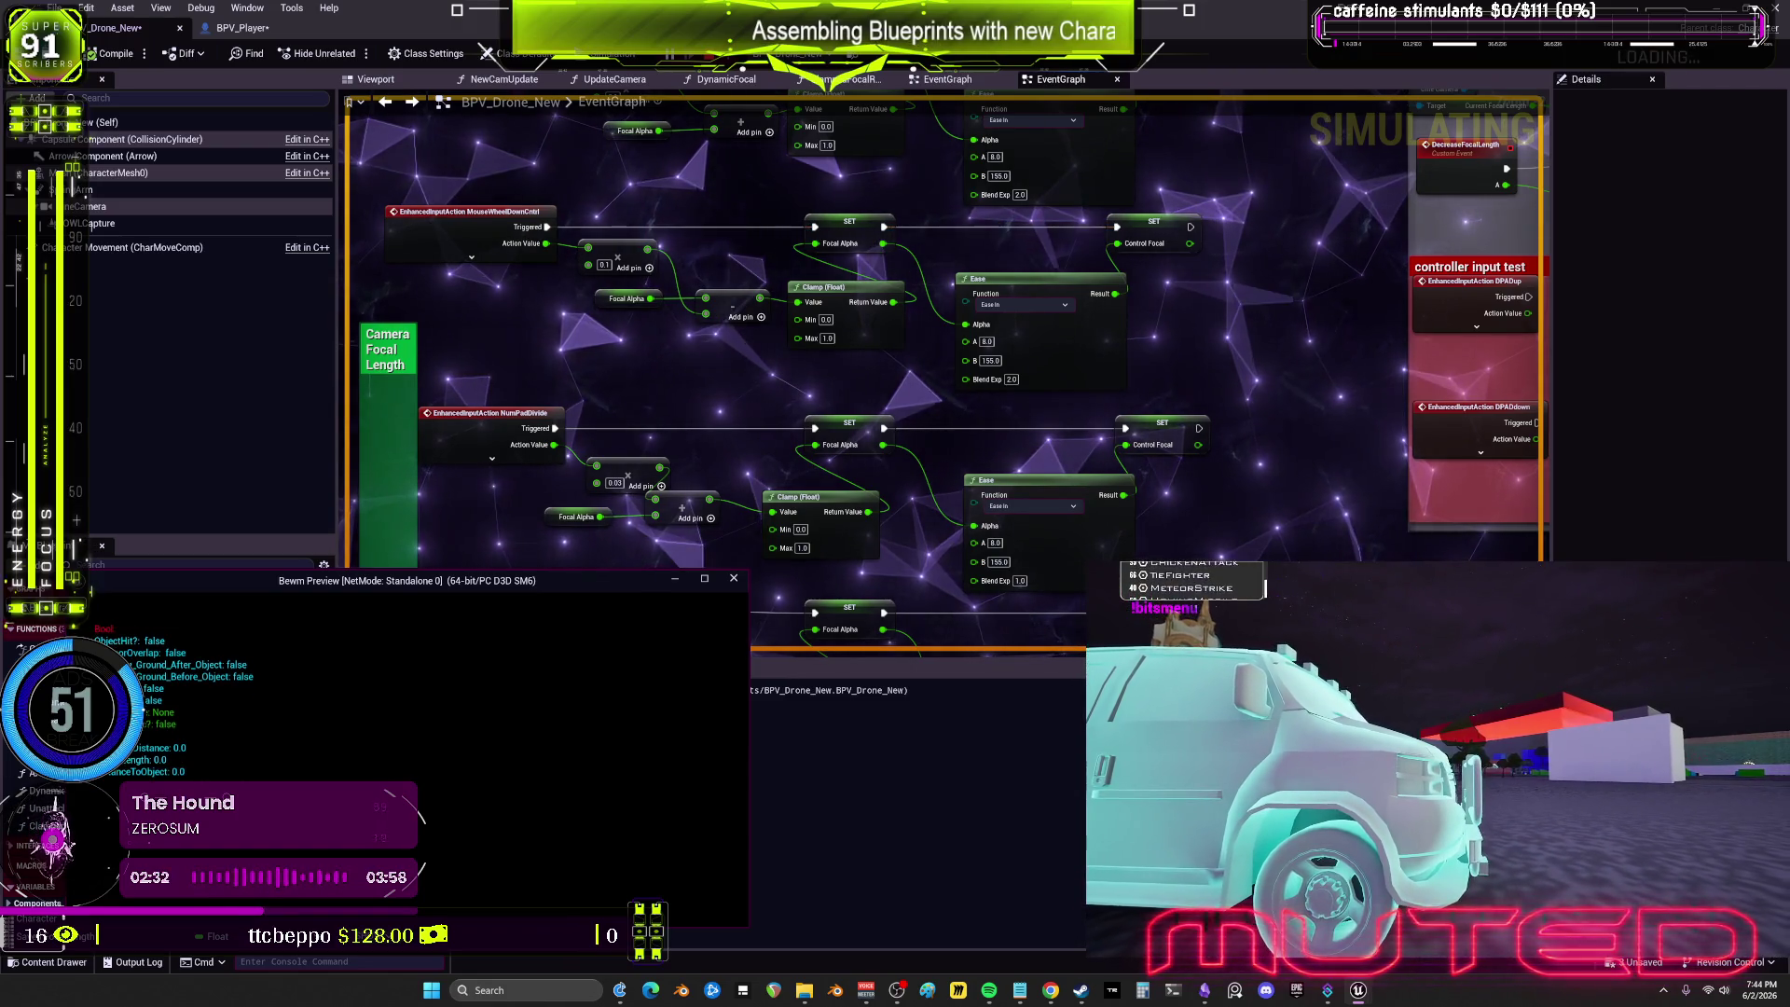
pyautogui.scroll(2, 1436, 783)
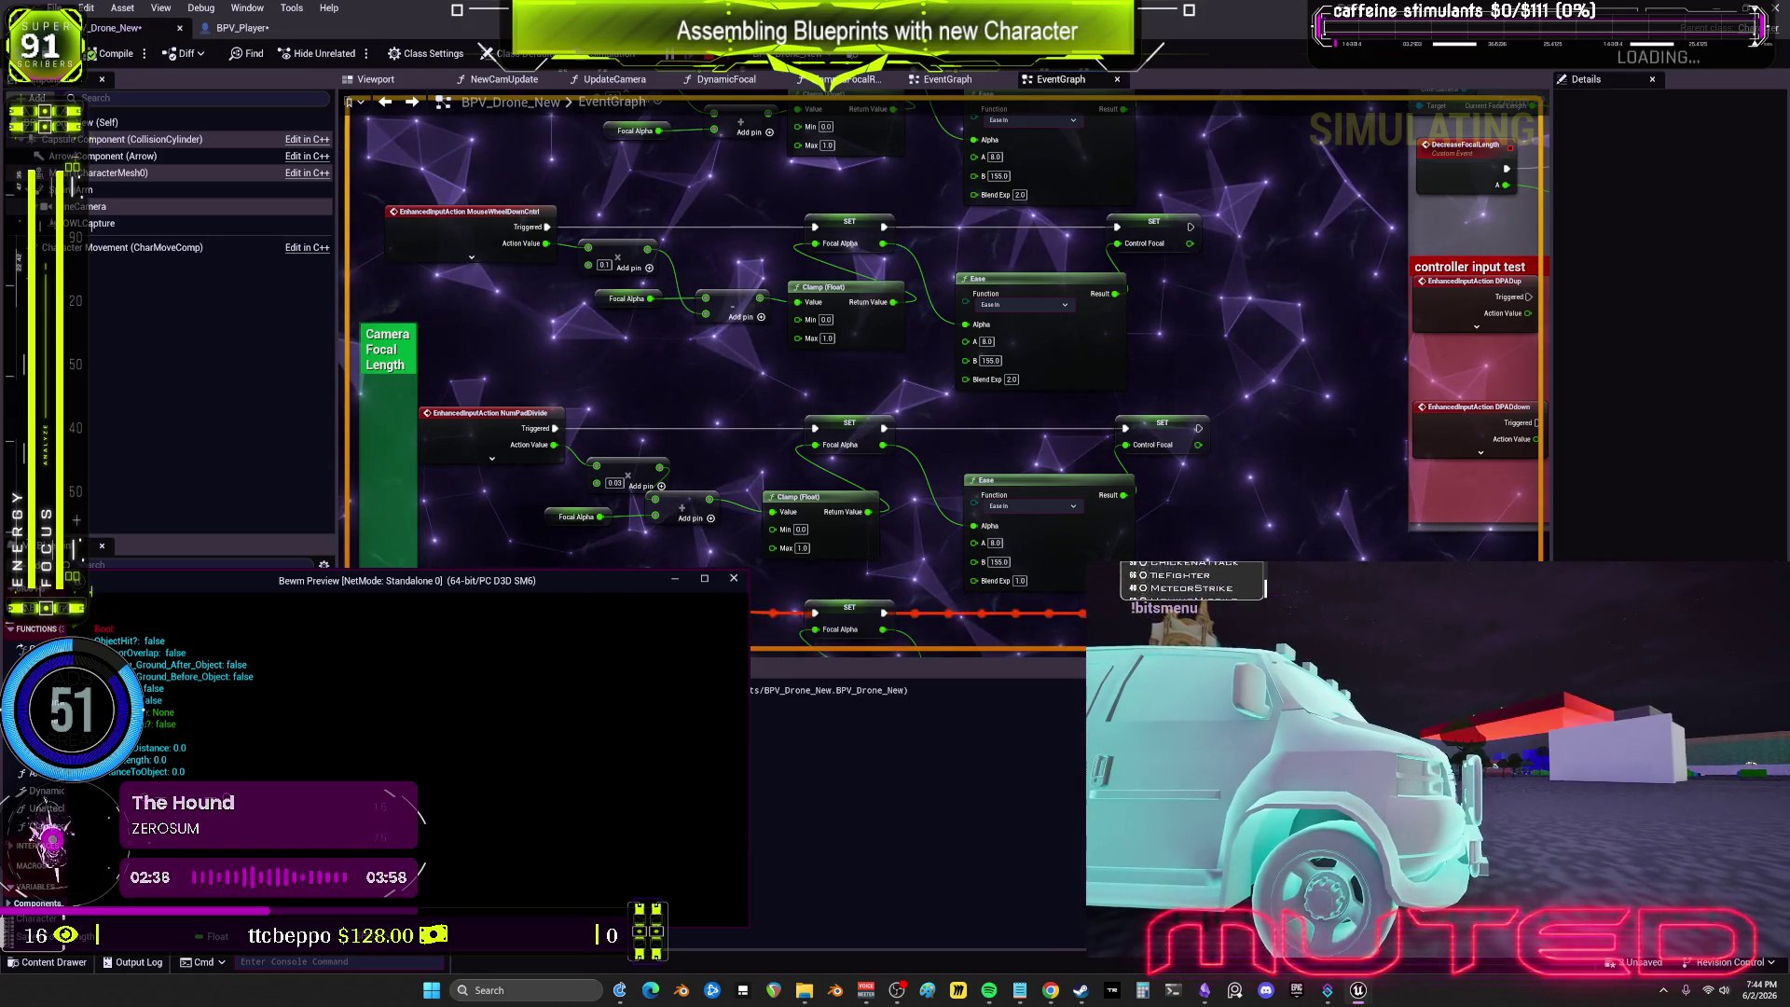
pyautogui.press('KP_Divide')
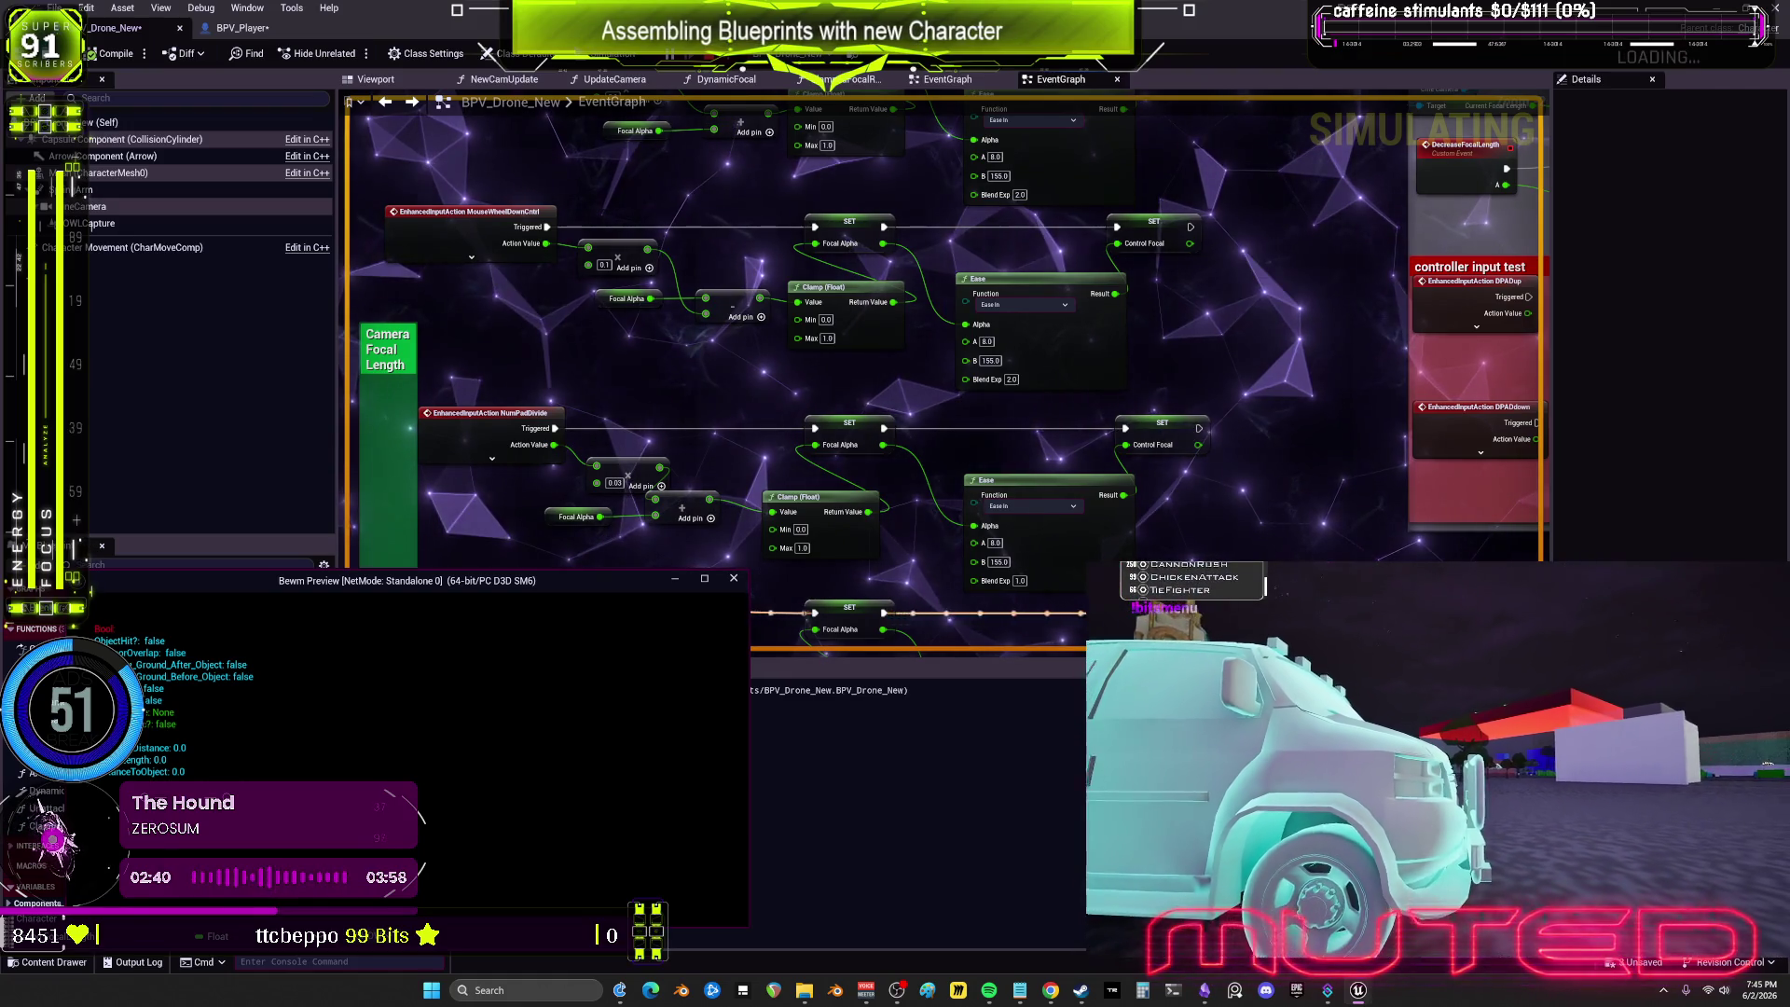
pyautogui.scroll(2, 1436, 783)
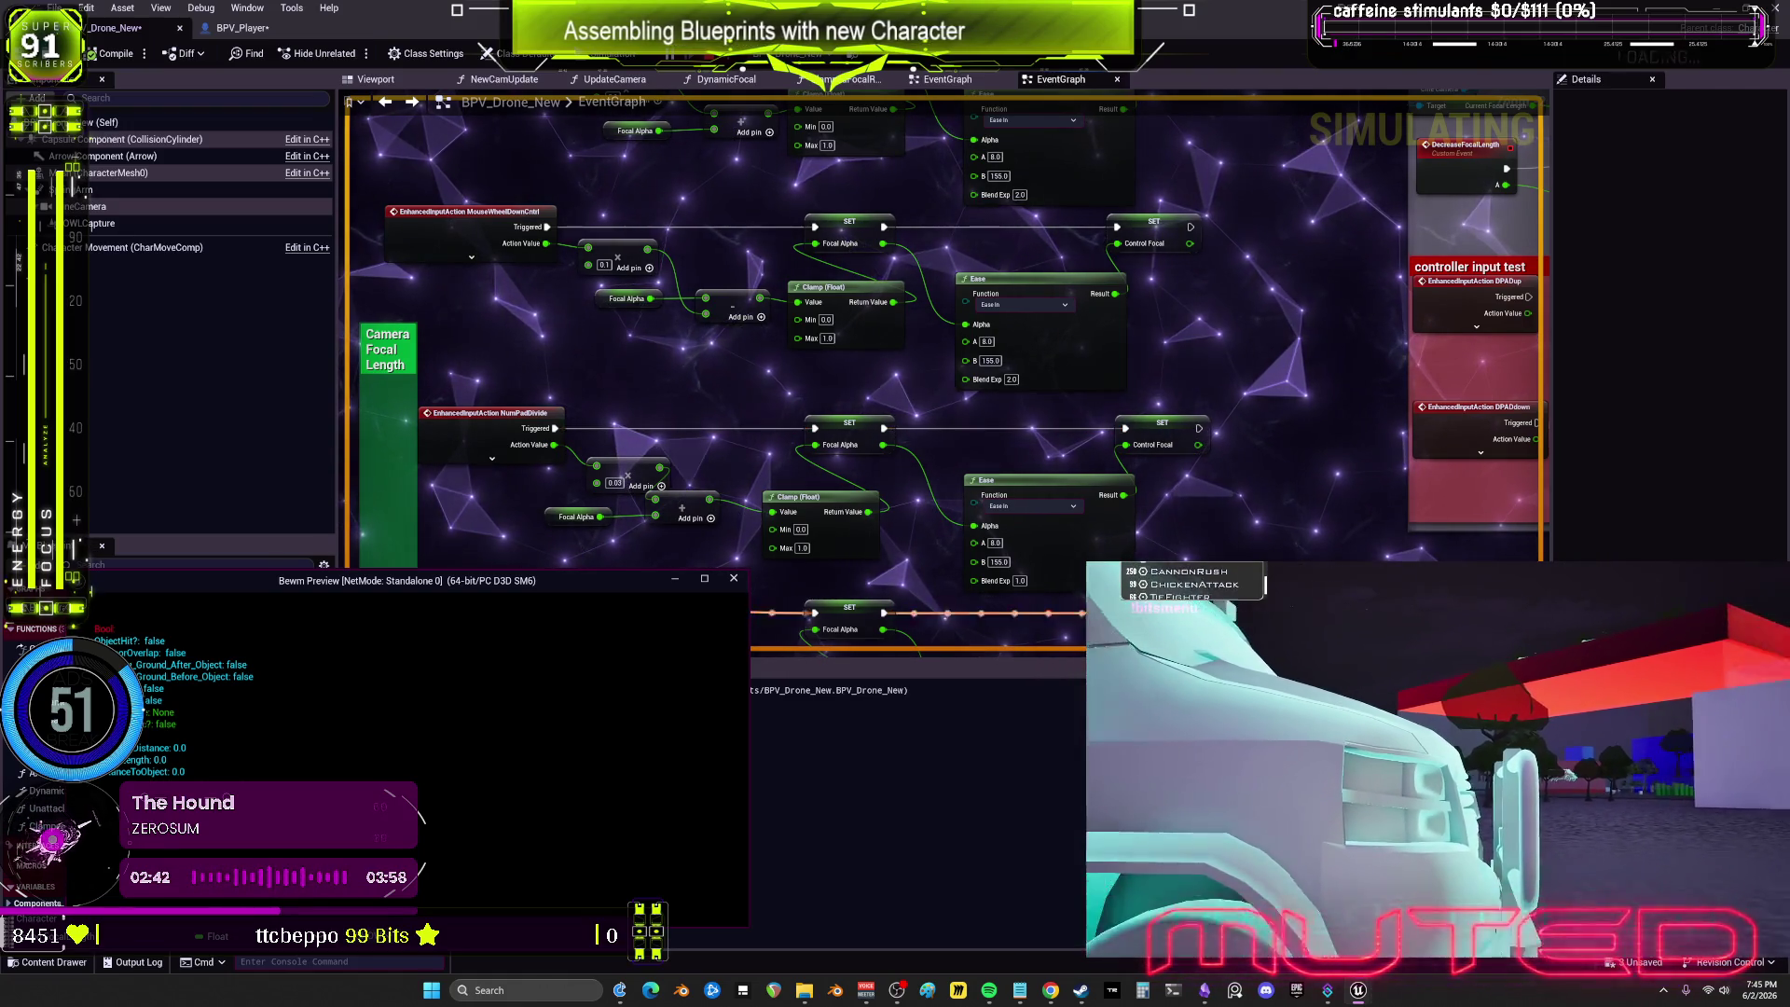
pyautogui.scroll(2, 1436, 783)
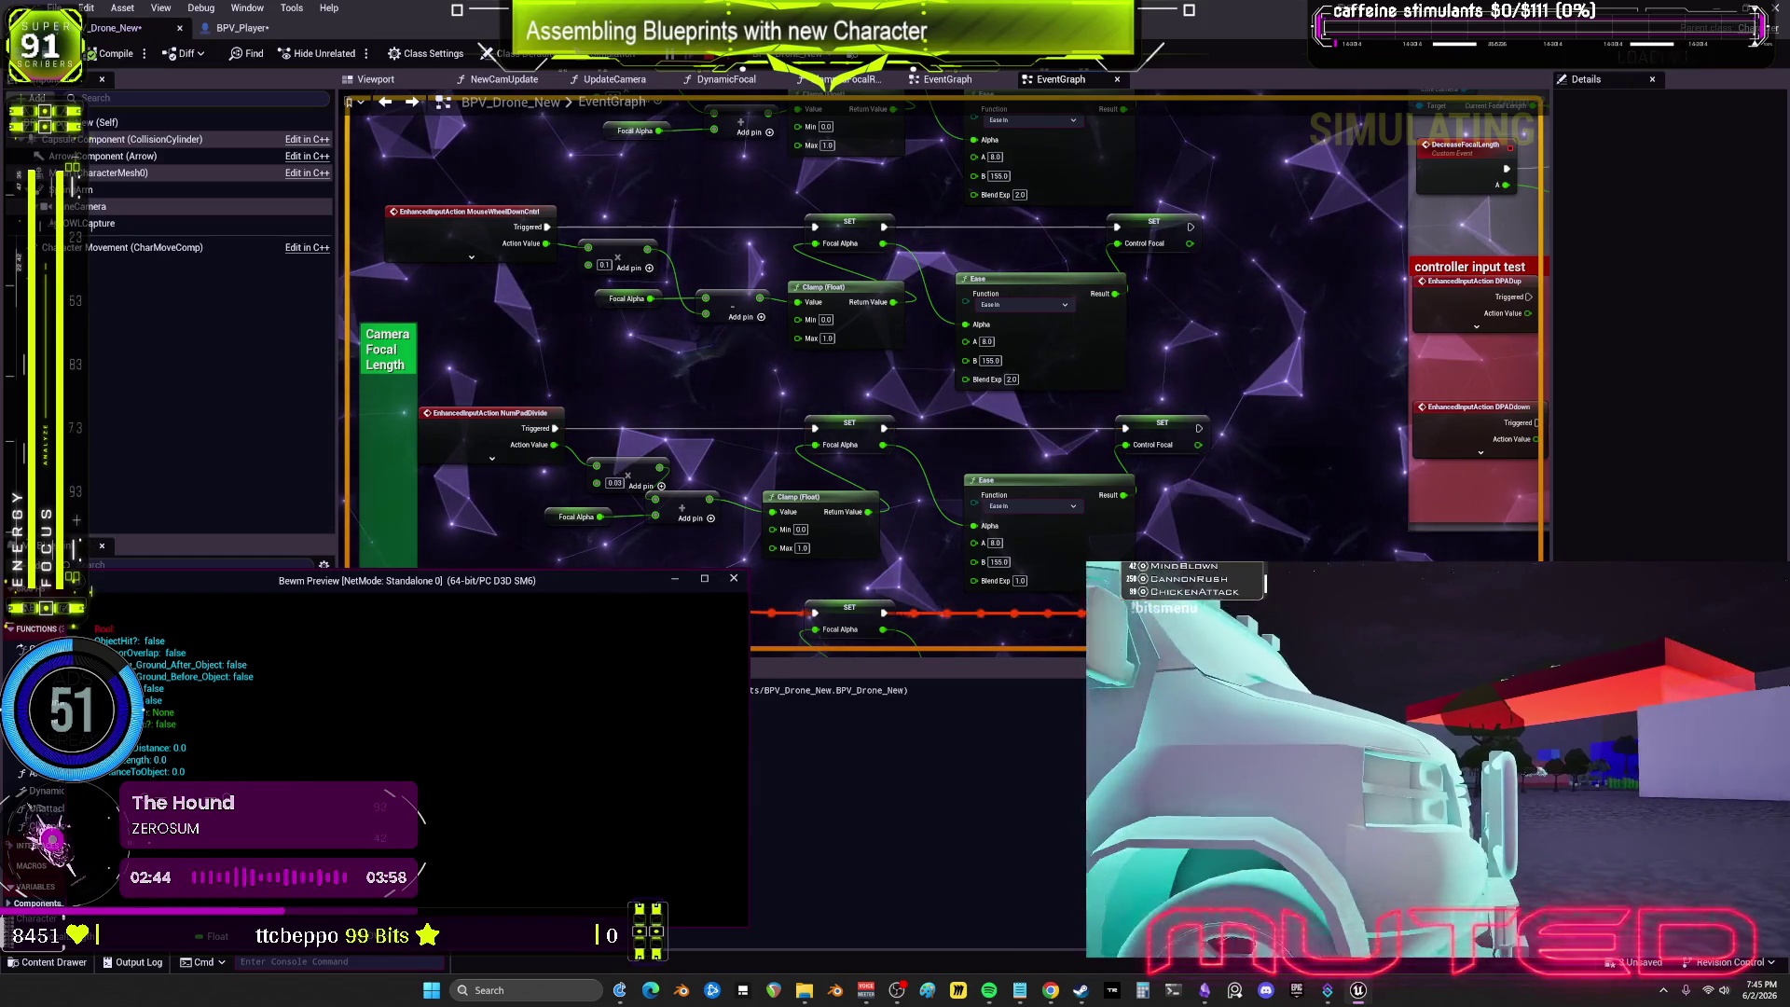
pyautogui.press('Escape')
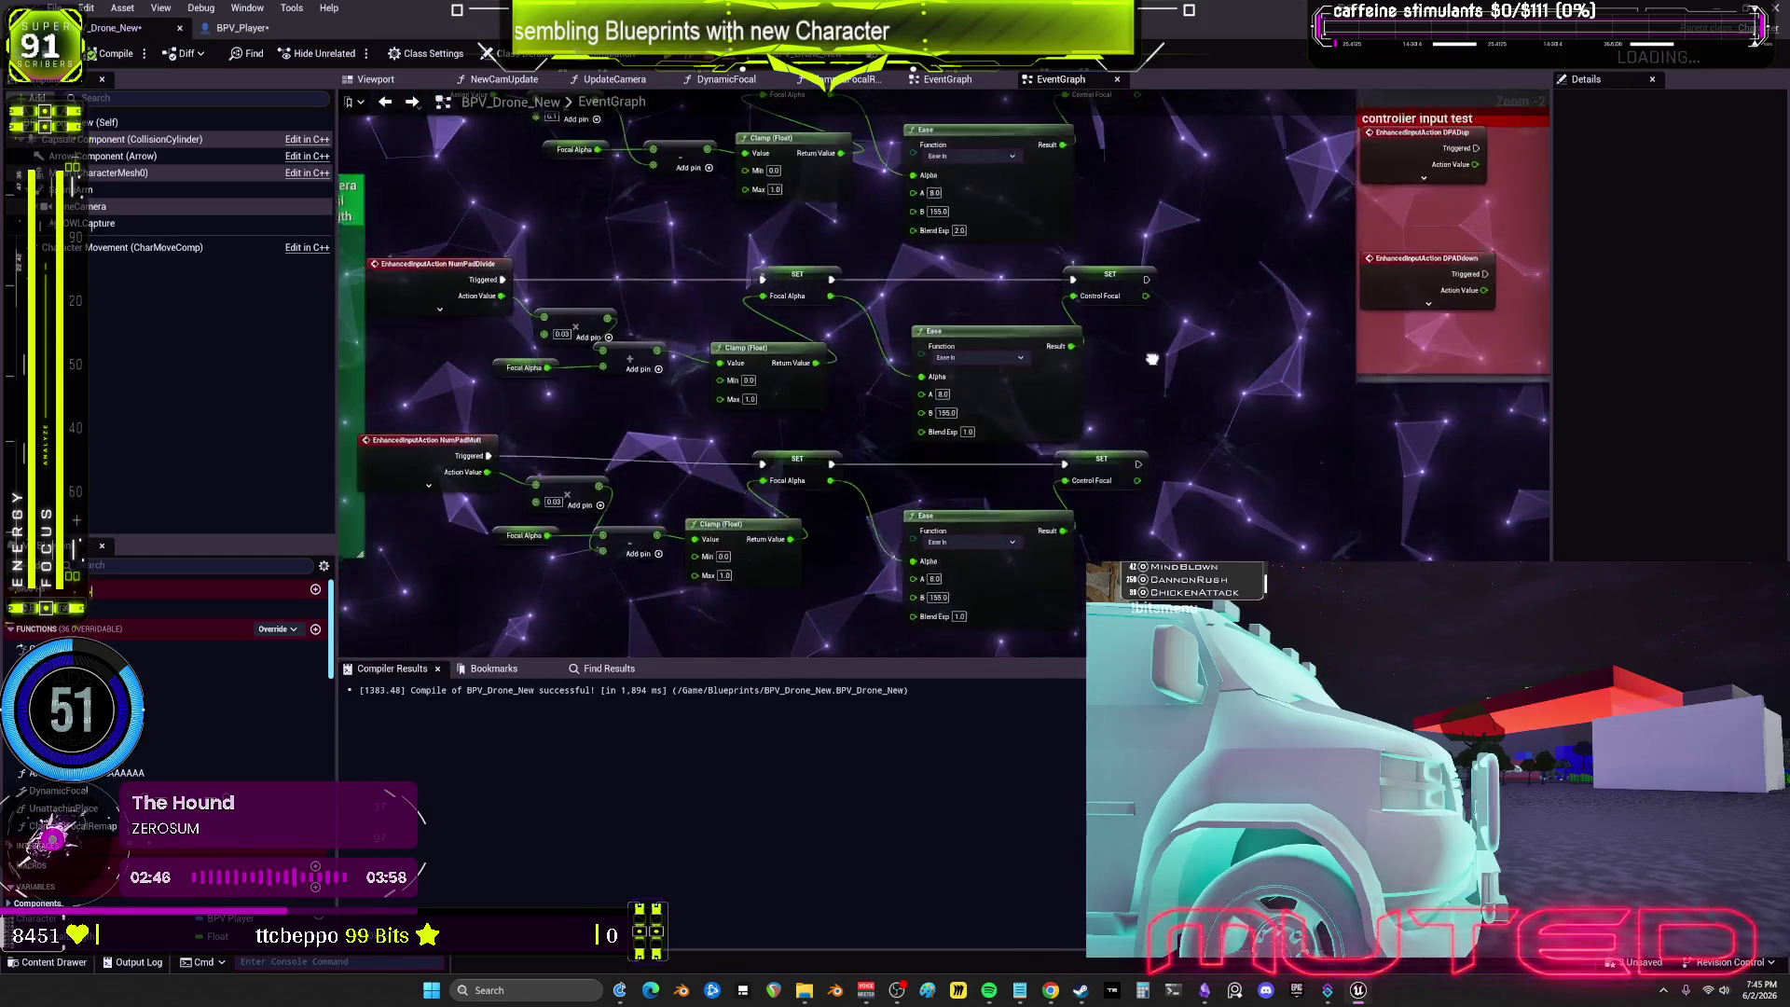
# Step: Set the middle and bottom Ease nodes' Blend Exp to 1.5 and compile BPV_Drone_New
pyautogui.click(961, 421)
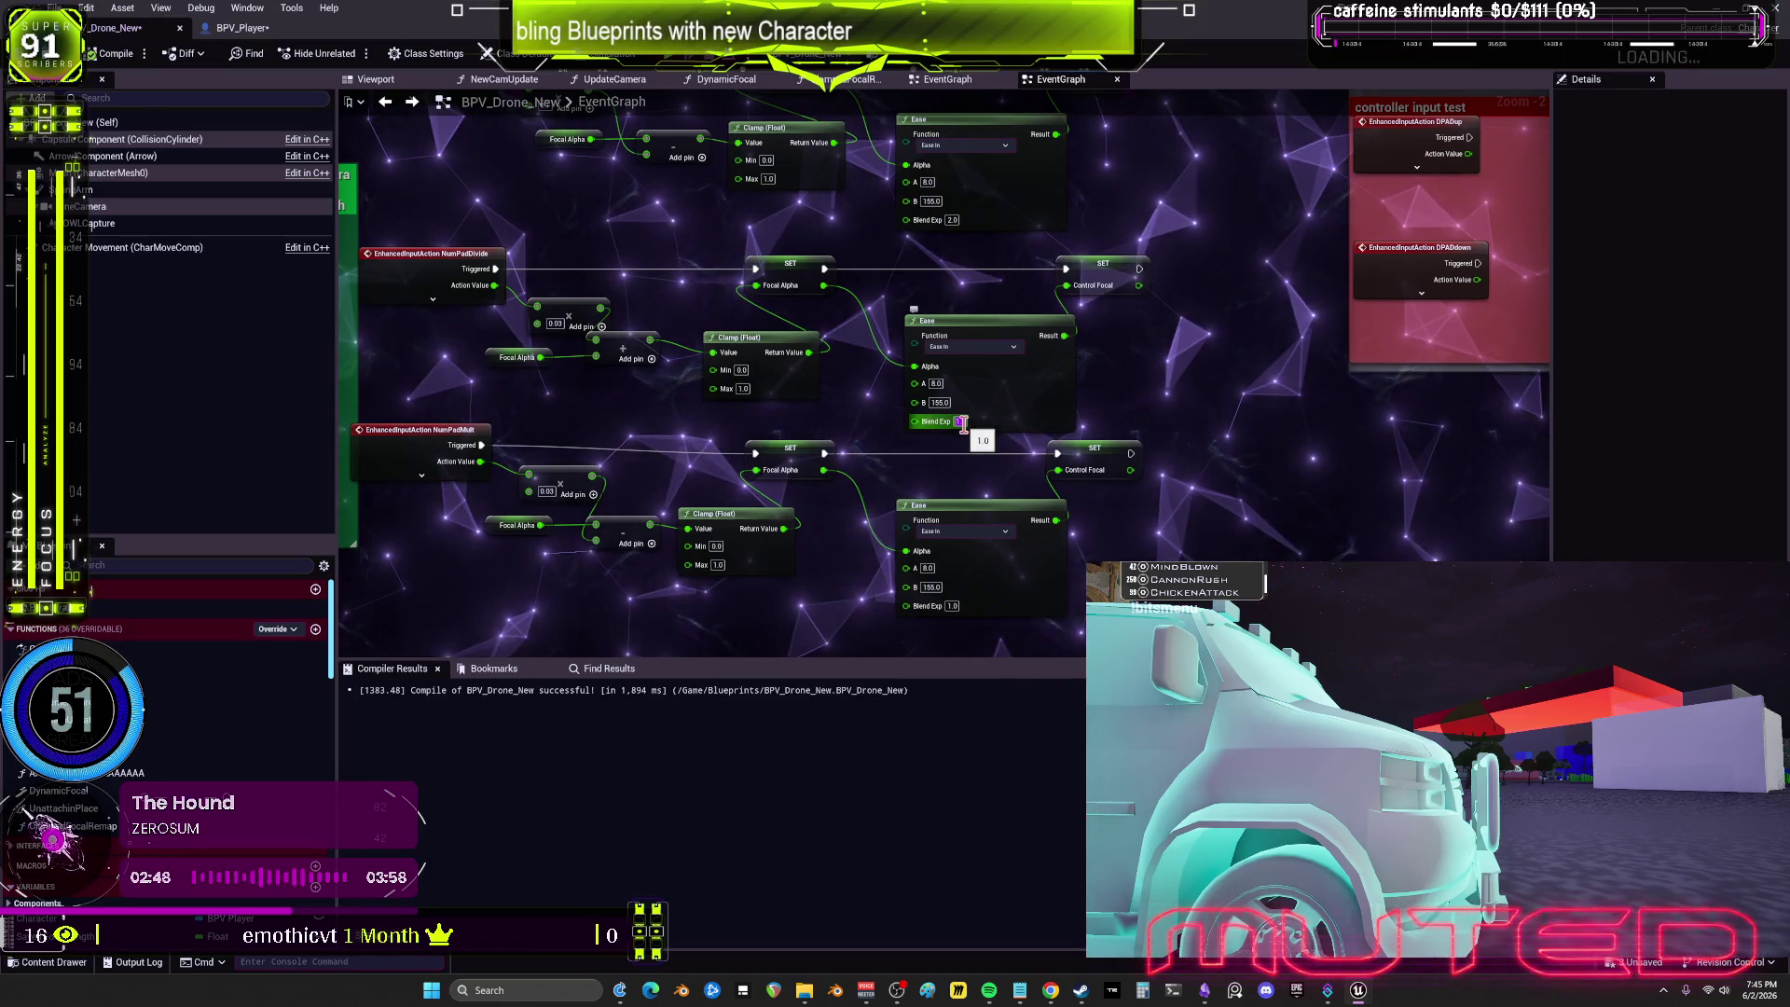
pyautogui.write('1.5')
pyautogui.press('Return')
pyautogui.click(952, 606)
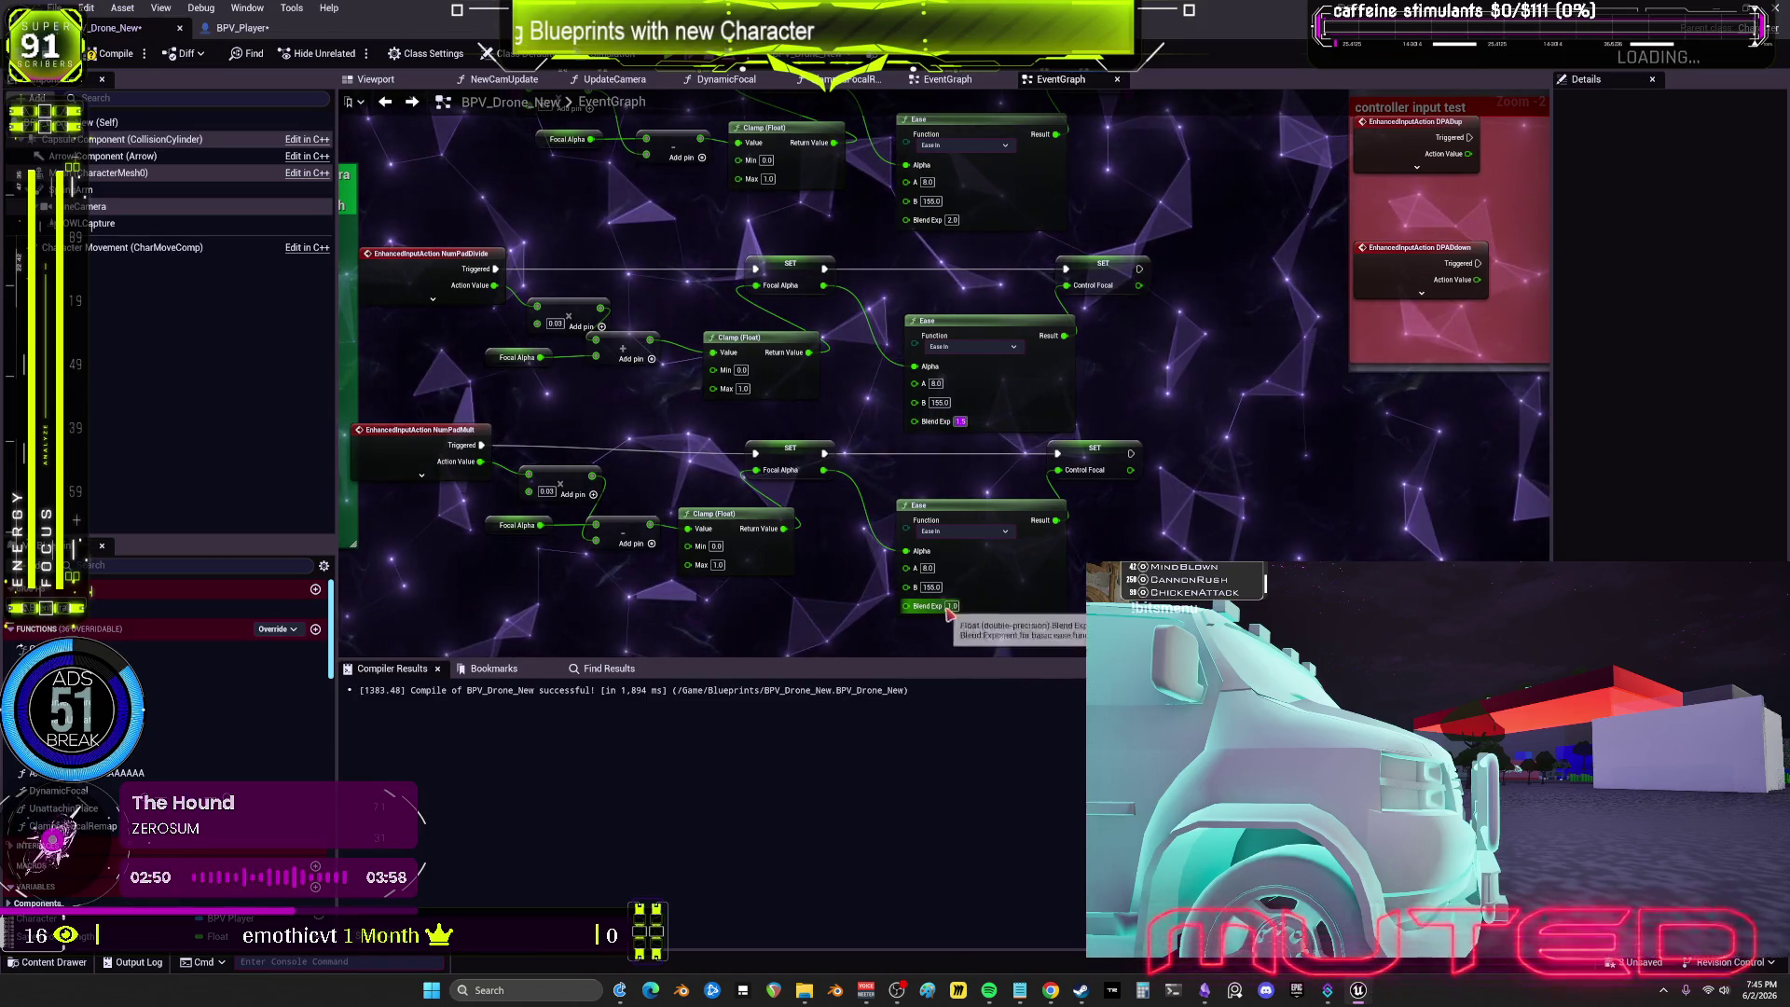
pyautogui.write('1.5')
pyautogui.press('Return')
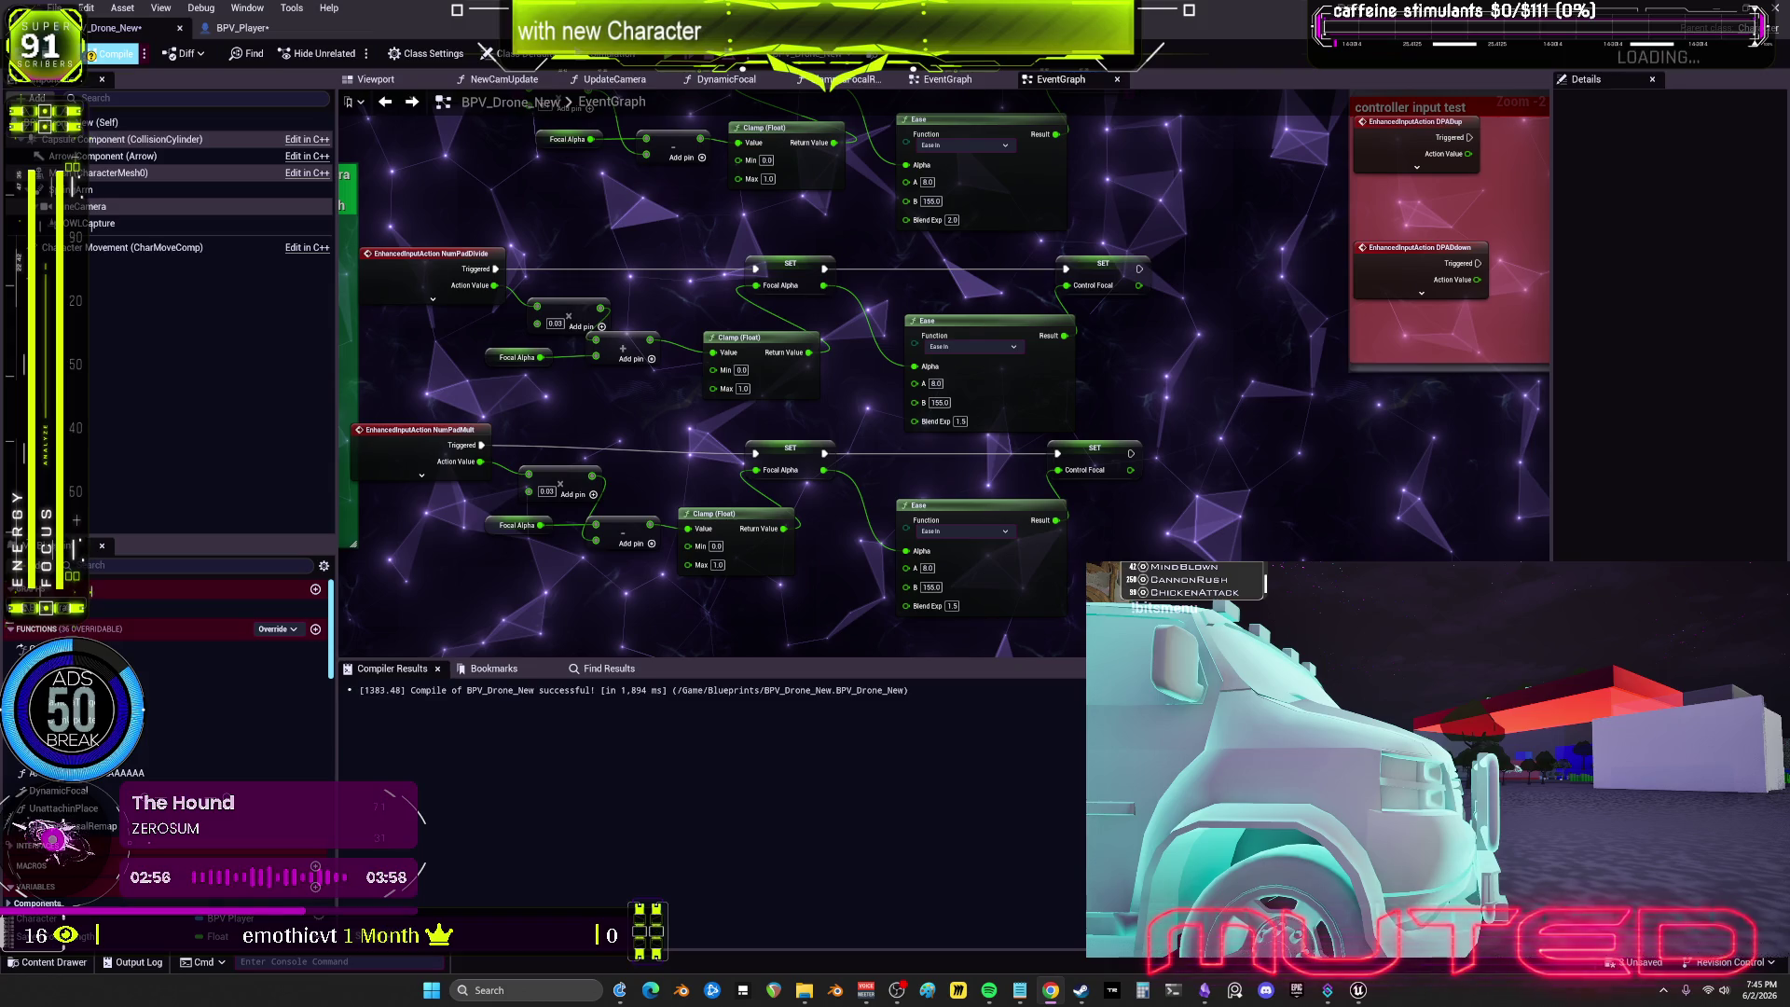
pyautogui.click(112, 53)
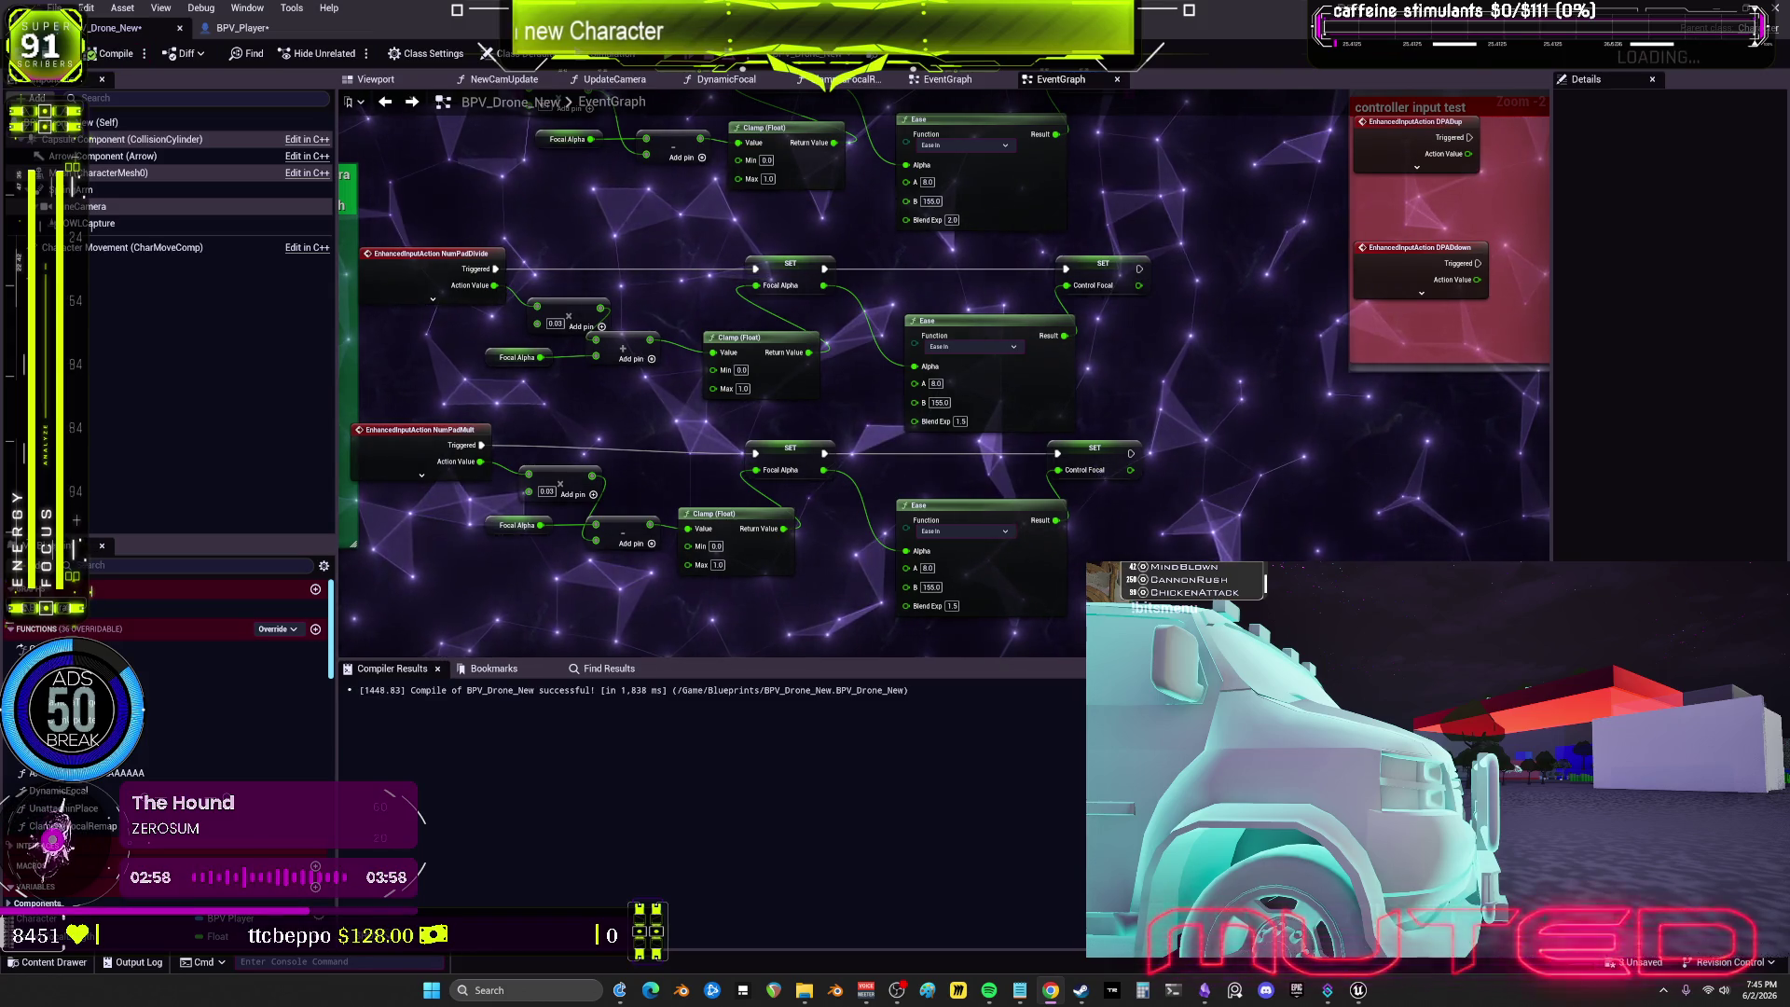
pyautogui.scroll(-2, 1153, 300)
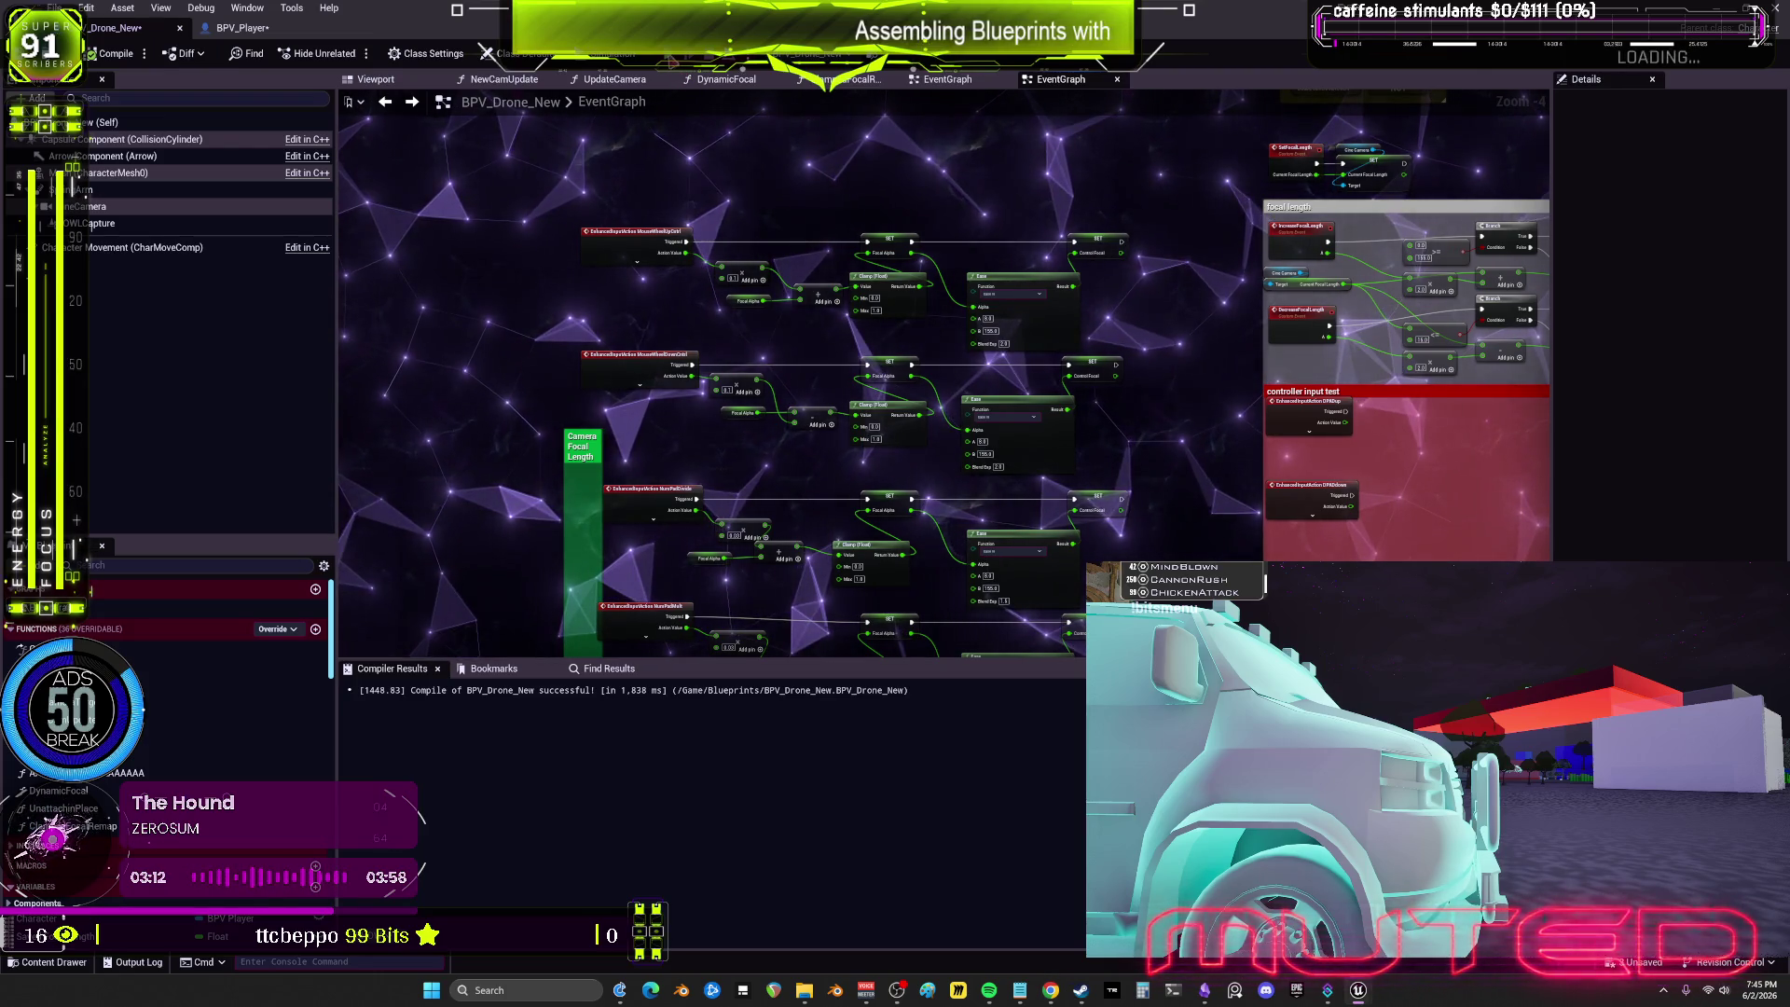
# Step: Launch Play In Editor with Alt+P to fly the drone camera in Bewm Preview
pyautogui.hotkey('alt', 'p')
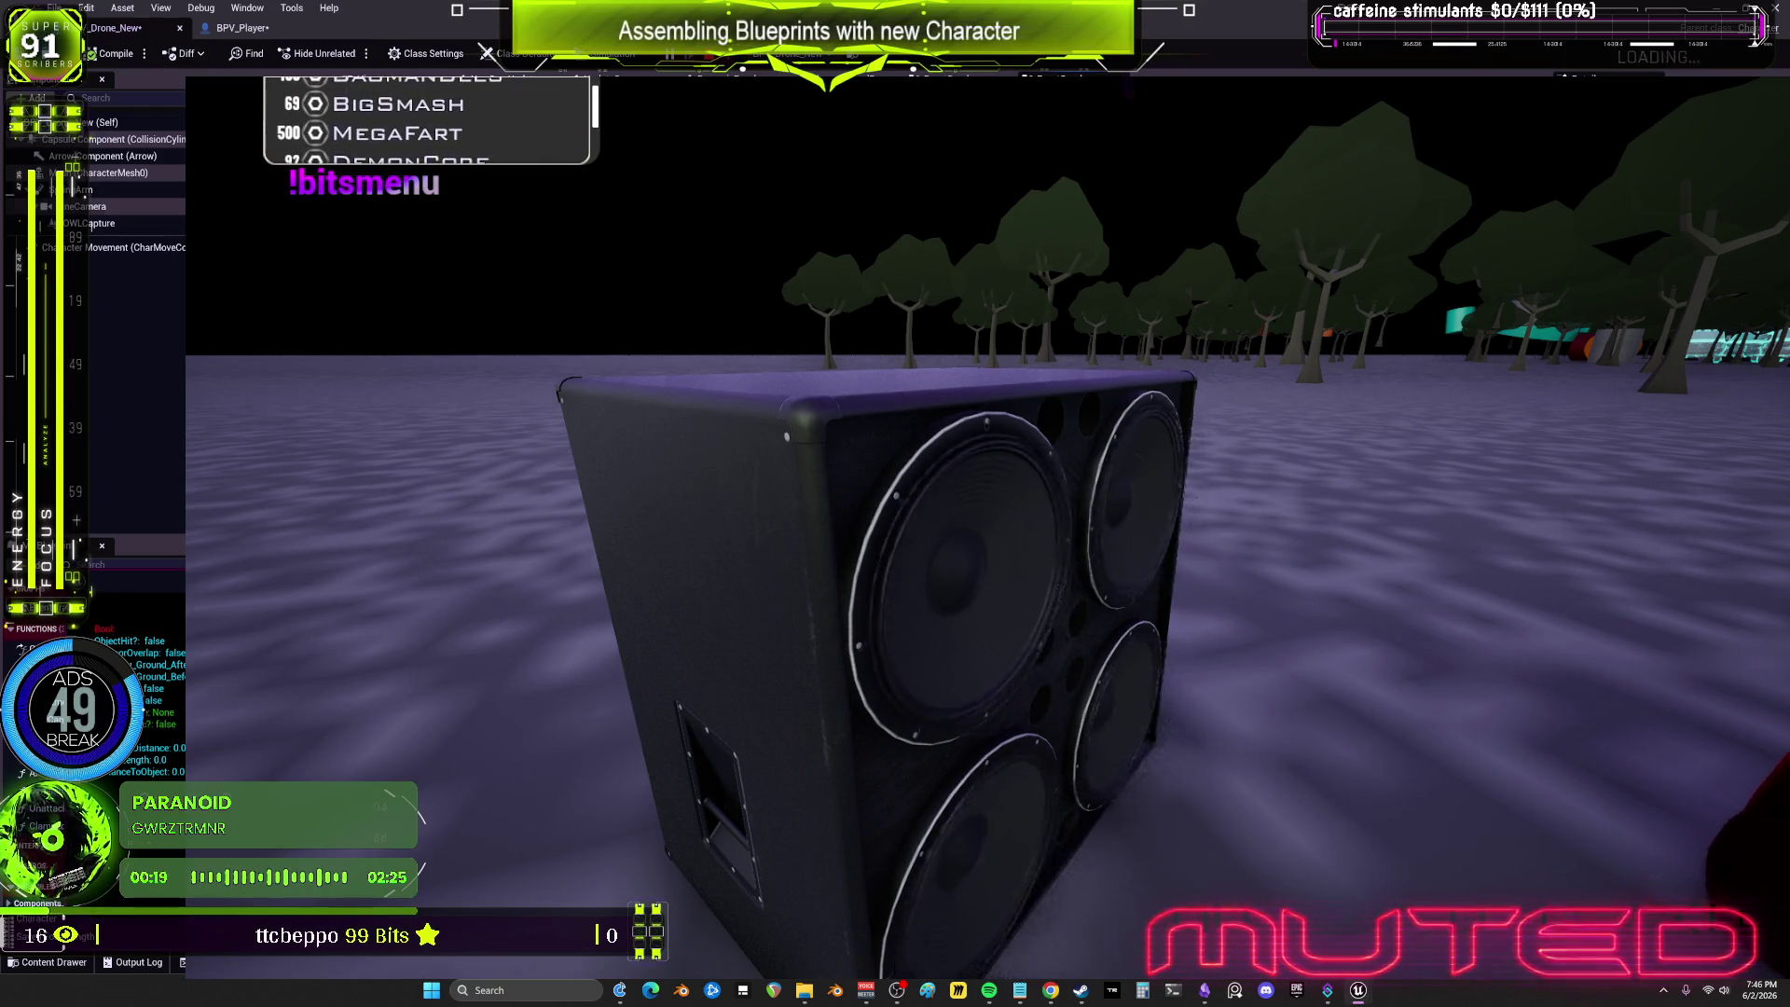
pyautogui.click(86, 7)
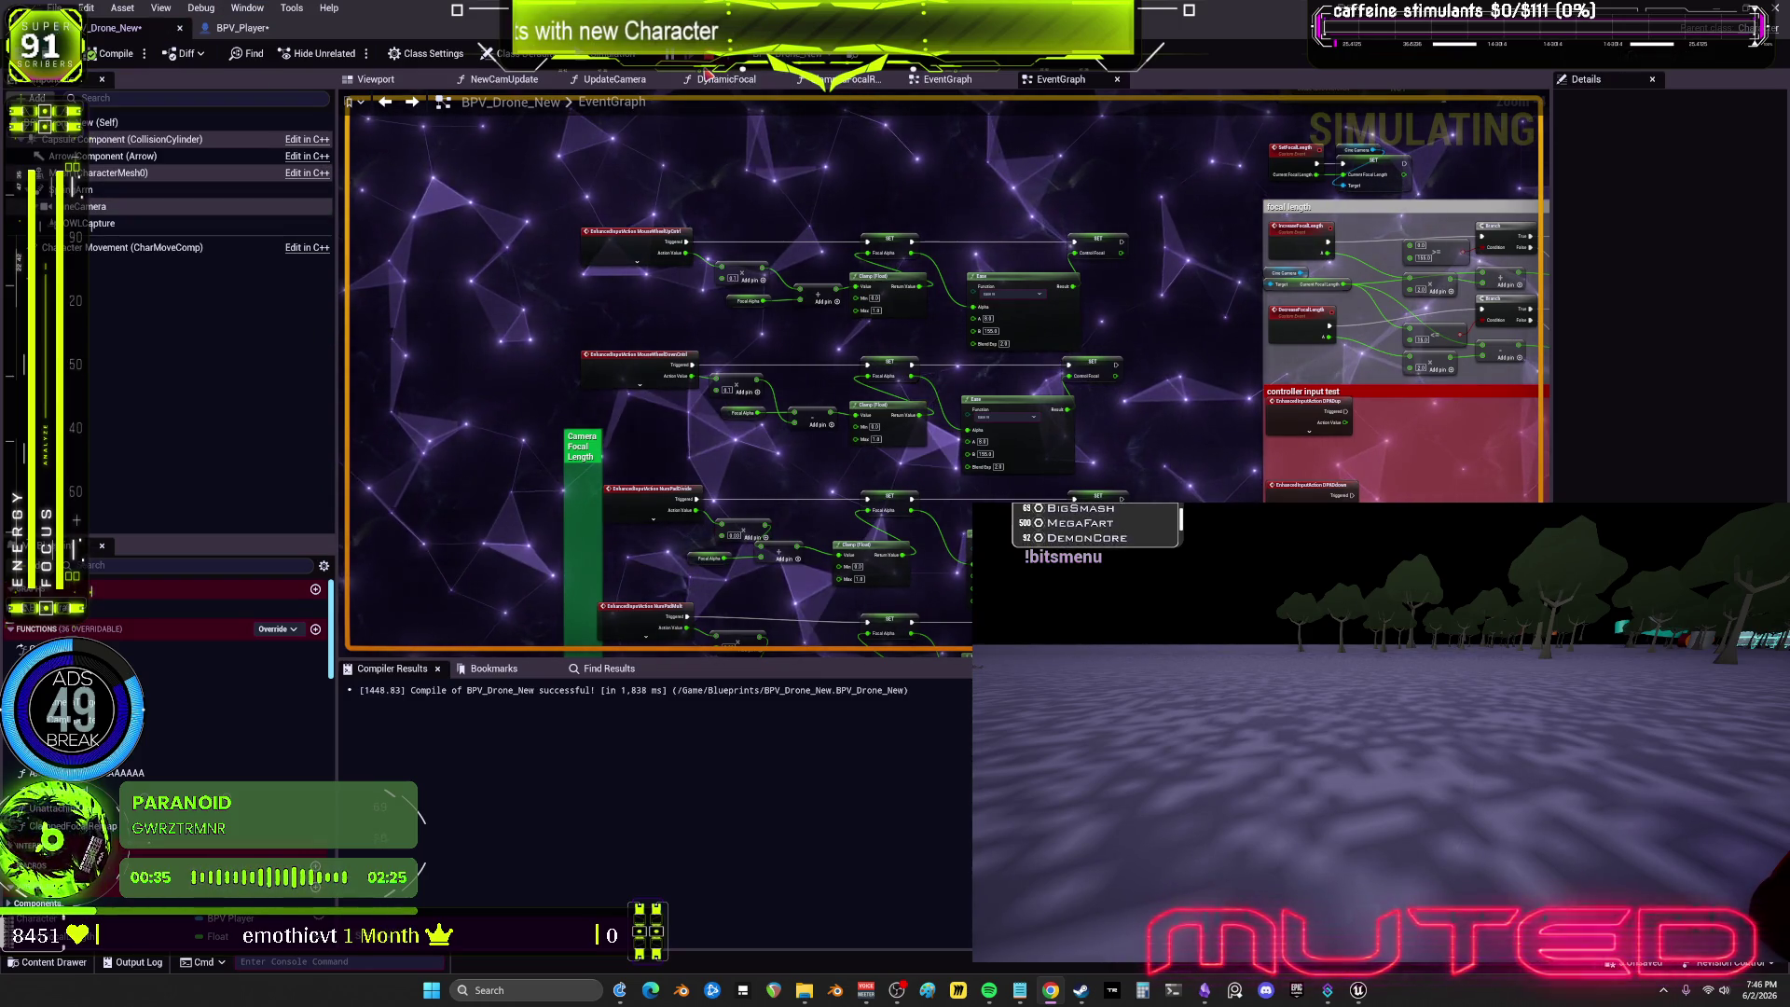
# Step: Pan the EventGraph to watch the focal interpolation nodes during play, then stop the play test
pyautogui.scroll(-1, 937, 404)
pyautogui.scroll(10, 970, 463)
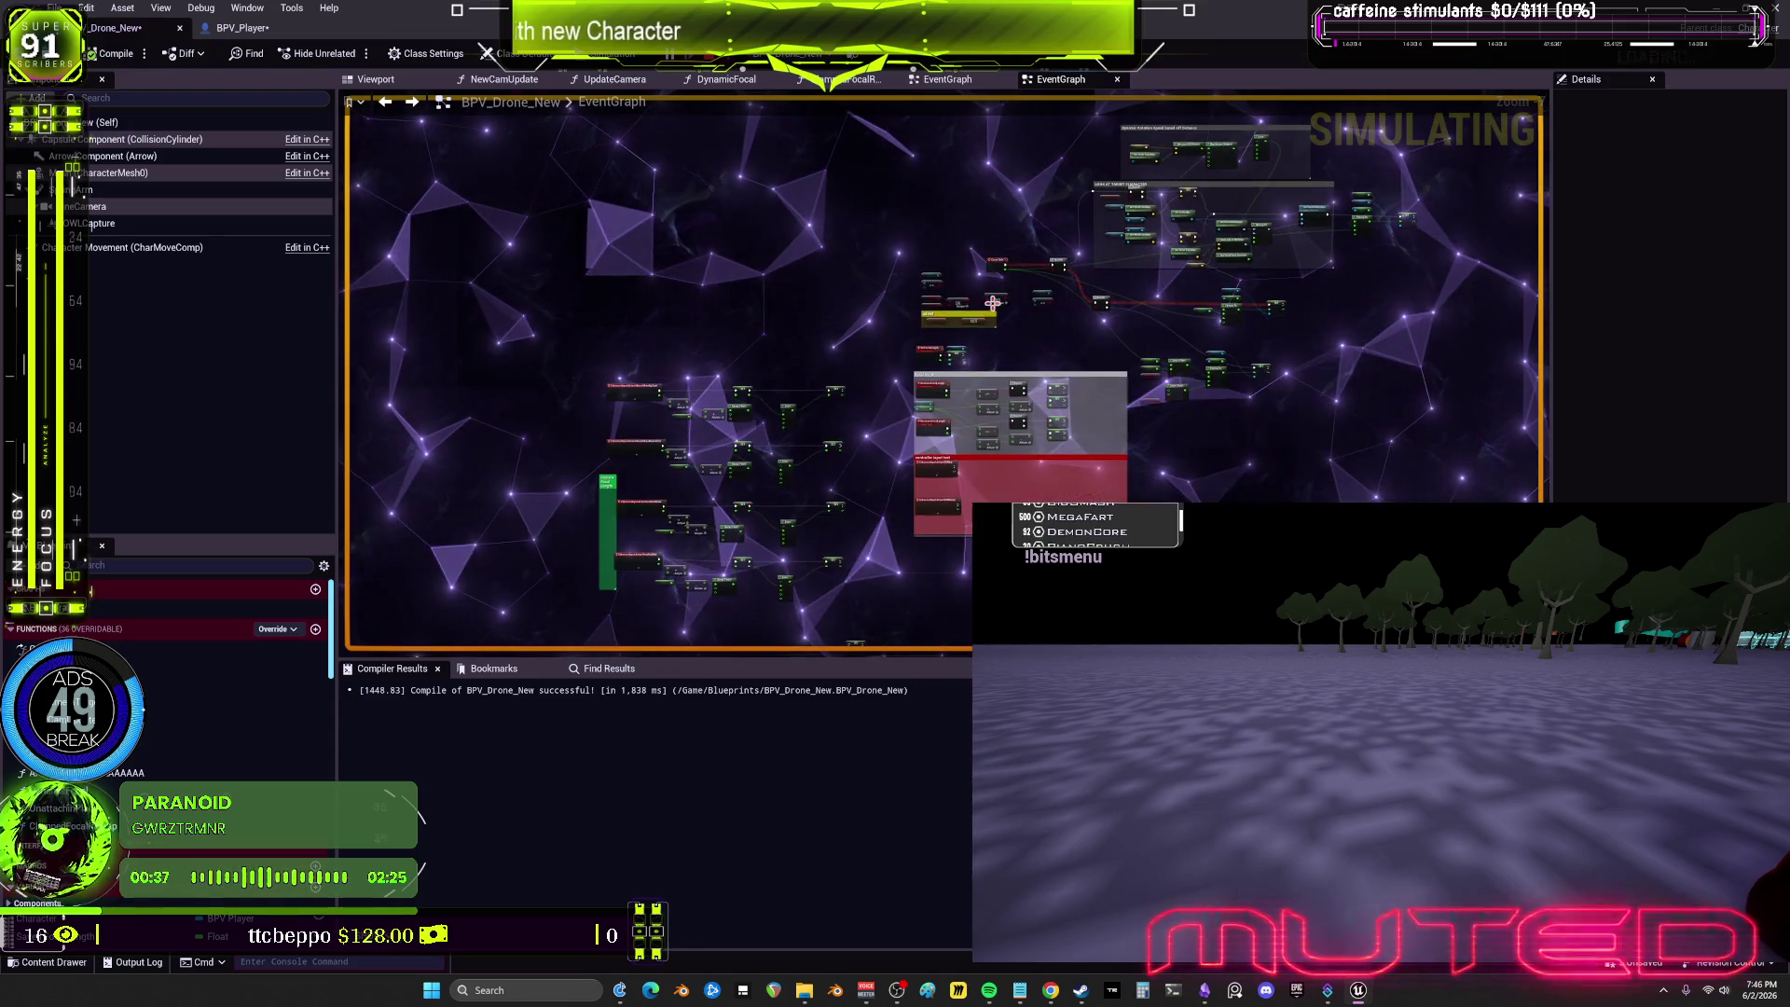
pyautogui.moveTo(1095, 391); pyautogui.dragTo(996, 393)
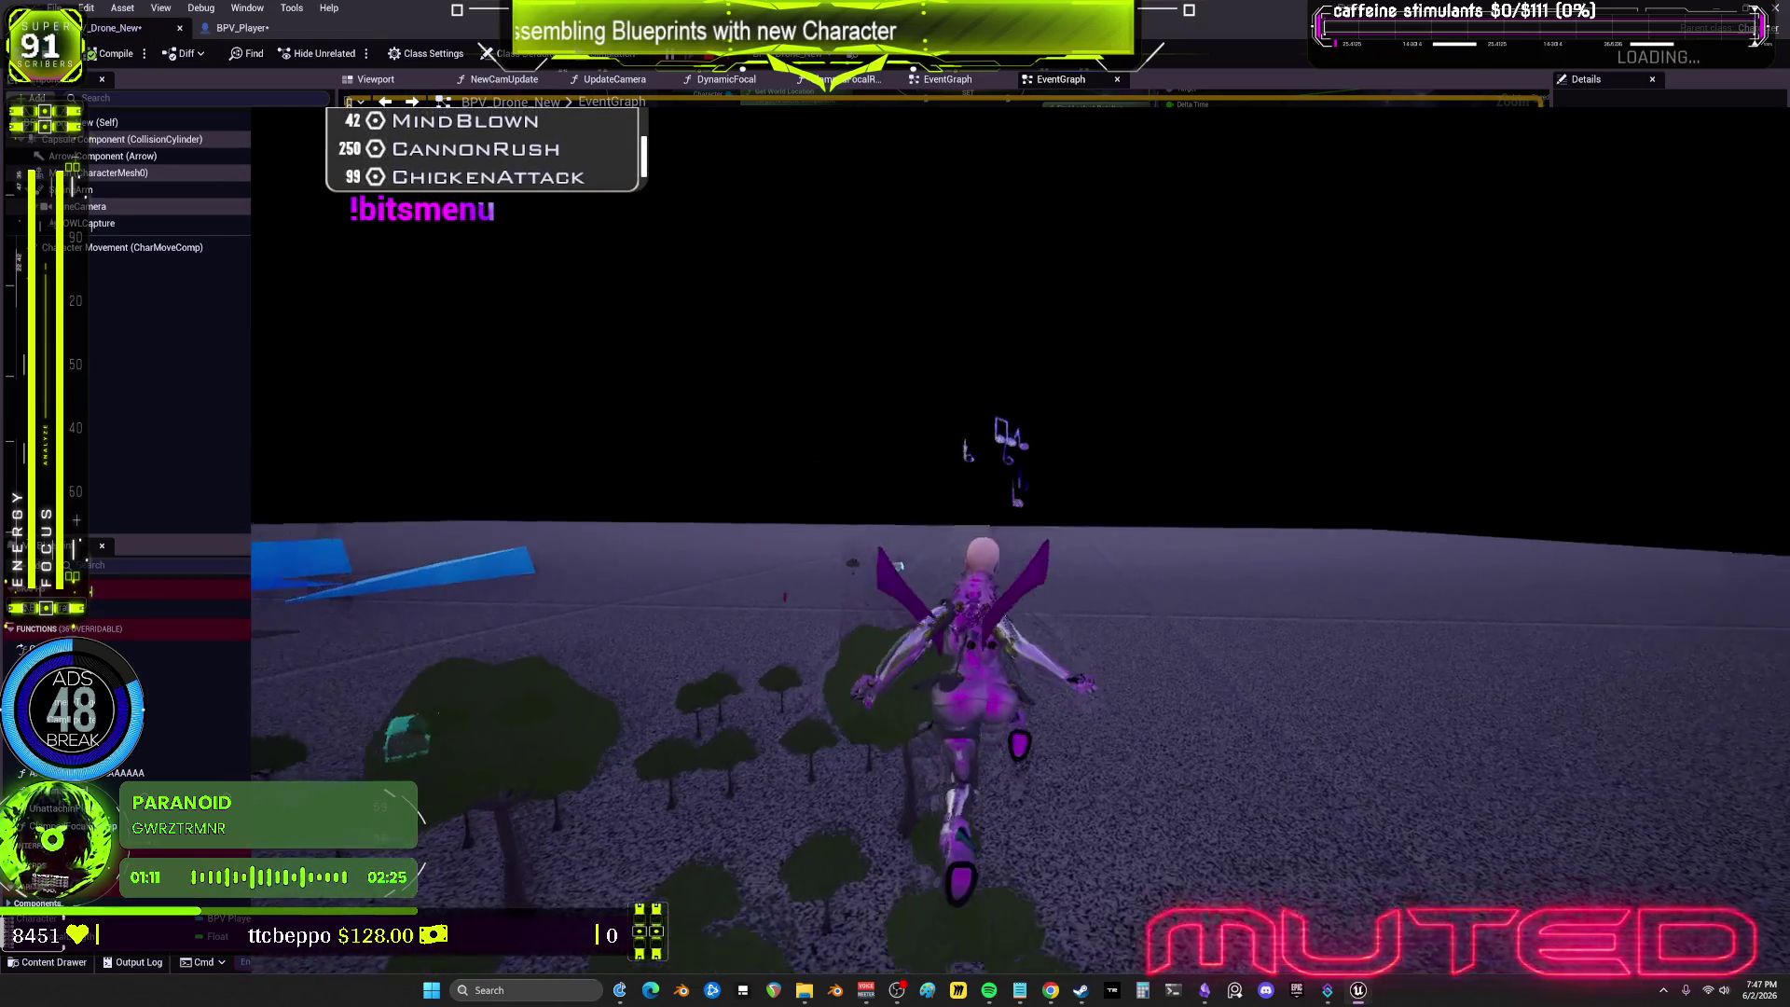
pyautogui.press('Escape')
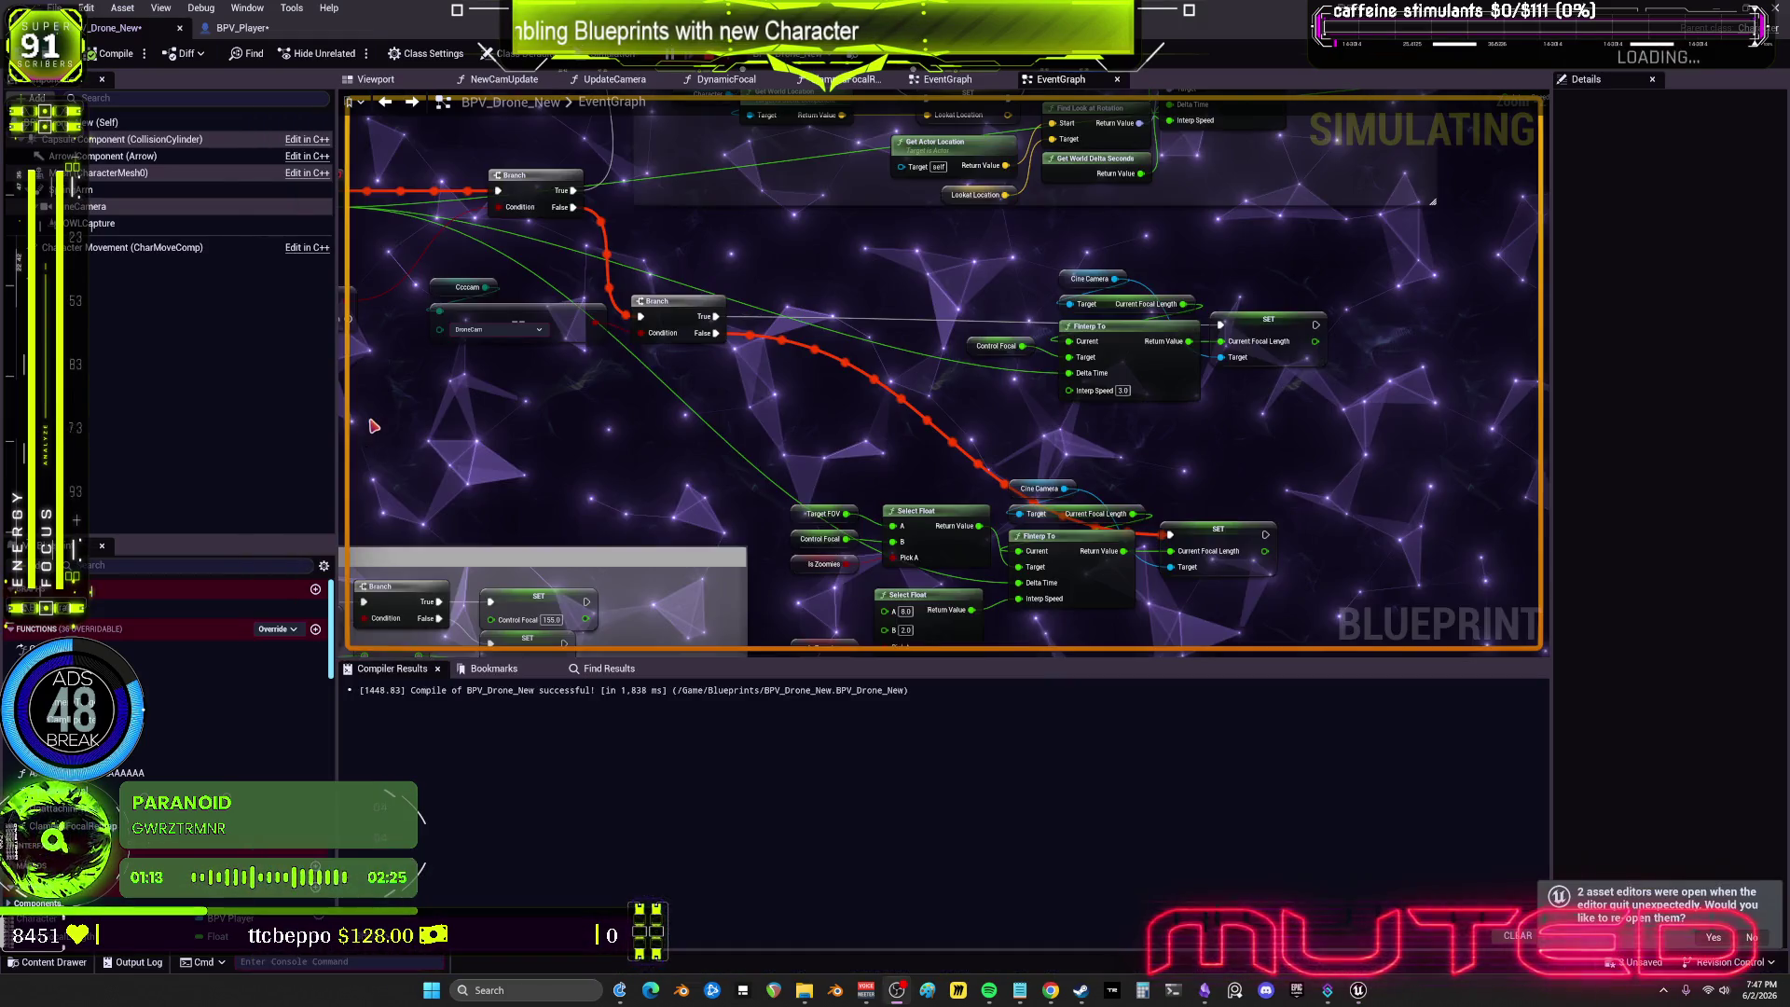
pyautogui.hotkey('alt', 'Tab')
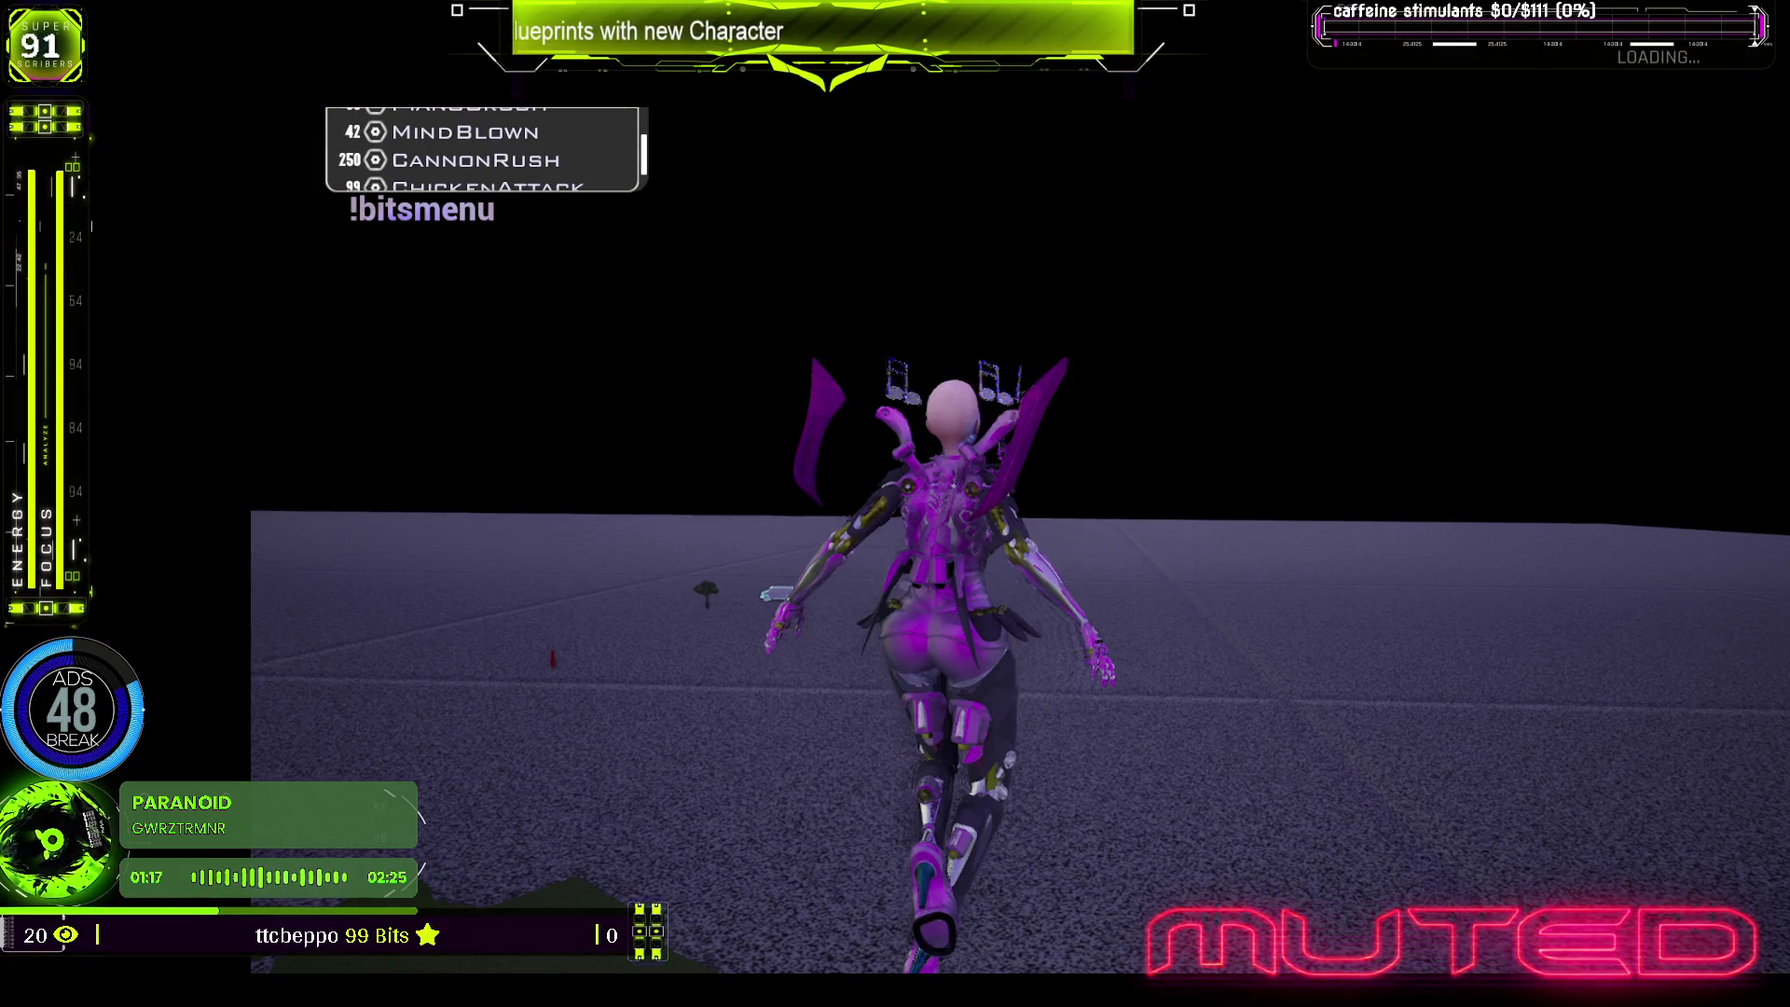
pyautogui.press('Escape')
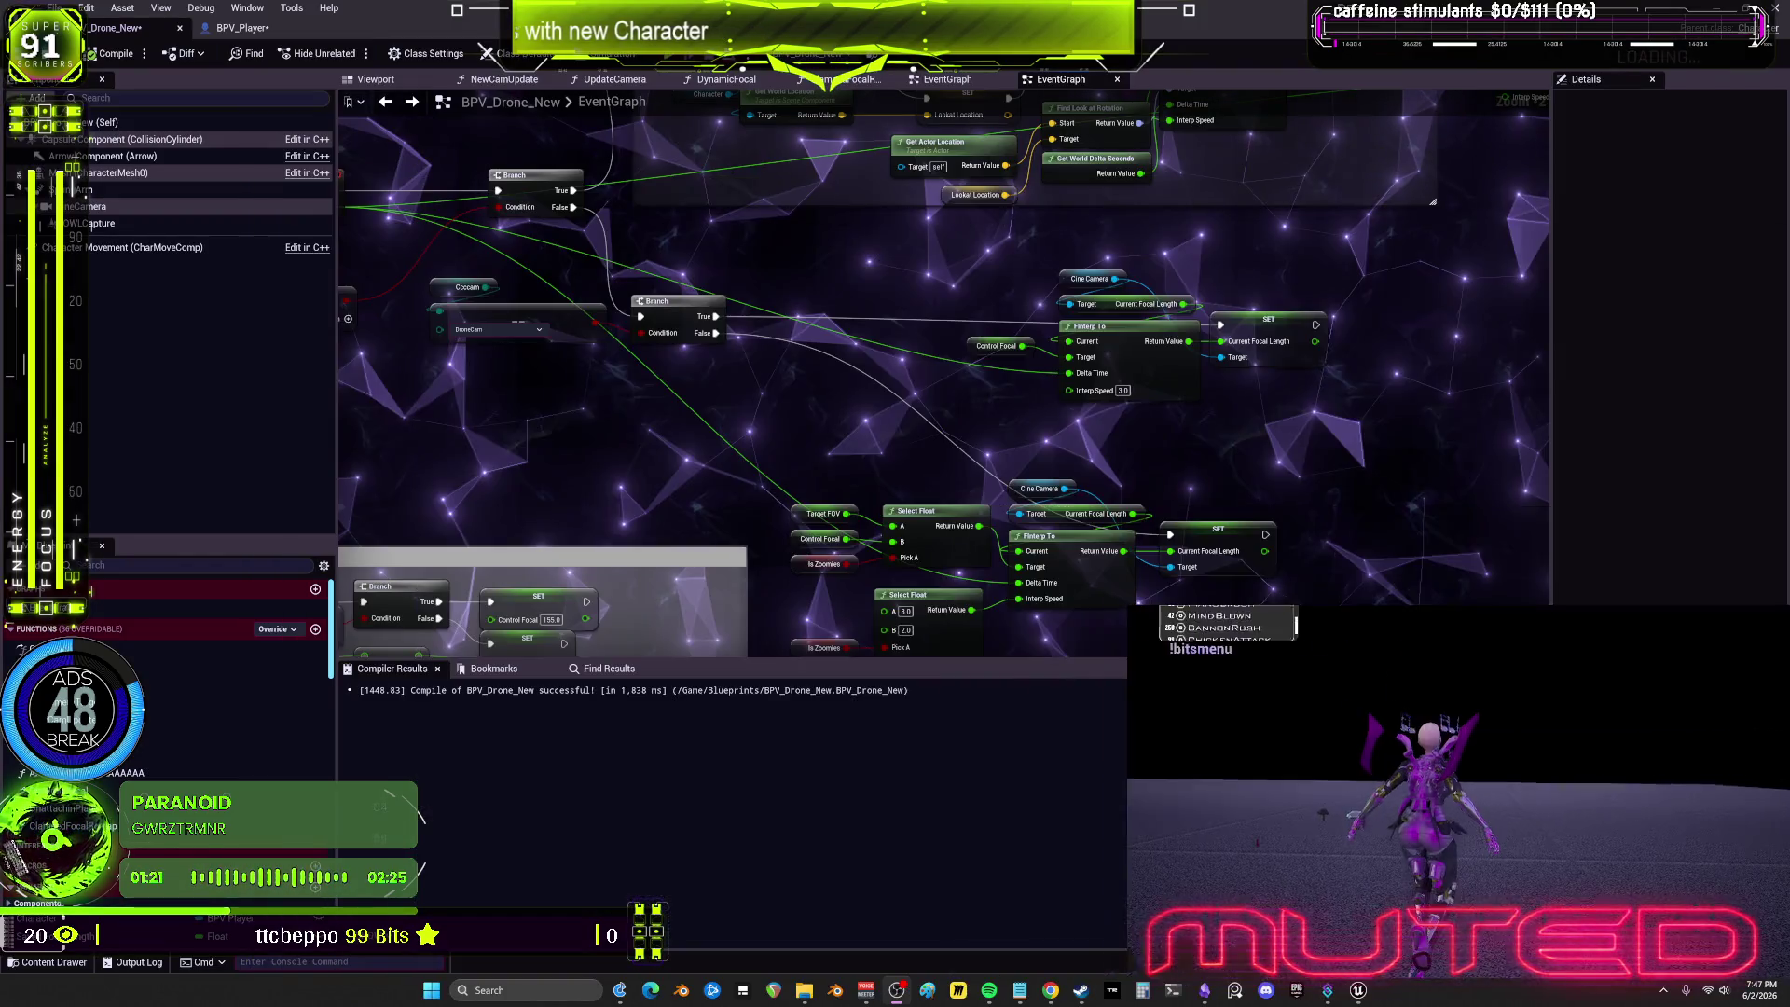
# Step: Select CharacterMesh0 in BPV_Player and open its SKM_BewmV skeletal mesh asset from Details
pyautogui.click(245, 28)
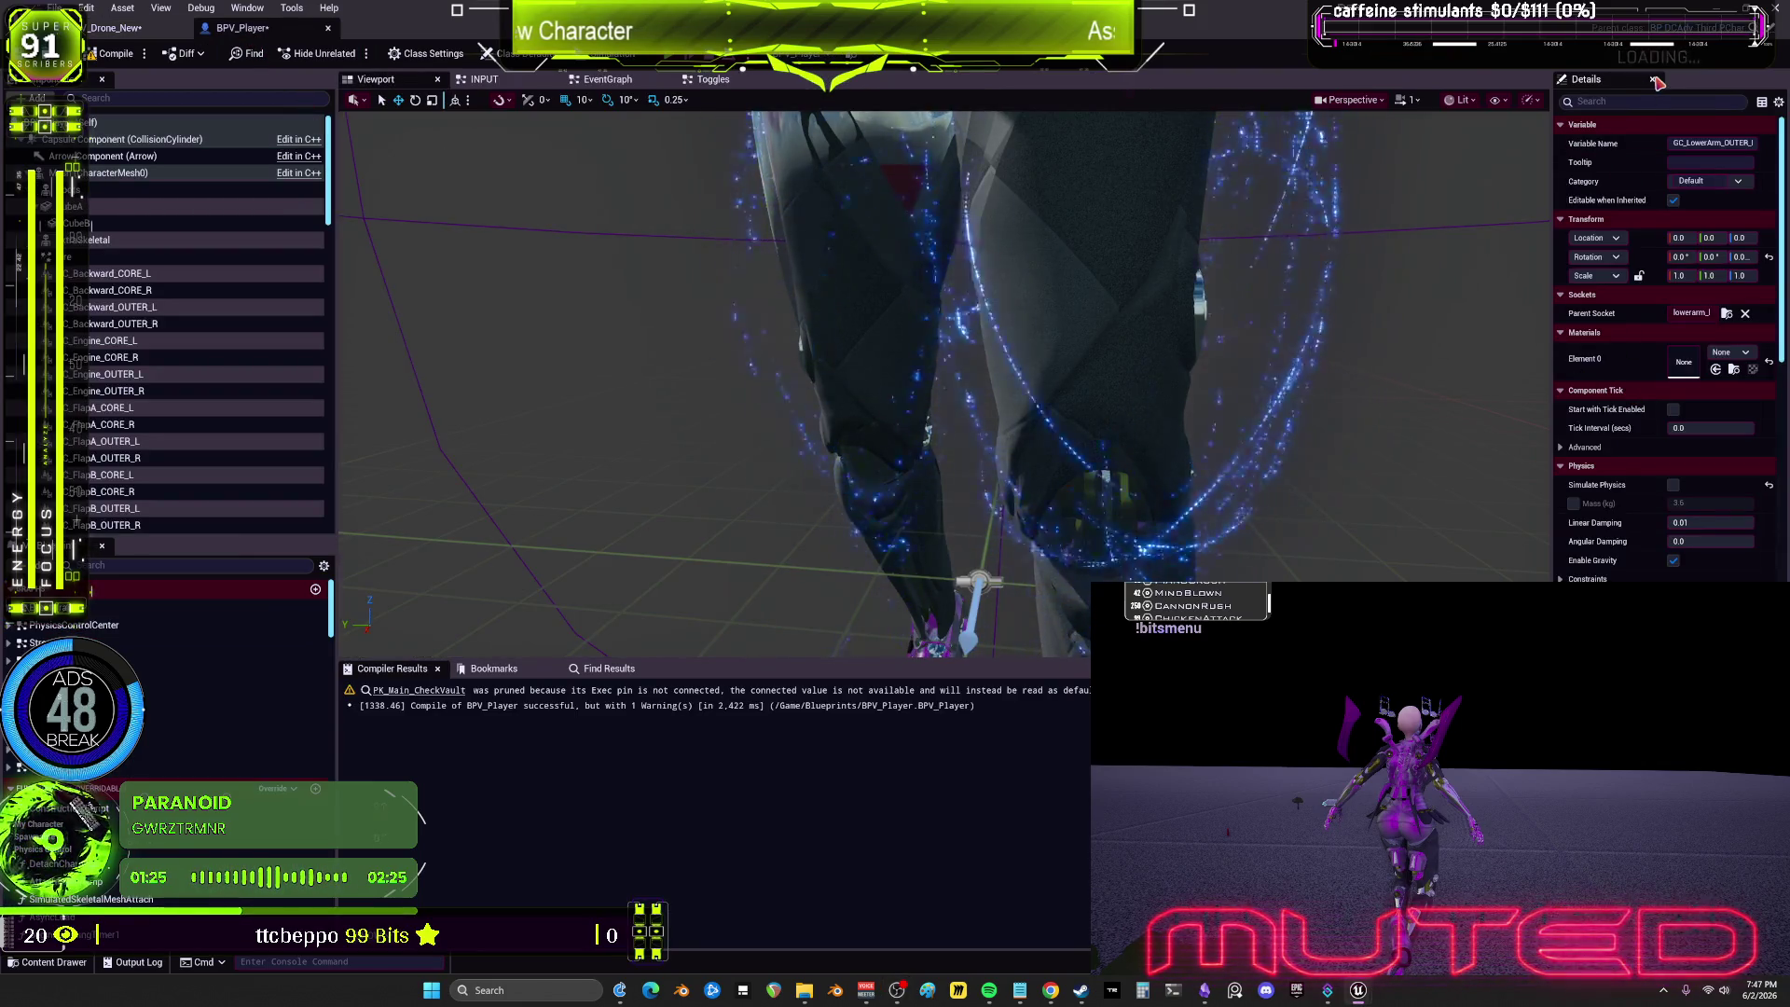
pyautogui.scroll(-10, 1659, 327)
pyautogui.click(112, 172)
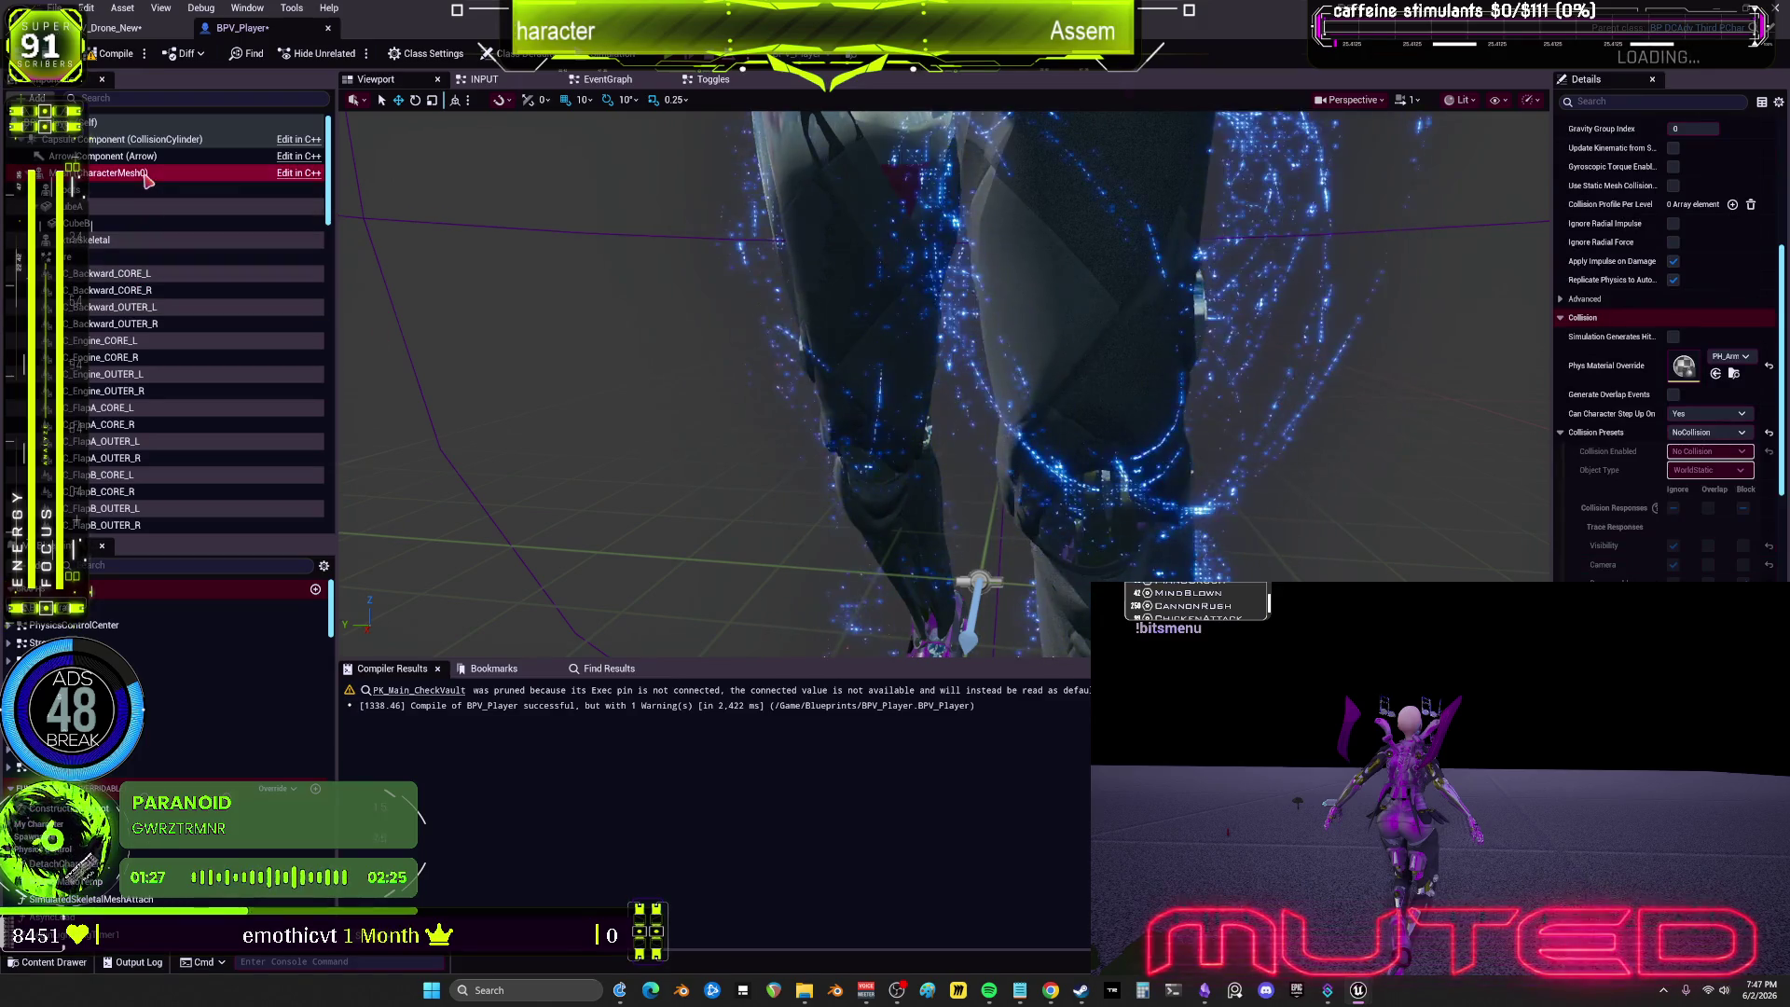
pyautogui.scroll(-5, 1638, 537)
pyautogui.scroll(-10, 1638, 537)
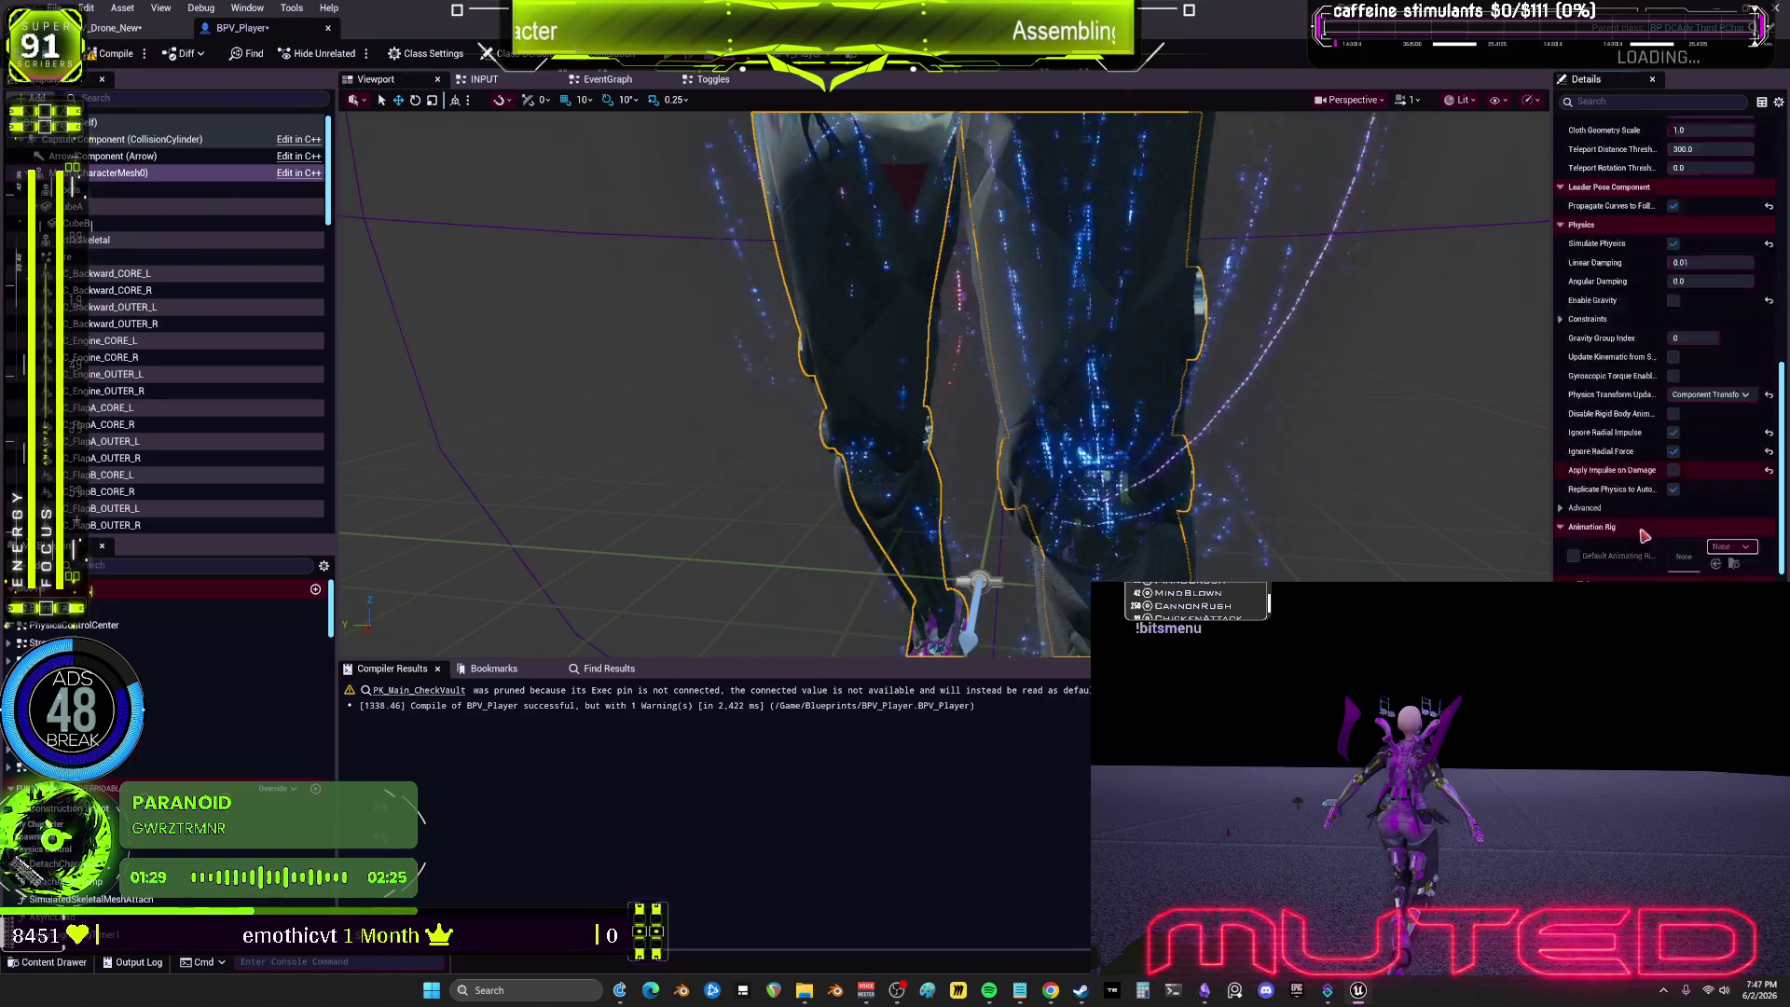
pyautogui.scroll(10, 1637, 566)
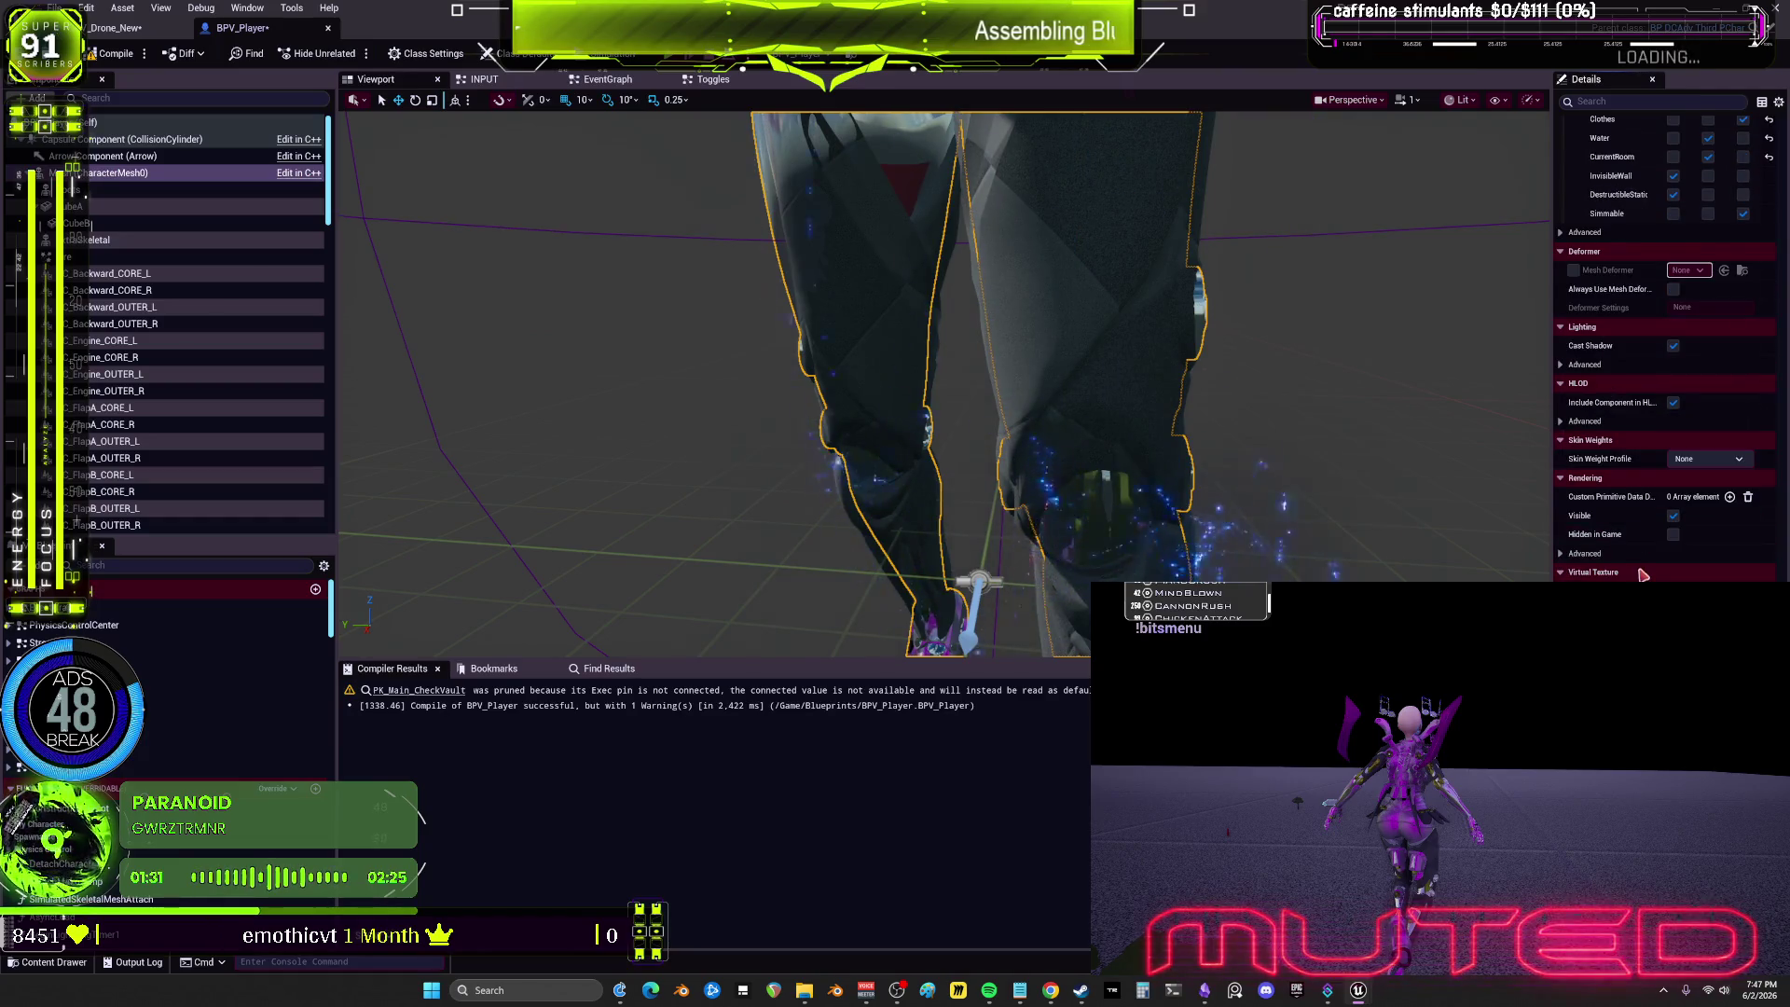
pyautogui.scroll(10, 1630, 567)
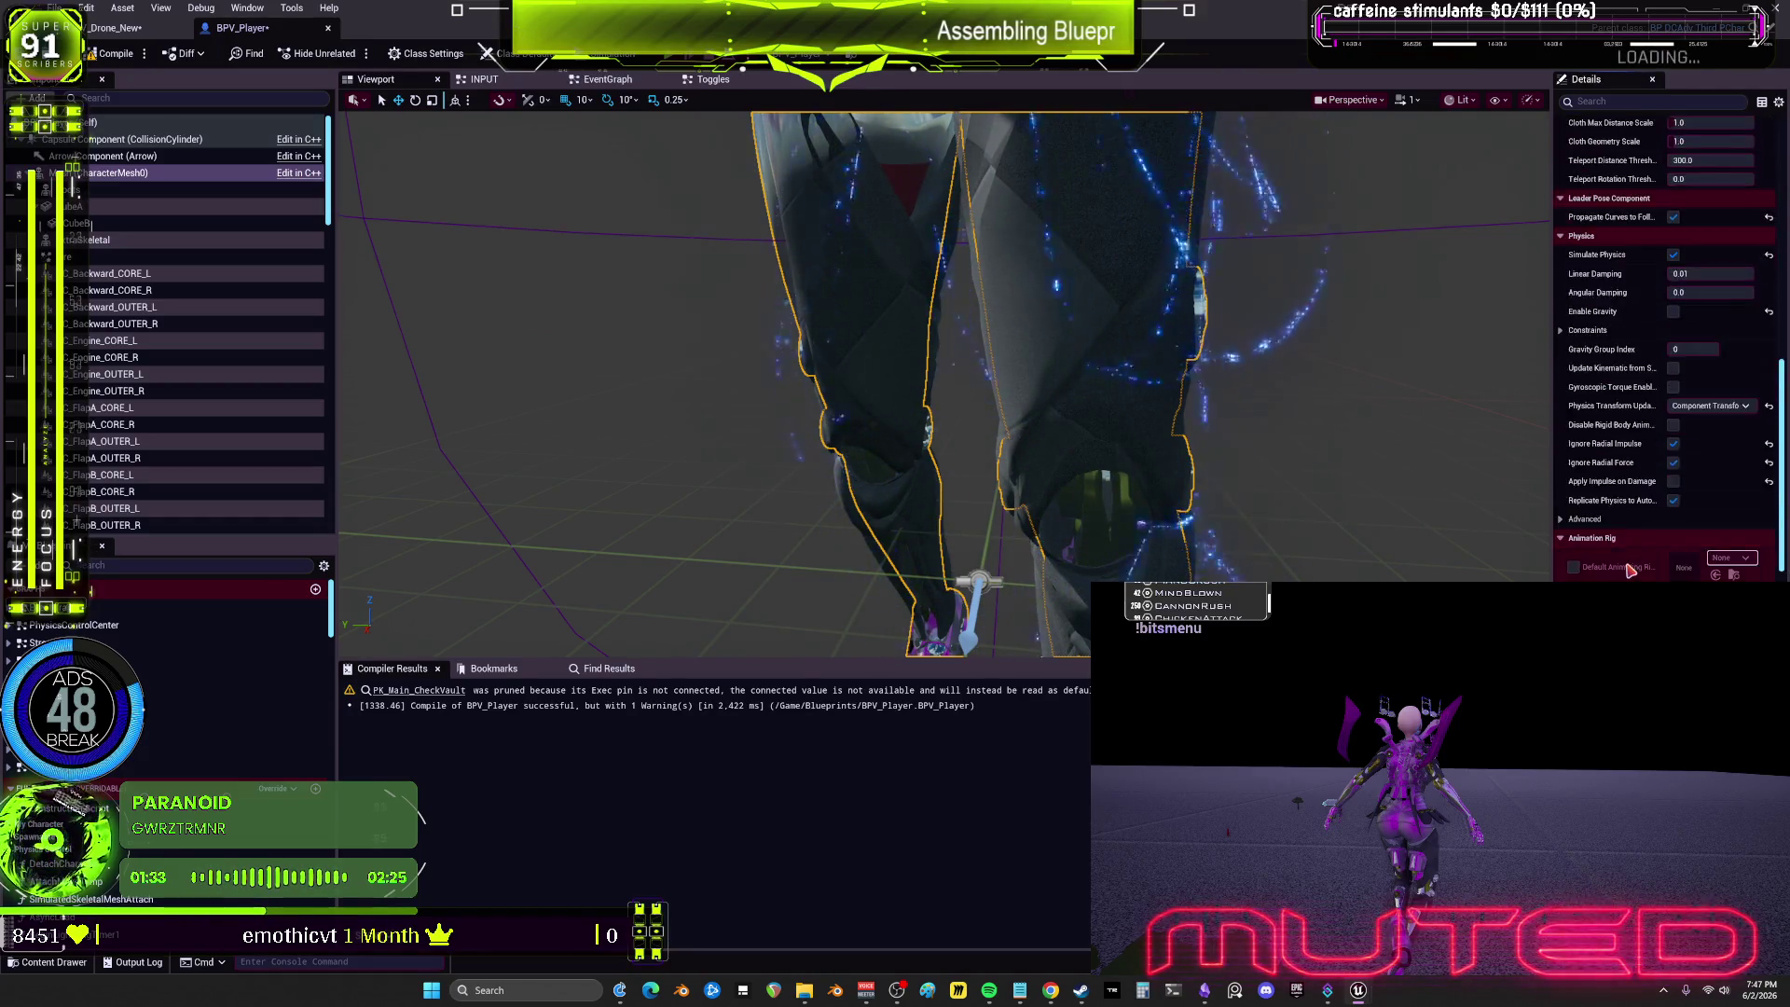
pyautogui.scroll(2, 1629, 569)
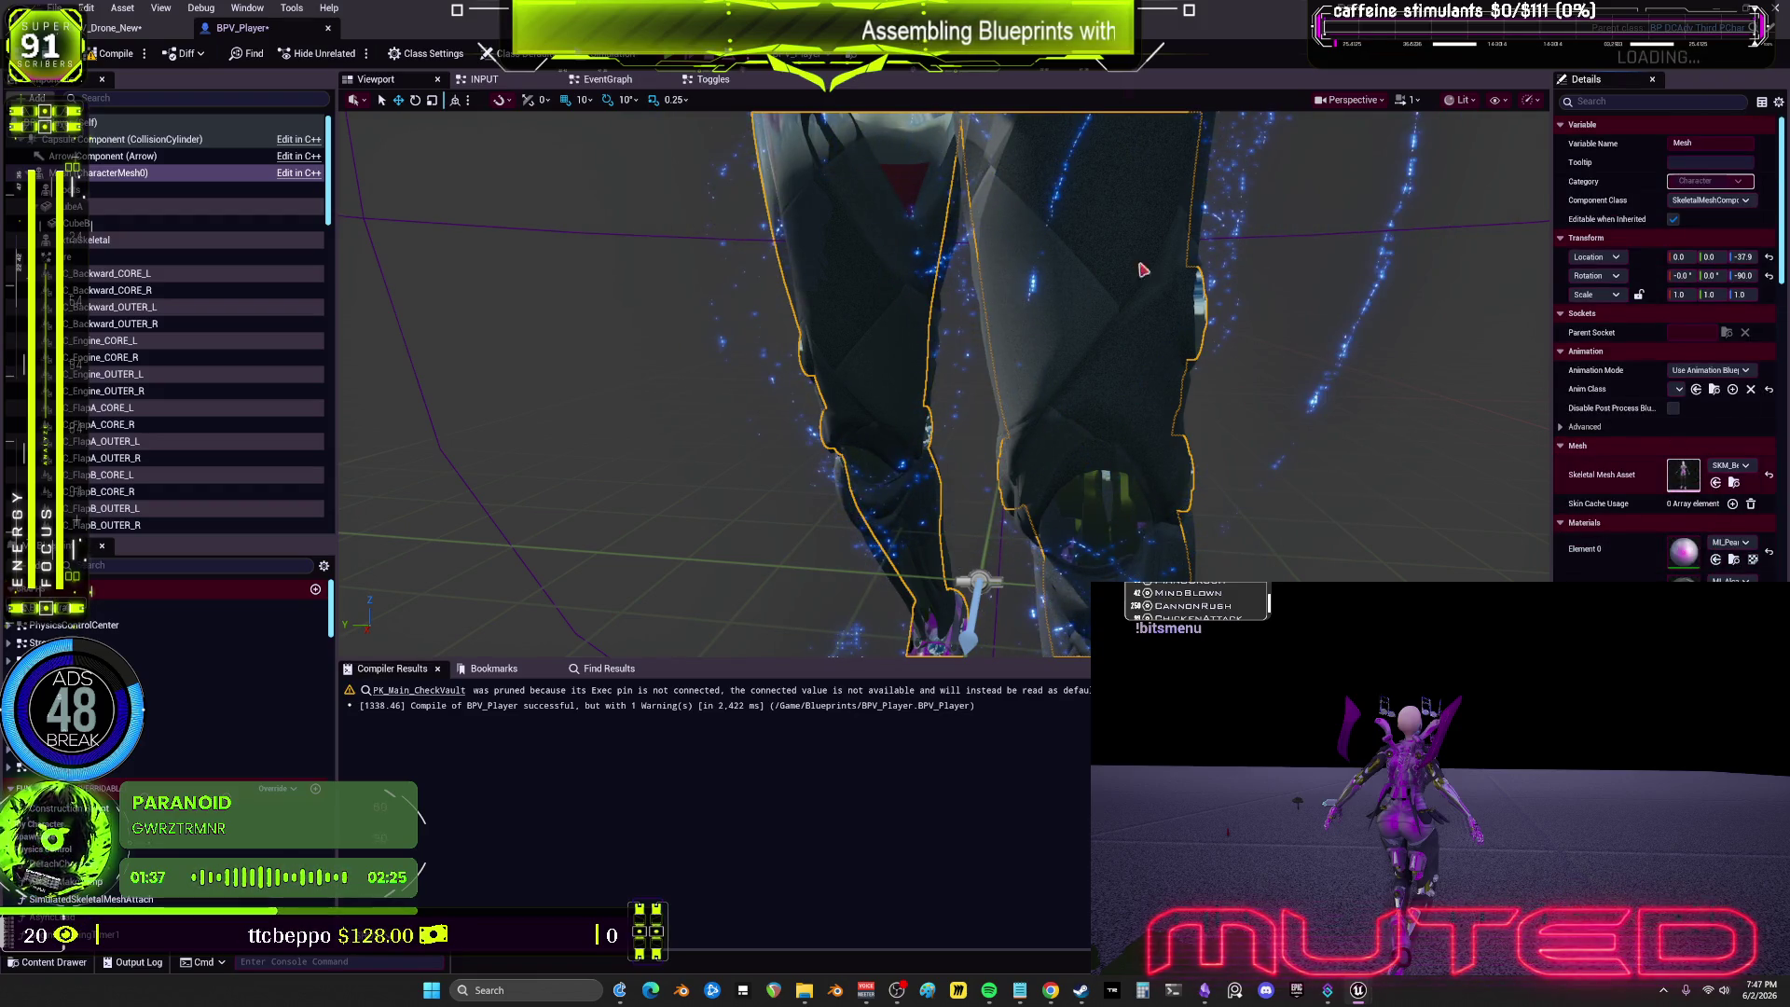
pyautogui.doubleClick(1683, 474)
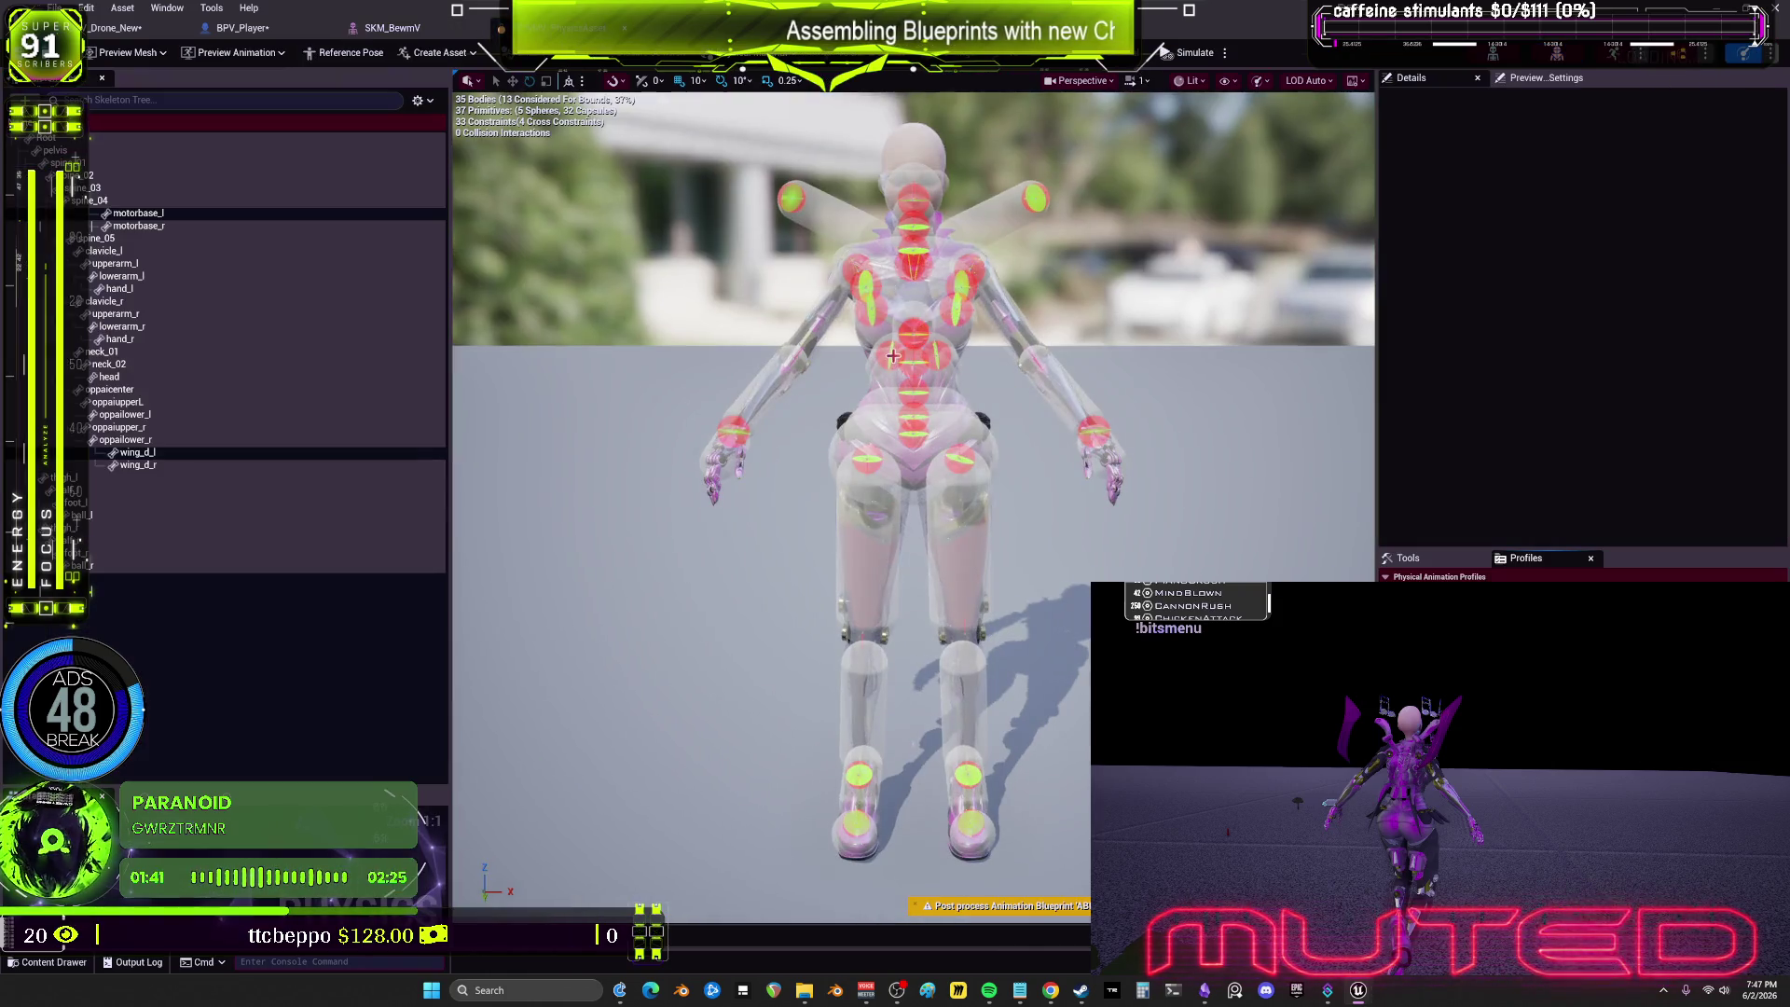
# Step: Select the wing_d_l and wing_d_r physics bodies and frame them in the viewport
pyautogui.click(1022, 225)
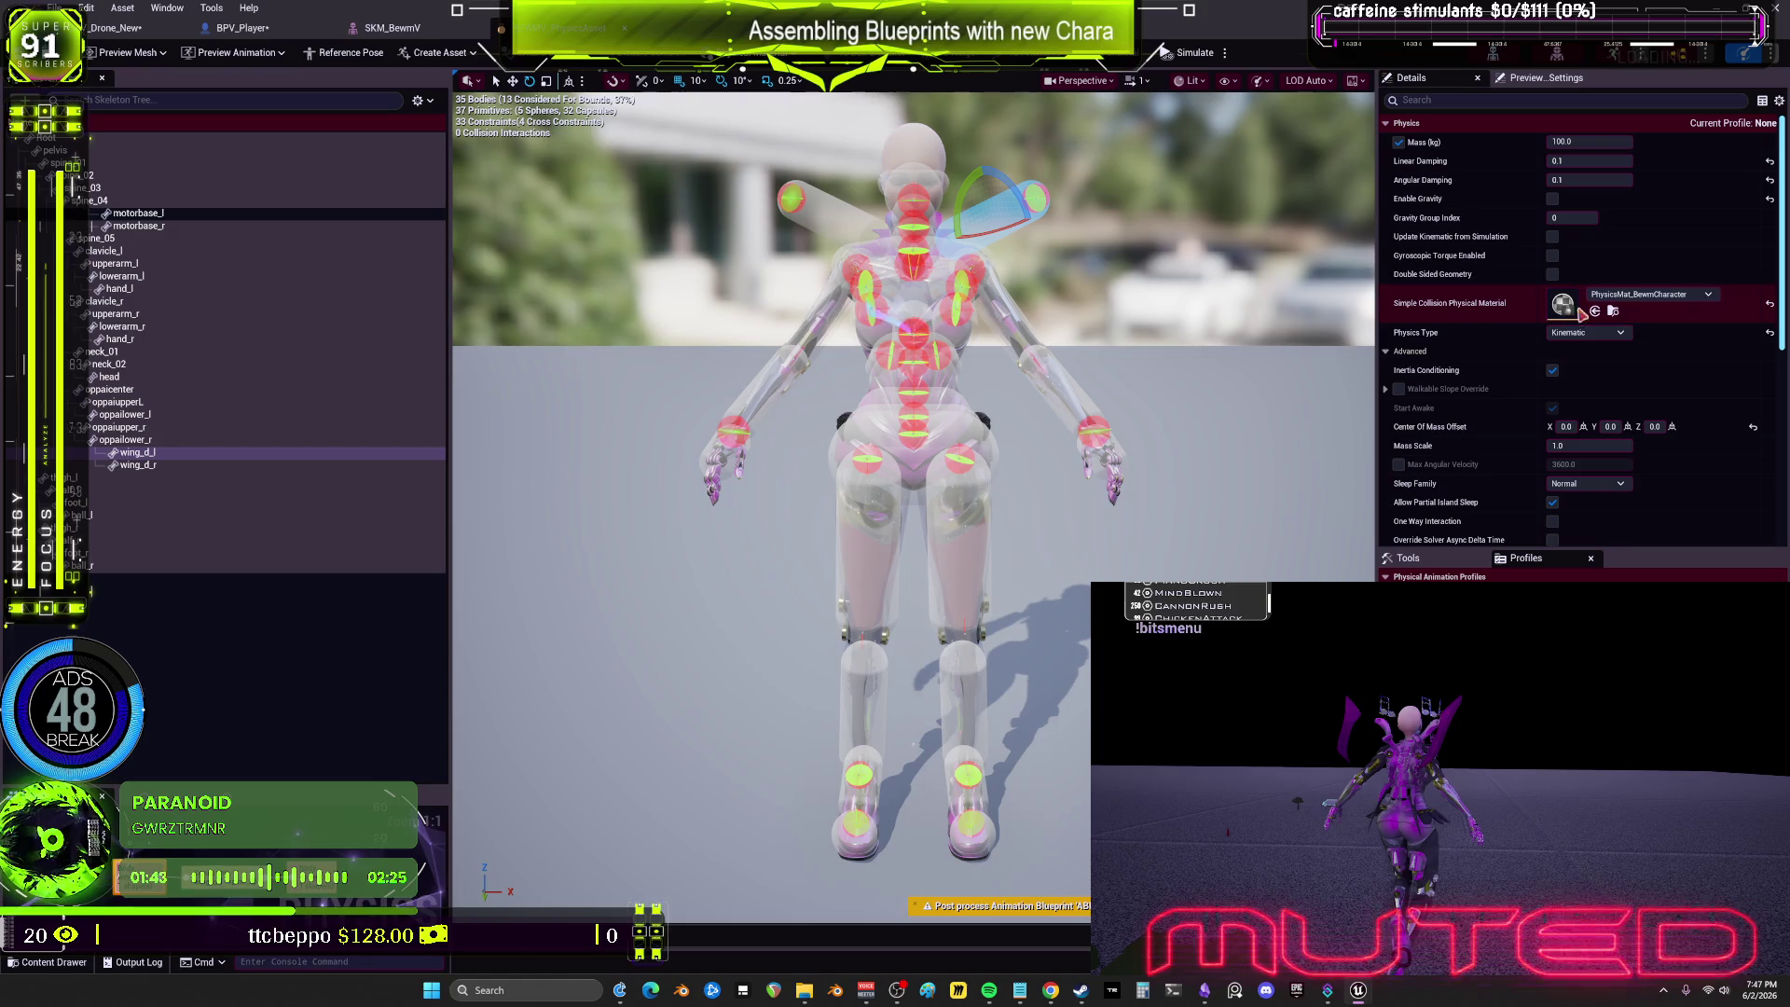
pyautogui.click(151, 226)
pyautogui.click(138, 452)
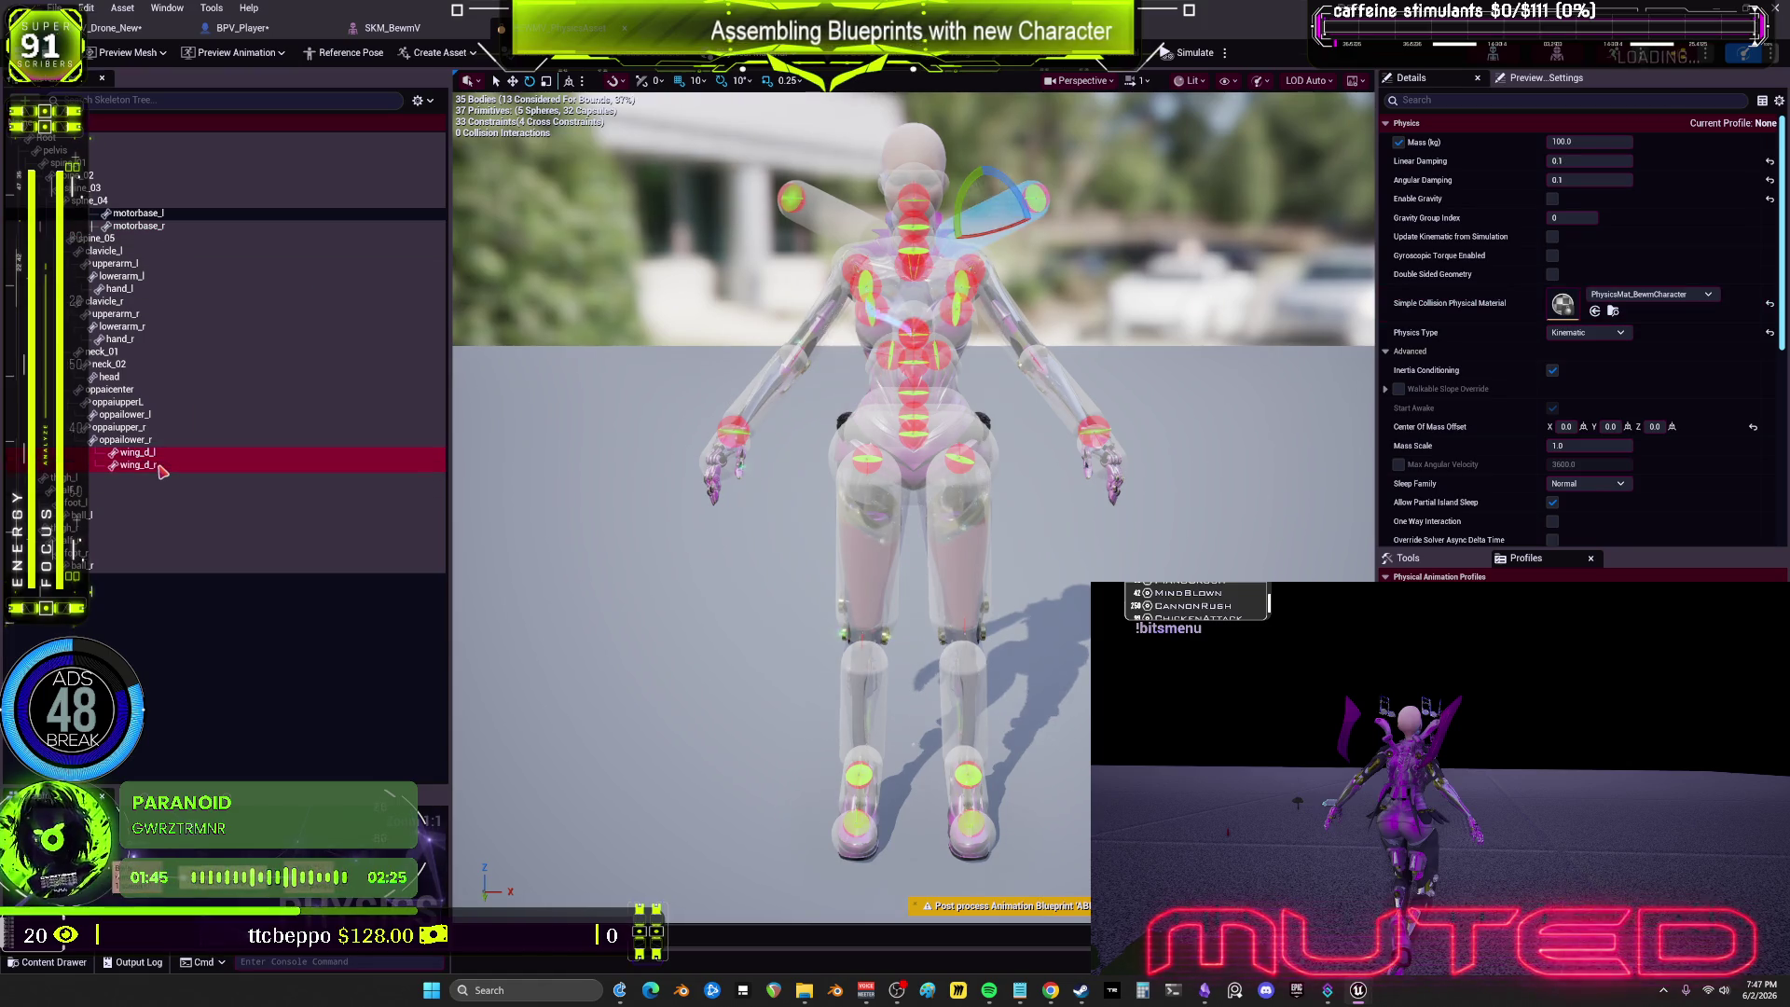
pyautogui.keyDown('shift'); pyautogui.click(138, 464); pyautogui.keyUp('shift')
pyautogui.press('f')
pyautogui.moveTo(913, 503)
pyautogui.mouseDown()
pyautogui.moveTo(616, 503)
pyautogui.moveTo(795, 382)
pyautogui.moveTo(708, 401)
pyautogui.mouseUp()
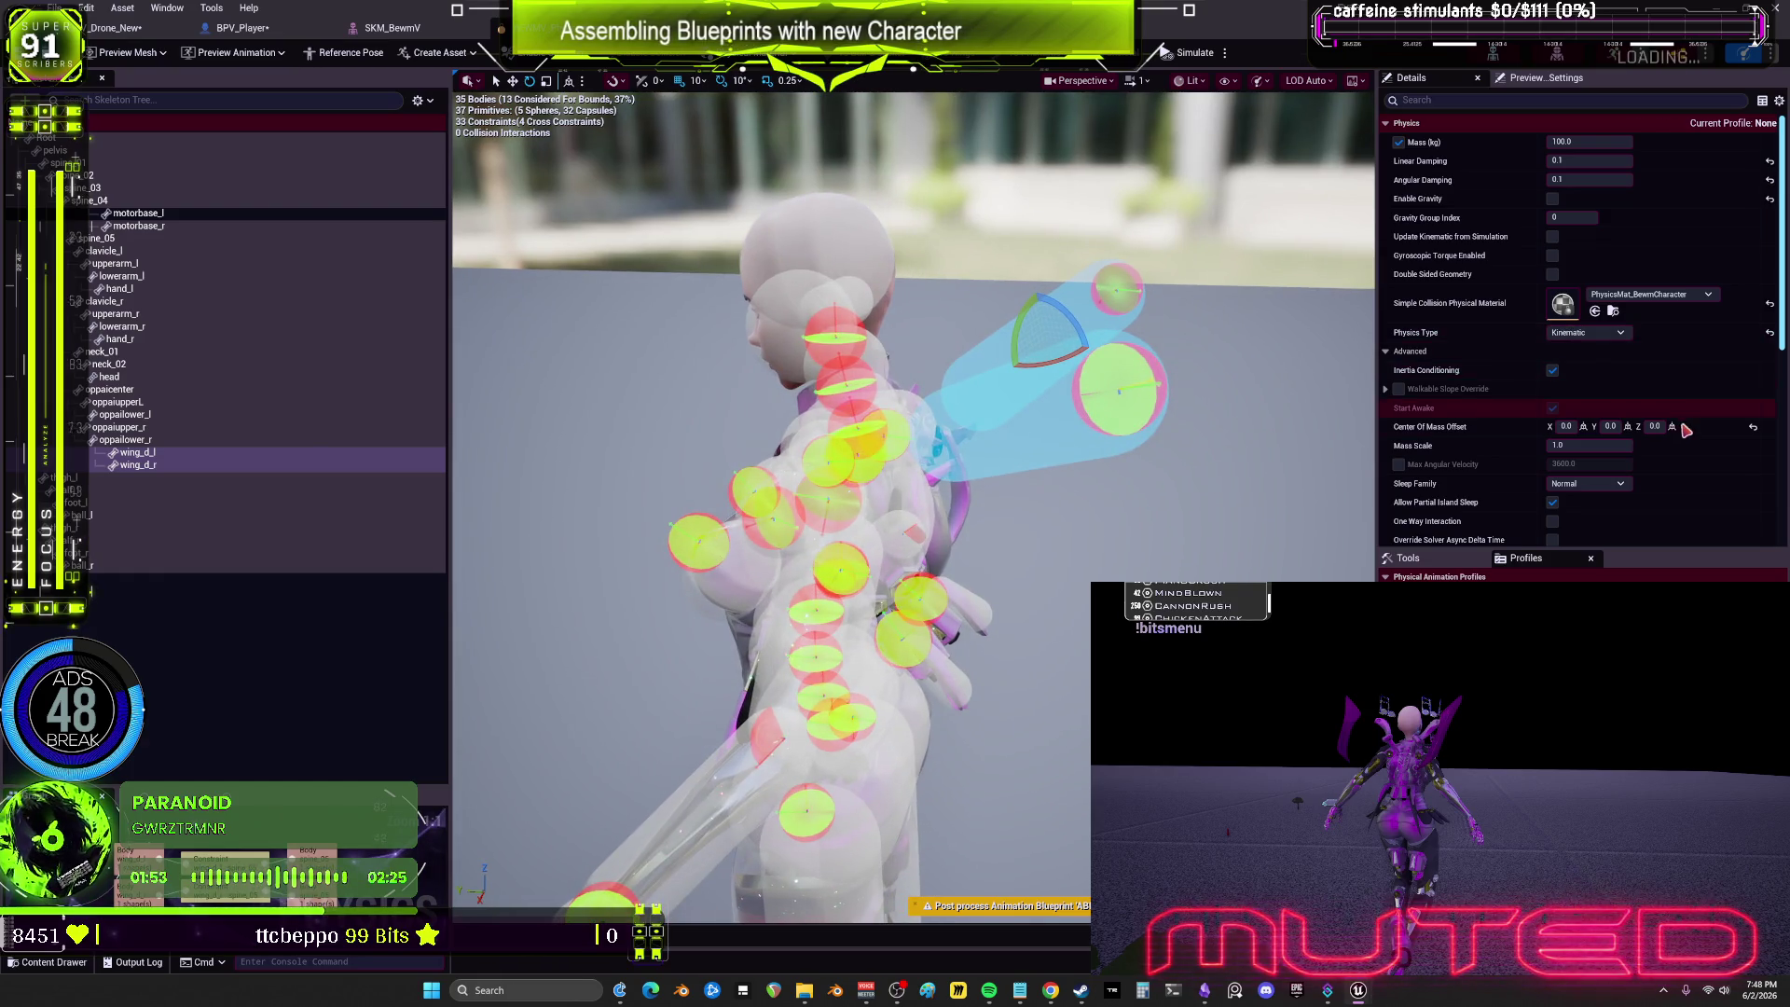
pyautogui.scroll(-5, 1675, 448)
pyautogui.scroll(-2, 1675, 448)
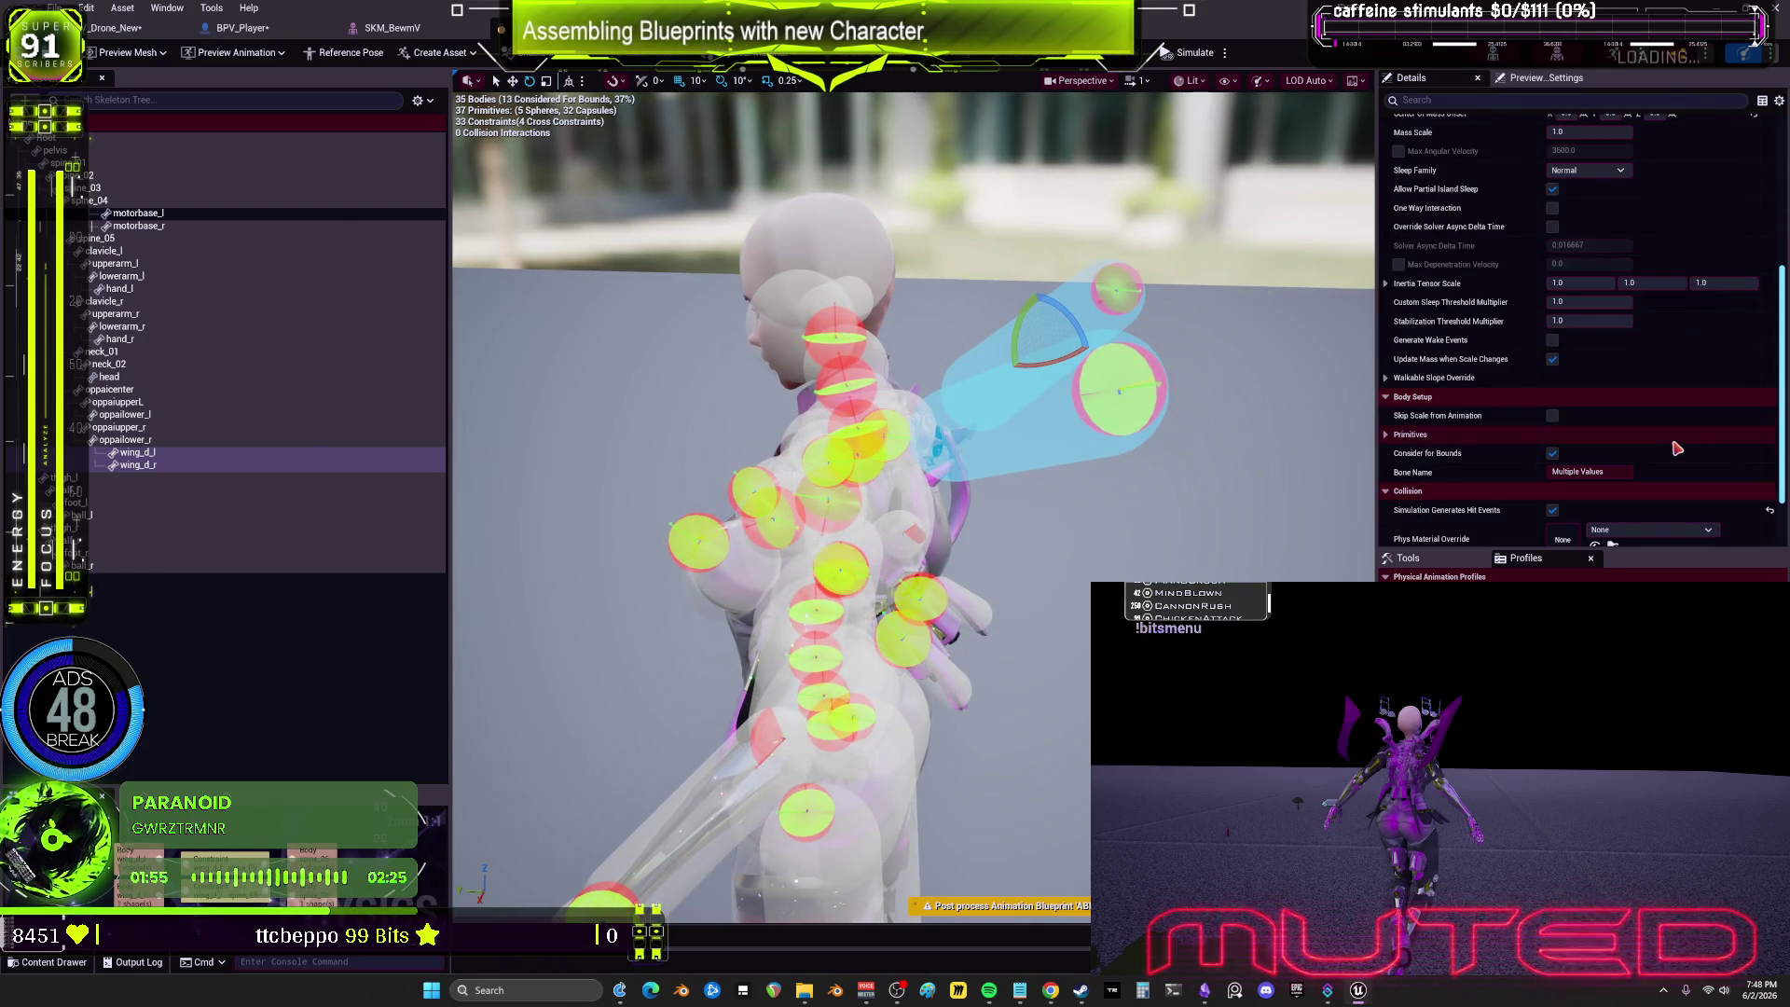
pyautogui.scroll(-1, 1675, 449)
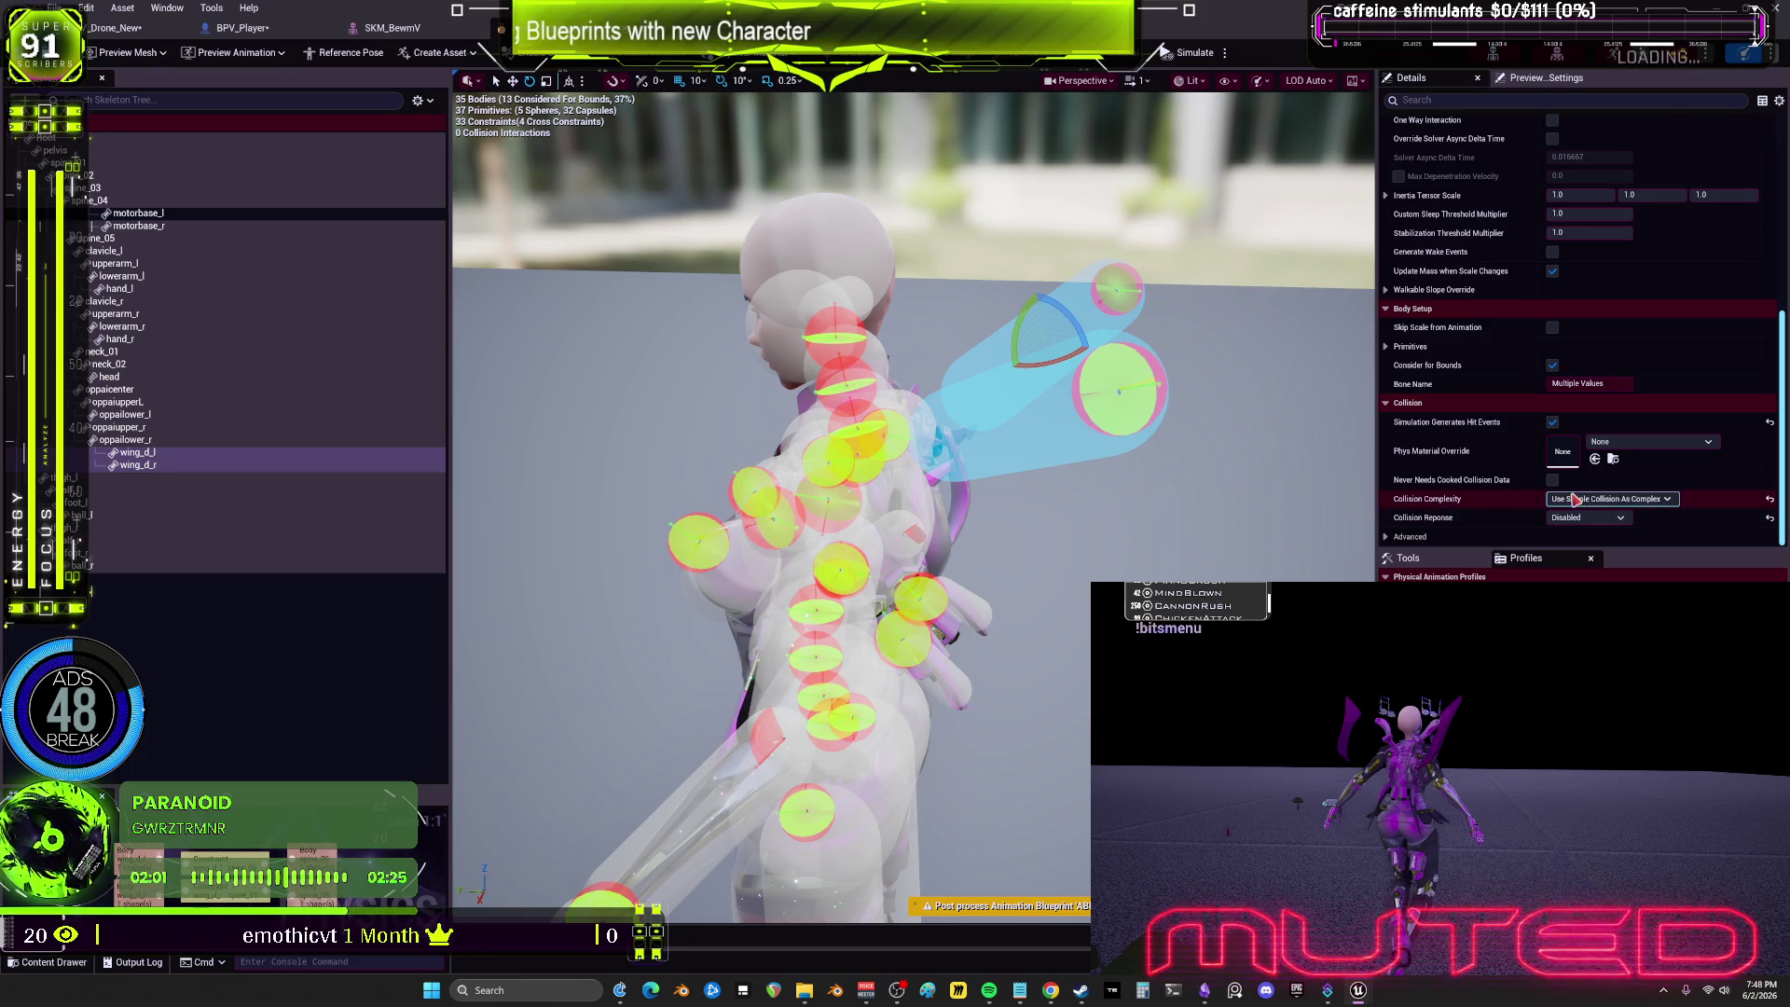
# Step: Add motorbase_r and motorbase_l to the selection and set Collision Response to Enabled
pyautogui.click(142, 239)
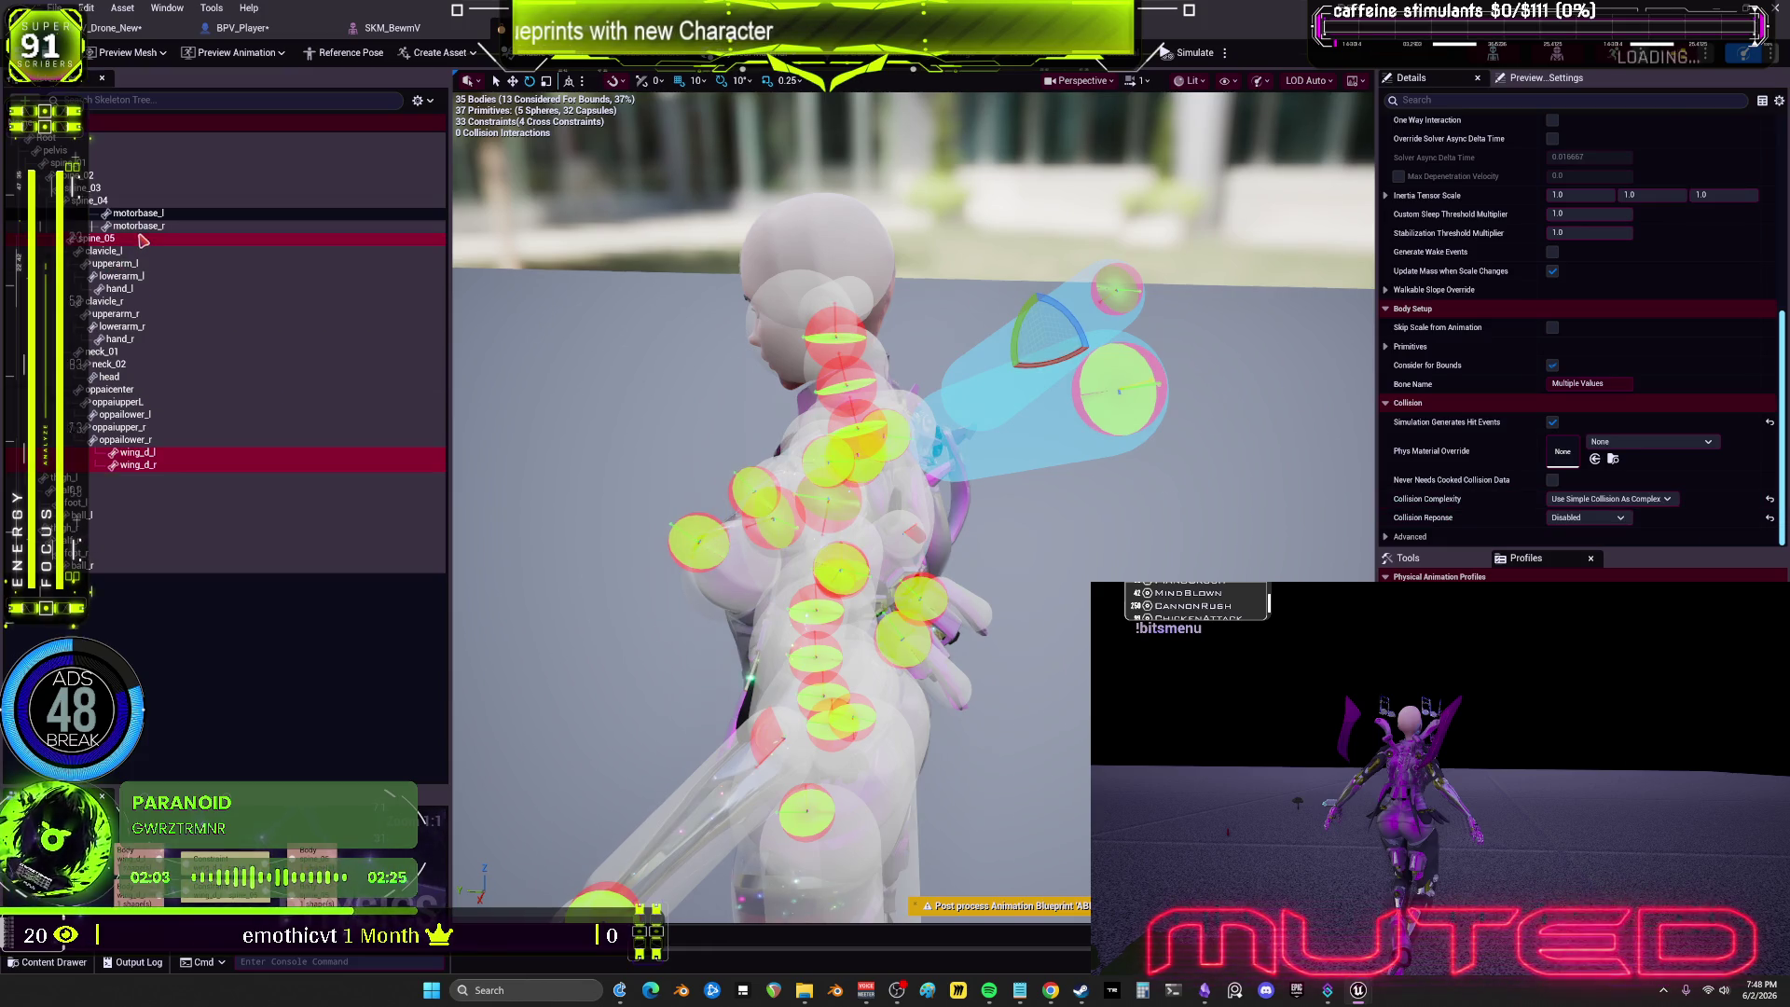
pyautogui.click(140, 227)
pyautogui.press('super+Down')
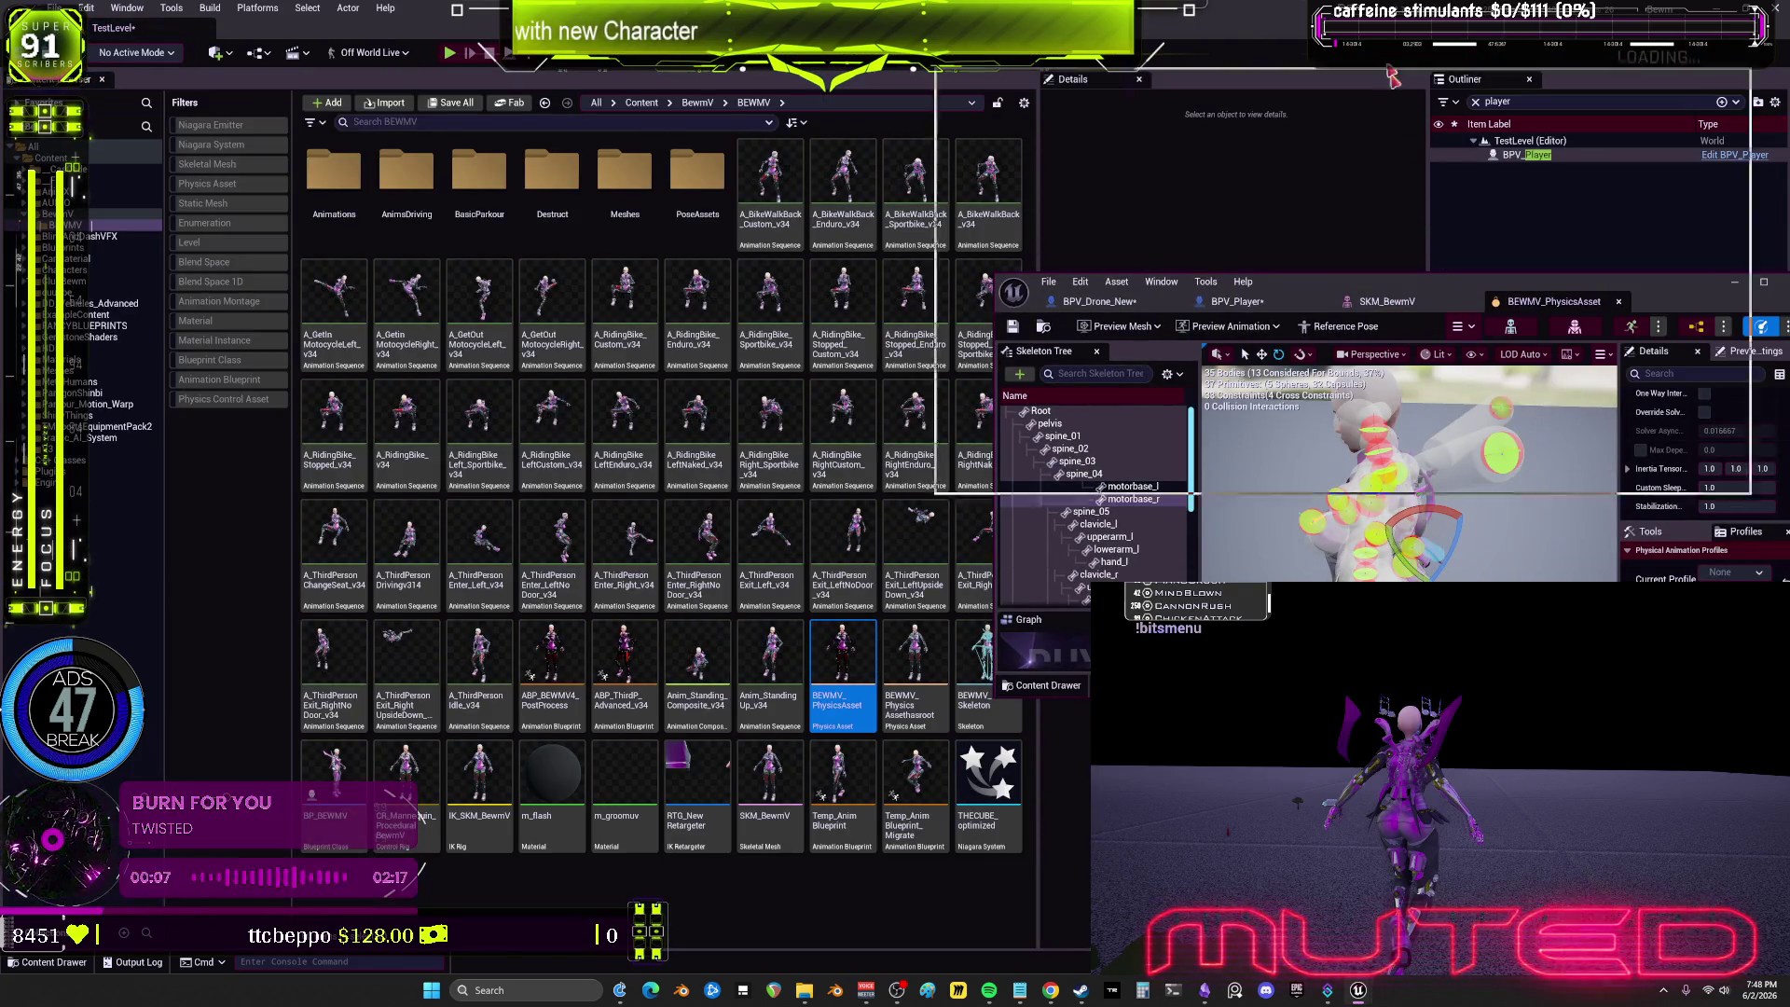
pyautogui.press('super+Up')
pyautogui.keyDown('ctrl'); pyautogui.click(164, 229); pyautogui.keyUp('ctrl')
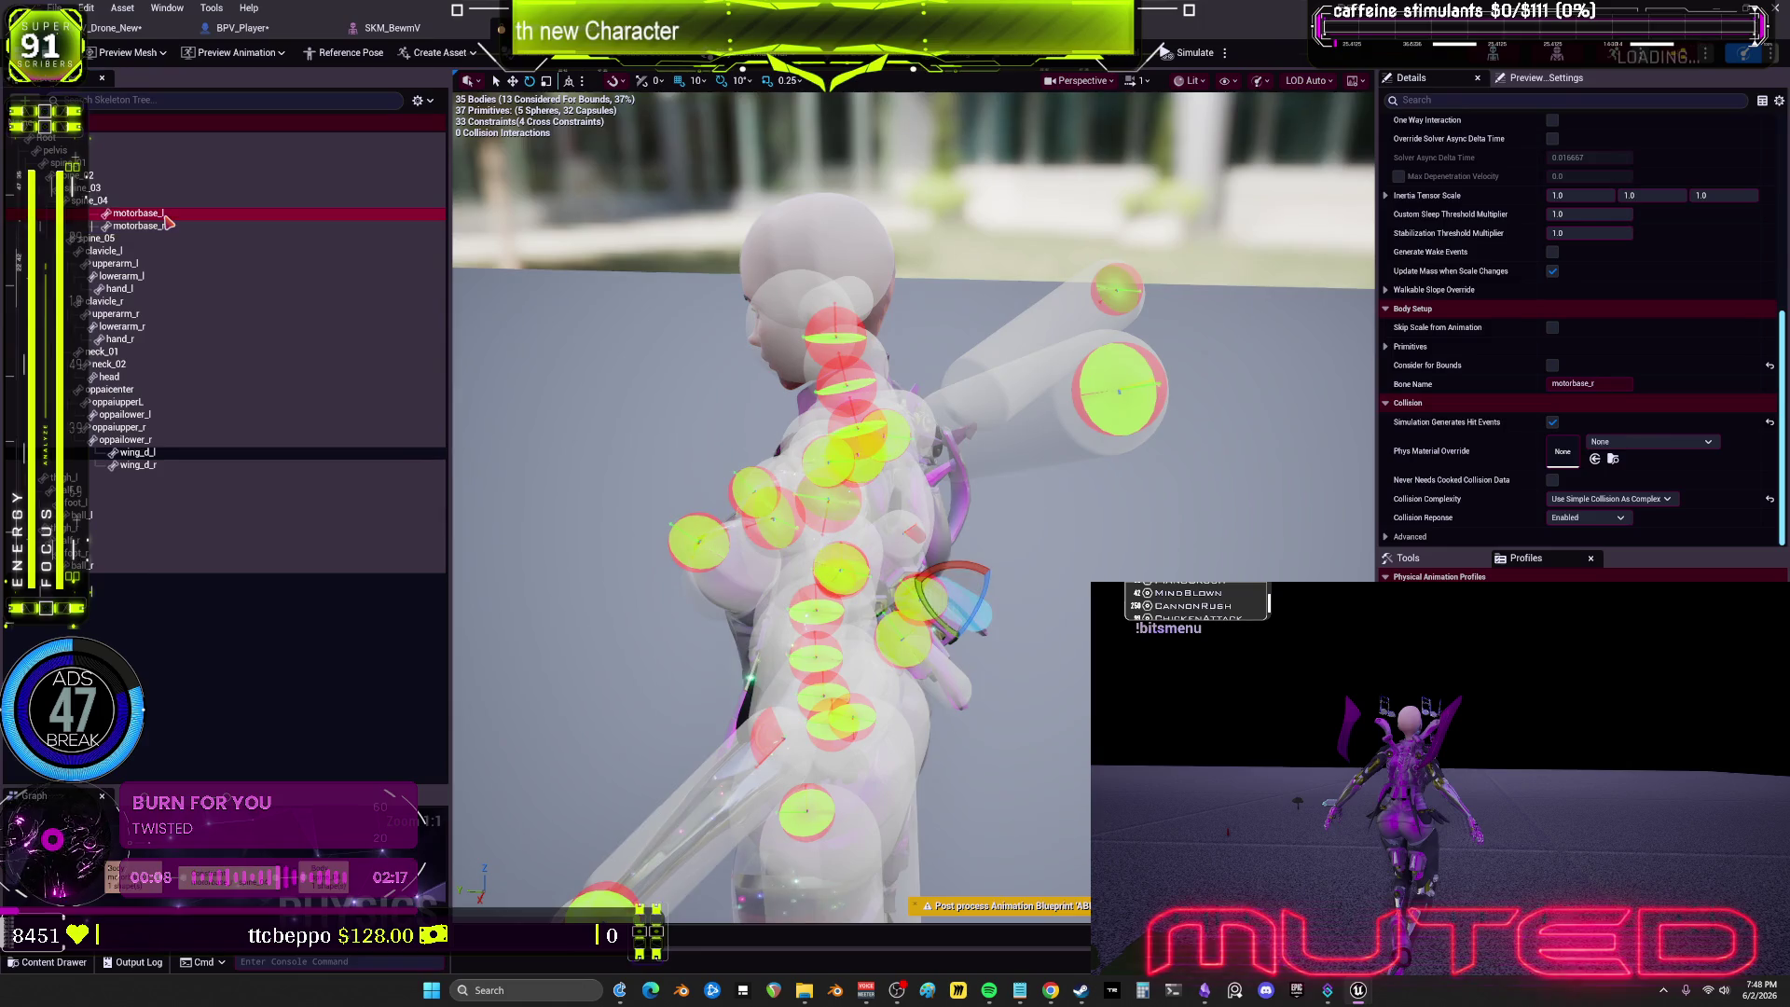
pyautogui.keyDown('ctrl'); pyautogui.click(137, 452); pyautogui.keyUp('ctrl')
pyautogui.keyDown('ctrl'); pyautogui.click(137, 465); pyautogui.keyUp('ctrl')
pyautogui.press('Delete')
pyautogui.moveTo(864, 499); pyautogui.dragTo(869, 582)
# Step: Save the physics asset, then save all modified assets from BPV_Player
pyautogui.hotkey('ctrl', 's')
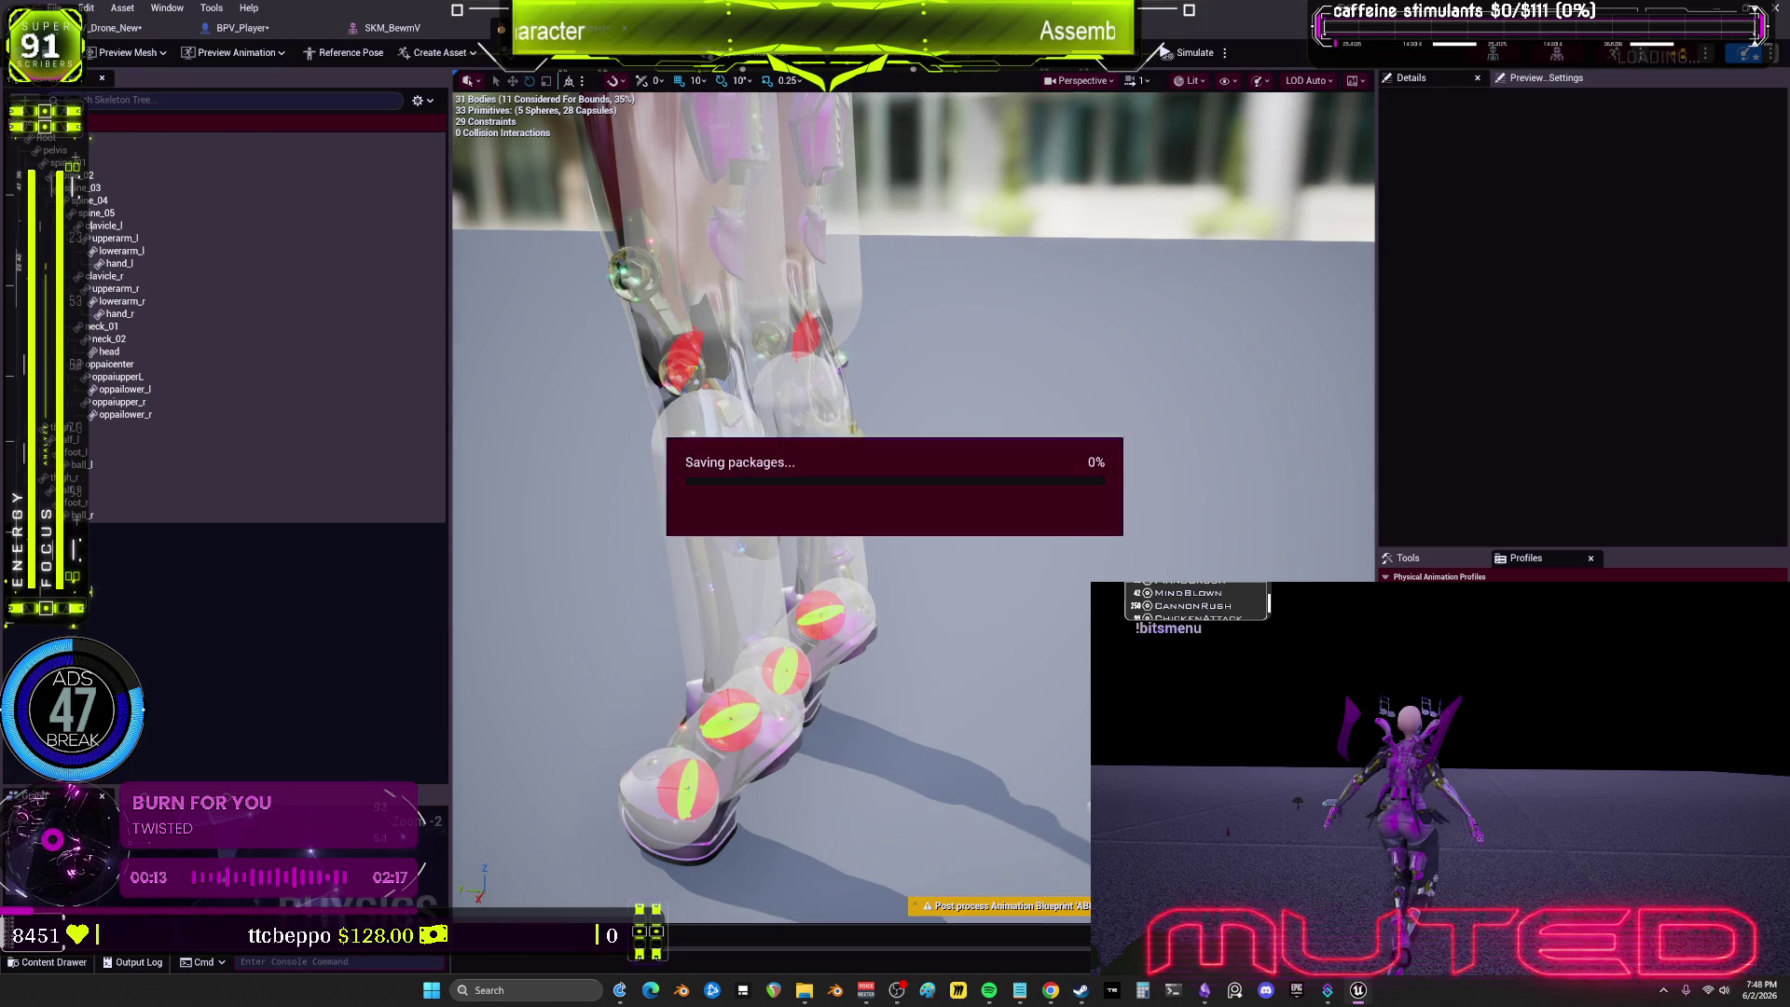
pyautogui.click(271, 34)
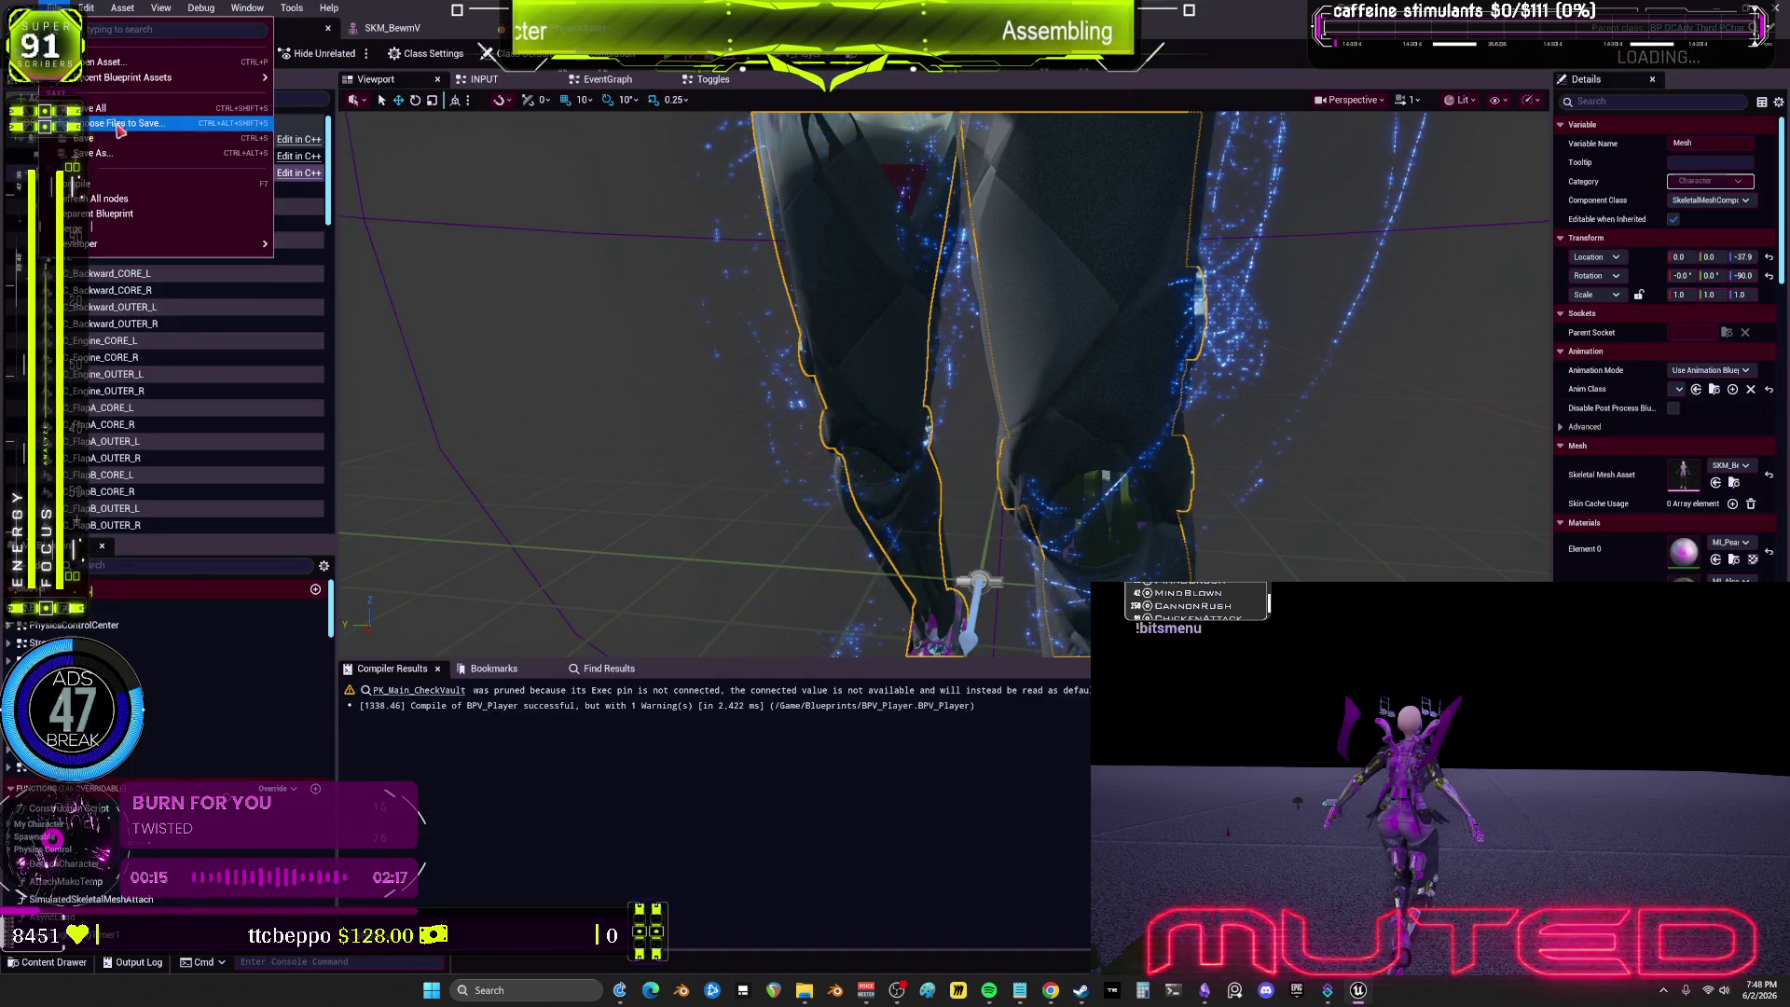
pyautogui.hotkey('ctrl', 'shift', 's')
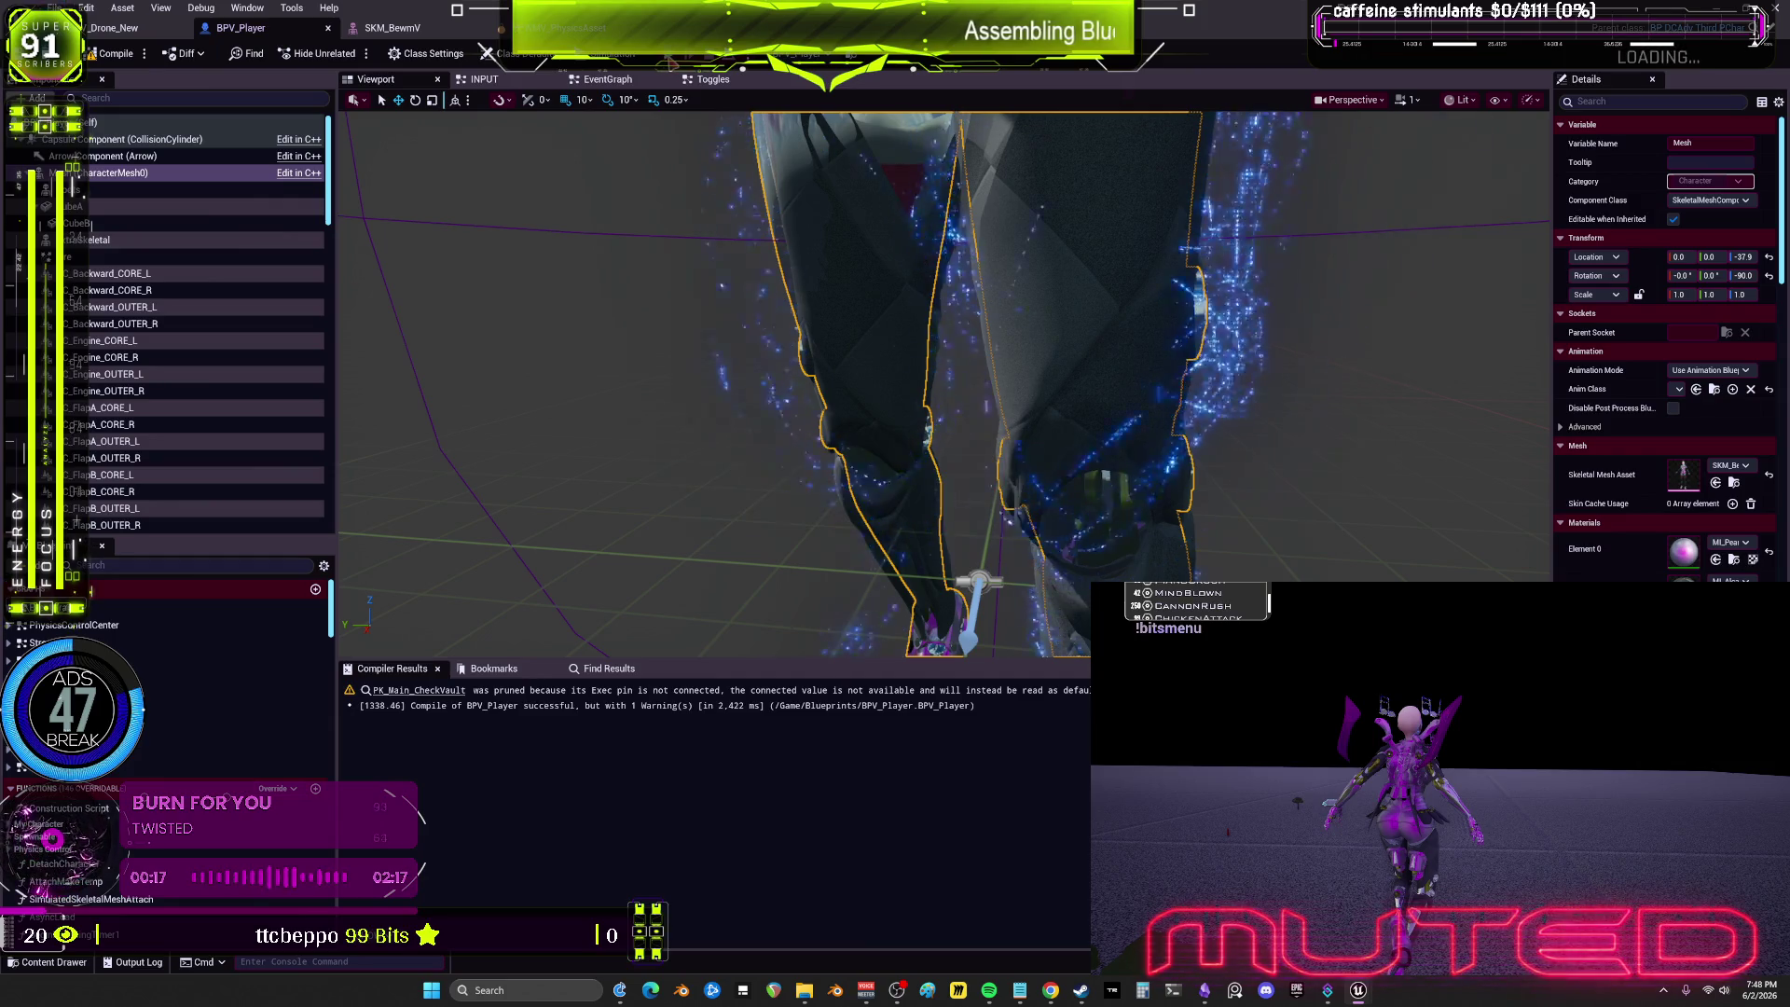
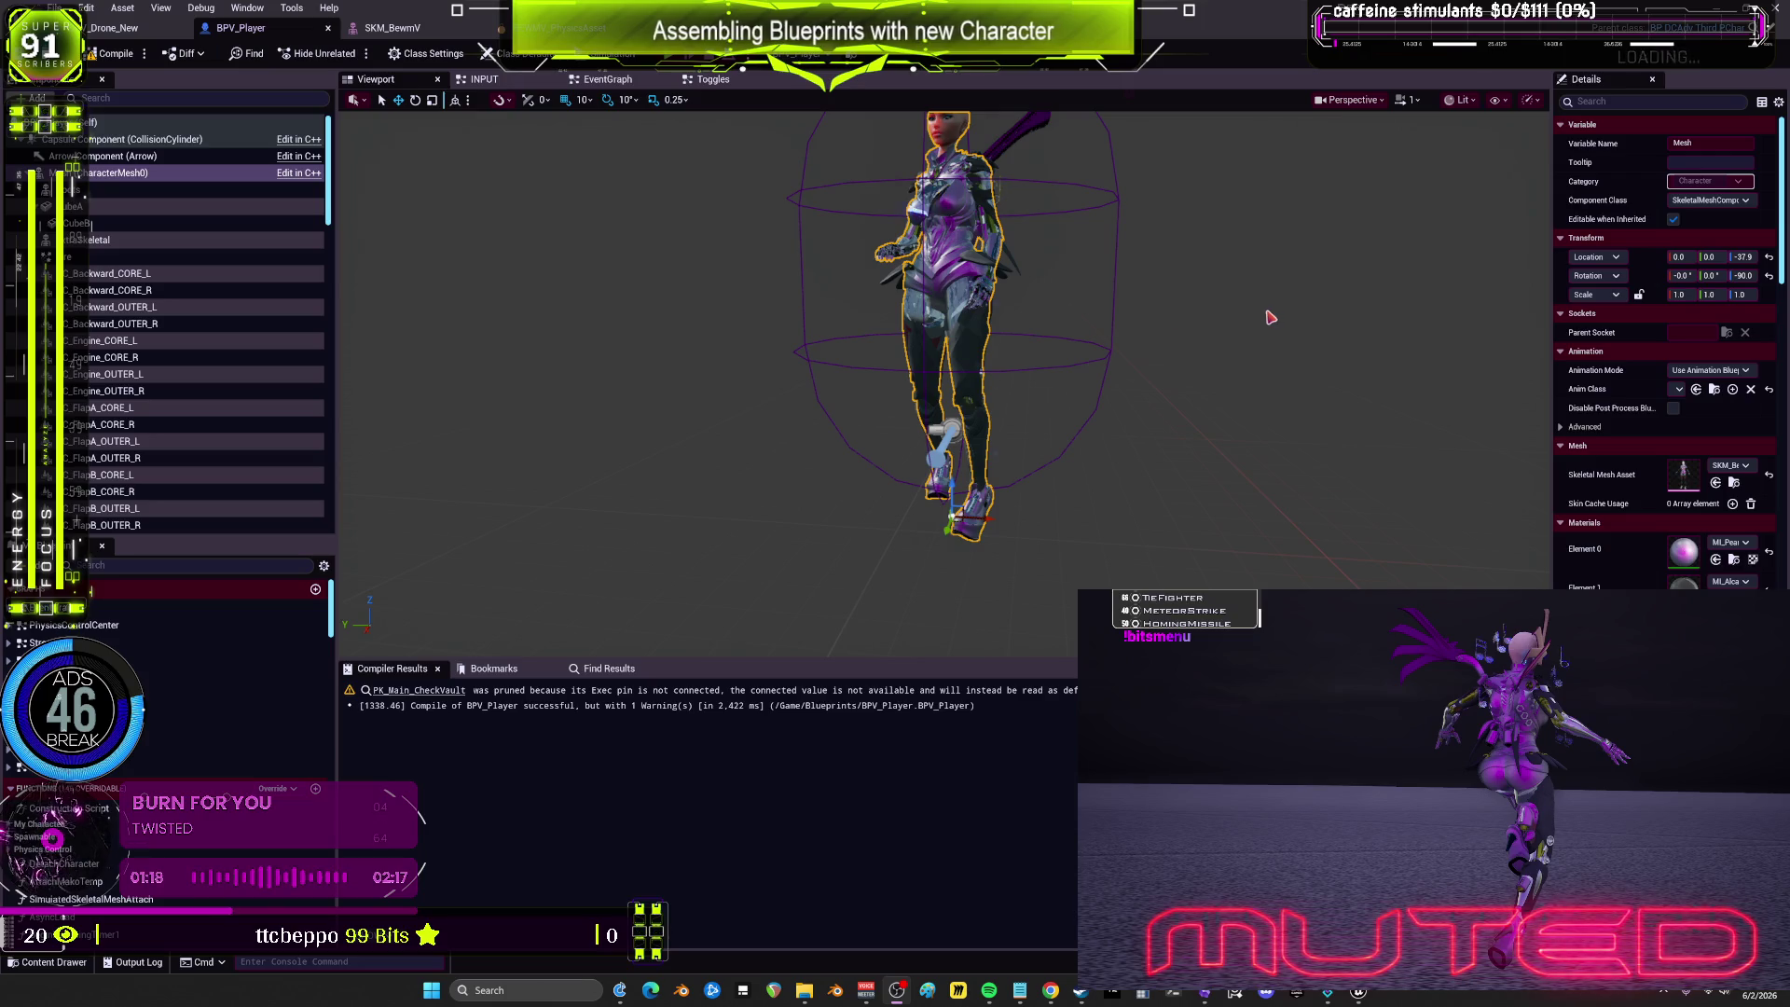
# Step: Open CharacterMesh0's animation blueprint from its Anim Class entry in the Content Browser
pyautogui.click(118, 179)
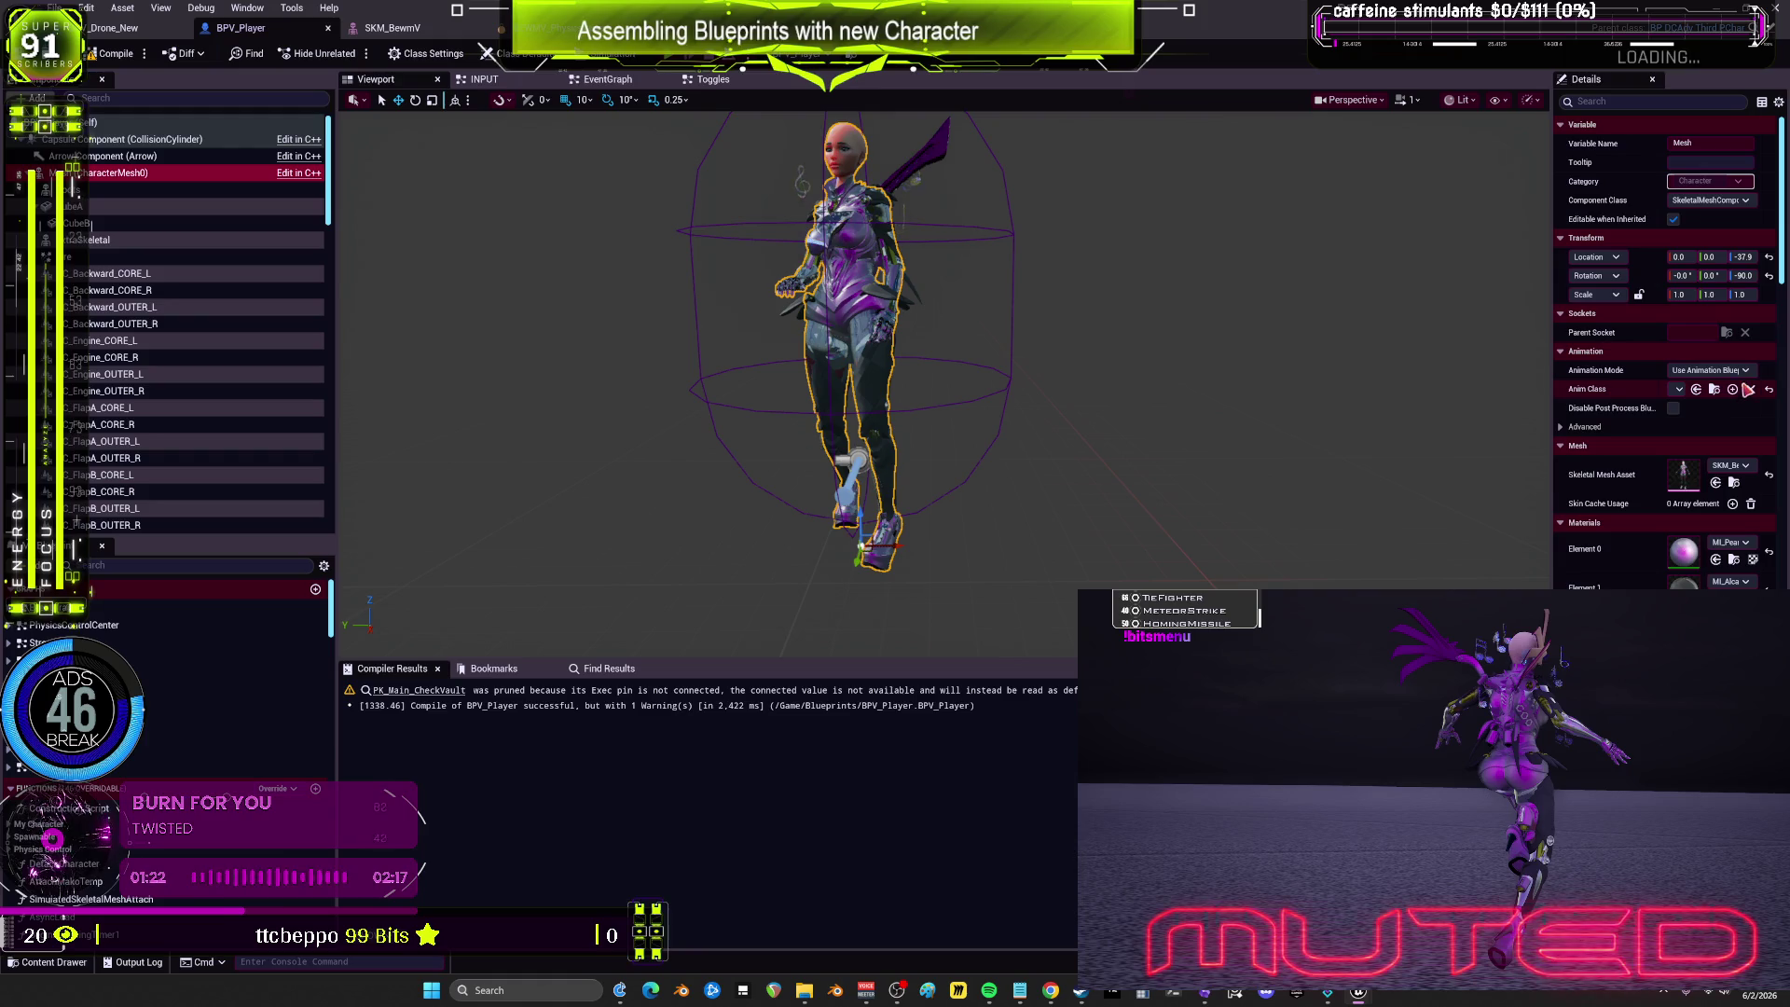
pyautogui.click(1714, 390)
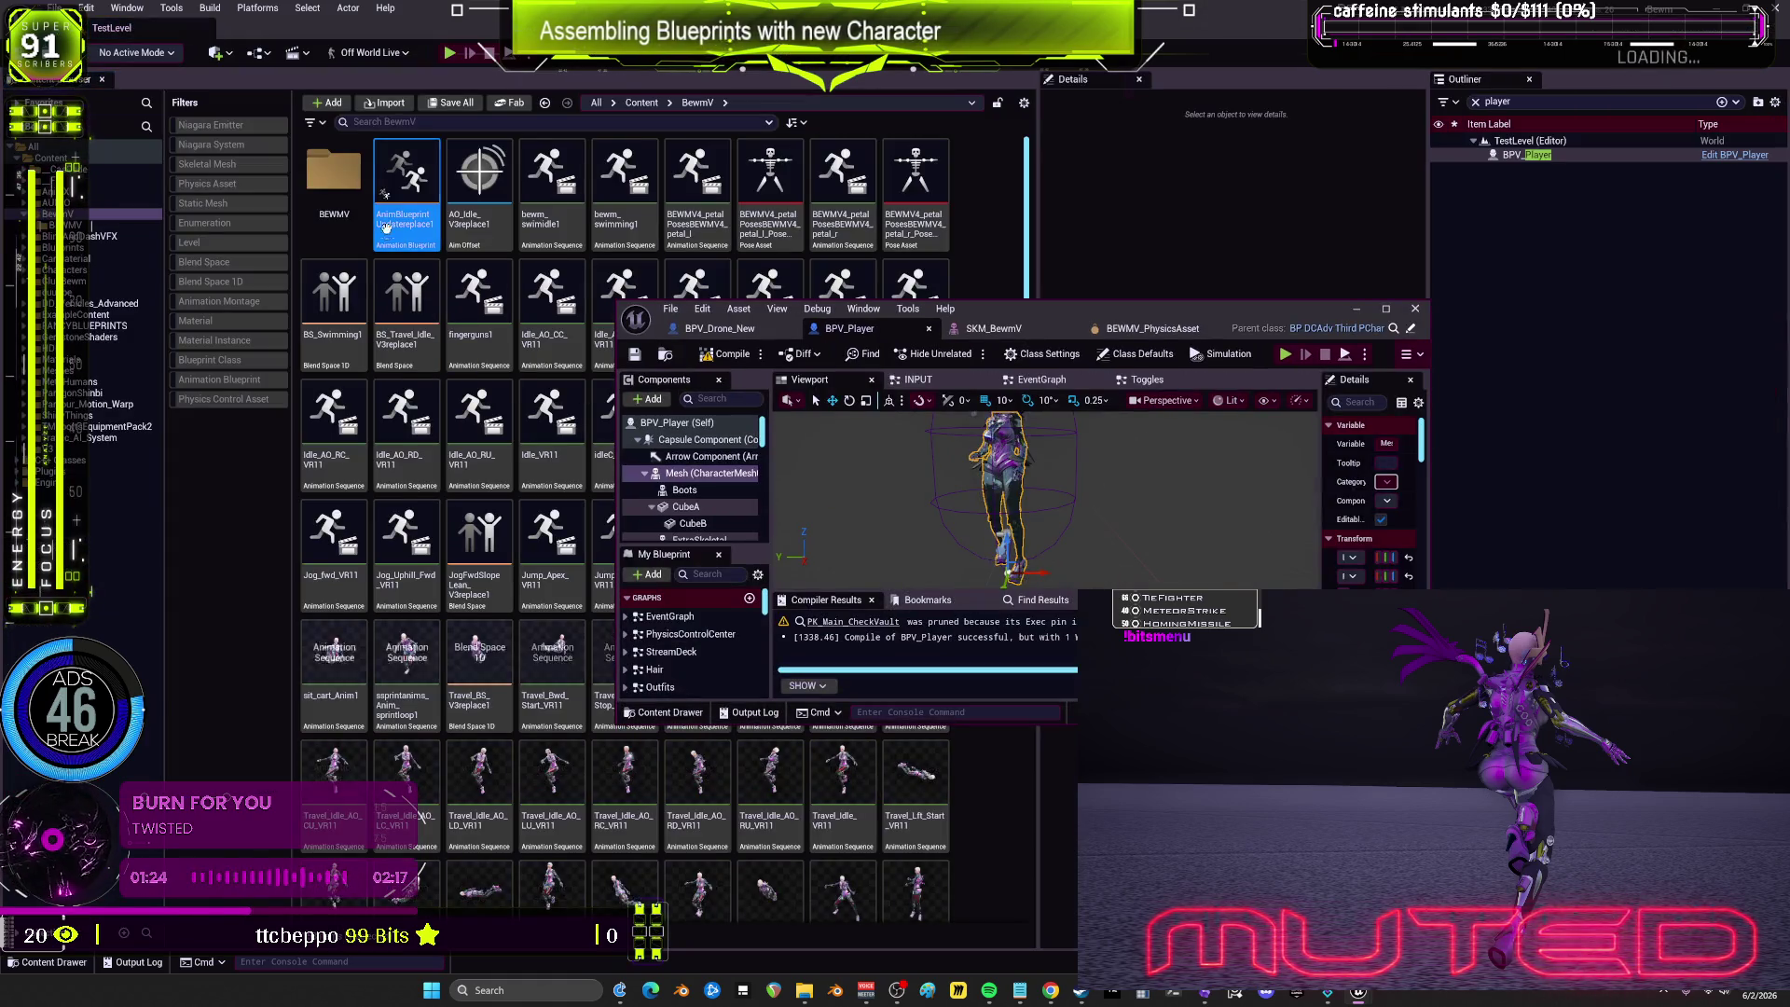
pyautogui.click(1383, 311)
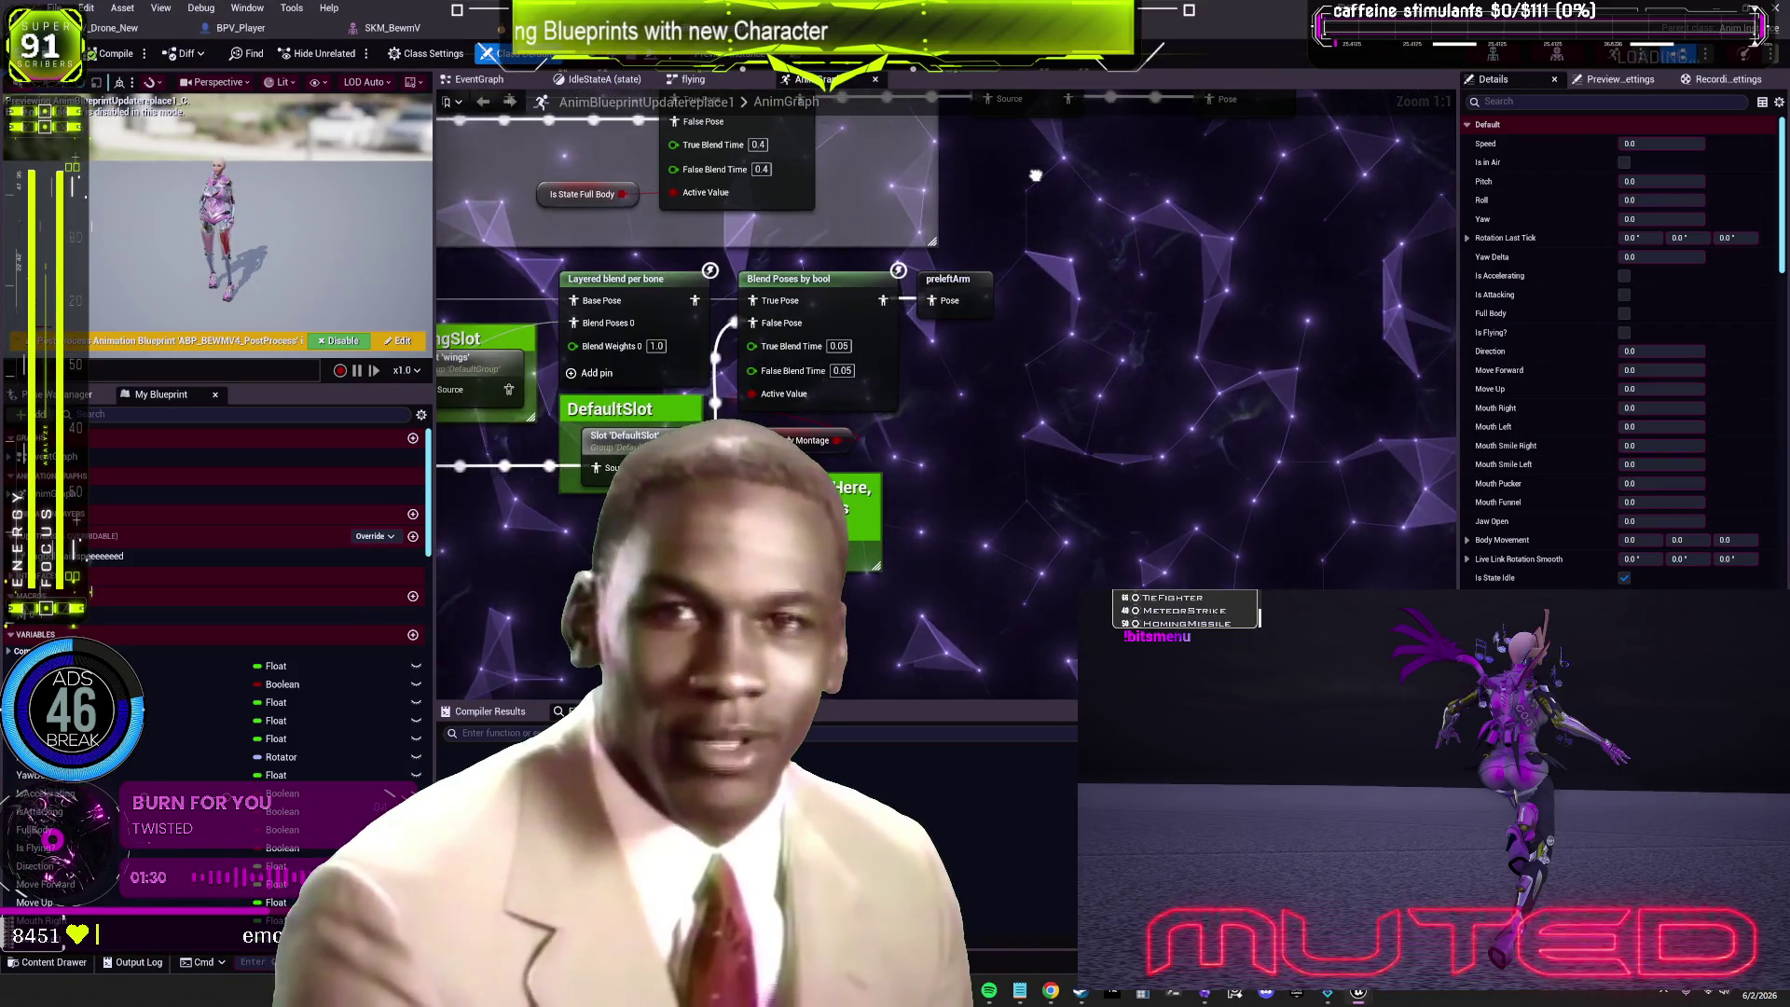
# Step: Zoom out, select the flying state machine node and frame the Blend By Bool Flying section
pyautogui.scroll(-2, 1035, 176)
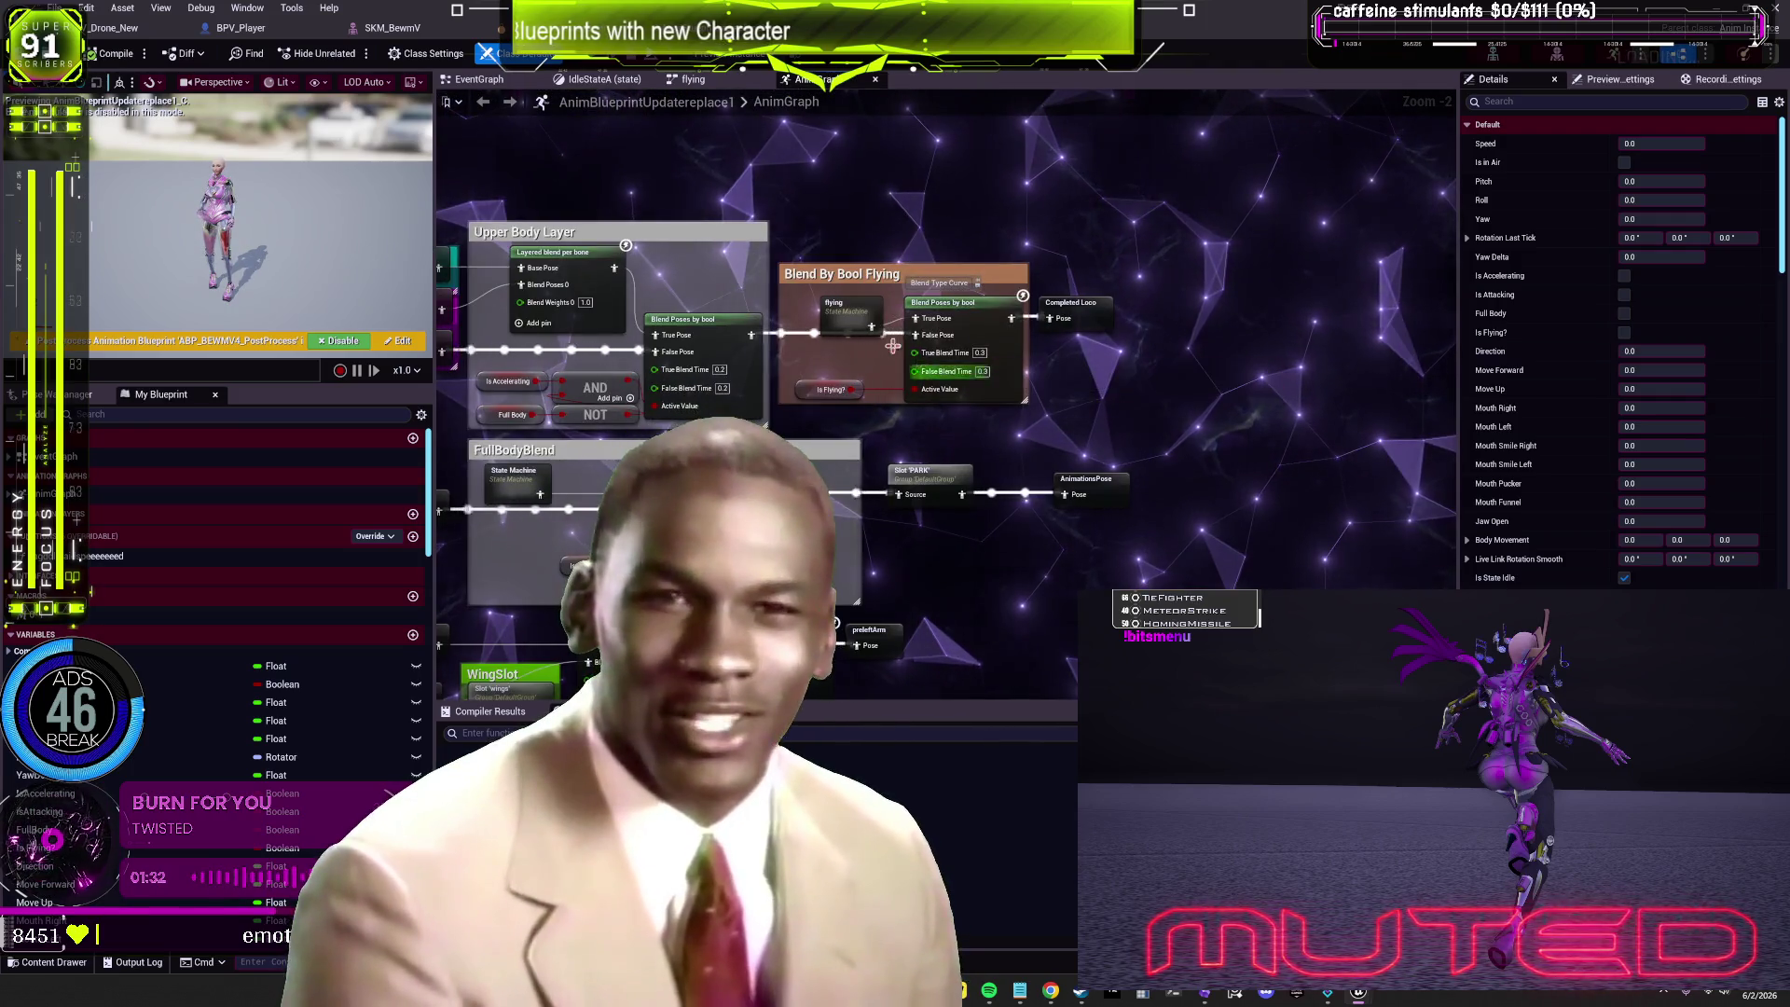
pyautogui.click(843, 310)
pyautogui.moveTo(878, 239)
pyautogui.mouseDown()
pyautogui.moveTo(1009, 234)
pyautogui.moveTo(1175, 182)
pyautogui.mouseUp()
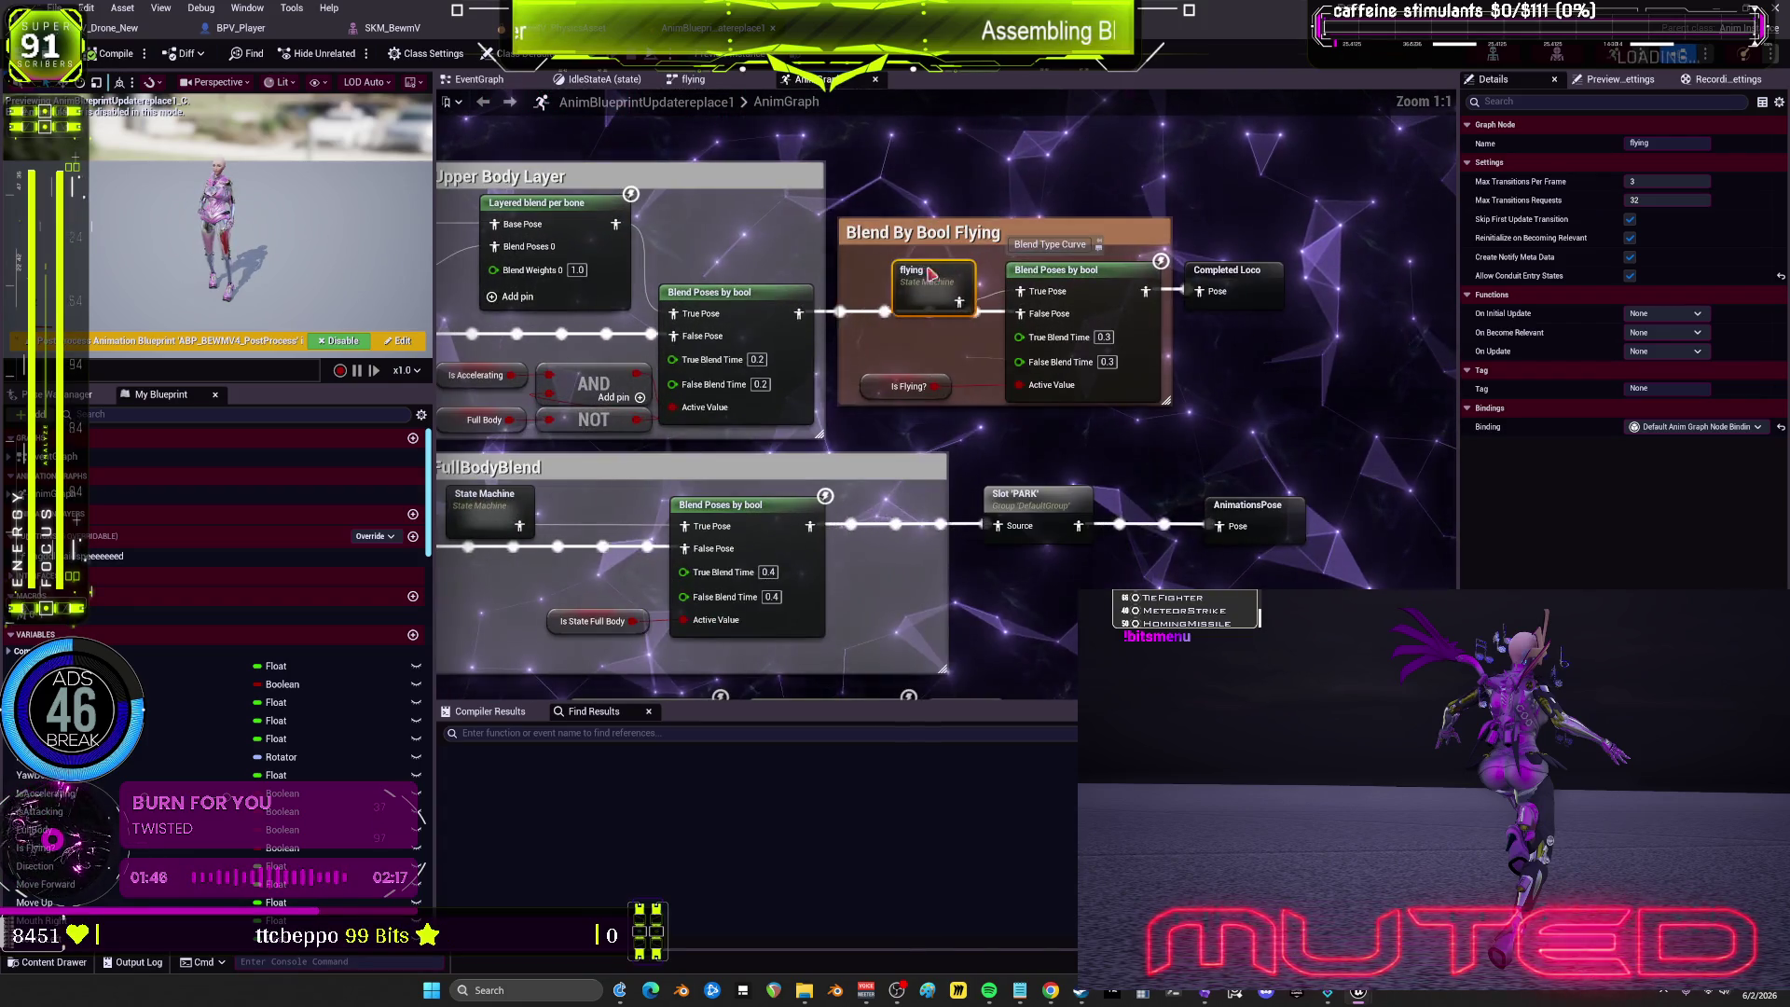
# Step: In the Stop_Forward to Start_ForwardBoost rule, find Is Boosting references and jump to its SET
pyautogui.doubleClick(930, 274)
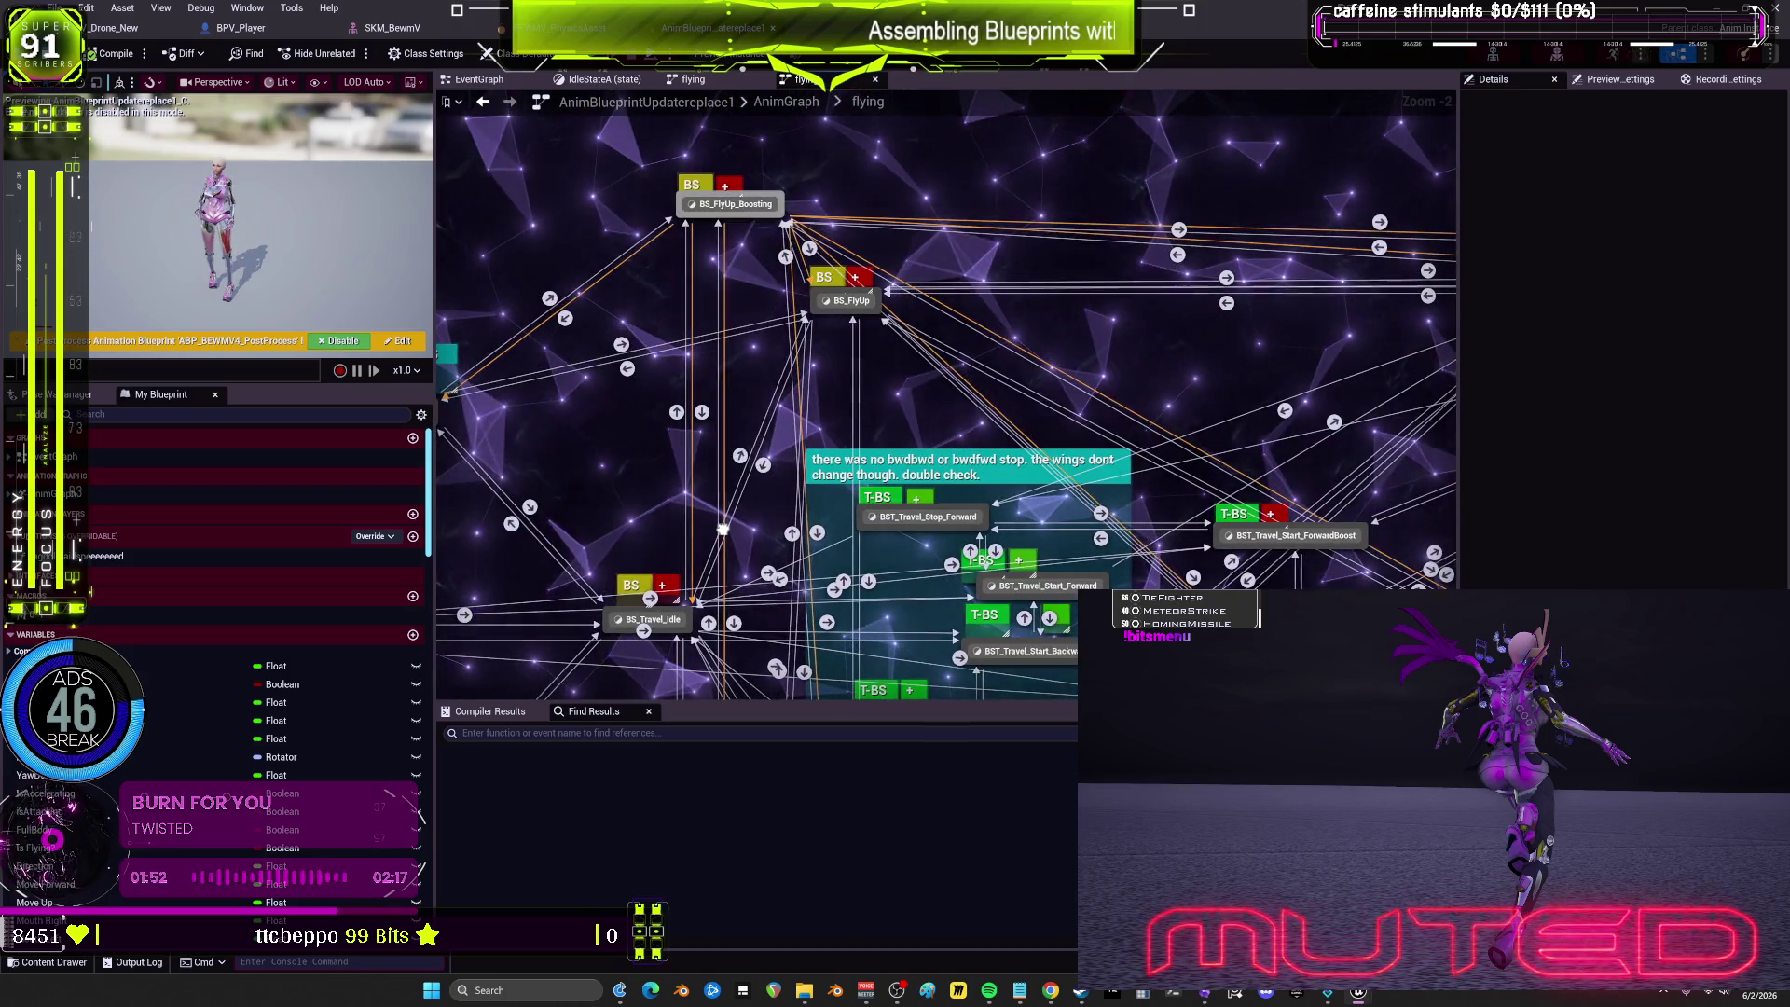
pyautogui.doubleClick(722, 528)
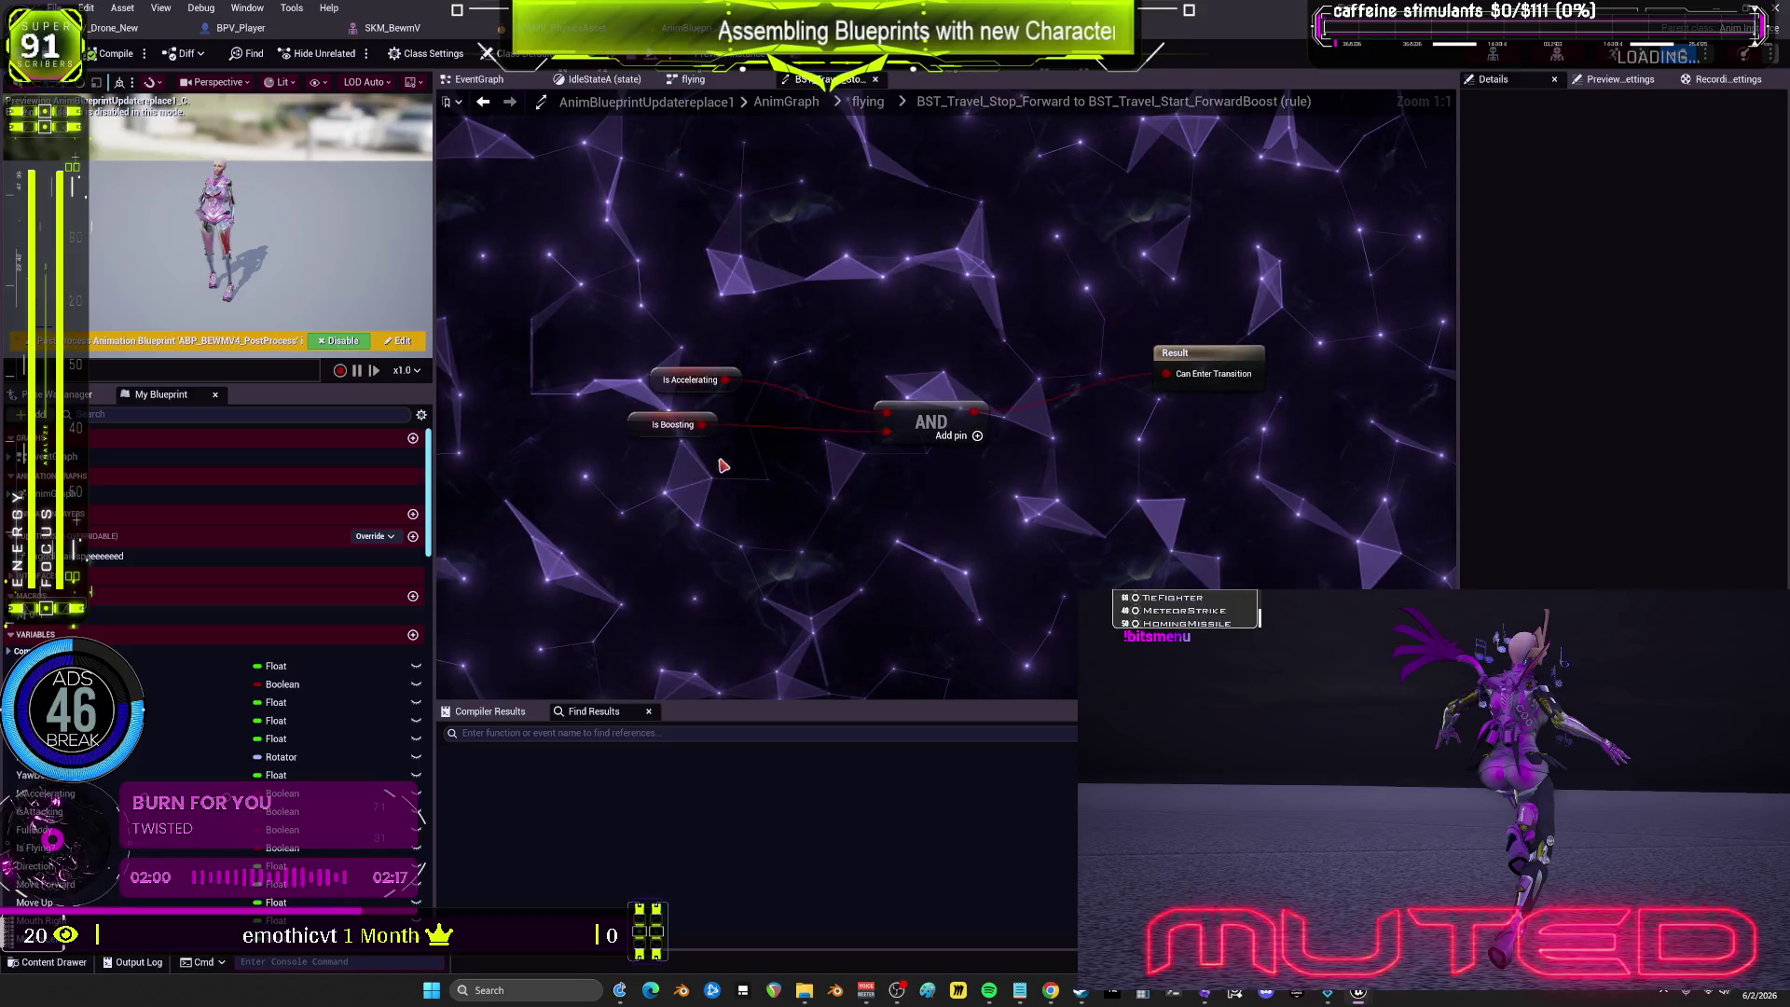
pyautogui.click(668, 436)
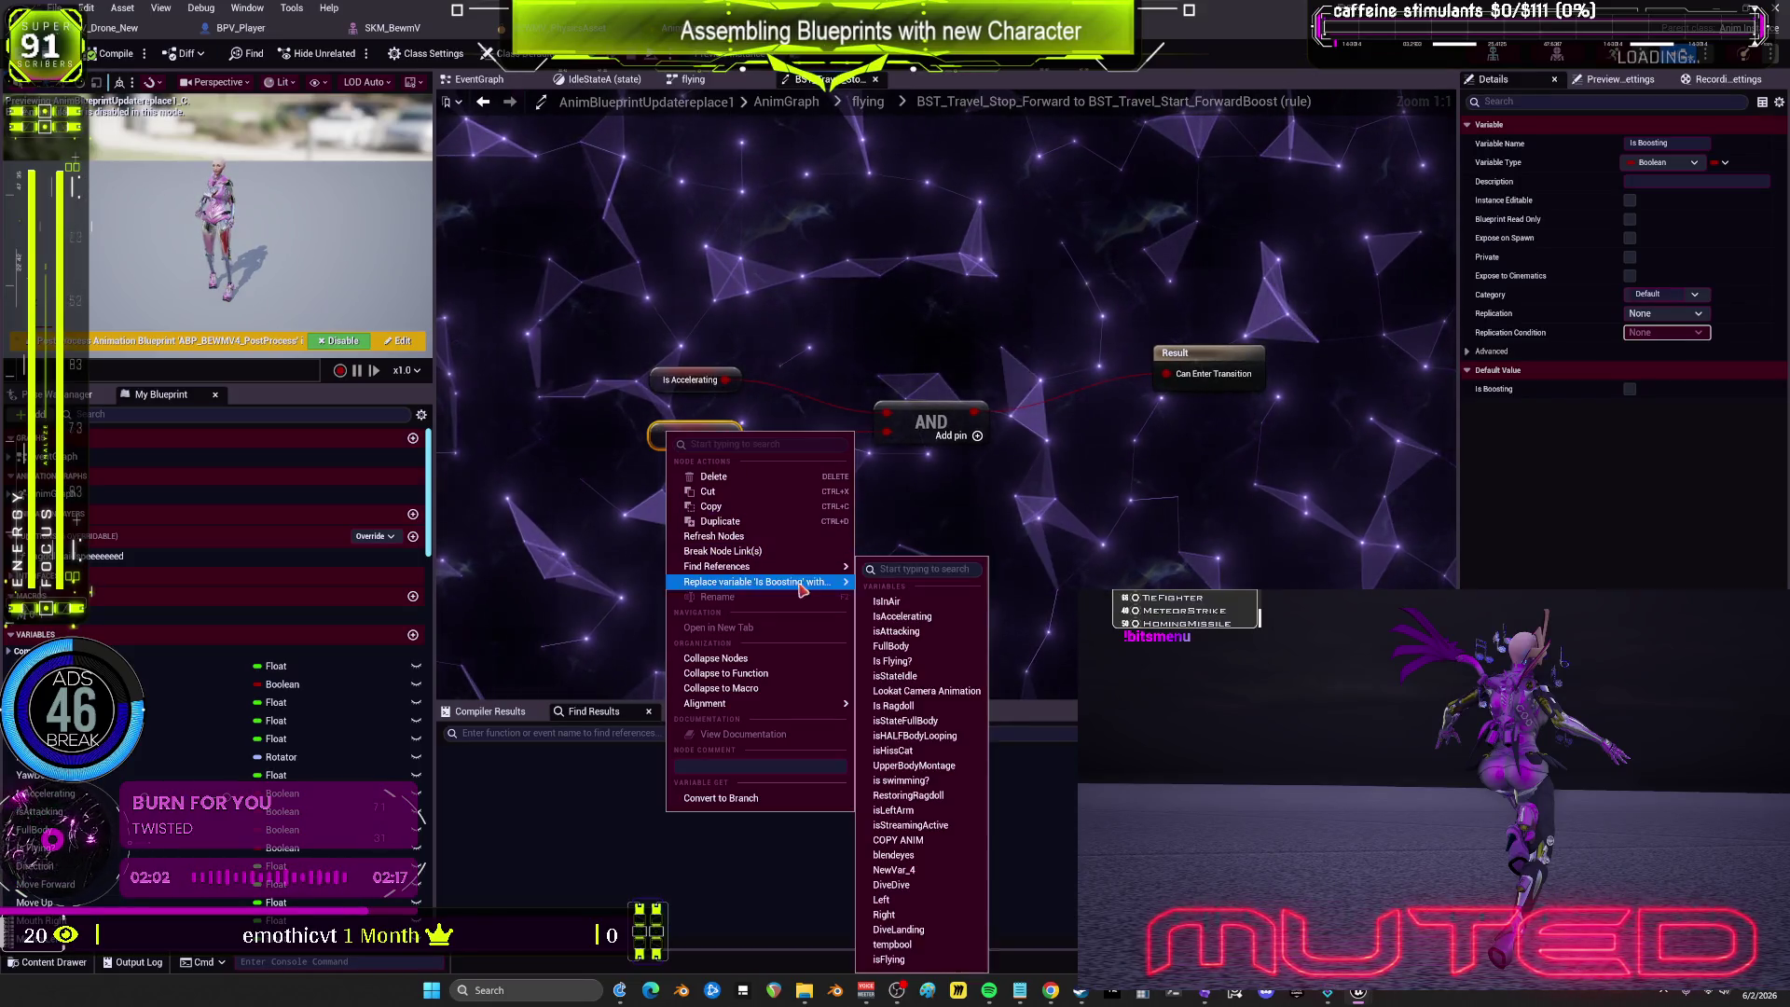
pyautogui.click(893, 574)
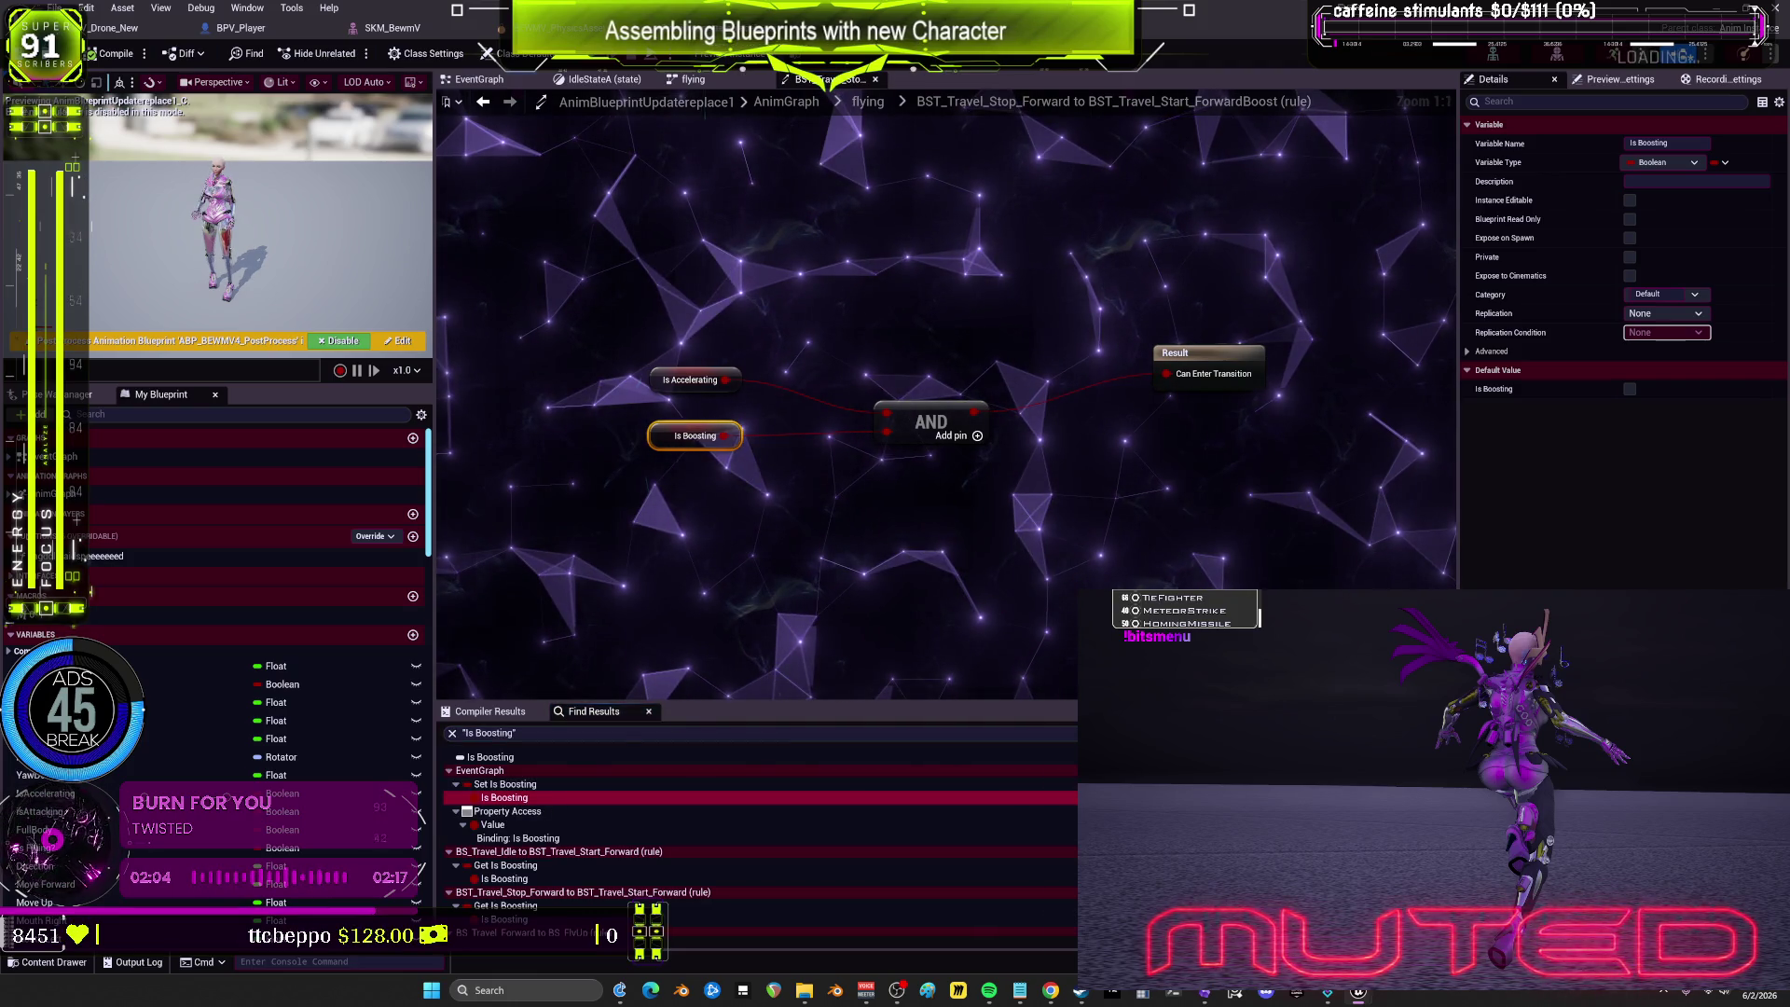
pyautogui.doubleClick(503, 797)
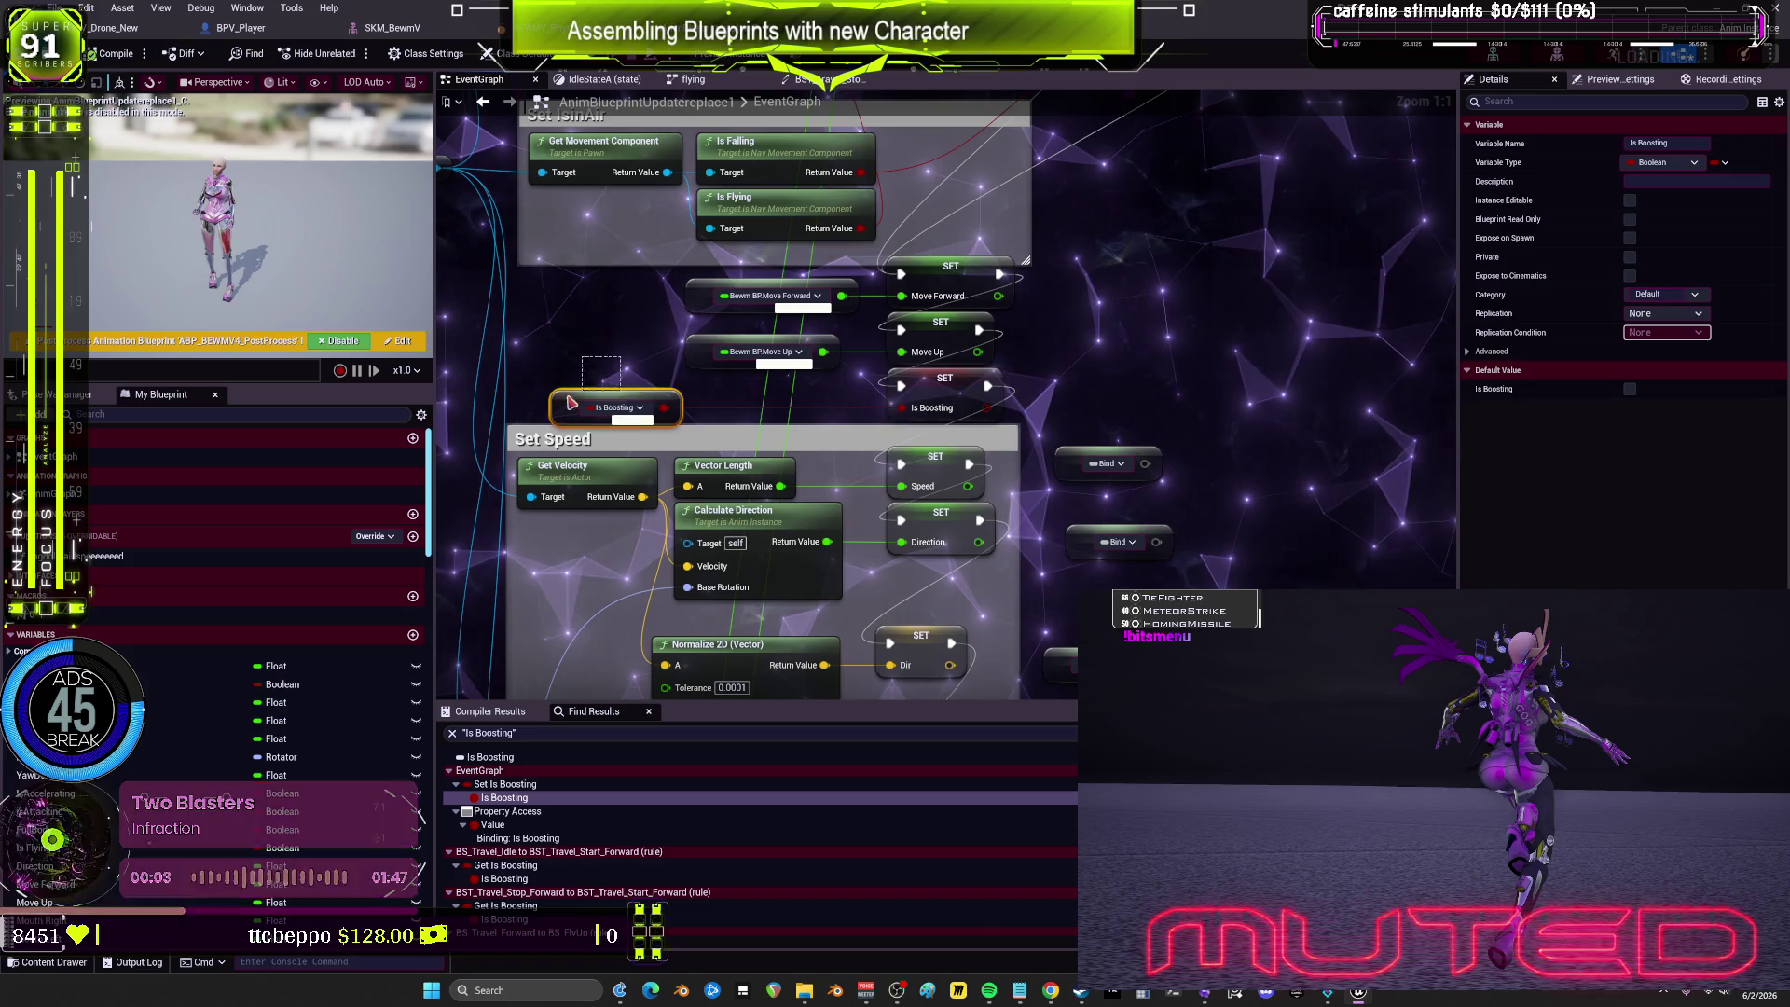
# Step: Move the Is Boosting getter right and clear graph space for a new node
pyautogui.click(615, 407)
pyautogui.moveTo(627, 348)
pyautogui.mouseDown()
pyautogui.moveTo(695, 407)
pyautogui.moveTo(808, 446)
pyautogui.mouseUp()
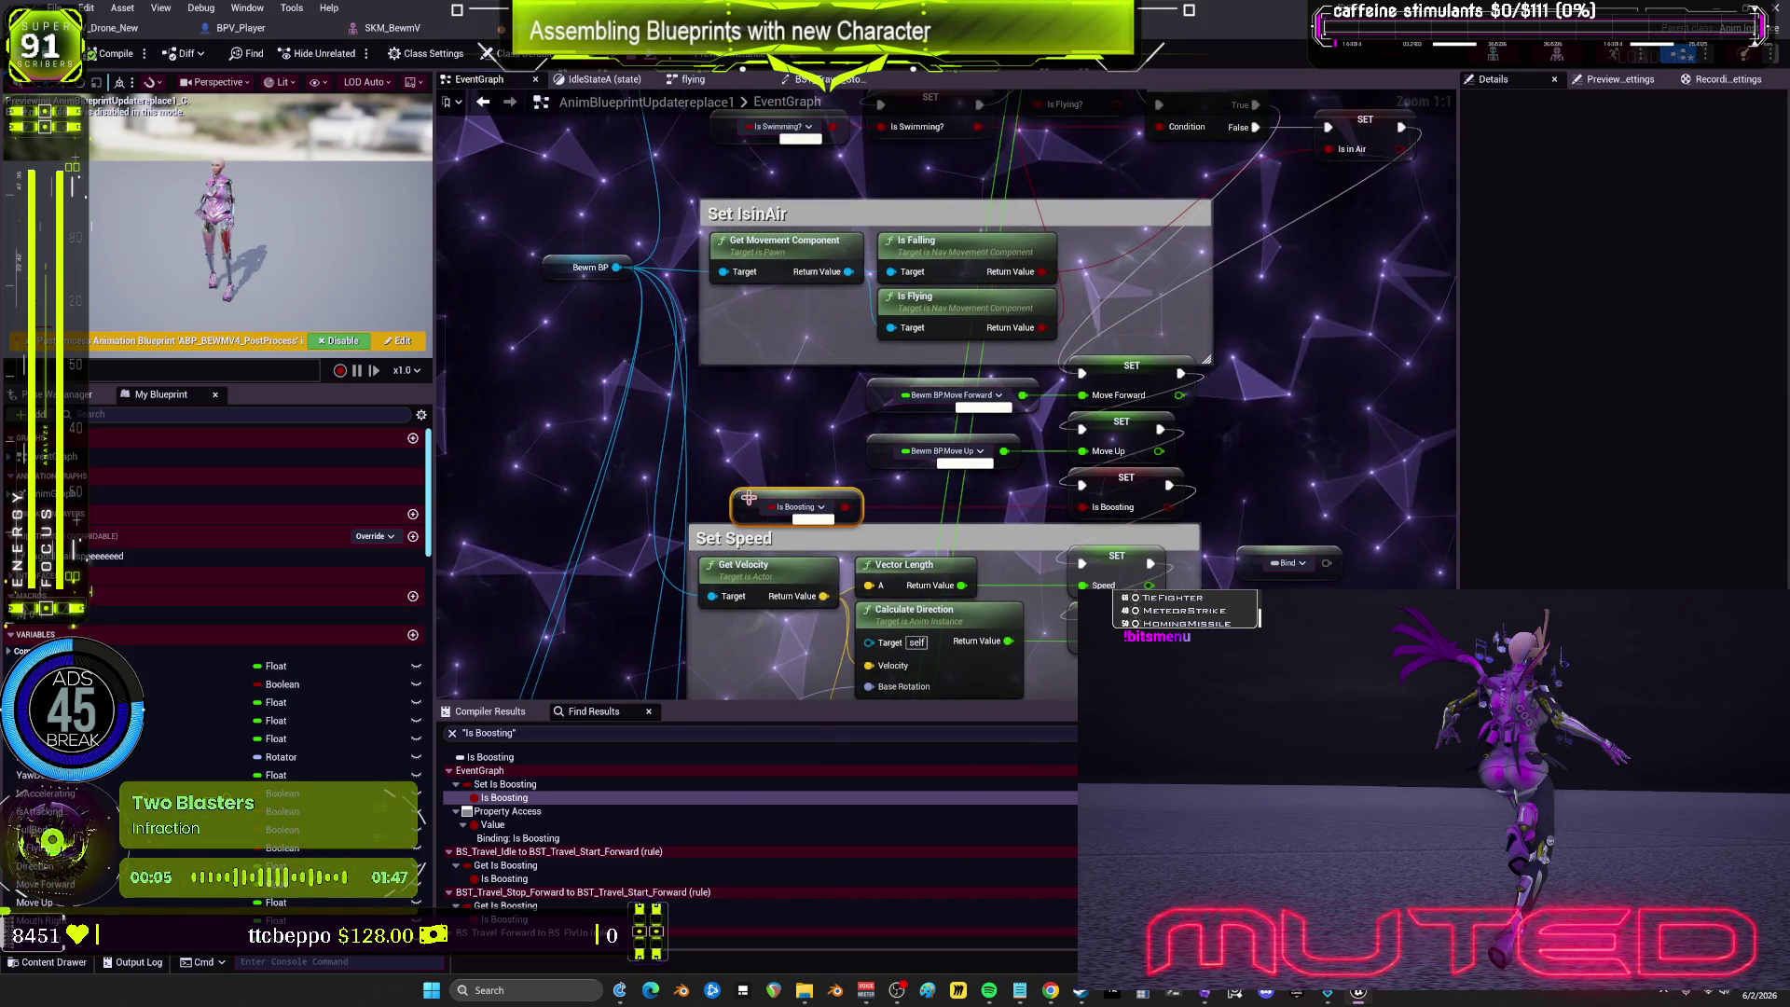
pyautogui.moveTo(757, 511)
pyautogui.mouseDown()
pyautogui.moveTo(951, 511)
pyautogui.moveTo(883, 514)
pyautogui.mouseUp()
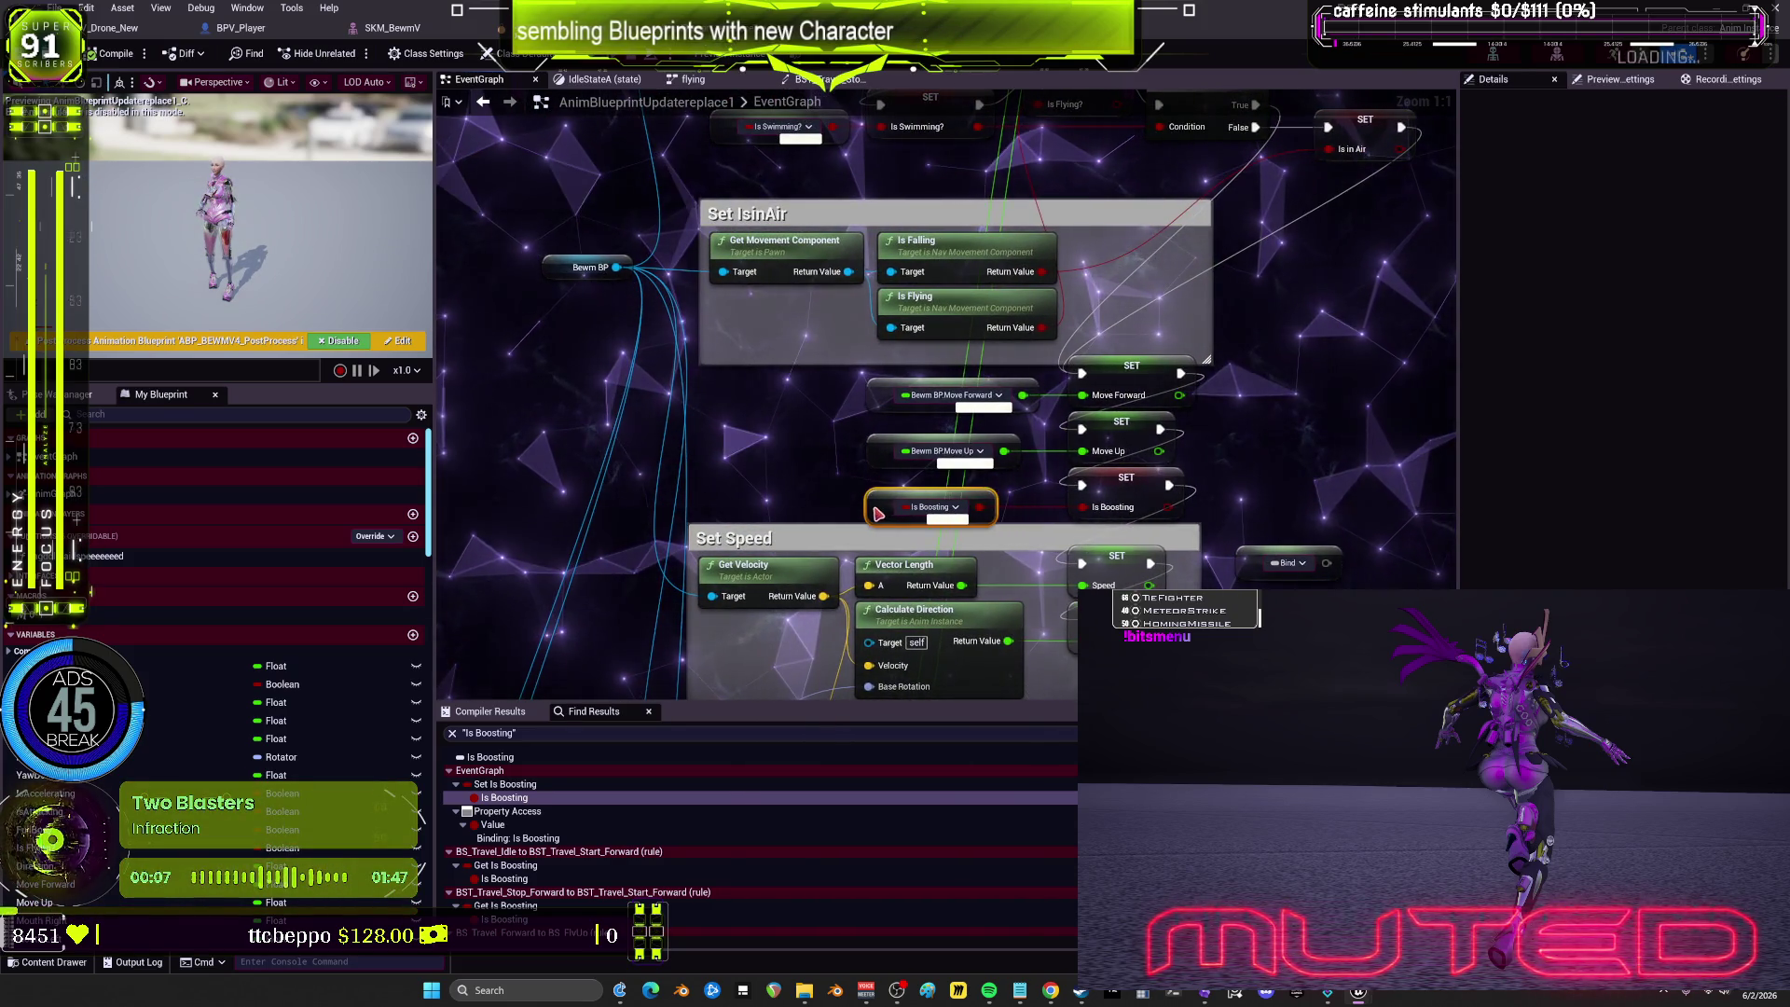
pyautogui.moveTo(1355, 403)
pyautogui.mouseDown()
pyautogui.moveTo(1101, 330)
pyautogui.moveTo(1037, 289)
pyautogui.mouseUp()
# Step: Add an AAA node with Is Boosting wired into its Text input, then start Play
pyautogui.rightClick(1051, 299)
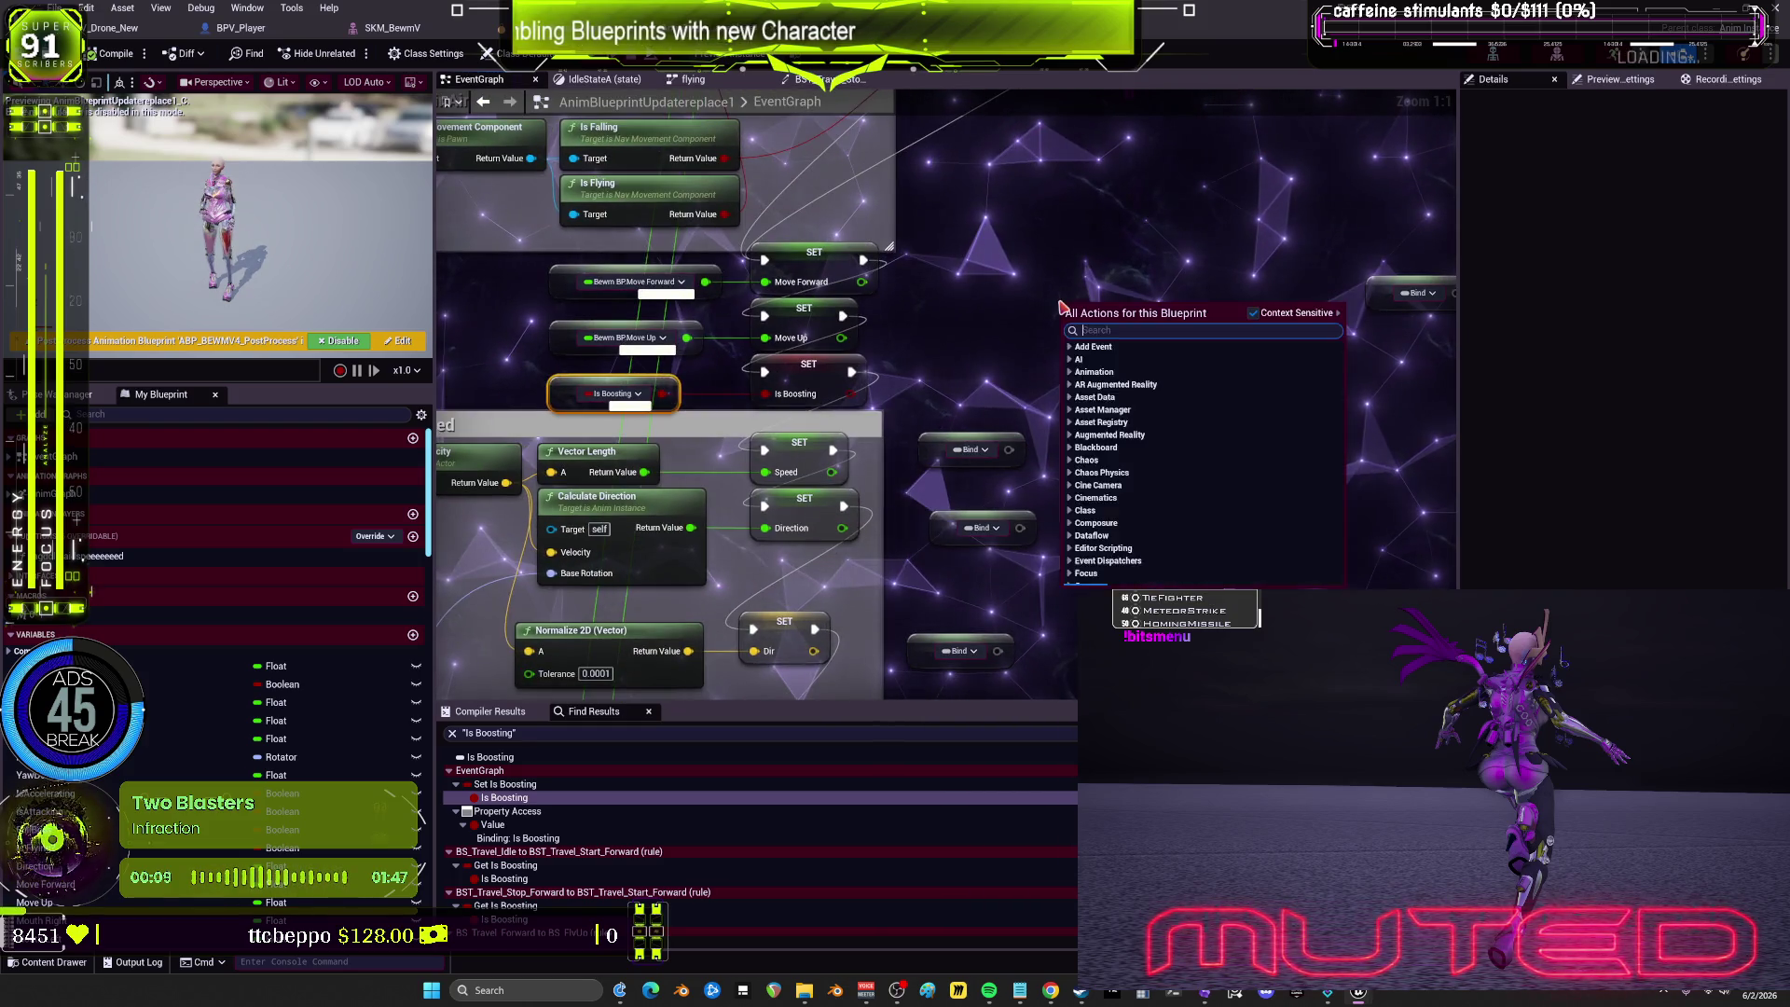
pyautogui.write('AAA')
pyautogui.click(1134, 373)
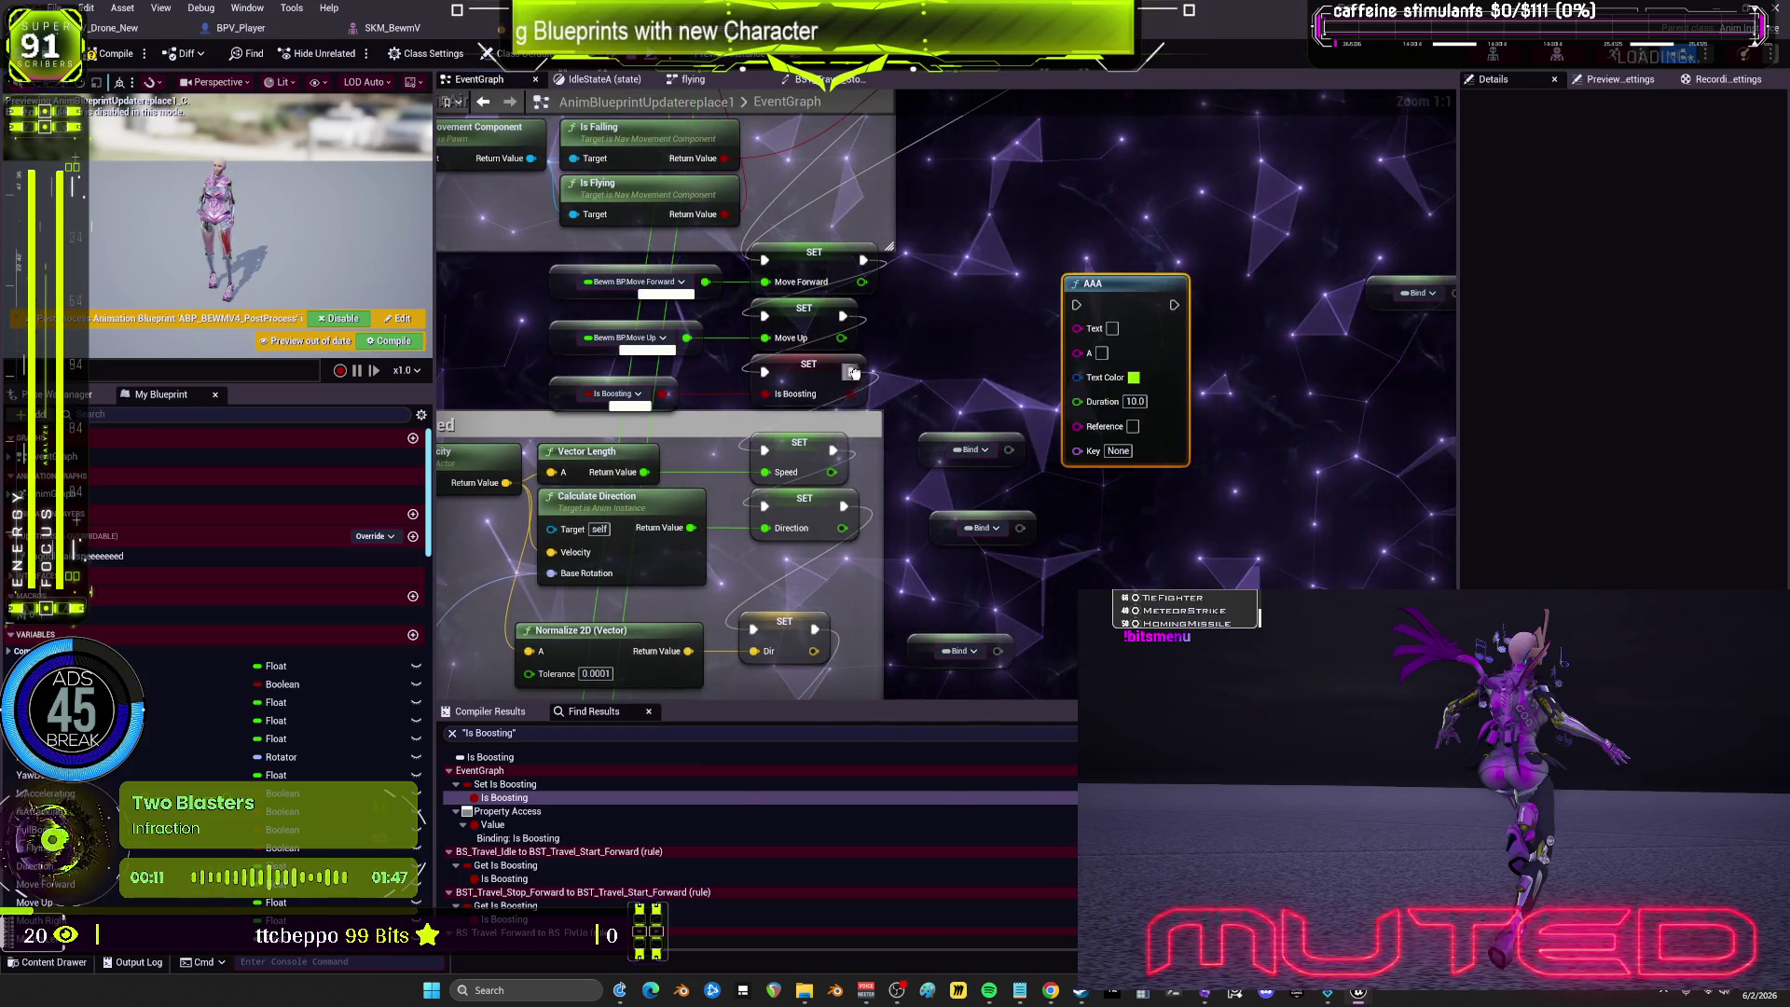
pyautogui.moveTo(1193, 311); pyautogui.dragTo(865, 397)
pyautogui.moveTo(1079, 338); pyautogui.dragTo(1078, 330)
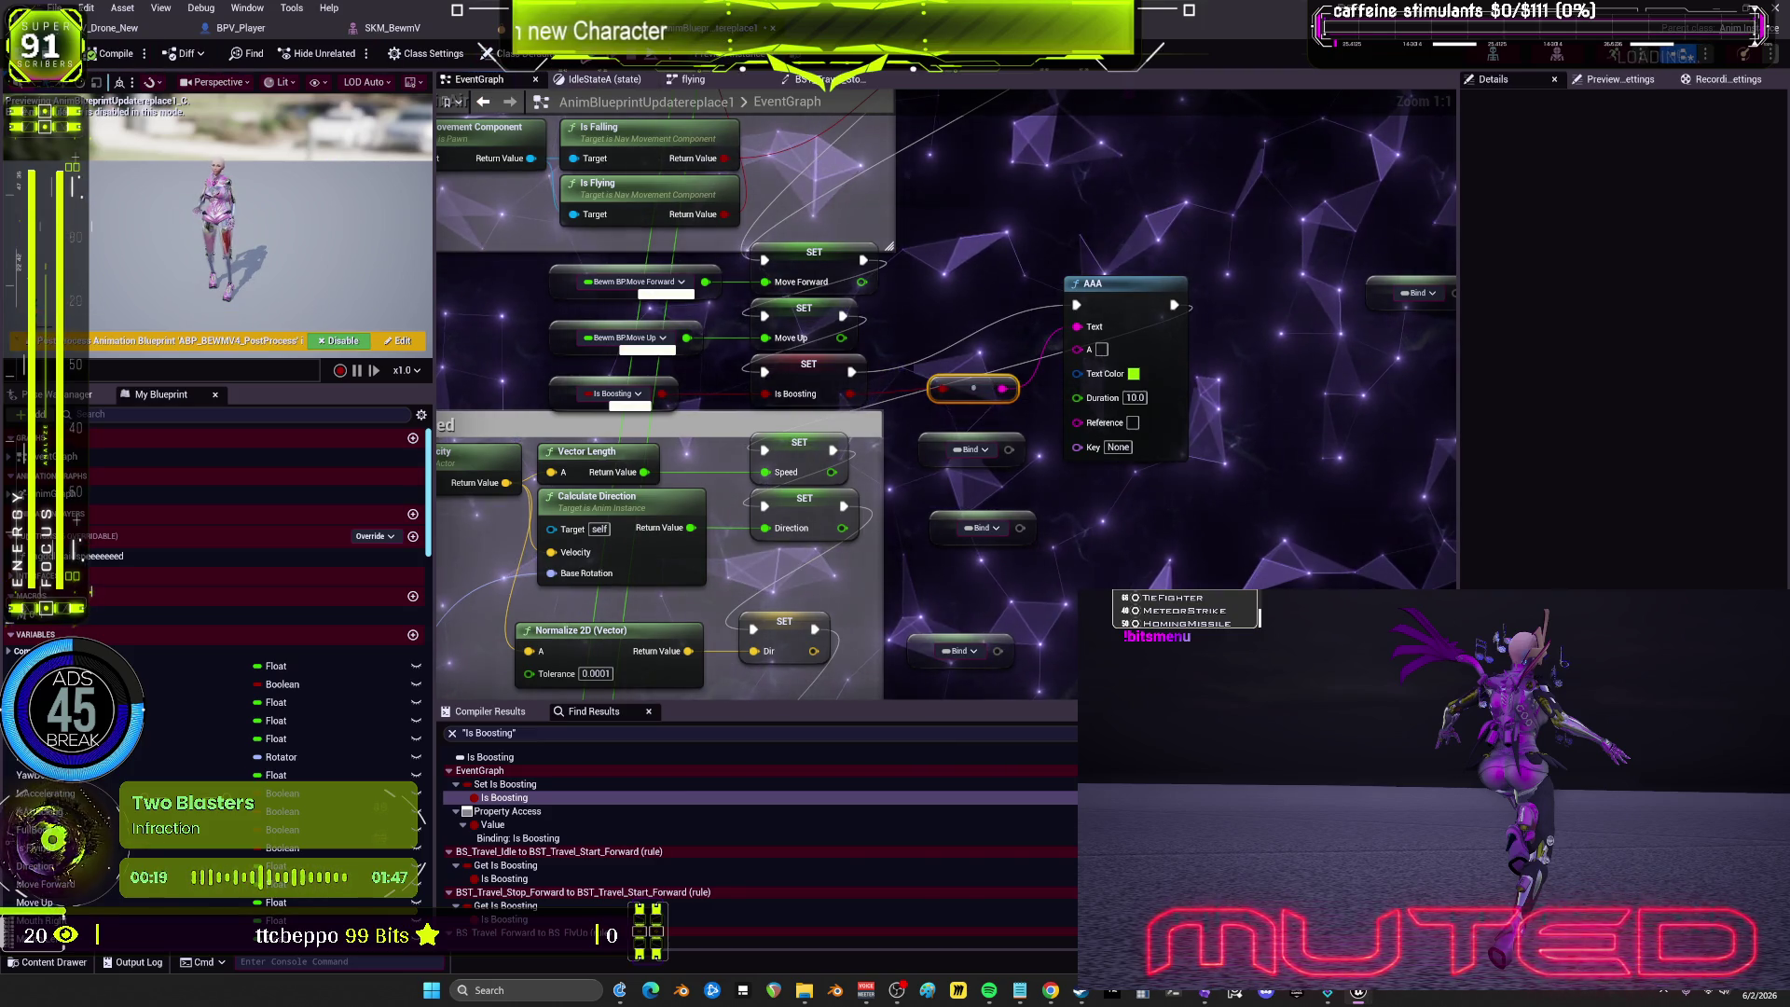
pyautogui.click(593, 57)
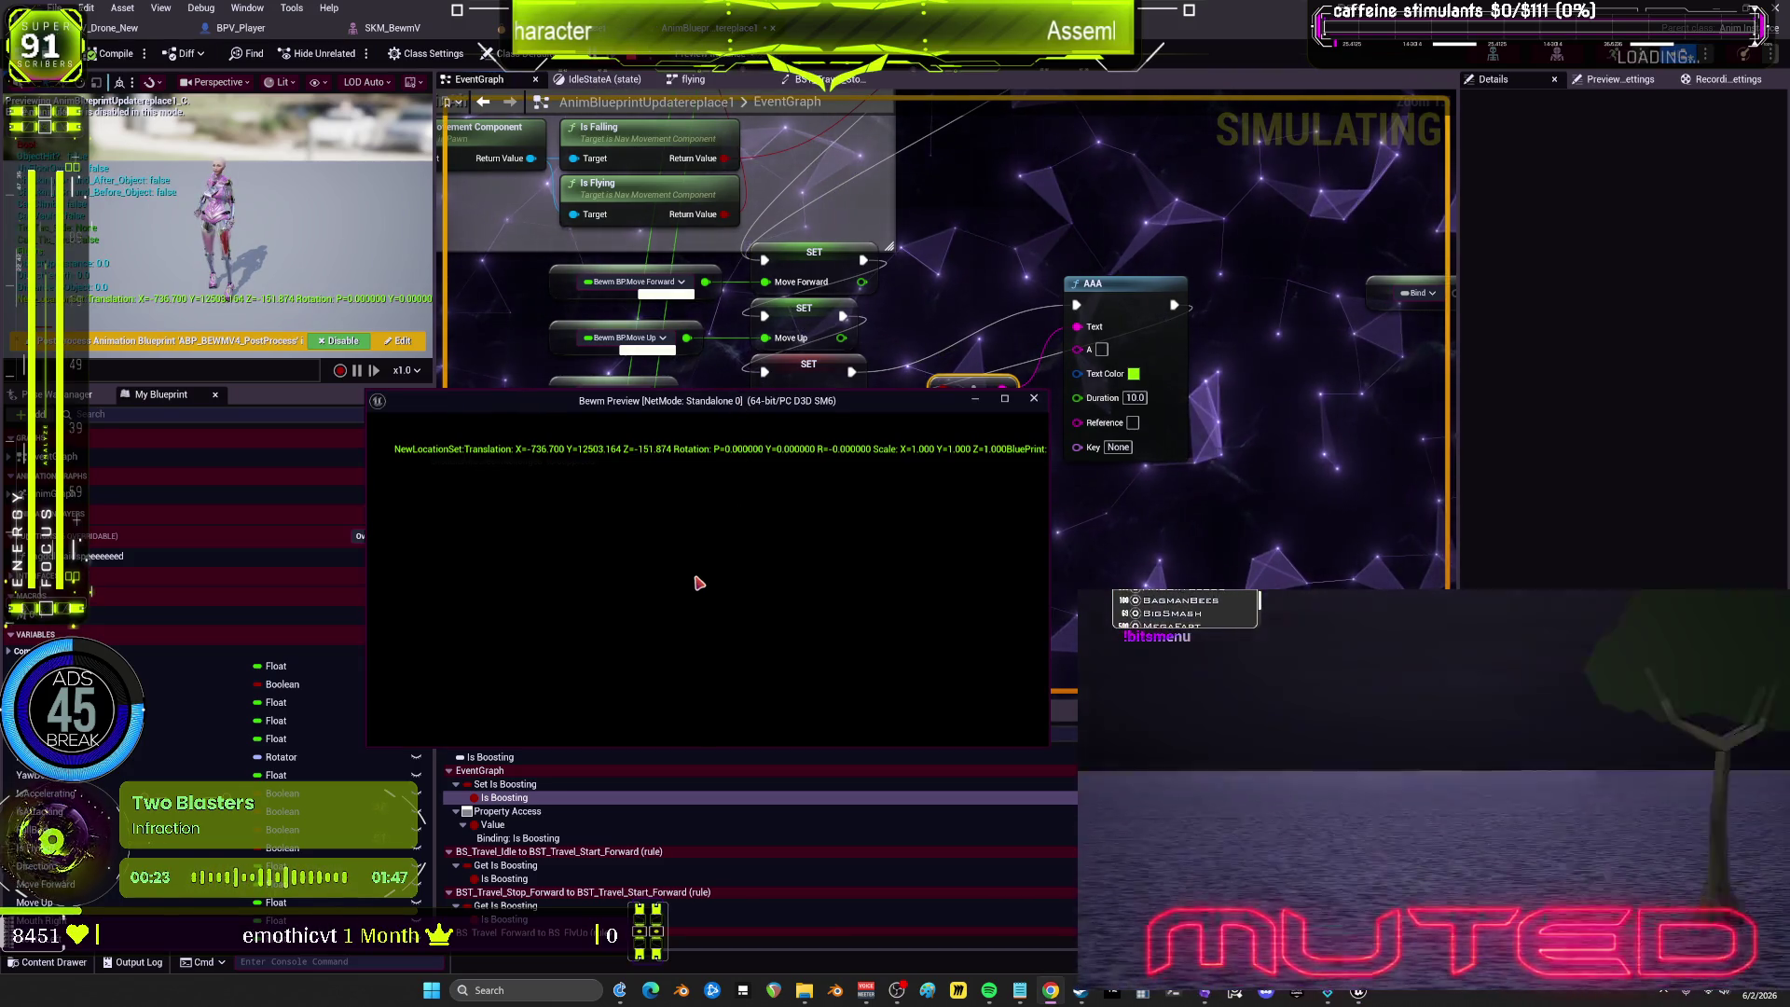
# Step: Debug BPV_Player's spawned AnimBlueprint instance, watch Is Boosting print false, then stop the preview
pyautogui.click(710, 54)
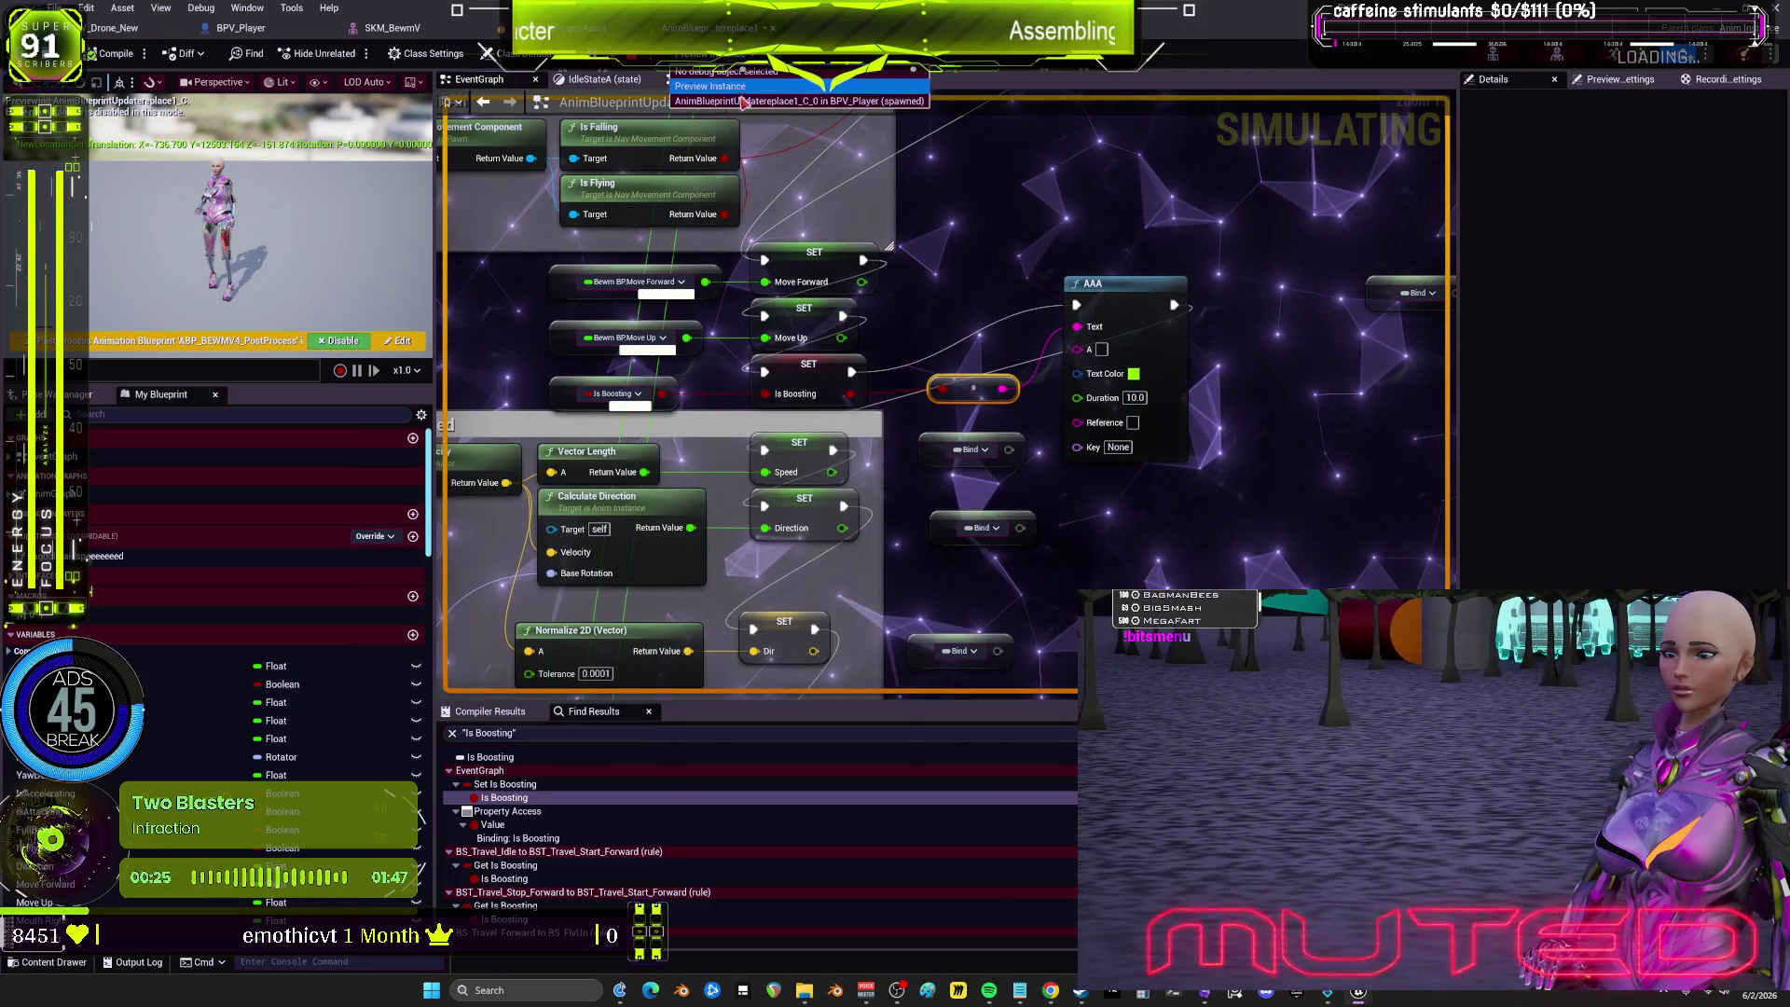
pyautogui.click(743, 102)
pyautogui.scroll(-2, 877, 311)
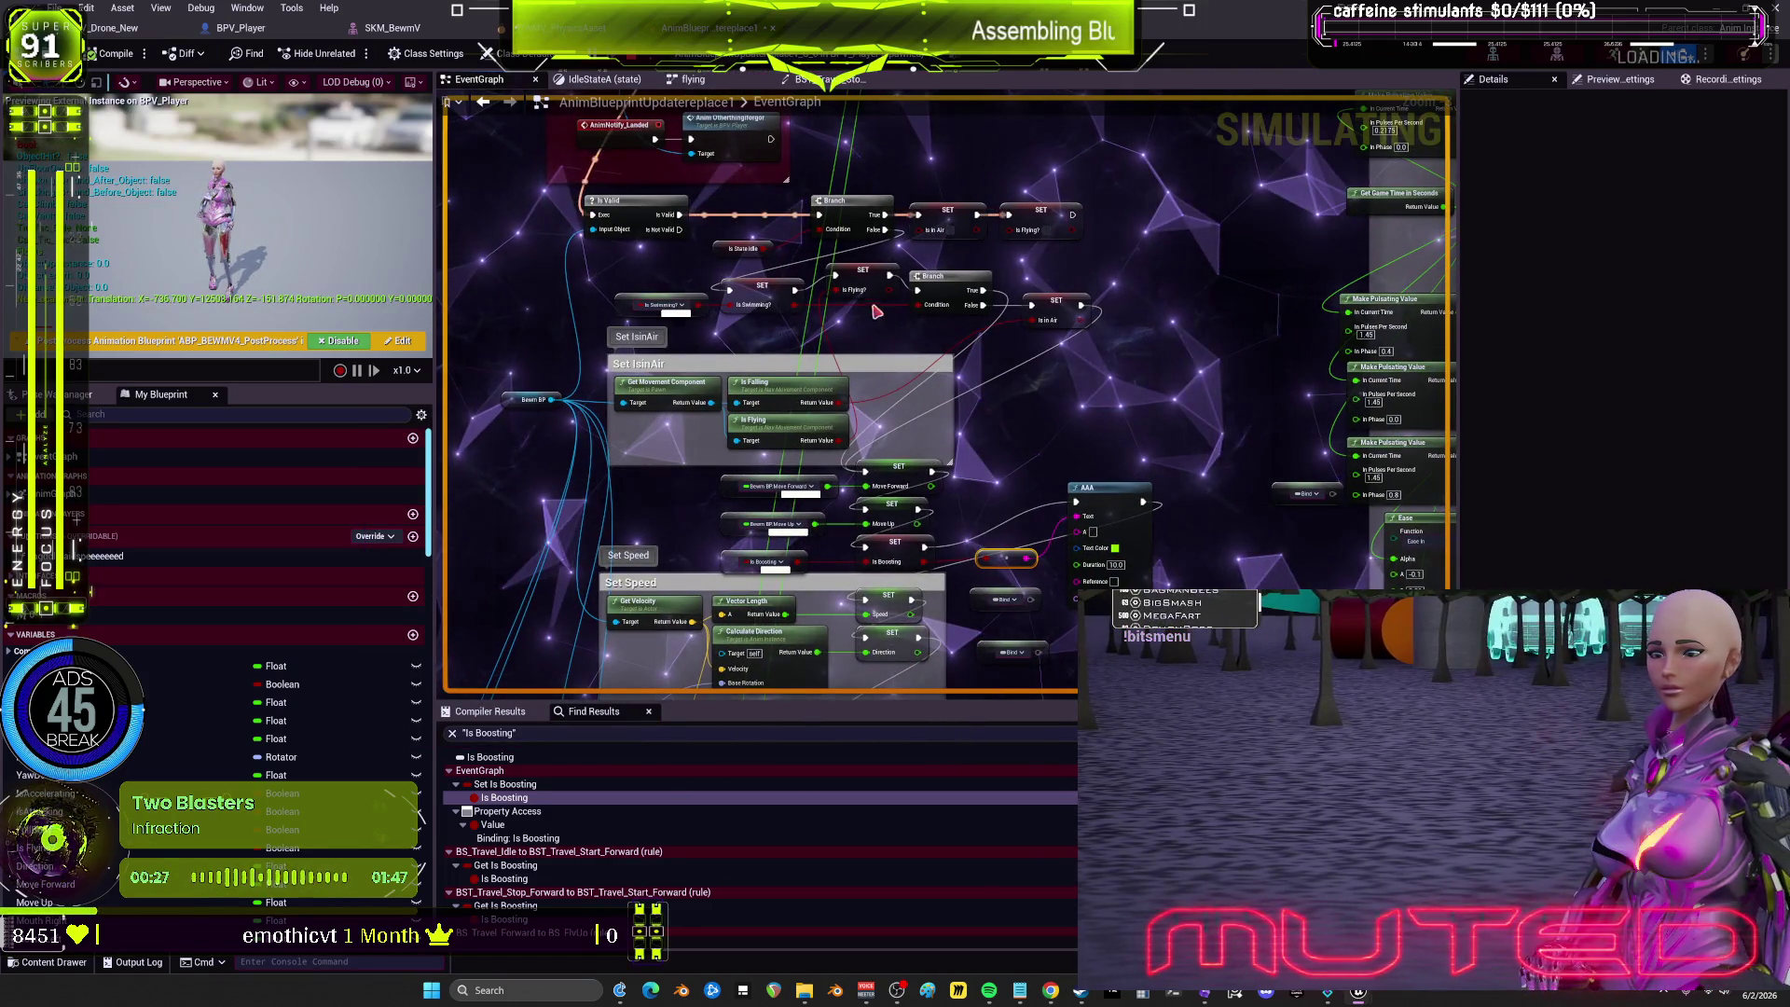
pyautogui.scroll(-2, 932, 410)
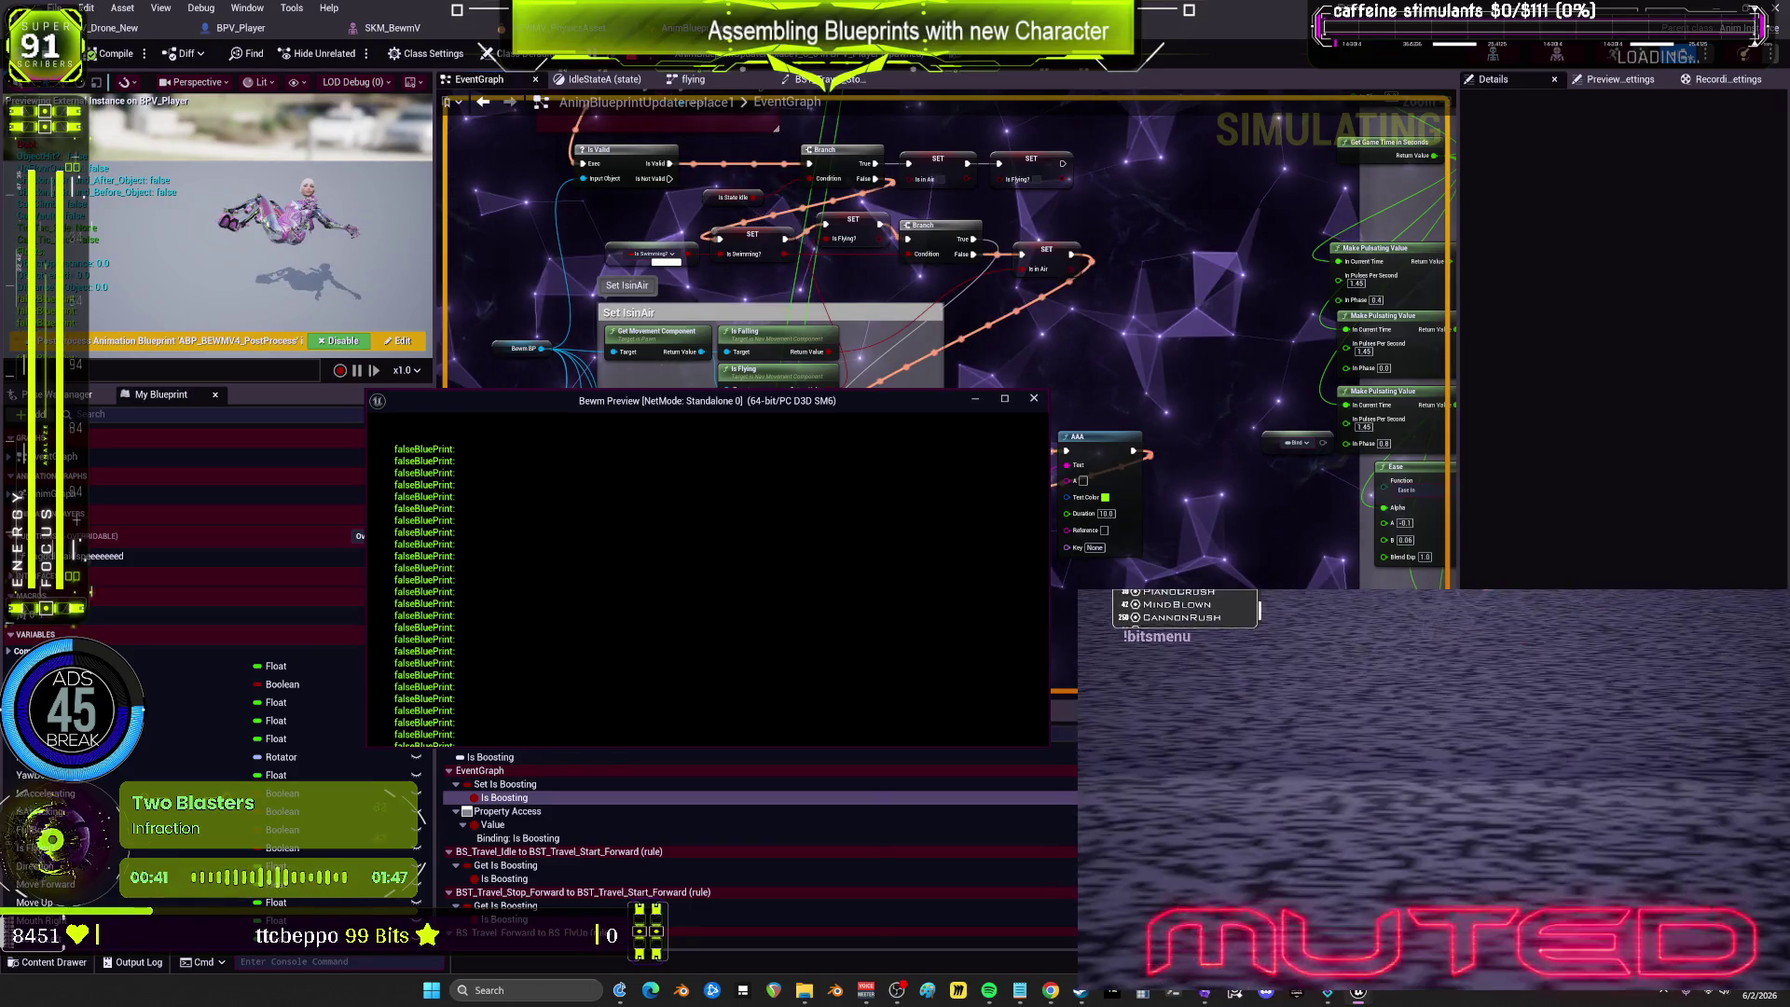
pyautogui.press('Escape')
pyautogui.scroll(4, 993, 459)
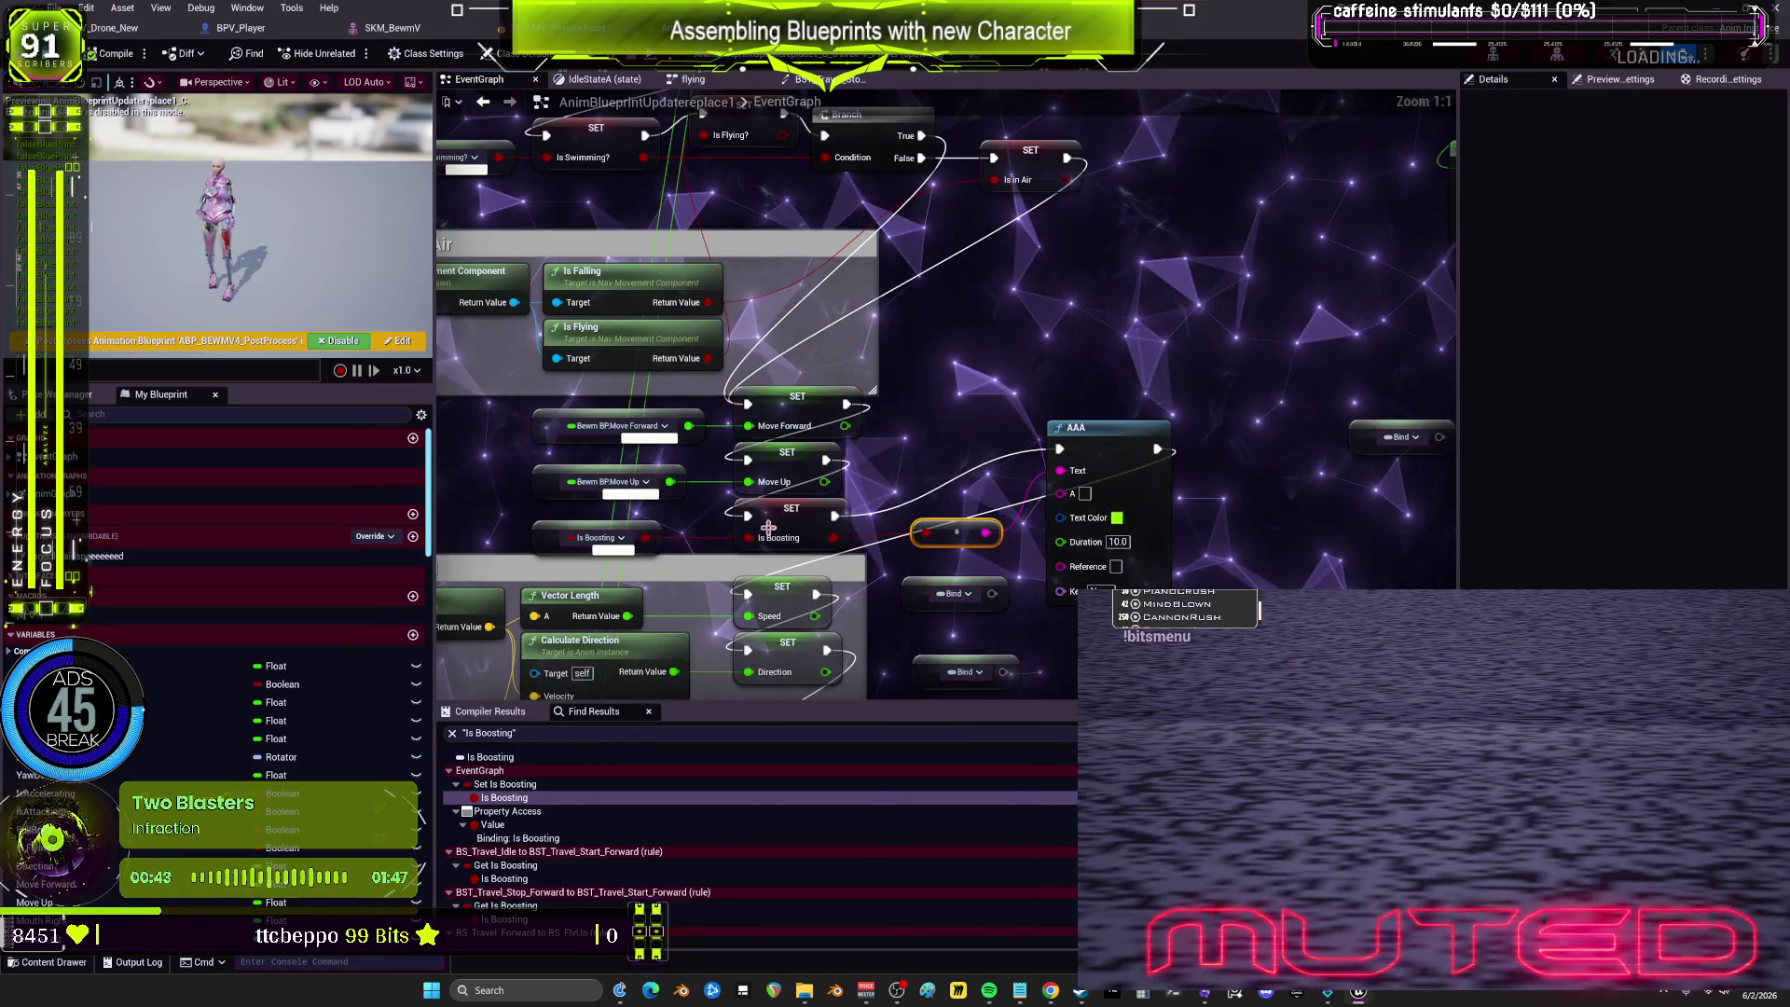
# Step: Search BPV_Player for 'boost' and inspect the INPUT graph where COMBOSHIFT sets Is Boosting
pyautogui.click(597, 538)
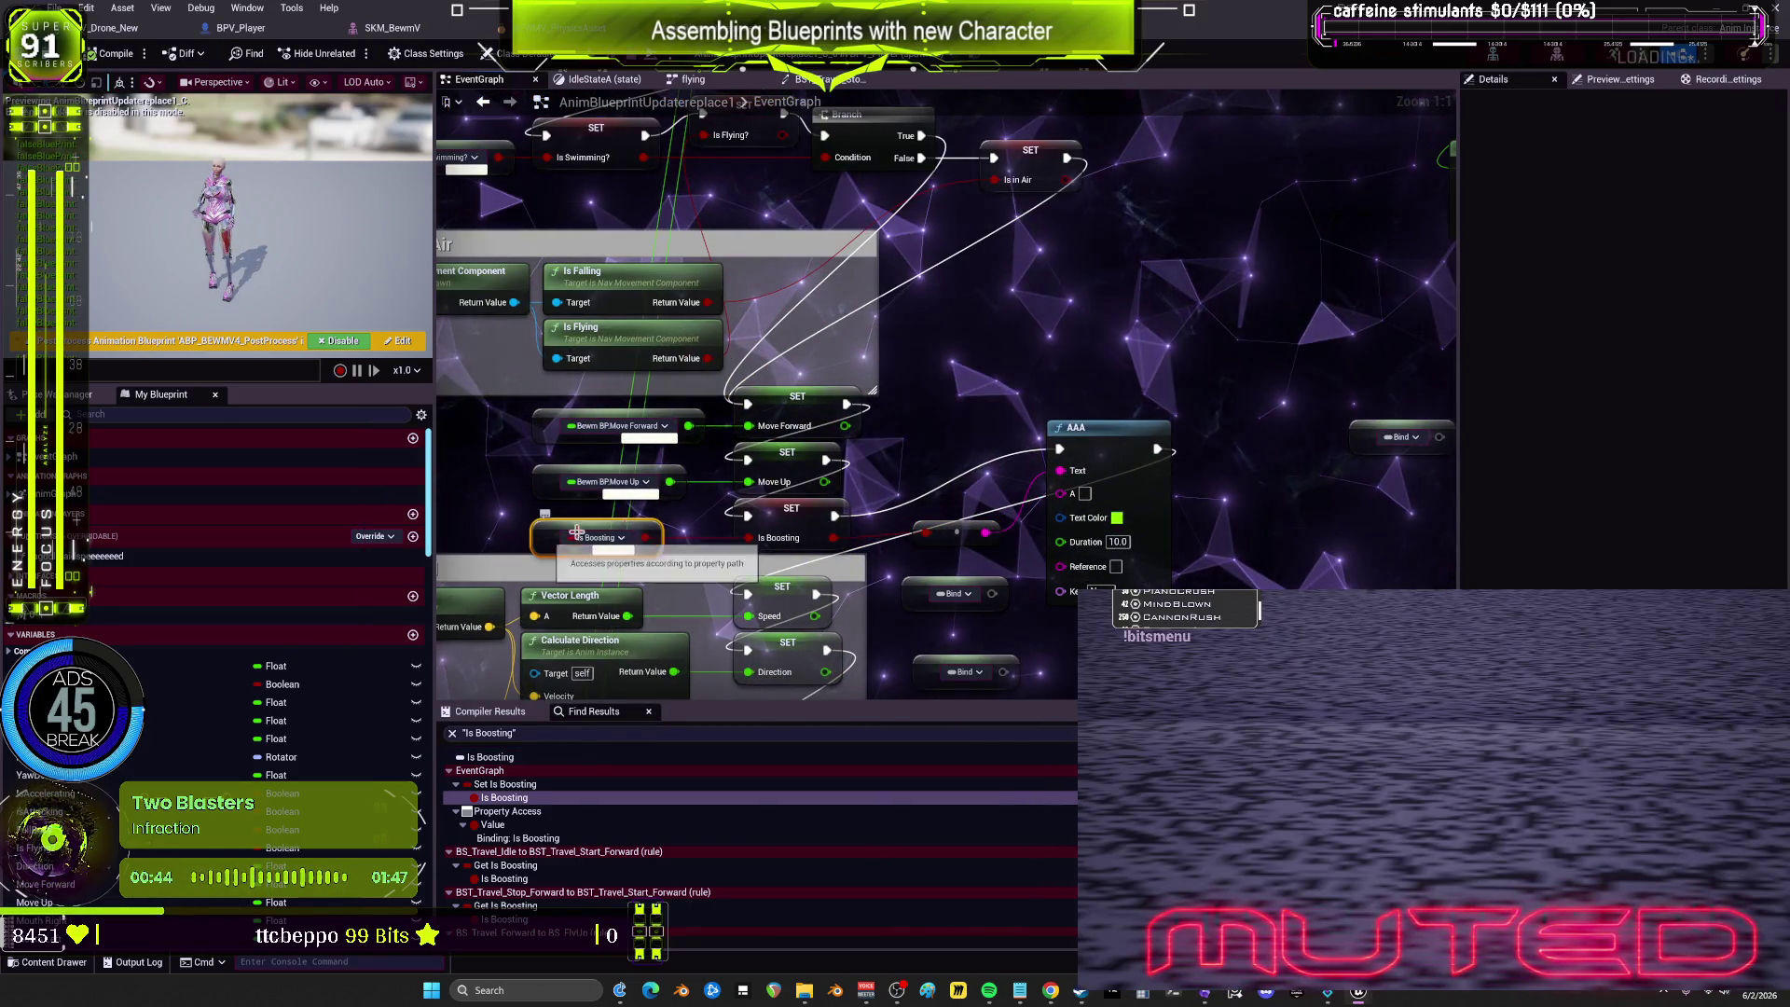
pyautogui.click(240, 28)
pyautogui.click(572, 675)
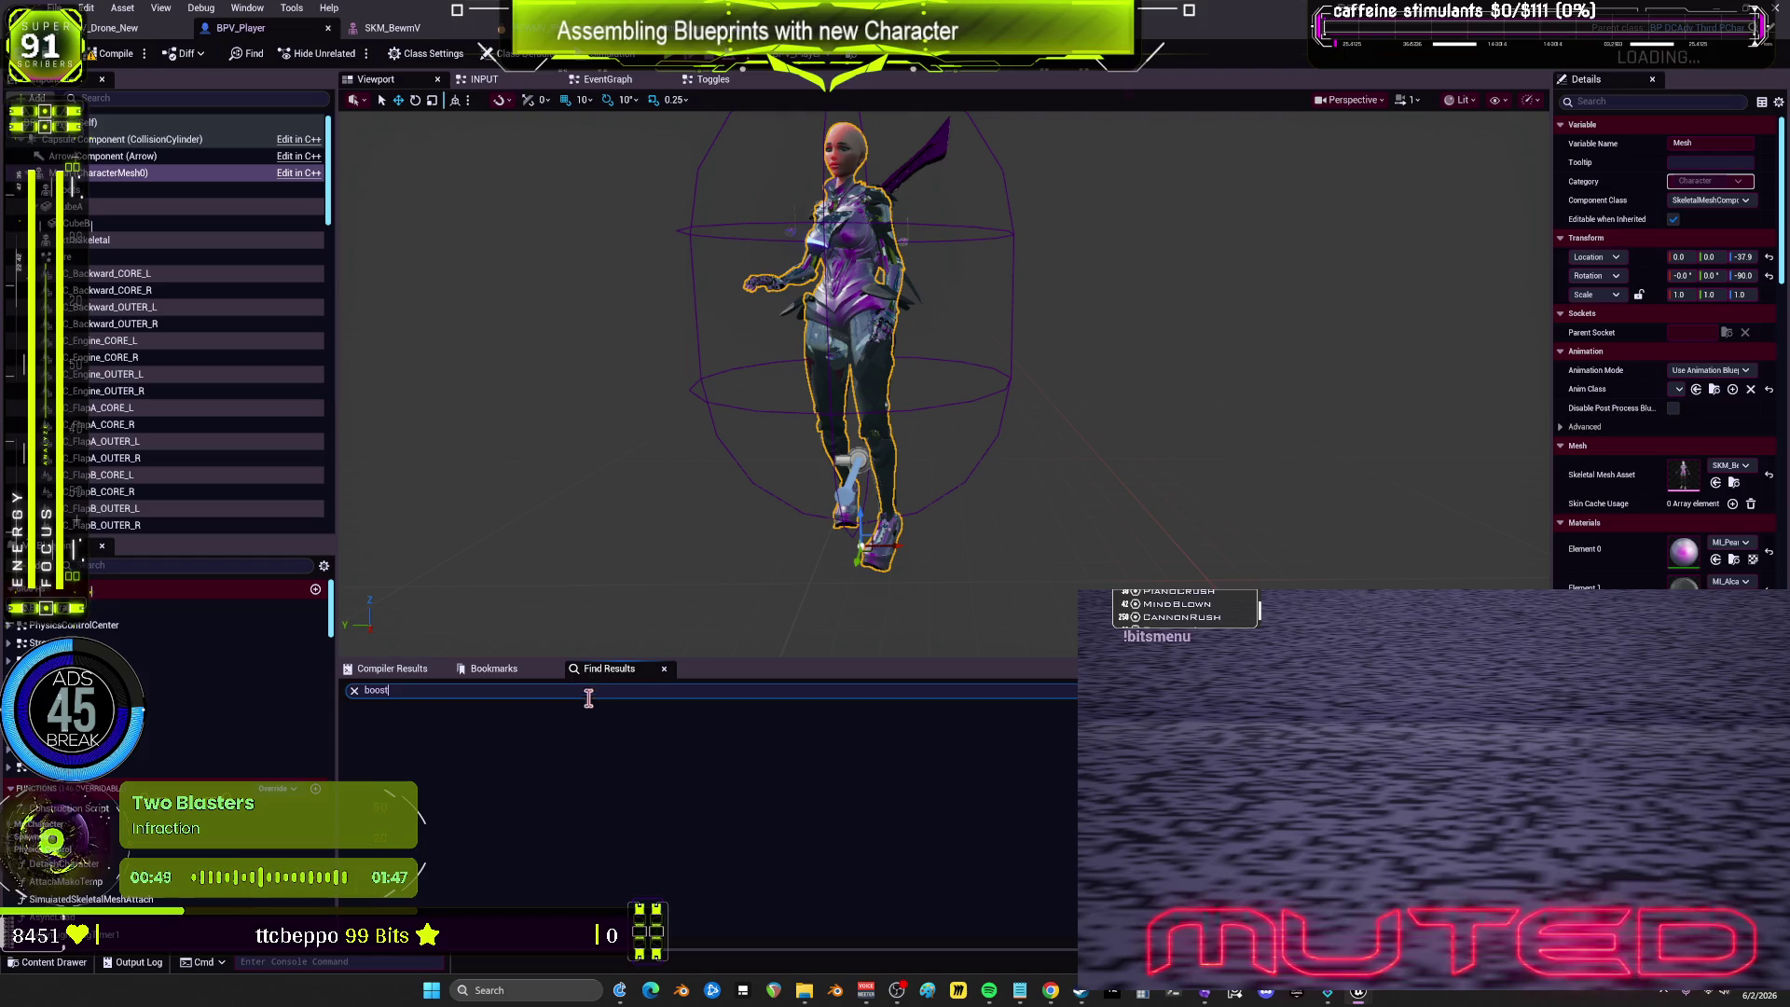
pyautogui.press('Return')
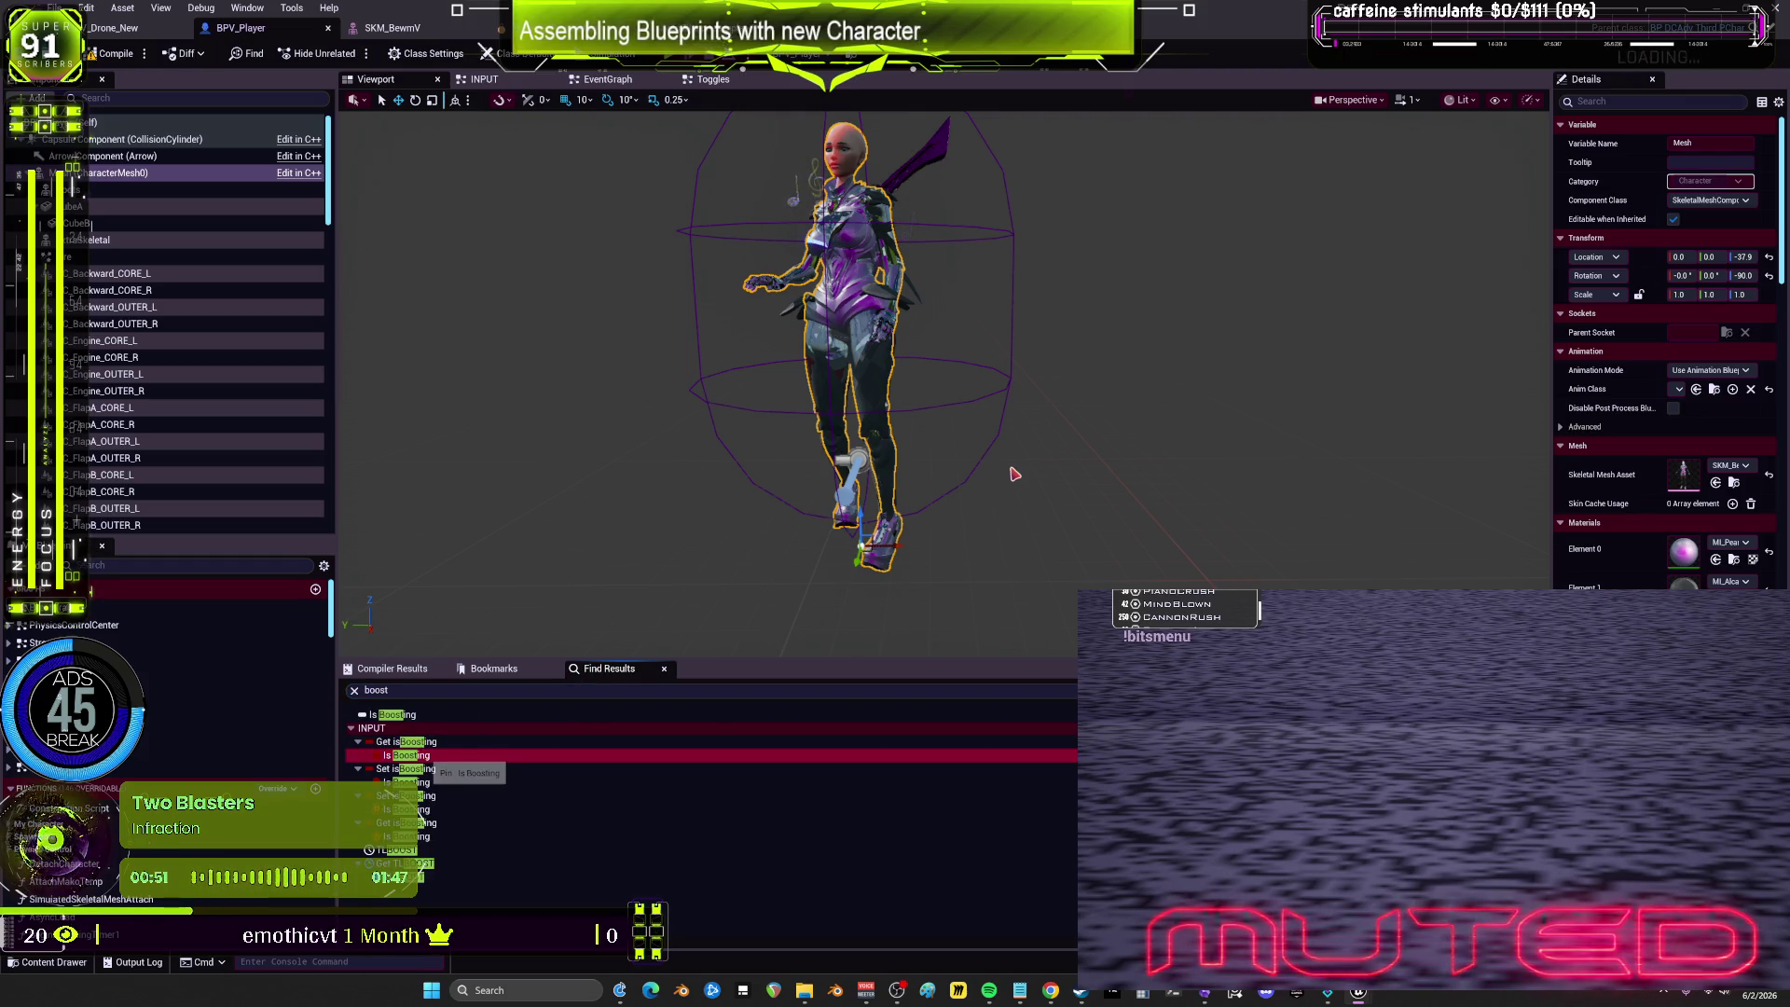
pyautogui.doubleClick(500, 755)
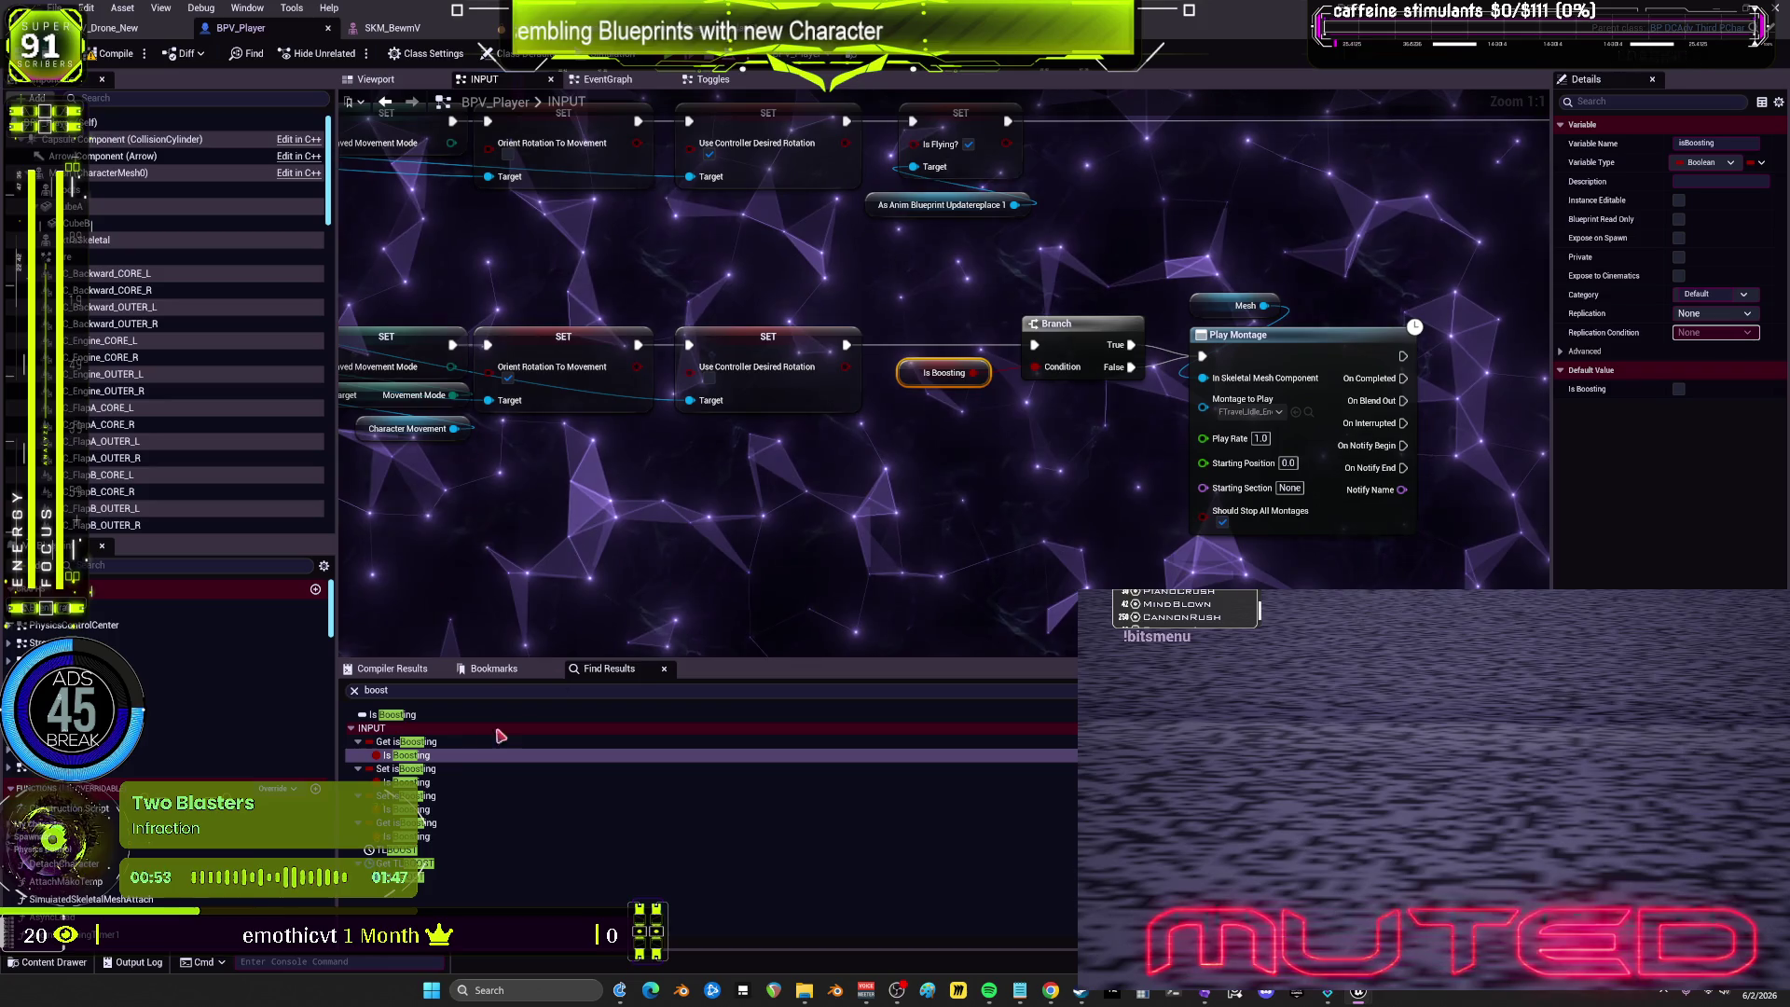
pyautogui.doubleClick(438, 782)
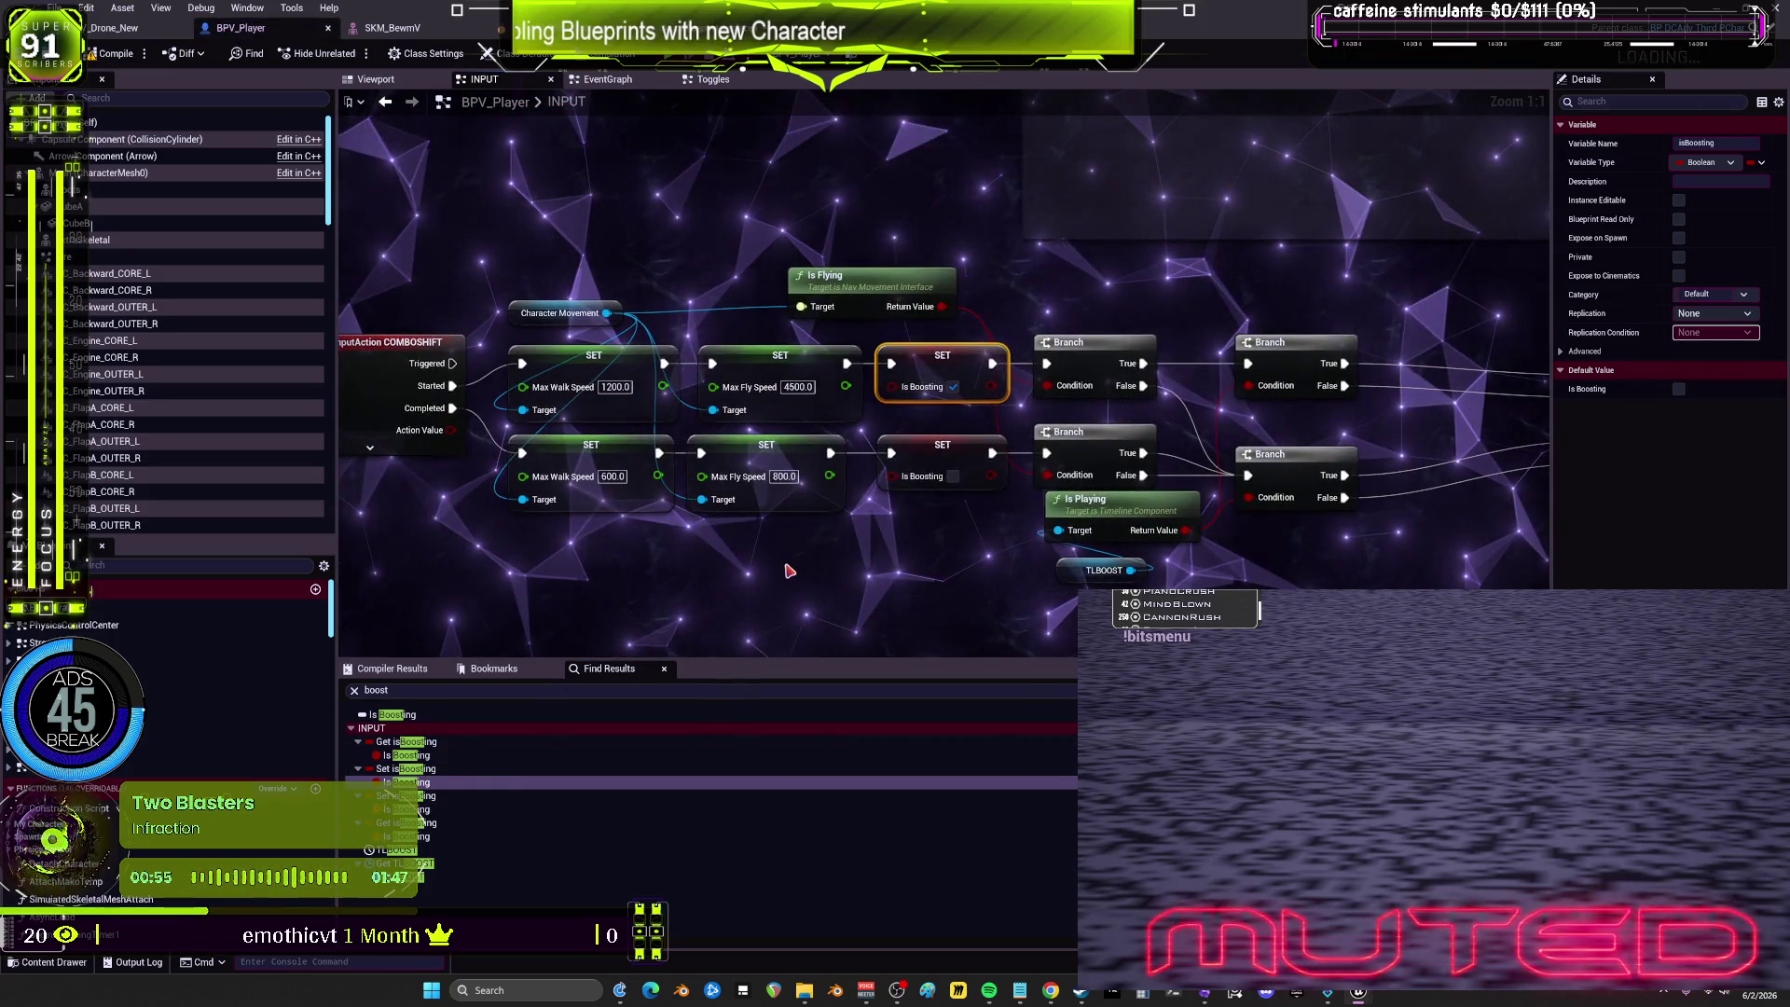
pyautogui.moveTo(785, 569); pyautogui.dragTo(799, 576)
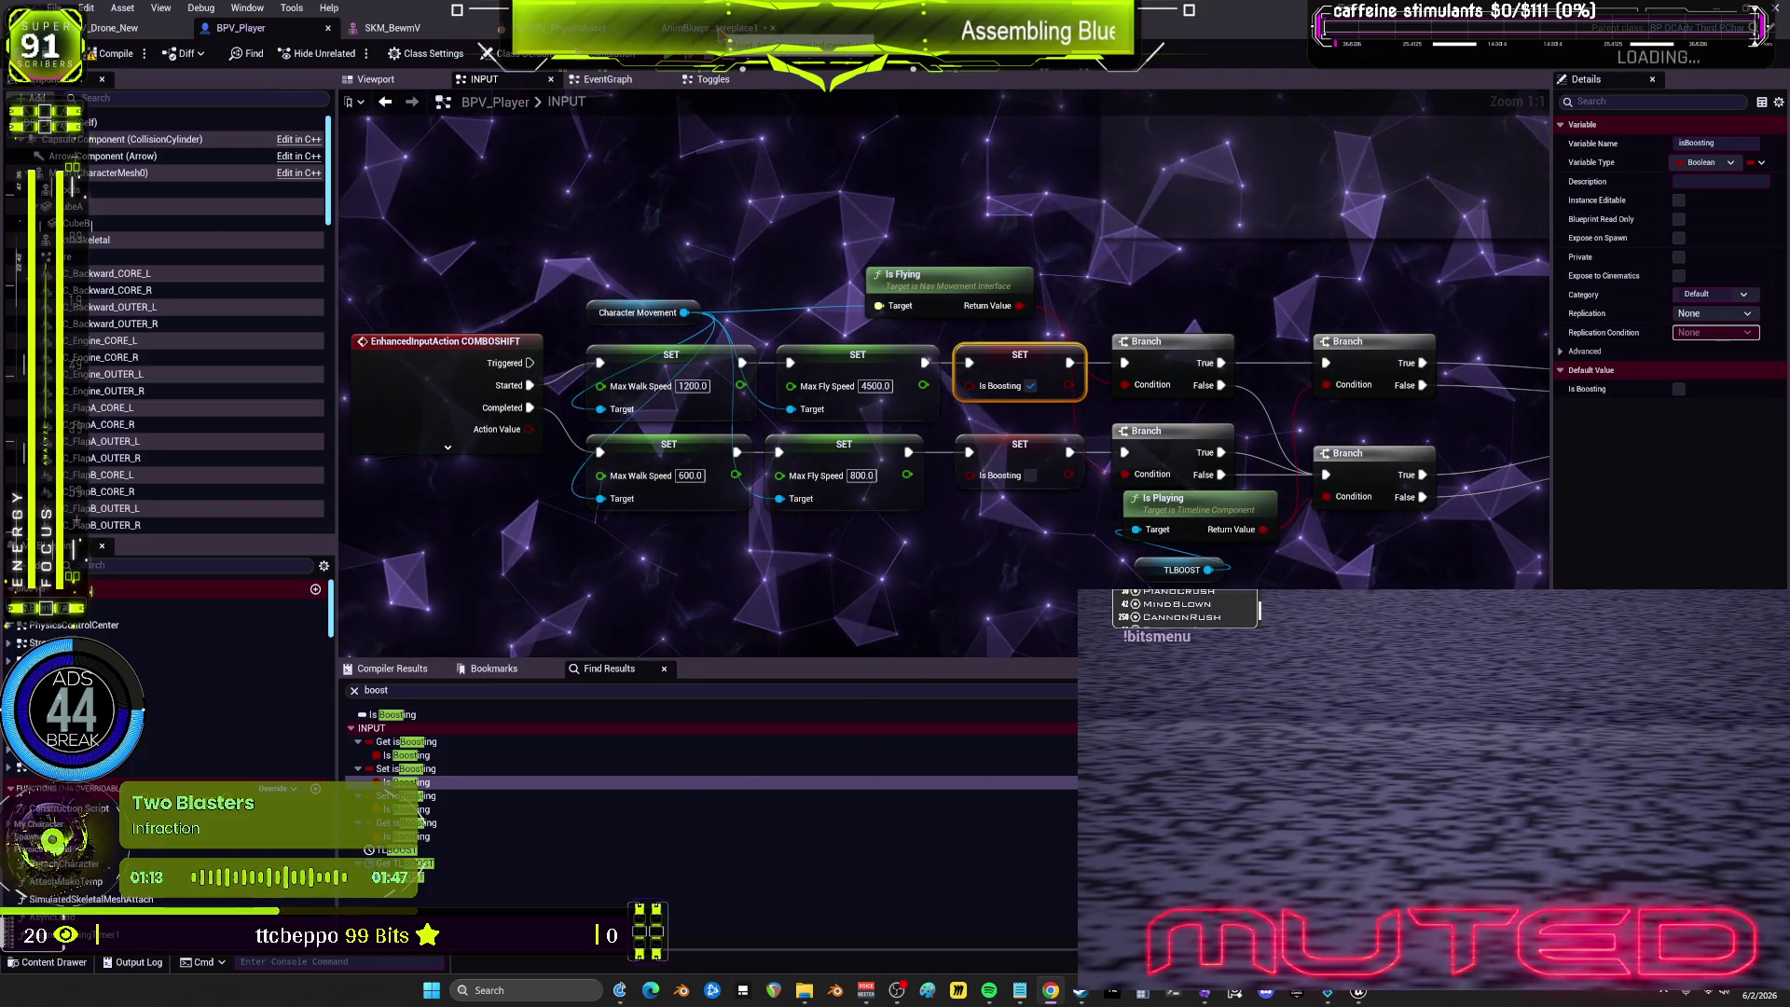
pyautogui.hotkey('ctrl', 'Tab')
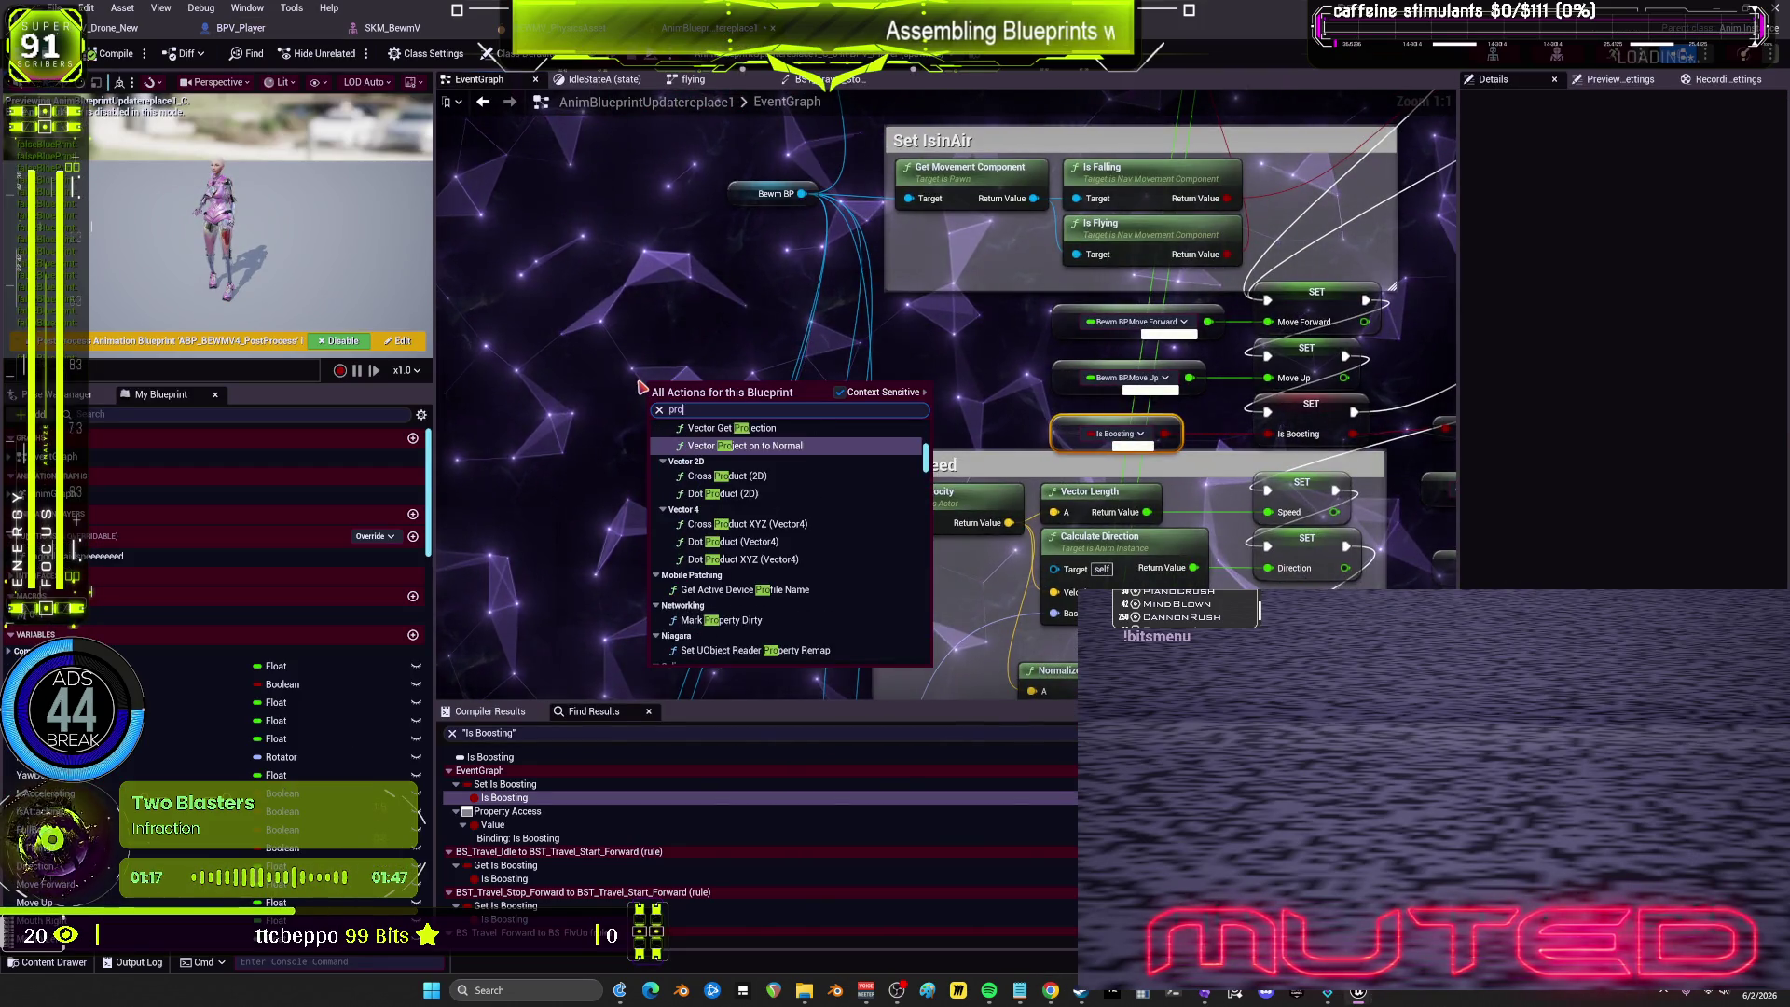
# Step: Add a Property Access node to the EventGraph, discarding a mistaken Get Property Reference node
pyautogui.write('pert')
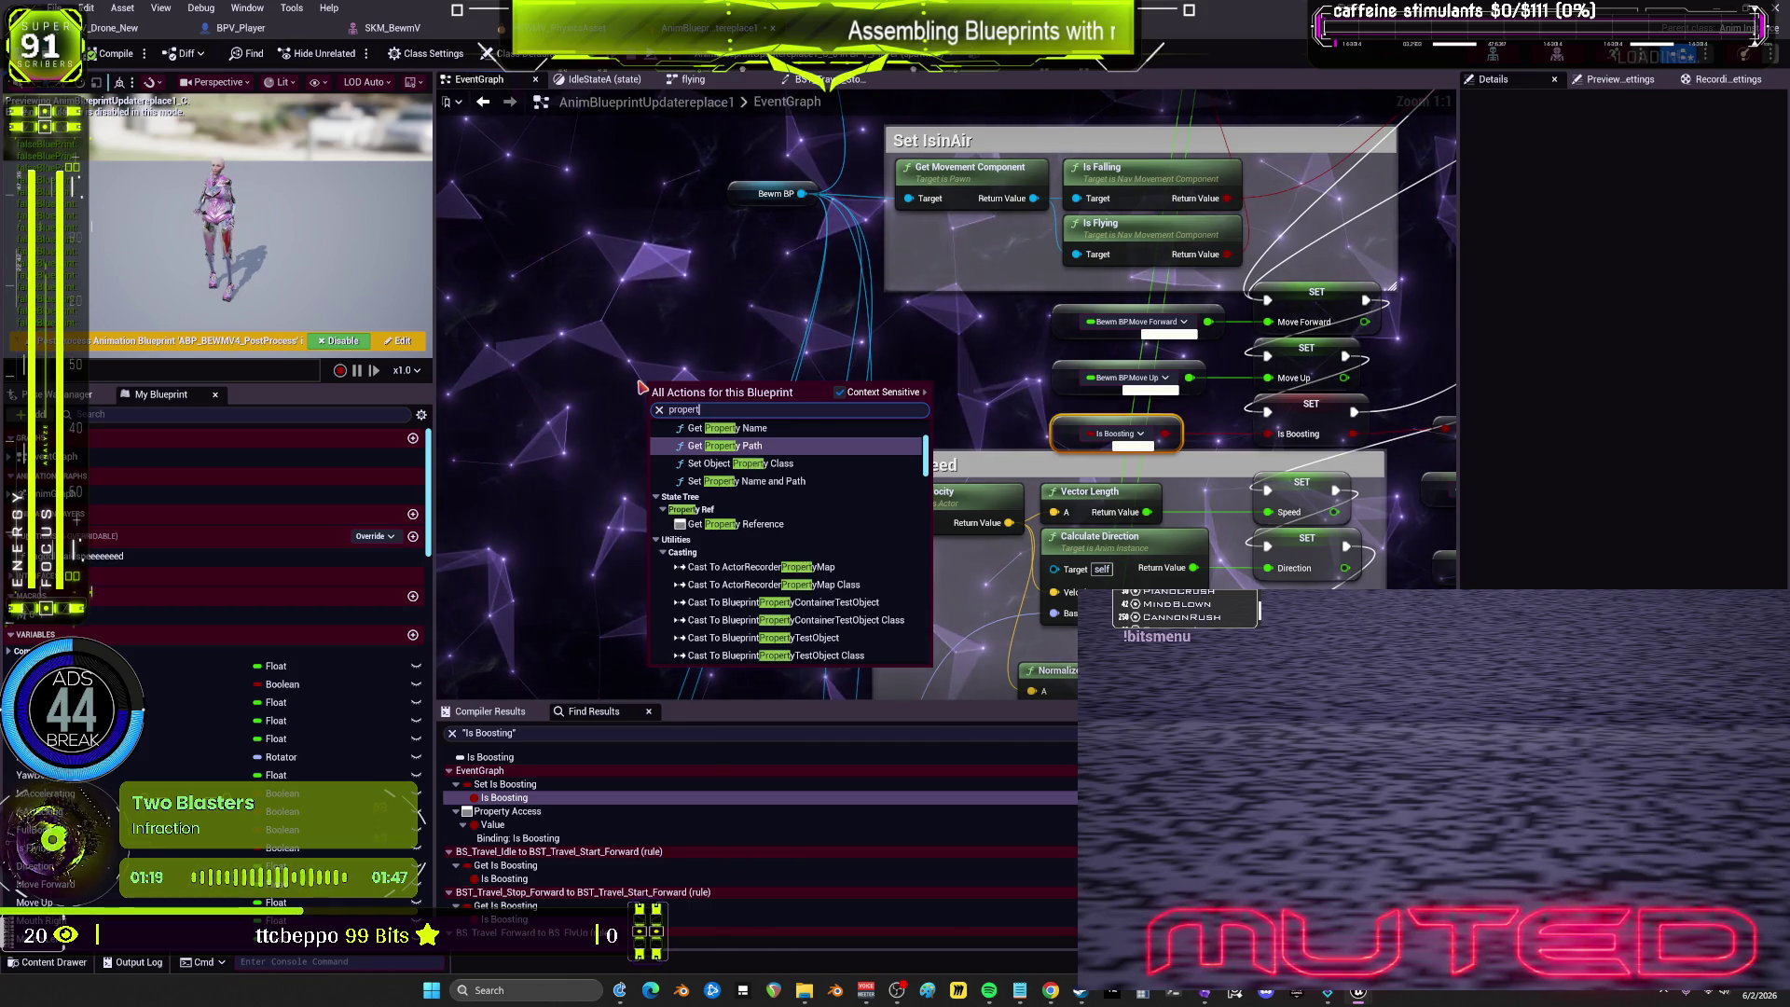
pyautogui.click(737, 524)
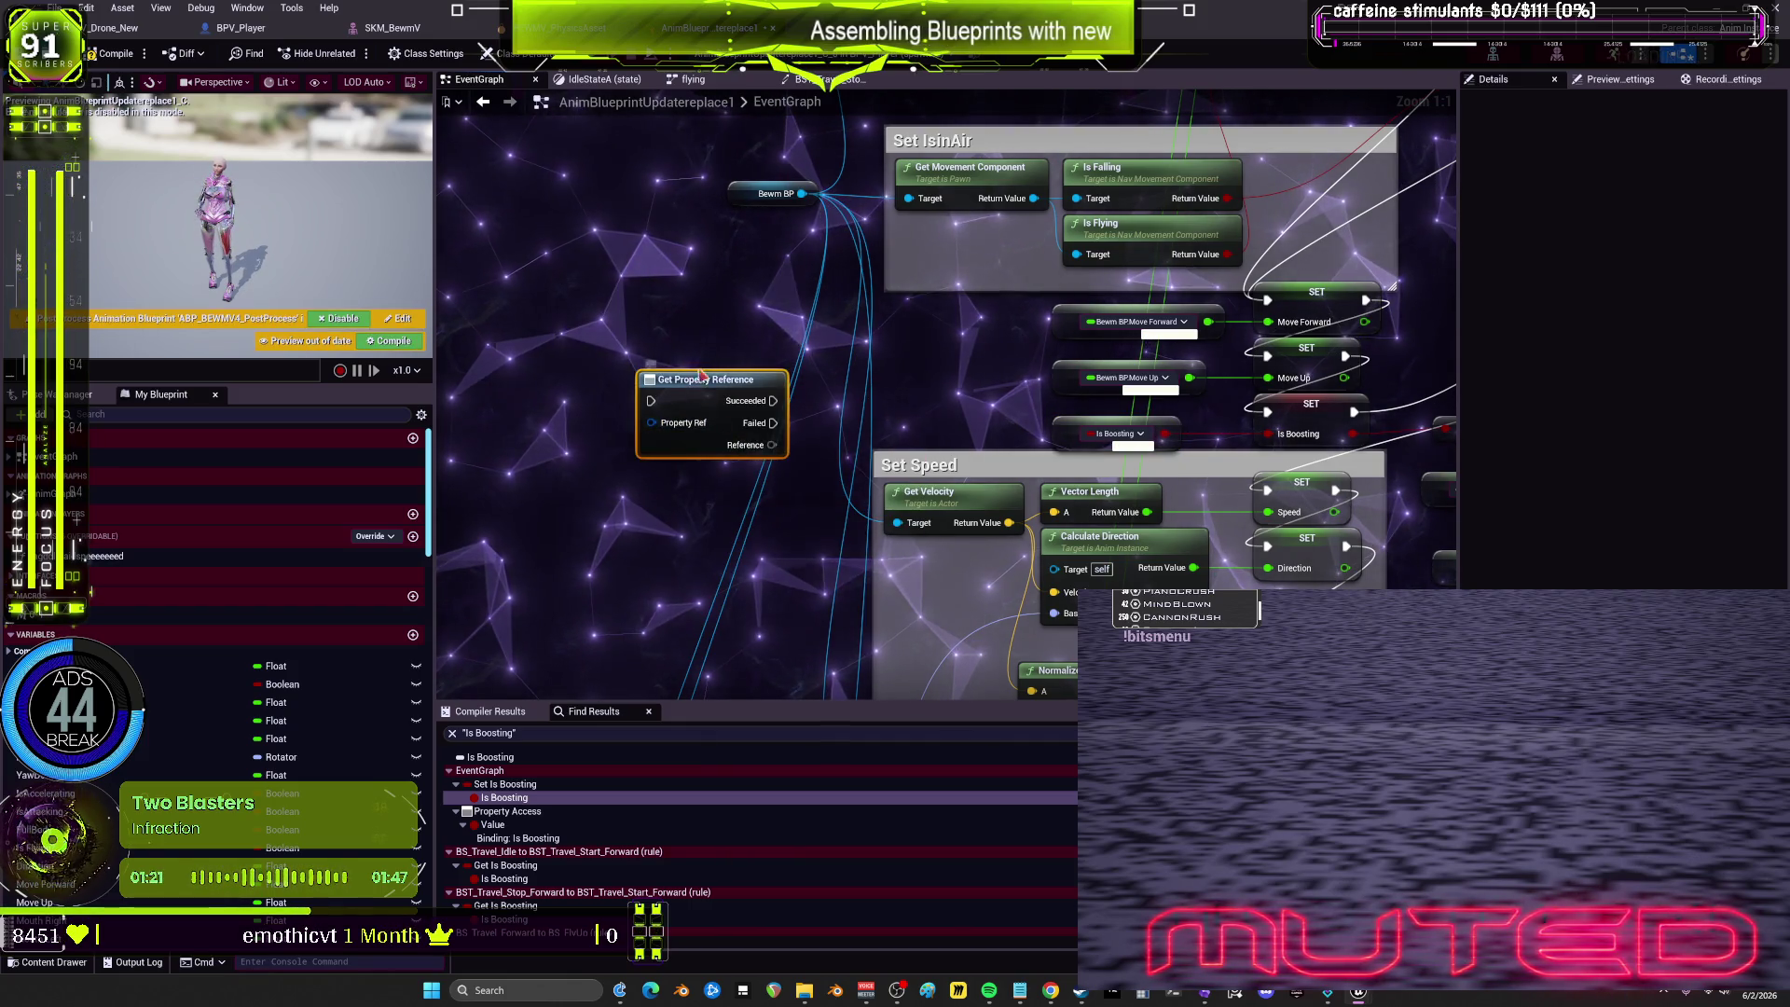
pyautogui.press('Delete')
pyautogui.rightClick(737, 301)
pyautogui.write('propert')
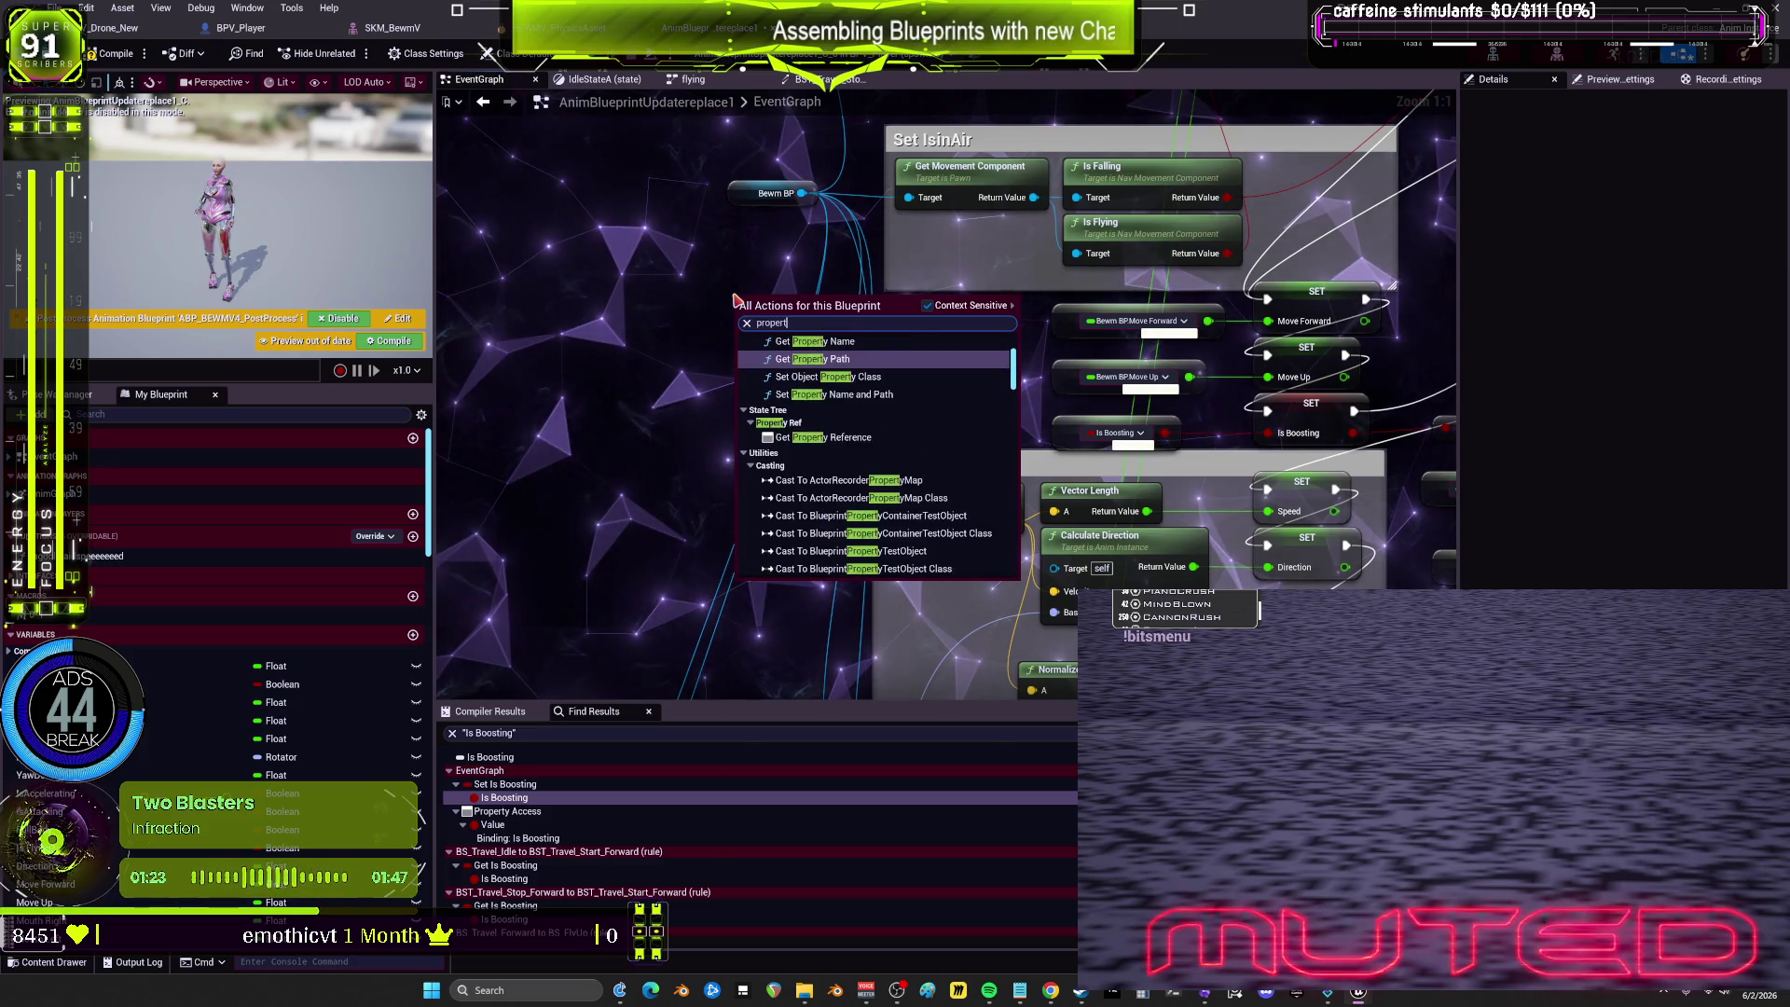
pyautogui.write('yaccess')
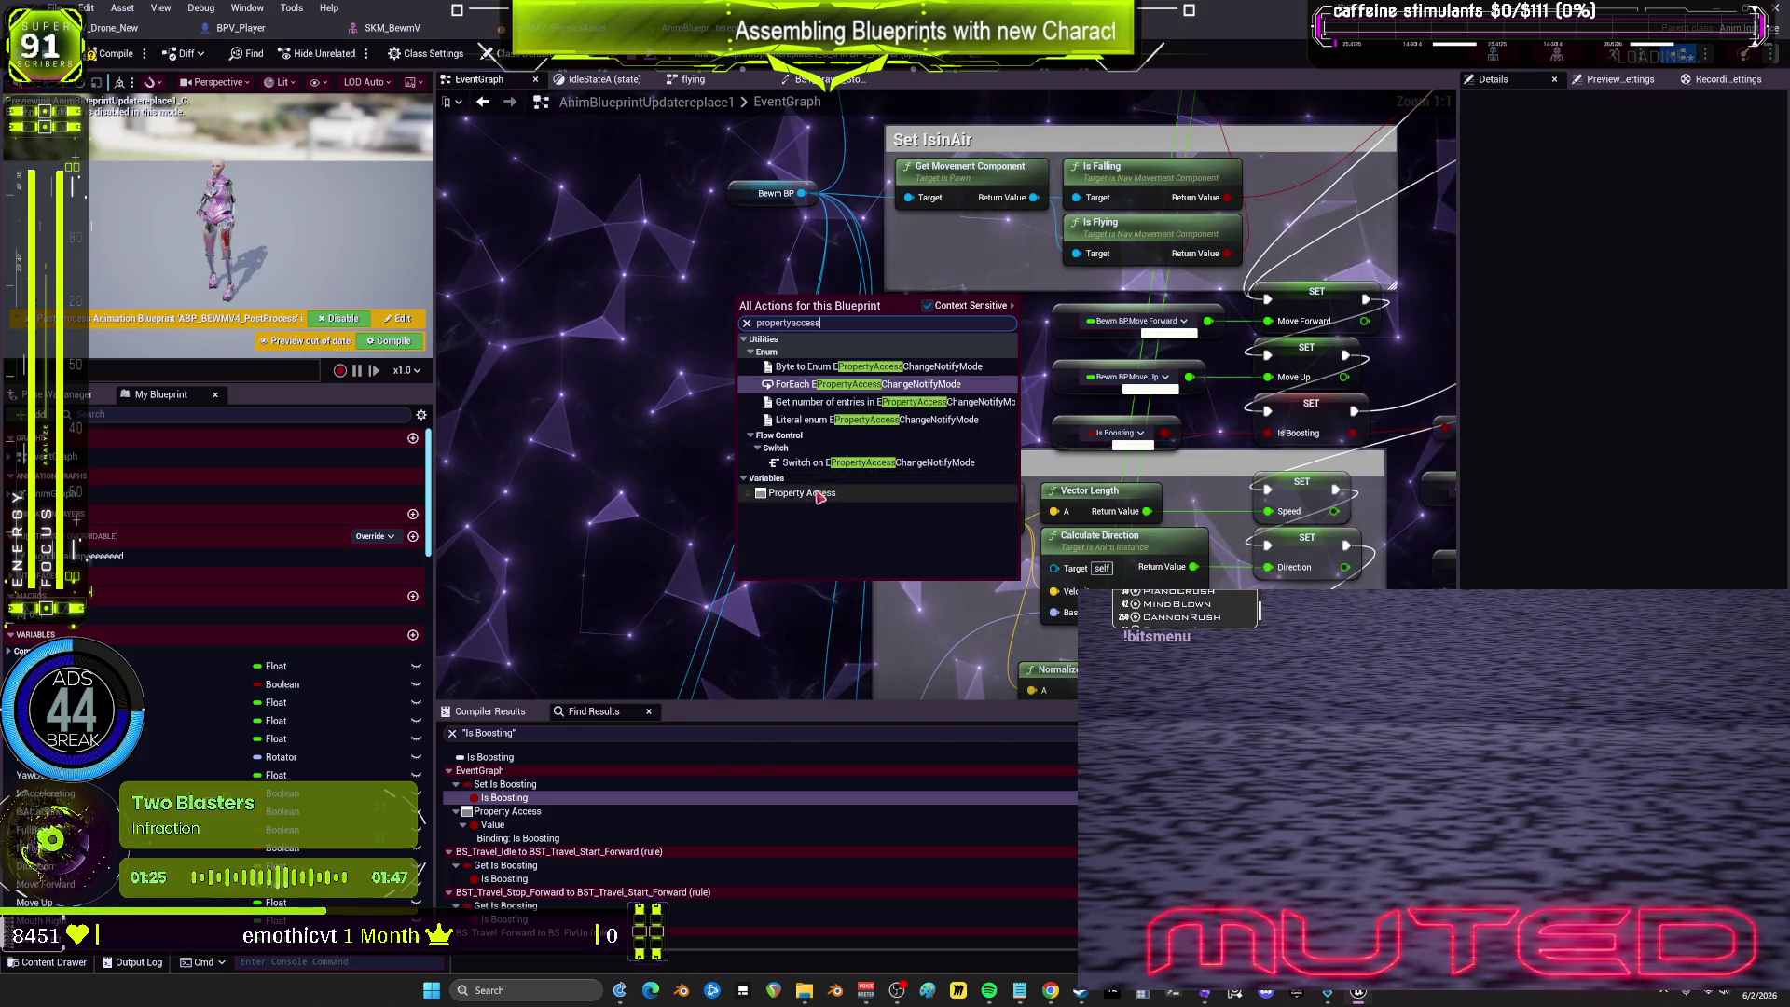
pyautogui.click(802, 492)
# Step: Bind the Property Access node to Bewm BP > Is Boosting and move it right
pyautogui.click(678, 317)
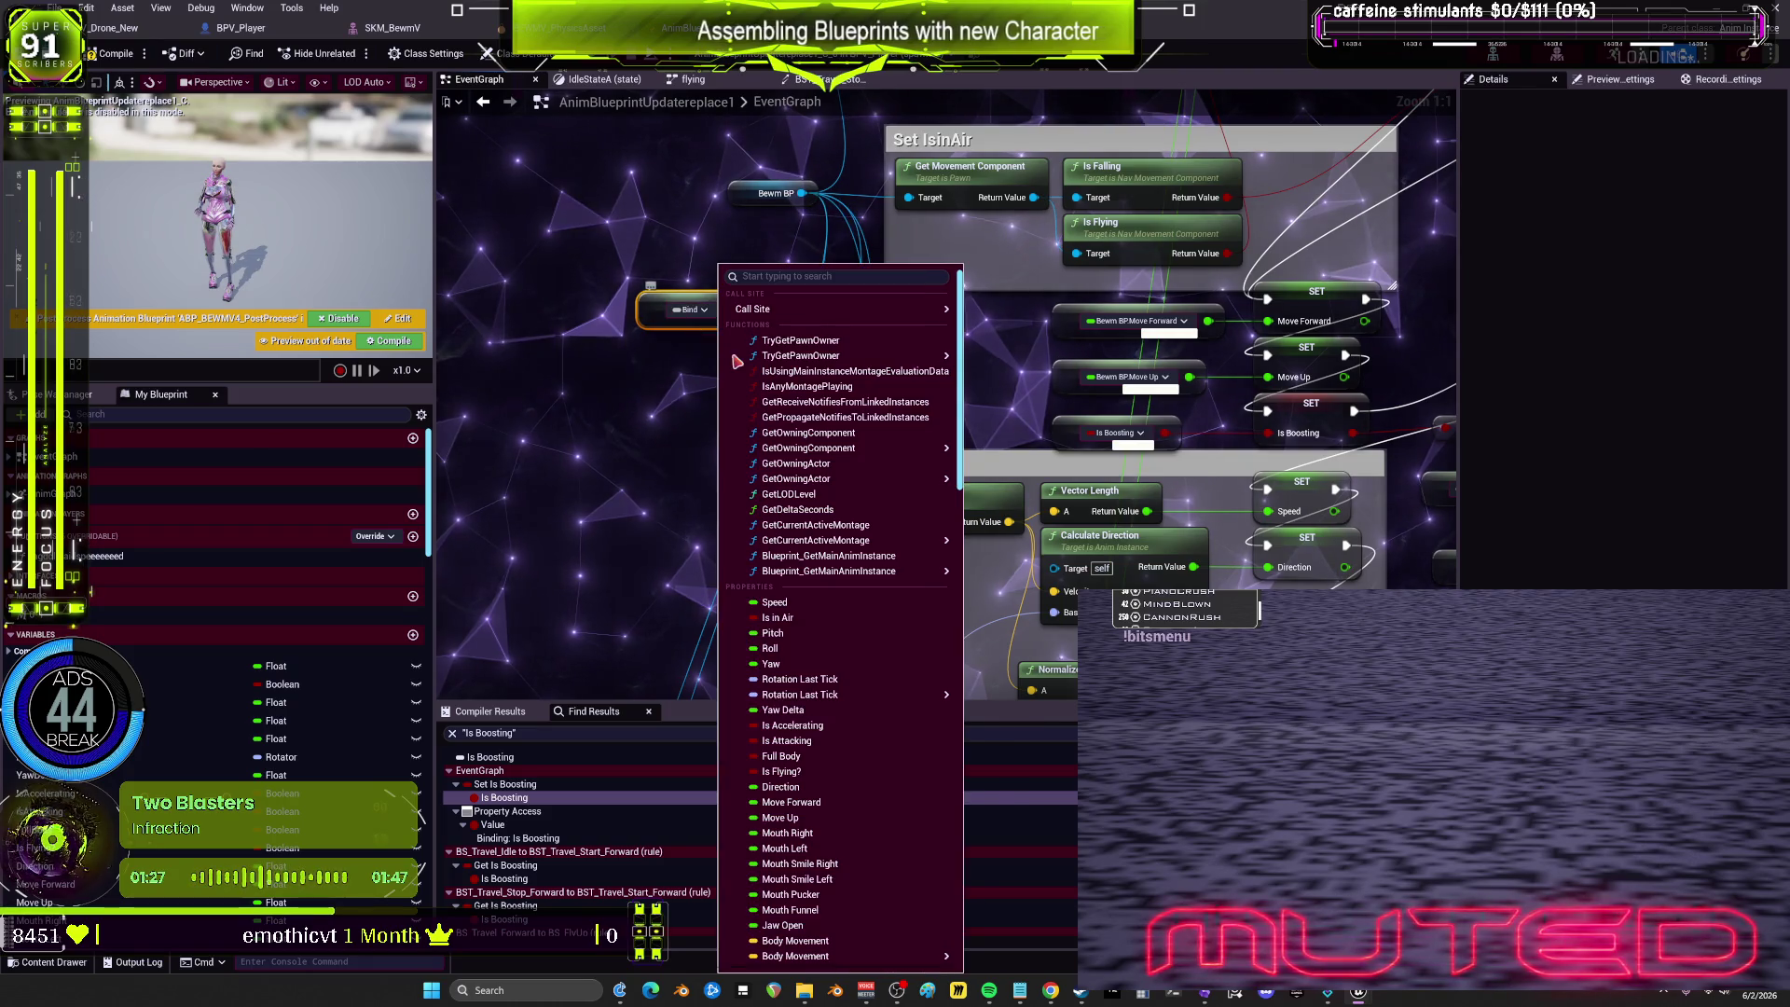
pyautogui.scroll(-5, 821, 862)
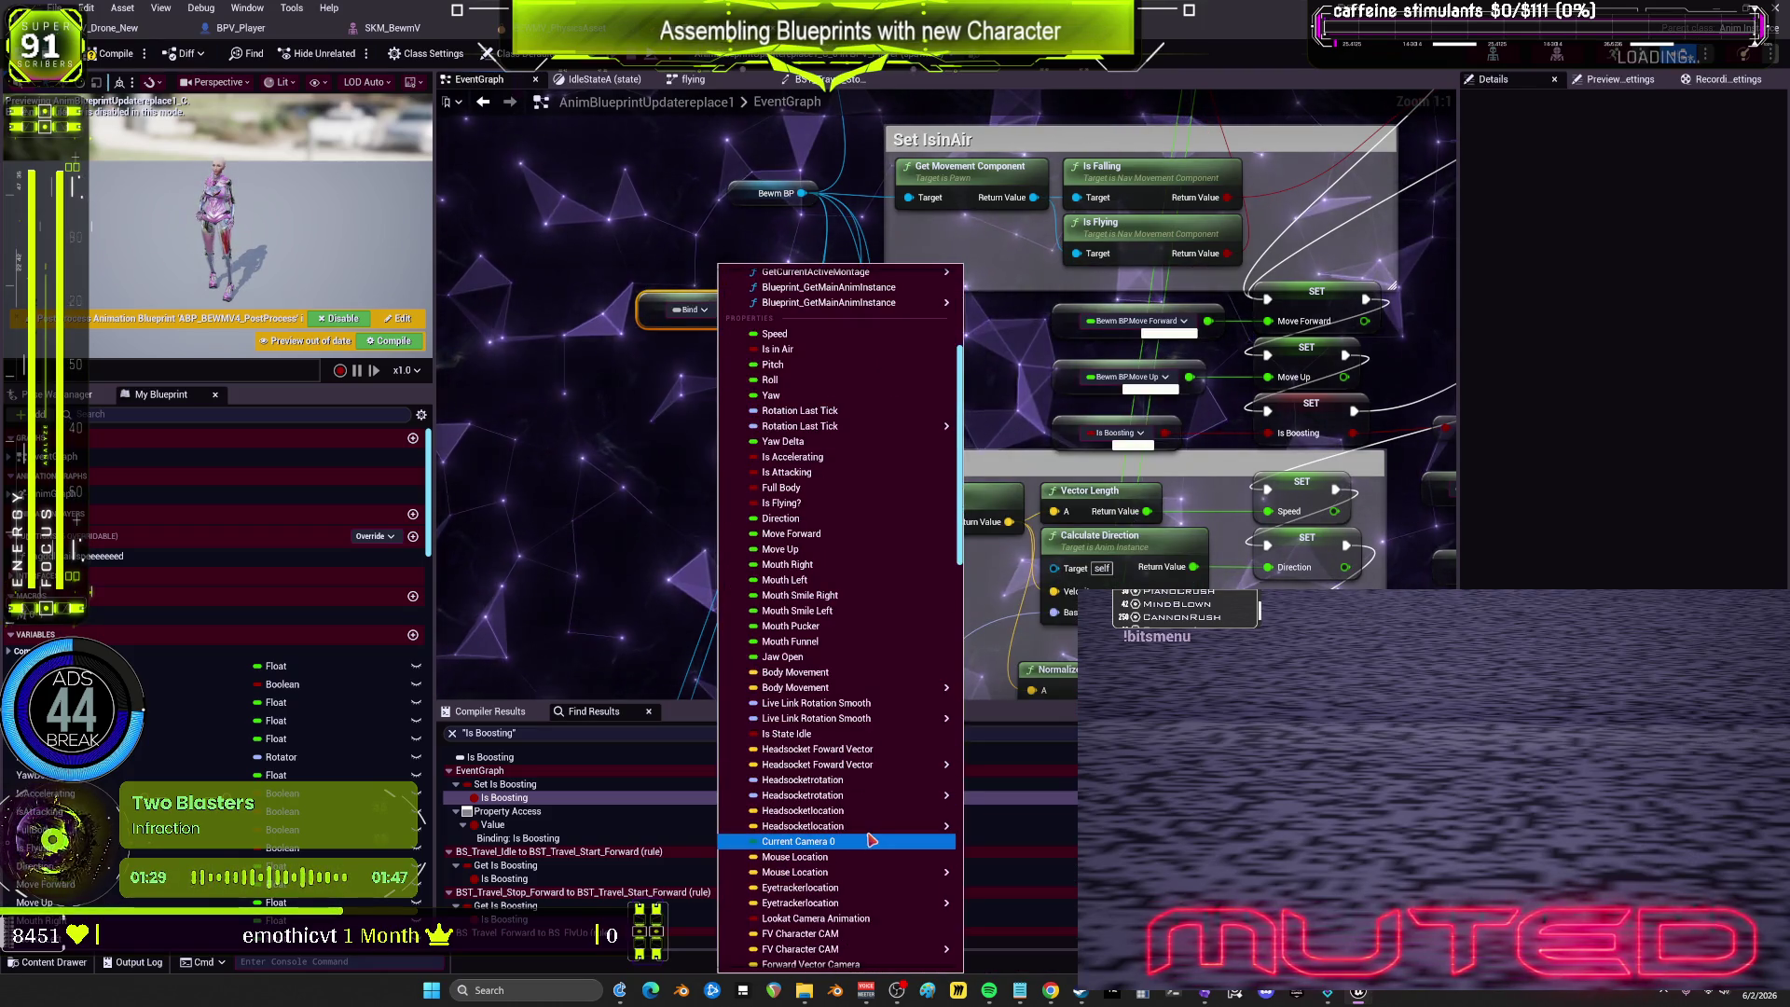
pyautogui.moveTo(842, 795)
pyautogui.scroll(-8, 862, 746)
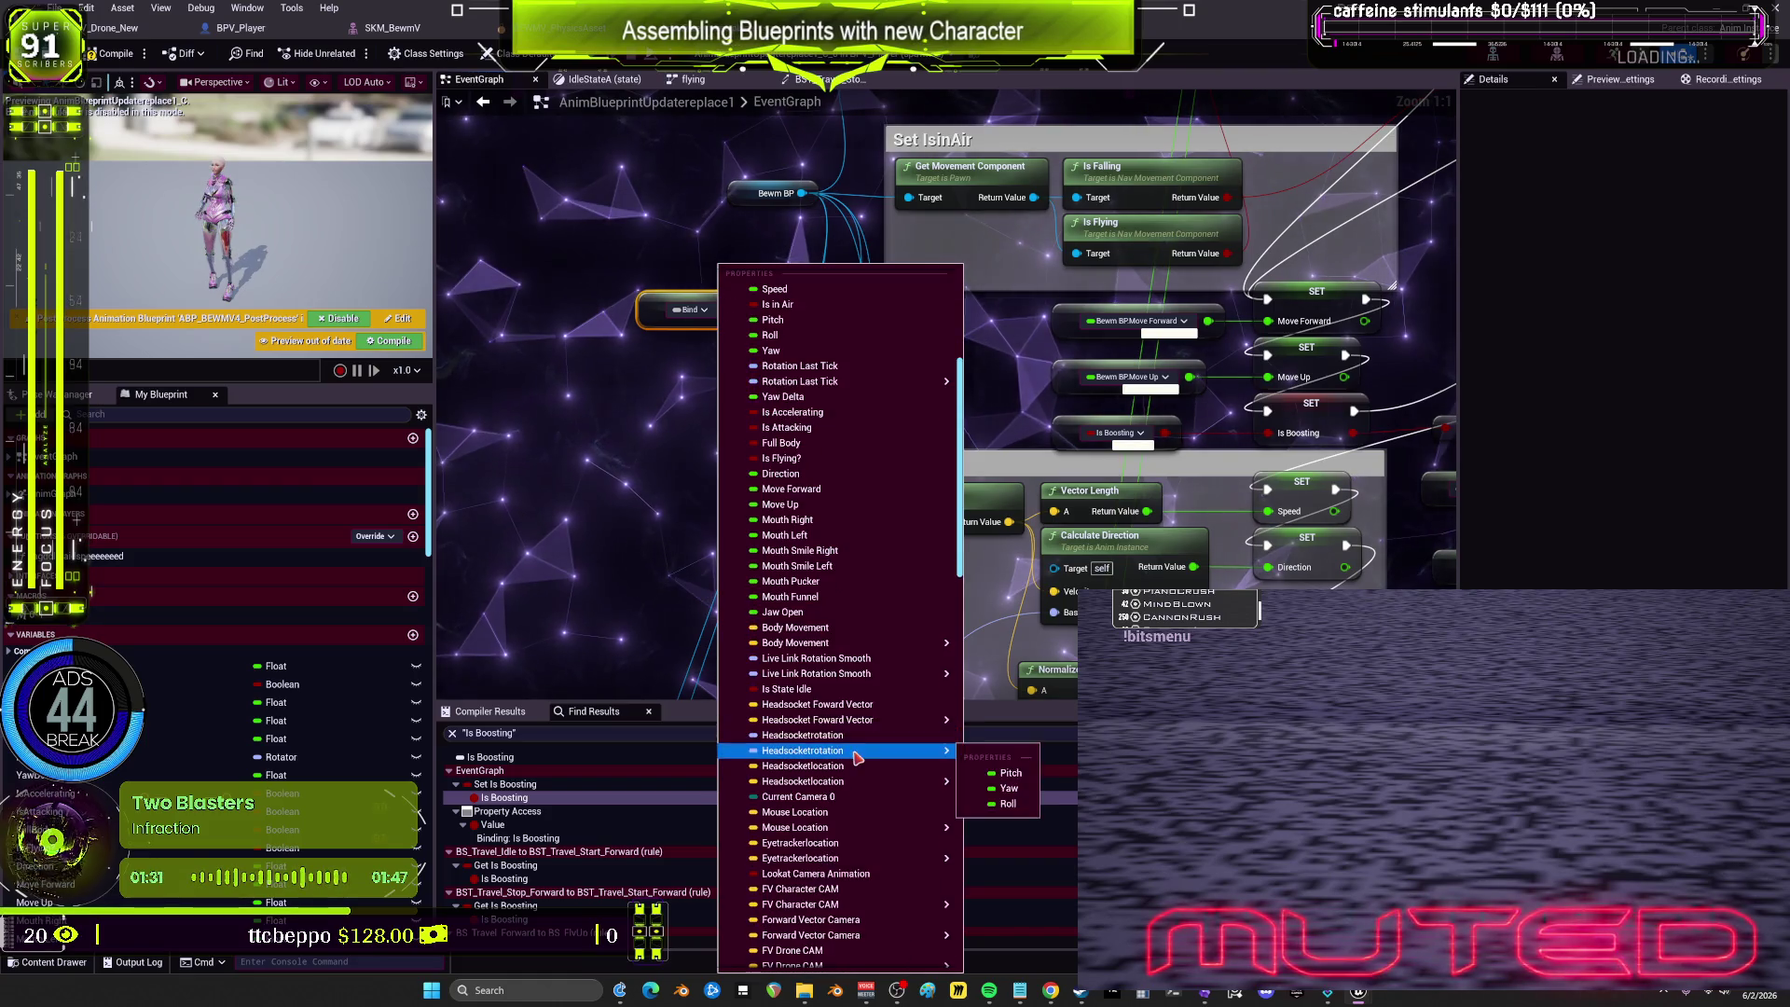
pyautogui.scroll(-10, 872, 736)
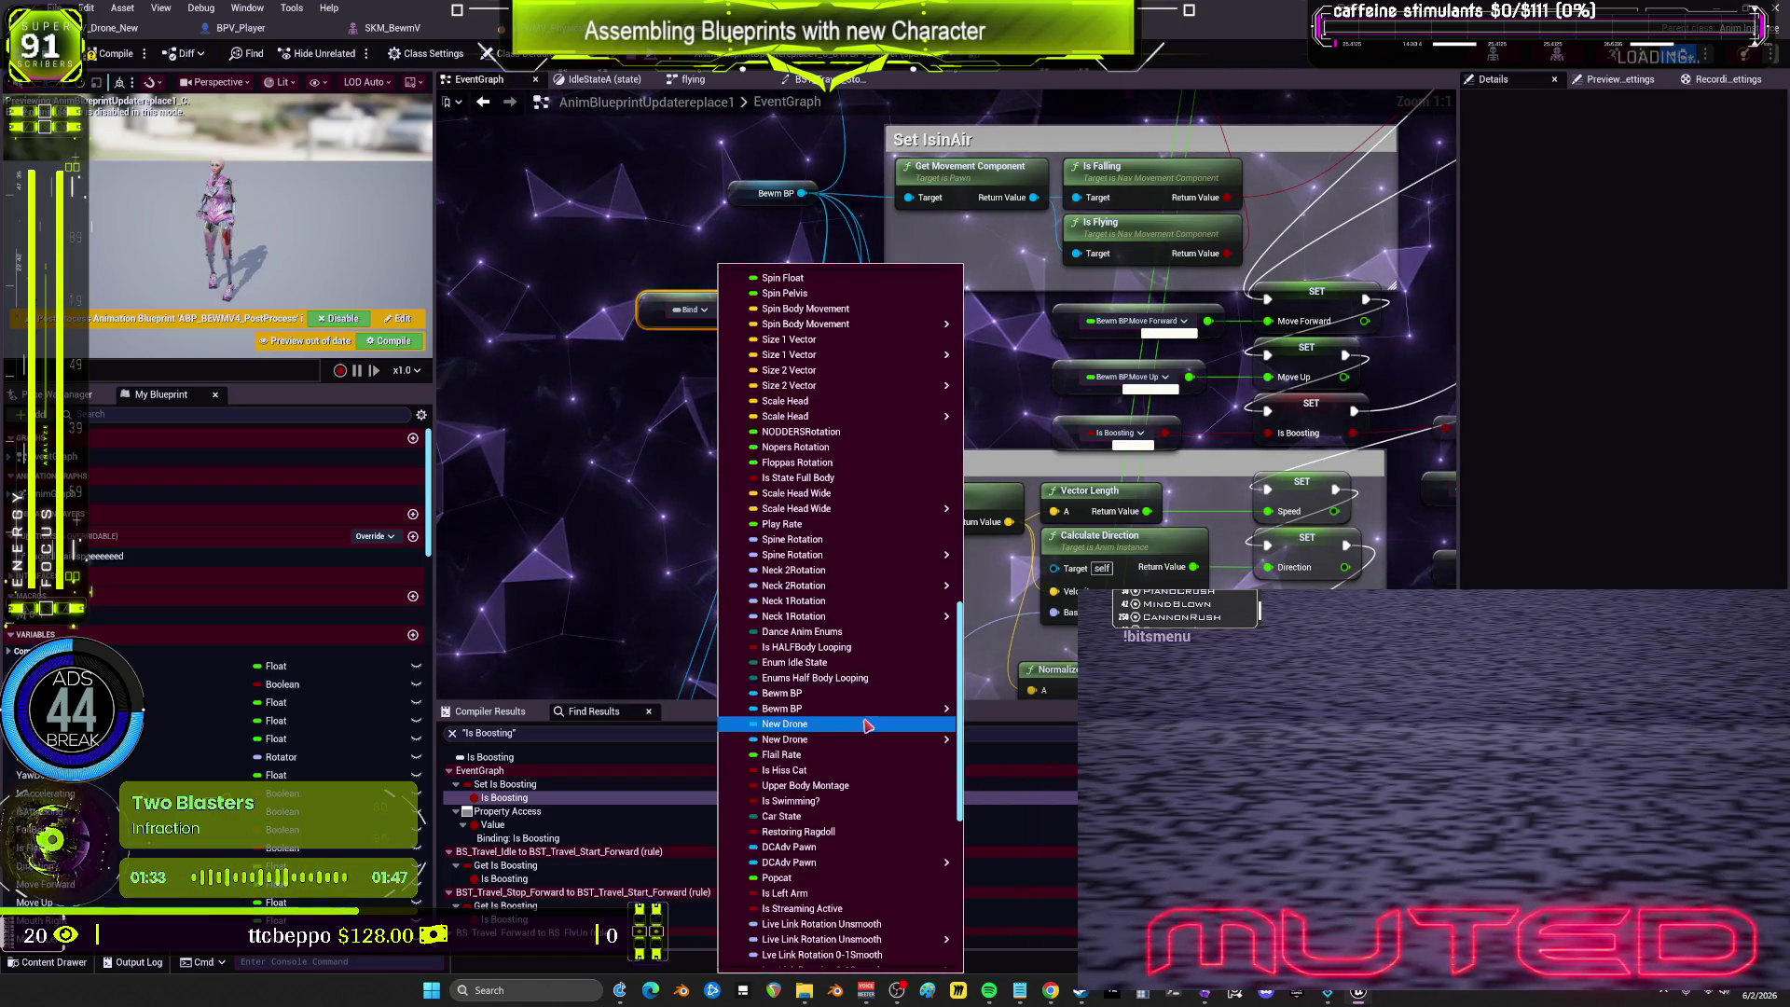
pyautogui.scroll(-3, 881, 728)
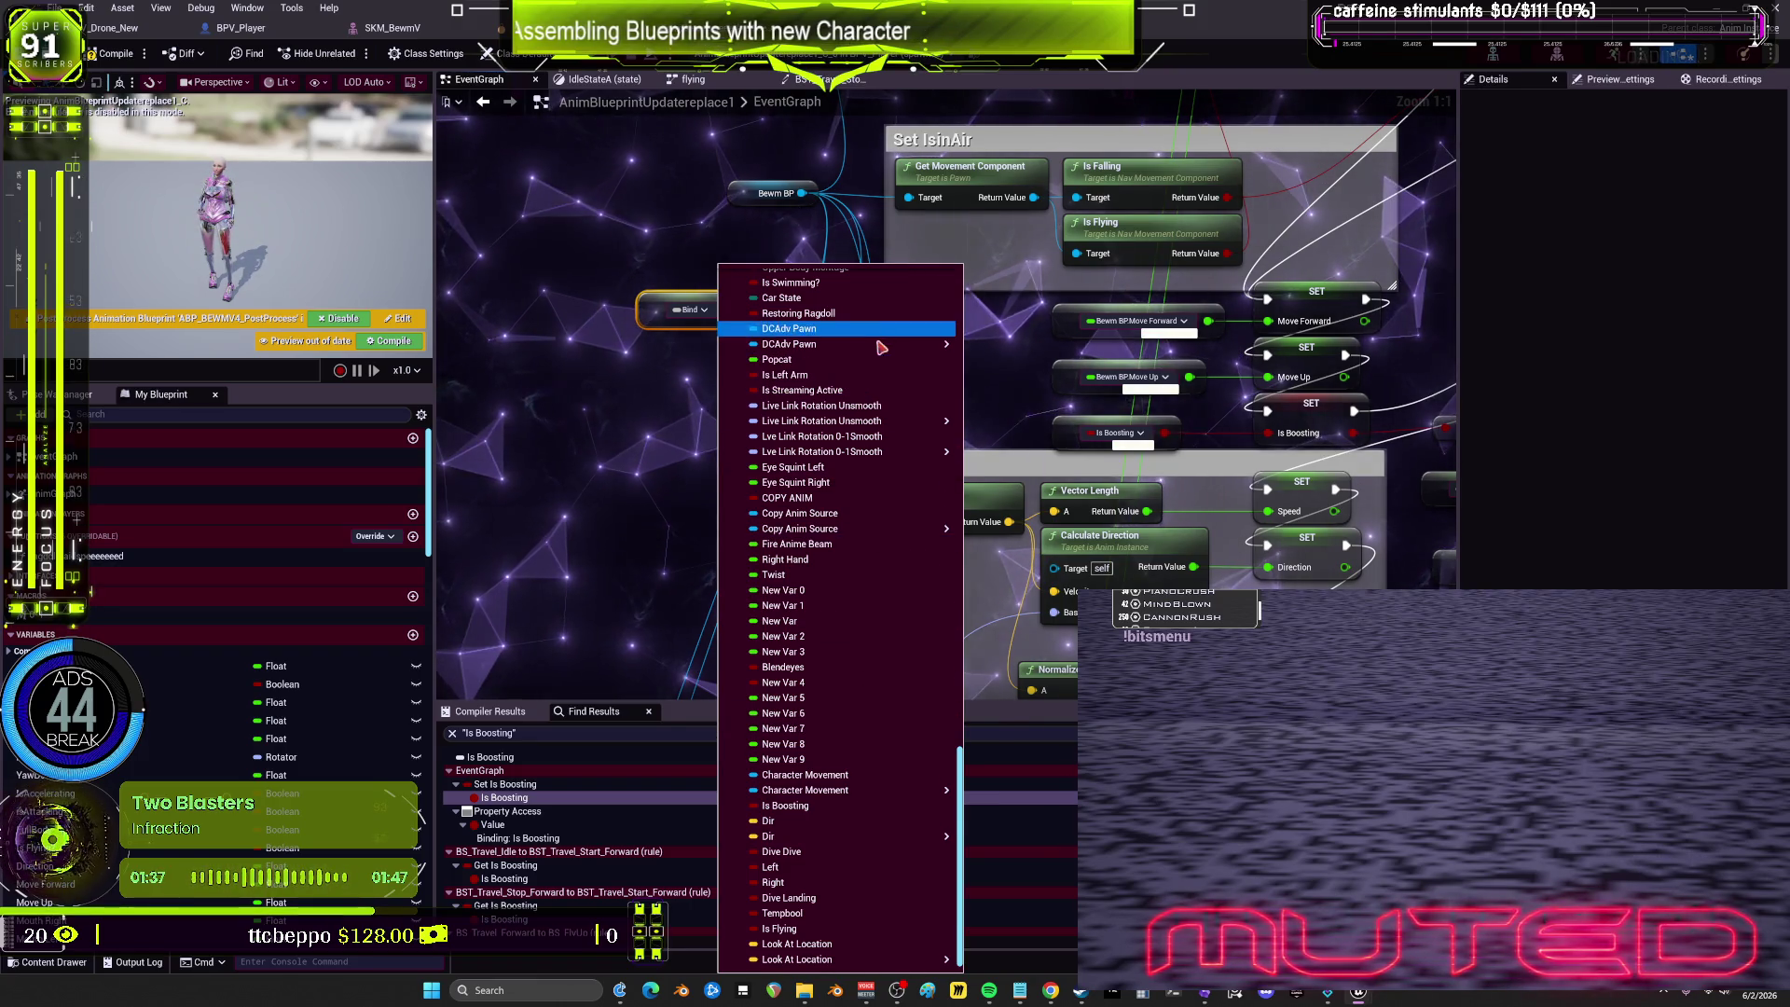
pyautogui.moveTo(875, 536)
pyautogui.scroll(9, 876, 540)
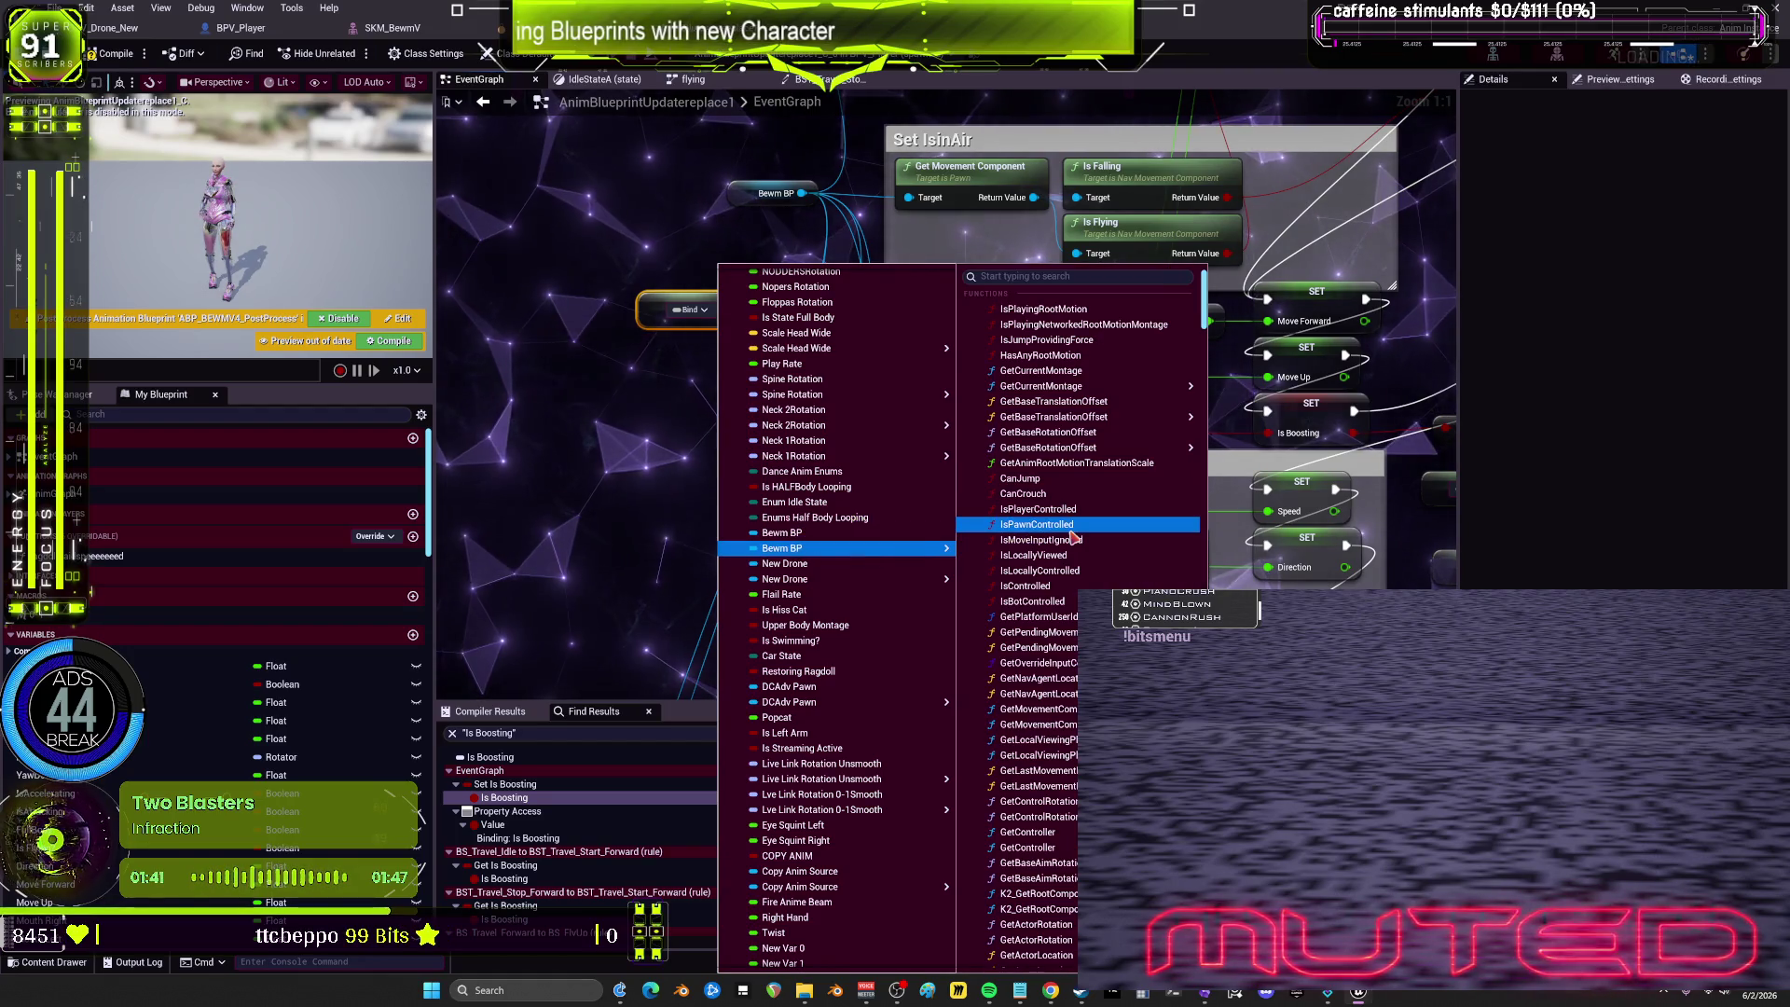
pyautogui.scroll(-10, 1026, 709)
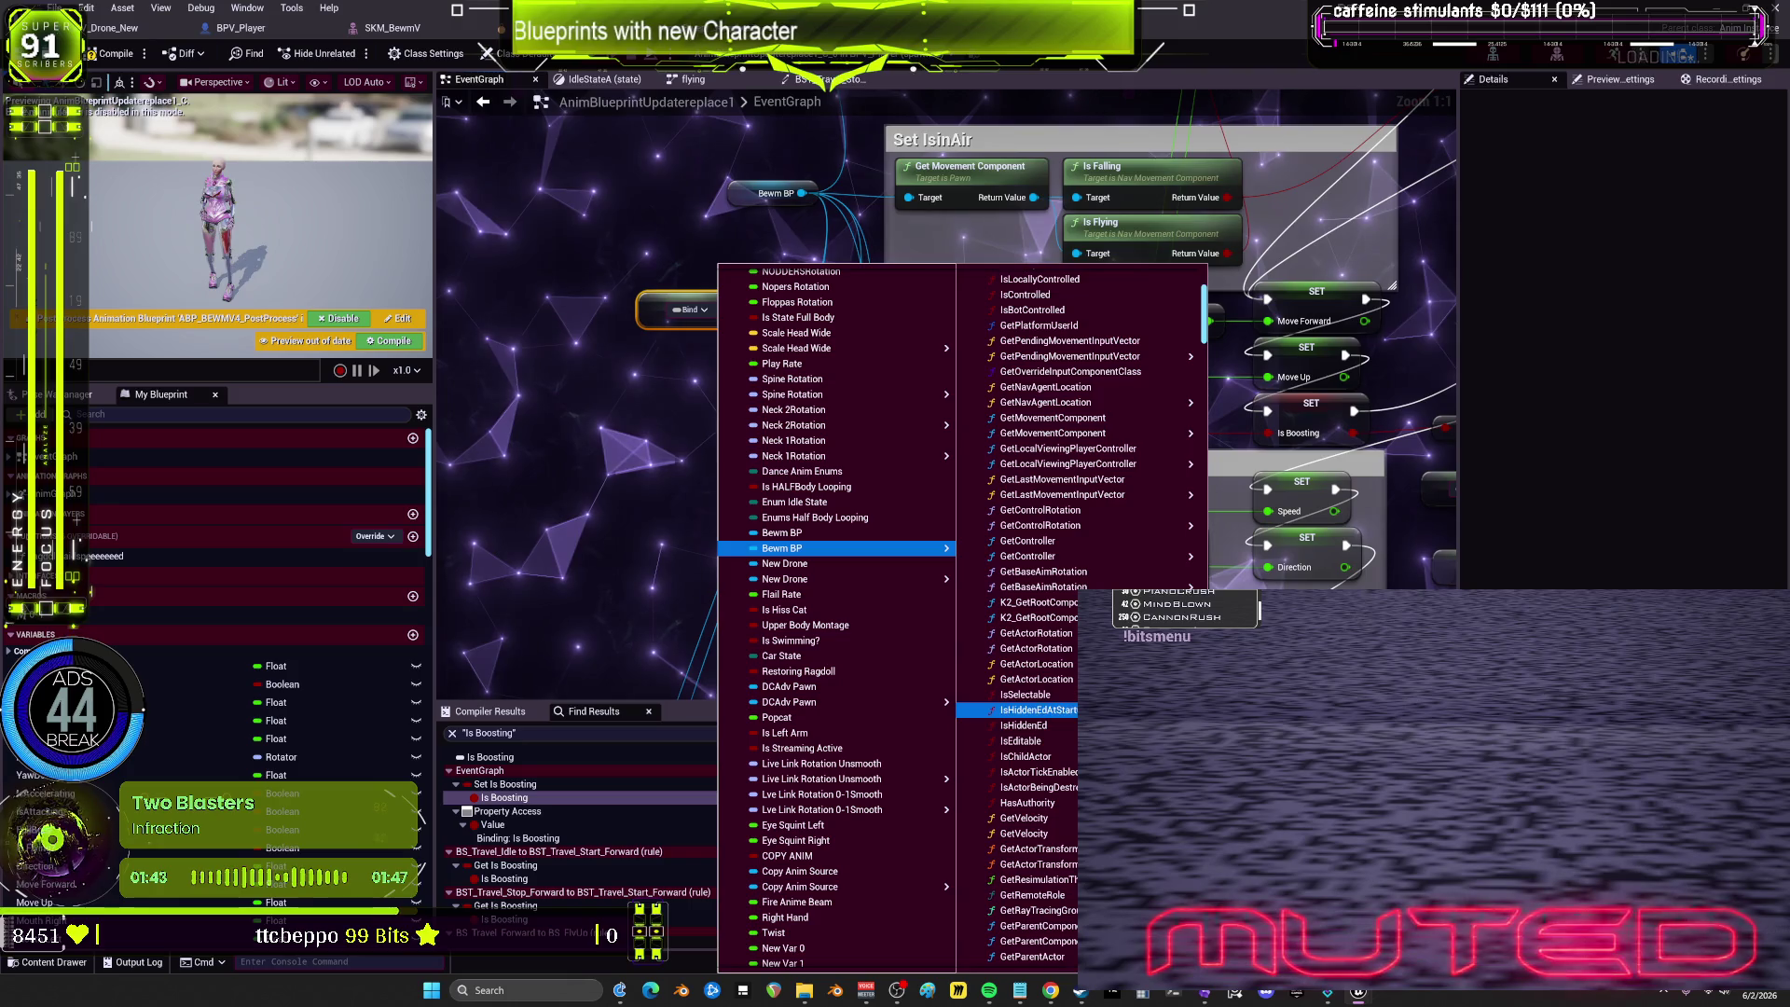
pyautogui.scroll(-10, 1025, 700)
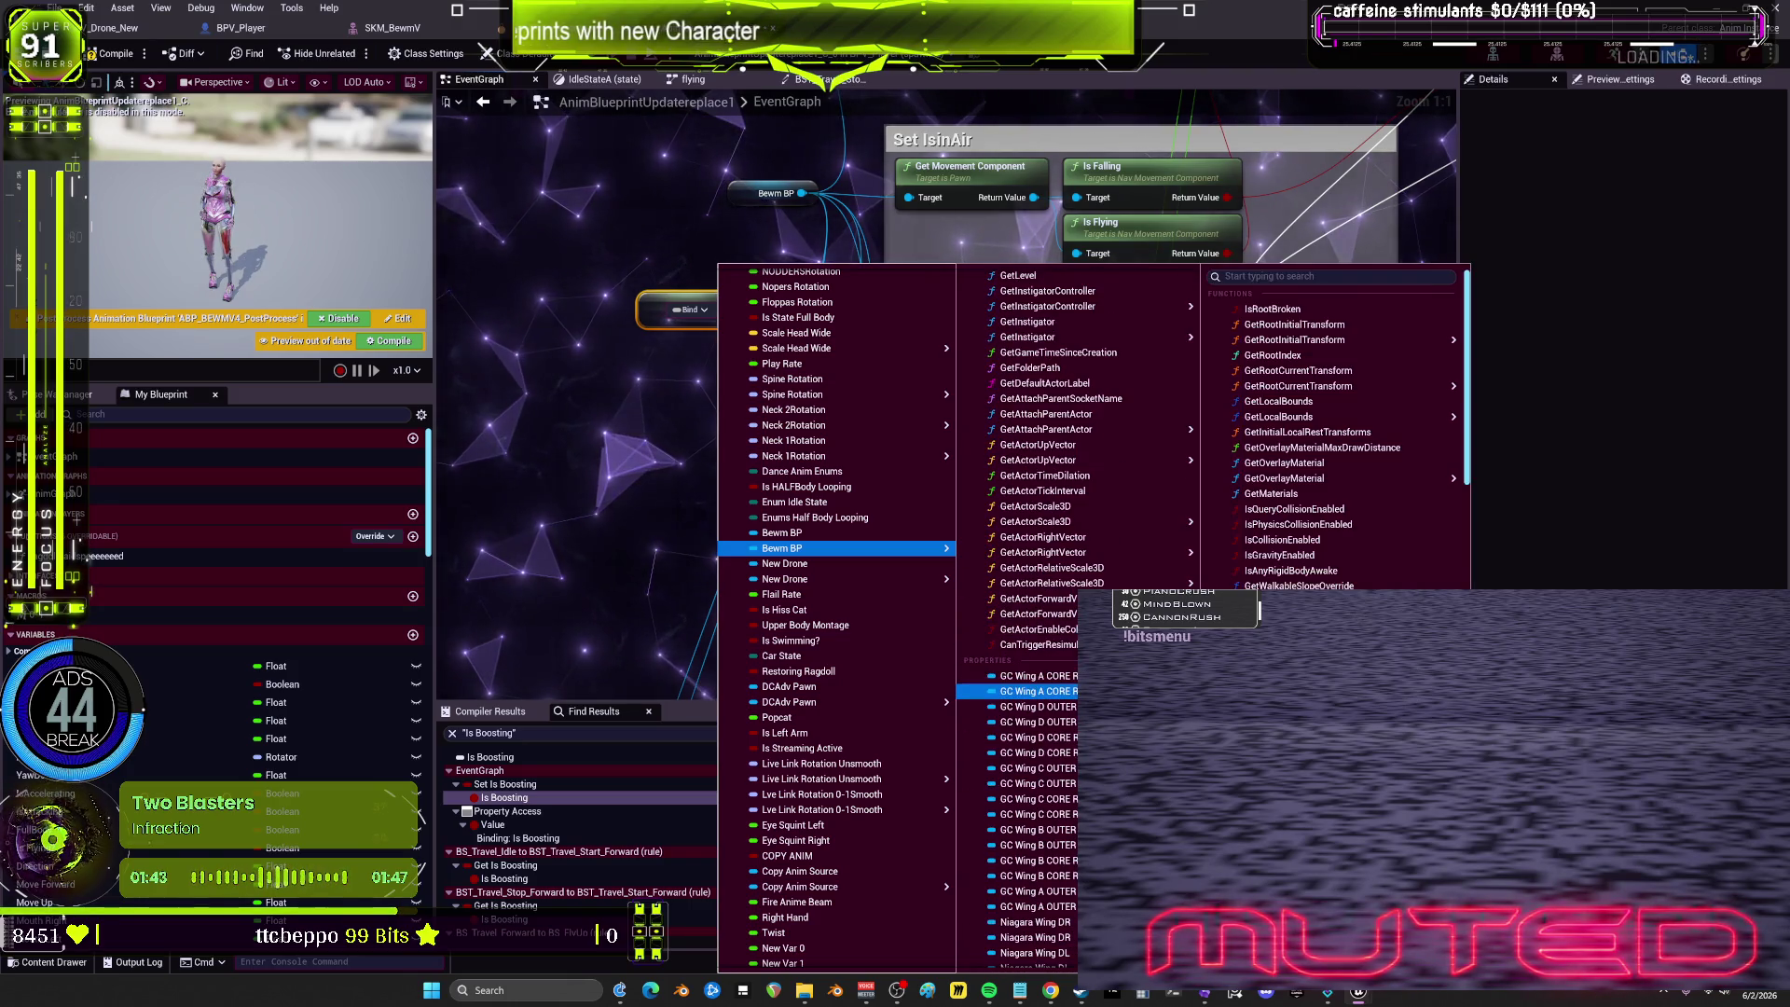
pyautogui.scroll(-7, 1026, 673)
pyautogui.scroll(-10, 1026, 643)
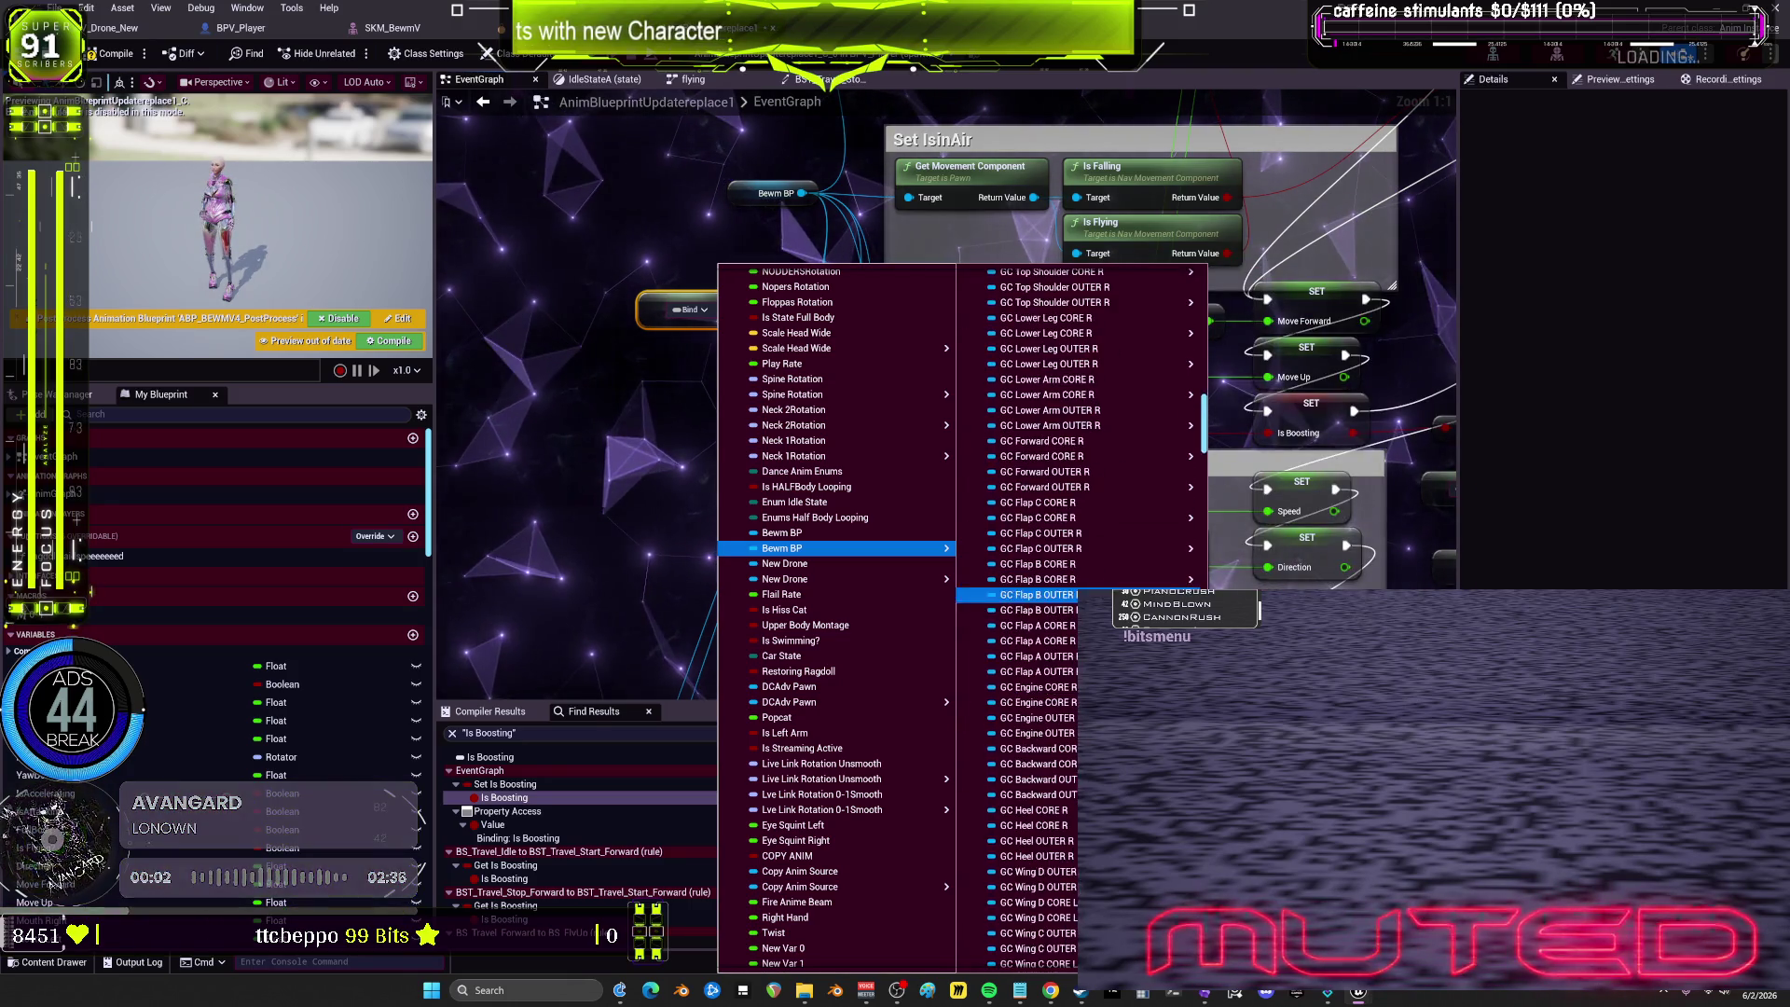
pyautogui.scroll(-10, 1044, 514)
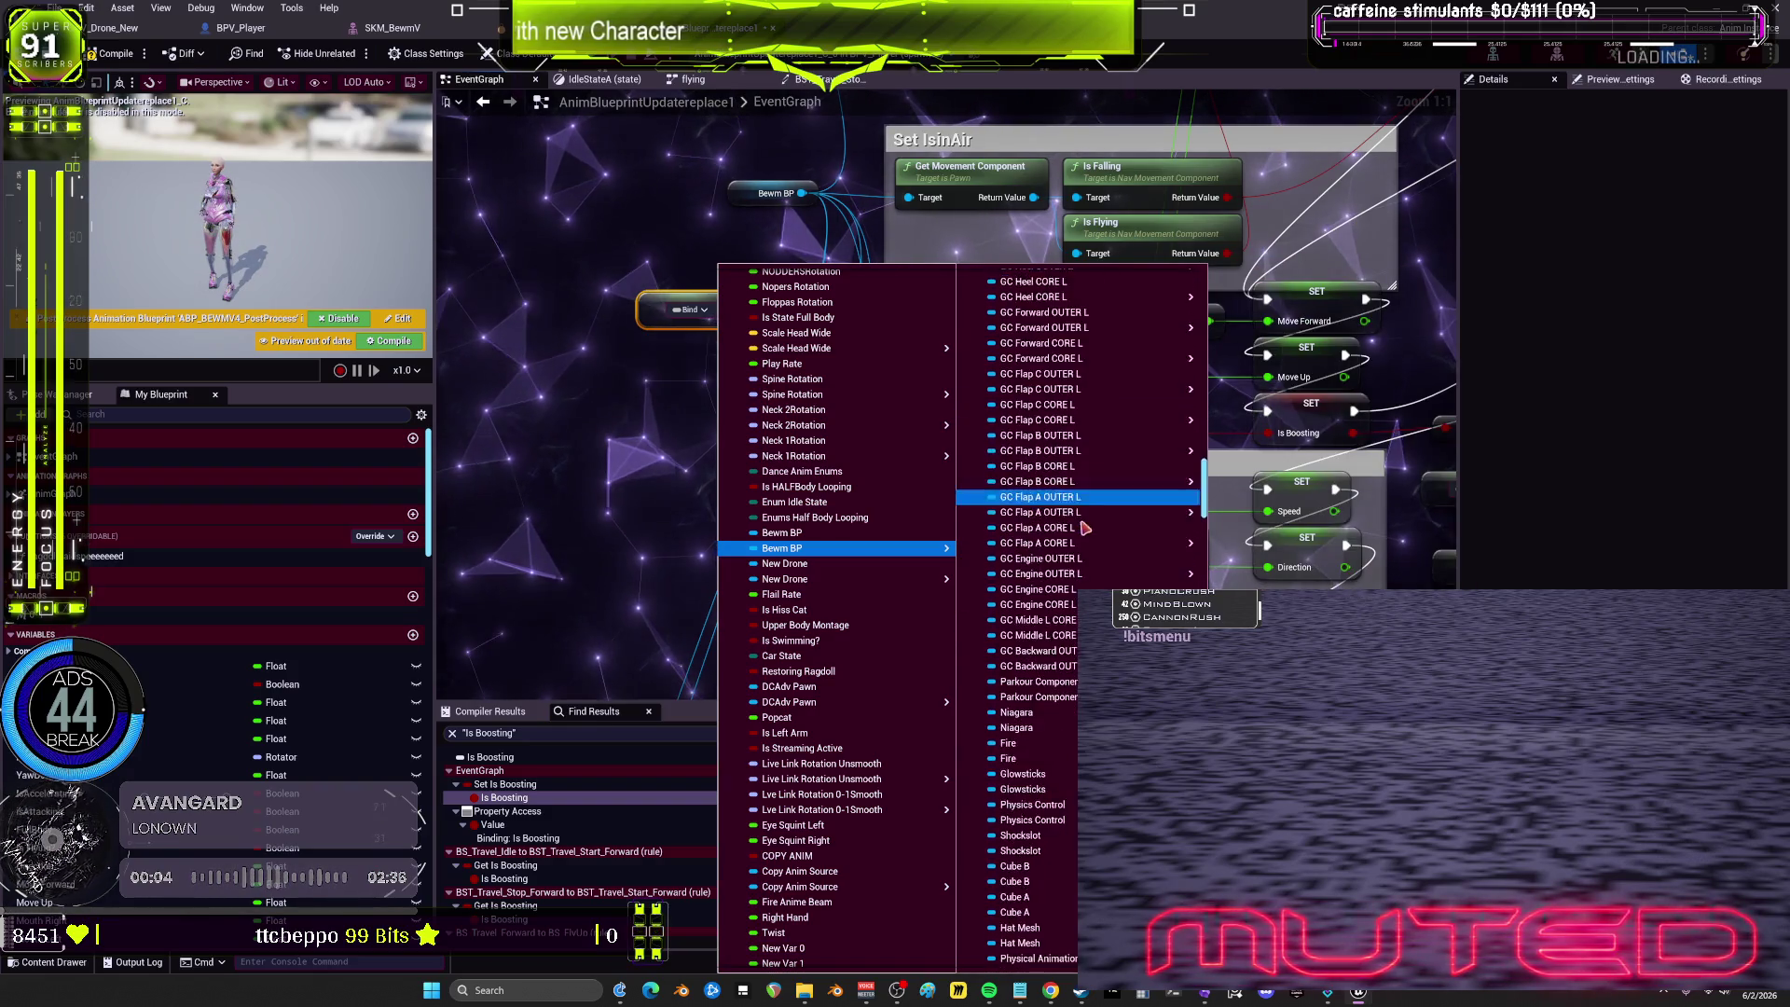
pyautogui.moveTo(1128, 559)
pyautogui.scroll(-7, 1128, 566)
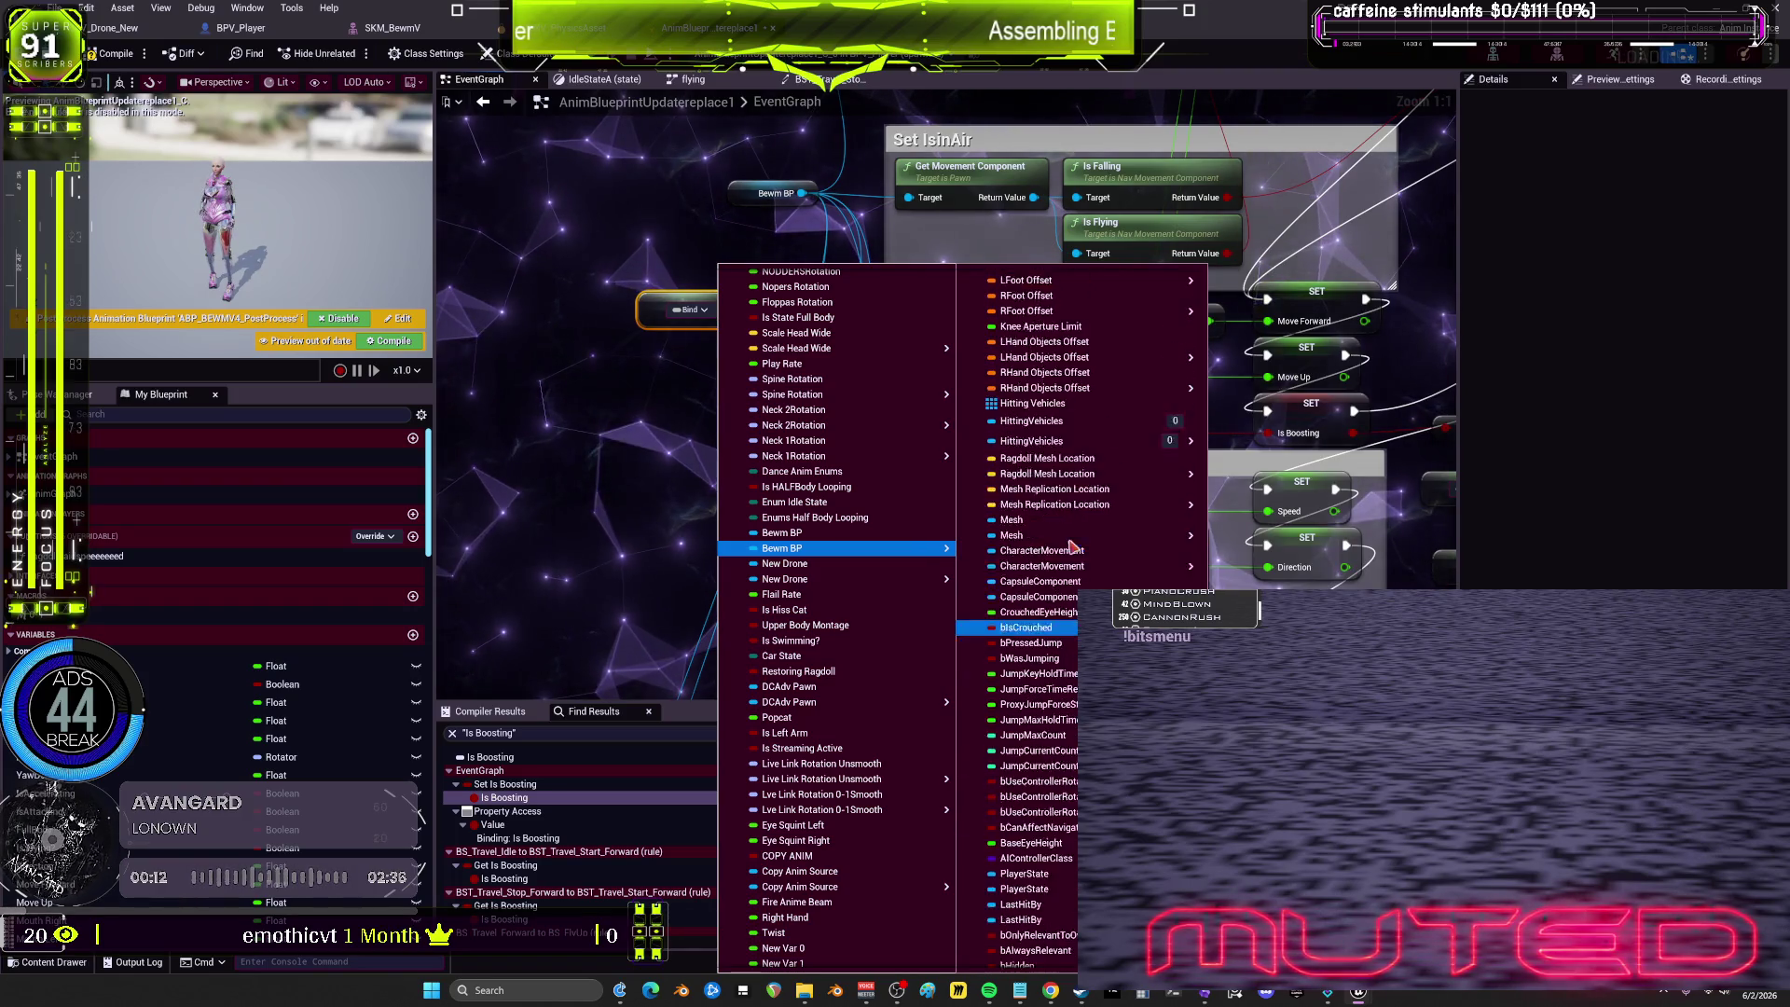
pyautogui.scroll(-10, 1066, 546)
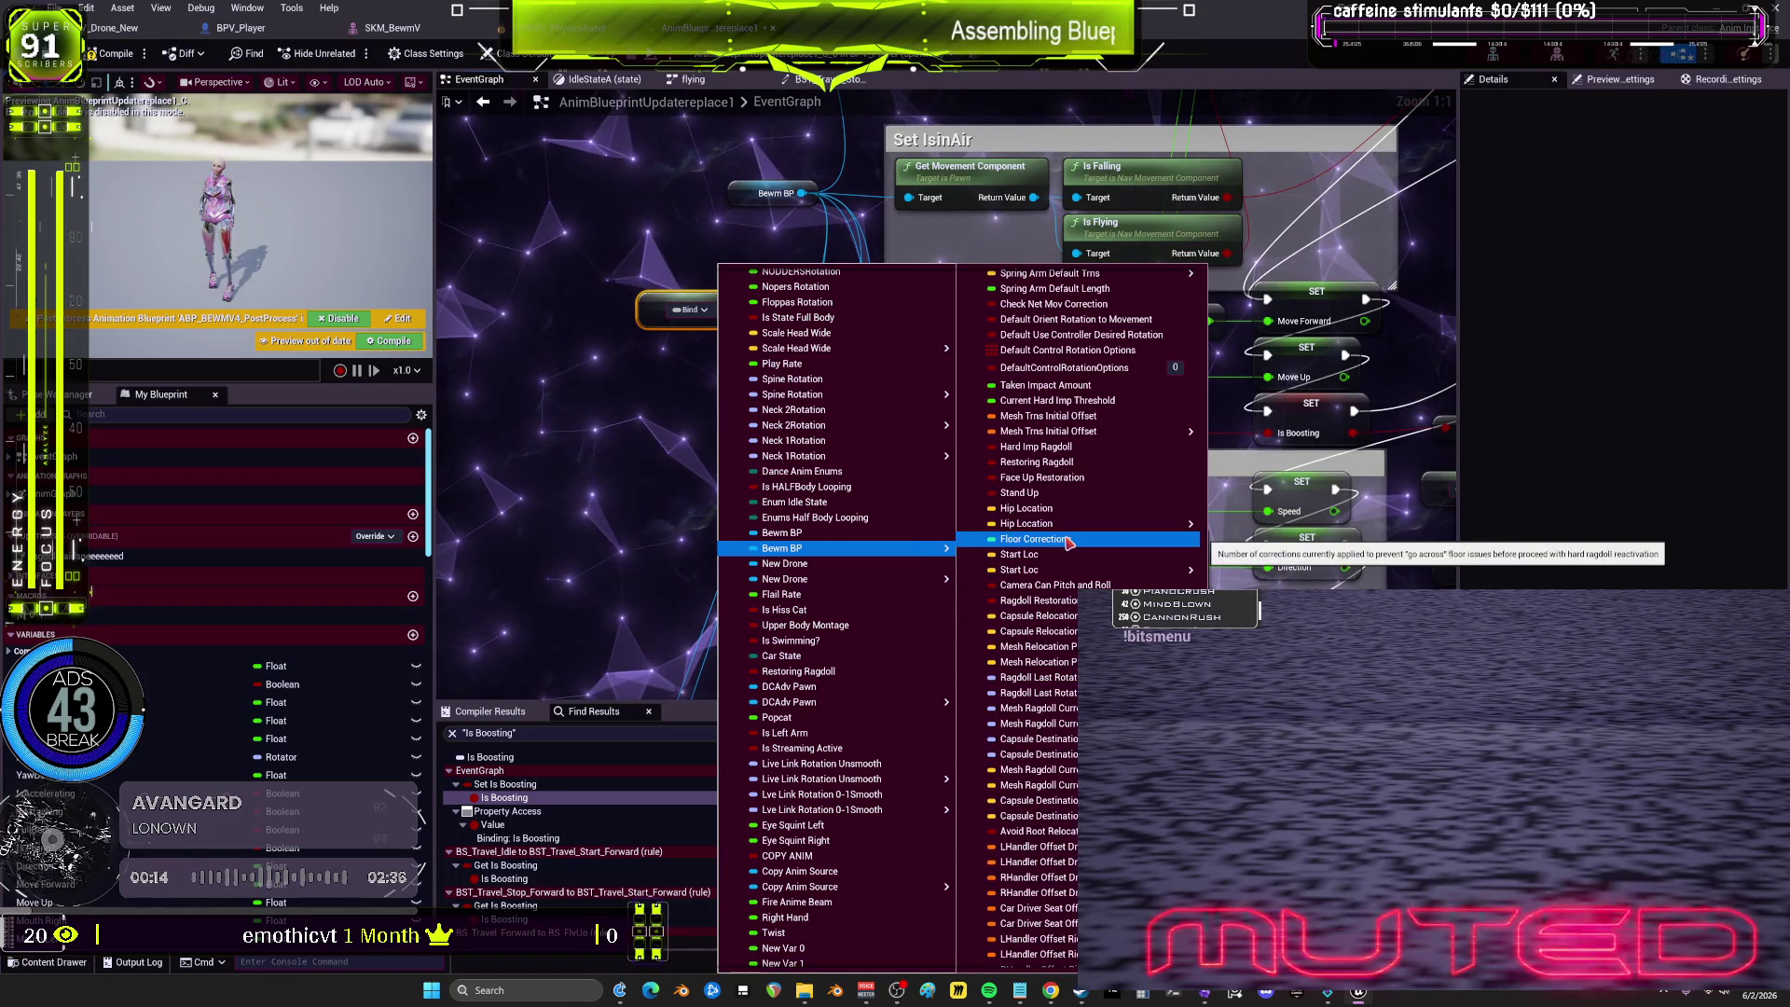
pyautogui.scroll(10, 1068, 543)
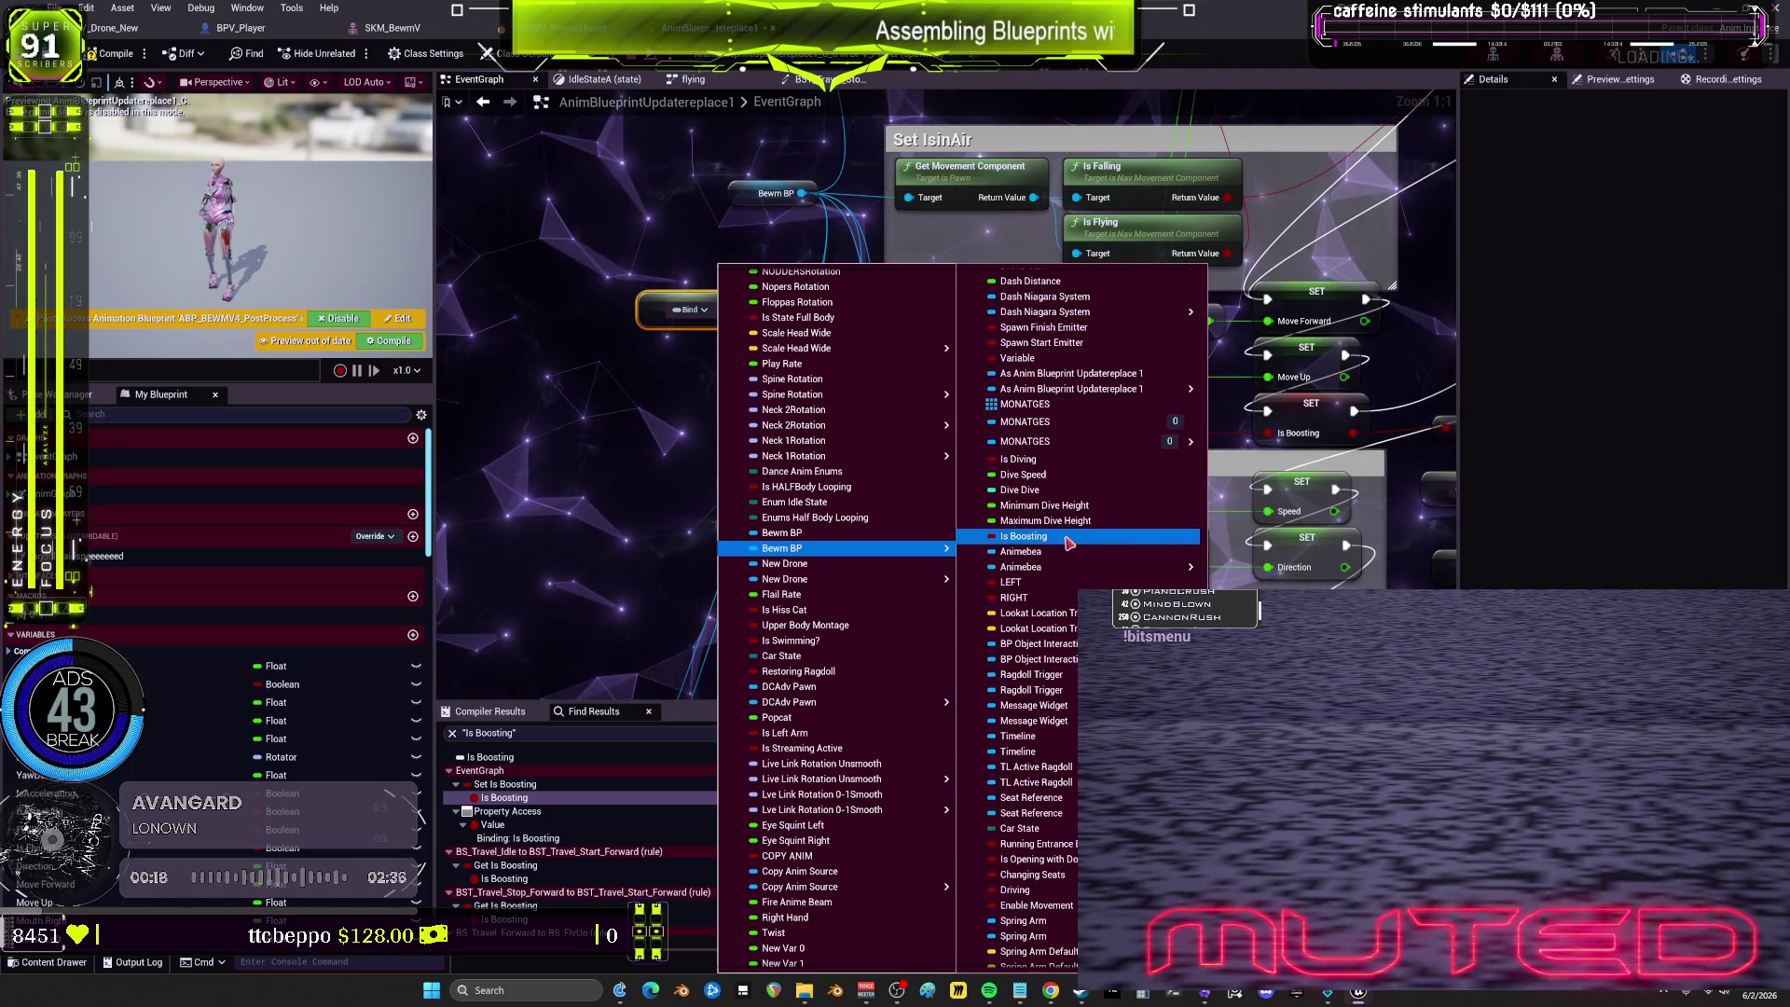
pyautogui.click(1068, 543)
pyautogui.moveTo(669, 335)
pyautogui.mouseDown()
pyautogui.moveTo(902, 362)
pyautogui.moveTo(892, 410)
pyautogui.mouseUp()
# Step: Rebind the old Is Boosting getter to Bewm BP.Is Boosting, compile, and run a simulated preview
pyautogui.moveTo(1157, 426); pyautogui.dragTo(940, 420)
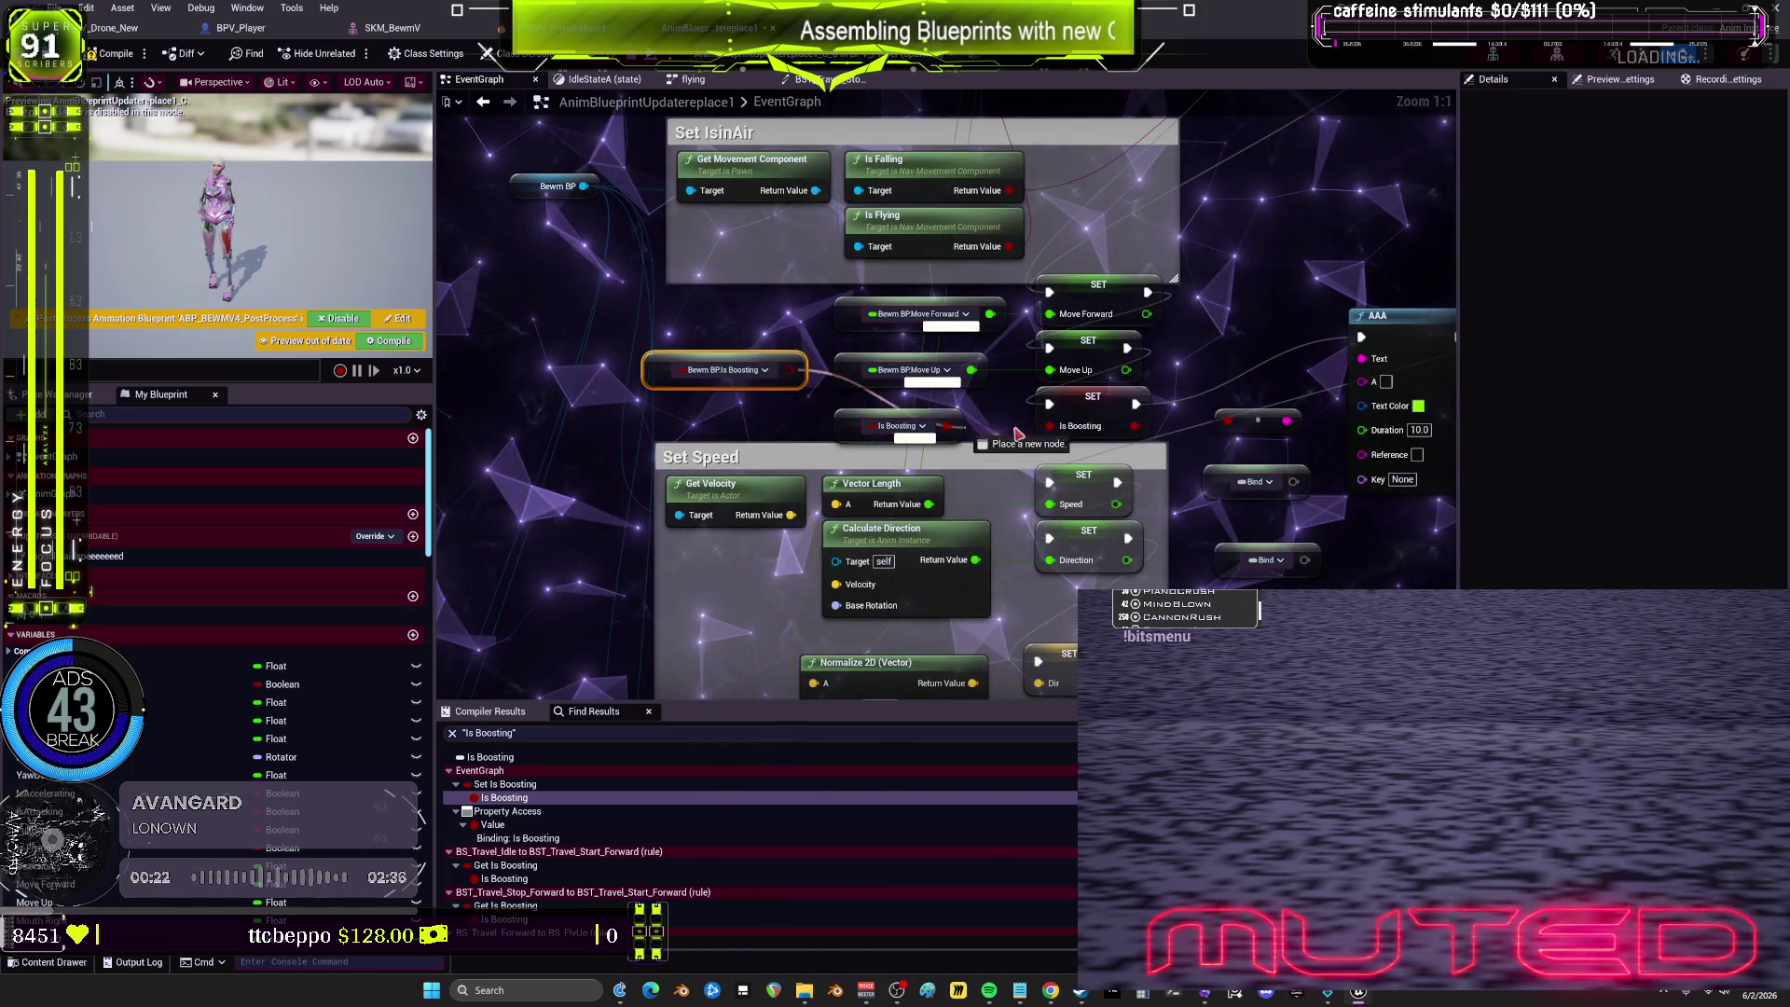
pyautogui.click(863, 411)
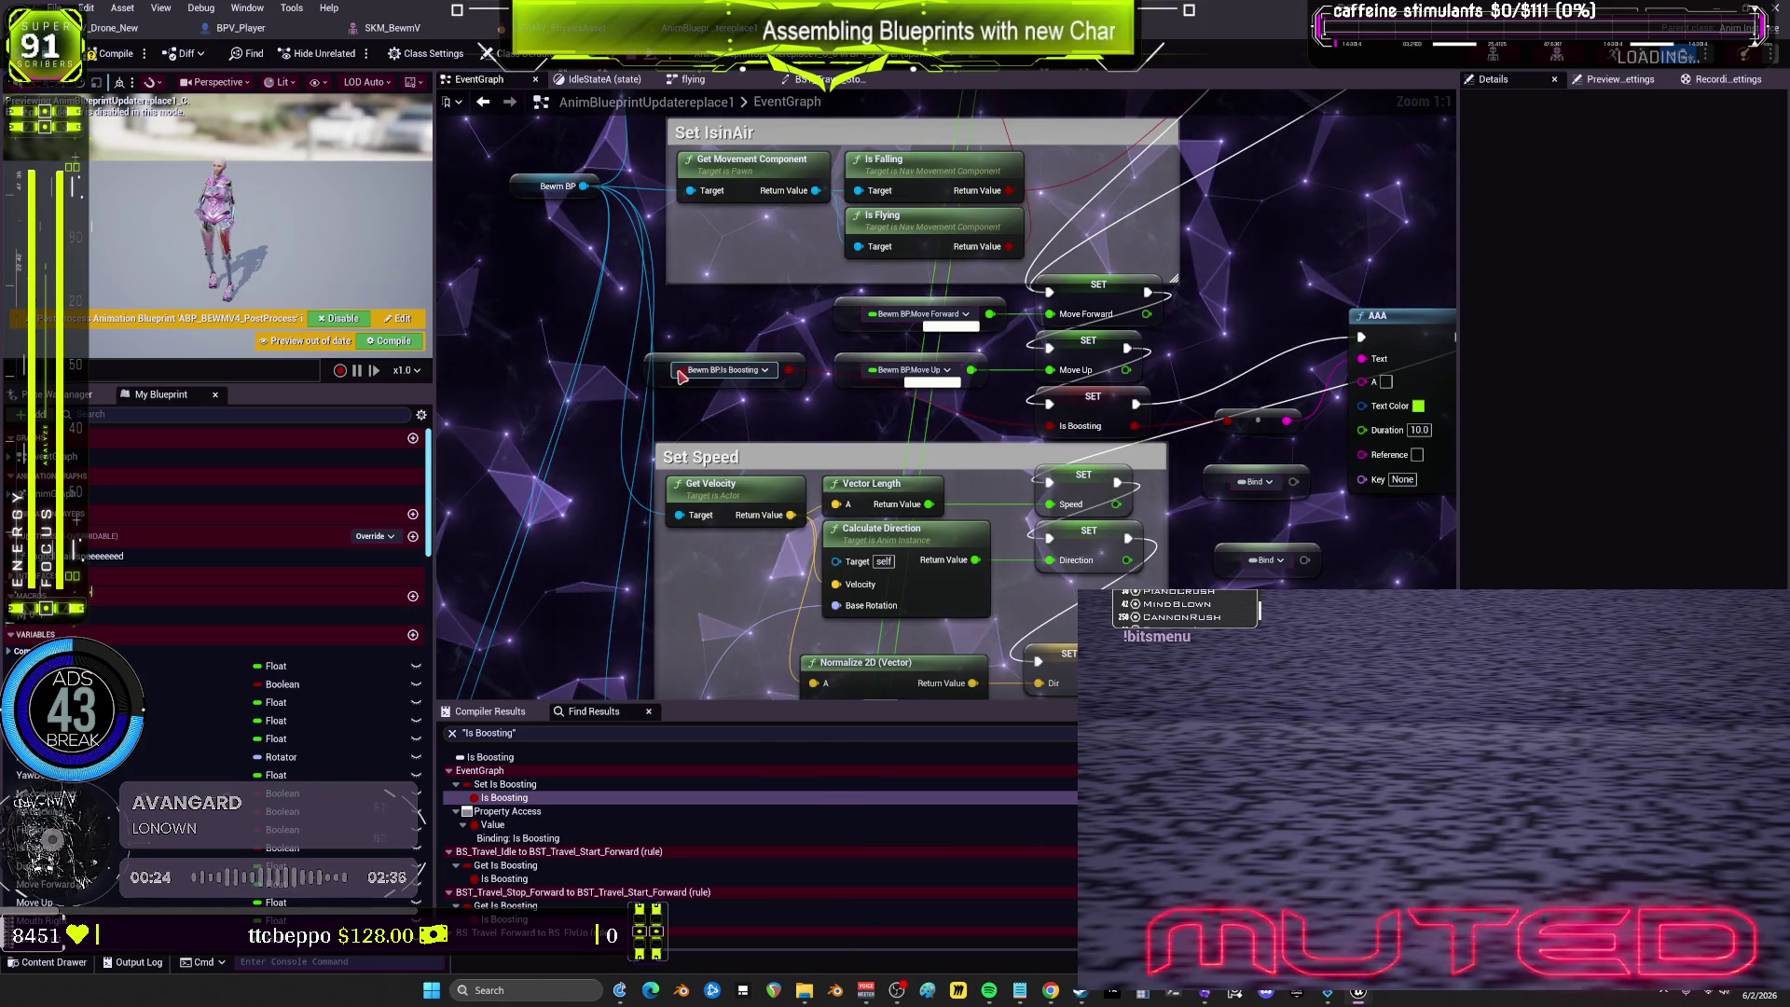
pyautogui.click(922, 426)
pyautogui.click(867, 550)
pyautogui.moveTo(852, 429); pyautogui.dragTo(874, 428)
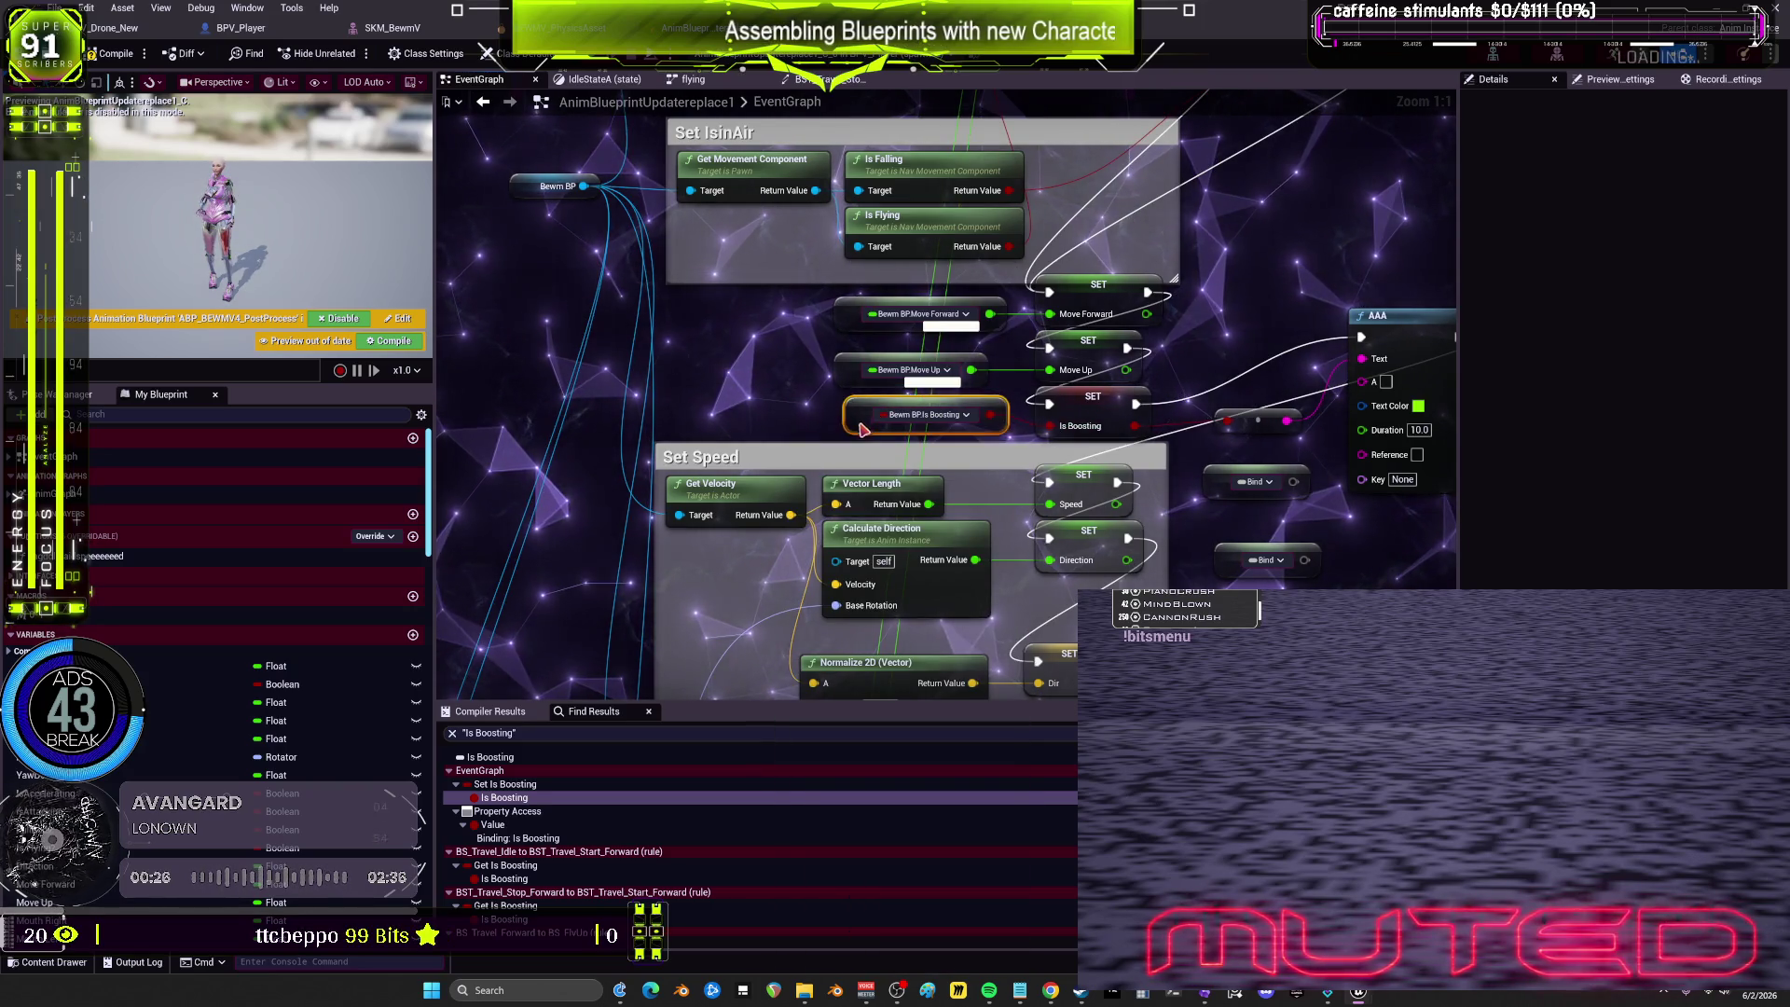
pyautogui.click(129, 60)
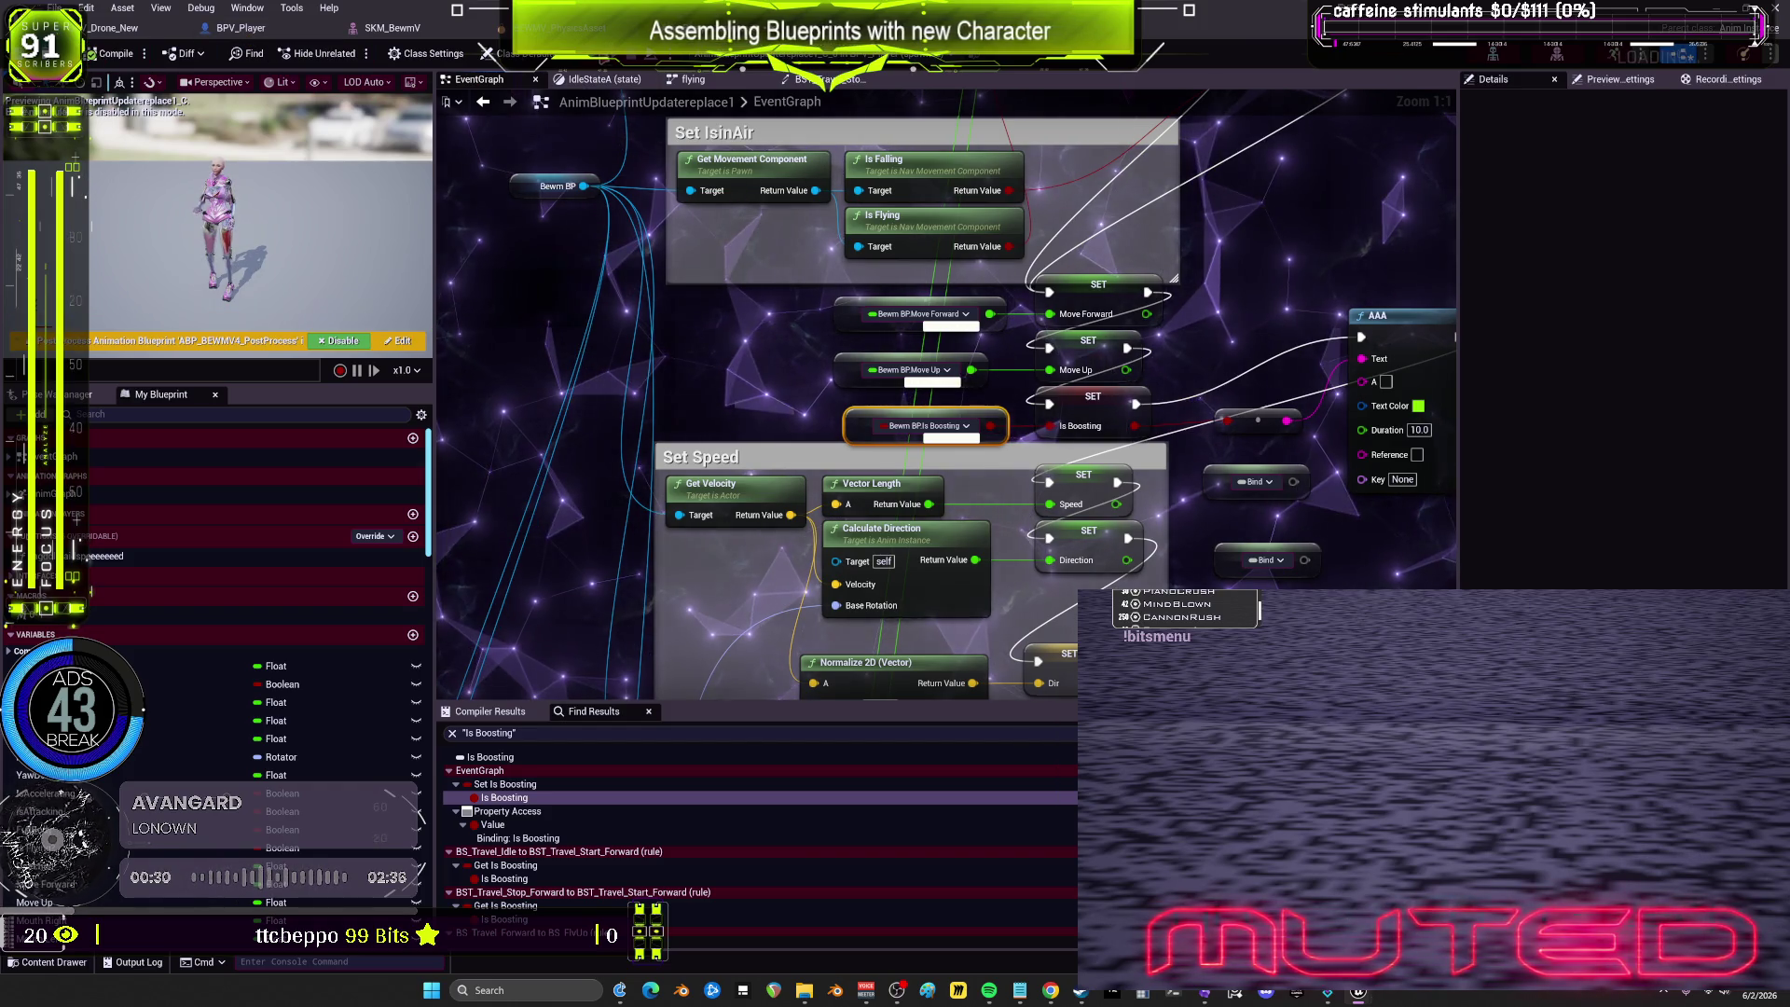
pyautogui.hotkey('alt', 'p')
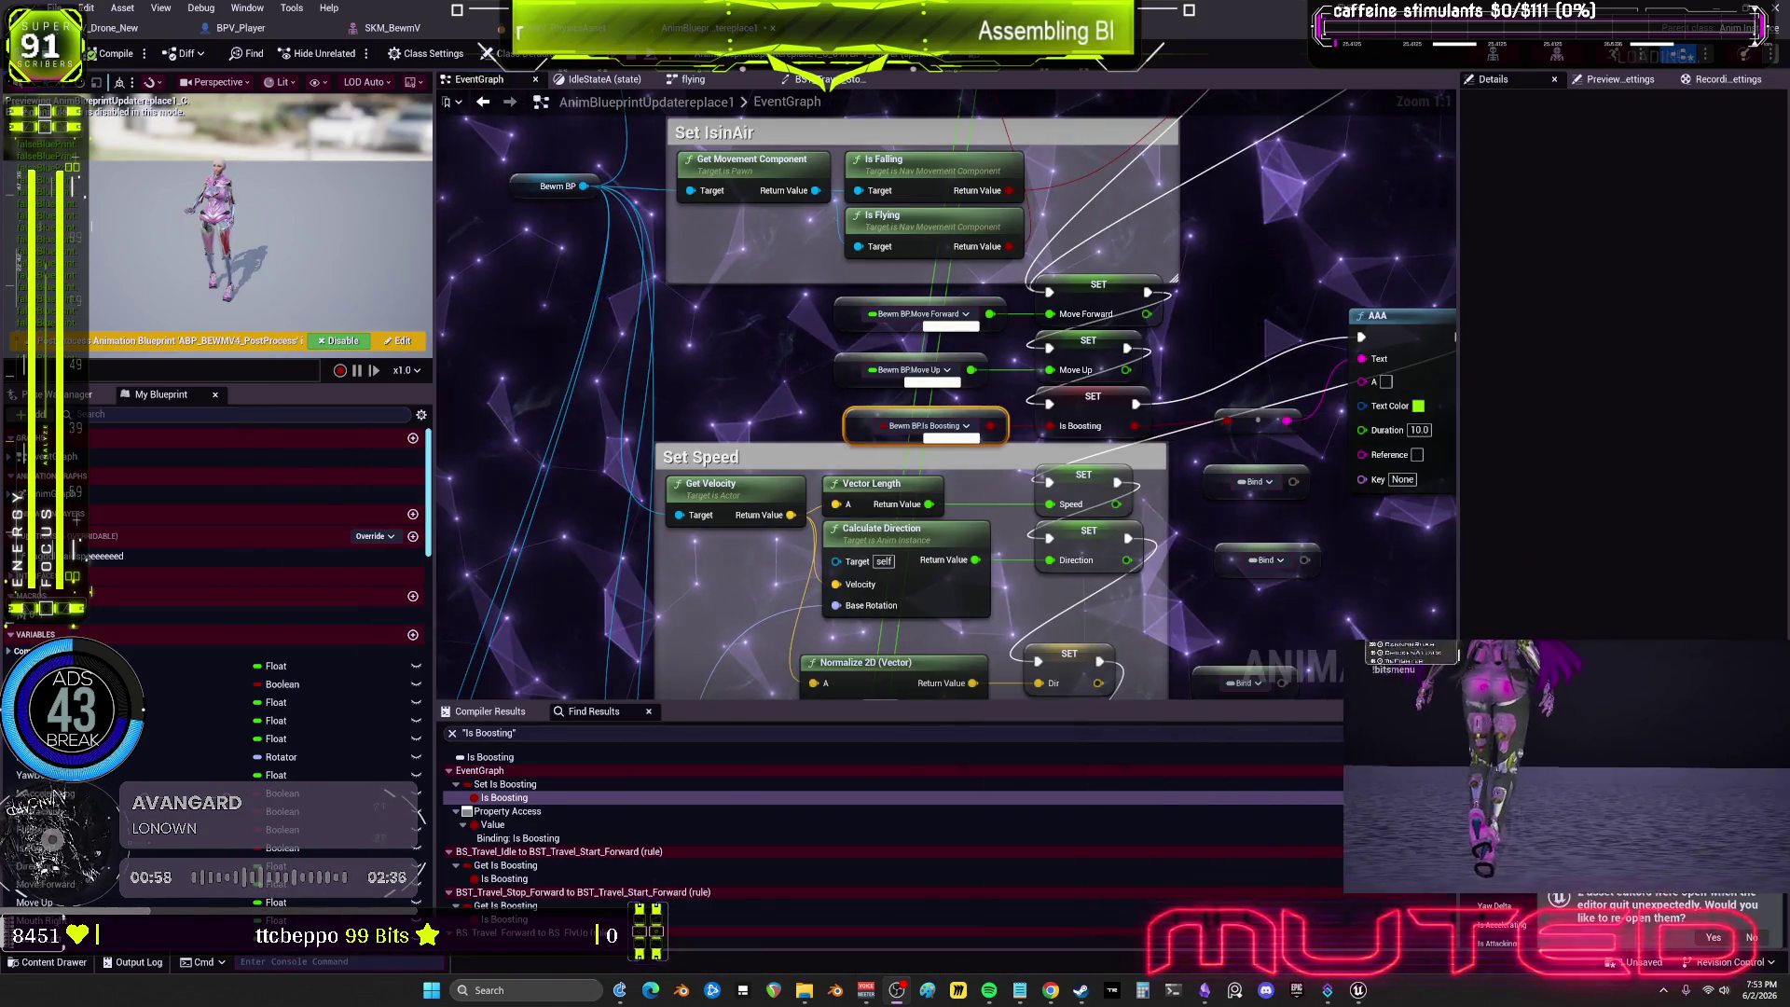
# Step: Pan through the EventGraph and marquee-select the AAA print node and its neighbouring node
pyautogui.moveTo(1237, 529); pyautogui.dragTo(1202, 265)
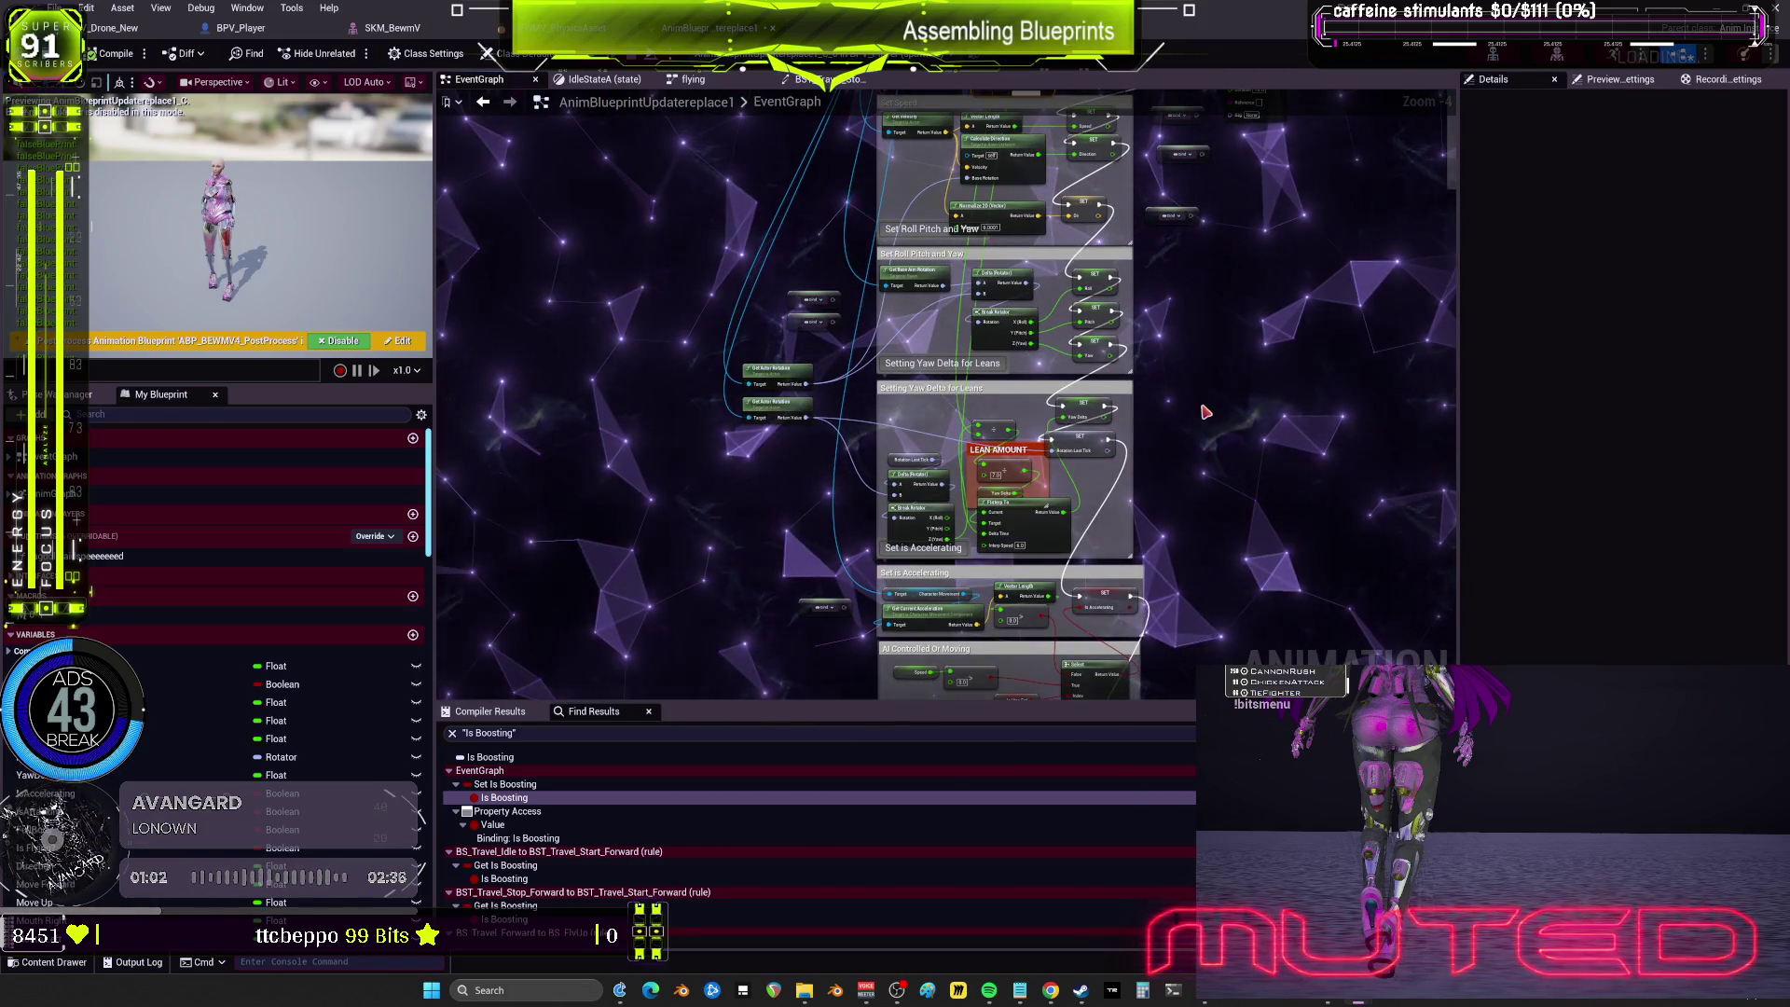
pyautogui.moveTo(1240, 399); pyautogui.dragTo(1211, 292)
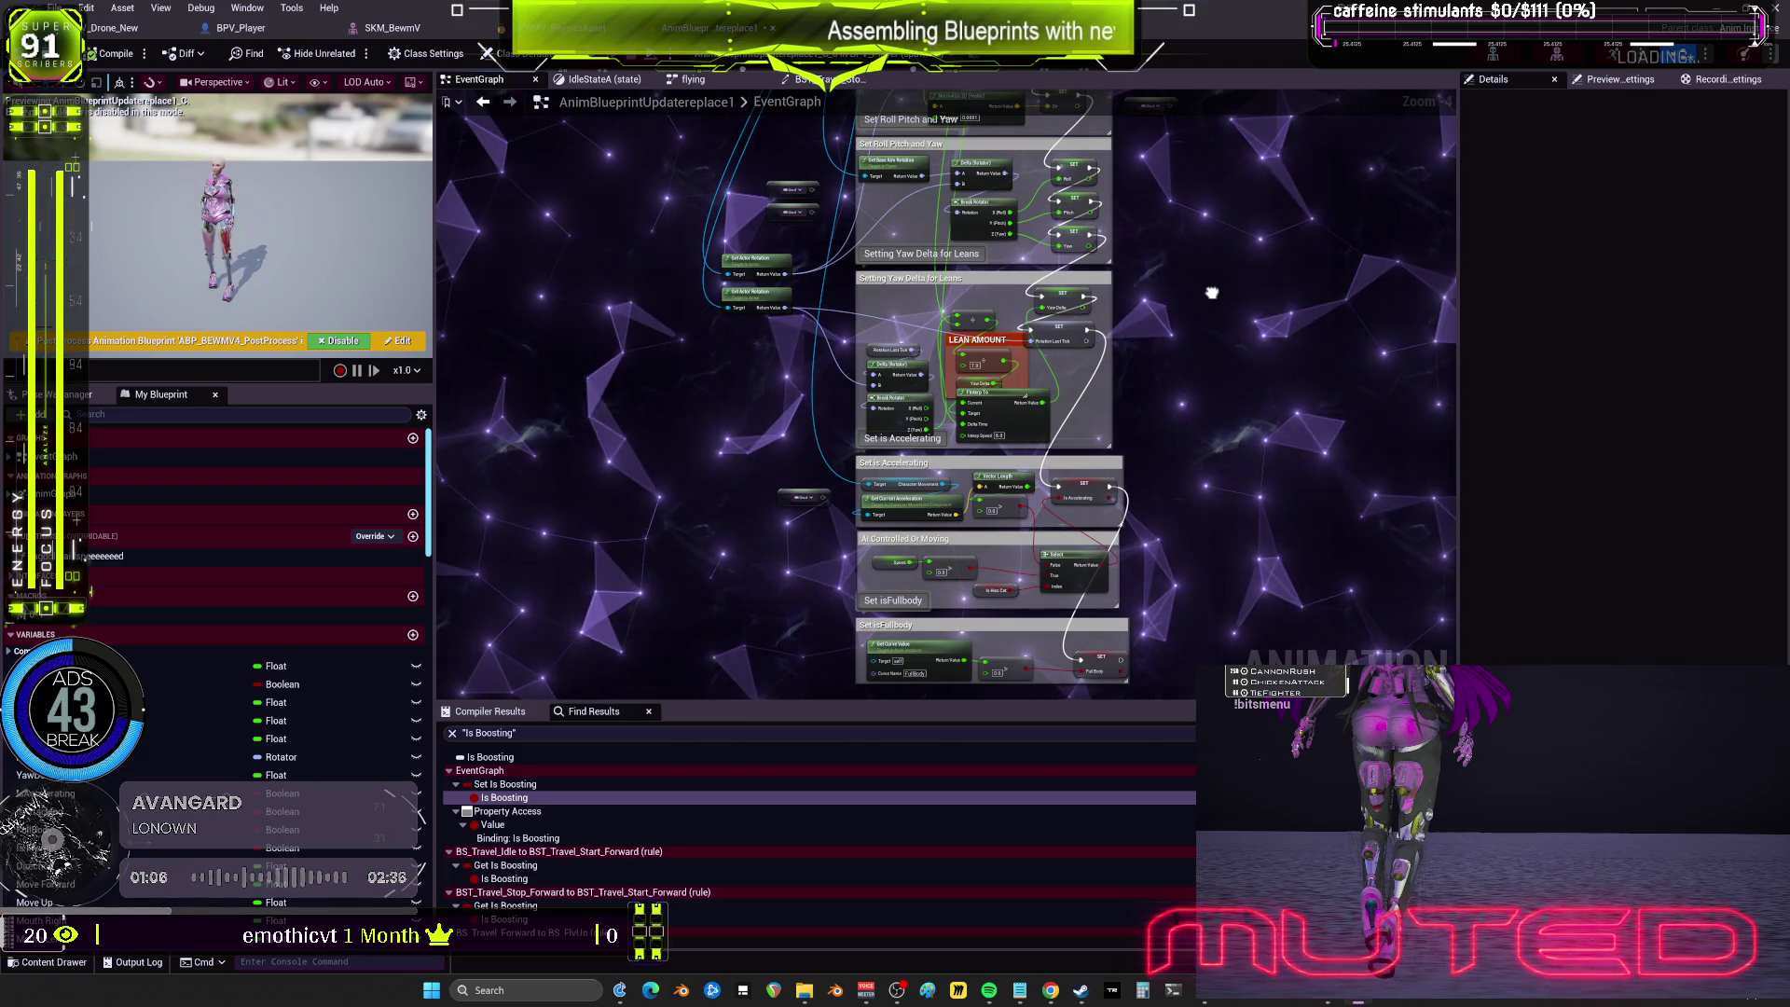
pyautogui.moveTo(1194, 297); pyautogui.dragTo(1170, 427)
pyautogui.scroll(5, 1170, 427)
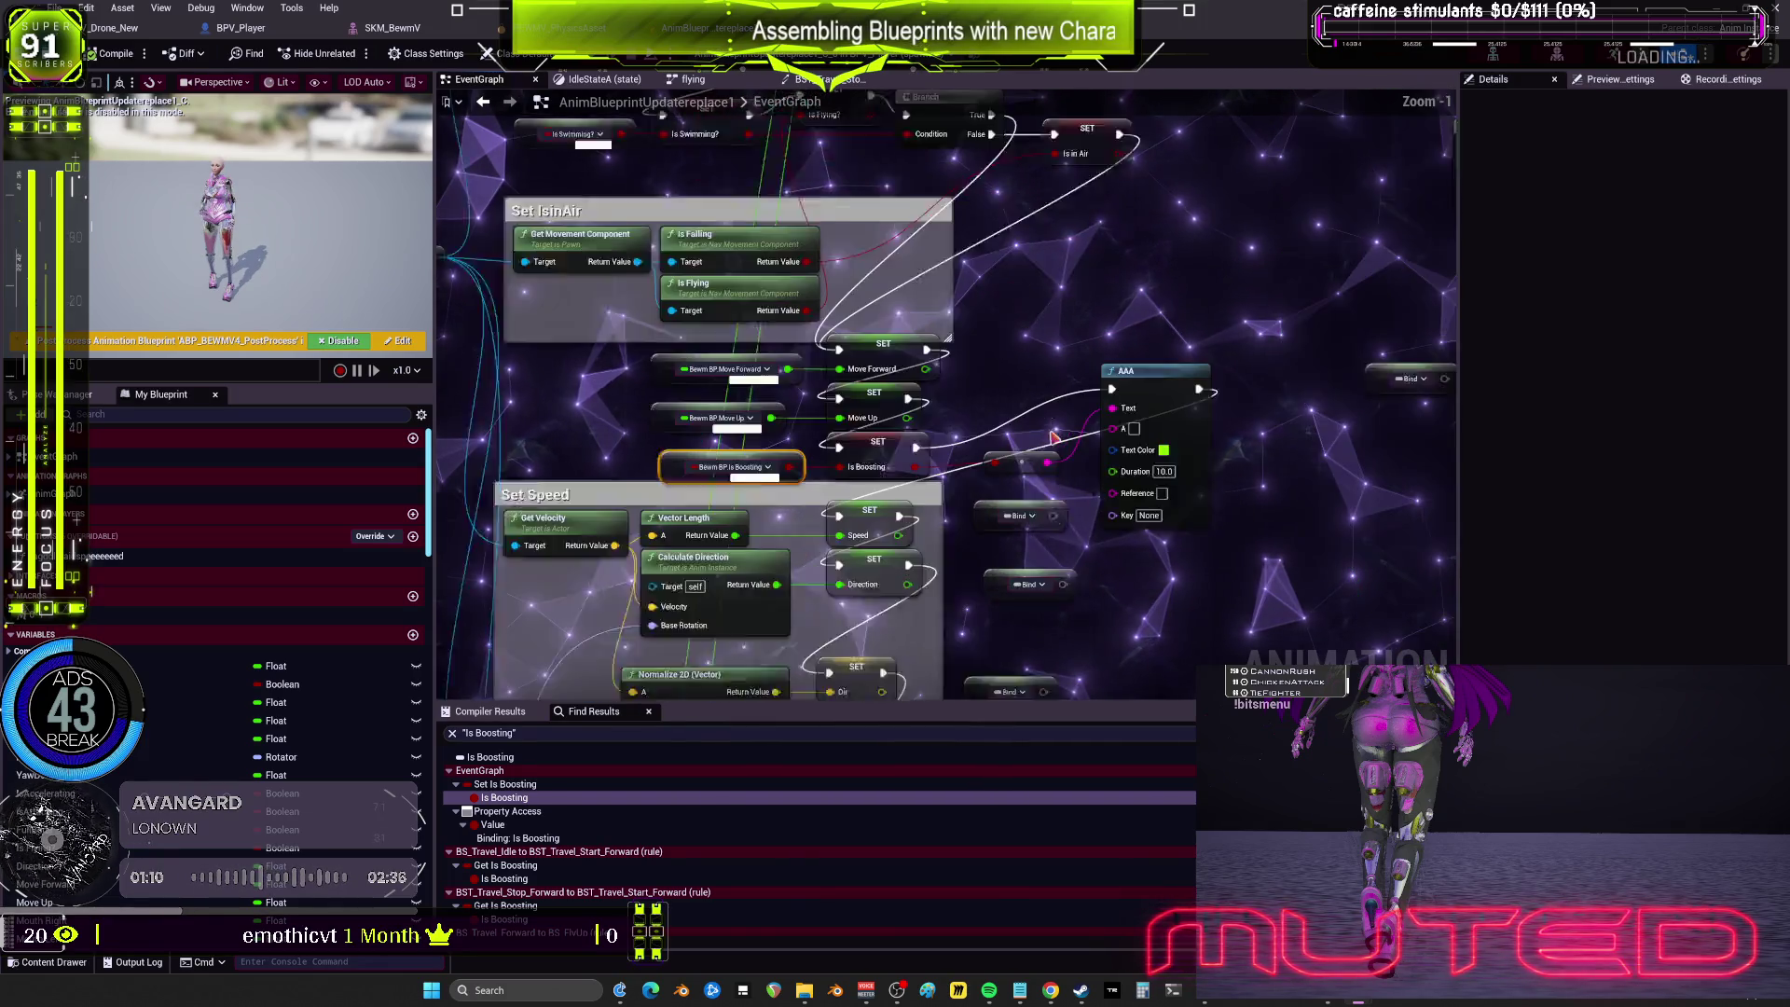
pyautogui.moveTo(890, 472); pyautogui.dragTo(892, 473)
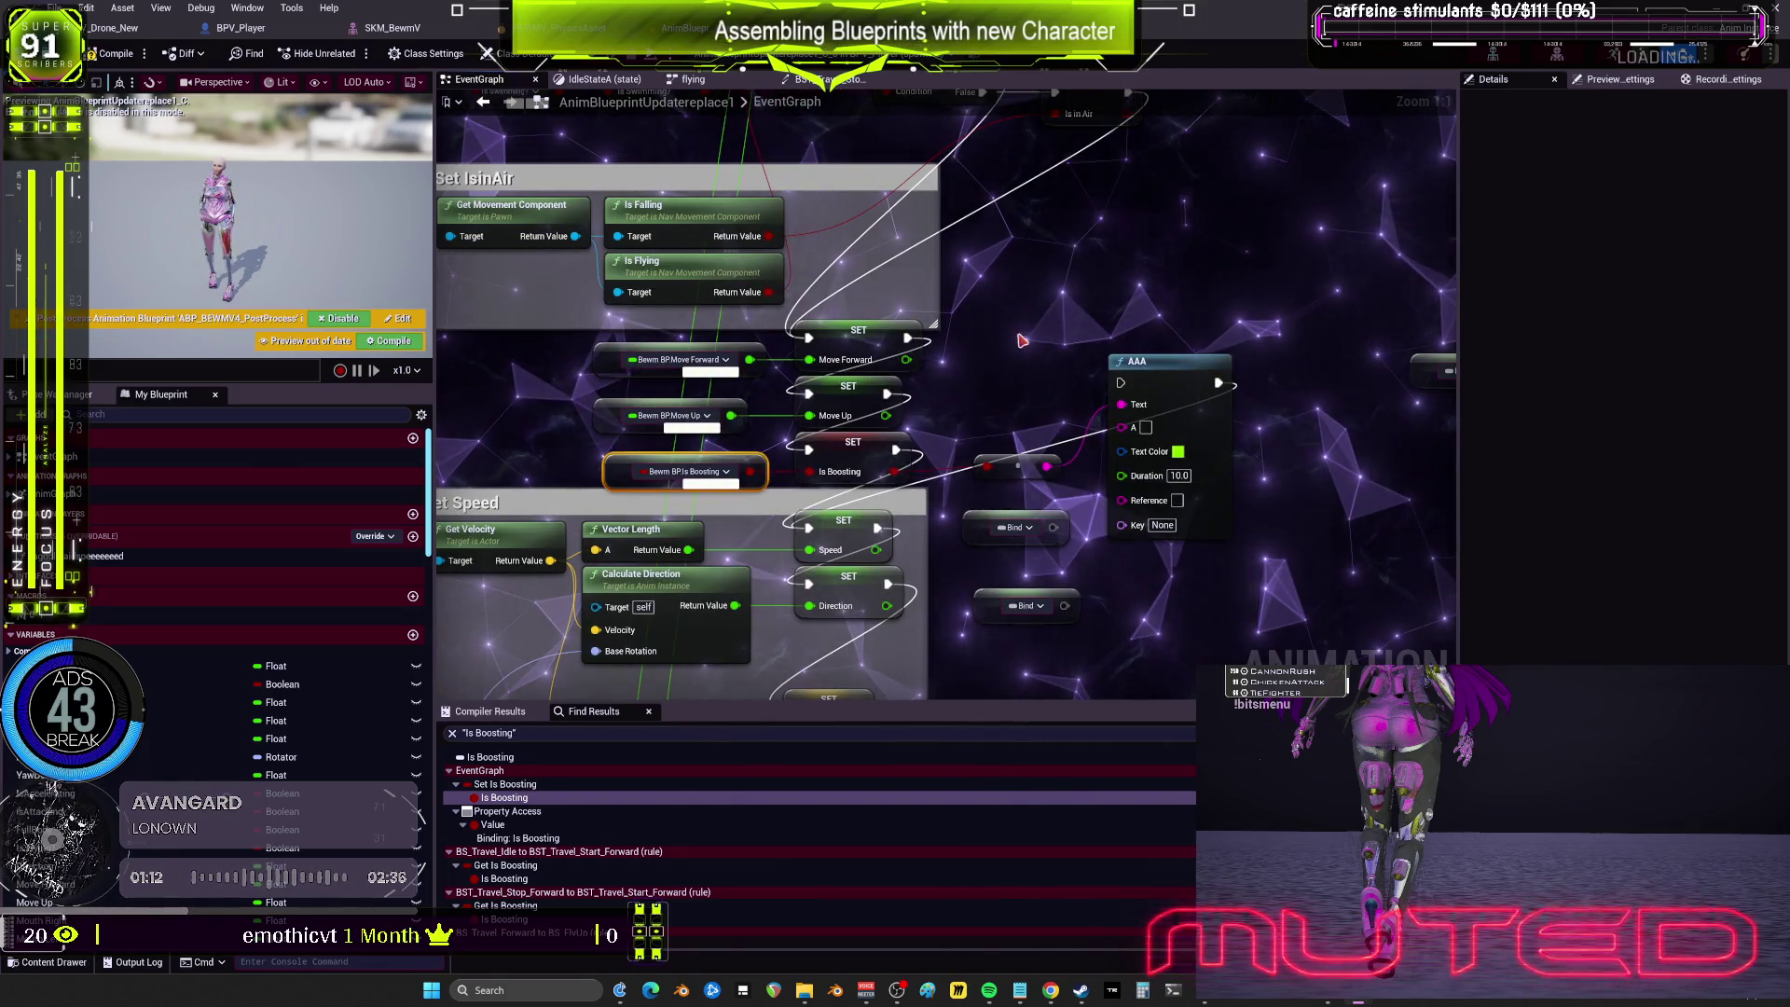
pyautogui.moveTo(1019, 336); pyautogui.dragTo(1167, 475)
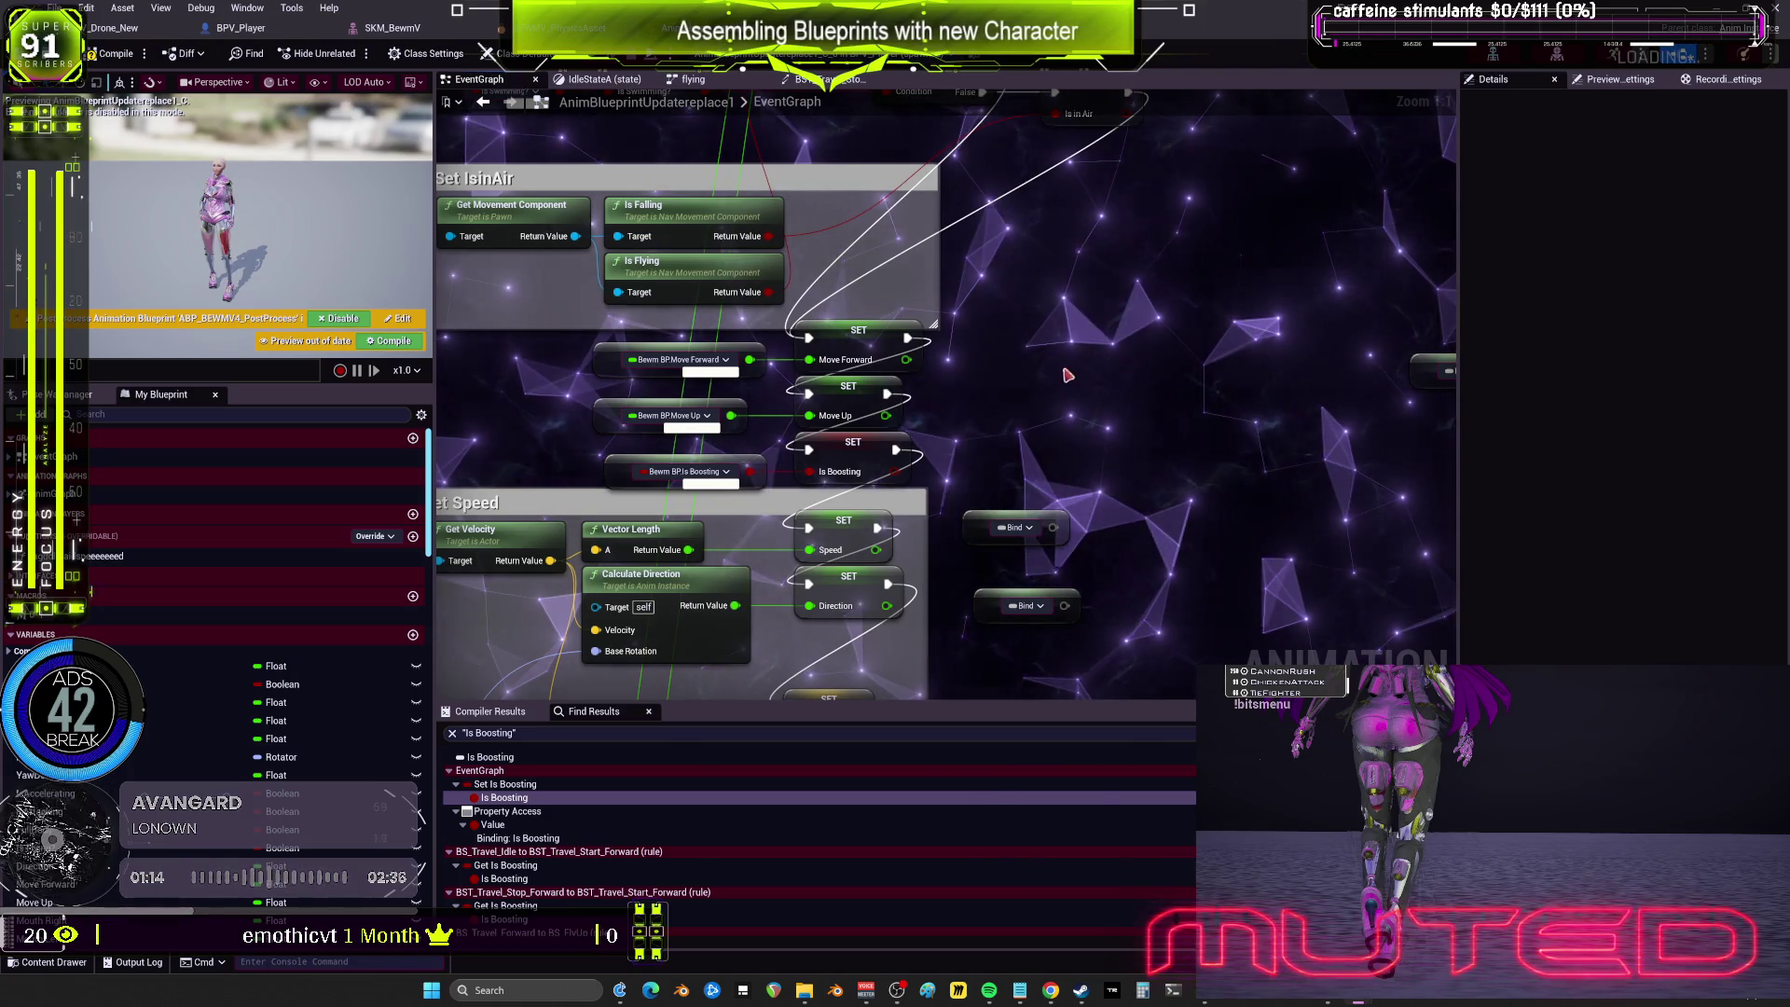
pyautogui.scroll(-1, 1067, 375)
pyautogui.moveTo(1004, 485); pyautogui.dragTo(1199, 236)
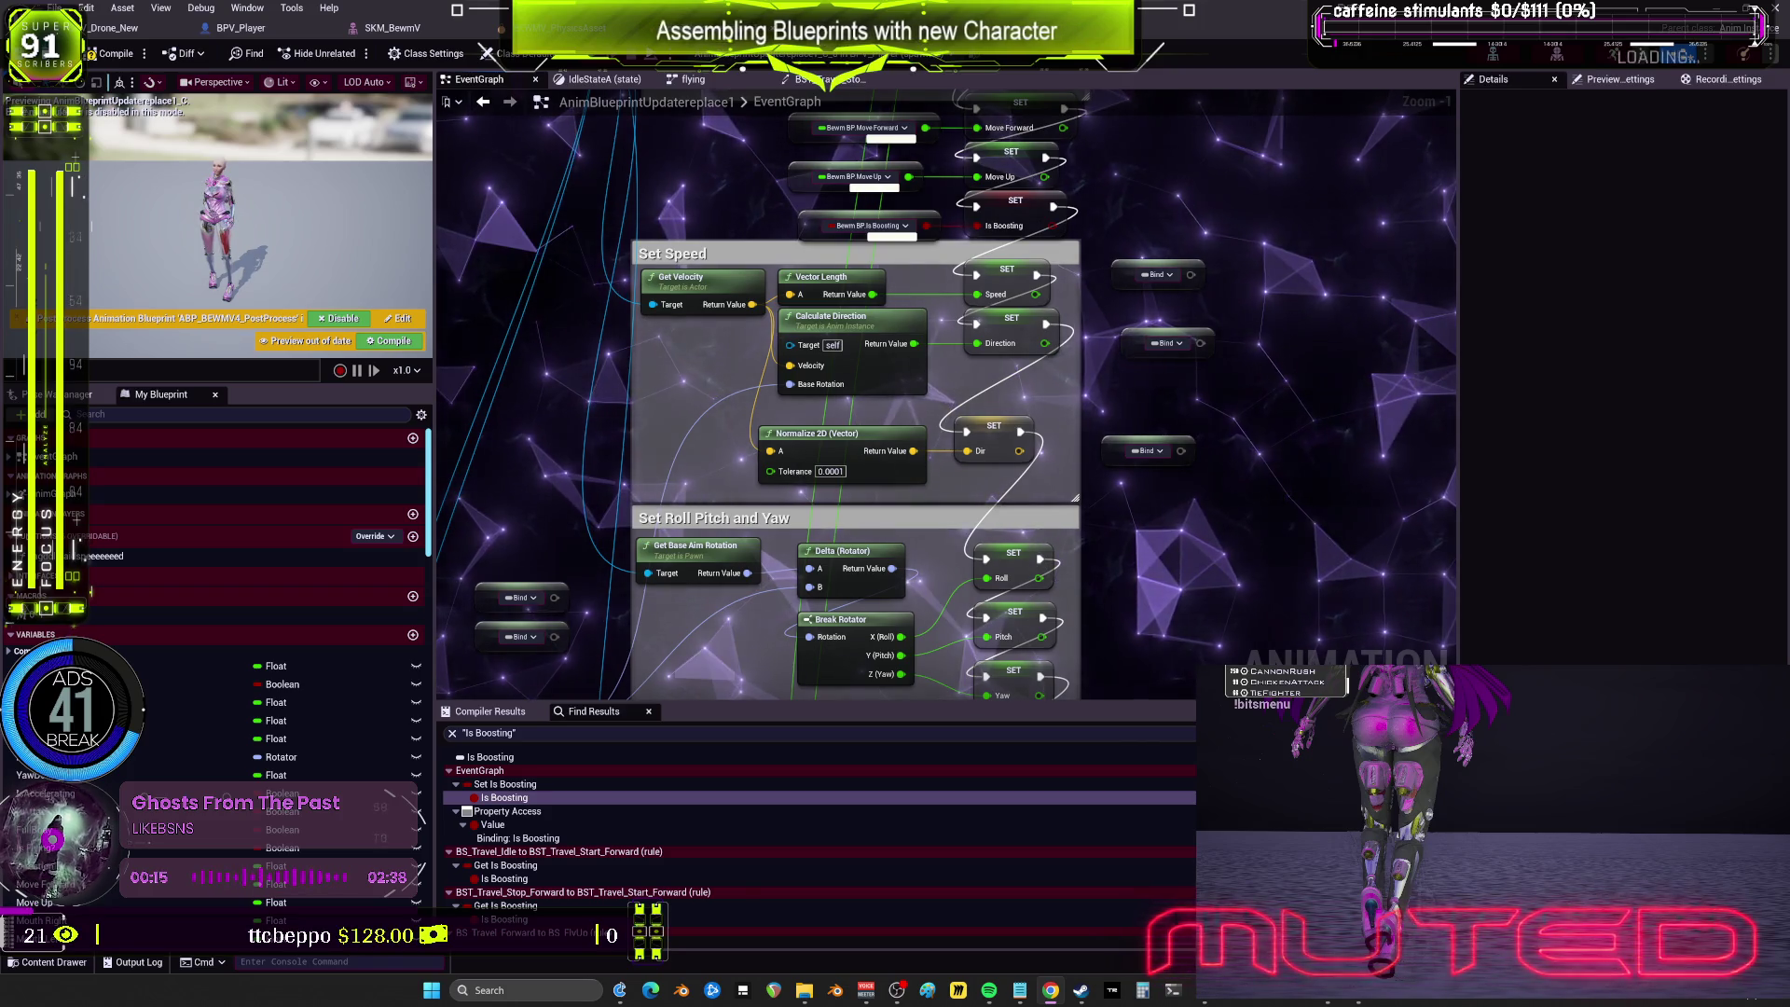
# Step: Launch Blender from the Steam library
pyautogui.click(1081, 992)
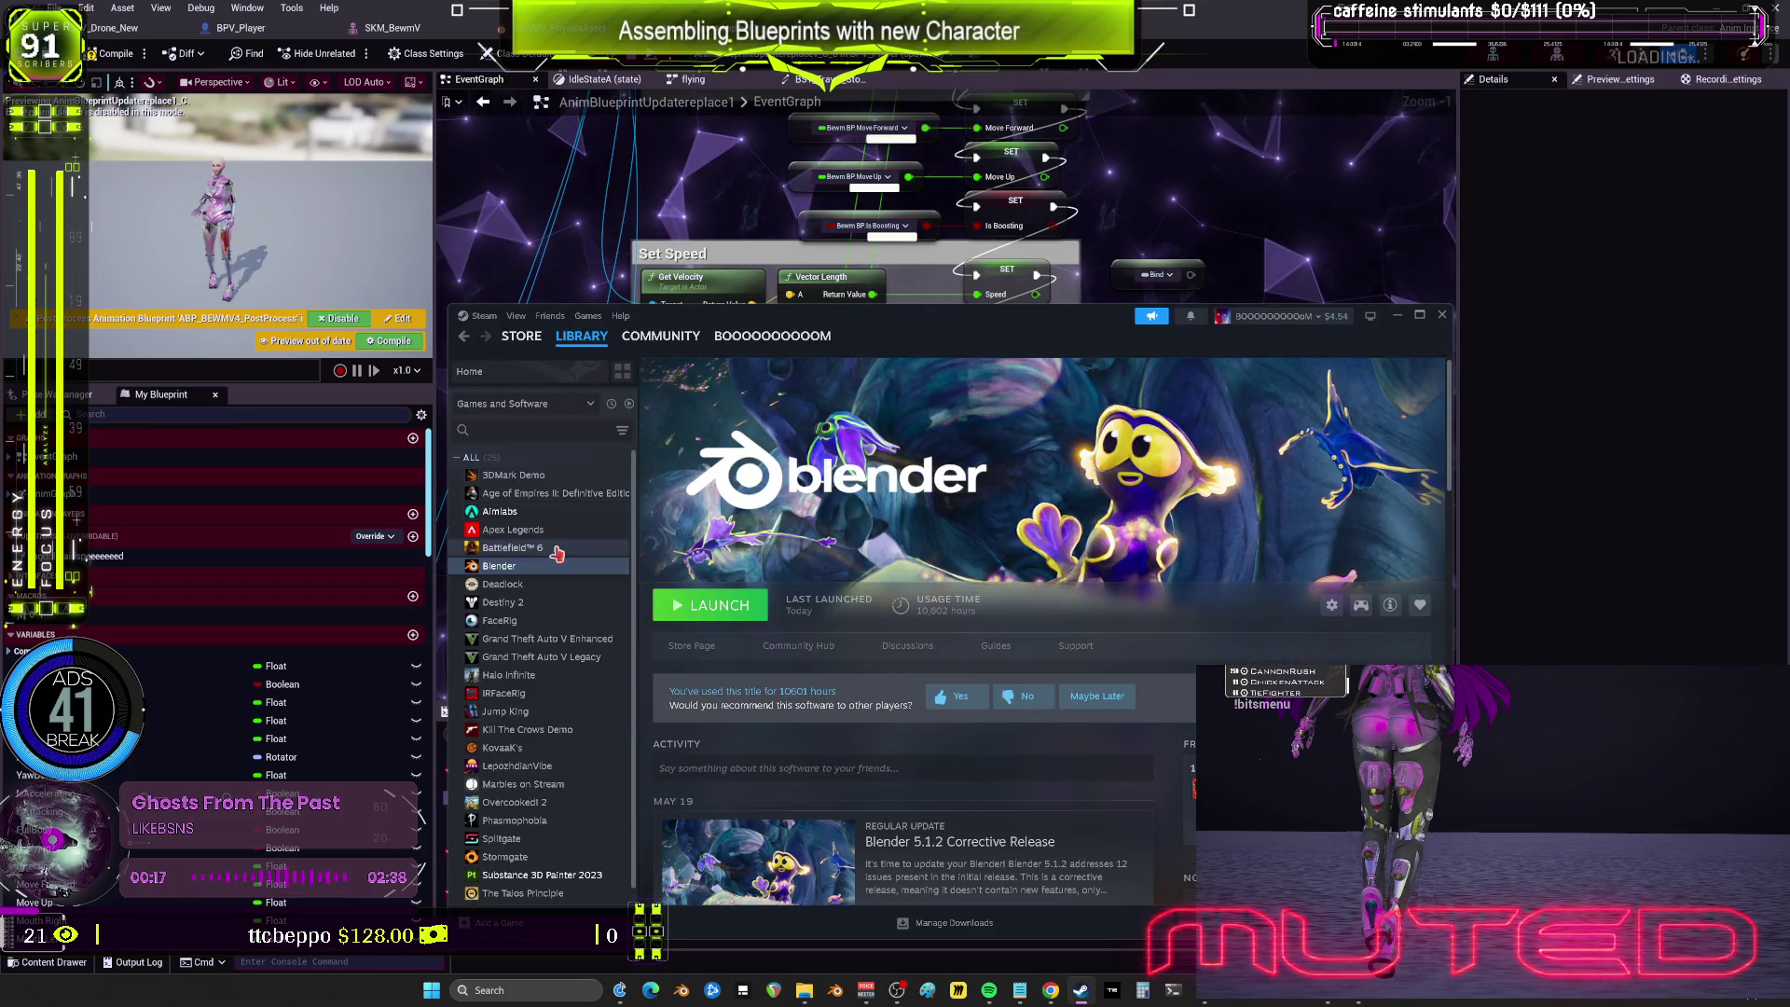
pyautogui.click(713, 605)
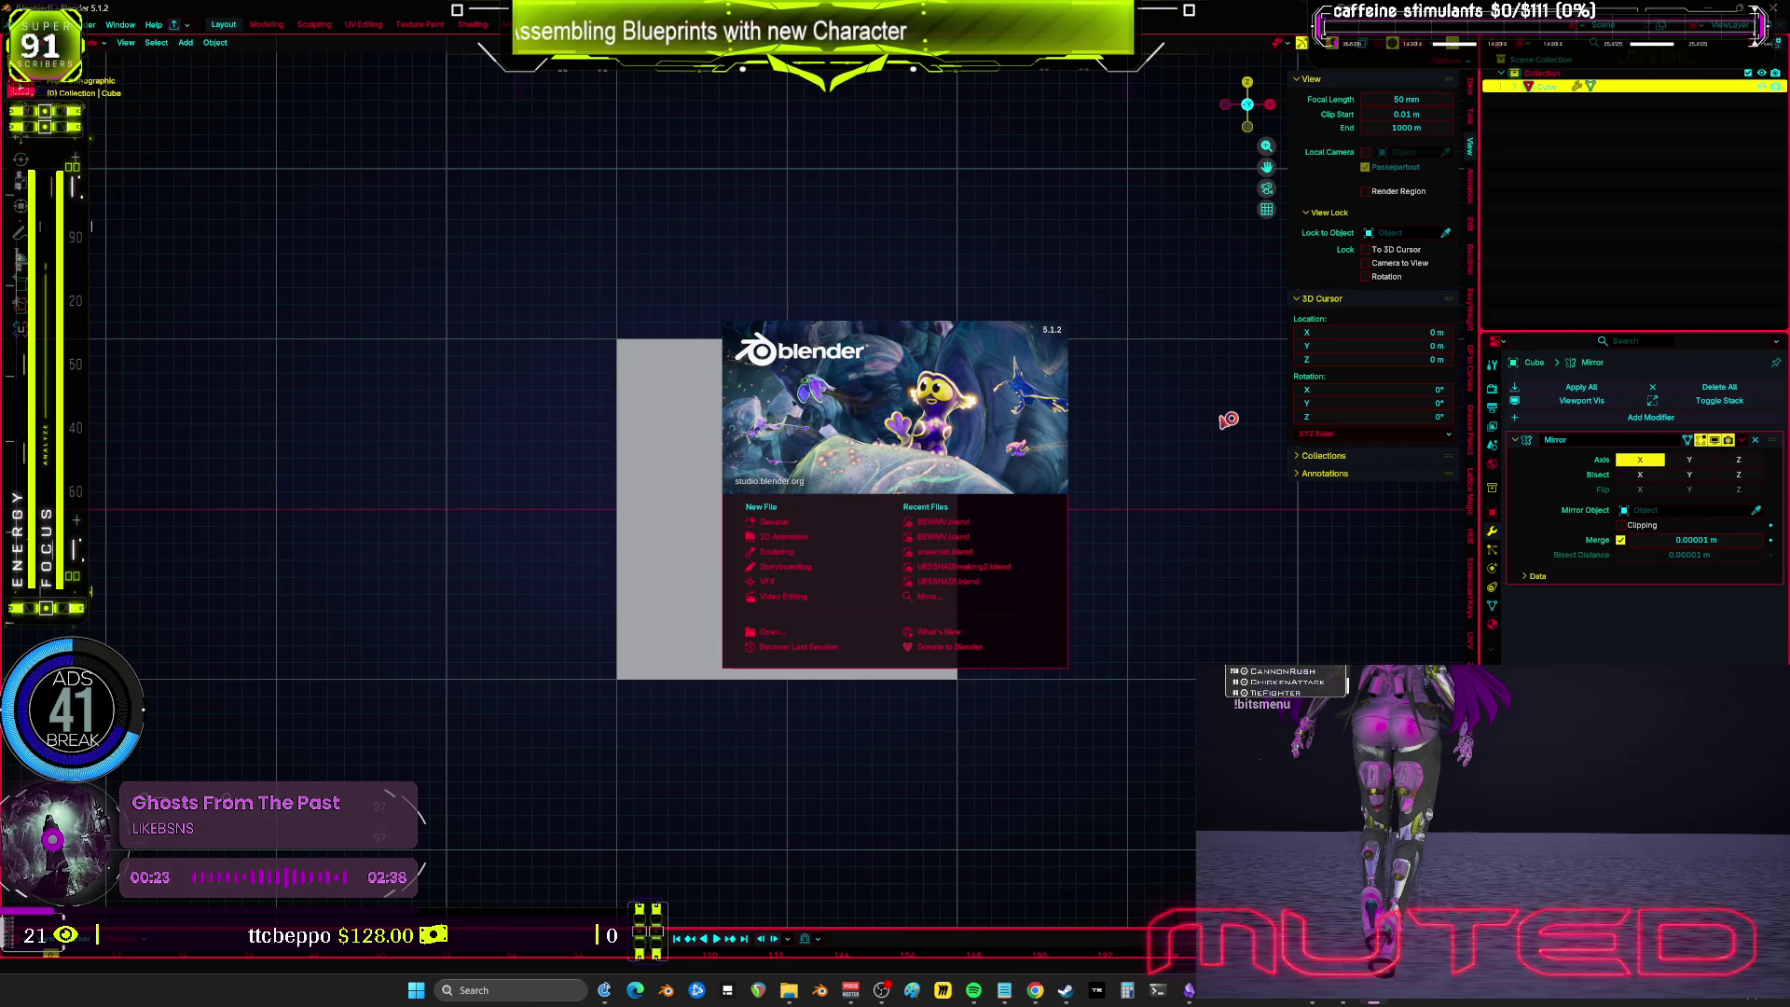
# Step: Dismiss Blender's splash screen and delete the default cube
pyautogui.click(1091, 476)
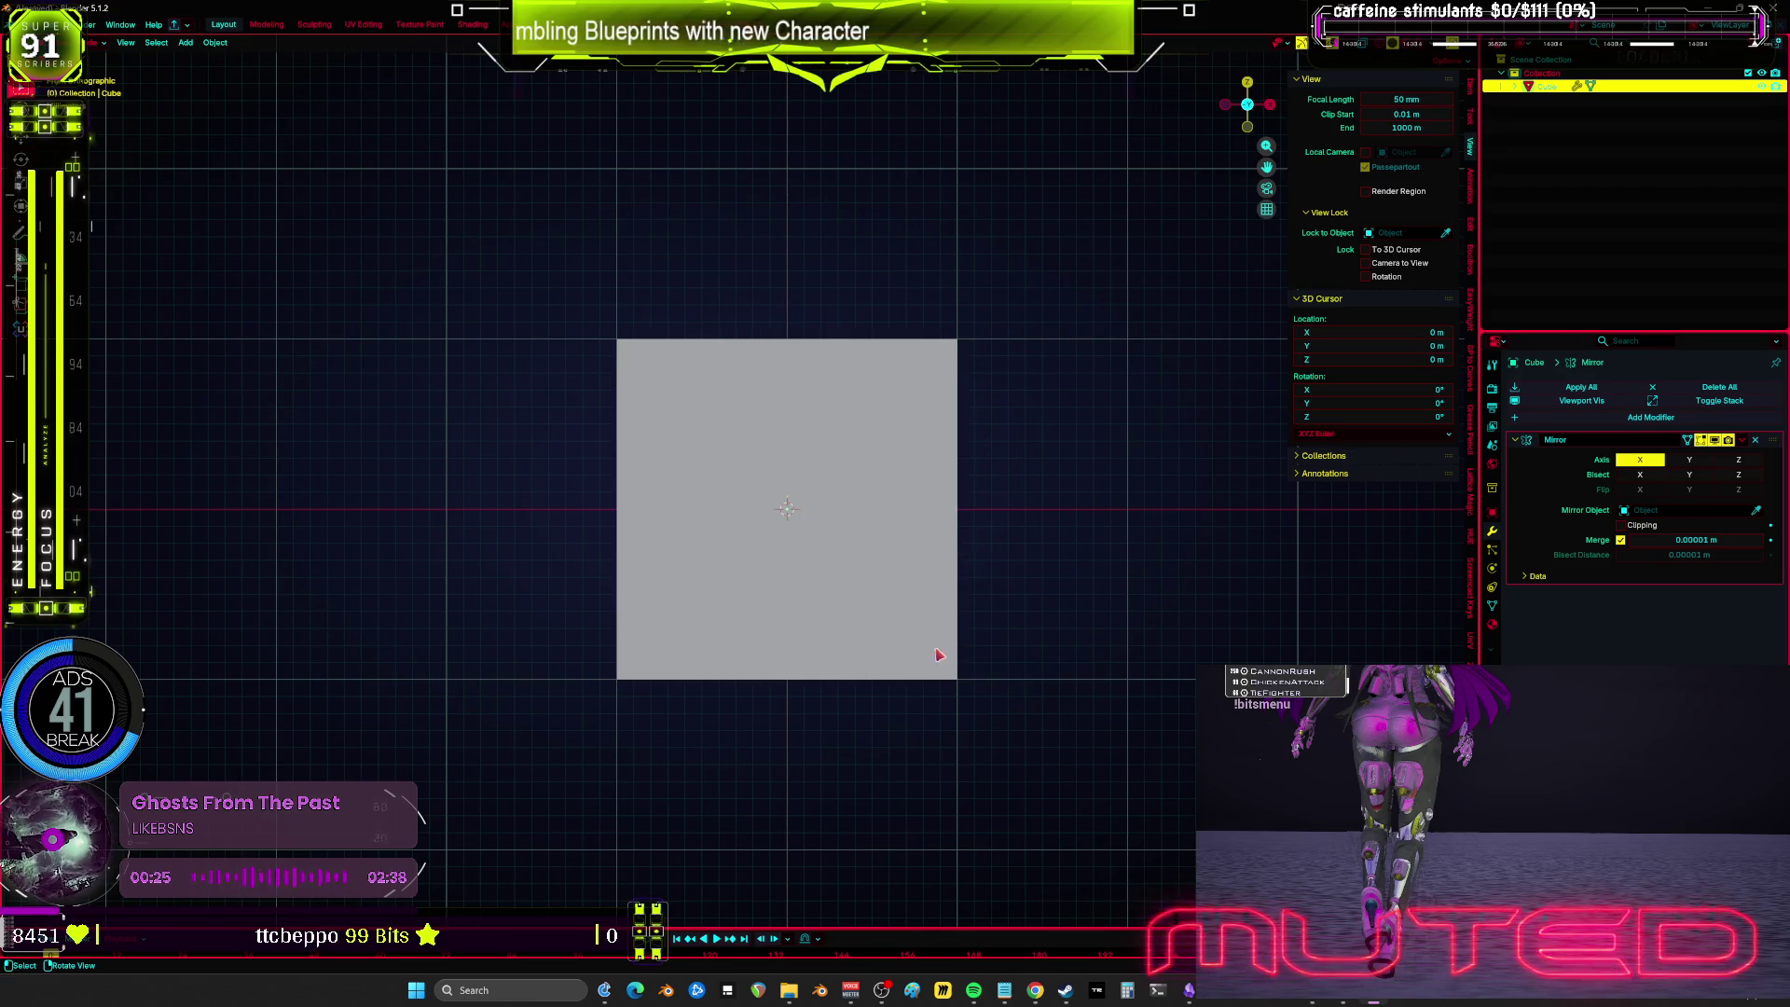
pyautogui.scroll(-3, 939, 655)
pyautogui.press('Delete')
pyautogui.scroll(2, 890, 536)
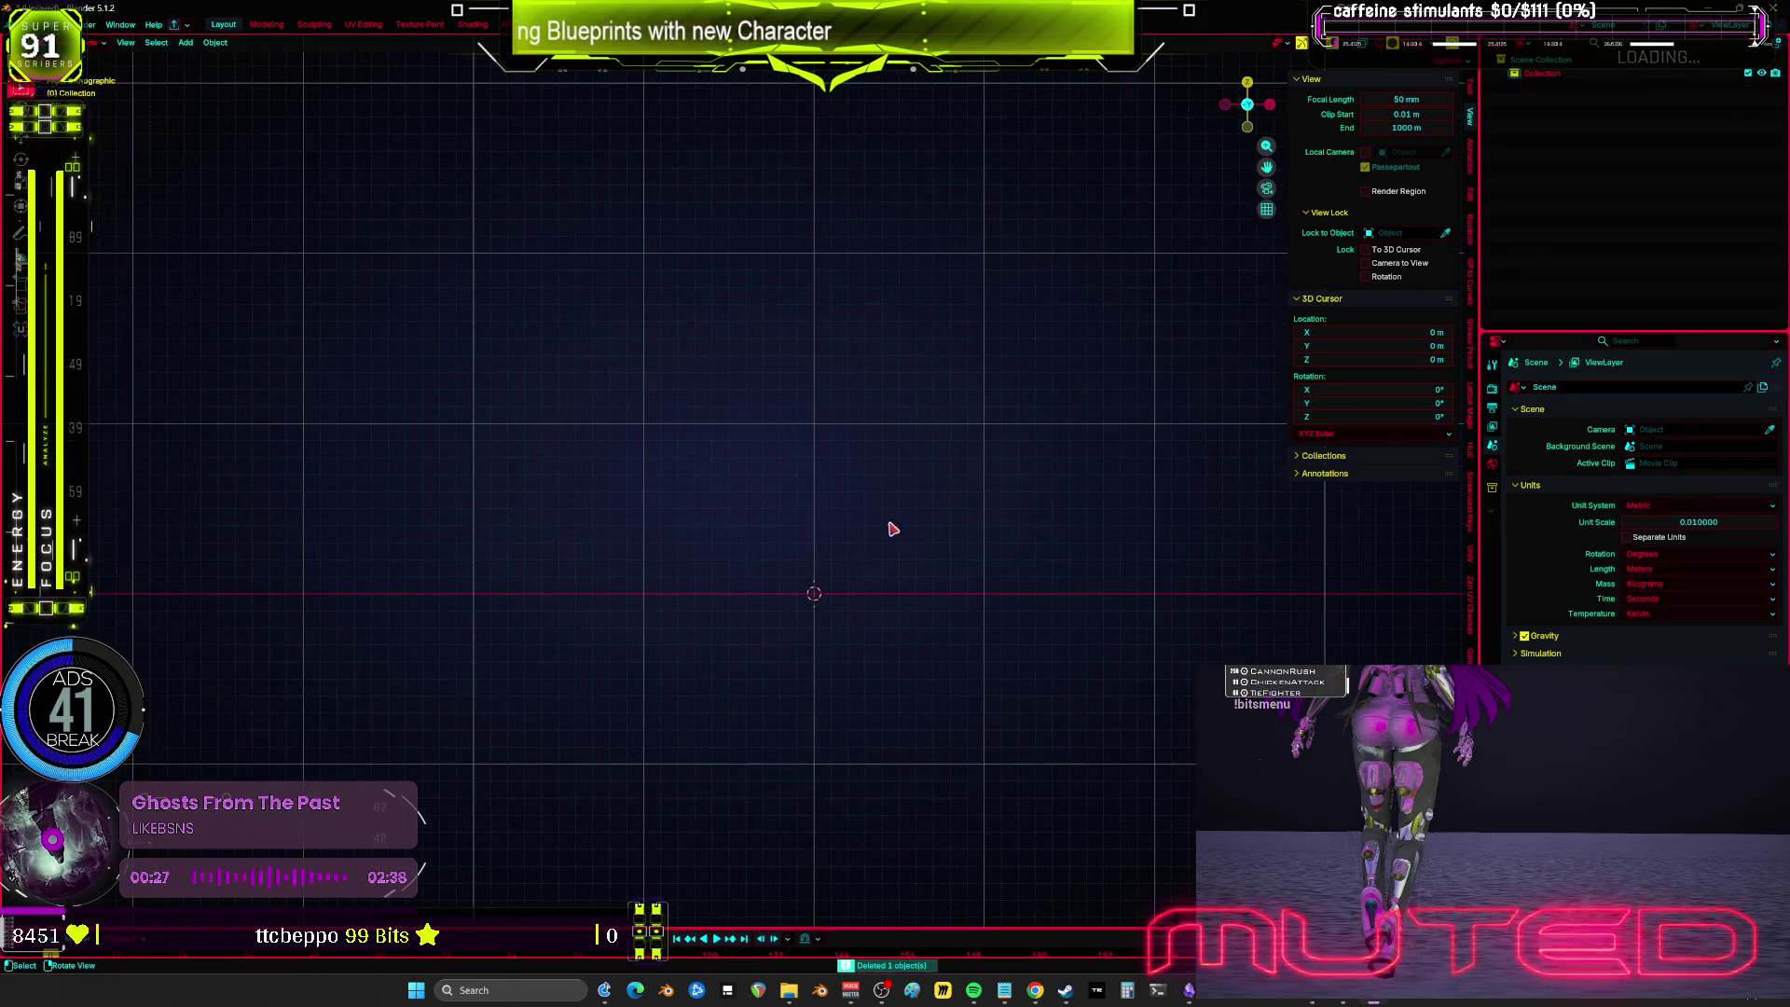
# Step: Add a Rigify Human meta-rig, enter Edit Mode, and select its right shin bone
pyautogui.hotkey('shift', 'a')
pyautogui.moveTo(880, 565)
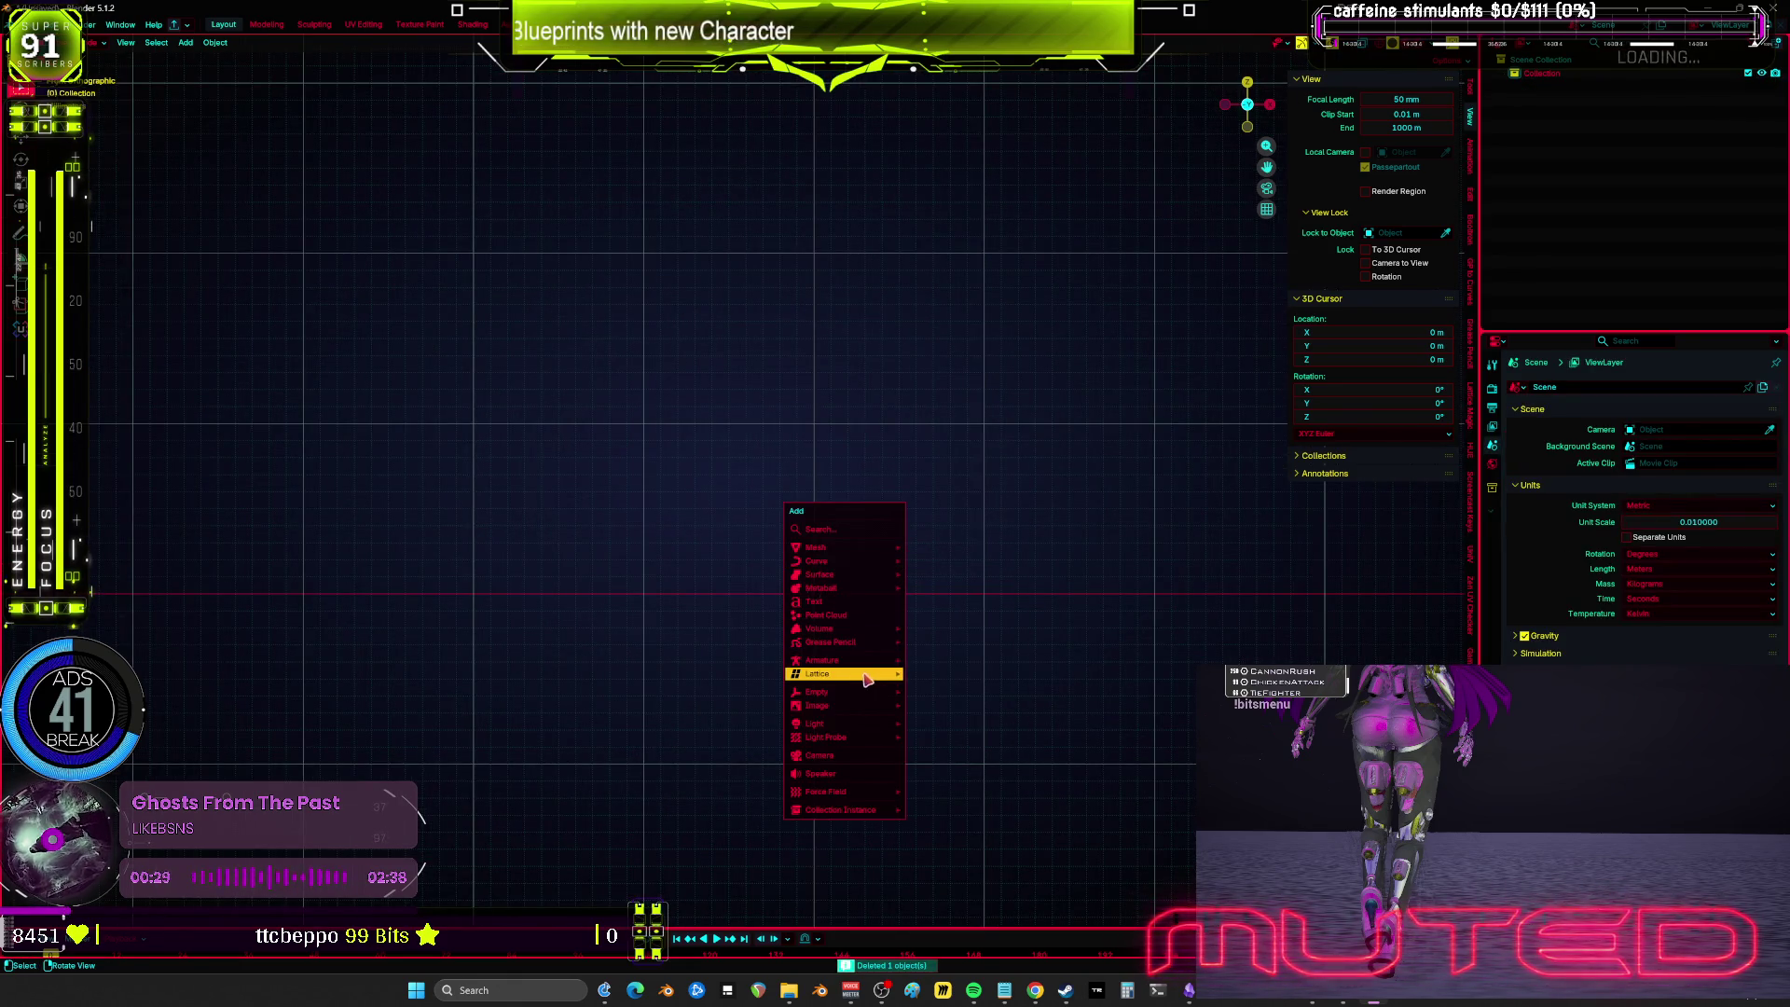
pyautogui.moveTo(862, 660)
pyautogui.moveTo(990, 675)
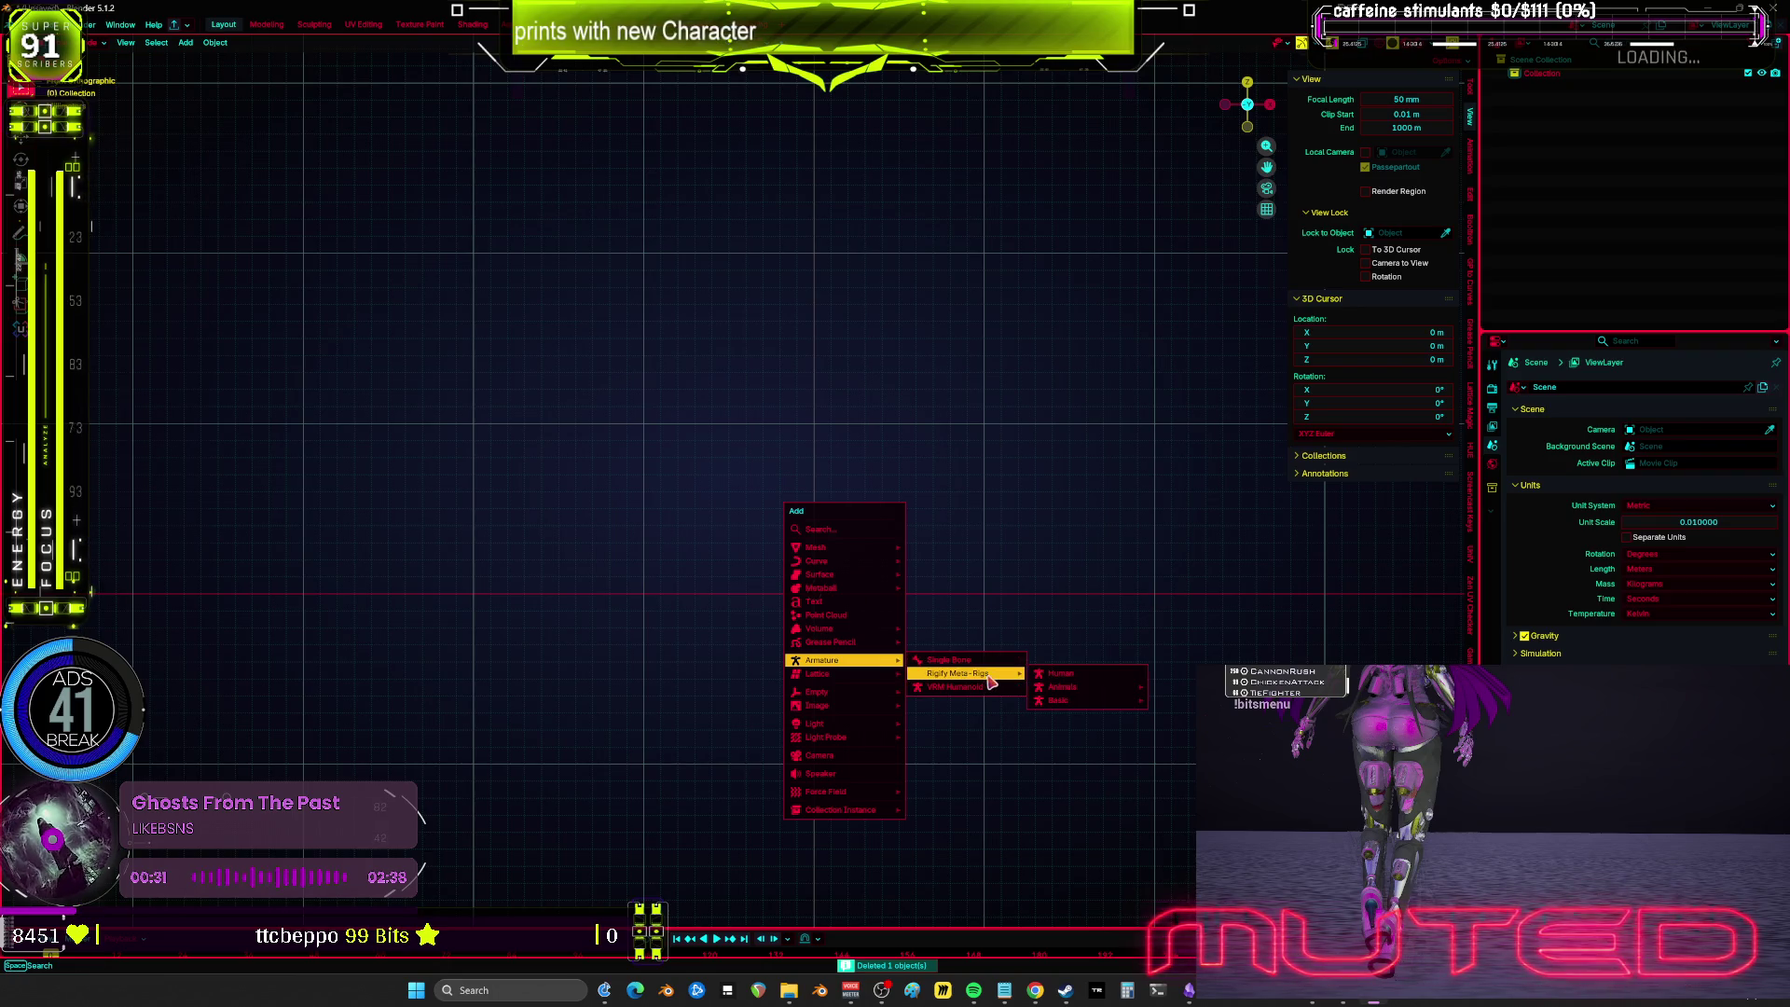
pyautogui.click(1070, 683)
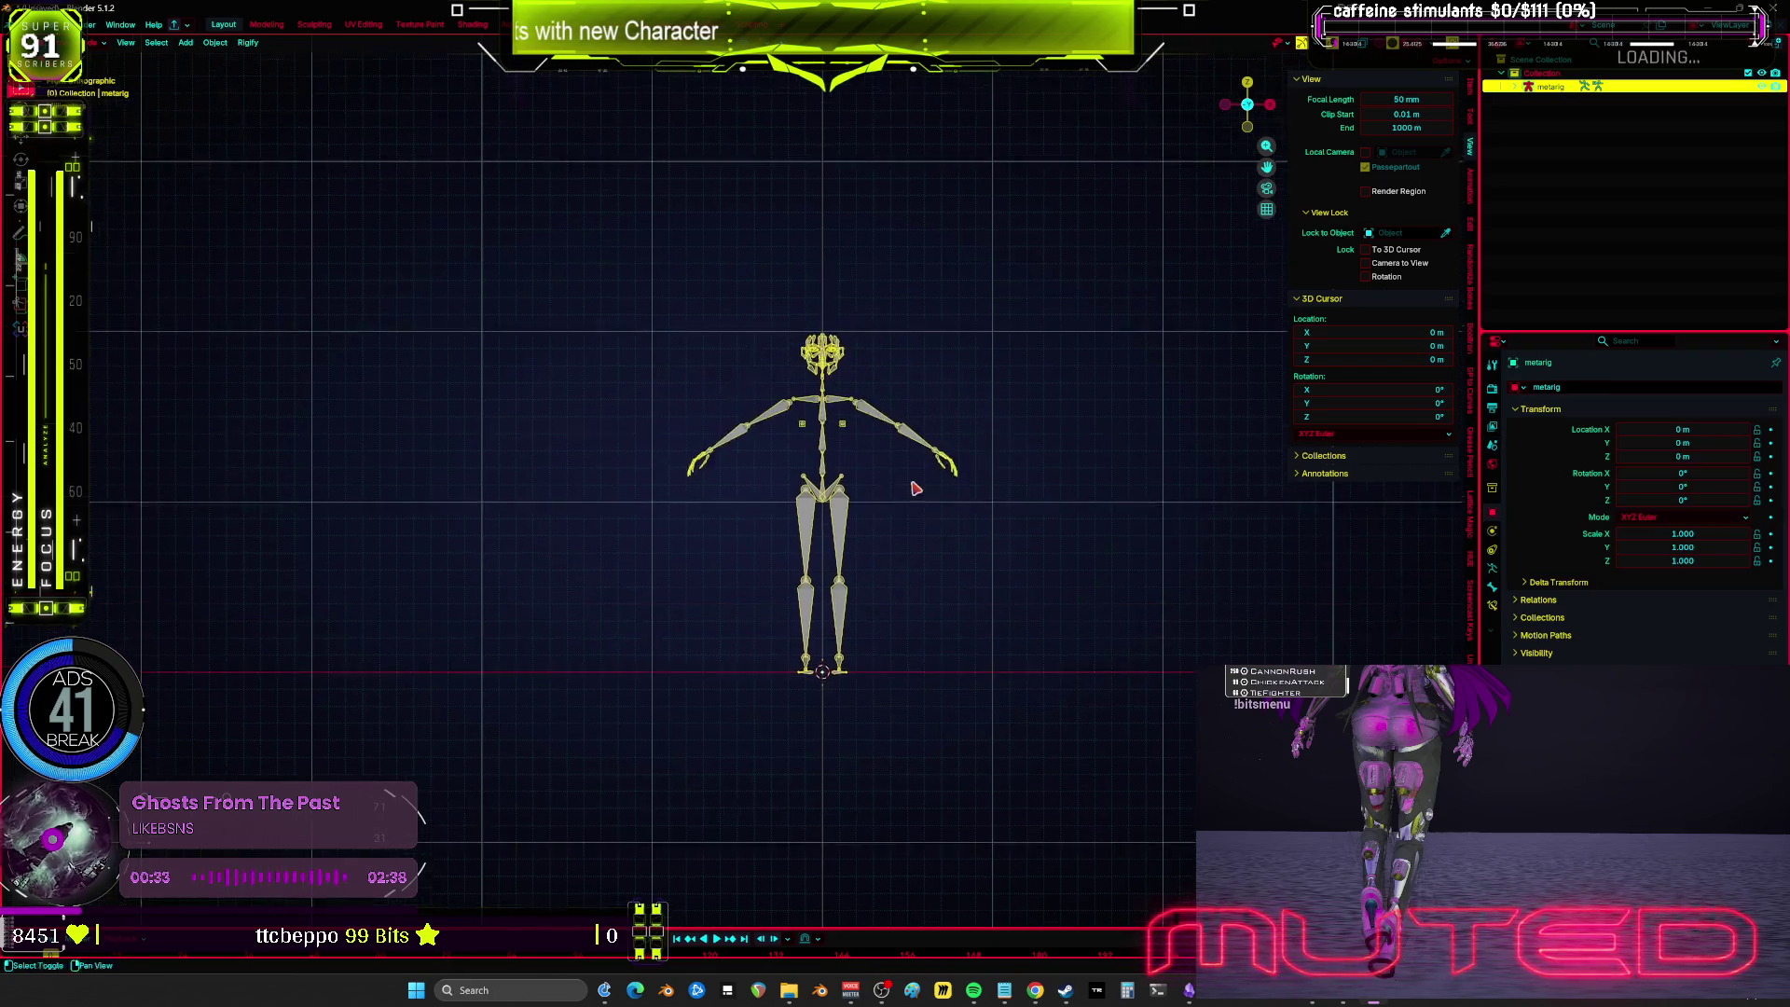
pyautogui.scroll(3, 919, 487)
pyautogui.press('Tab')
pyautogui.moveTo(865, 853); pyautogui.dragTo(781, 539)
# Step: Move the thigh and shin bones outward with X-mirror for a wider leg stance
pyautogui.press('g')
pyautogui.rightClick(807, 540)
pyautogui.keyDown('shift'); pyautogui.click(785, 569); pyautogui.keyUp('shift')
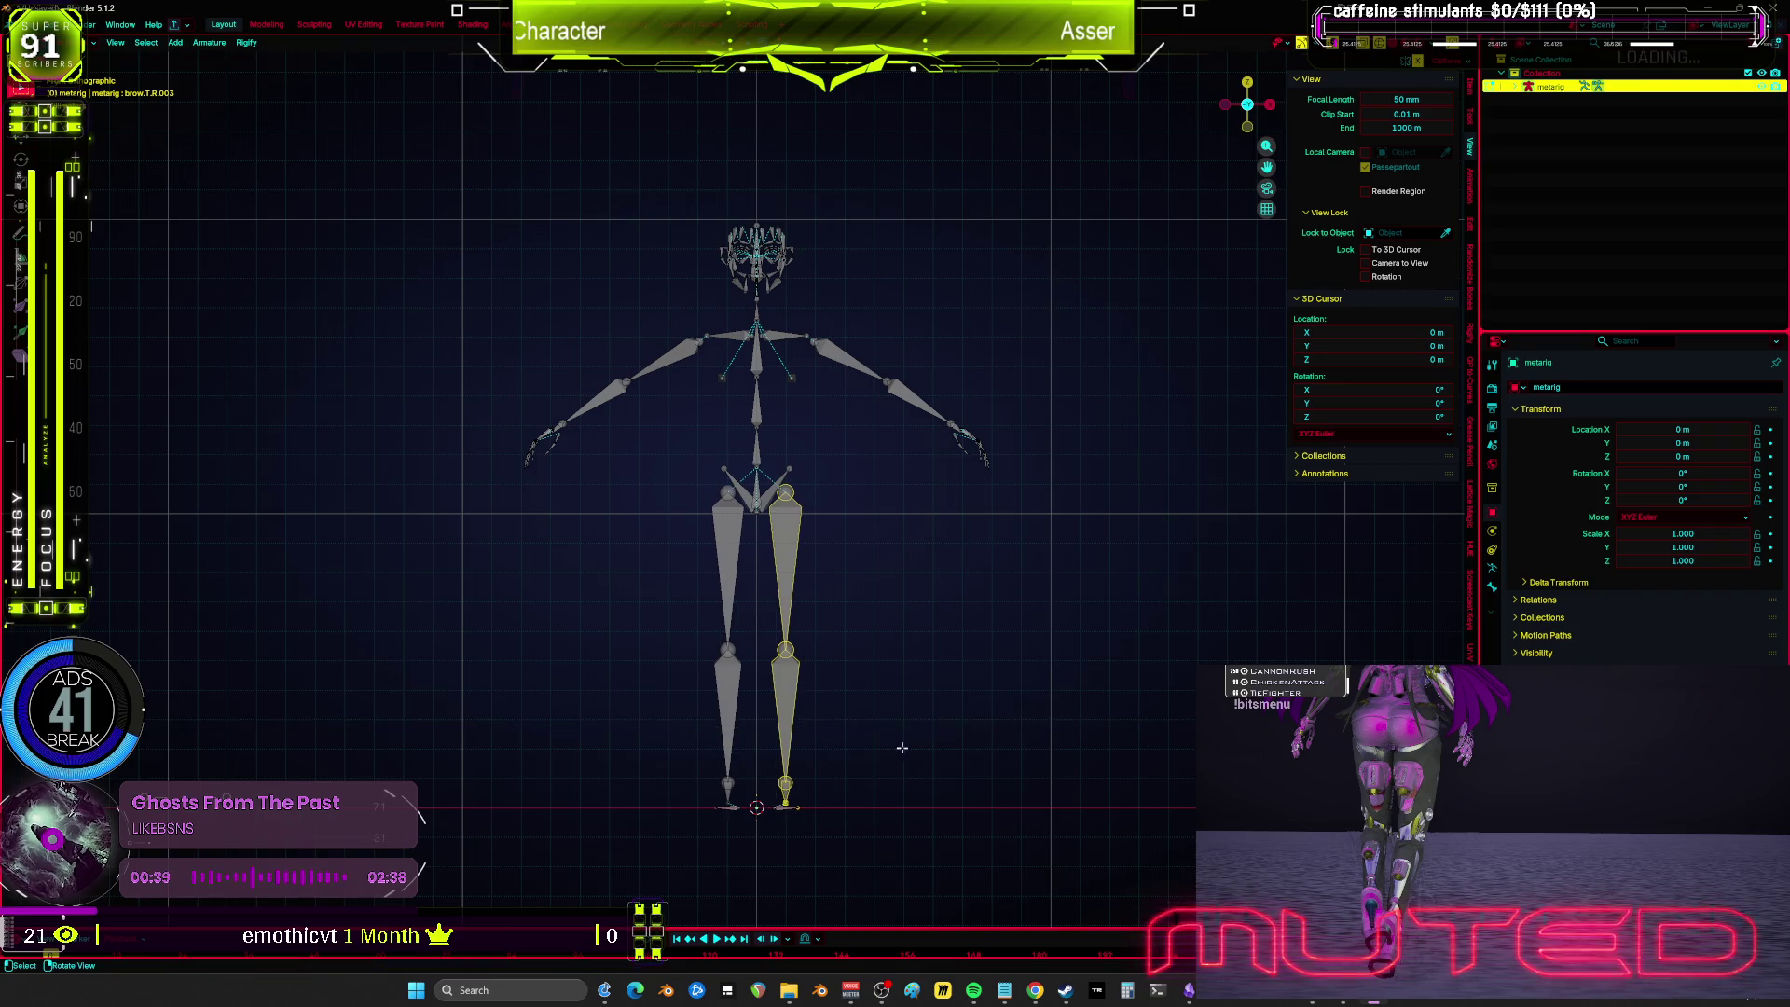
pyautogui.press('g')
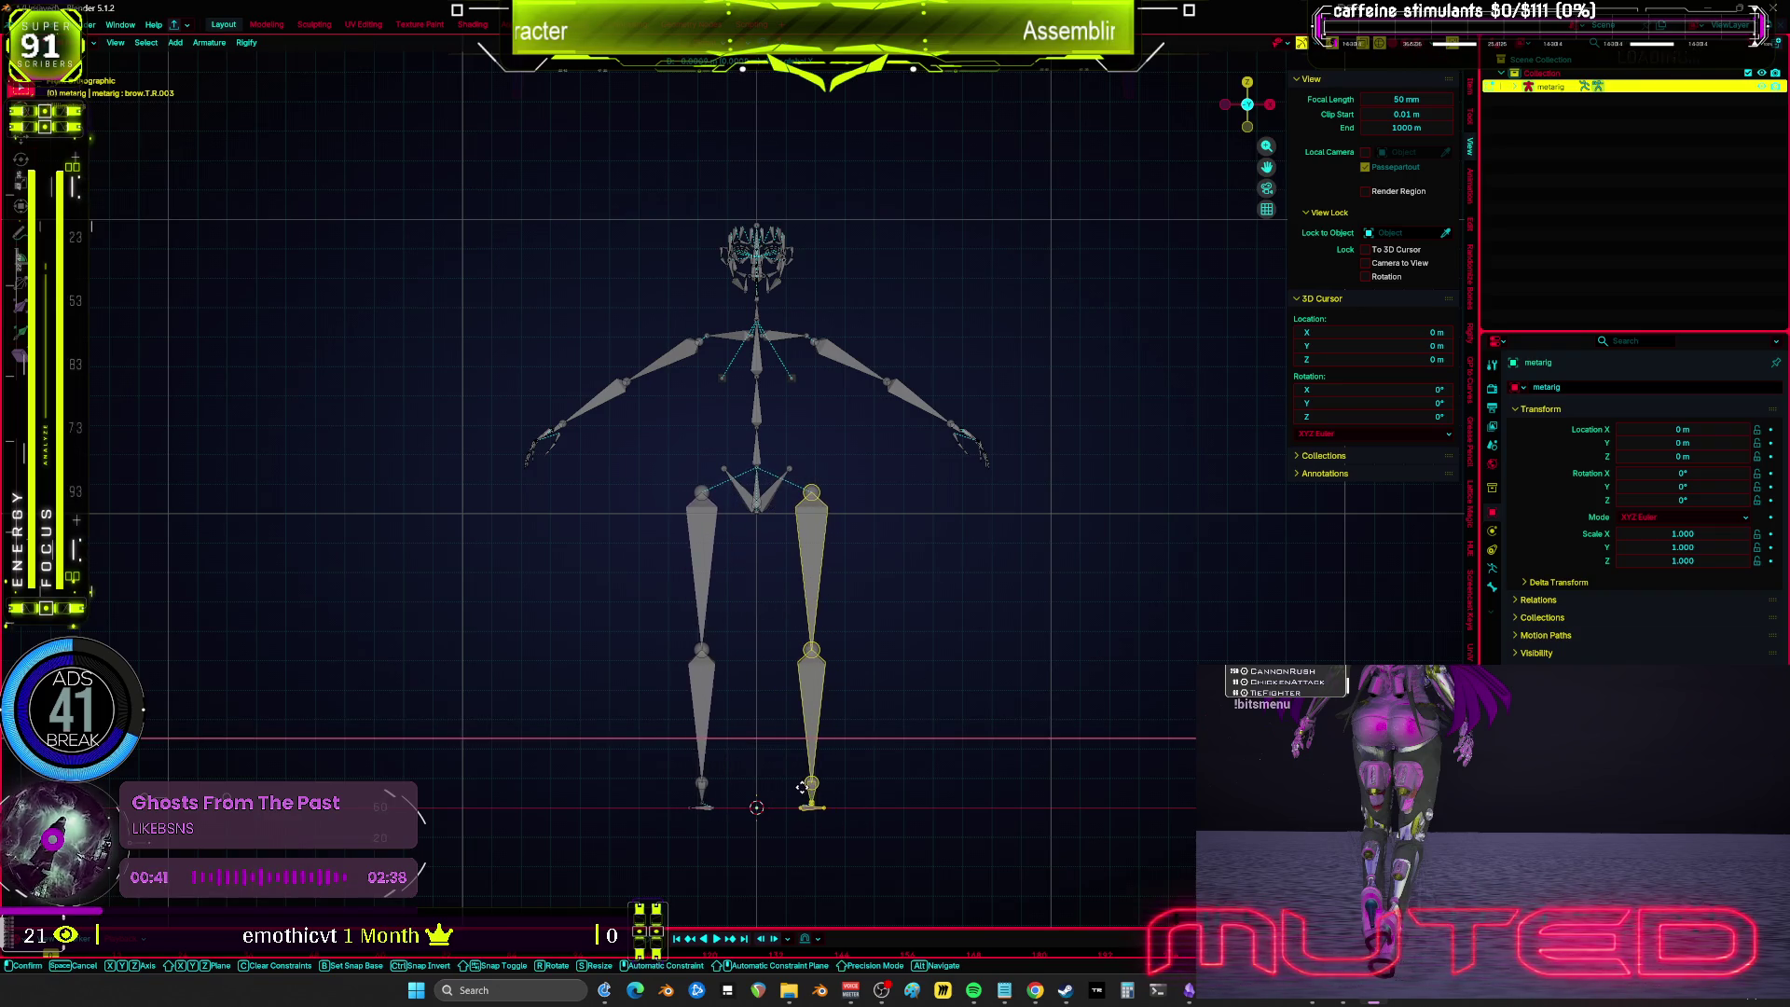
pyautogui.click(822, 492)
# Step: Set the viewport clip start to 0.0001 m while orbiting around the head
pyautogui.scroll(5, 803, 381)
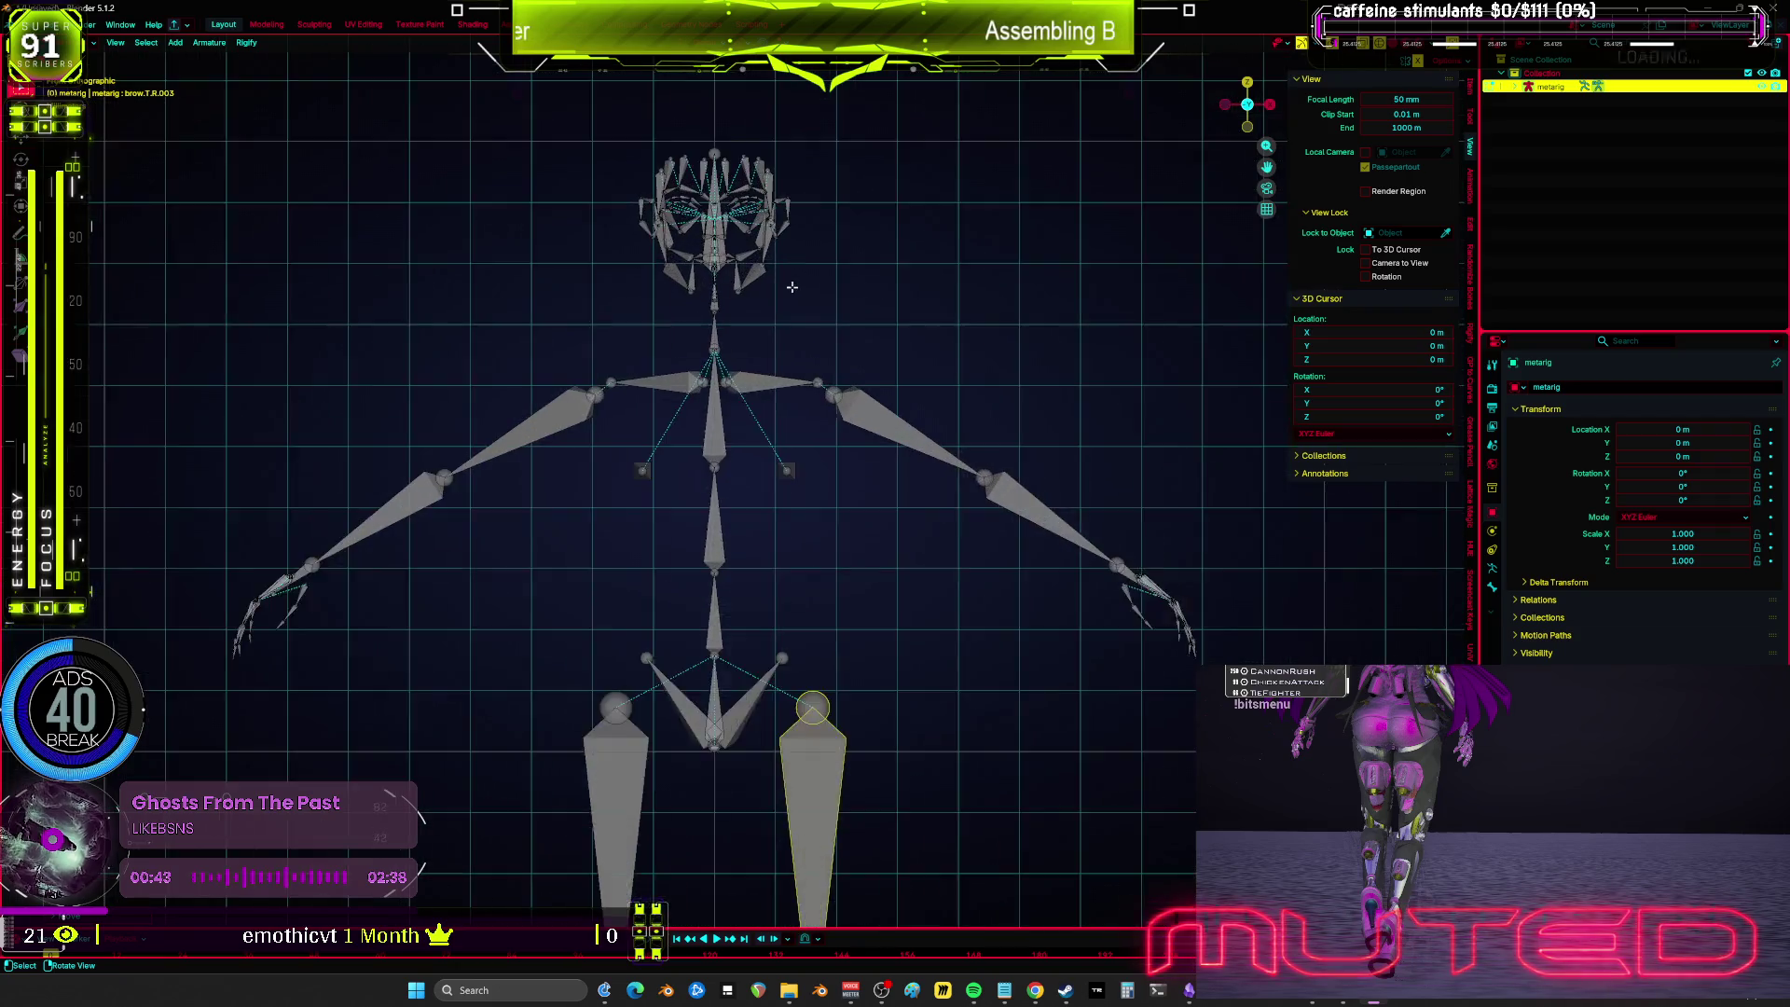
pyautogui.press('l')
pyautogui.moveTo(747, 377)
pyautogui.mouseDown()
pyautogui.moveTo(828, 580)
pyautogui.moveTo(735, 539)
pyautogui.mouseUp()
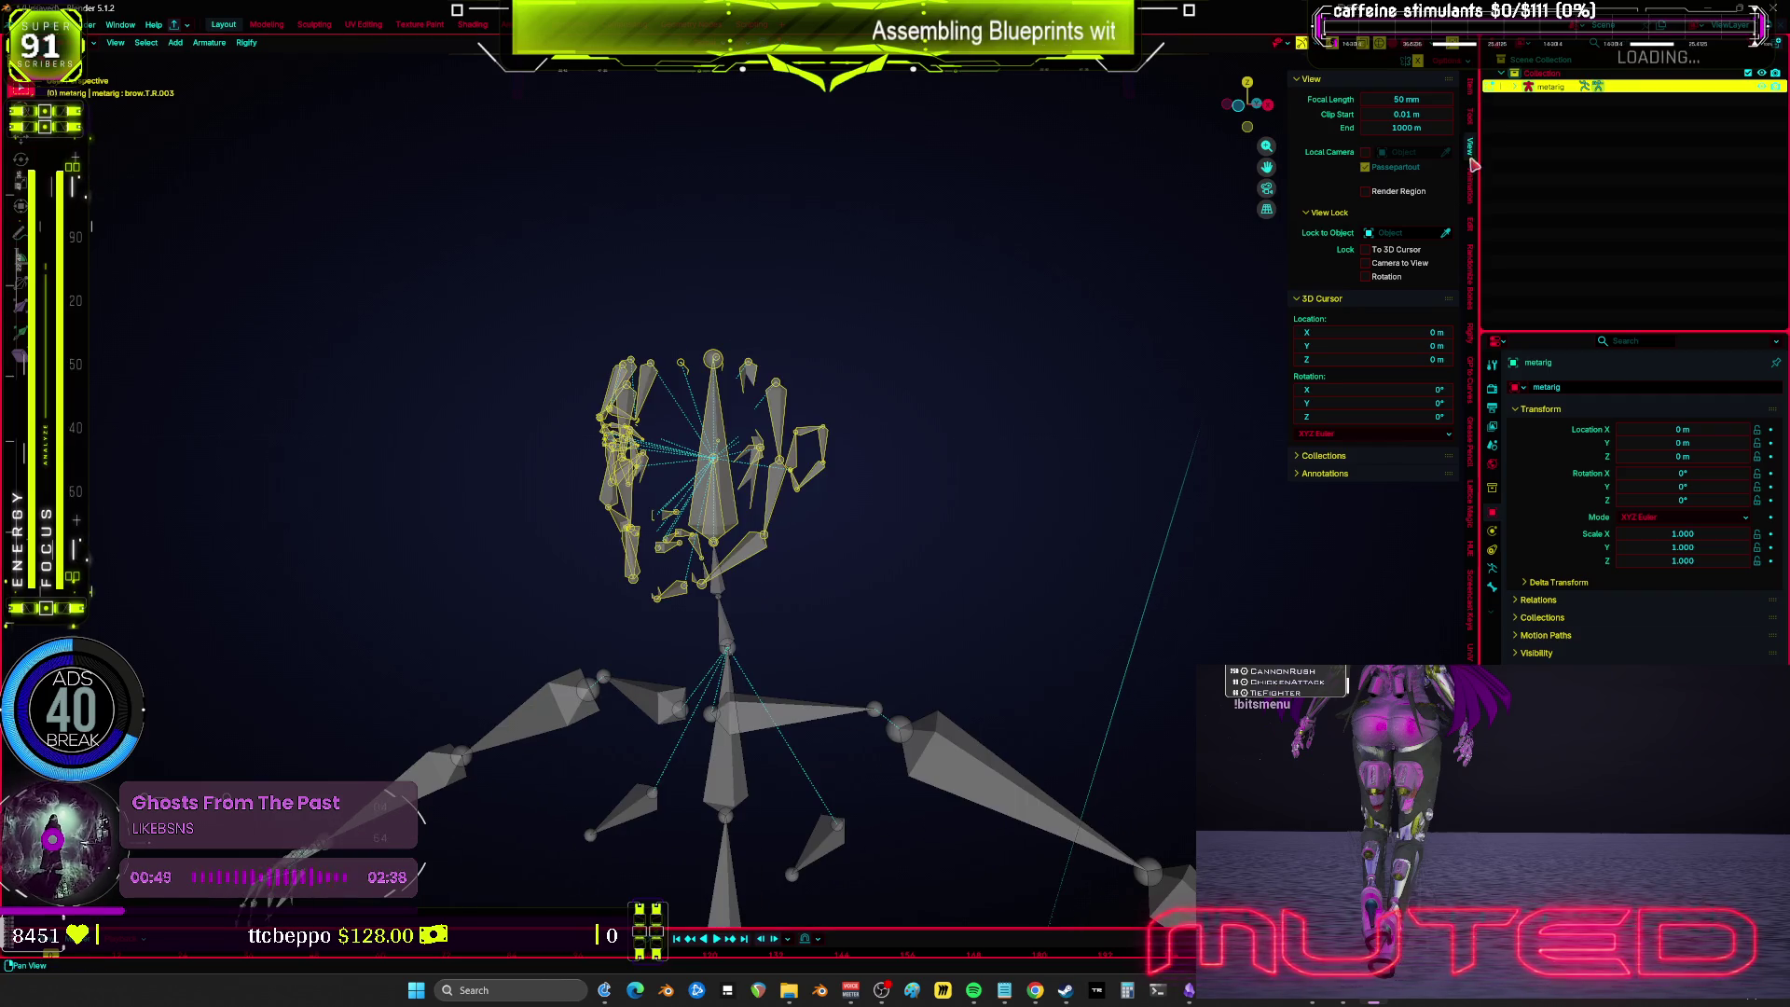
pyautogui.write('00')
pyautogui.press('Return')
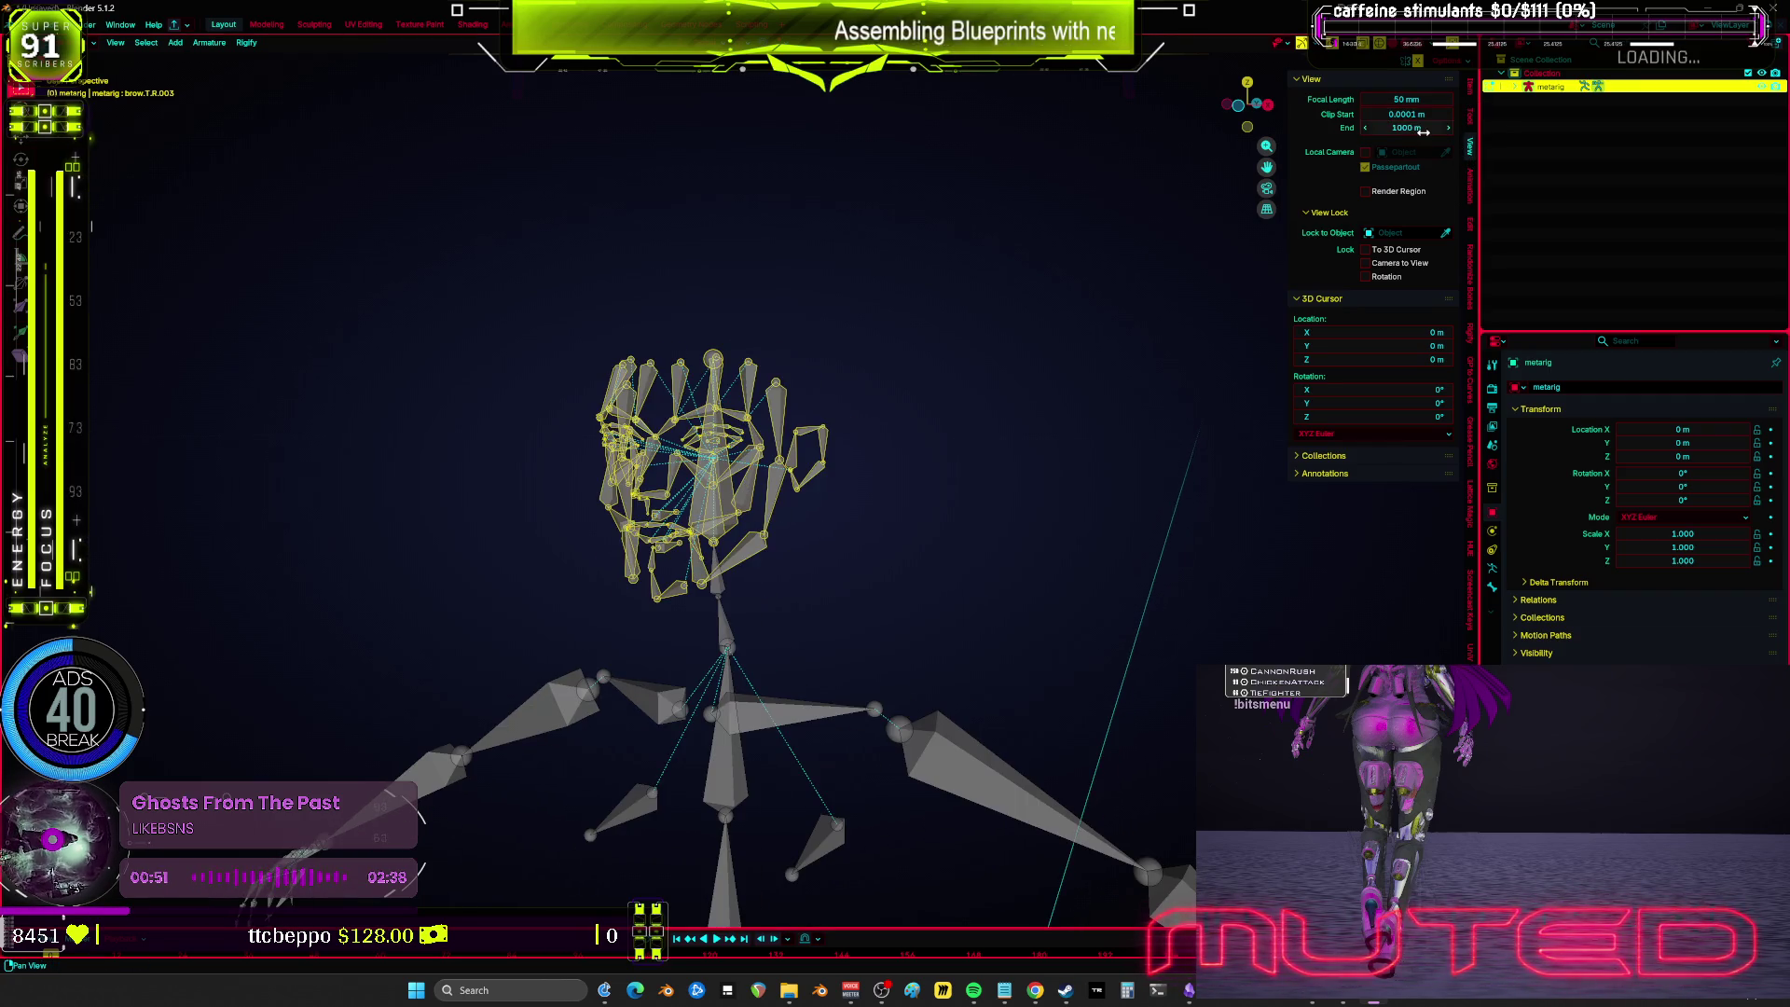
# Step: Remove the face bones and frame the rig from the orthographic front view
pyautogui.scroll(2, 874, 372)
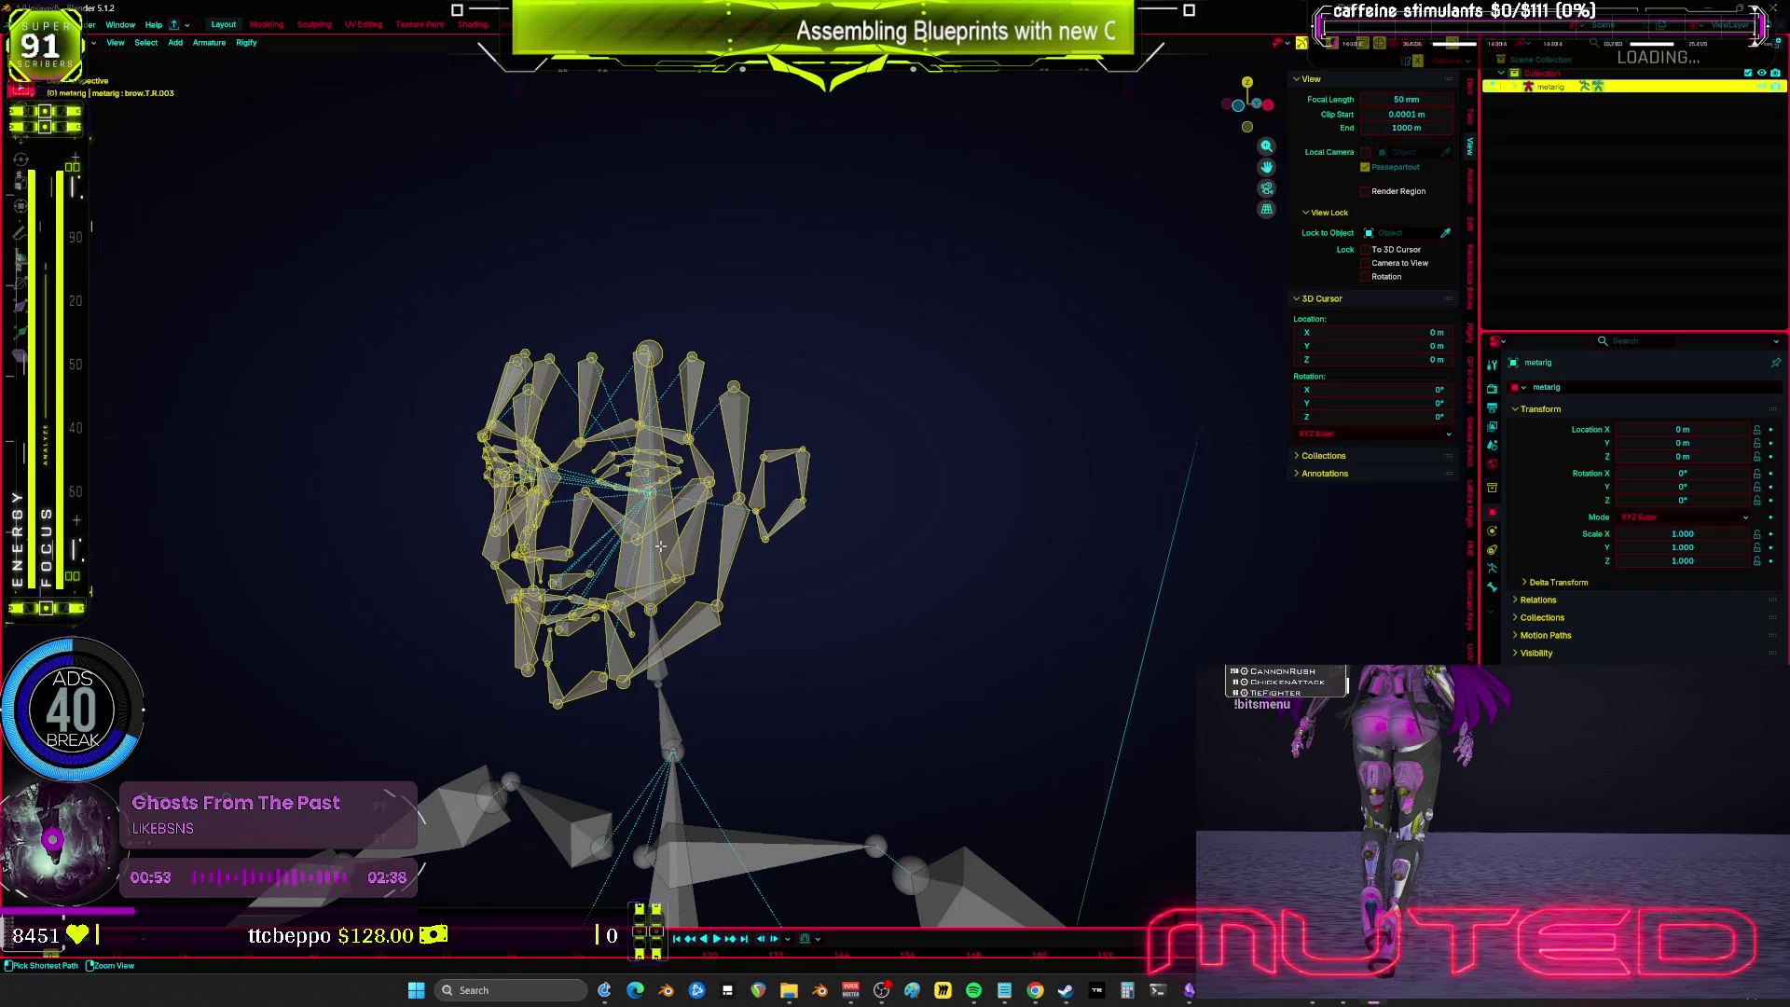
pyautogui.press('h')
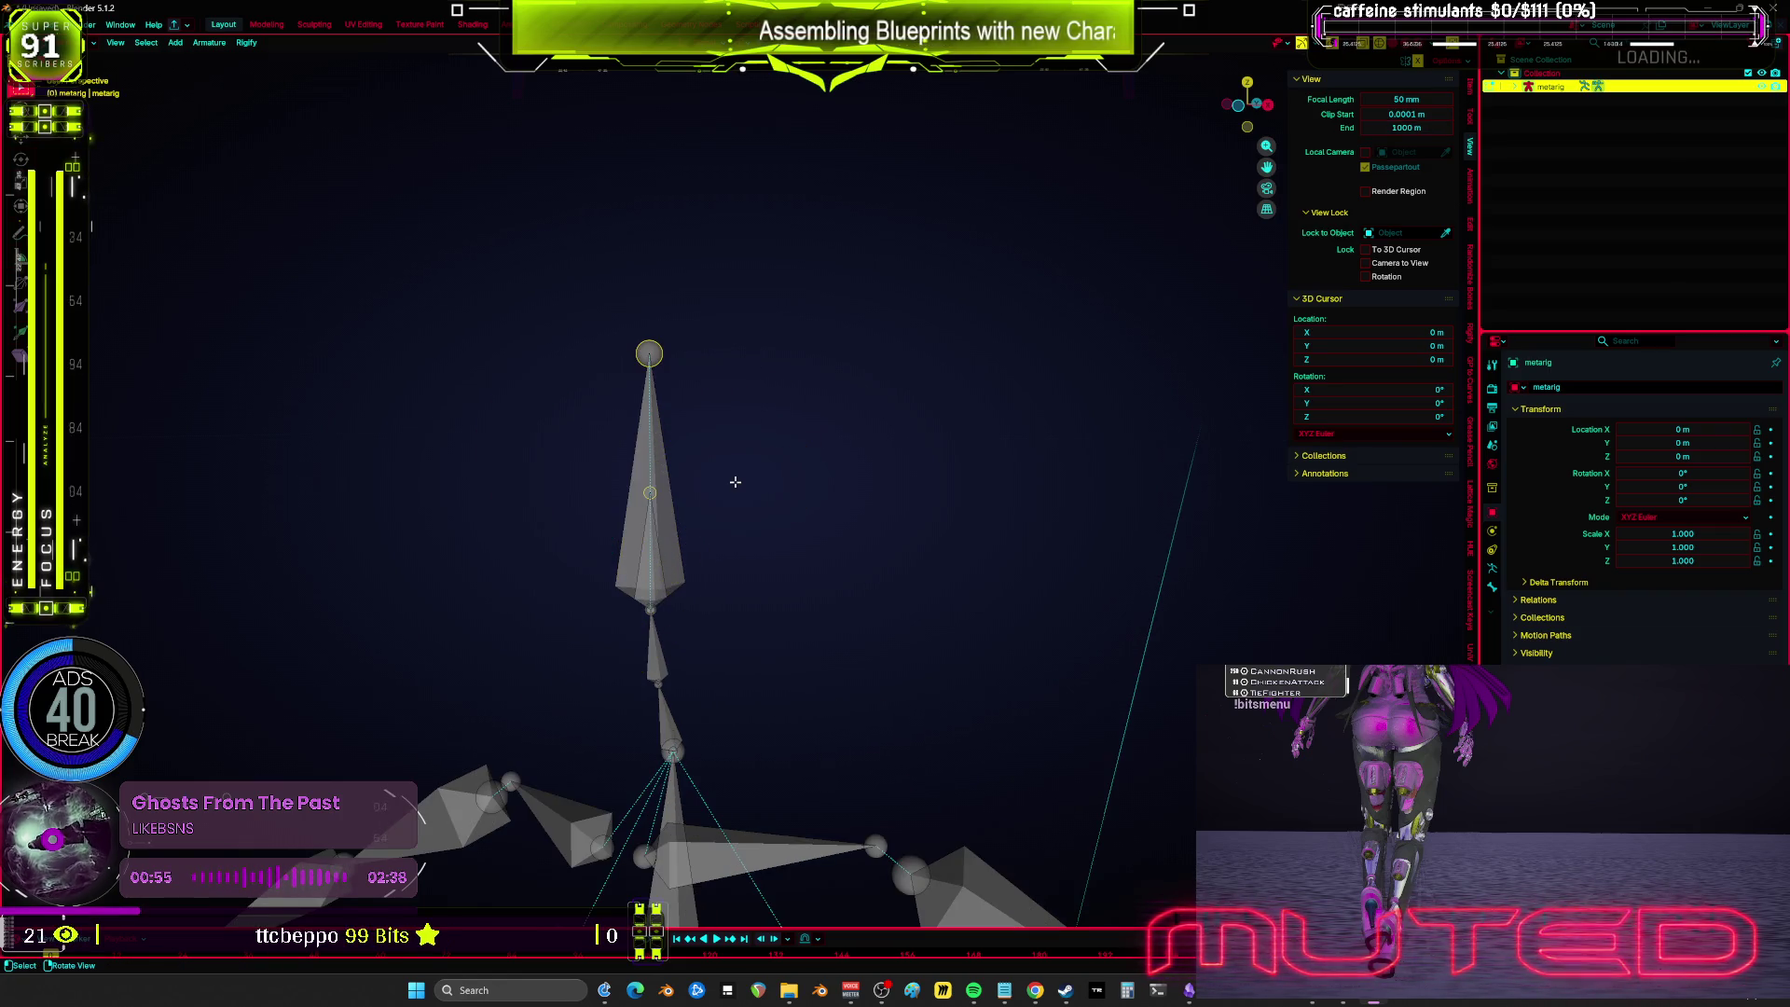
pyautogui.press('KP_1')
pyautogui.click(612, 458)
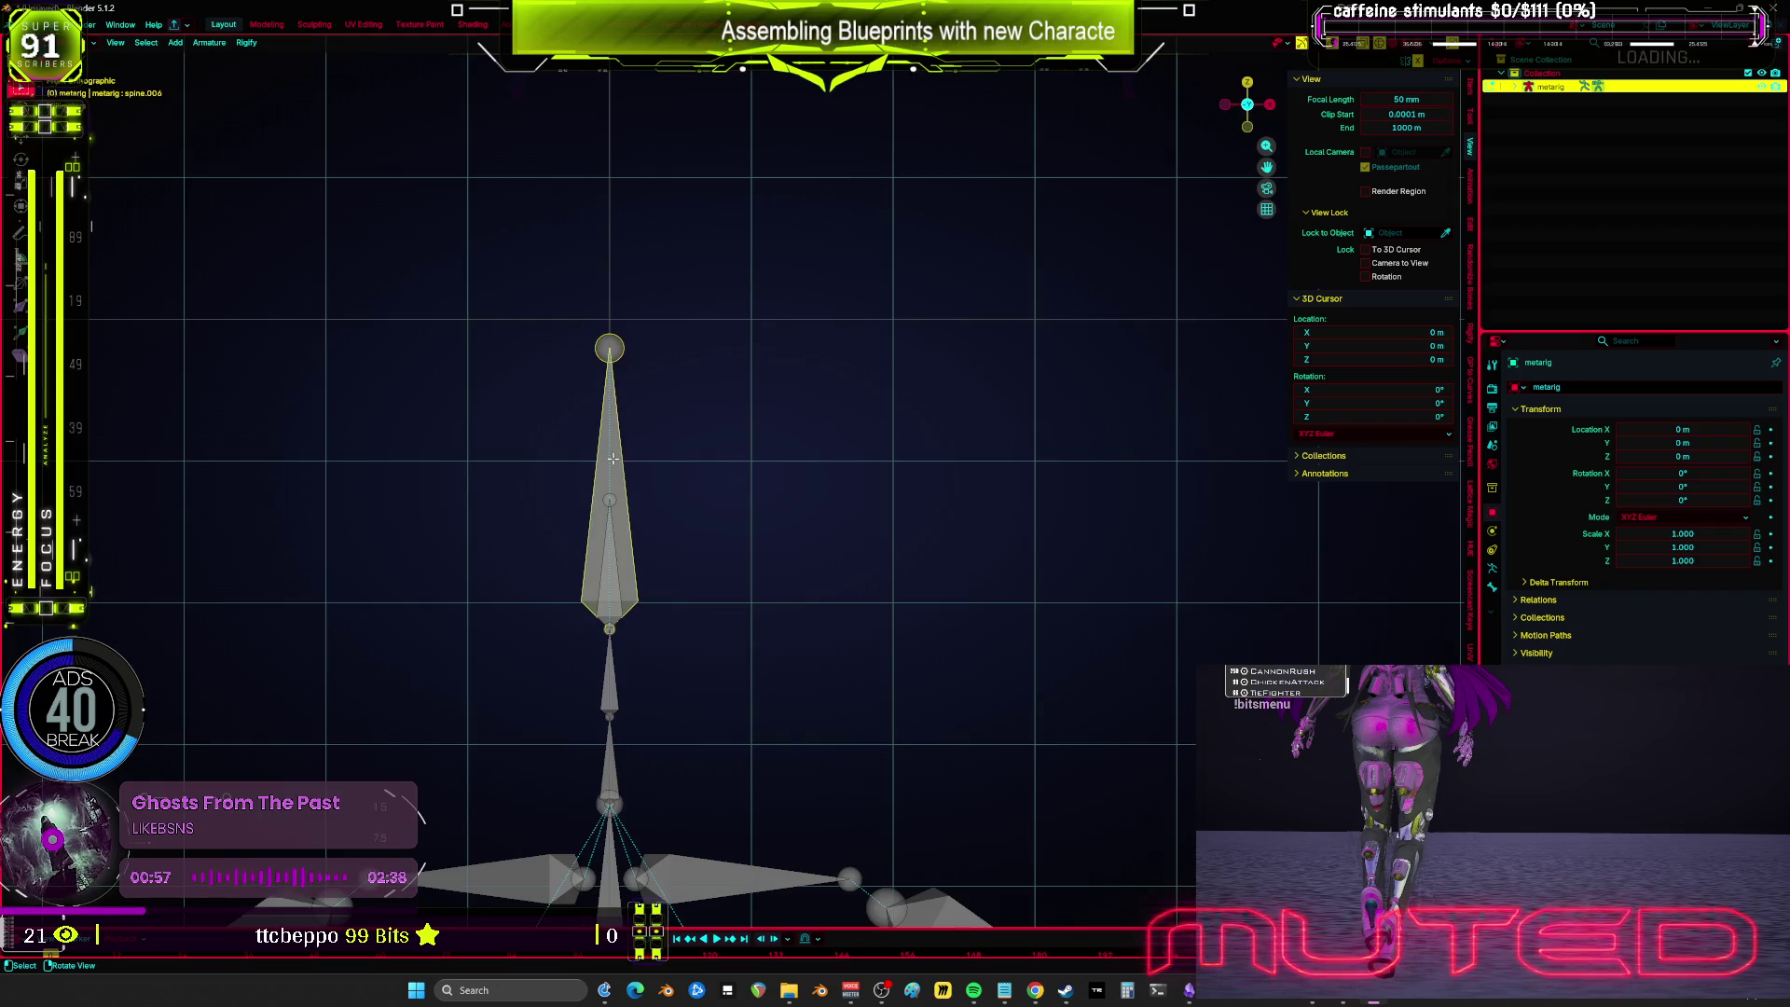
pyautogui.hotkey('alt', 'a')
pyautogui.press('Home')
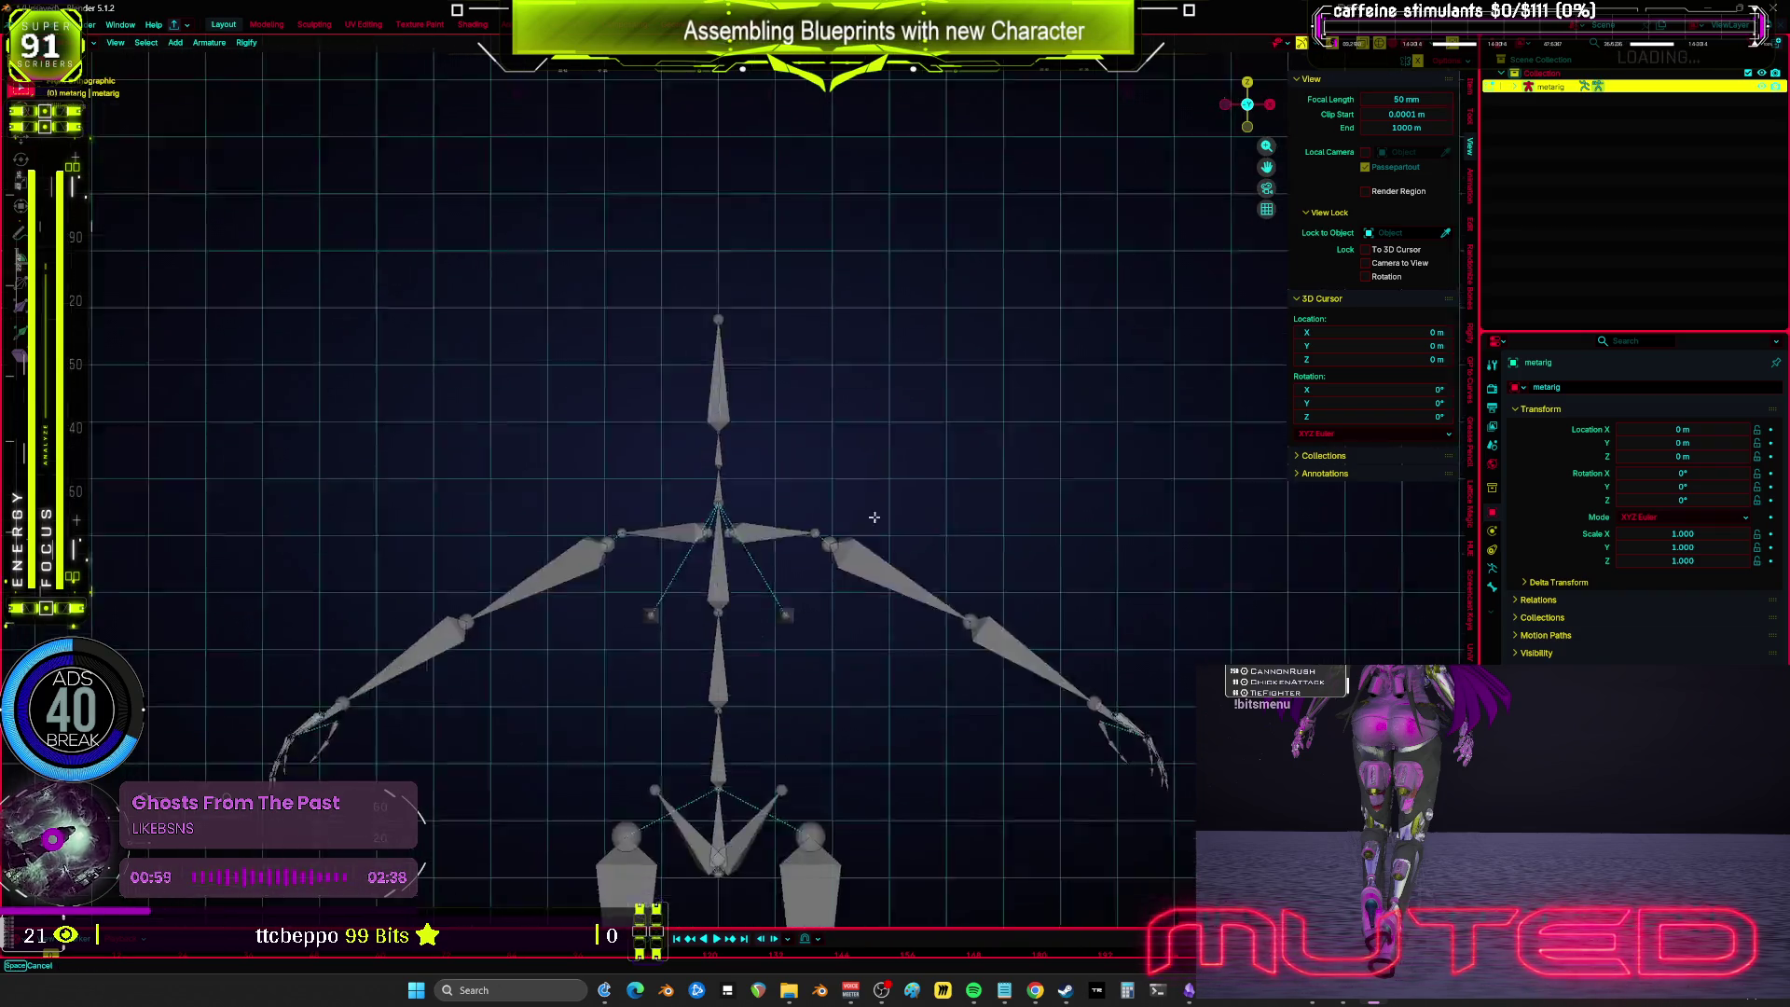
# Step: Delete the breast and pelvis bones, then undo that deletion
pyautogui.scroll(2, 882, 379)
pyautogui.click(656, 279)
pyautogui.keyDown('shift'); pyautogui.click(791, 278); pyautogui.keyUp('shift')
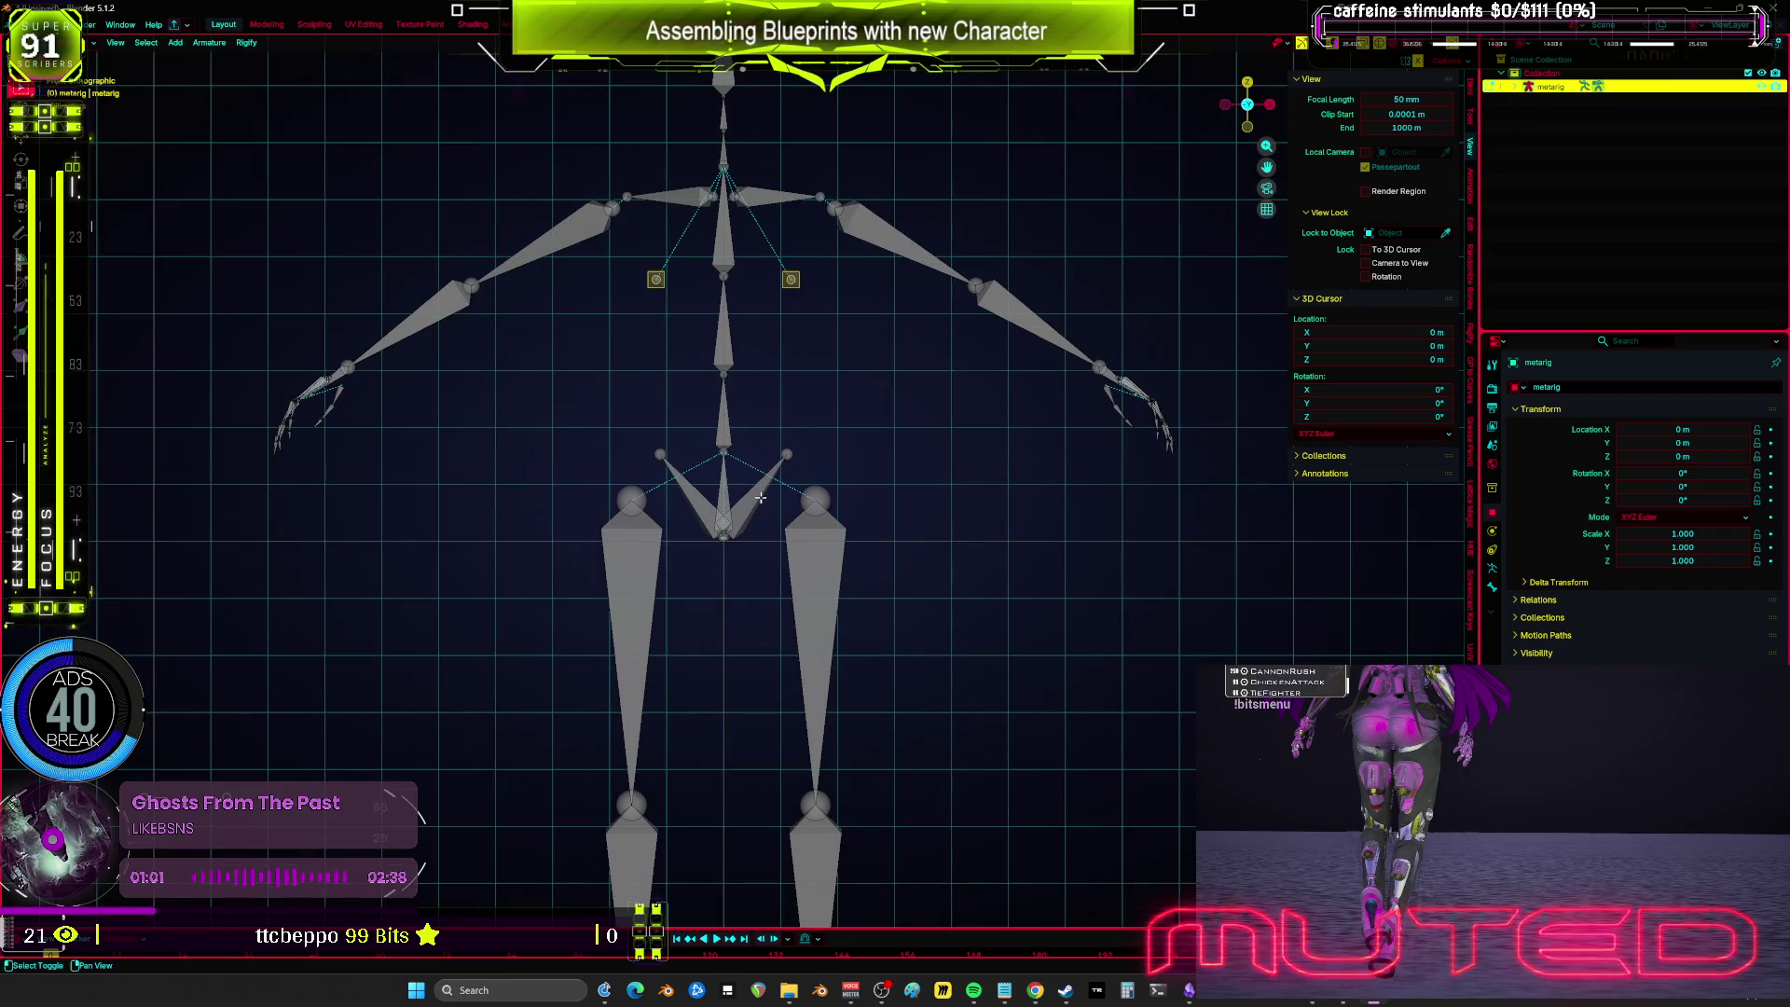
pyautogui.keyDown('shift'); pyautogui.click(684, 497); pyautogui.keyUp('shift')
pyautogui.keyDown('shift'); pyautogui.click(753, 492); pyautogui.keyUp('shift')
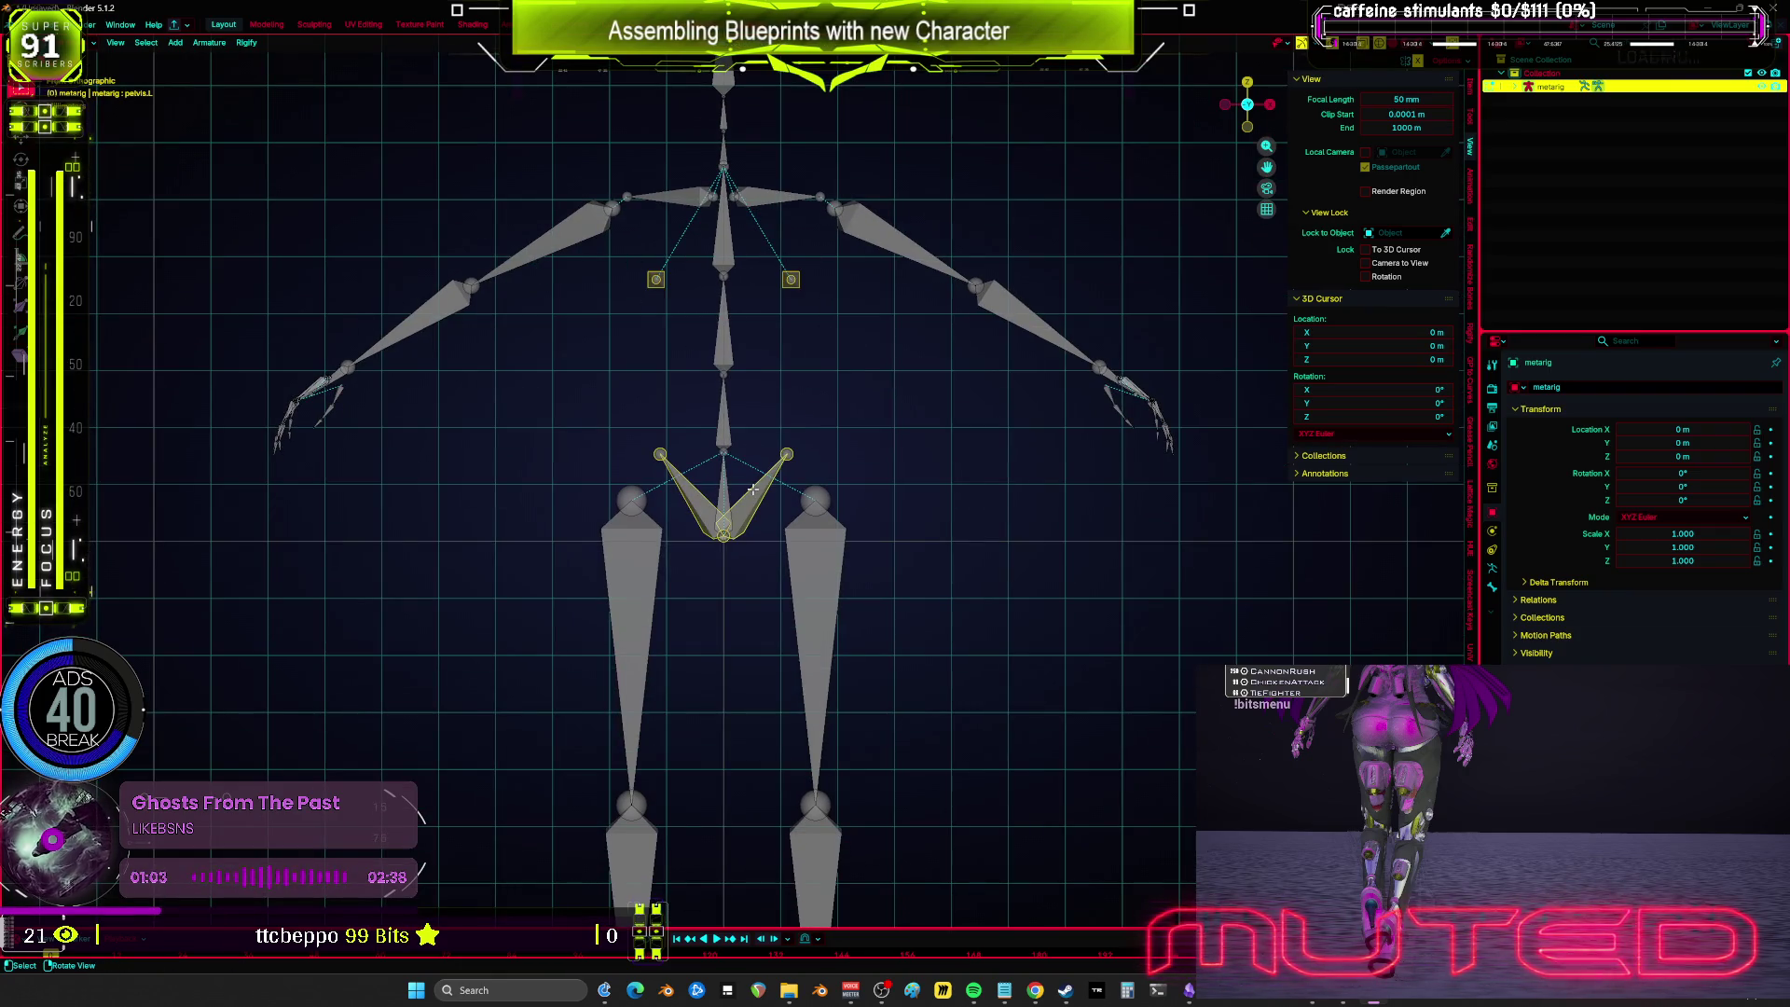
pyautogui.press('x')
pyautogui.click(793, 513)
pyautogui.press('Home')
pyautogui.scroll(1, 836, 469)
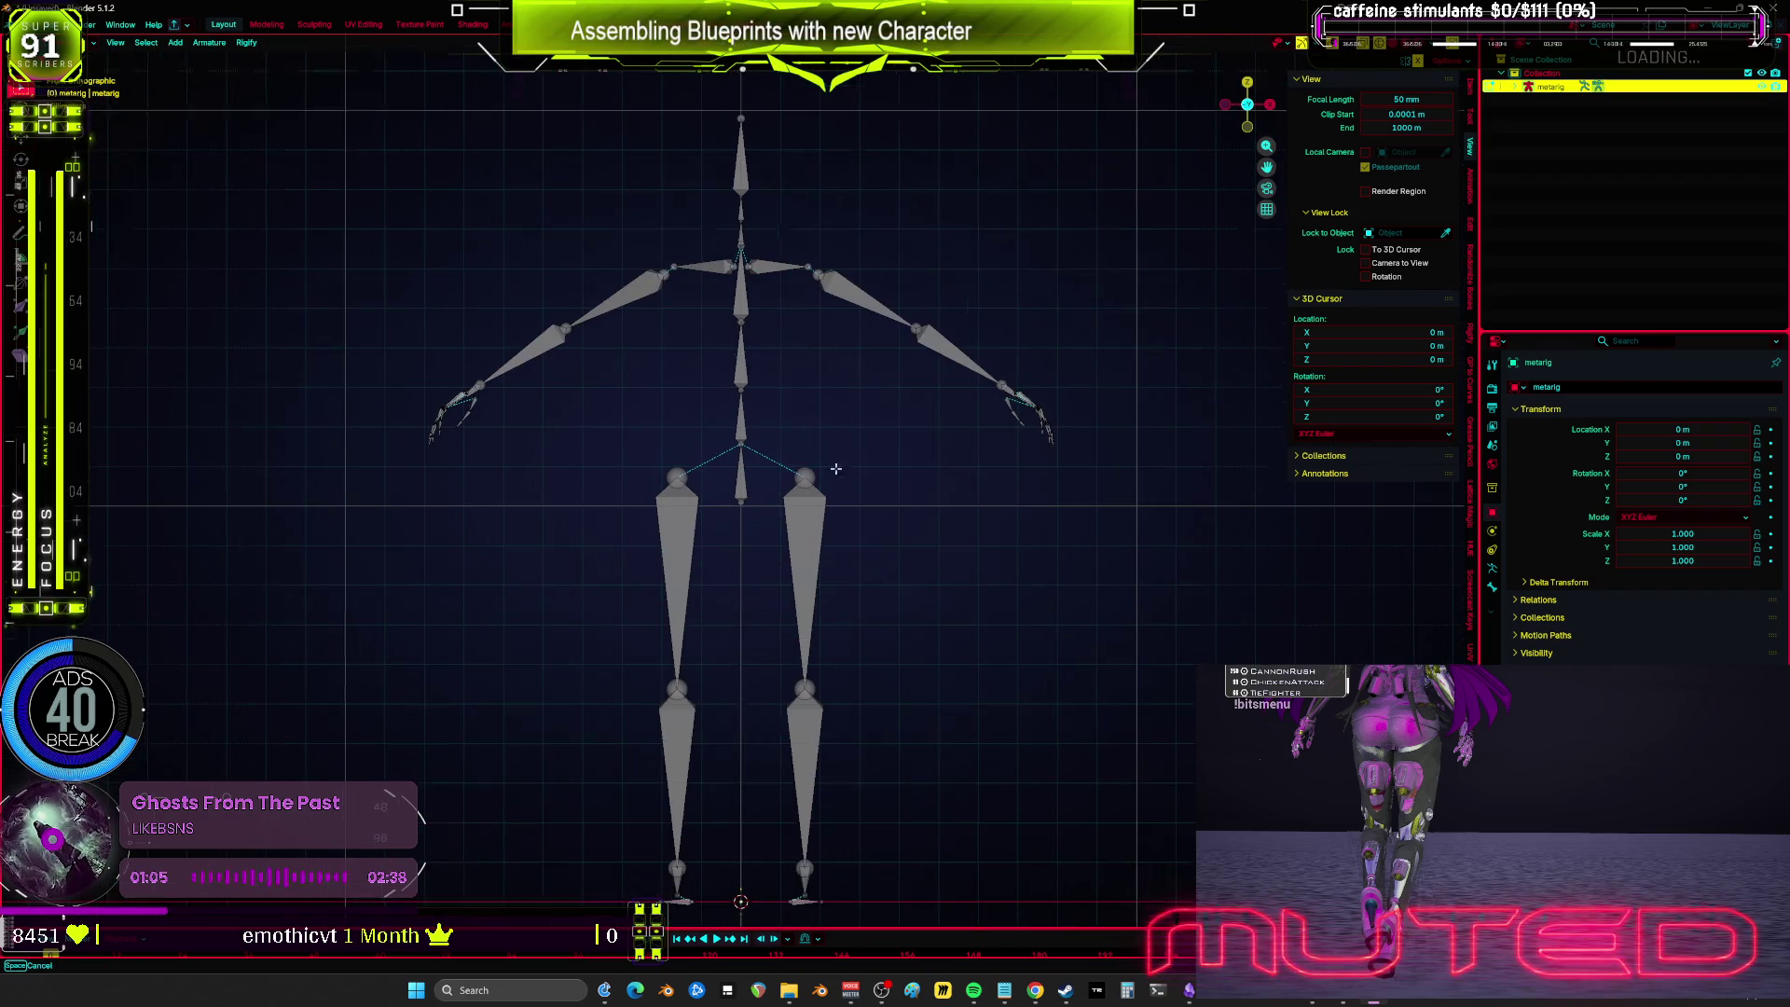
pyautogui.hotkey('ctrl', 'z')
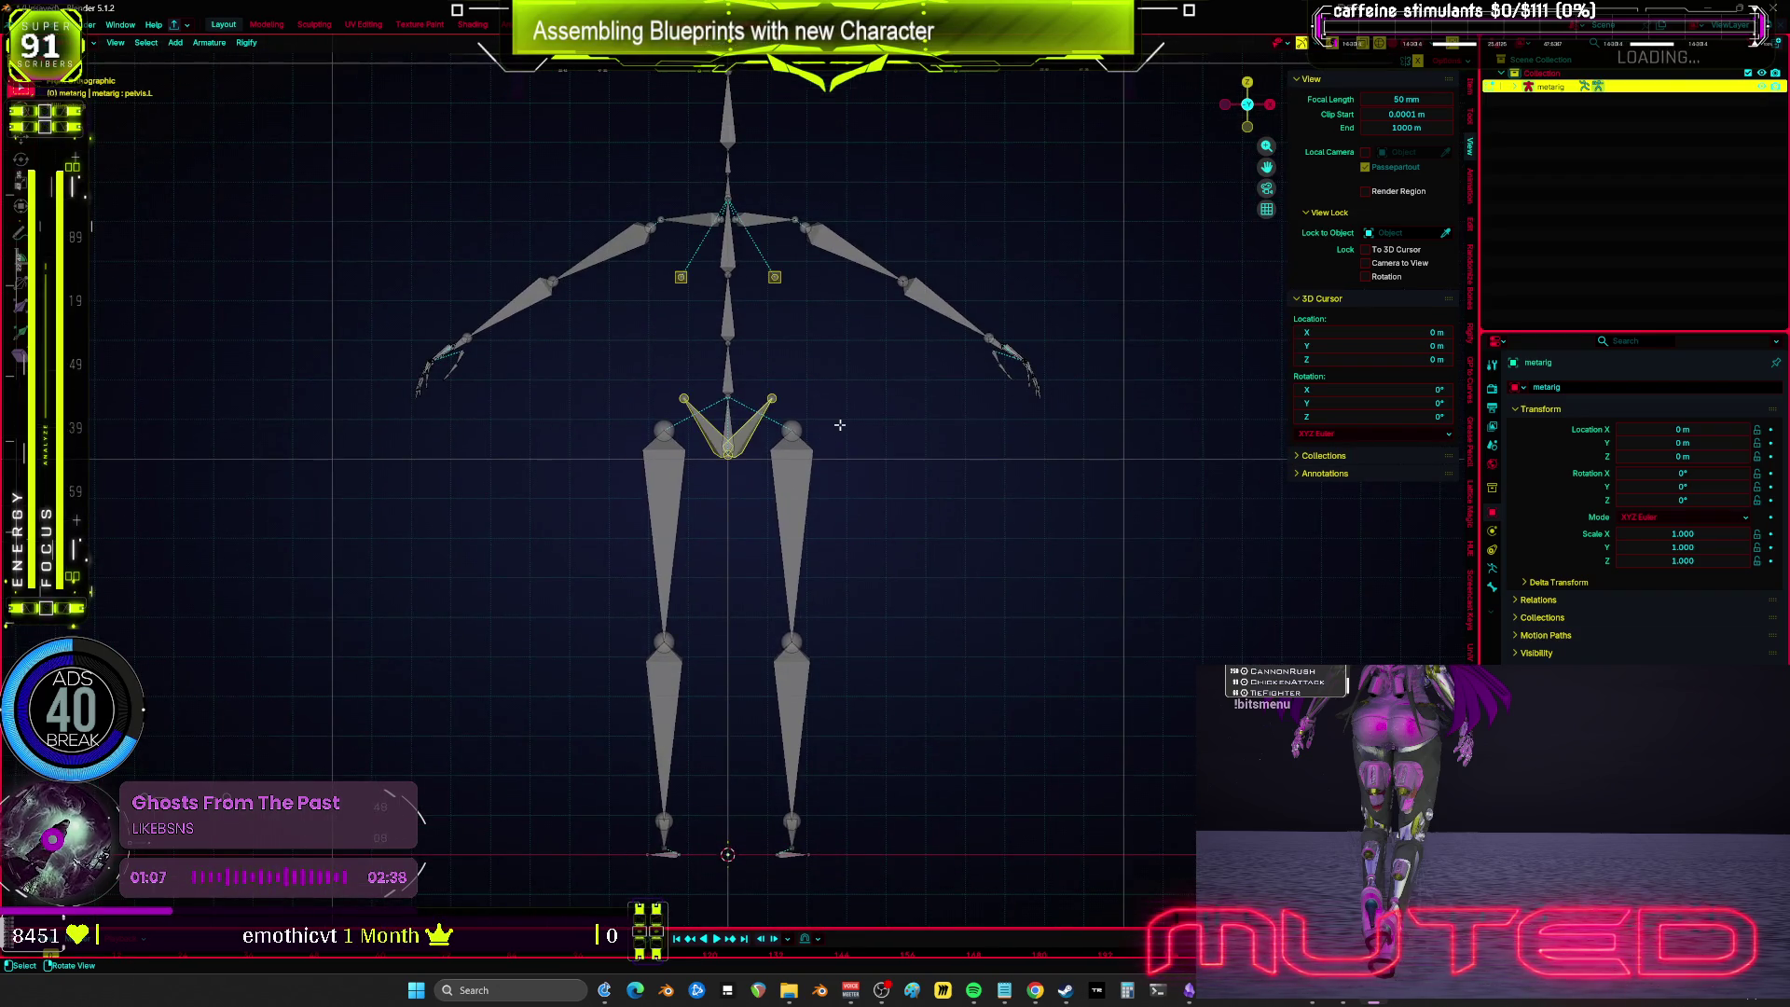
# Step: Toggle to Object Mode and back, and search commands for 'skin' without running one
pyautogui.press('Tab')
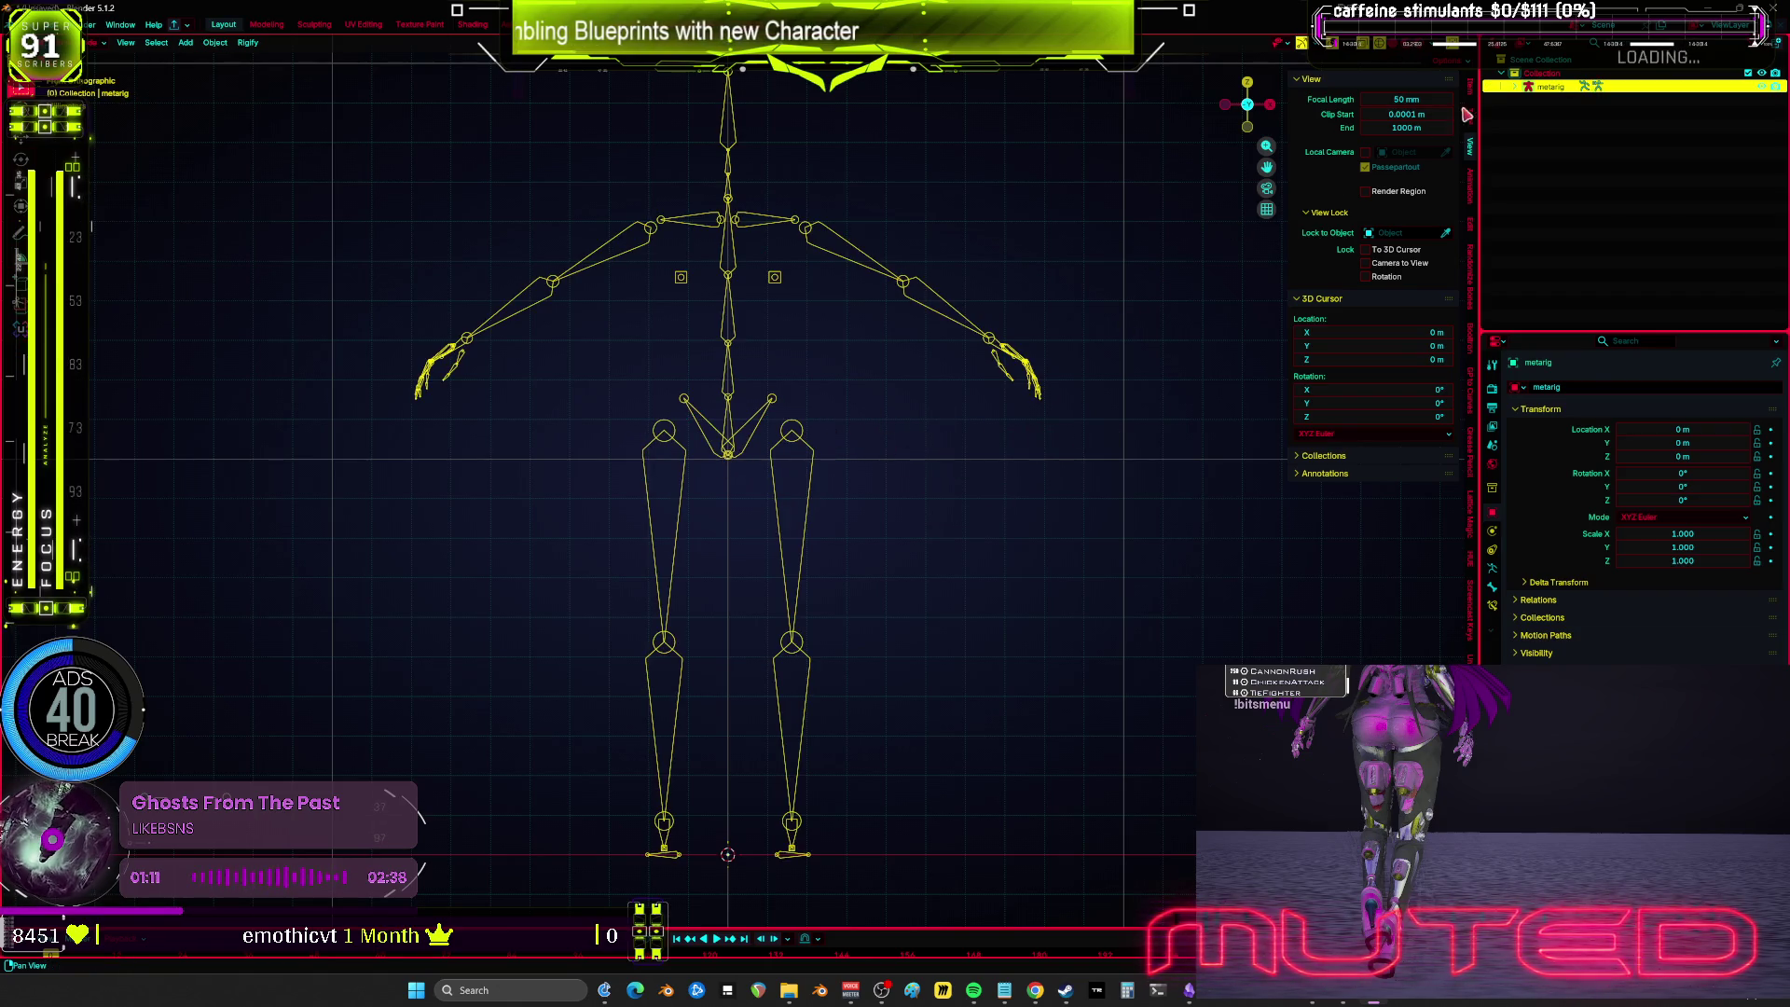
pyautogui.press('Tab')
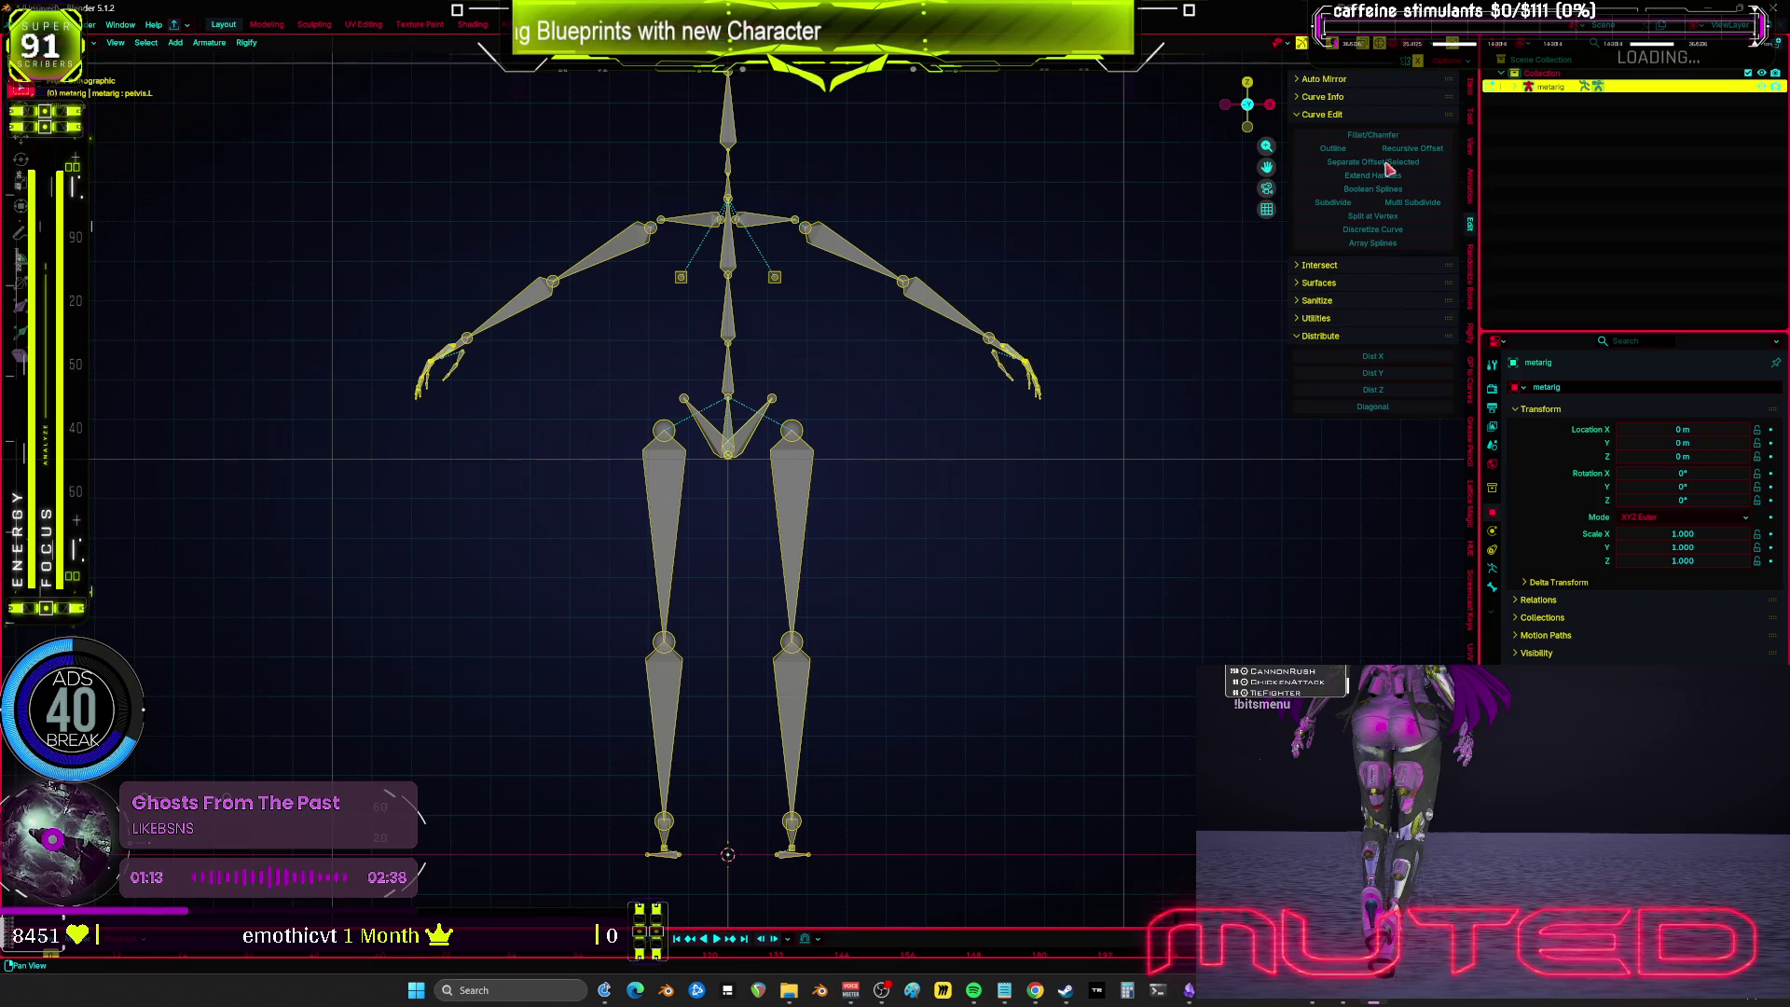
pyautogui.press('F3')
pyautogui.write('sk')
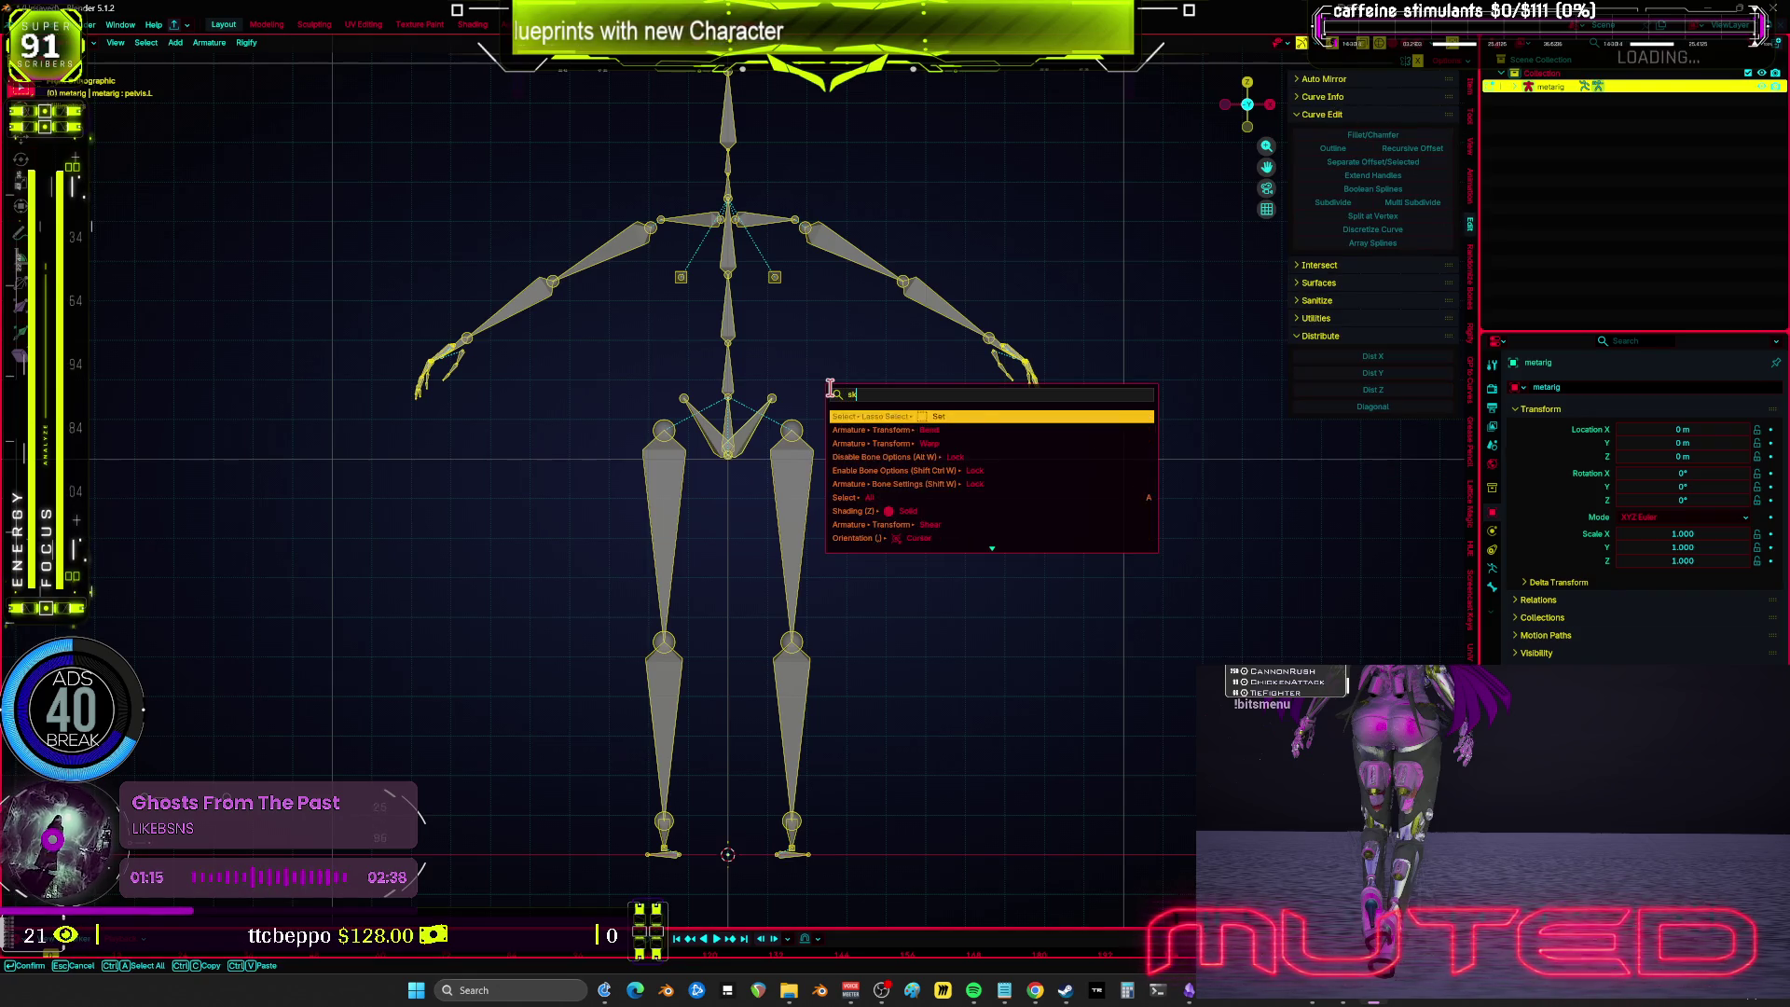
pyautogui.write('in')
pyautogui.press('Escape')
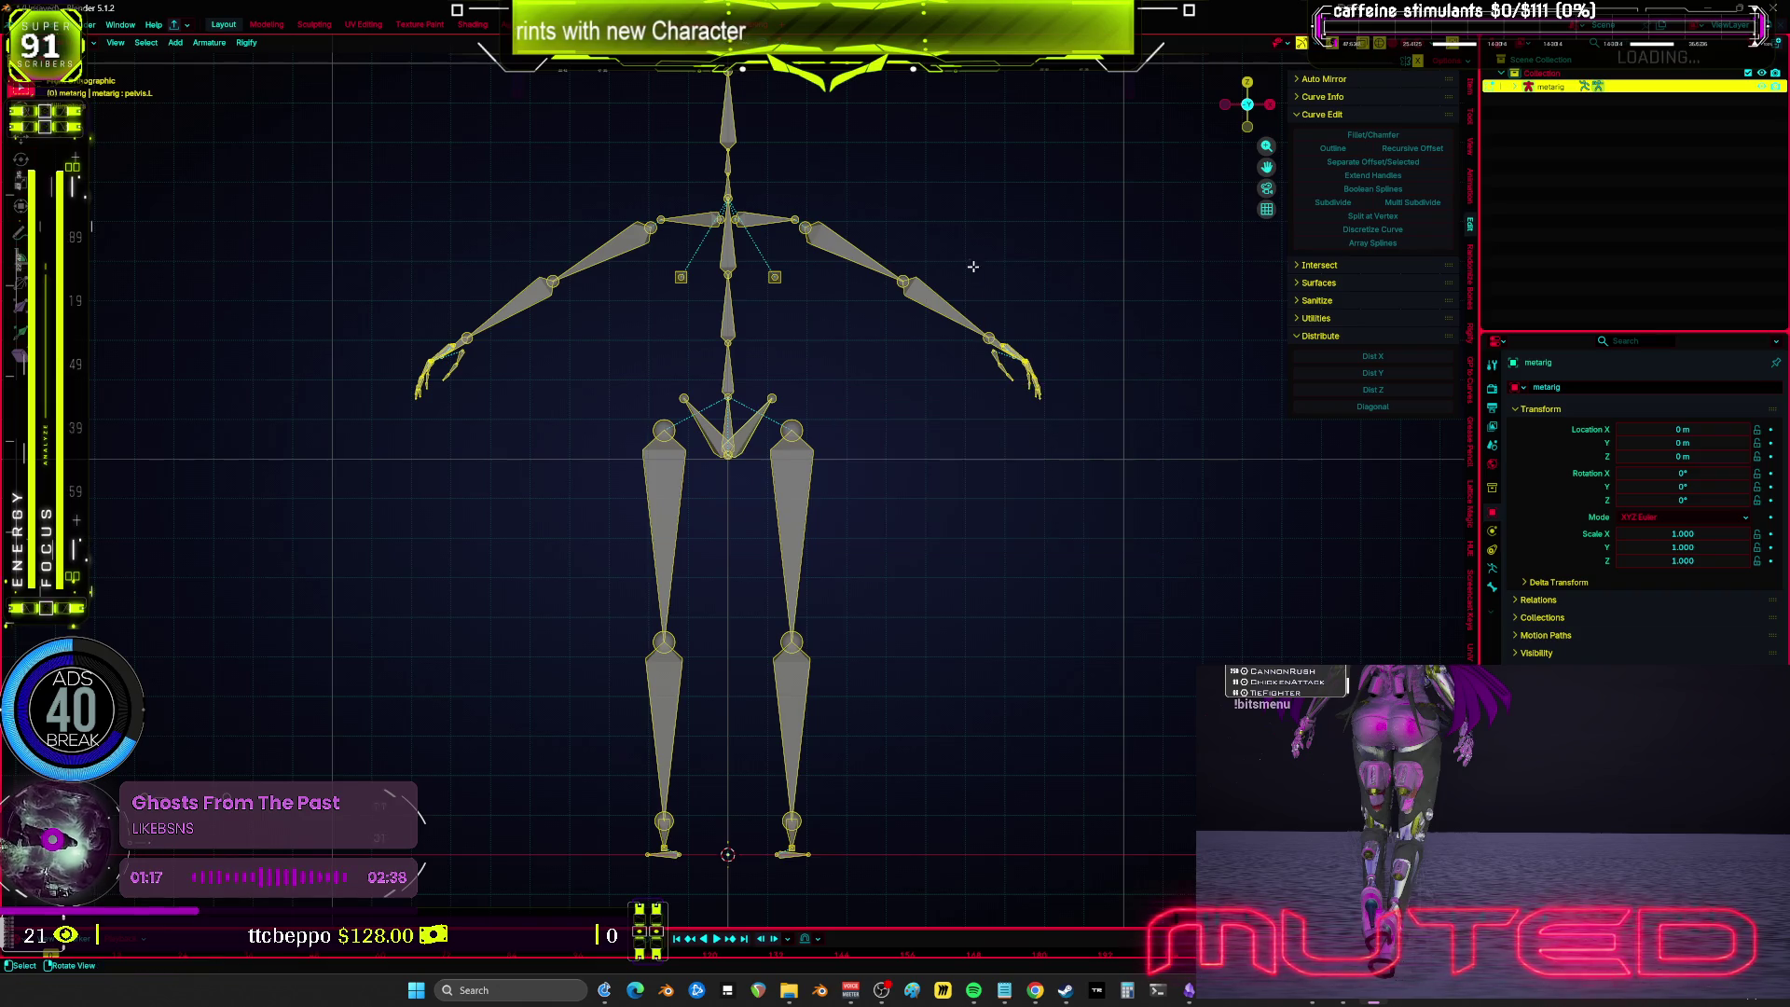
pyautogui.hotkey('ctrl', 'Tab')
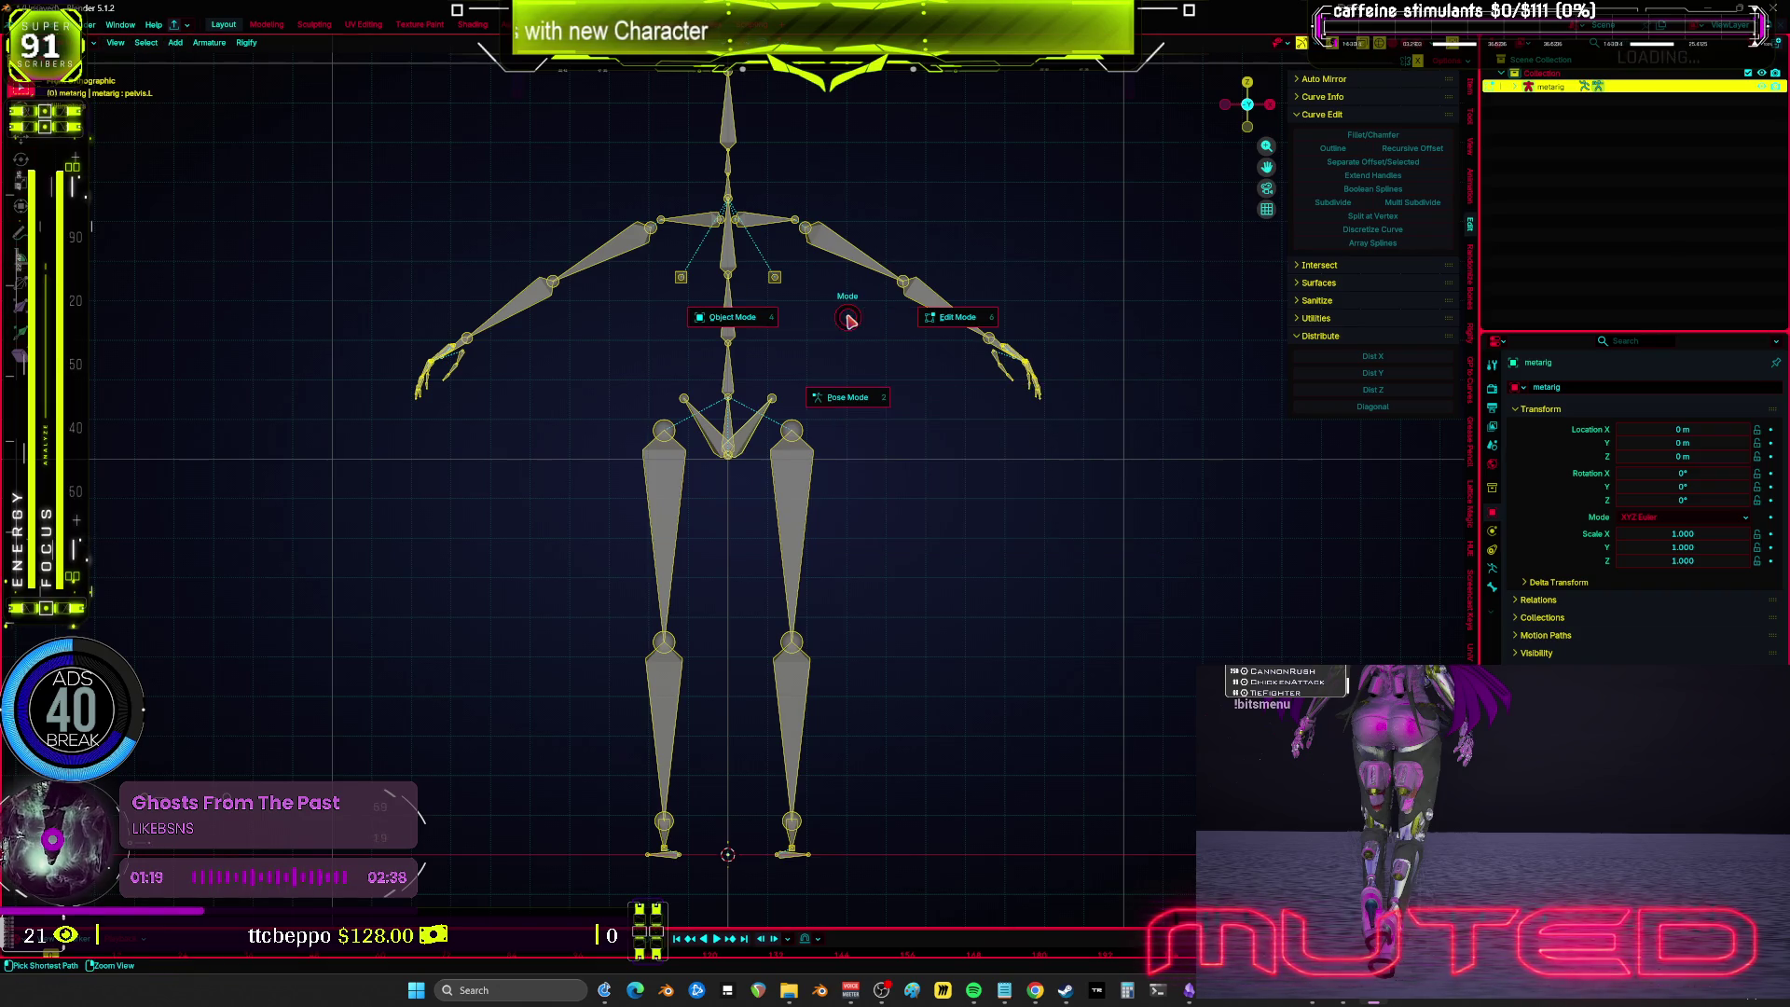
# Step: In Pose Mode, use Skinify Rig's Add Shape to generate skin around every bone
pyautogui.click(853, 398)
pyautogui.press('F3')
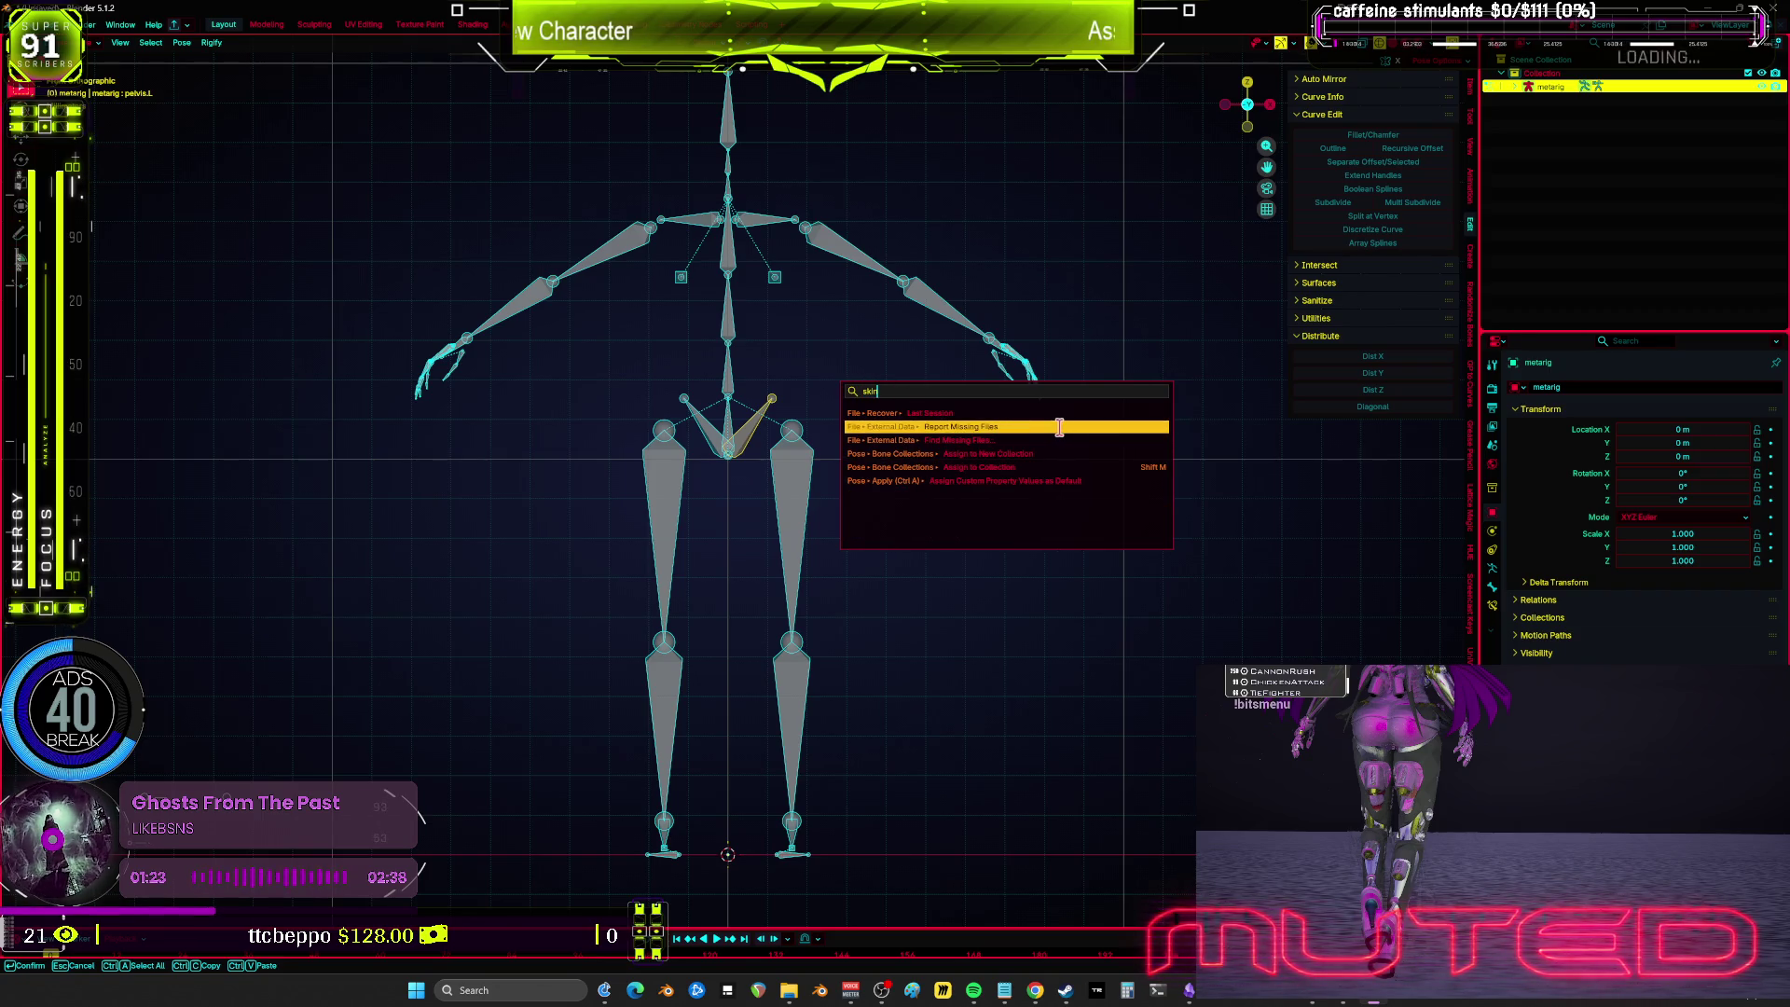
pyautogui.click(1470, 256)
pyautogui.click(1300, 81)
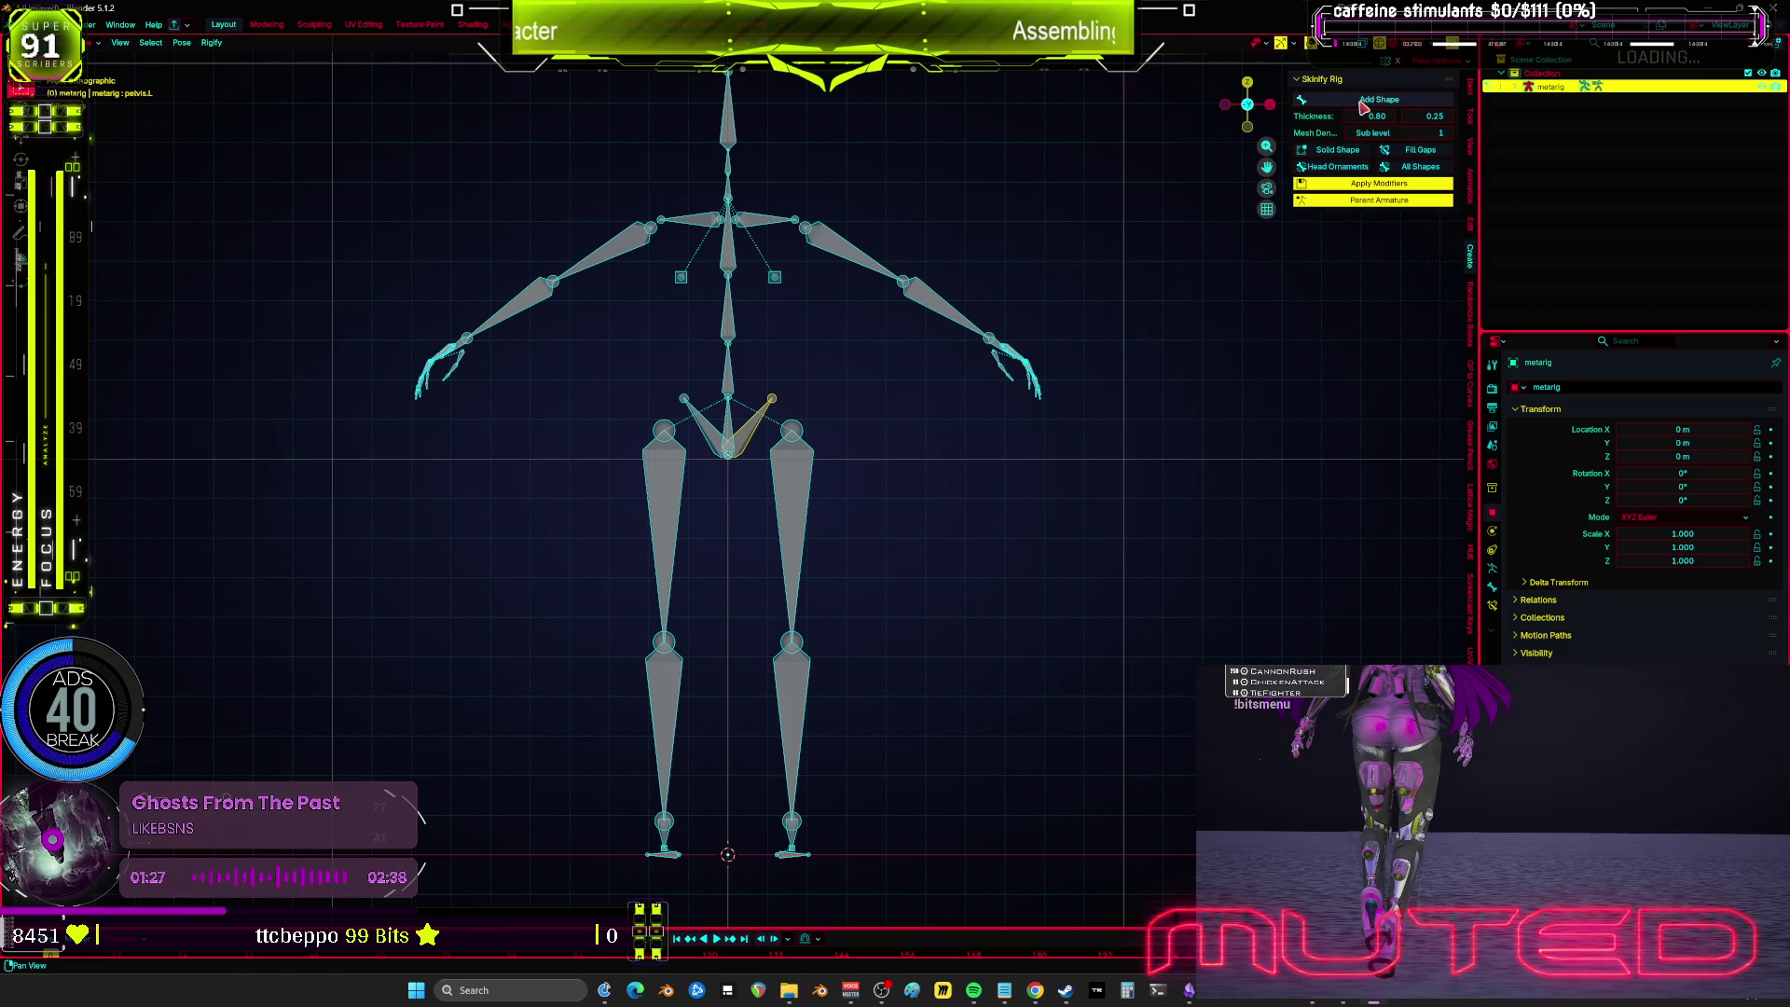
pyautogui.click(1365, 100)
# Step: Select the new metarig_mesh and switch it to Sculpt Mode
pyautogui.click(797, 463)
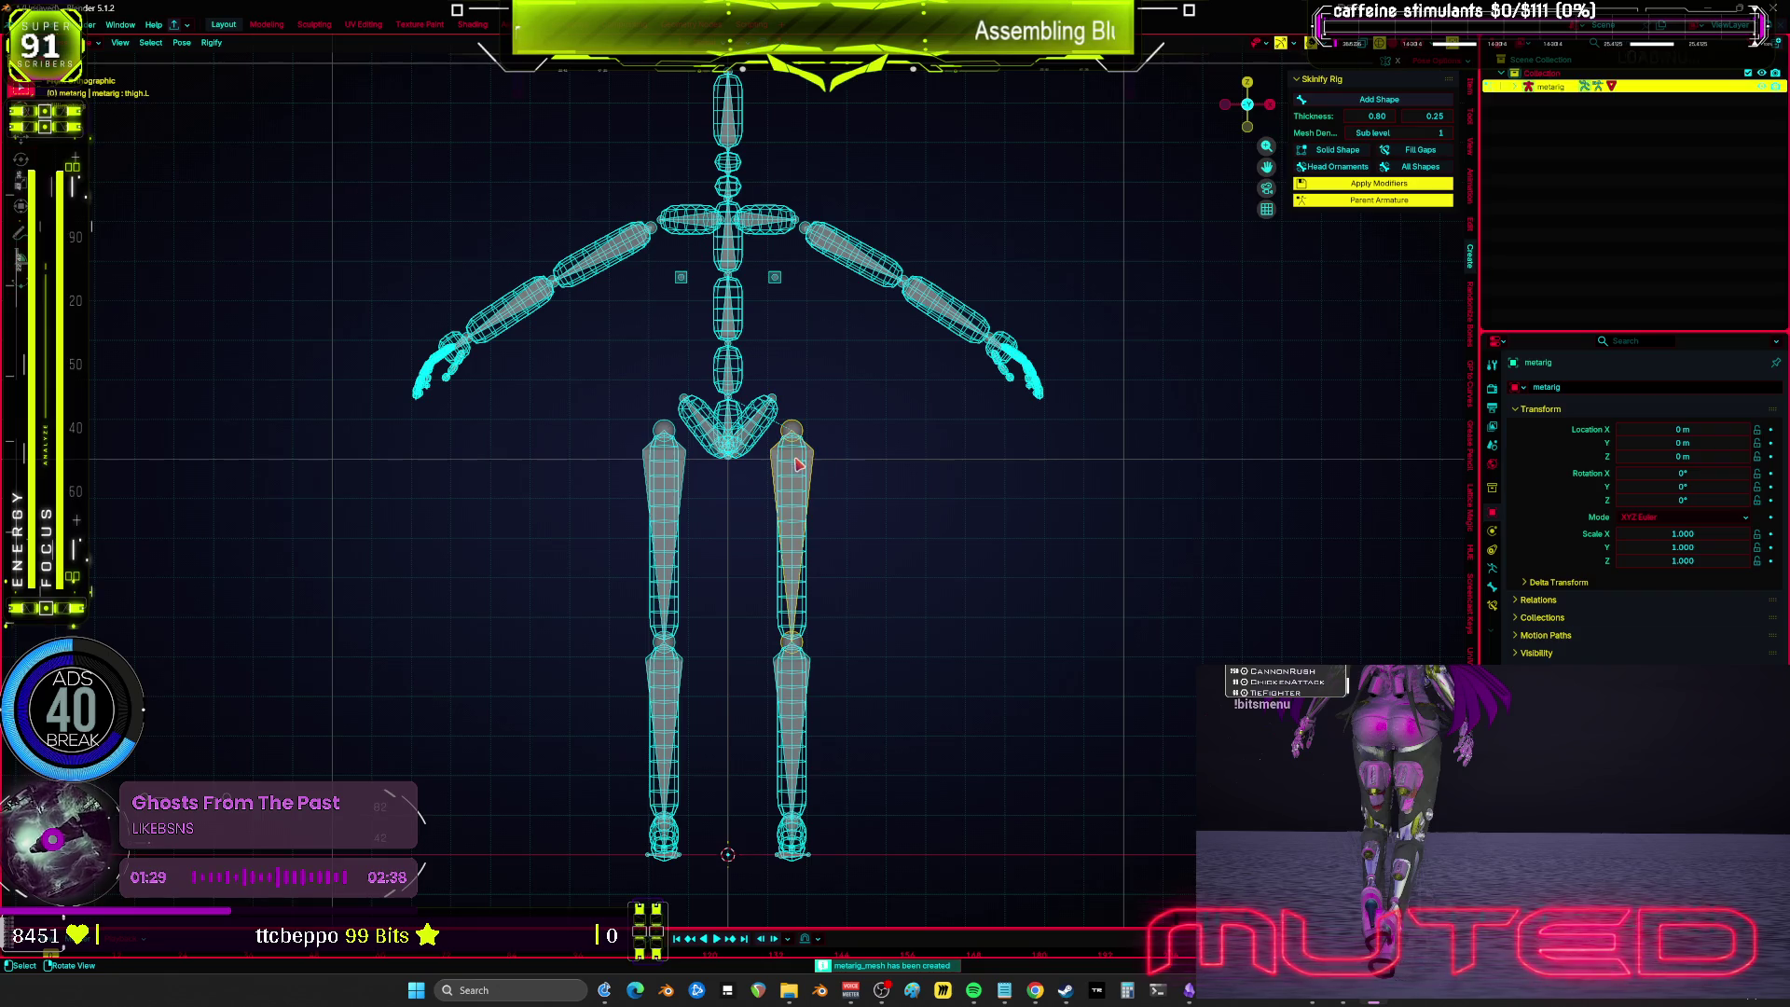
pyautogui.hotkey('ctrl', 'Tab')
pyautogui.click(789, 473)
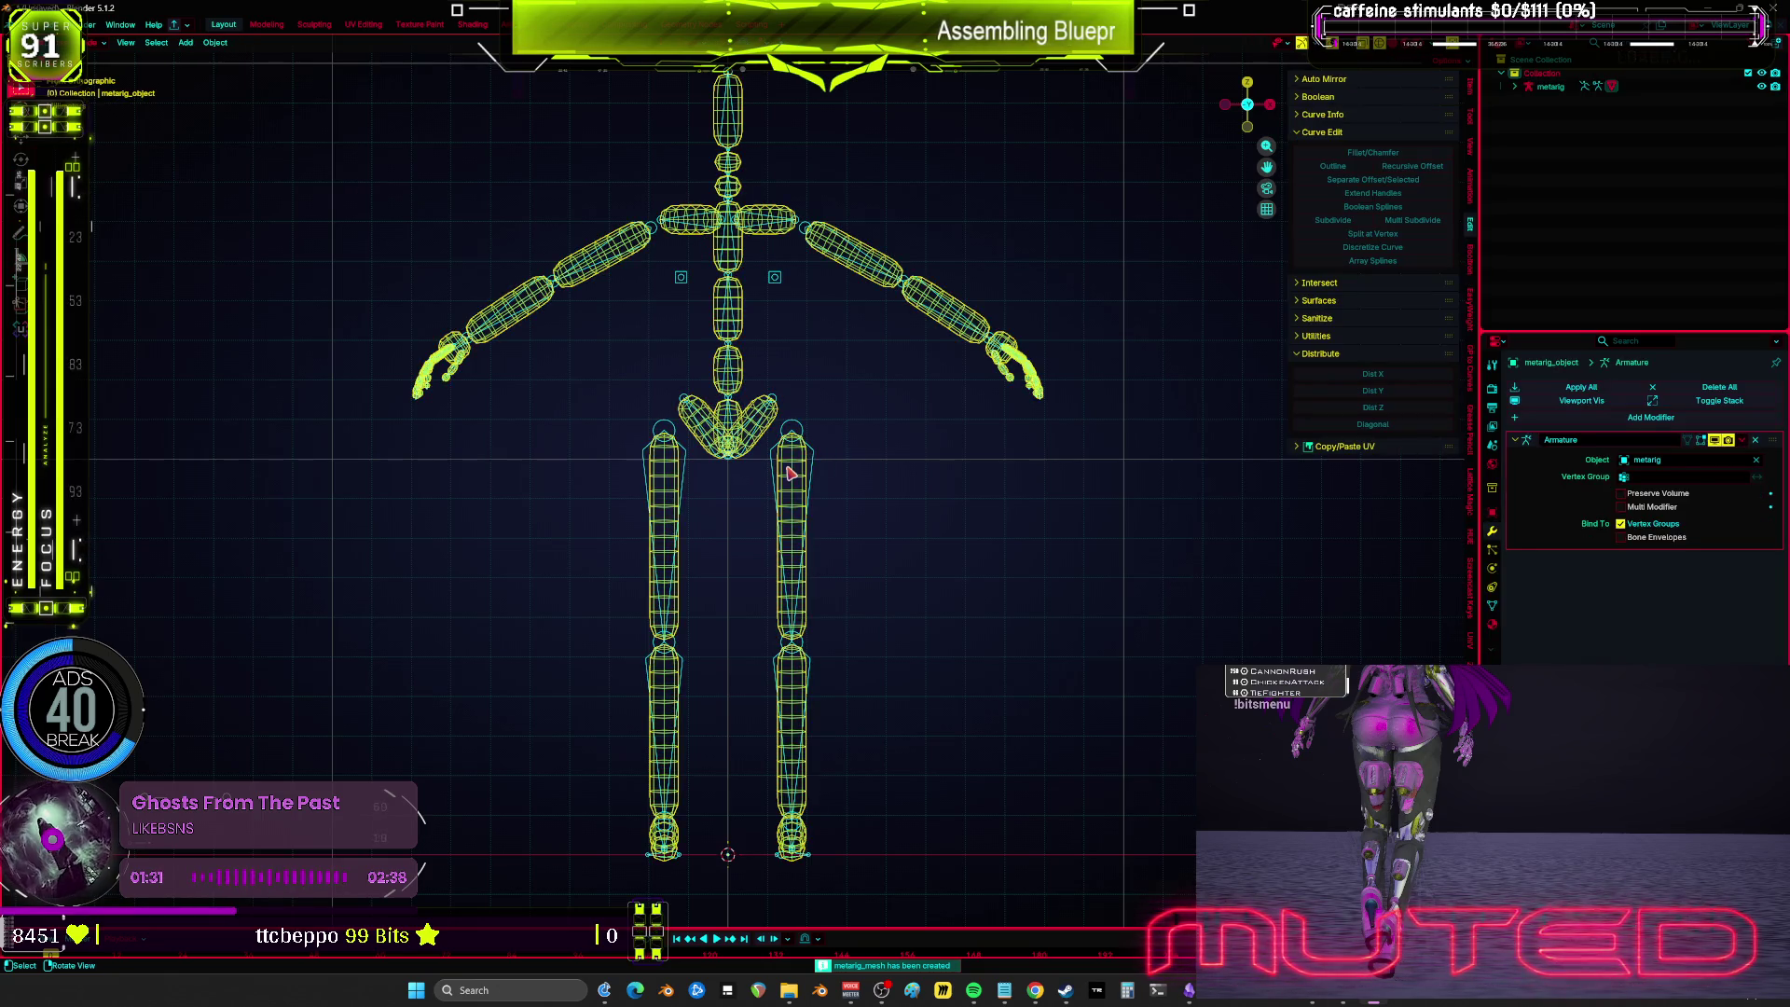
pyautogui.hotkey('ctrl', 'Tab')
pyautogui.click(764, 459)
# Step: Set the brush to 1000 px, then 254 px, and inflate the head region
pyautogui.write('f1000 px')
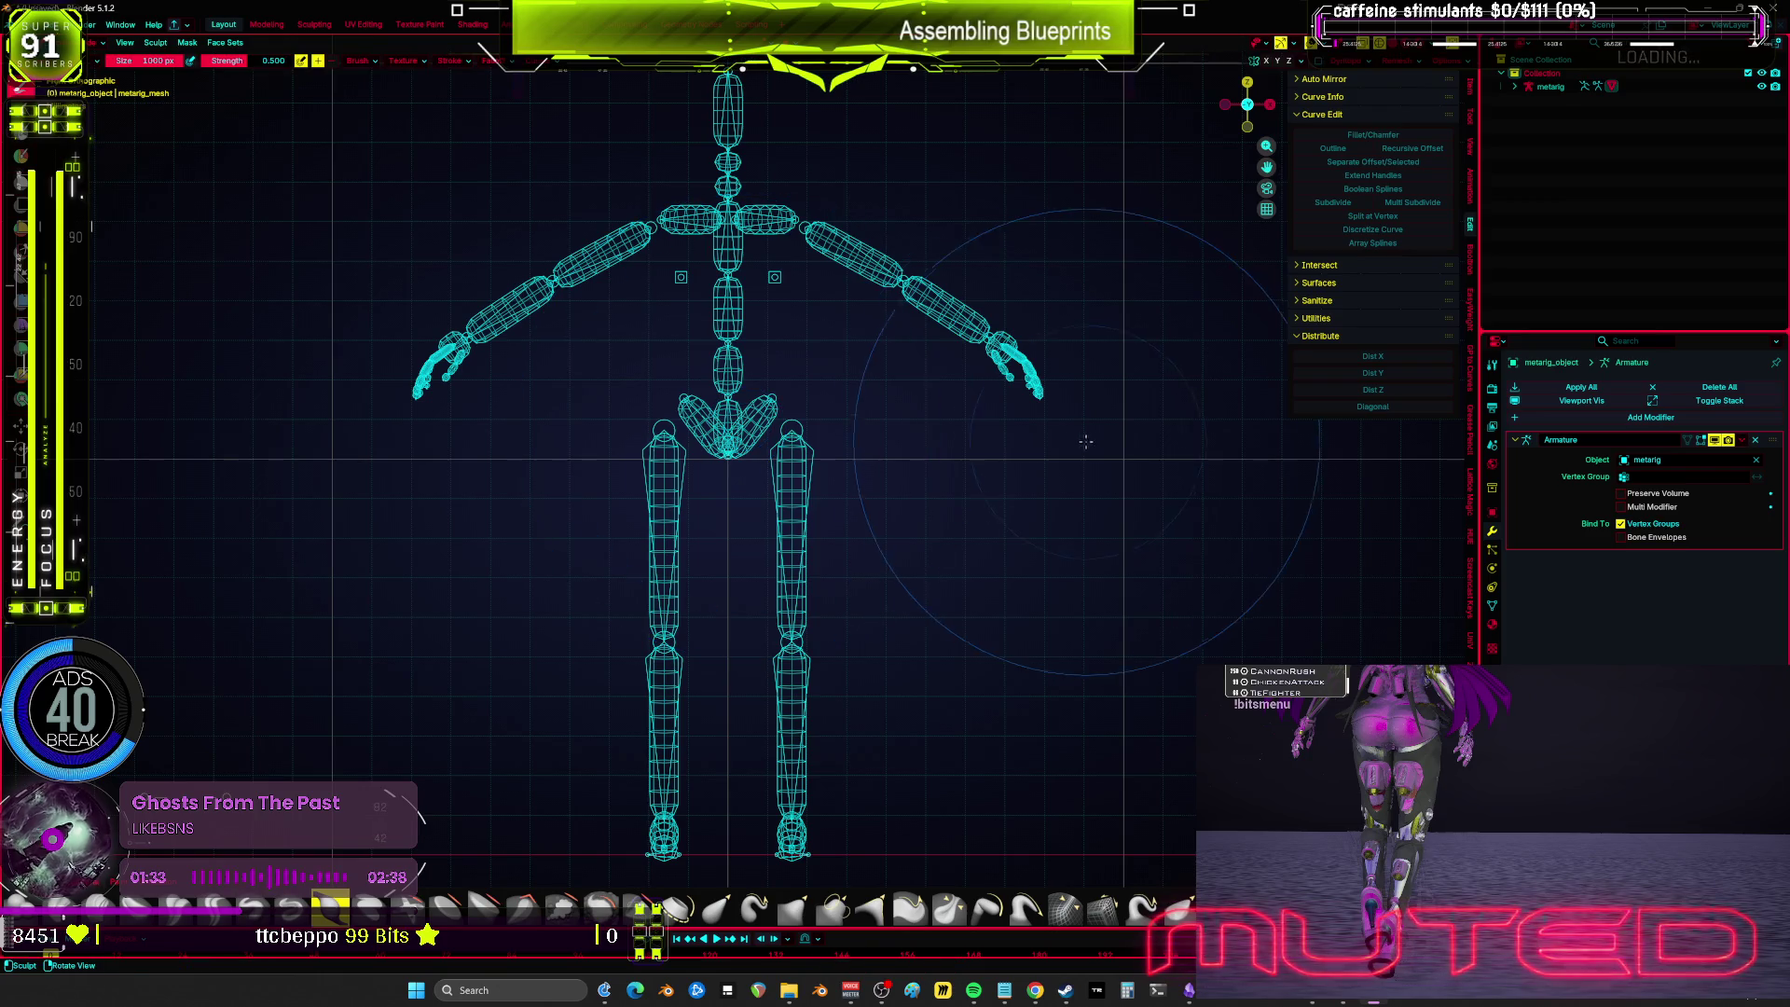
pyautogui.press('Return')
pyautogui.scroll(-3, 871, 336)
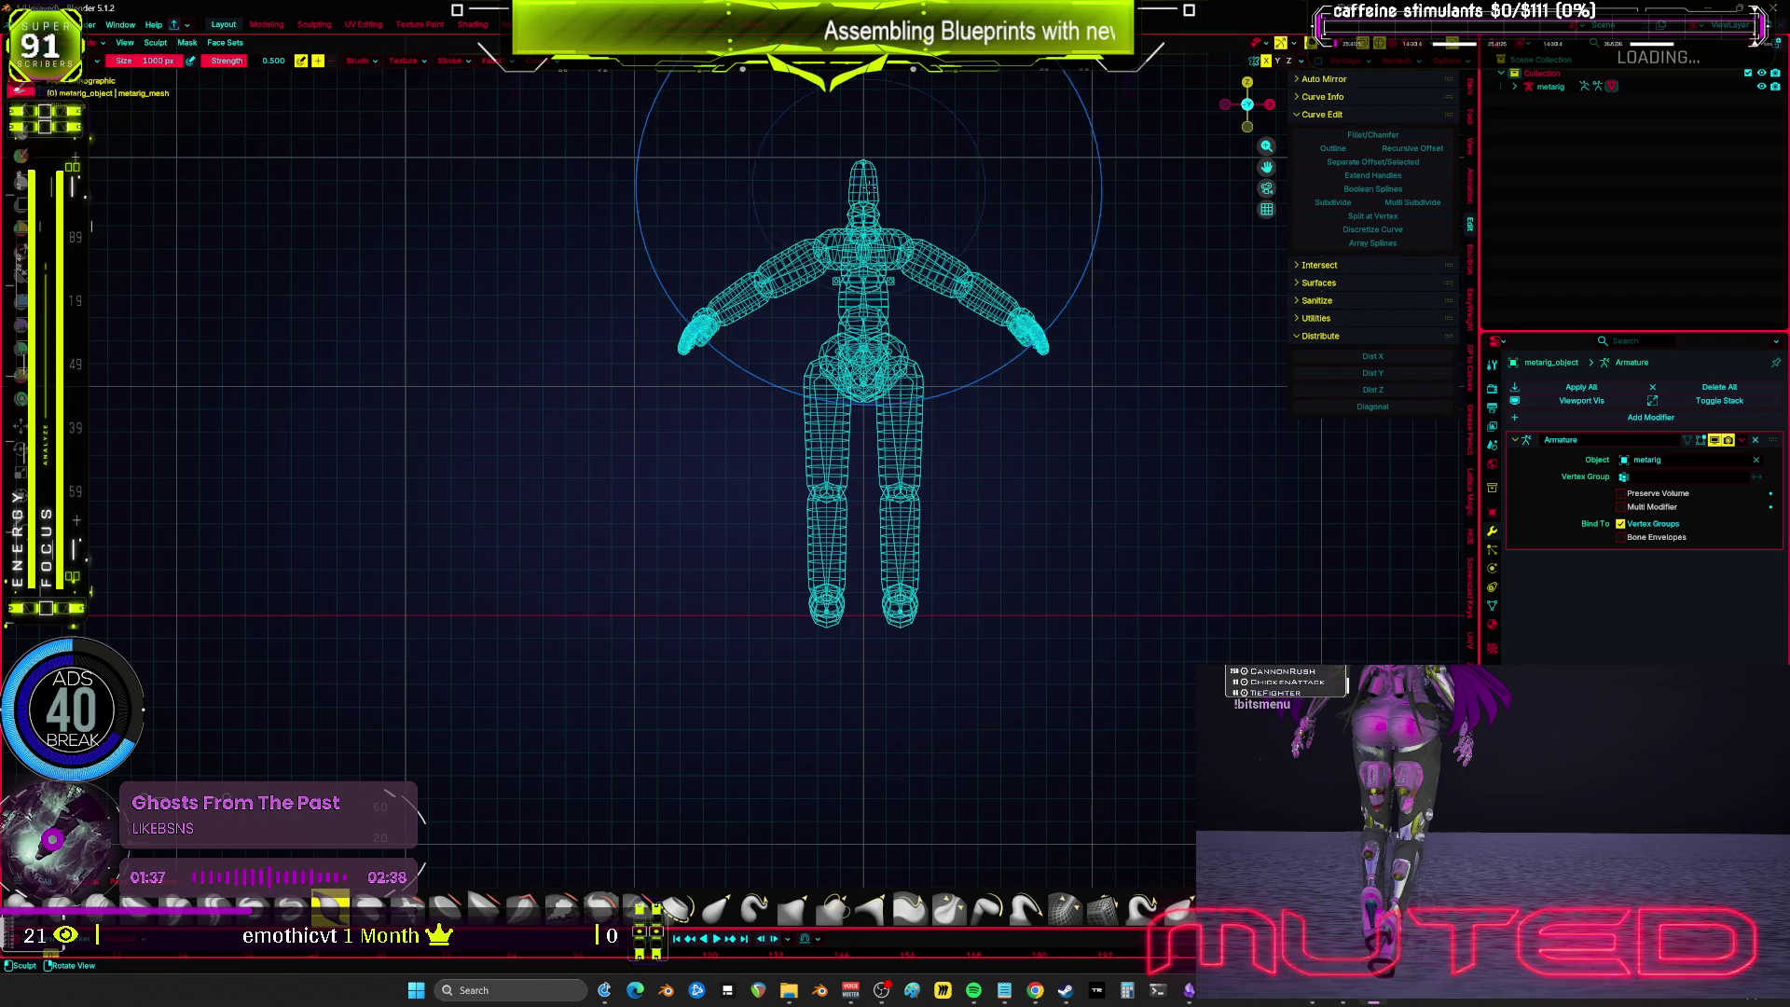
pyautogui.press('f')
pyautogui.click(871, 336)
pyautogui.moveTo(867, 173)
pyautogui.mouseDown()
pyautogui.moveTo(895, 196)
pyautogui.moveTo(904, 450)
pyautogui.mouseUp()
pyautogui.scroll(2, 903, 450)
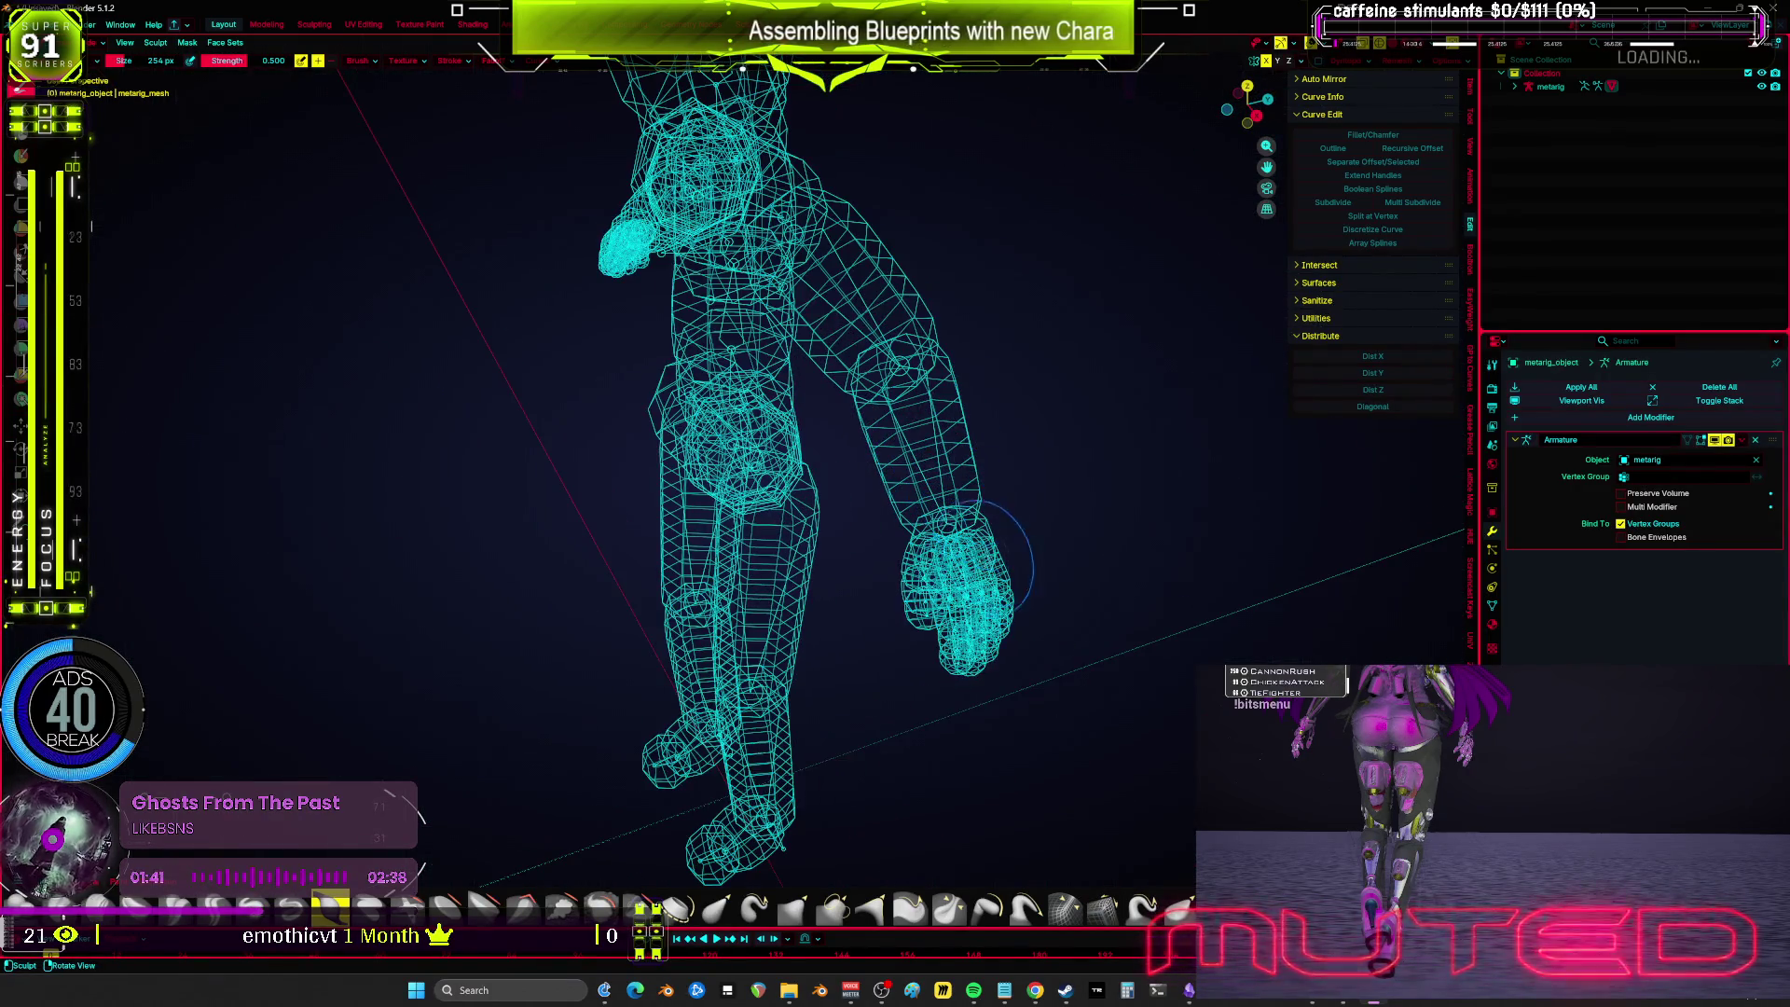
pyautogui.press('g')
# Step: Switch to solid shading, view the front, and put the body mesh back into Sculpt Mode
pyautogui.moveTo(971, 659); pyautogui.dragTo(951, 634)
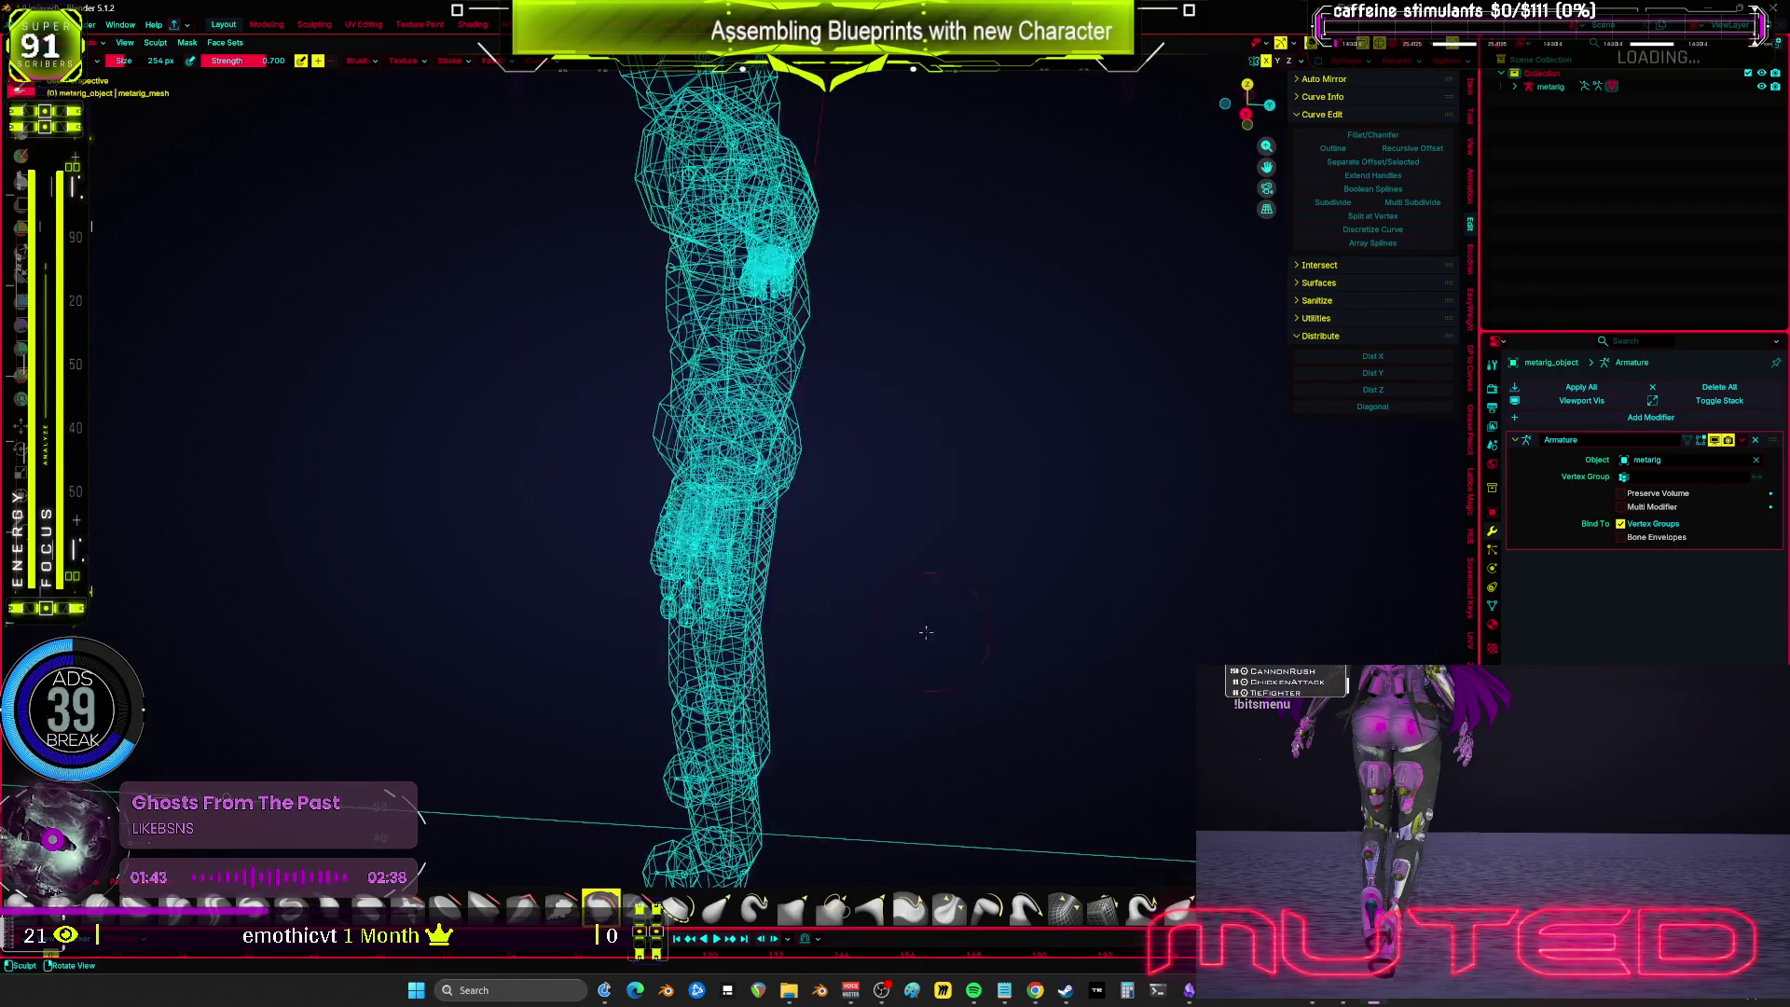
pyautogui.scroll(3, 951, 634)
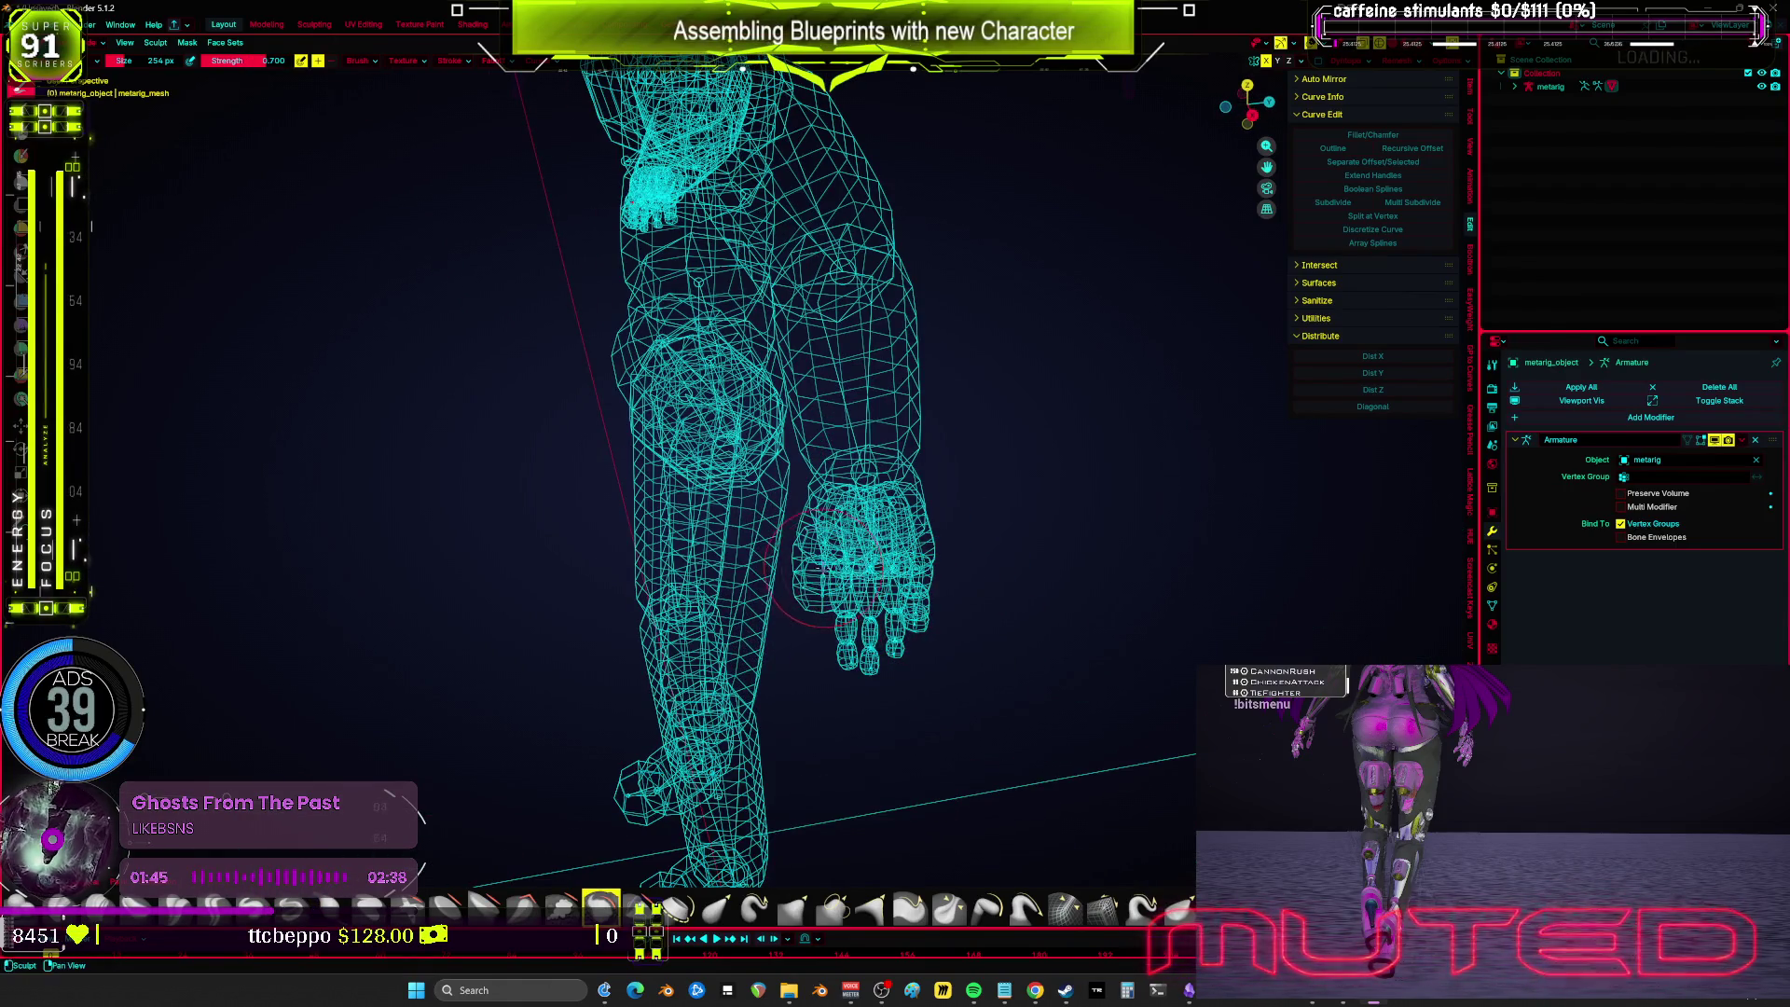
pyautogui.hotkey('shift', 'z')
pyautogui.press('KP_1')
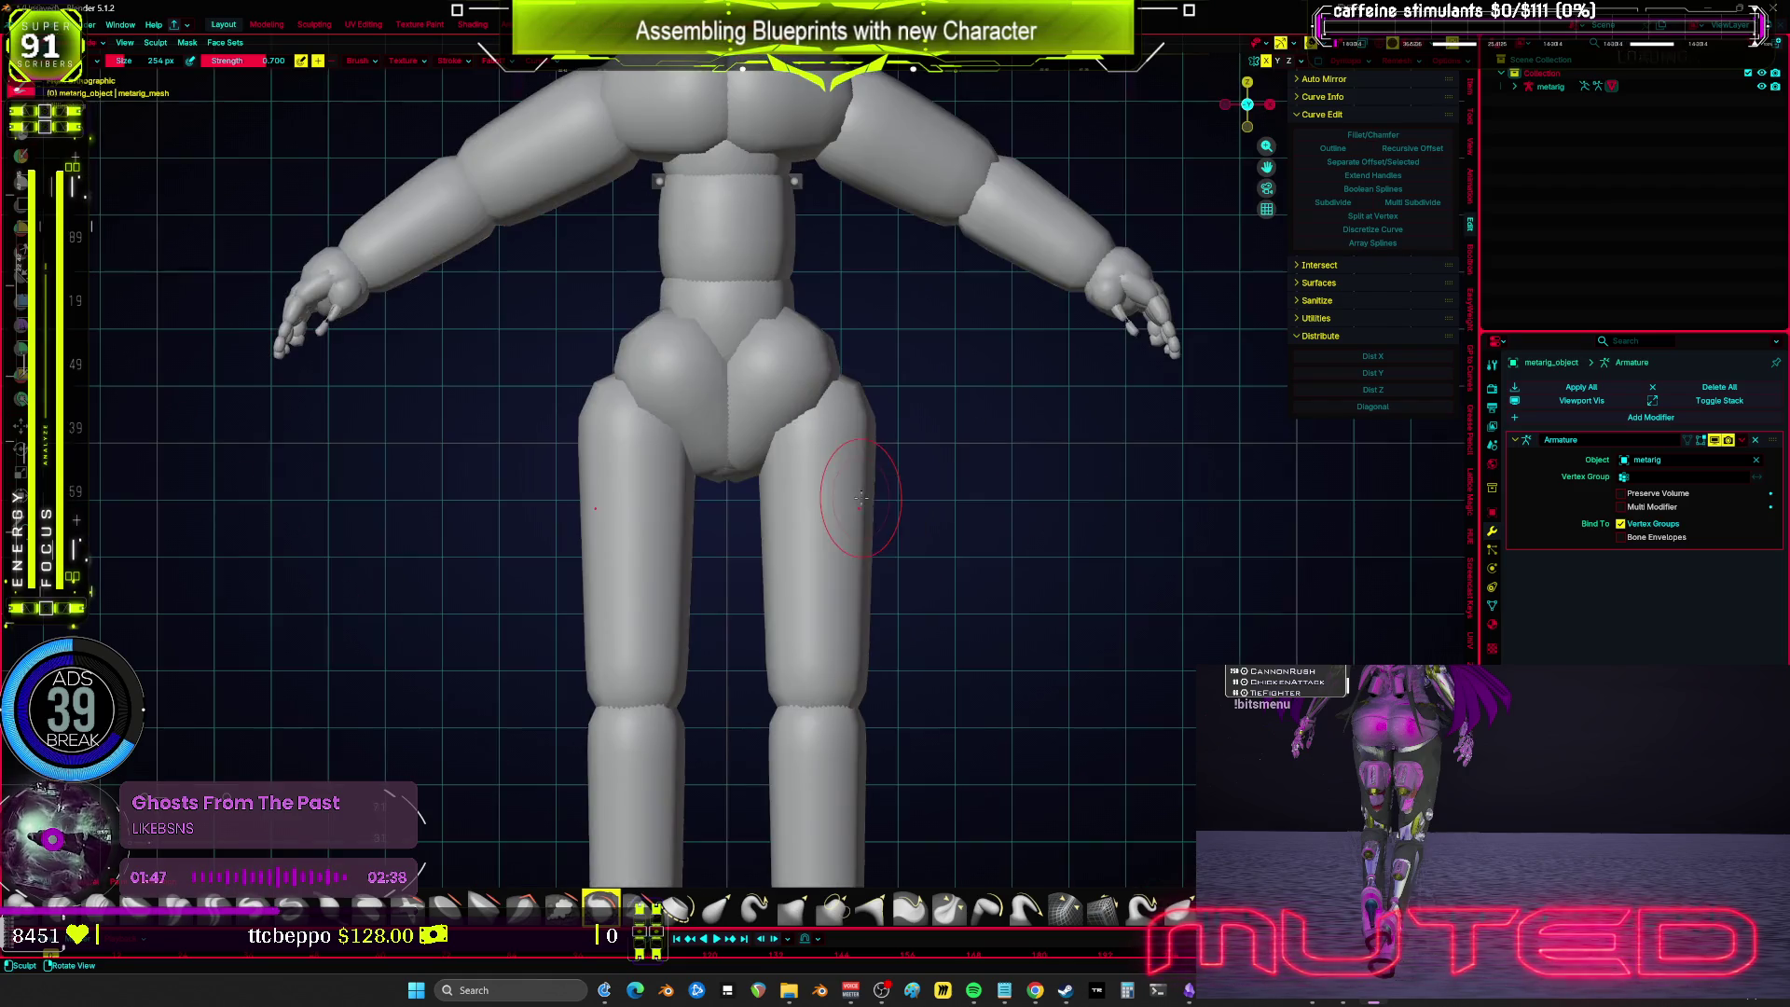
pyautogui.hotkey('ctrl', 'Tab')
pyautogui.hotkey('ctrl', 'Tab')
pyautogui.click(904, 532)
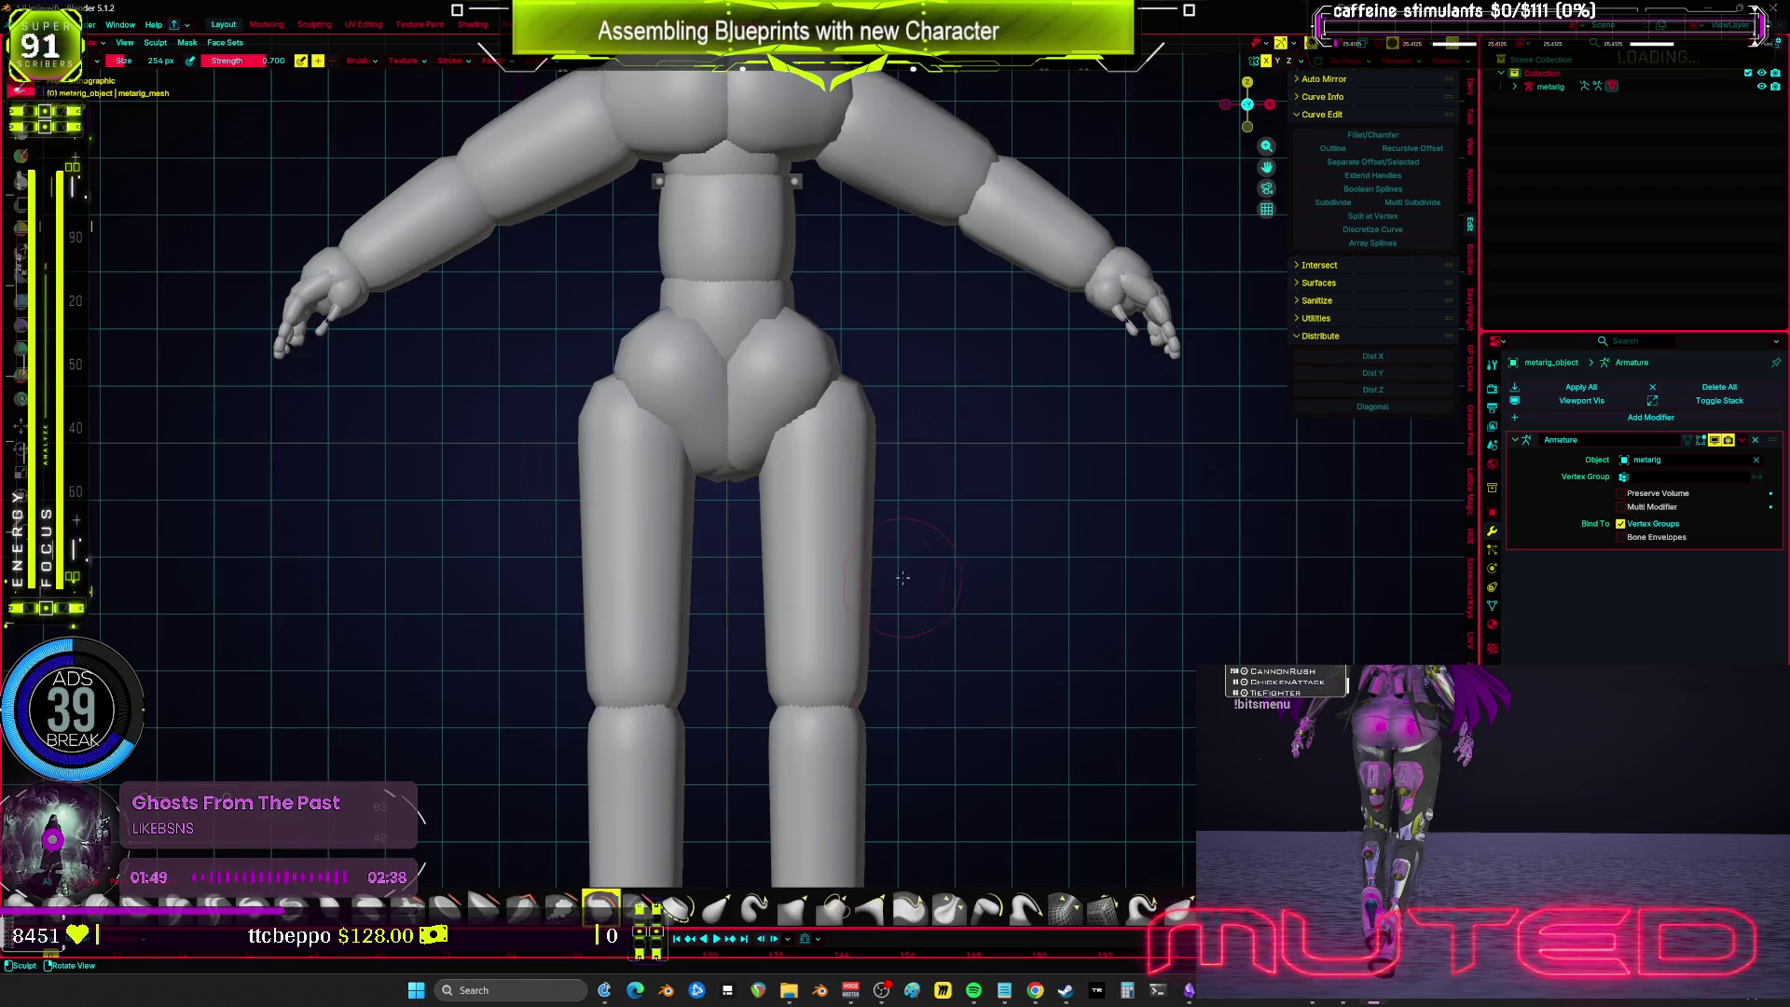
# Step: Voxel-remesh the body at 0.001 m into one mesh and return to Object Mode
pyautogui.hotkey('shift', 'r')
pyautogui.click(936, 560)
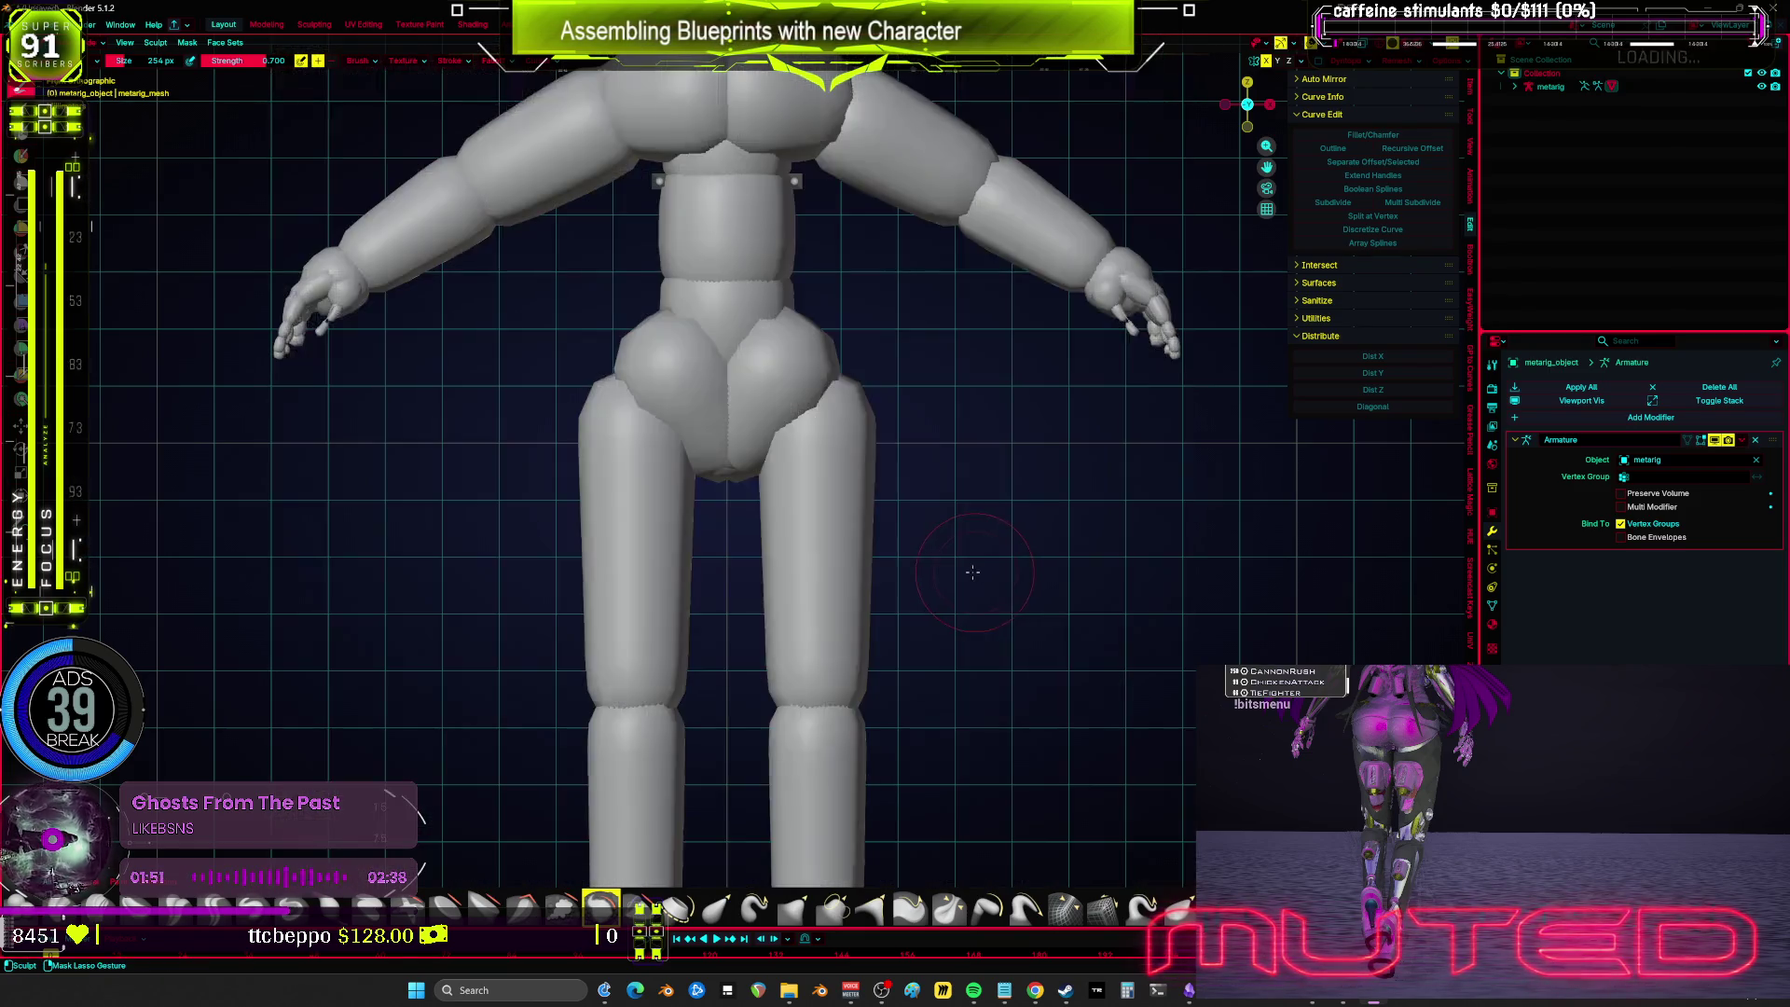
pyautogui.hotkey('ctrl', 'r')
pyautogui.hotkey('ctrl', 'Tab')
pyautogui.moveTo(845, 297); pyautogui.dragTo(954, 520)
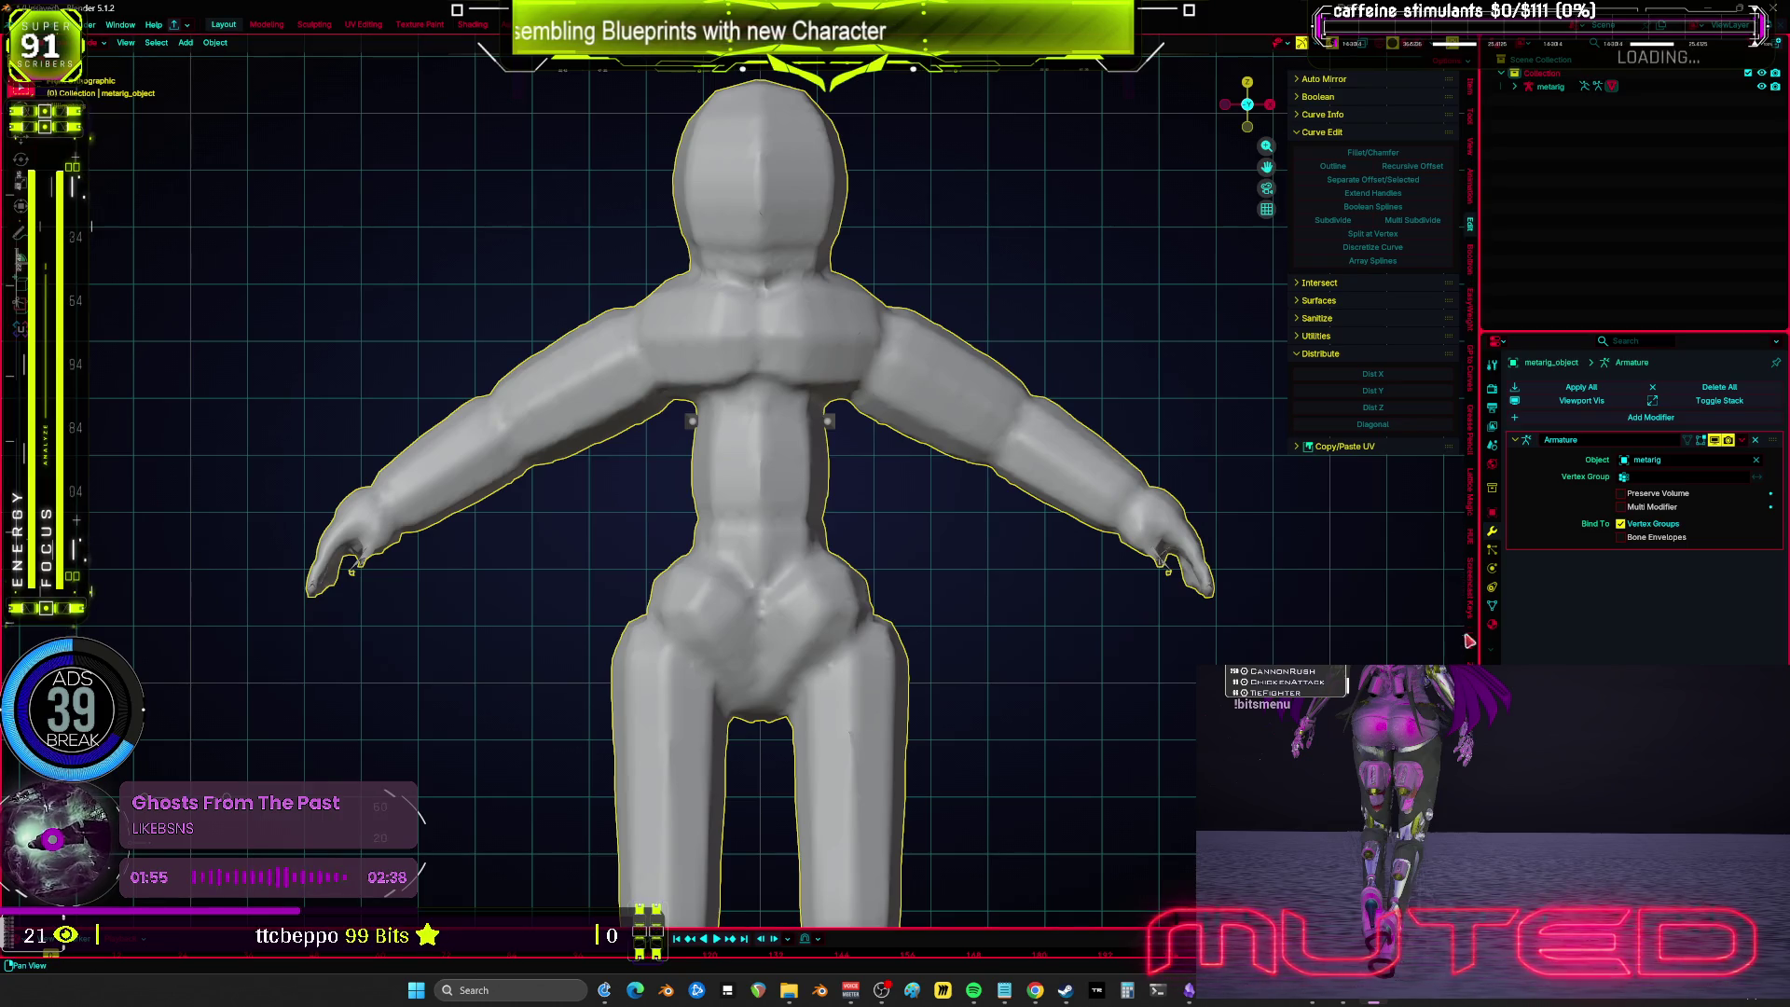
# Step: Run Quad Remesher with Quad Count 4500 to create Retopo_metarig_object
pyautogui.scroll(-2, 1470, 641)
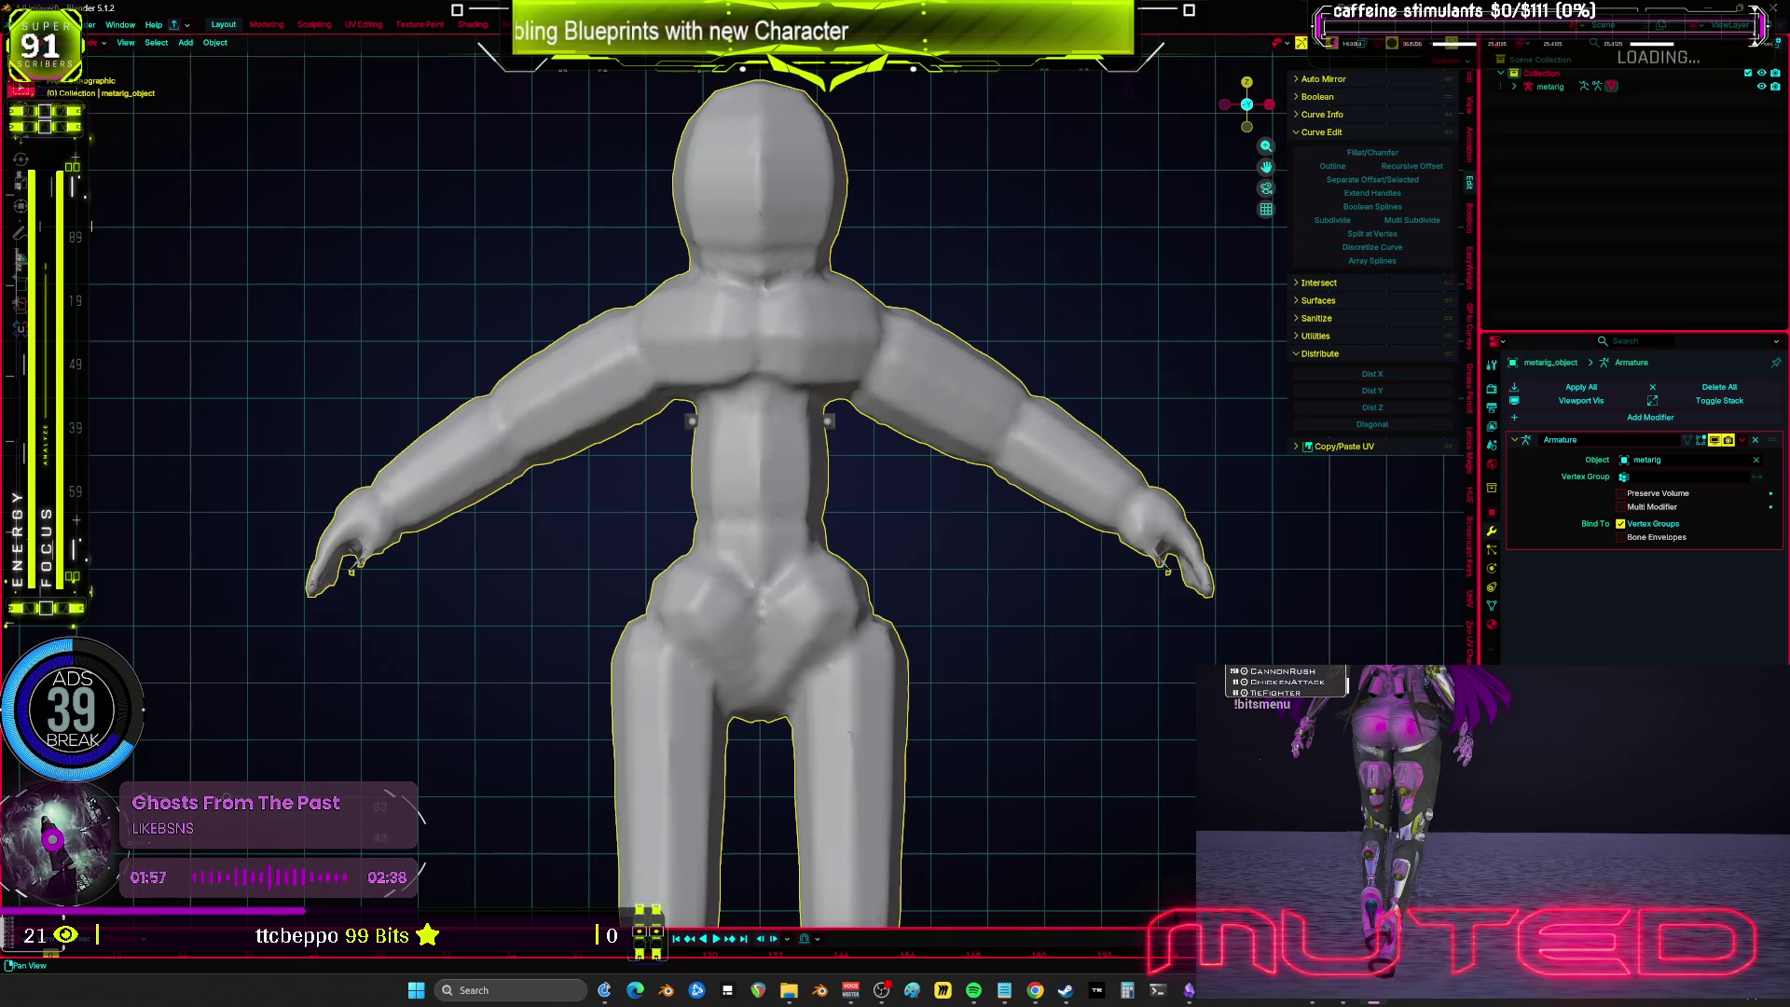
pyautogui.click(1471, 578)
pyautogui.click(1386, 122)
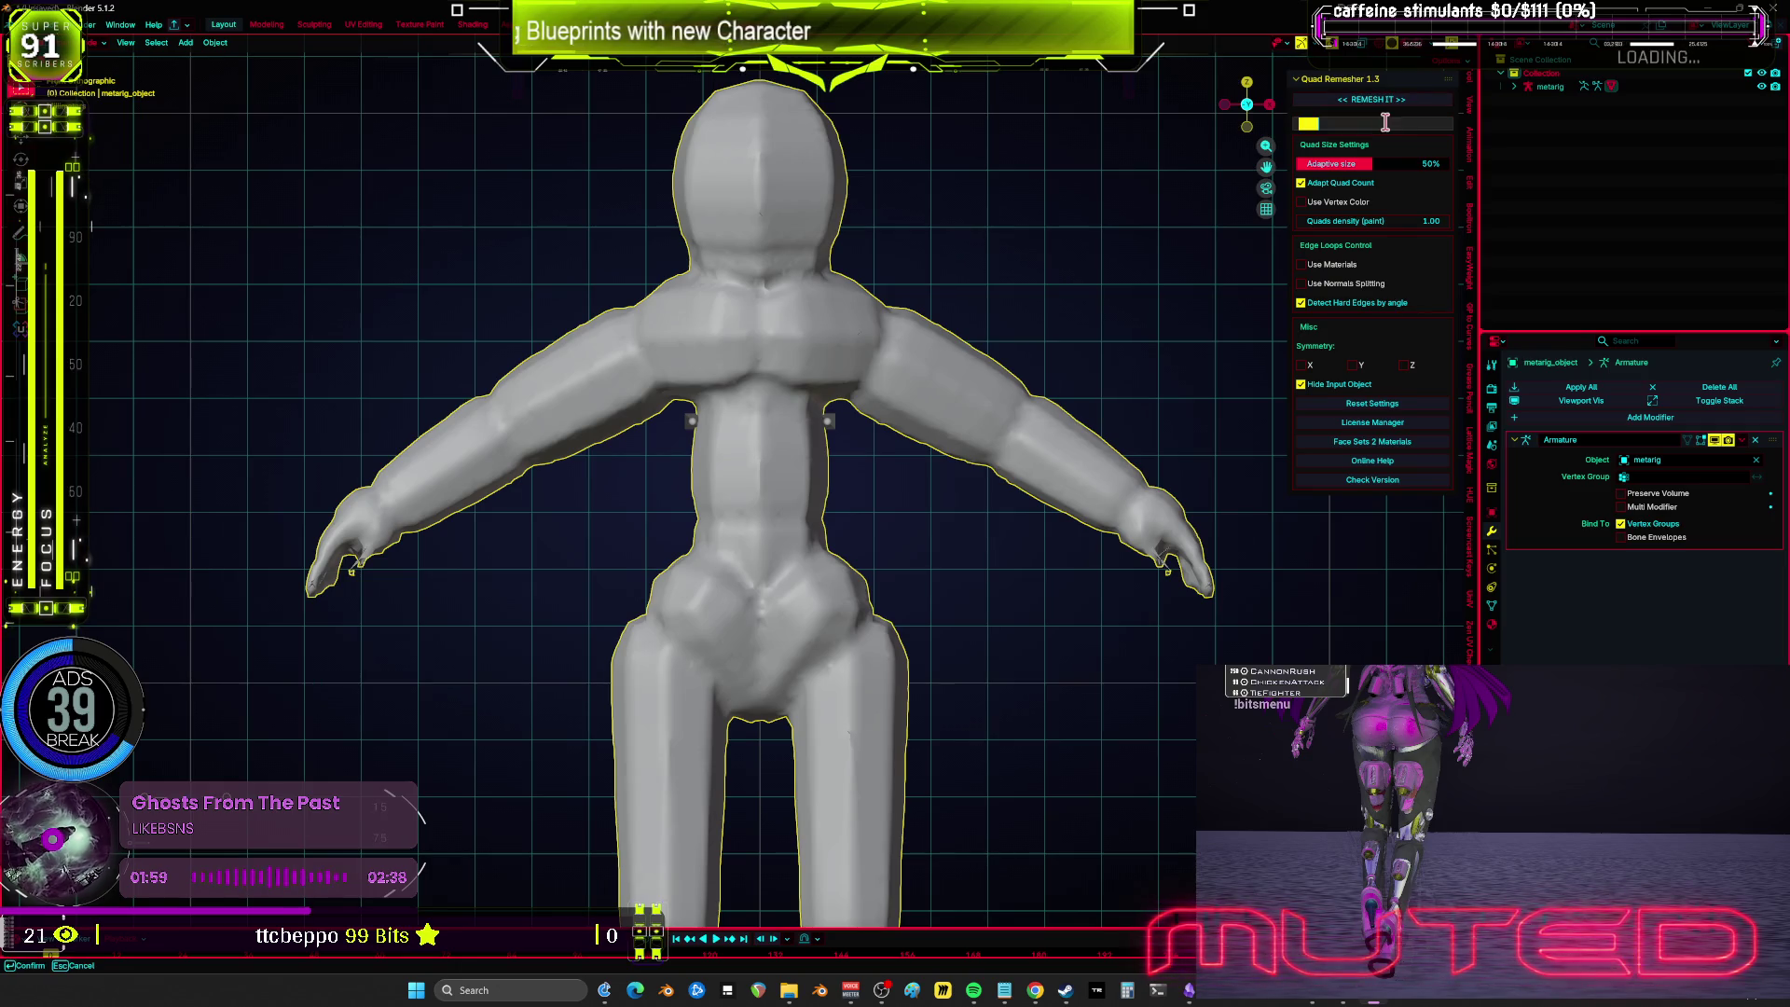
pyautogui.write('400')
pyautogui.press('Return')
pyautogui.click(1372, 99)
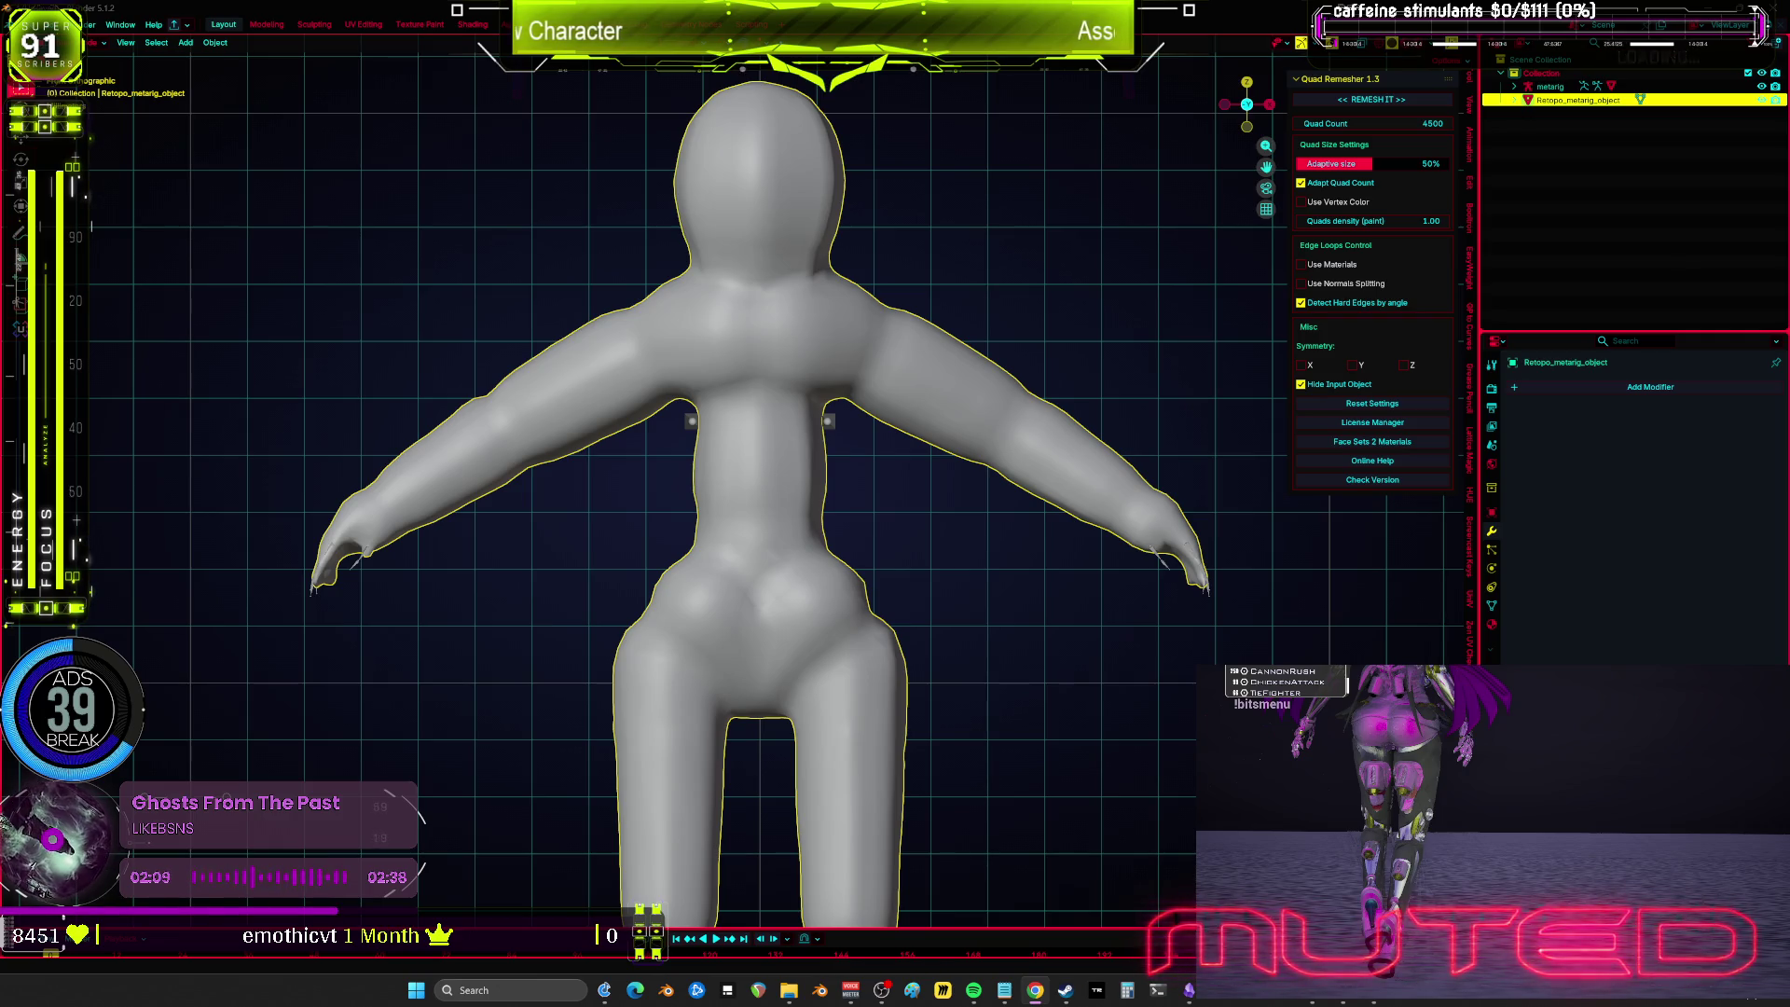
pyautogui.hotkey('shift', 'z')
# Step: Parent Retopo_metarig_object to the metarig With Automatic Weights
pyautogui.click(860, 430)
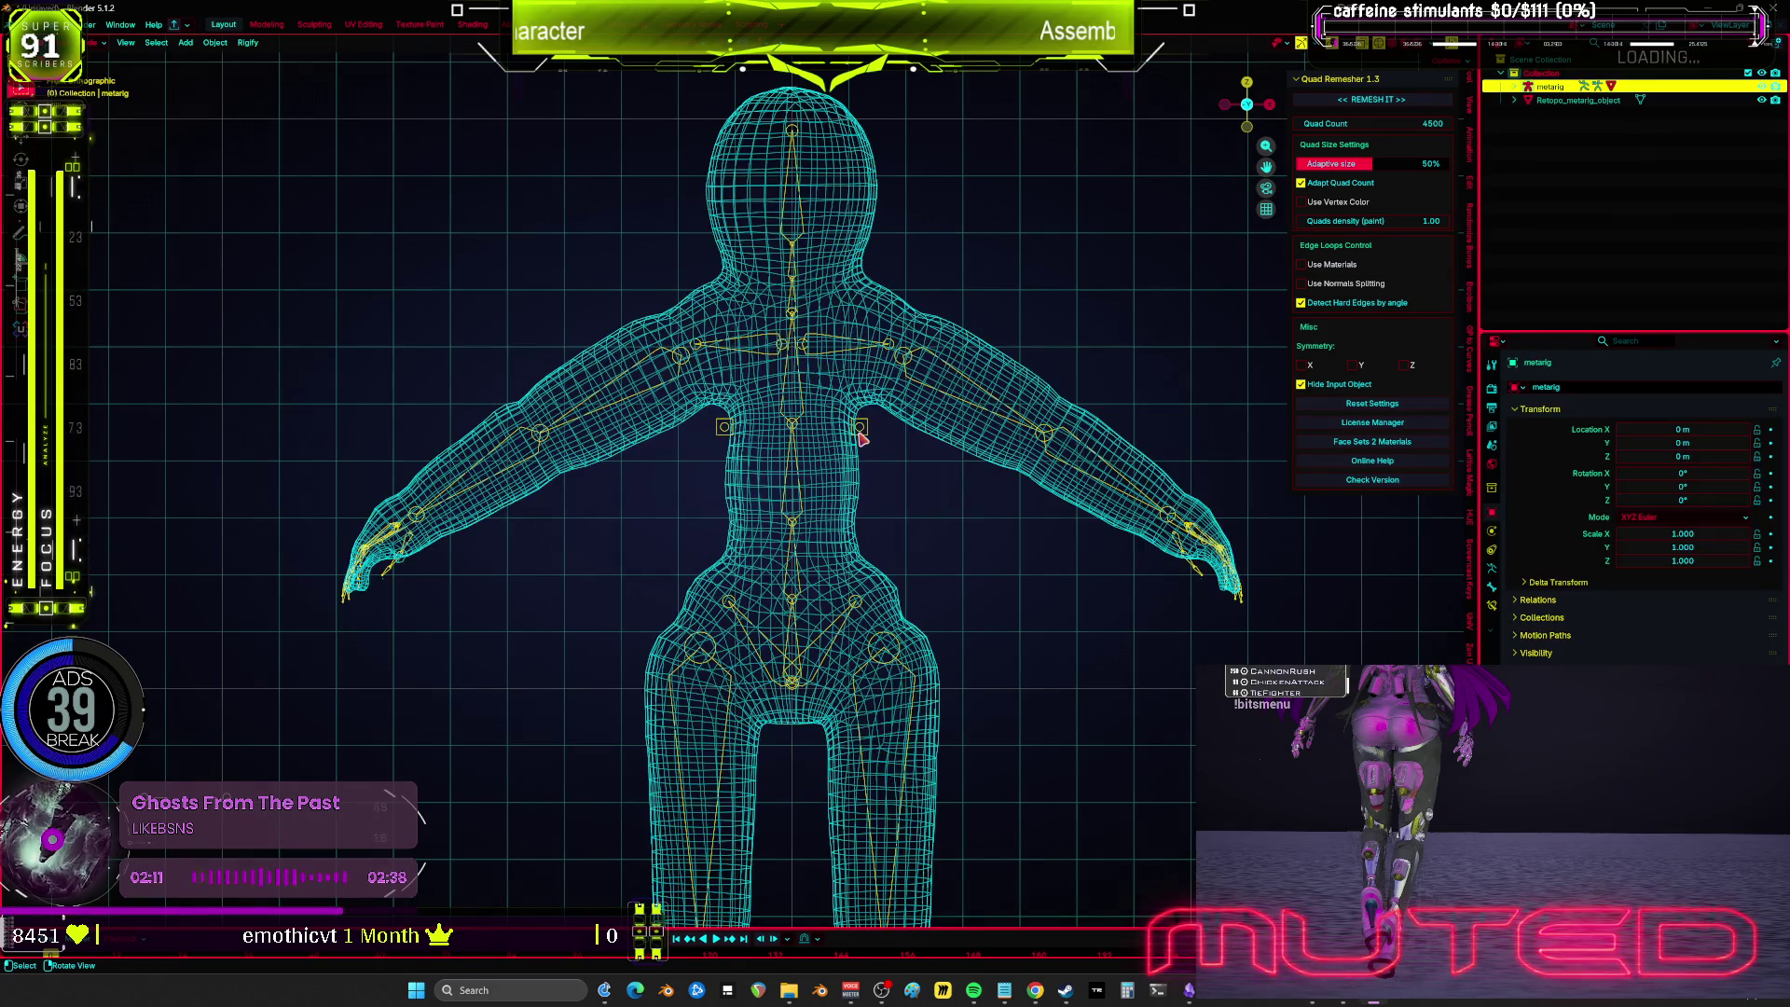
pyautogui.click(858, 403)
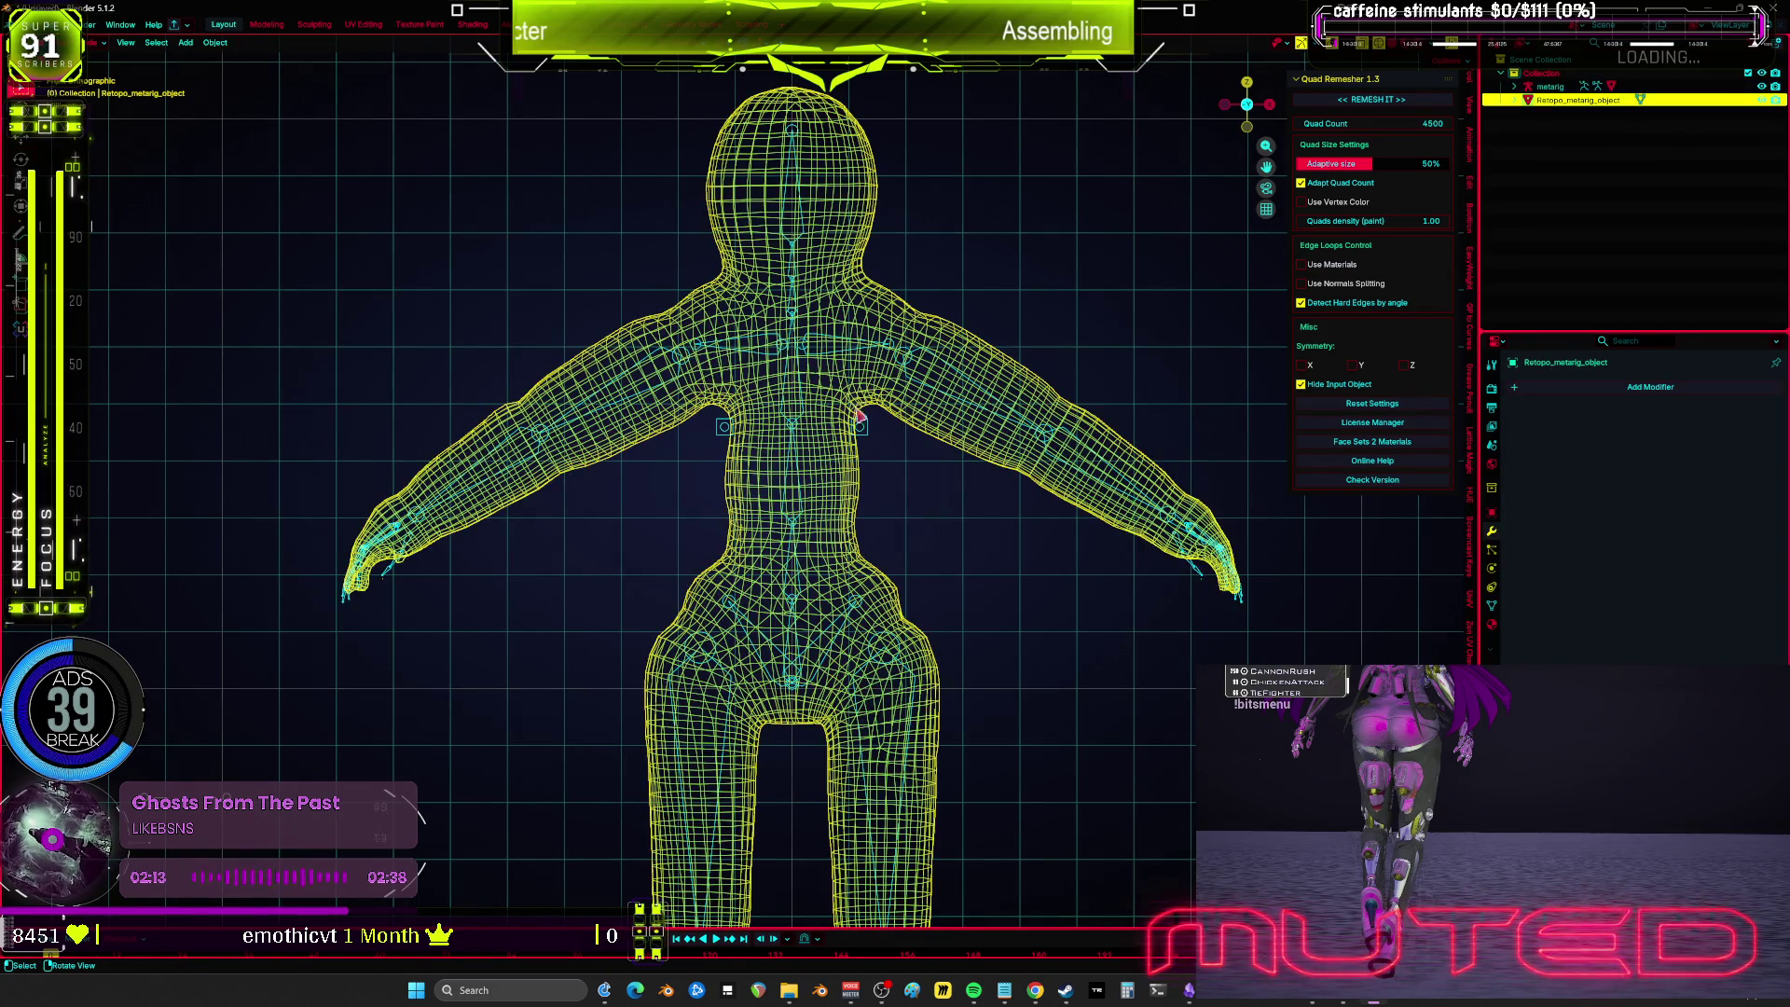
pyautogui.click(861, 426)
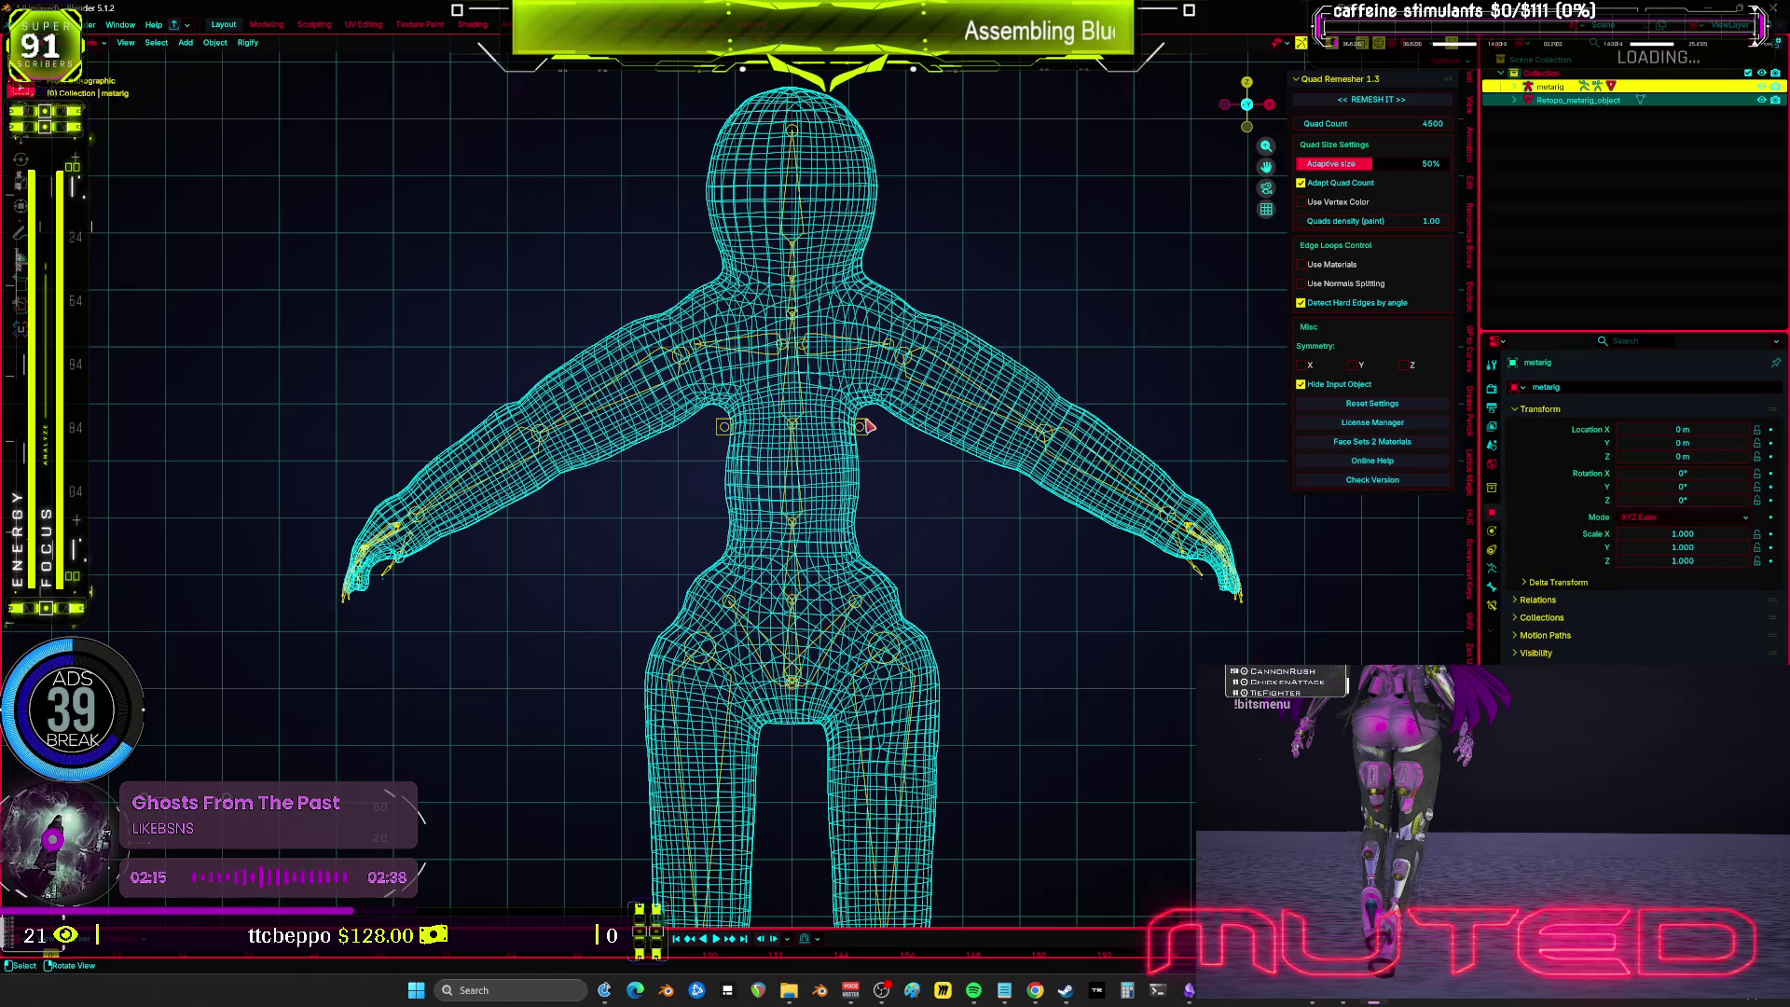
pyautogui.hotkey('ctrl', 'p')
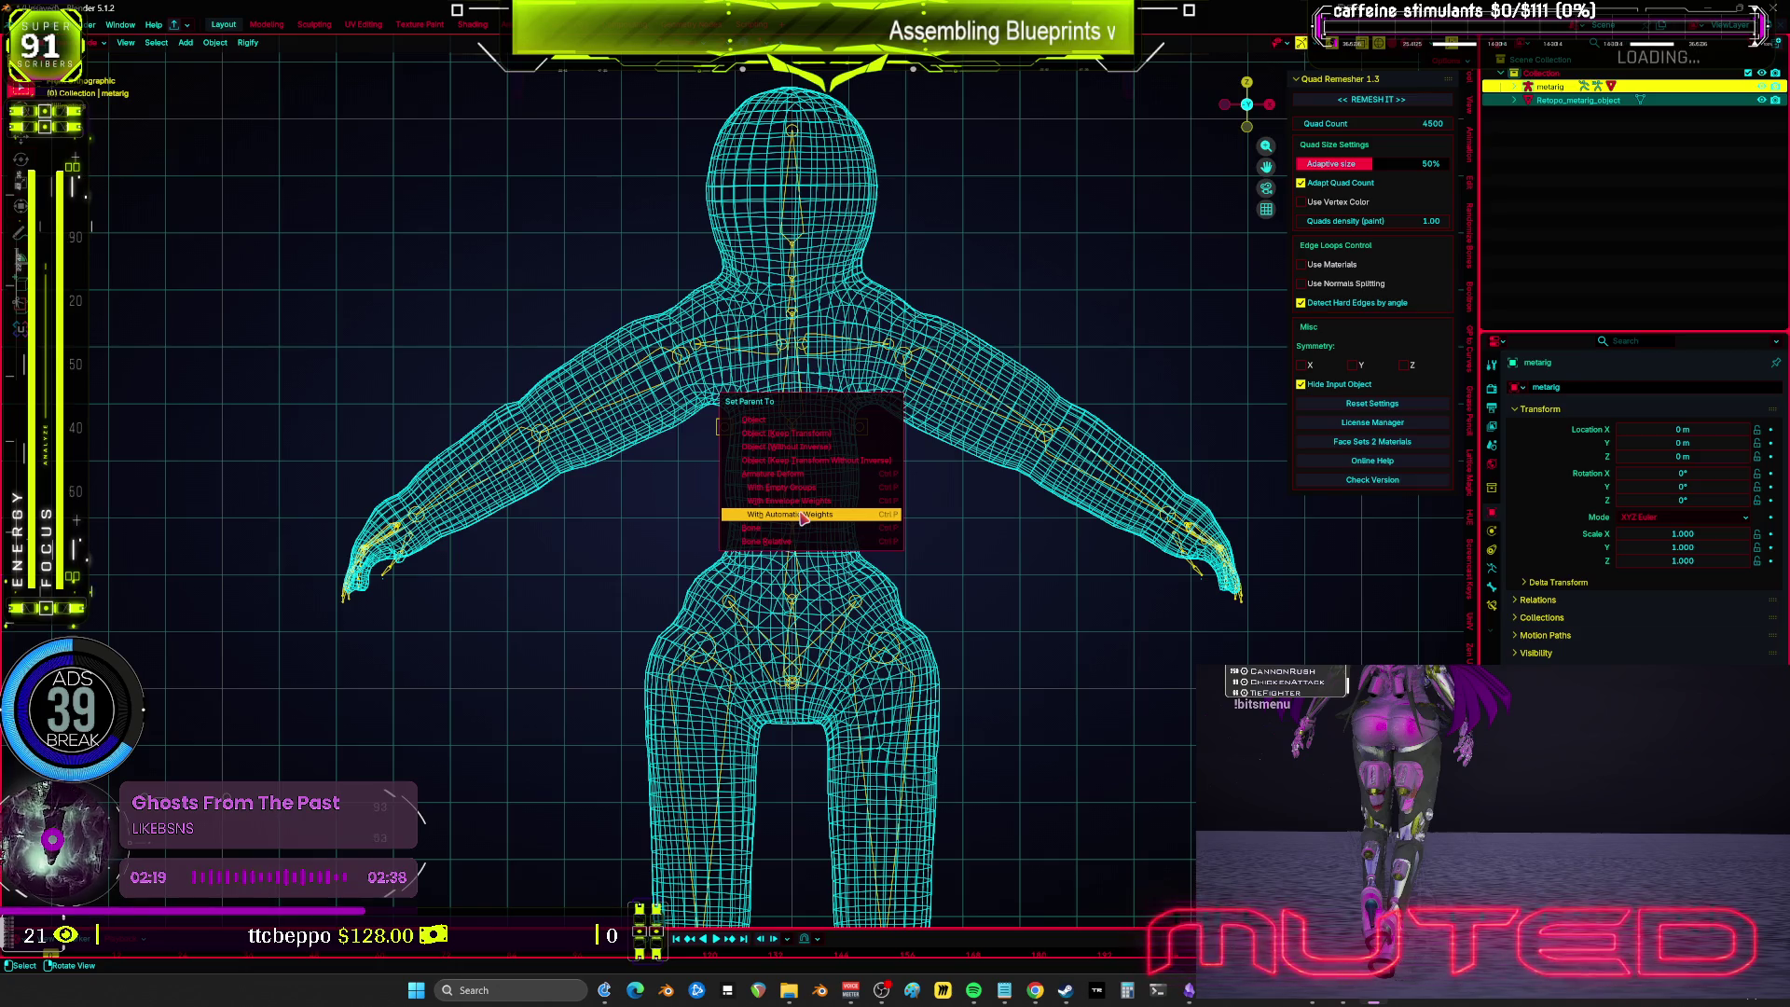
pyautogui.click(801, 515)
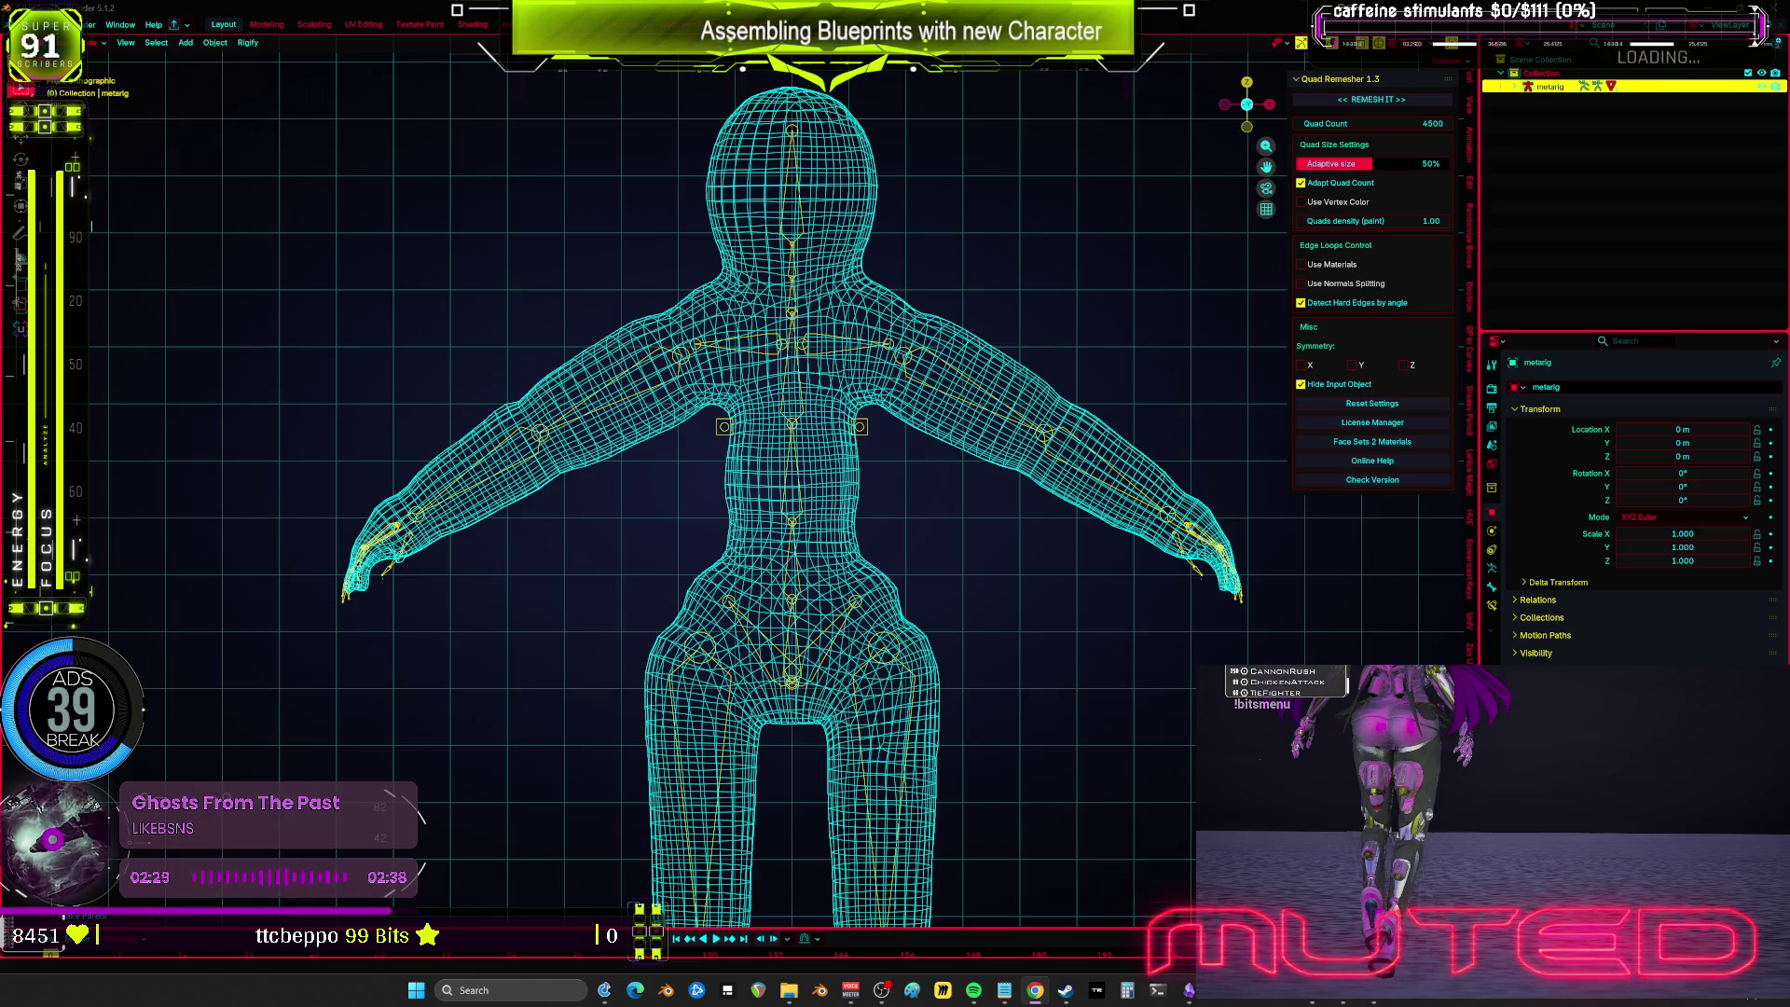
pyautogui.keyDown('shift'); pyautogui.click(832, 460); pyautogui.keyUp('shift')
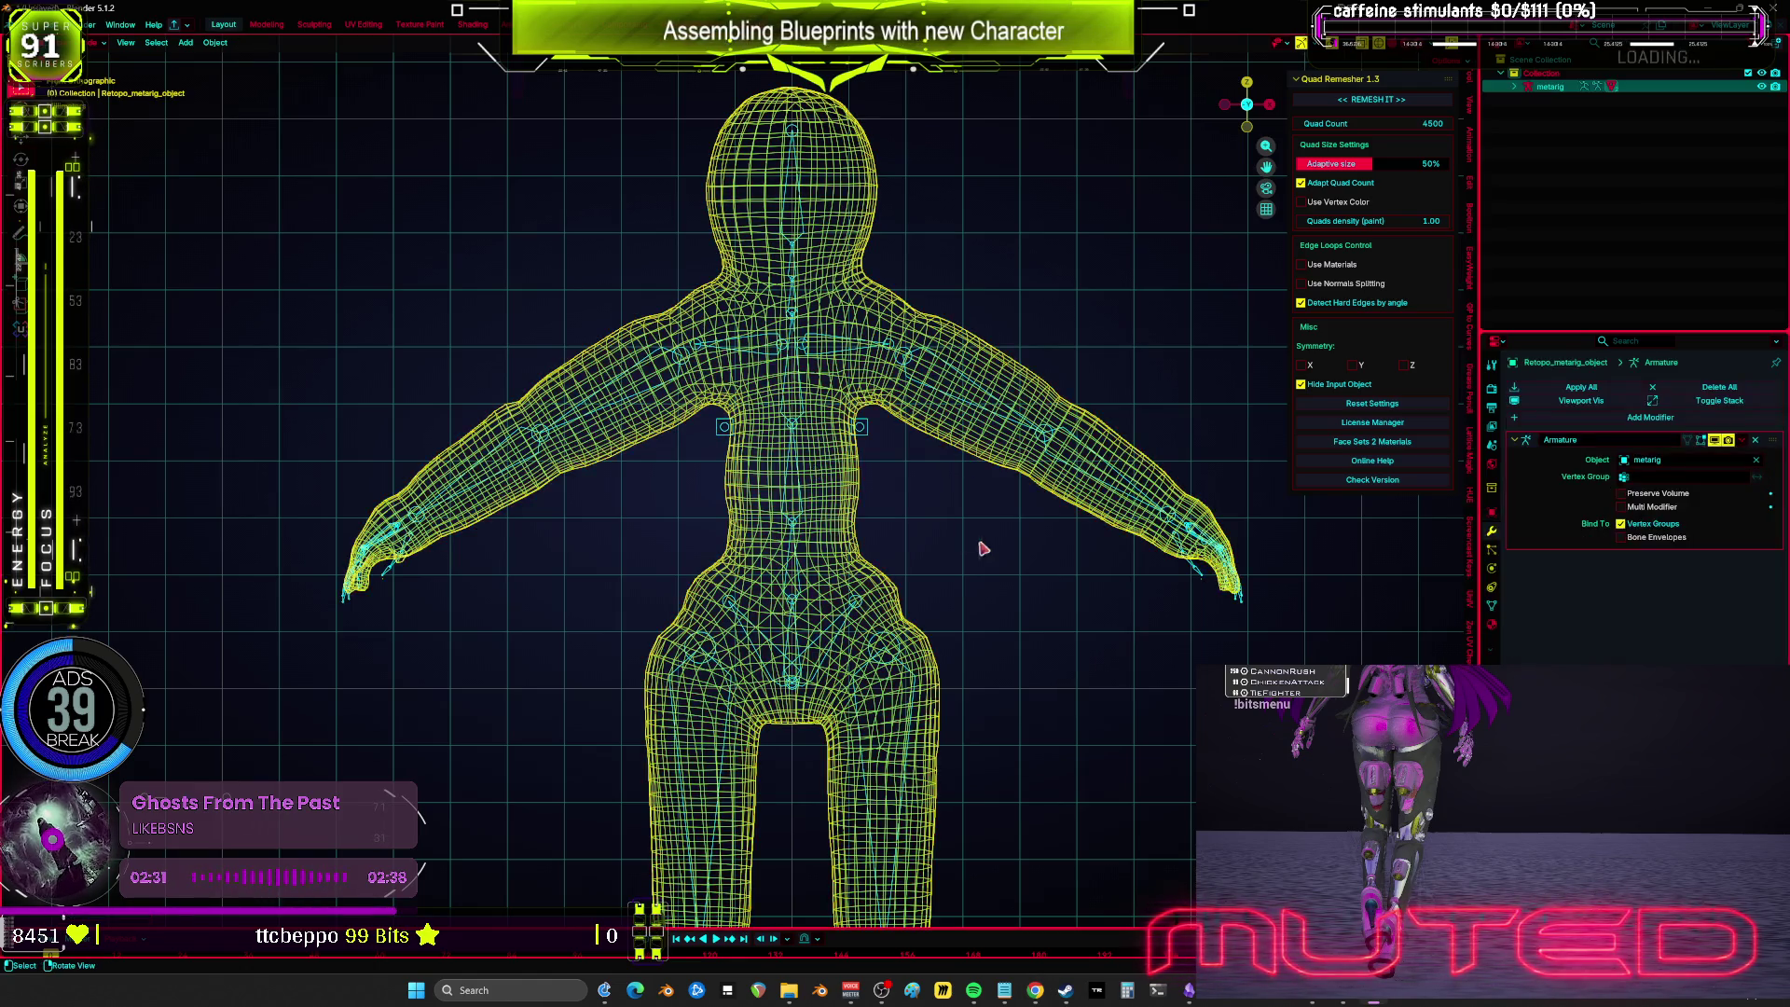
pyautogui.hotkey('ctrl', 'Tab')
pyautogui.scroll(6, 916, 376)
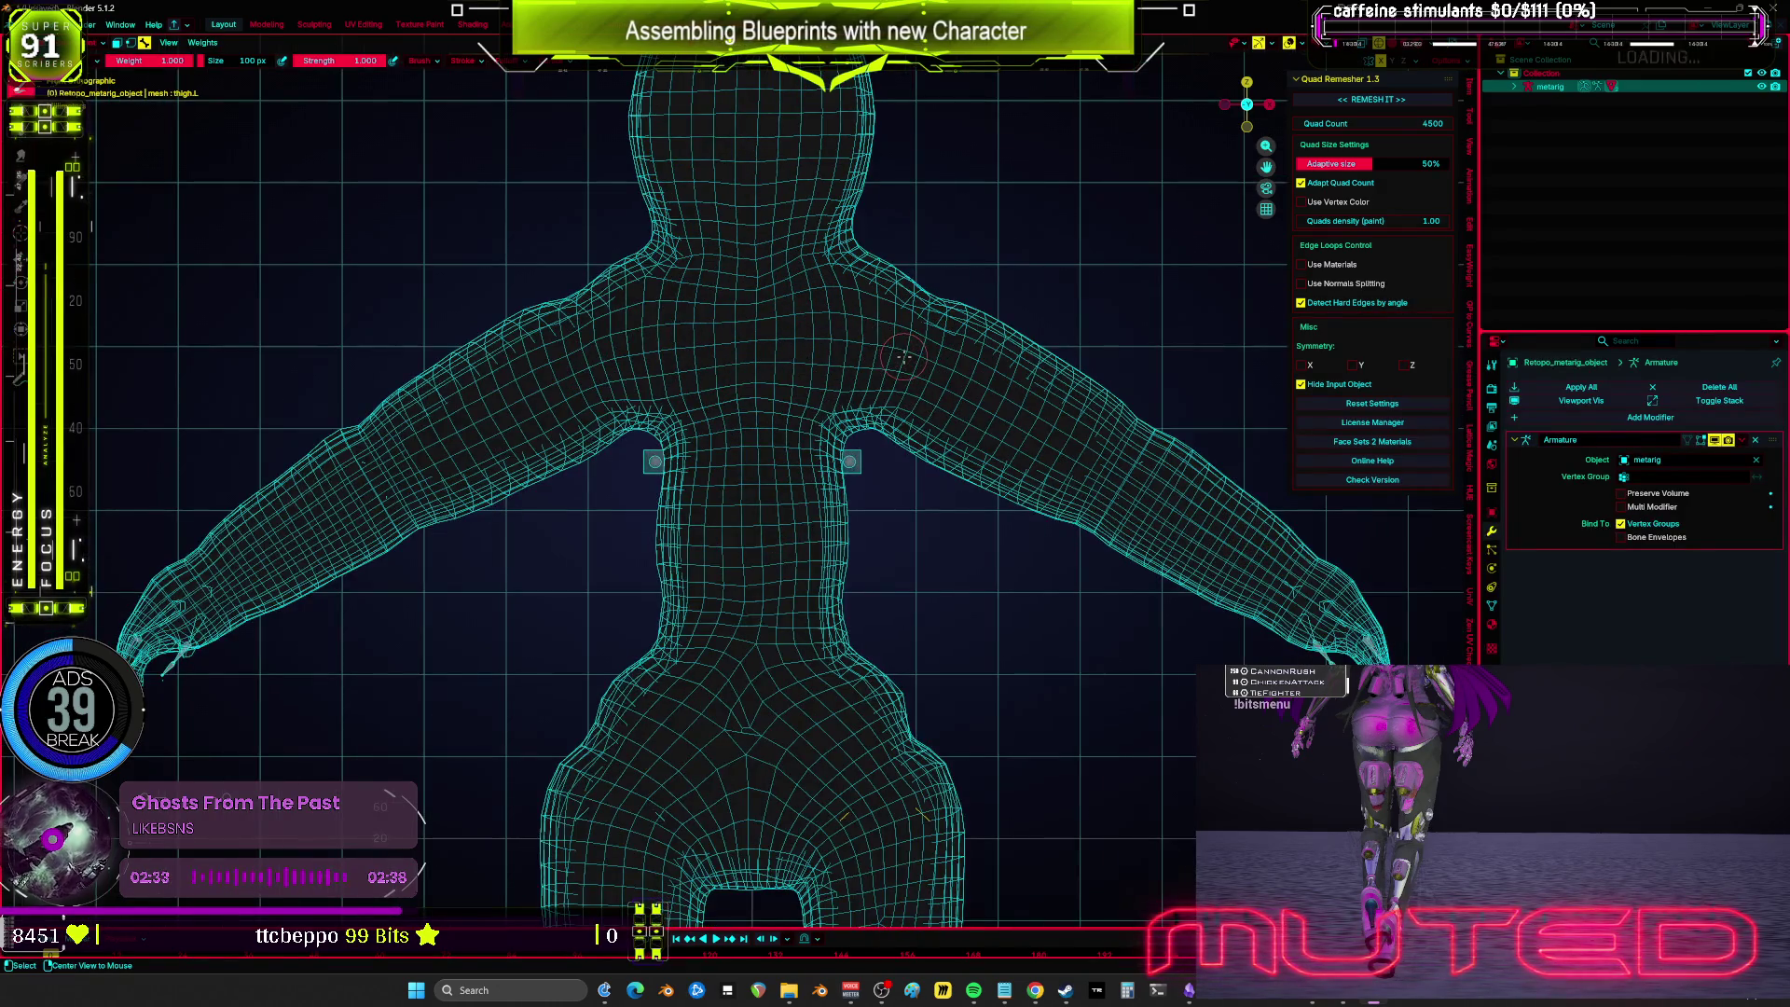
pyautogui.press('alt')
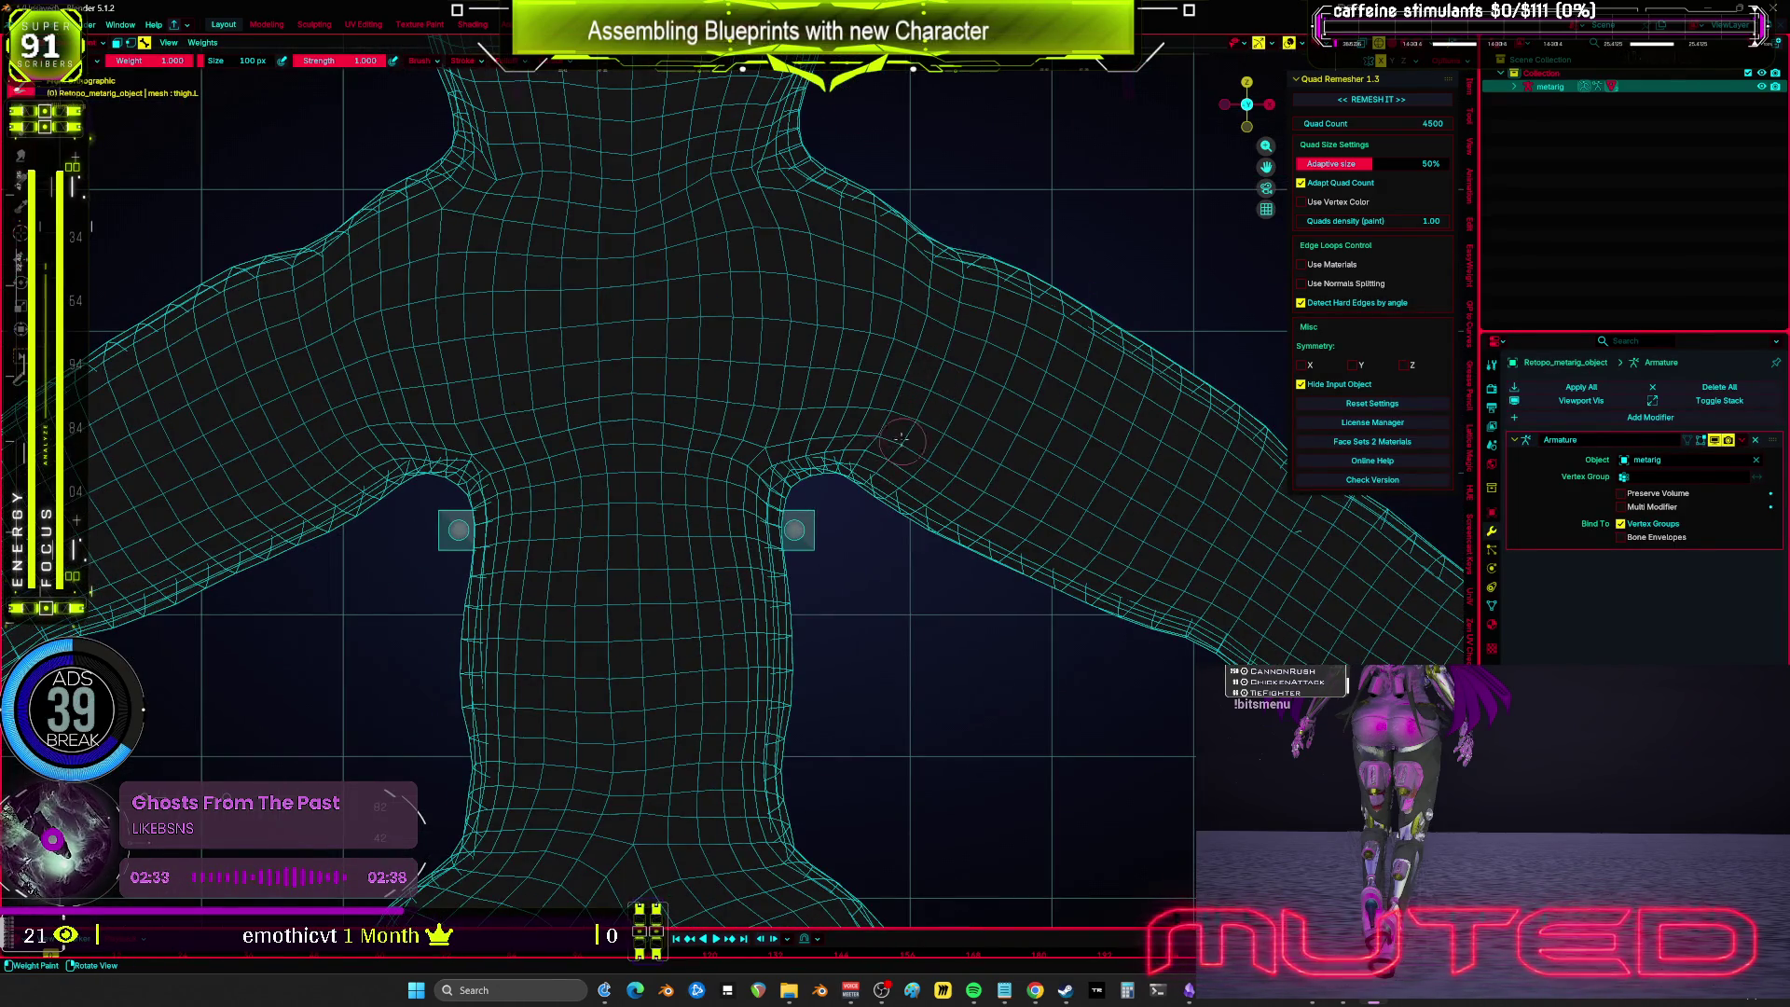
pyautogui.hotkey('ctrl', 'Tab')
pyautogui.click(923, 367)
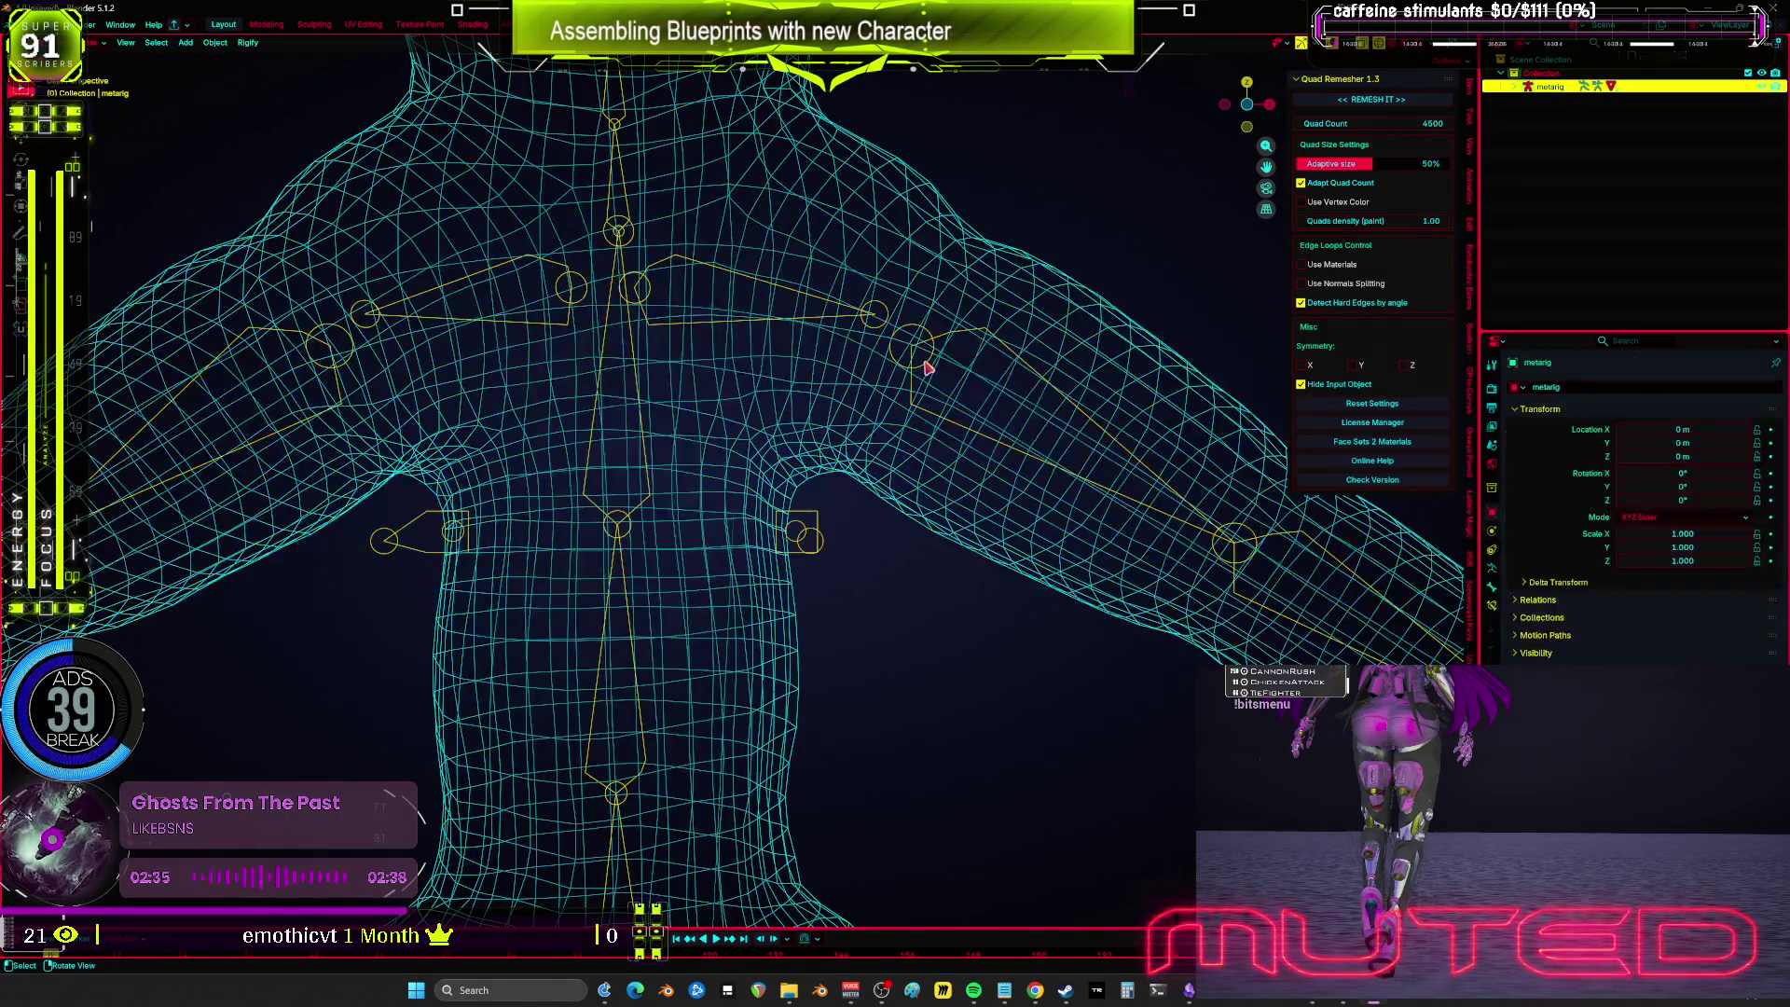
pyautogui.click(1521, 654)
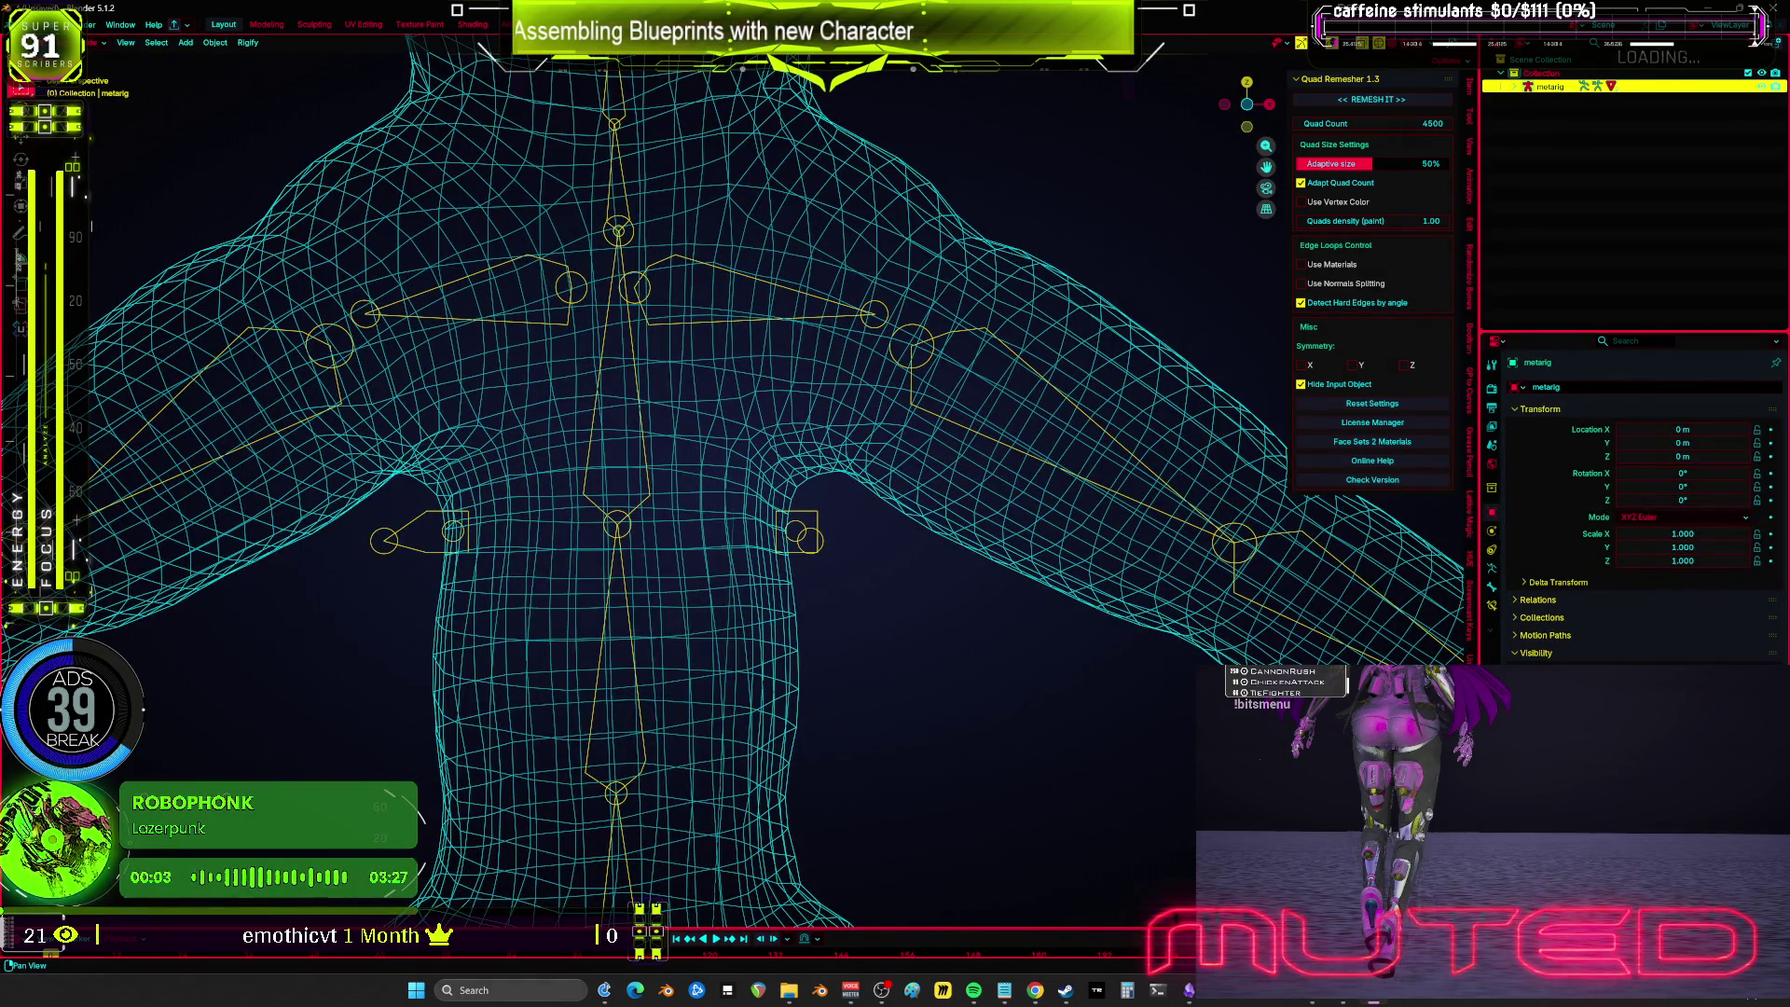
pyautogui.click(1494, 582)
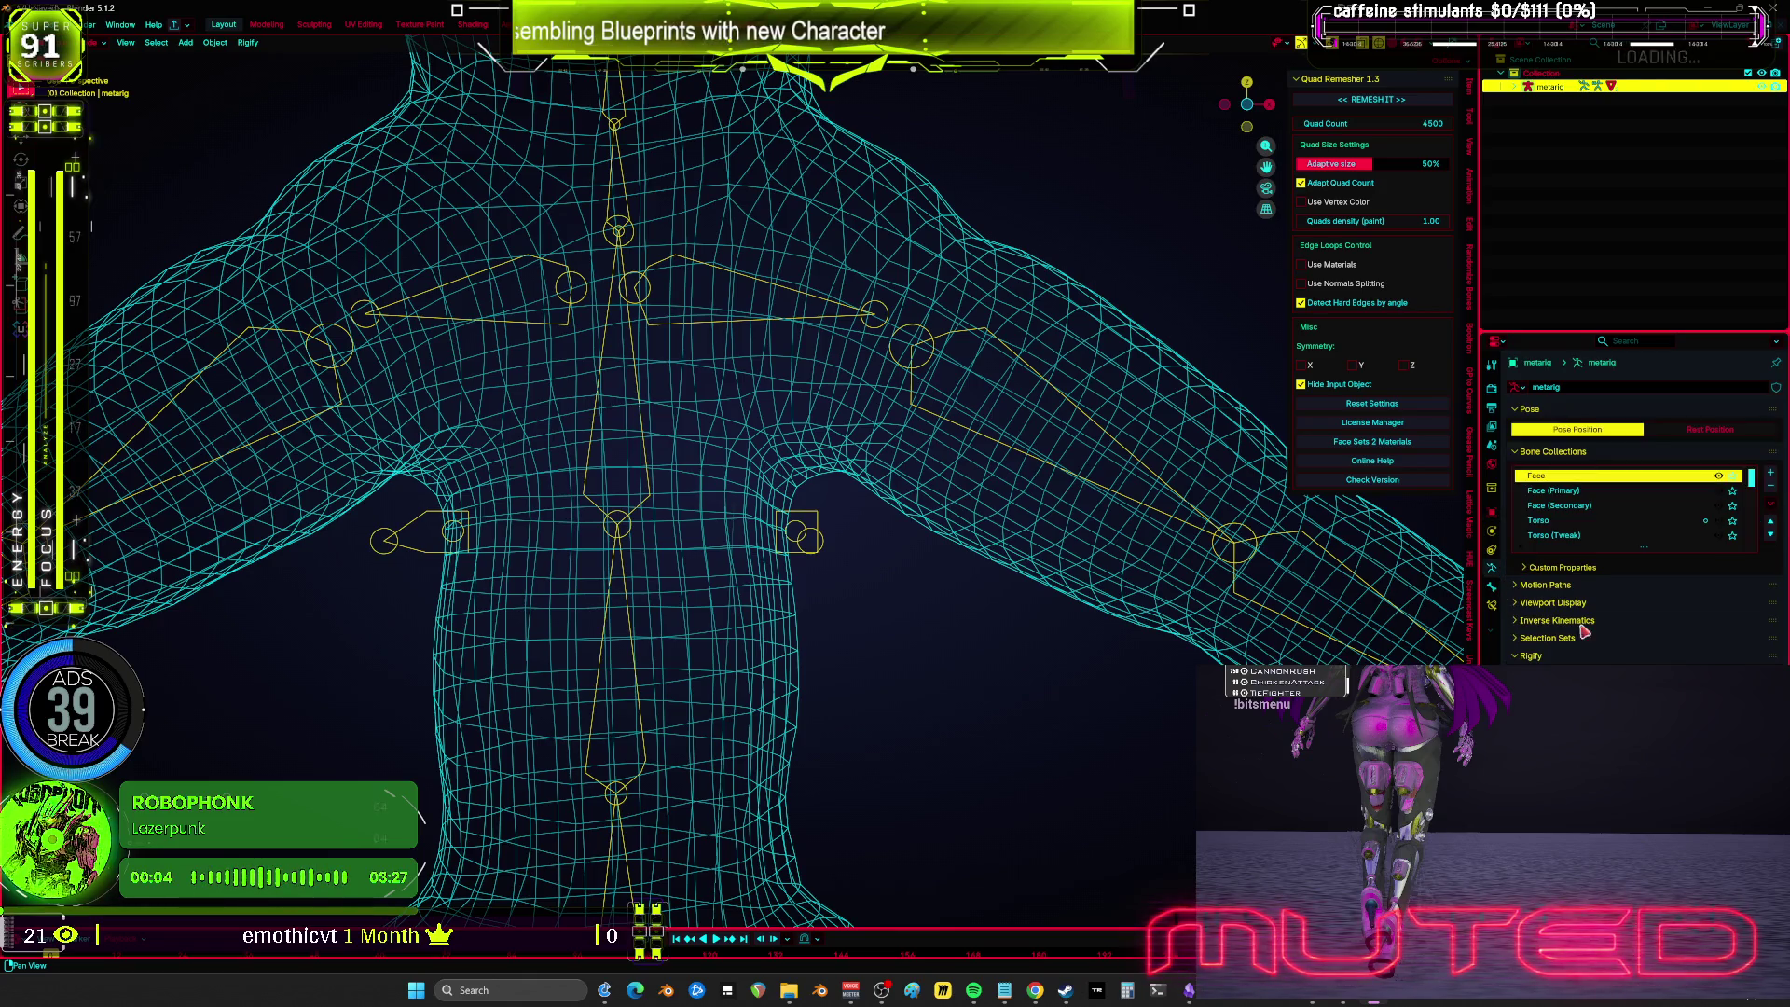
pyautogui.click(1519, 603)
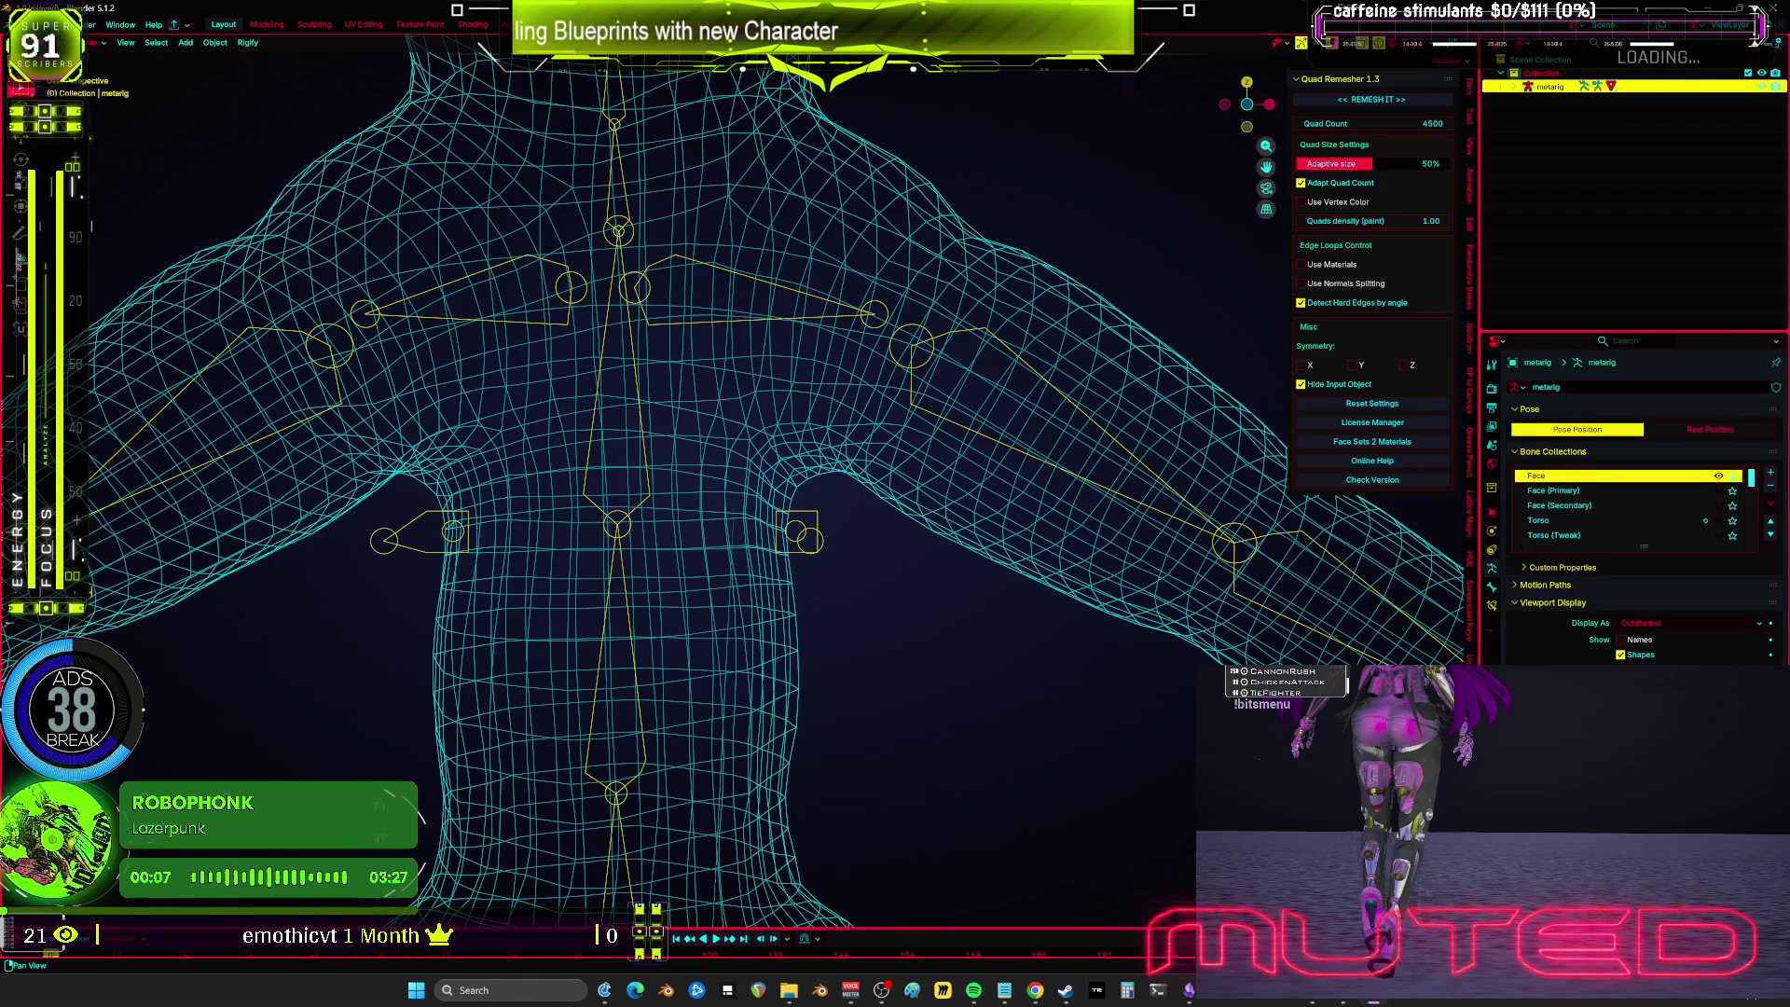
pyautogui.keyDown('shift'); pyautogui.click(1049, 534); pyautogui.keyUp('shift')
pyautogui.hotkey('ctrl', 'Tab')
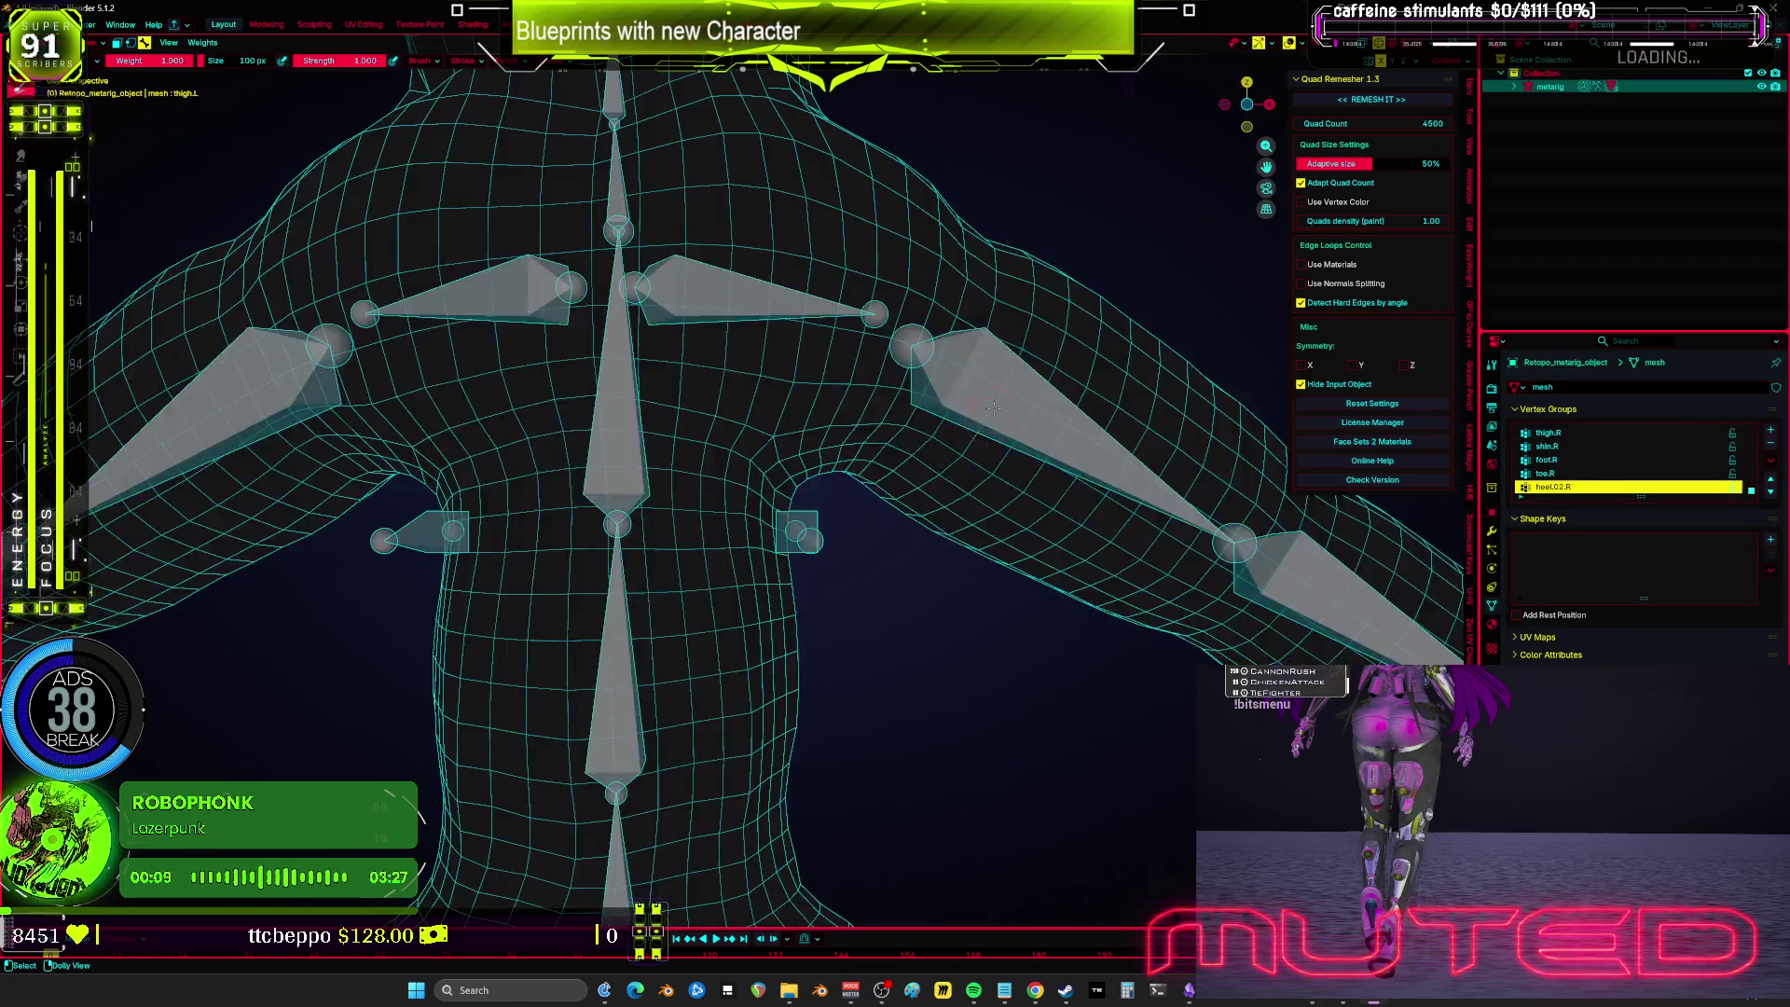
pyautogui.scroll(-3, 1049, 534)
pyautogui.keyDown('ctrl'); pyautogui.click(1179, 522); pyautogui.keyUp('ctrl')
pyautogui.press('KP_1')
pyautogui.scroll(-3, 1119, 503)
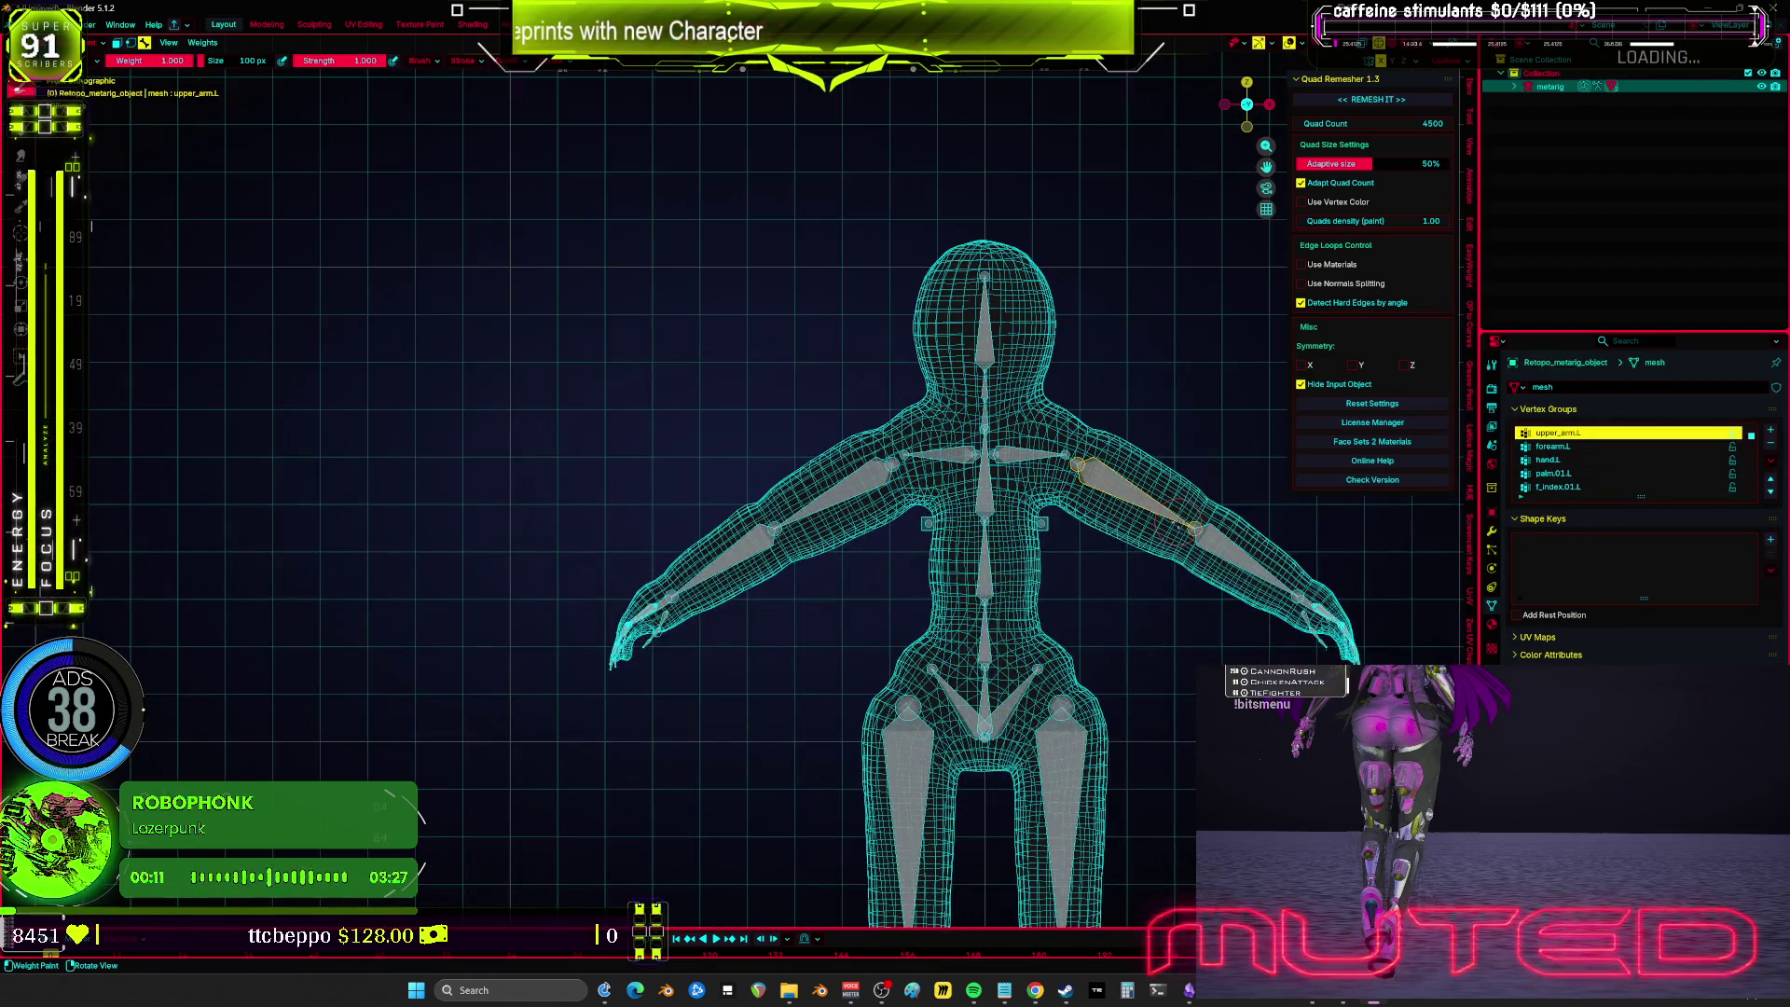
pyautogui.hotkey('ctrl', 'Tab')
pyautogui.moveTo(1070, 497); pyautogui.dragTo(893, 577)
pyautogui.scroll(5, 893, 577)
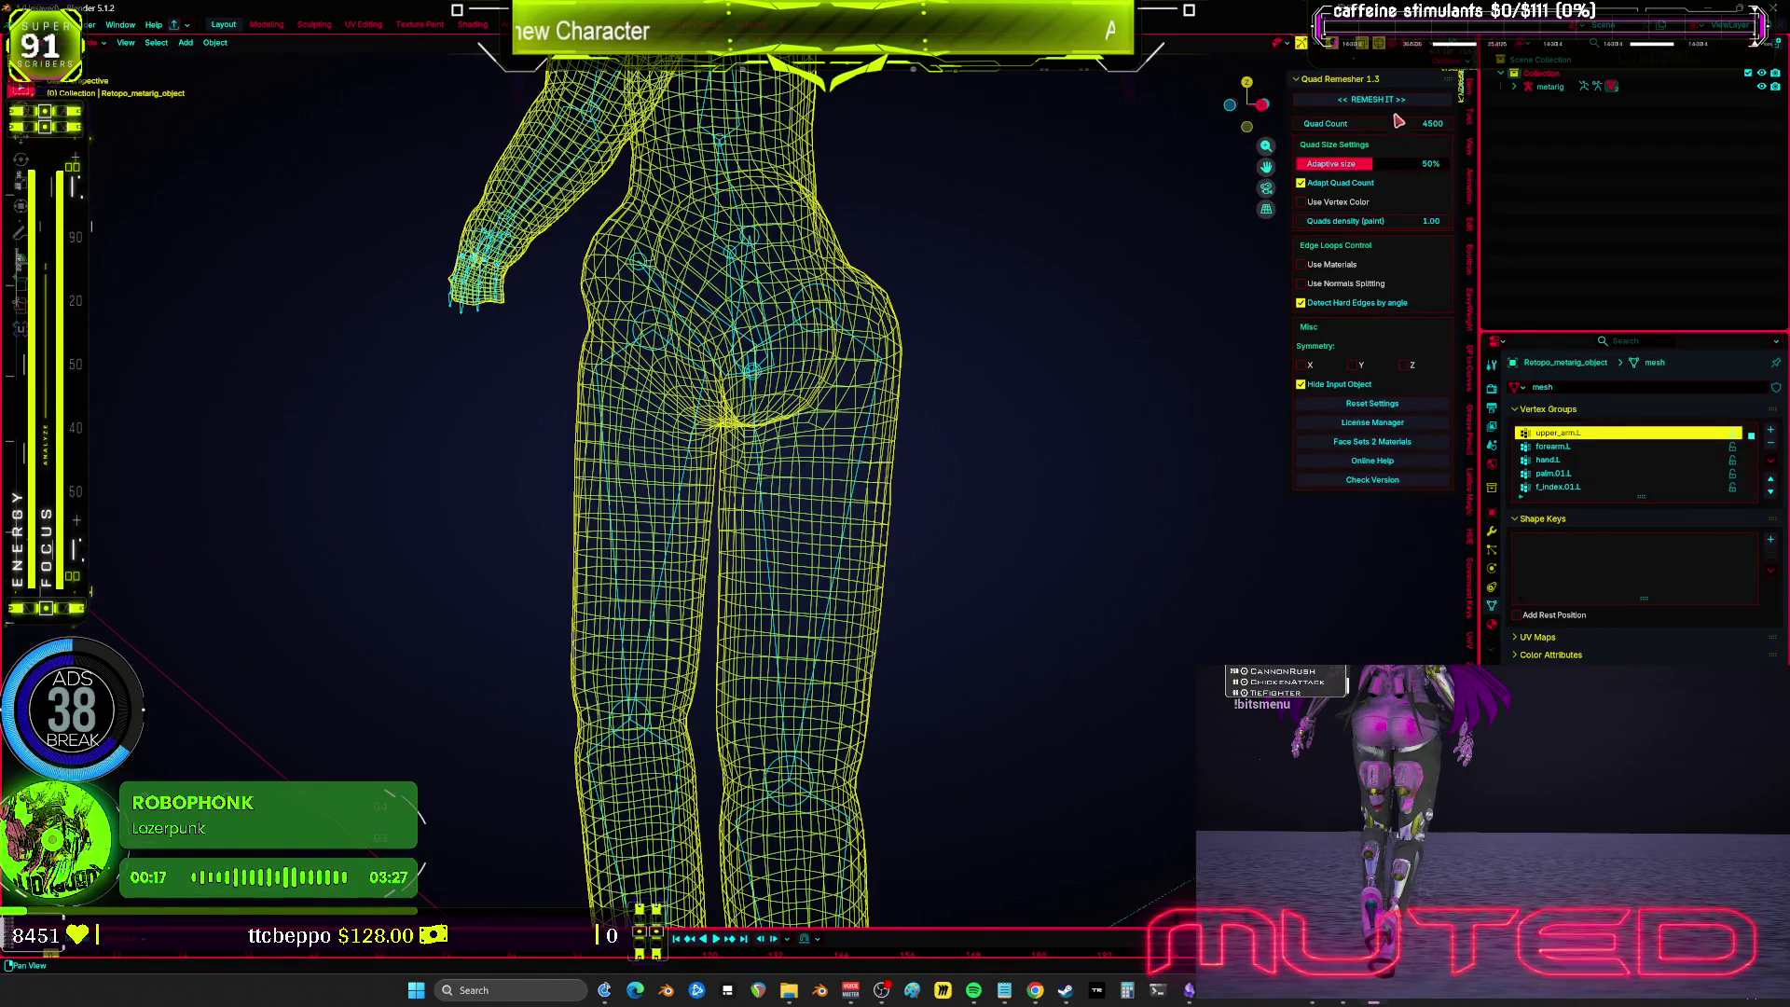
# Step: Reparent the body mesh to the metarig with automatic weights
pyautogui.click(1470, 121)
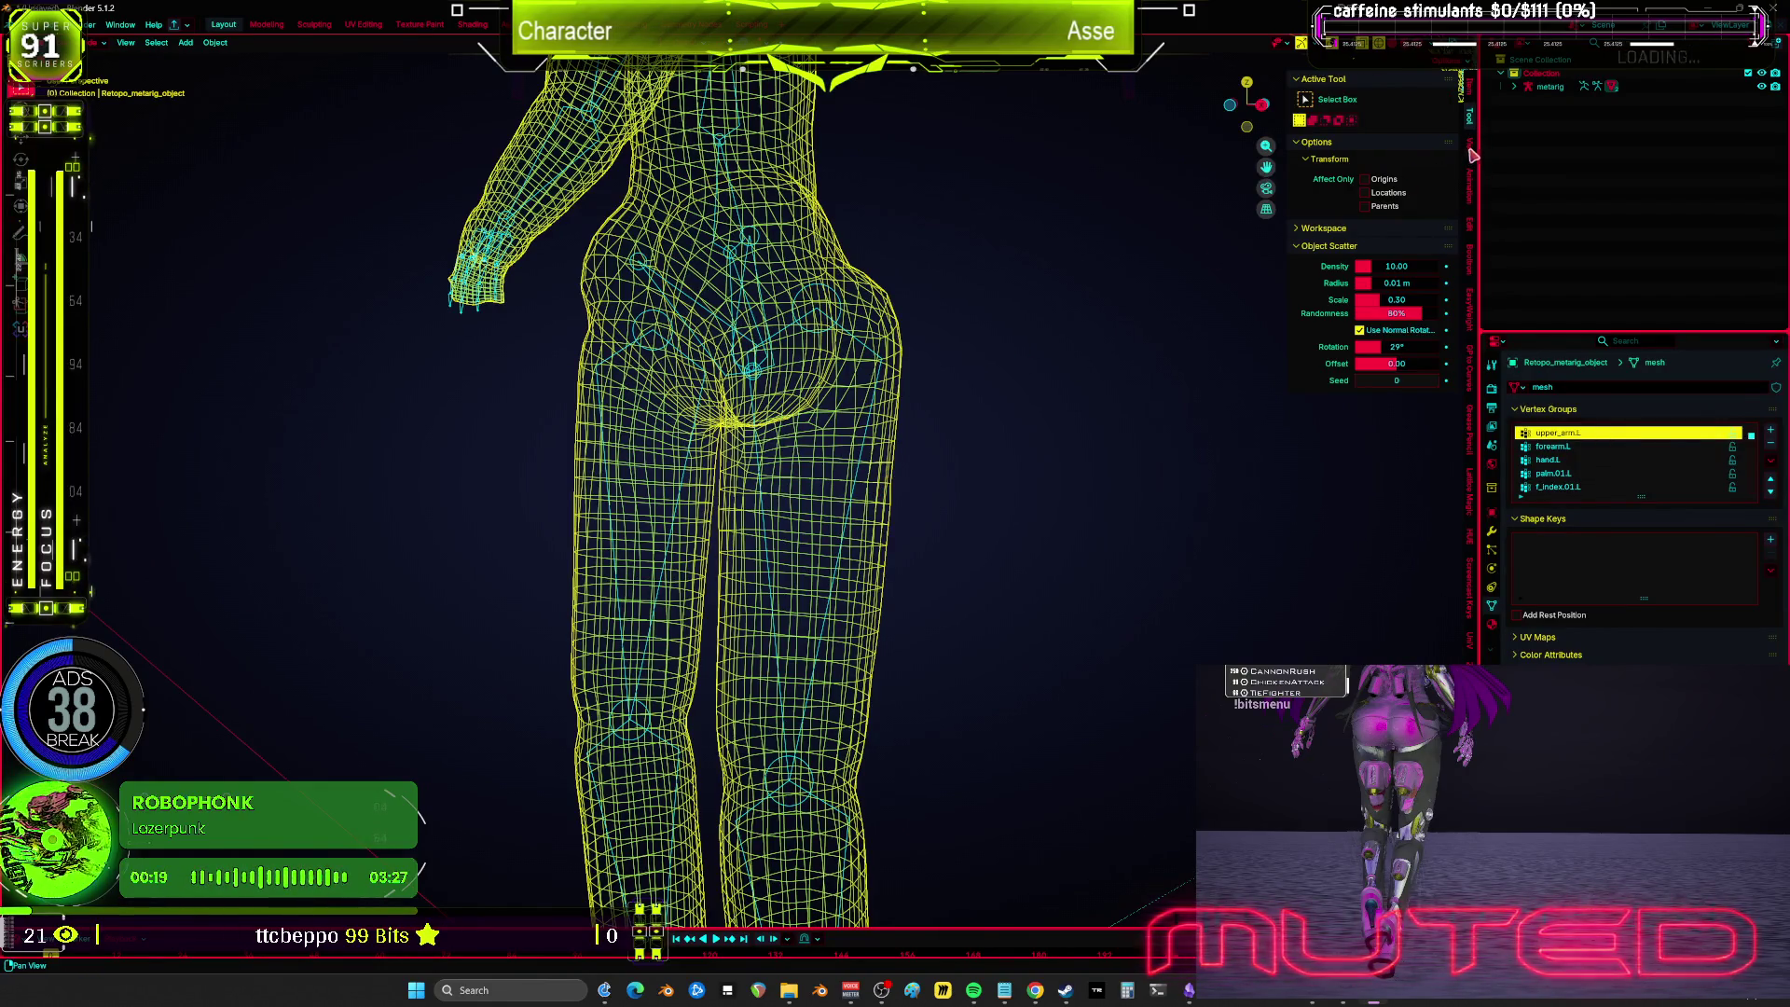
pyautogui.click(881, 374)
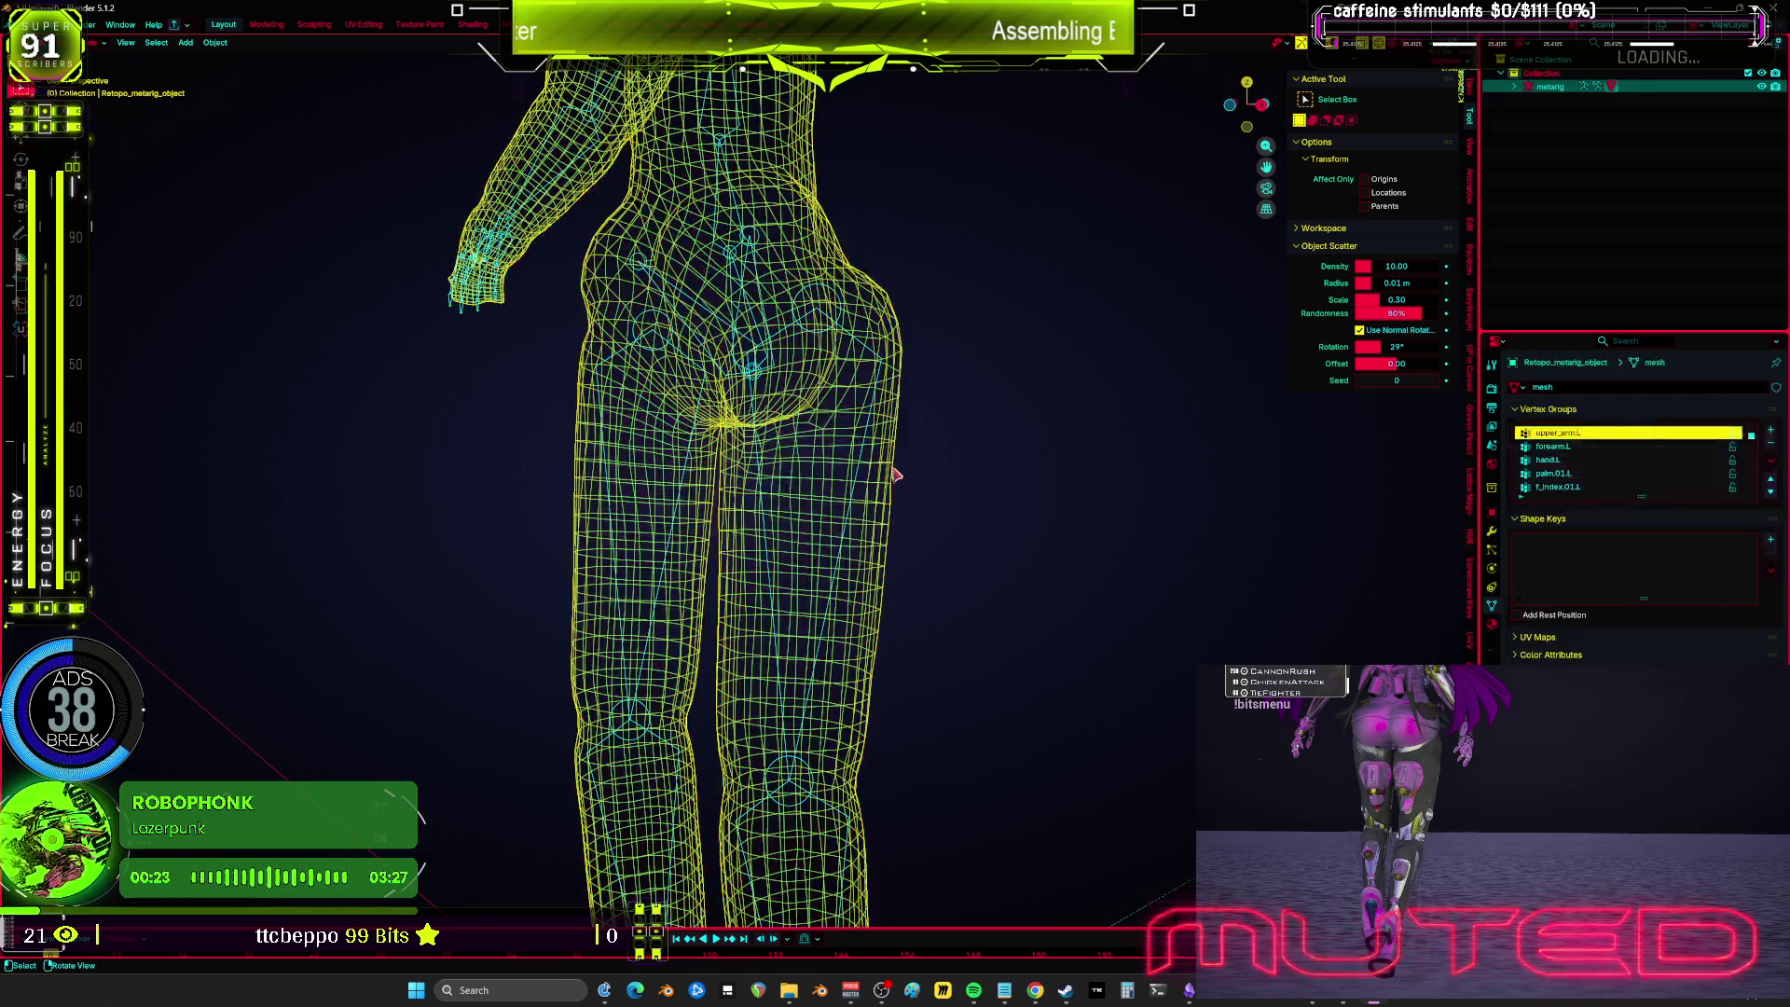
pyautogui.click(896, 470)
pyautogui.keyDown('alt'); pyautogui.click(922, 505); pyautogui.keyUp('alt')
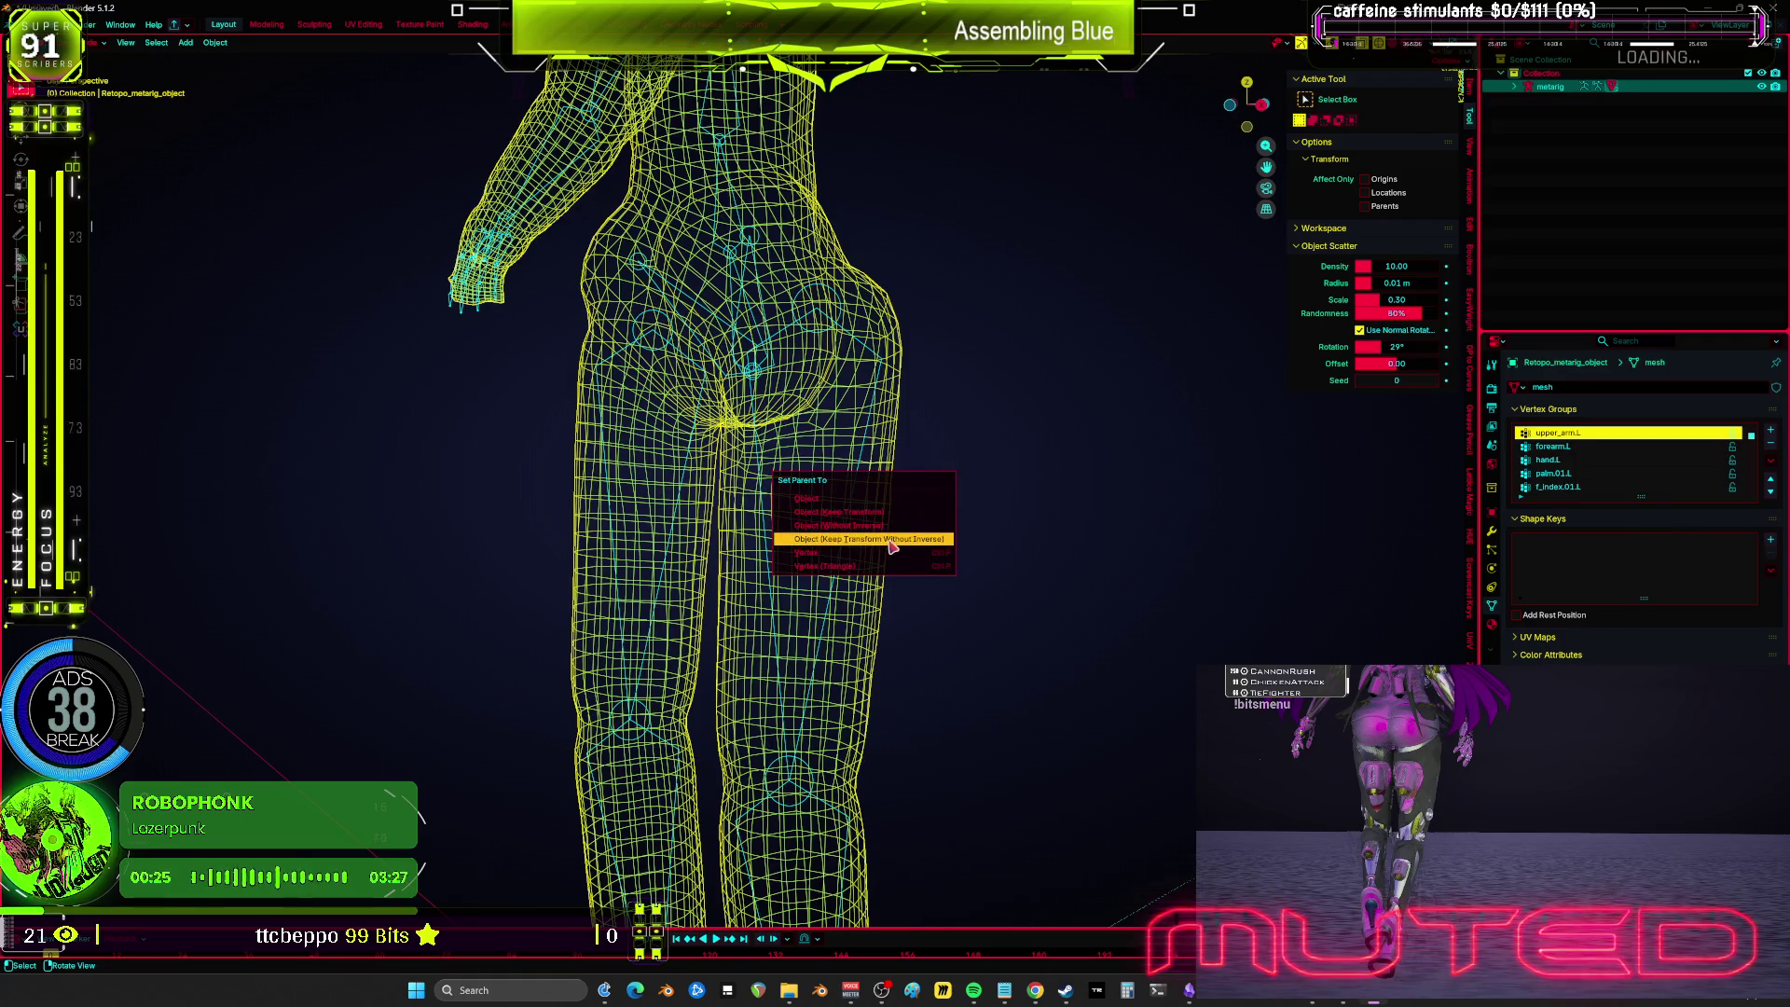
pyautogui.click(855, 484)
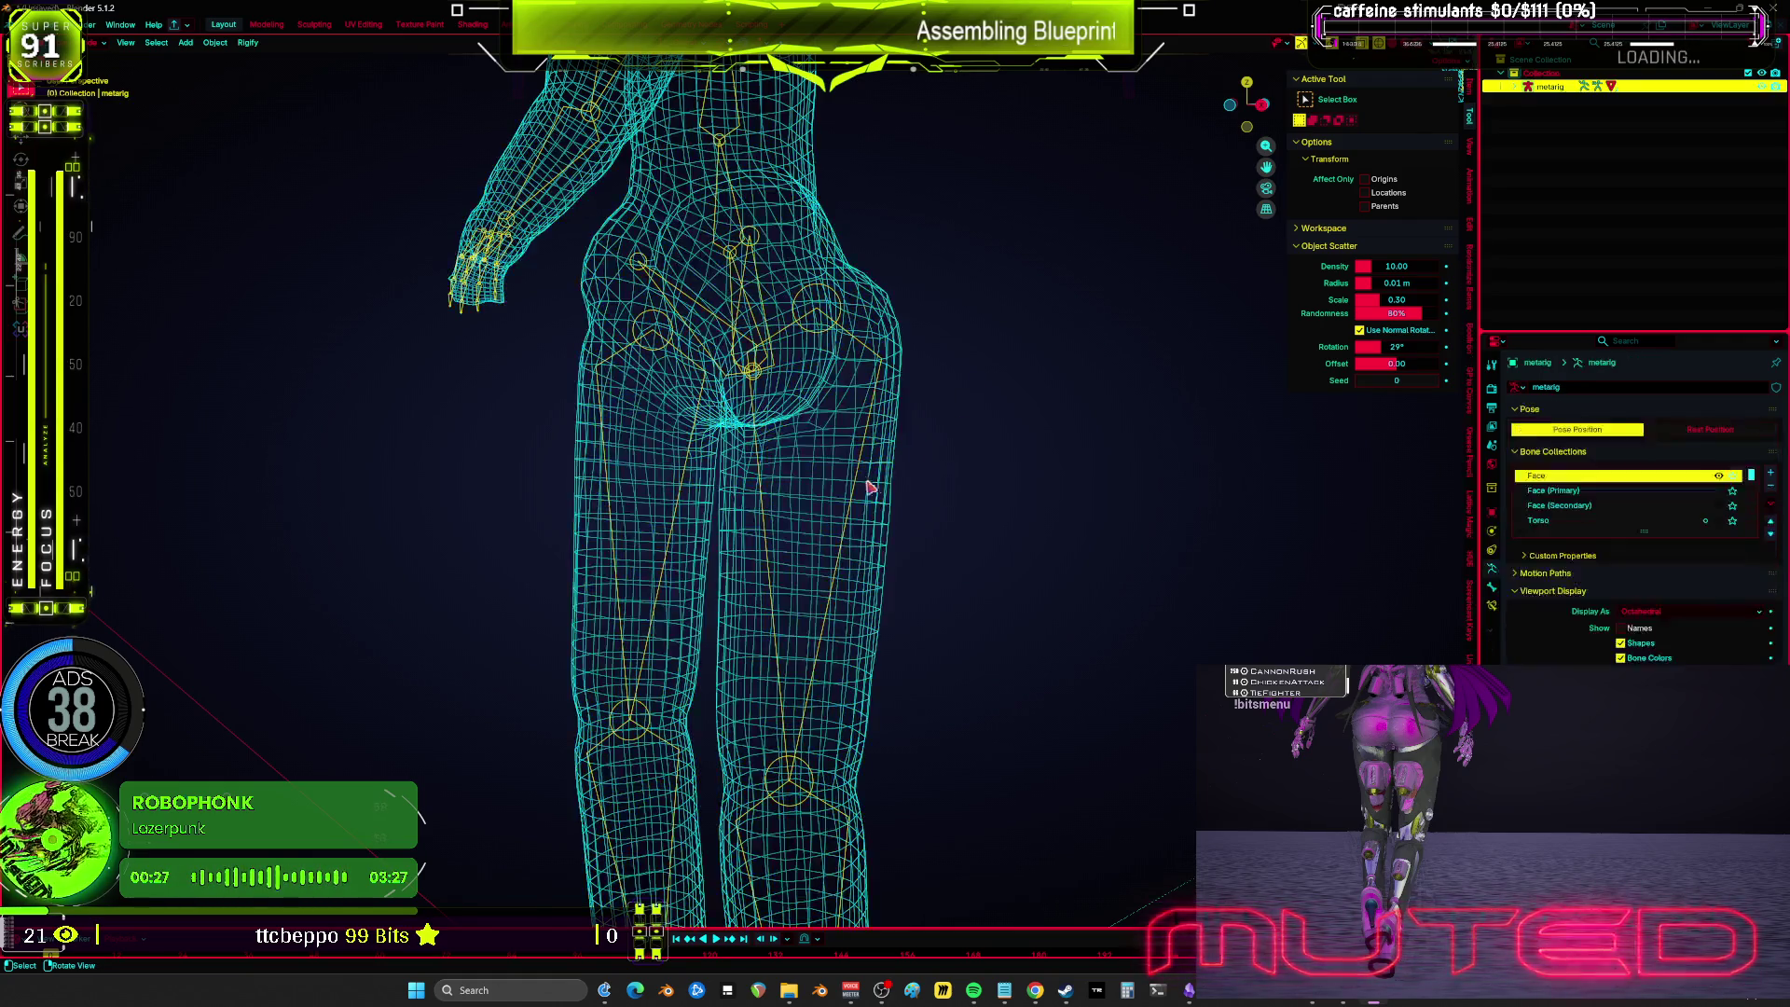
pyautogui.click(861, 484)
pyautogui.click(859, 486)
pyautogui.hotkey('ctrl', 'p')
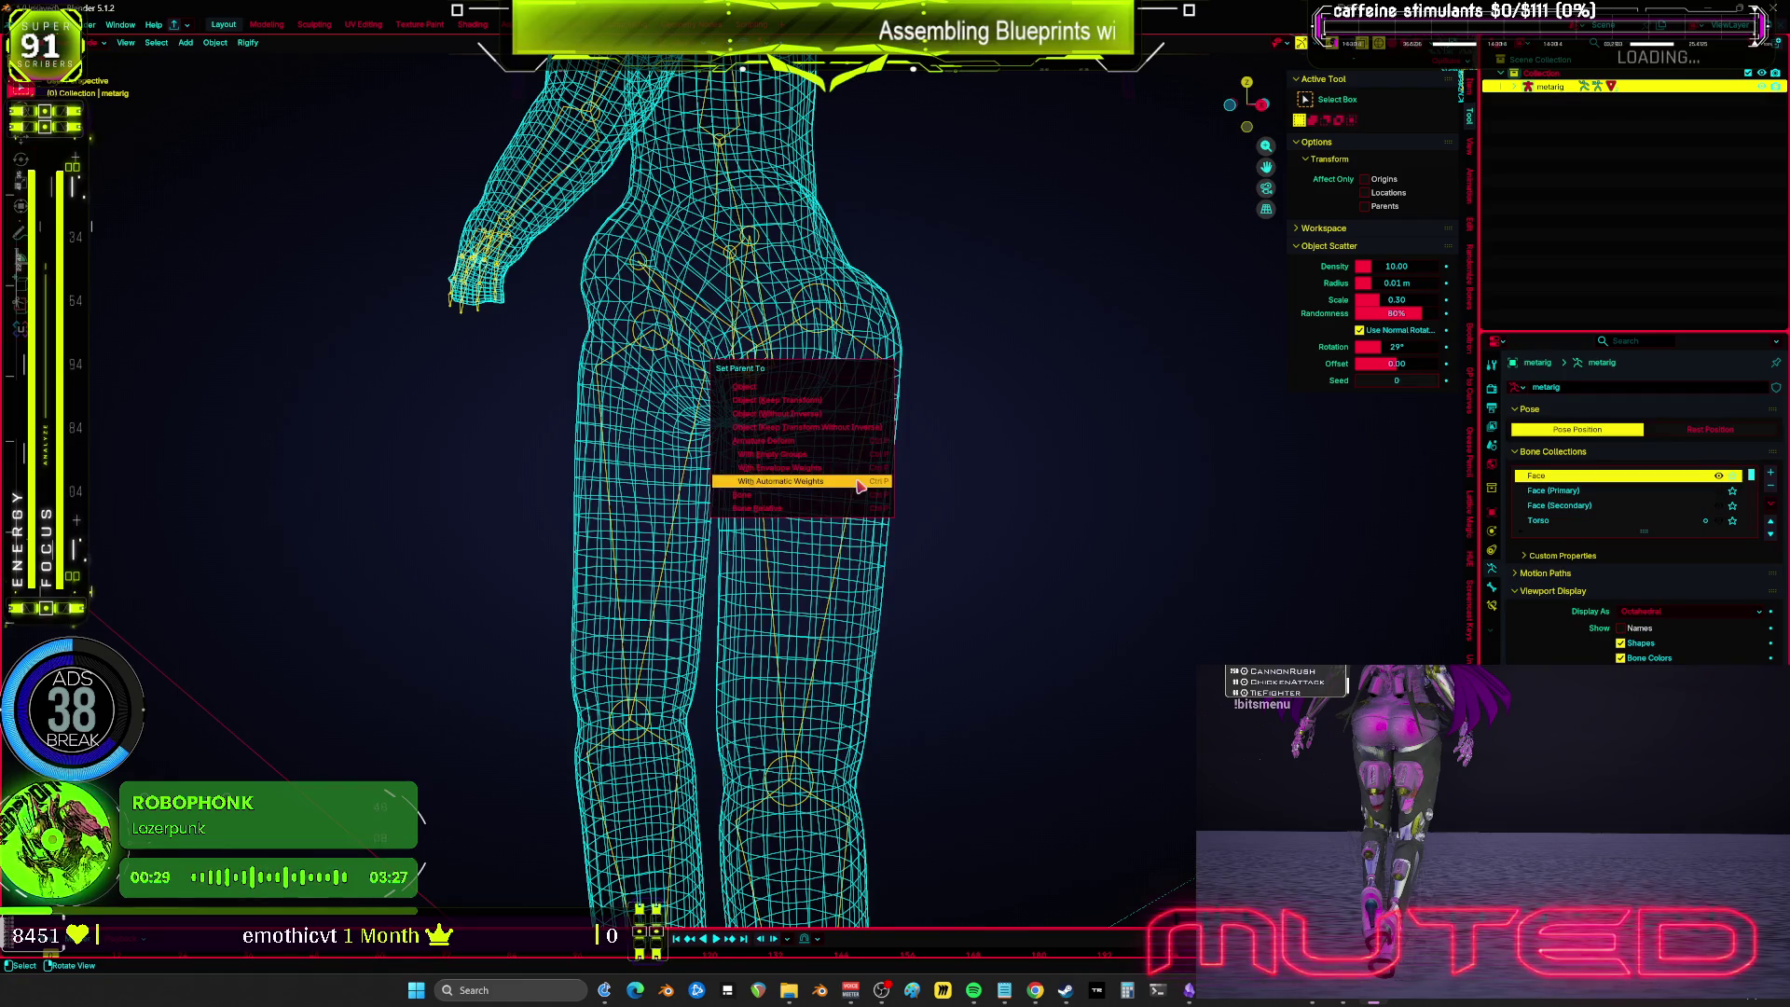
pyautogui.click(859, 489)
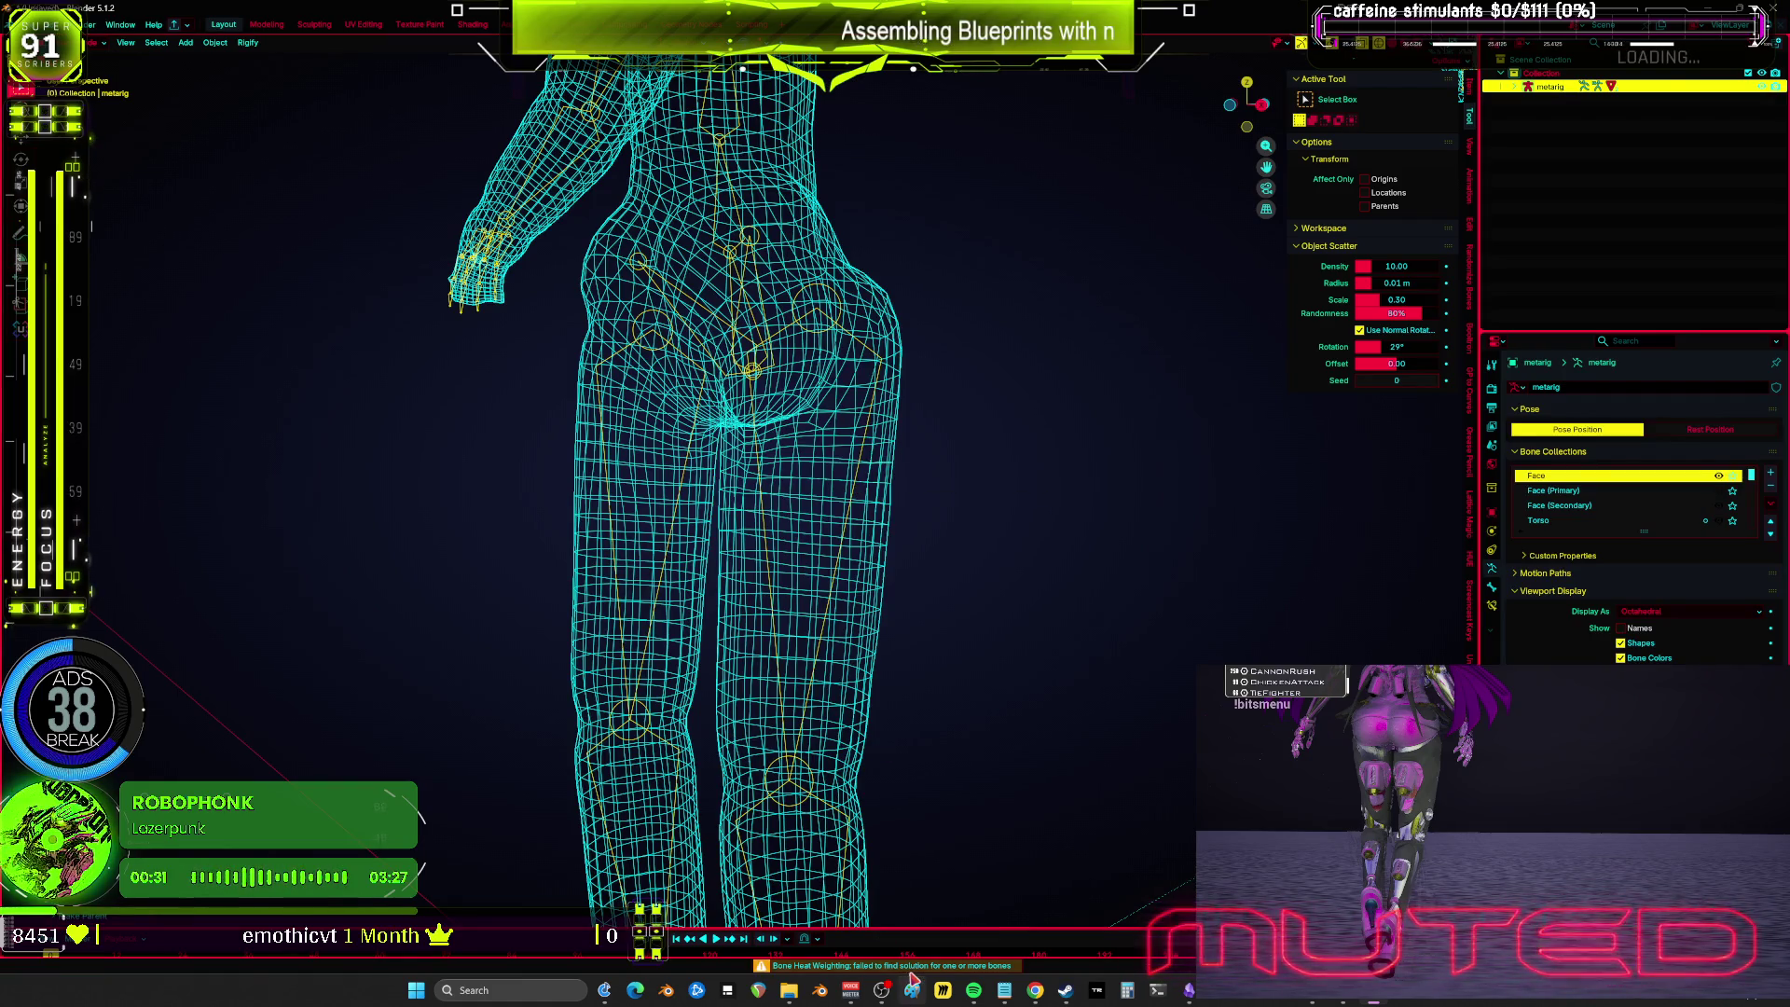
# Step: Put Retopo_metarig_object into Weight Paint mode in orthographic view
pyautogui.press('KP_1')
pyautogui.moveTo(897, 398)
pyautogui.mouseDown()
pyautogui.moveTo(958, 466)
pyautogui.moveTo(915, 466)
pyautogui.moveTo(951, 440)
pyautogui.moveTo(1094, 439)
pyautogui.moveTo(946, 443)
pyautogui.moveTo(1611, 614)
pyautogui.mouseUp()
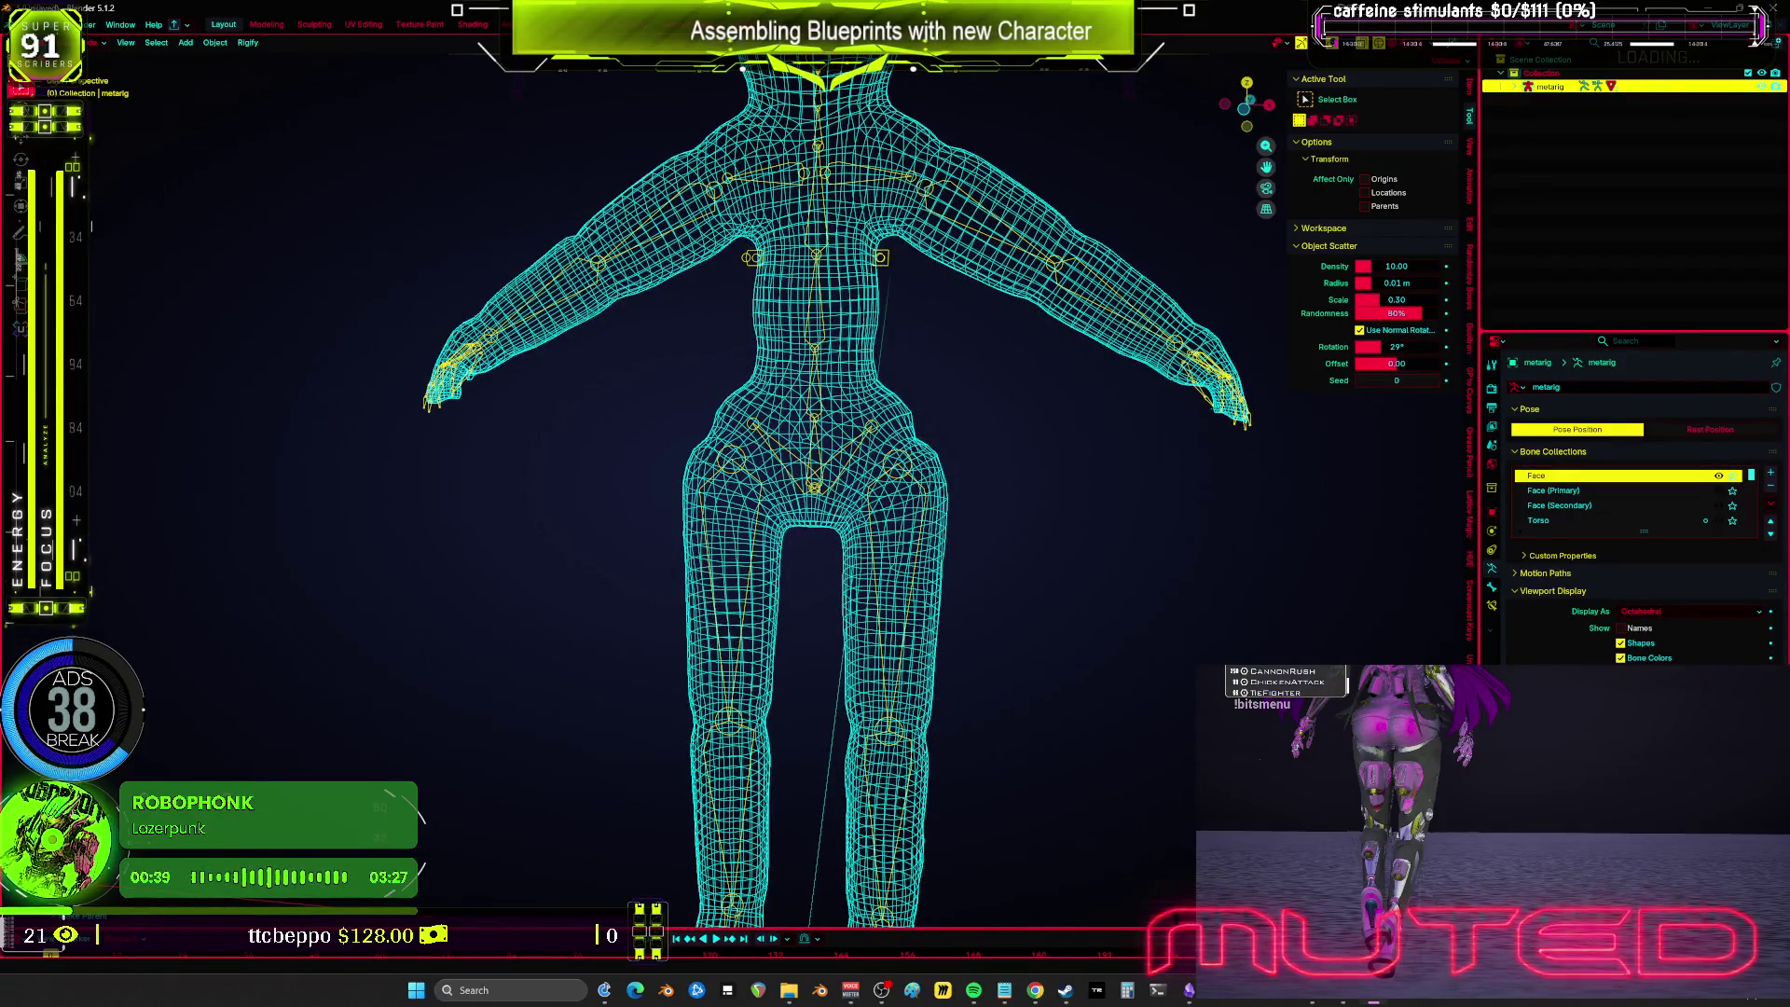
pyautogui.scroll(3, 1003, 535)
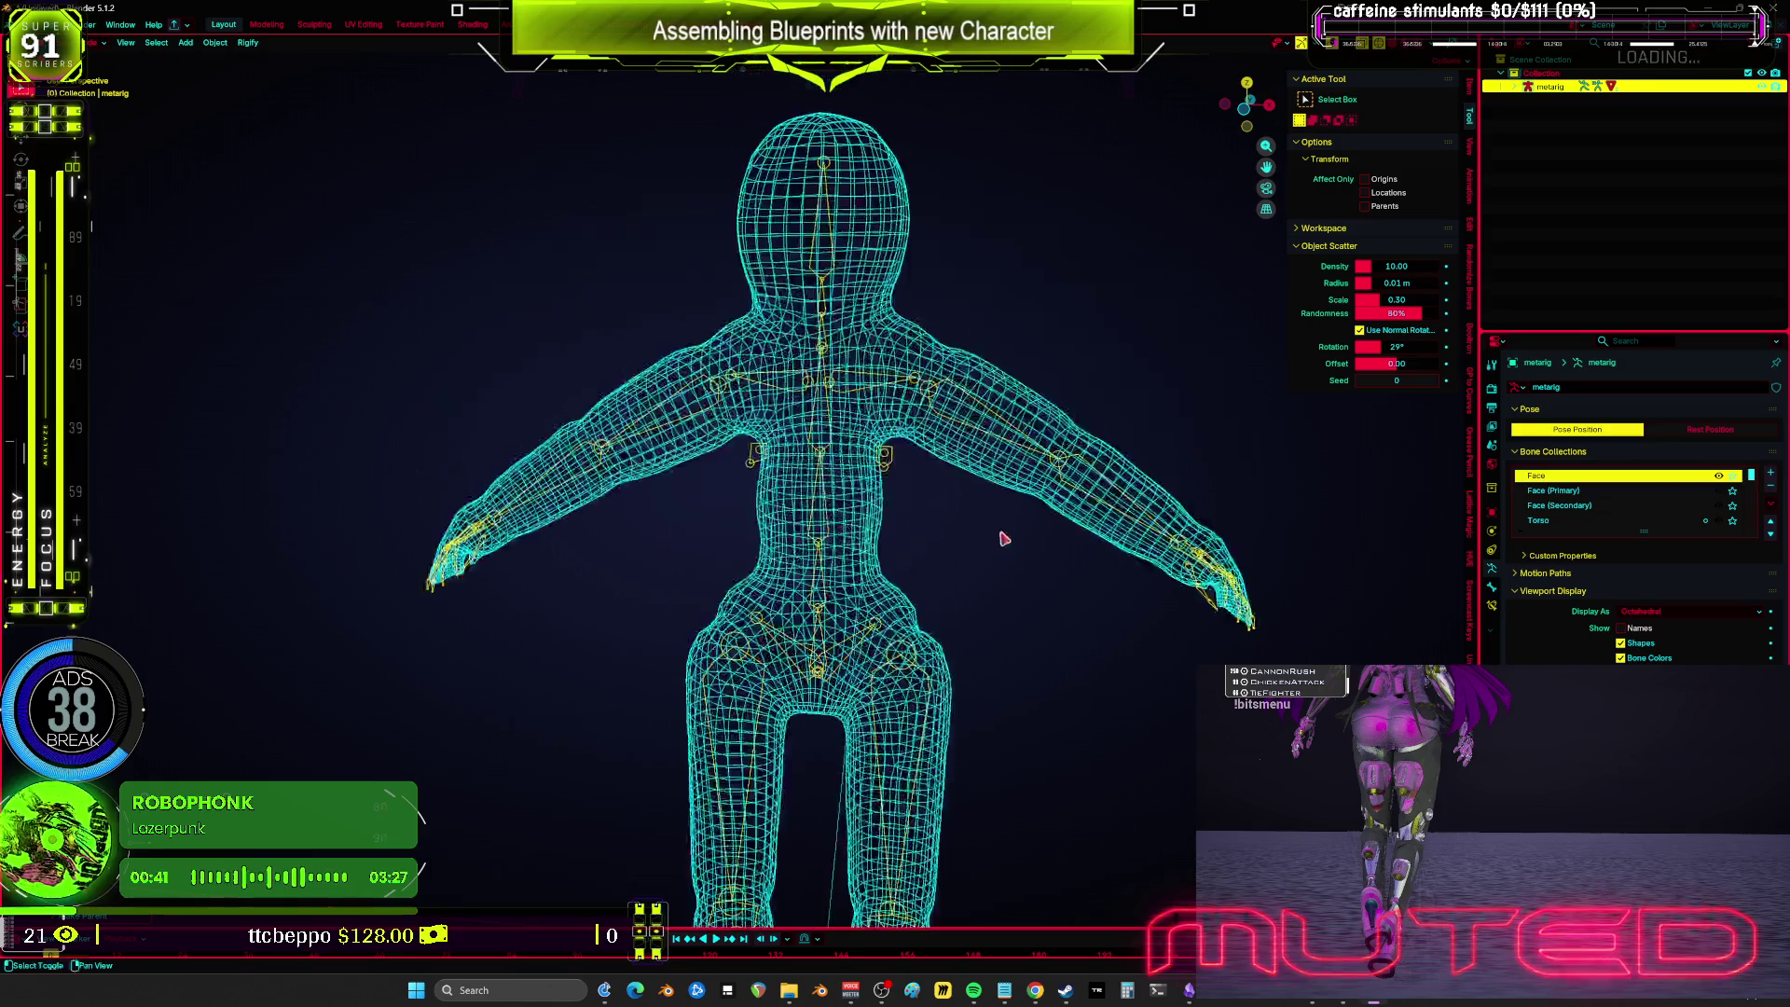
pyautogui.click(1021, 403)
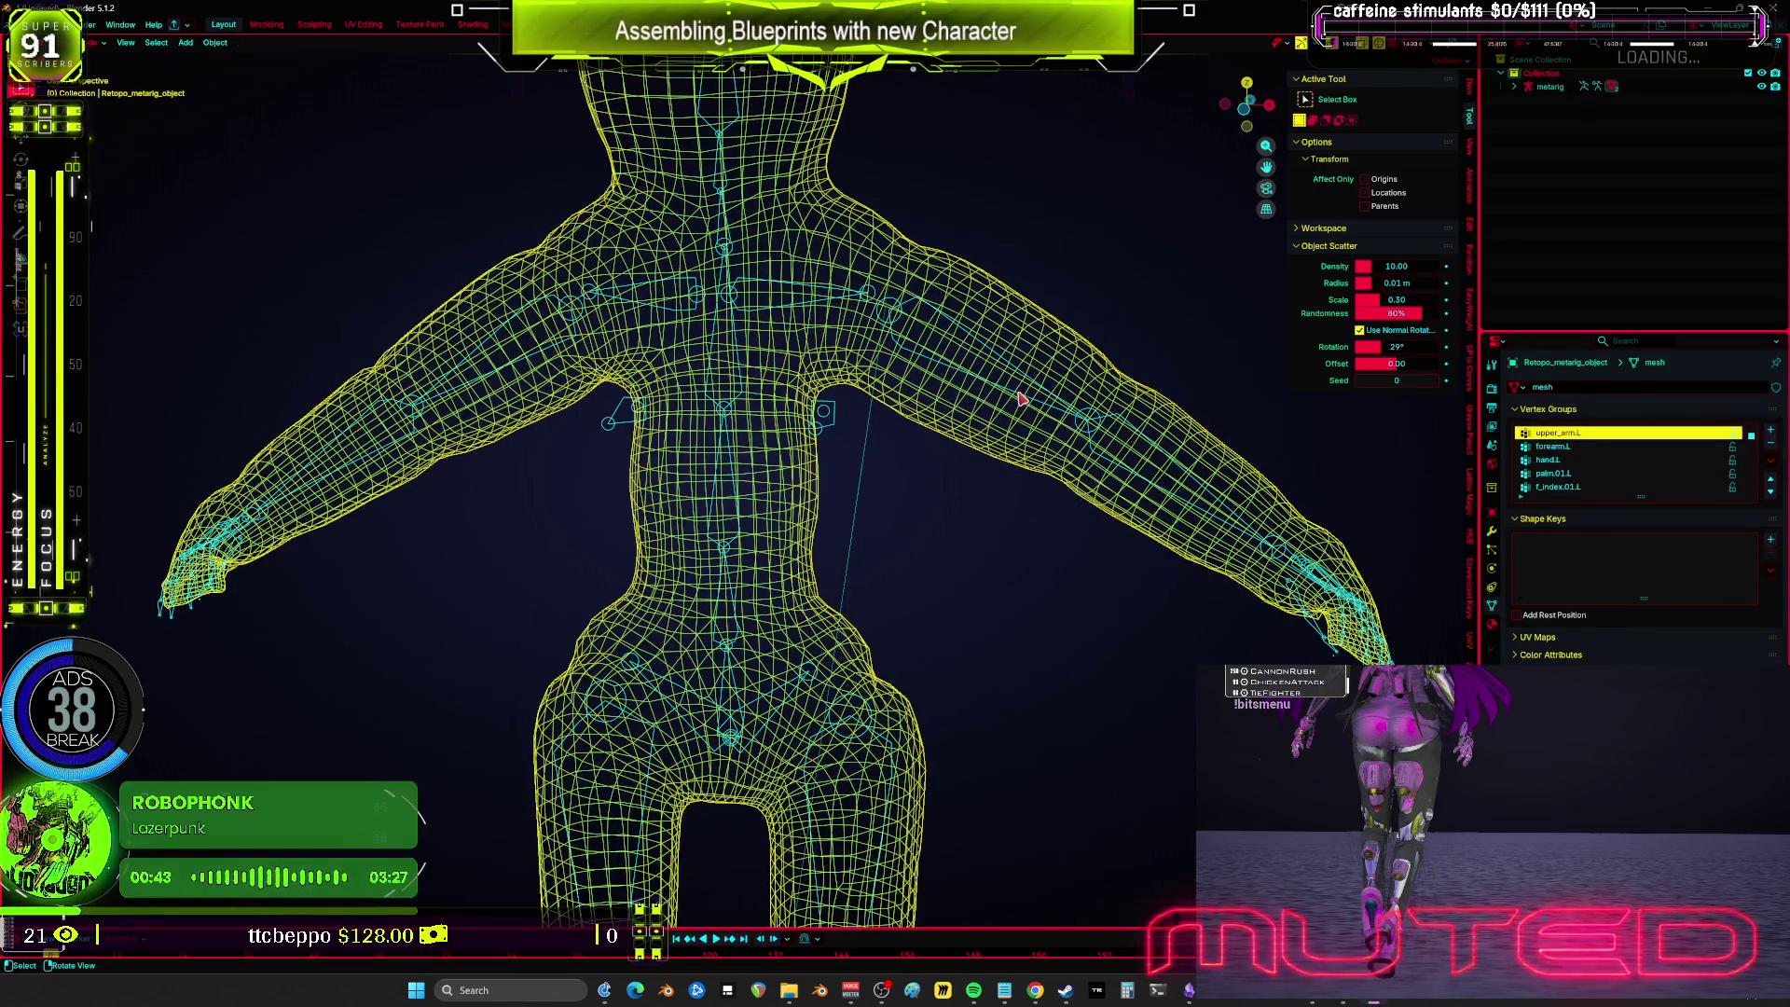
pyautogui.hotkey('ctrl', 'Tab')
pyautogui.press('KP_5')
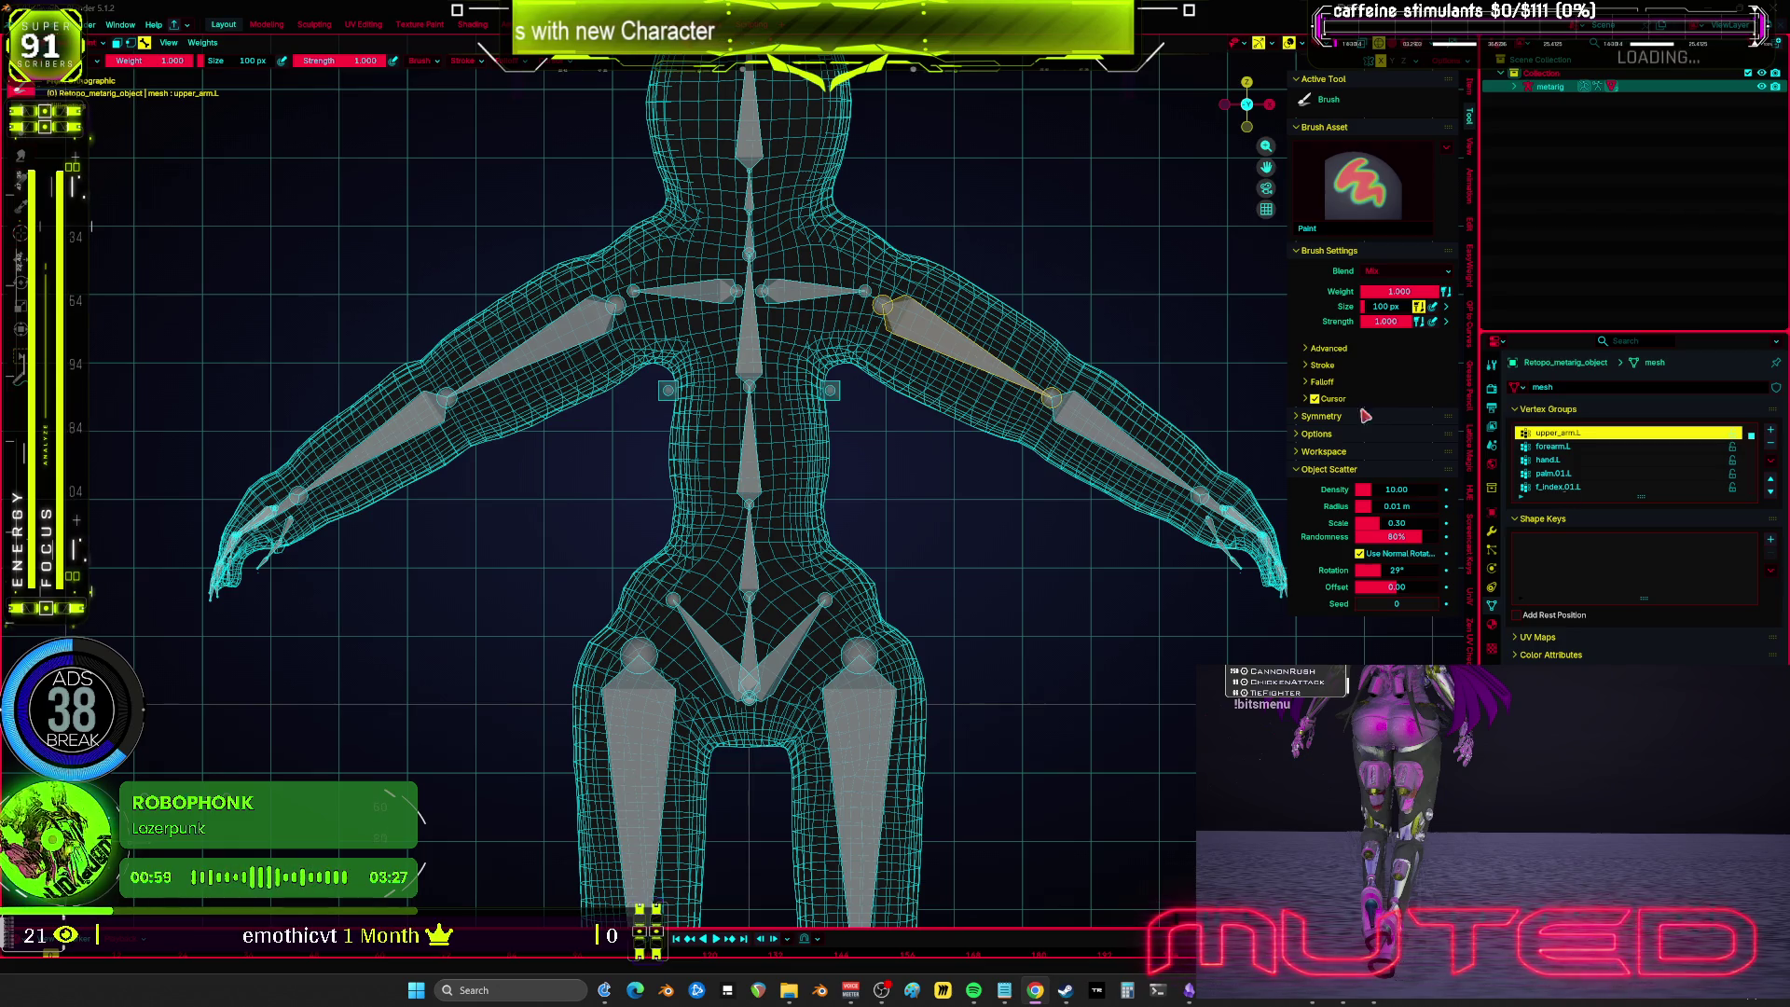
# Step: Set the brush to 516 px and paint full weight on upper_arm.L, forearm.L and hand.L
pyautogui.scroll(2, 786, 355)
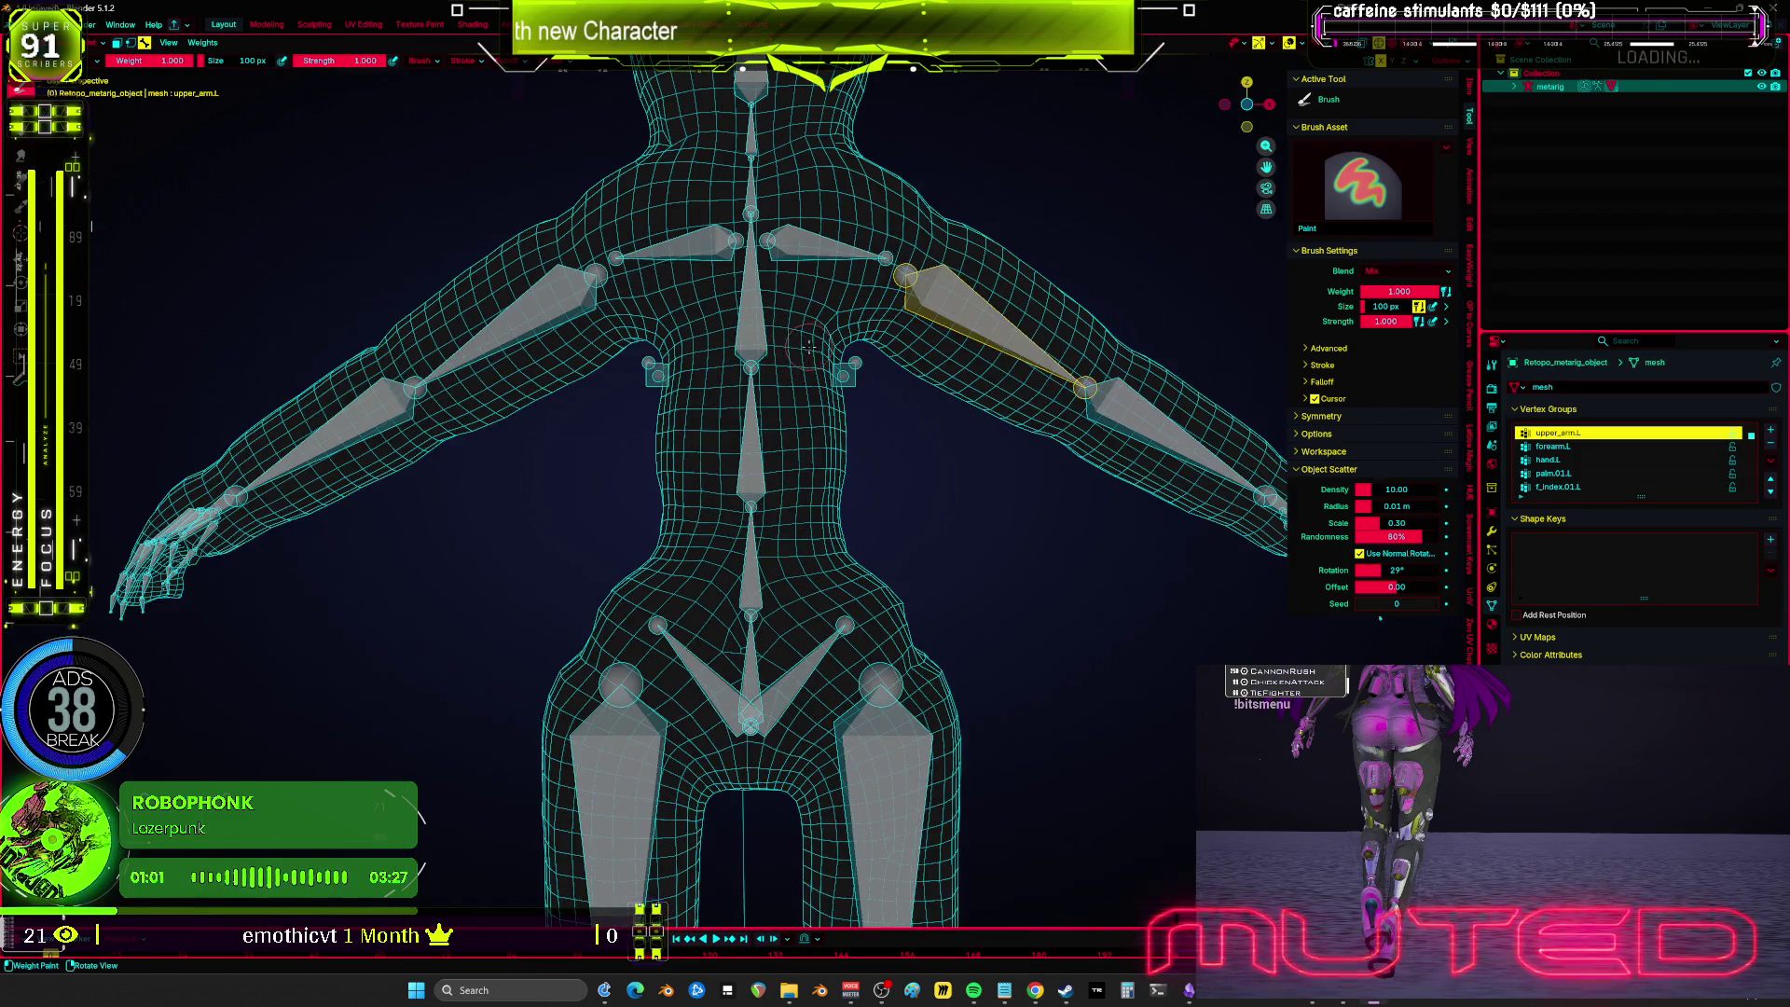
pyautogui.rightClick(809, 345)
pyautogui.moveTo(718, 360); pyautogui.dragTo(797, 360)
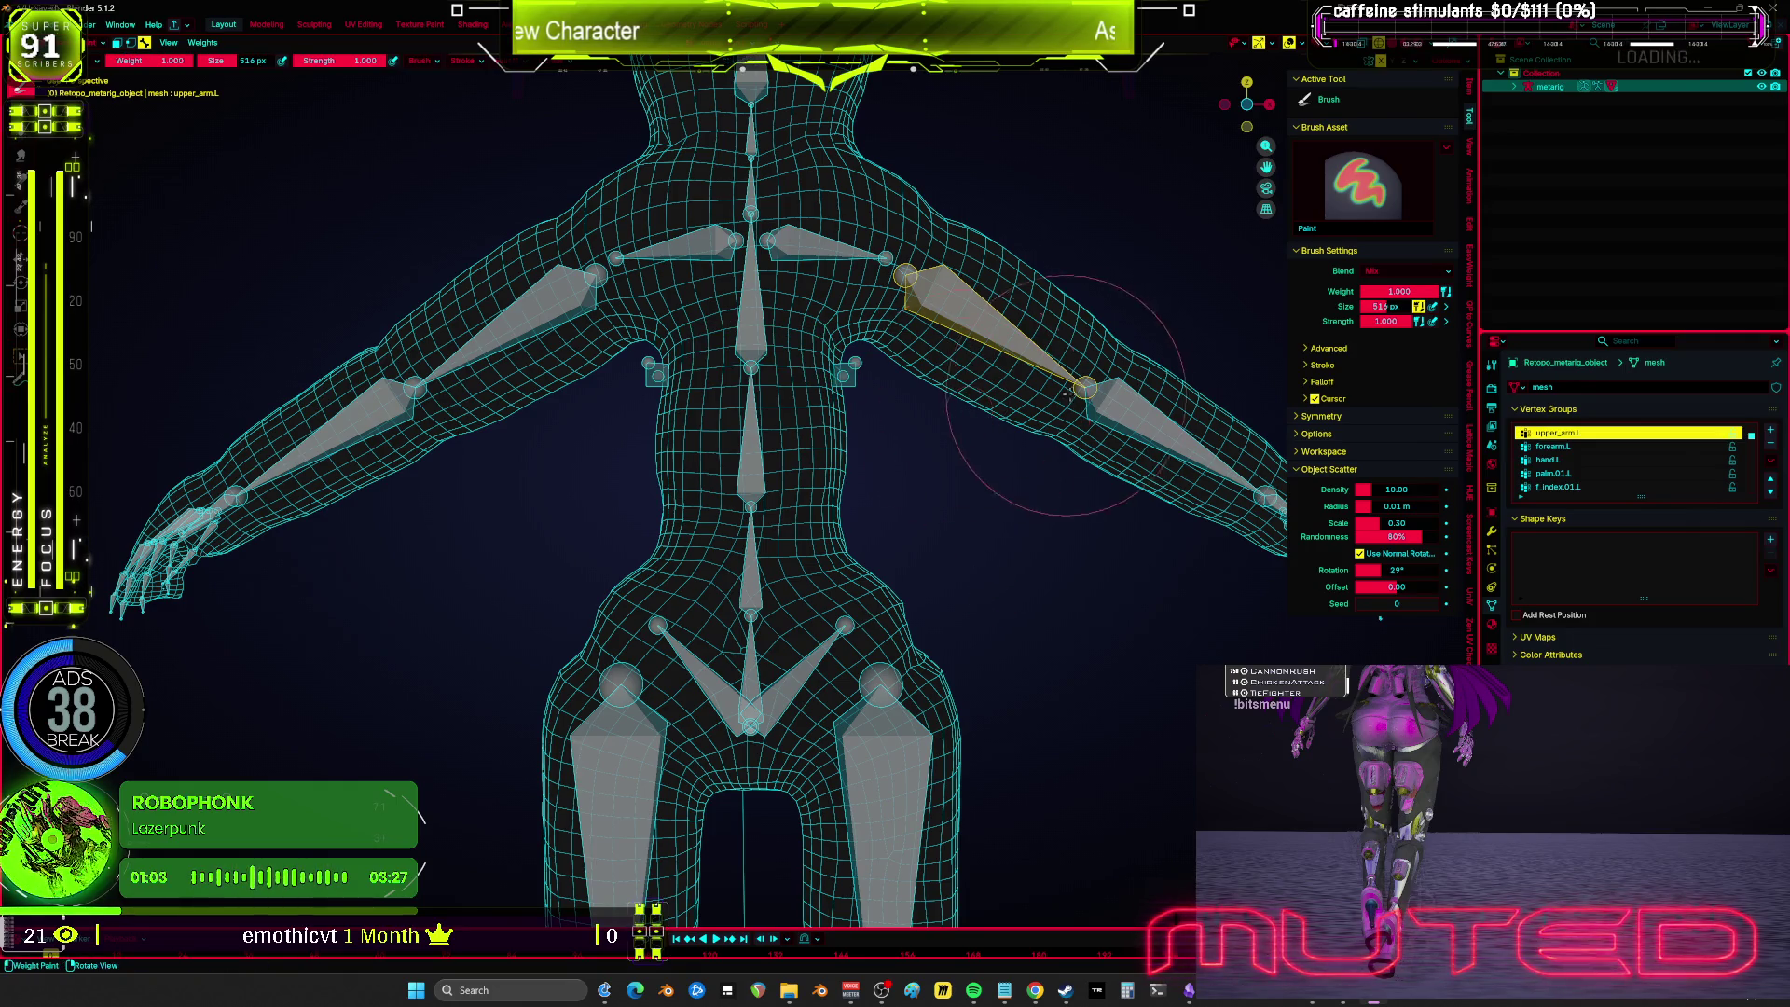
pyautogui.moveTo(1065, 394); pyautogui.dragTo(1016, 336)
pyautogui.keyDown('ctrl'); pyautogui.click(895, 410); pyautogui.keyUp('ctrl')
pyautogui.moveTo(932, 438); pyautogui.dragTo(881, 424)
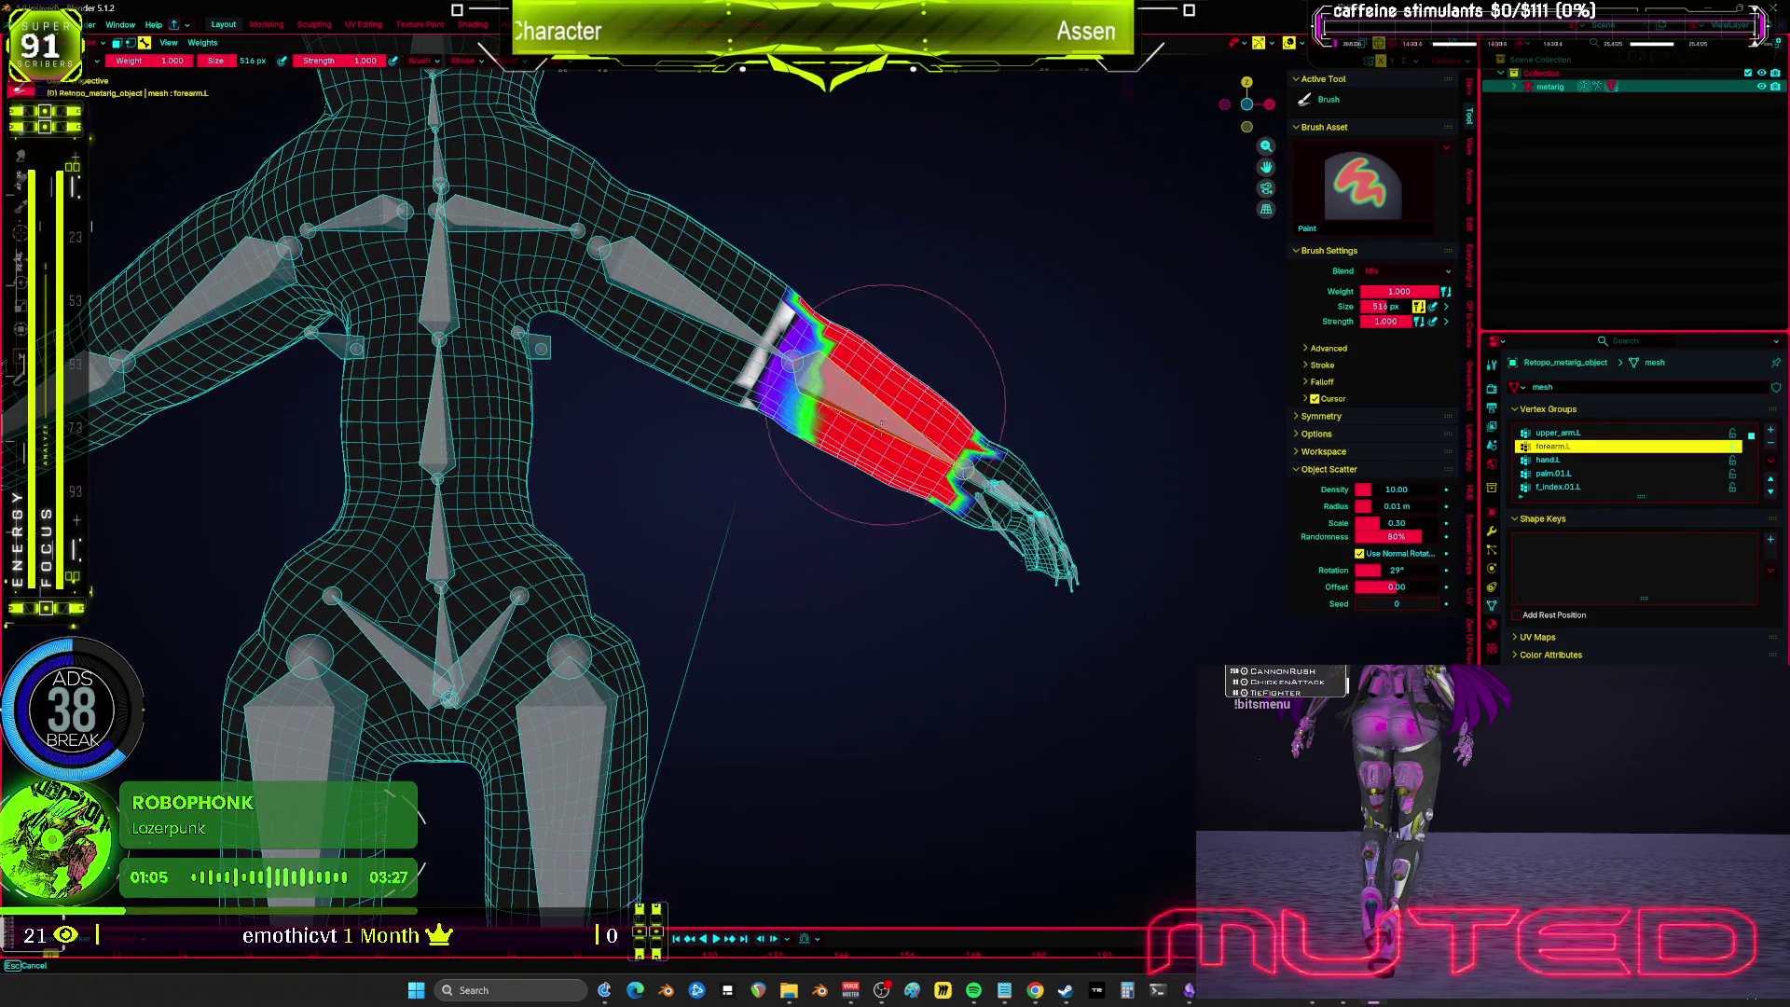
pyautogui.keyDown('ctrl'); pyautogui.click(959, 519); pyautogui.keyUp('ctrl')
pyautogui.moveTo(970, 522)
pyautogui.mouseDown()
pyautogui.moveTo(1075, 559)
pyautogui.moveTo(1096, 464)
pyautogui.moveTo(979, 531)
pyautogui.moveTo(972, 514)
pyautogui.moveTo(942, 532)
pyautogui.moveTo(918, 447)
pyautogui.mouseUp()
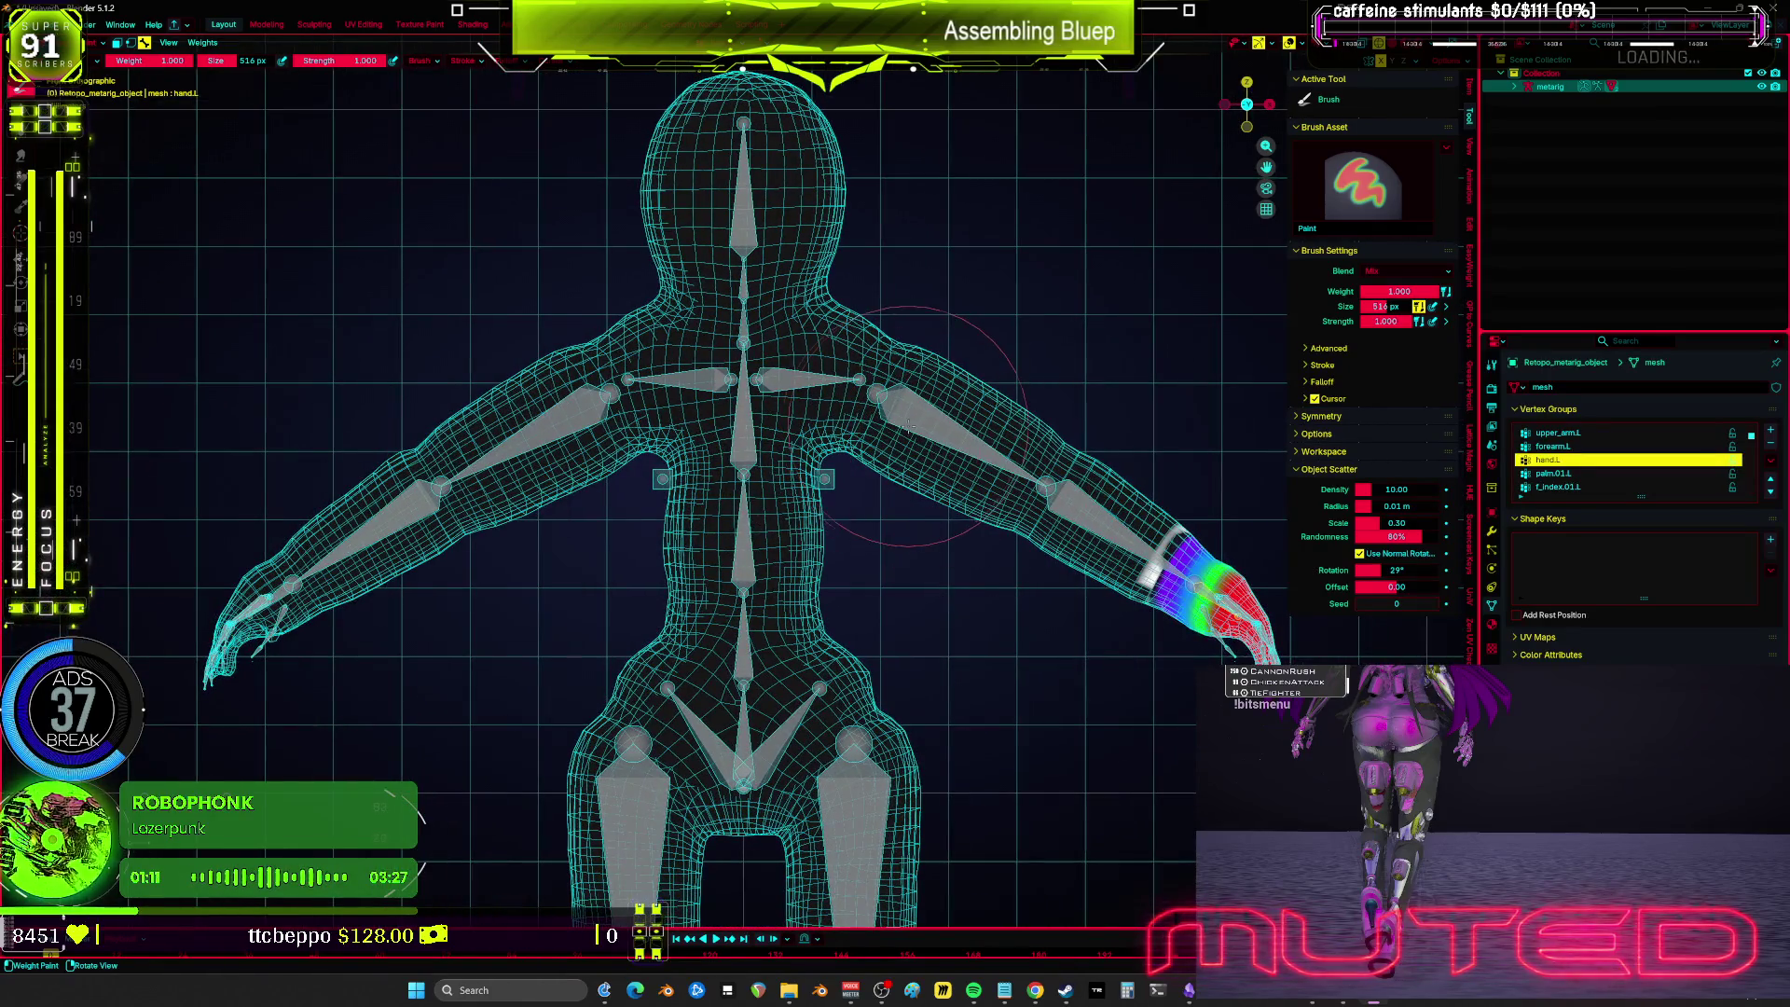
# Step: Reselect upper_arm.L, test-rotate the arm, and orbit to a close side view of it
pyautogui.keyDown('ctrl'); pyautogui.click(908, 424); pyautogui.keyUp('ctrl')
pyautogui.press('r')
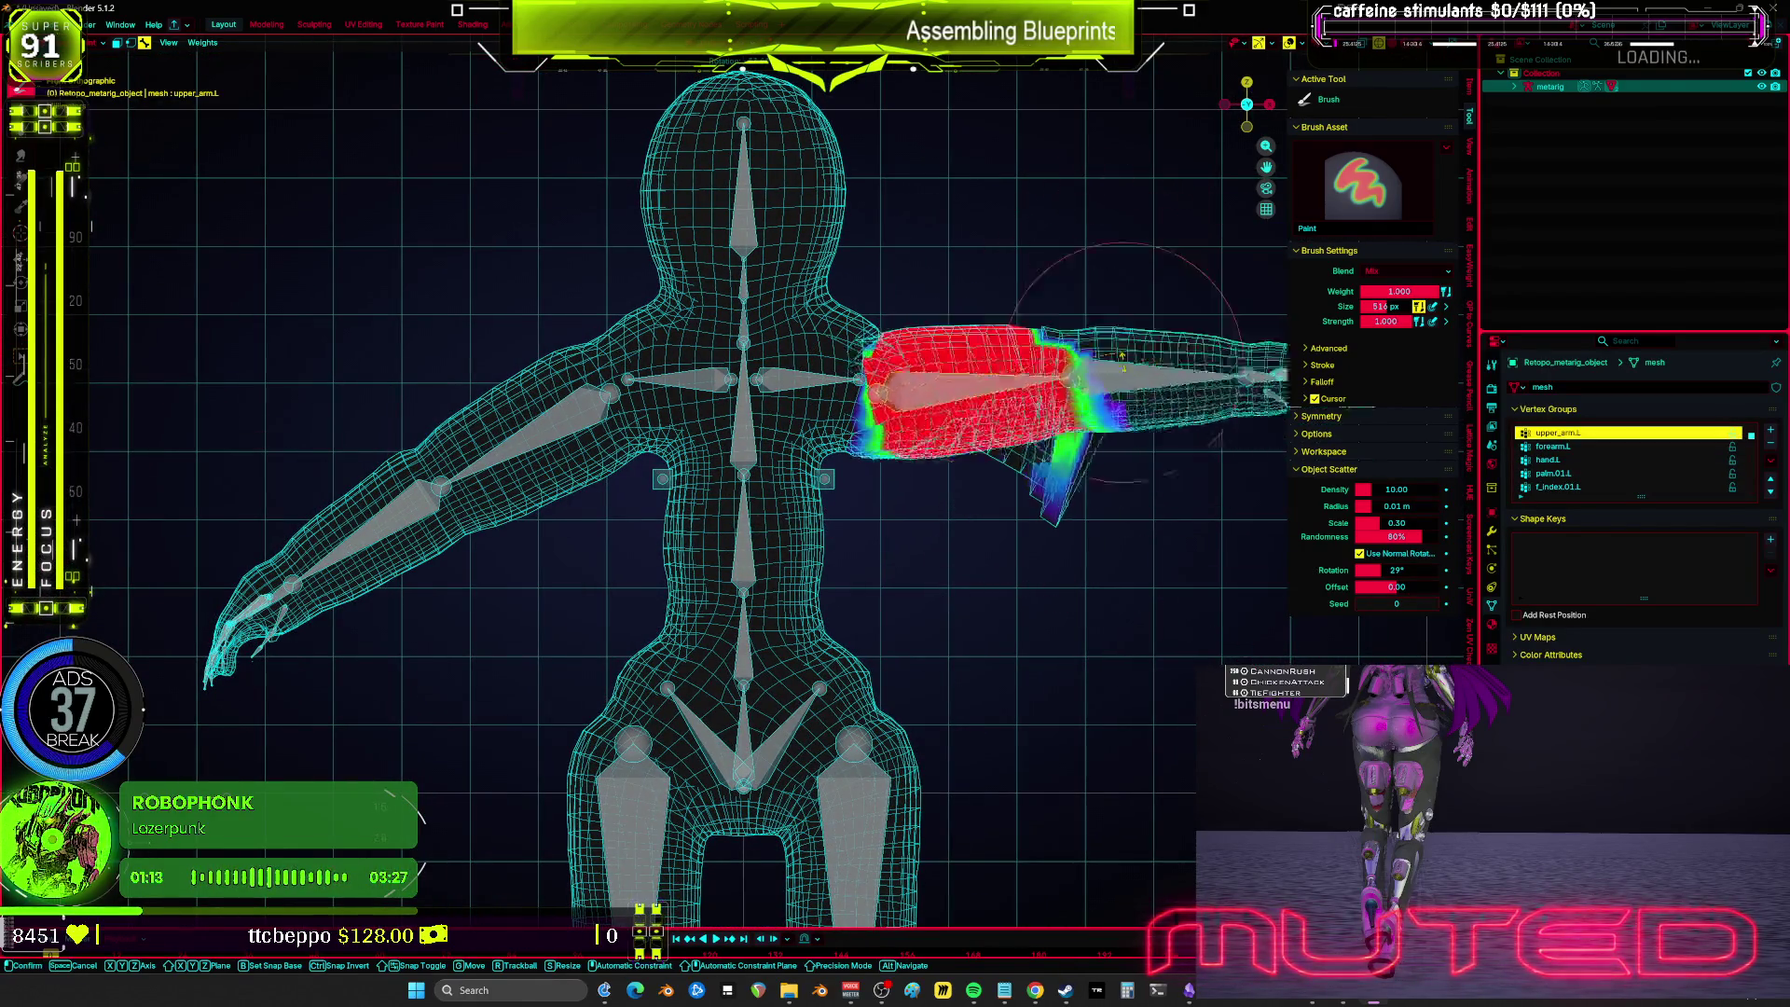
pyautogui.press('Escape')
pyautogui.moveTo(1123, 357); pyautogui.dragTo(821, 424)
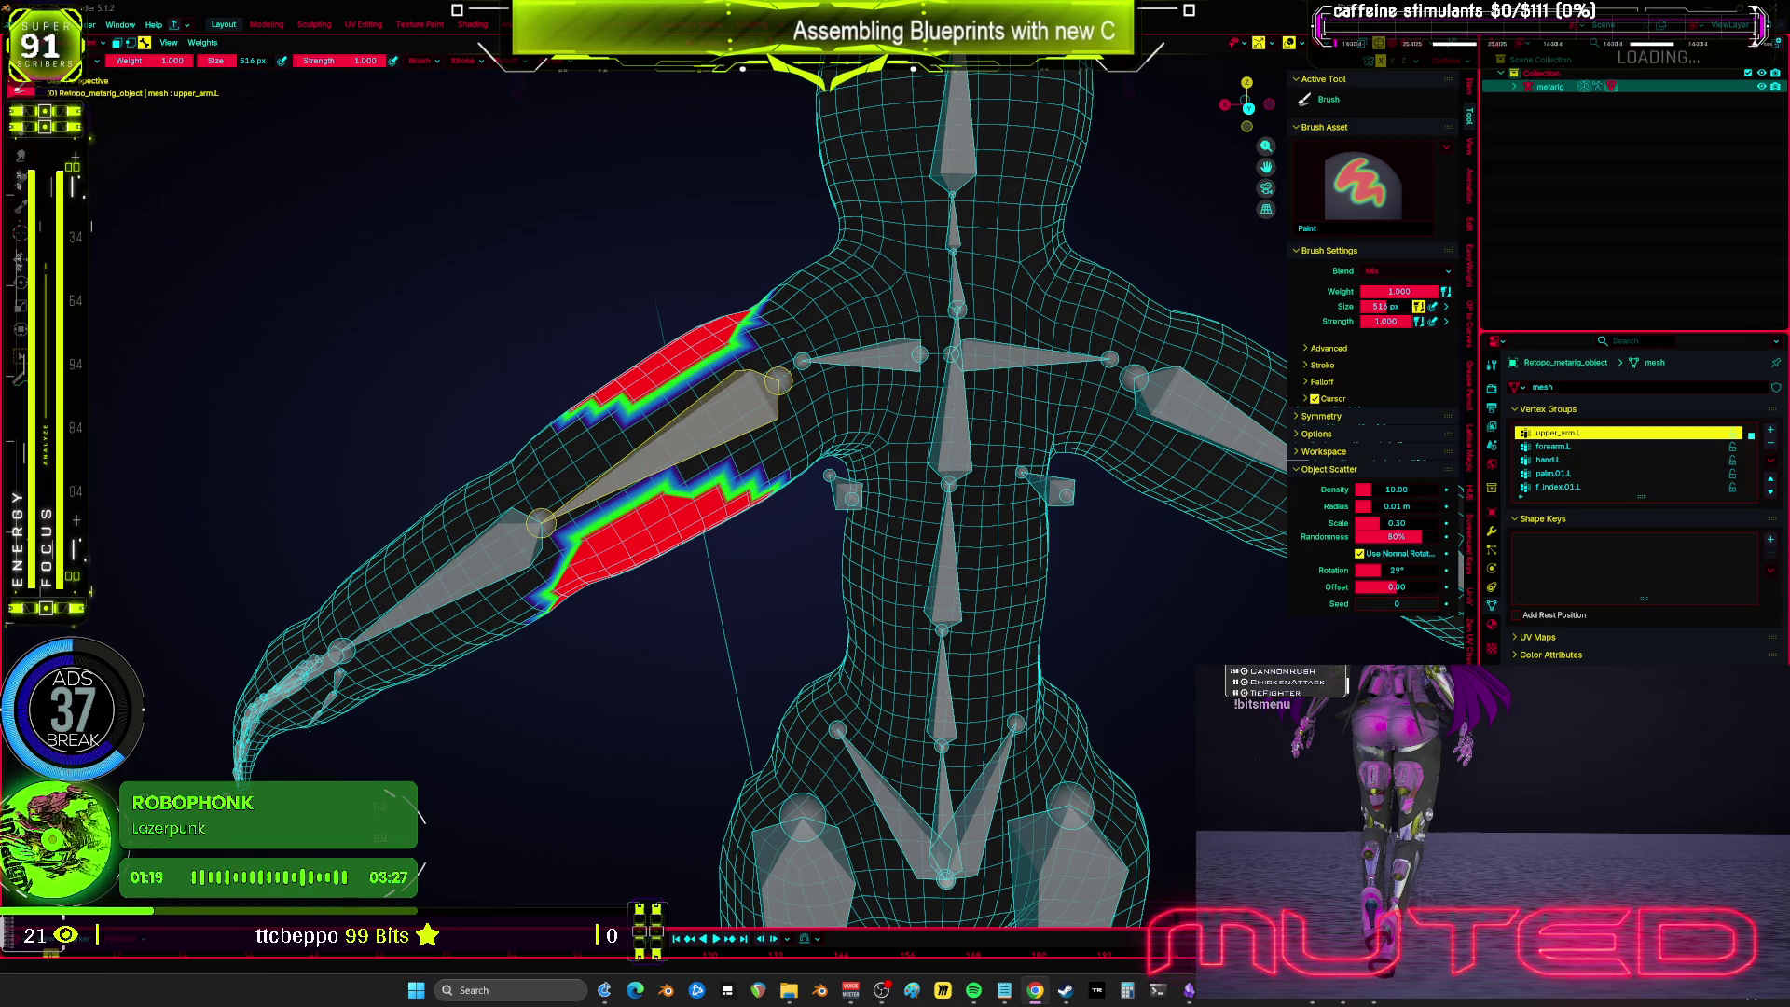
pyautogui.moveTo(1114, 662)
pyautogui.mouseDown()
pyautogui.moveTo(640, 719)
pyautogui.moveTo(651, 527)
pyautogui.moveTo(568, 93)
pyautogui.mouseUp()
pyautogui.click(463, 60)
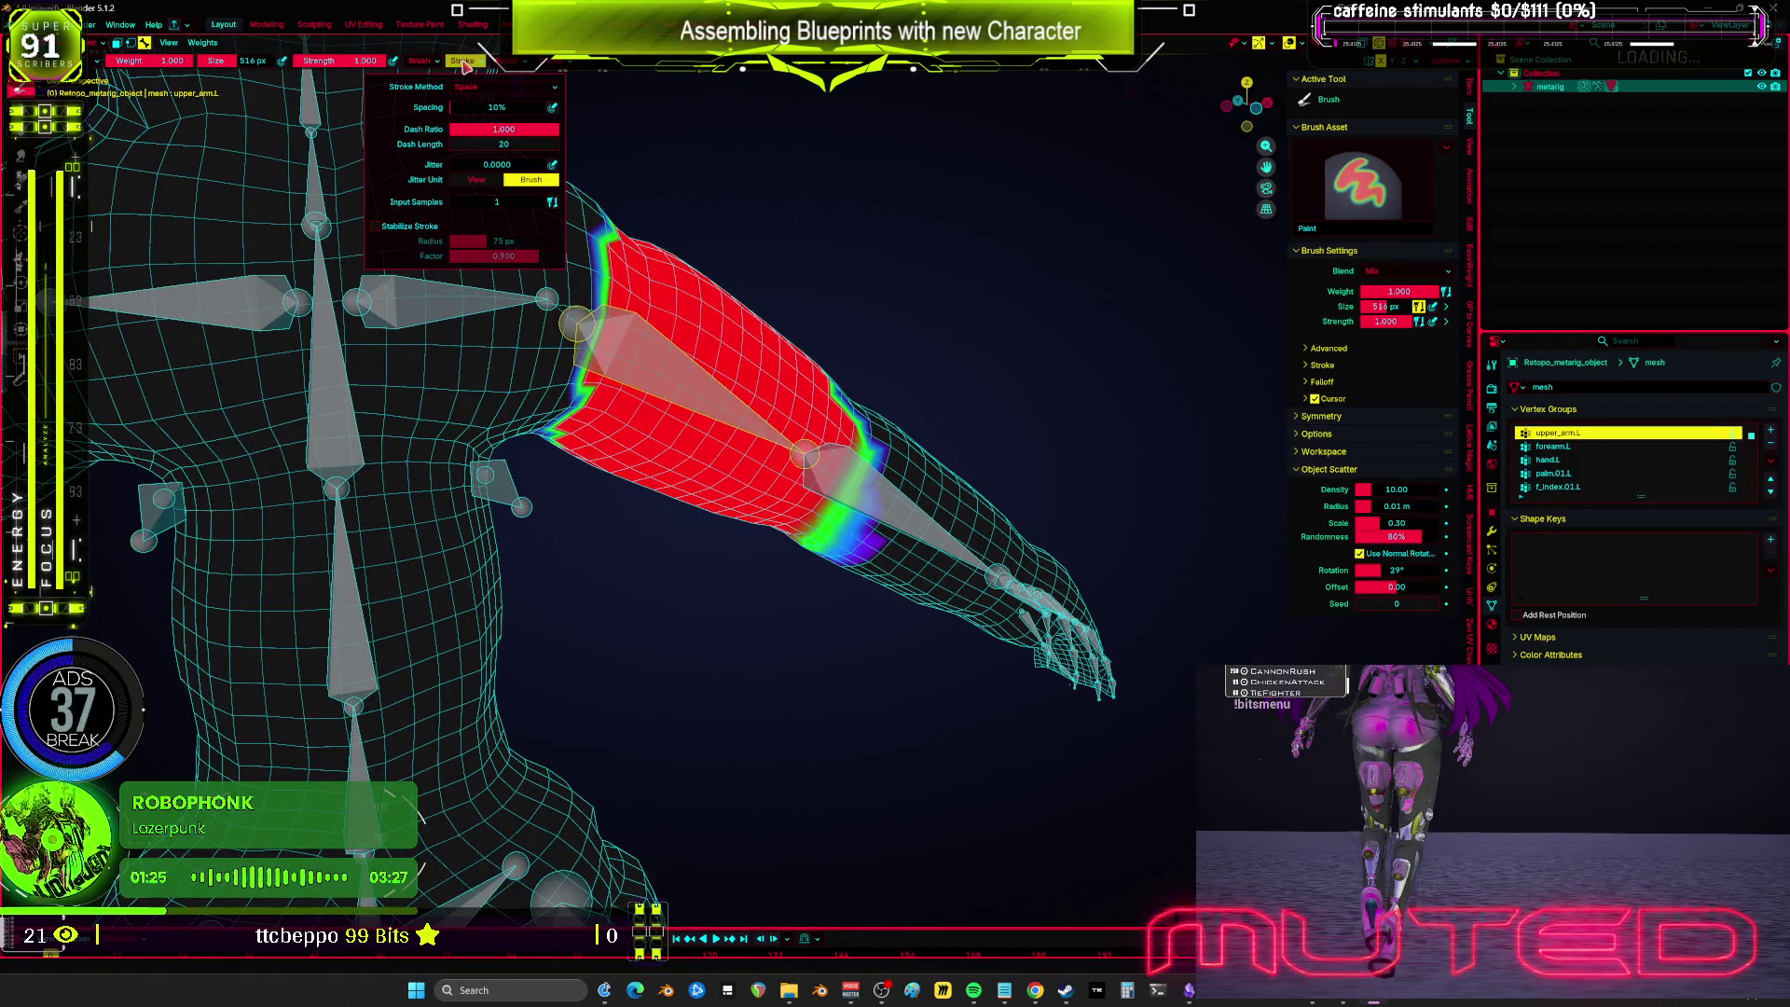
# Step: Switch brush falloff to Projected and paint upper_arm.L weight down the forearm to the hand
pyautogui.click(507, 61)
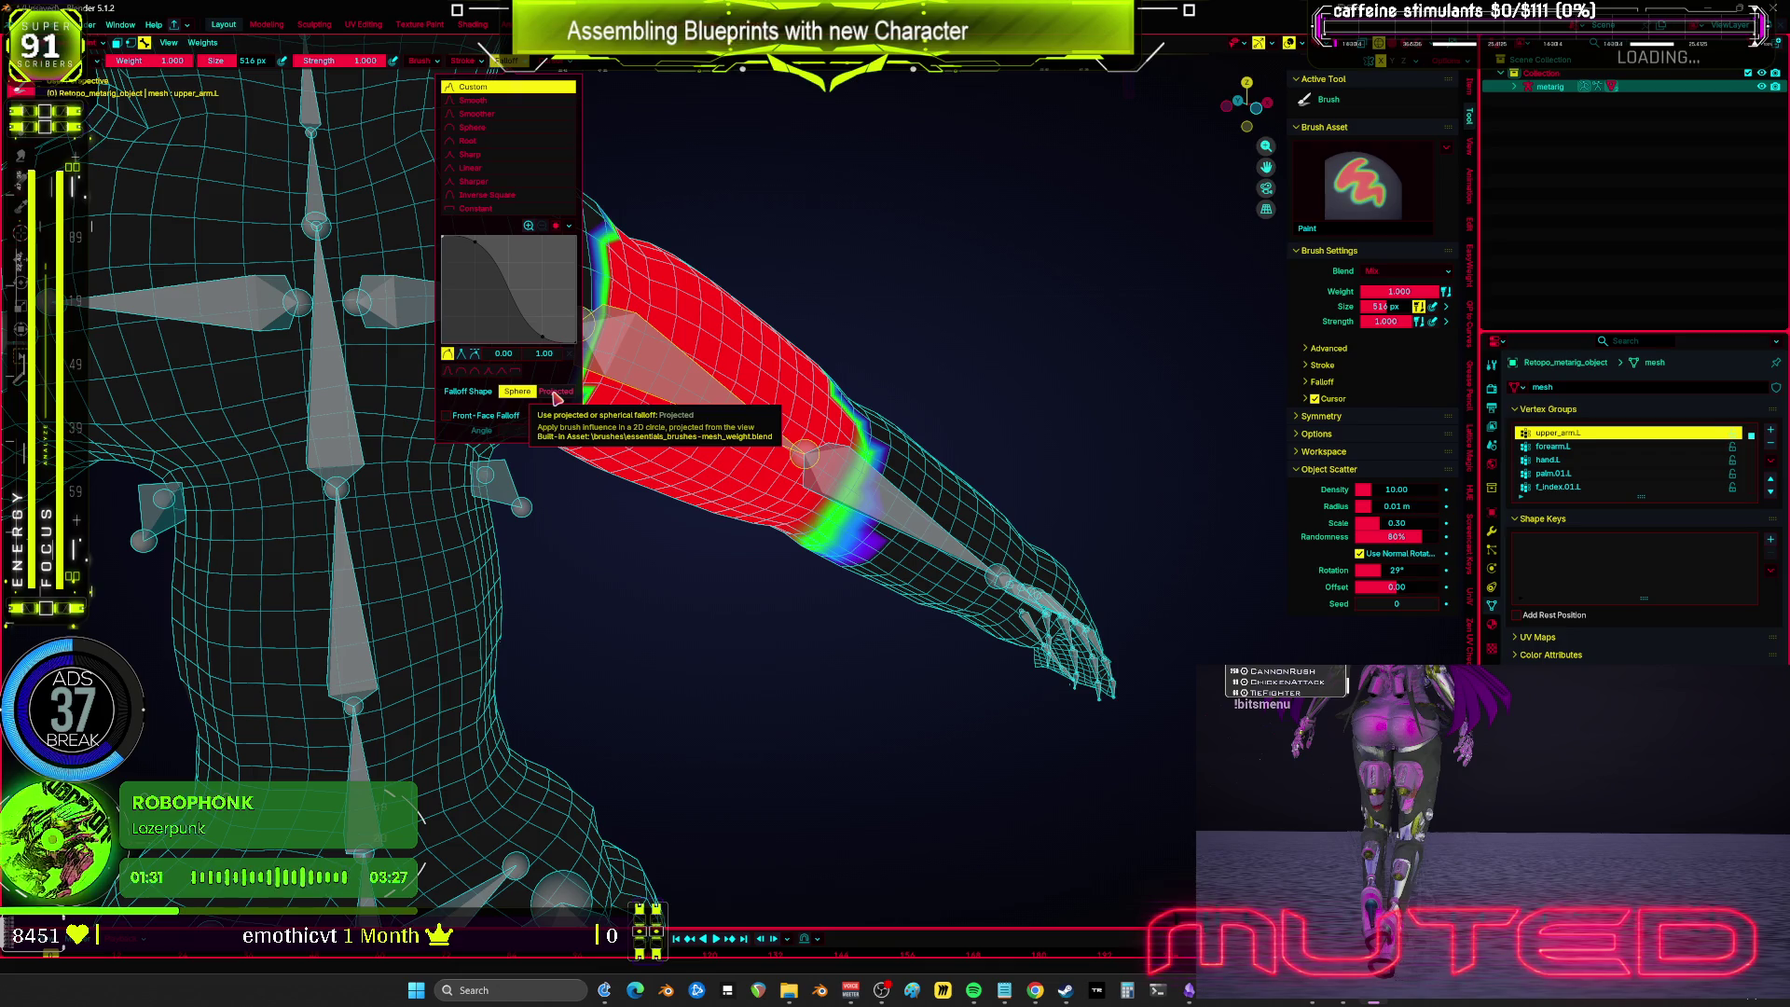
pyautogui.click(557, 391)
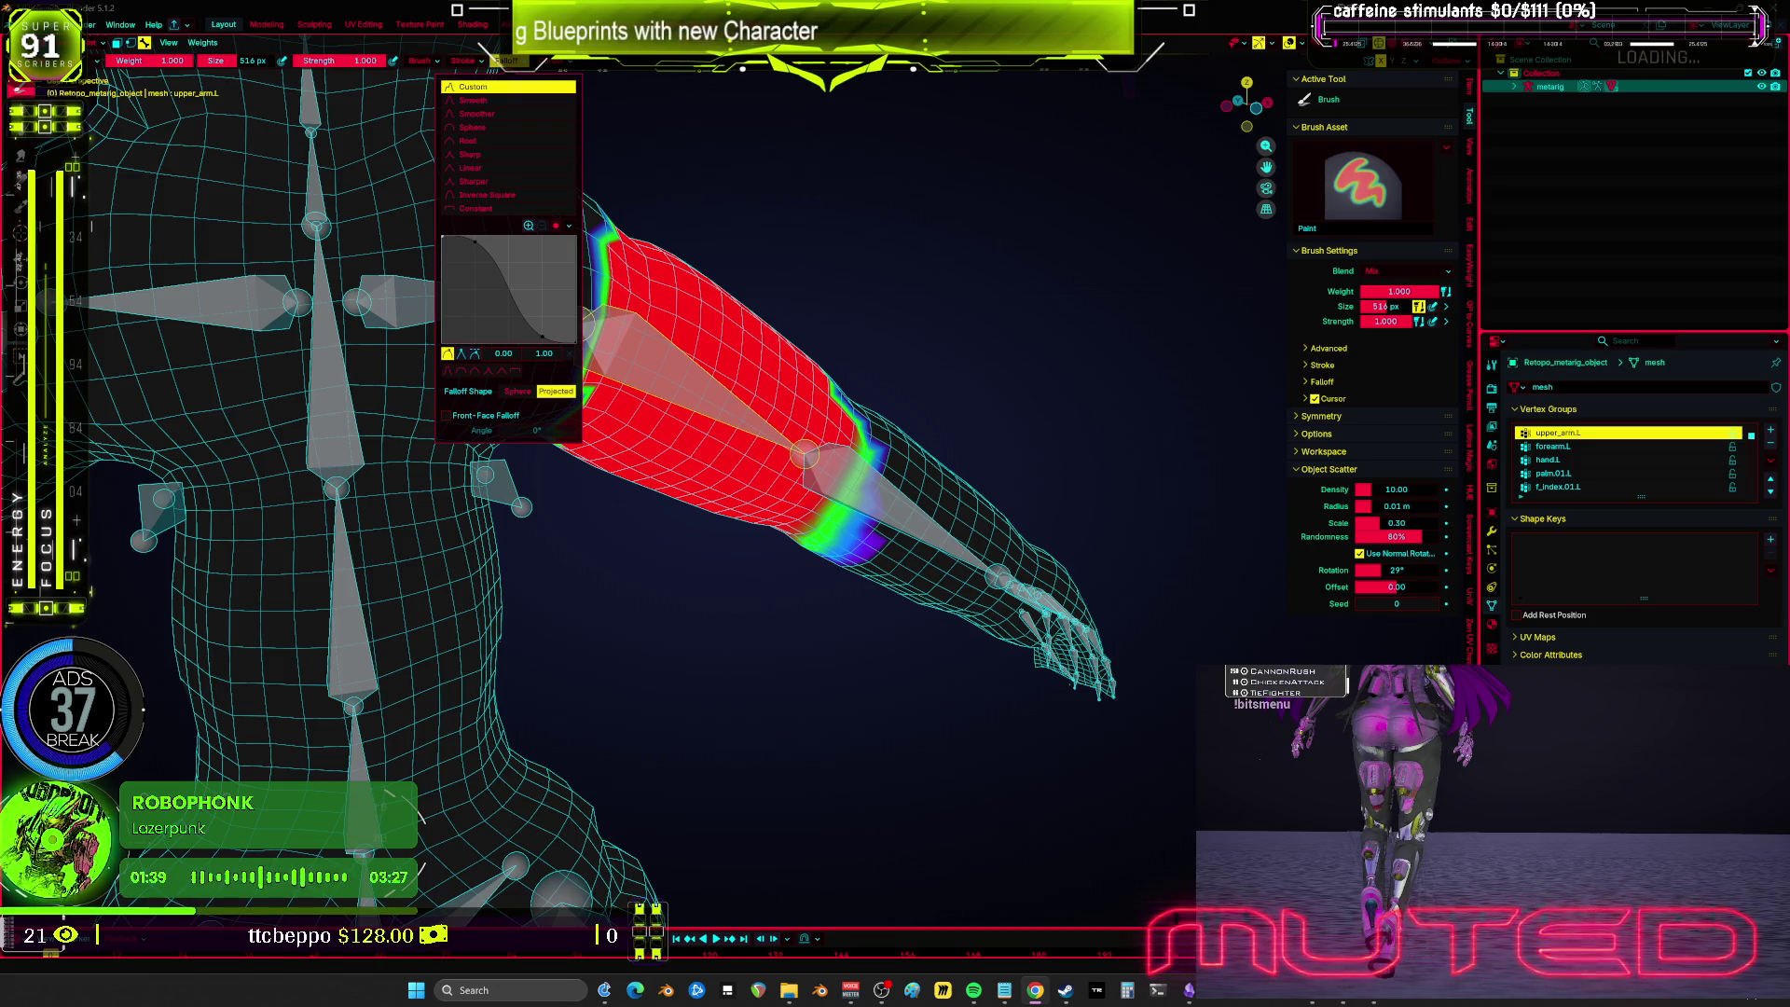
pyautogui.moveTo(649, 515)
pyautogui.mouseDown()
pyautogui.moveTo(701, 506)
pyautogui.moveTo(691, 570)
pyautogui.moveTo(1033, 454)
pyautogui.moveTo(859, 320)
pyautogui.moveTo(926, 420)
pyautogui.moveTo(1138, 578)
pyautogui.moveTo(1156, 653)
pyautogui.mouseUp()
pyautogui.moveTo(1156, 653)
pyautogui.mouseDown()
pyautogui.moveTo(999, 619)
pyautogui.moveTo(1026, 613)
pyautogui.moveTo(942, 466)
pyautogui.moveTo(902, 347)
pyautogui.moveTo(1132, 550)
pyautogui.moveTo(1072, 559)
pyautogui.moveTo(1133, 536)
pyautogui.moveTo(911, 372)
pyautogui.moveTo(1033, 401)
pyautogui.mouseUp()
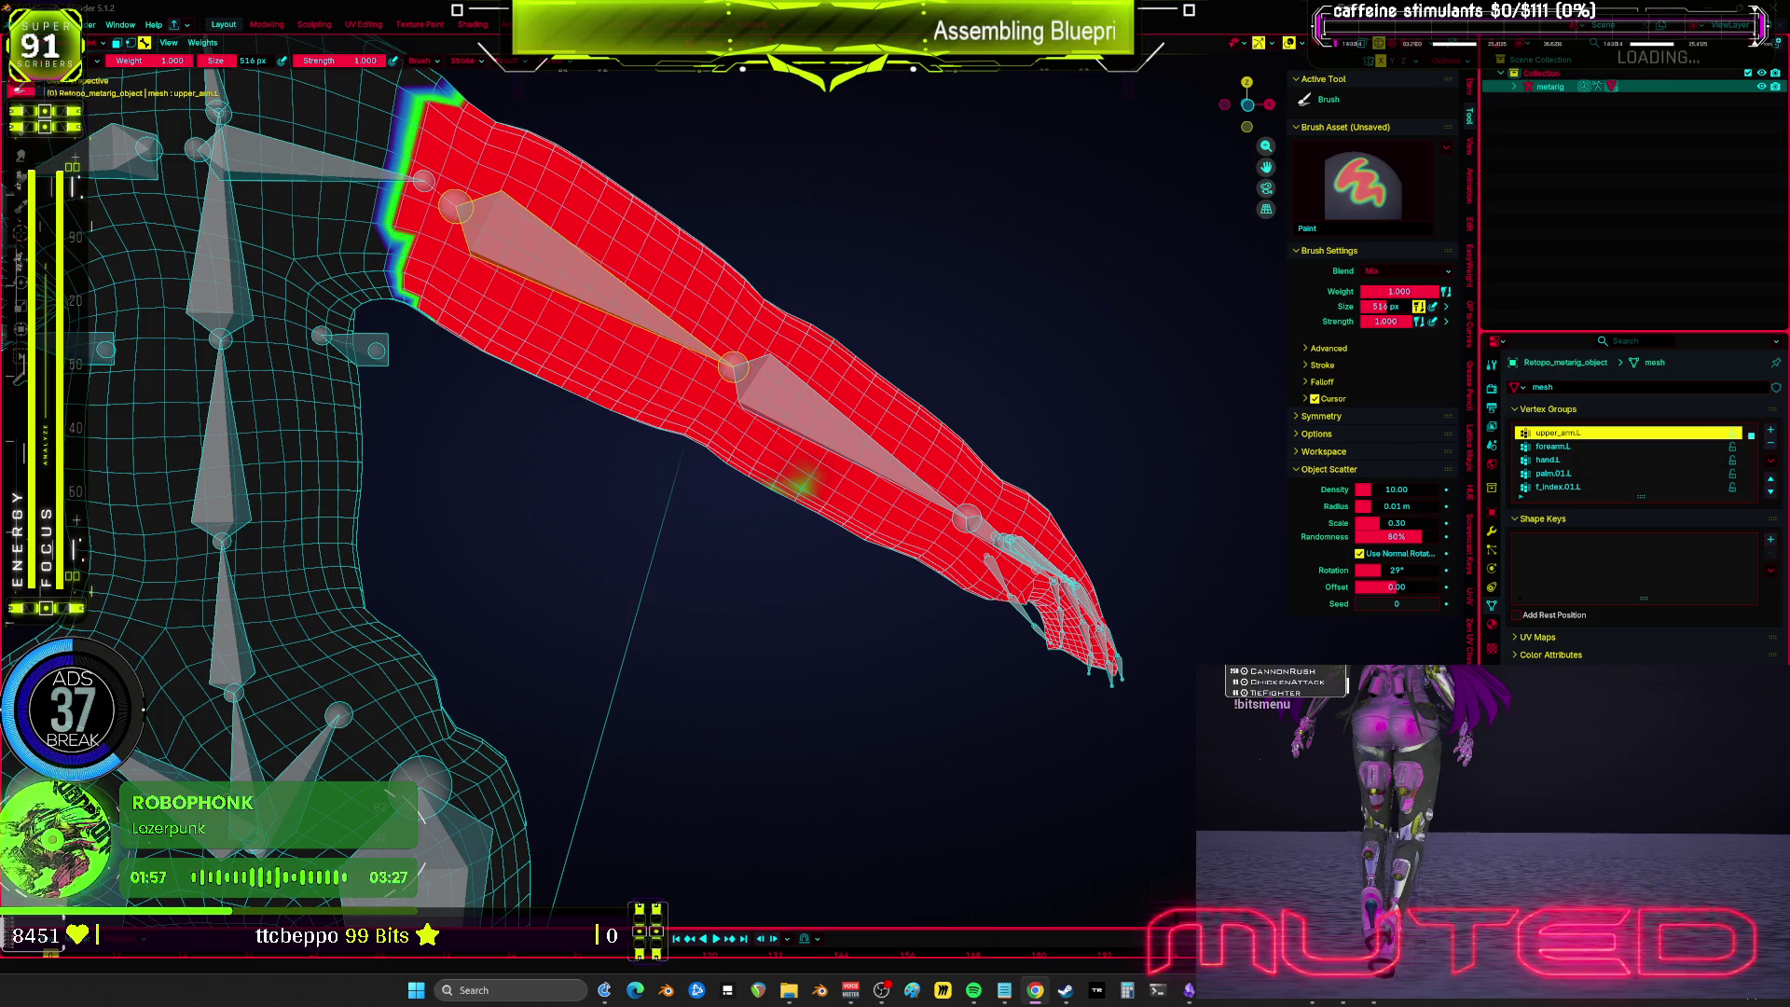
# Step: Check upper_arm.R, return to upper_arm.L, untick Mirror Vertex Groups and enter Edit Mode
pyautogui.scroll(-6, 919, 559)
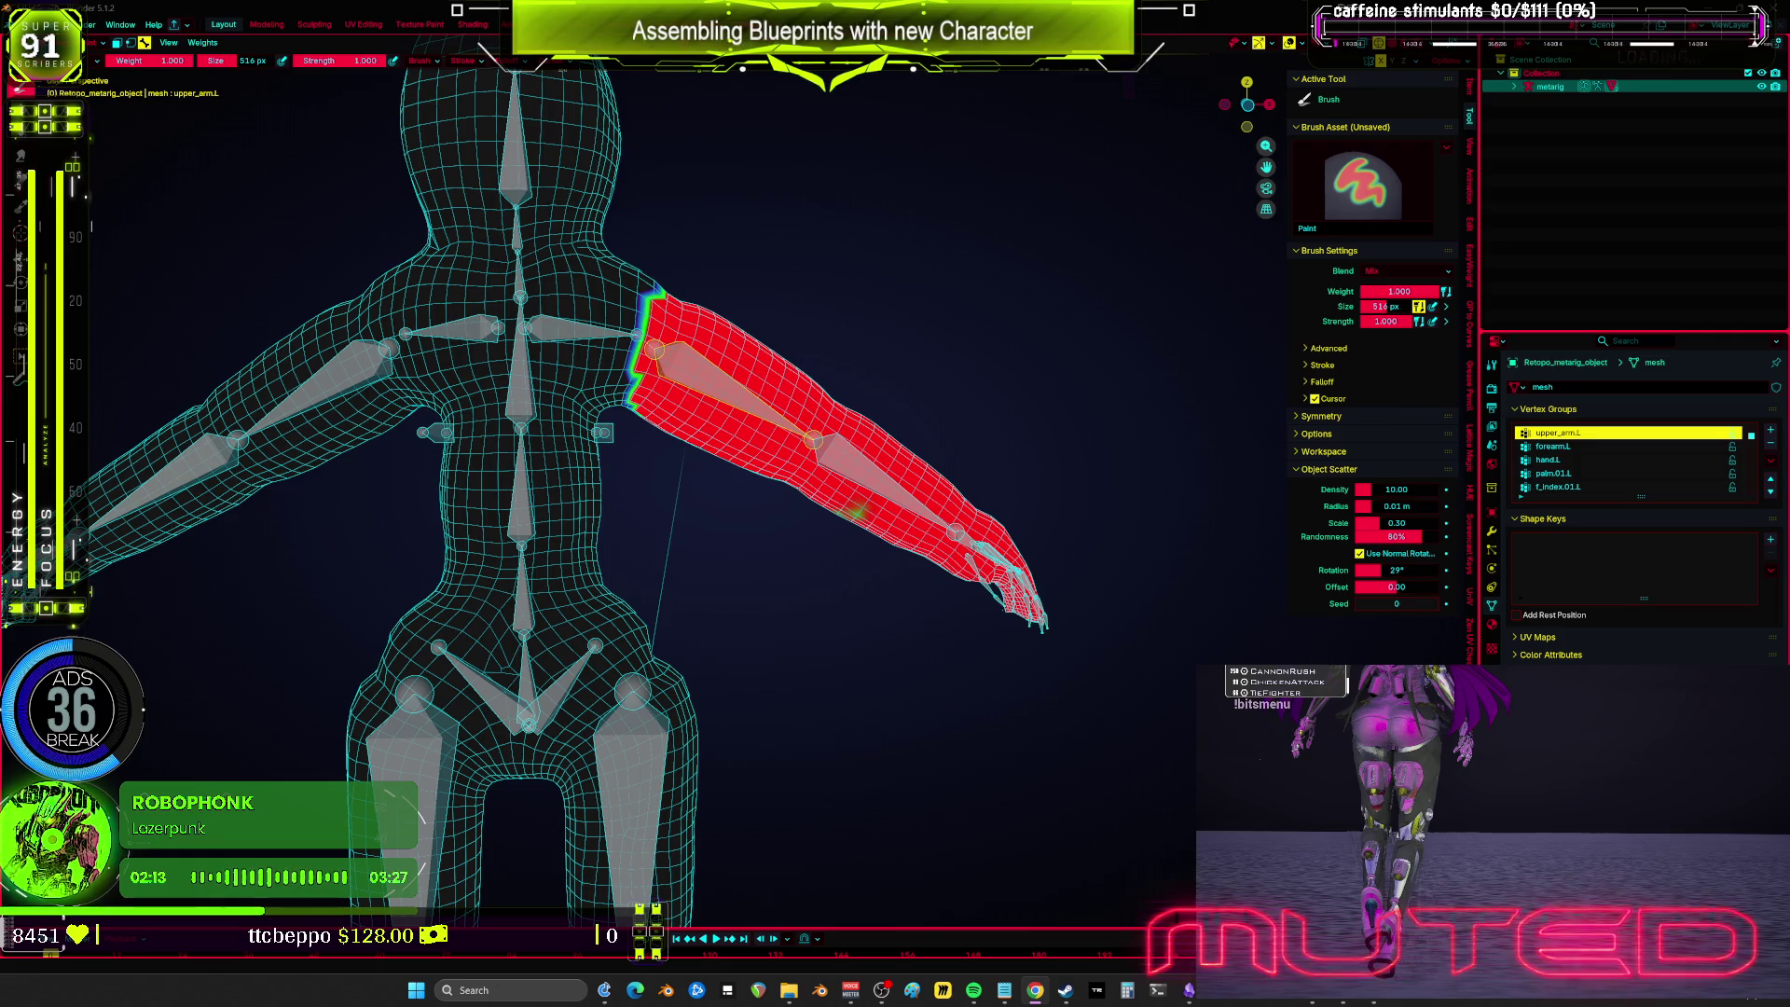
pyautogui.scroll(-3, 653, 419)
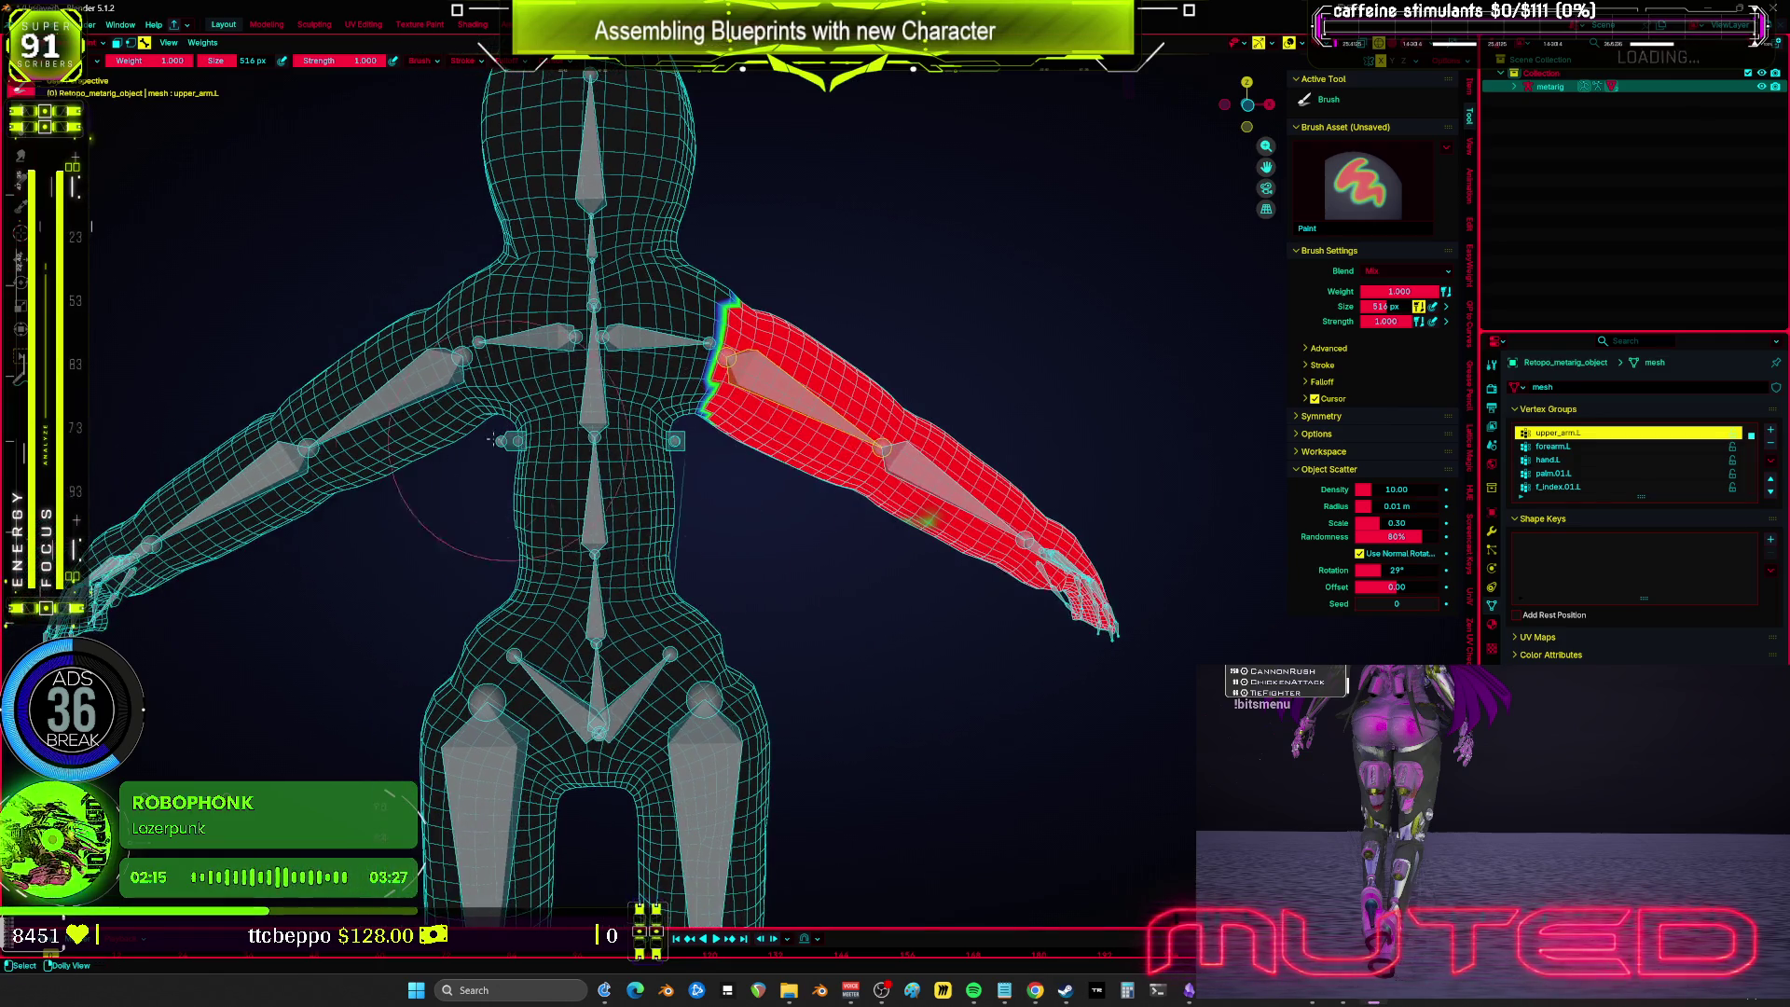
pyautogui.keyDown('ctrl'); pyautogui.click(447, 387); pyautogui.keyUp('ctrl')
pyautogui.scroll(3, 528, 508)
pyautogui.keyDown('ctrl'); pyautogui.click(1035, 410); pyautogui.keyUp('ctrl')
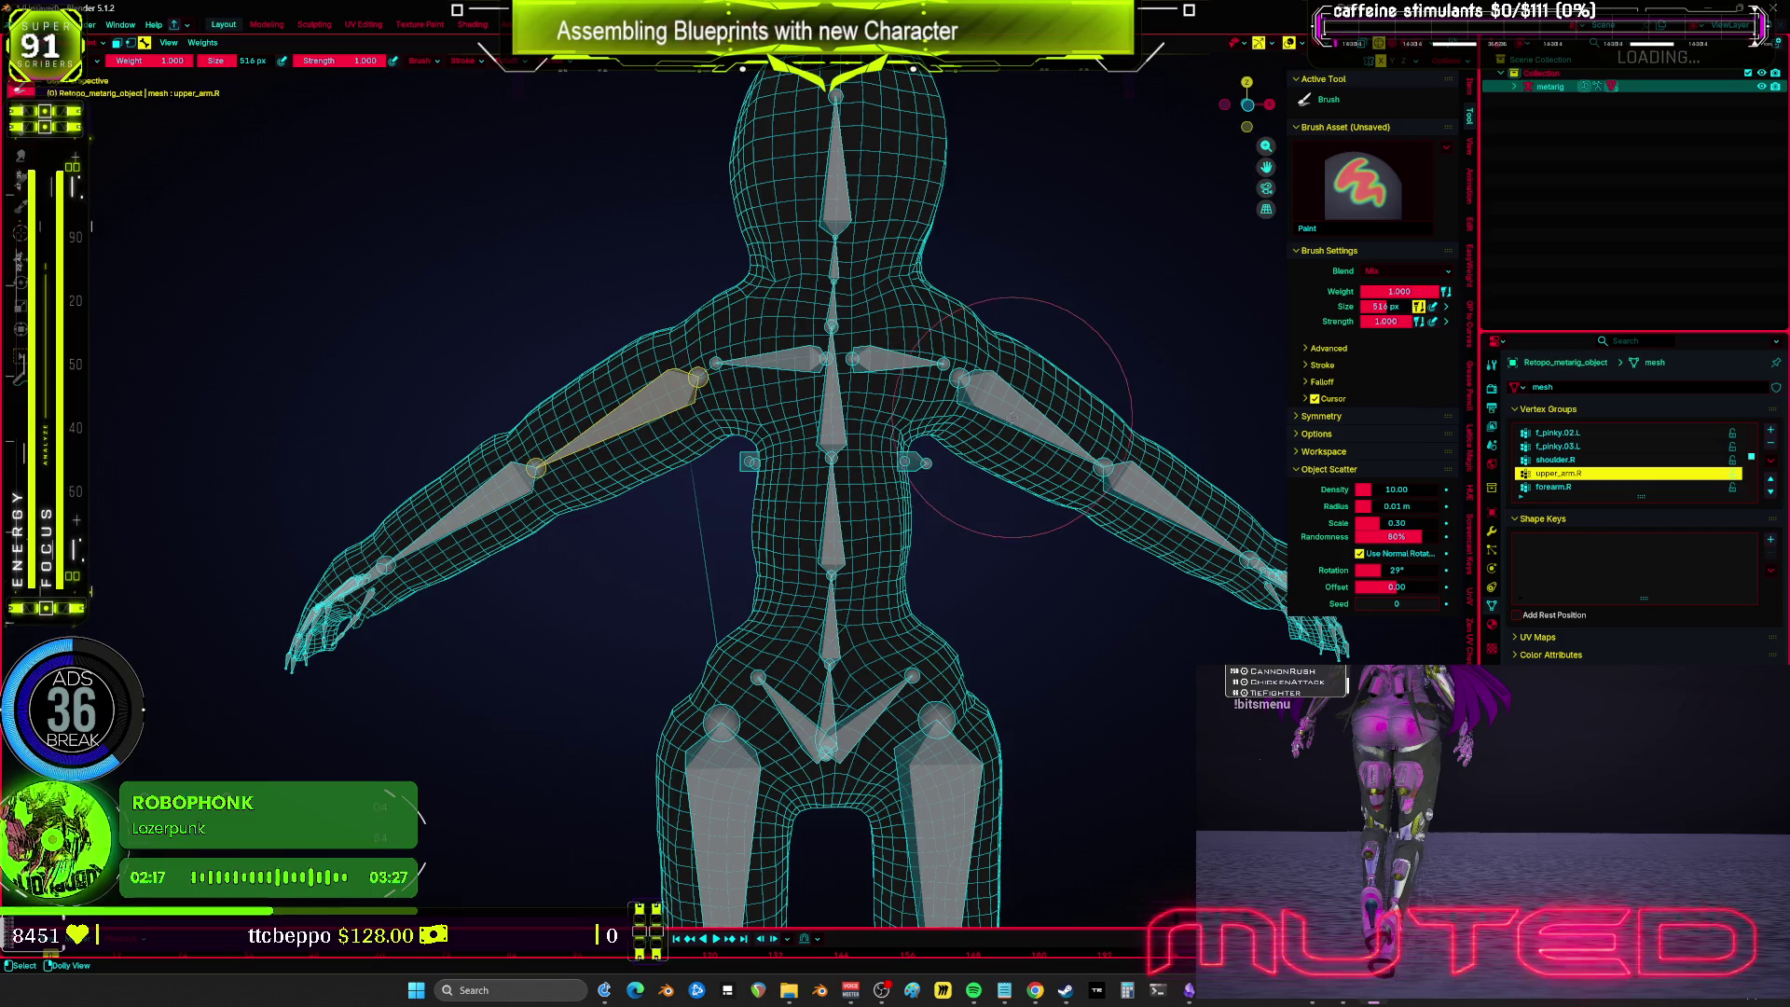
pyautogui.moveTo(1266, 167); pyautogui.dragTo(1146, 129)
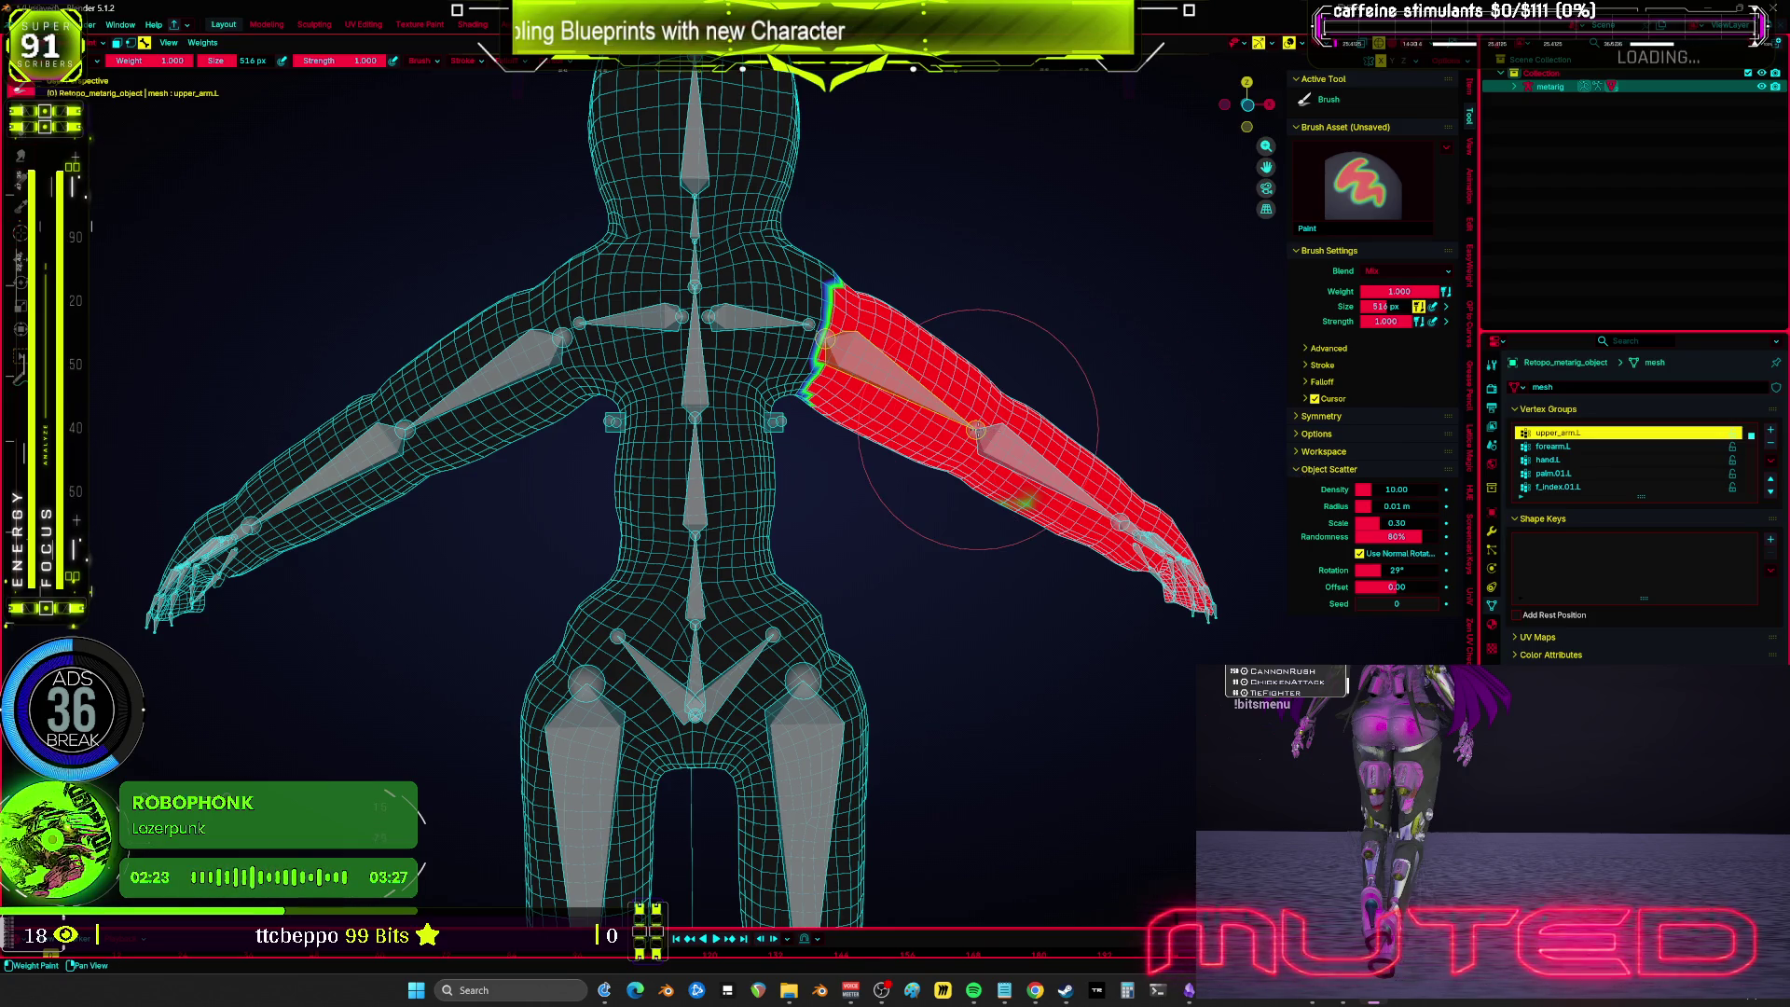
pyautogui.moveTo(1319, 416); pyautogui.dragTo(1340, 447)
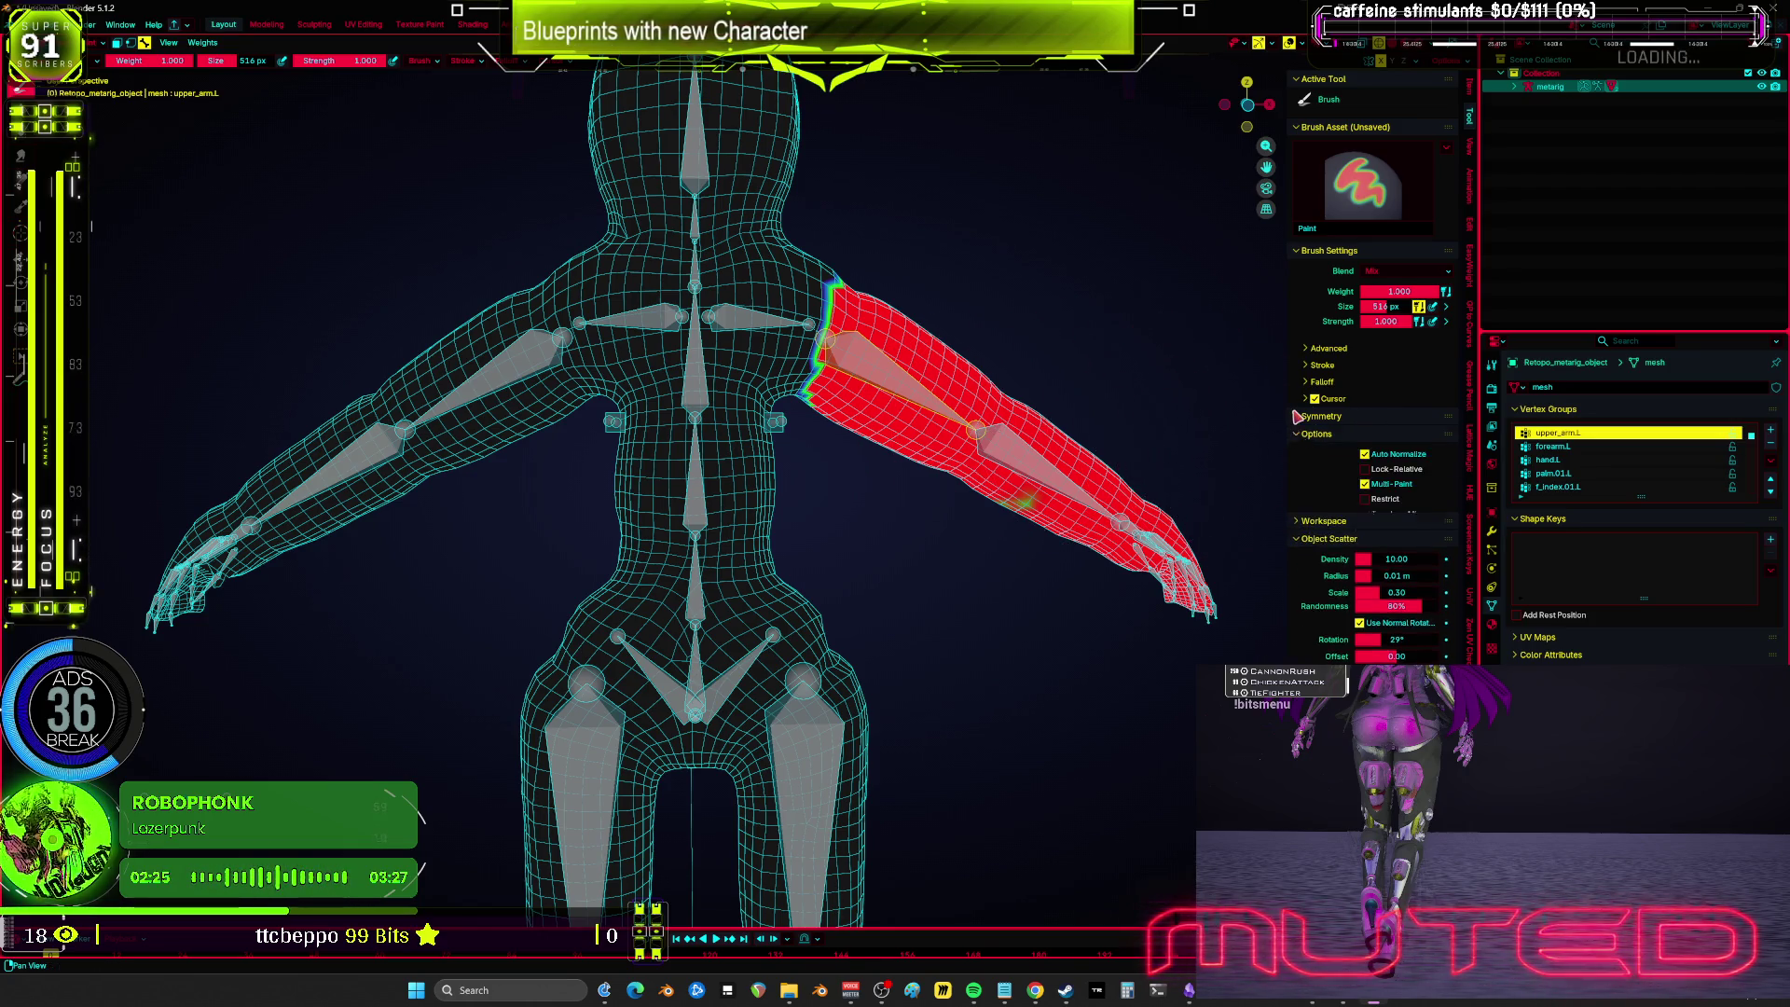
pyautogui.click(1365, 437)
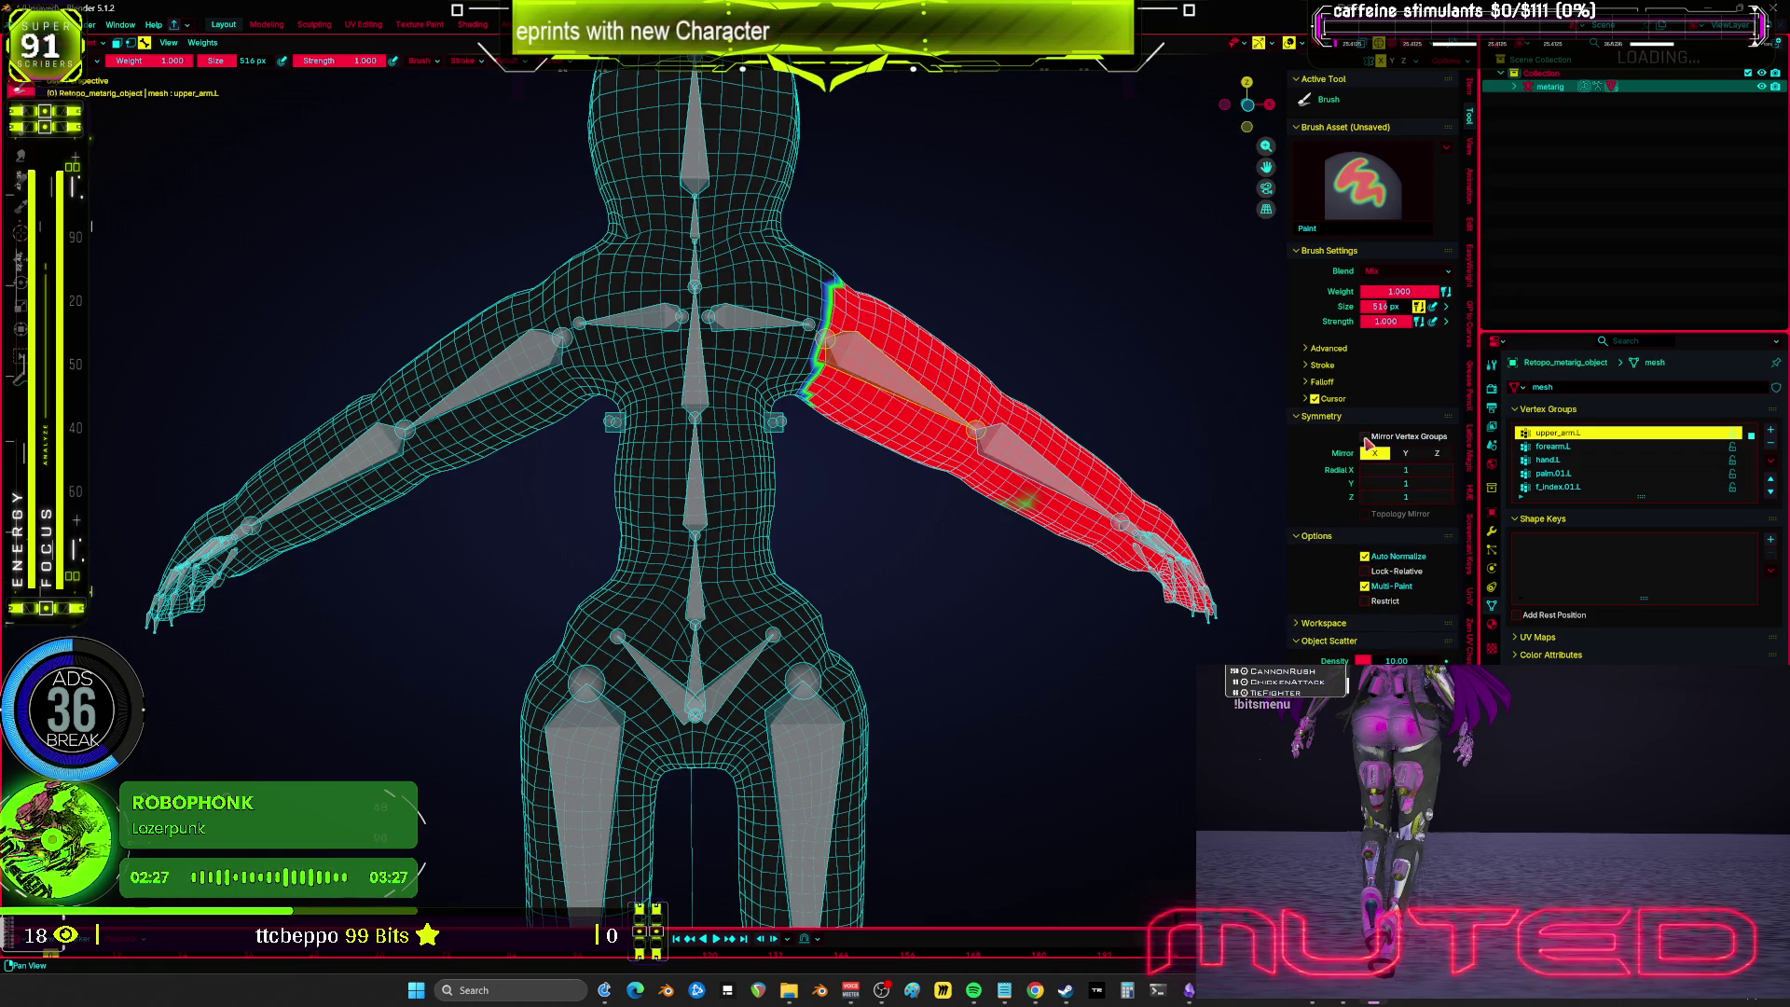
pyautogui.press('Tab')
# Step: Select all of the mesh's vertices in orthographic view
pyautogui.press('a')
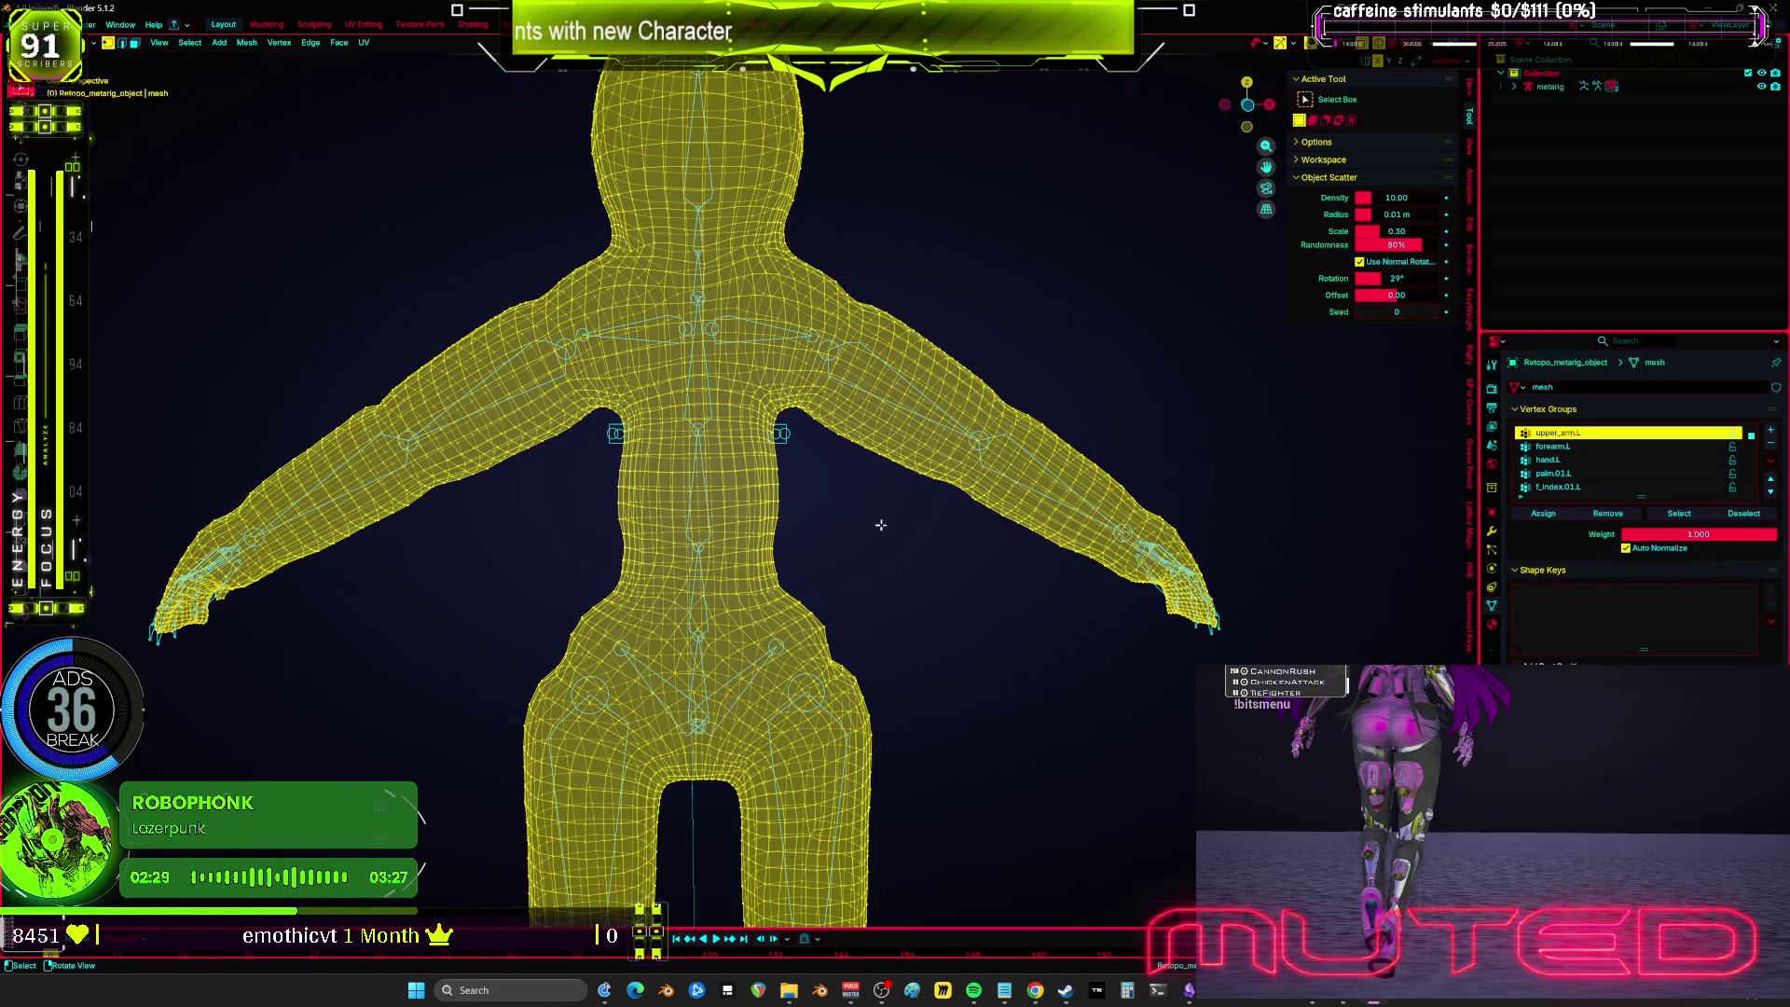
pyautogui.scroll(-3, 701, 529)
pyautogui.press('KP_5')
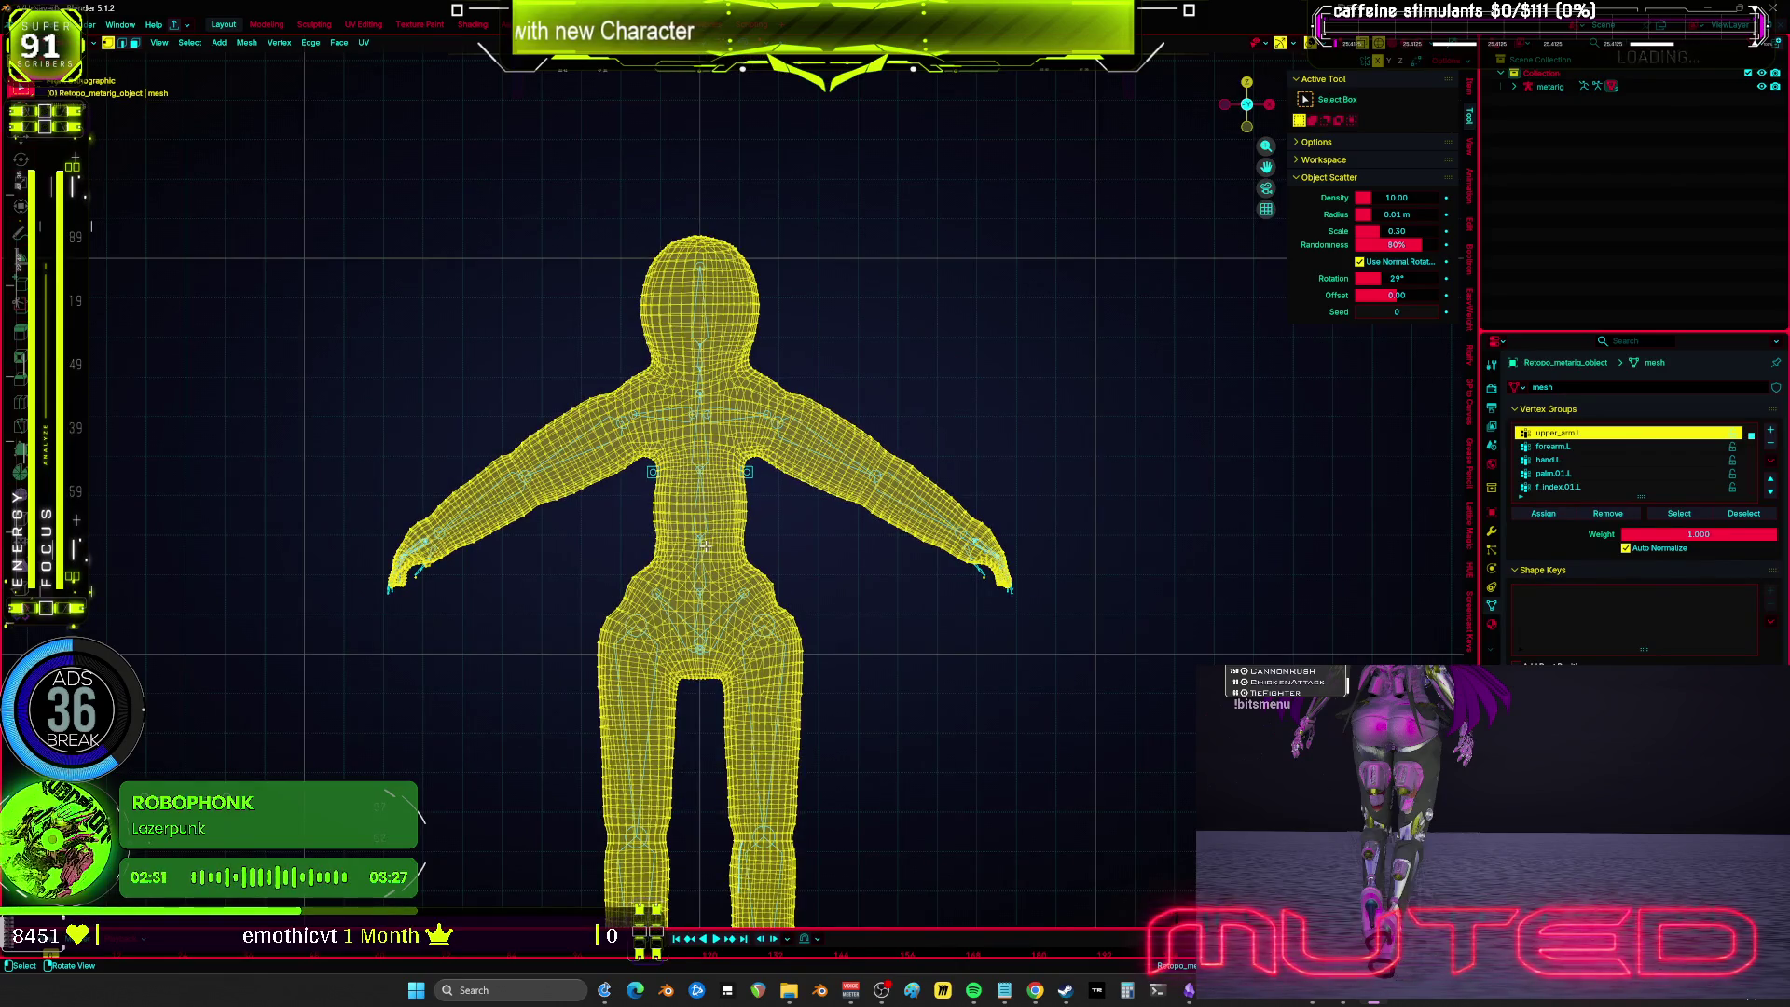
pyautogui.scroll(-2, 737, 381)
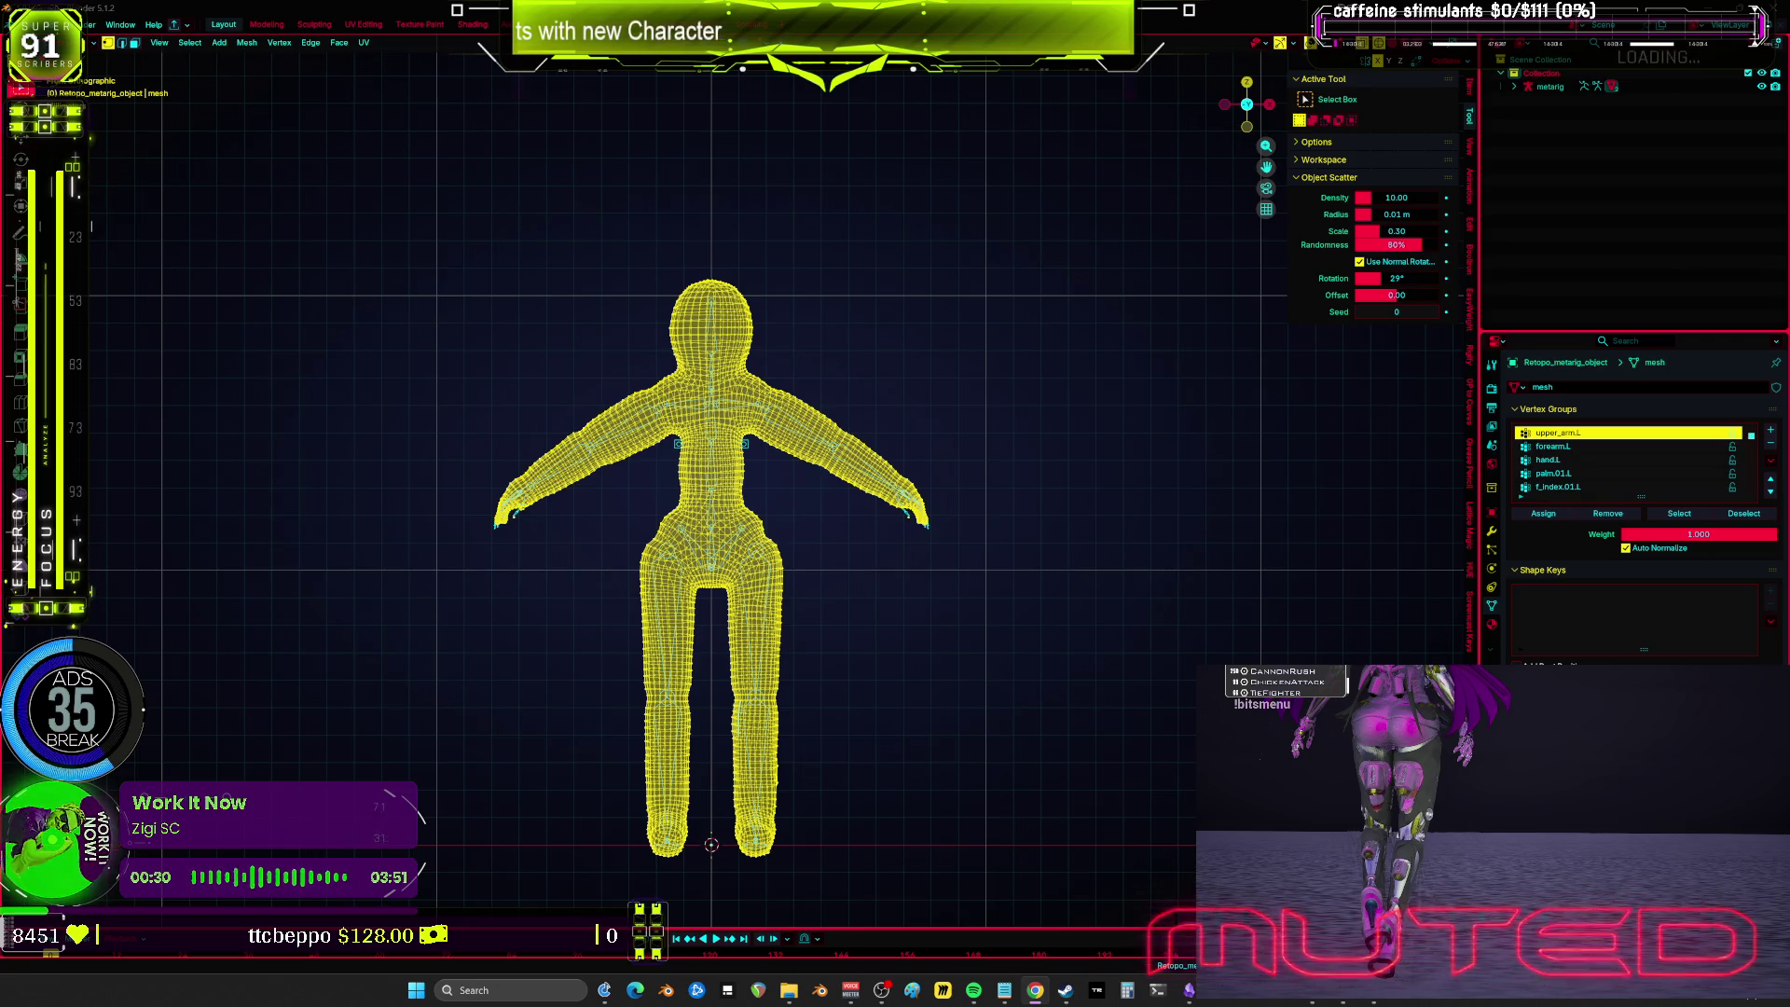
# Step: Return the mesh to Object Mode and make the metarig armature active
pyautogui.scroll(5, 916, 441)
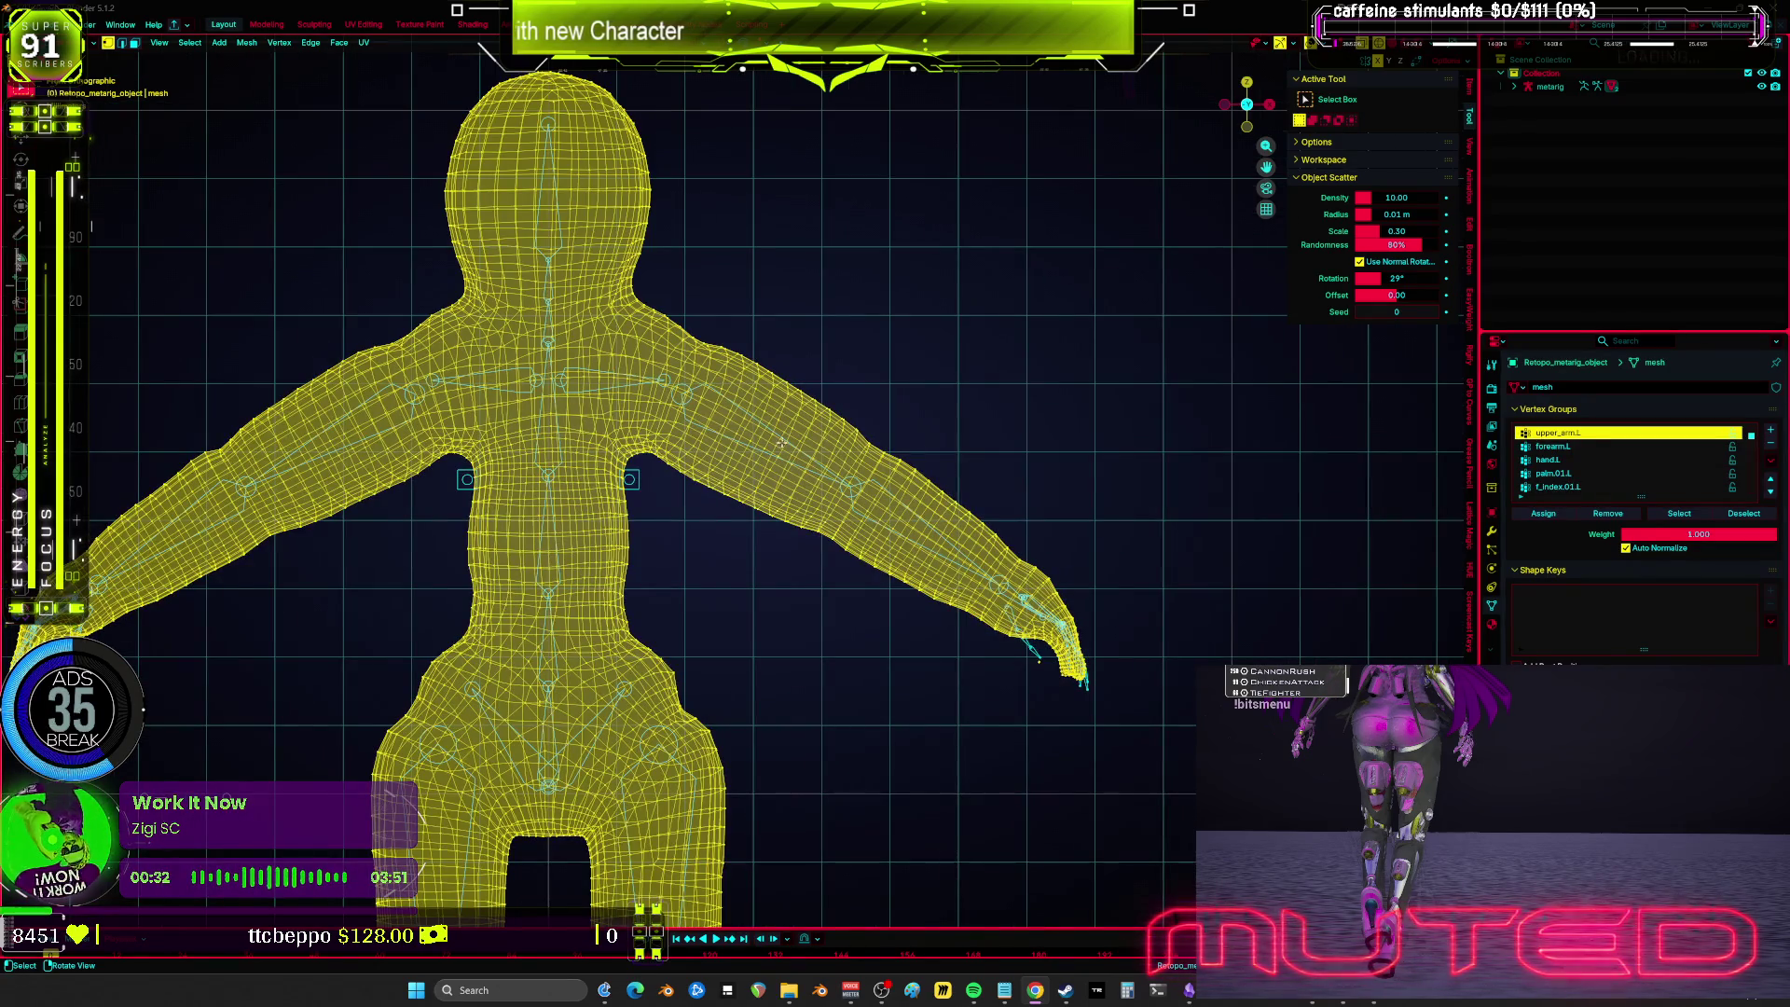
pyautogui.scroll(3, 781, 441)
pyautogui.press('Tab')
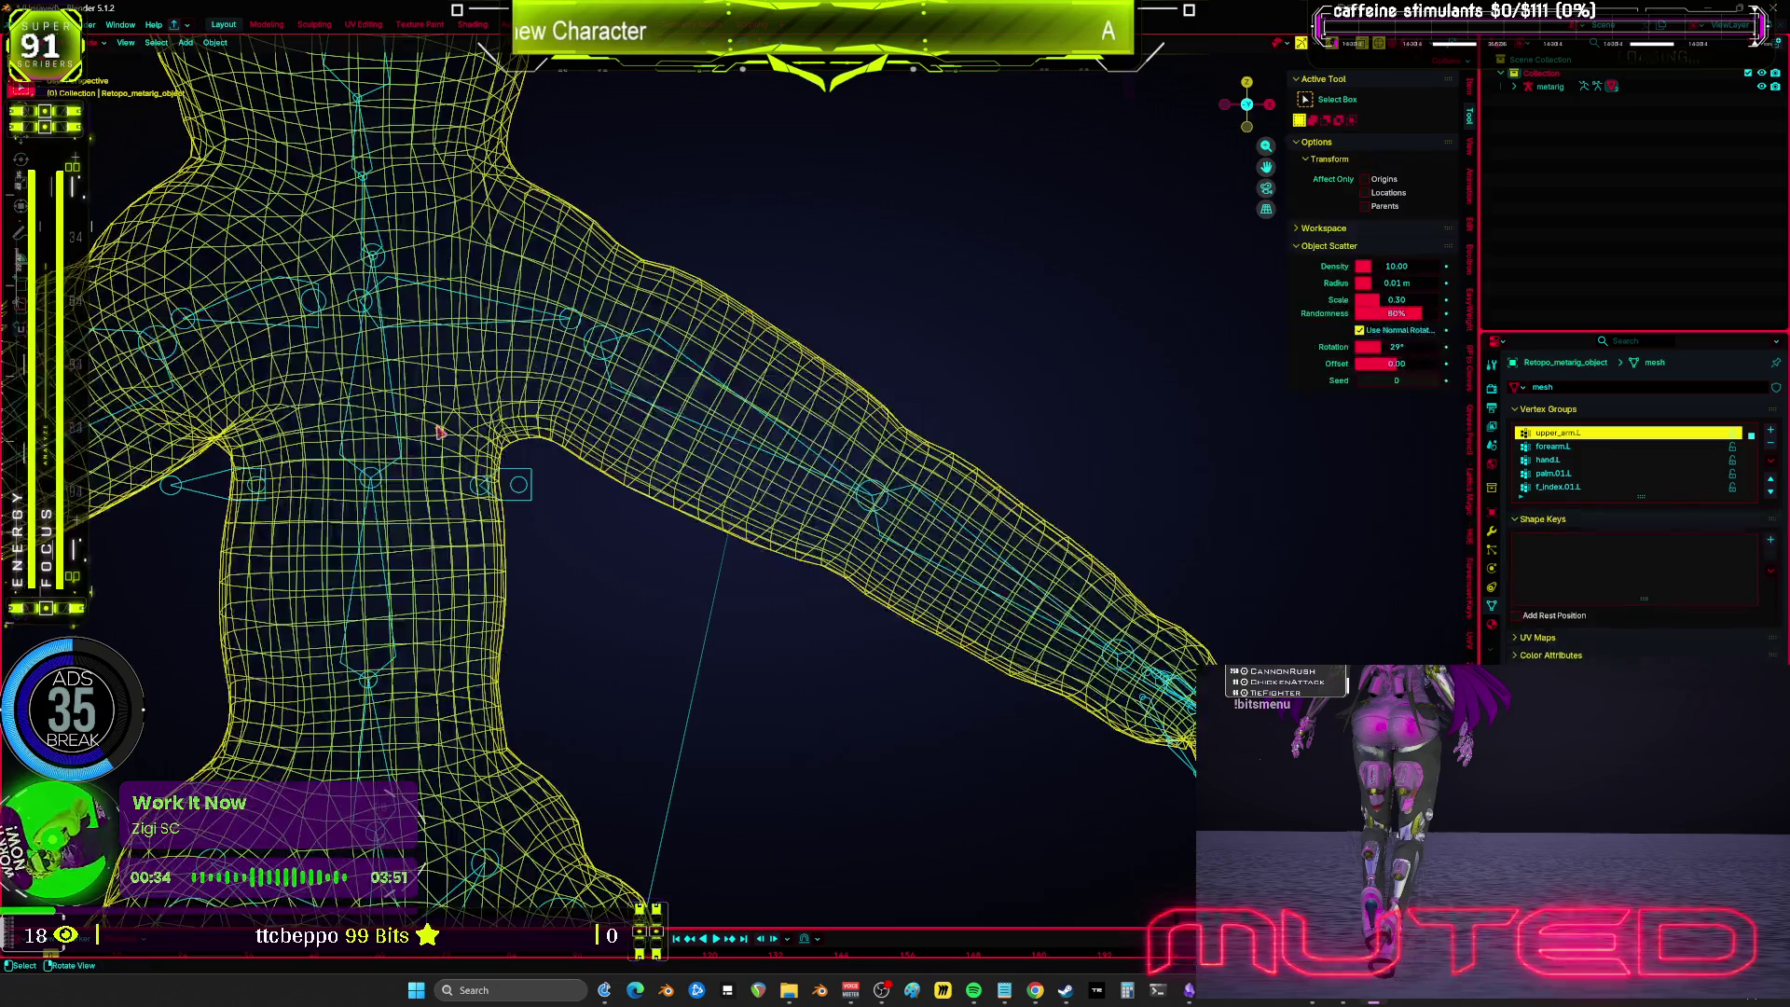
pyautogui.click(714, 379)
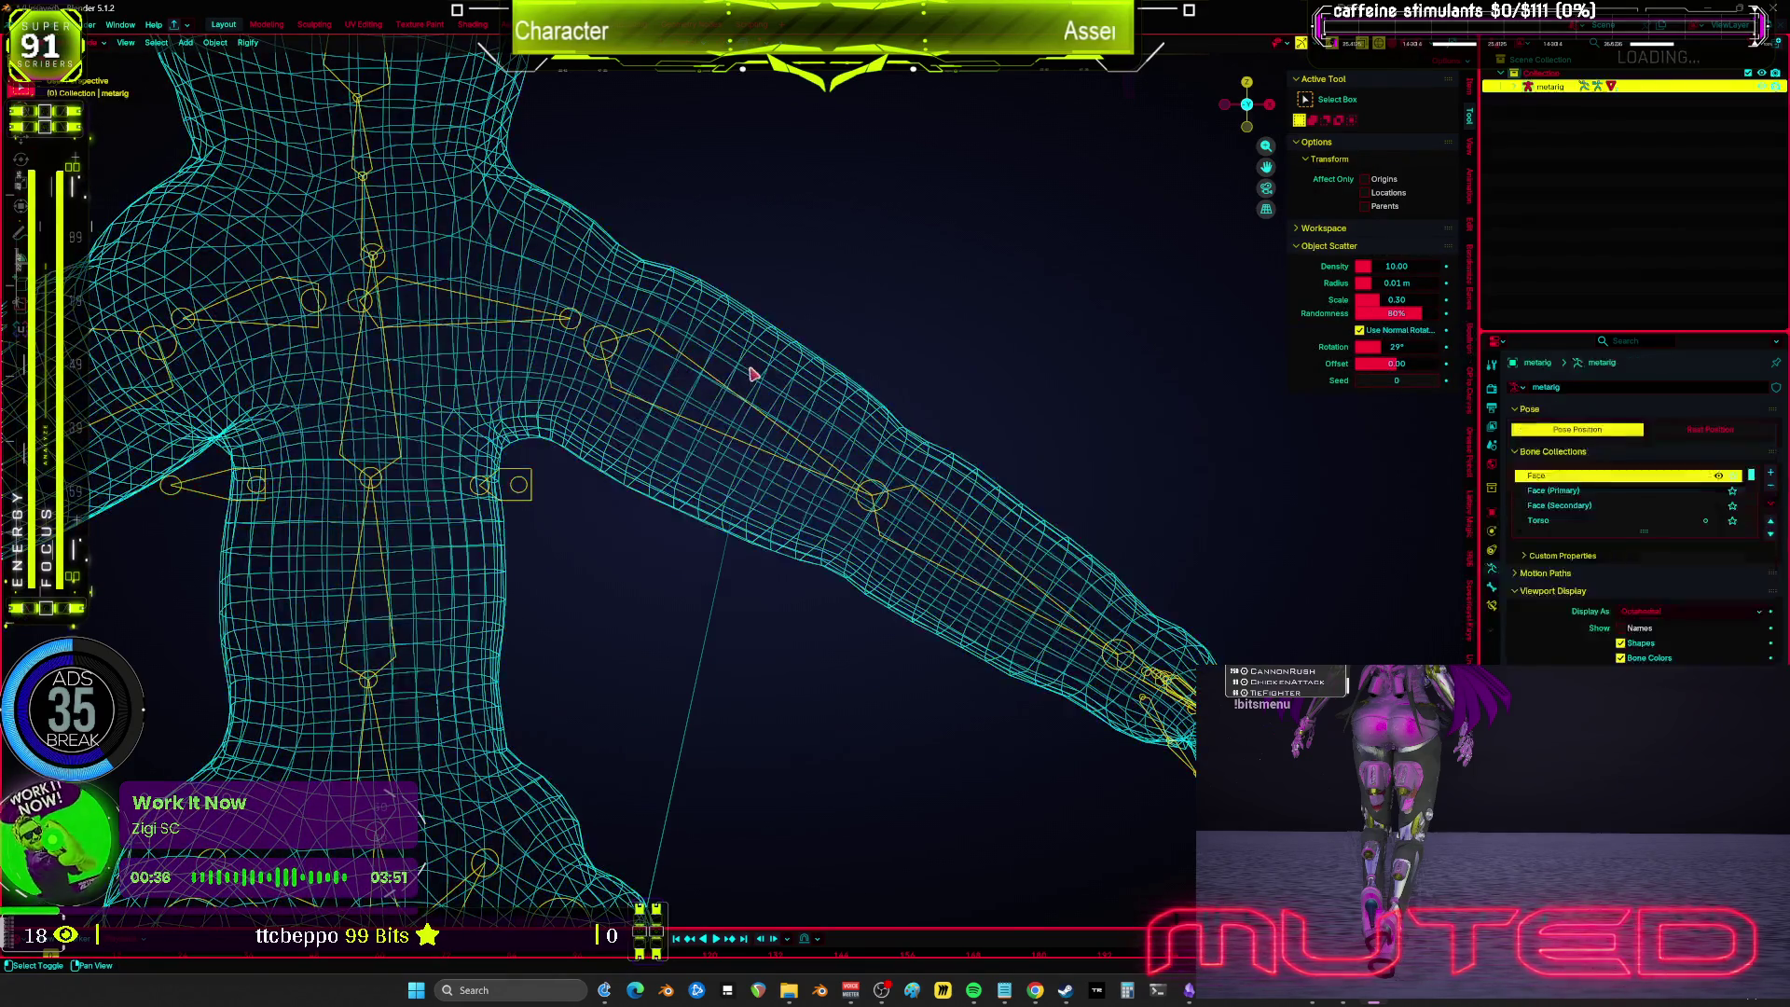
# Step: Return the body mesh to Weight Paint mode and paint full weight on both arms symmetrically
pyautogui.keyDown('shift'); pyautogui.click(753, 375); pyautogui.keyUp('shift')
pyautogui.hotkey('ctrl', 'Tab')
pyautogui.click(743, 401)
pyautogui.scroll(-4, 763, 460)
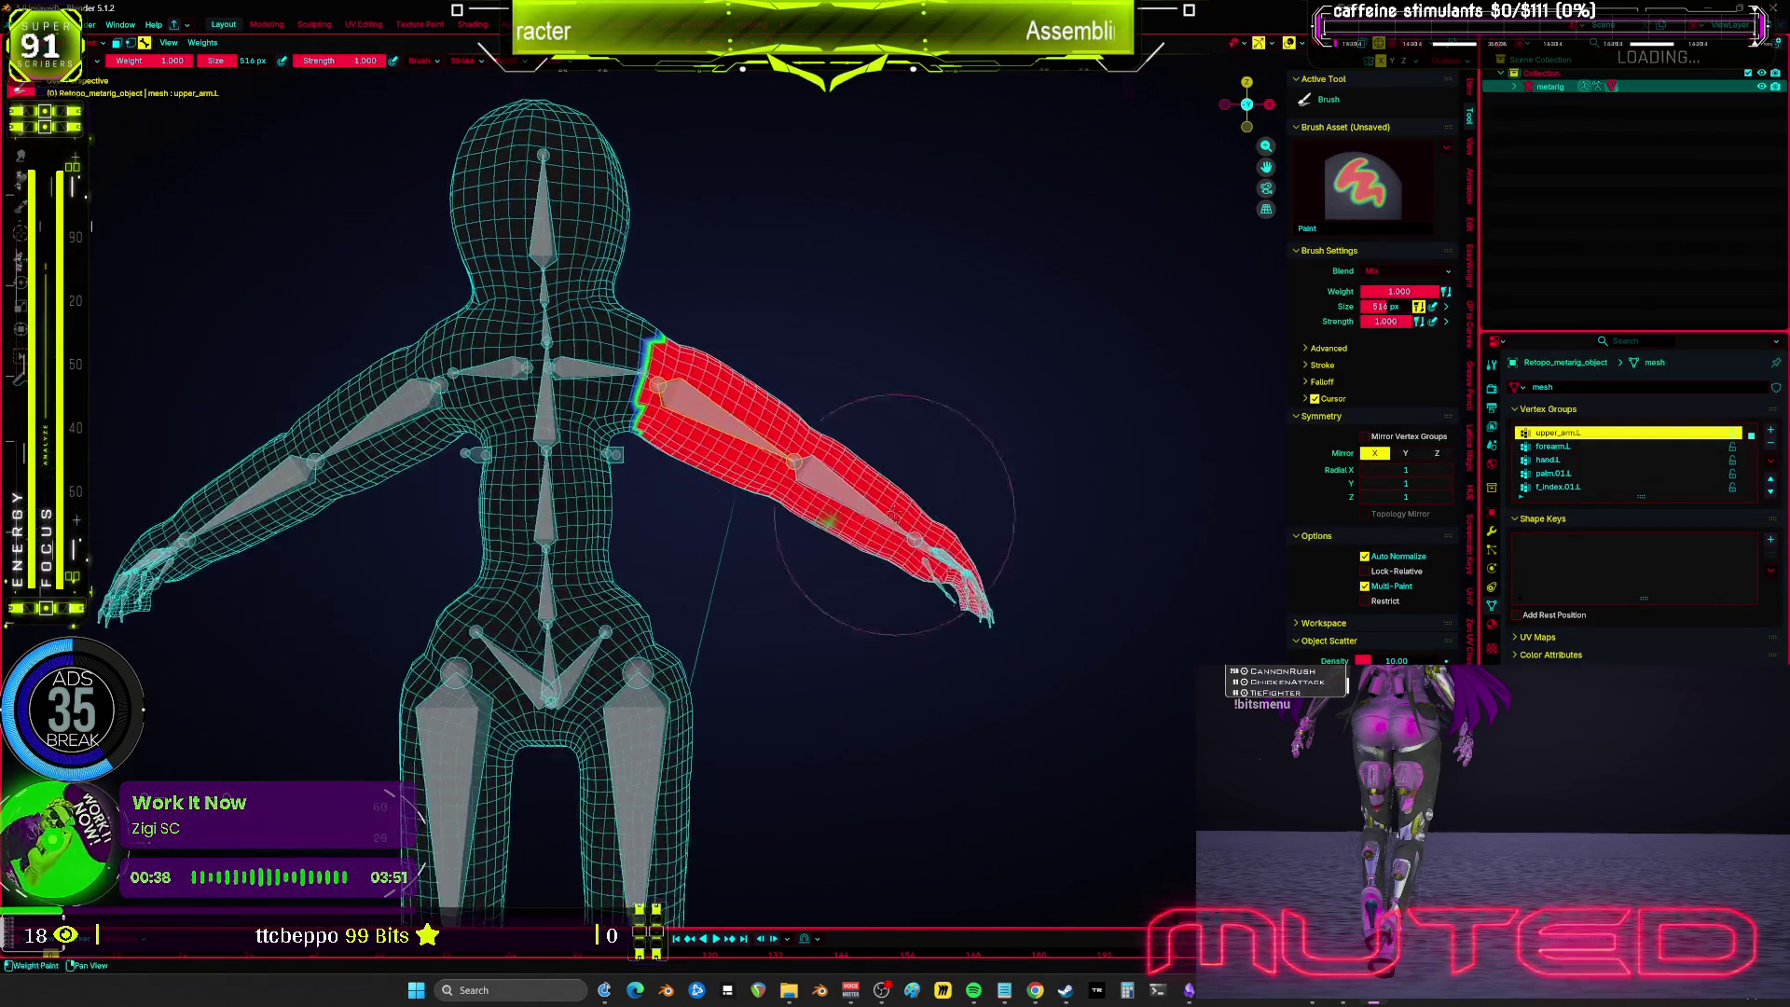
pyautogui.moveTo(858, 520)
pyautogui.mouseDown()
pyautogui.moveTo(858, 499)
pyautogui.moveTo(879, 519)
pyautogui.moveTo(937, 457)
pyautogui.moveTo(1002, 564)
pyautogui.mouseUp()
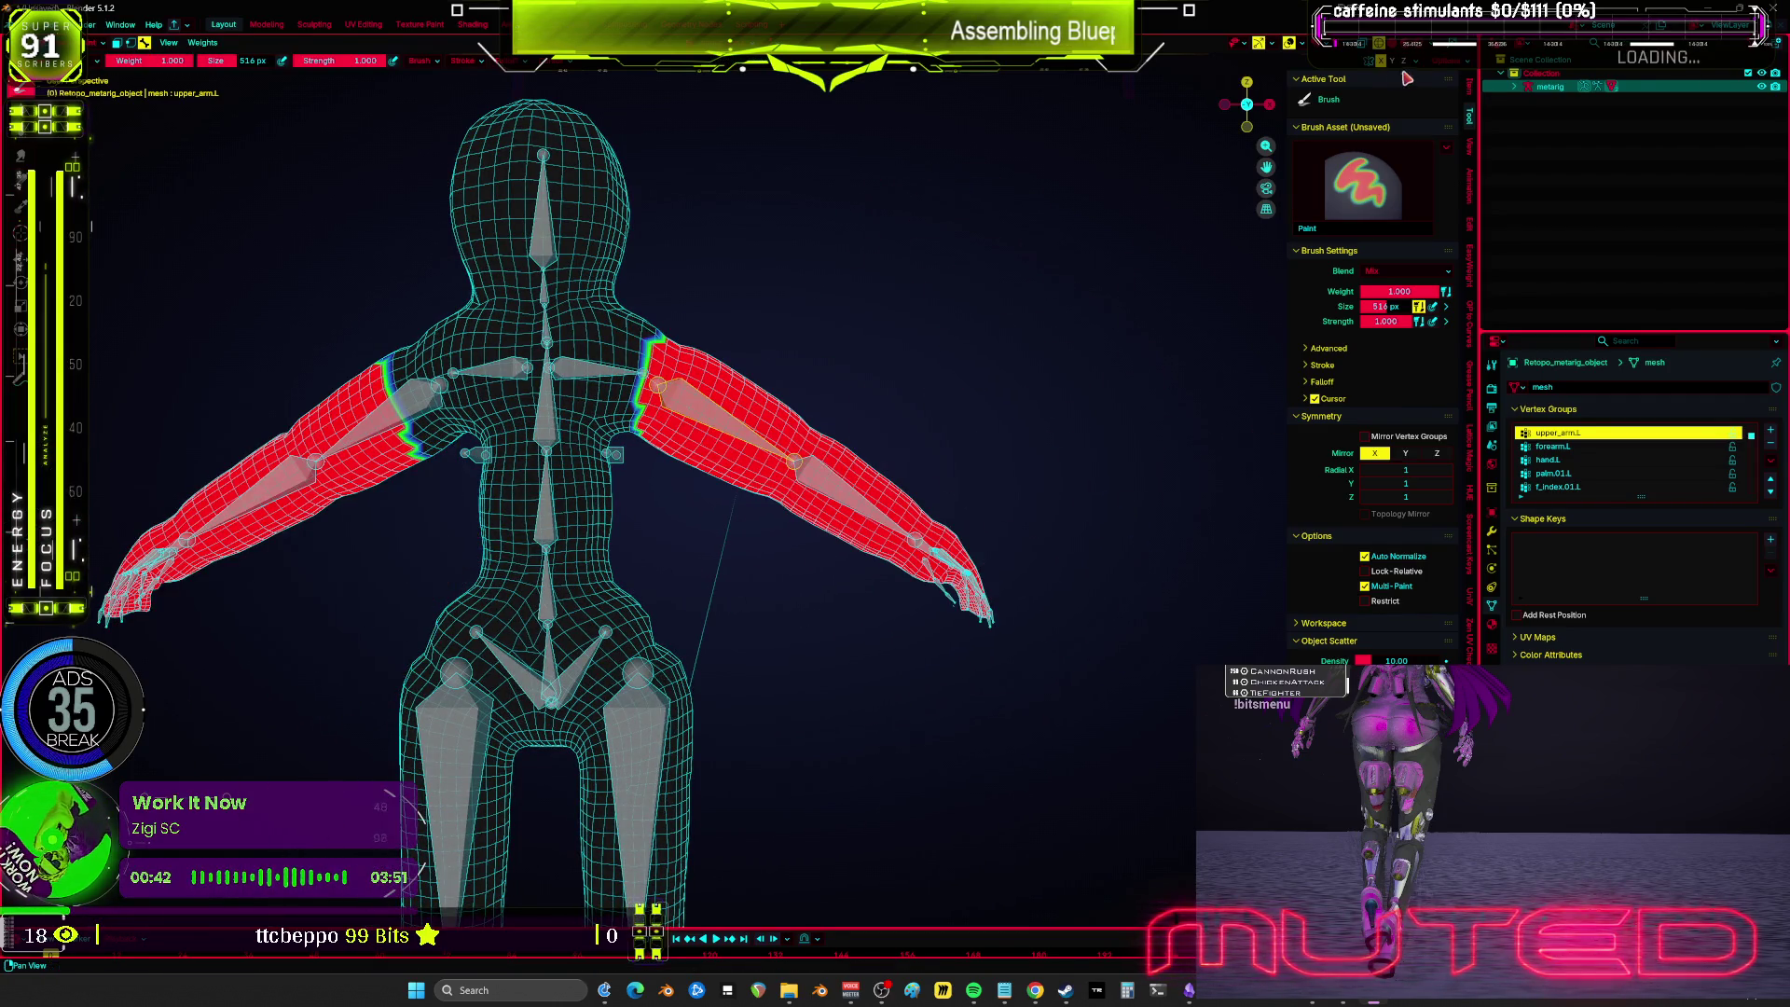
# Step: Swap X-axis mirror painting for Mirror Vertex Groups and make upper_arm.R the active group
pyautogui.click(1374, 453)
pyautogui.click(1365, 437)
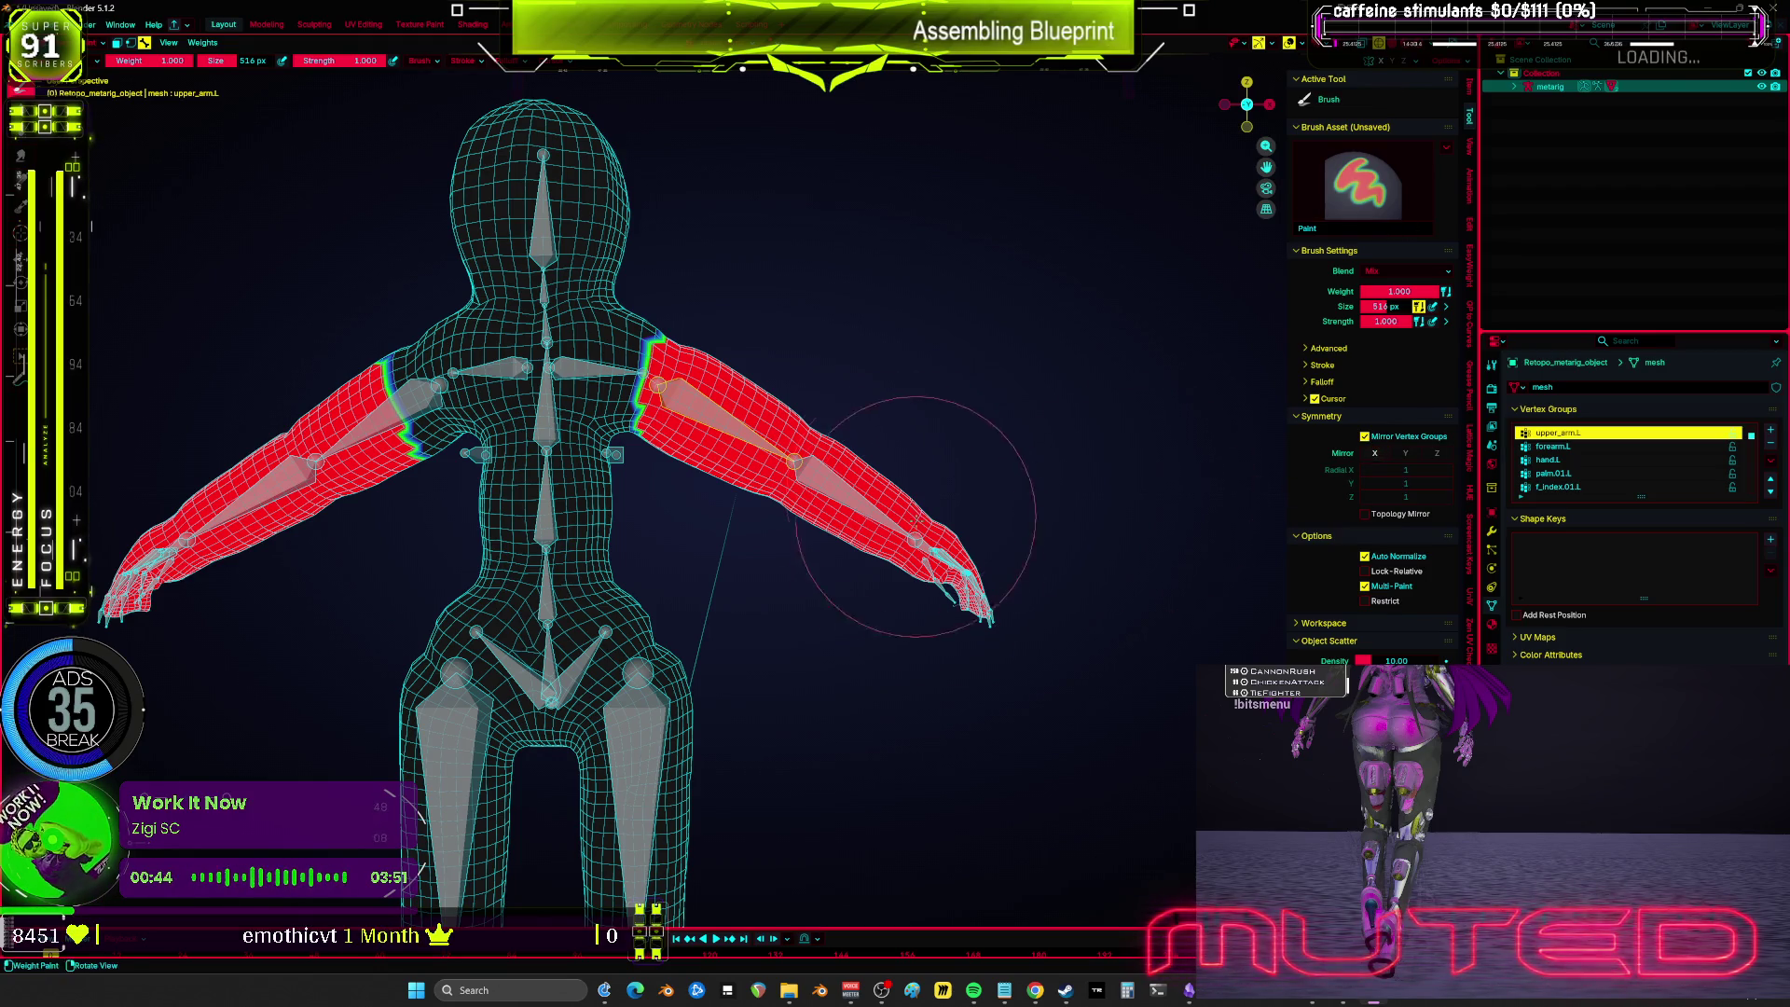
pyautogui.keyDown('ctrl'); pyautogui.click(373, 399); pyautogui.keyUp('ctrl')
pyautogui.moveTo(373, 399); pyautogui.dragTo(564, 373)
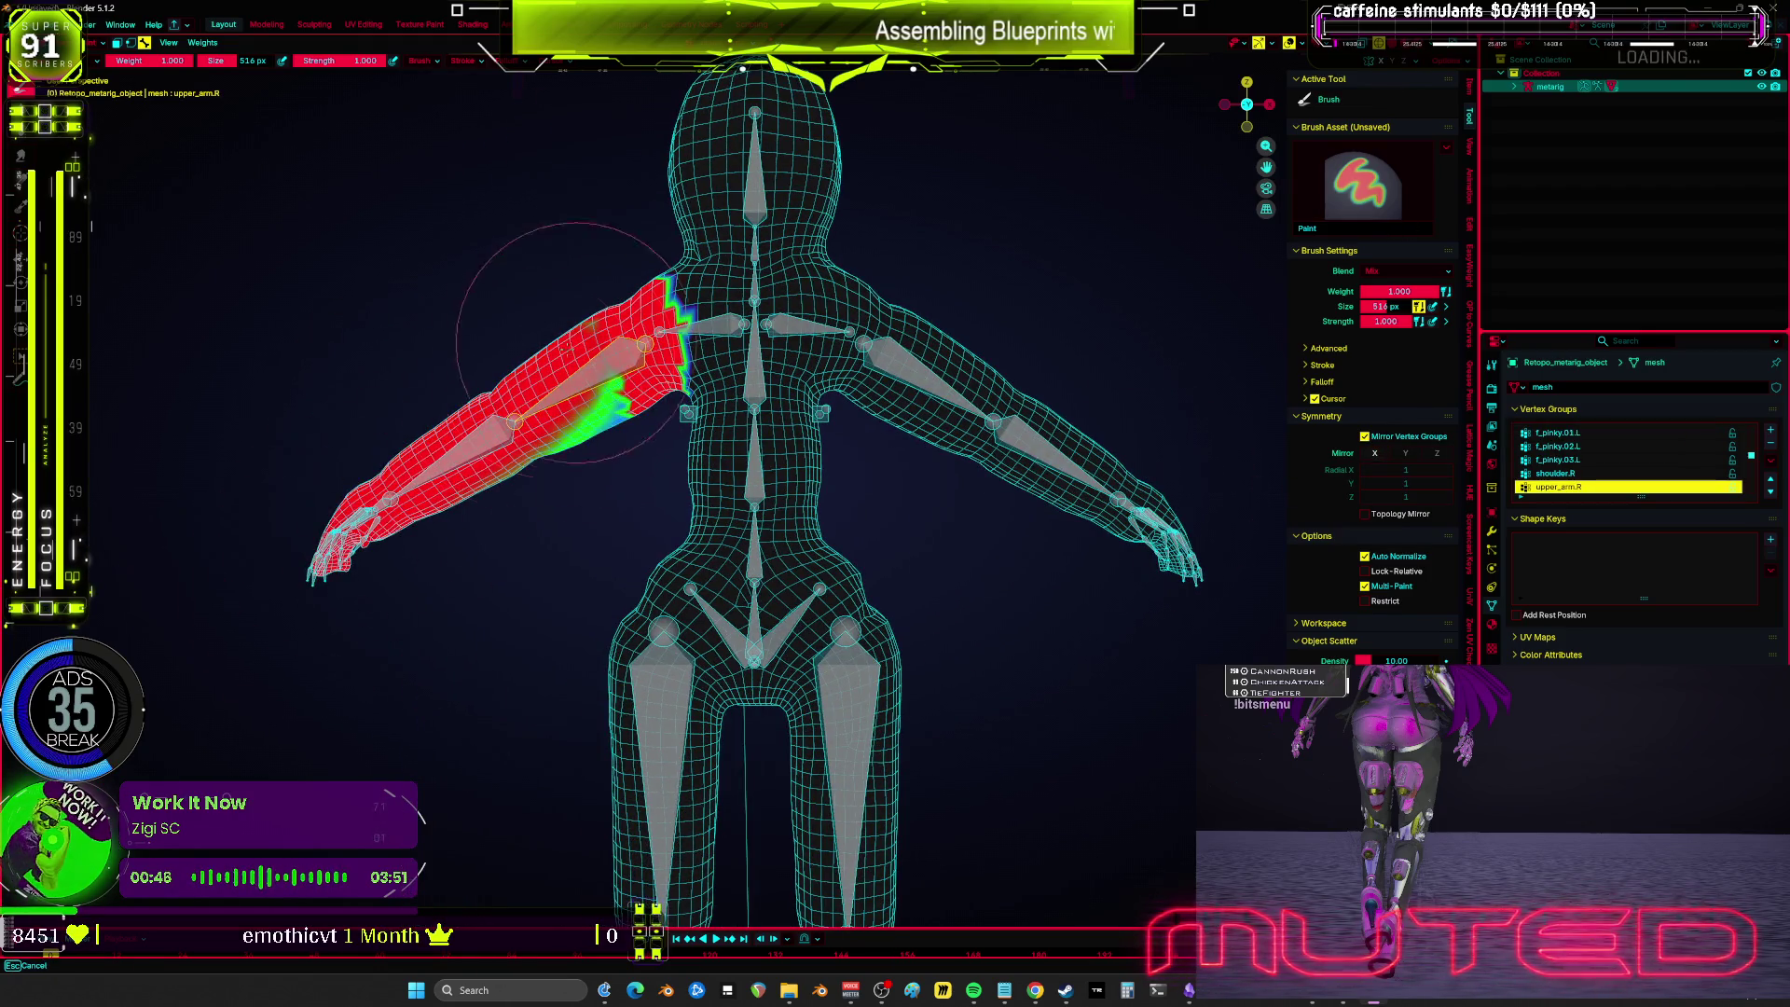
# Step: Rotate the upper_arm.L bone into a lowered pose to test its weights
pyautogui.keyDown('ctrl'); pyautogui.click(932, 378); pyautogui.keyUp('ctrl')
pyautogui.press('r')
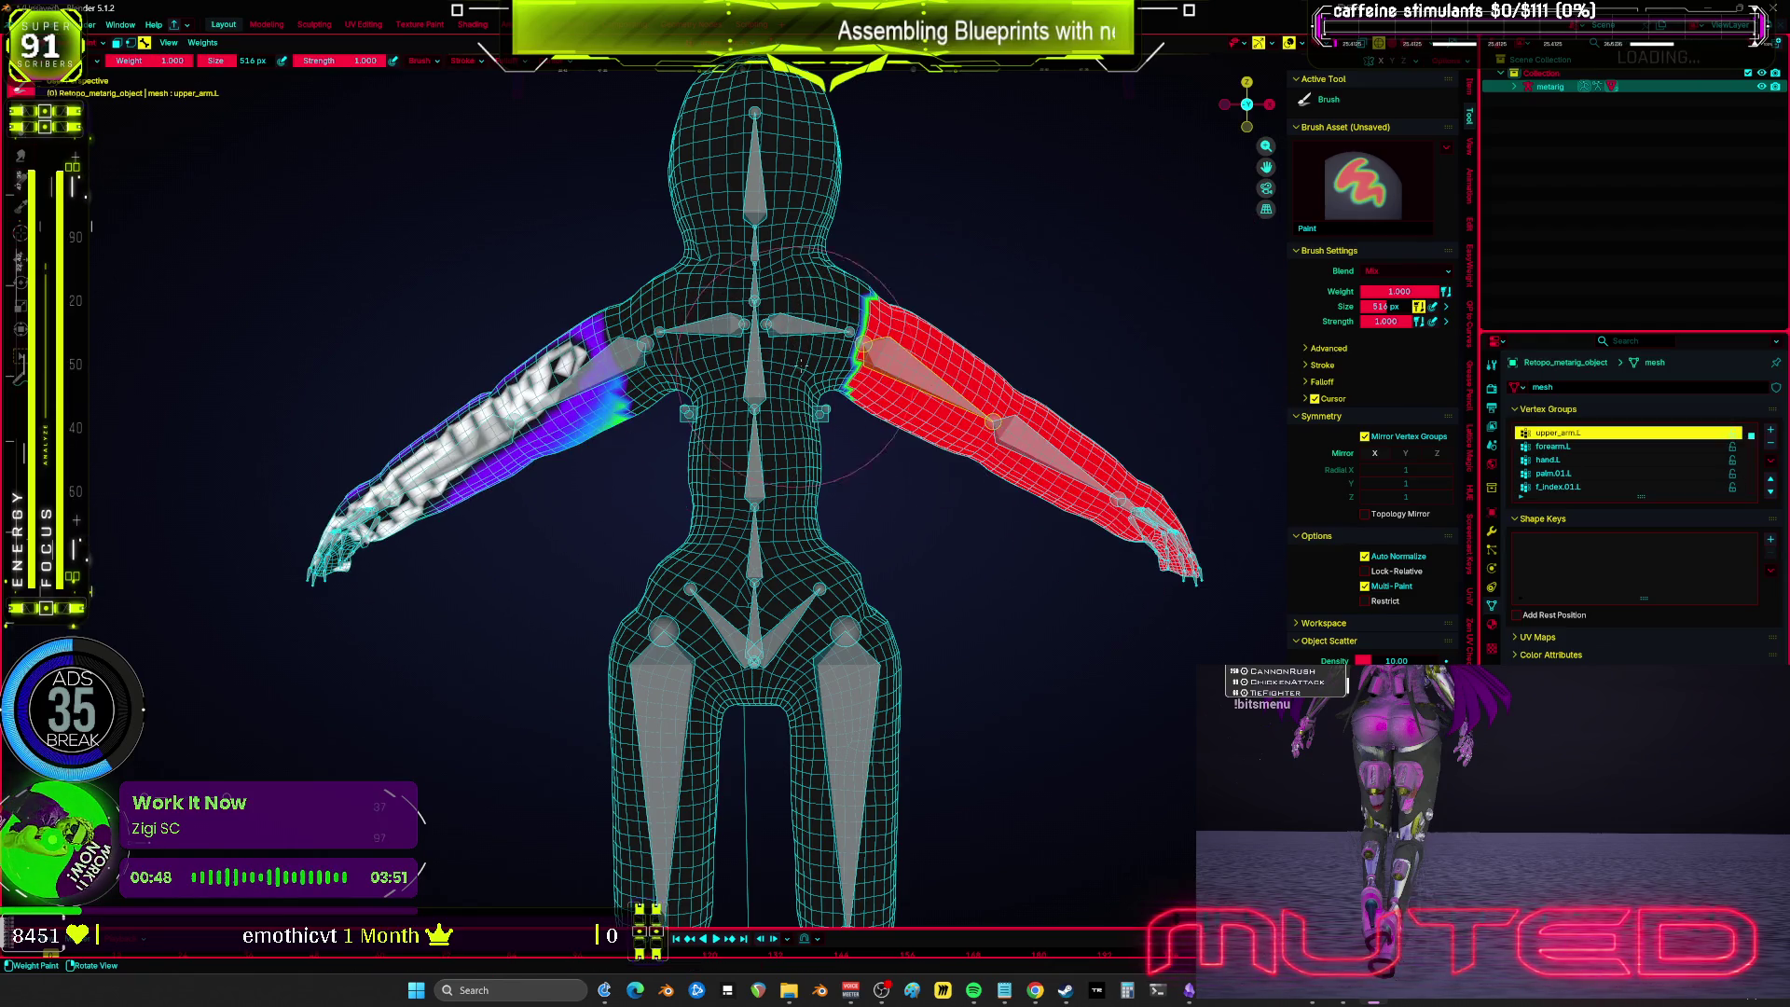
pyautogui.click(1140, 508)
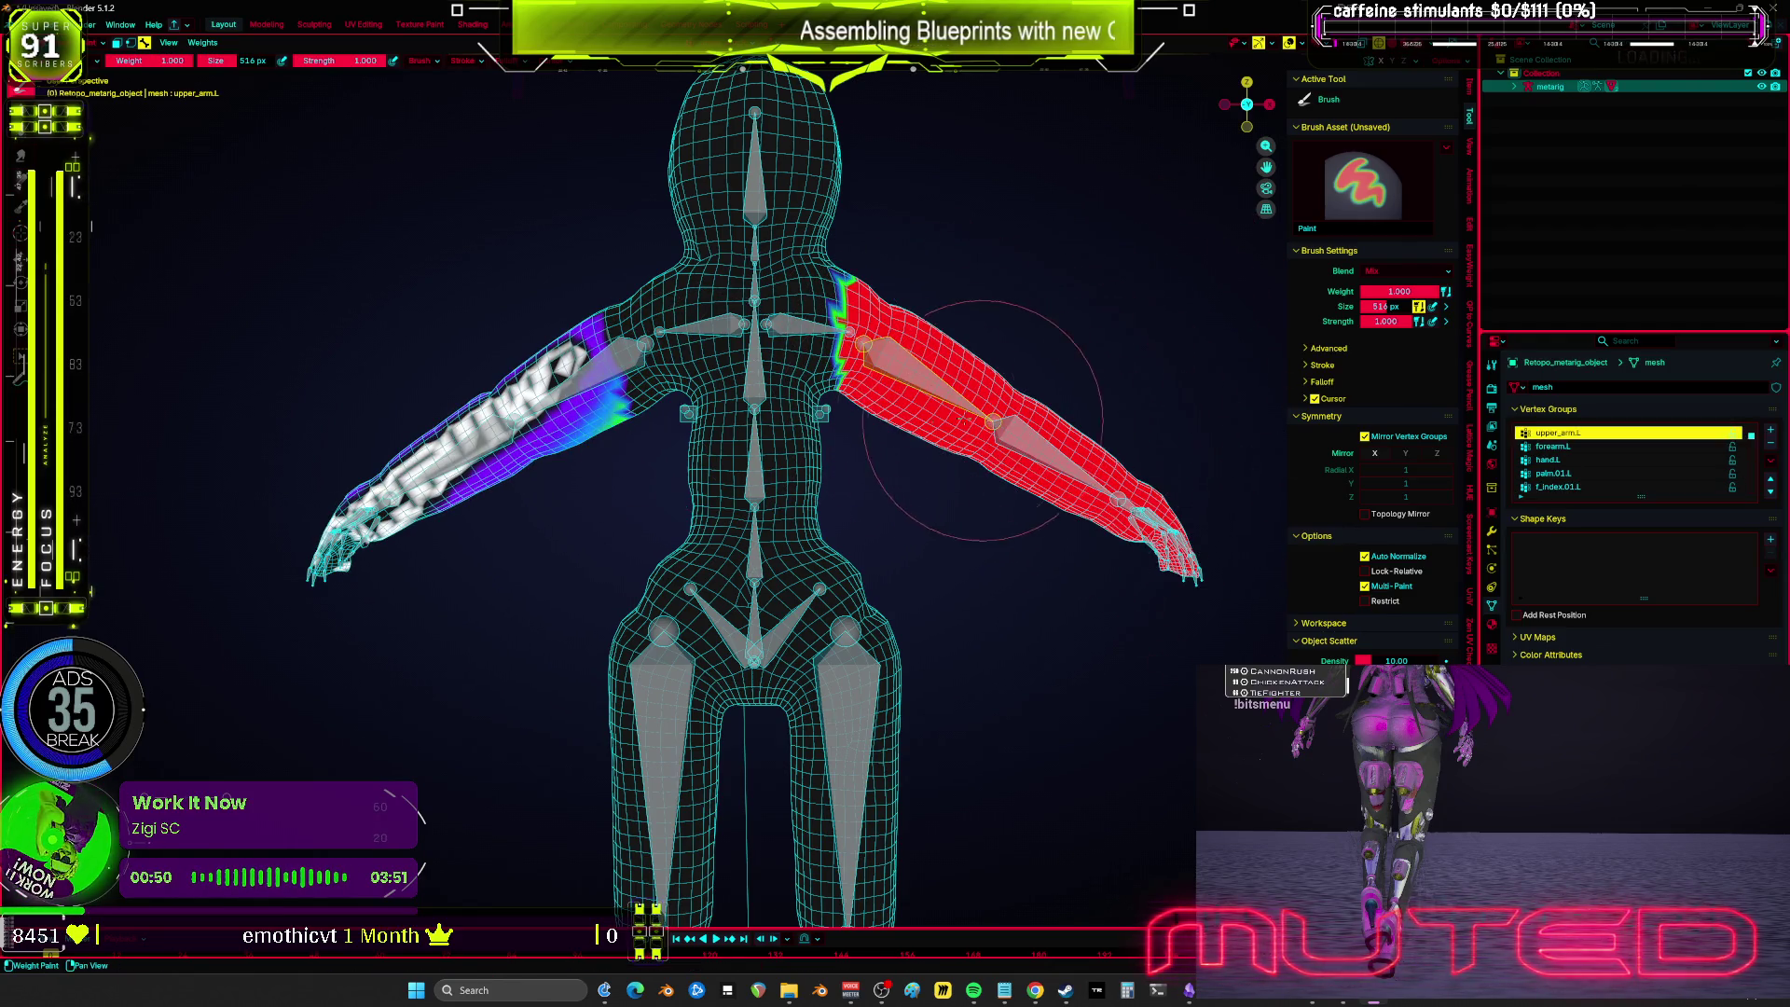
# Step: Extend upper_arm.R shoulder weights inward toward the chest, then make forearm.L the active group
pyautogui.keyDown('ctrl'); pyautogui.click(560, 383); pyautogui.keyUp('ctrl')
pyautogui.moveTo(551, 434)
pyautogui.mouseDown()
pyautogui.moveTo(606, 382)
pyautogui.moveTo(379, 479)
pyautogui.mouseUp()
pyautogui.keyDown('ctrl'); pyautogui.click(932, 378); pyautogui.keyUp('ctrl')
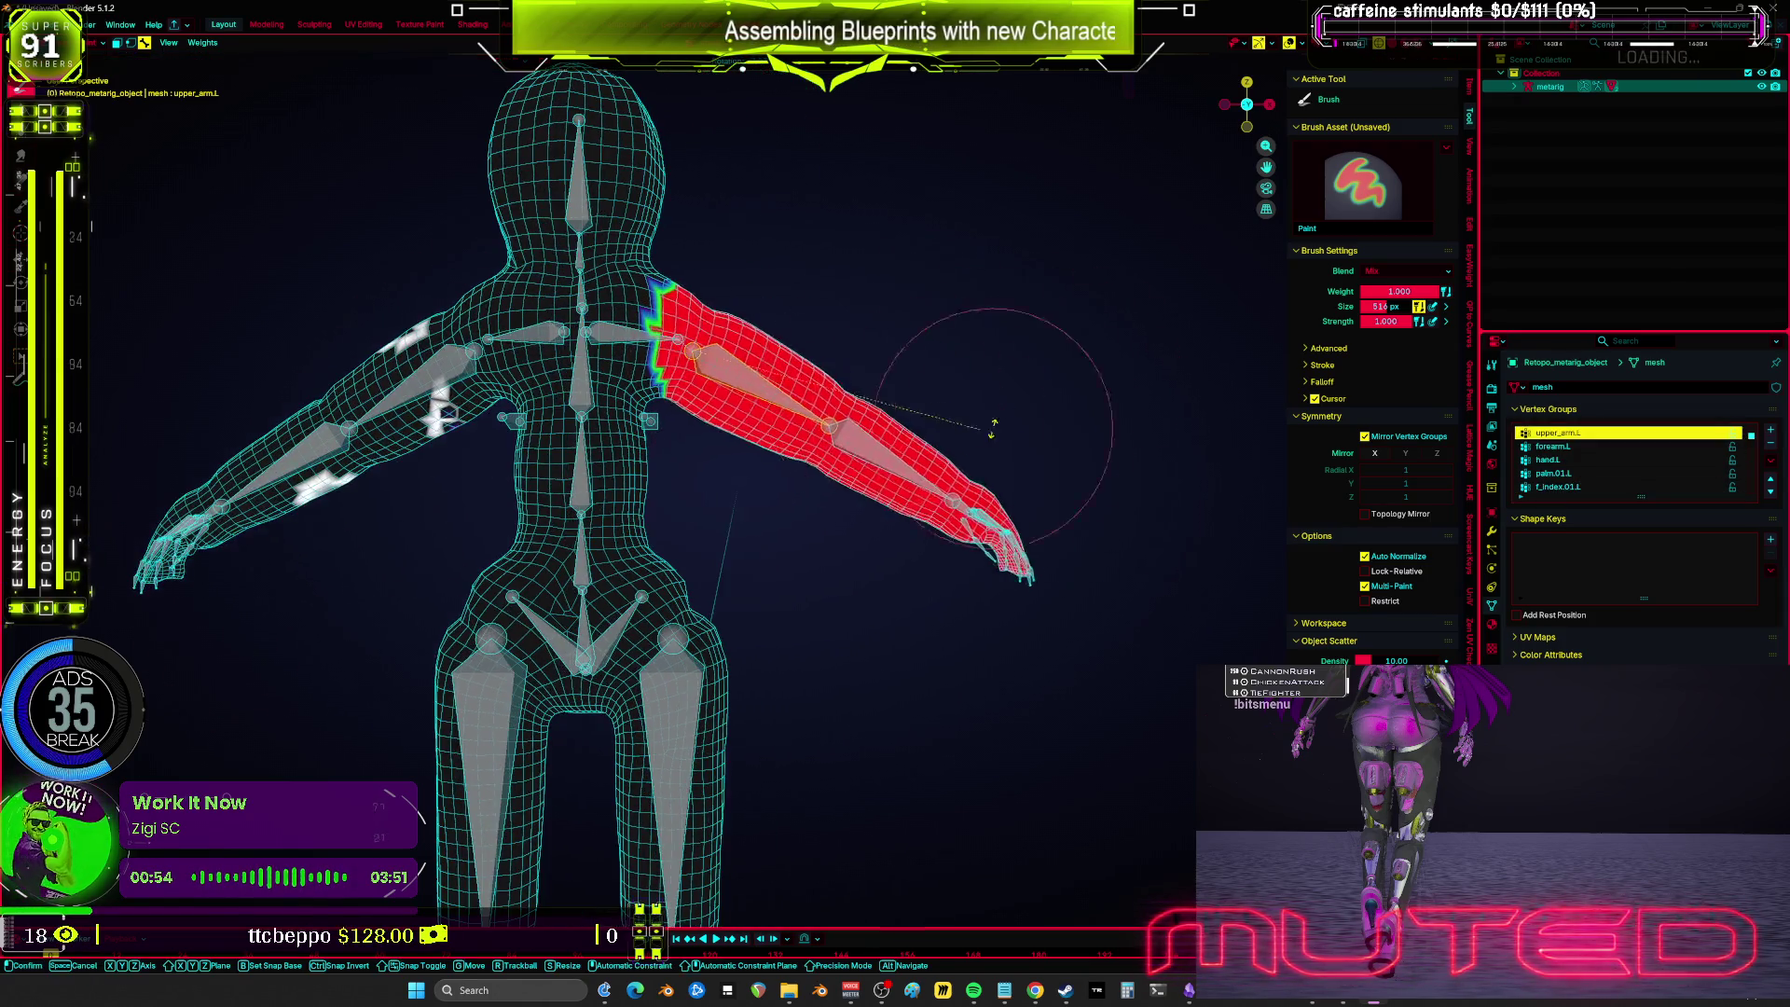
pyautogui.keyDown('ctrl'); pyautogui.click(850, 450); pyautogui.keyUp('ctrl')
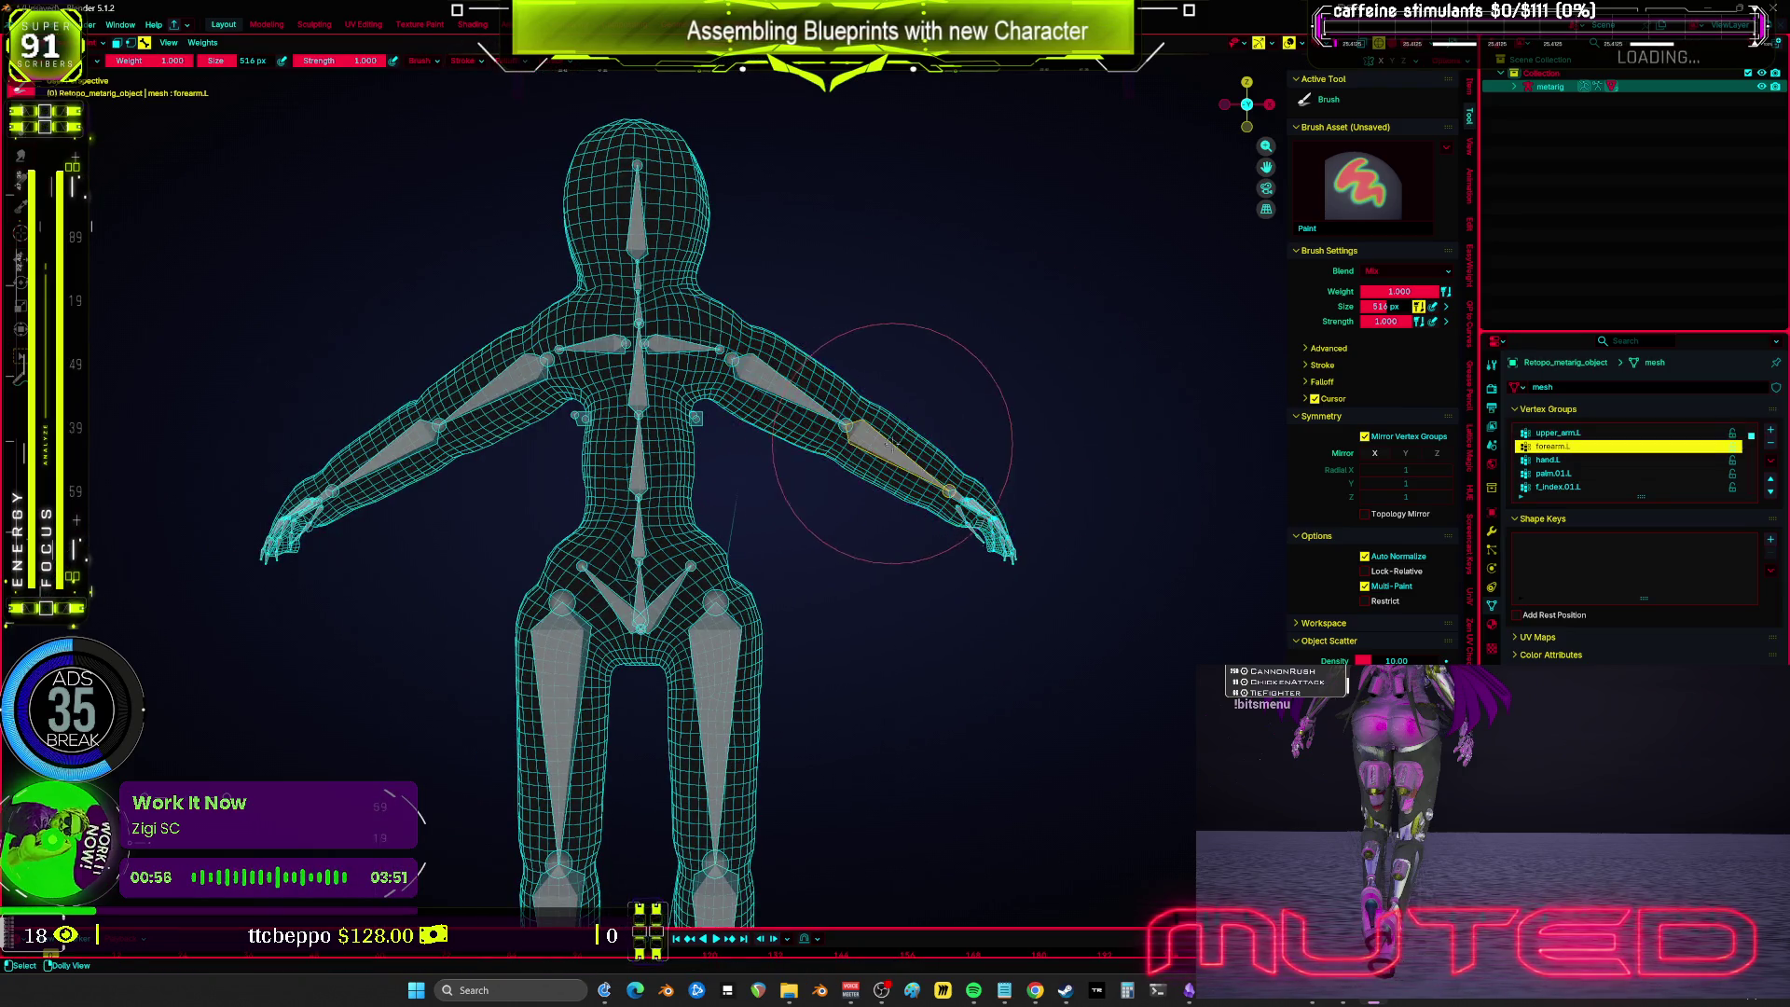
# Step: Paint weight onto the left forearm and rotate the forearm bone to test the bend
pyautogui.scroll(5, 801, 391)
pyautogui.moveTo(811, 361)
pyautogui.mouseDown()
pyautogui.moveTo(811, 620)
pyautogui.moveTo(819, 601)
pyautogui.moveTo(760, 601)
pyautogui.moveTo(726, 461)
pyautogui.moveTo(659, 400)
pyautogui.moveTo(659, 419)
pyautogui.moveTo(942, 284)
pyautogui.moveTo(719, 320)
pyautogui.moveTo(627, 476)
pyautogui.mouseUp()
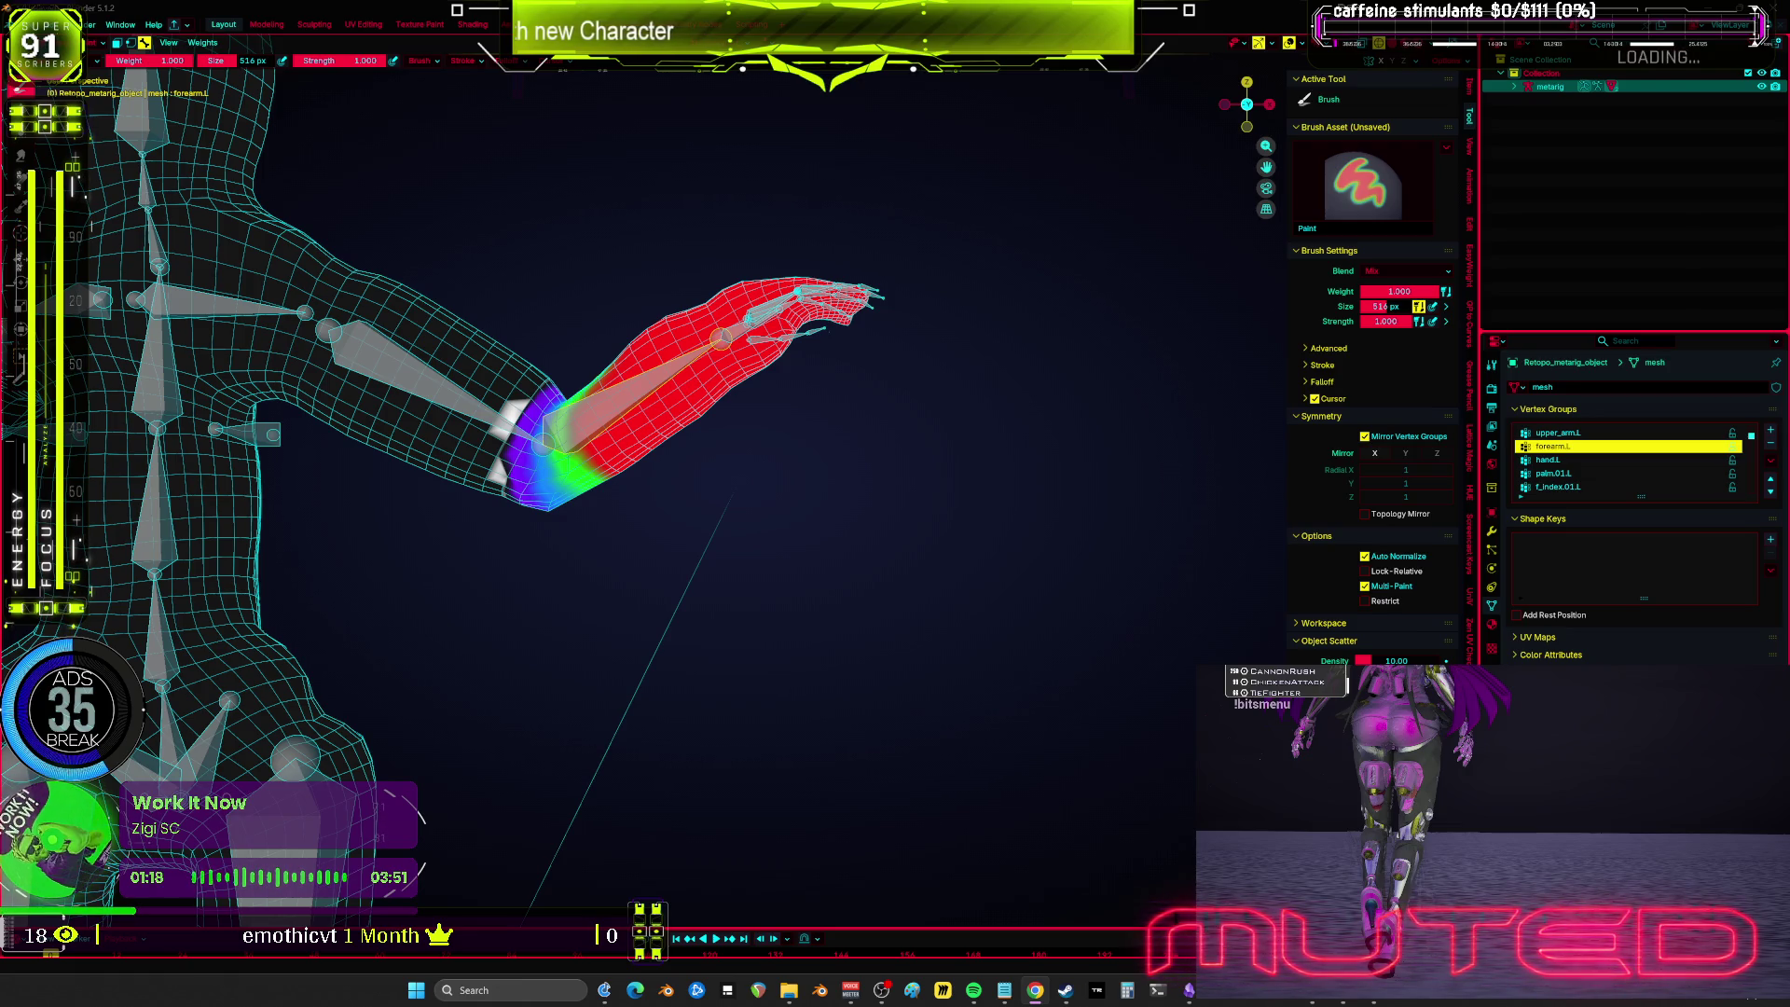
pyautogui.scroll(2, 831, 615)
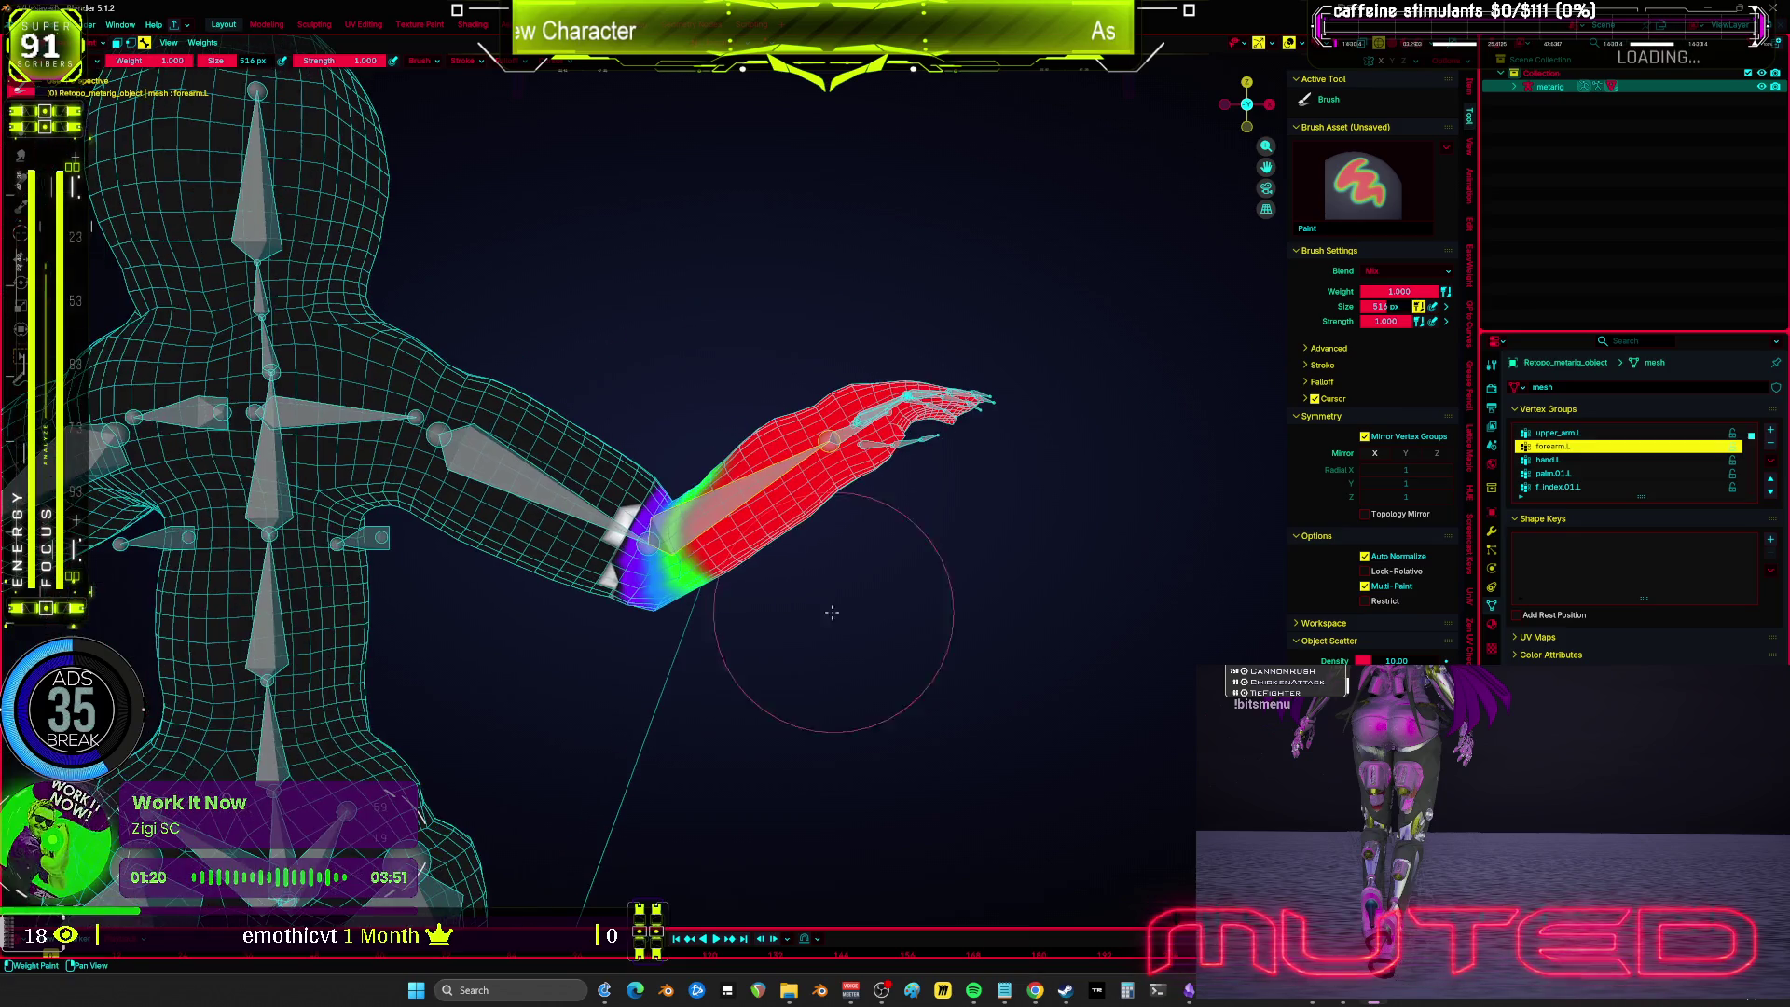
pyautogui.press('r')
# Step: Select the upper arm bone and set the brush radius to 1000 px
pyautogui.click(829, 409)
pyautogui.keyDown('ctrl'); pyautogui.click(522, 466); pyautogui.keyUp('ctrl')
pyautogui.write('r')
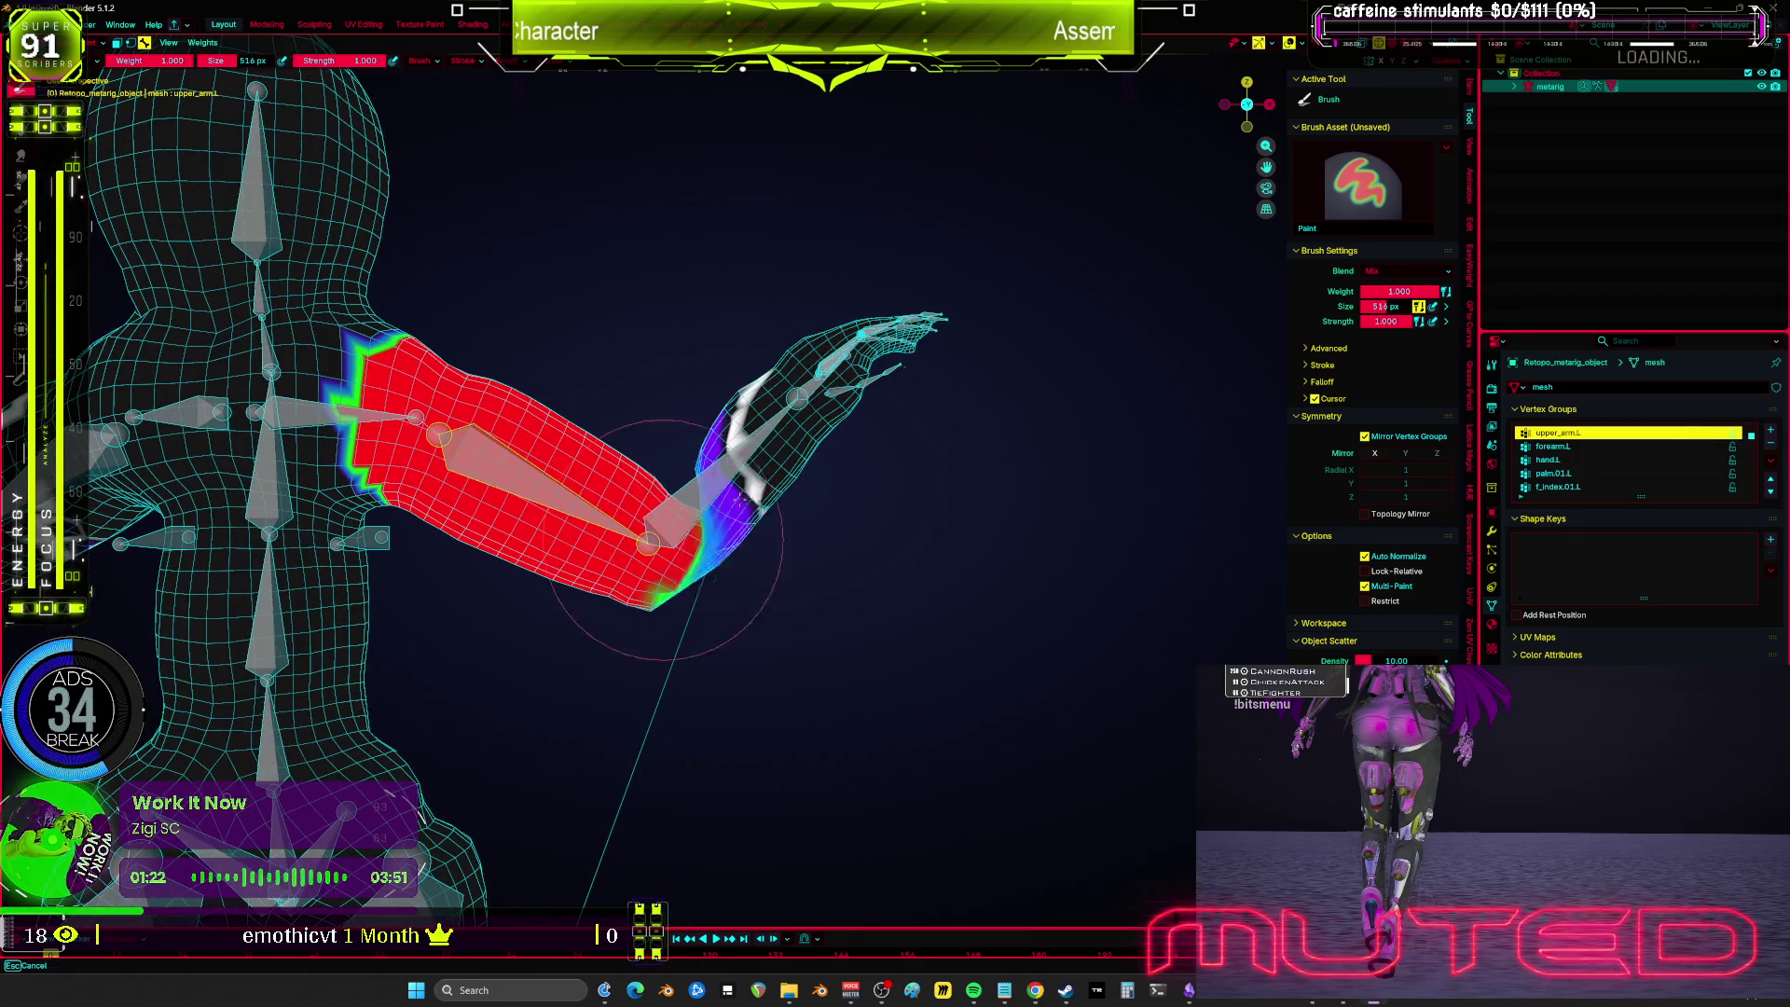
pyautogui.write('f1000')
pyautogui.press('Return')
# Step: Undo the stray upper_arm.L stroke and repaint the whole forearm at full forearm.L weight
pyautogui.moveTo(830, 455)
pyautogui.mouseDown()
pyautogui.moveTo(759, 599)
pyautogui.moveTo(902, 695)
pyautogui.mouseUp()
pyautogui.hotkey('ctrl', 'z')
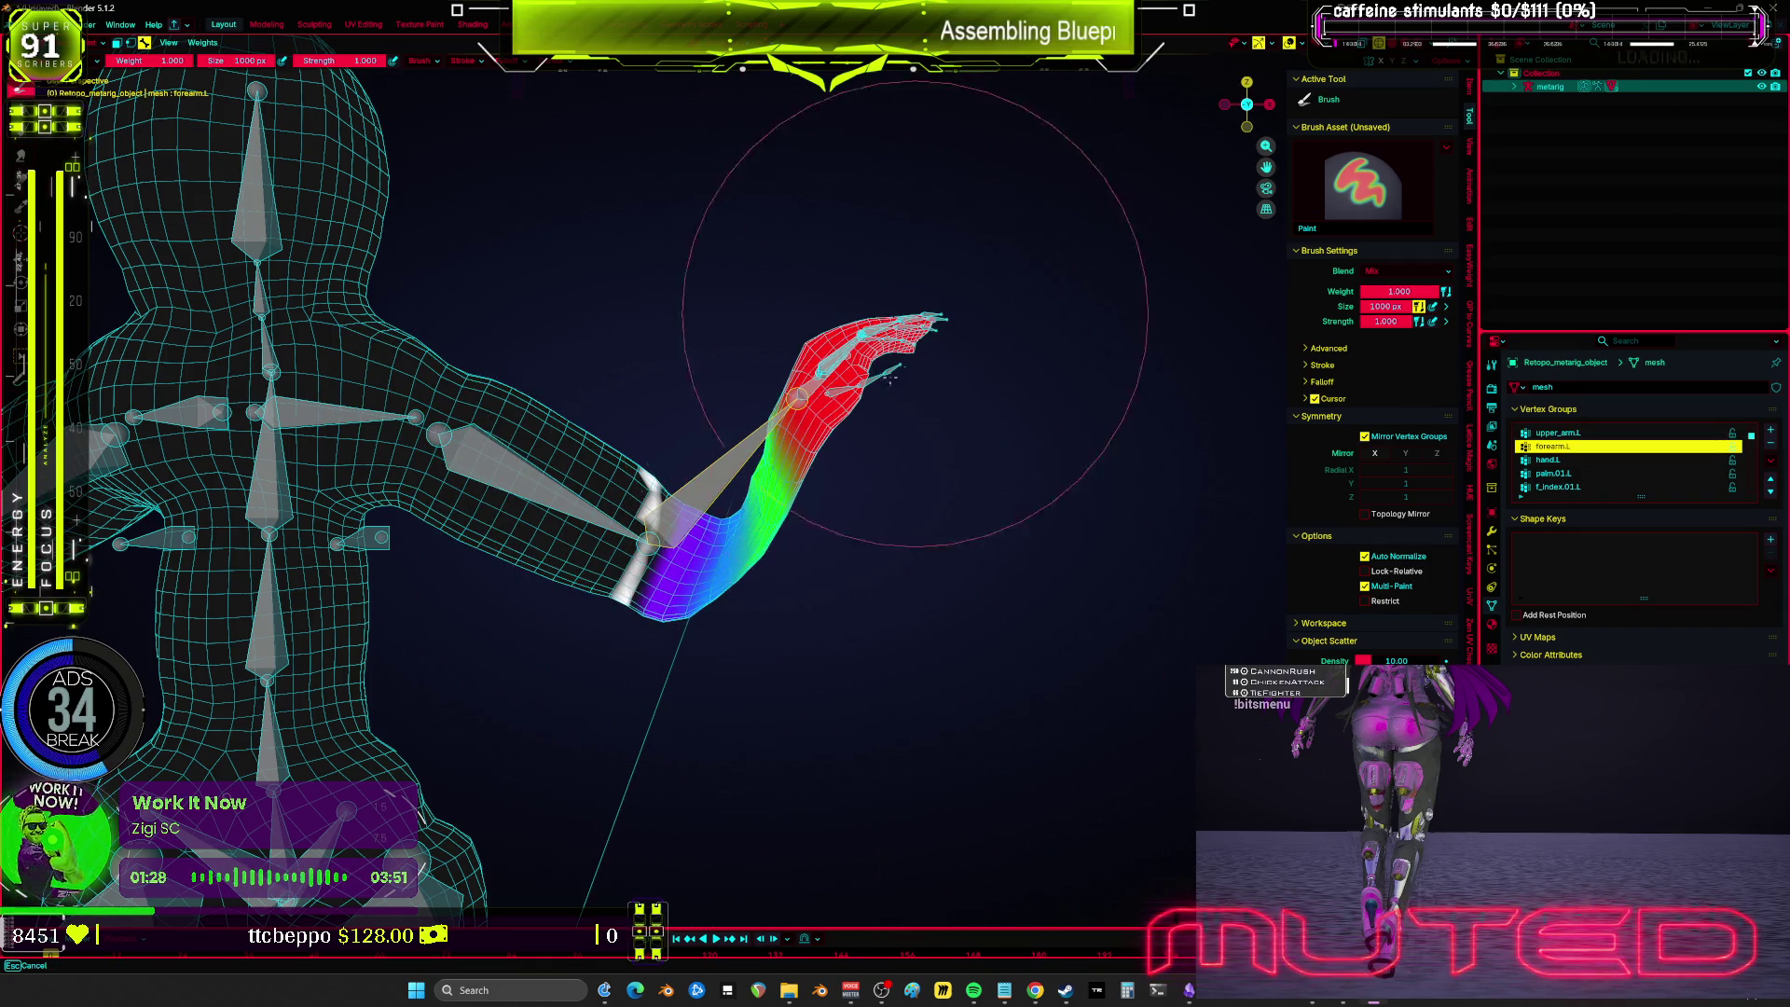
pyautogui.moveTo(899, 322); pyautogui.dragTo(881, 354)
pyautogui.moveTo(888, 427); pyautogui.dragTo(848, 457)
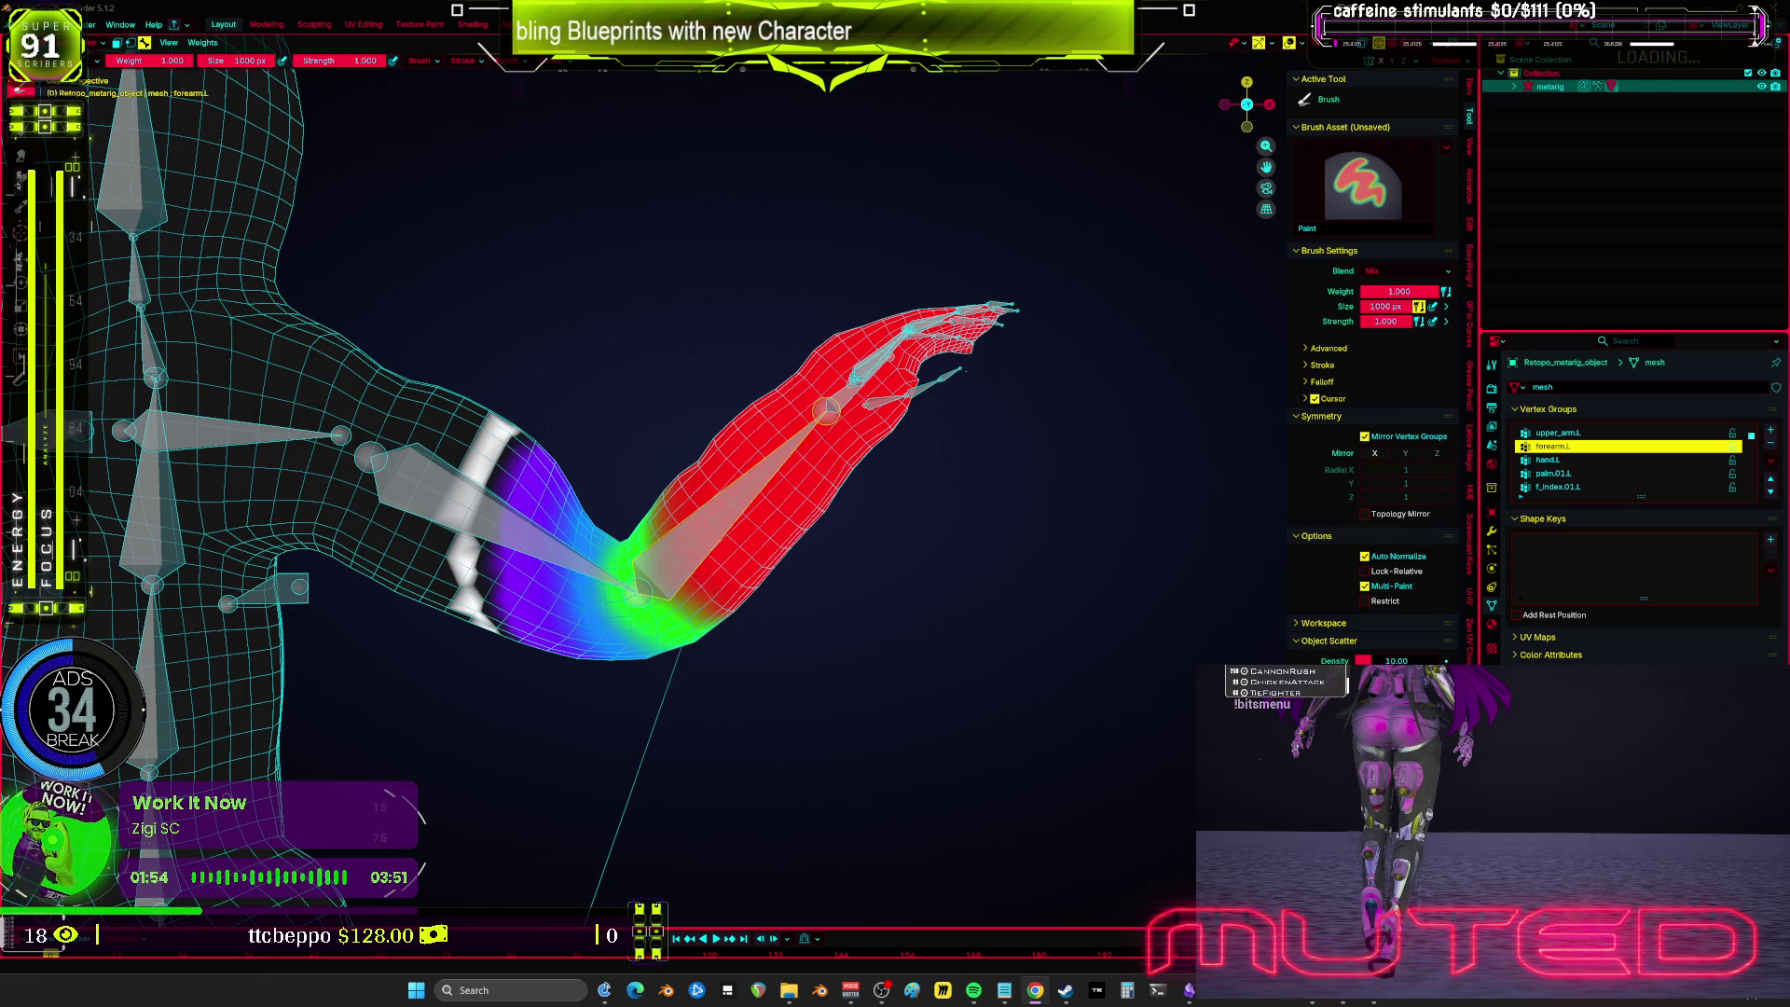
pyautogui.click(477, 61)
# Step: Compare the Linear and Root falloff presets, settling on Constant brush falloff
pyautogui.moveTo(513, 63)
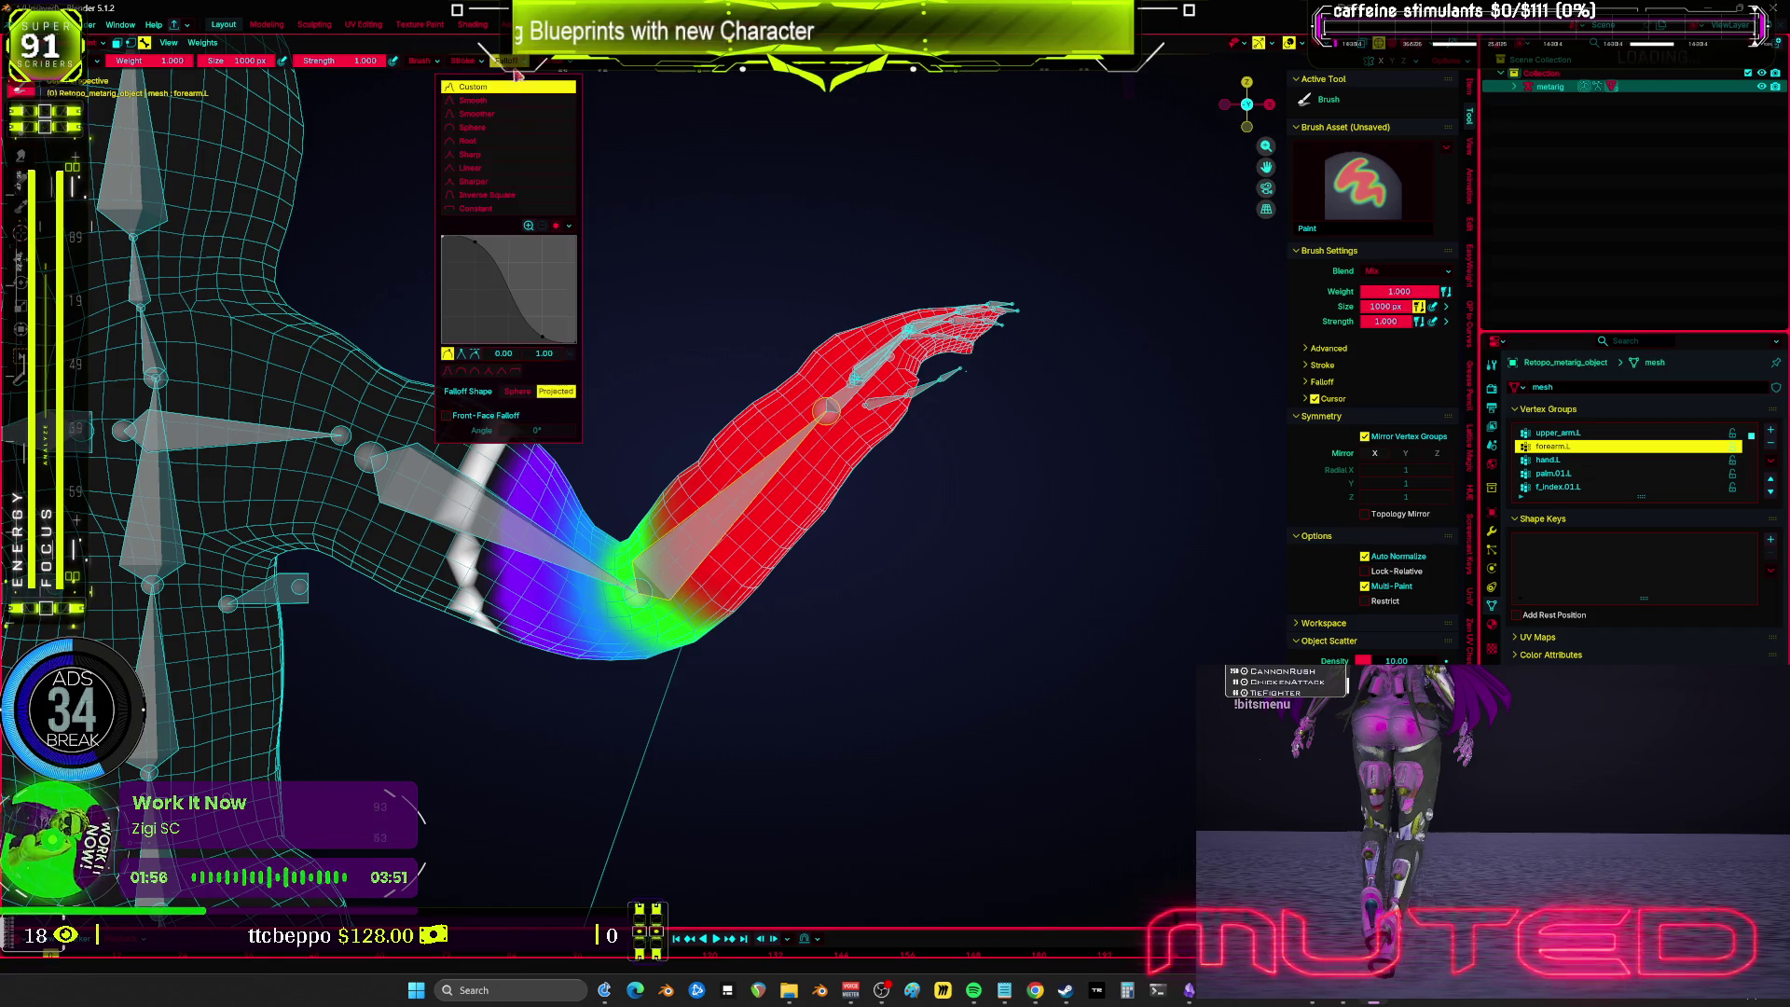
pyautogui.click(481, 211)
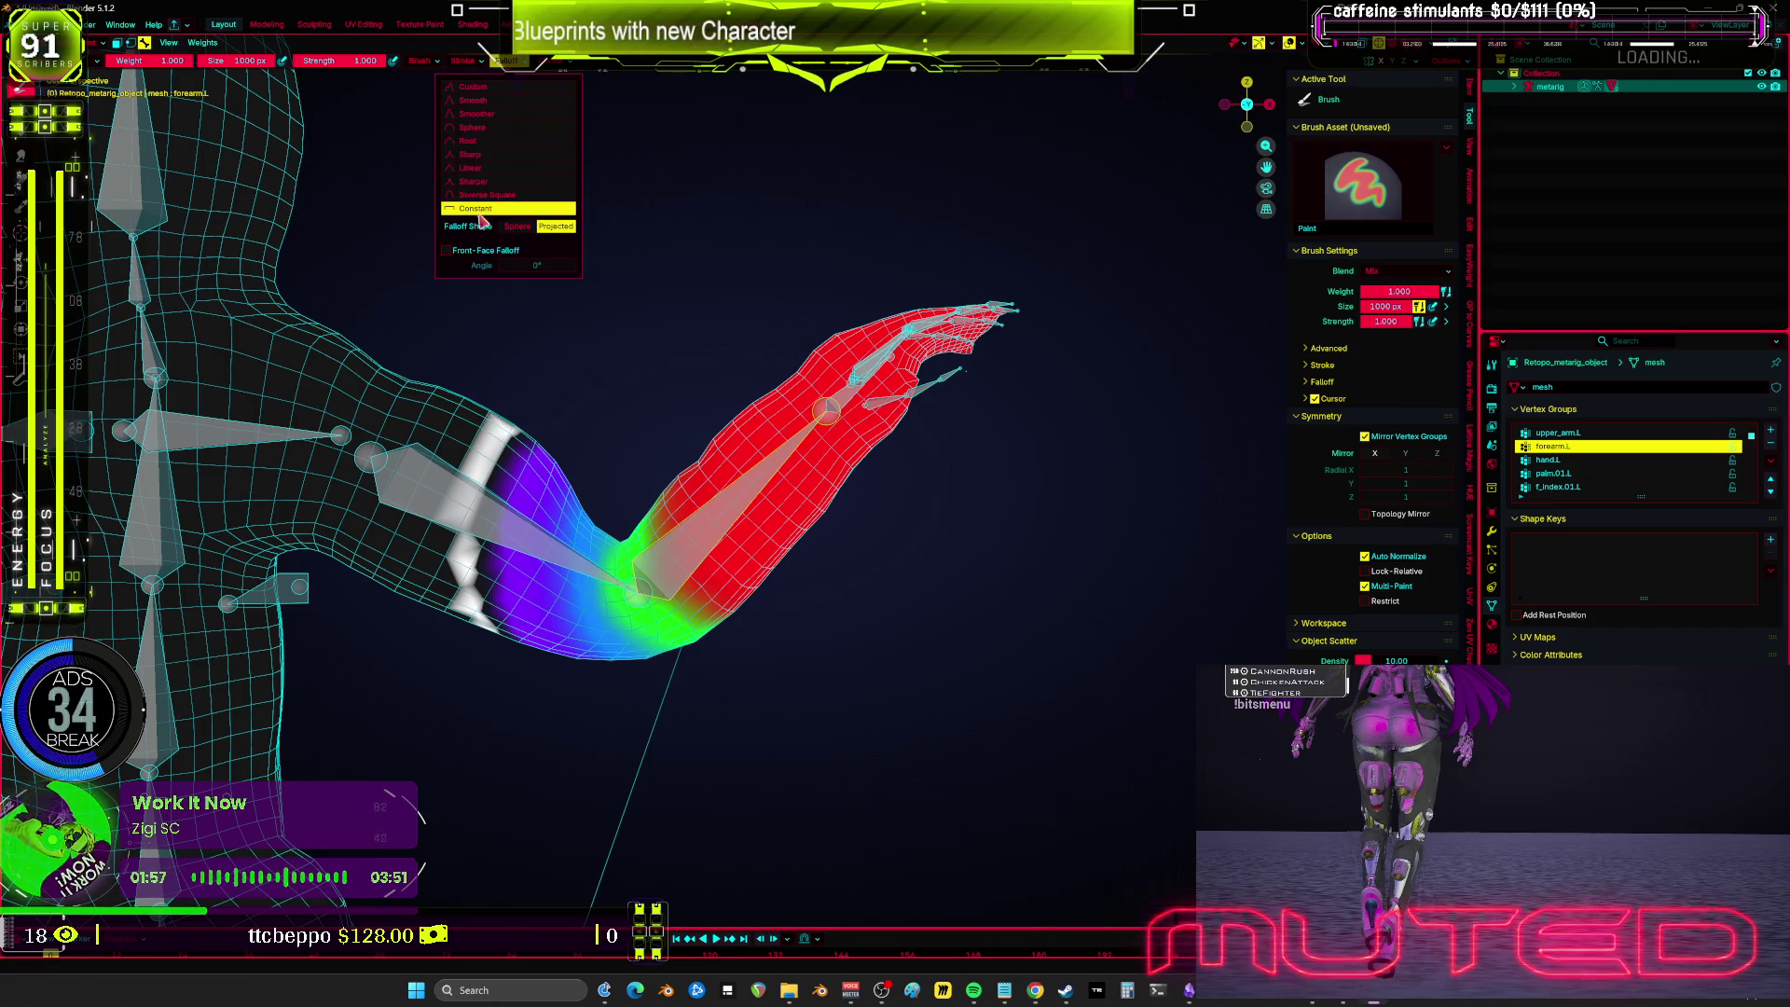
pyautogui.click(476, 142)
pyautogui.click(475, 168)
pyautogui.click(475, 143)
pyautogui.click(471, 168)
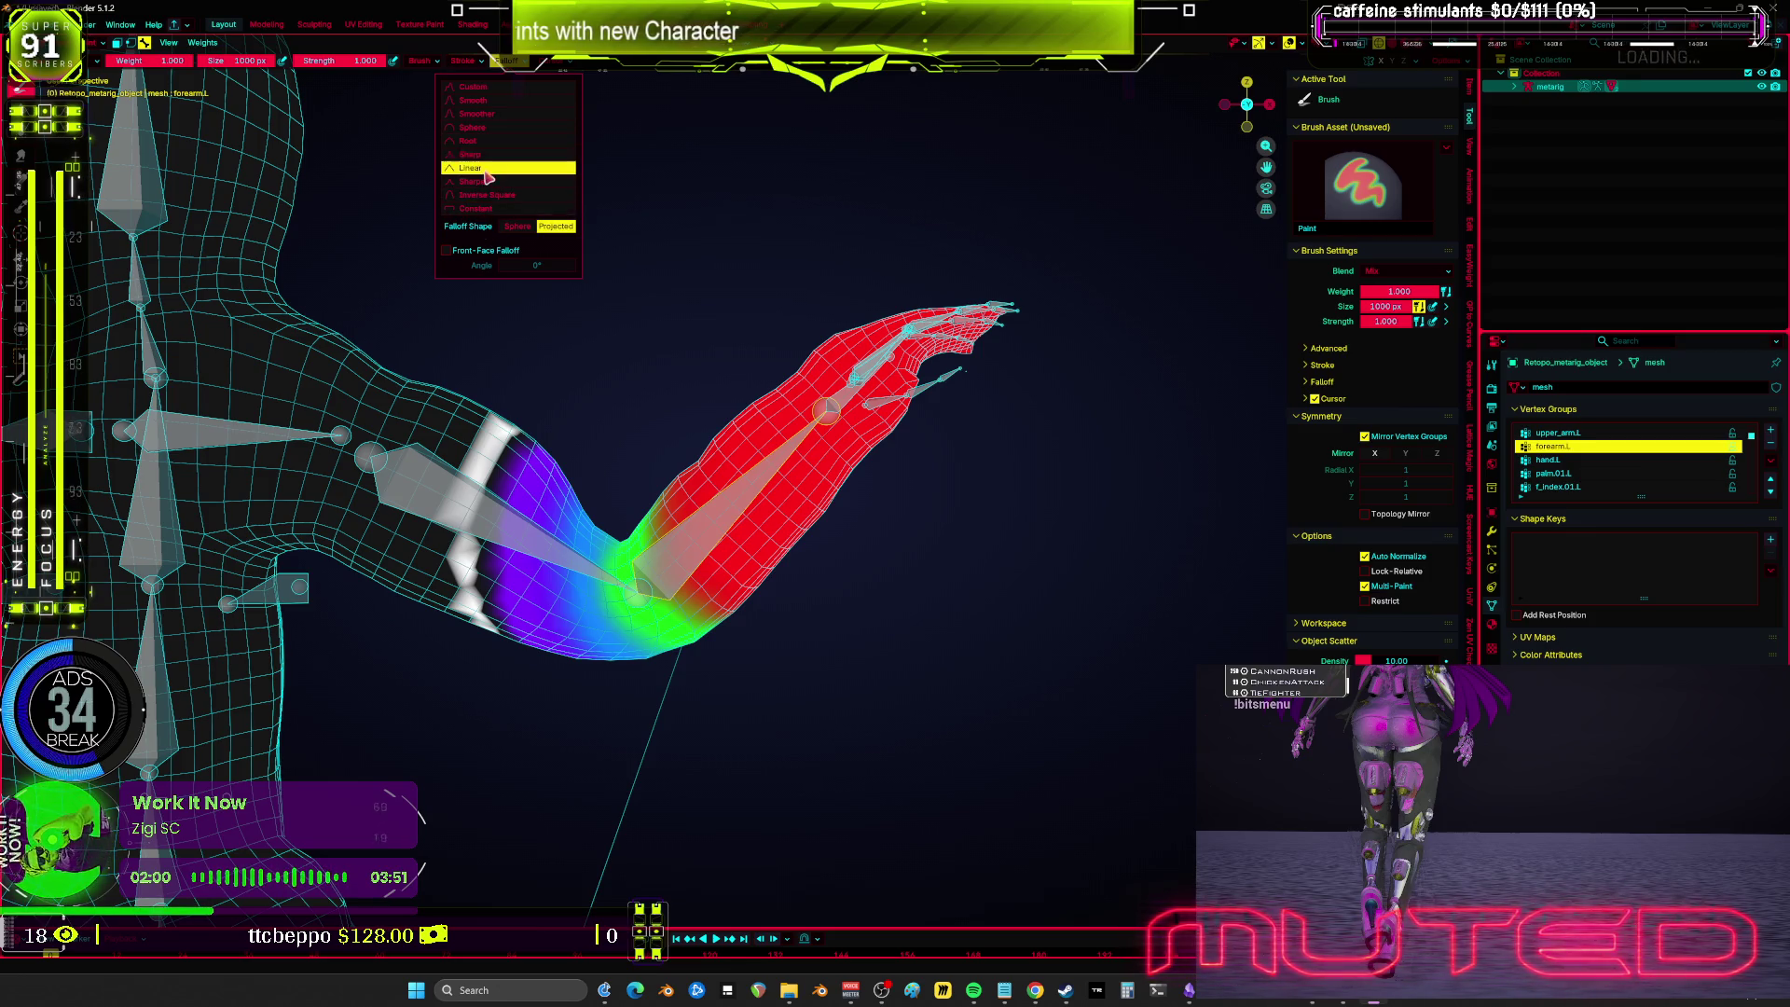
pyautogui.click(481, 210)
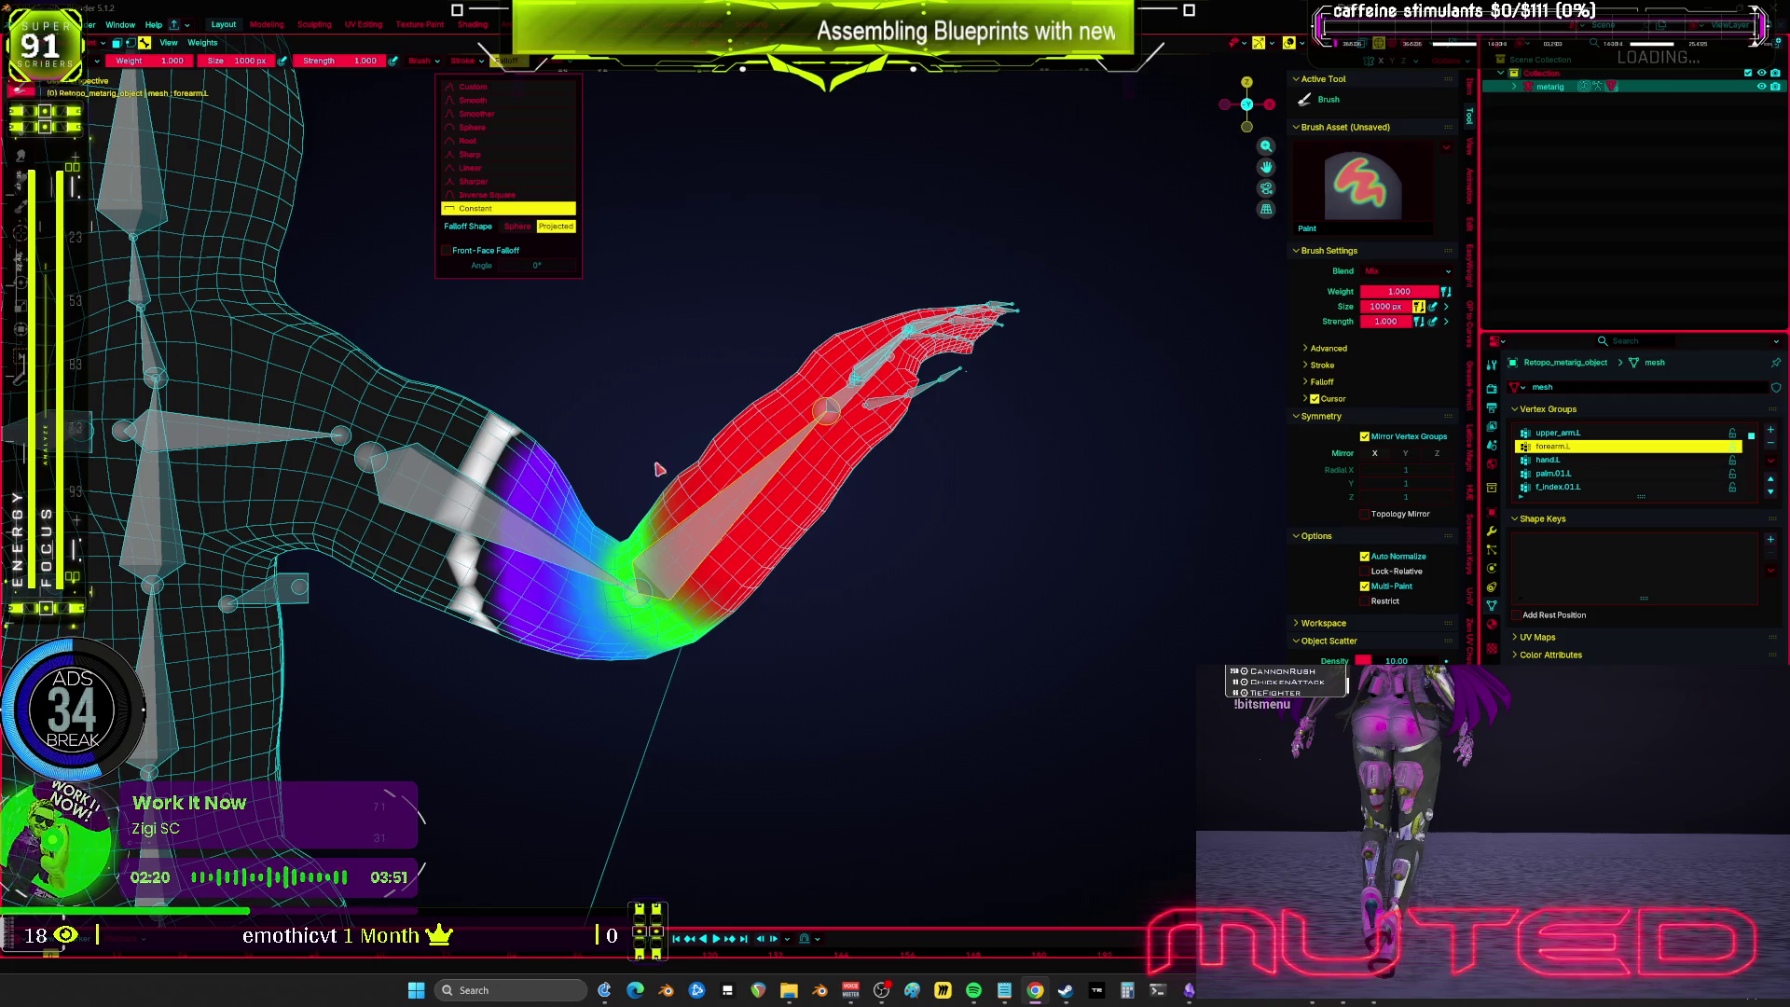
# Step: Raise the forearm bone to test the elbow weights between upper_arm.L and forearm.L
pyautogui.moveTo(671, 364)
pyautogui.mouseDown()
pyautogui.moveTo(709, 420)
pyautogui.moveTo(727, 391)
pyautogui.moveTo(644, 503)
pyautogui.moveTo(671, 541)
pyautogui.moveTo(1127, 296)
pyautogui.mouseUp()
pyautogui.keyDown('ctrl'); pyautogui.click(644, 504); pyautogui.keyUp('ctrl')
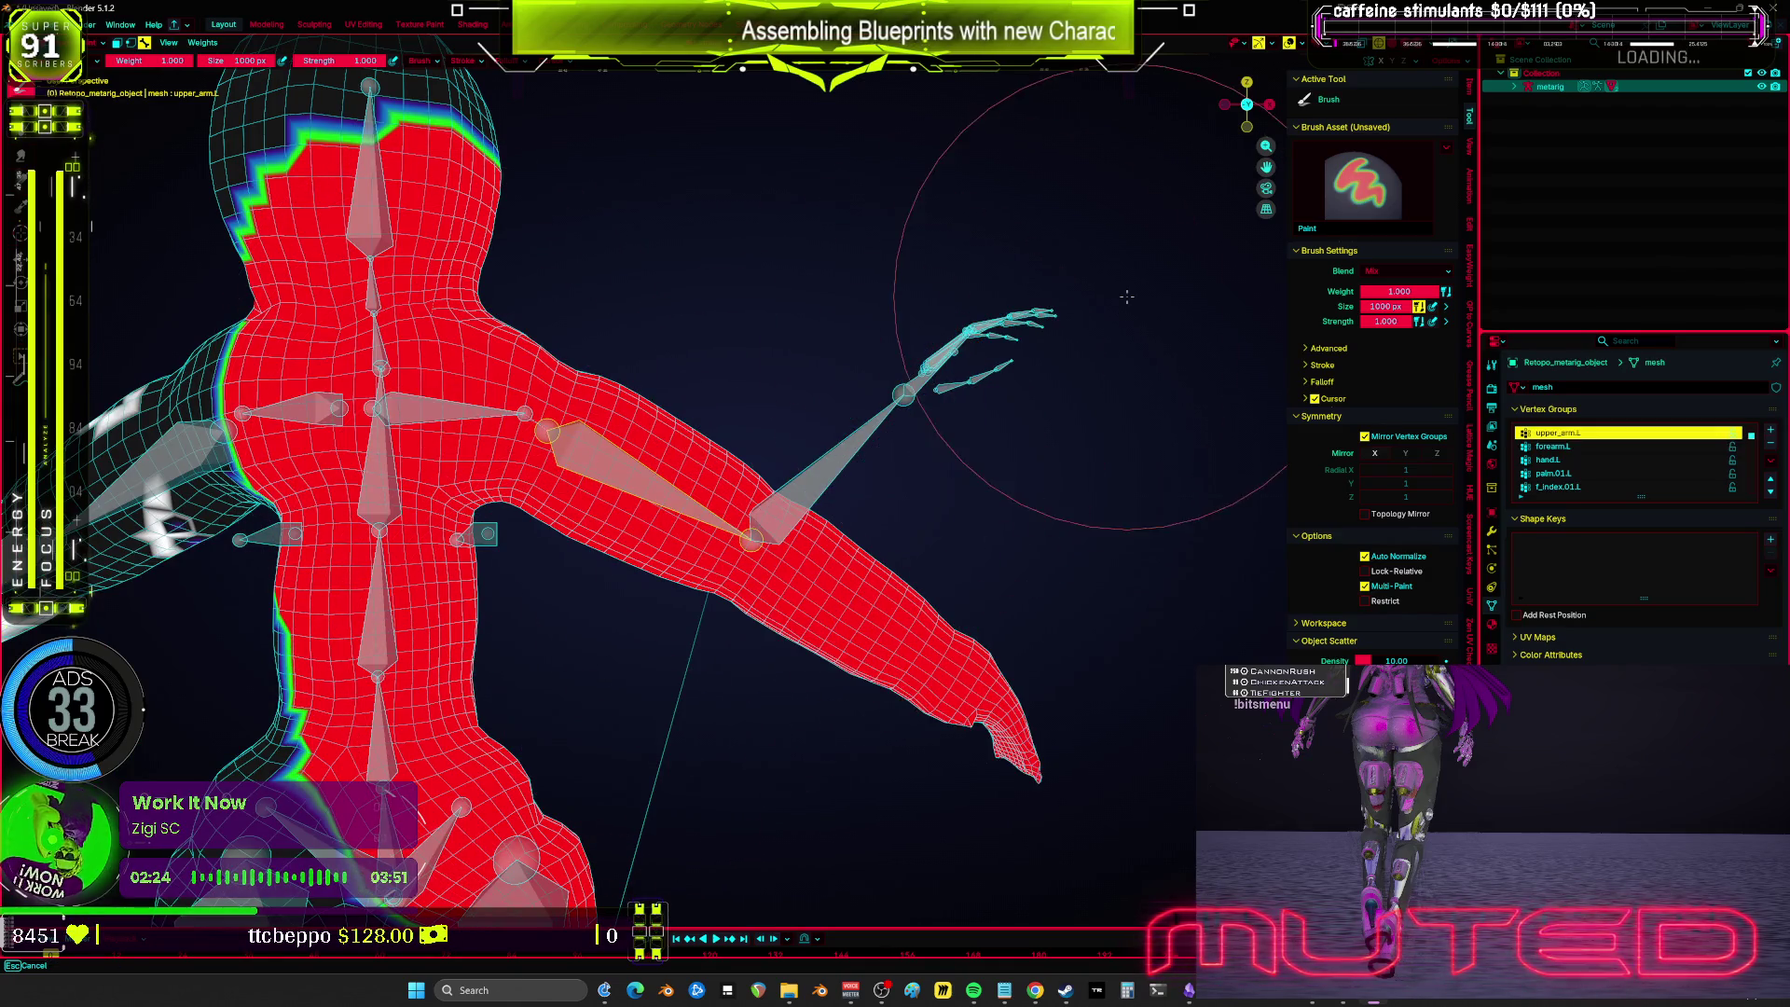
pyautogui.keyDown('ctrl'); pyautogui.click(827, 466); pyautogui.keyUp('ctrl')
pyautogui.moveTo(827, 466); pyautogui.dragTo(1023, 391)
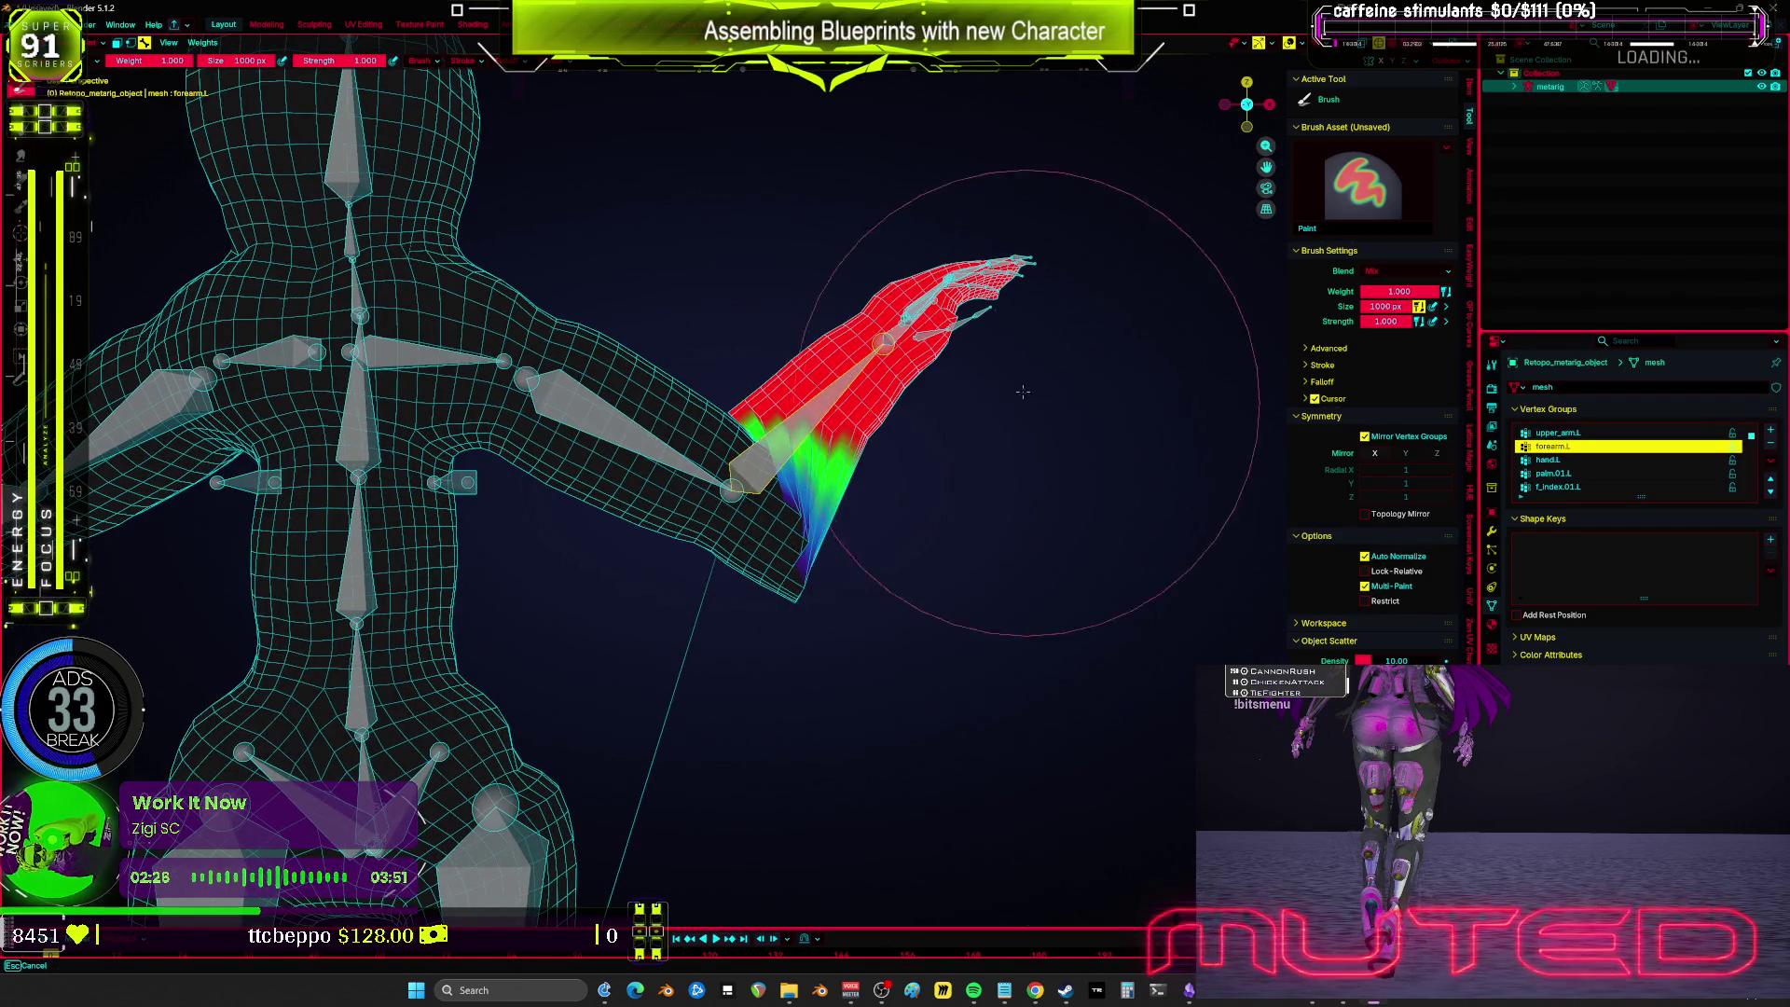
pyautogui.keyDown('ctrl'); pyautogui.click(741, 508); pyautogui.keyUp('ctrl')
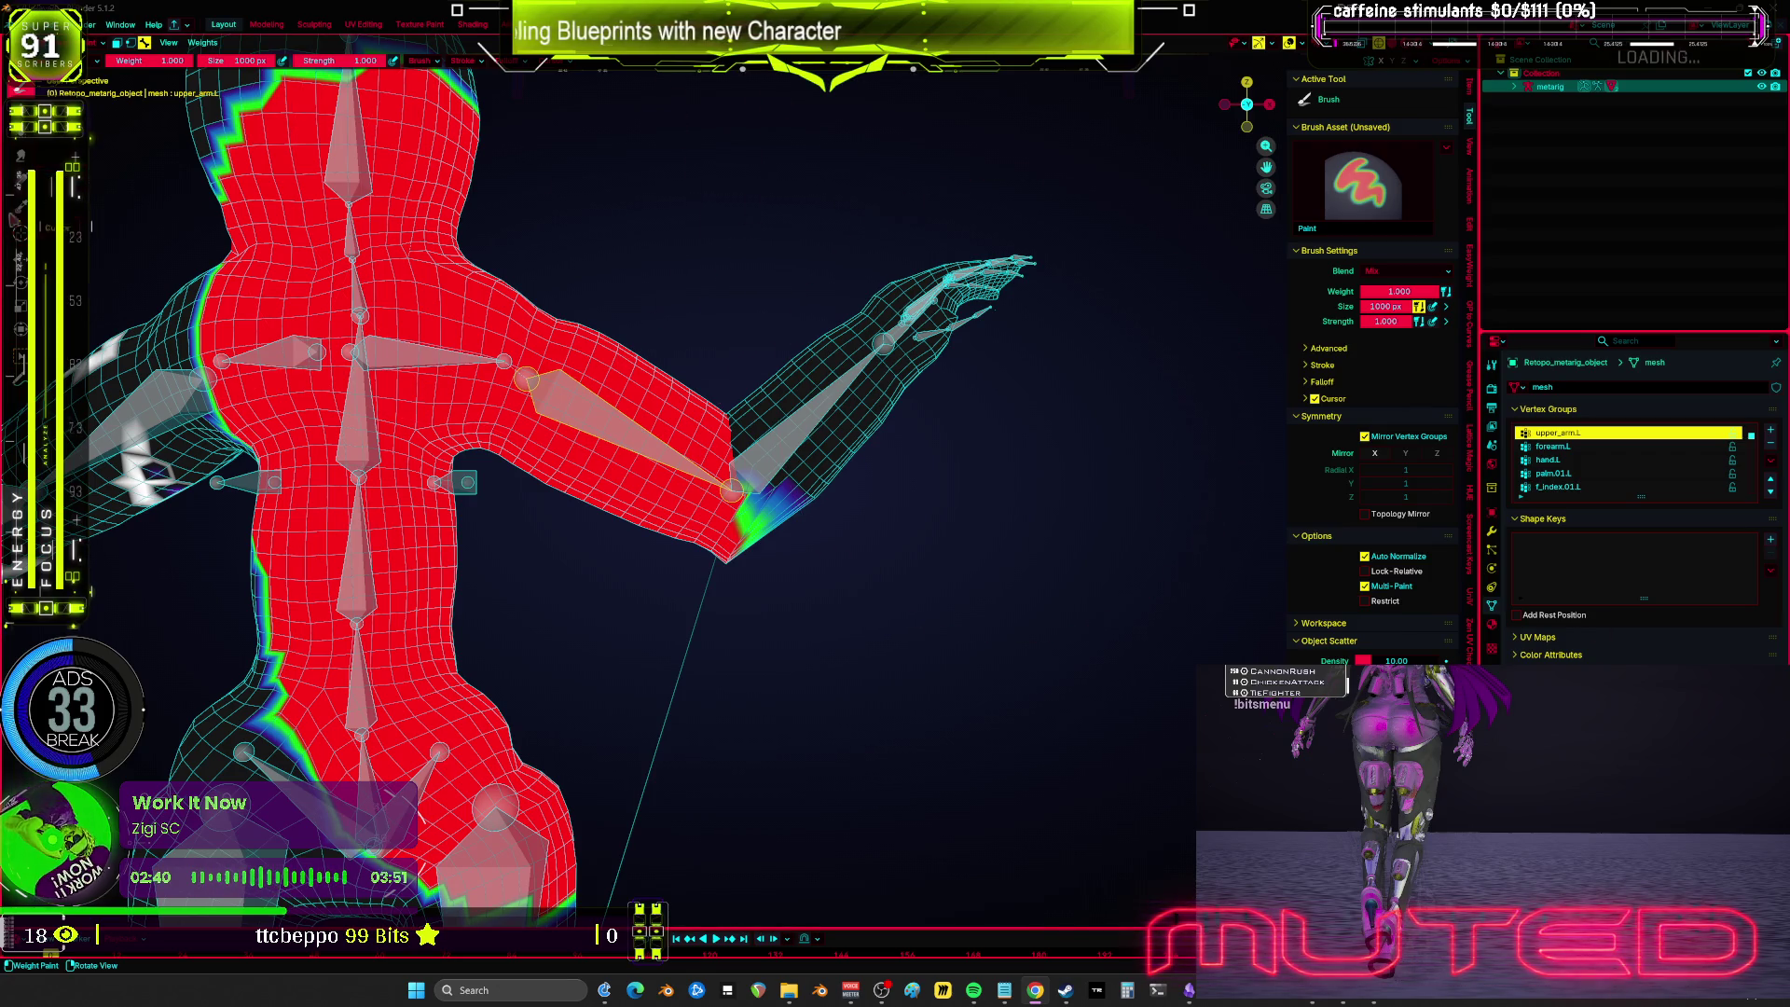
# Step: Blur the weights around the elbow with the Blur tool
pyautogui.hotkey('shift', 'space')
pyautogui.moveTo(759, 420)
pyautogui.mouseDown()
pyautogui.moveTo(777, 543)
pyautogui.moveTo(740, 540)
pyautogui.moveTo(745, 342)
pyautogui.moveTo(723, 519)
pyautogui.moveTo(740, 500)
pyautogui.moveTo(719, 519)
pyautogui.moveTo(759, 519)
pyautogui.mouseUp()
pyautogui.keyDown('ctrl'); pyautogui.click(739, 500); pyautogui.keyUp('ctrl')
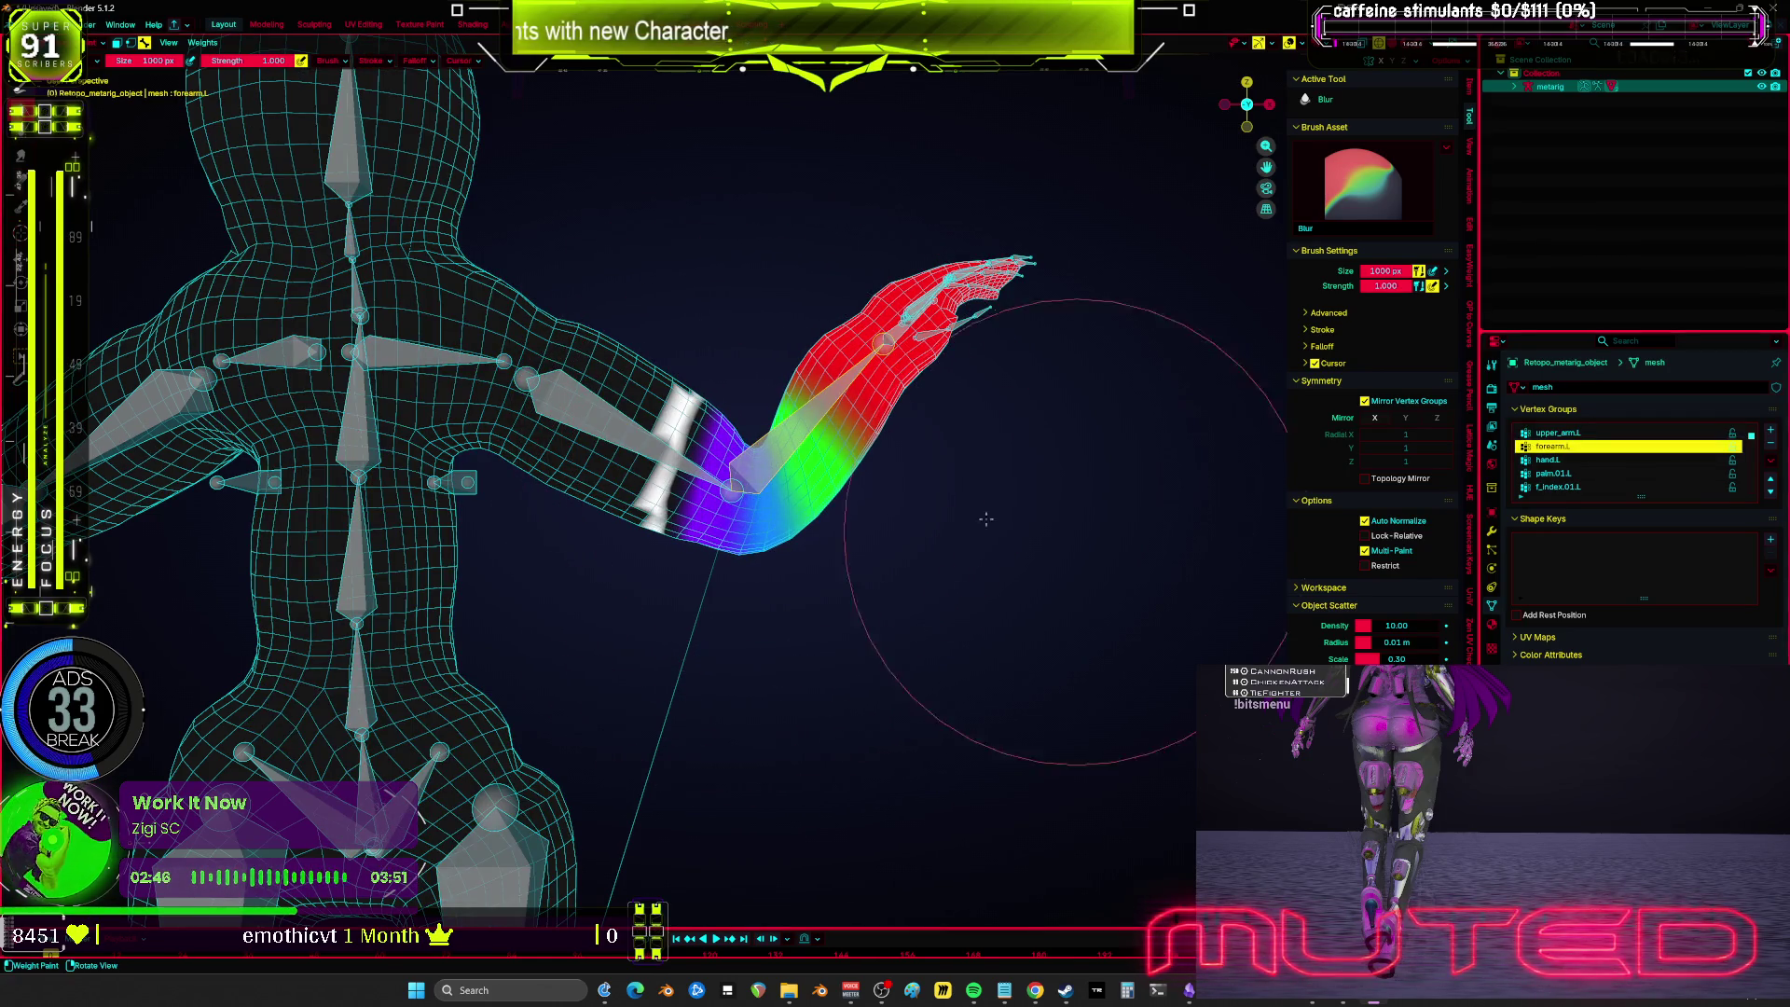
# Step: Lock upper_arm.L from the K vertex-group lock pie, then reselect forearm.L for painting
pyautogui.scroll(2, 886, 466)
pyautogui.keyDown('ctrl'); pyautogui.click(573, 455); pyautogui.keyUp('ctrl')
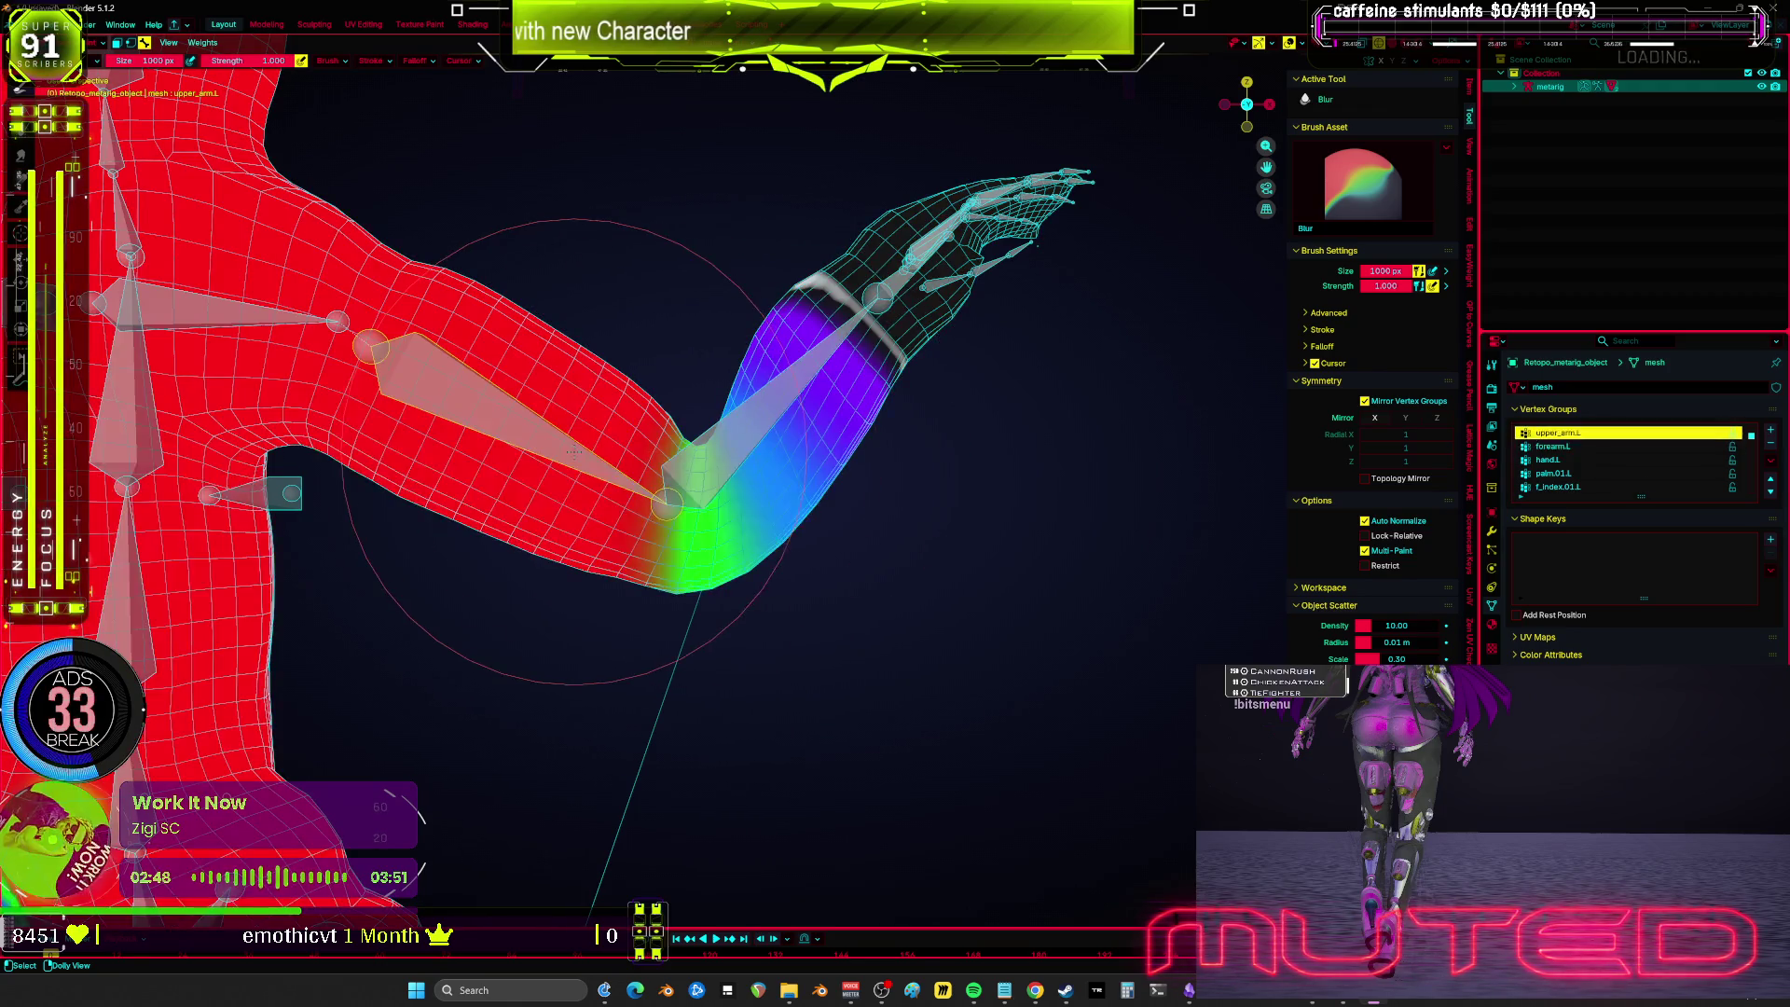
pyautogui.press('k')
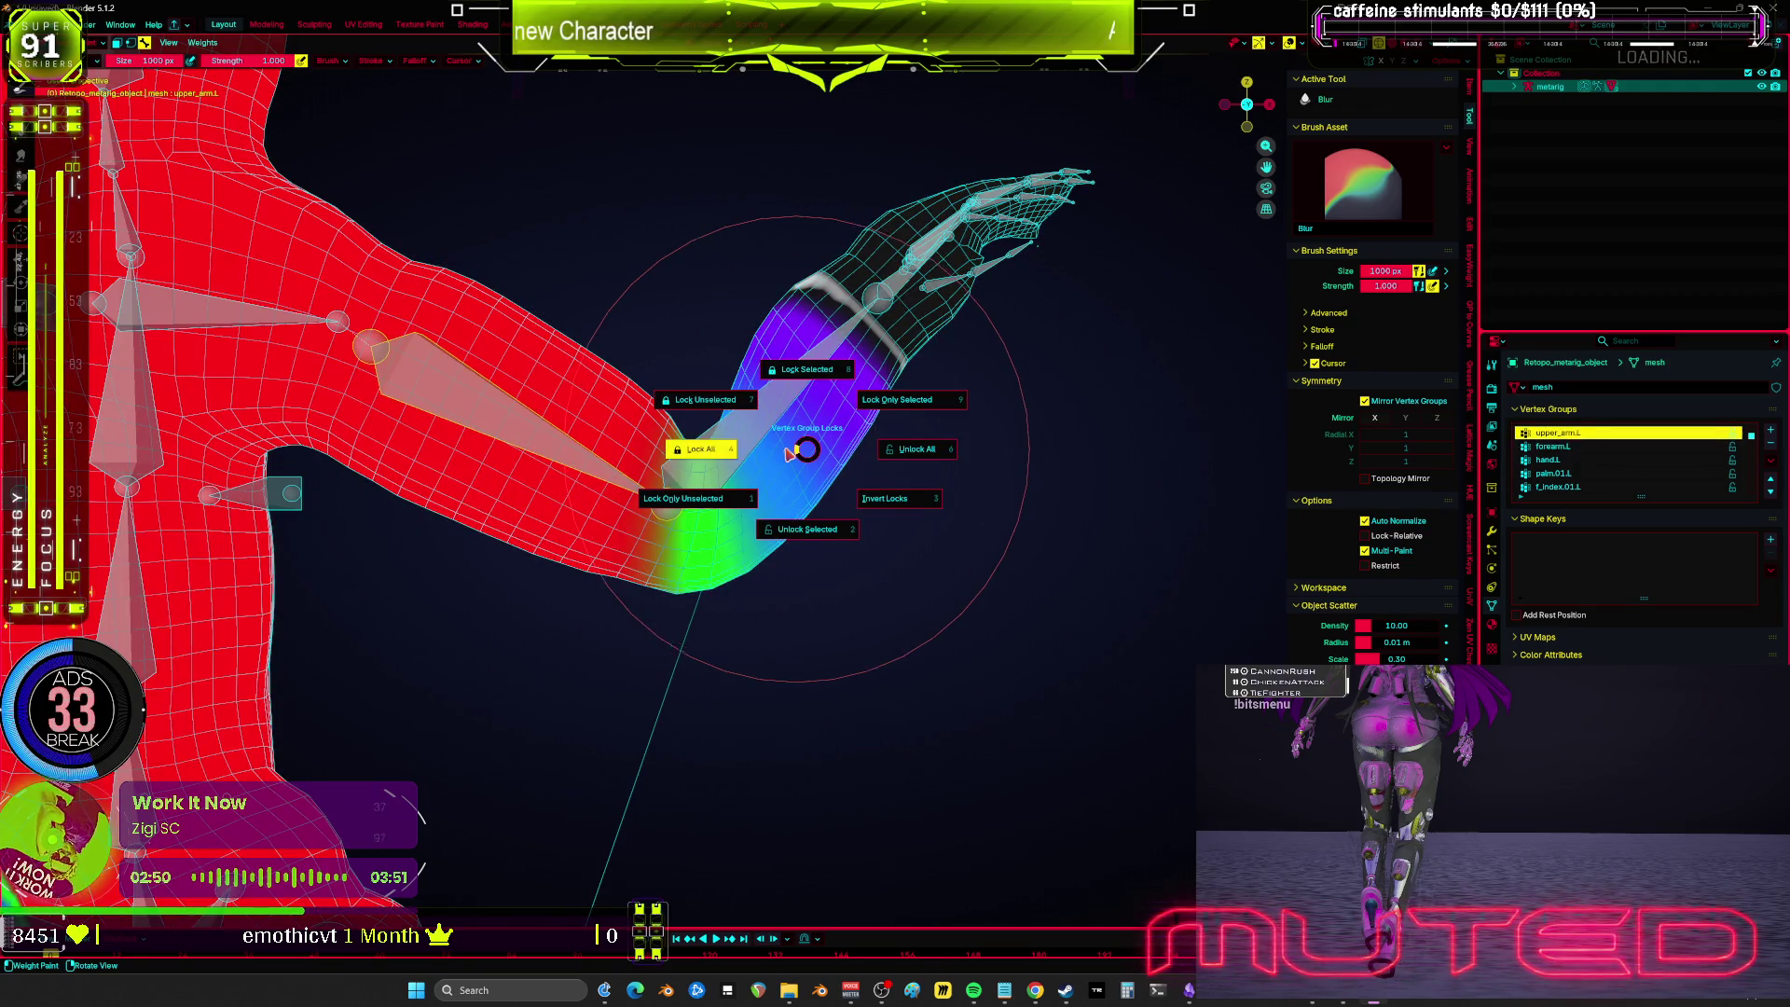
pyautogui.click(709, 484)
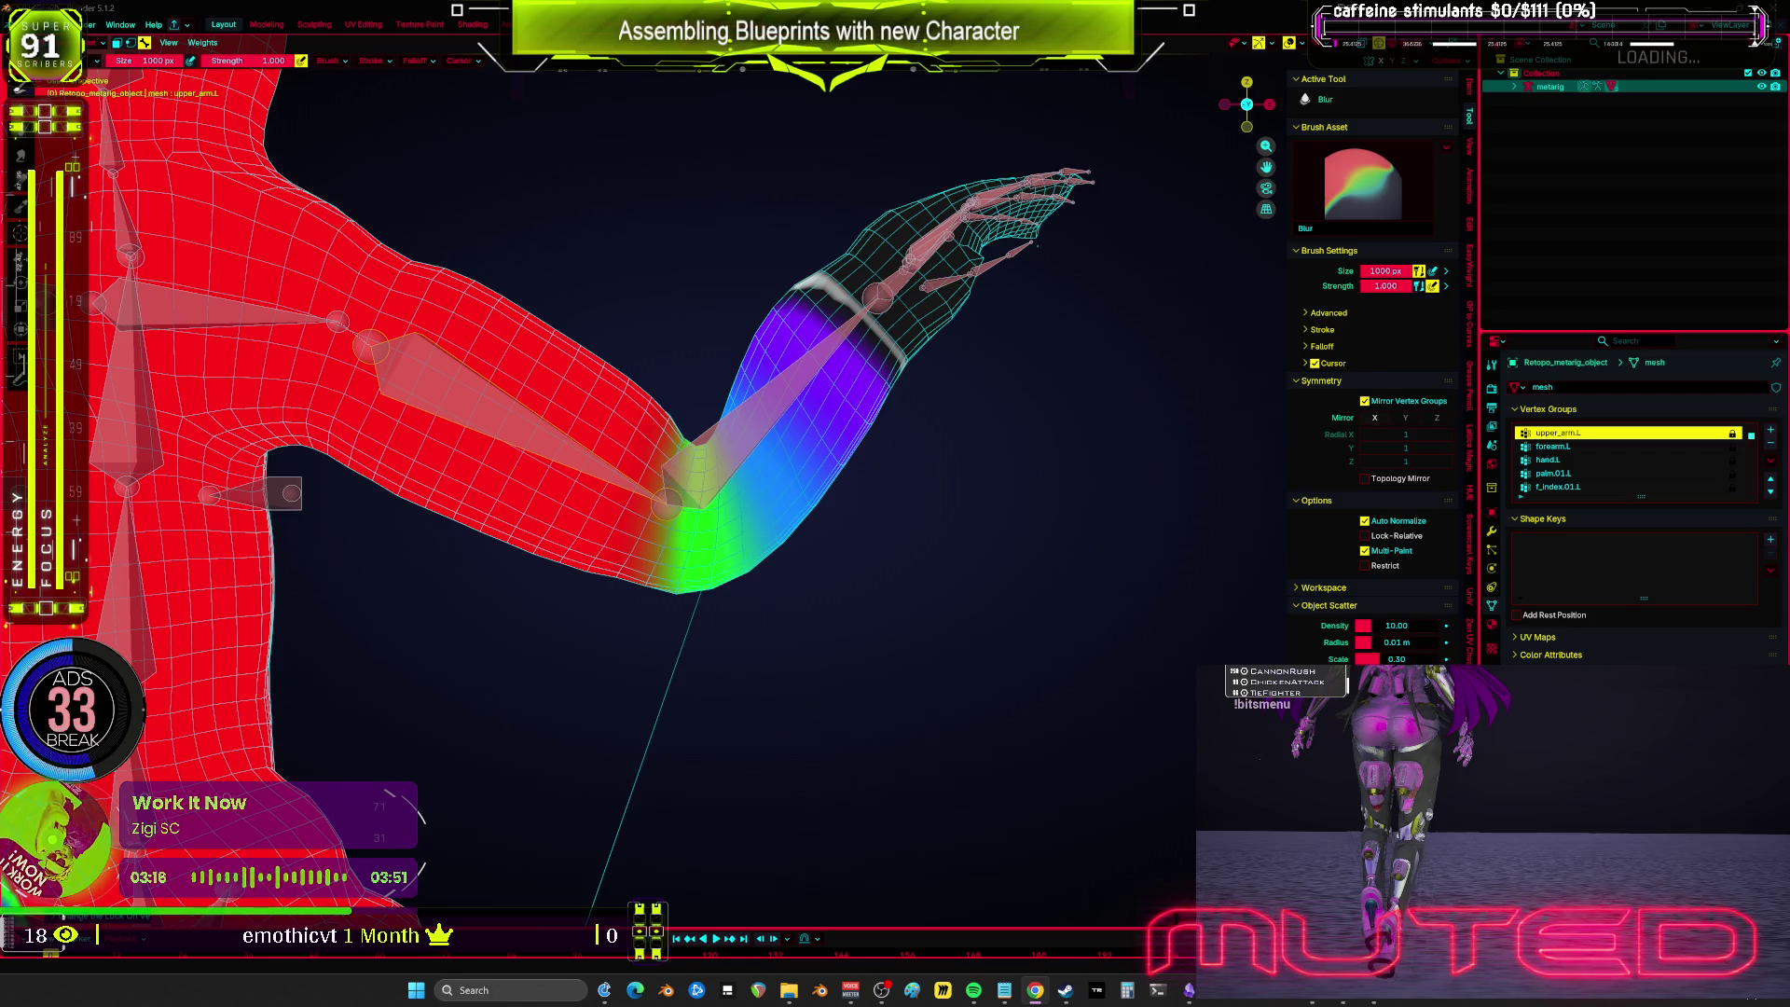
pyautogui.keyDown('ctrl'); pyautogui.click(708, 456); pyautogui.keyUp('ctrl')
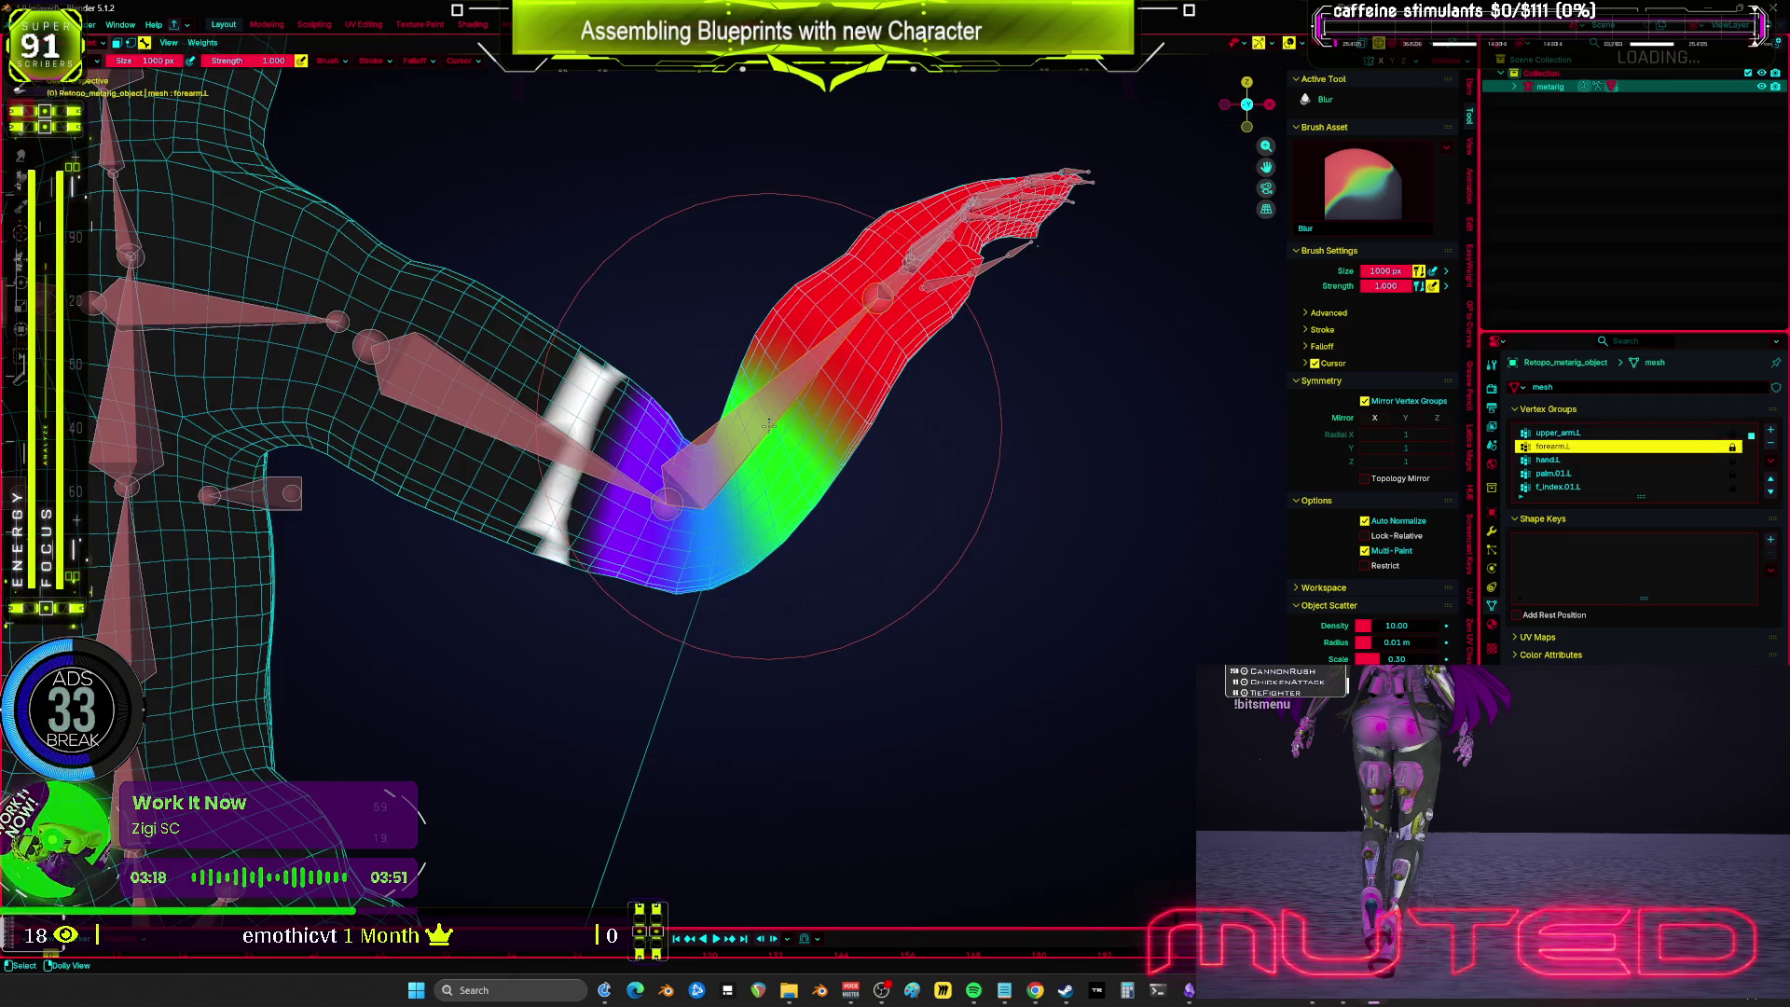
# Step: Blend the forearm.L weights up around the upper arm, alternating between the two arm groups
pyautogui.press('k')
pyautogui.press('Escape')
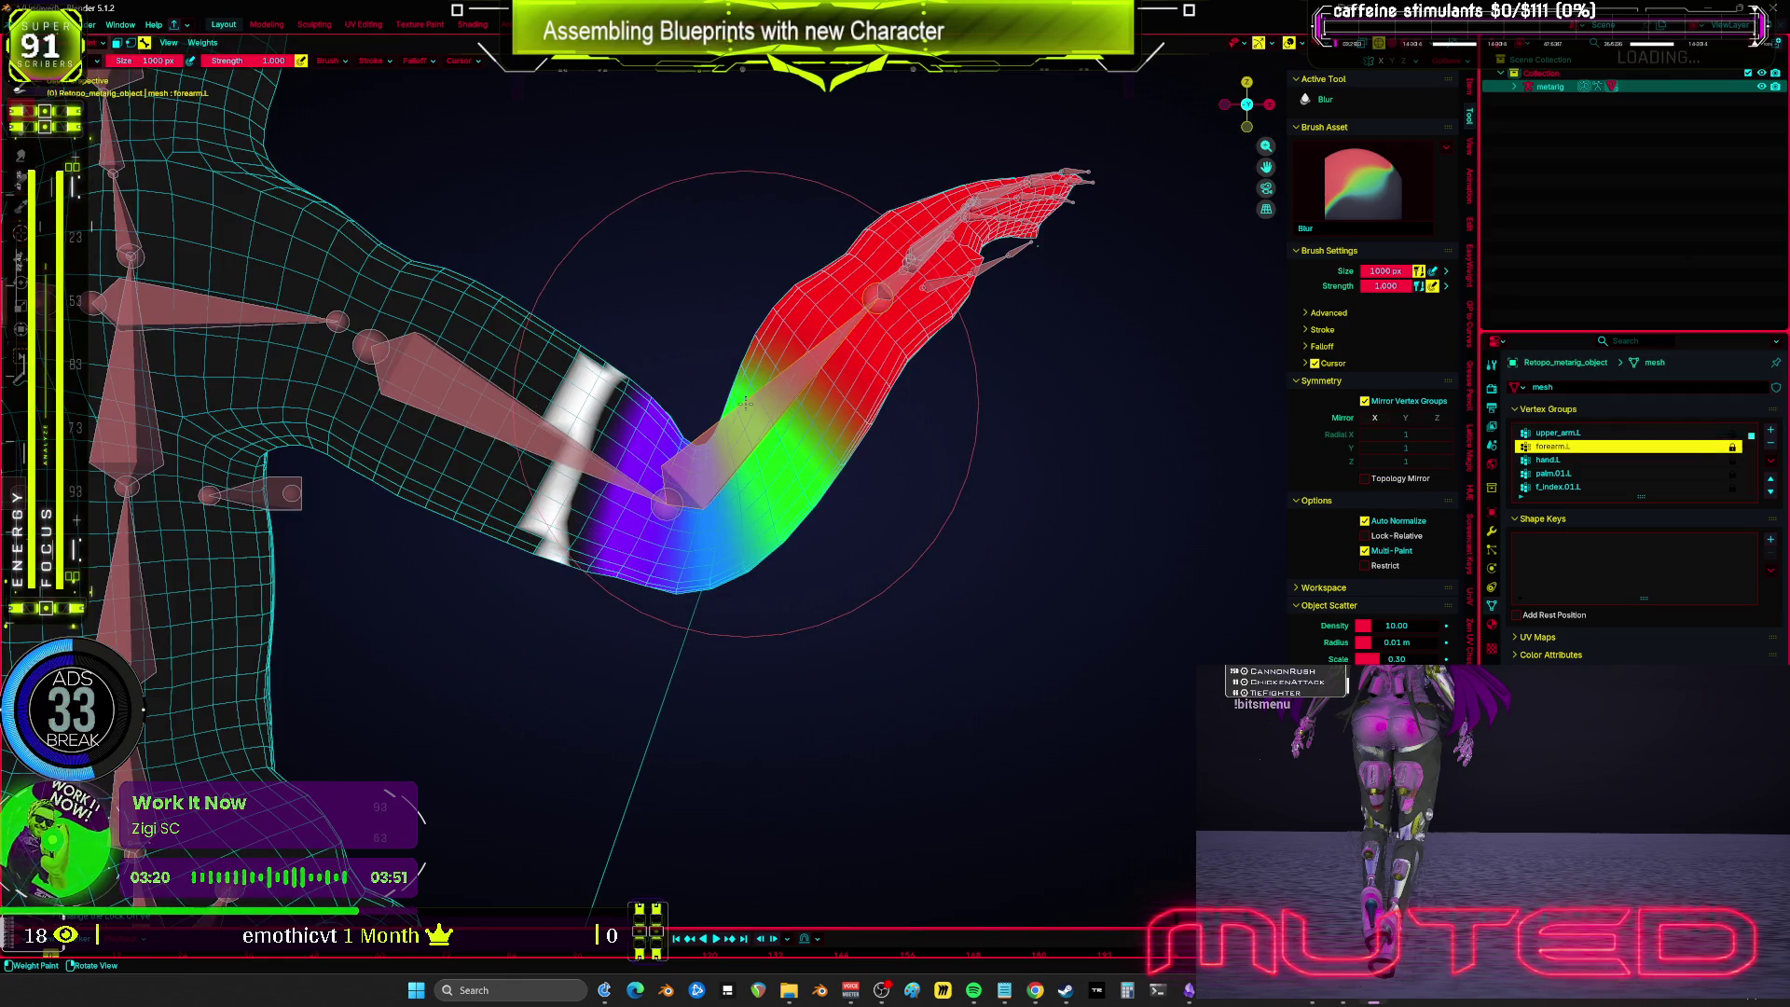
pyautogui.keyDown('ctrl'); pyautogui.click(546, 455); pyautogui.keyUp('ctrl')
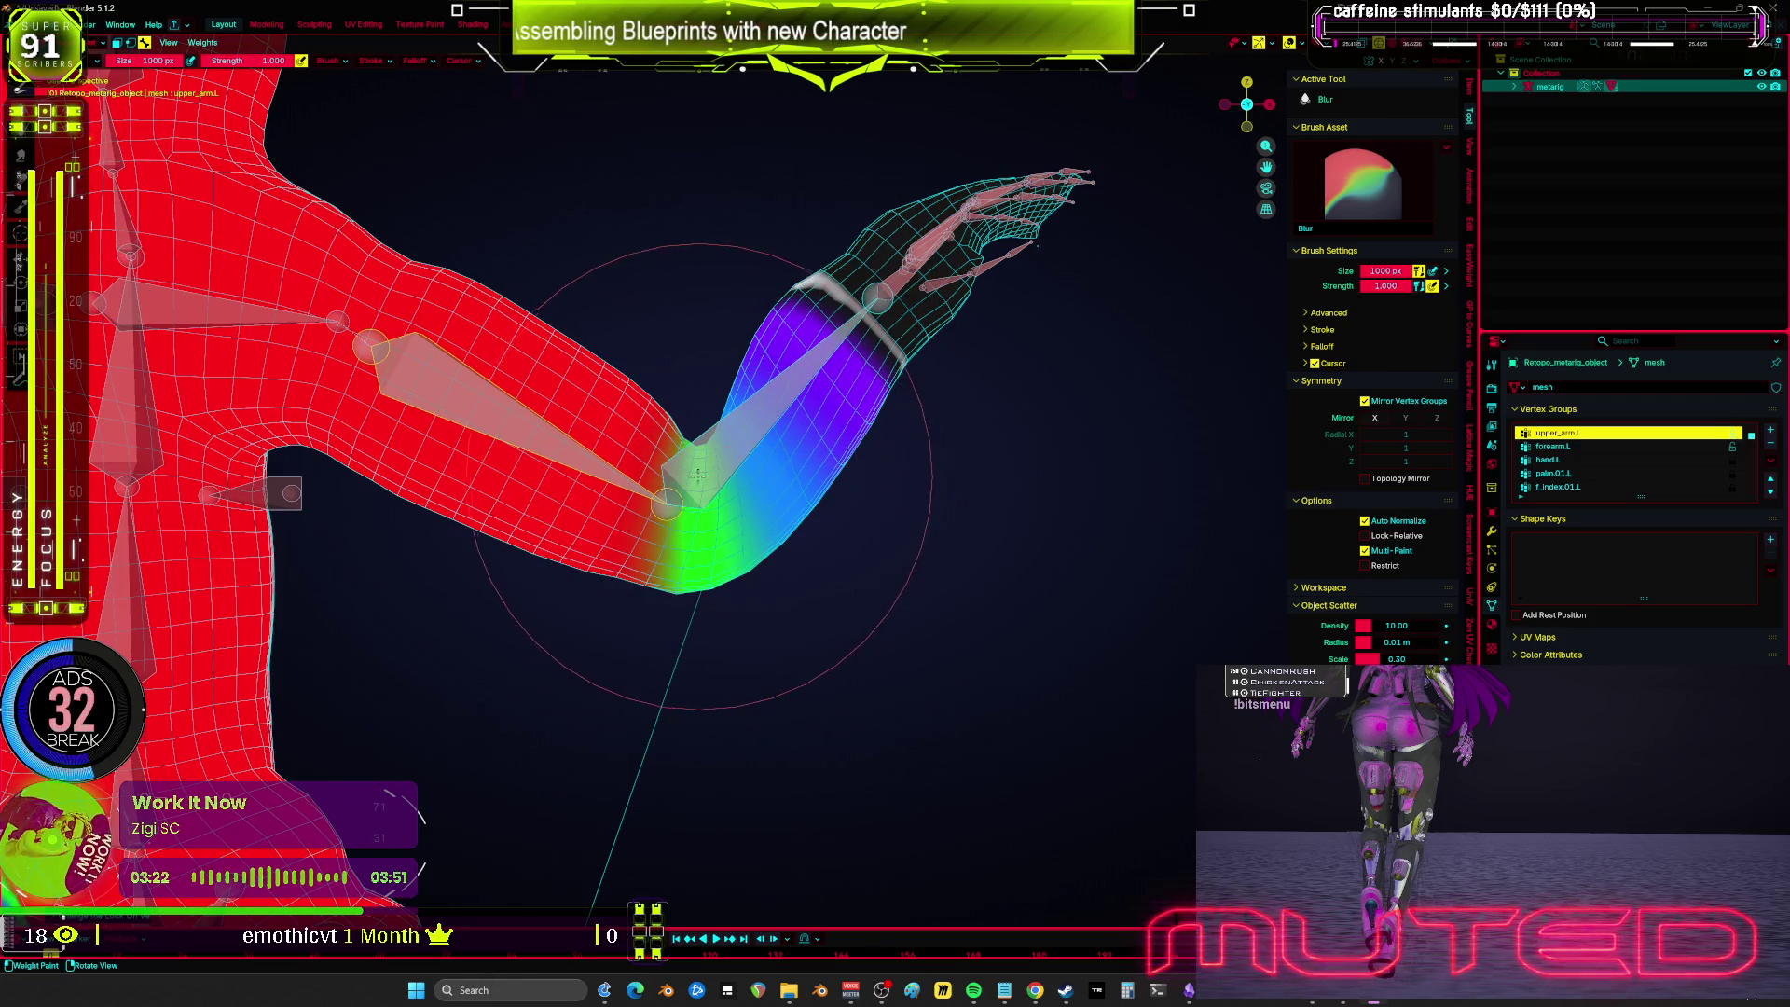
pyautogui.keyDown('ctrl'); pyautogui.click(615, 440); pyautogui.keyUp('ctrl')
pyautogui.moveTo(615, 440)
pyautogui.mouseDown()
pyautogui.moveTo(687, 355)
pyautogui.moveTo(601, 383)
pyautogui.mouseUp()
pyautogui.keyDown('ctrl'); pyautogui.click(601, 382); pyautogui.keyUp('ctrl')
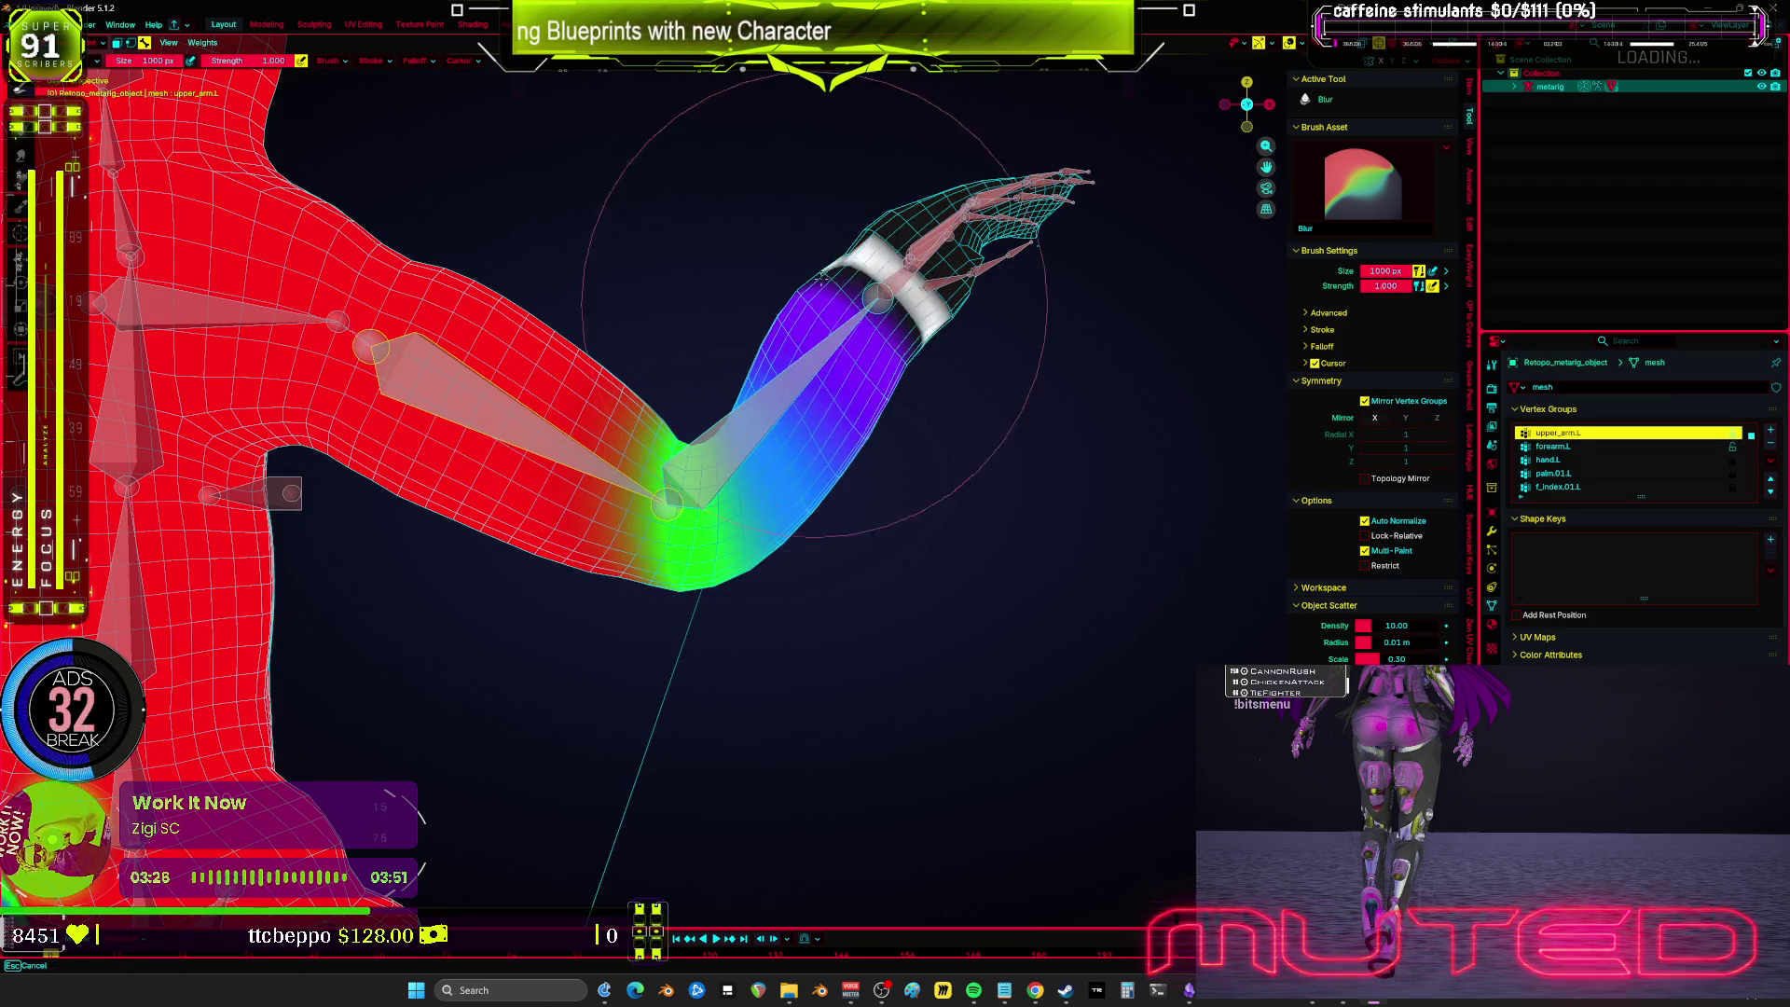
# Step: Leave and re-enter Weight Paint mode via the Ctrl+Tab pie, then bring up the brush settings
pyautogui.hotkey('ctrl', 'z')
pyautogui.hotkey('ctrl', 'z')
pyautogui.hotkey('ctrl', 'z')
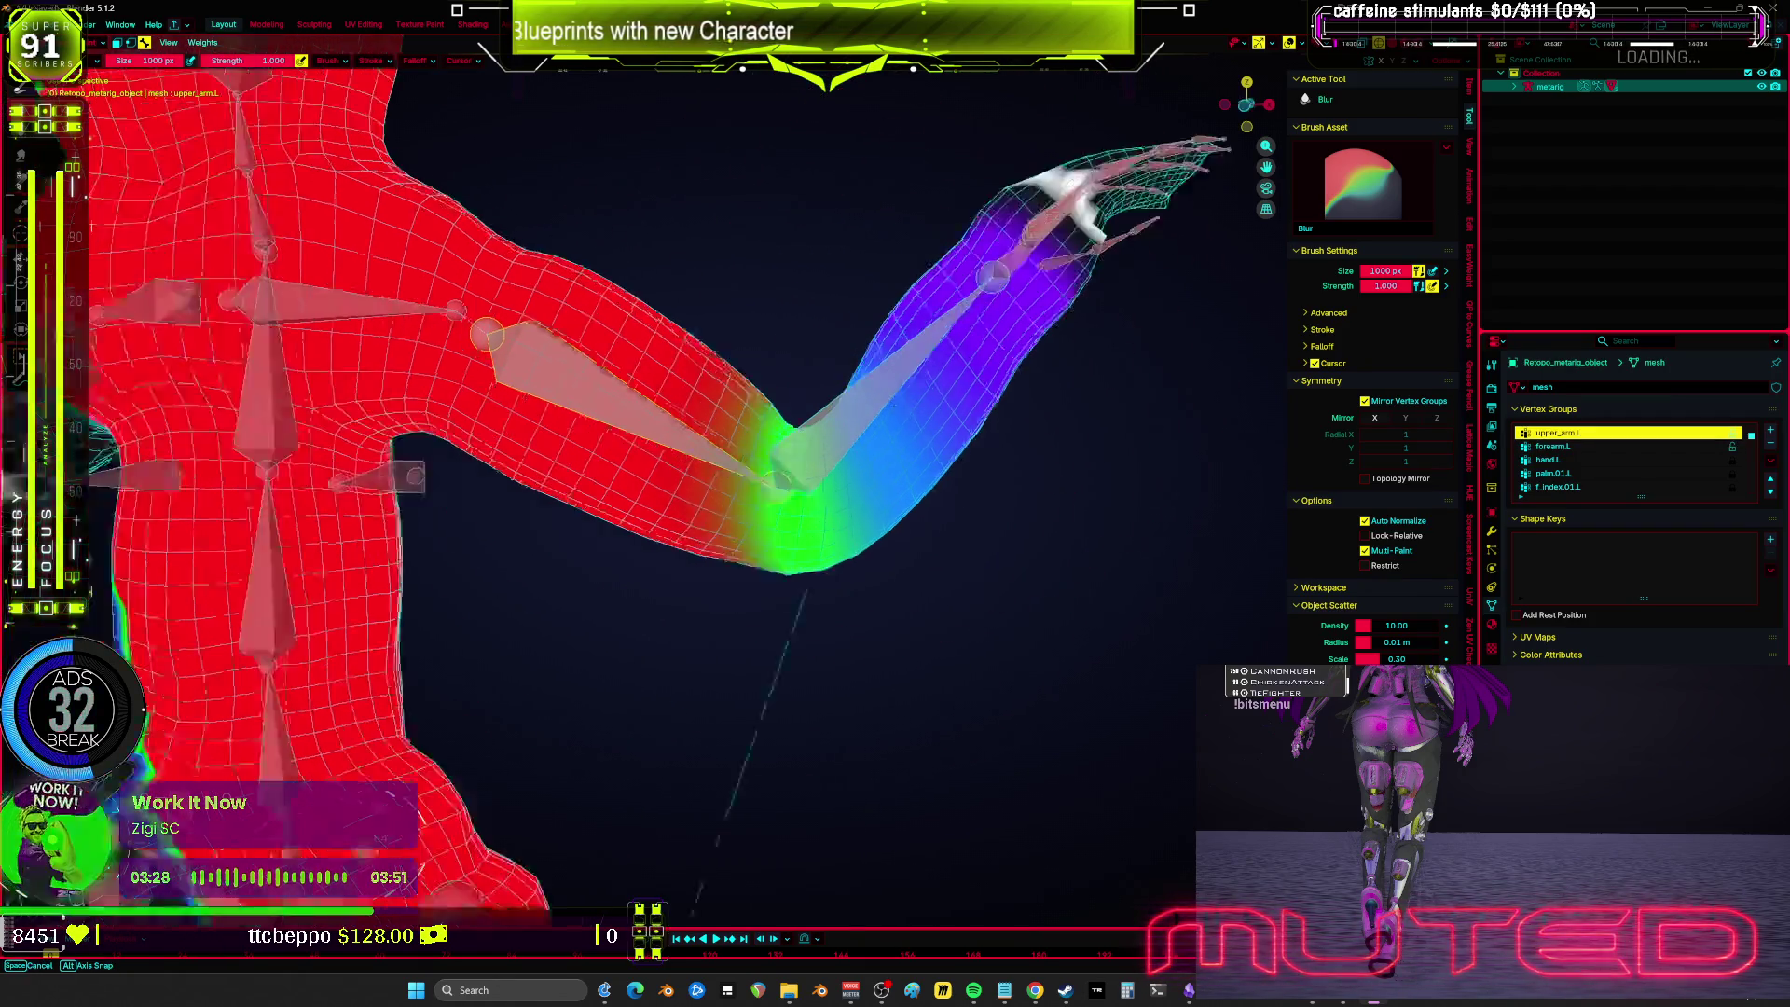
pyautogui.scroll(-2, 503, 443)
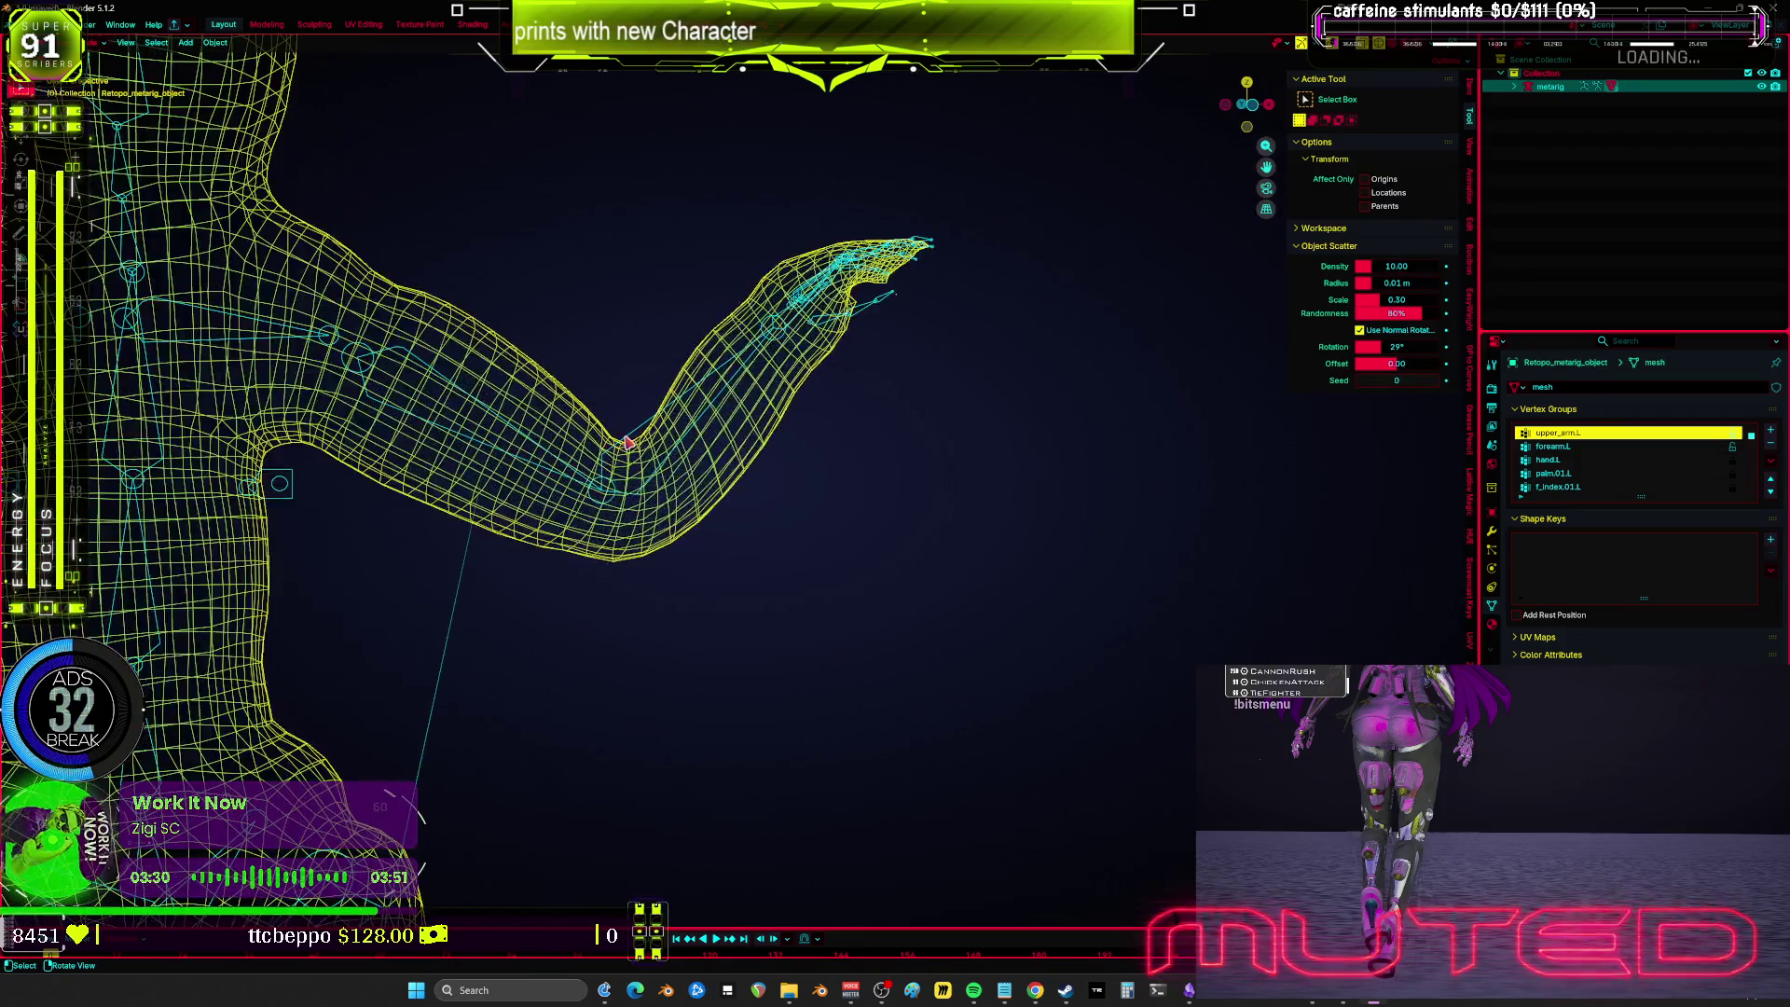
pyautogui.hotkey('ctrl', 'Tab')
pyautogui.click(711, 393)
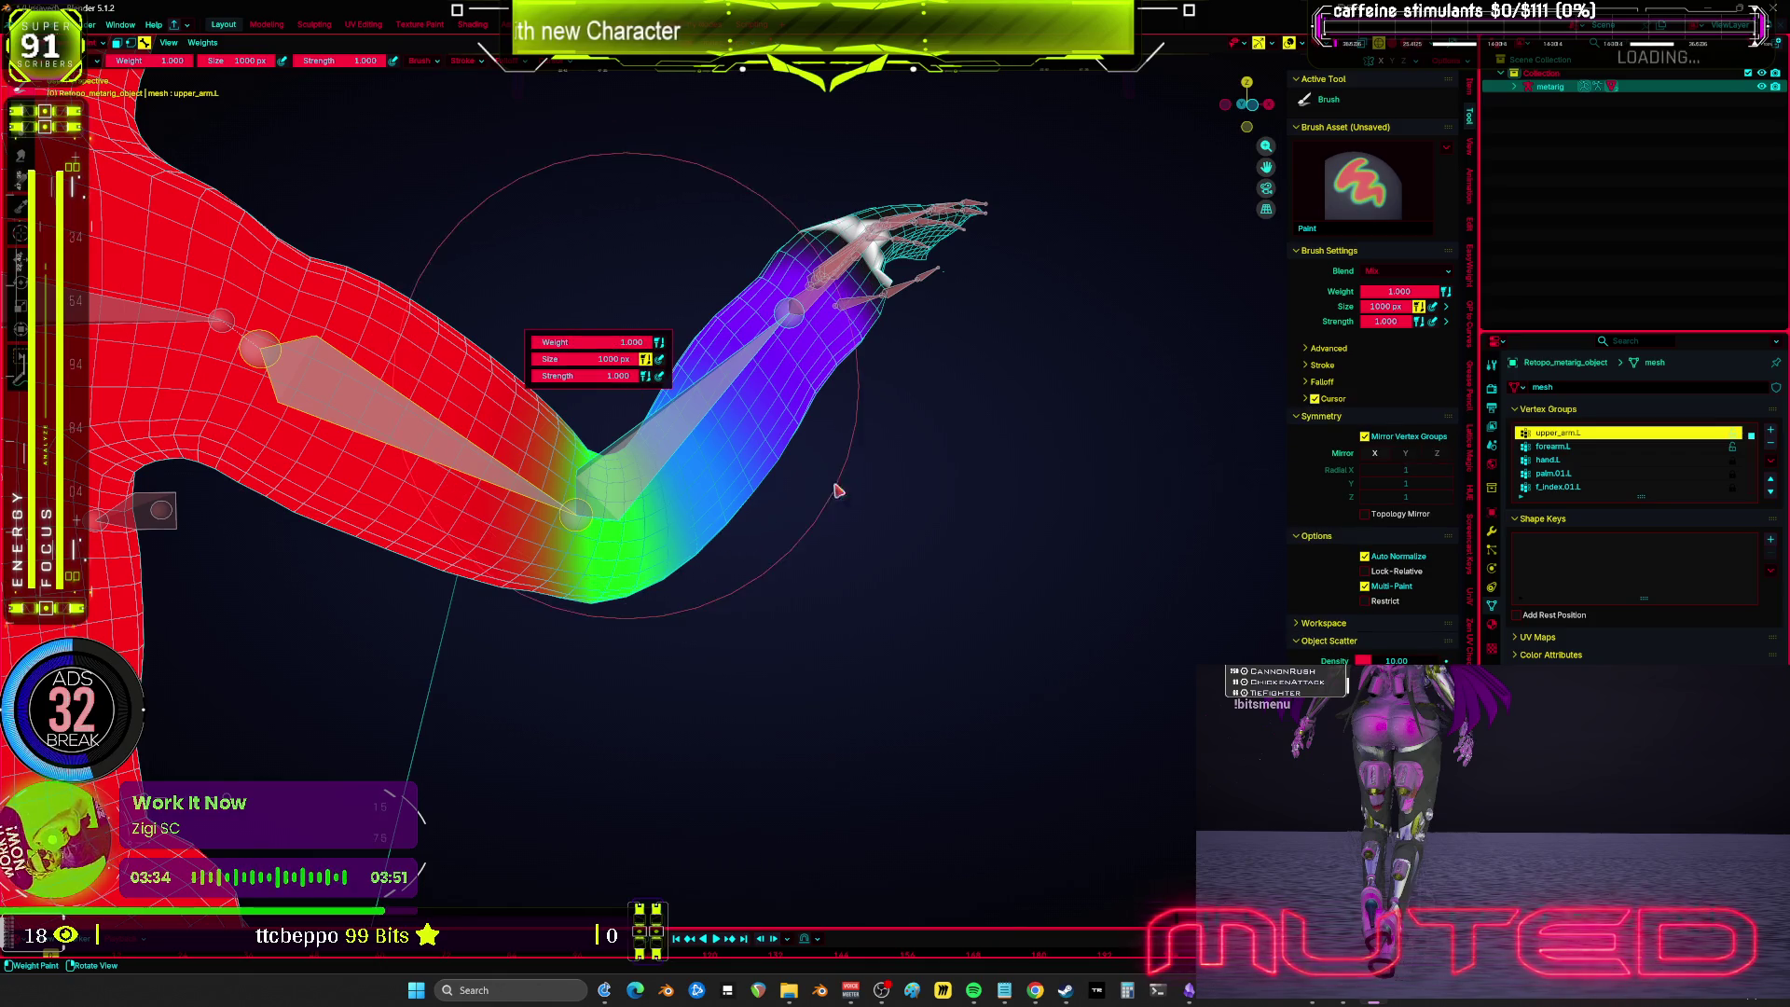
pyautogui.scroll(2, 667, 485)
pyautogui.scroll(1, 393, 437)
pyautogui.rightClick(653, 400)
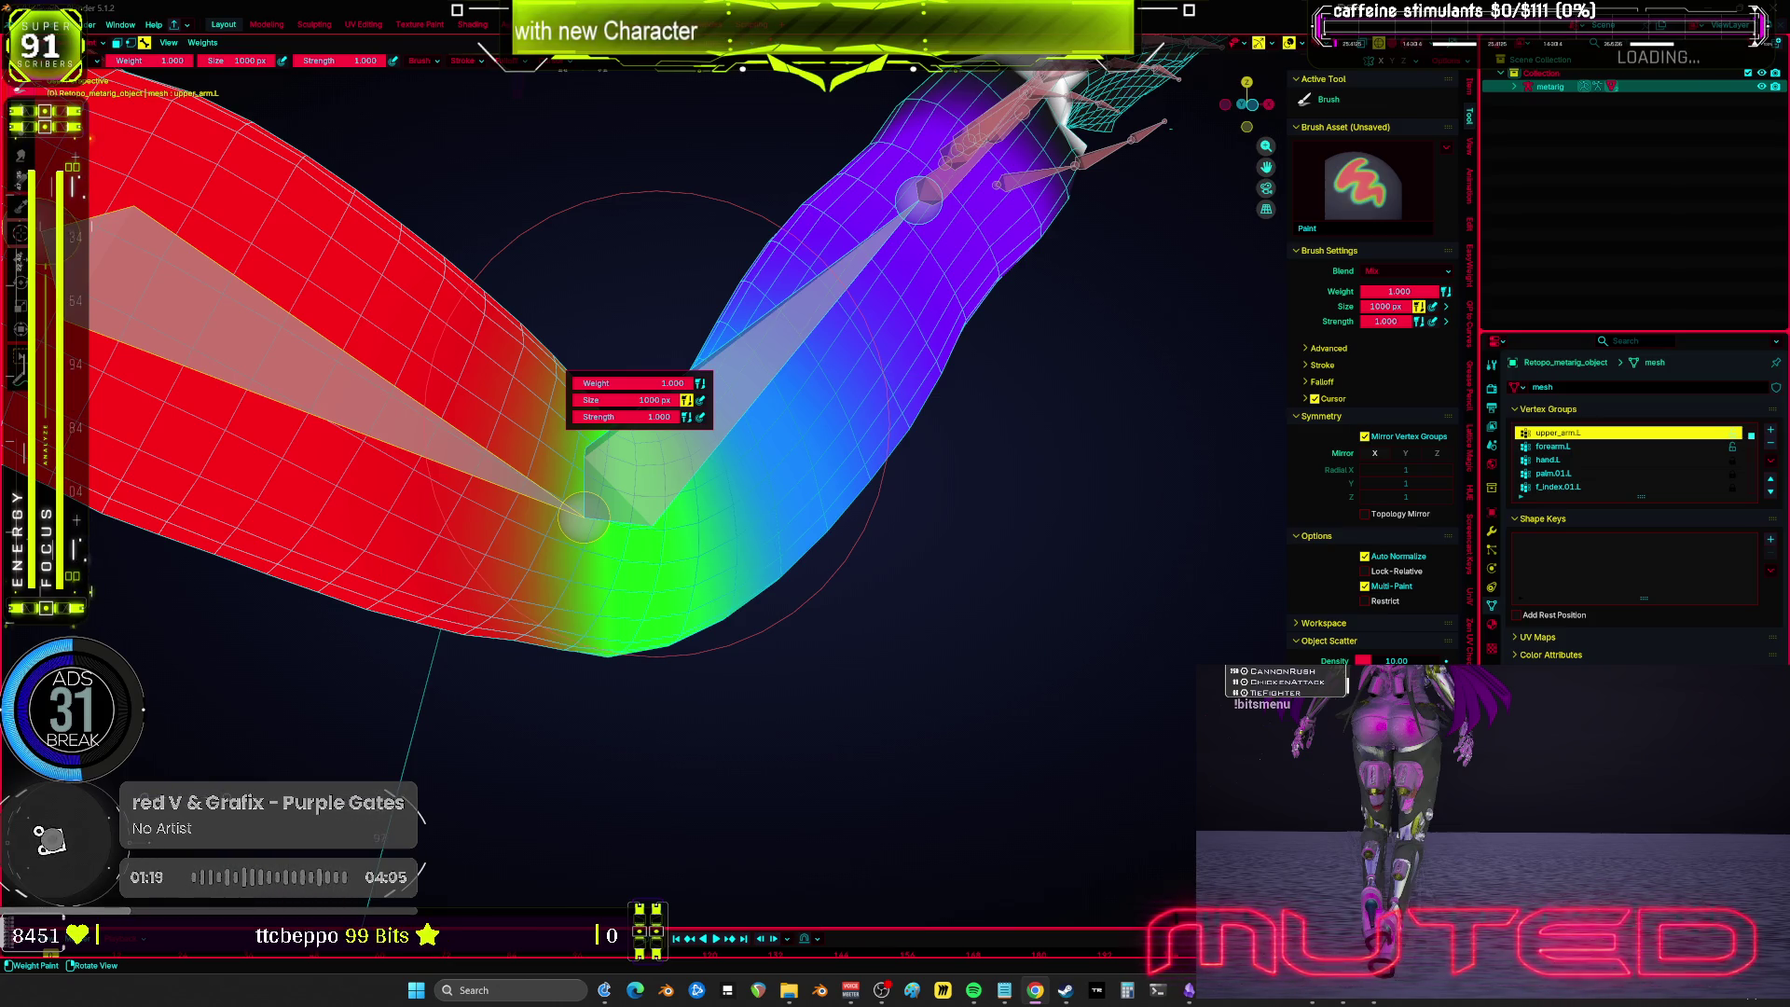
pyautogui.scroll(-5, 858, 511)
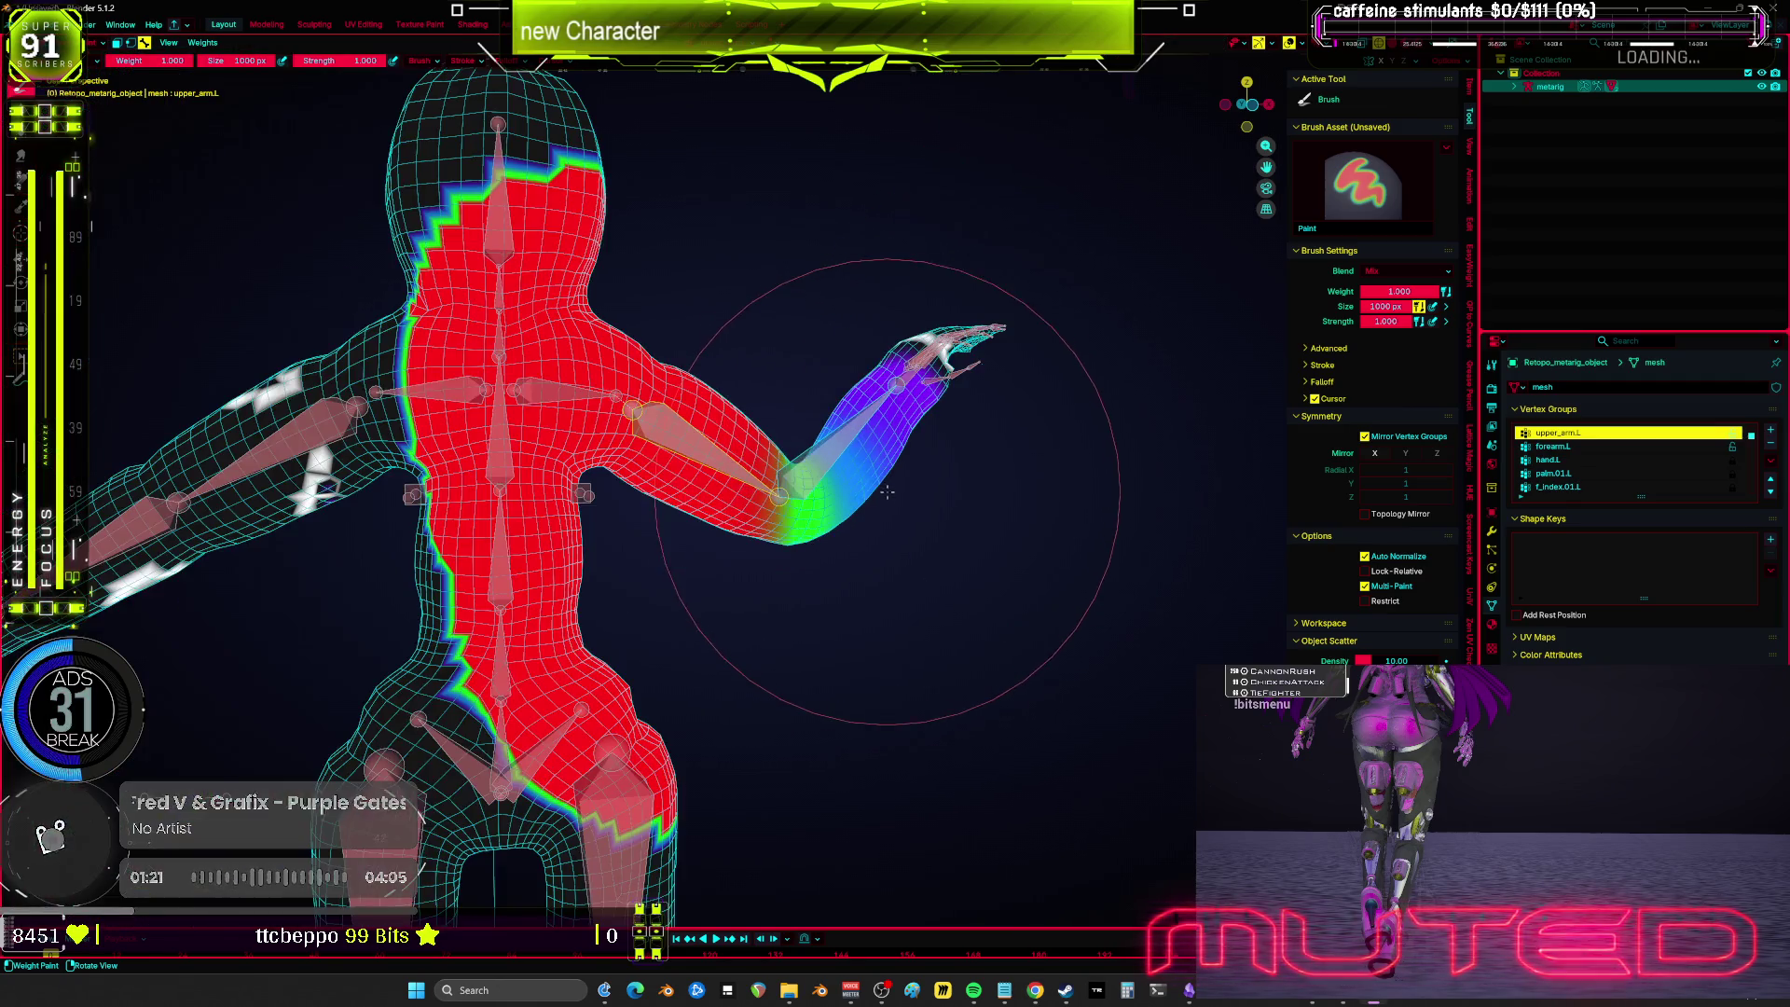
# Step: Switch to Object Mode and quit Blender choosing Don't Save
pyautogui.hotkey('ctrl', 'Tab')
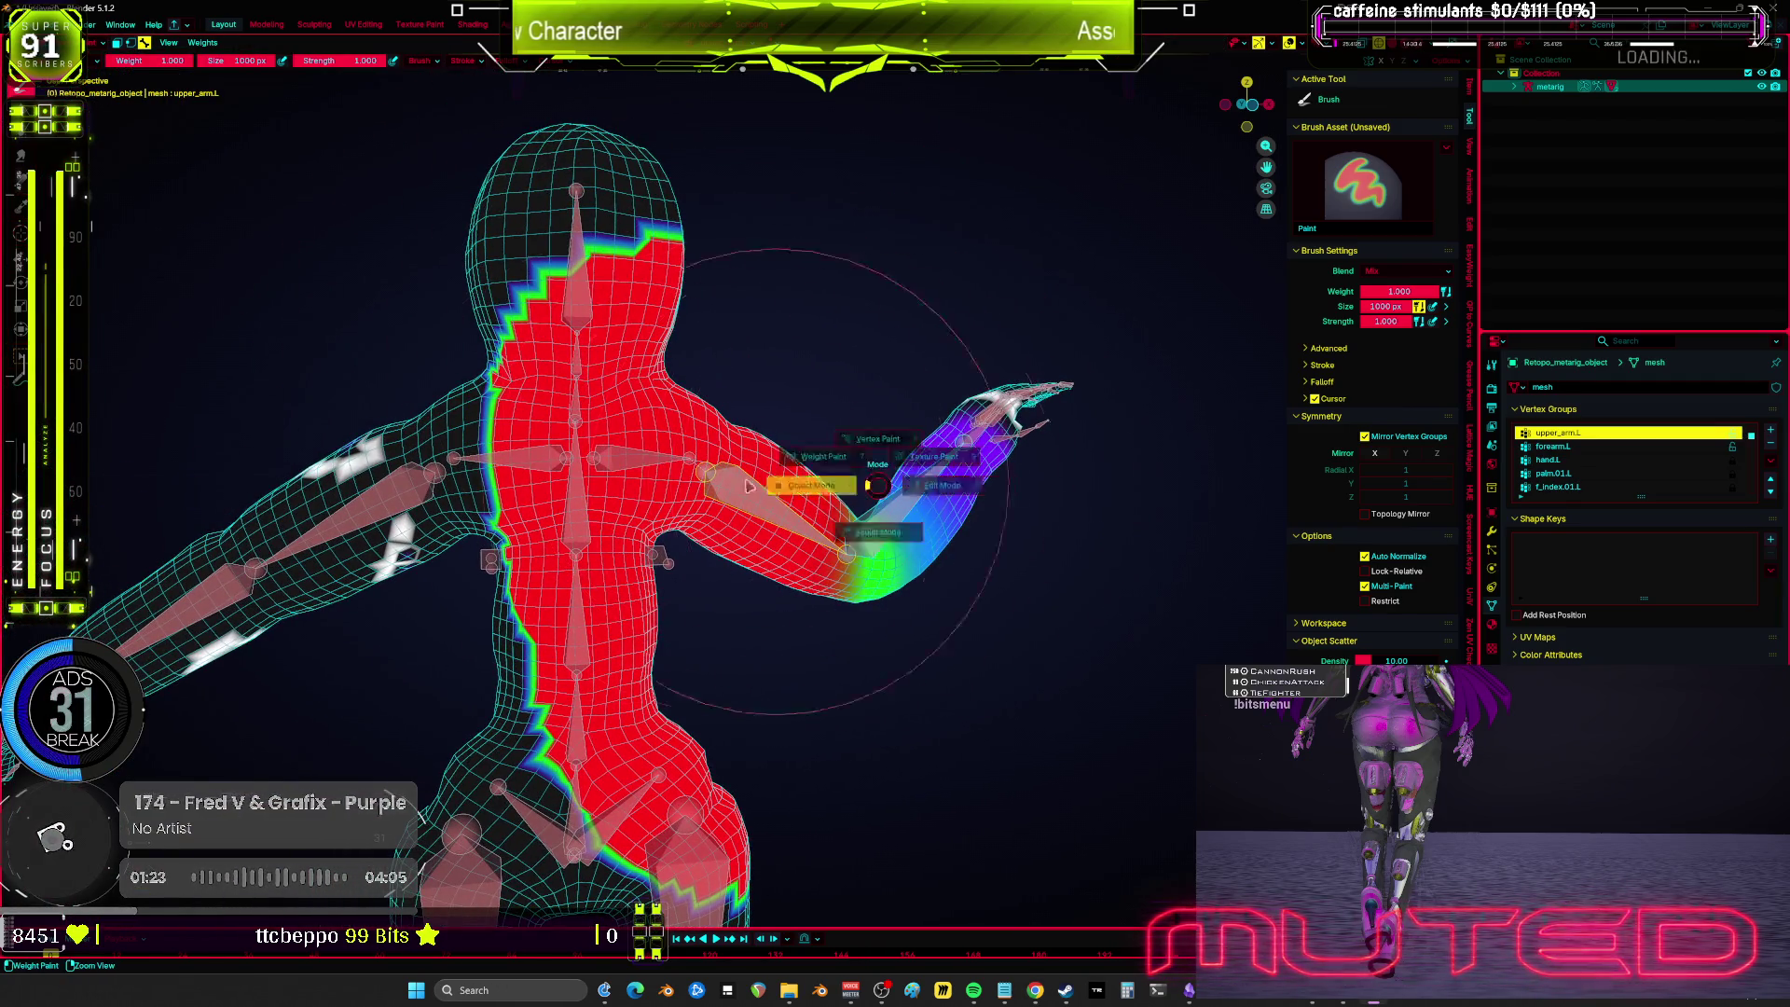
pyautogui.click(750, 452)
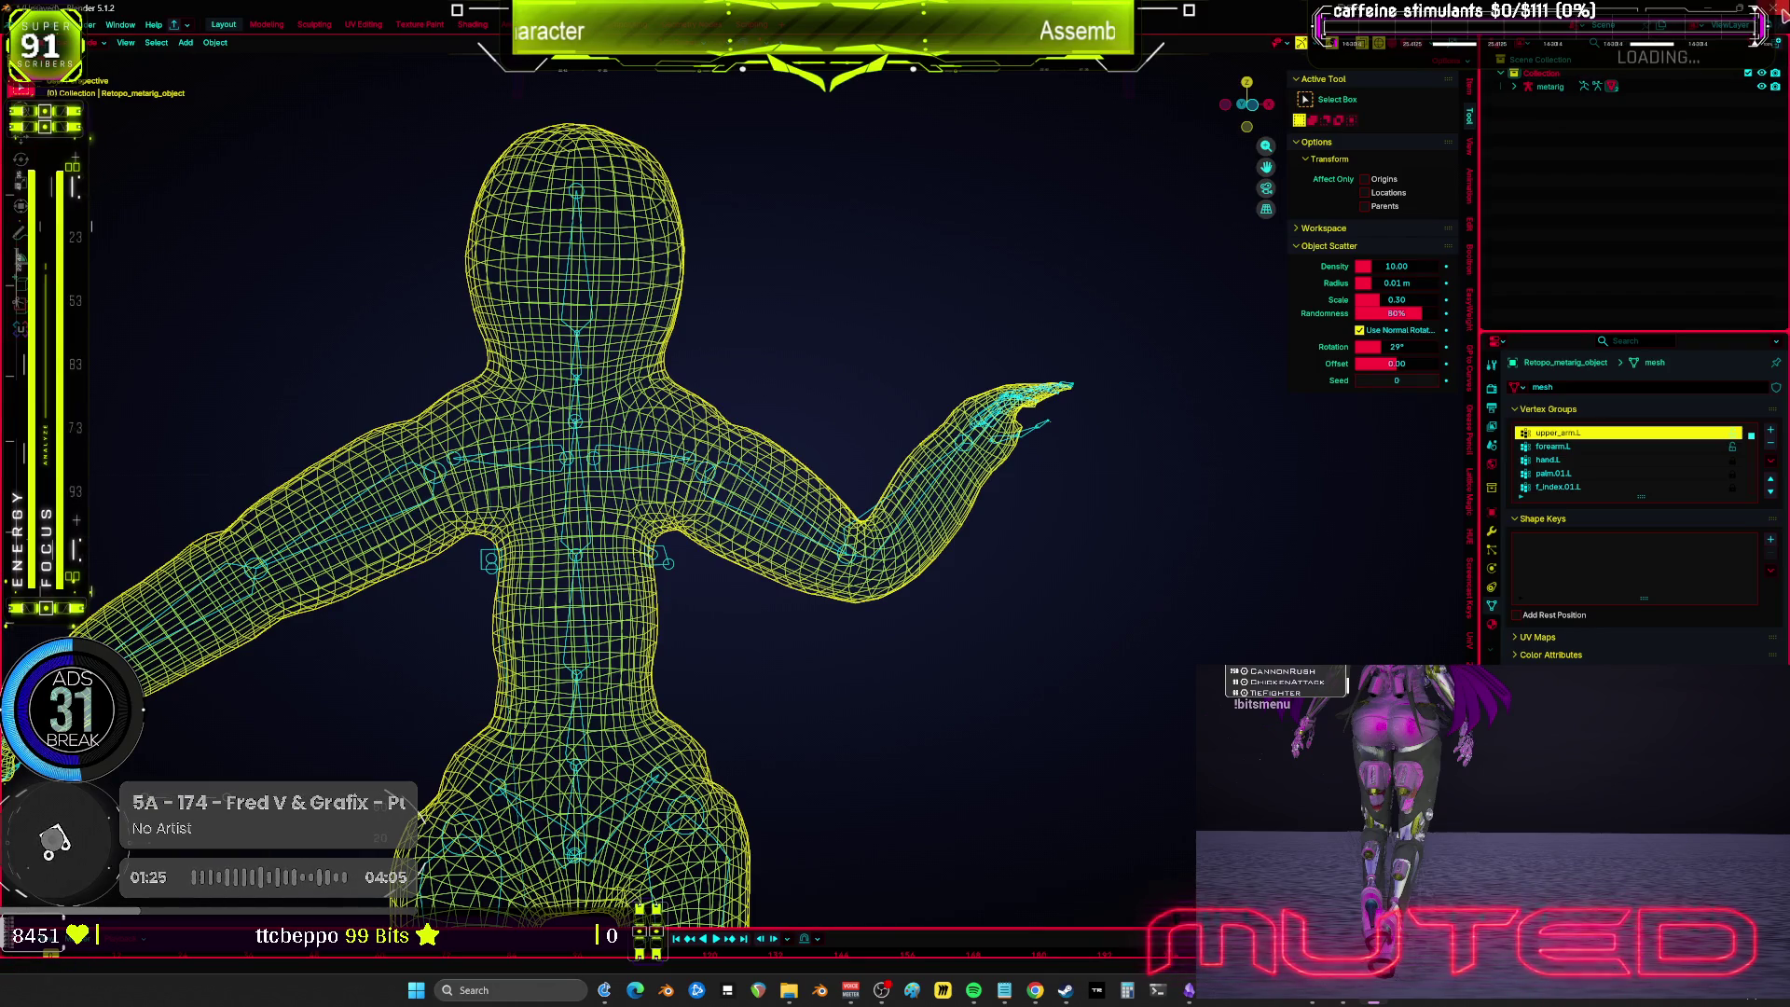
pyautogui.hotkey('ctrl', 'q')
pyautogui.click(912, 523)
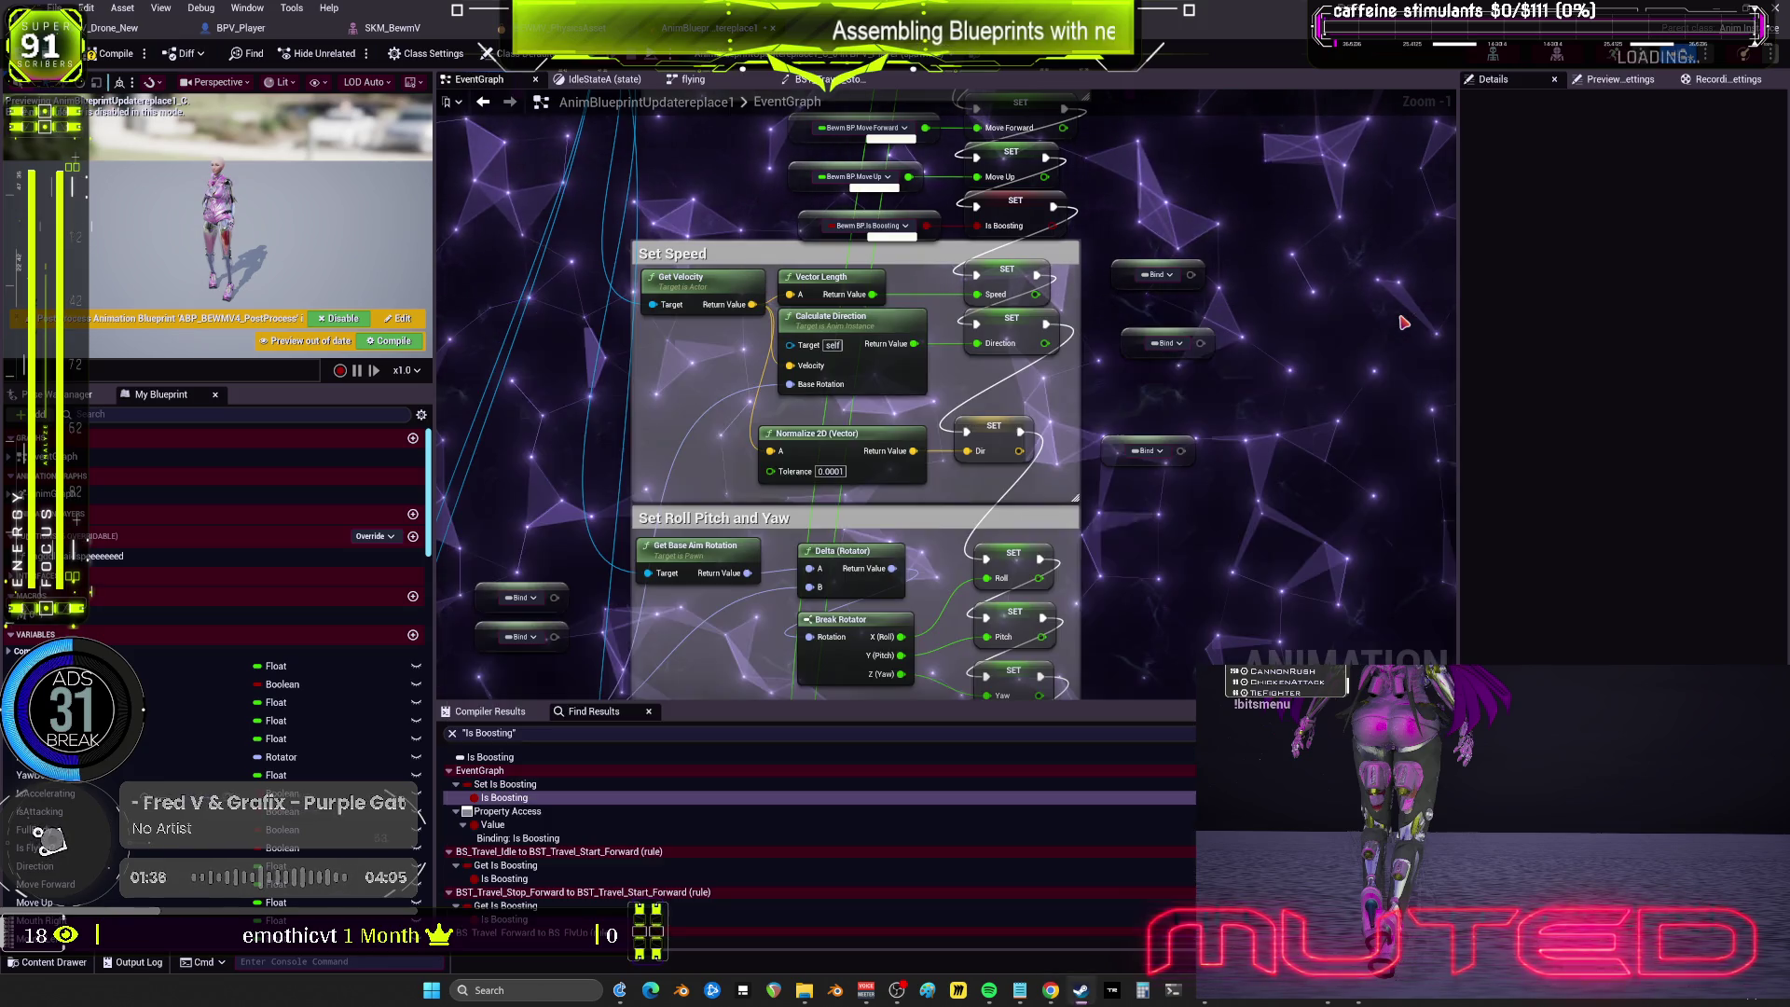
# Step: Dismiss the Steam library to reveal Unreal's AnimBlueprint EventGraph
pyautogui.click(1394, 303)
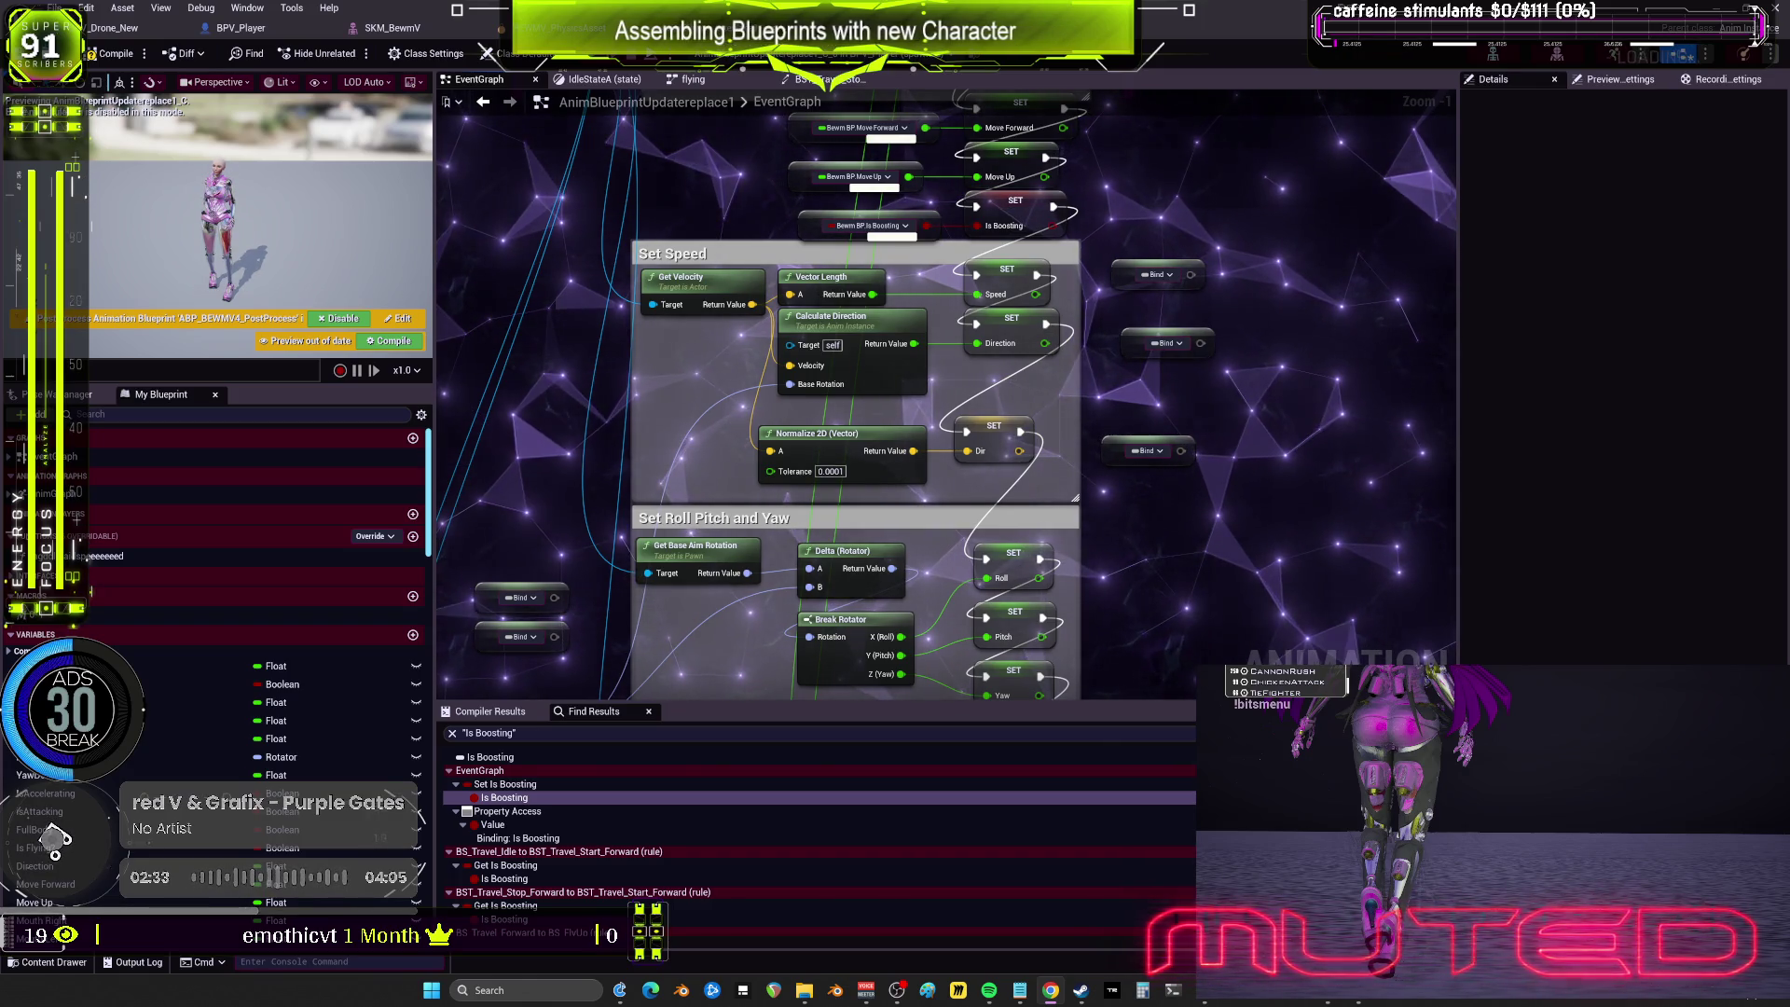
# Step: Pan through the Set isFullbody, main node cluster and Setting Yaw Delta for Leans sections
pyautogui.scroll(-3, 1014, 438)
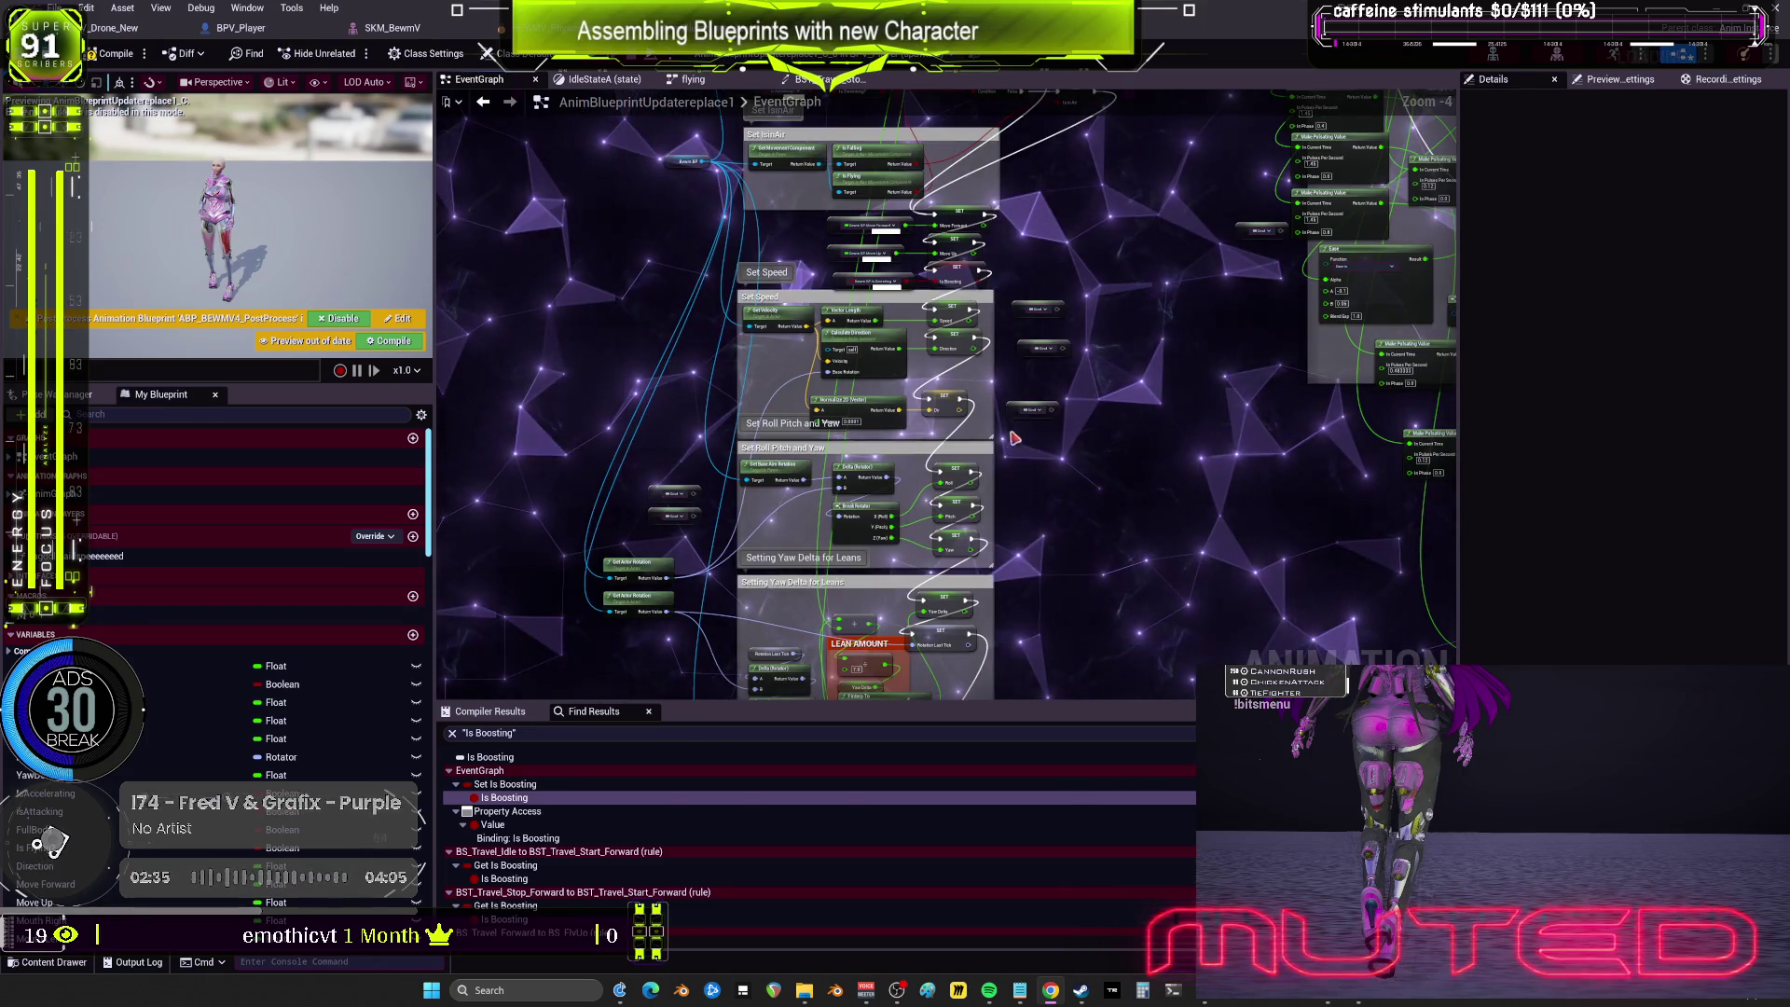
pyautogui.scroll(4, 1056, 437)
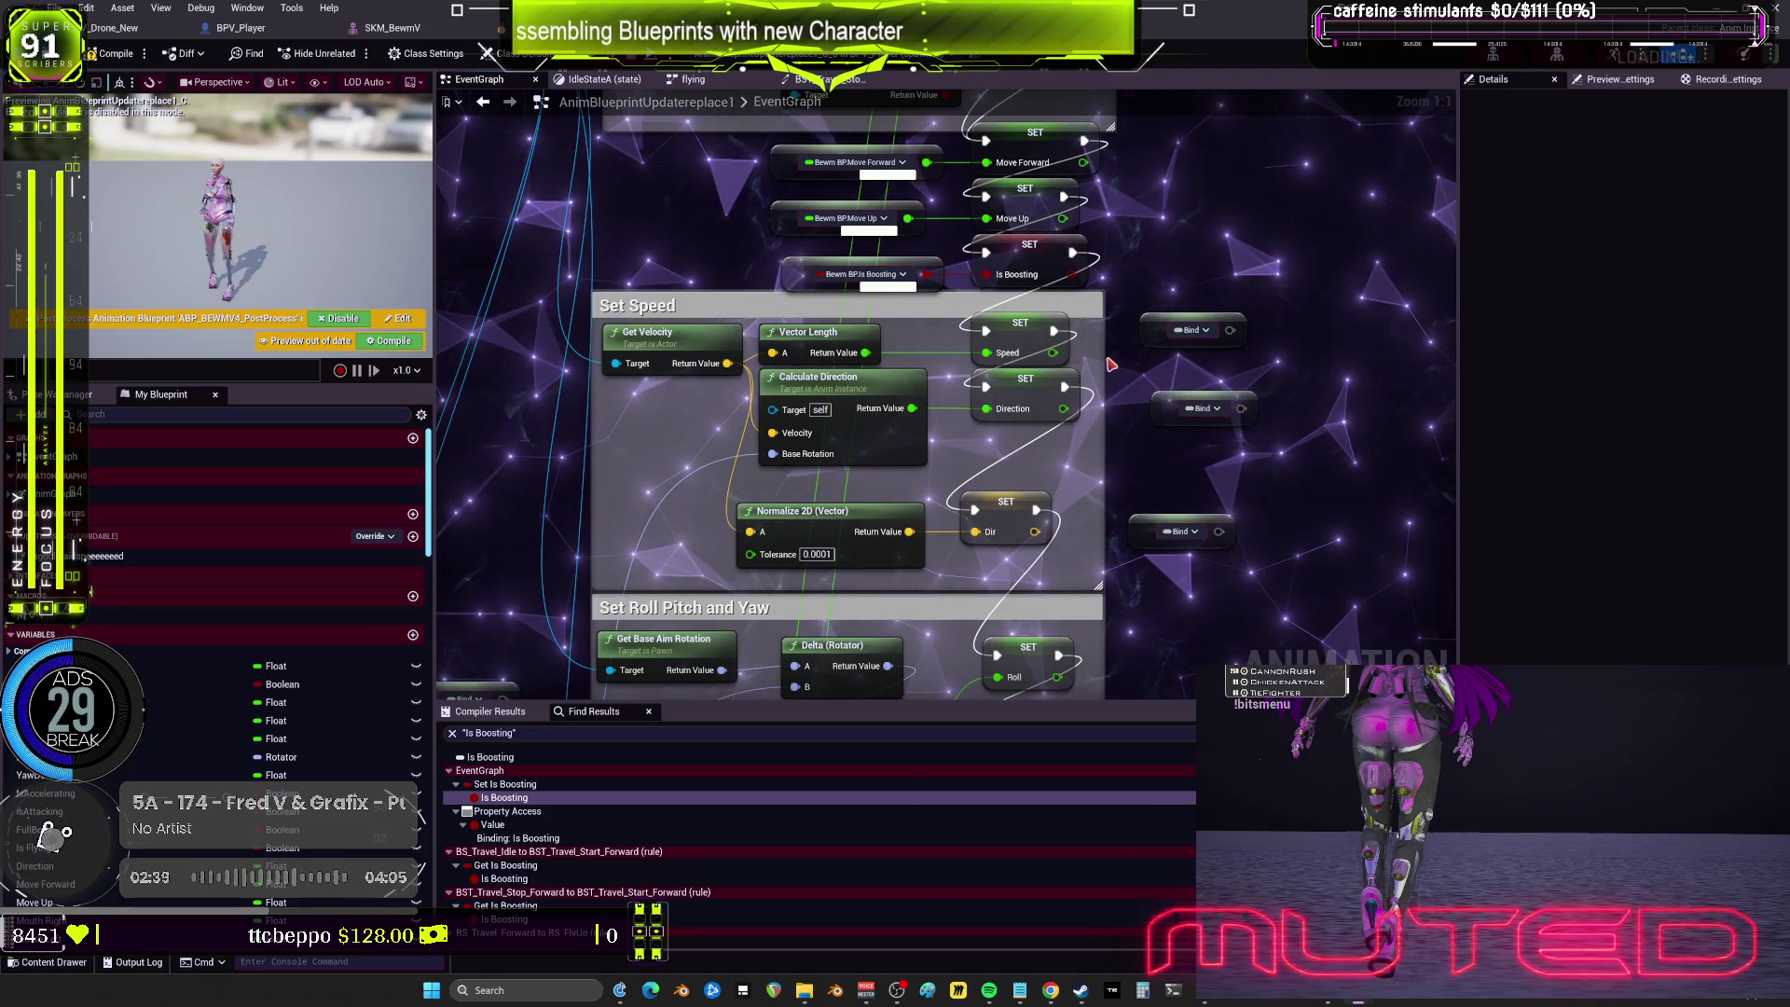
pyautogui.scroll(-2, 1110, 364)
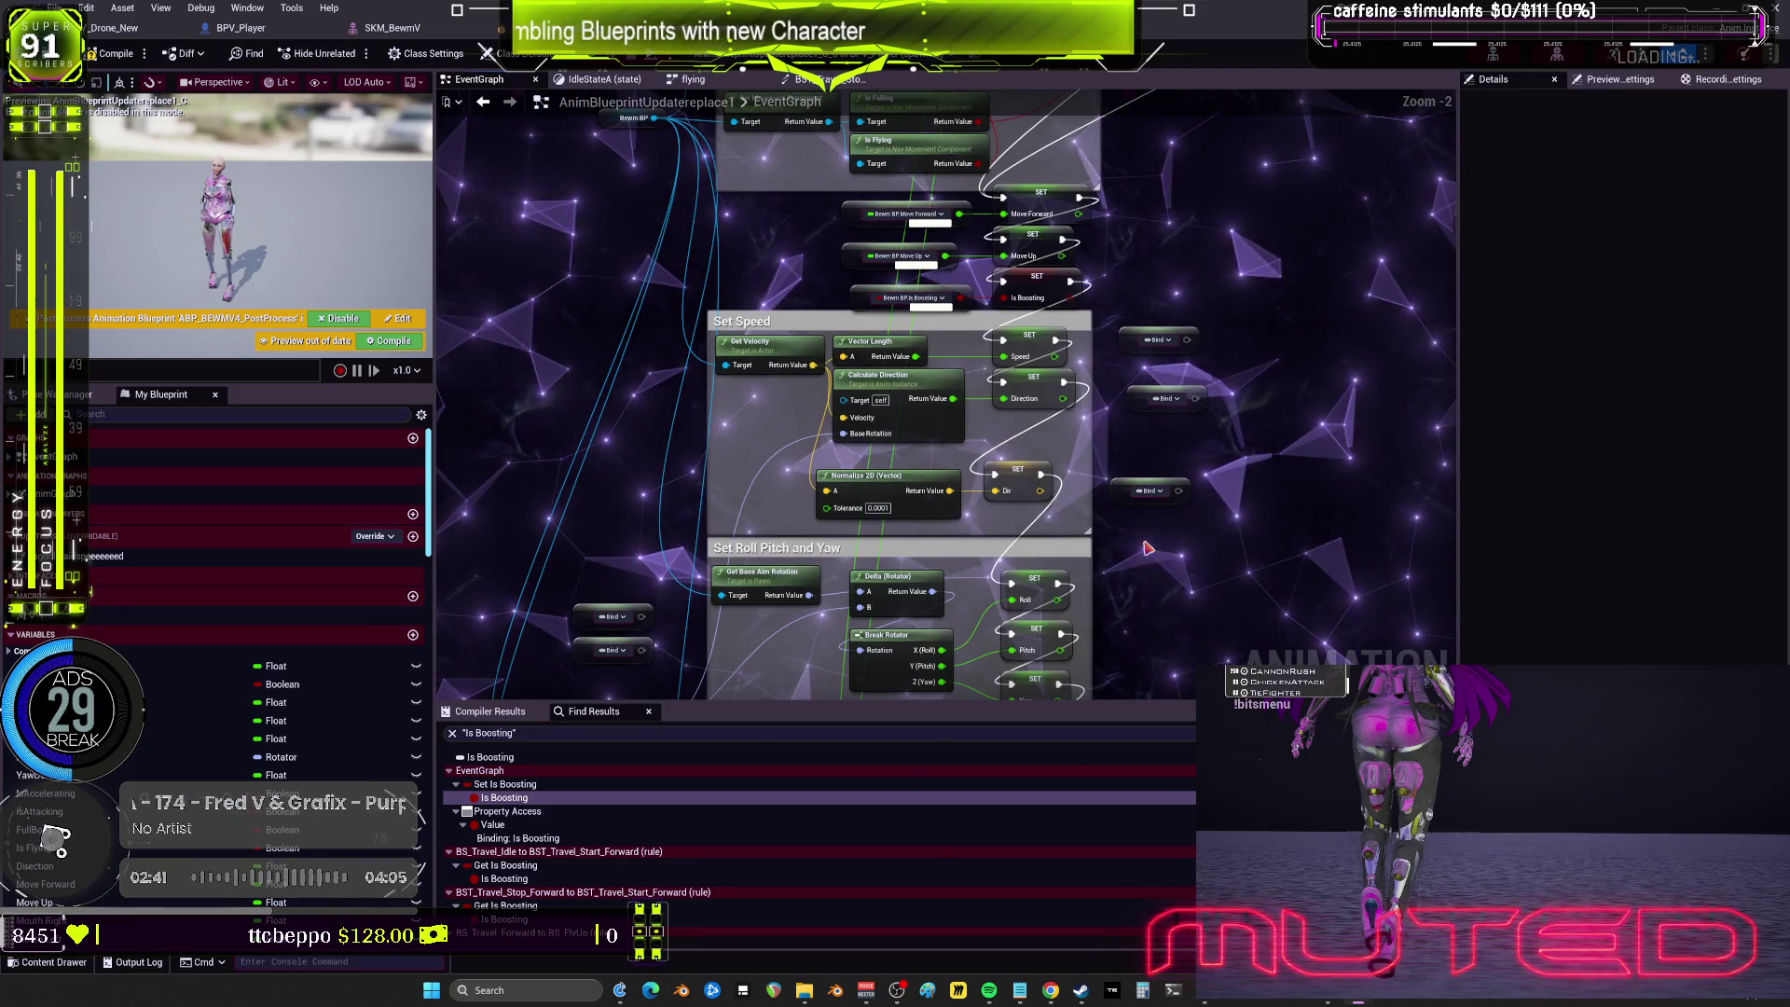
pyautogui.moveTo(1145, 325); pyautogui.dragTo(1170, 153)
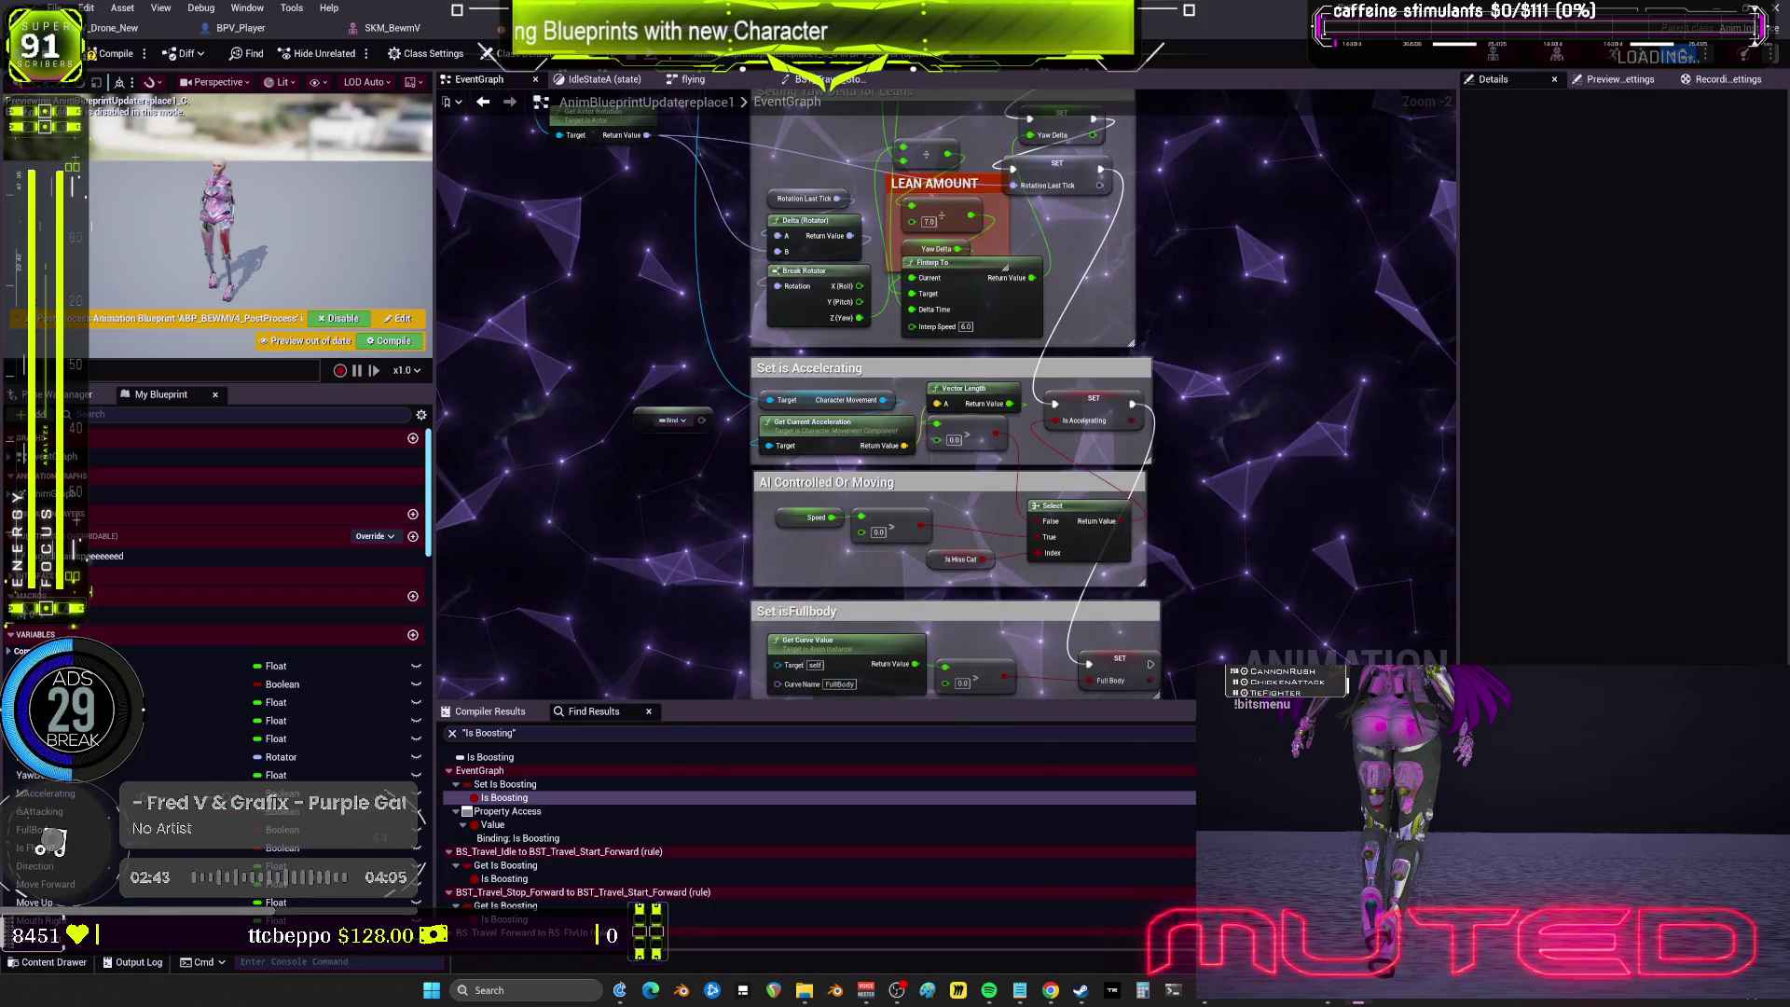
pyautogui.moveTo(1150, 513); pyautogui.dragTo(1166, 381)
pyautogui.scroll(-3, 1167, 382)
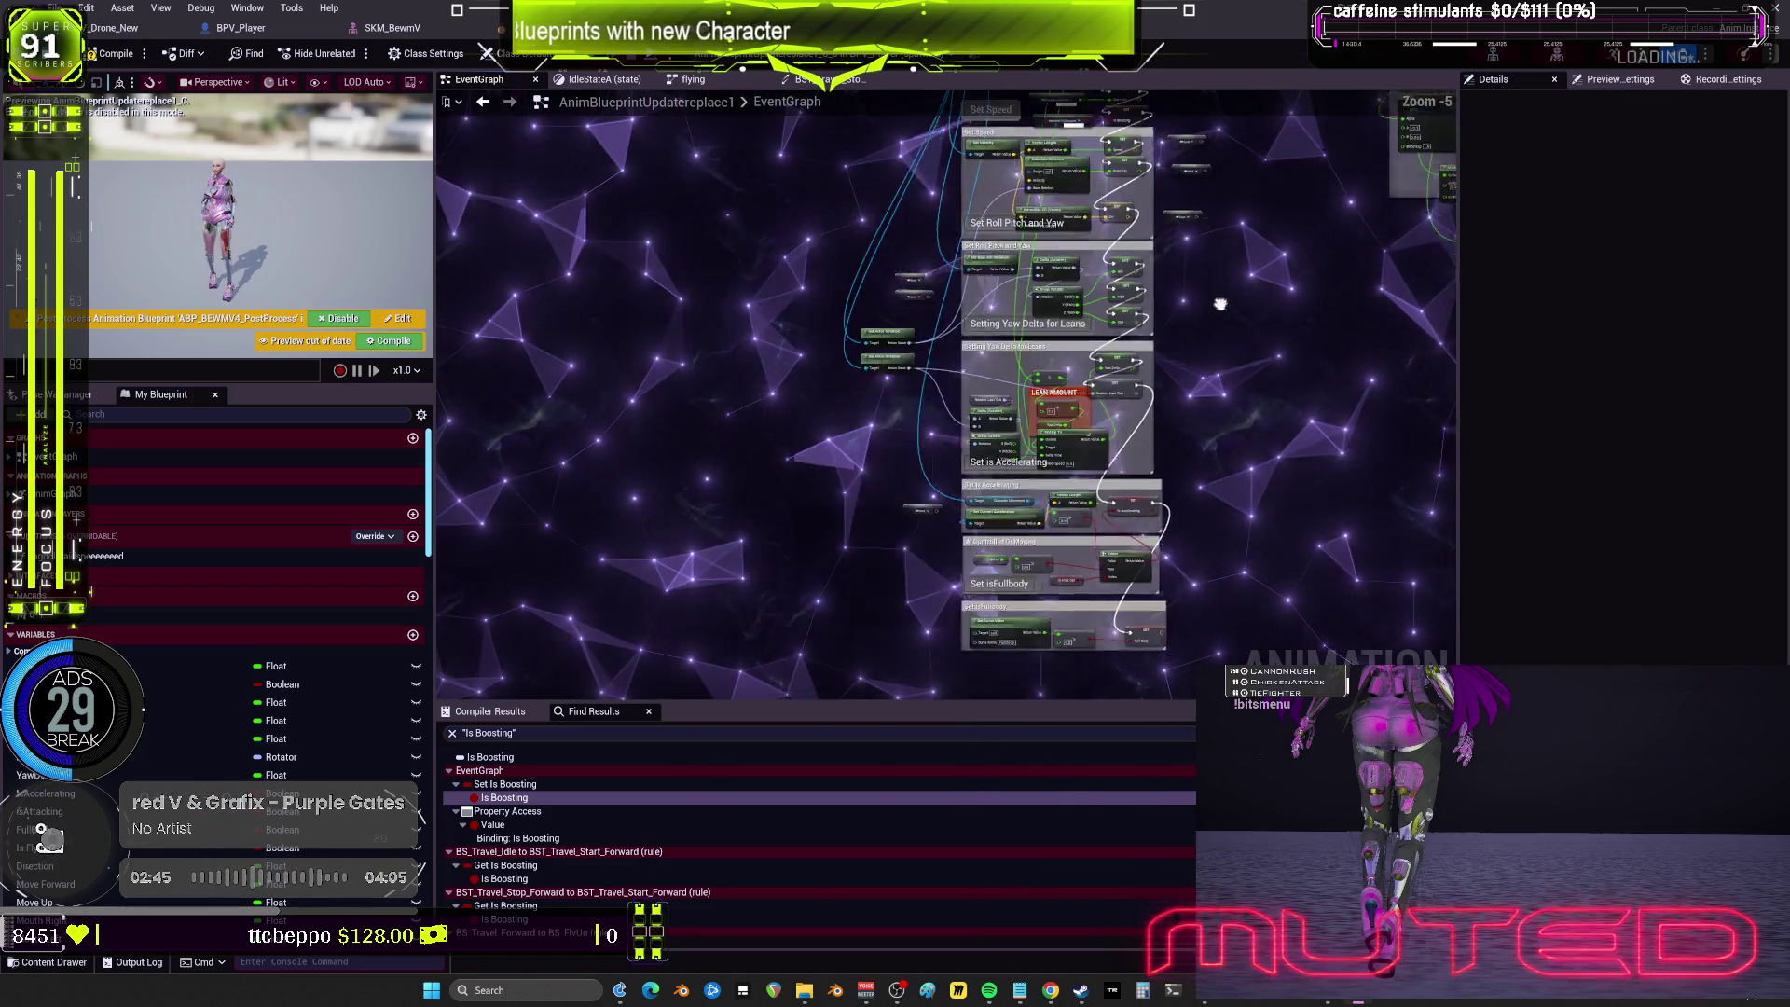
pyautogui.moveTo(1152, 343); pyautogui.dragTo(705, 332)
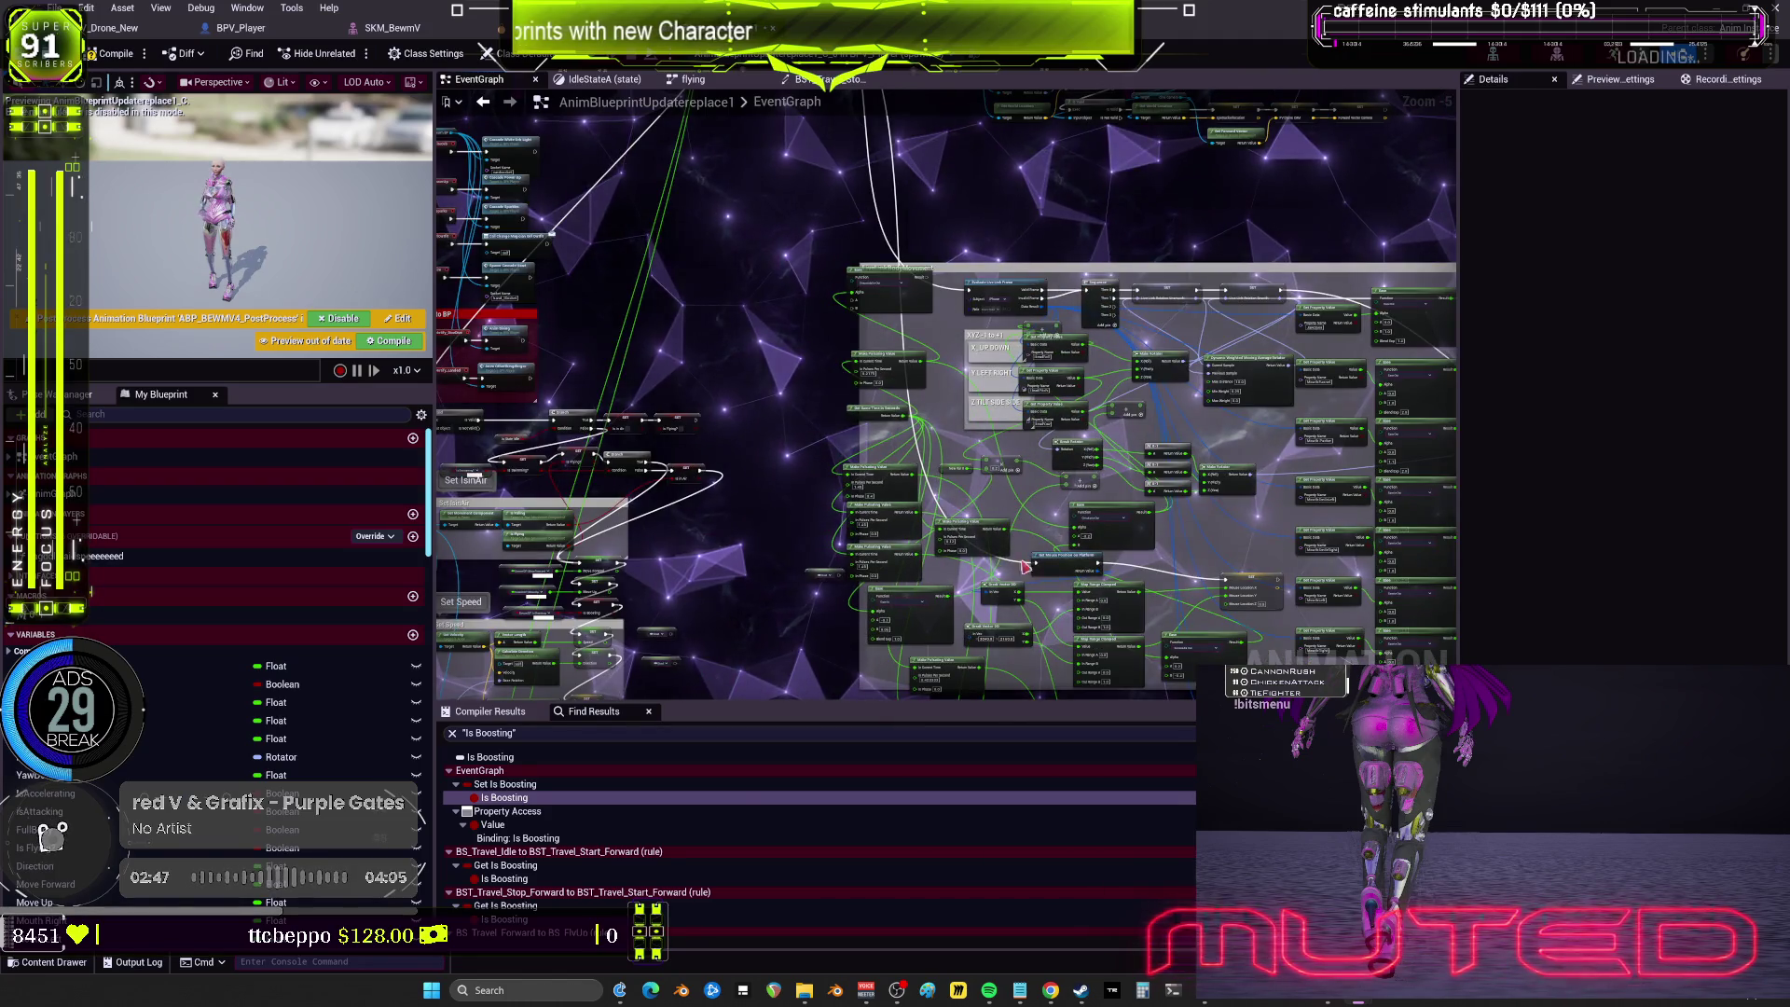
pyautogui.moveTo(836, 576); pyautogui.dragTo(1051, 338)
pyautogui.scroll(4, 1011, 463)
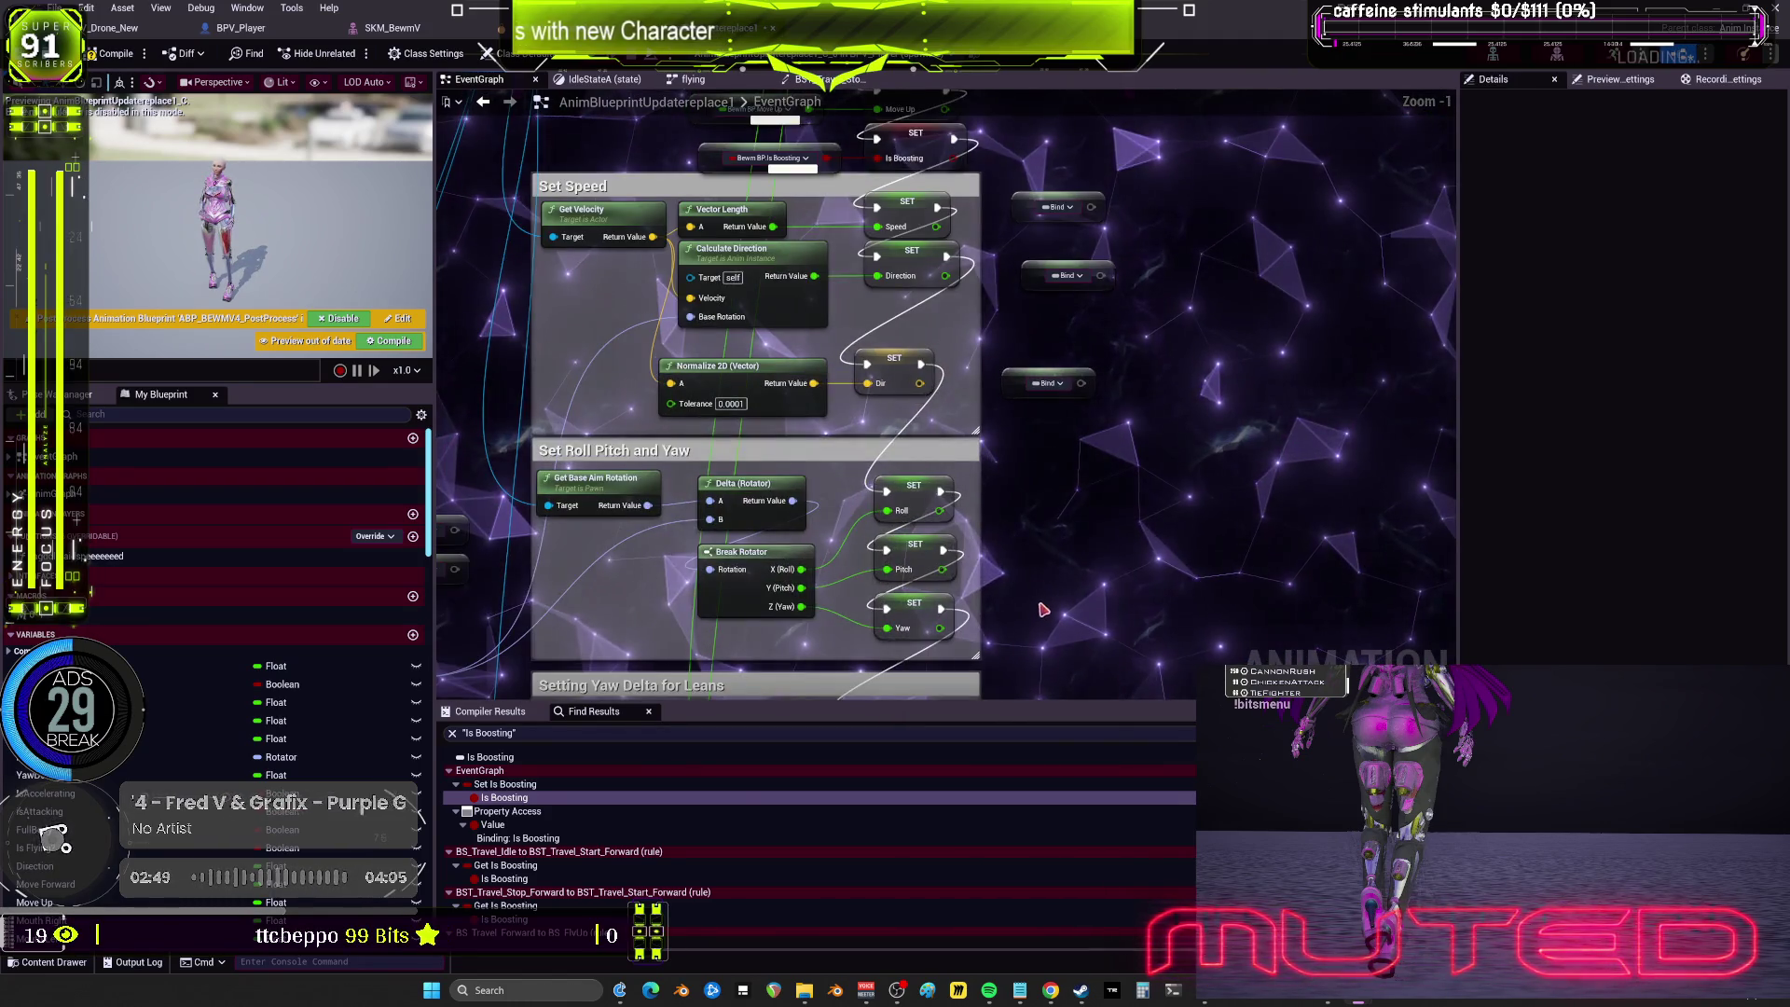
pyautogui.moveTo(1044, 609); pyautogui.dragTo(1057, 449)
pyautogui.moveTo(694, 466)
pyautogui.mouseDown()
pyautogui.moveTo(994, 462)
pyautogui.moveTo(994, 492)
pyautogui.mouseUp()
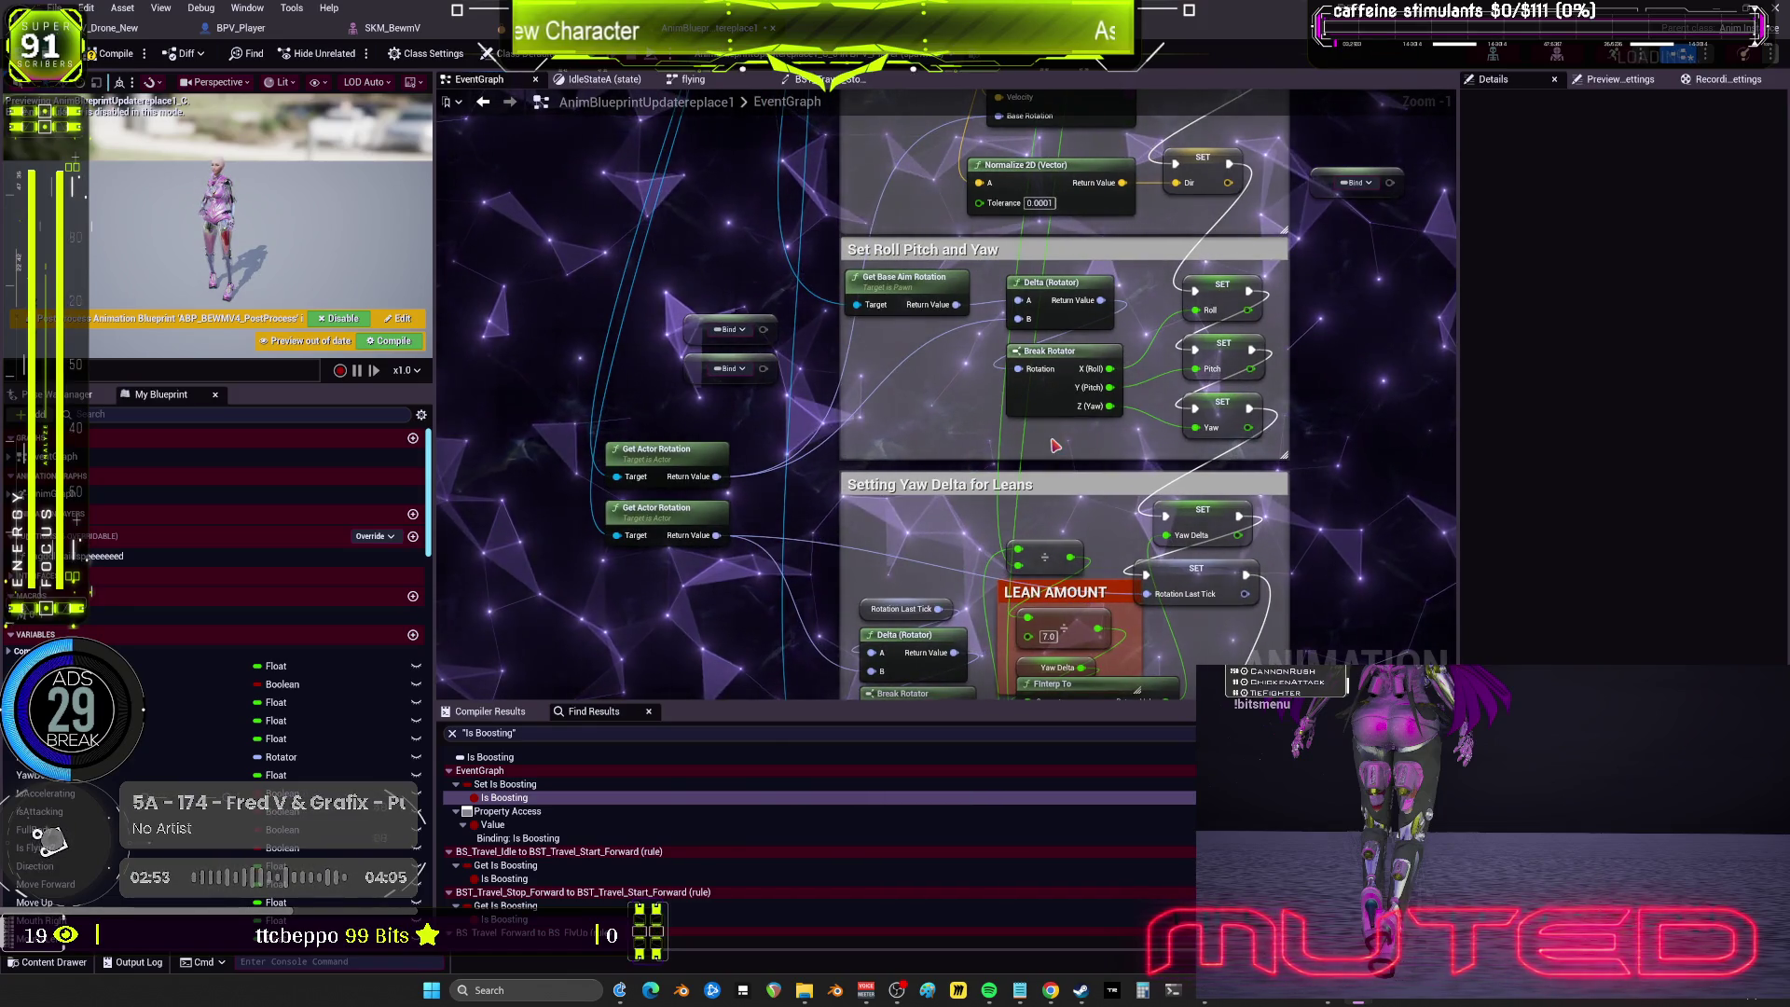
# Step: Compile the animation Blueprint, Save All, and switch to the BPV_Drone_New EventGraph
pyautogui.click(114, 54)
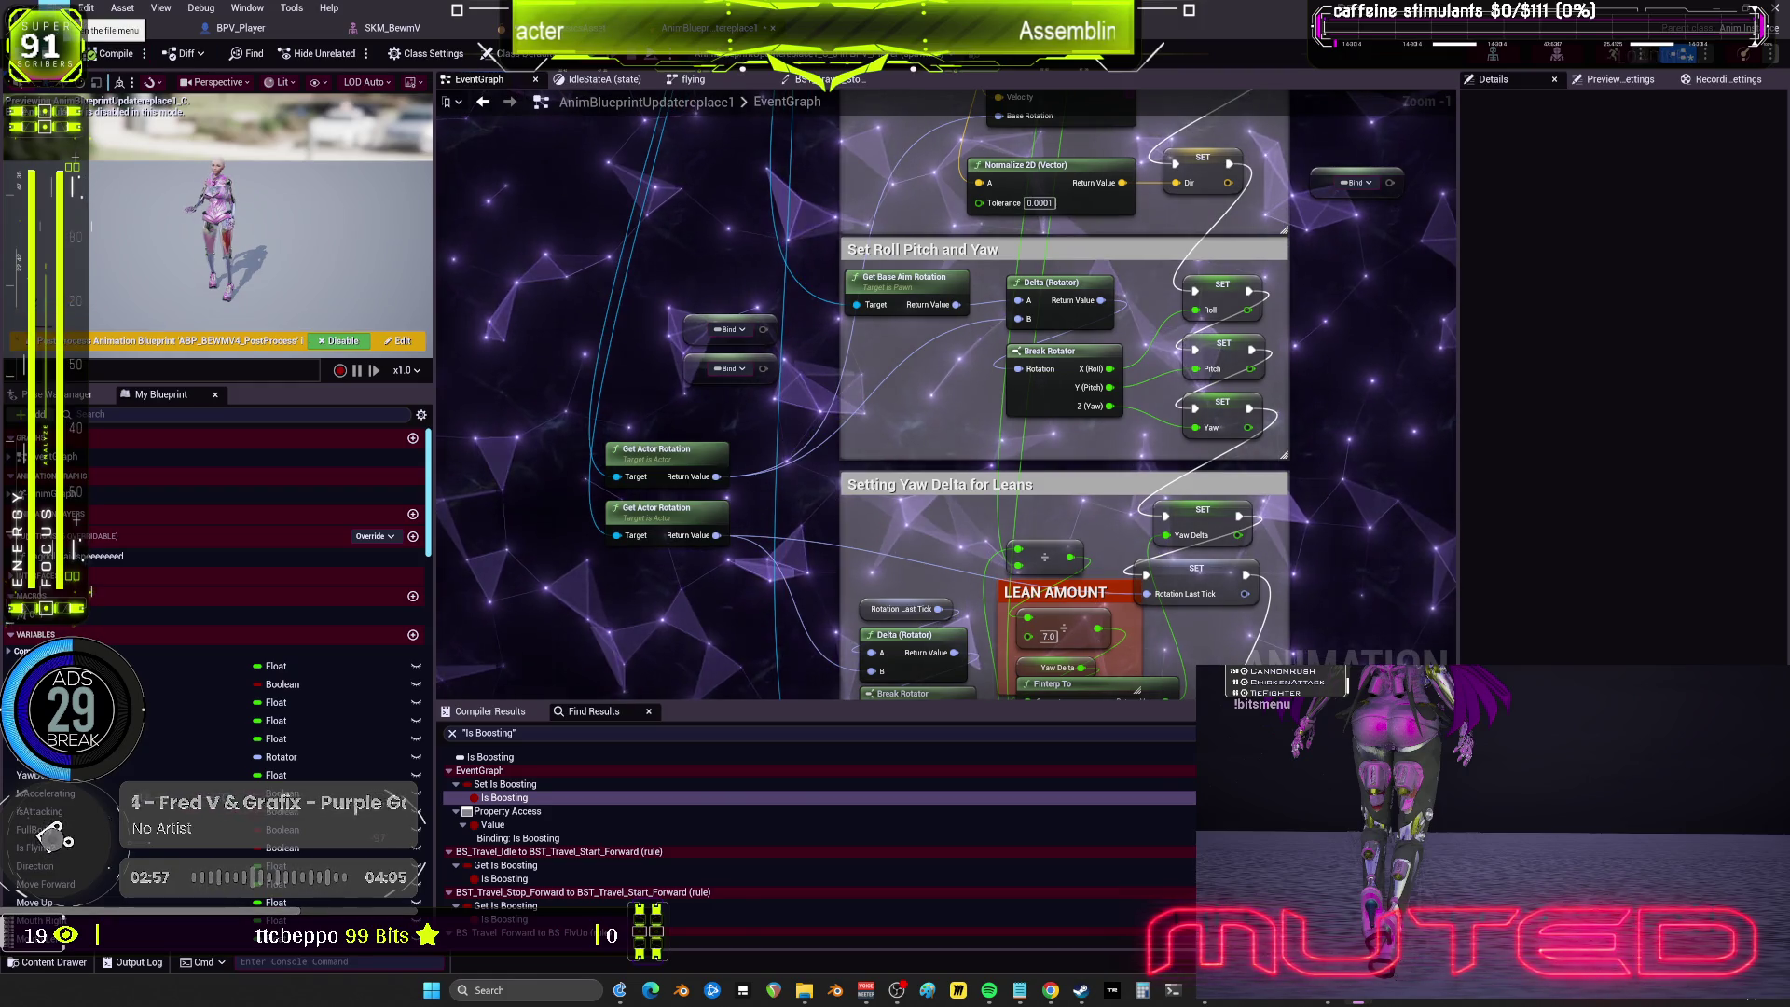
pyautogui.click(58, 9)
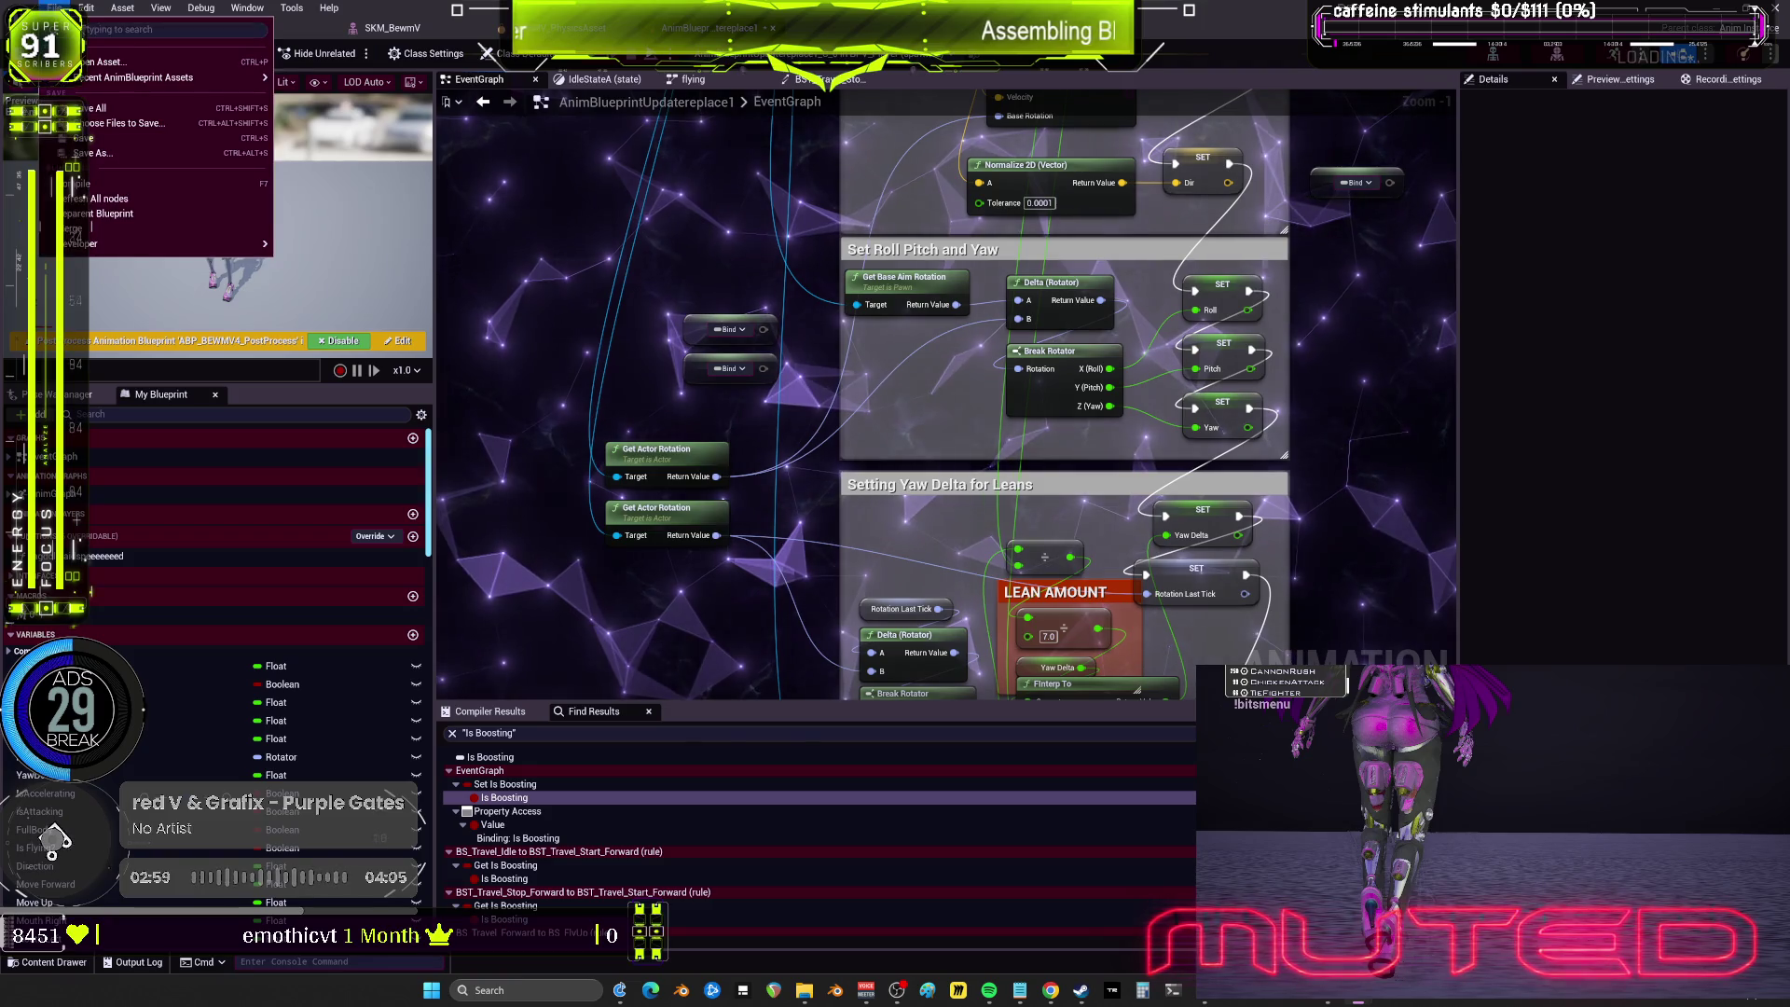
pyautogui.click(103, 108)
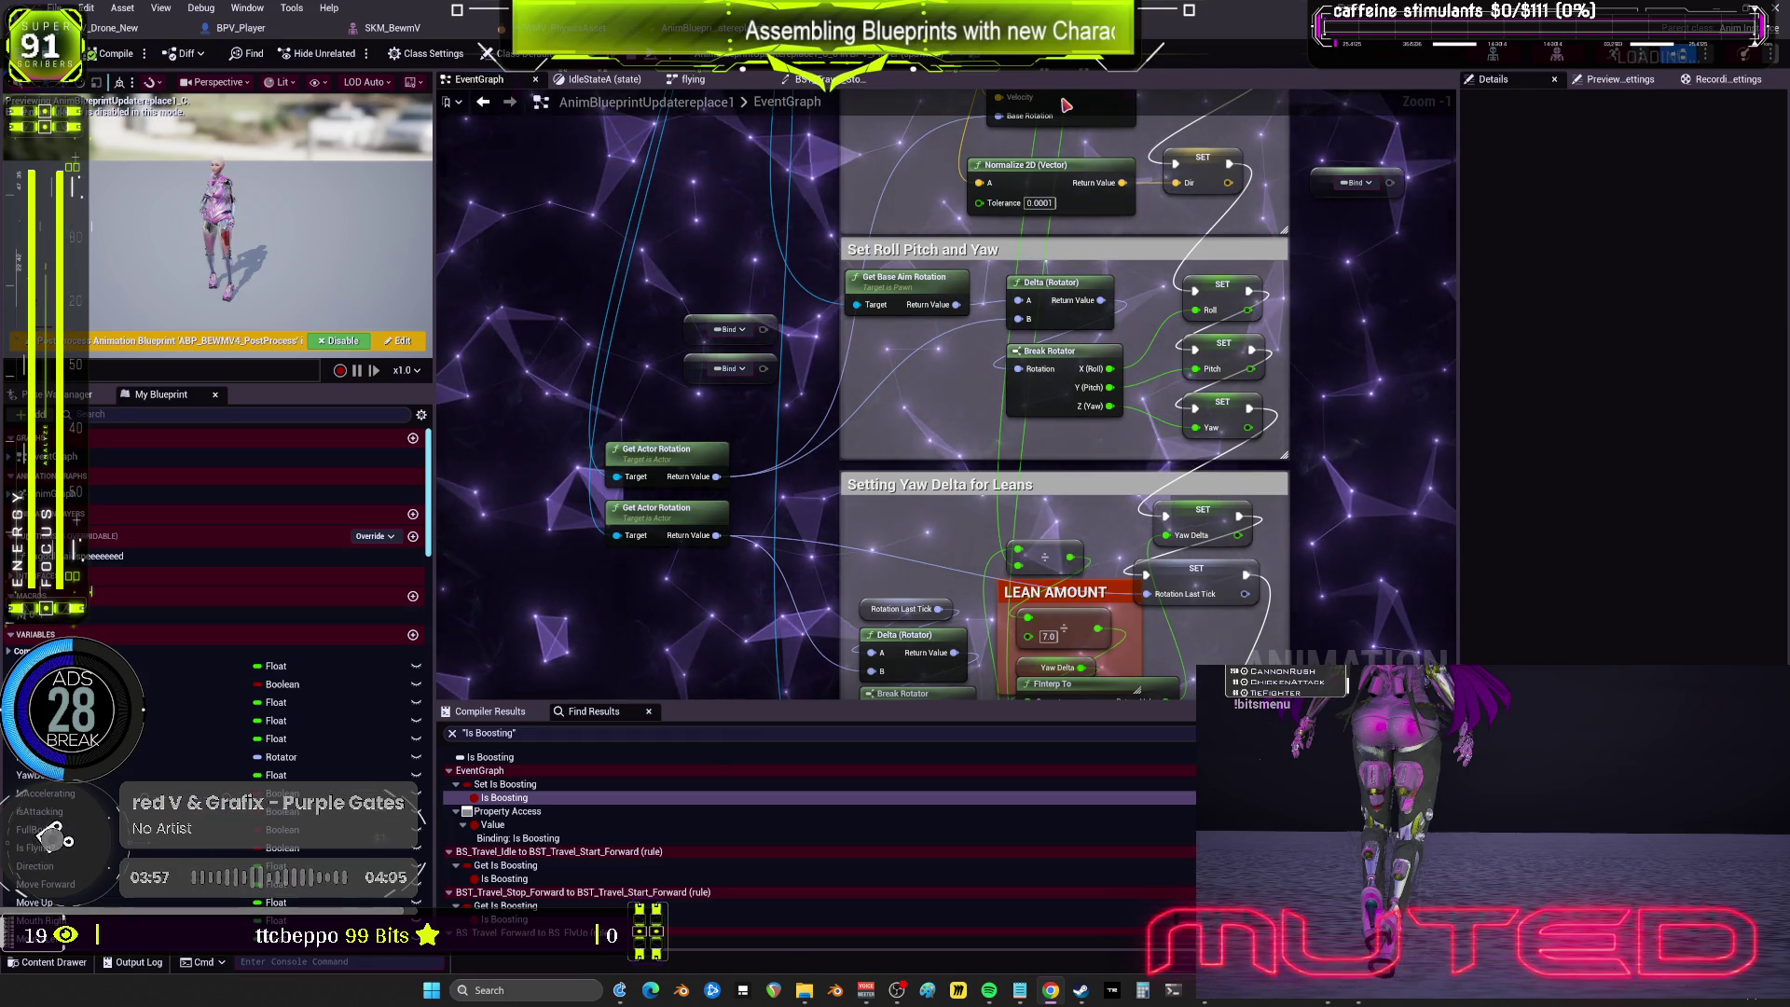
pyautogui.hotkey('ctrl', 'Tab')
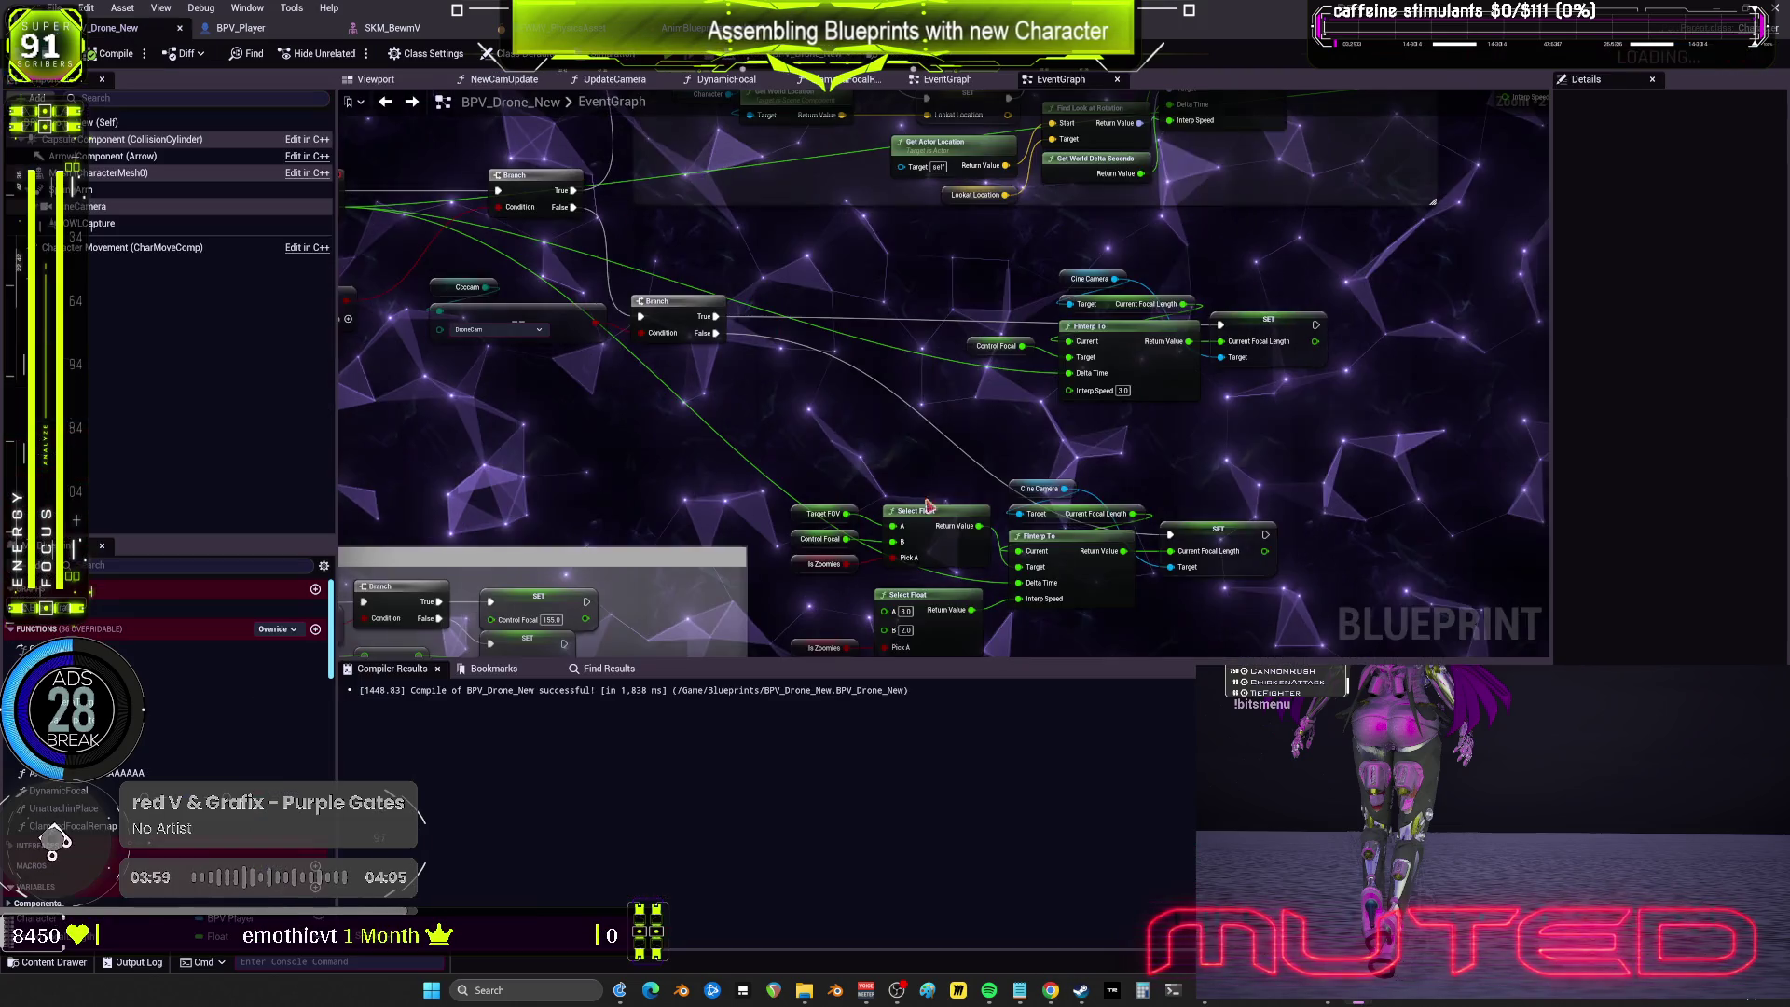
# Step: Inspect the drone Blueprint's focal input nodes, then return to the animation EventGraph
pyautogui.scroll(-5, 928, 504)
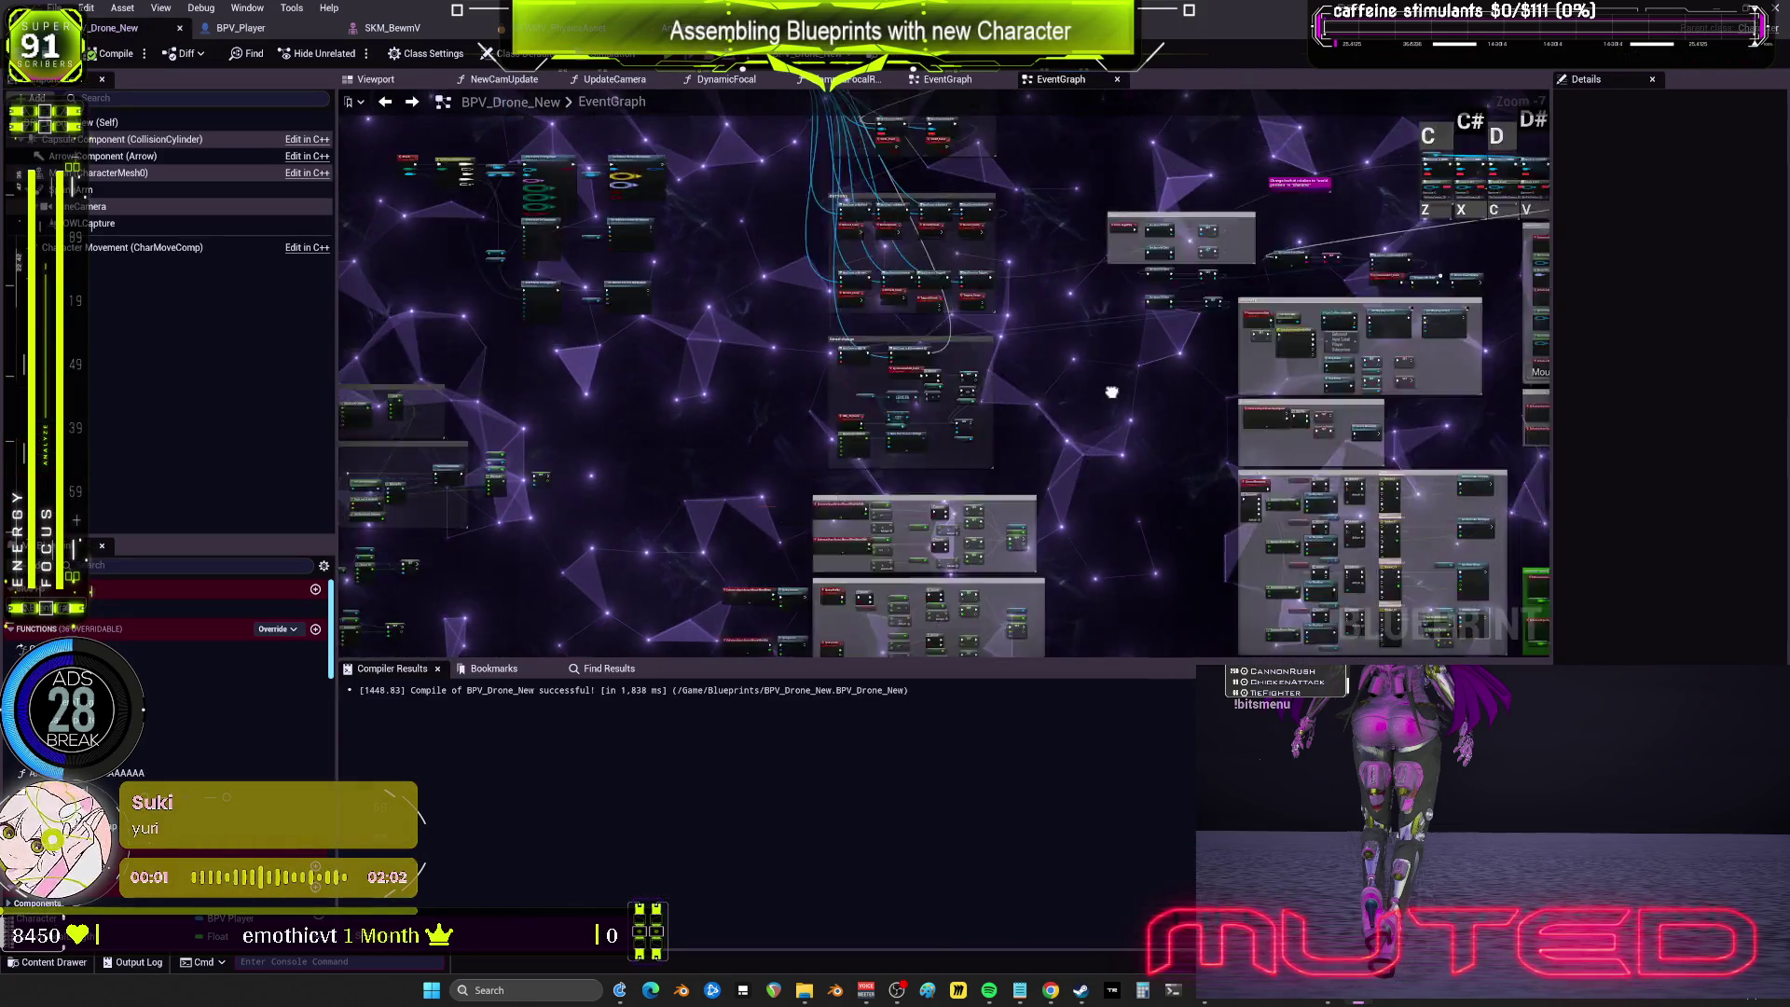
pyautogui.scroll(-5, 1112, 392)
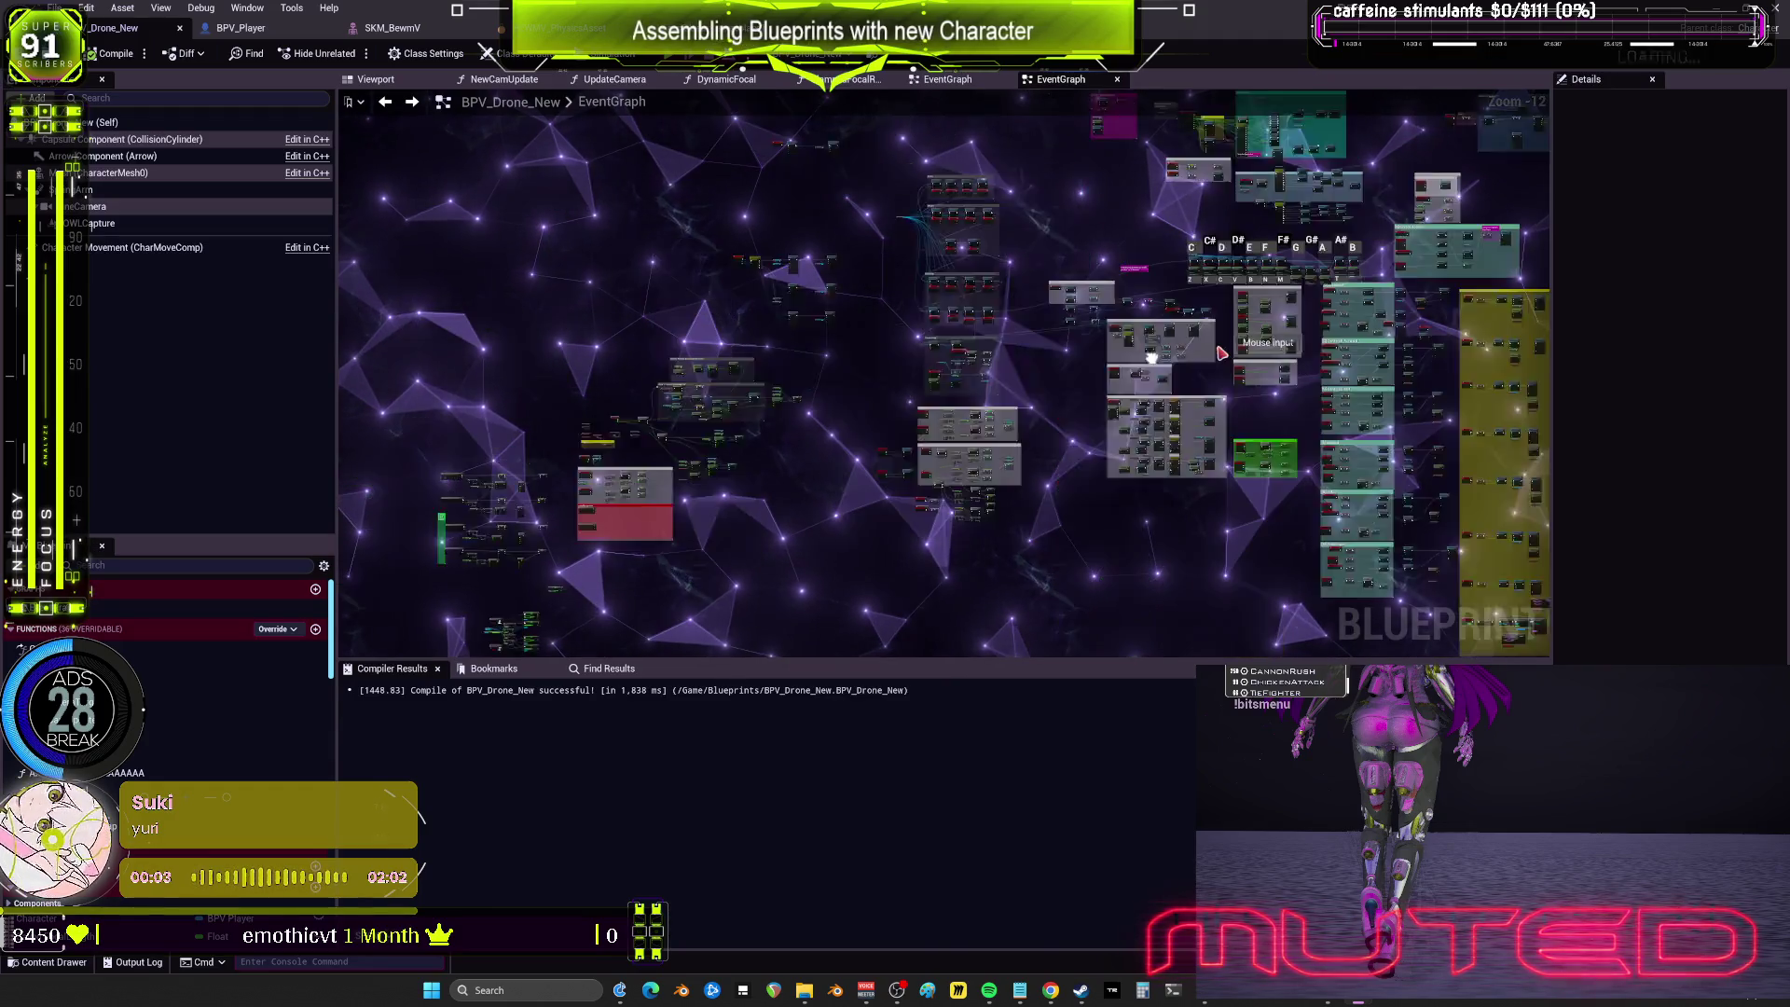
pyautogui.scroll(7, 1153, 364)
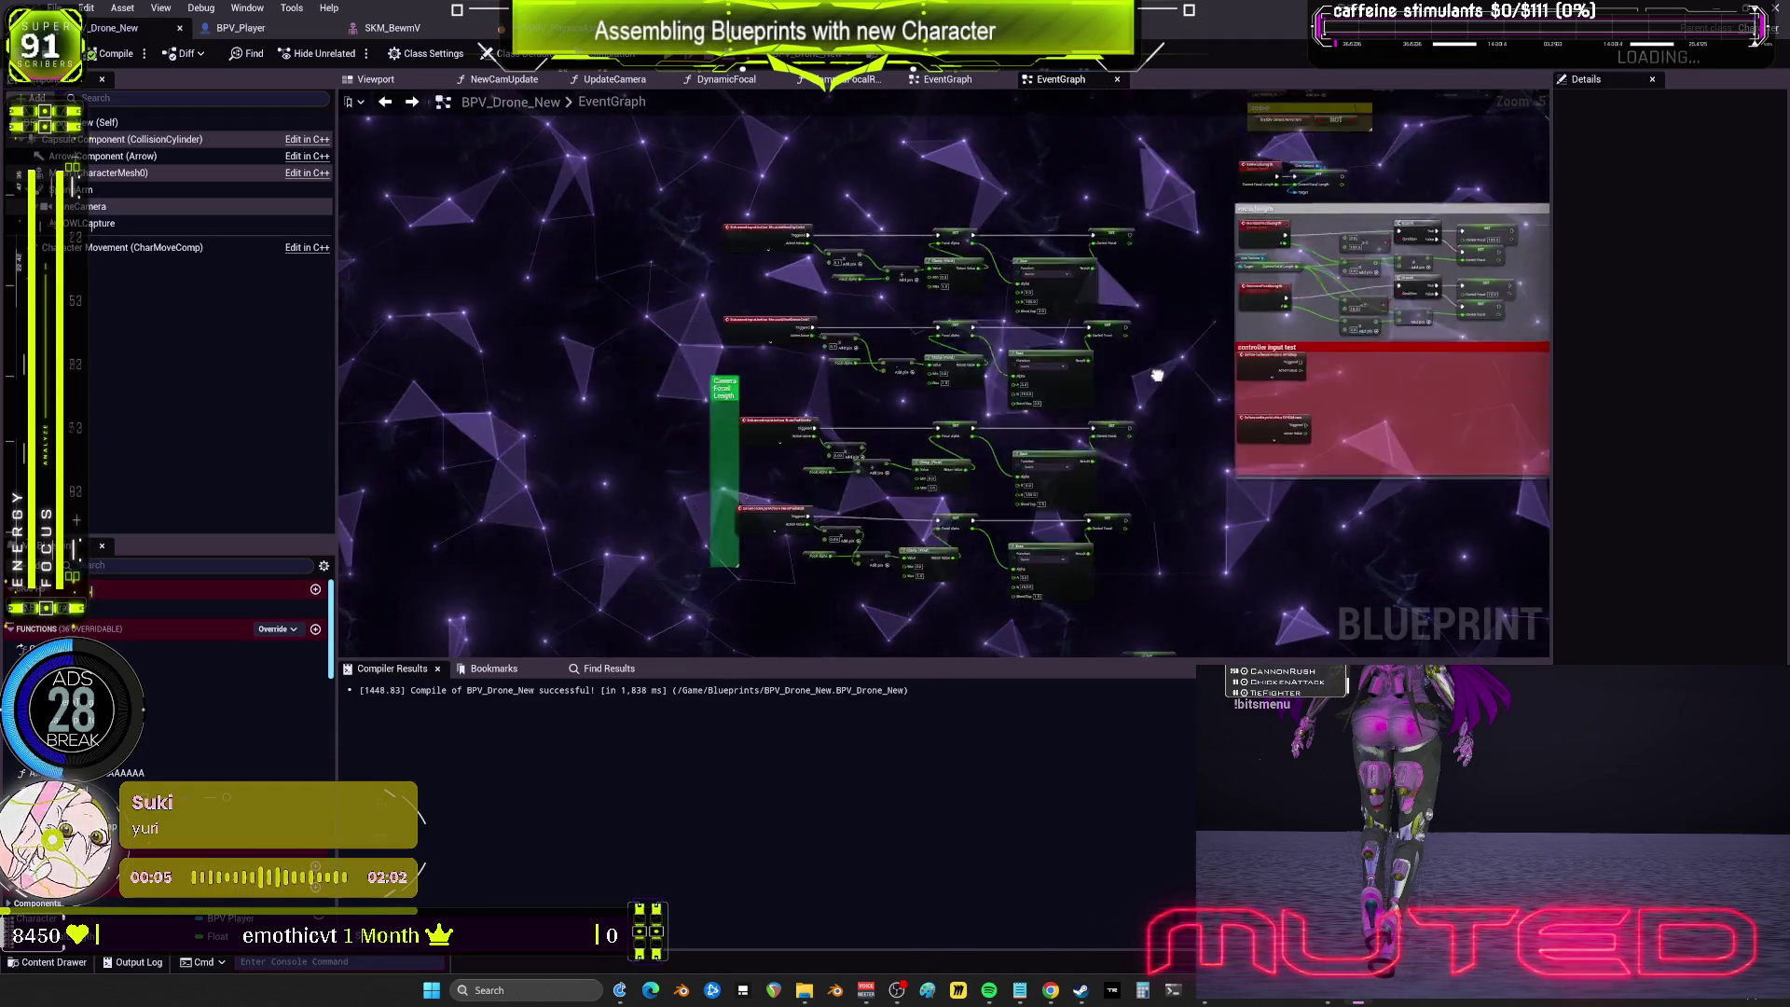
pyautogui.scroll(4, 1153, 368)
pyautogui.moveTo(877, 392); pyautogui.dragTo(918, 513)
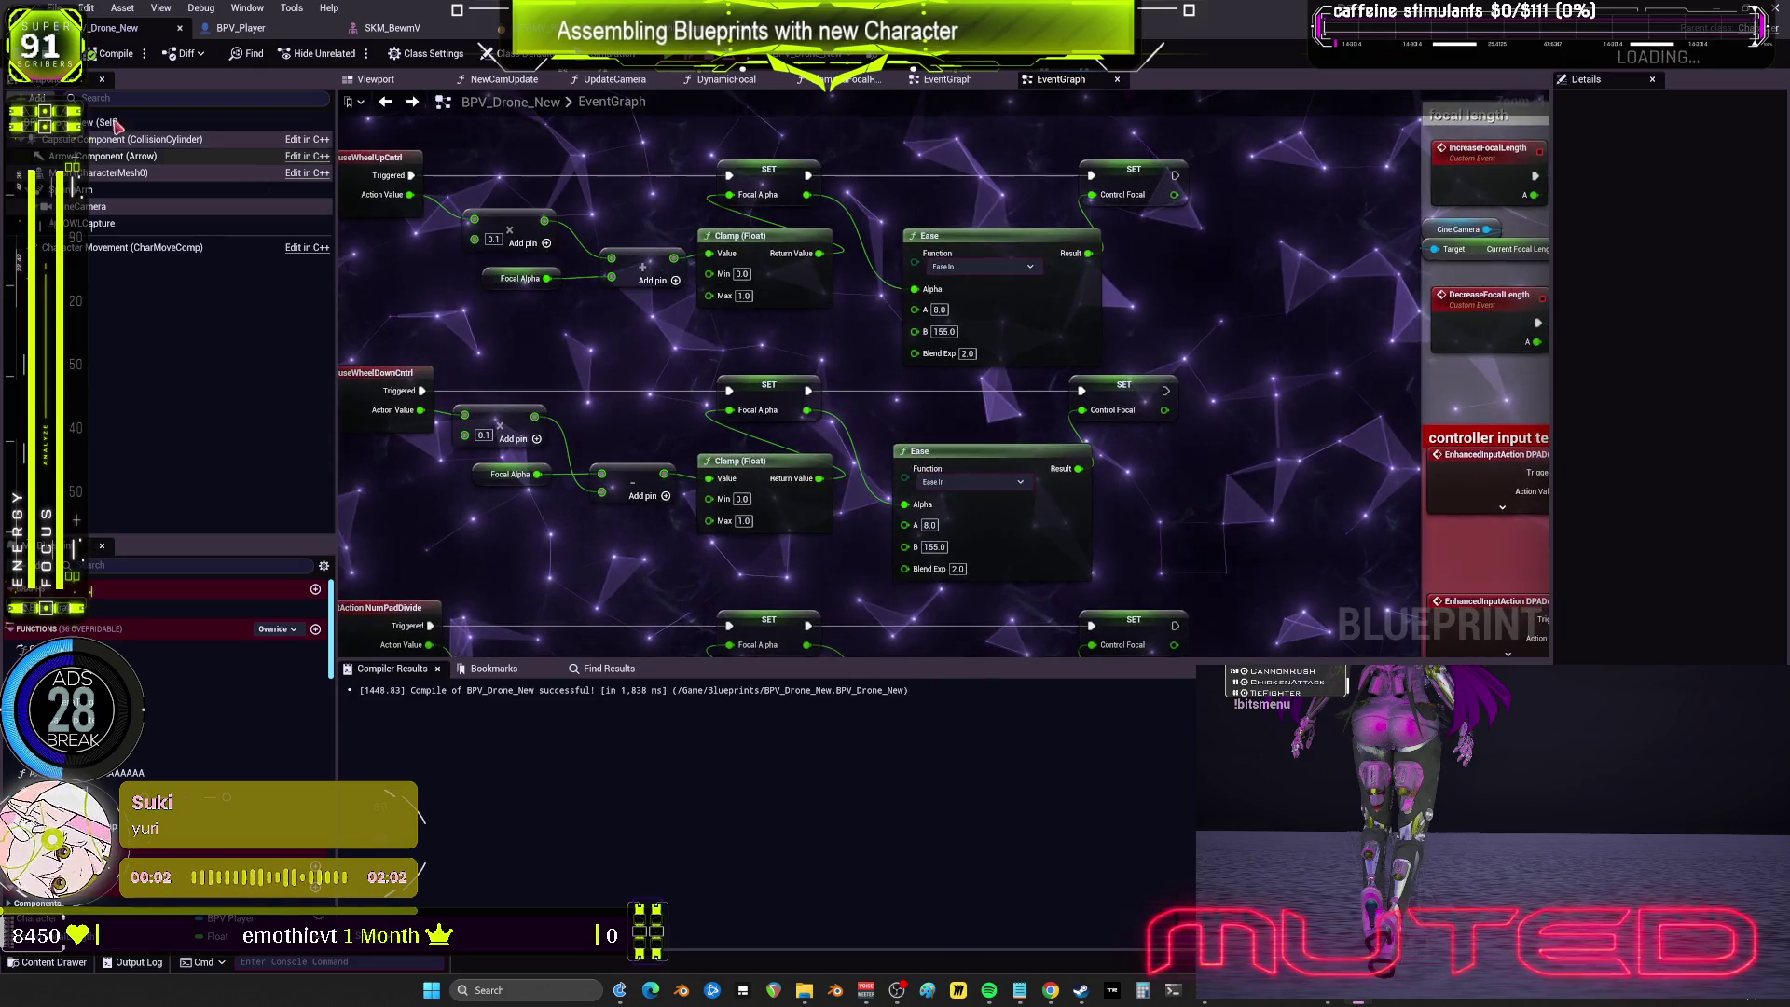
pyautogui.click(58, 7)
pyautogui.click(907, 240)
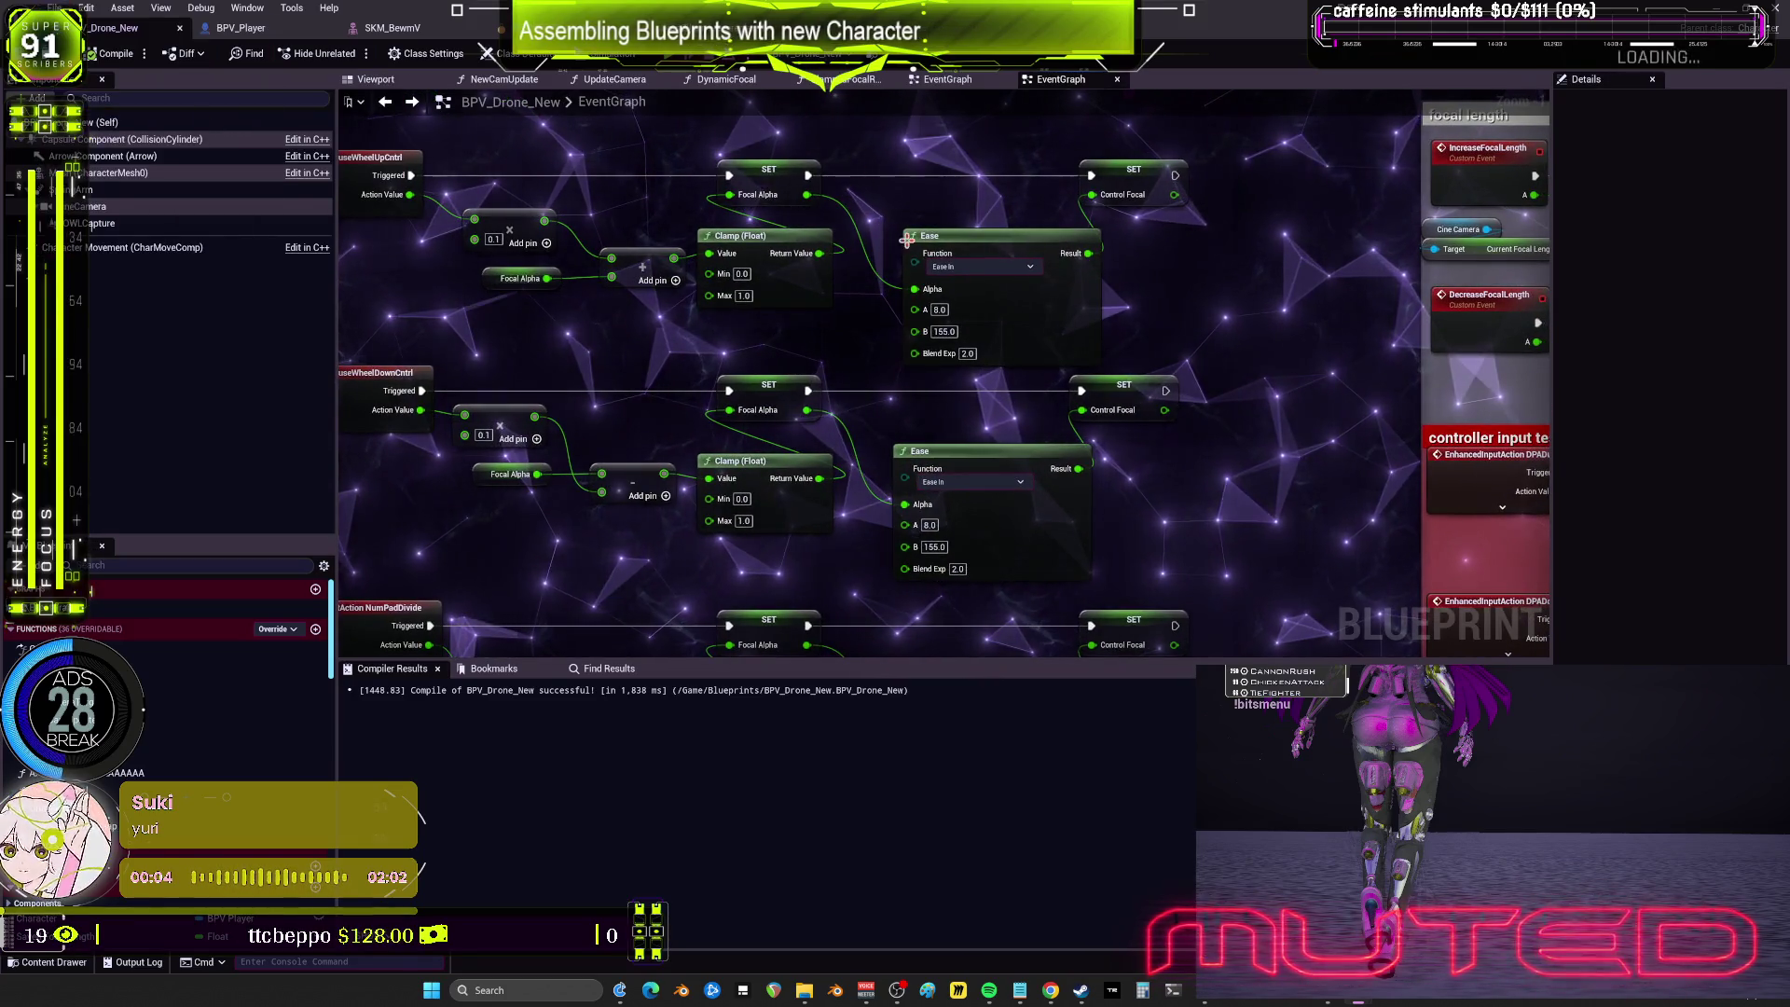
pyautogui.hotkey('alt', 'Tab')
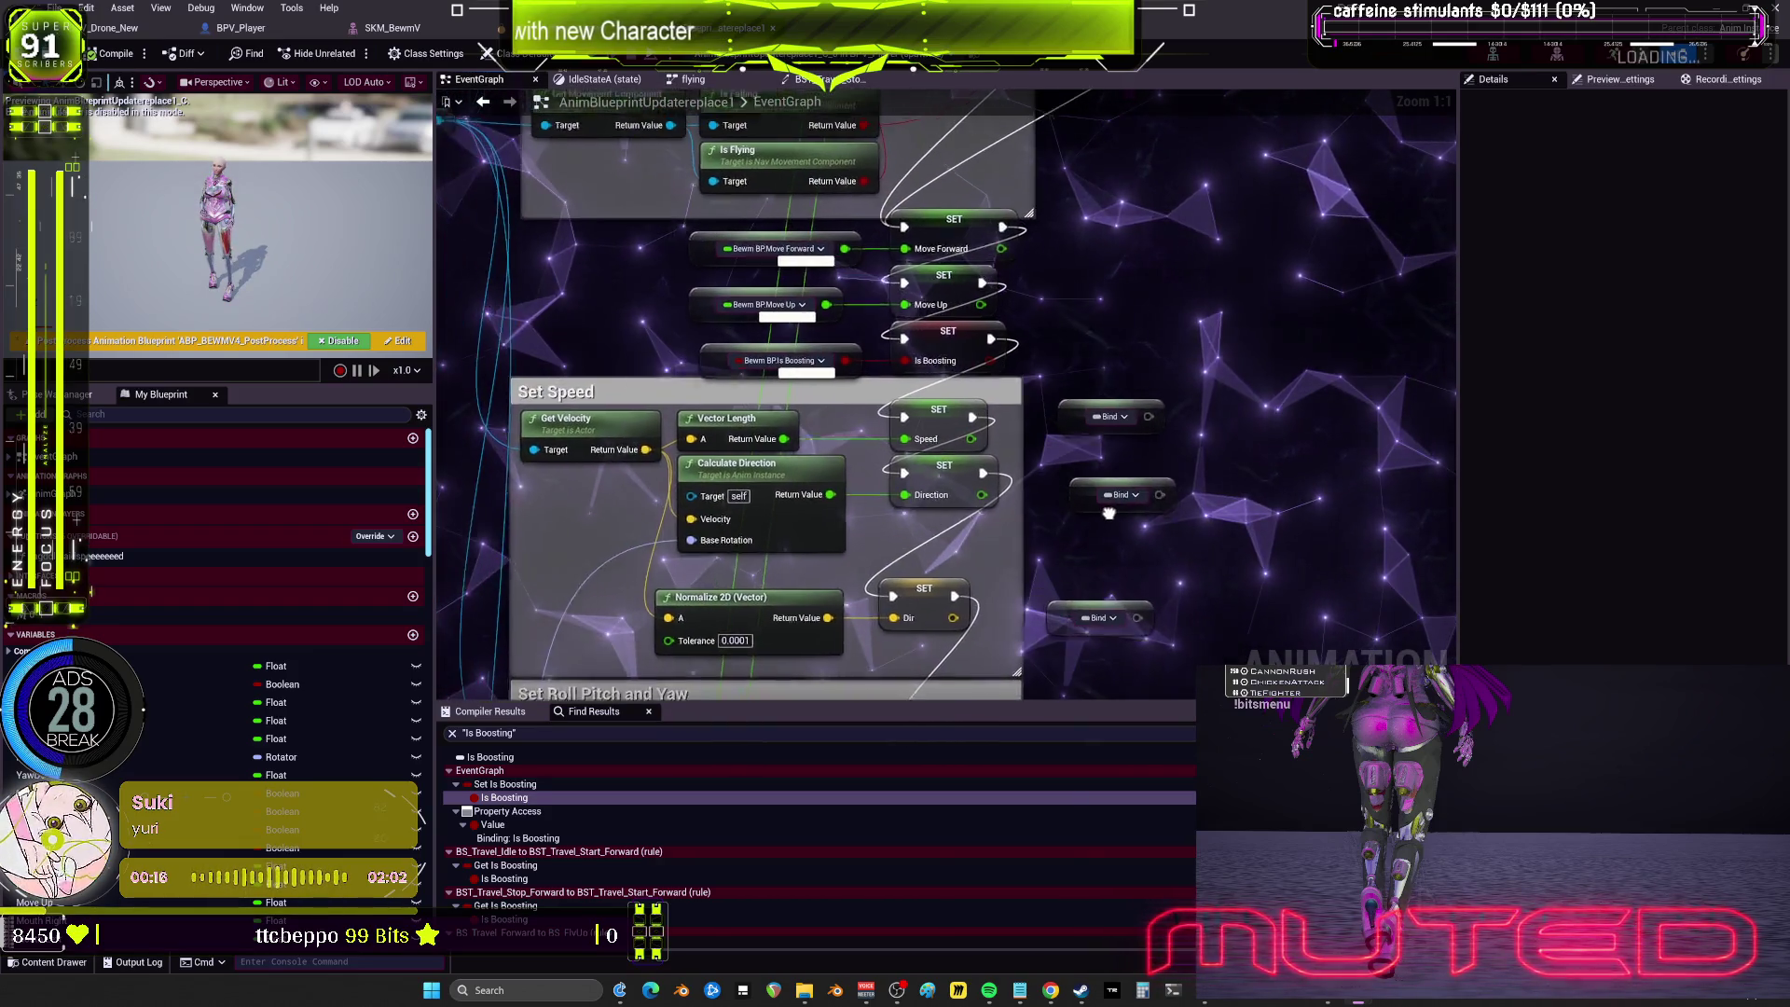
# Step: Run a Standalone game preview, then bring up the BPV_Drone_New EventGraph
pyautogui.click(593, 69)
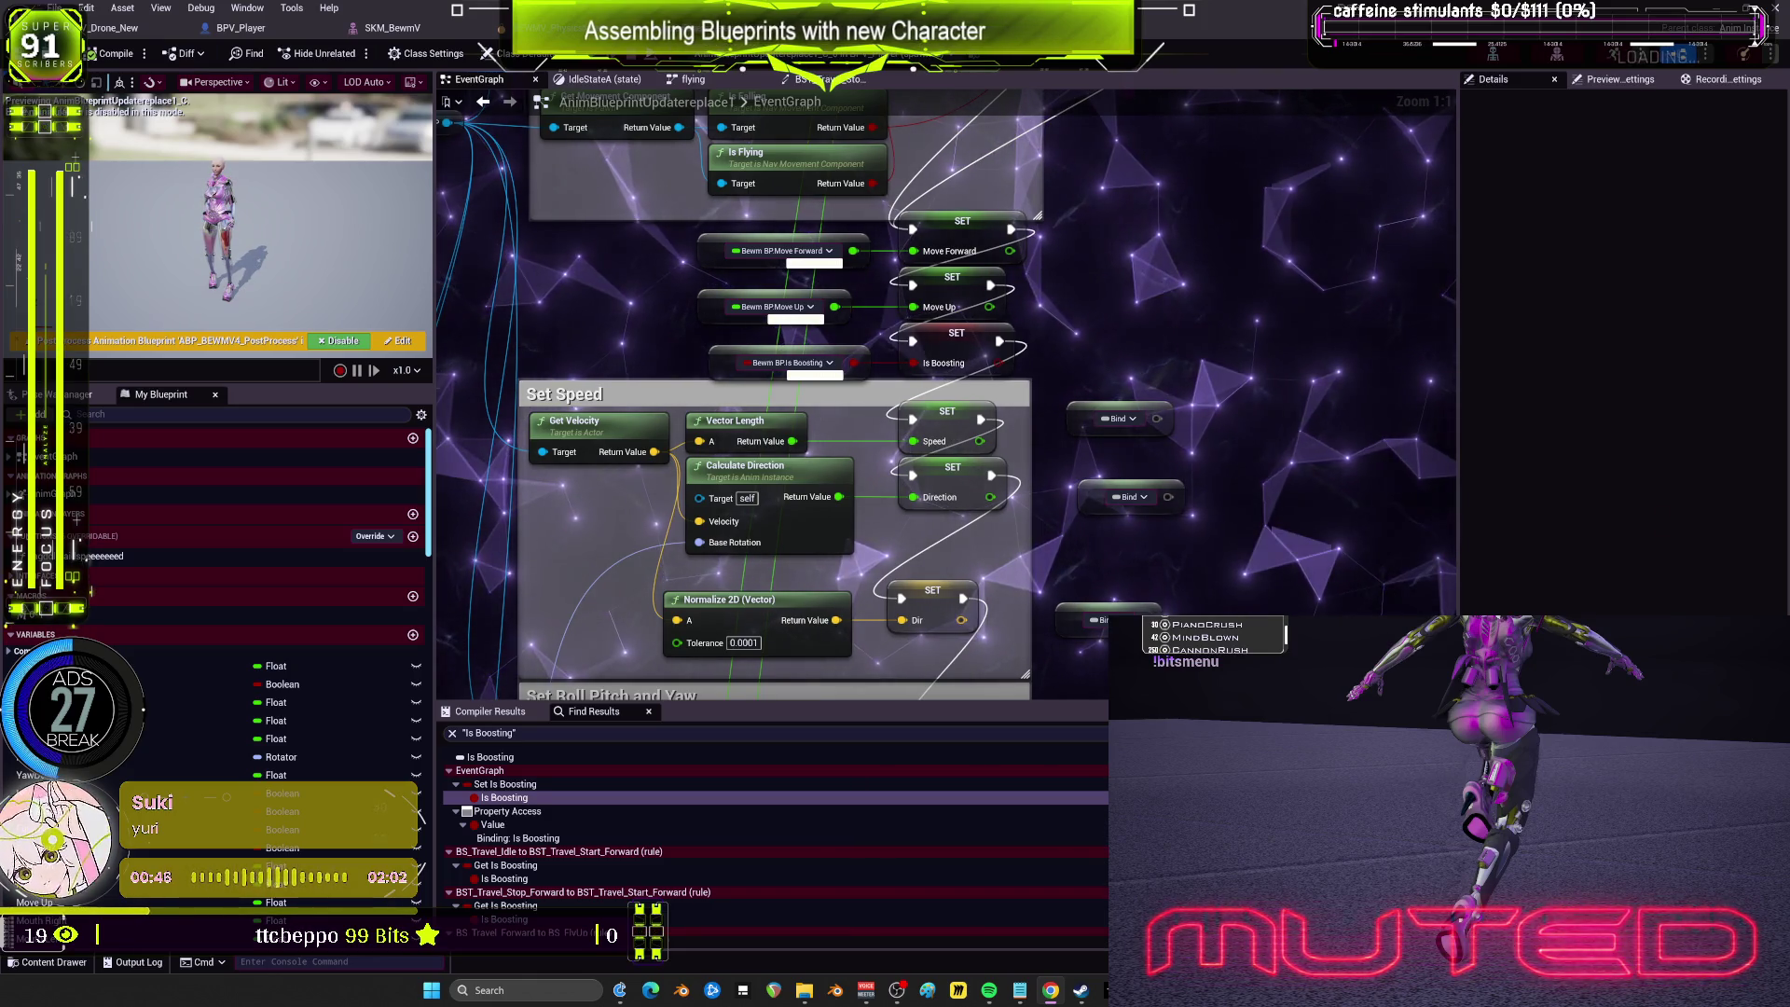
pyautogui.click(113, 28)
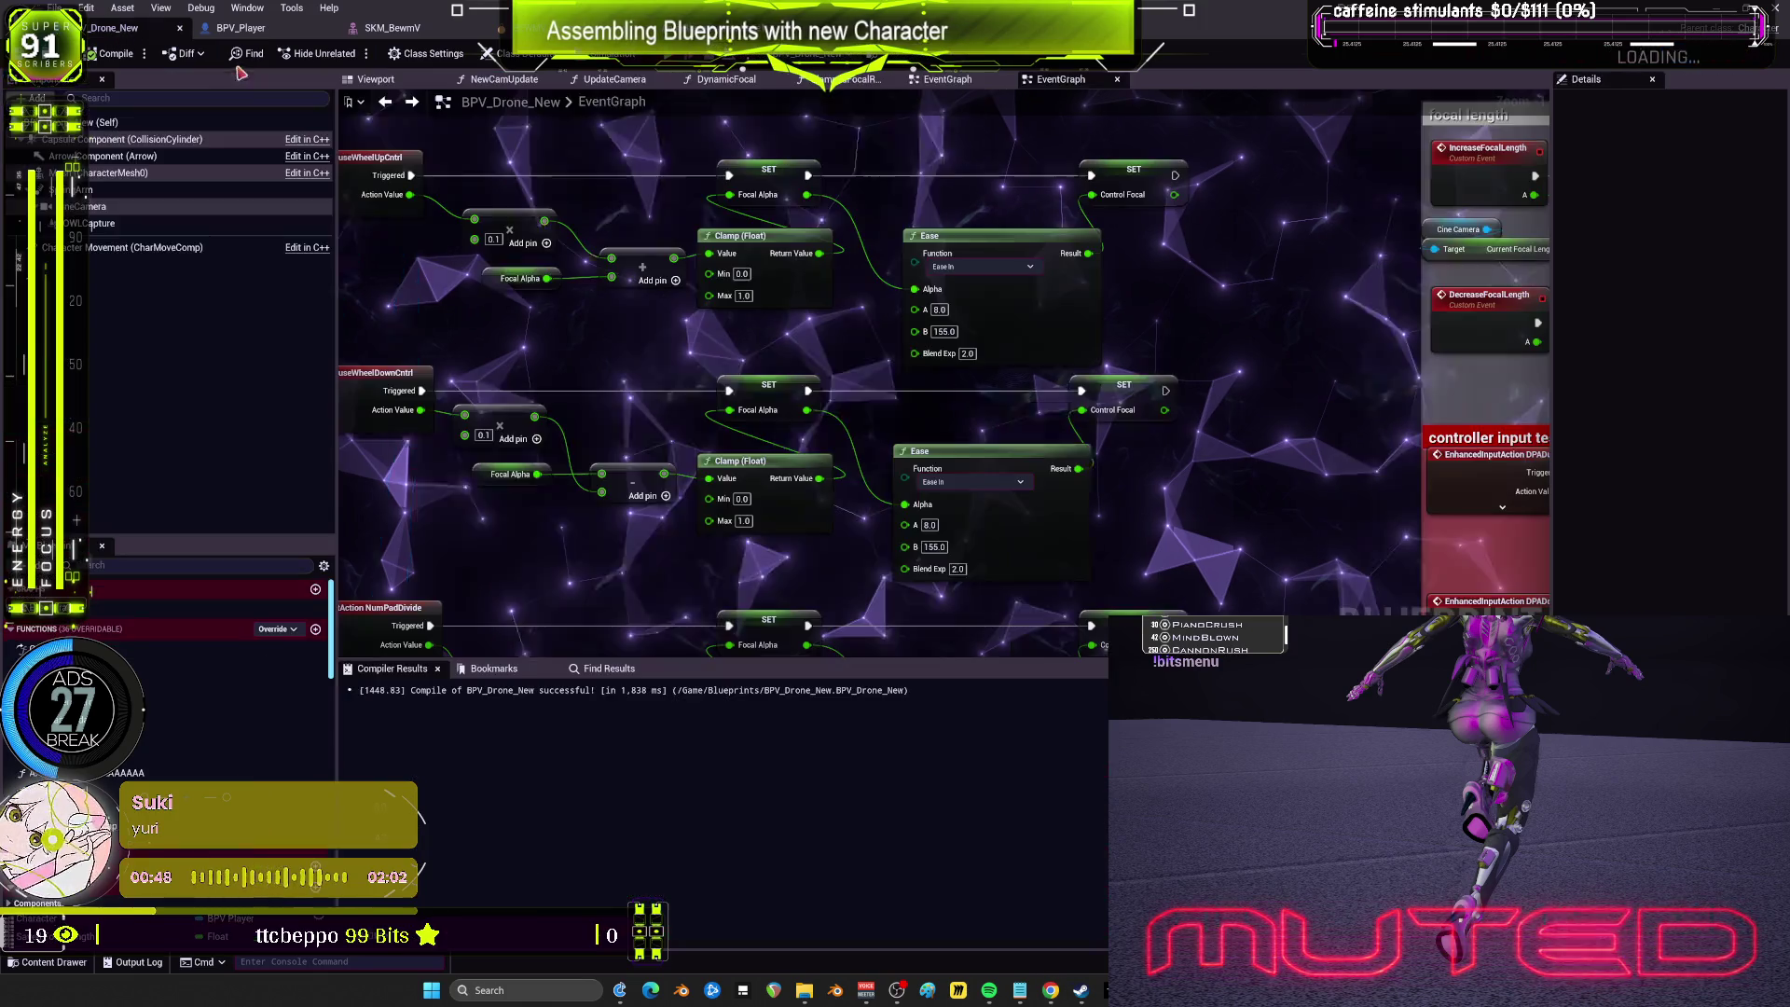
# Step: Find the camera placement and focal length sections and select the lower SET Control Focal node
pyautogui.scroll(-5, 1038, 311)
pyautogui.scroll(4, 1038, 310)
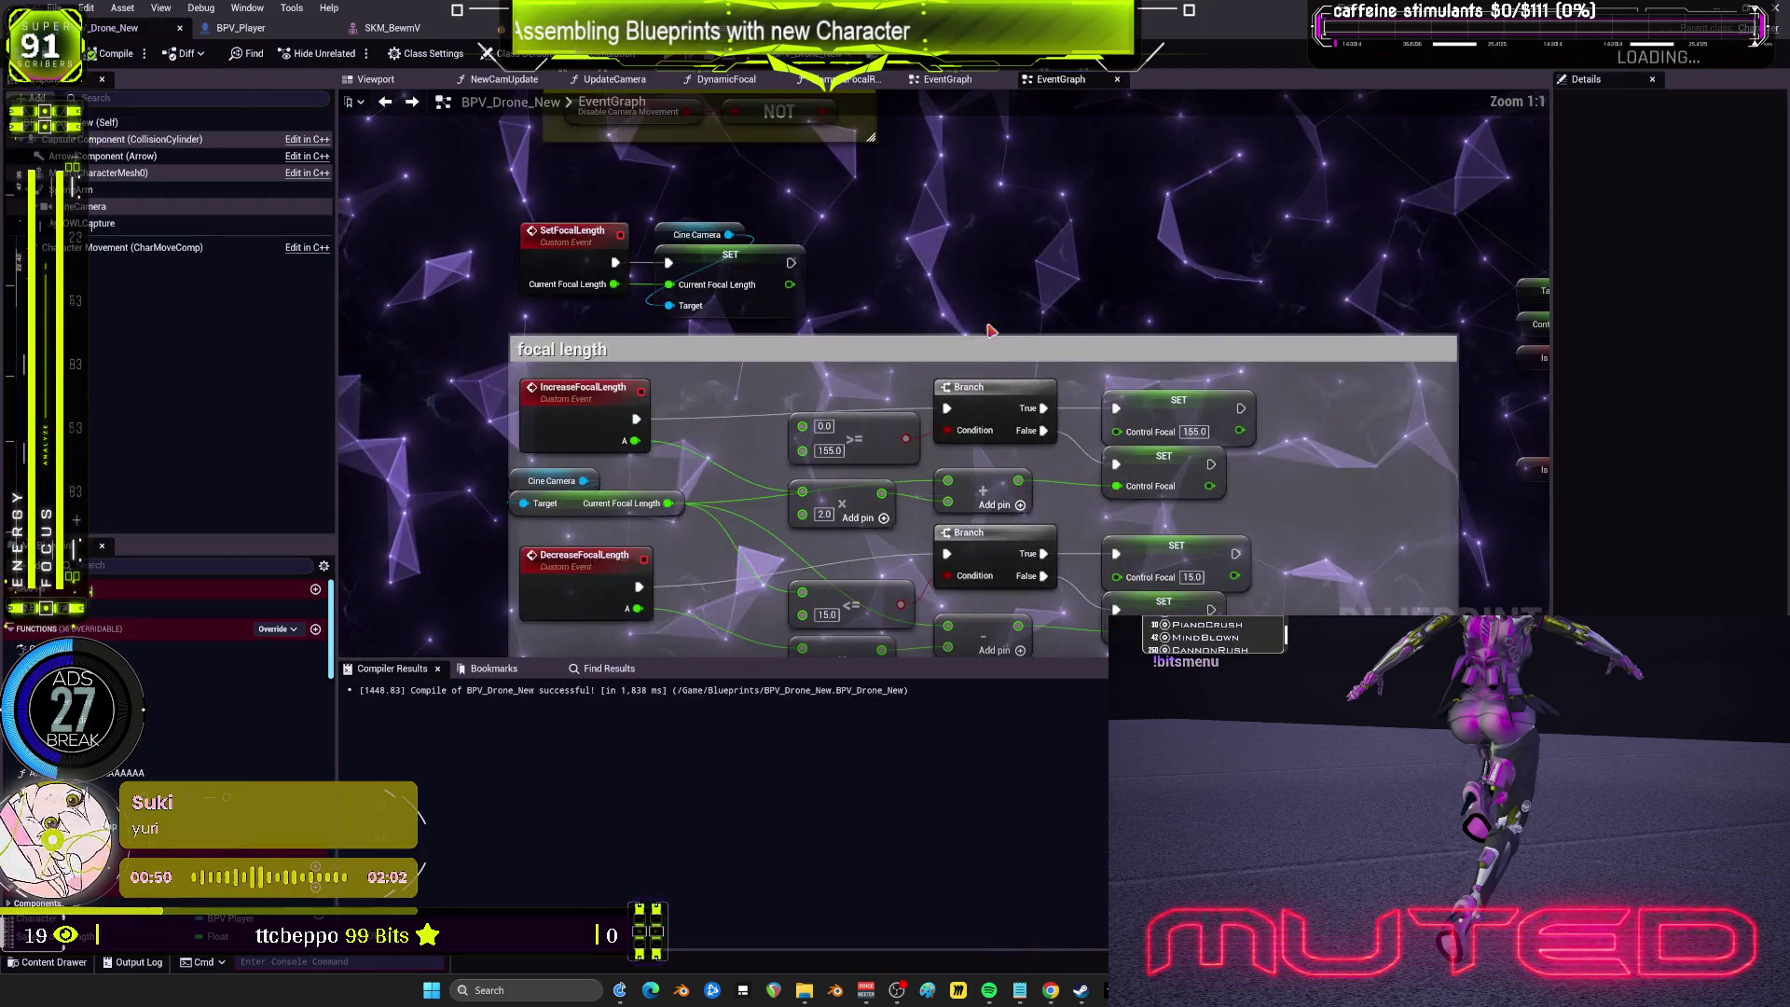
pyautogui.scroll(-7, 1025, 289)
pyautogui.scroll(10, 1022, 283)
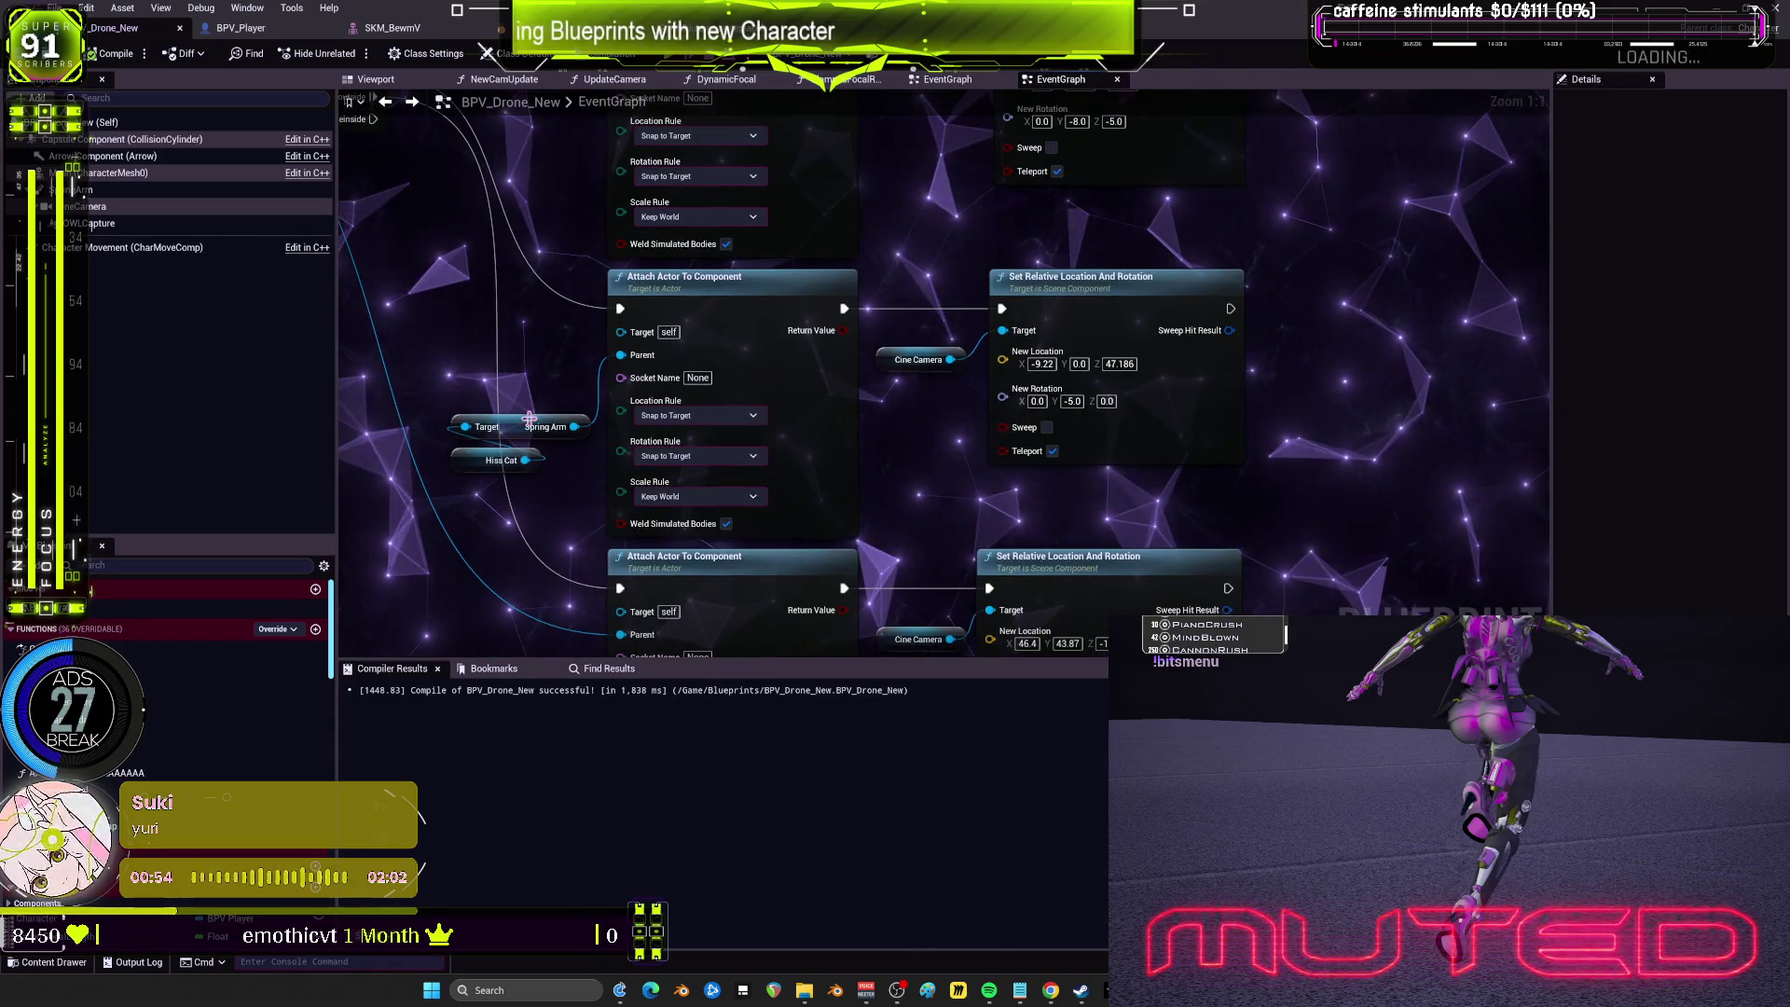
pyautogui.moveTo(928, 230)
pyautogui.mouseDown()
pyautogui.moveTo(923, 429)
pyautogui.moveTo(1059, 271)
pyautogui.moveTo(666, 461)
pyautogui.mouseUp()
pyautogui.scroll(-4, 942, 295)
pyautogui.scroll(4, 995, 304)
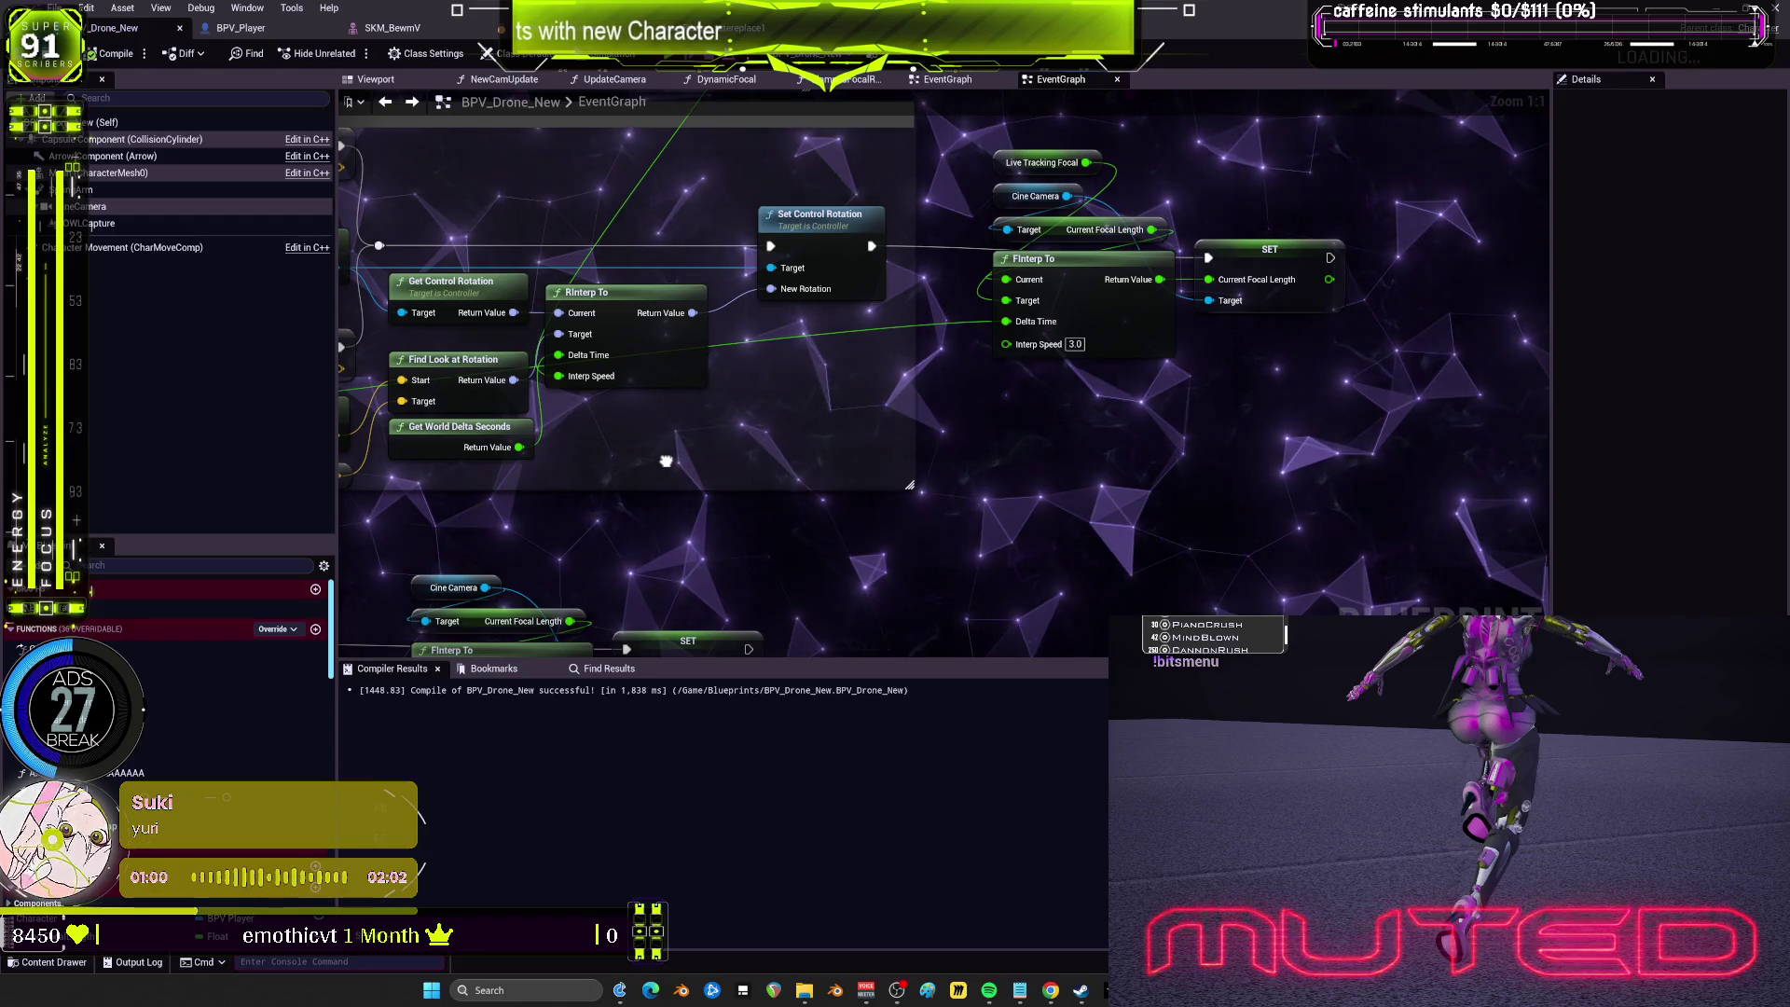
pyautogui.scroll(-4, 665, 460)
pyautogui.moveTo(772, 387); pyautogui.dragTo(783, 396)
pyautogui.scroll(1, 876, 391)
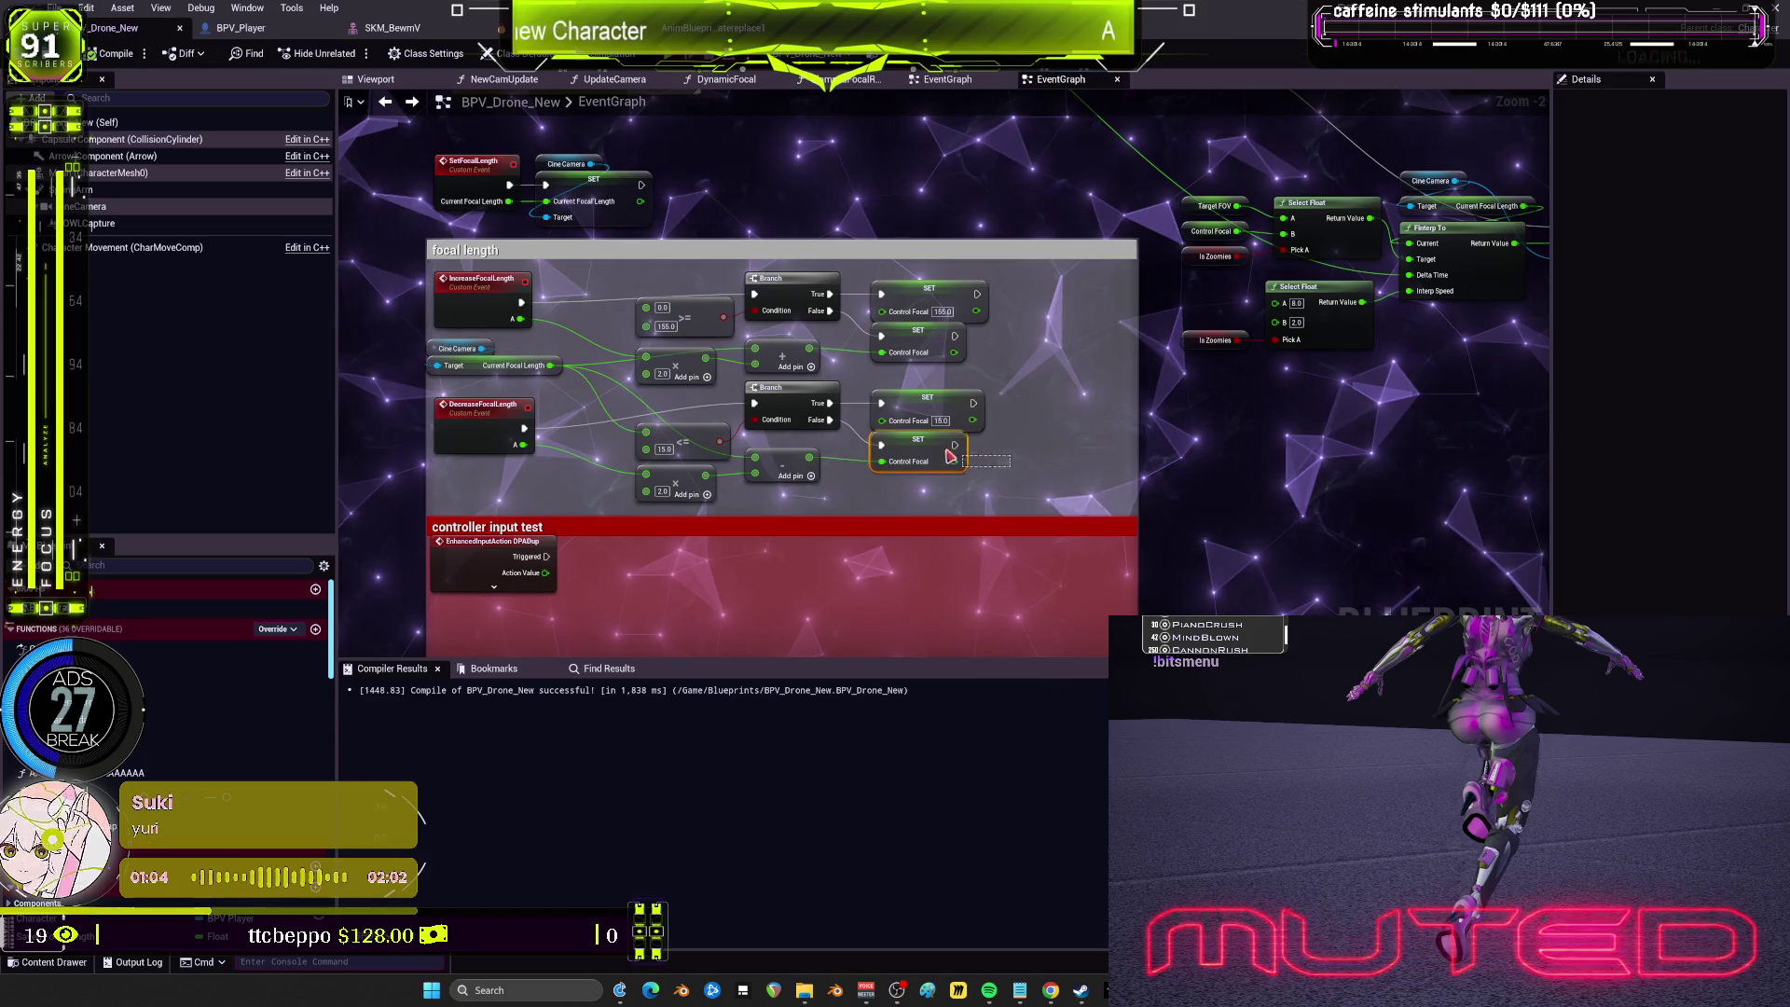
pyautogui.moveTo(949, 455); pyautogui.dragTo(951, 457)
# Step: Paste two SET Control Focal copies and wire one after Set Relative Location and Rotation
pyautogui.scroll(4, 1080, 327)
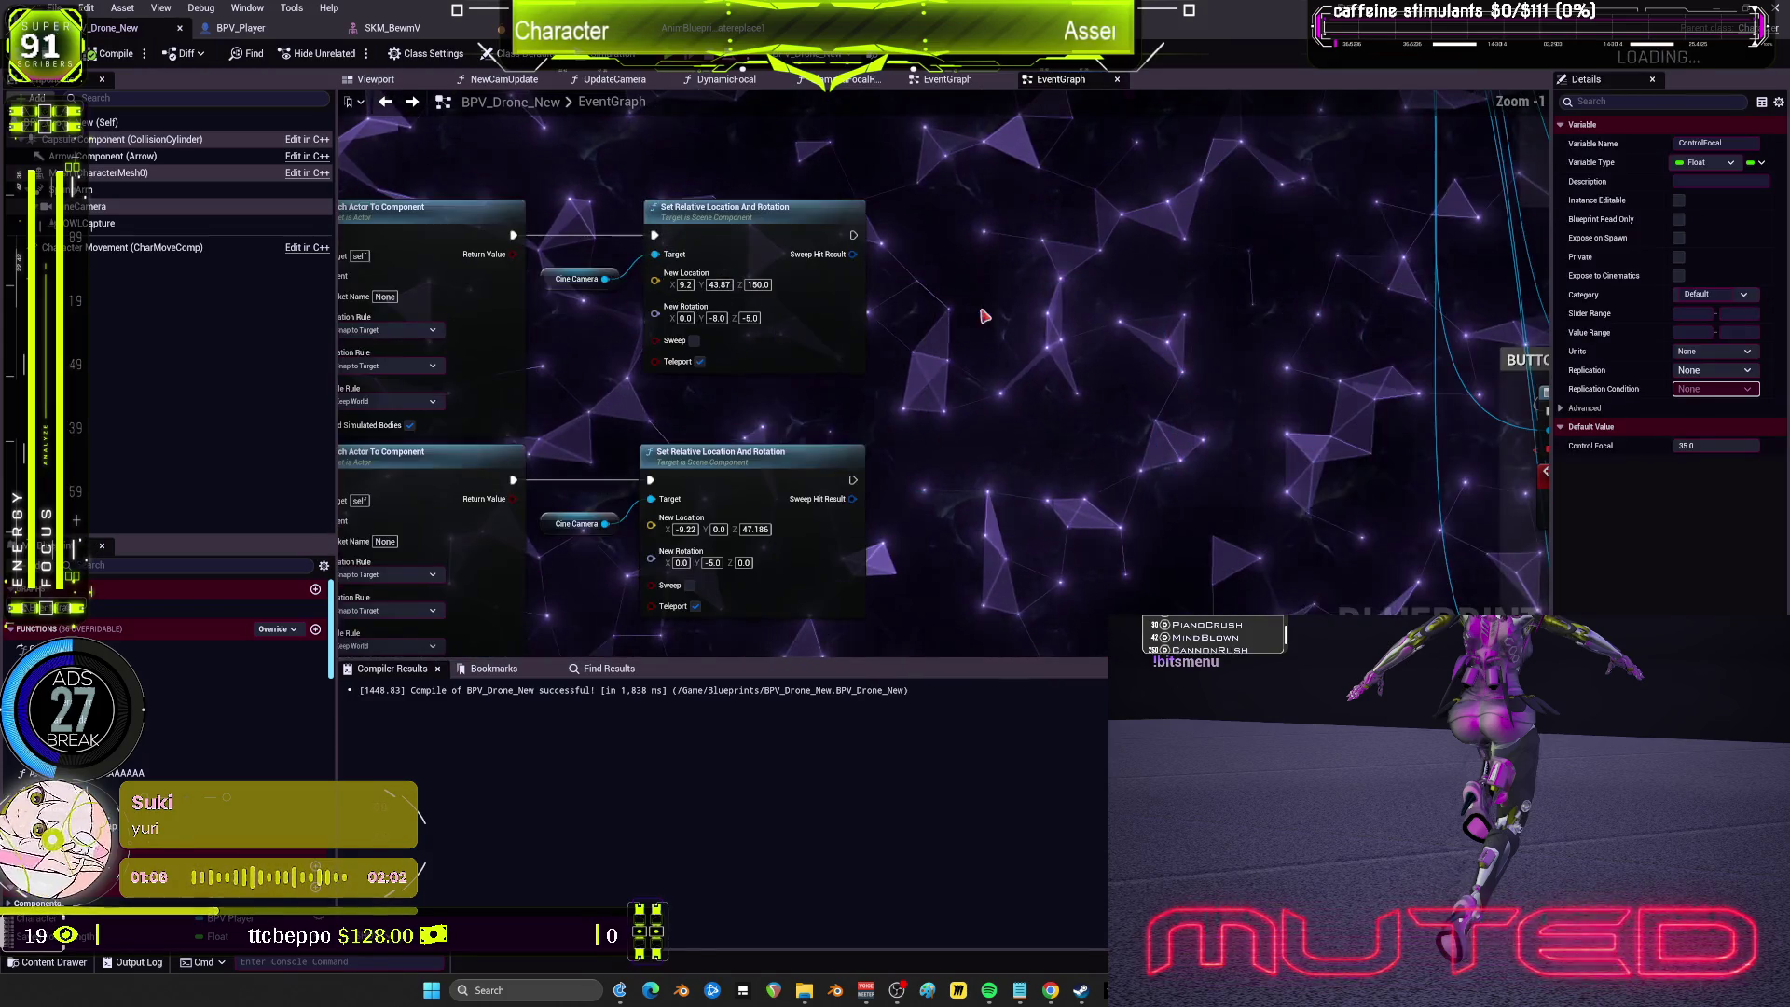
pyautogui.click(947, 307)
pyautogui.hotkey('ctrl', 'z')
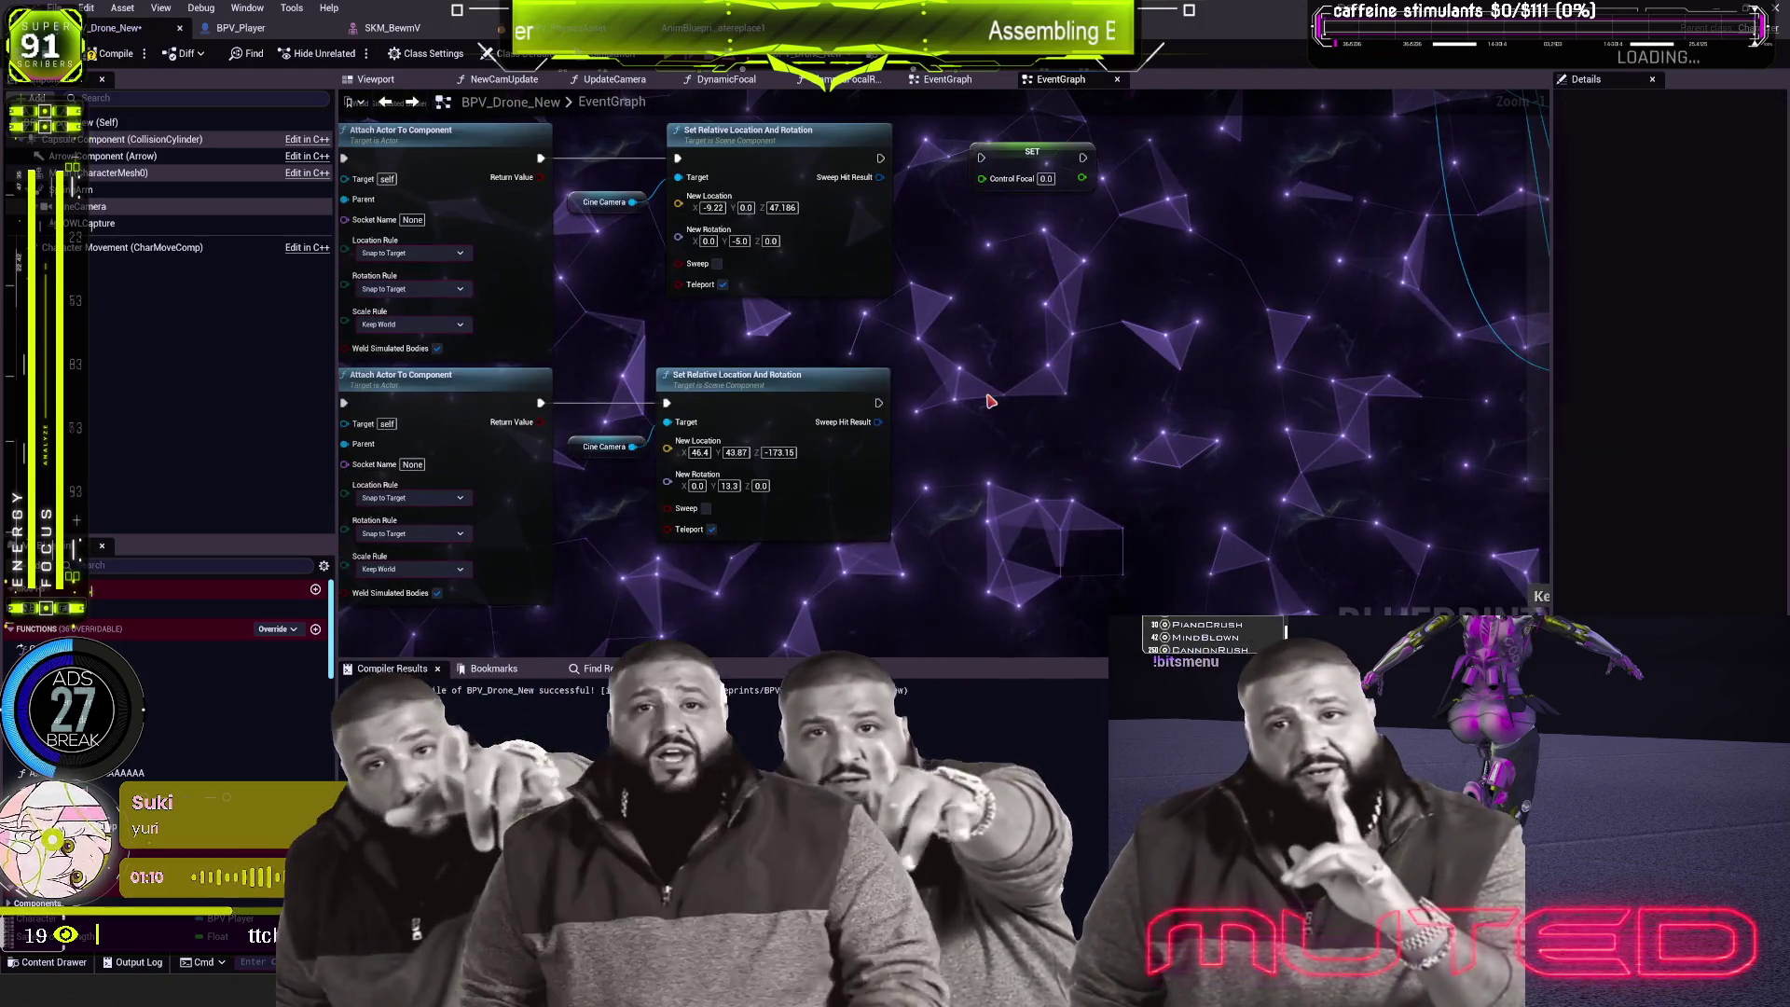
pyautogui.hotkey('ctrl', 'v')
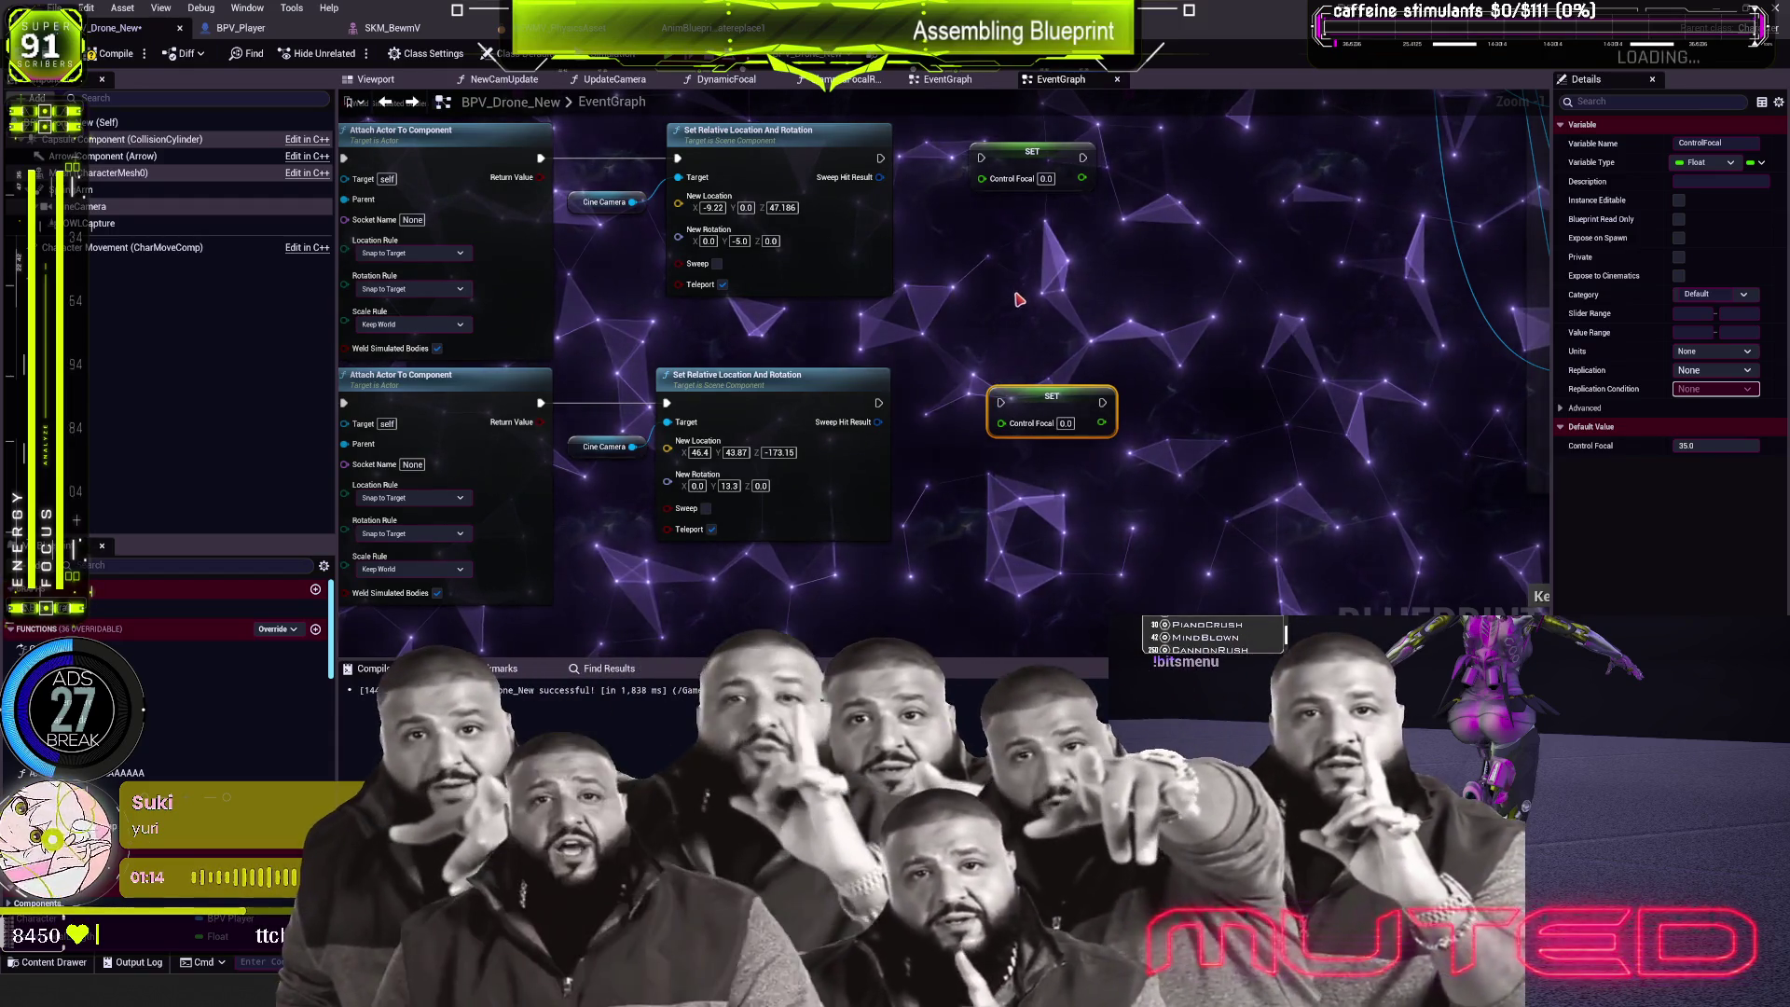
pyautogui.moveTo(1019, 293)
pyautogui.mouseDown()
pyautogui.moveTo(1229, 402)
pyautogui.moveTo(1237, 622)
pyautogui.mouseUp()
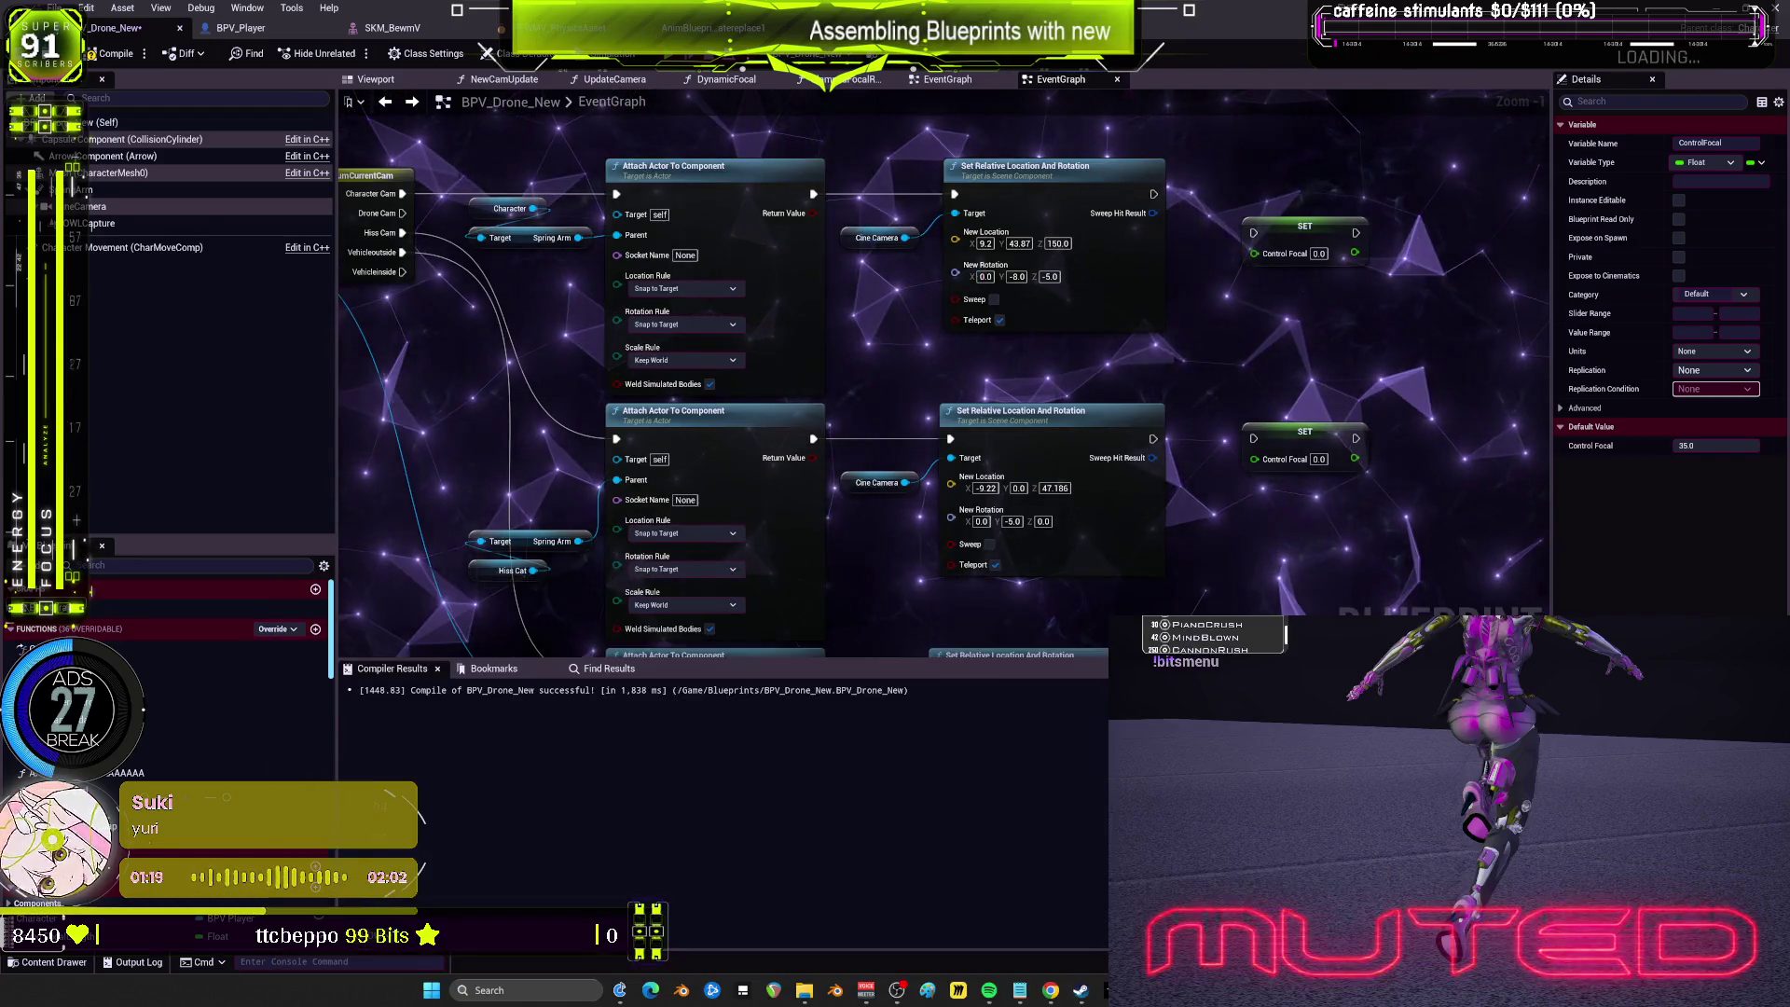
pyautogui.moveTo(1152, 194)
pyautogui.mouseDown()
pyautogui.moveTo(932, 230)
pyautogui.moveTo(1050, 275)
pyautogui.mouseUp()
# Step: Set Control Focal to 35.0 and adjust New Location to 9.2, 43.87, 150.0
pyautogui.scroll(1, 932, 229)
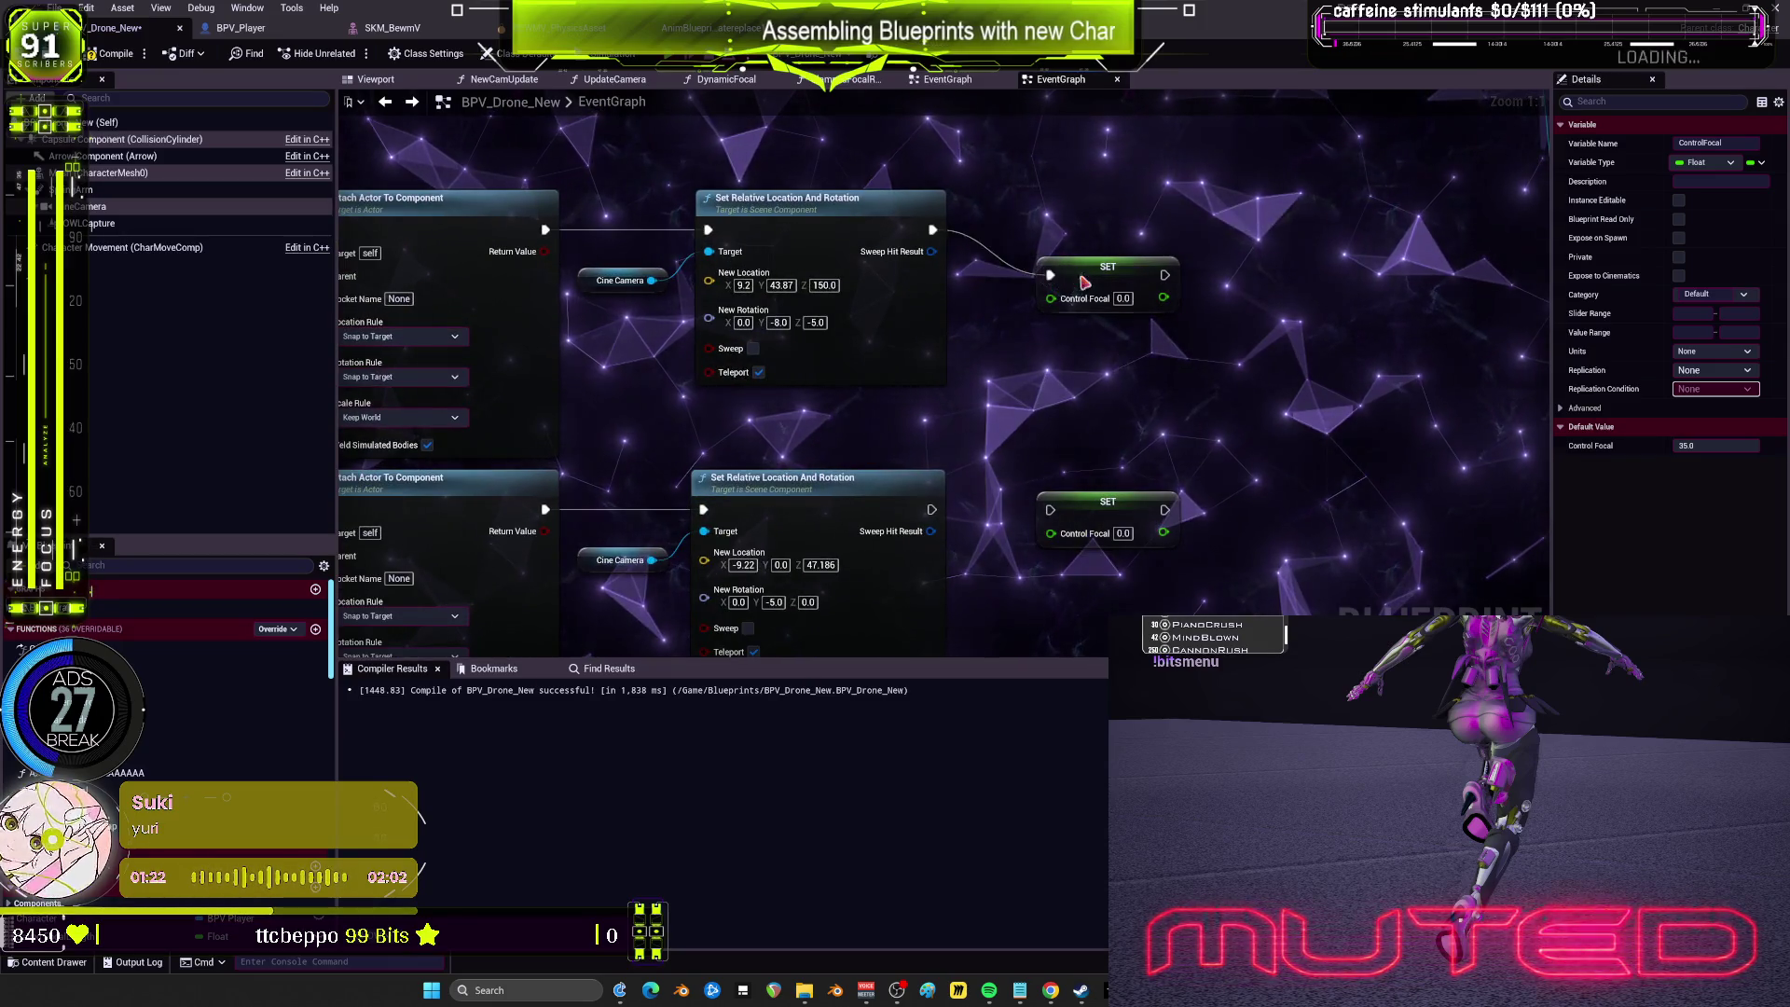
pyautogui.click(1111, 242)
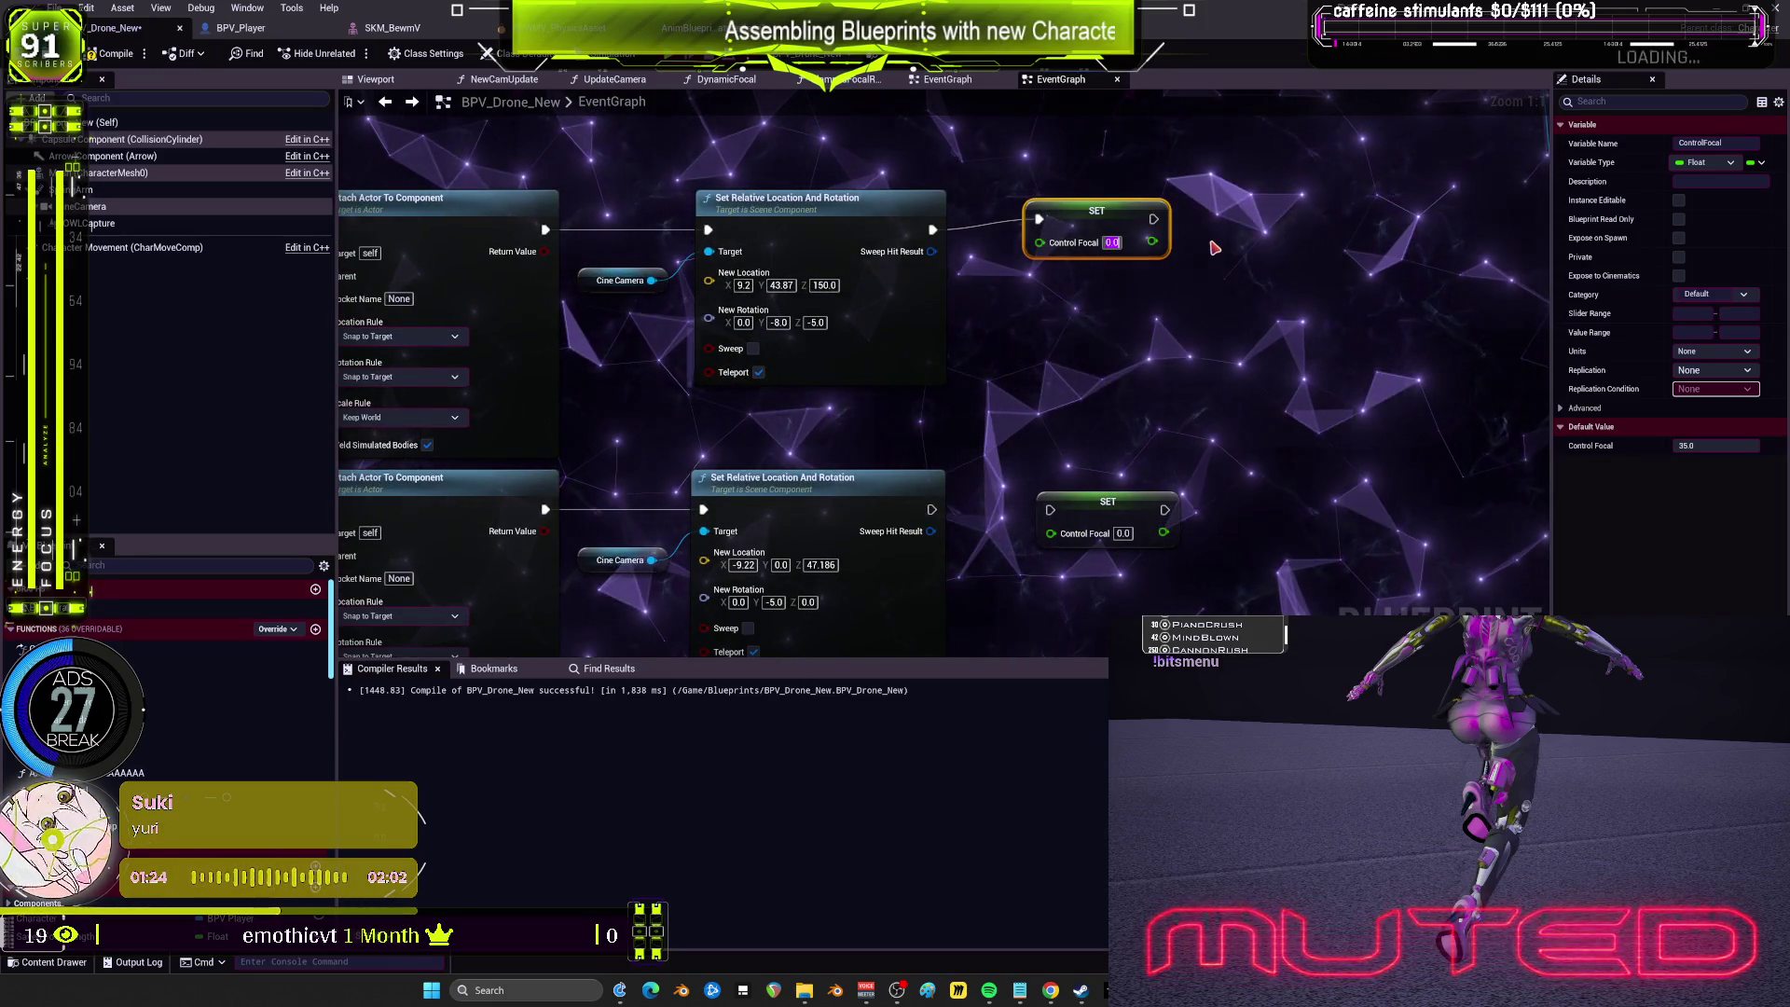
pyautogui.write('35')
pyautogui.press('Return')
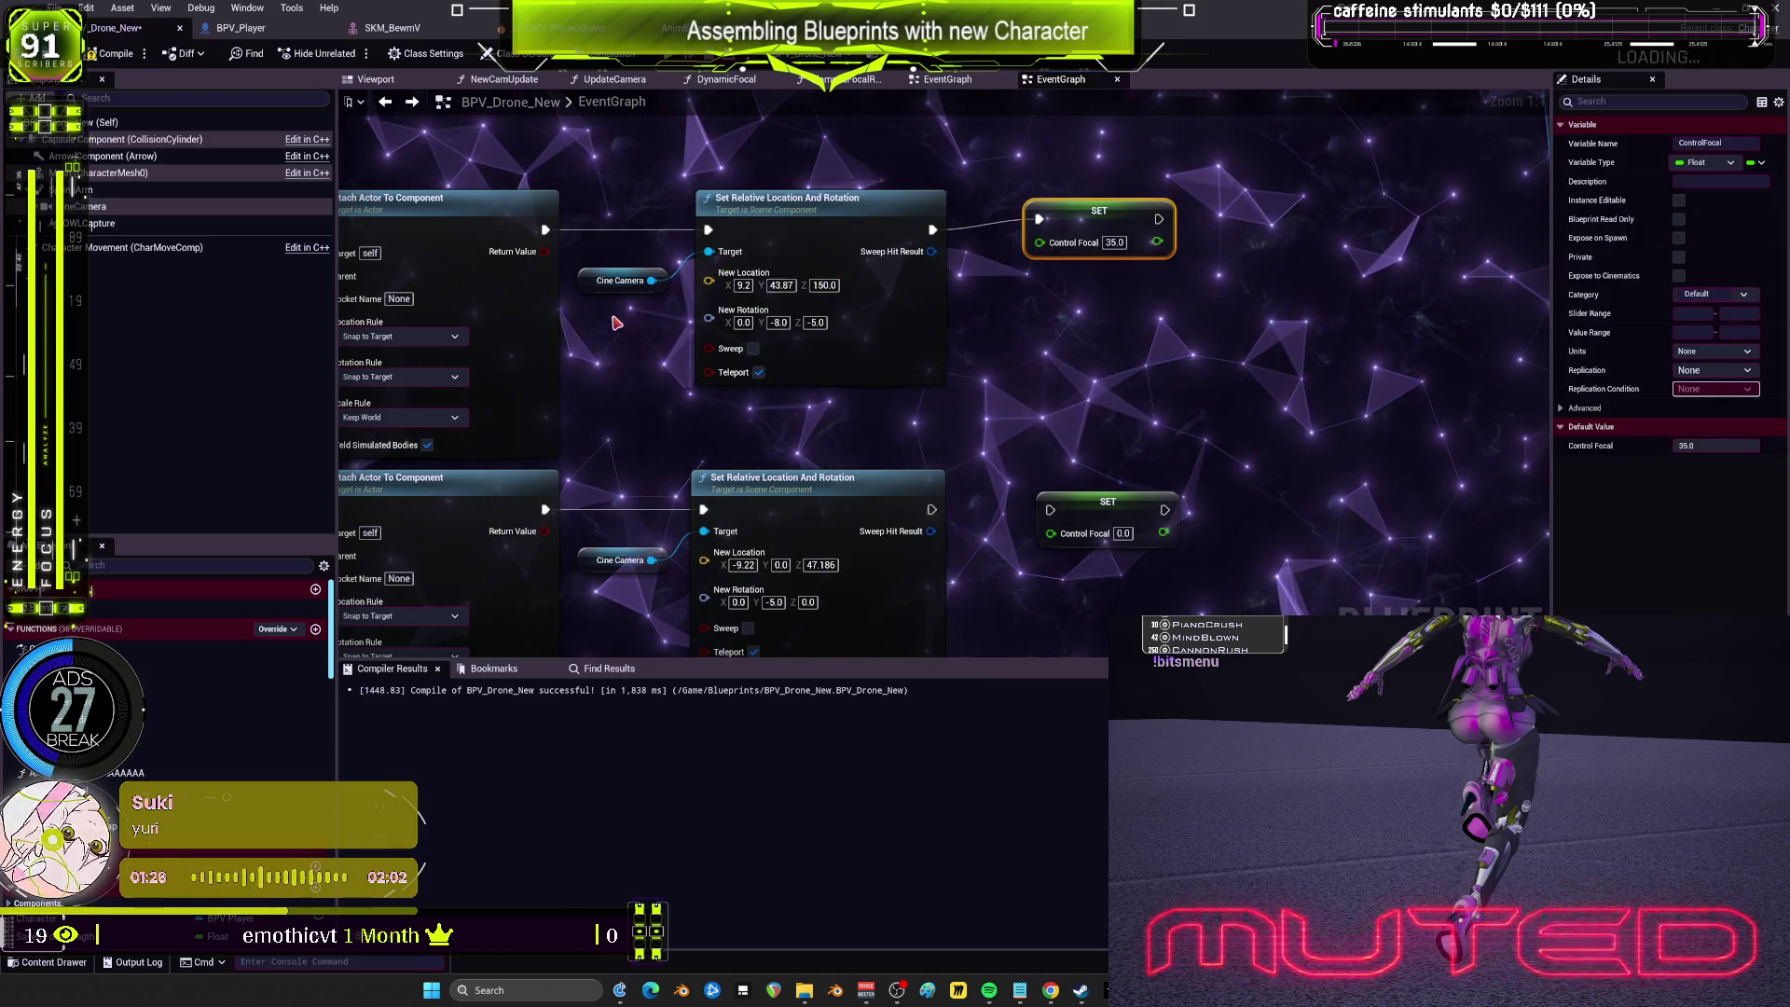
pyautogui.click(857, 282)
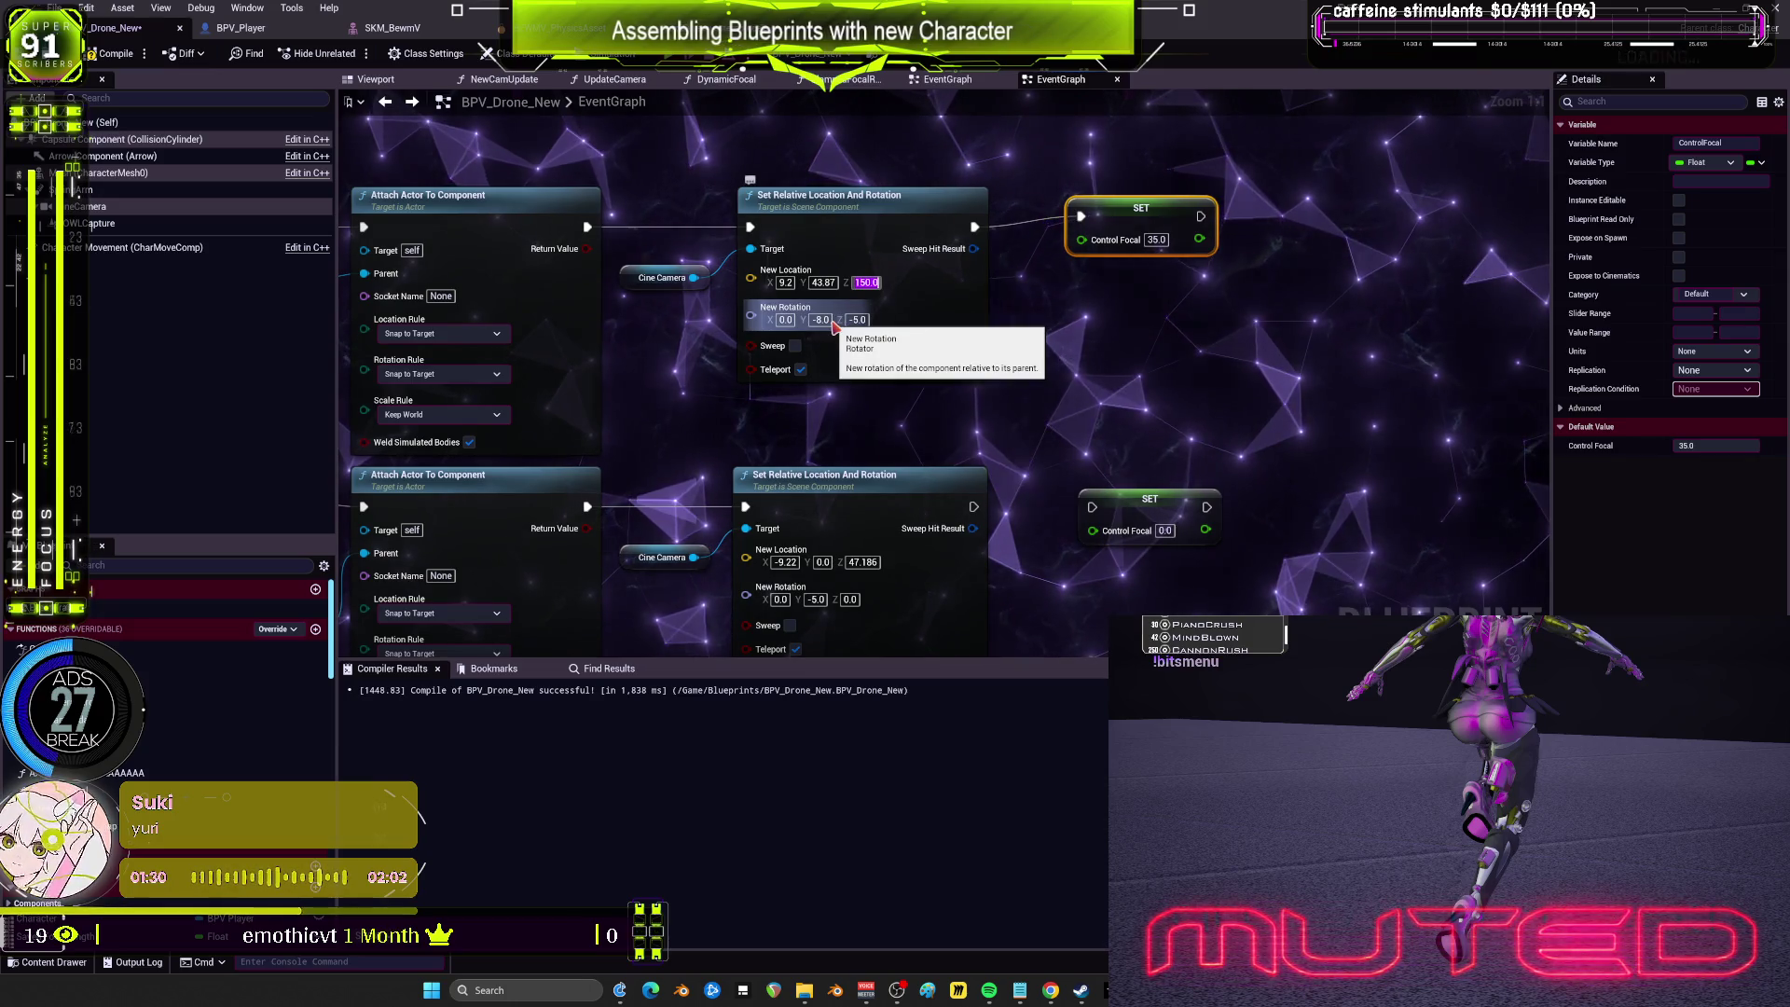
pyautogui.click(823, 282)
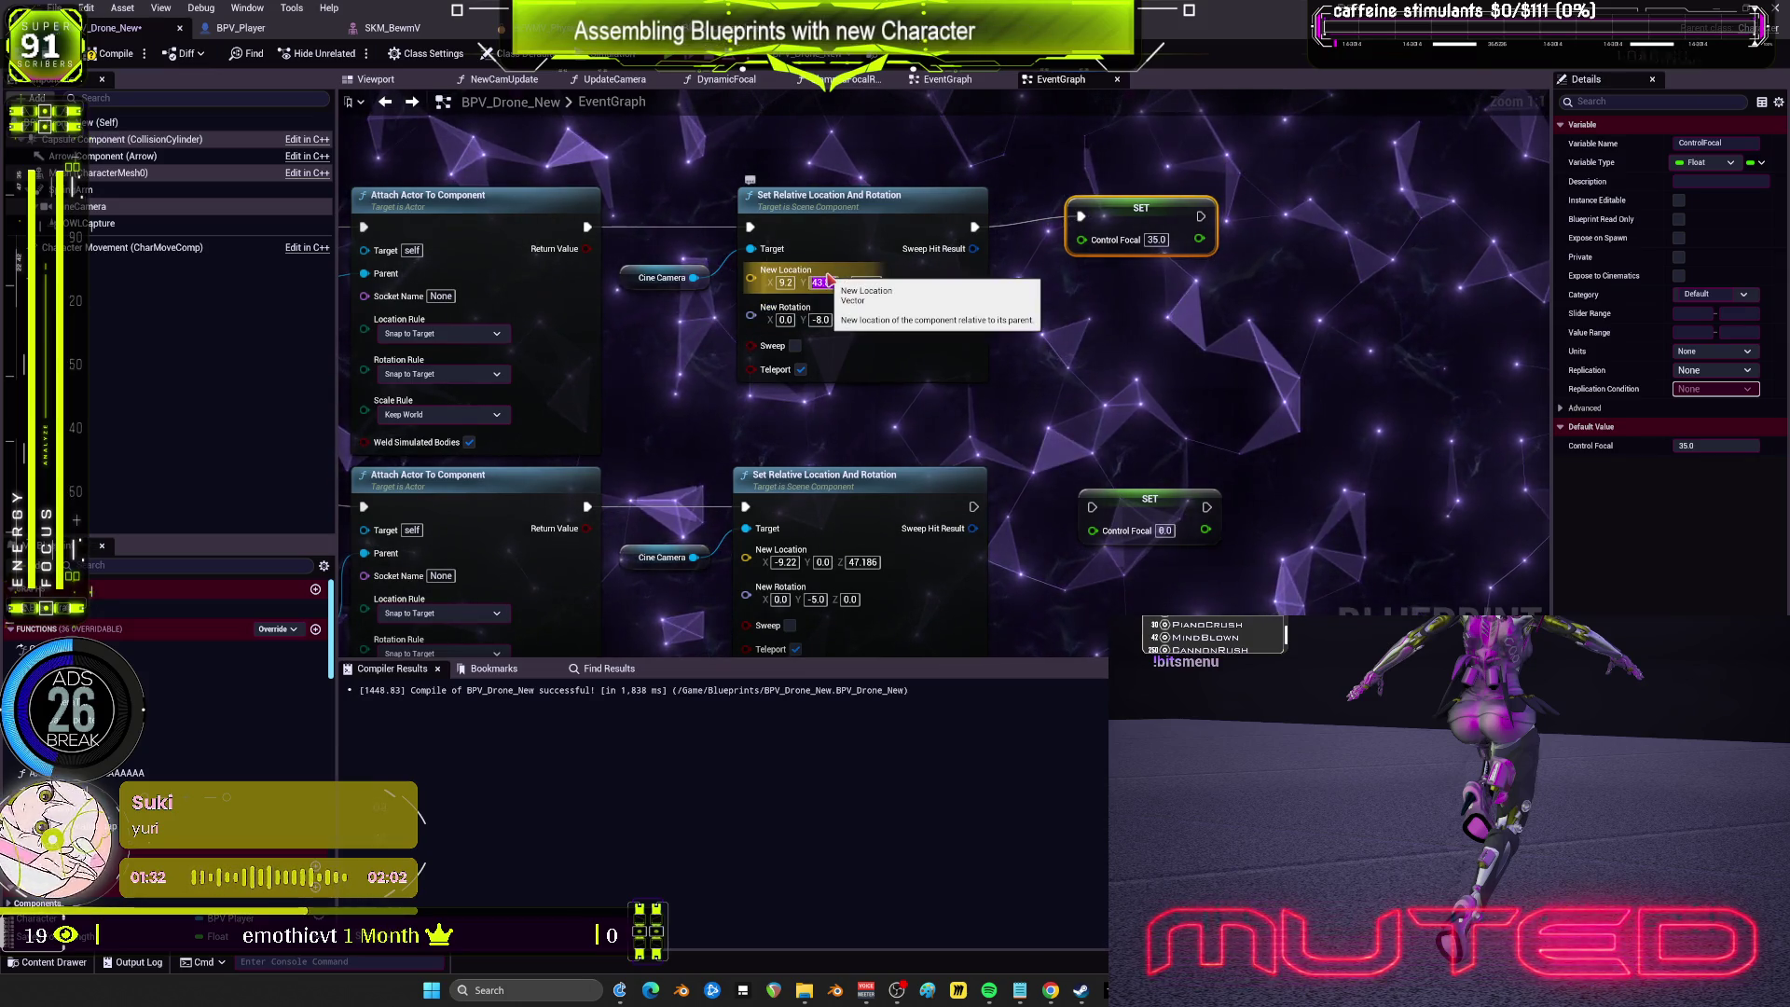
# Step: Set rotation Y to -8.0, save the drone Blueprint, and open the ClubBewm project
pyautogui.moveTo(1116, 224); pyautogui.dragTo(1071, 224)
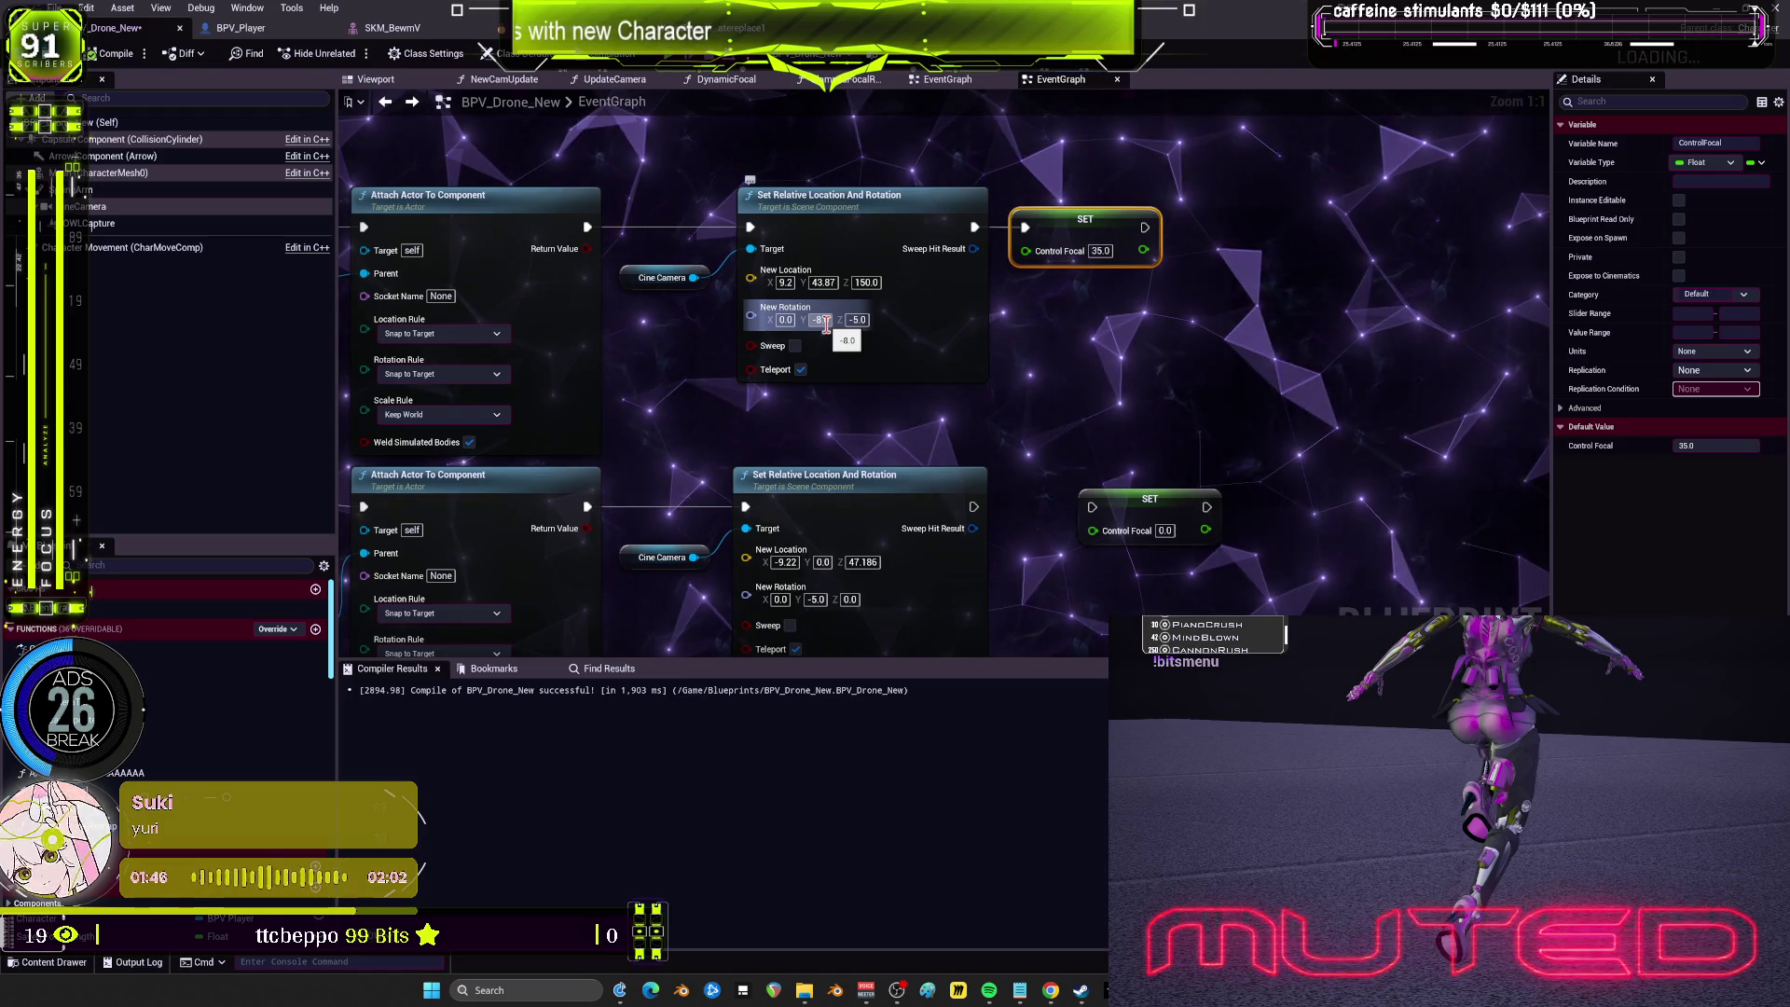
pyautogui.press('Return')
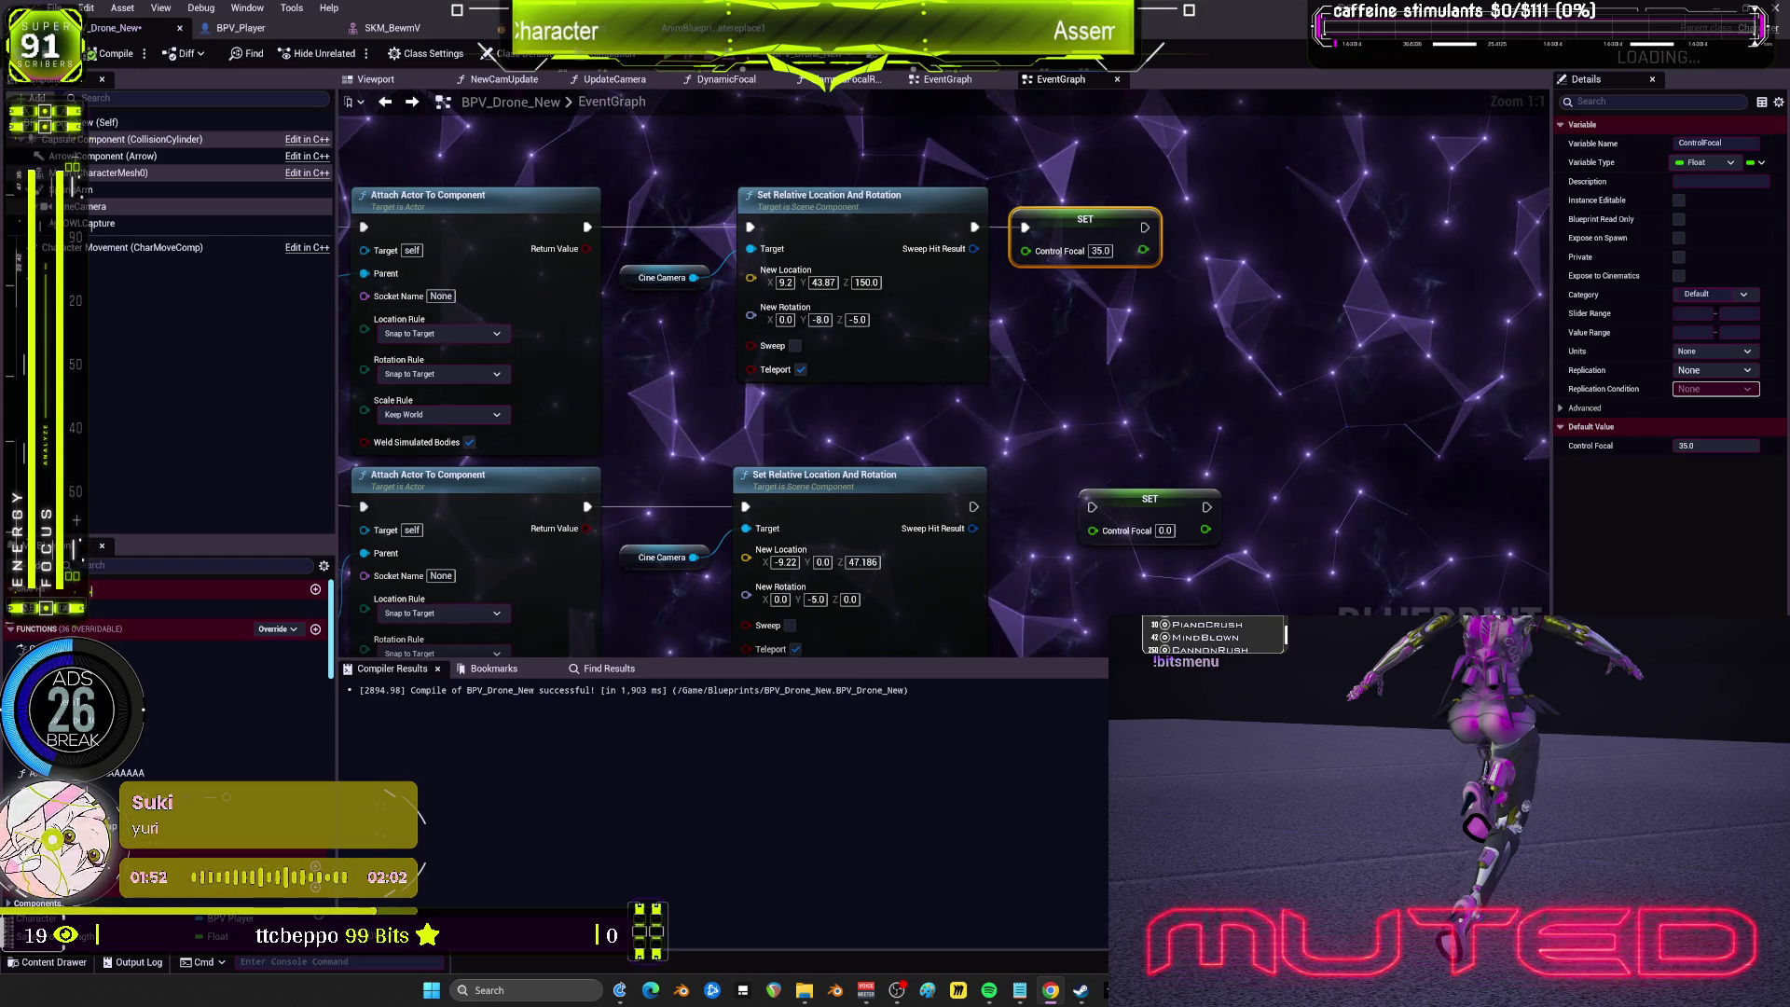
pyautogui.hotkey('ctrl', 's')
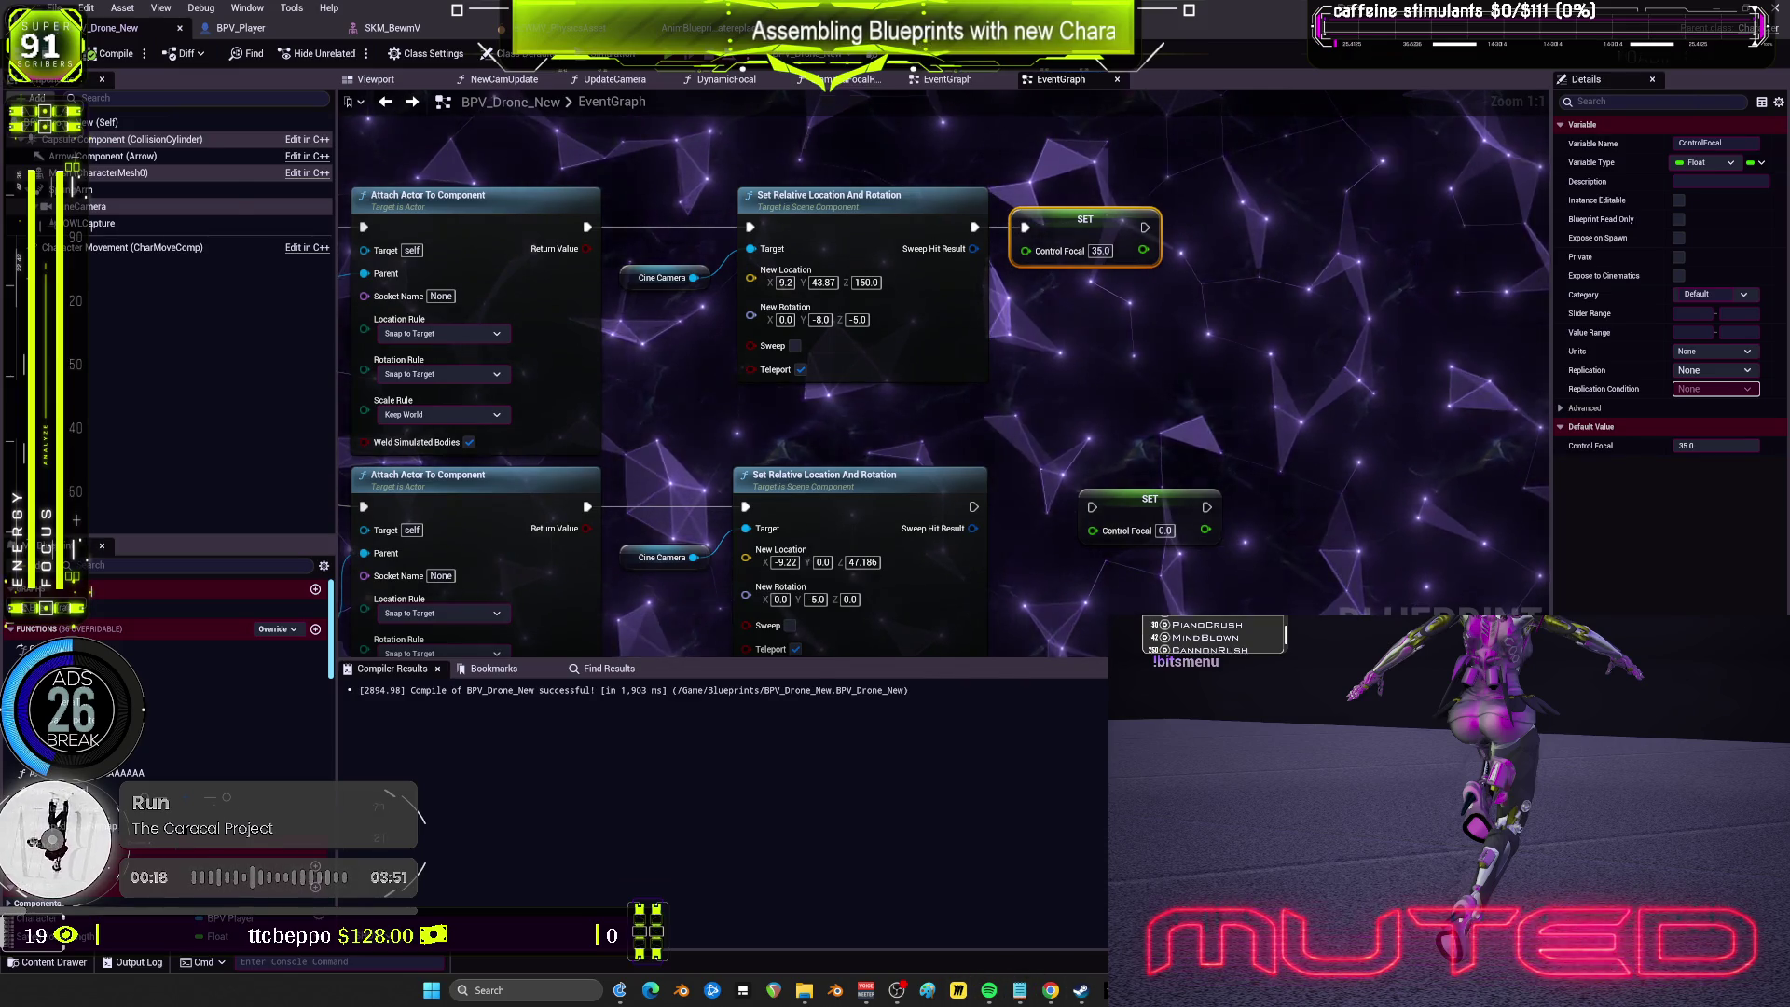
pyautogui.doubleClick(802, 646)
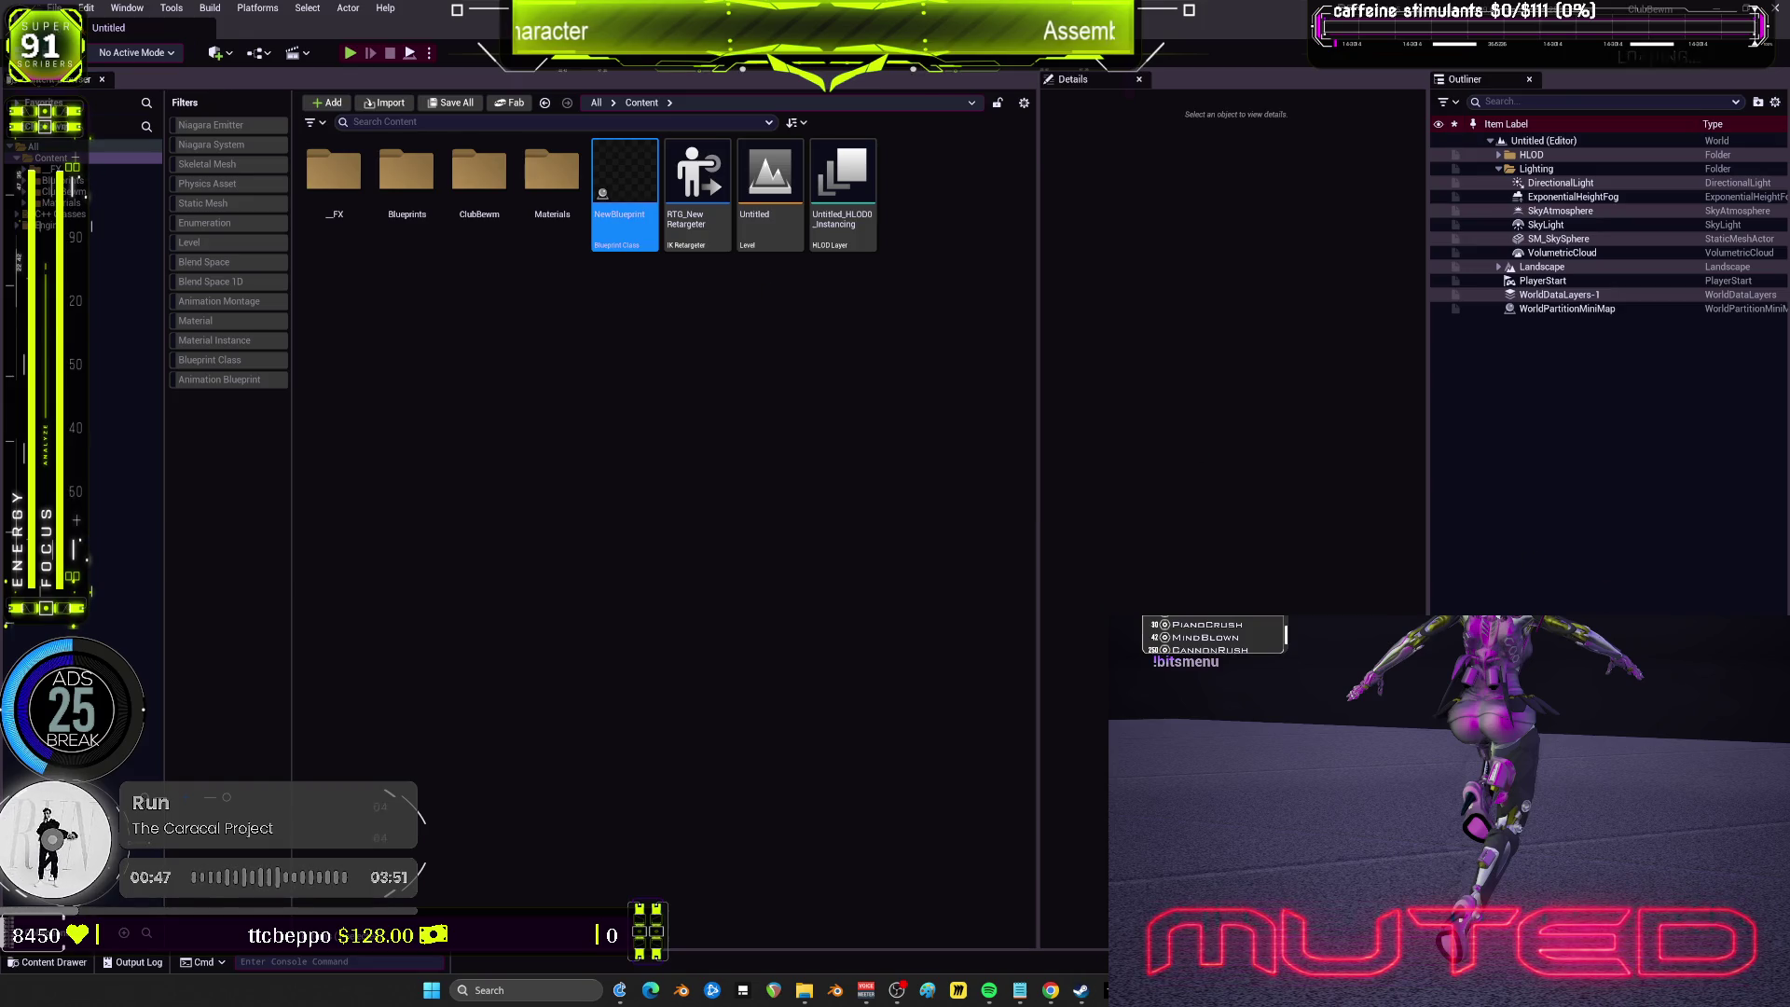
# Step: Zoom out NewBlueprint's EventGraph to see all of the laser-module nodes
pyautogui.scroll(-4, 747, 248)
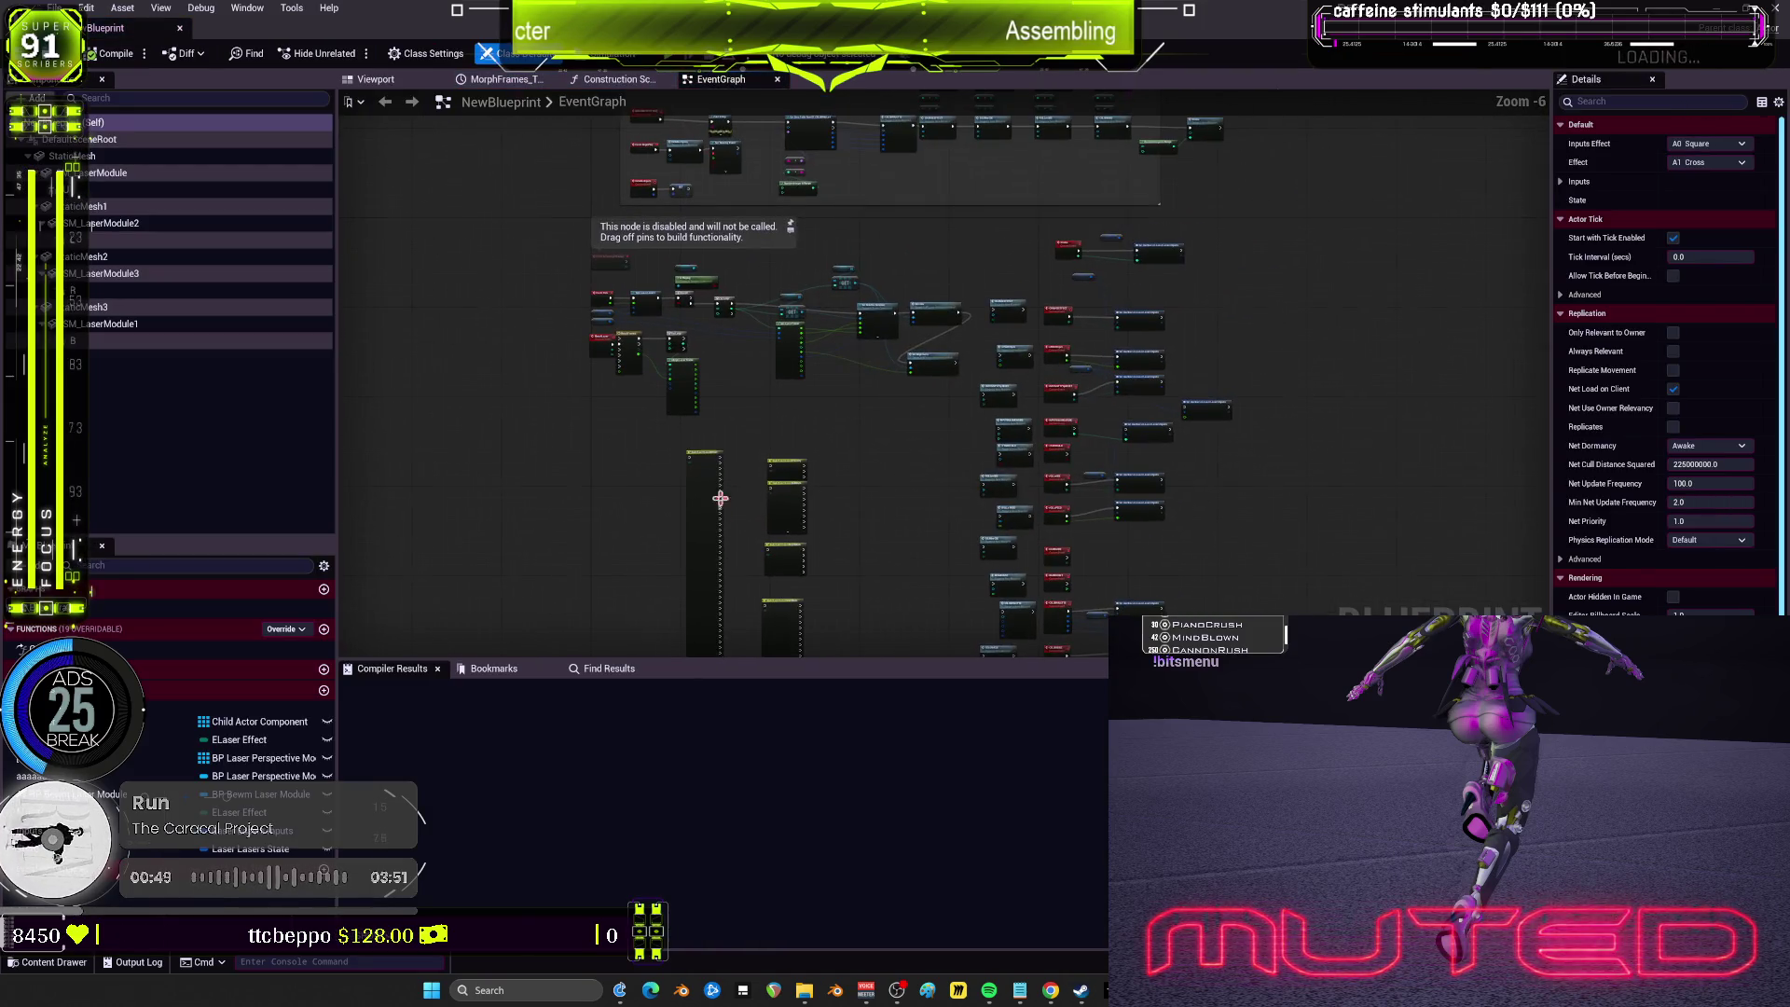
# Step: Simulate the NewBlueprint laser modules in its Viewport and shrink the Compiler Results panel
pyautogui.click(376, 79)
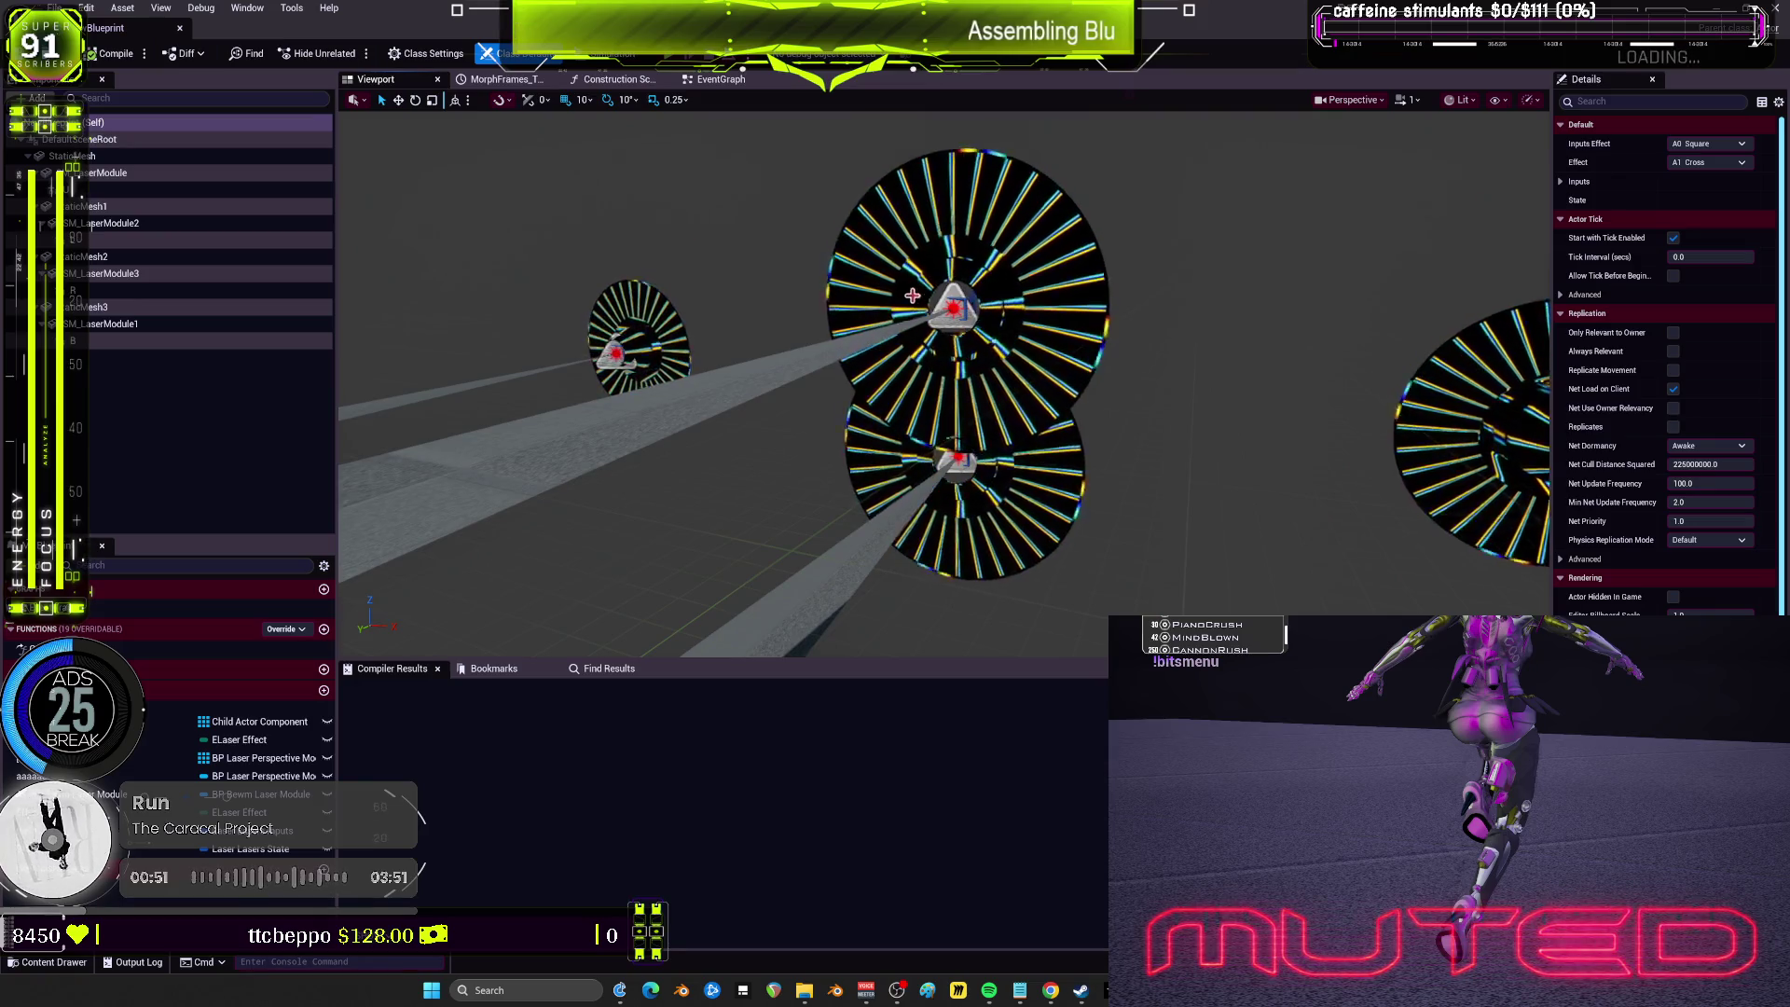
pyautogui.click(615, 56)
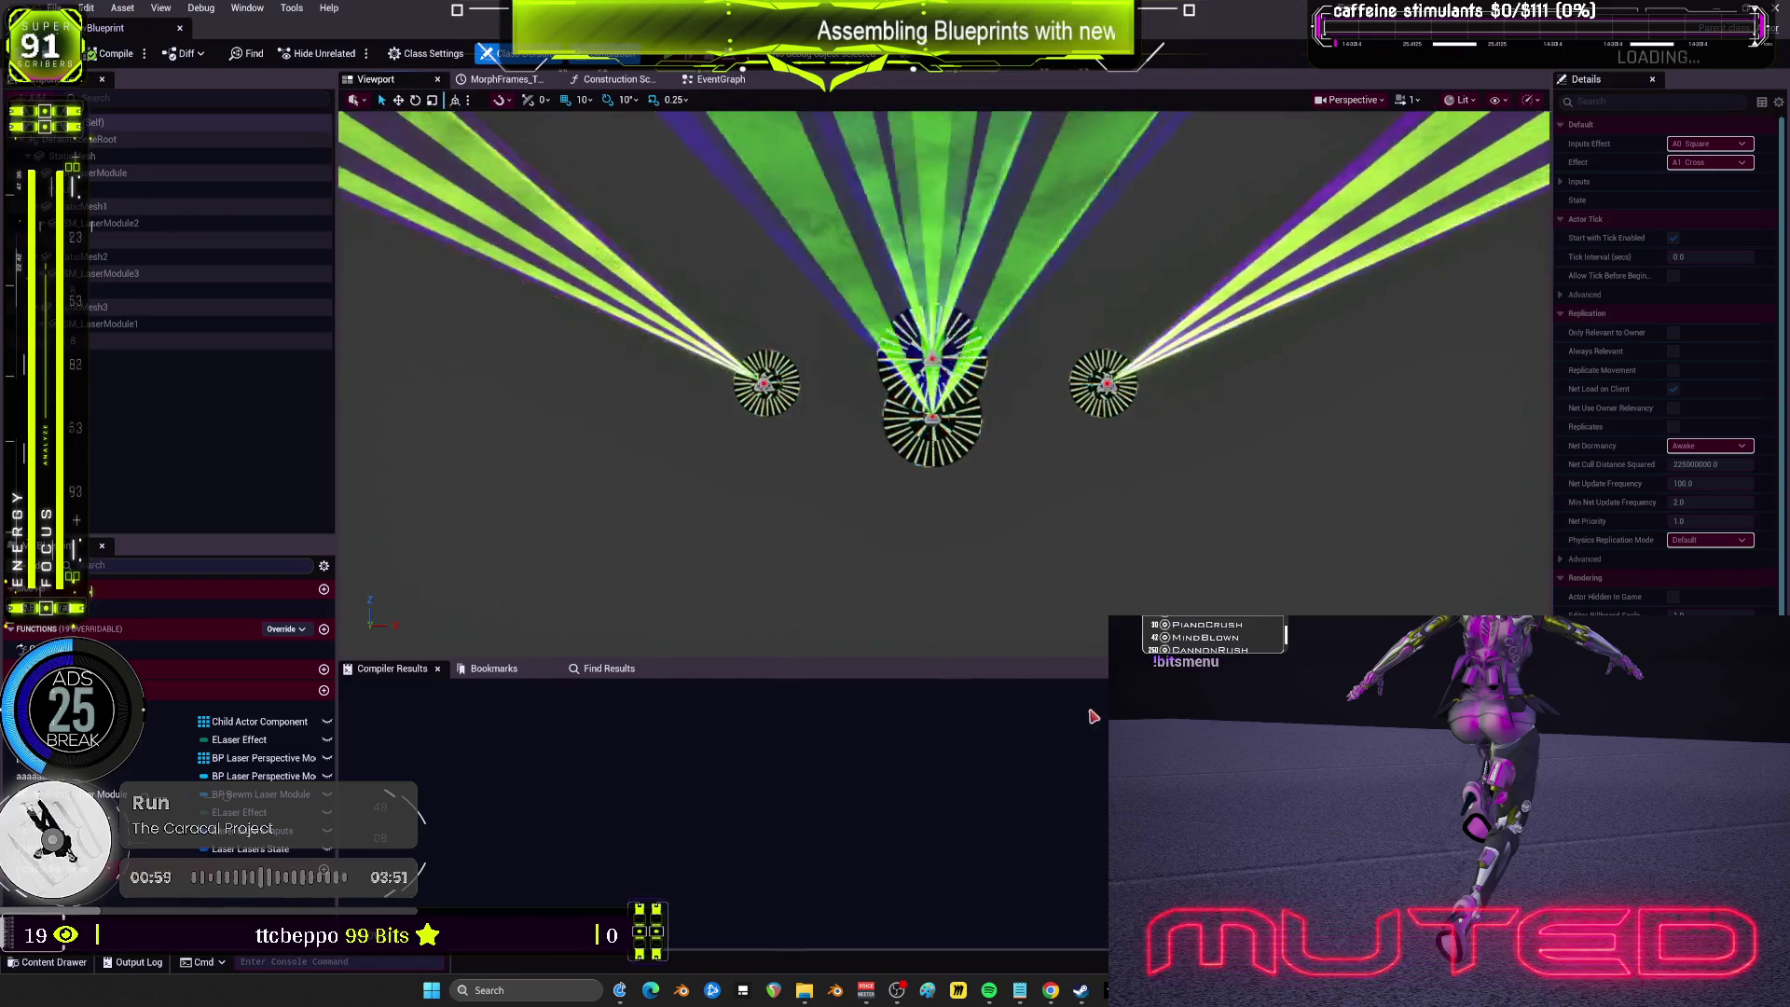
pyautogui.moveTo(1082, 664); pyautogui.dragTo(1082, 878)
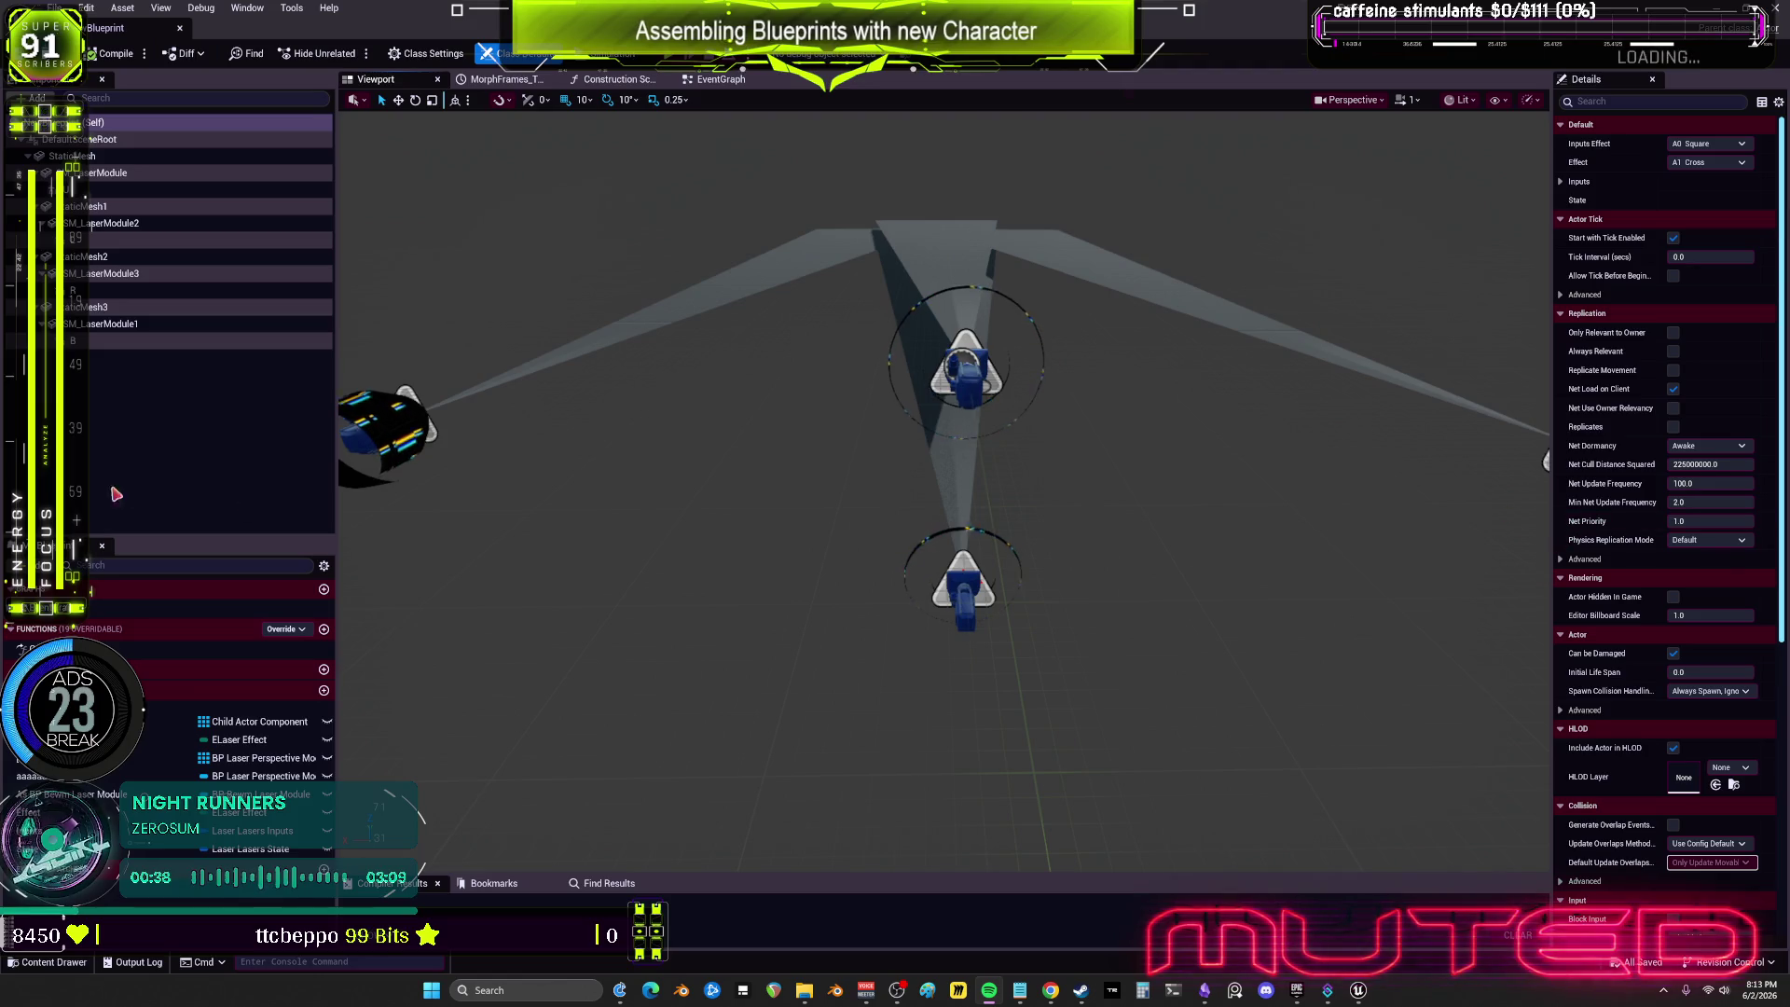
# Step: Select the Inputs variable to show its default values, including BPM 160.0
pyautogui.click(252, 831)
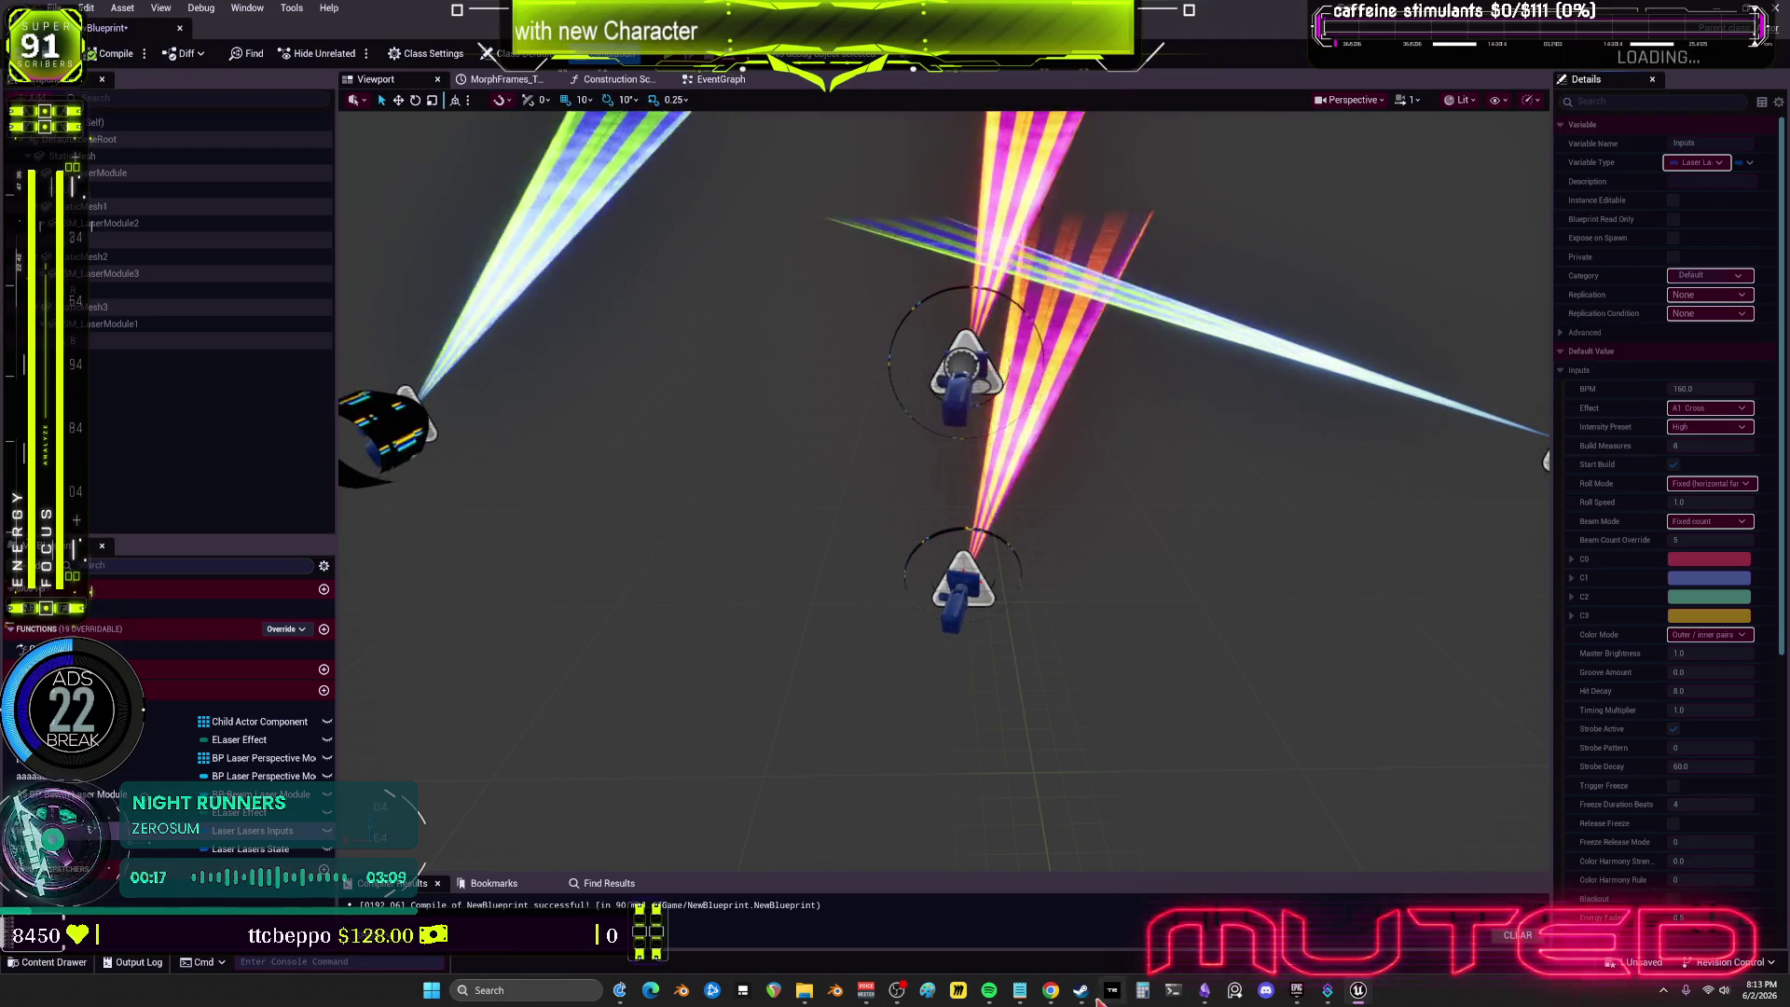
# Step: Launch Windows Calculator with the keyboard's calculator key
pyautogui.press('XF86Calculator')
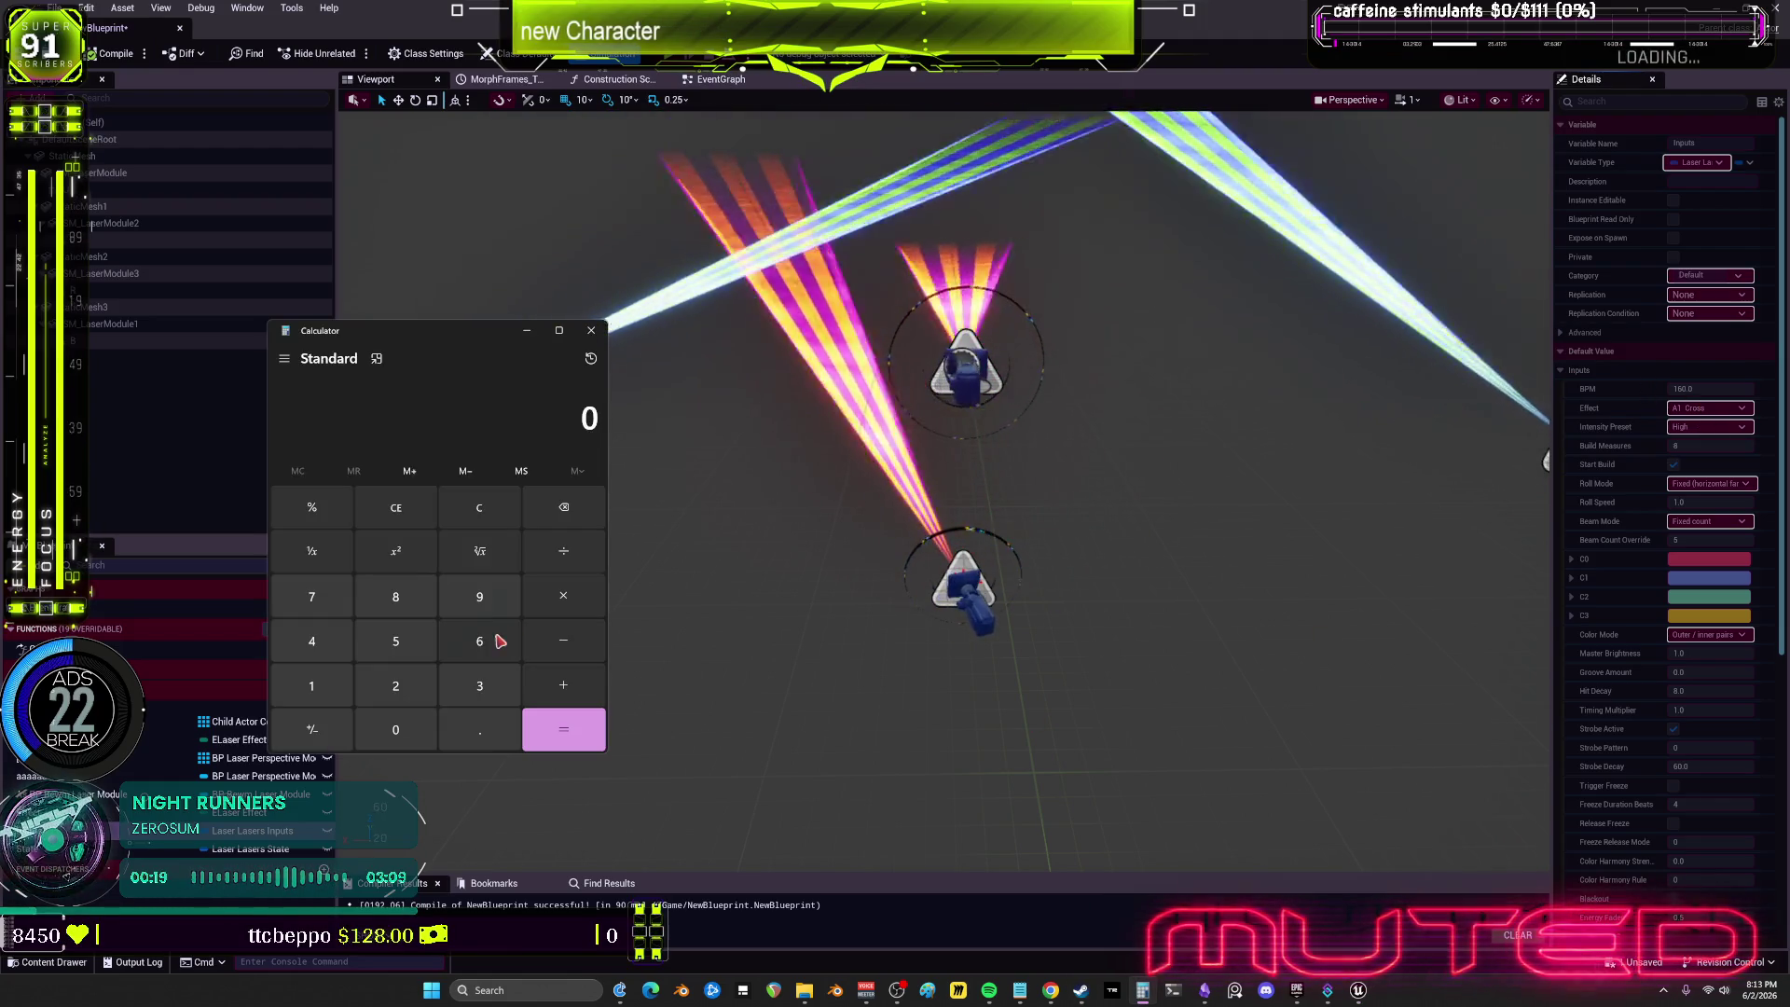
# Step: Compute 60 ÷ 60 in Calculator, then clear the result
pyautogui.click(337, 691)
pyautogui.click(475, 657)
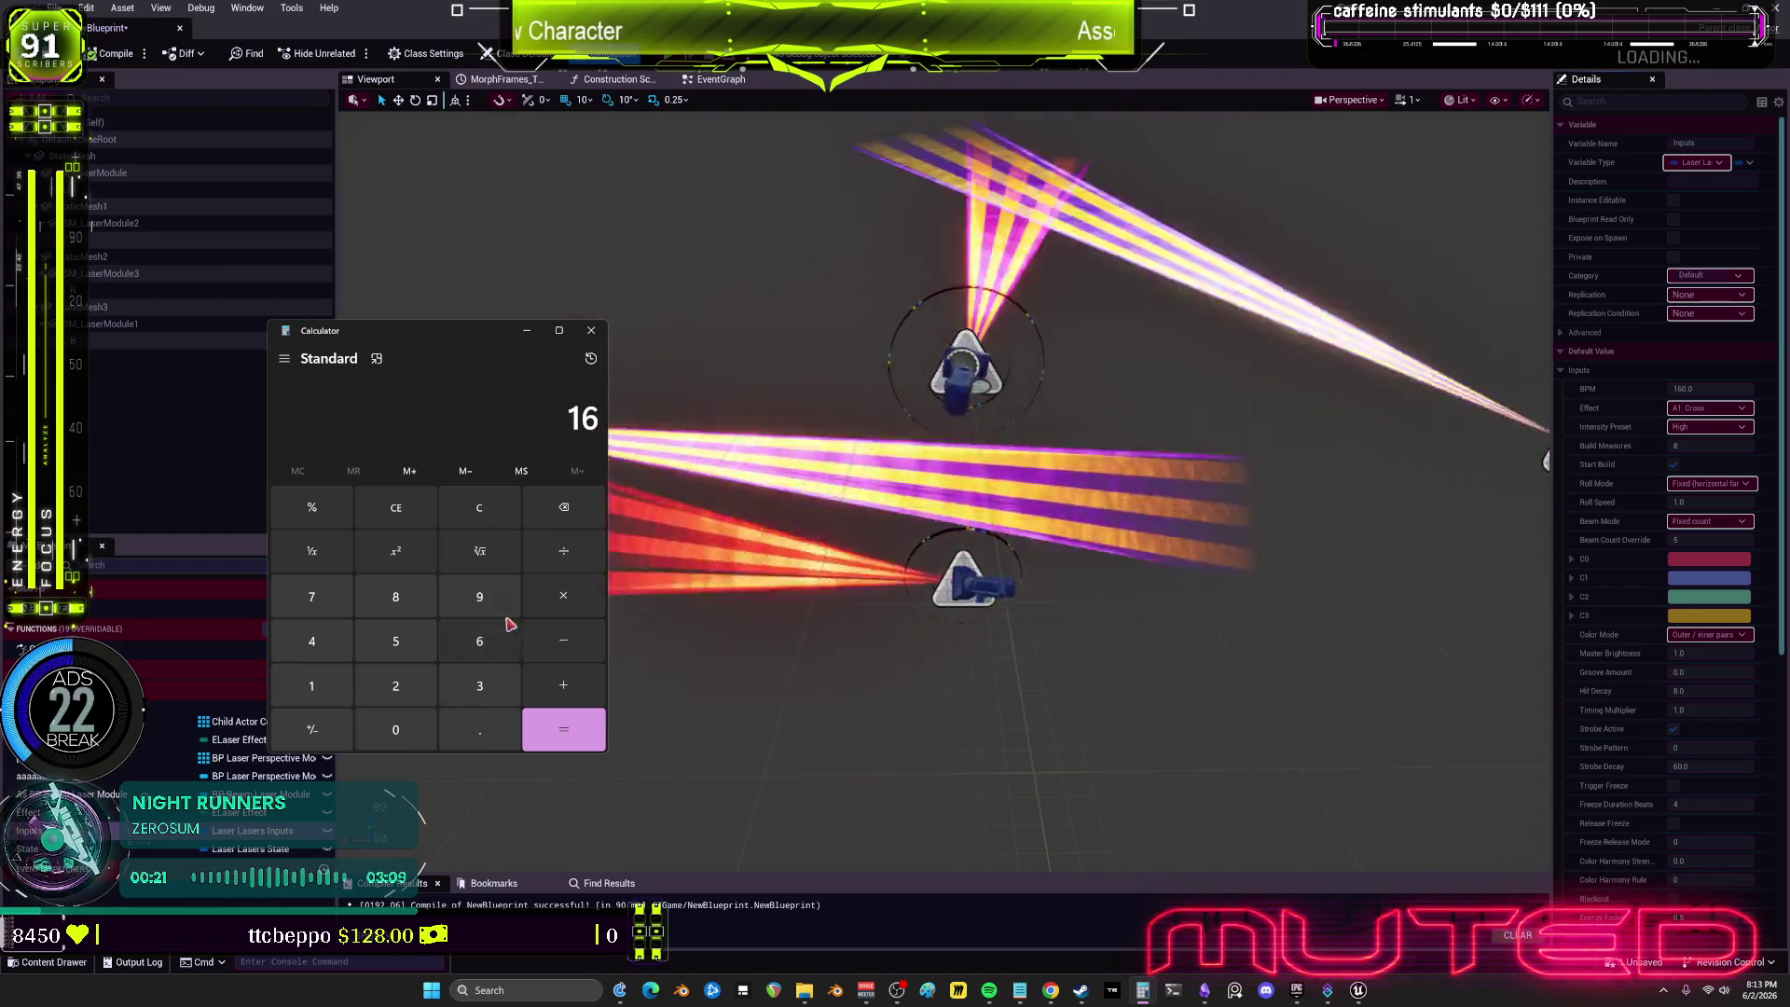
pyautogui.click(395, 507)
pyautogui.click(479, 641)
pyautogui.click(395, 729)
pyautogui.click(563, 551)
pyautogui.click(479, 640)
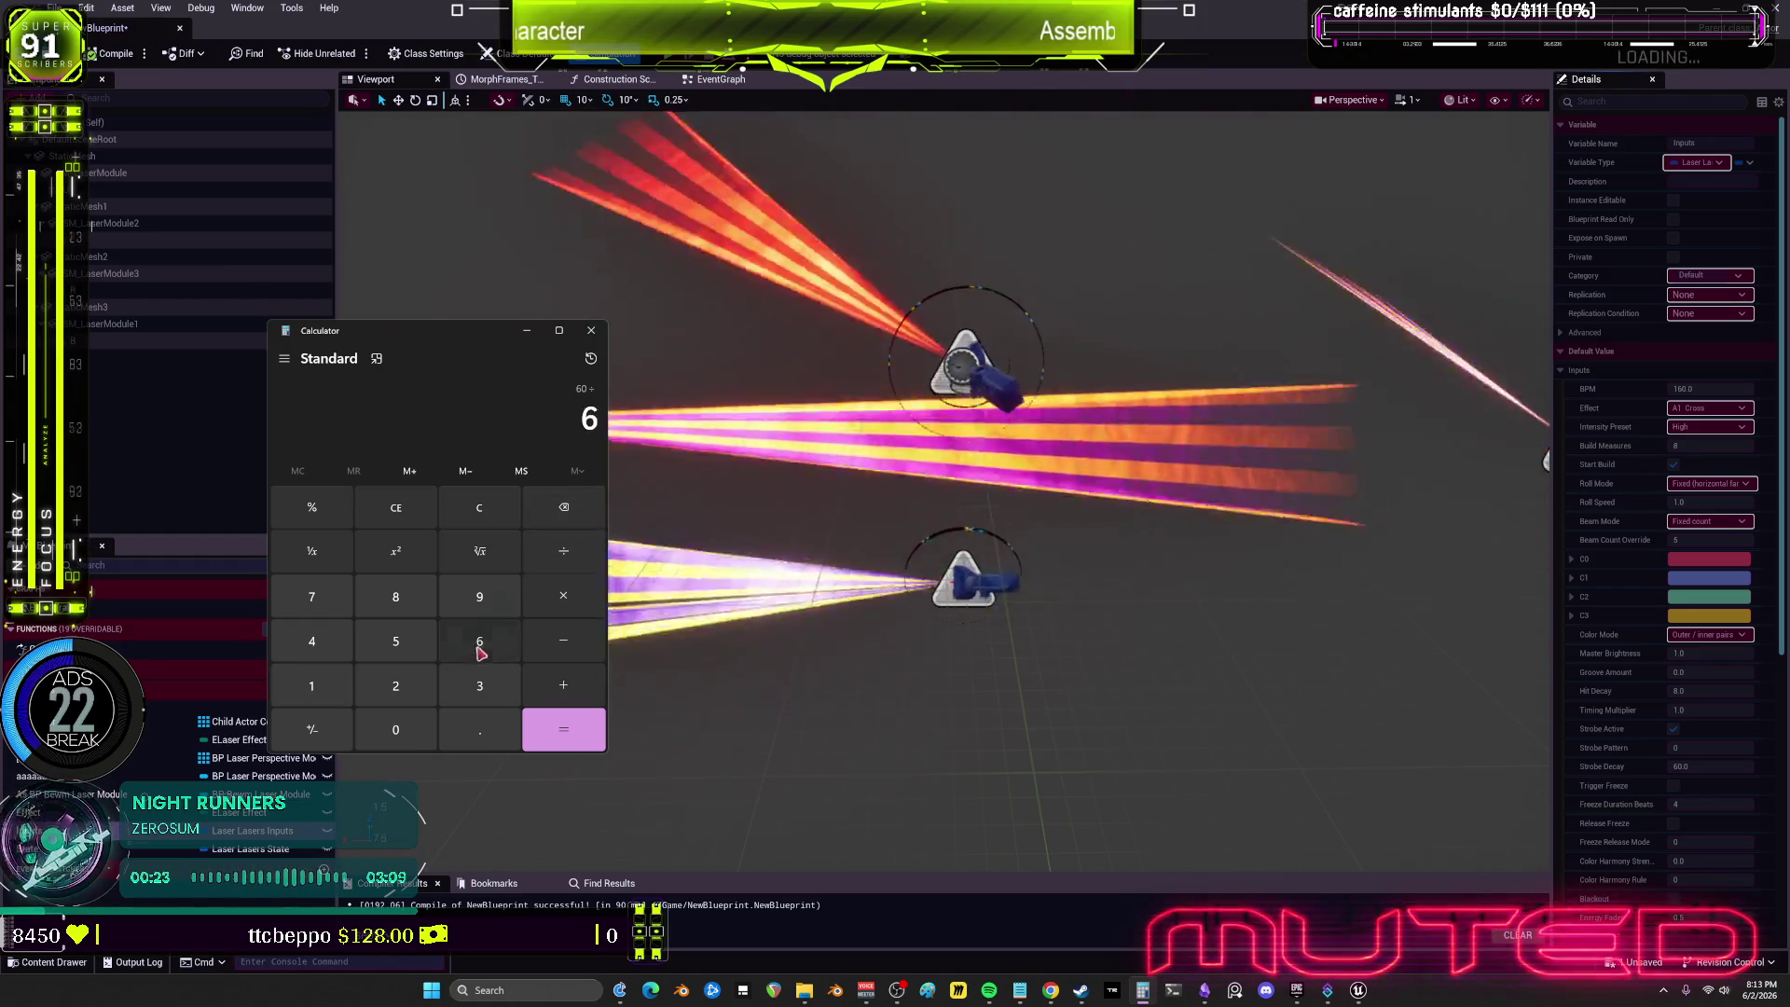
pyautogui.click(395, 729)
pyautogui.click(563, 729)
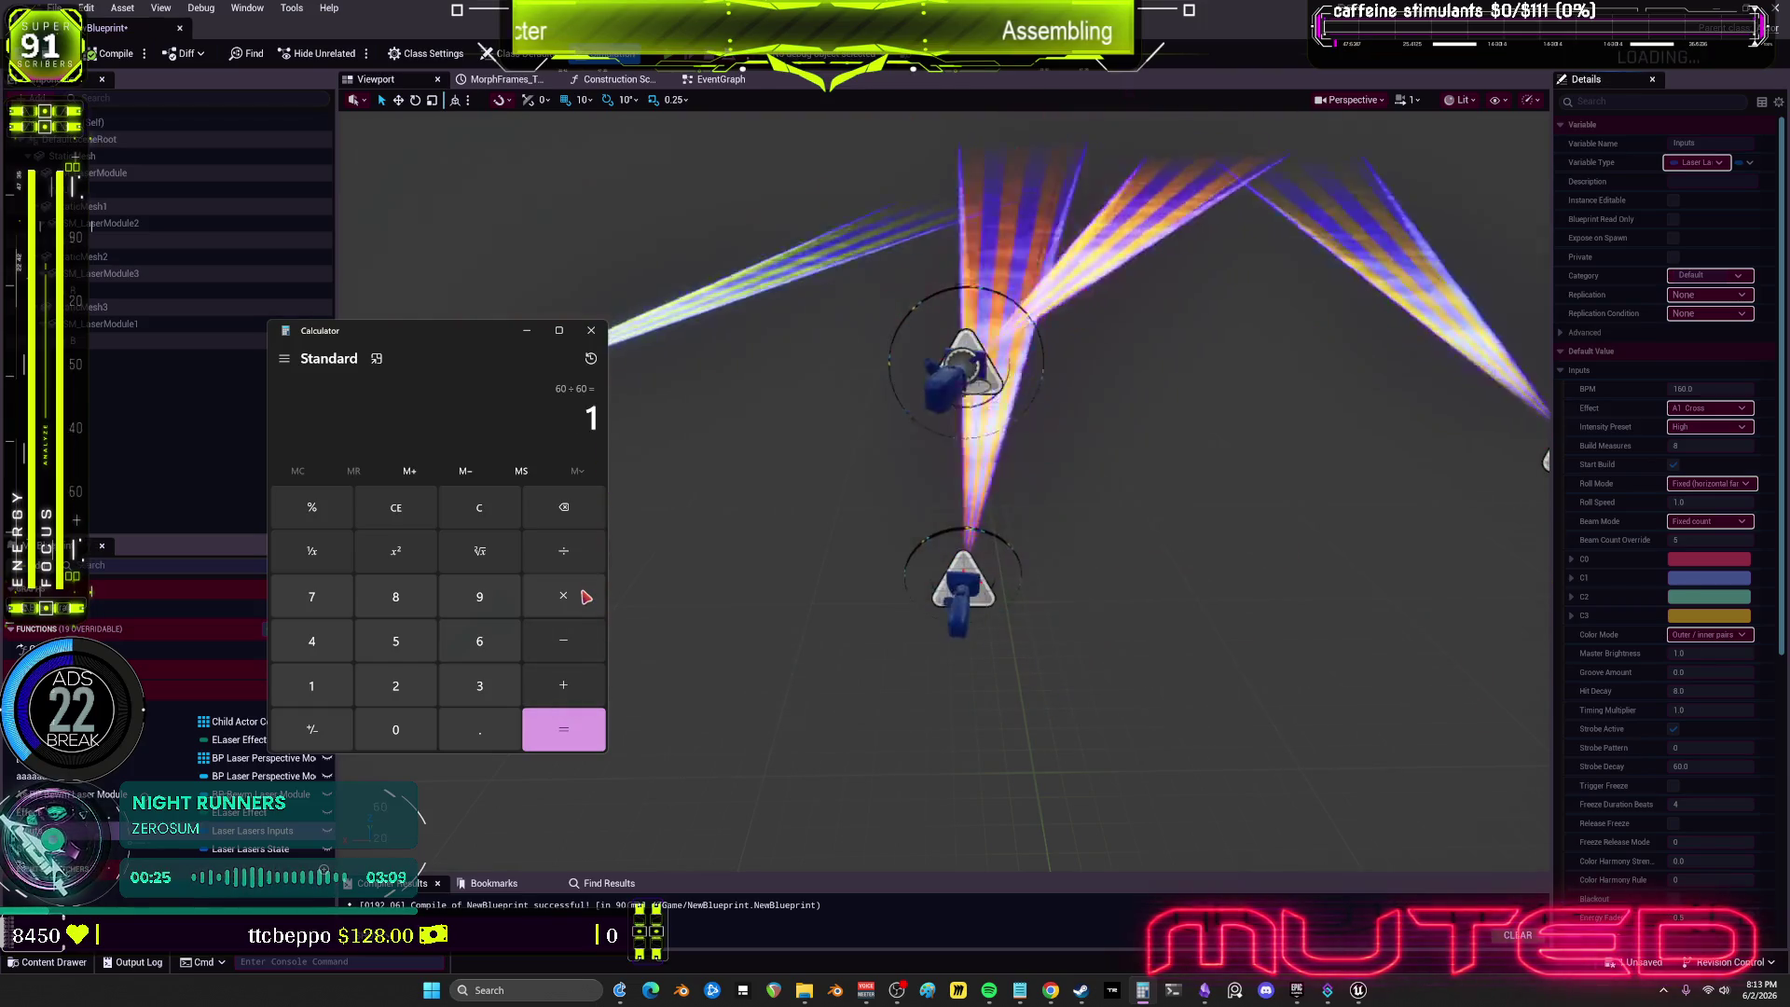
pyautogui.click(479, 507)
# Step: Compute 160 ÷ 60 to get beats per second at 160 BPM
pyautogui.click(311, 685)
pyautogui.click(479, 640)
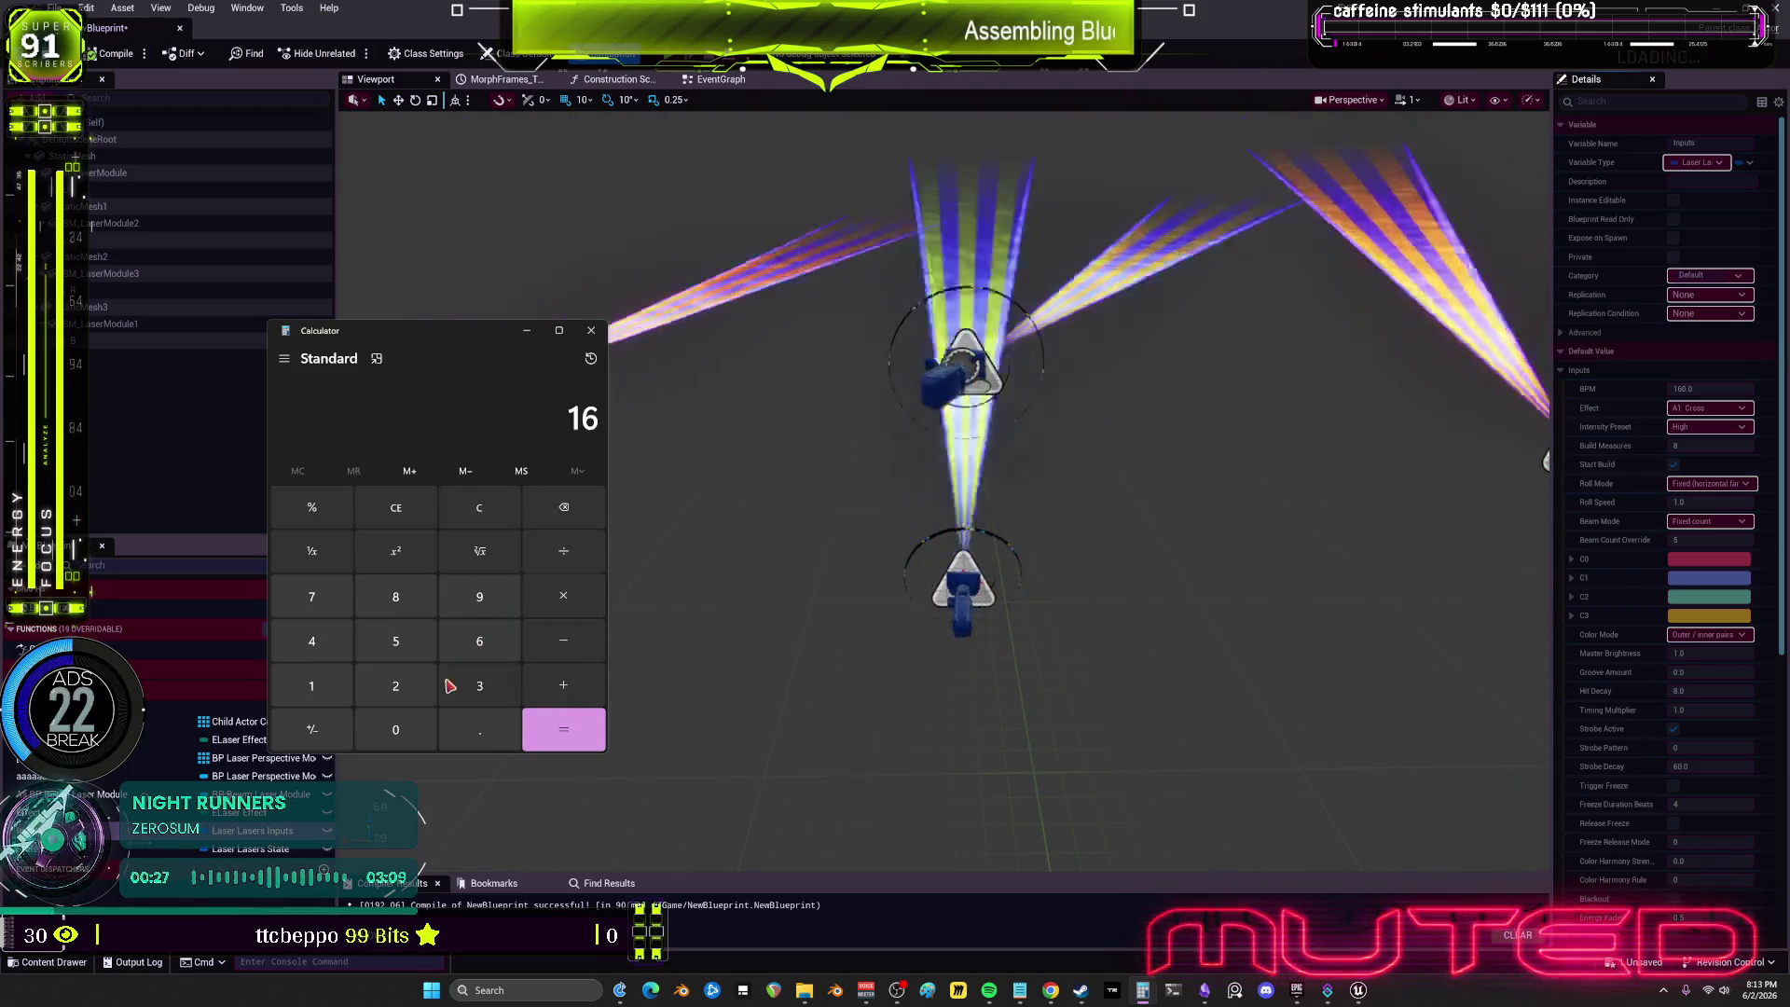
pyautogui.click(396, 729)
pyautogui.click(563, 551)
pyautogui.click(479, 641)
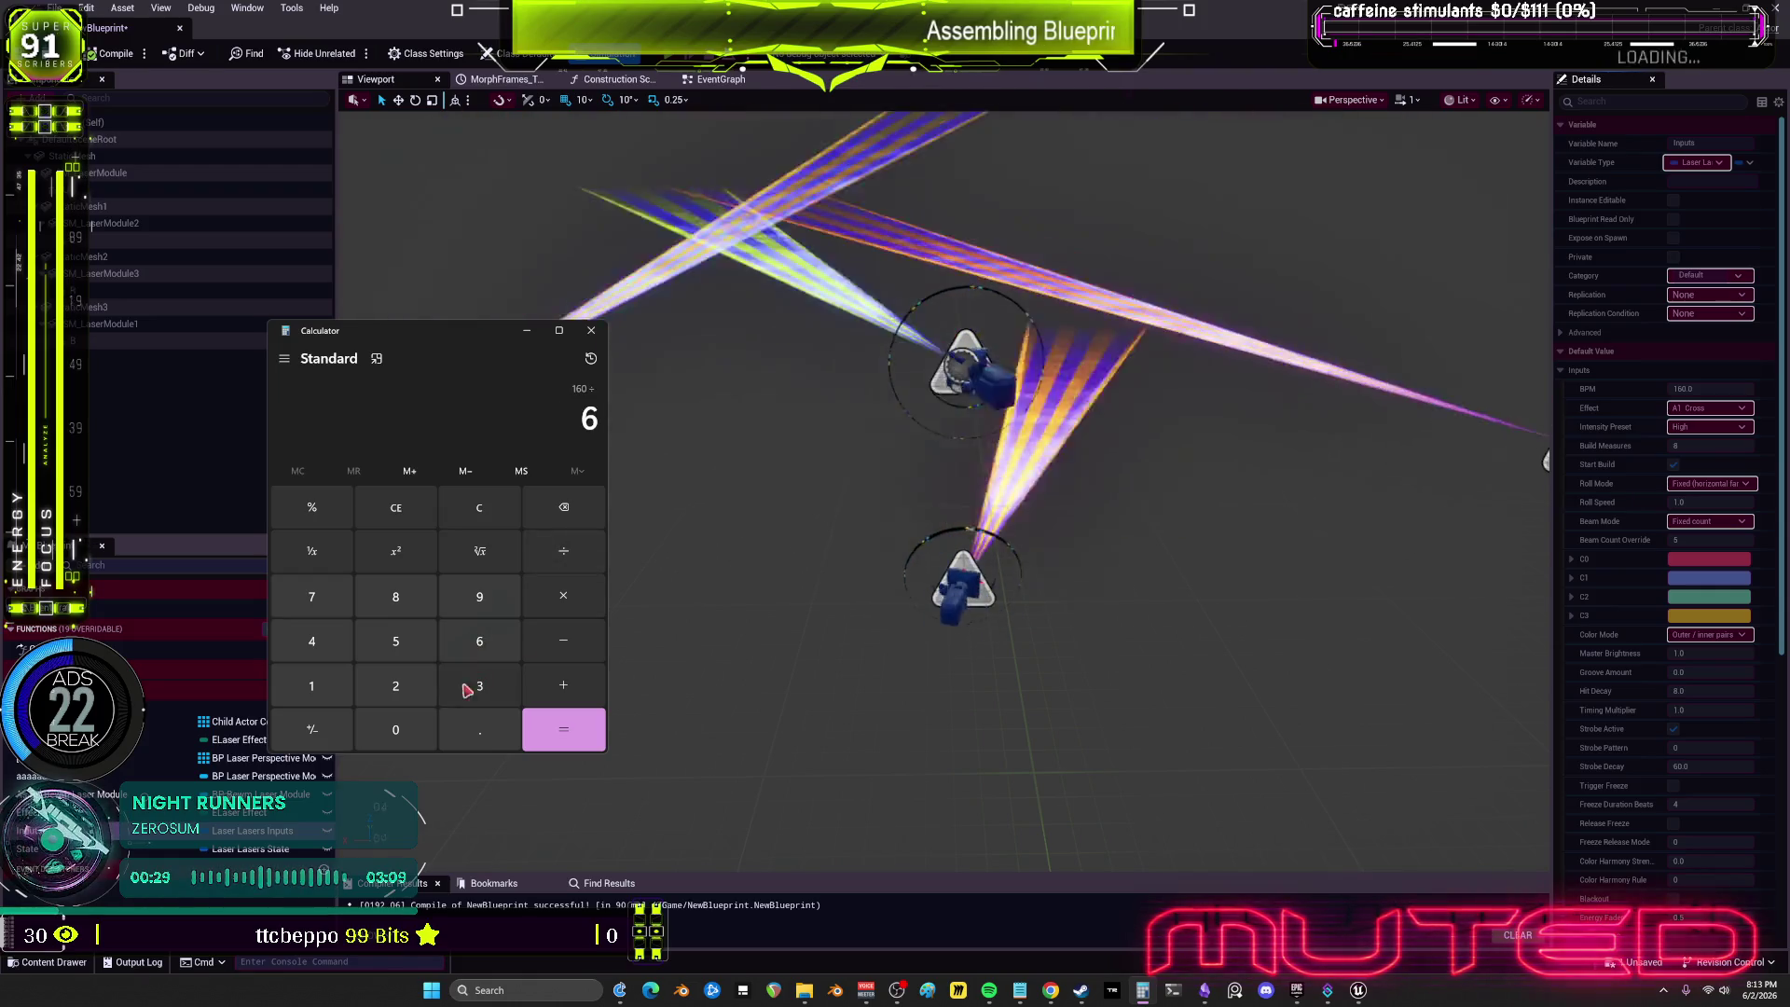
pyautogui.click(395, 729)
pyautogui.click(563, 729)
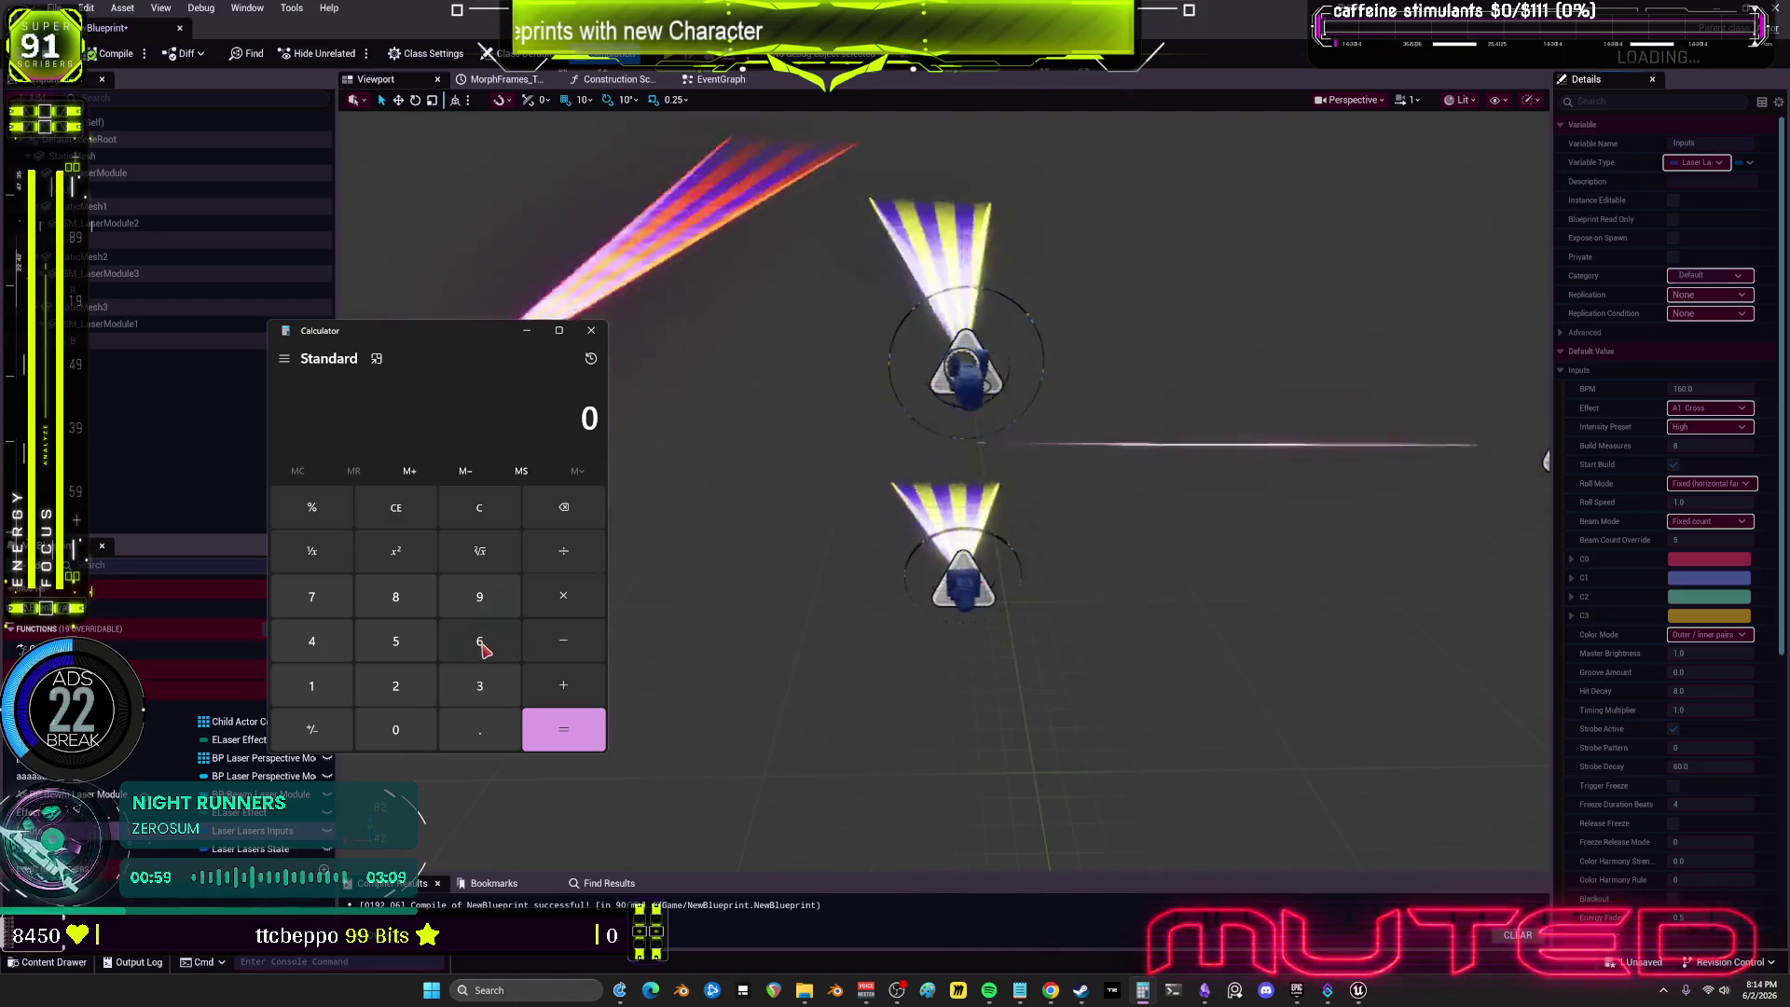
# Step: Multiply the 0.375 beat length by 8 to get 3, then close Calculator
pyautogui.click(353, 682)
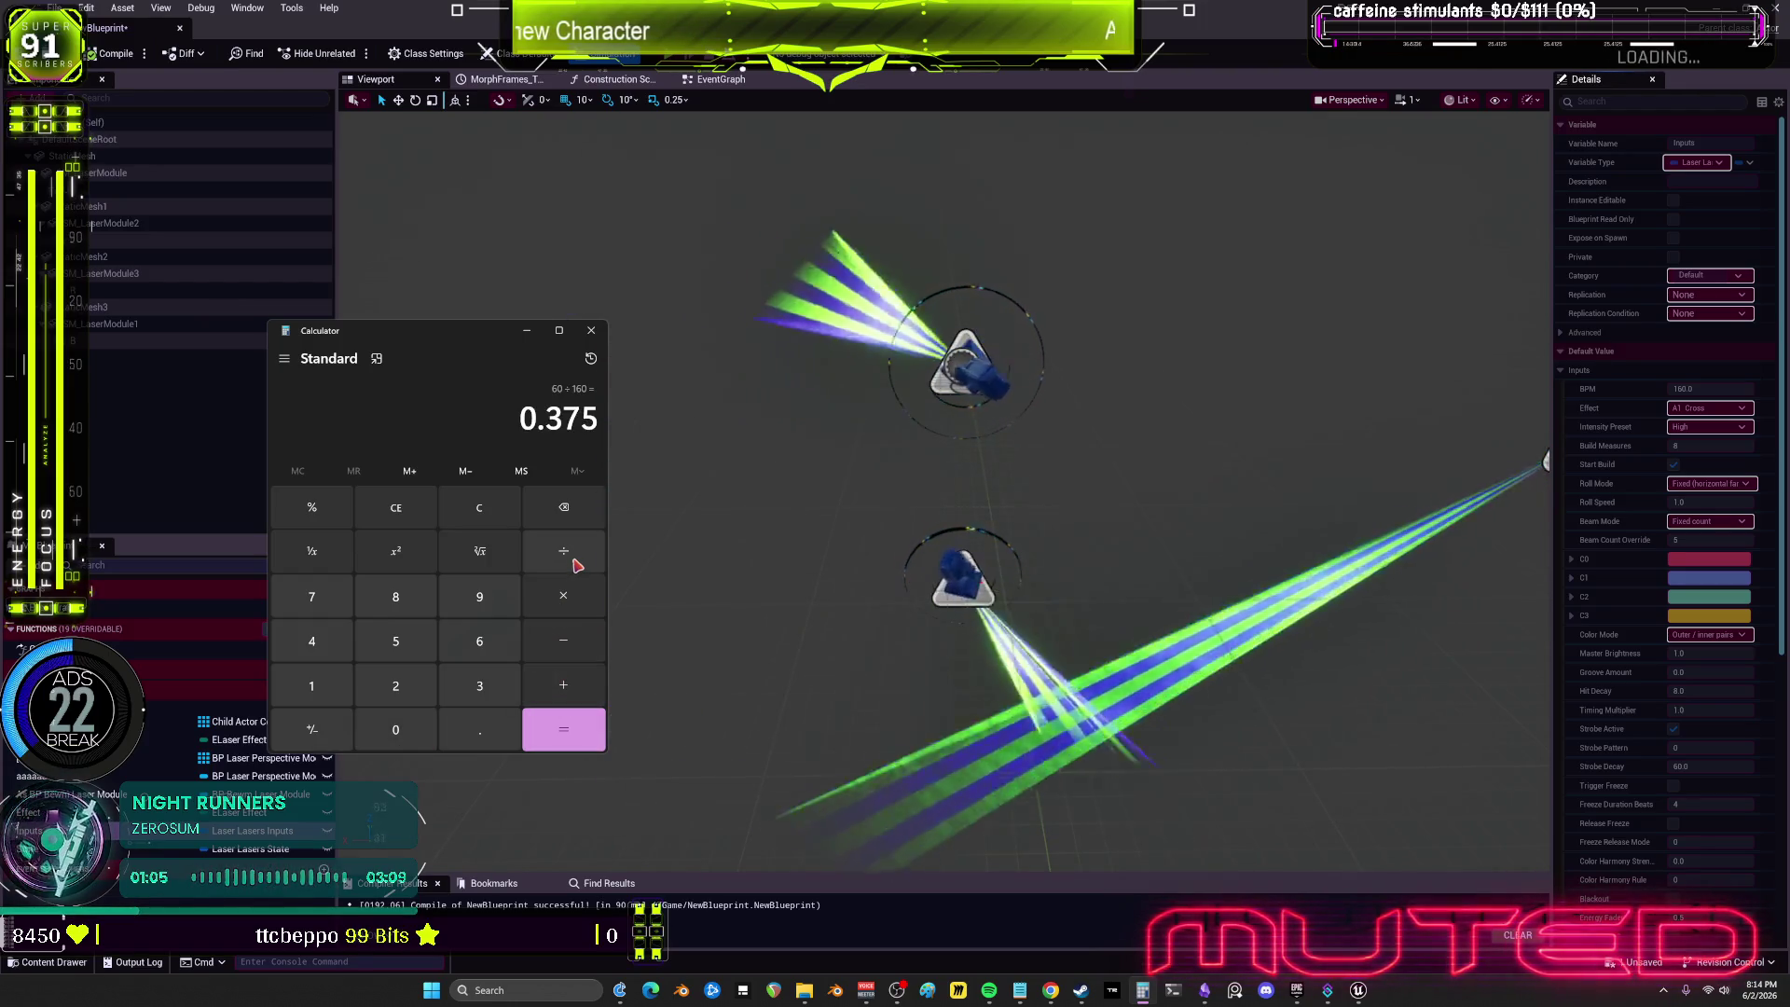
pyautogui.click(571, 591)
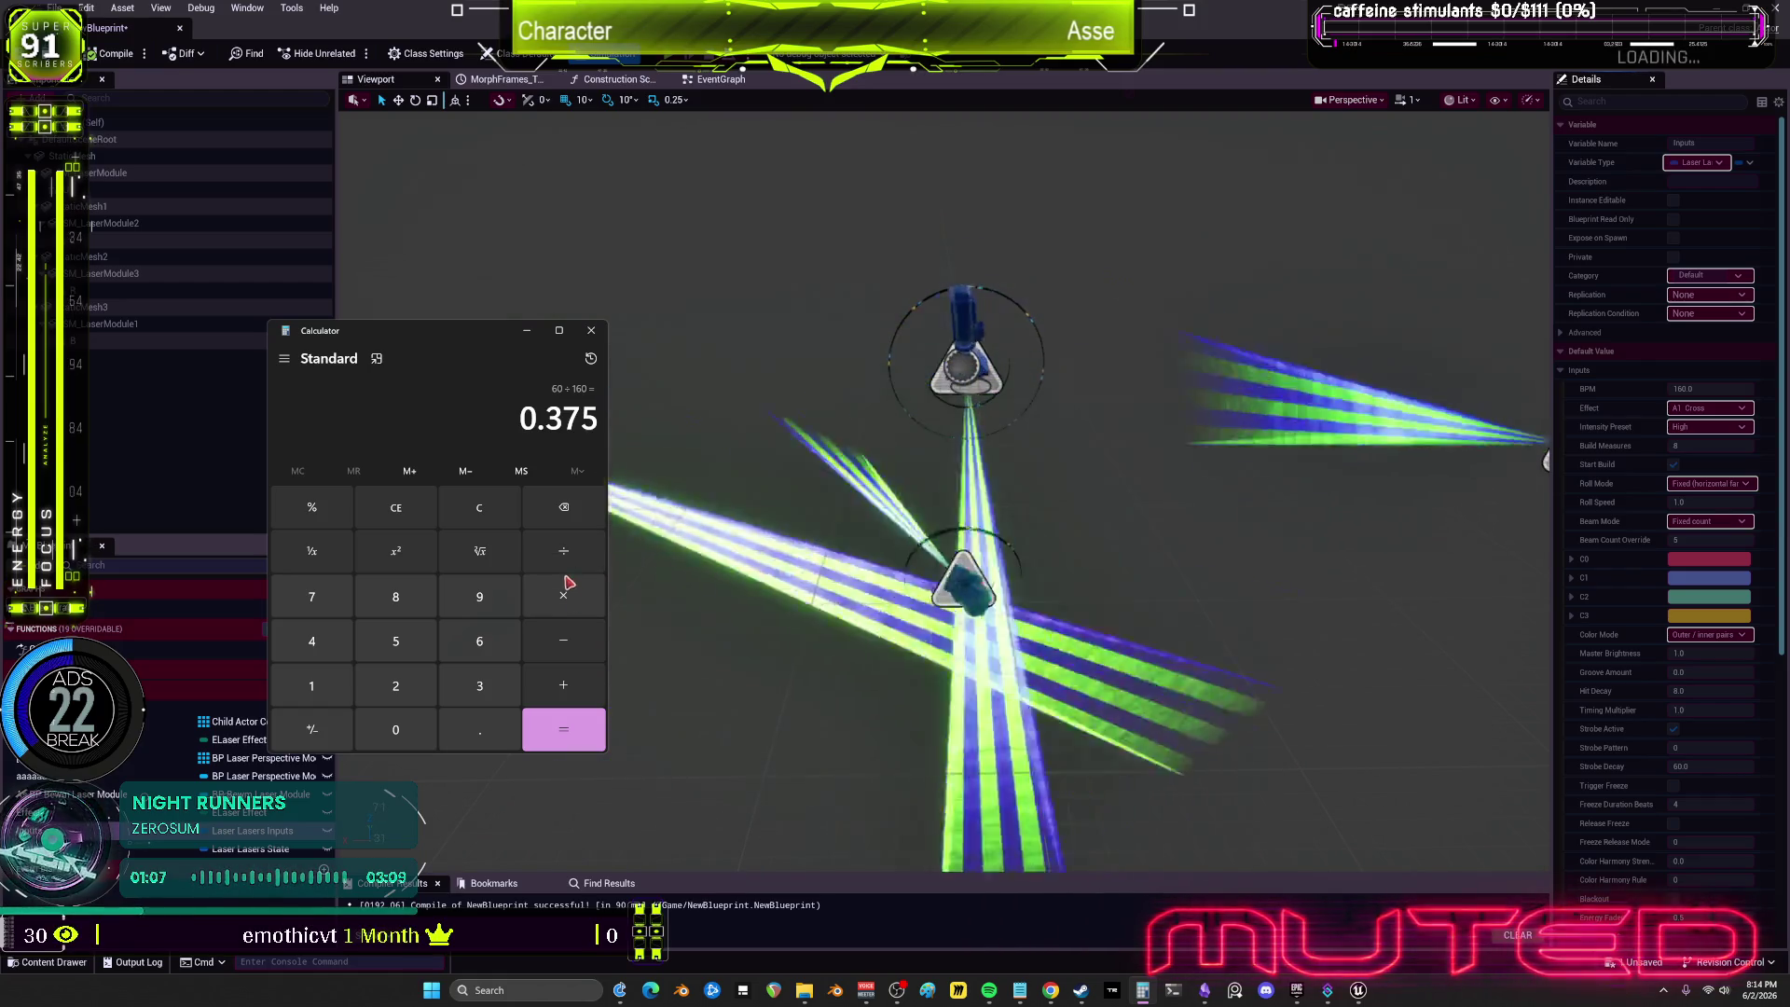
pyautogui.click(389, 613)
pyautogui.press('Return')
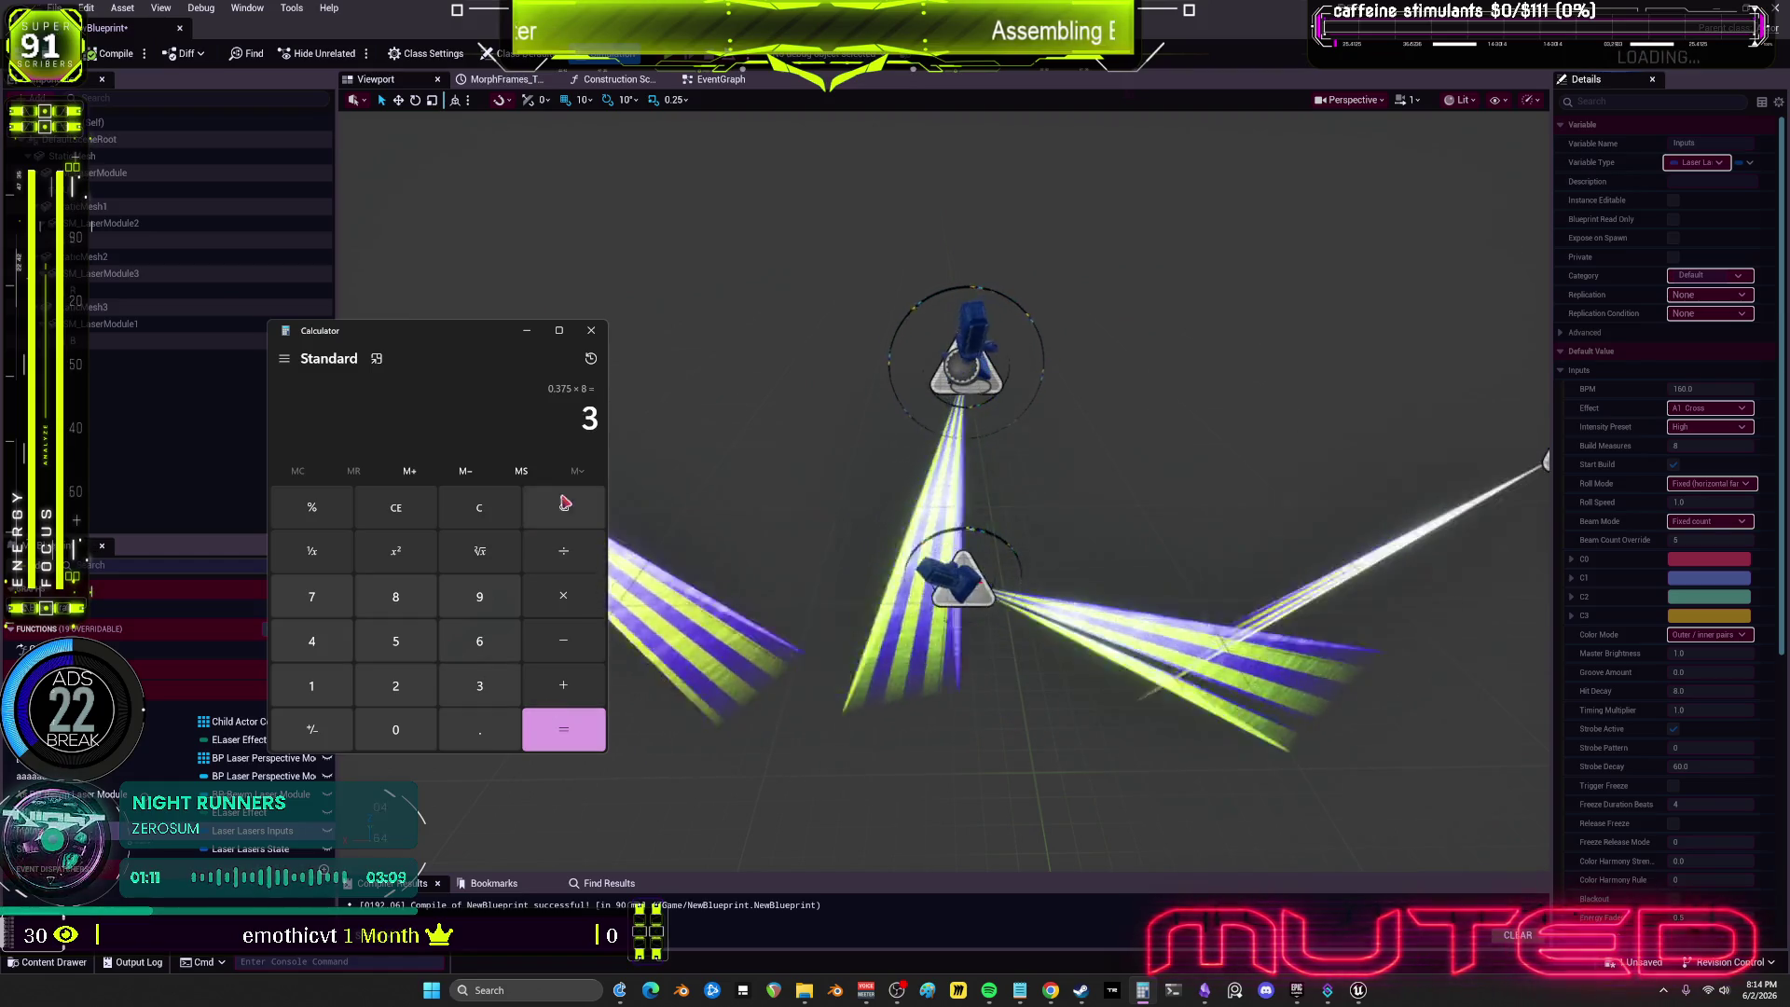
pyautogui.click(591, 330)
pyautogui.click(706, 81)
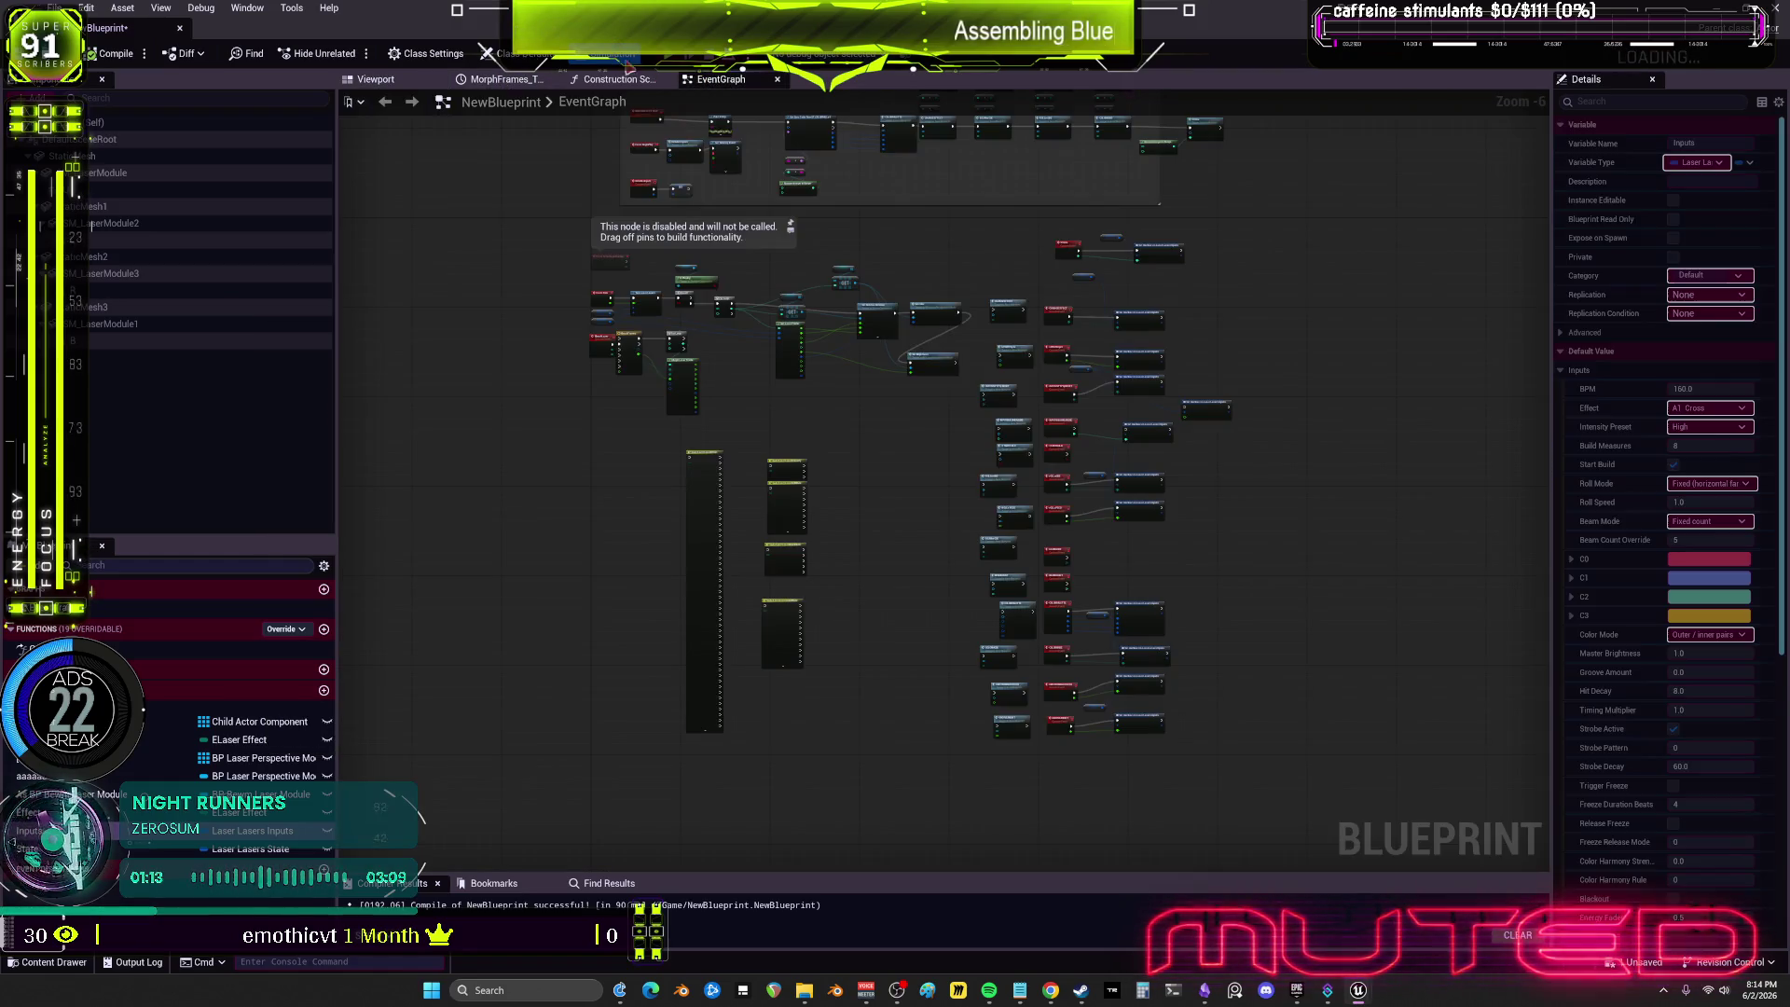
# Step: Zoom to the Set Timer by Event node, then view the recompiled lasers in the Viewport
pyautogui.scroll(6, 977, 306)
pyautogui.scroll(1, 977, 306)
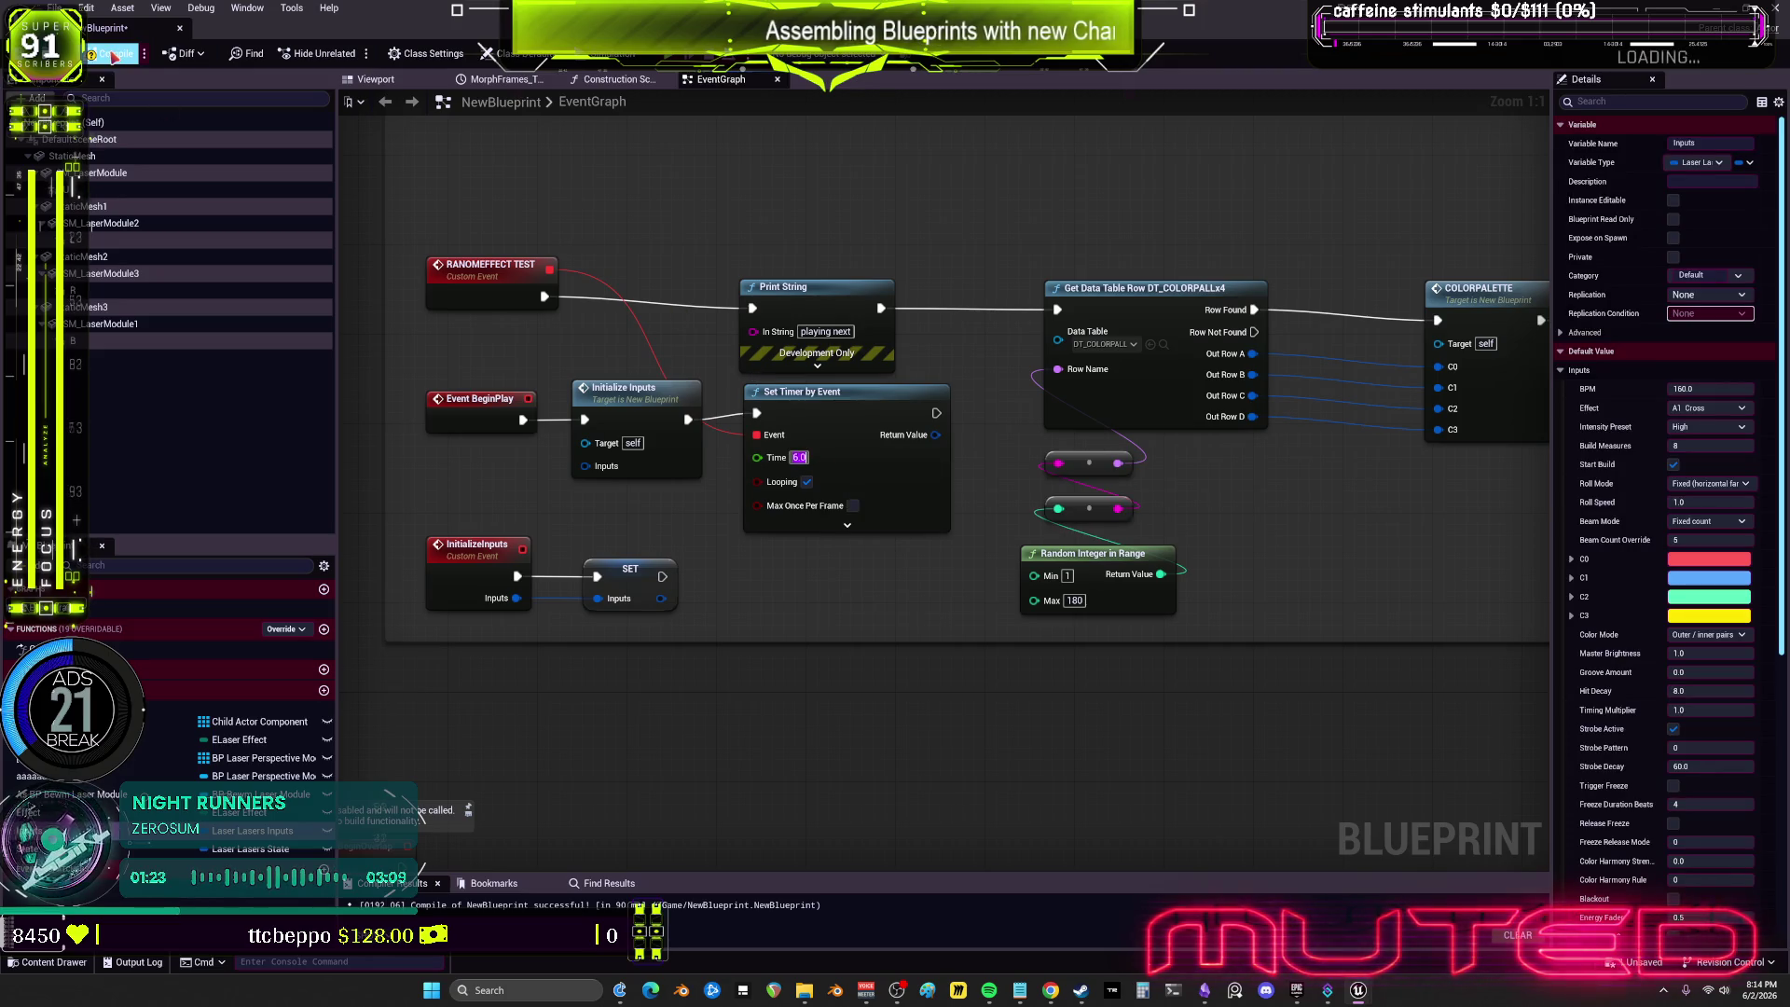
pyautogui.click(383, 79)
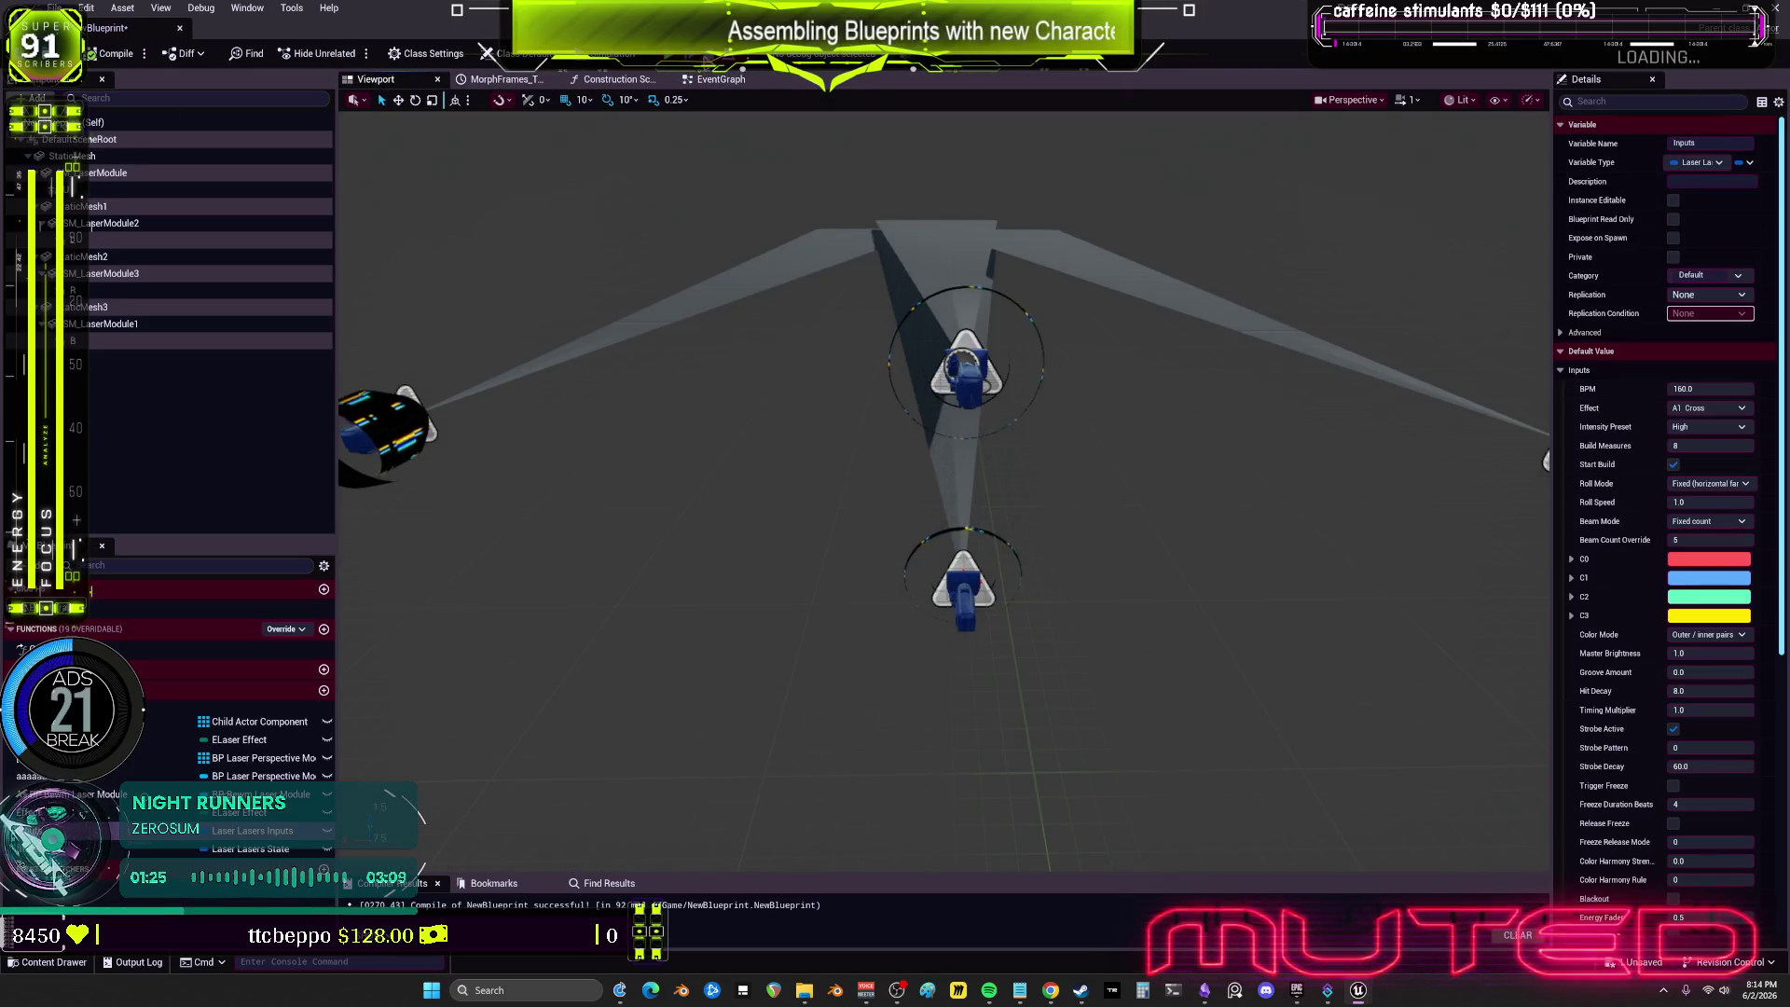
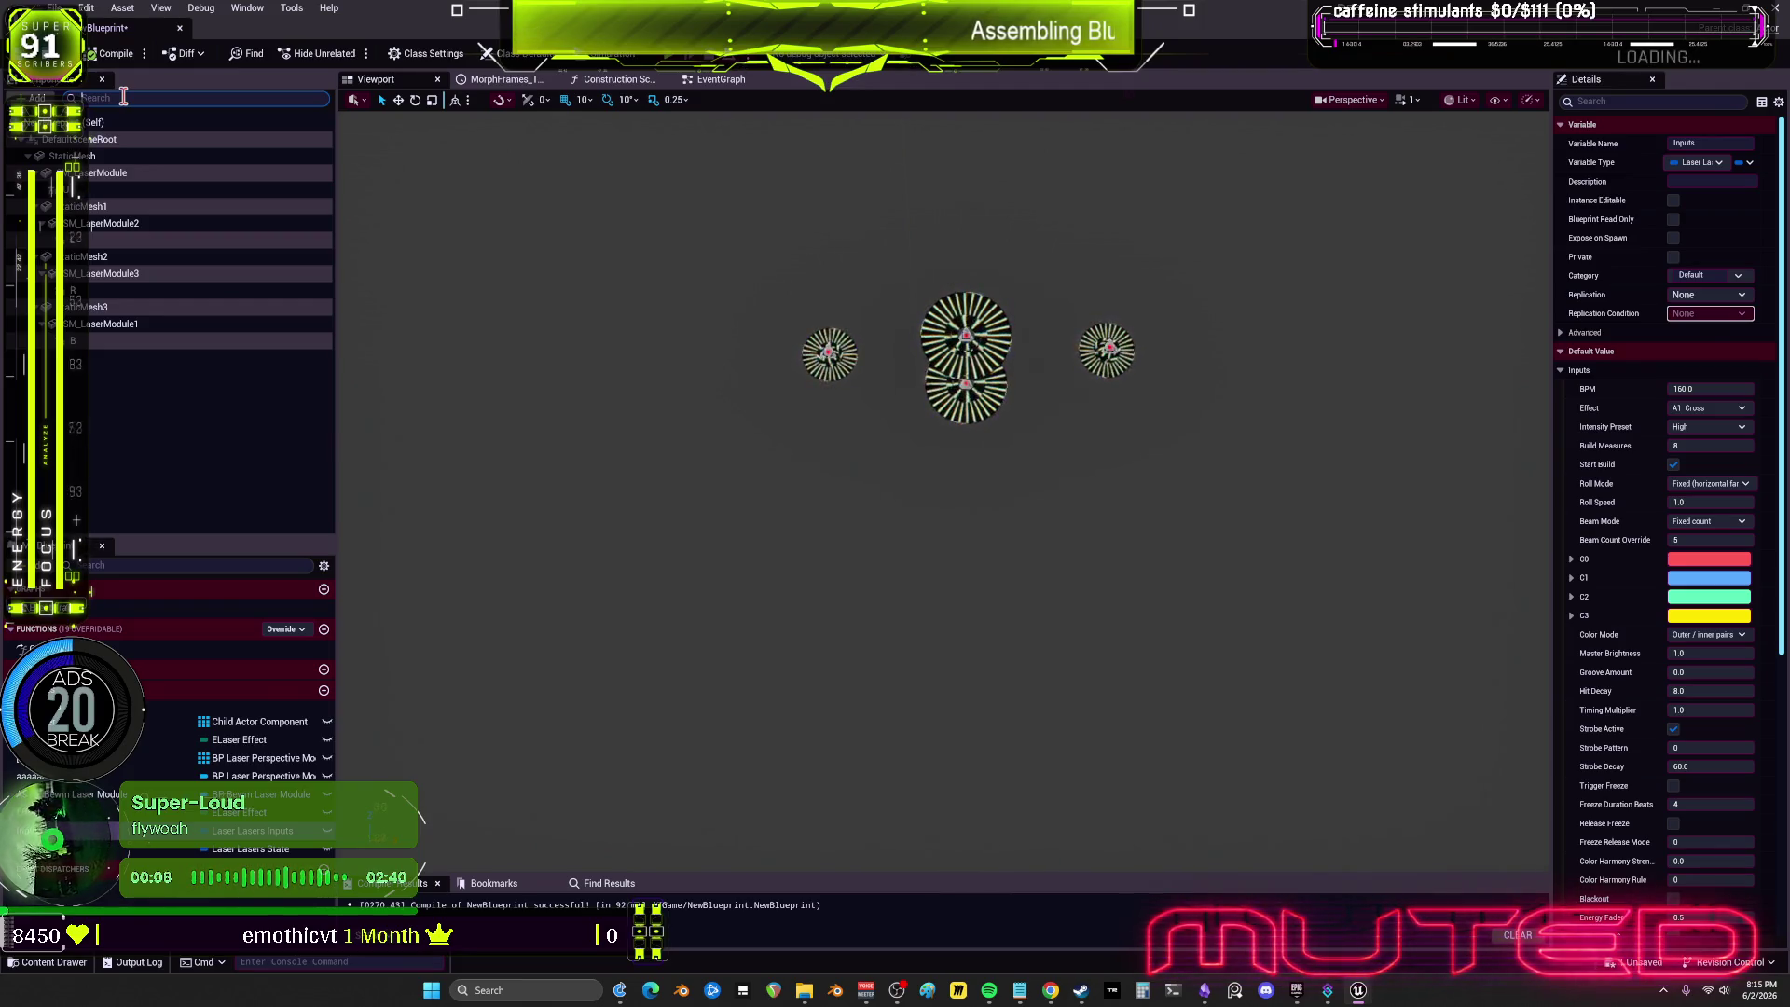
# Step: Clear the 'ro' component filter and select the StaticMesh component, glancing at the event graph
pyautogui.write('ro')
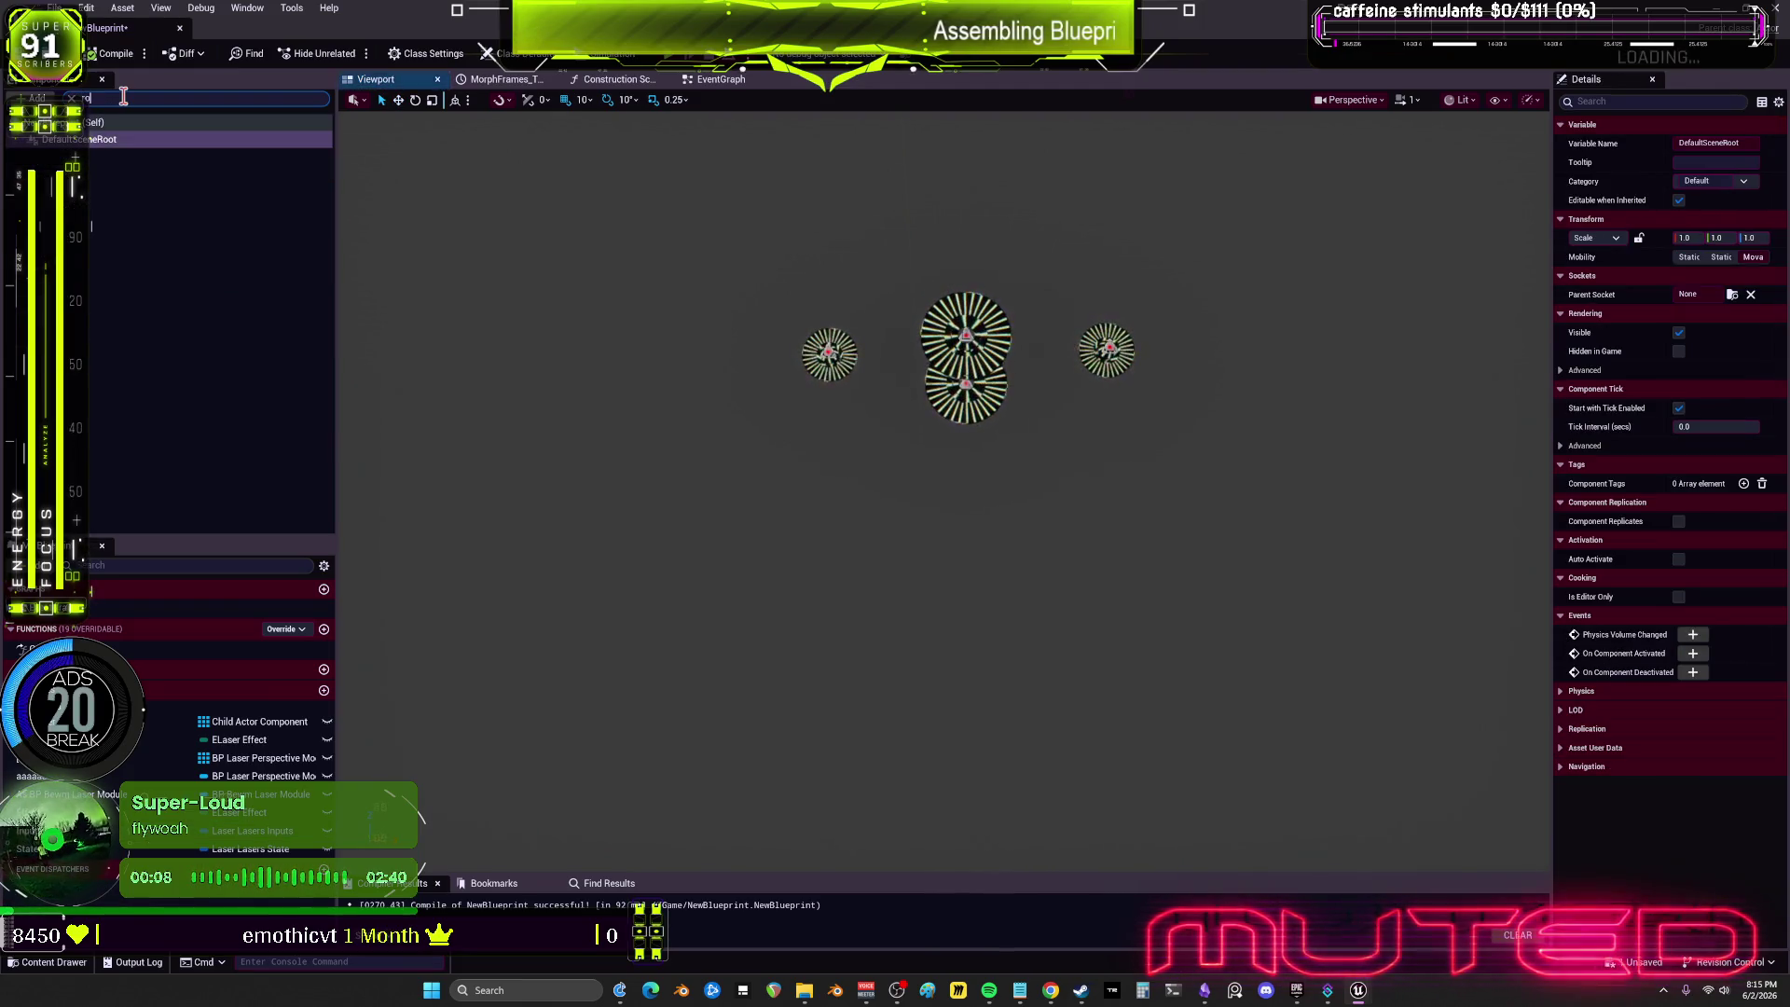
pyautogui.press('Escape')
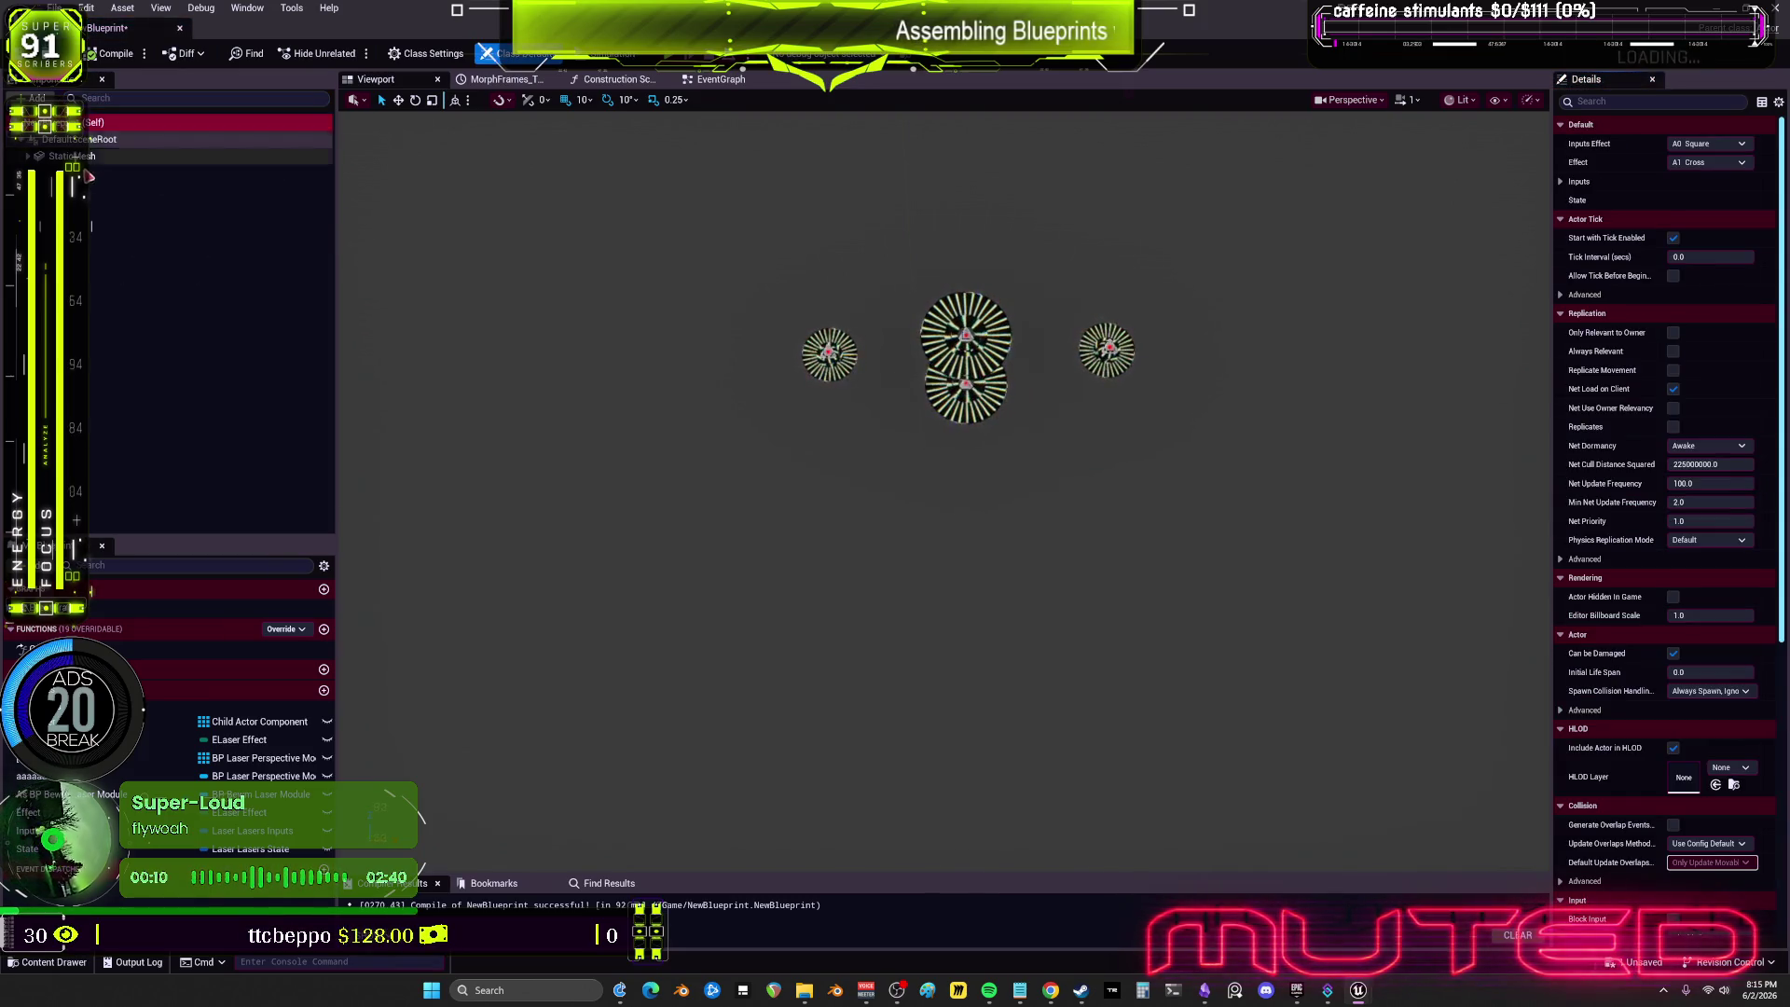
pyautogui.click(38, 157)
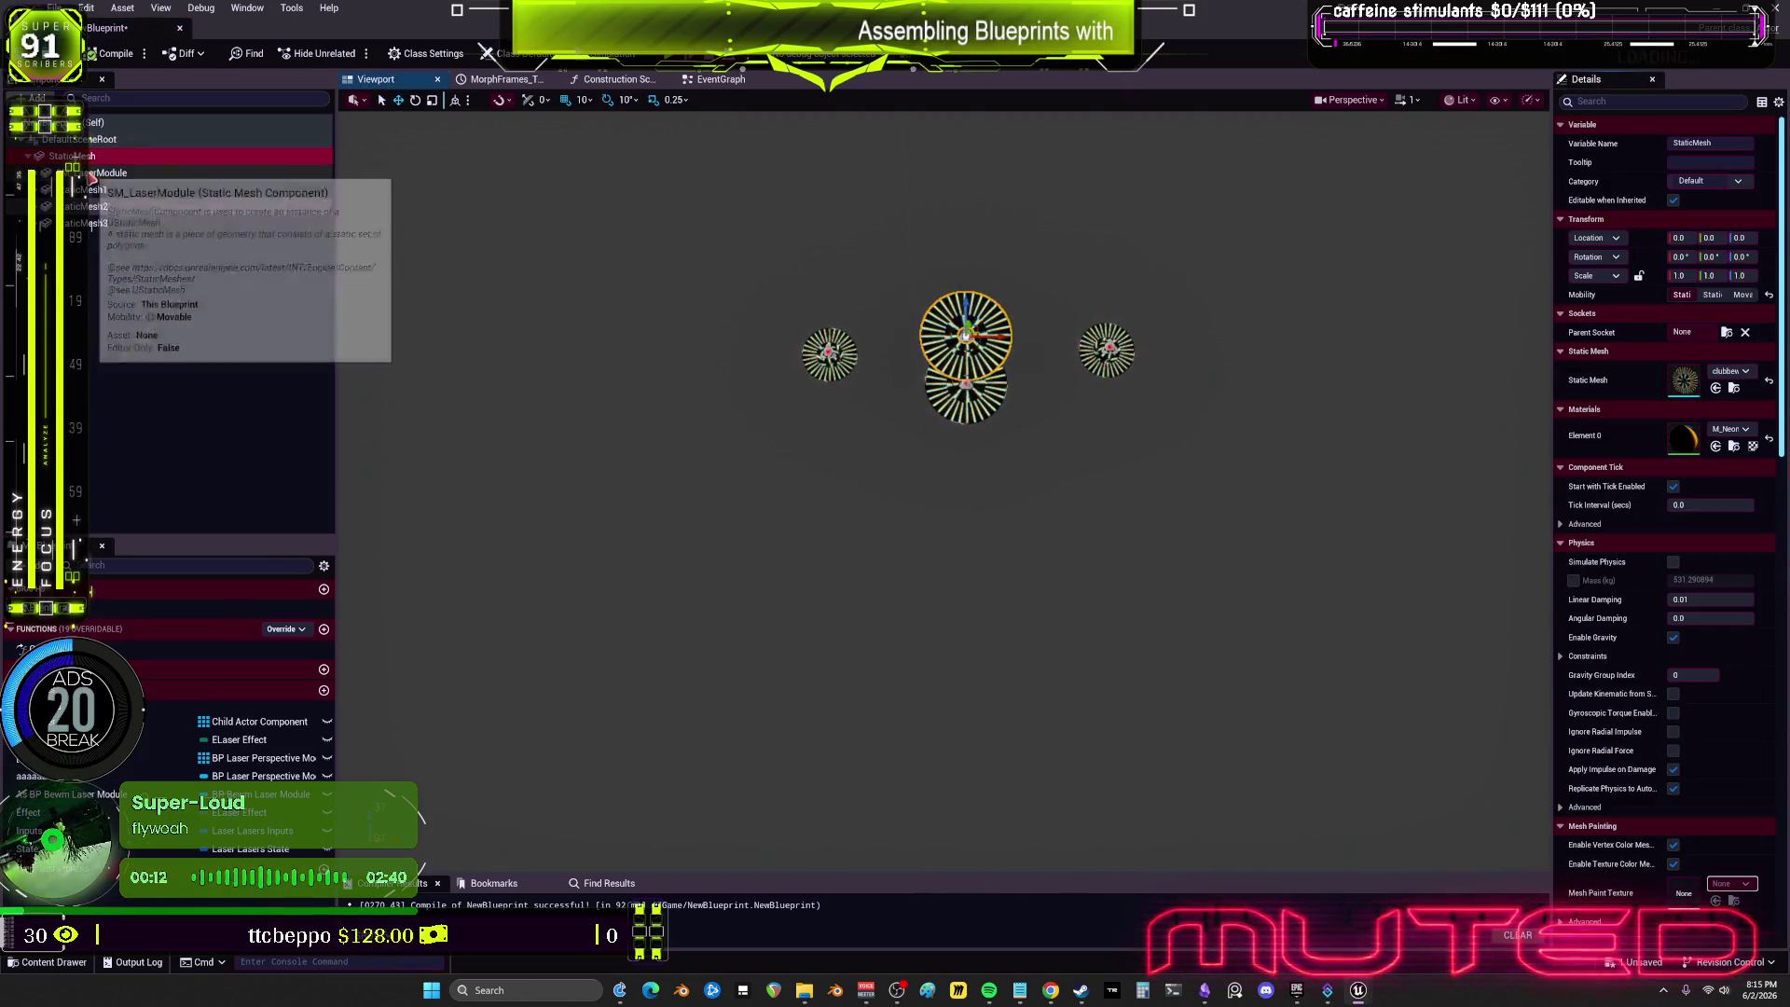
pyautogui.click(727, 81)
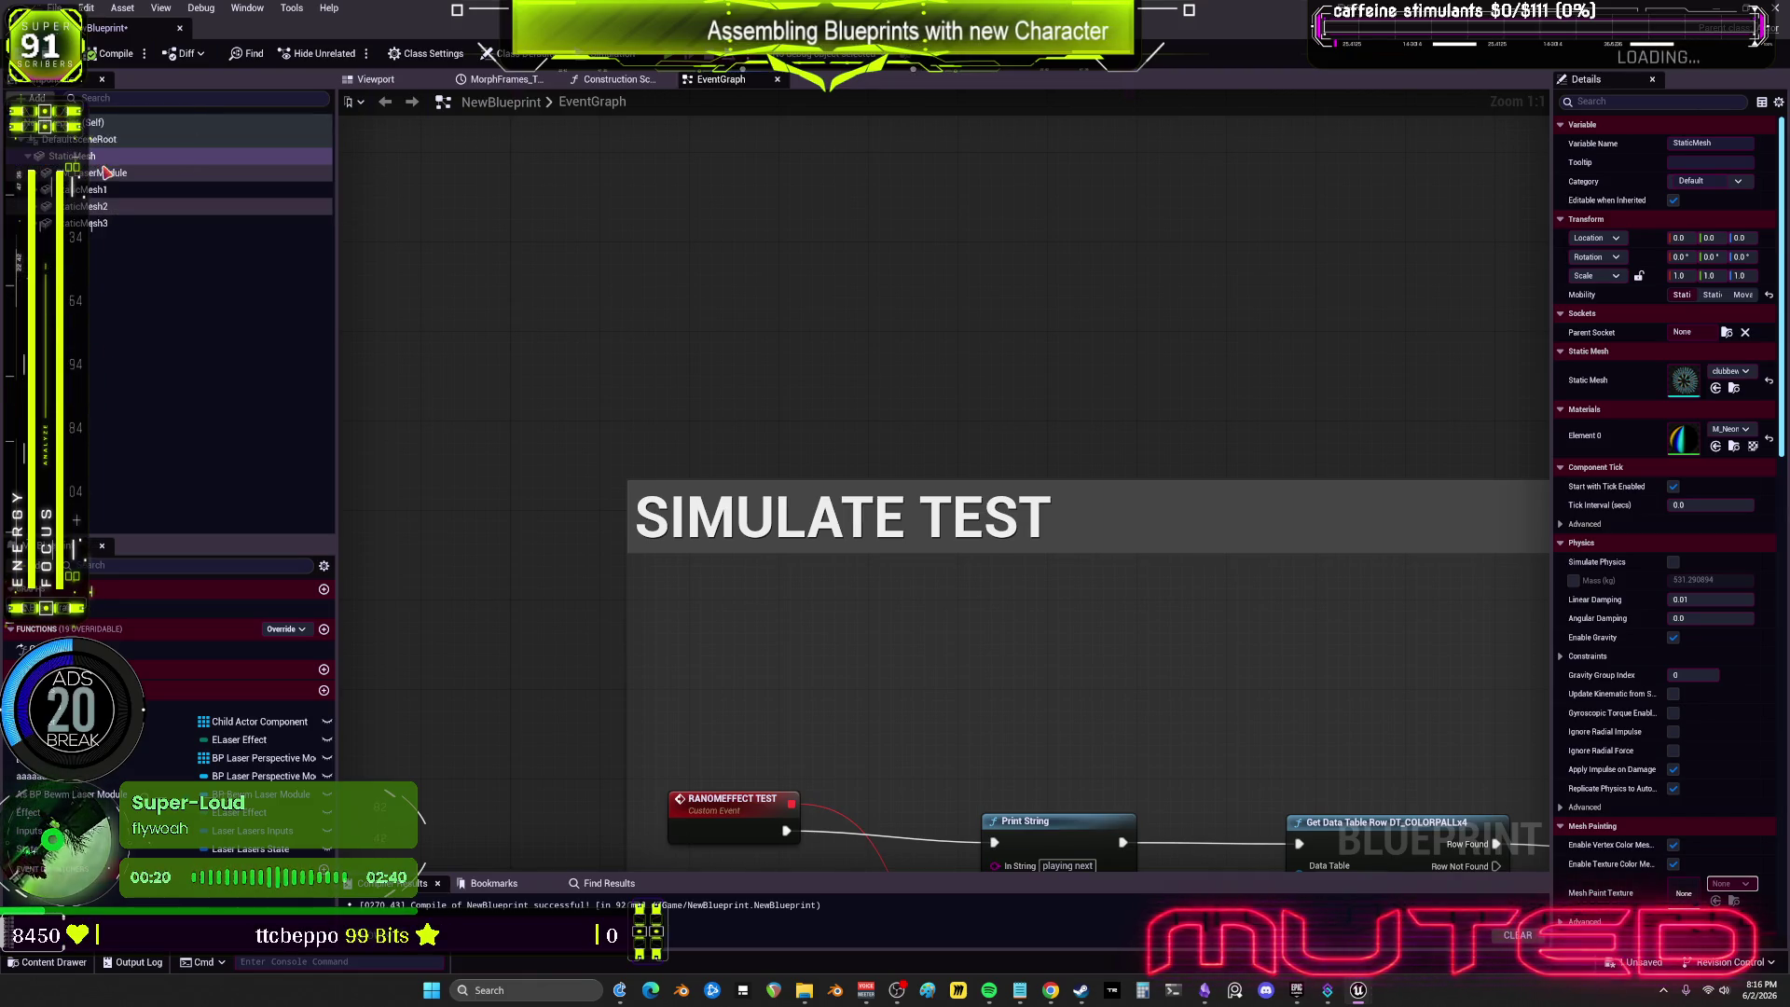
pyautogui.click(376, 79)
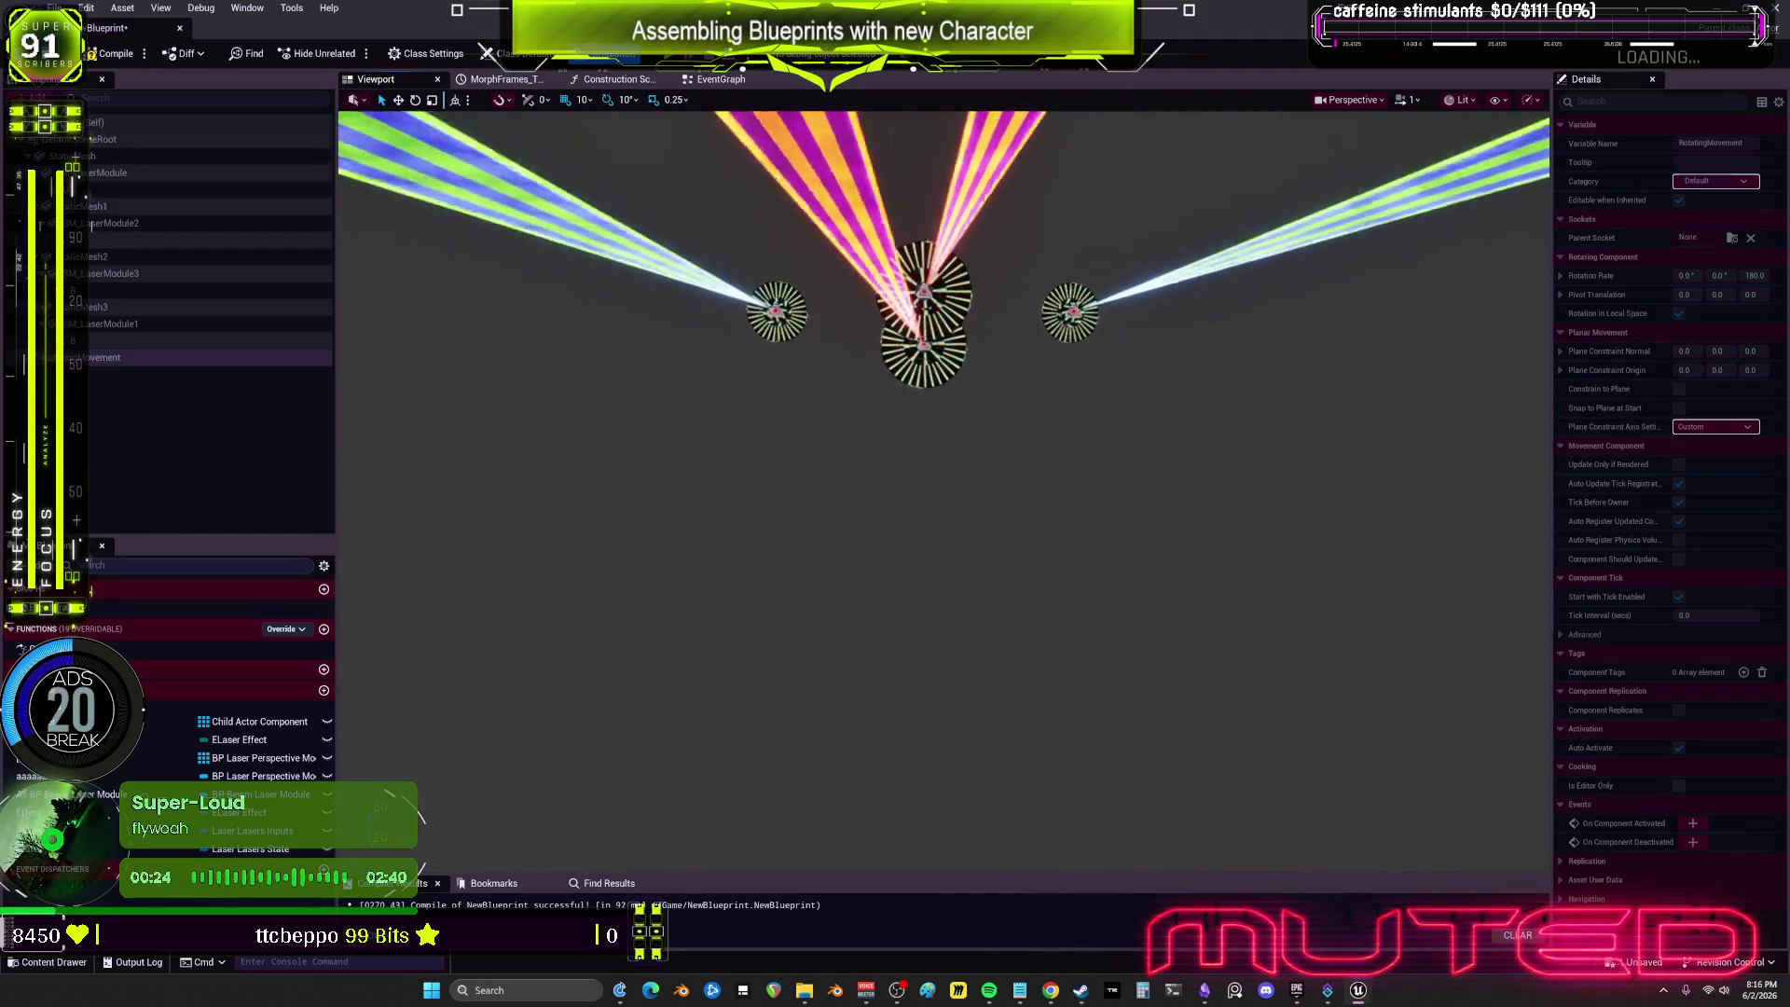
# Step: Delete the RotatingMovement component from the laser module Blueprint
pyautogui.click(93, 357)
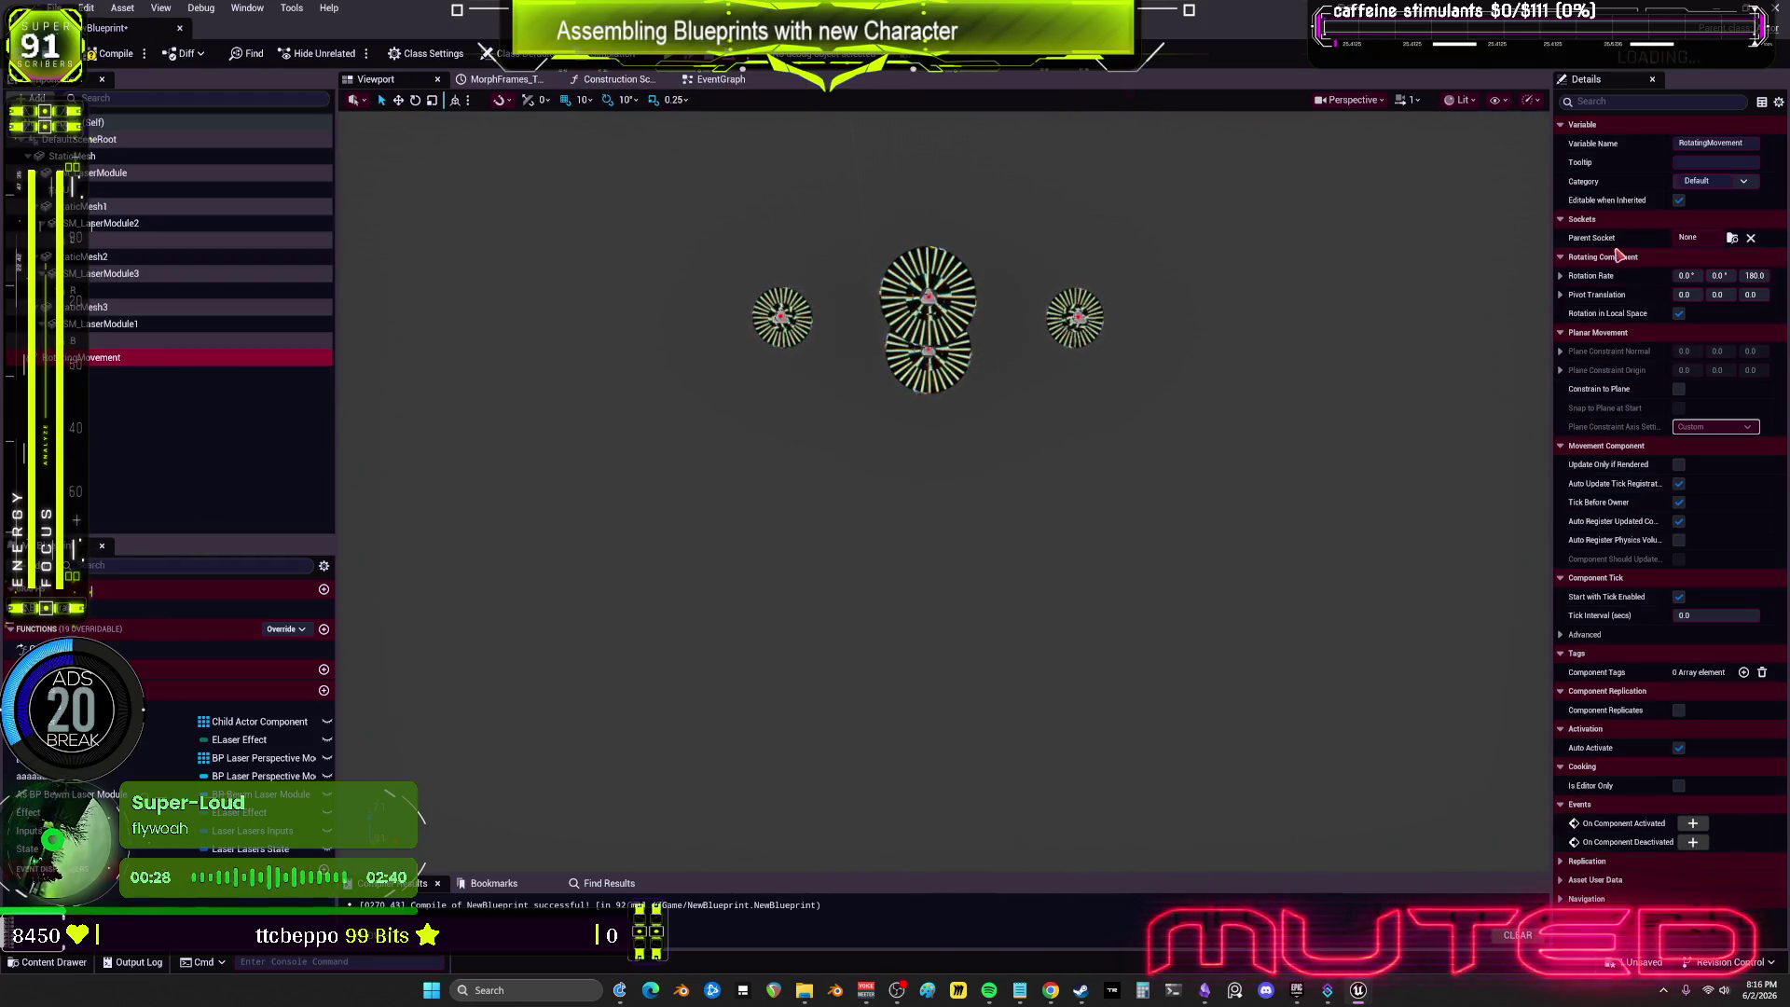
pyautogui.moveTo(1550, 310); pyautogui.dragTo(1235, 305)
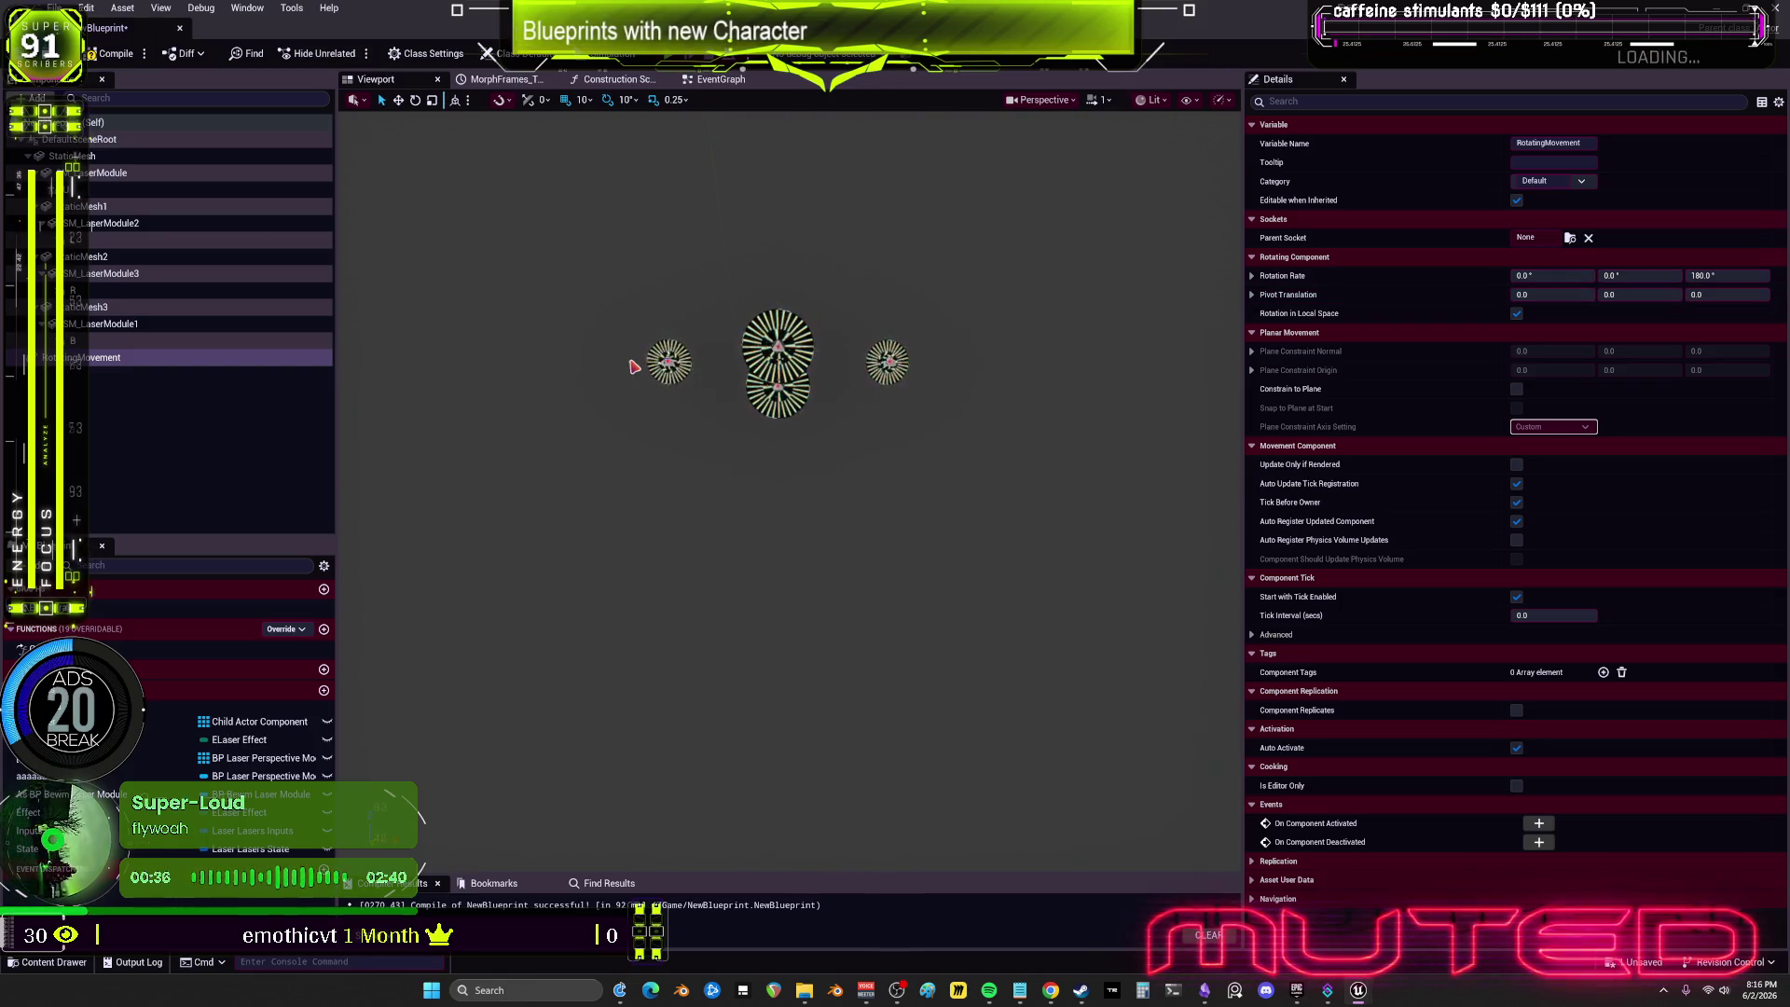
pyautogui.press('Delete')
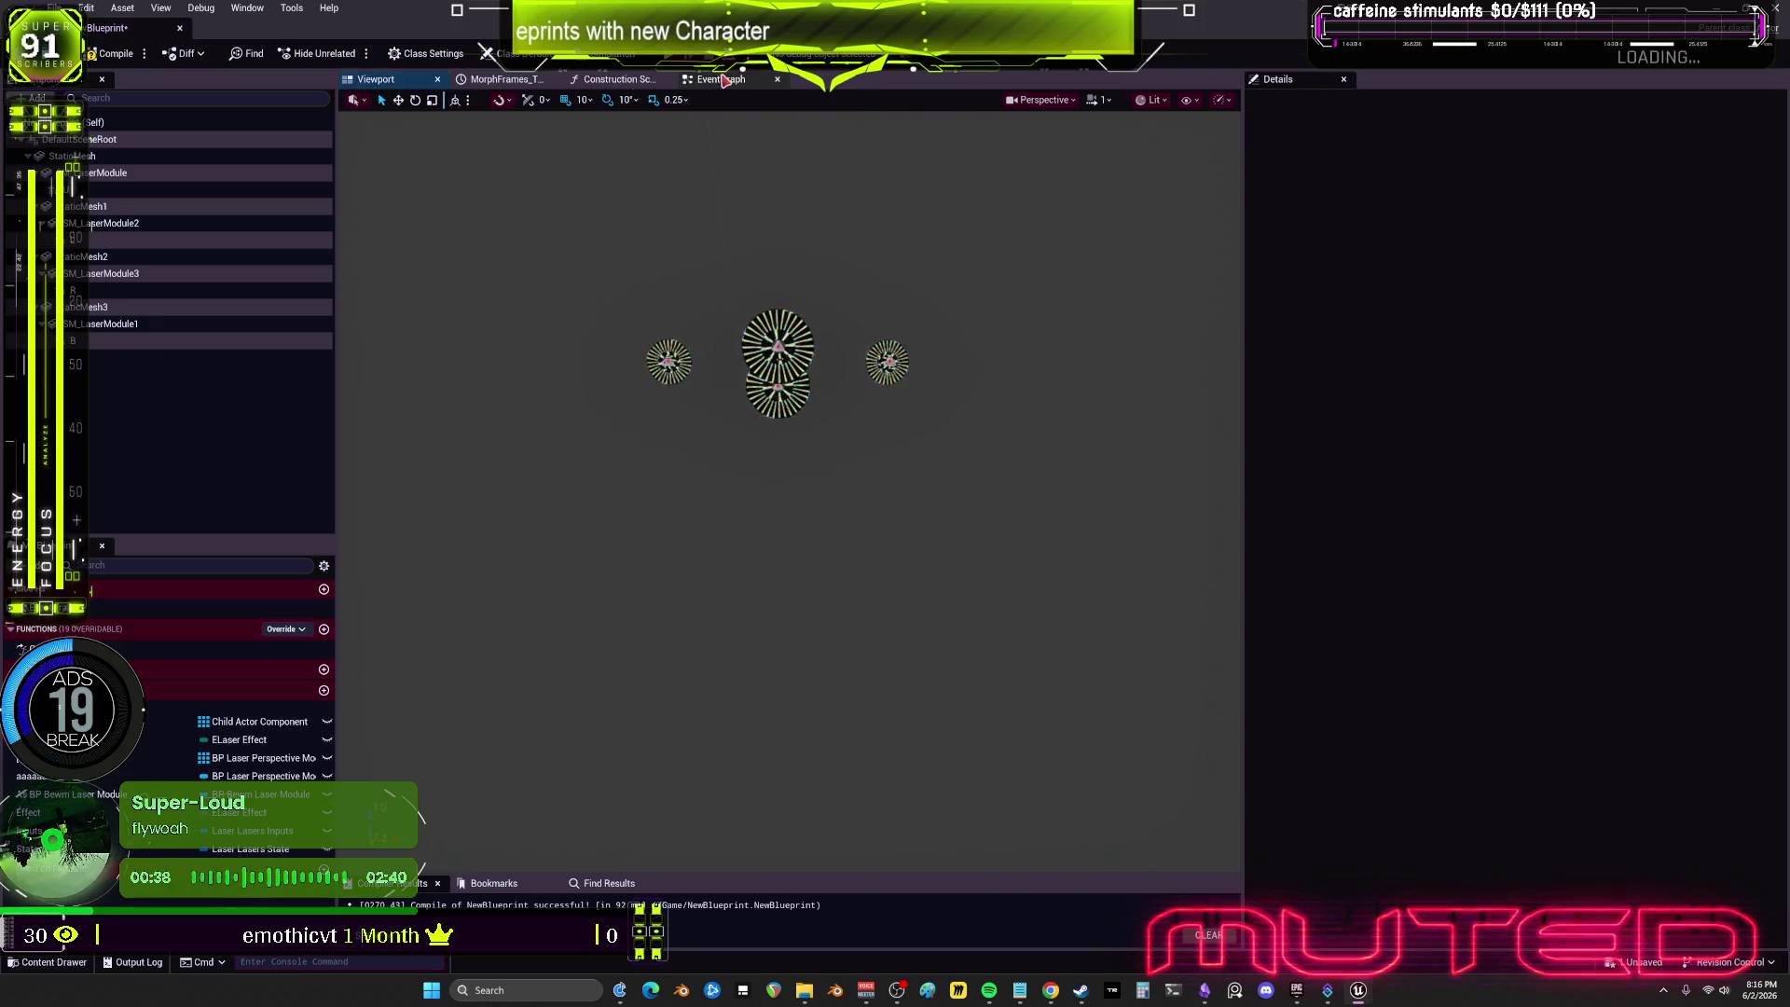
# Step: Add an Add Relative Rotation node off the Static Mesh reference in the event graph
pyautogui.click(723, 80)
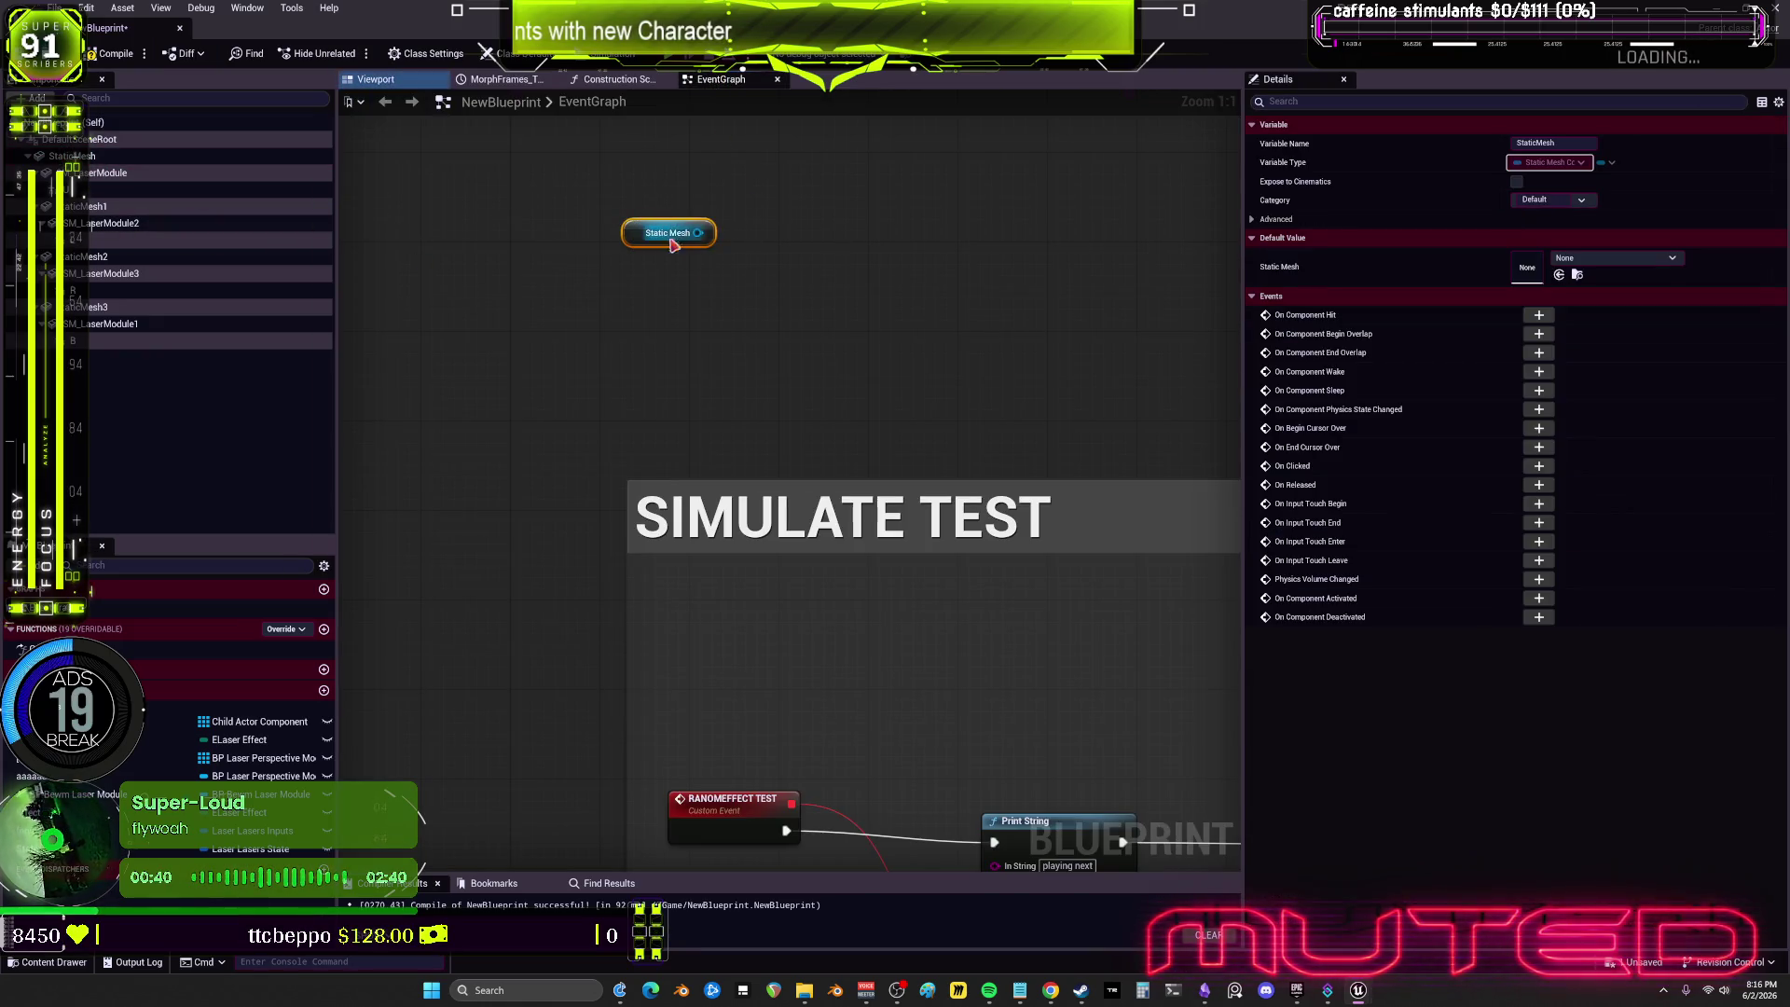
pyautogui.moveTo(768, 264); pyautogui.dragTo(768, 264)
pyautogui.write('add')
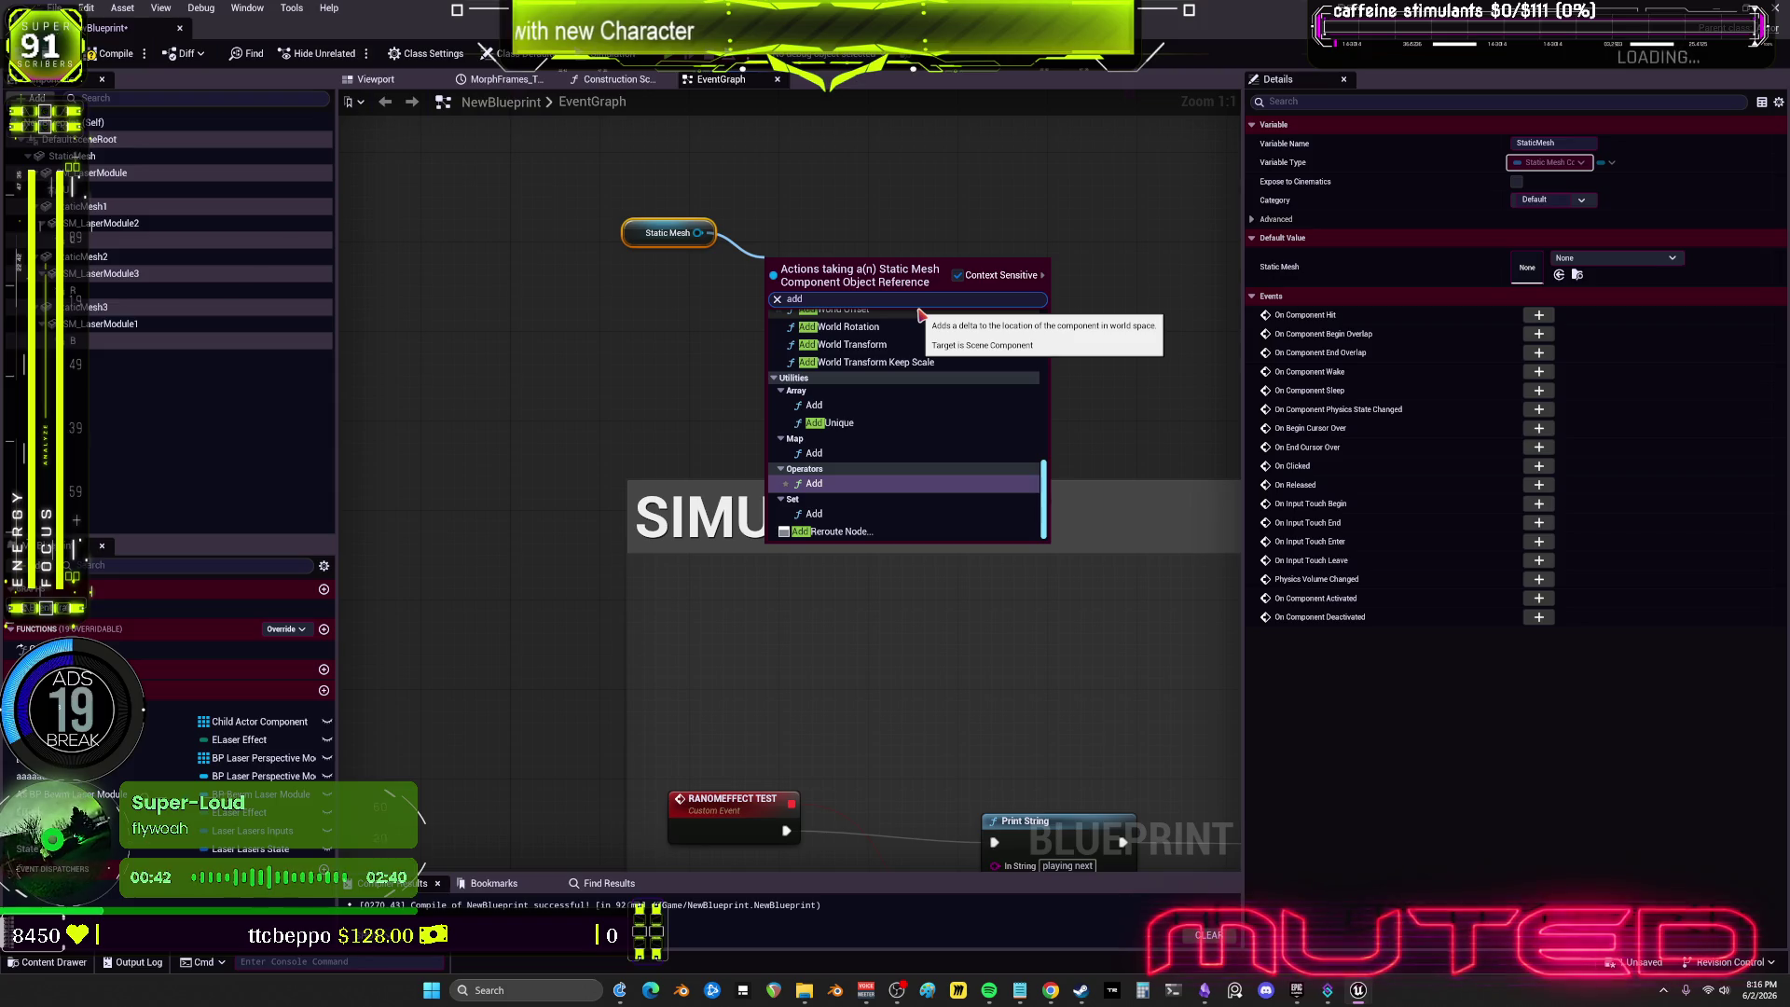
pyautogui.scroll(3, 918, 314)
pyautogui.click(918, 311)
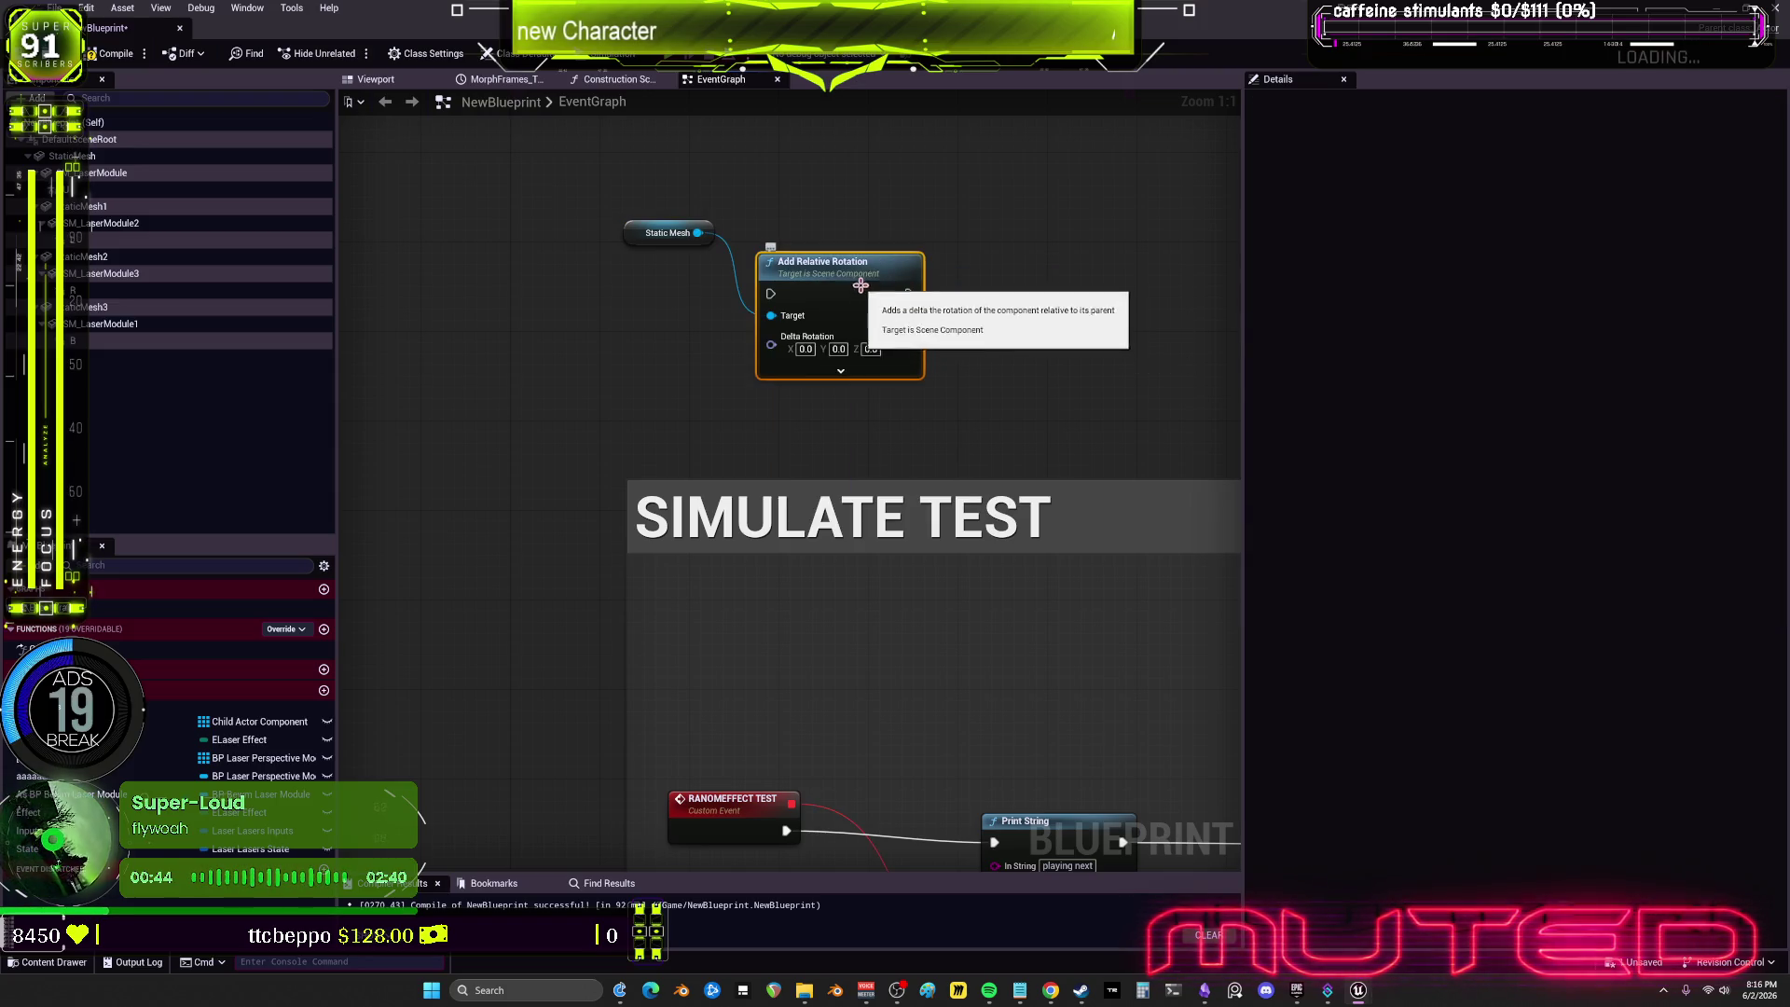
pyautogui.moveTo(860, 286); pyautogui.dragTo(1028, 528)
# Step: Place Add Relative Rotation after Event Tick with Y delta 4.0 and test it in simulation
pyautogui.scroll(-3, 822, 314)
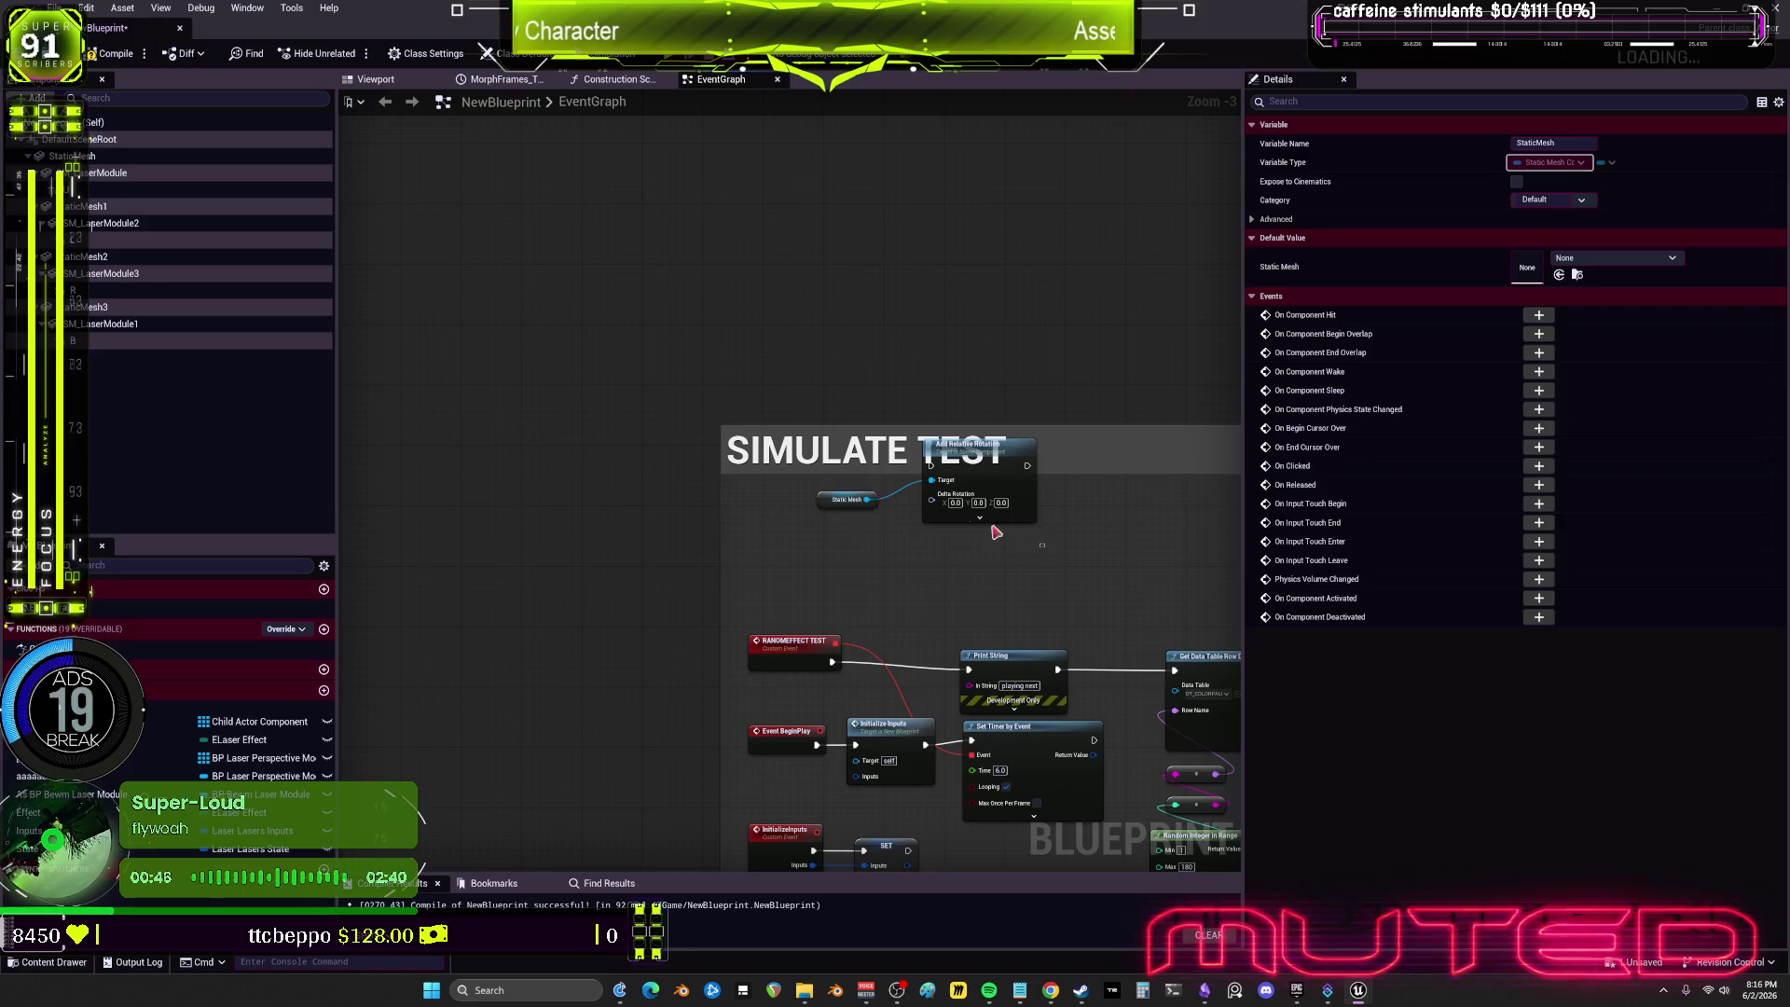
pyautogui.scroll(4, 564, 494)
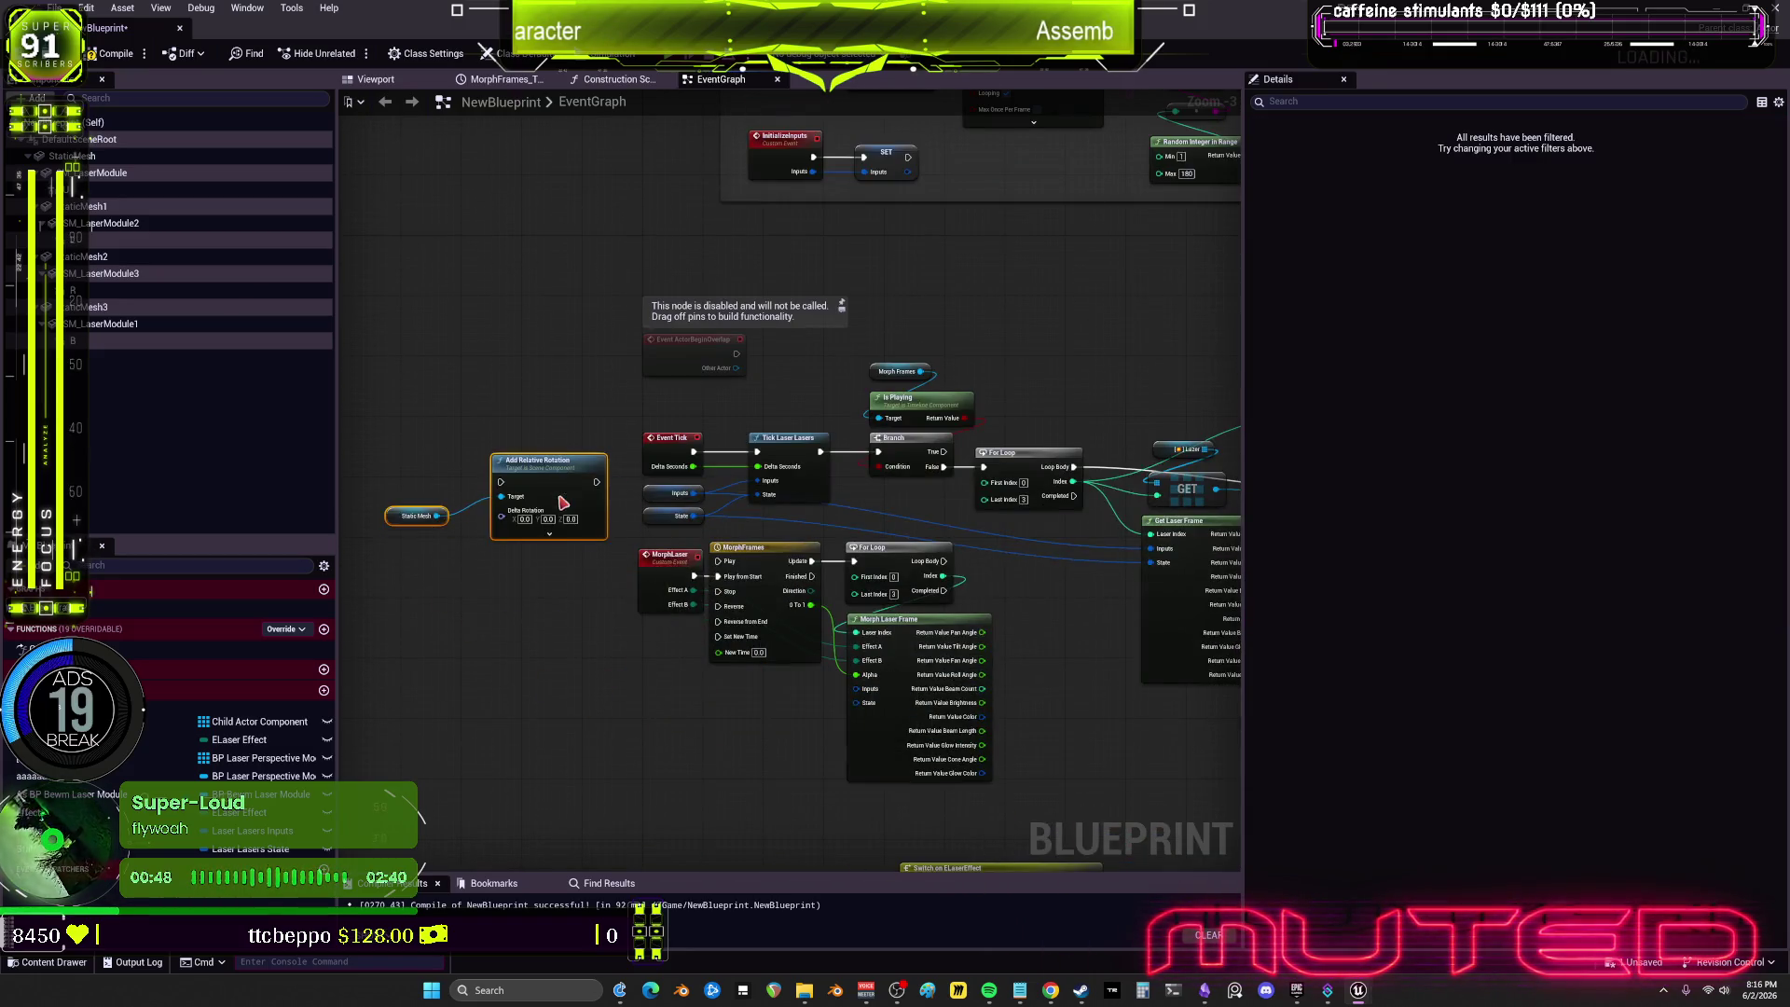
pyautogui.moveTo(721, 420); pyautogui.dragTo(938, 403)
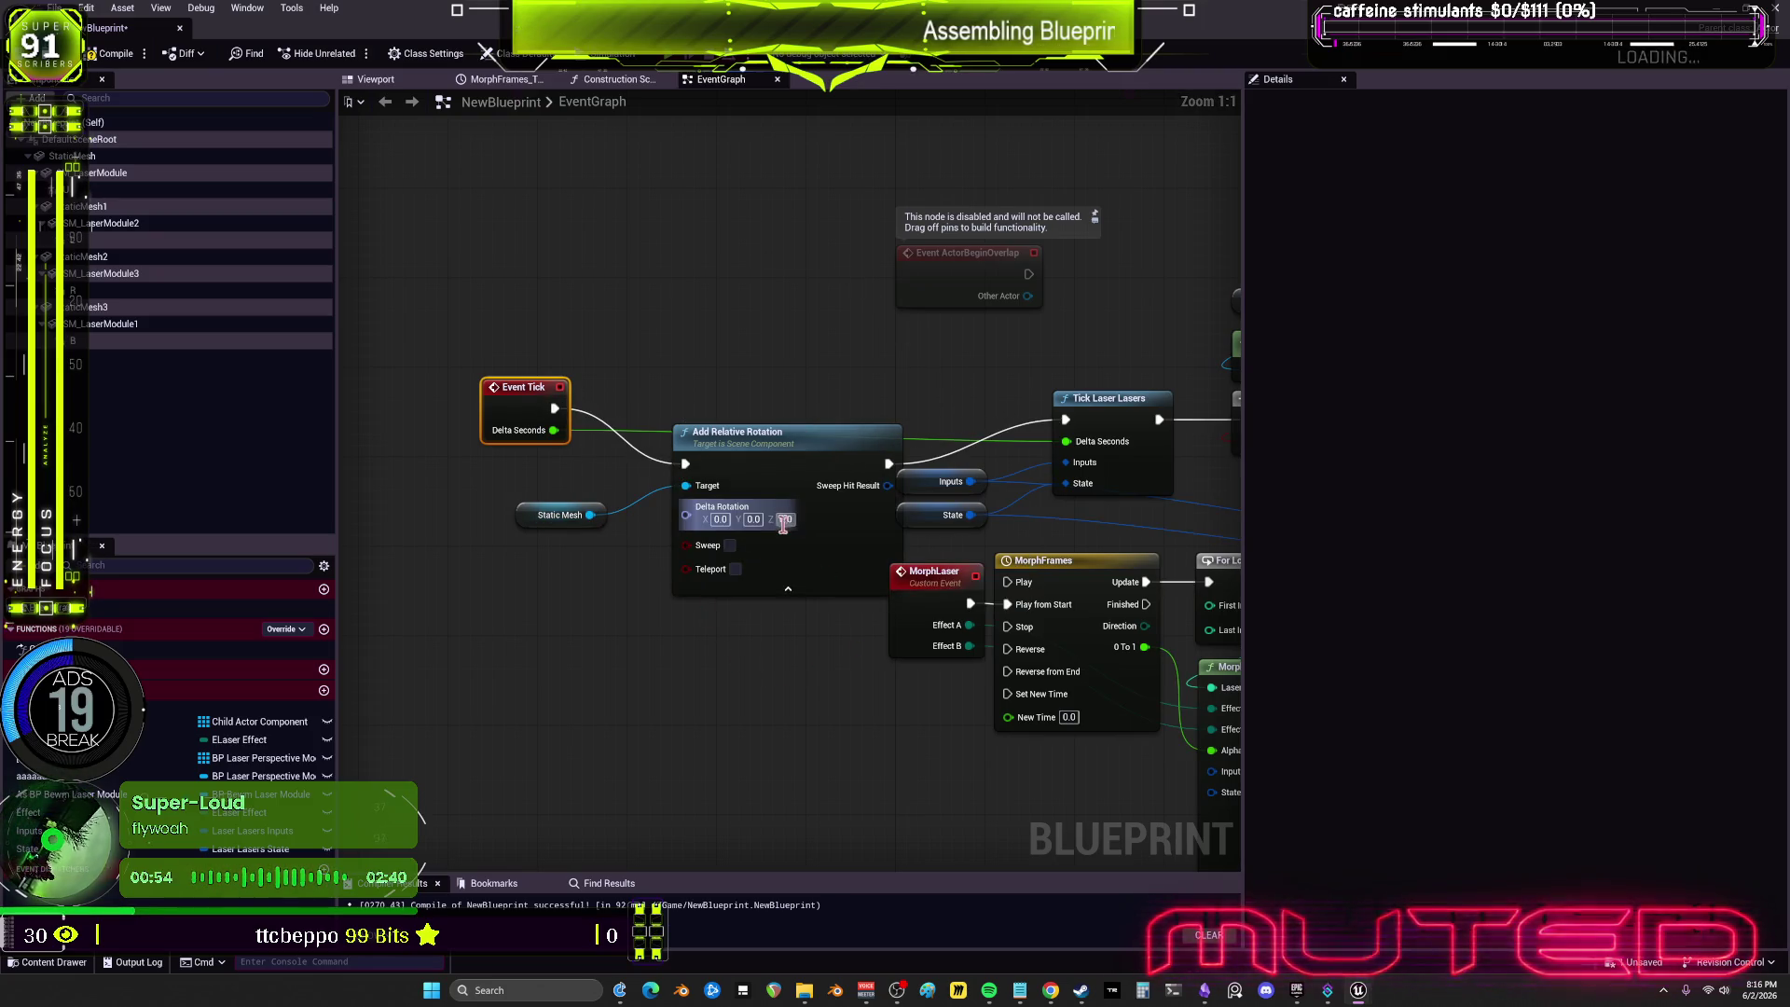
pyautogui.moveTo(782, 451); pyautogui.dragTo(724, 385)
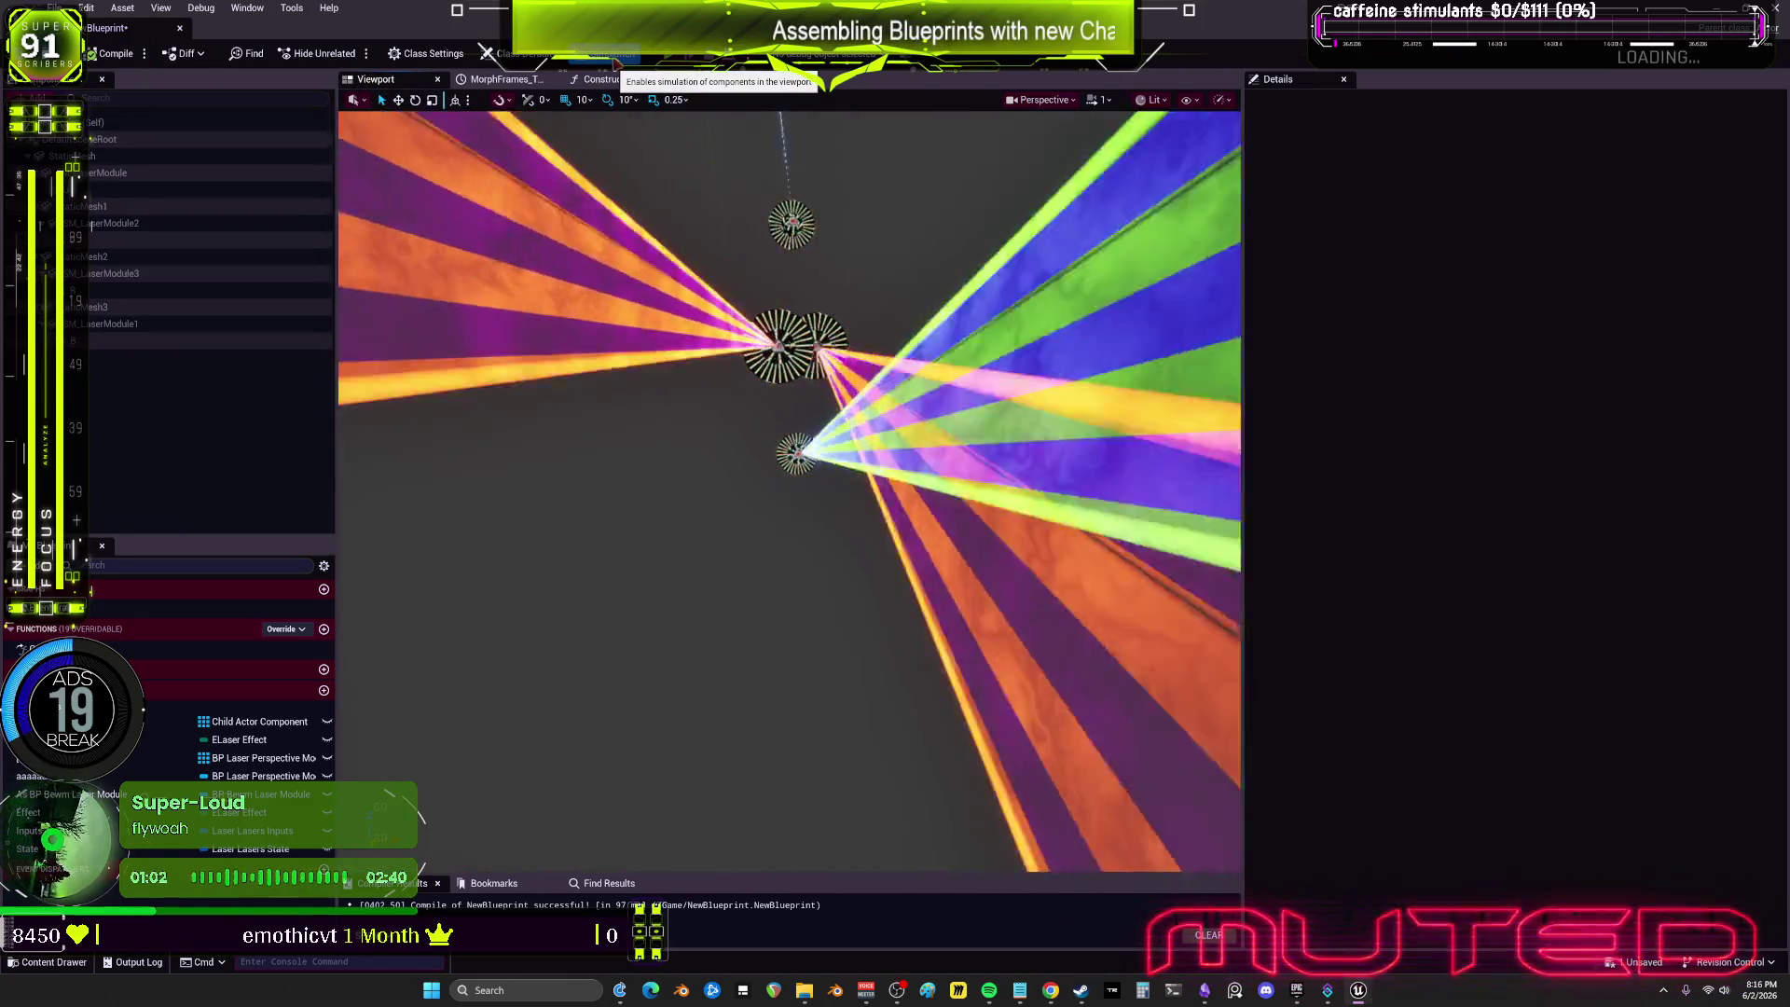
pyautogui.click(720, 80)
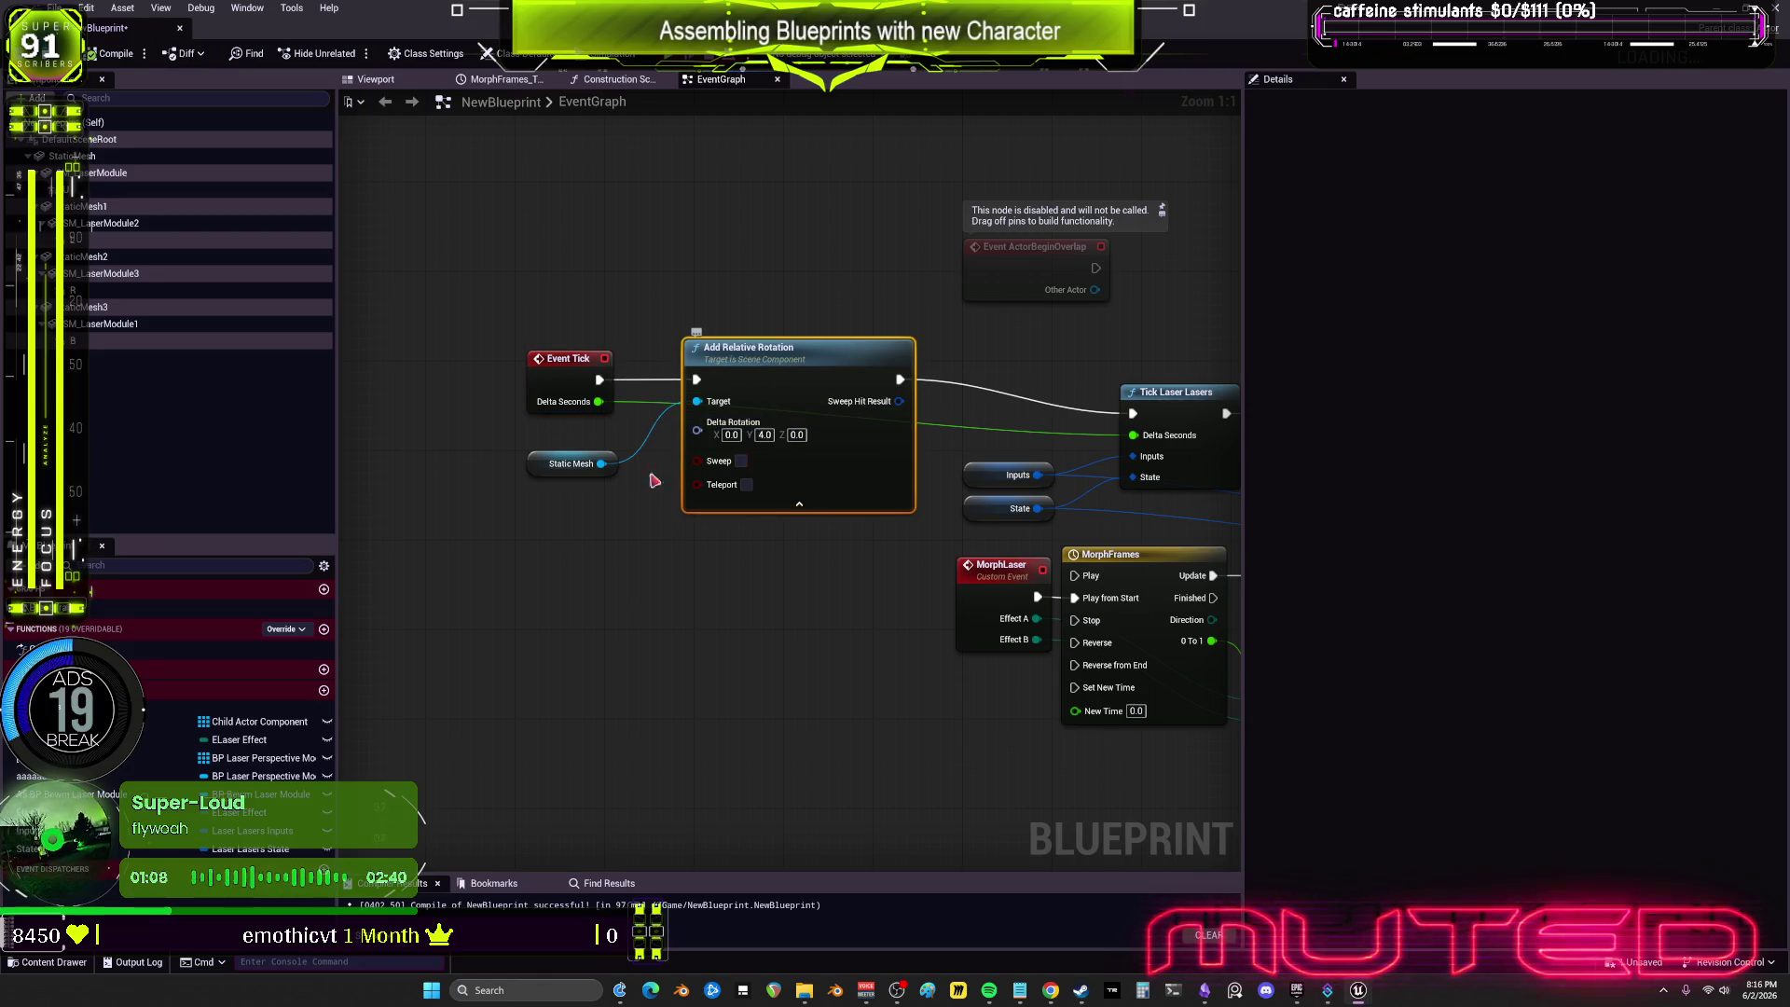
pyautogui.rightClick(631, 590)
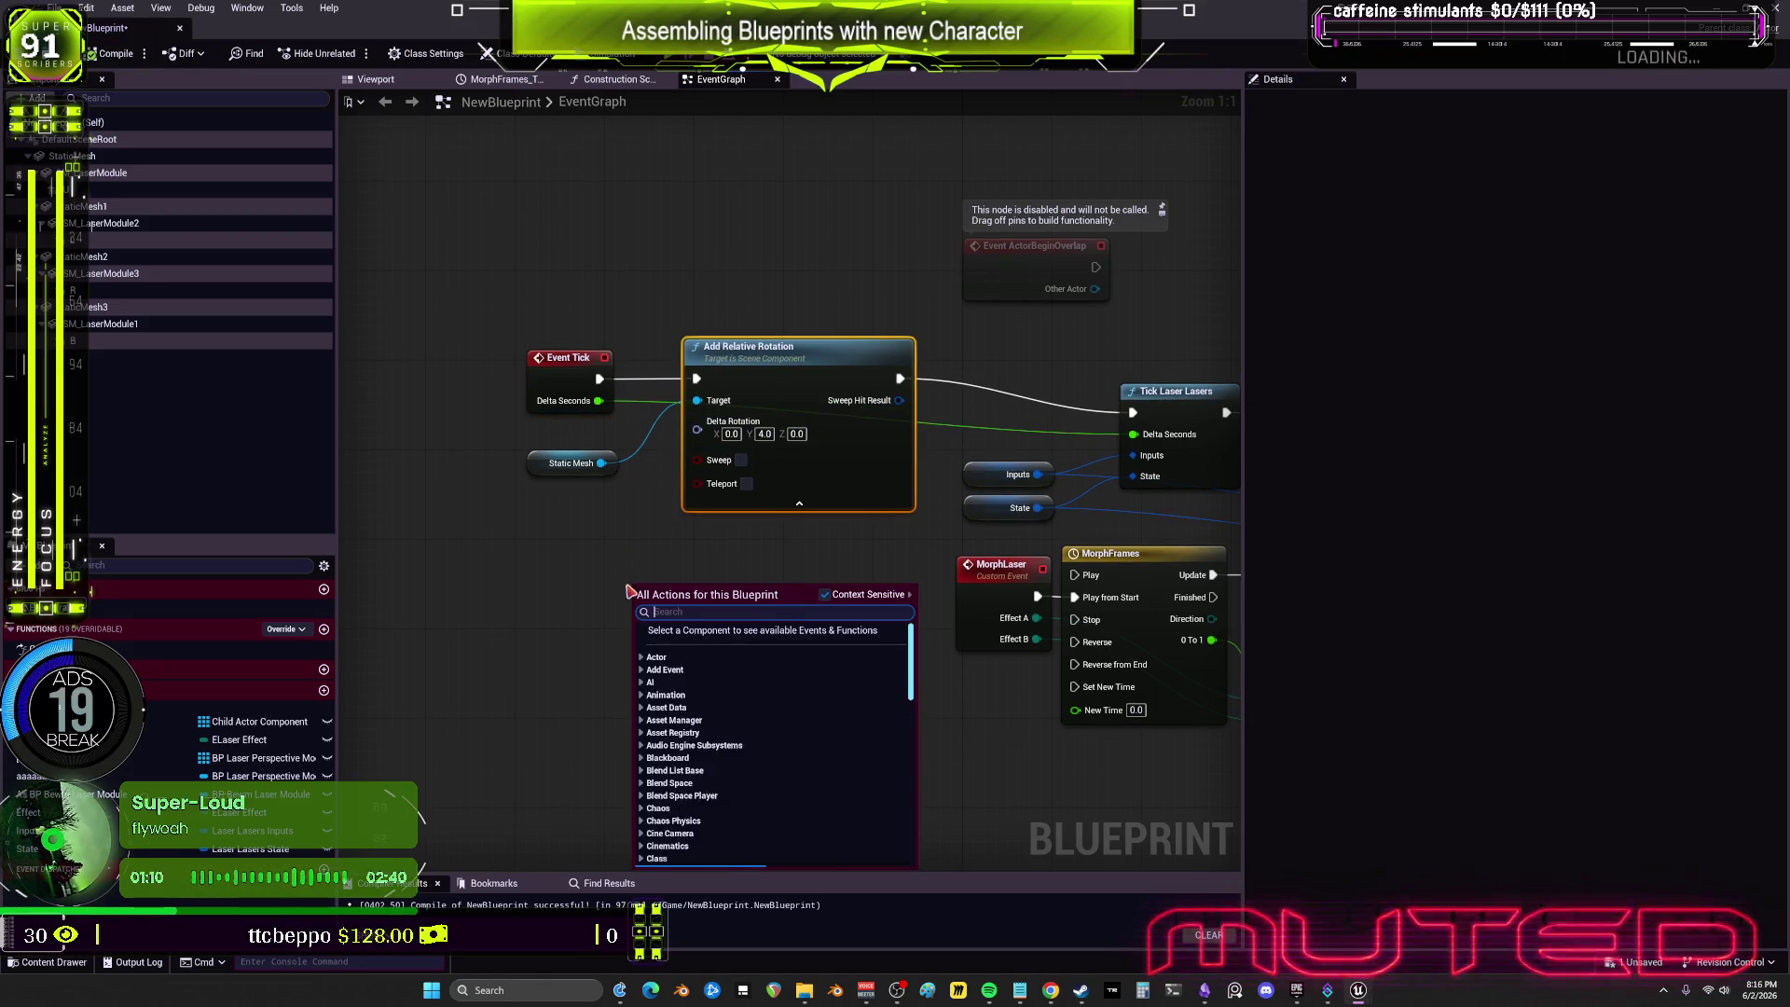
# Step: Add Set Relative Rotation for the Static Mesh and a Make Pulsating Value fed by Delta Seconds
pyautogui.click(511, 566)
pyautogui.moveTo(602, 463); pyautogui.dragTo(615, 543)
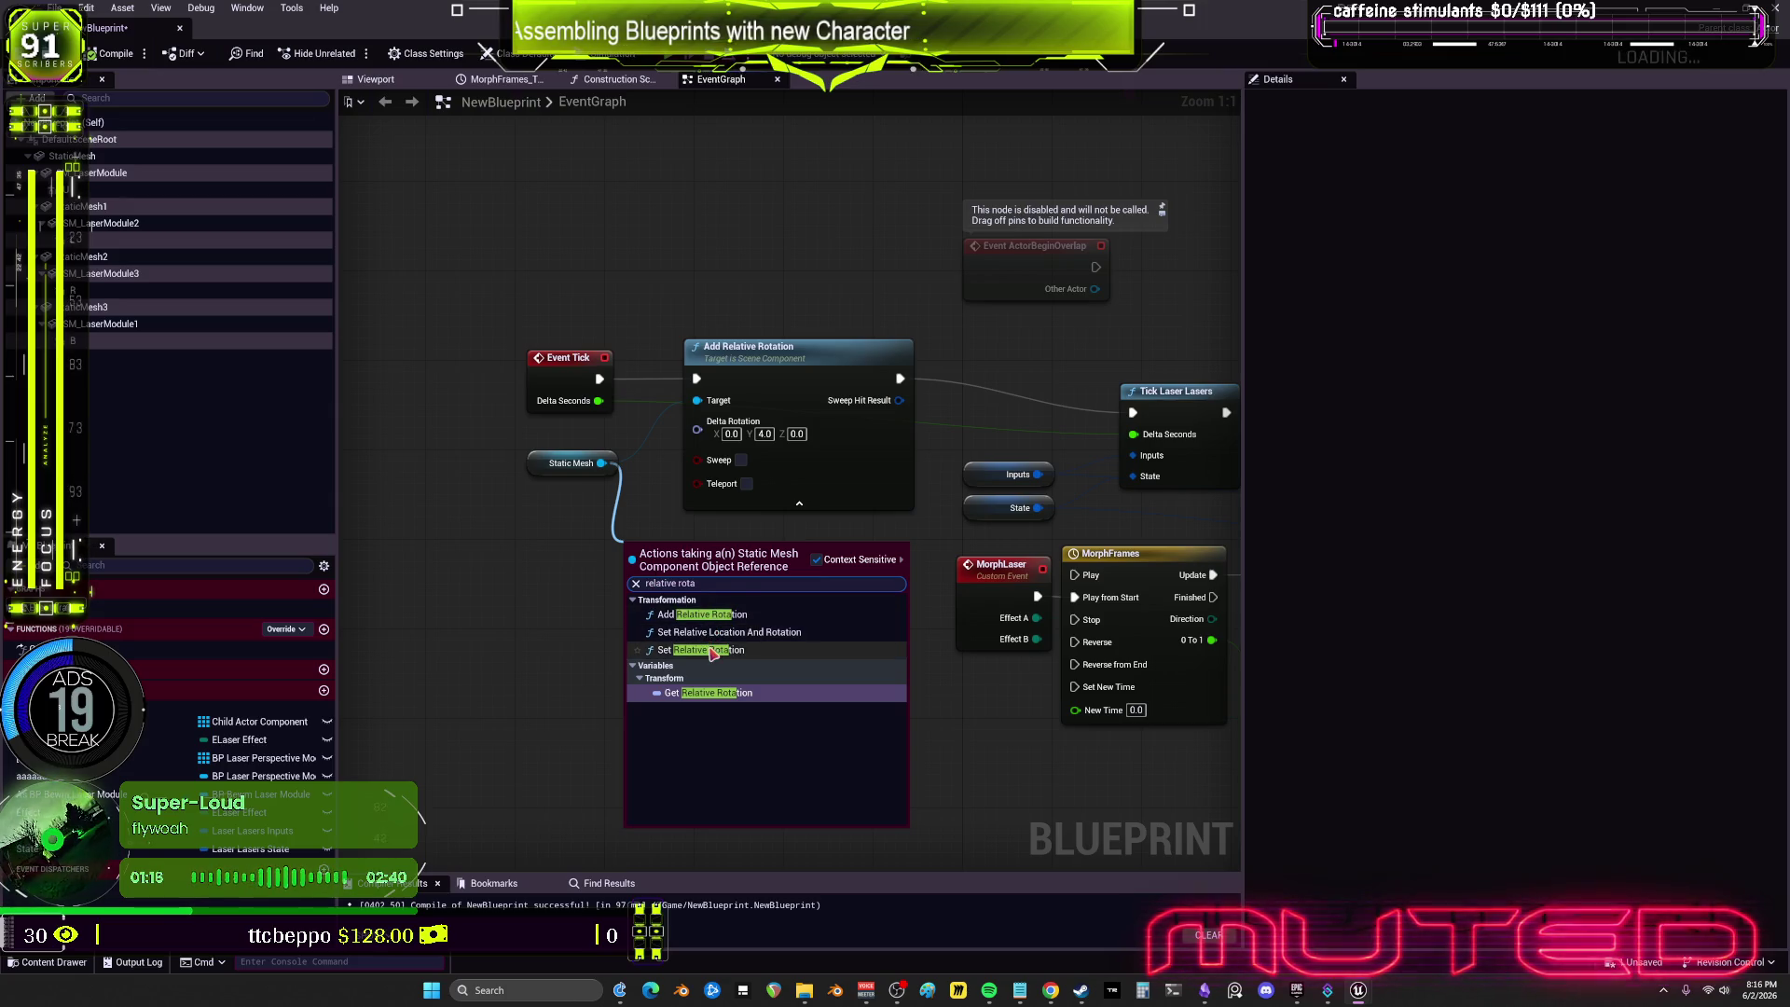
pyautogui.click(713, 652)
pyautogui.moveTo(610, 680); pyautogui.dragTo(642, 528)
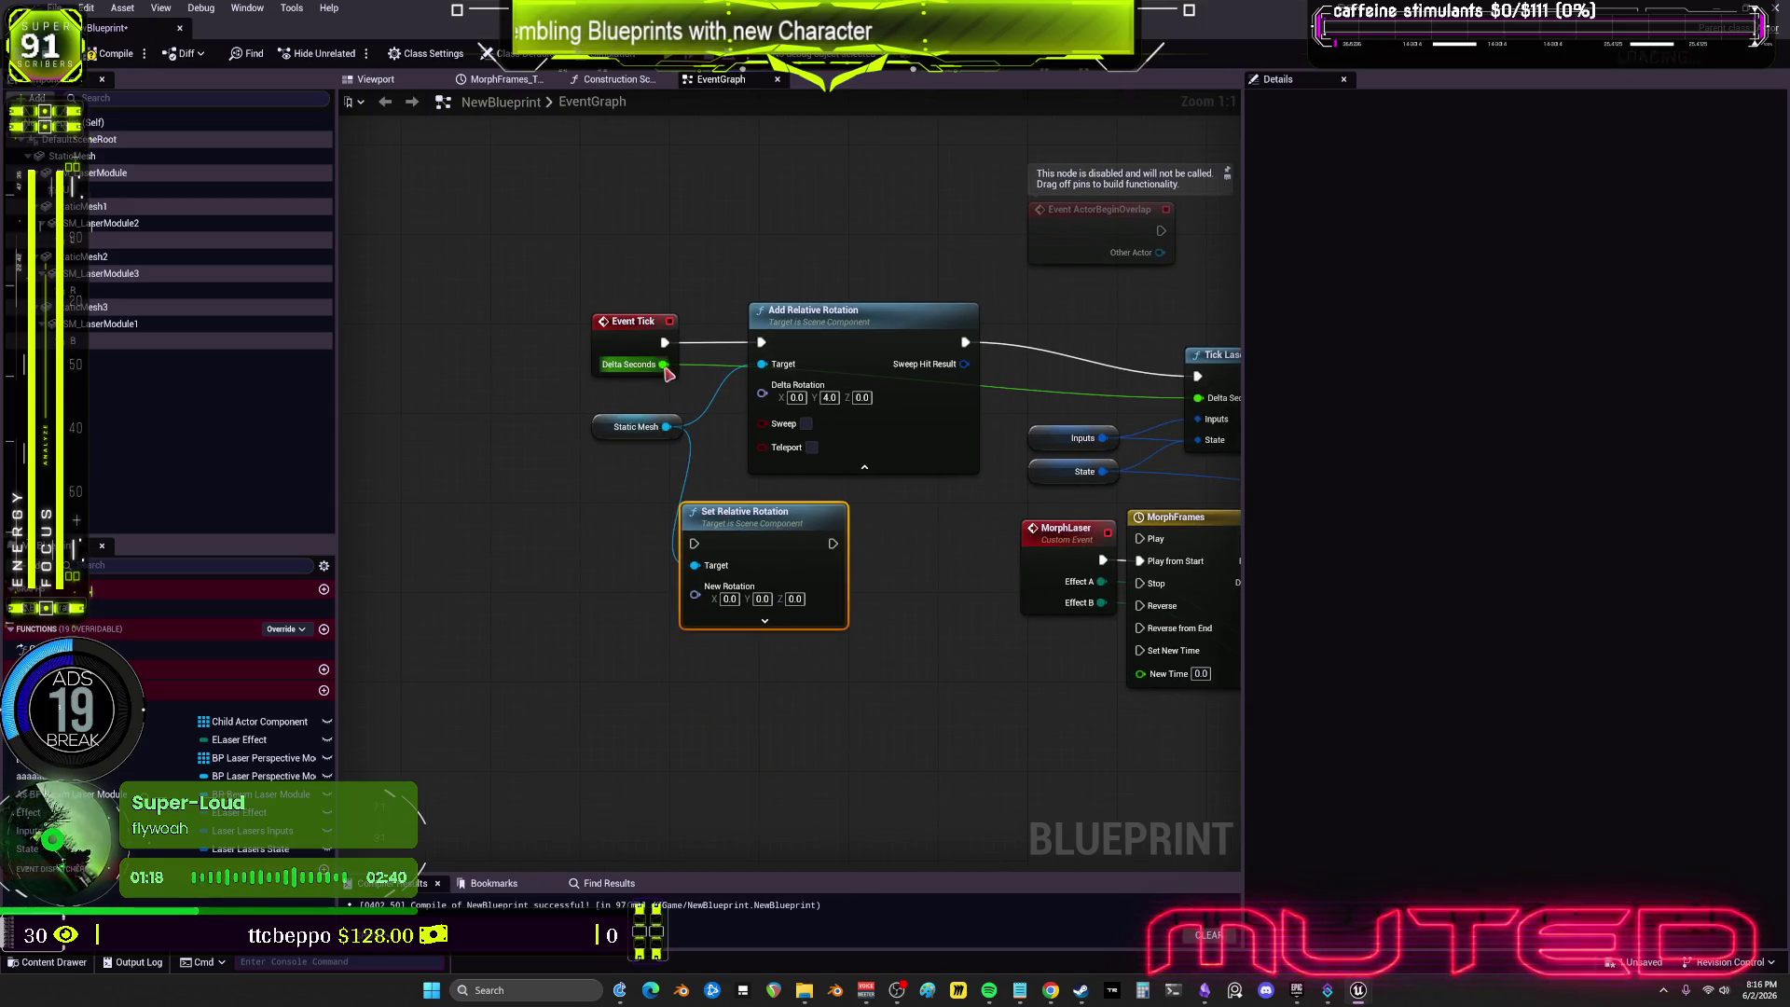
pyautogui.write('pulsating')
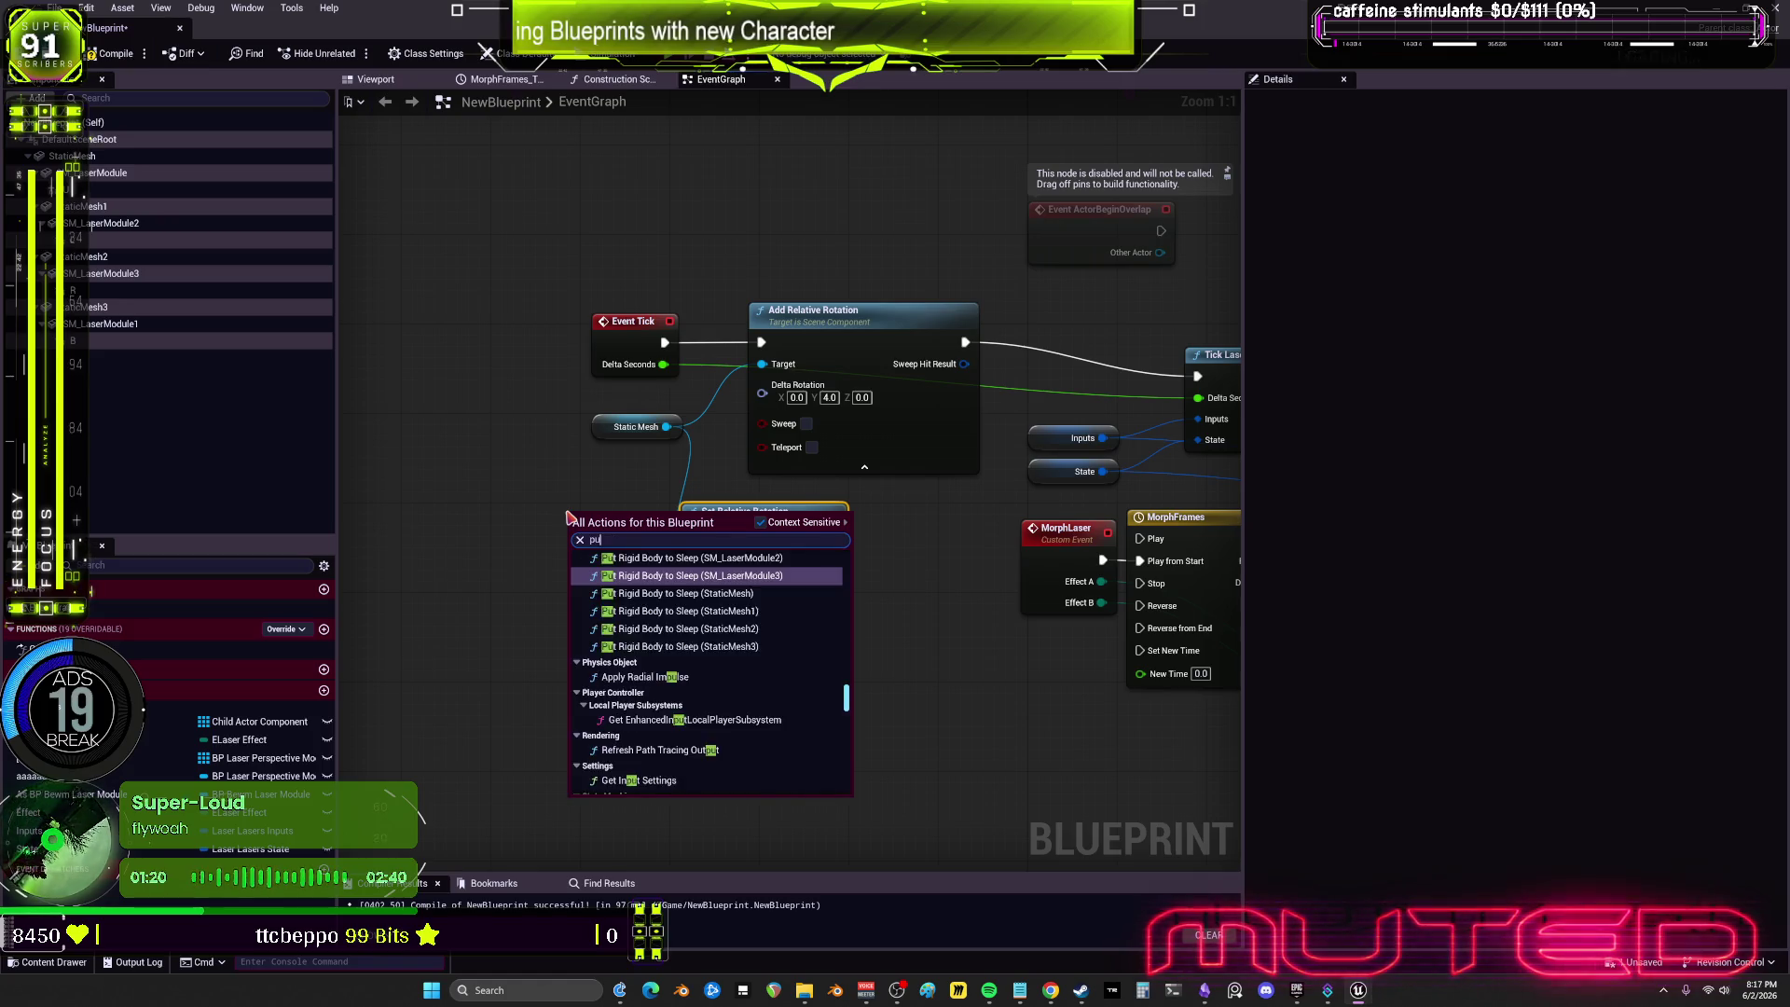
pyautogui.press('Return')
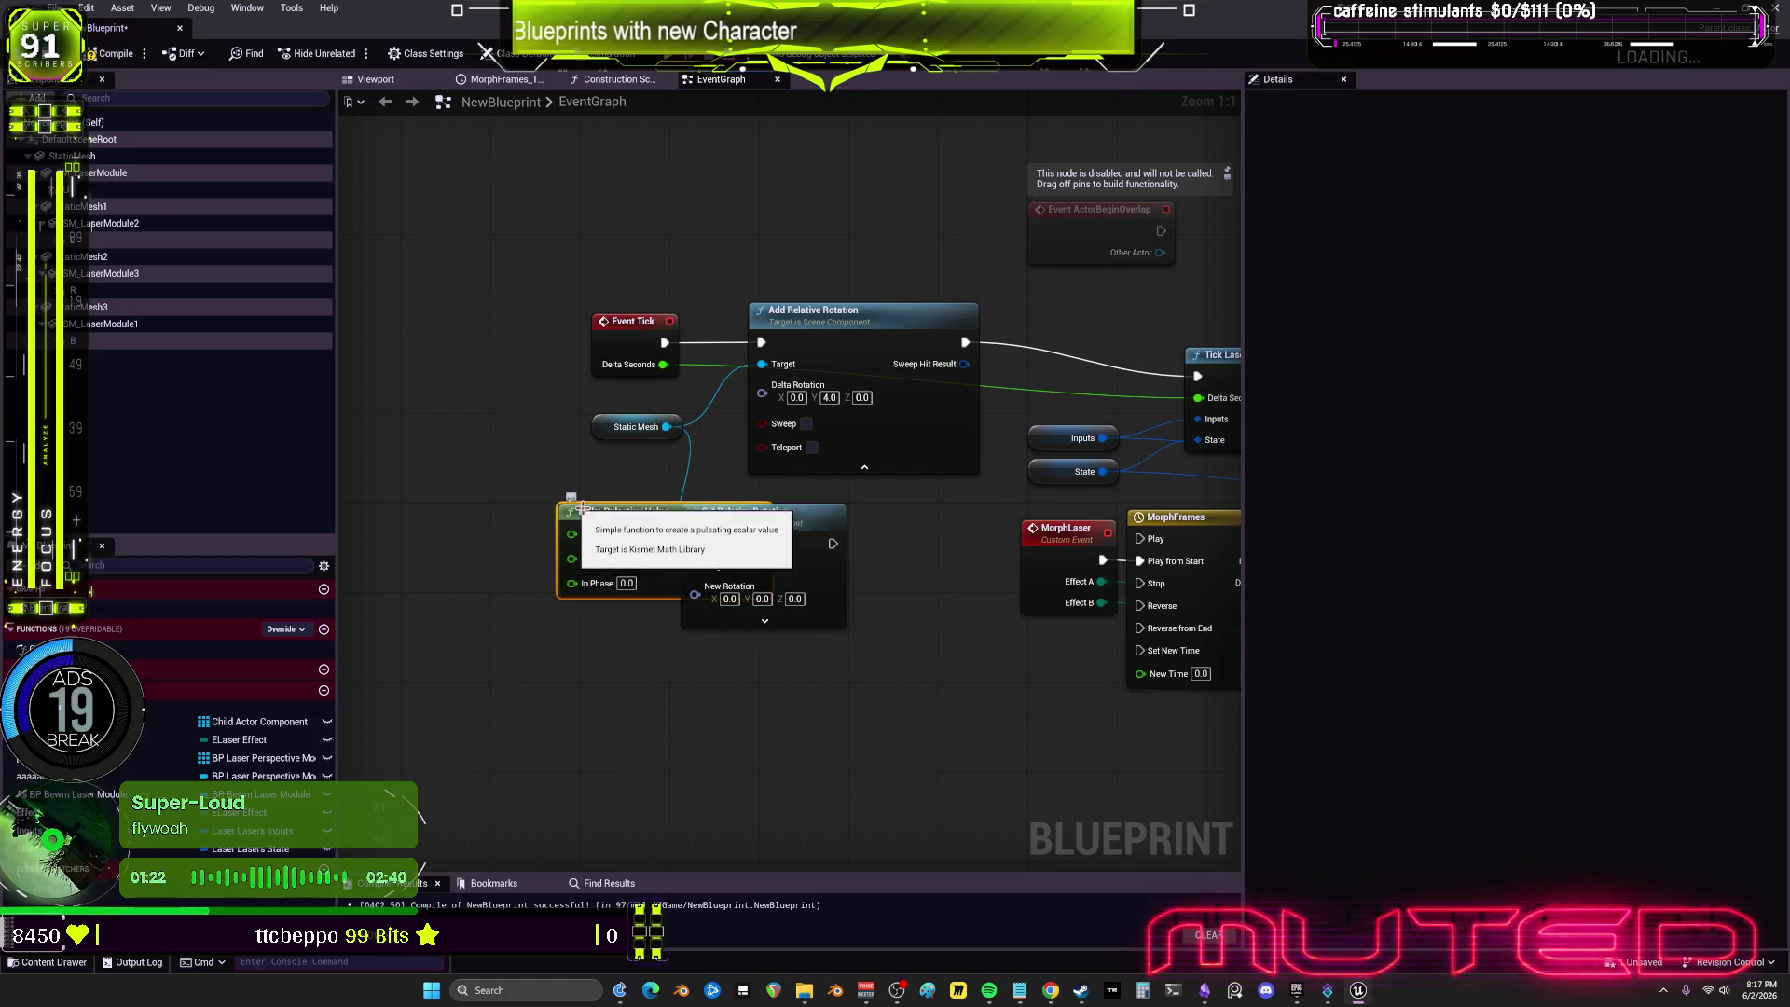
pyautogui.moveTo(583, 510); pyautogui.dragTo(517, 514)
pyautogui.moveTo(663, 363); pyautogui.dragTo(426, 539)
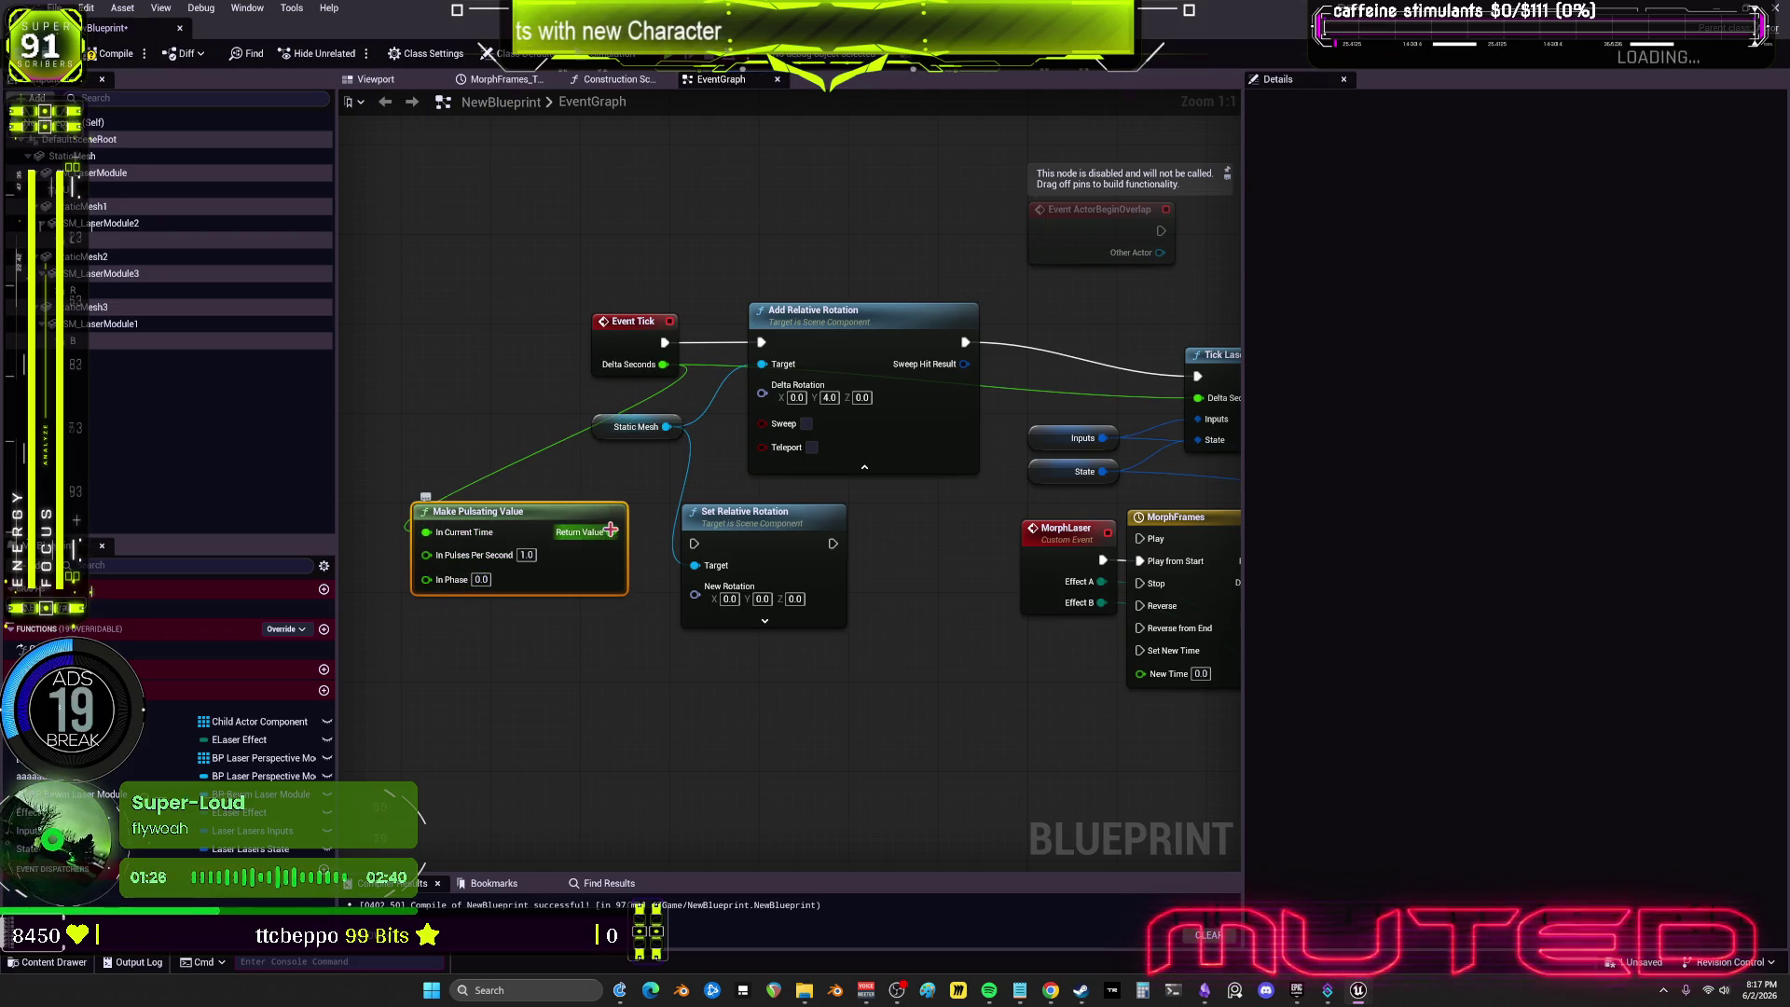
# Step: Split New Rotation and wire the pulsating value times 16.0 into its pitch (Y)
pyautogui.click(764, 620)
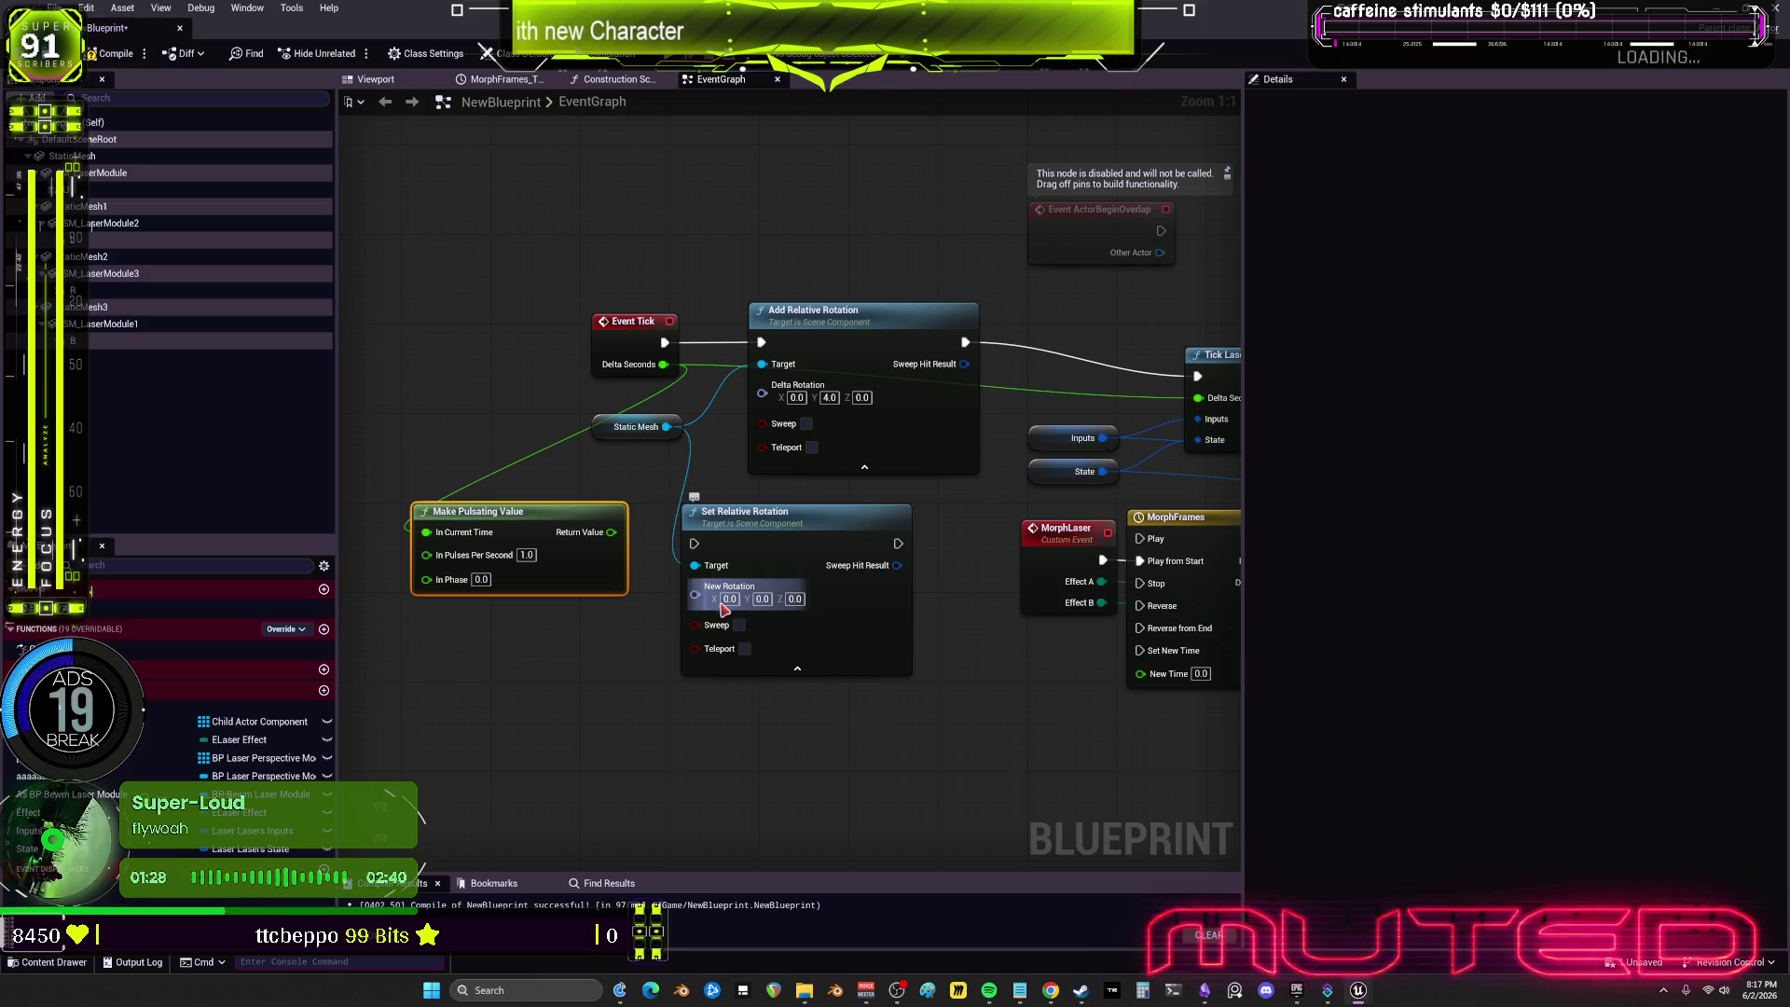
pyautogui.rightClick(724, 609)
pyautogui.click(746, 708)
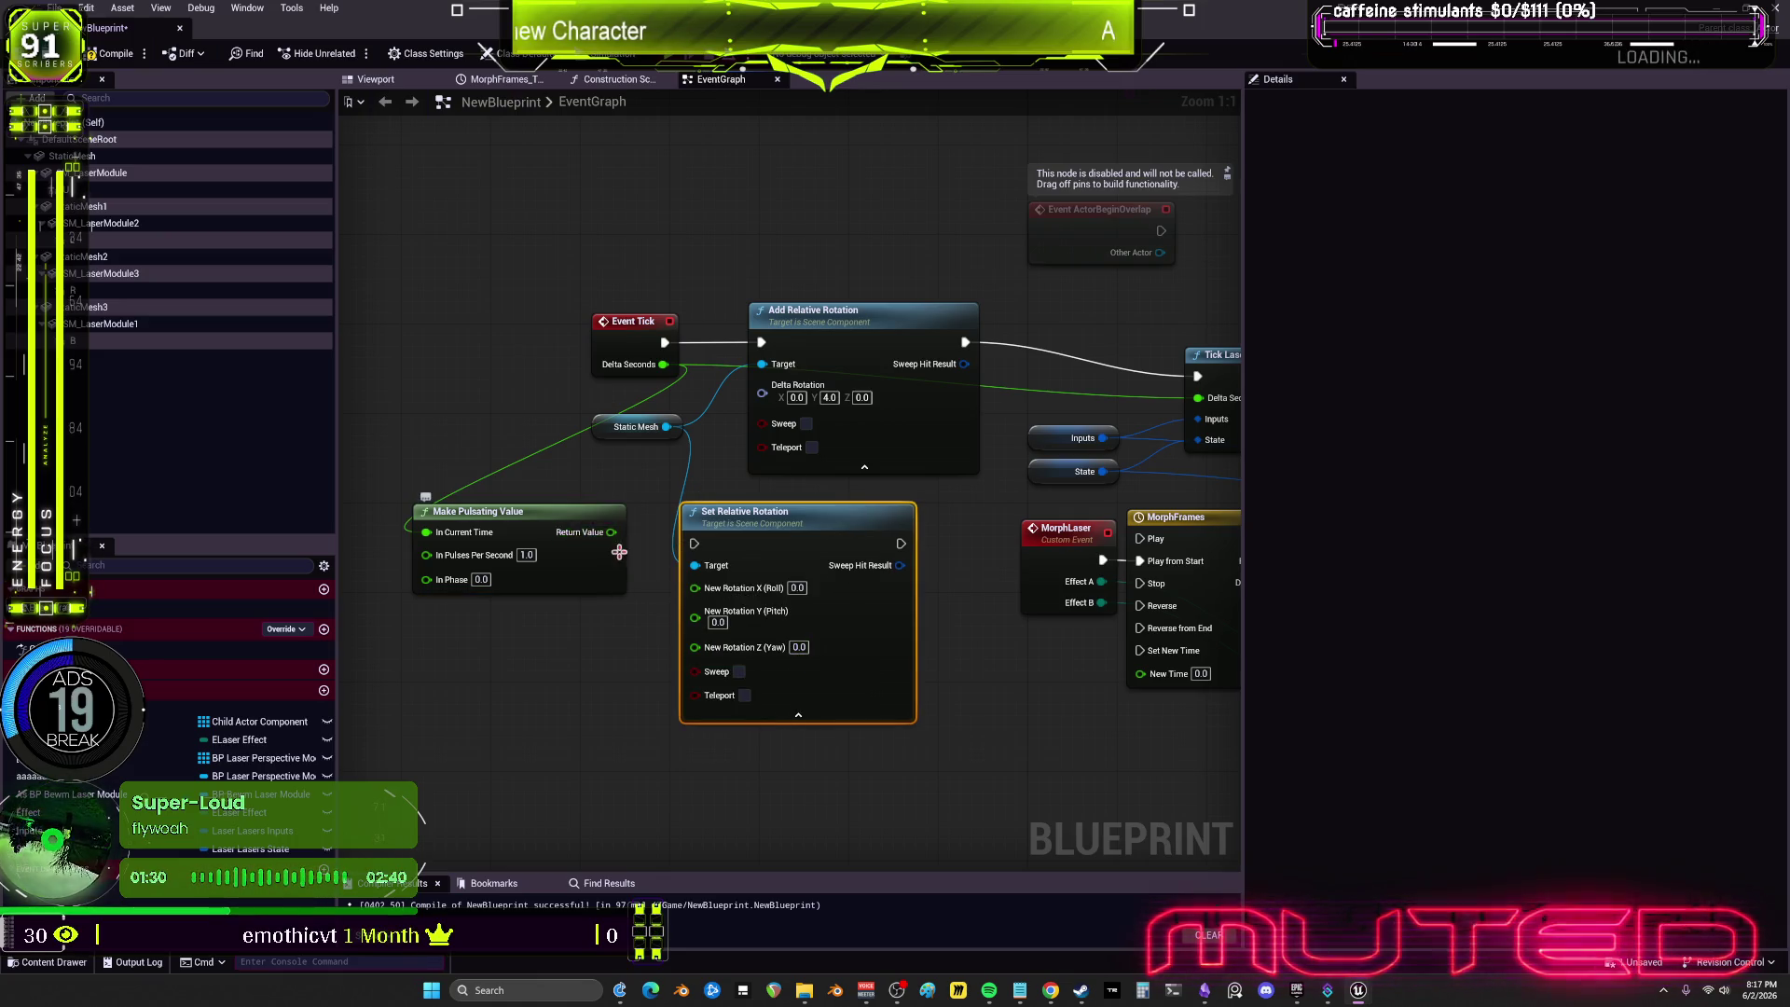
pyautogui.moveTo(619, 552)
pyautogui.mouseDown()
pyautogui.moveTo(544, 574)
pyautogui.moveTo(564, 606)
pyautogui.mouseUp()
pyautogui.write('mu')
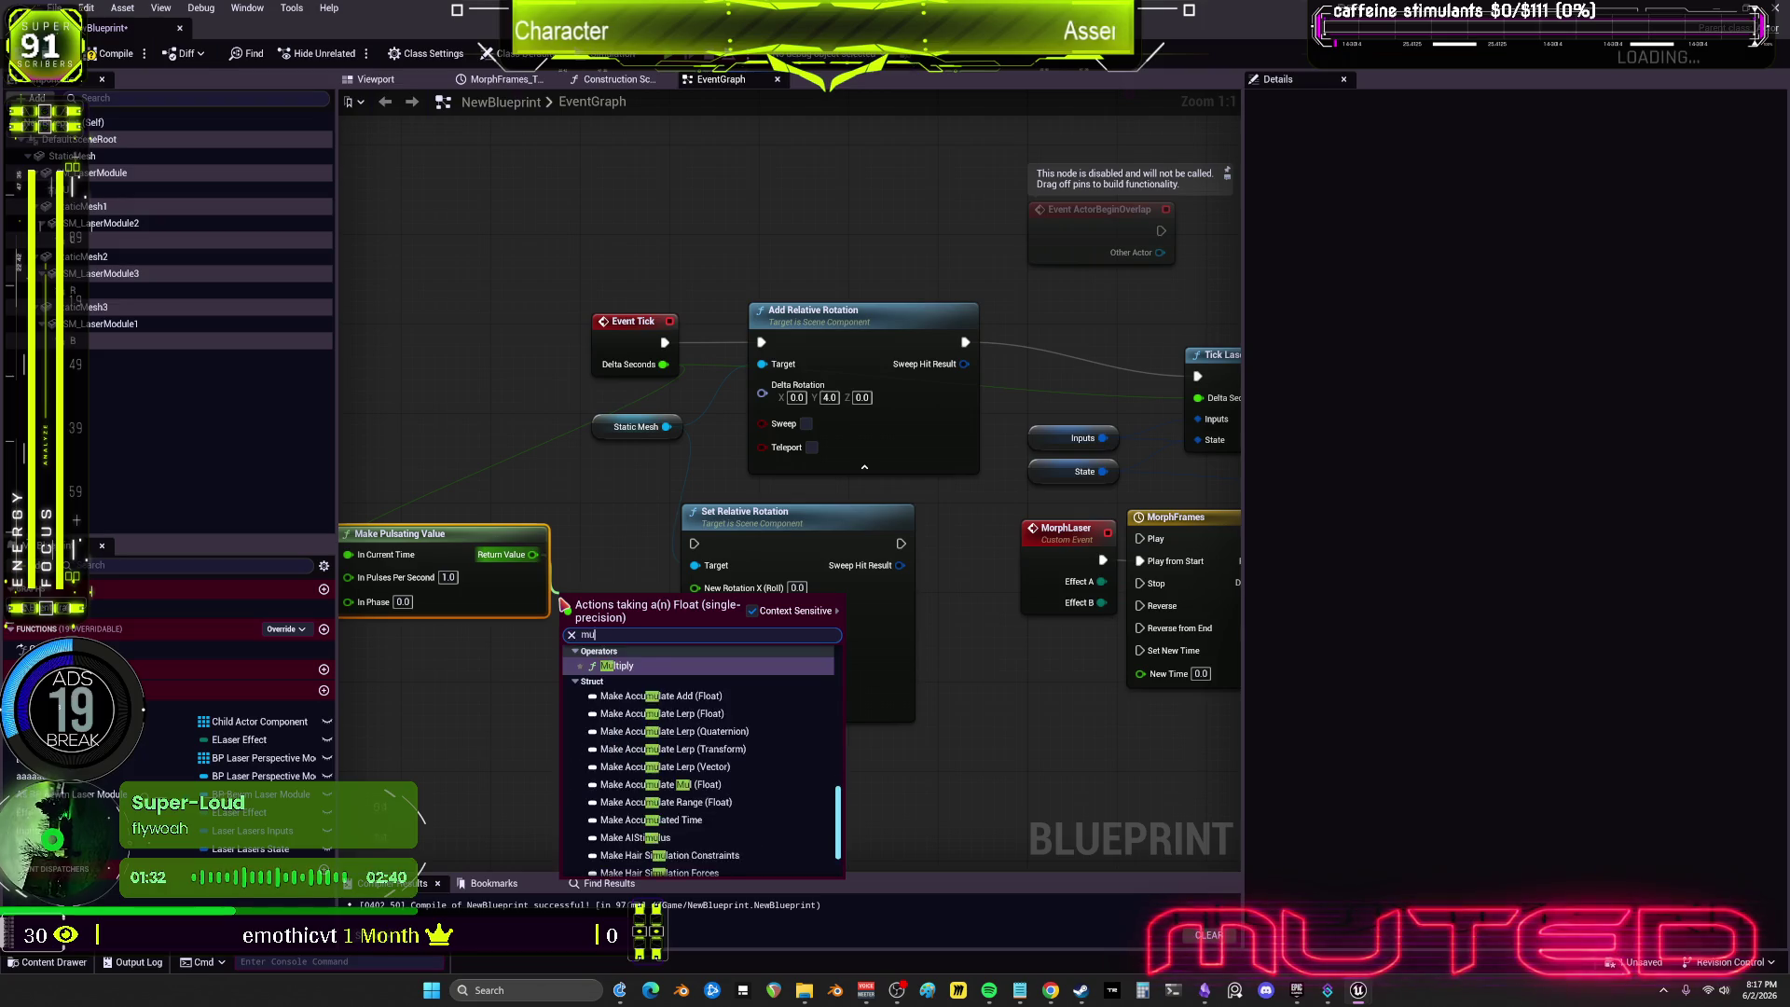
pyautogui.write('ly')
pyautogui.press('BackSpace')
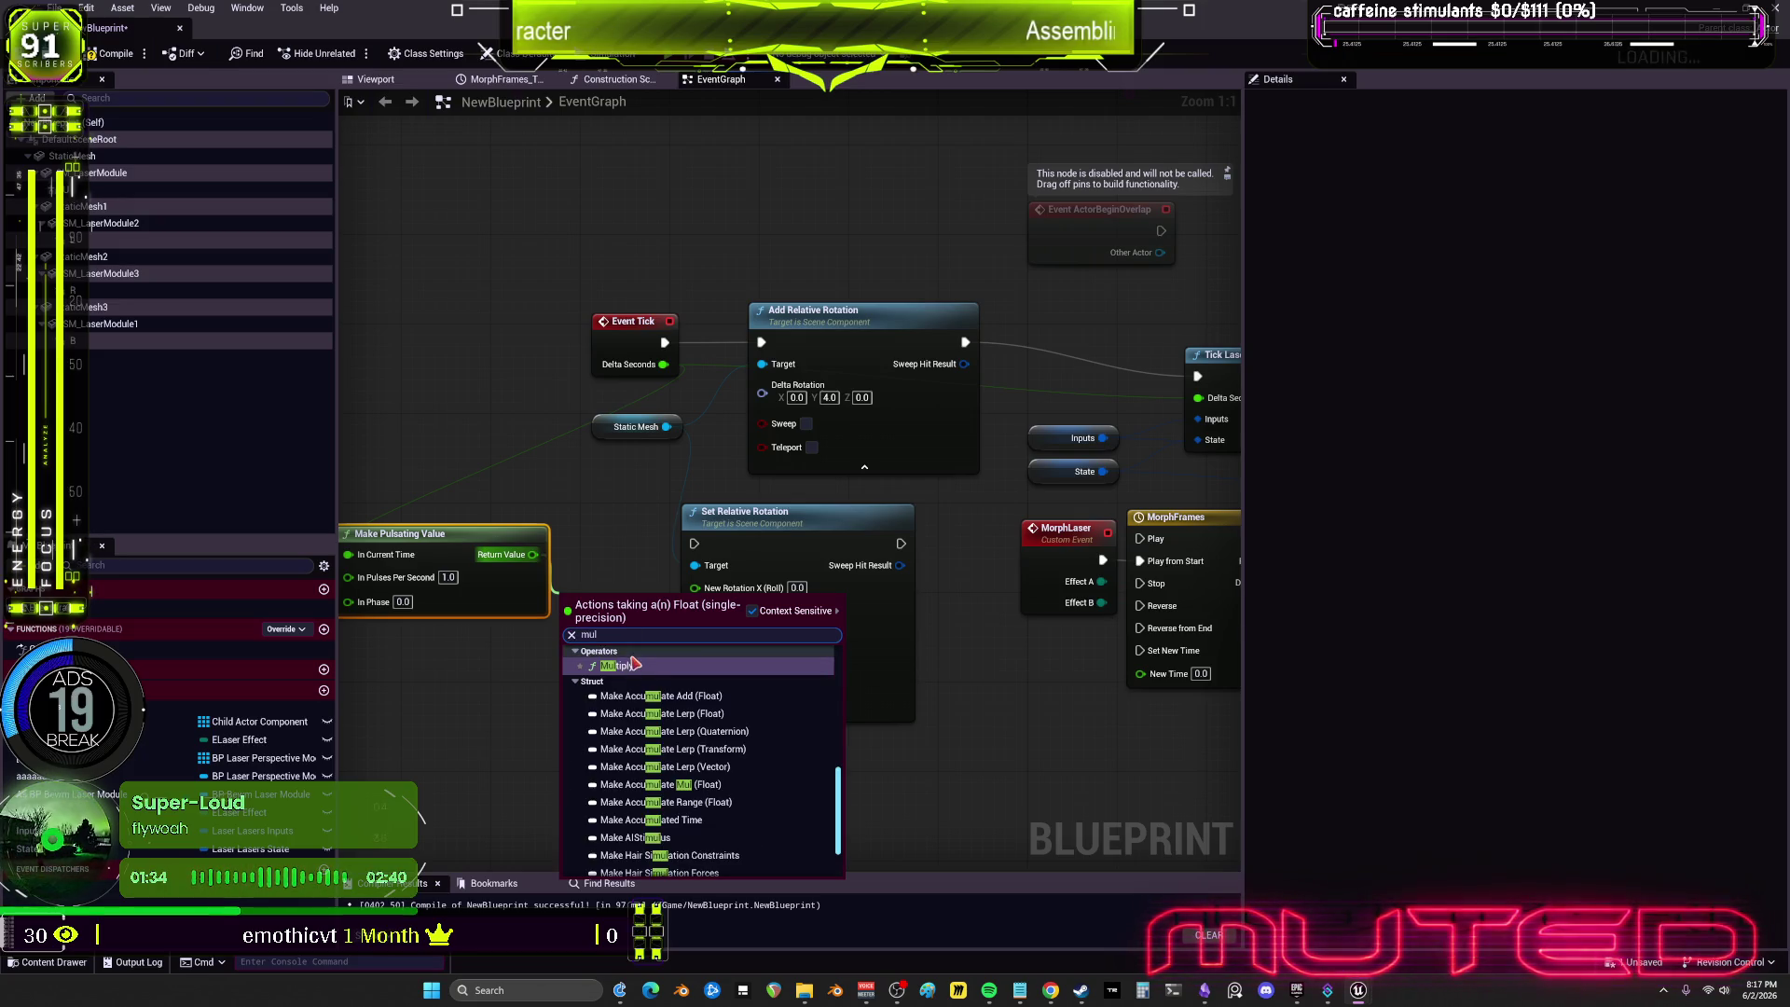
pyautogui.click(617, 664)
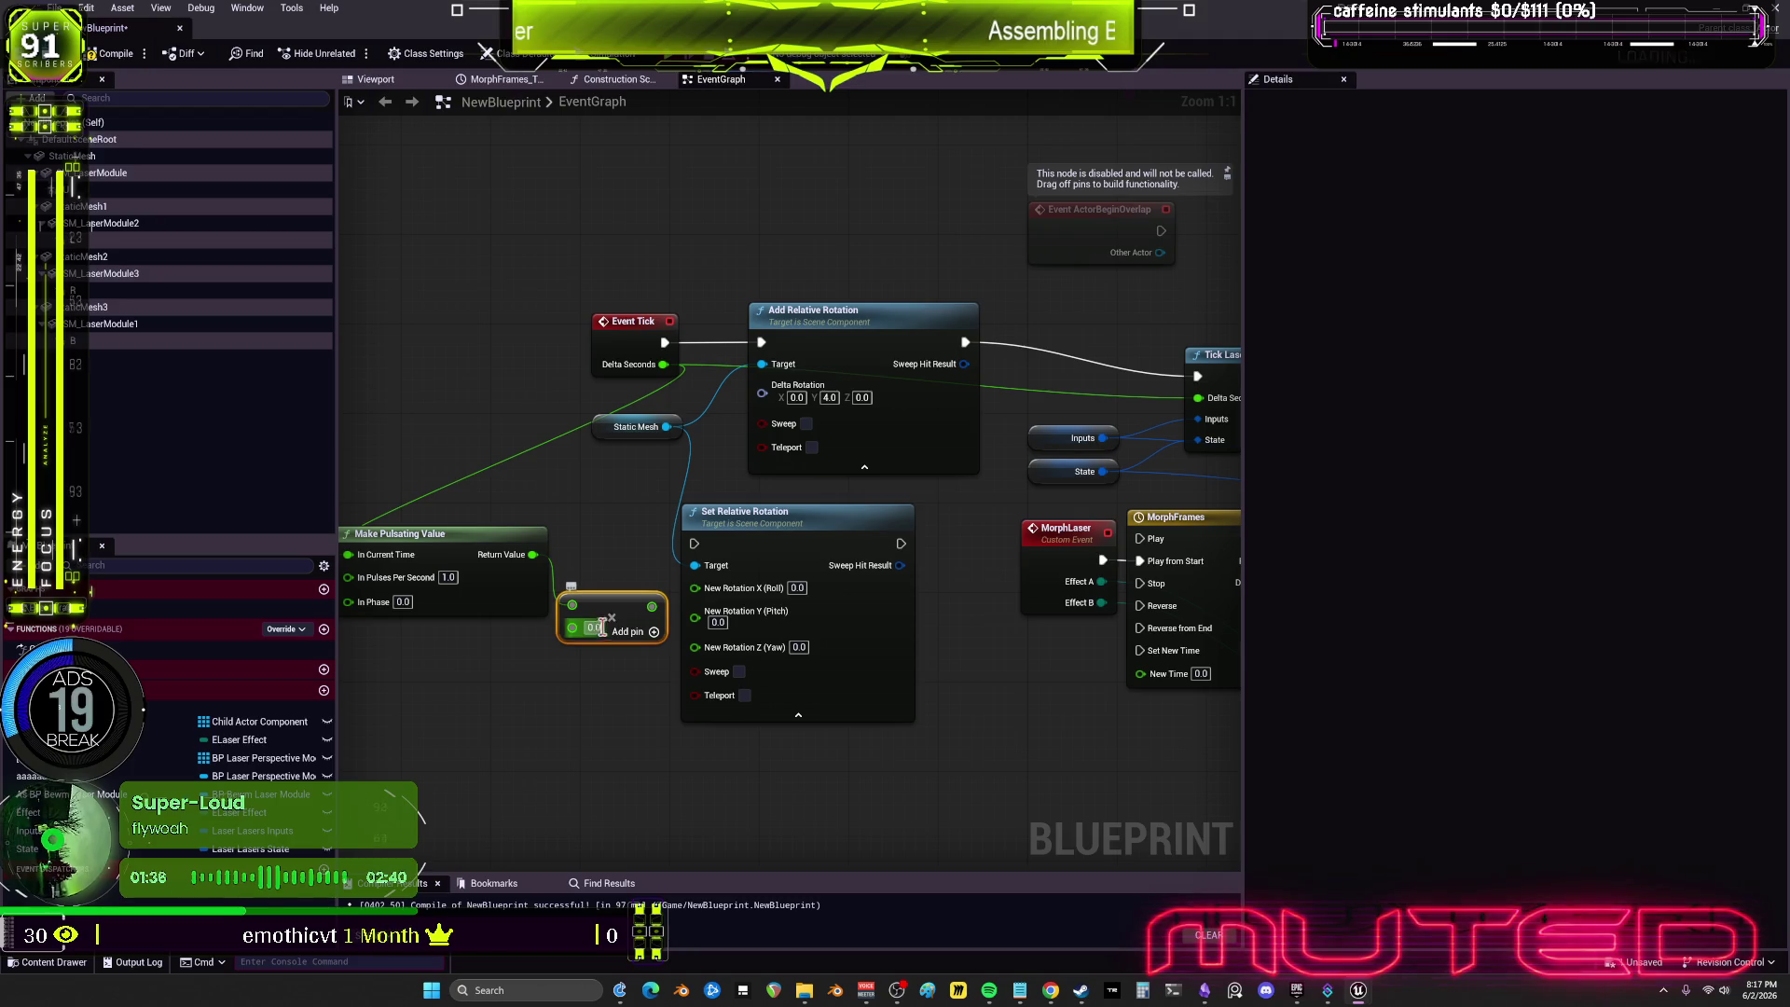
pyautogui.click(601, 629)
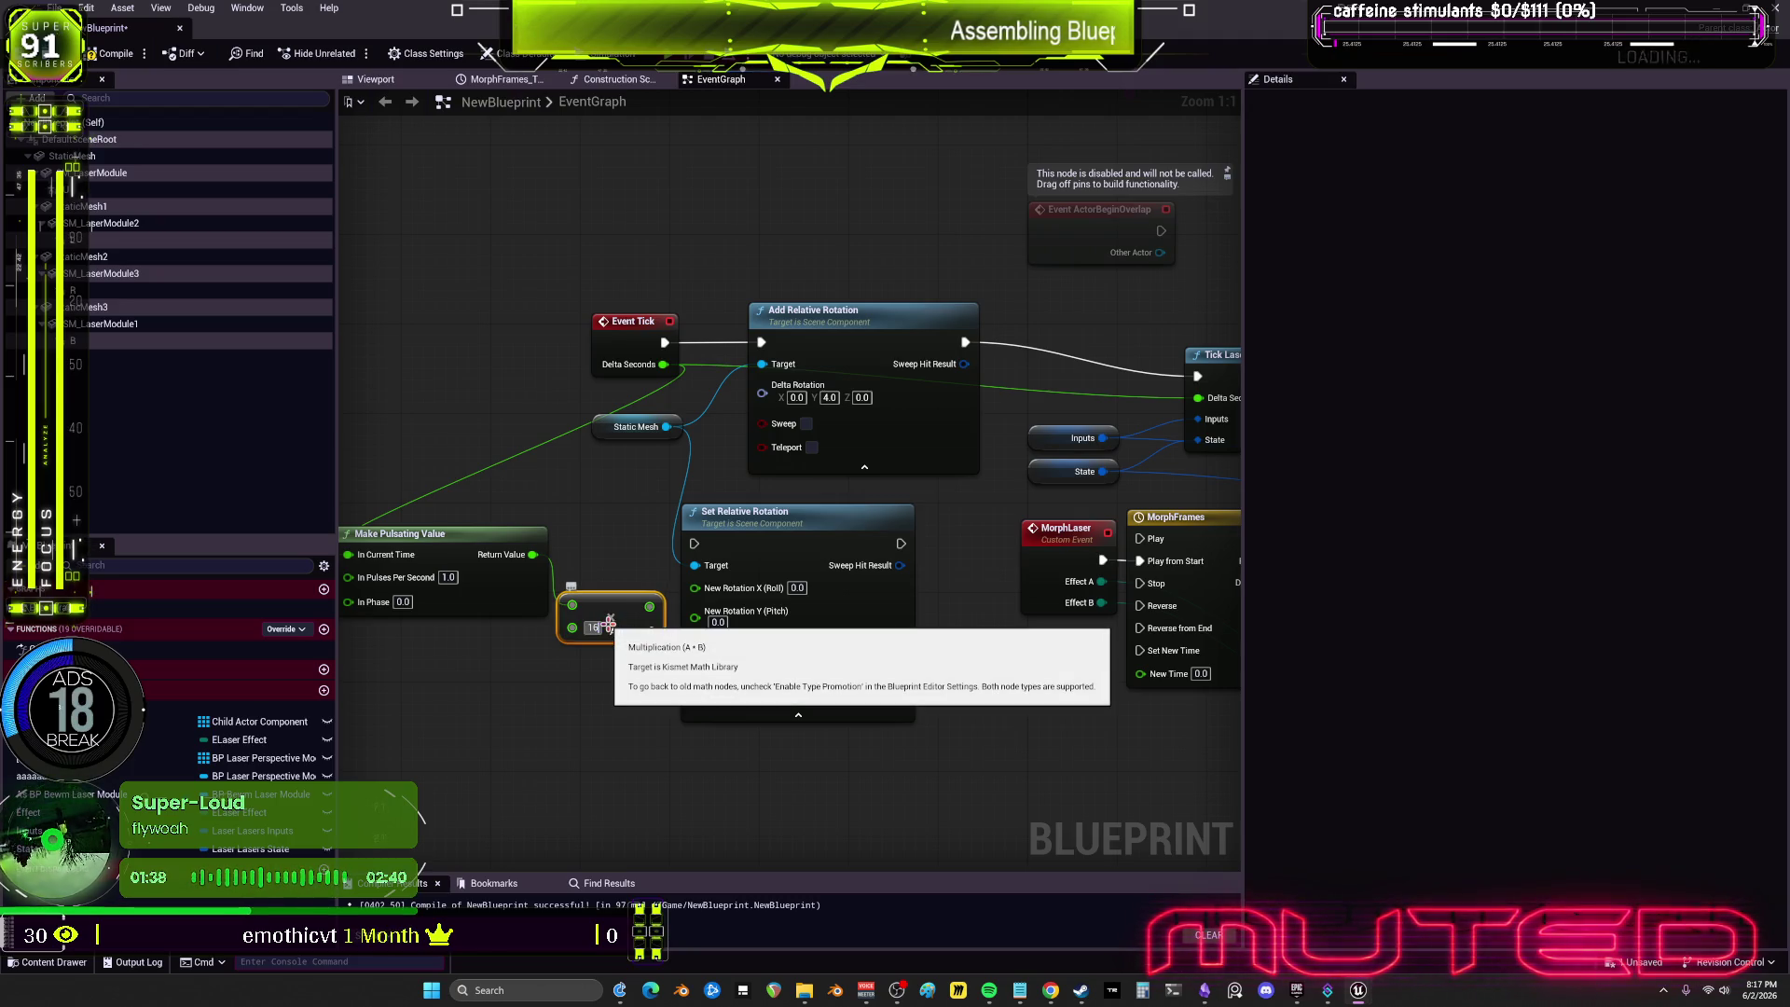
pyautogui.press('Return')
pyautogui.moveTo(650, 606); pyautogui.dragTo(695, 610)
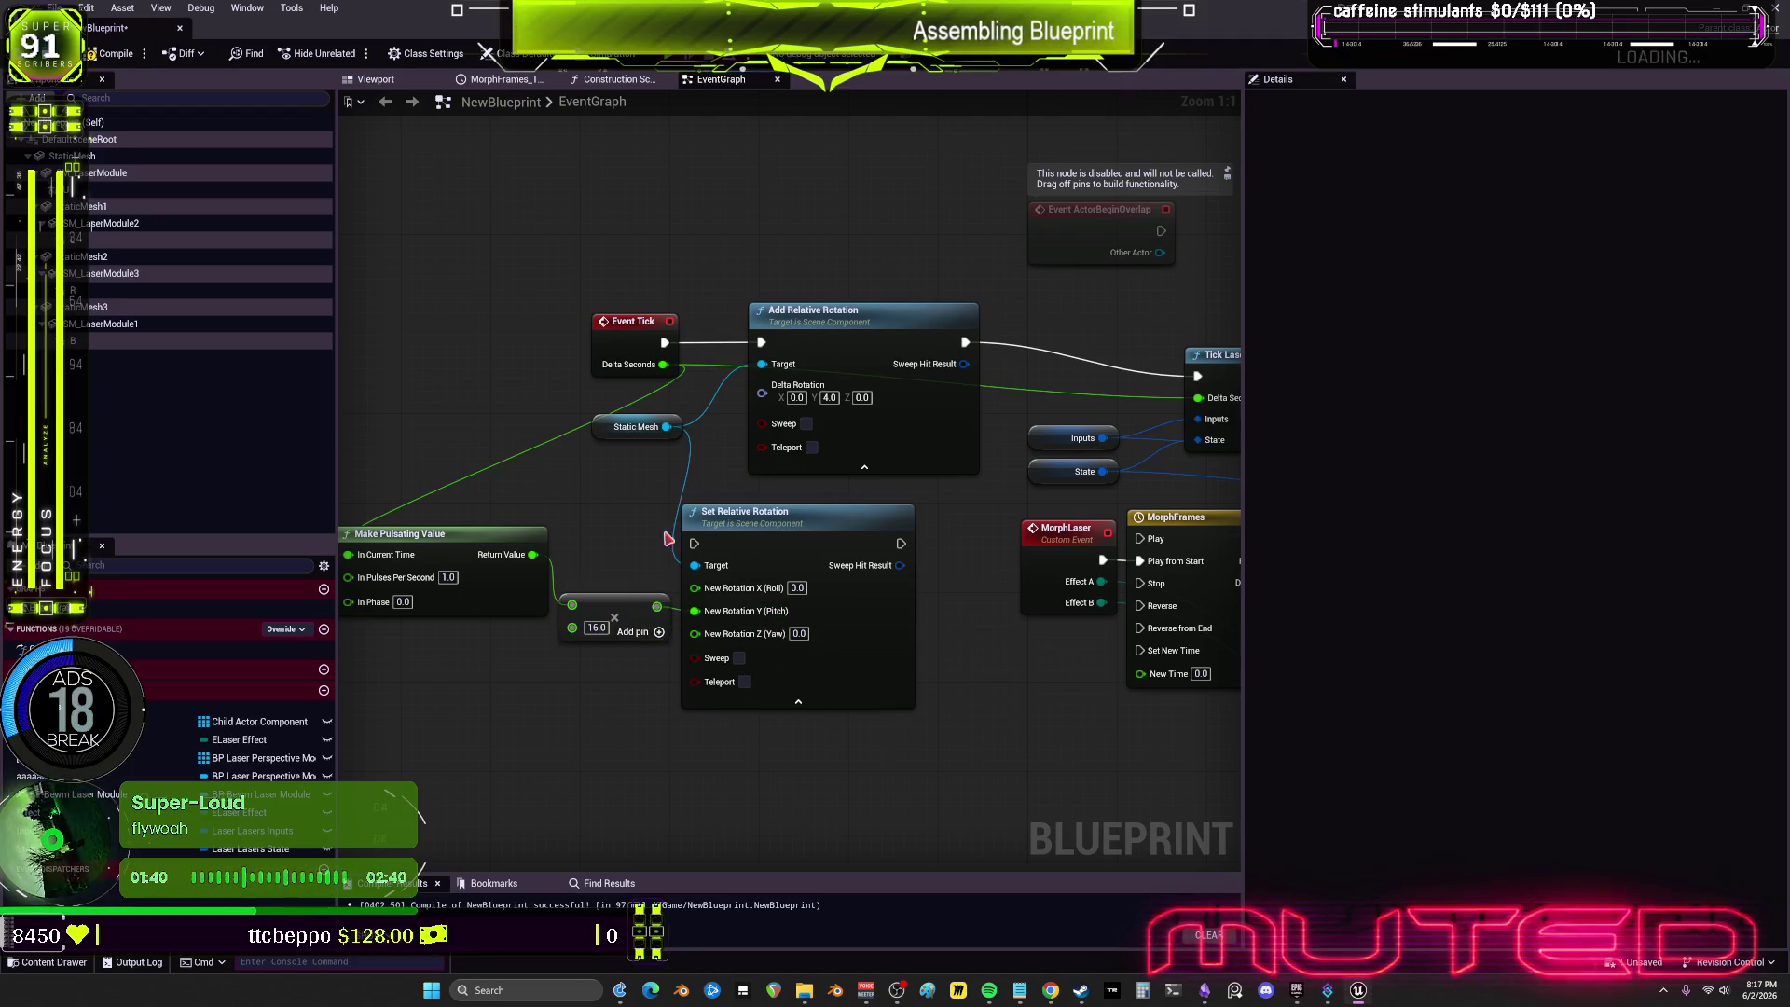
# Step: Delete Add Relative Rotation and chain Event Tick → Set Relative Rotation → laser tick
pyautogui.click(839, 311)
pyautogui.press('Delete')
pyautogui.moveTo(665, 342); pyautogui.dragTo(695, 543)
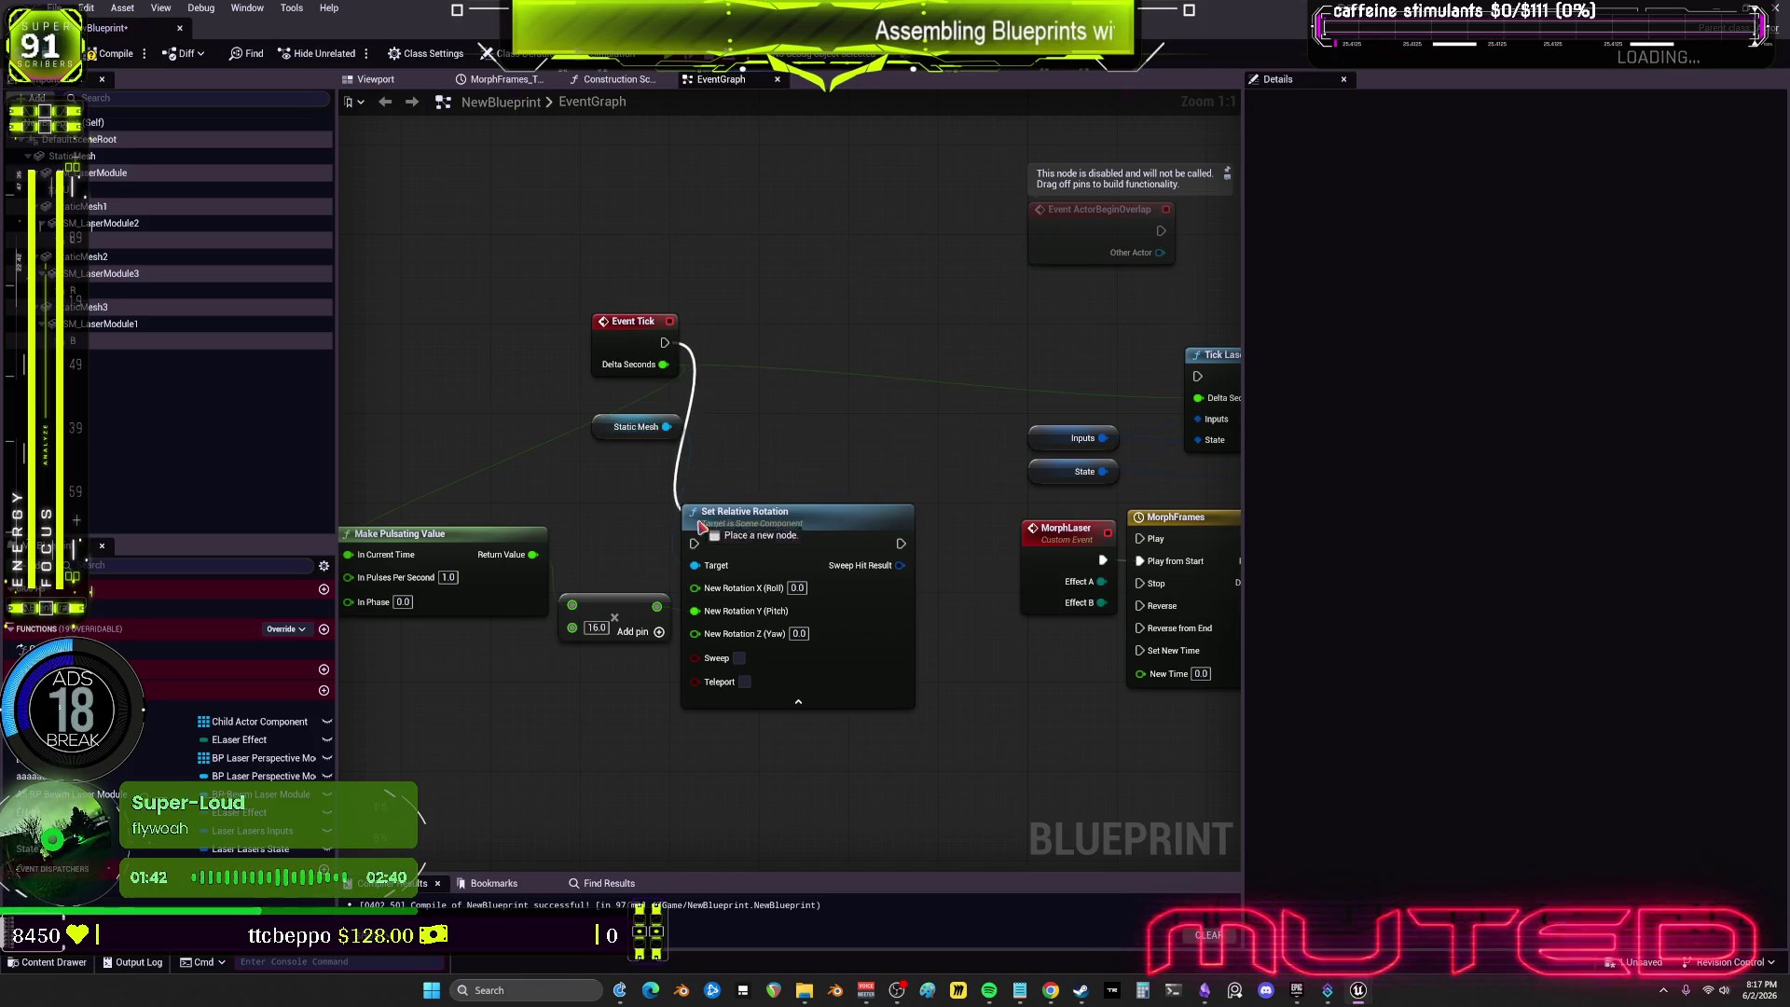
pyautogui.moveTo(901, 542)
pyautogui.mouseDown()
pyautogui.moveTo(1173, 410)
pyautogui.moveTo(1197, 376)
pyautogui.mouseUp()
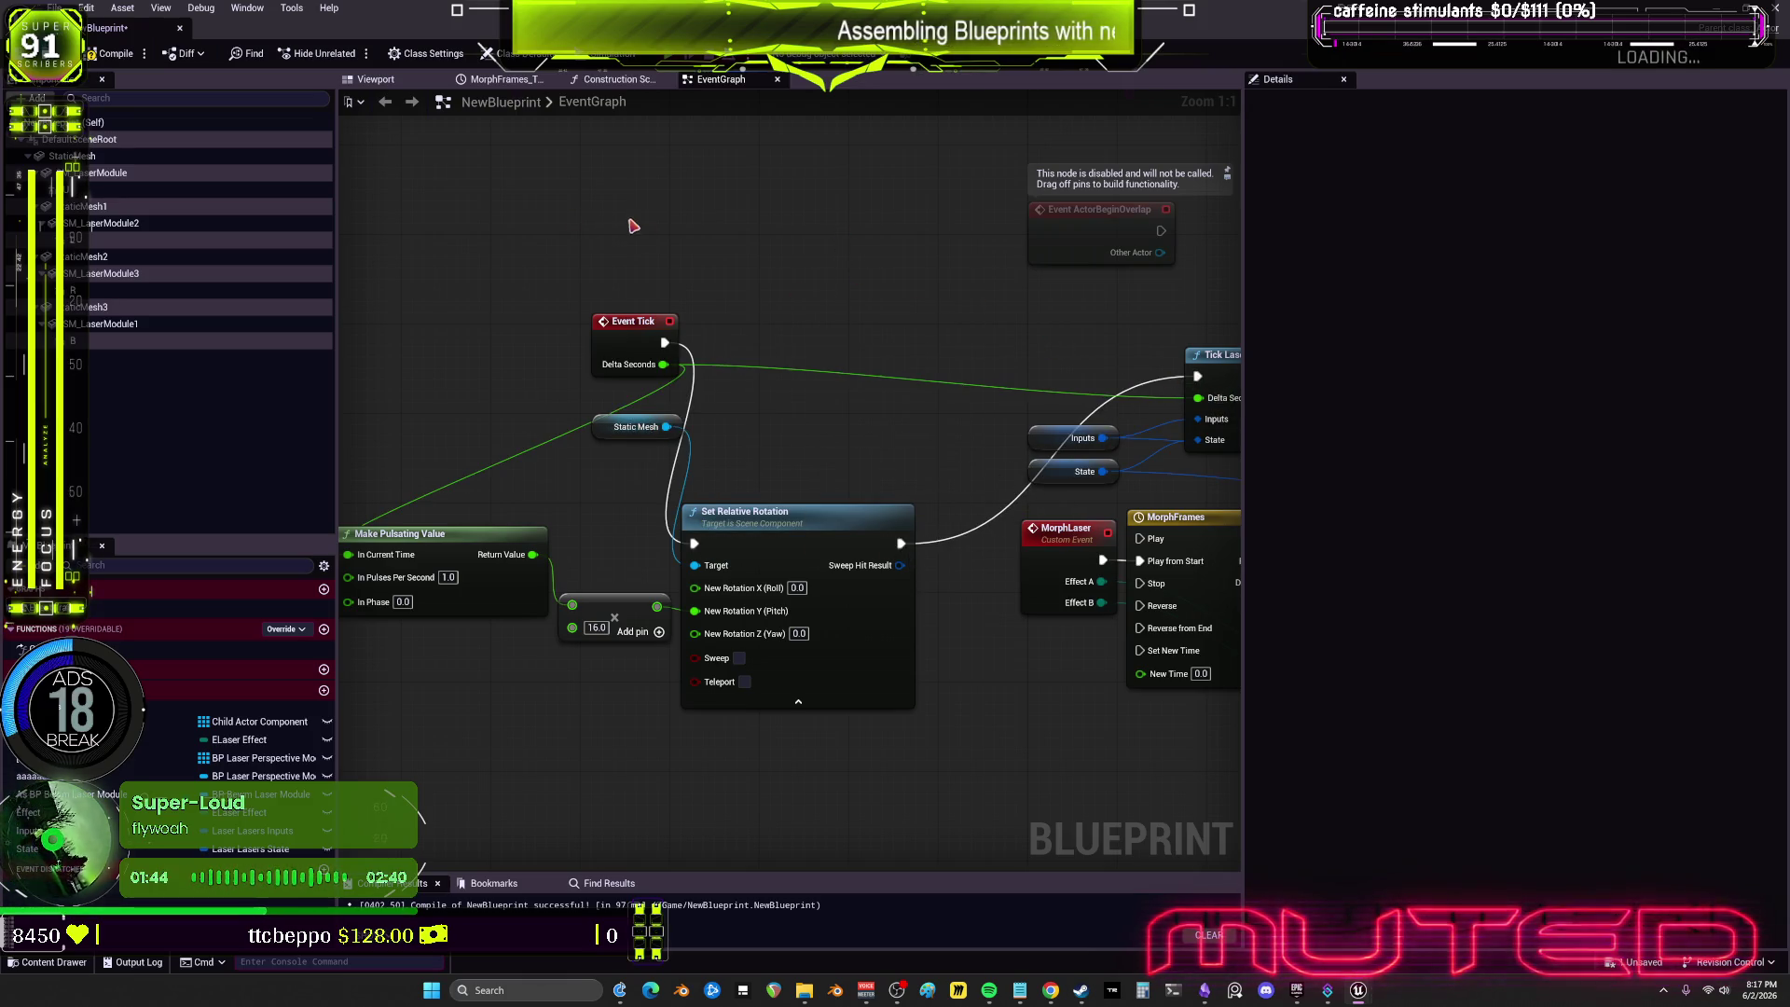
pyautogui.click(368, 79)
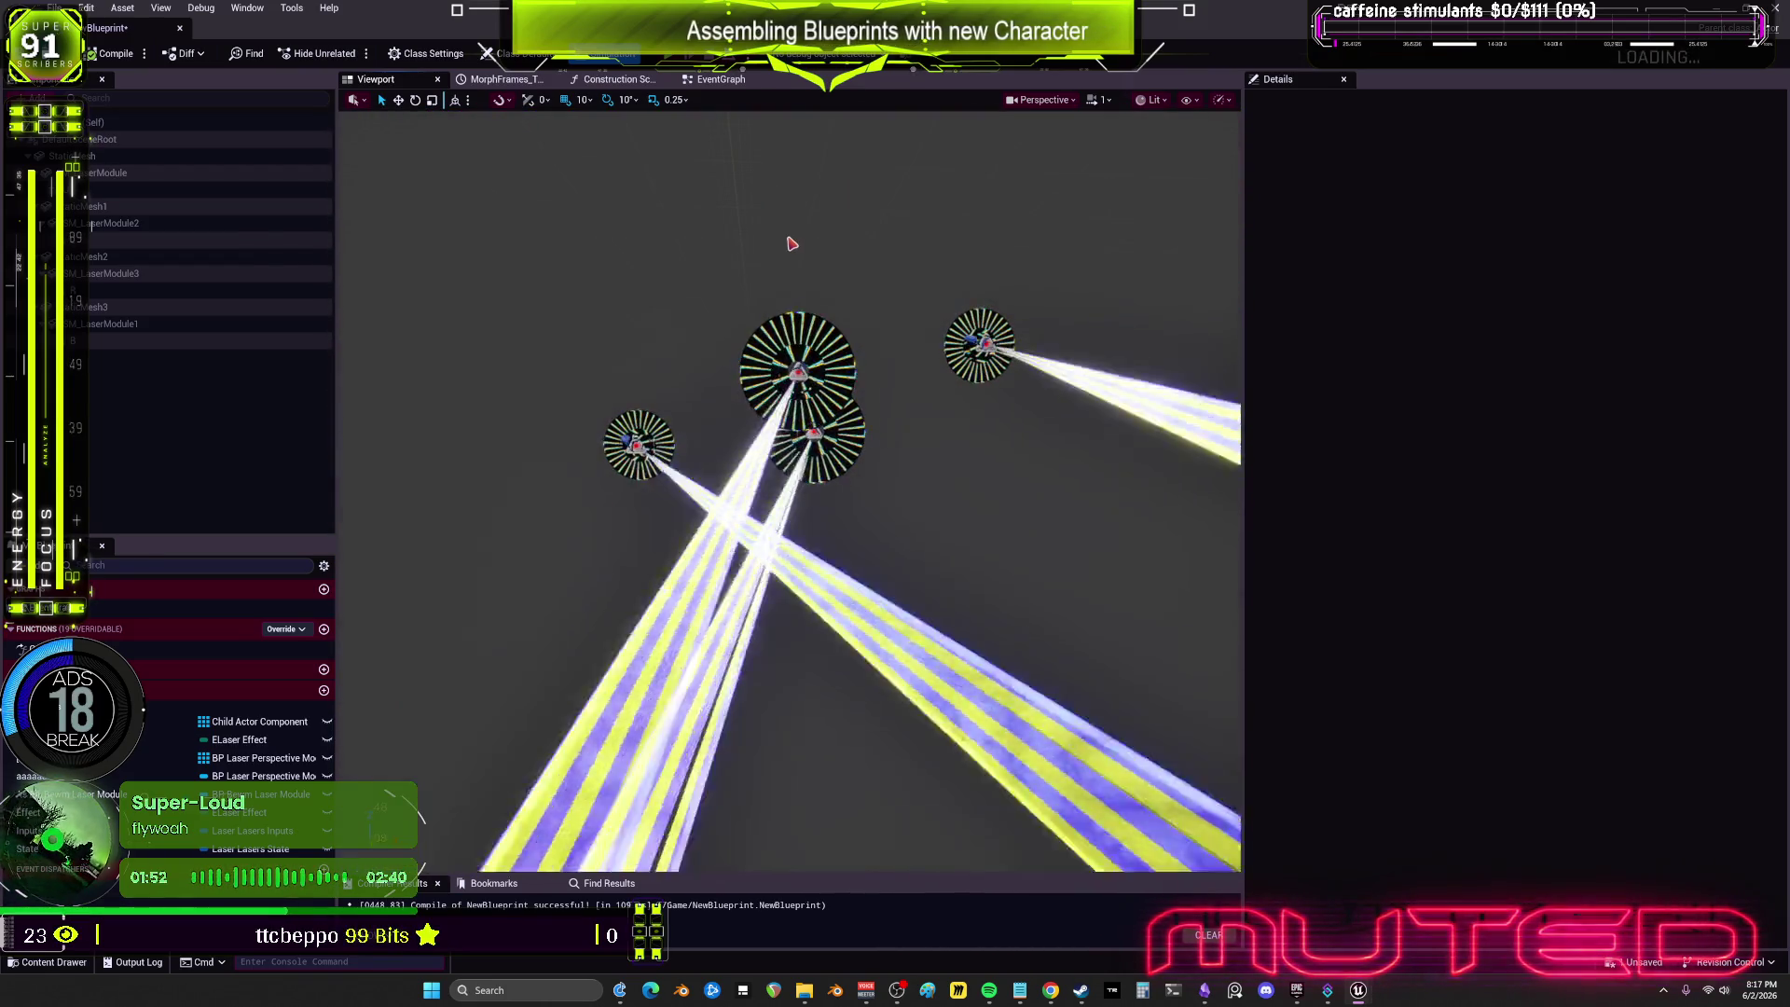
# Step: Rearrange Make Pulsating Value, Event Tick and Static Mesh nodes in the event graph
pyautogui.click(732, 82)
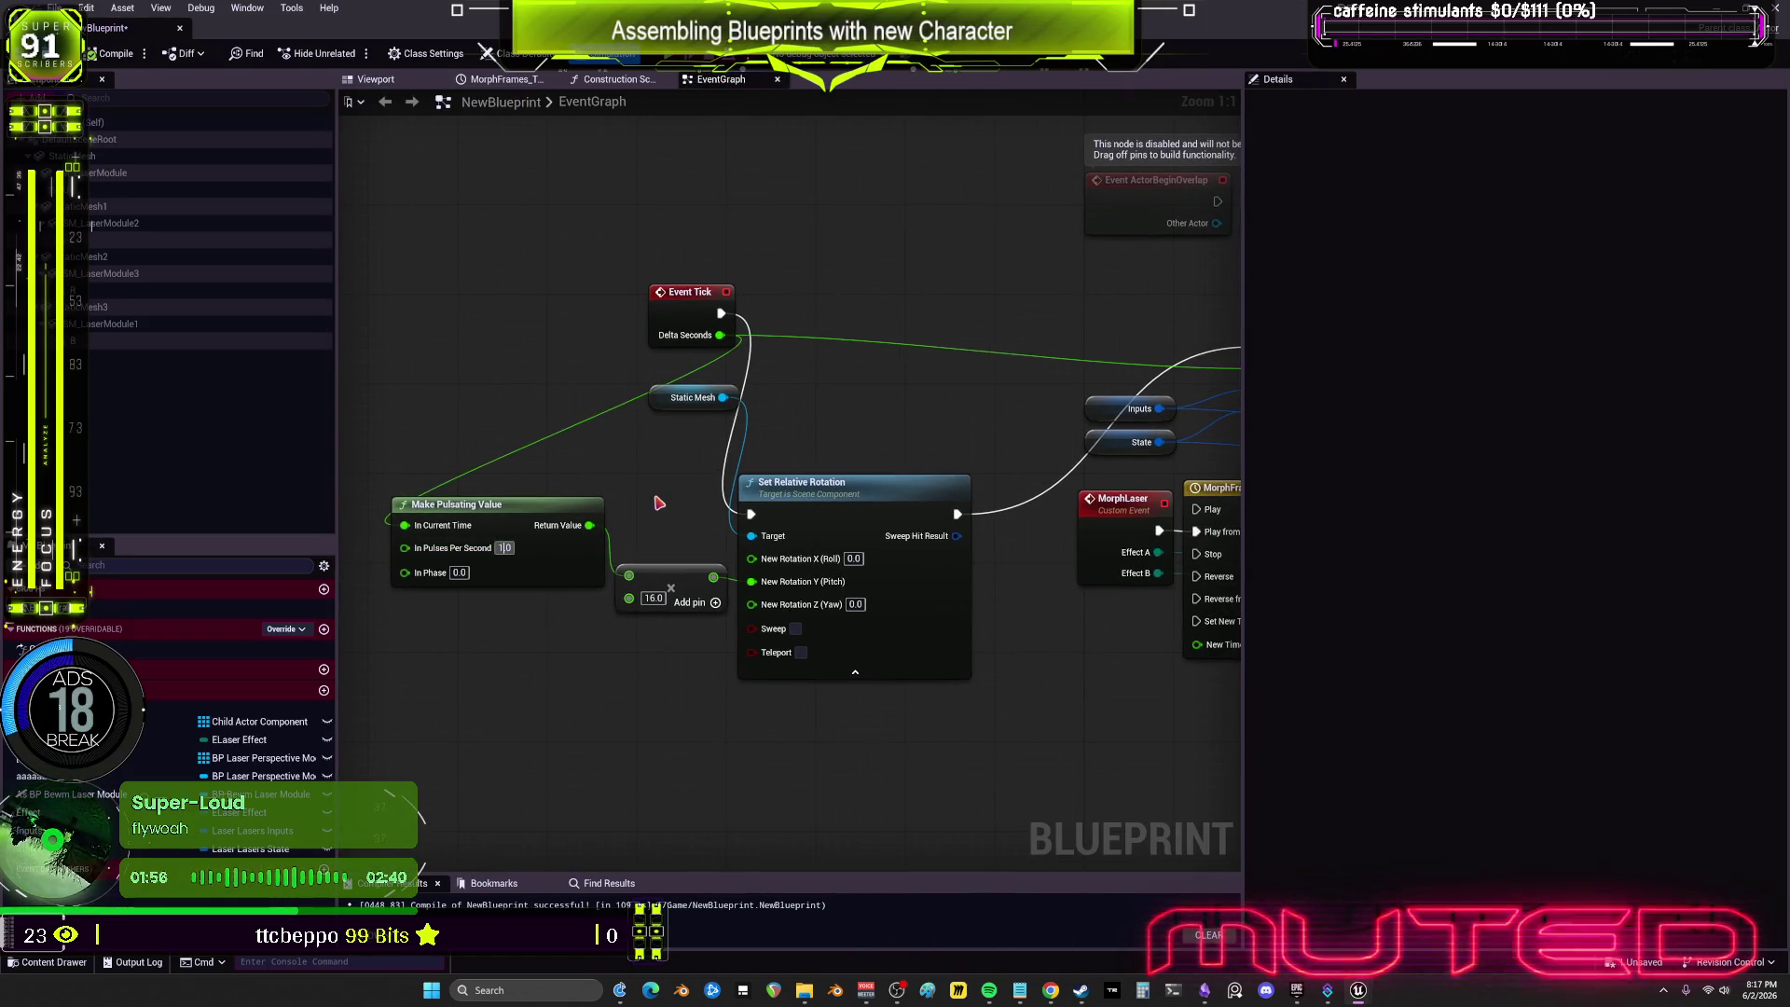
pyautogui.moveTo(542, 555); pyautogui.dragTo(519, 587)
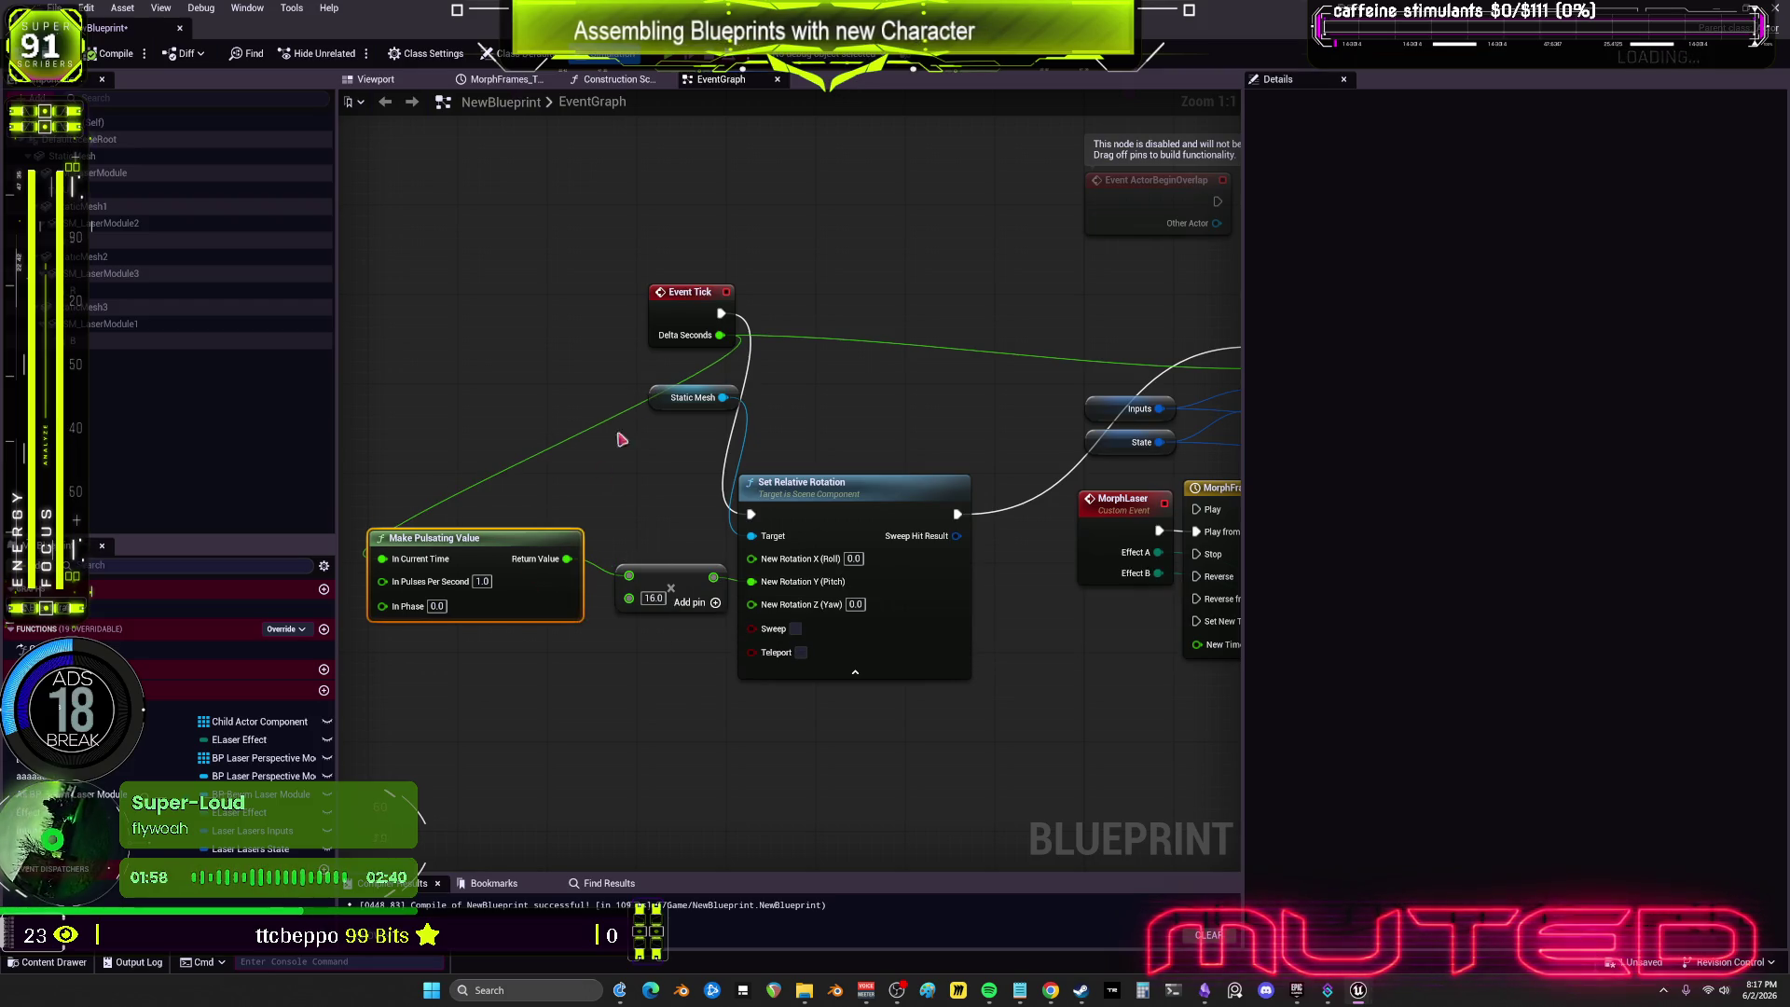
pyautogui.moveTo(672, 313); pyautogui.dragTo(493, 327)
pyautogui.click(802, 485)
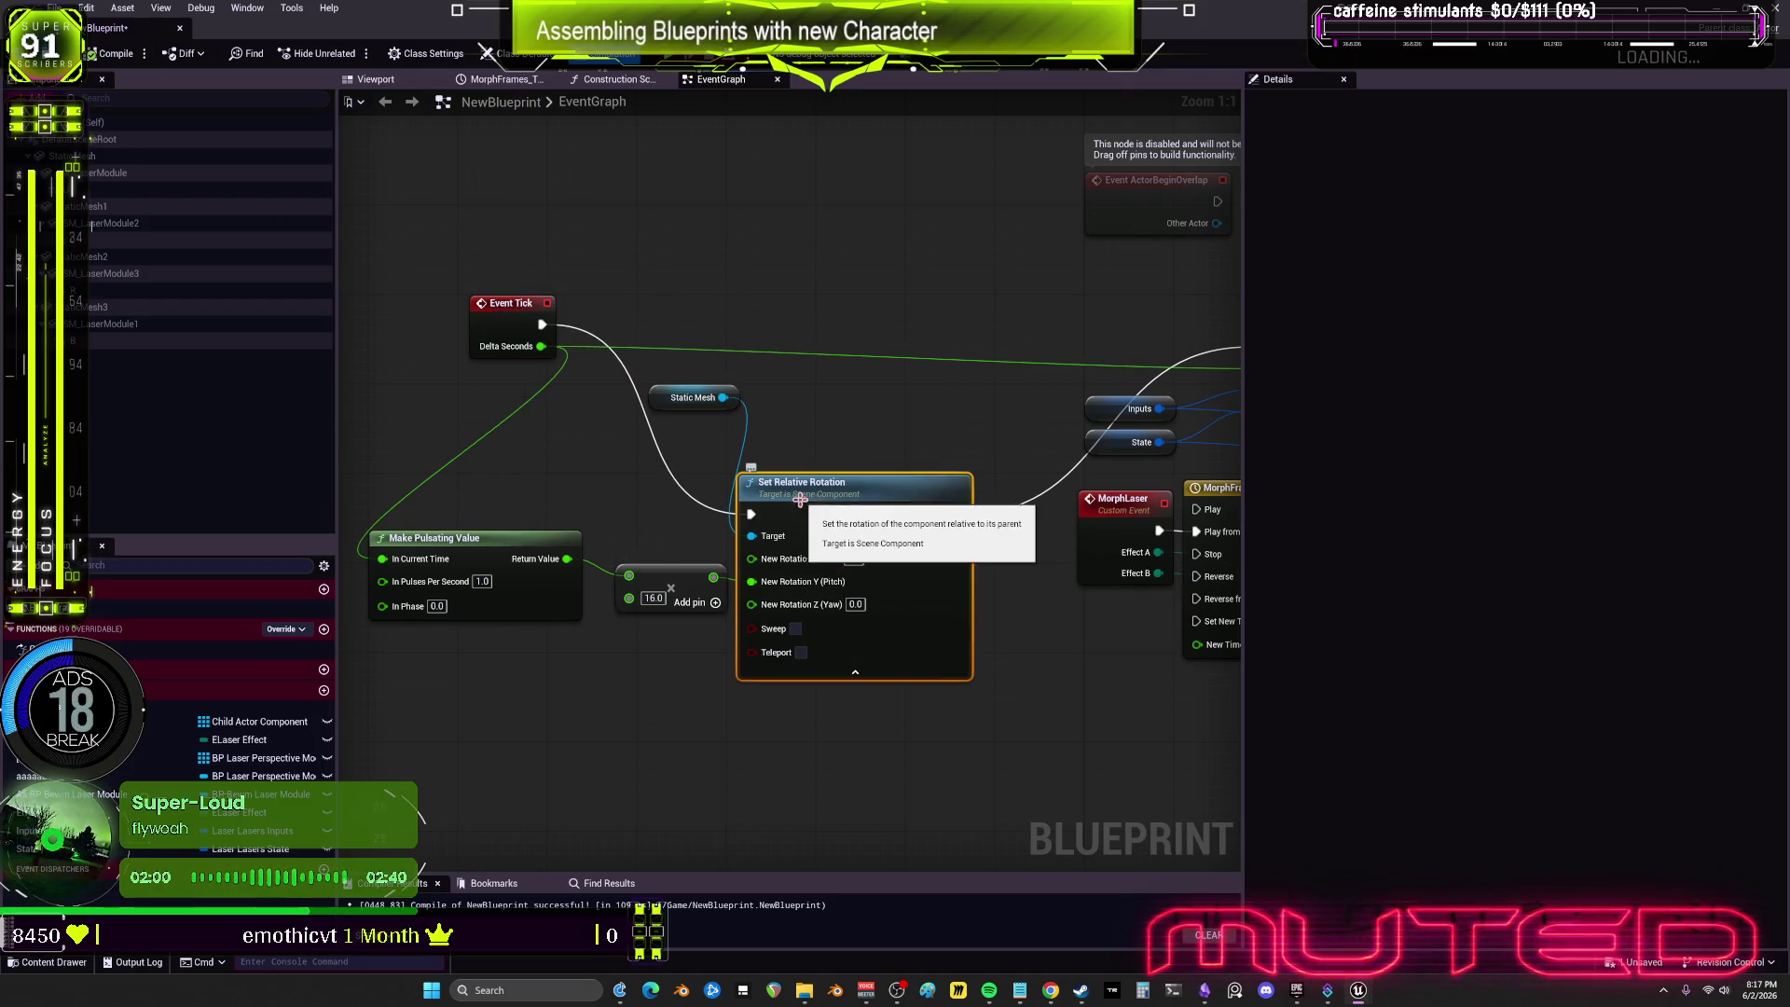
pyautogui.moveTo(690, 398); pyautogui.dragTo(712, 398)
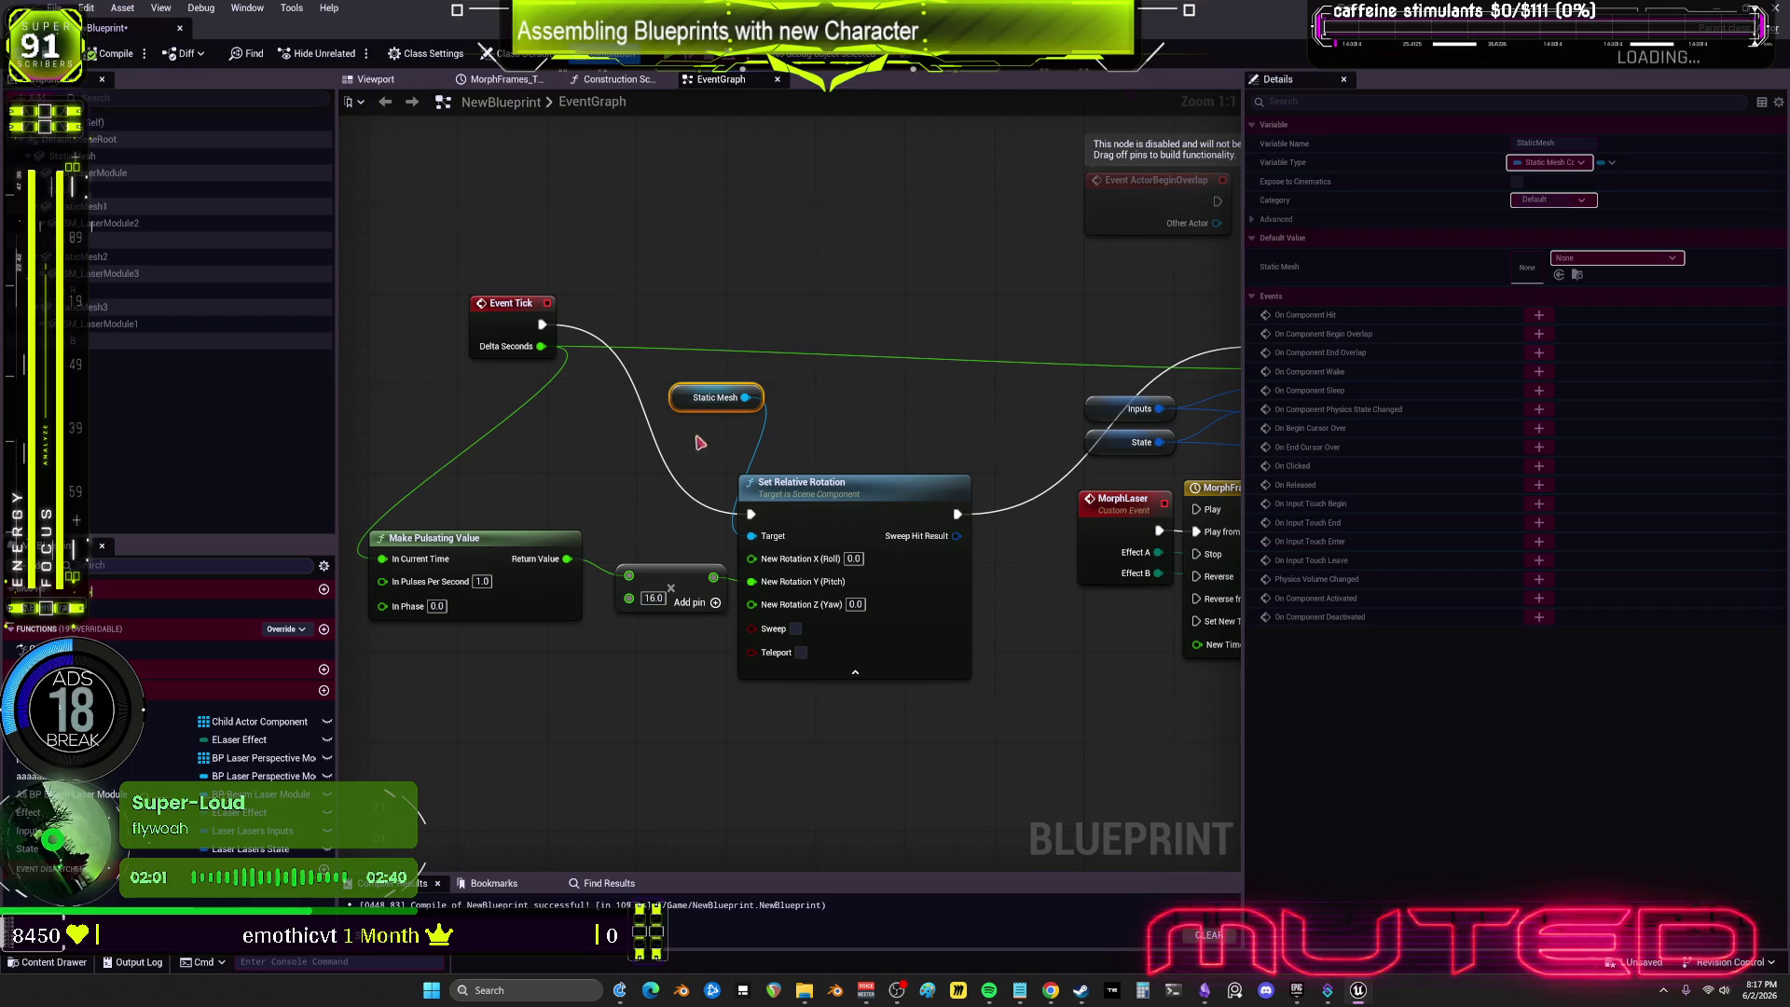
# Step: Edit In Pulses Per Second and enable Teleport on Set Relative Rotation
pyautogui.click(482, 581)
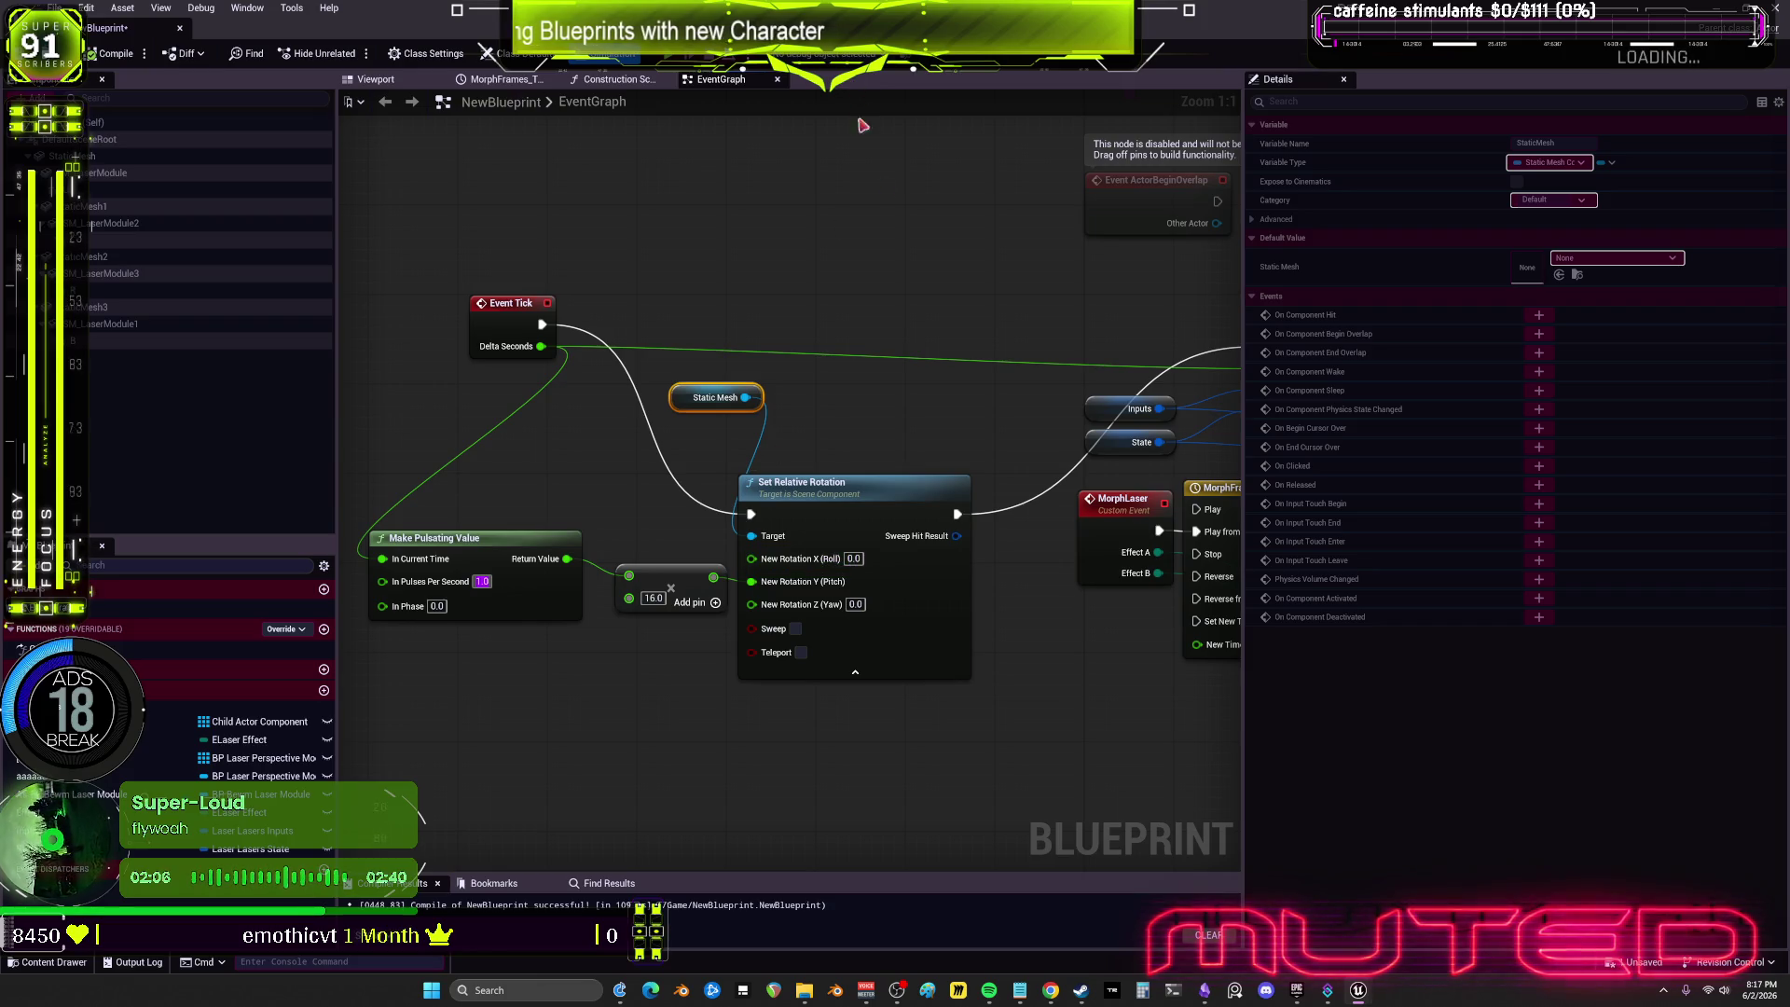
pyautogui.click(770, 468)
pyautogui.click(686, 399)
pyautogui.click(942, 506)
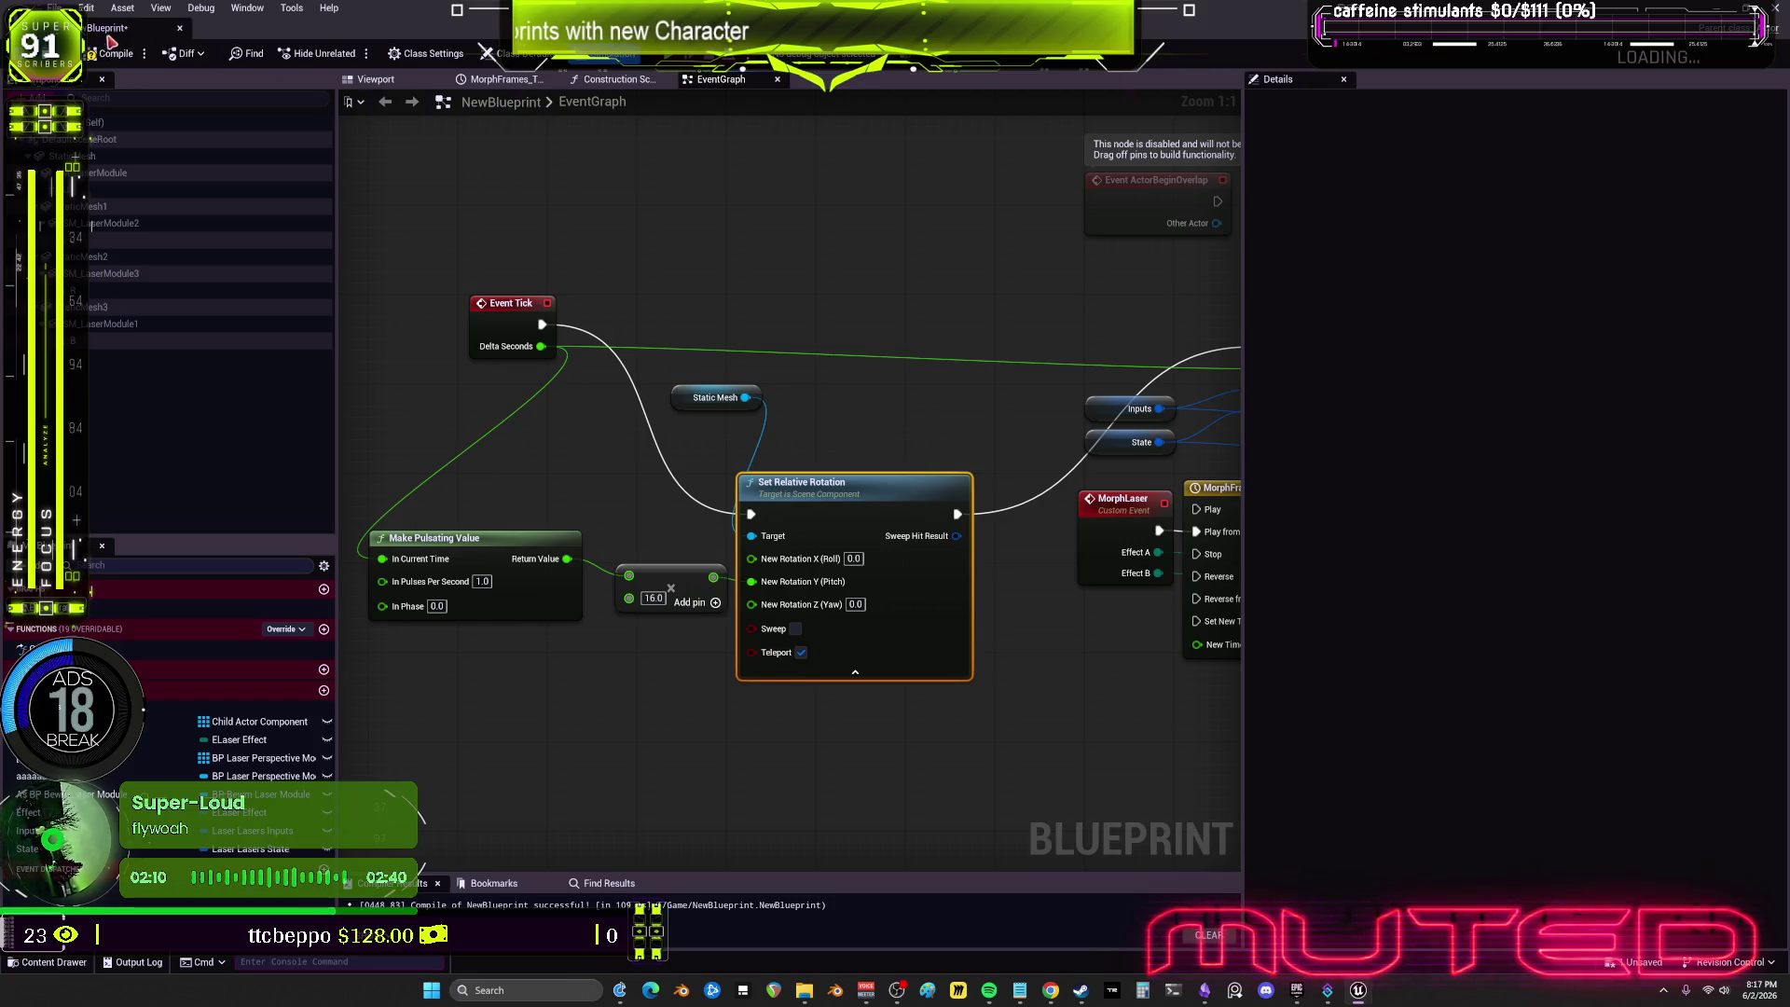
# Step: Test rotating the static mesh's pitch in the viewport, then undo the change
pyautogui.click(413, 76)
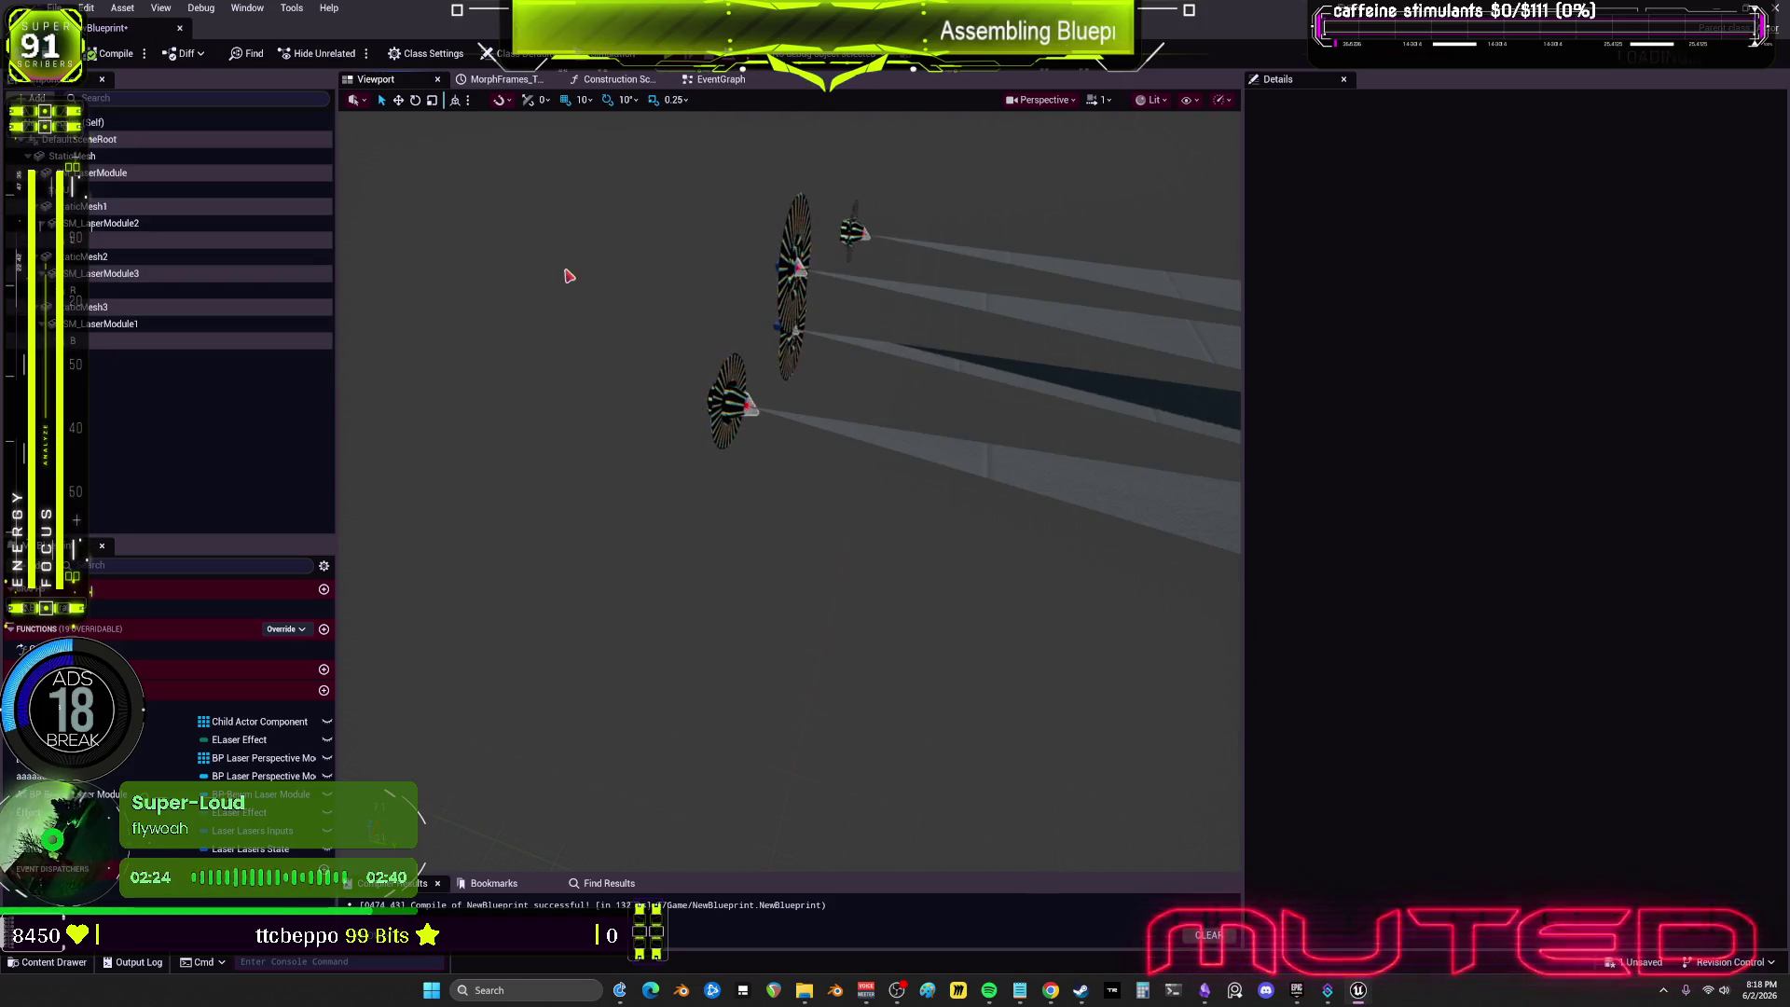
pyautogui.click(75, 156)
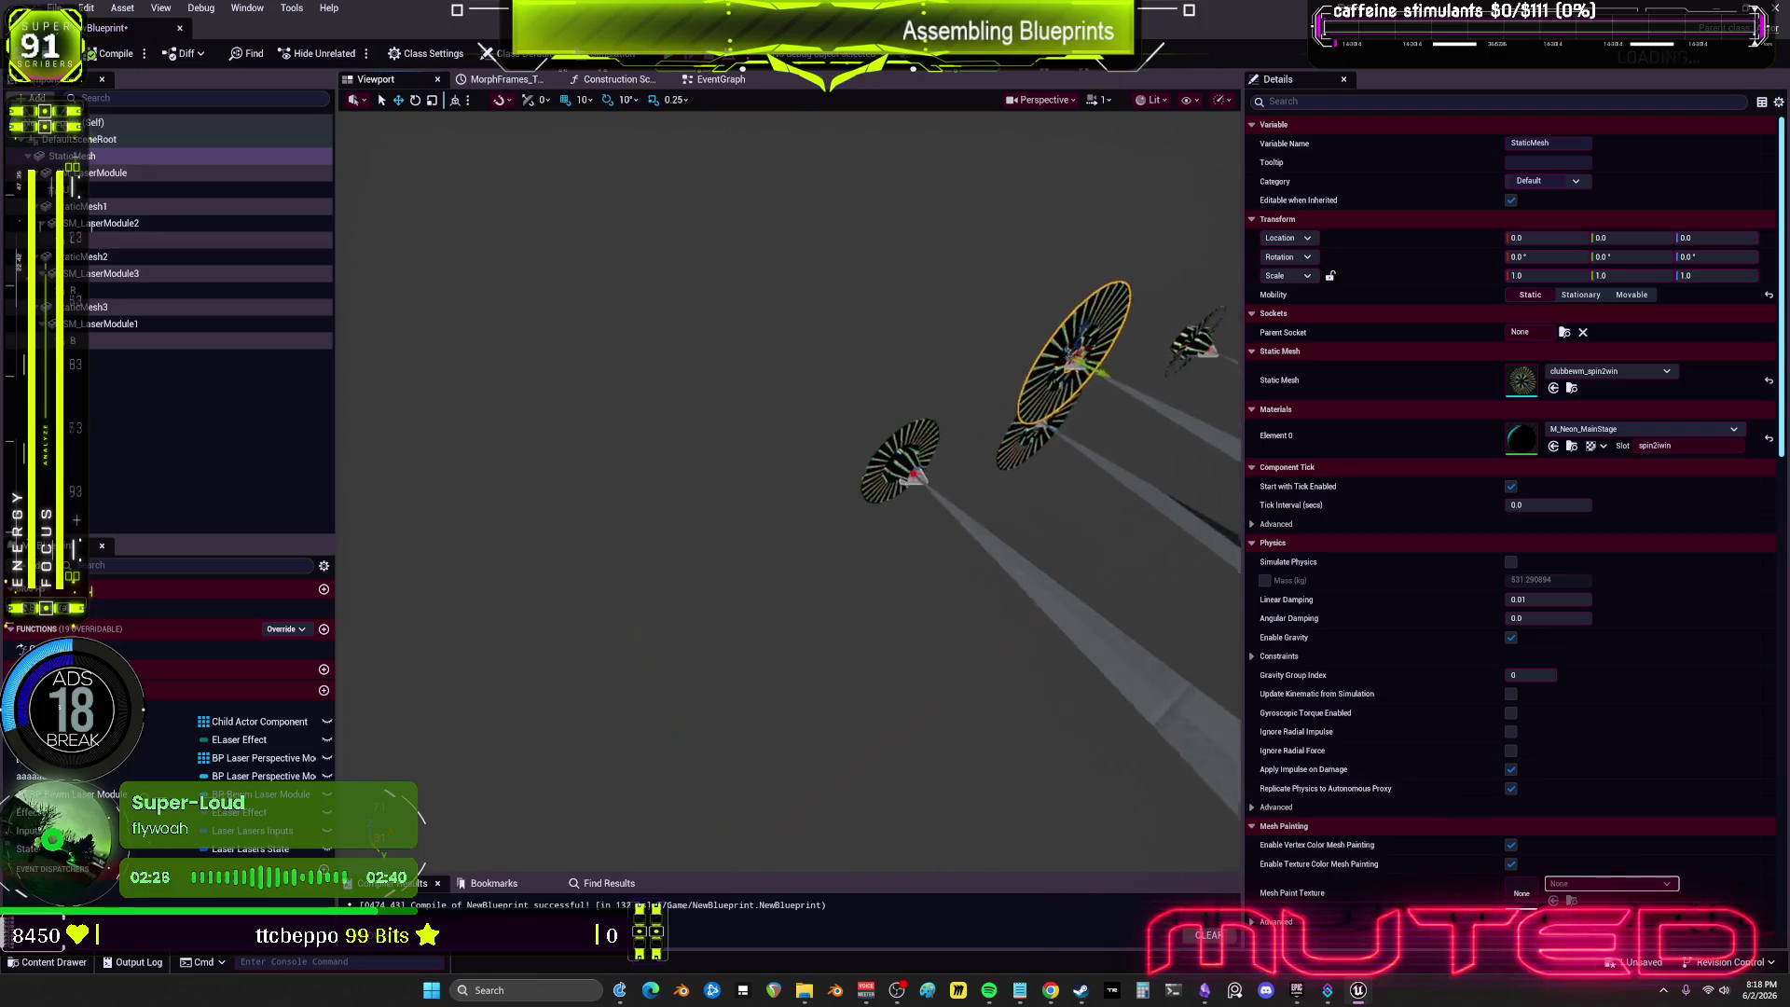
pyautogui.moveTo(1612, 257)
pyautogui.mouseDown()
pyautogui.moveTo(1668, 256)
pyautogui.moveTo(1620, 257)
pyautogui.mouseUp()
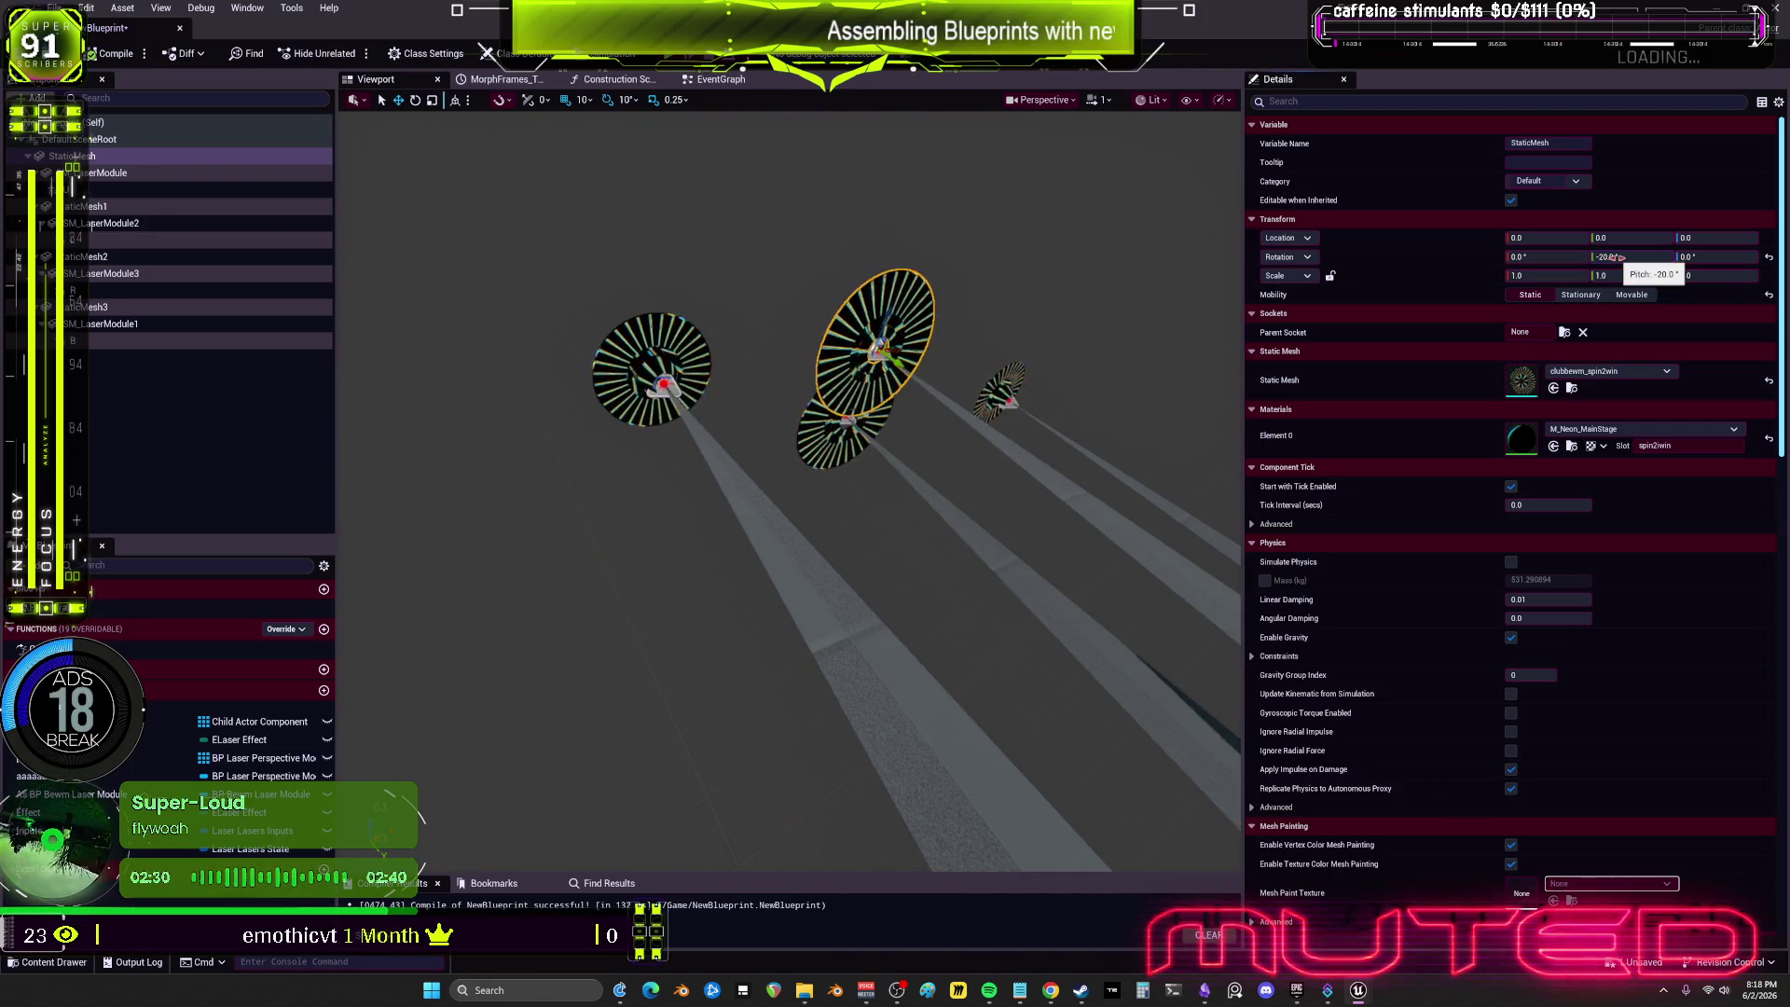
pyautogui.hotkey('ctrl', 'z')
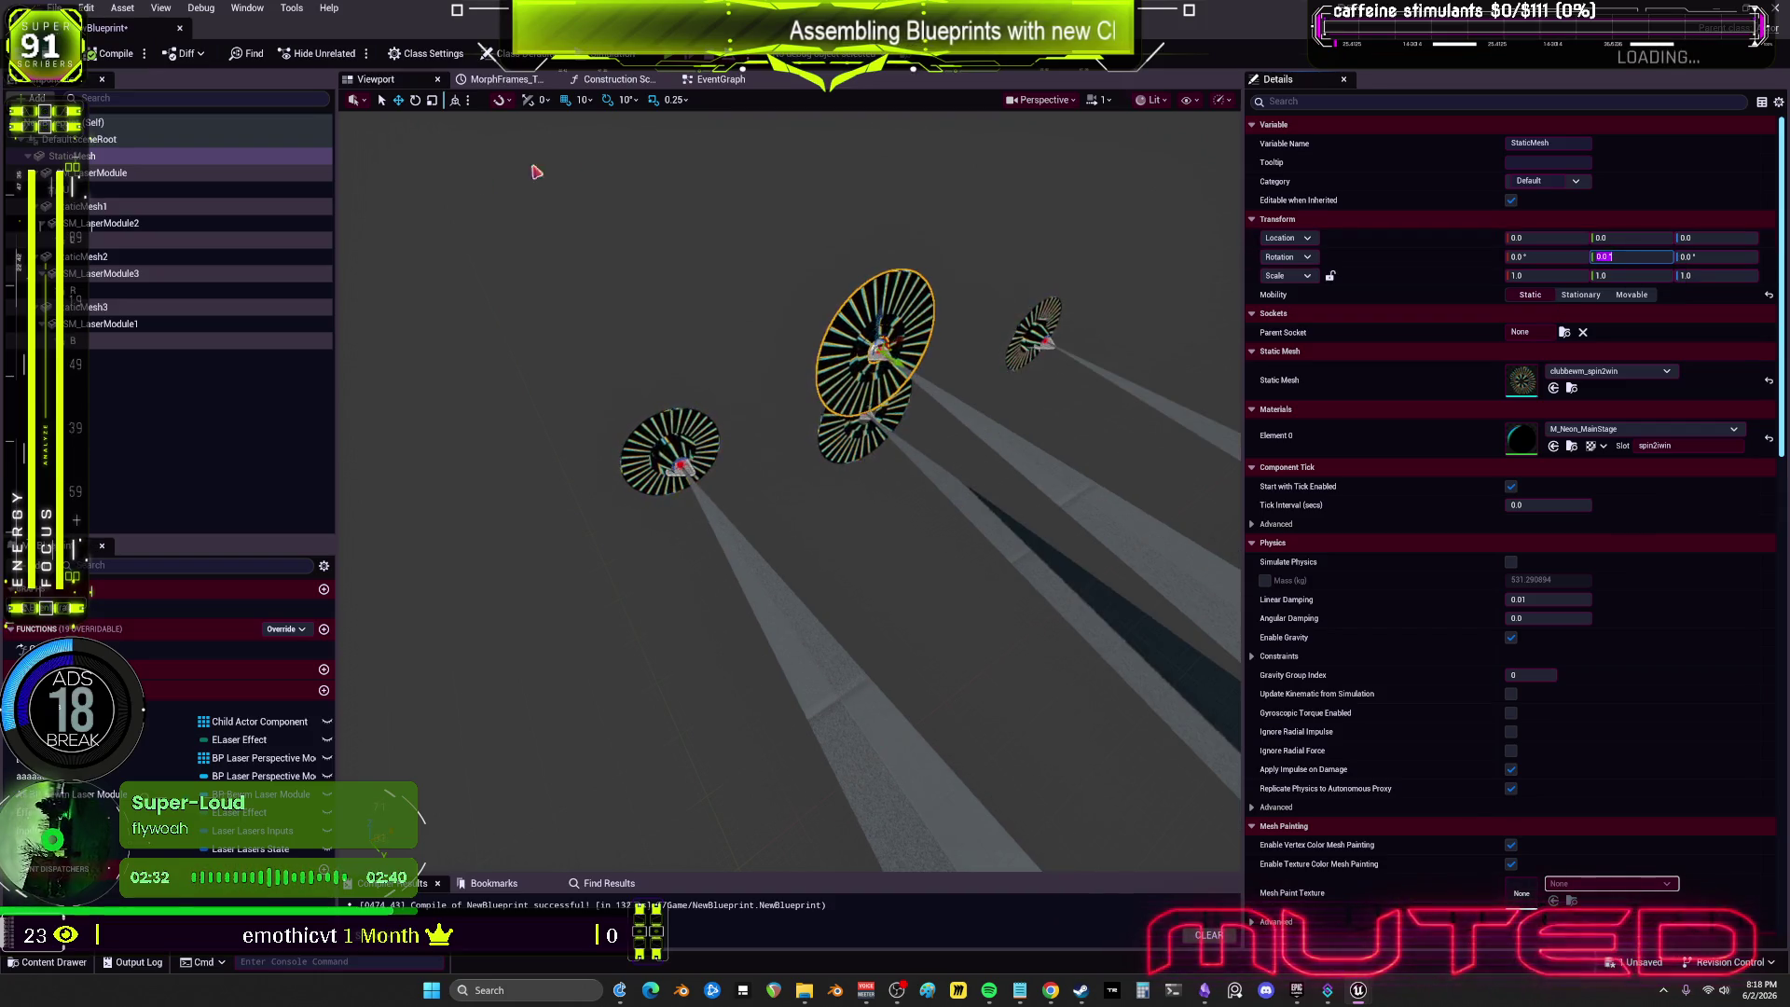
# Step: Set In Pulses Per Second to 0.2 and the multiplier to 180.0, tidying the nodes
pyautogui.click(722, 80)
pyautogui.moveTo(752, 545); pyautogui.dragTo(687, 467)
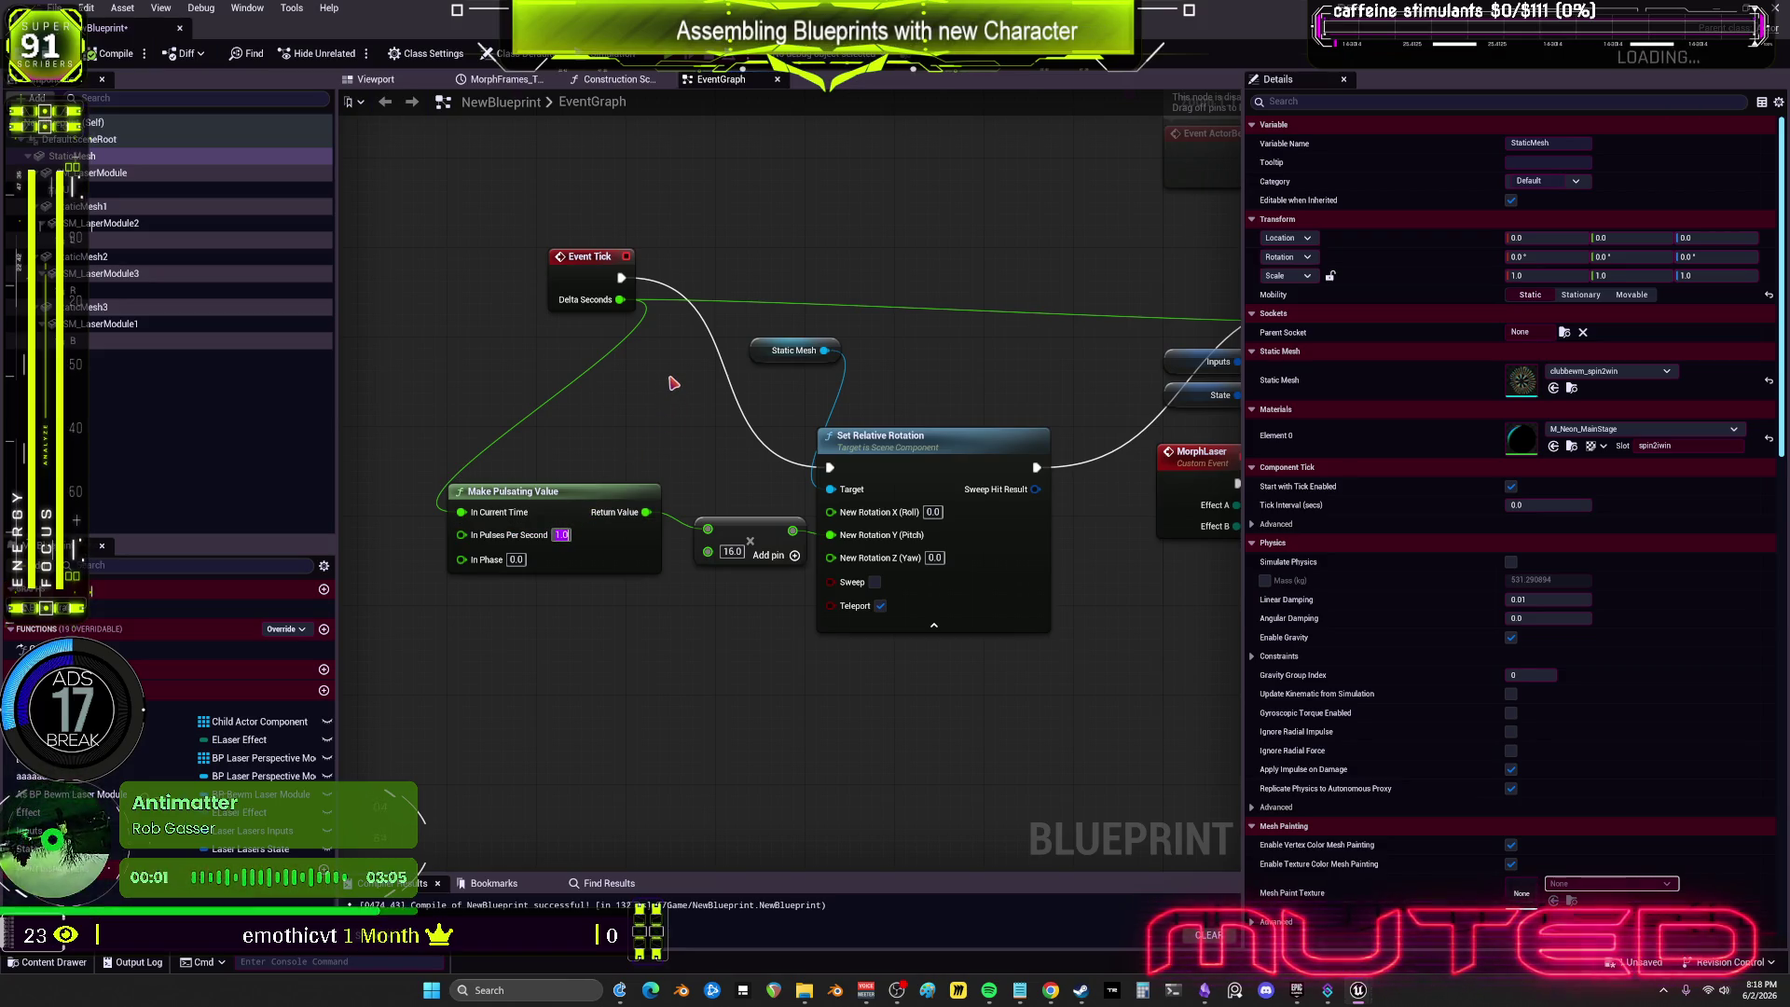
pyautogui.write('2')
pyautogui.moveTo(625, 552); pyautogui.dragTo(614, 597)
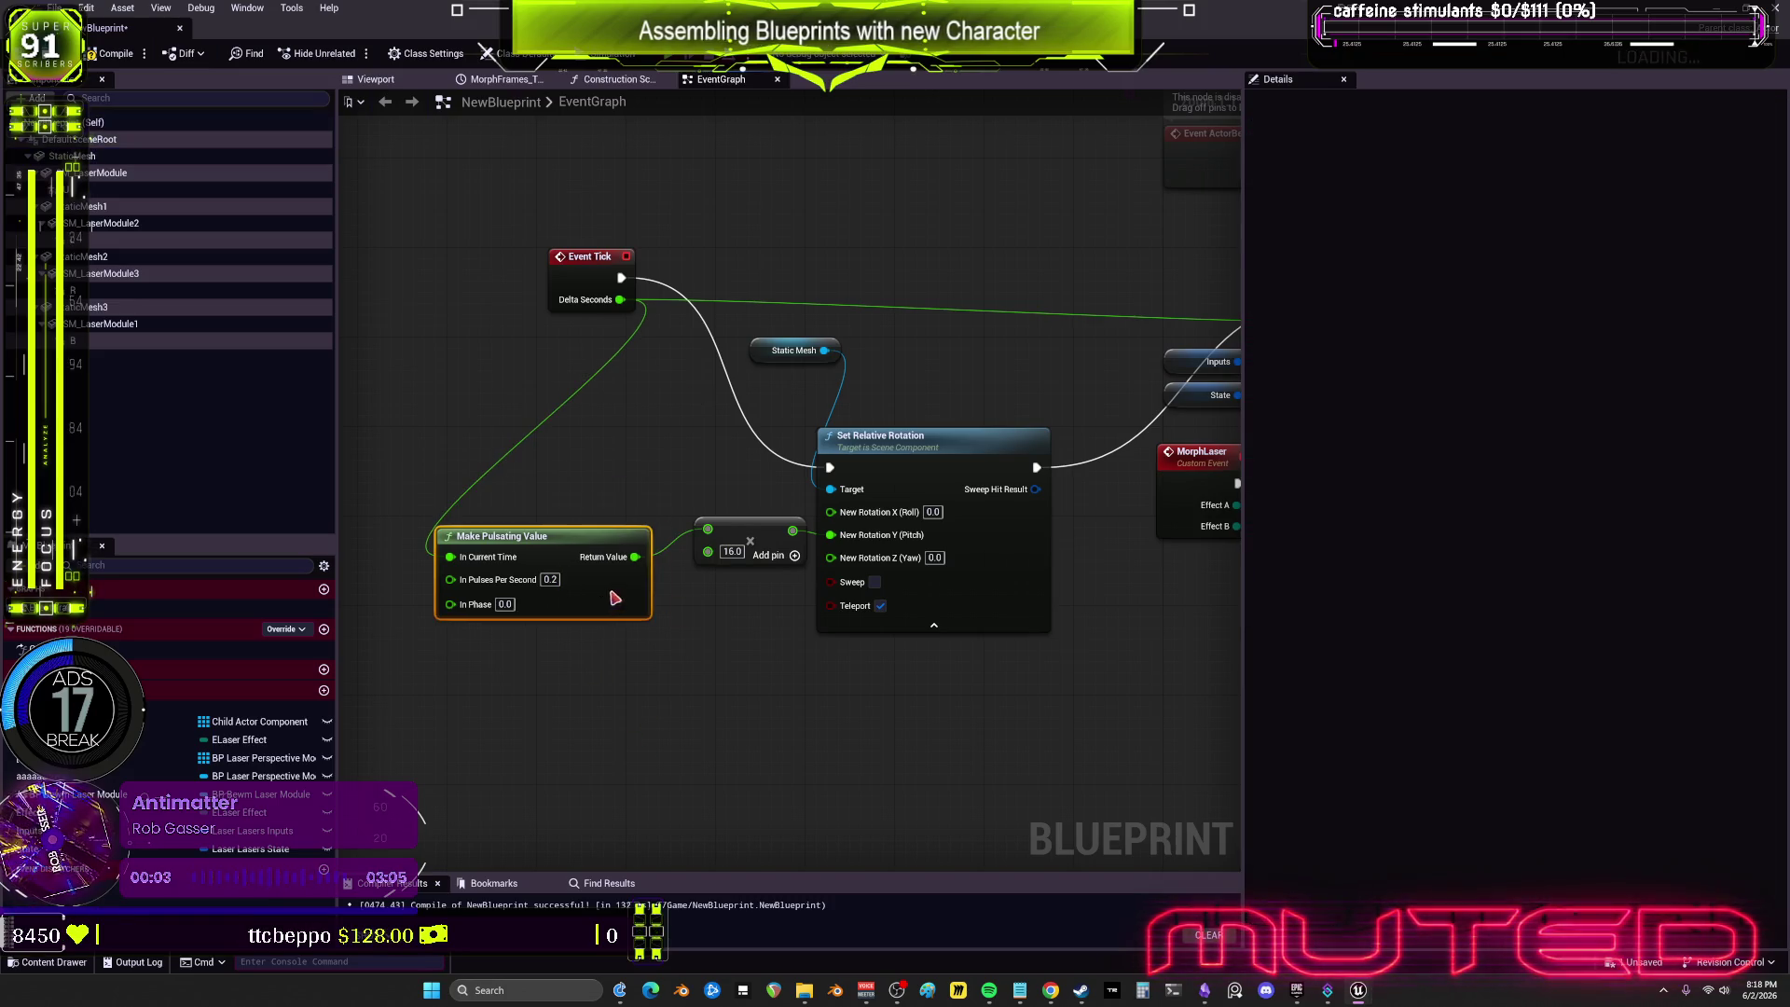
pyautogui.moveTo(766, 539); pyautogui.dragTo(755, 561)
pyautogui.click(889, 438)
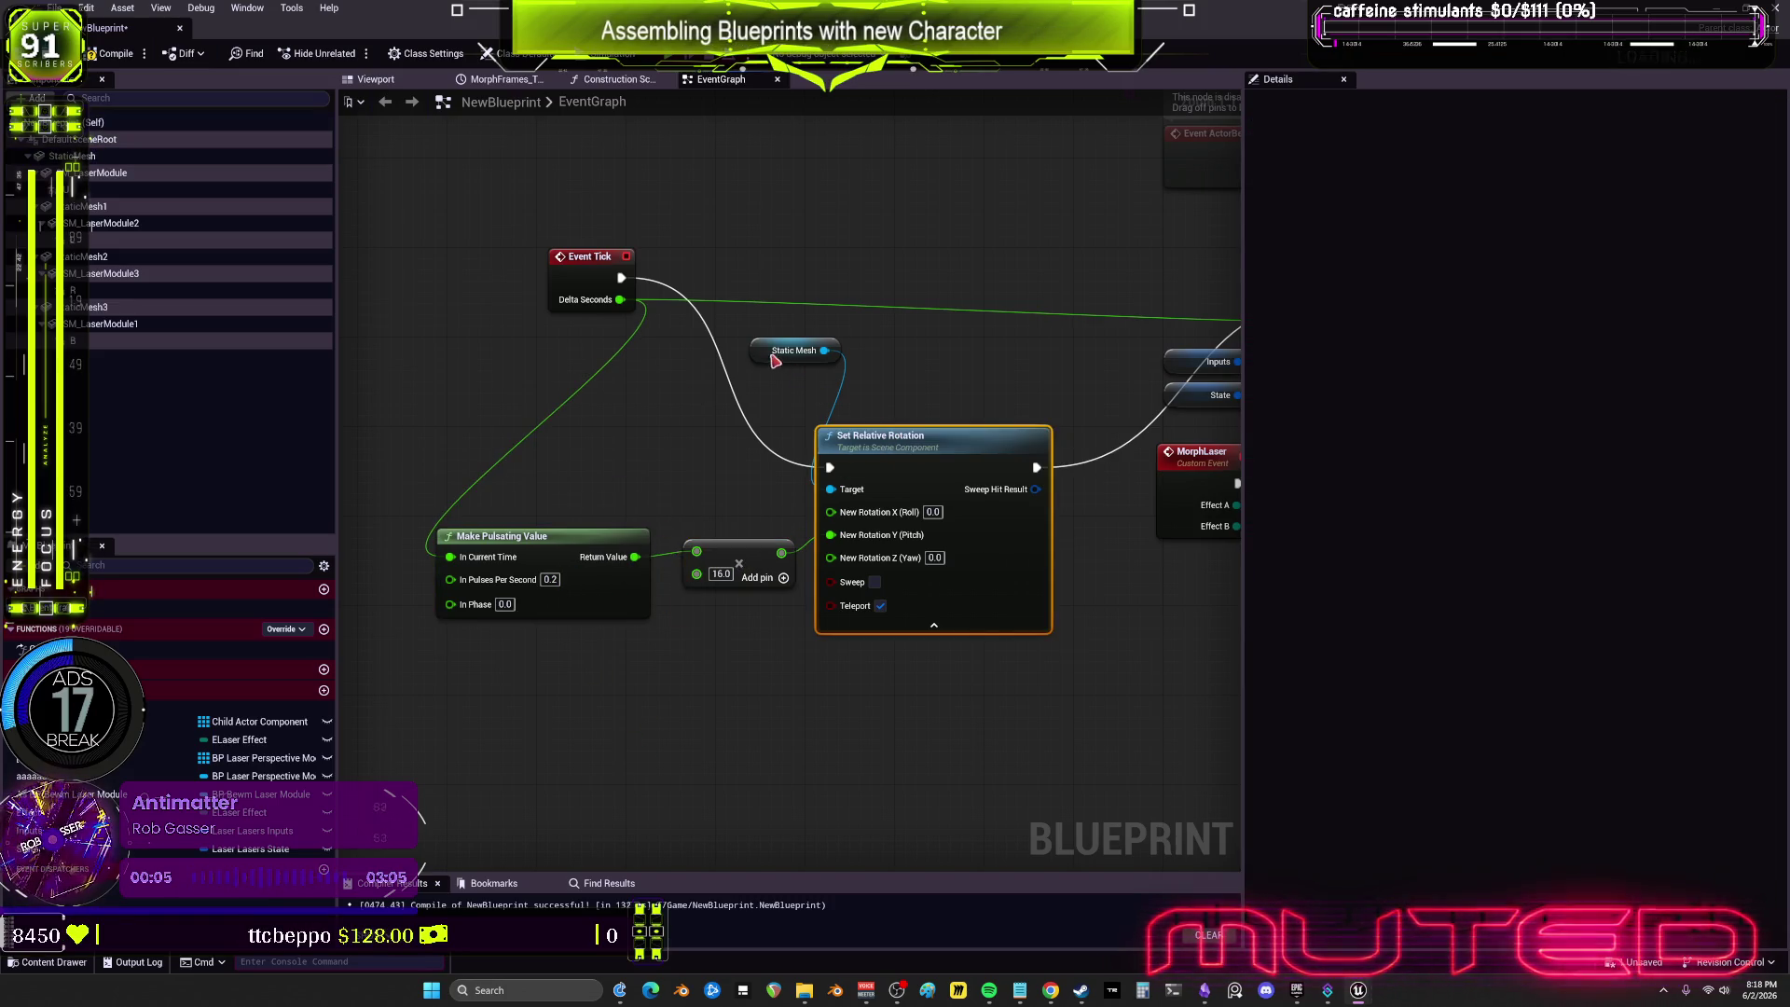
pyautogui.moveTo(773, 361); pyautogui.dragTo(694, 472)
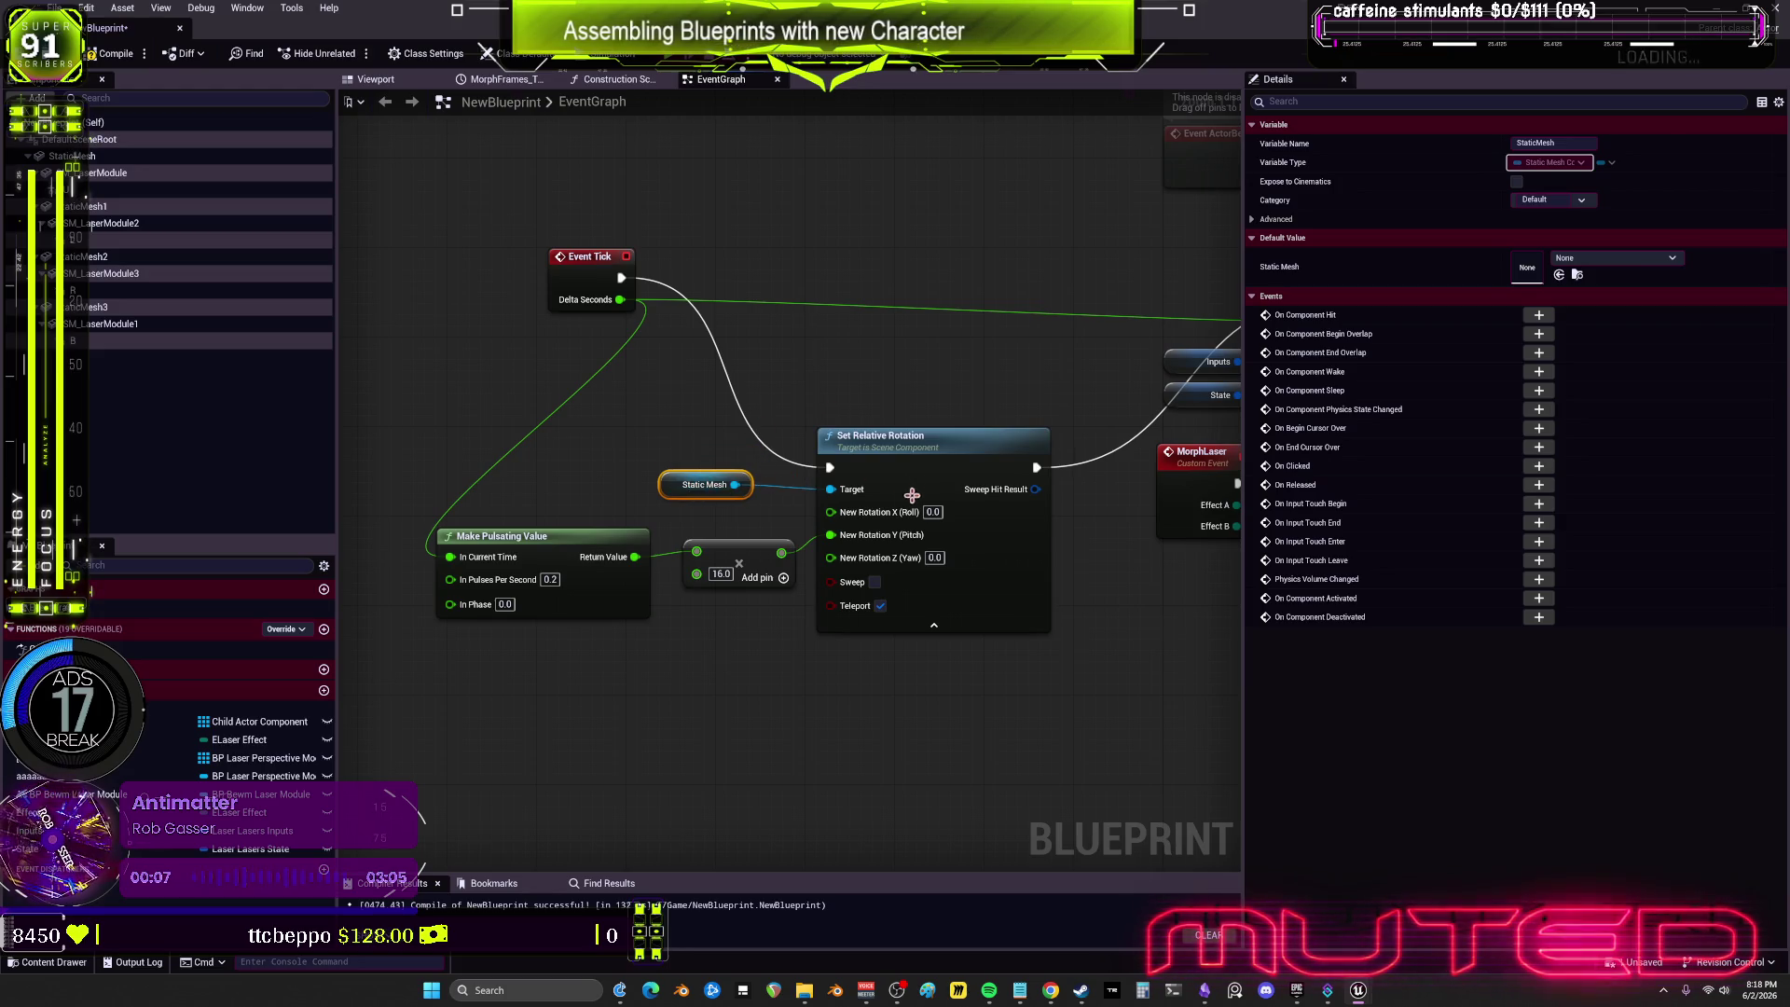
pyautogui.write('180')
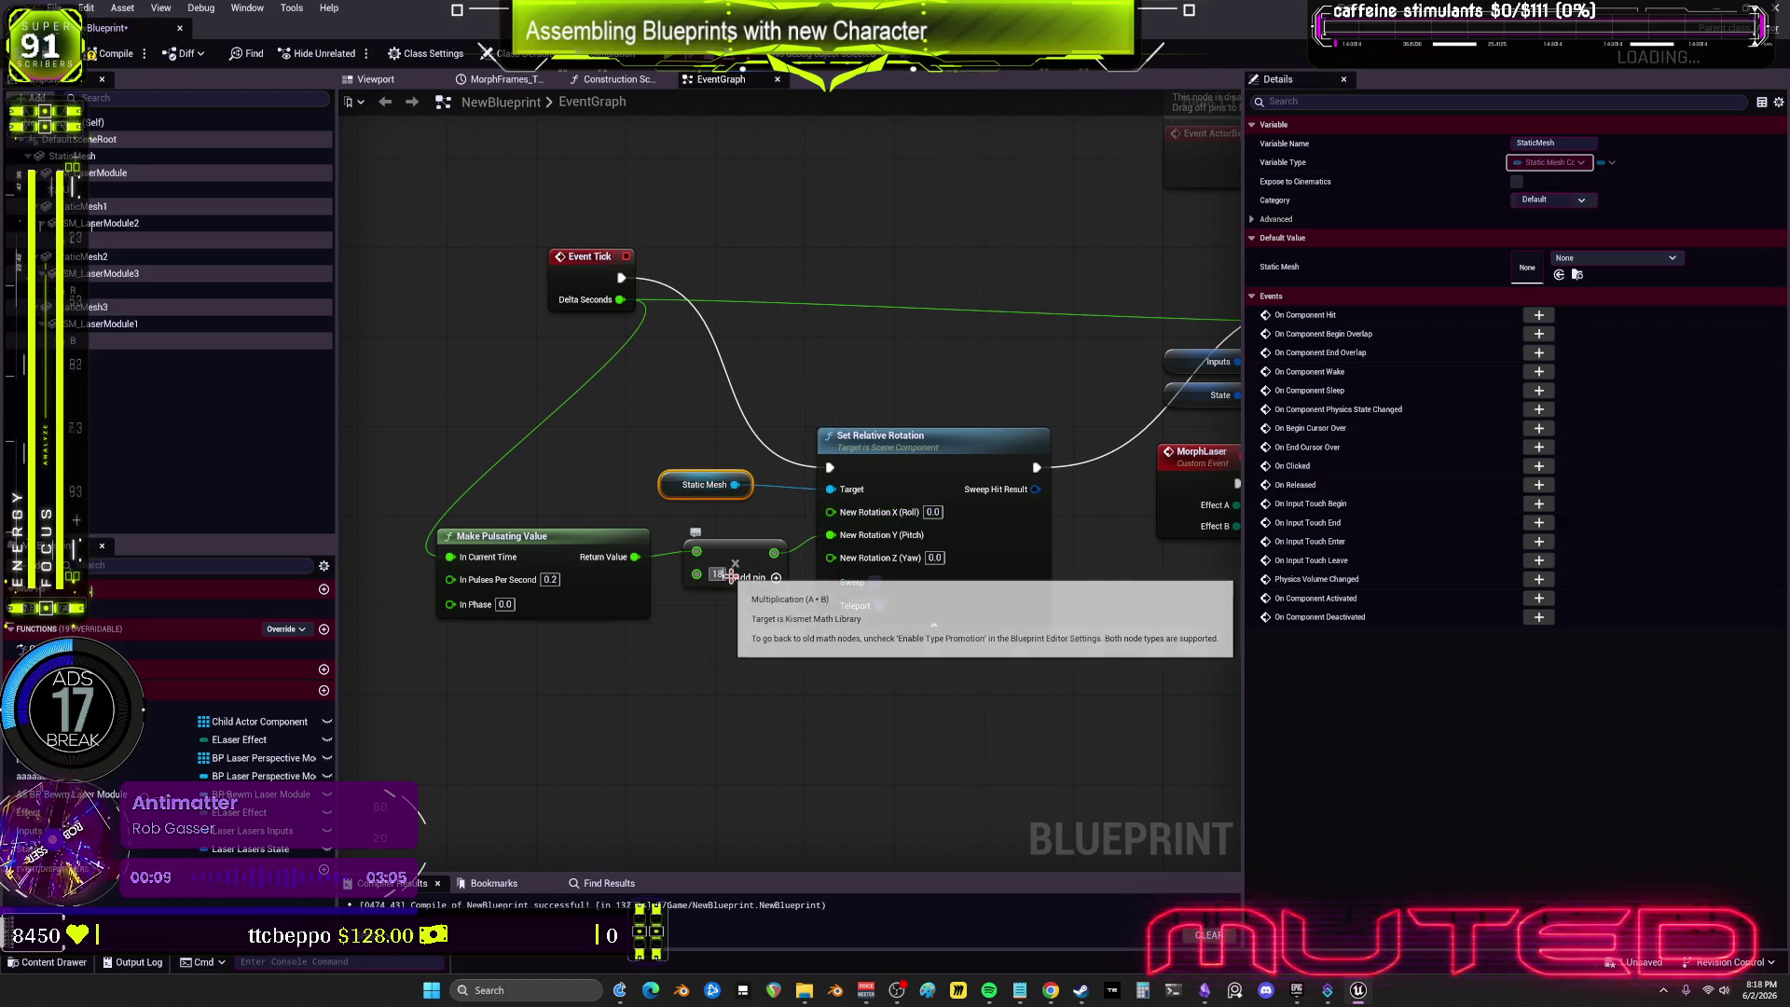
pyautogui.press('Return')
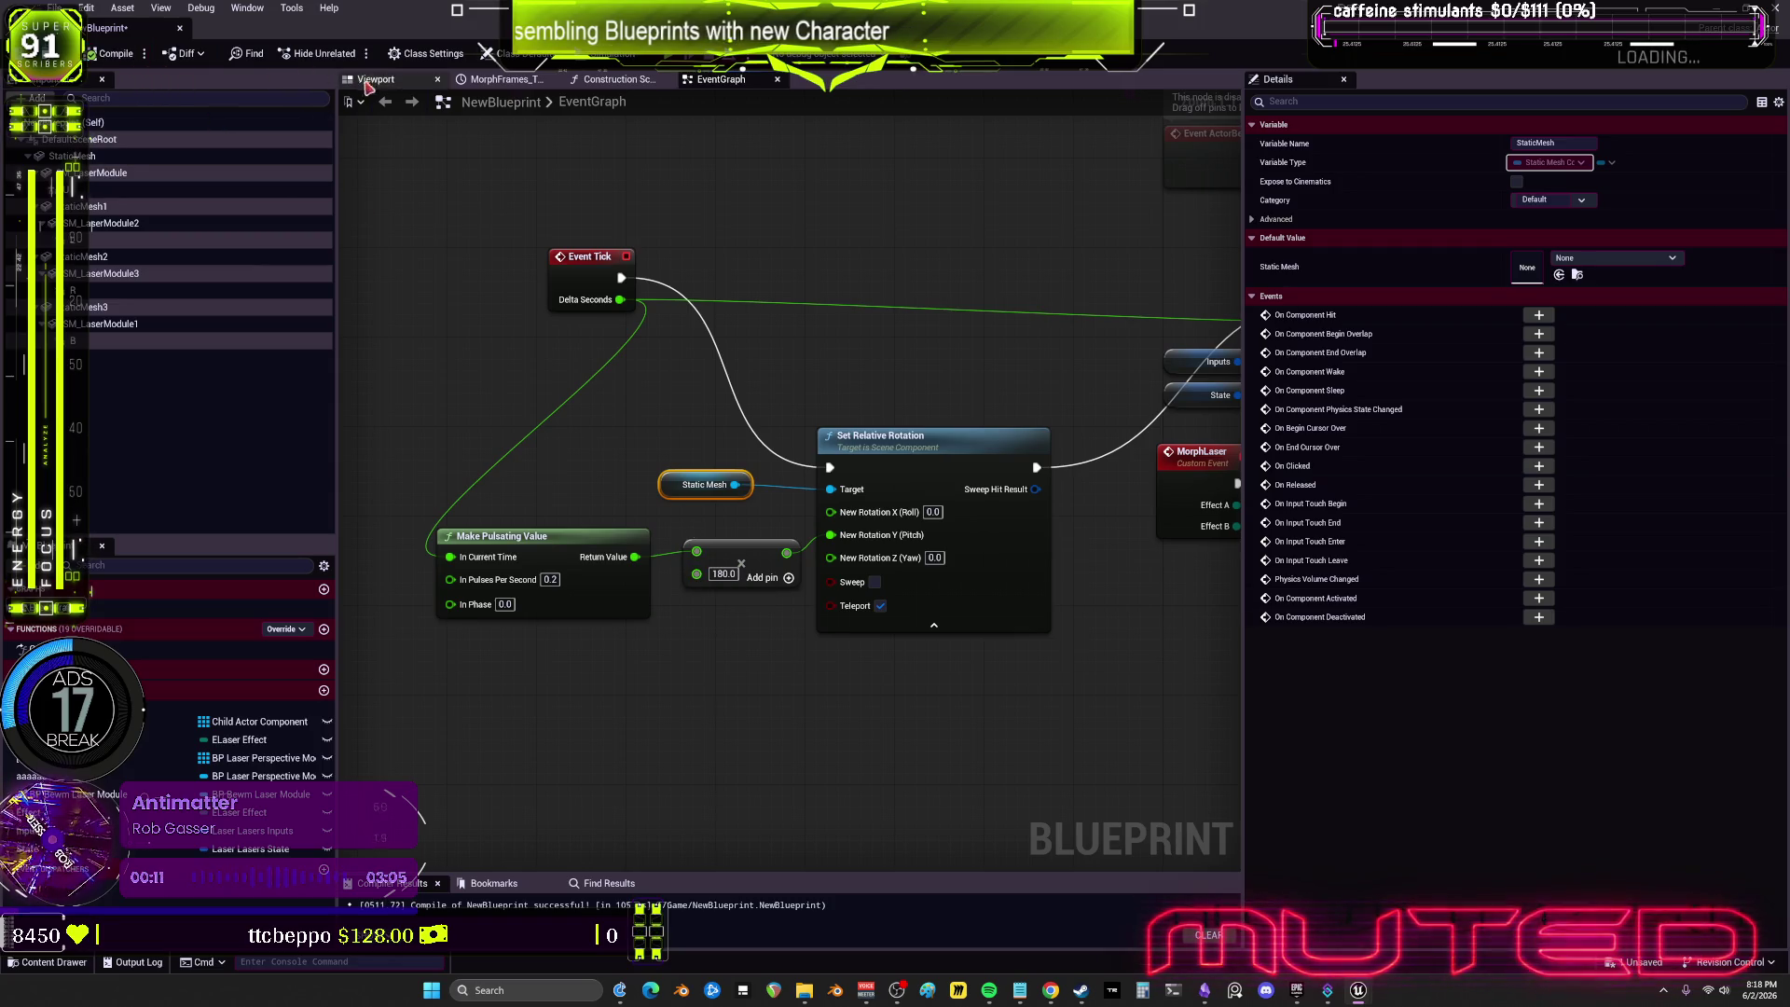
# Step: Check the wider laser sweep in the preview, then reselect the rotation graph nodes
pyautogui.click(375, 79)
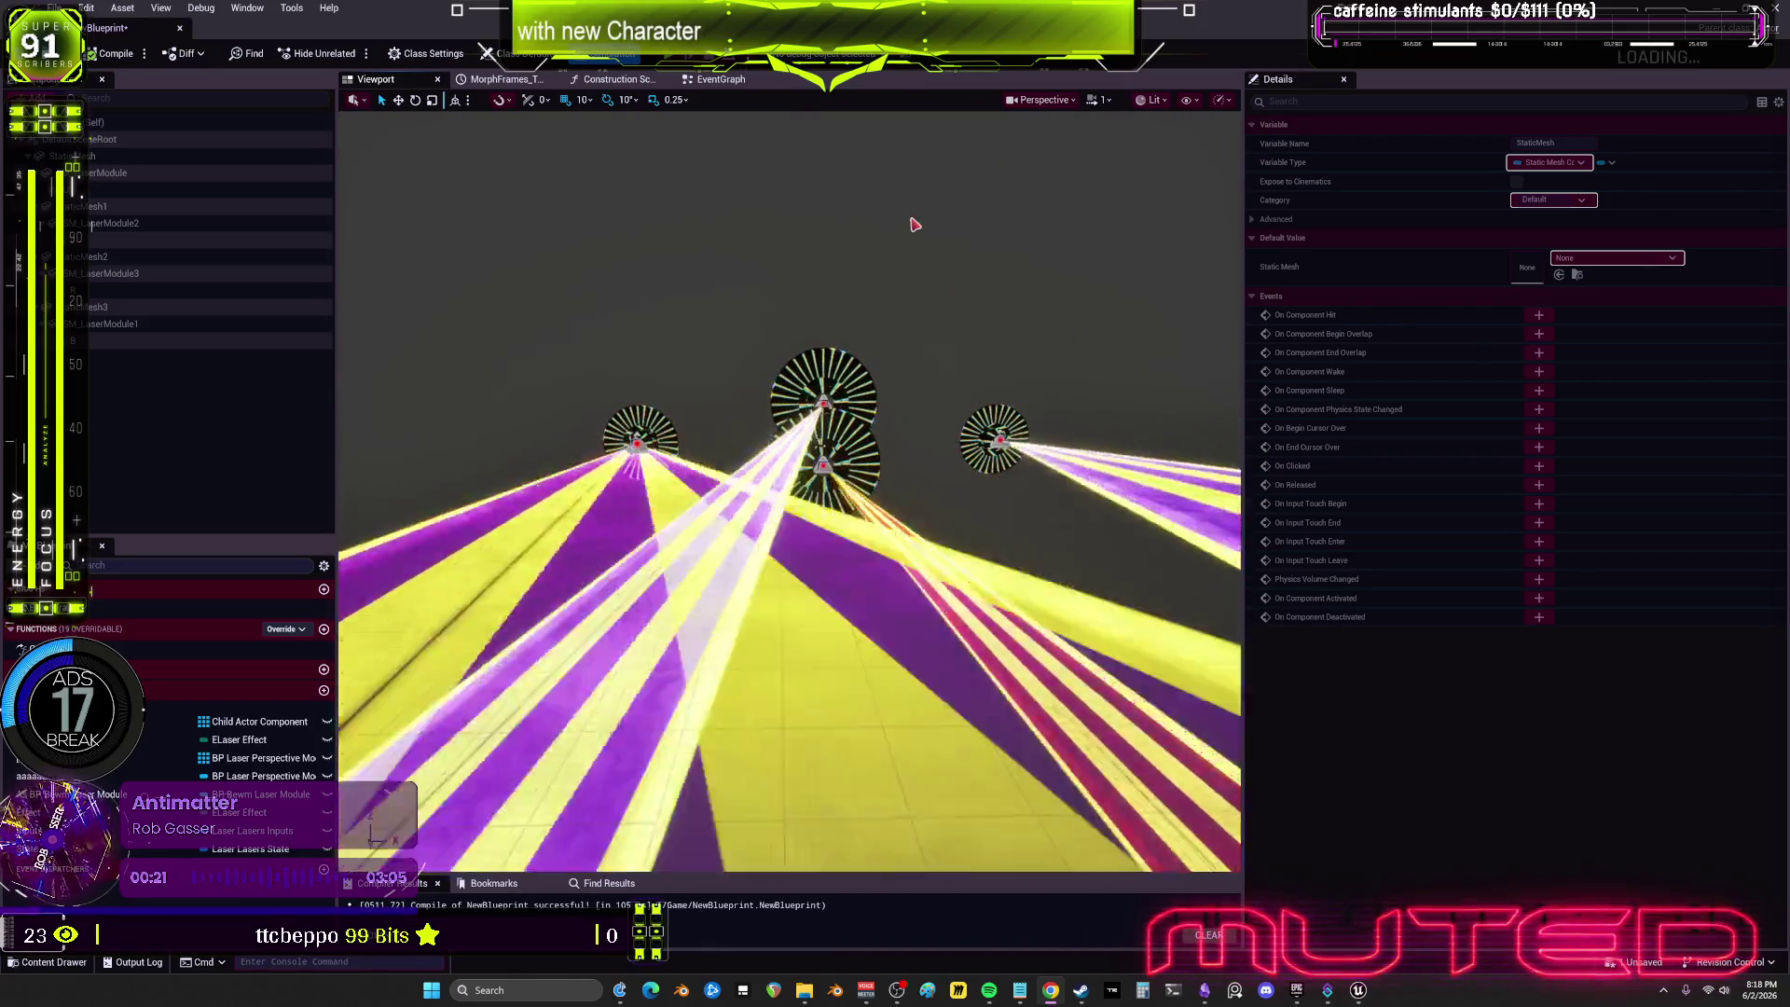
pyautogui.click(721, 79)
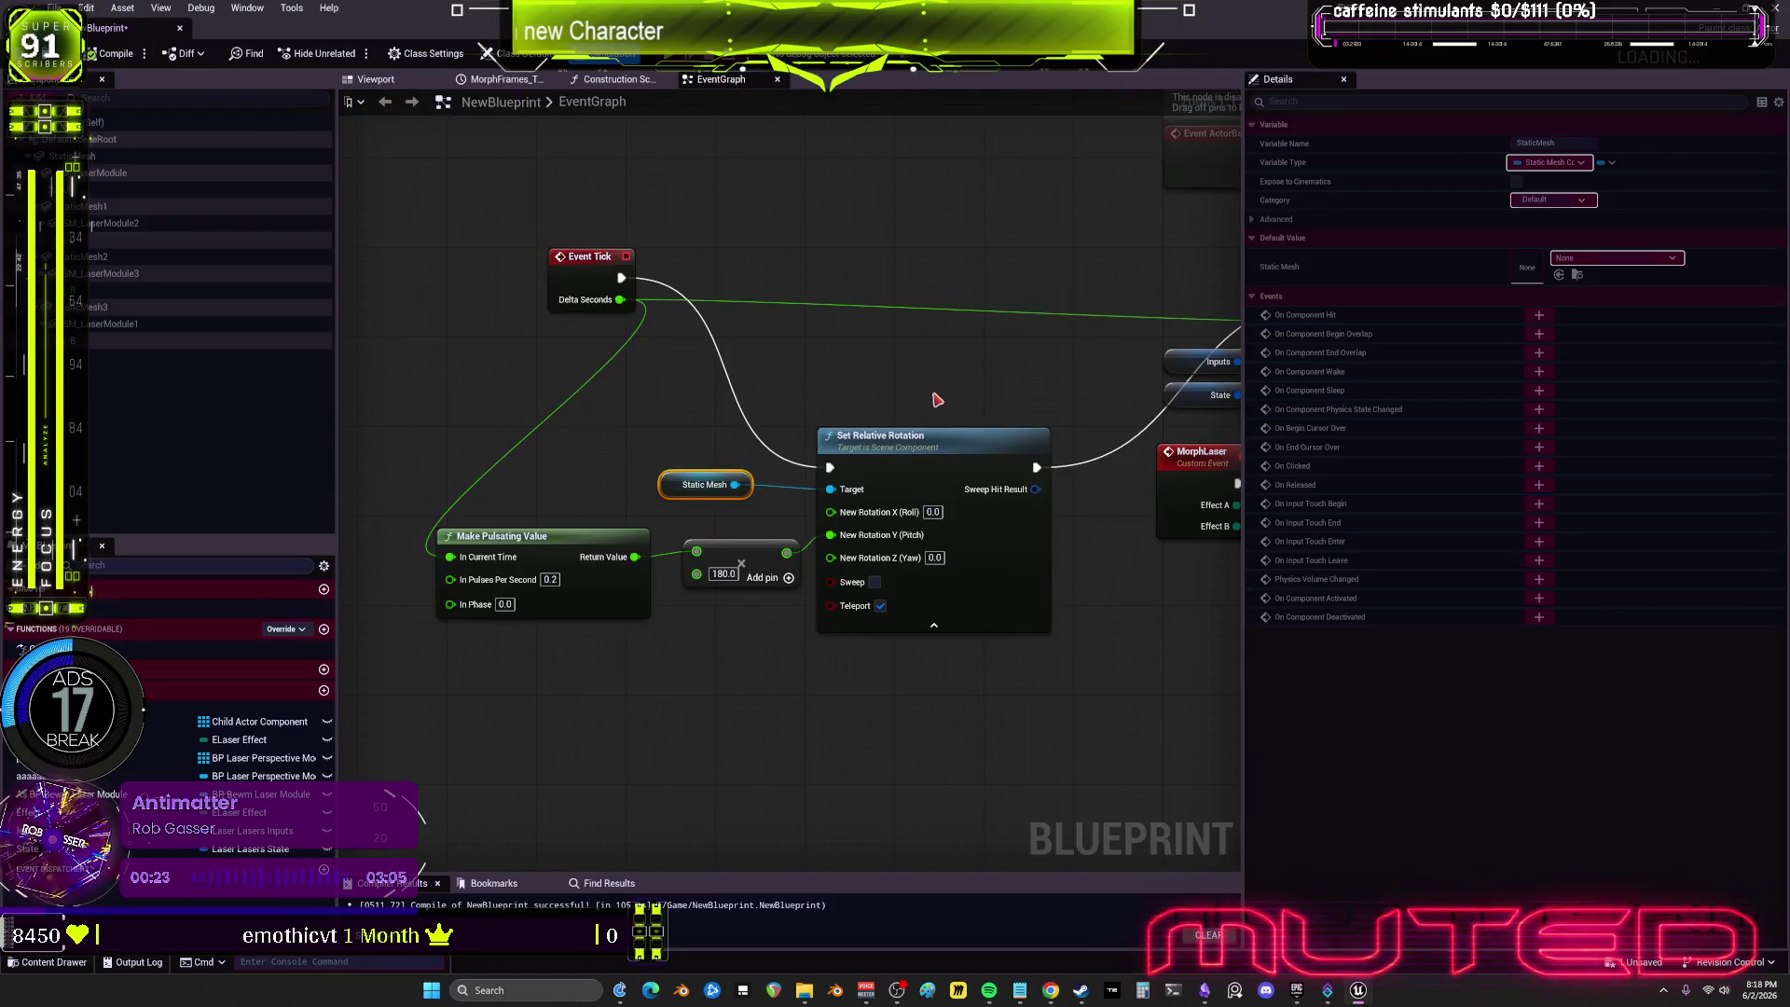
pyautogui.scroll(-3, 937, 399)
pyautogui.scroll(3, 987, 351)
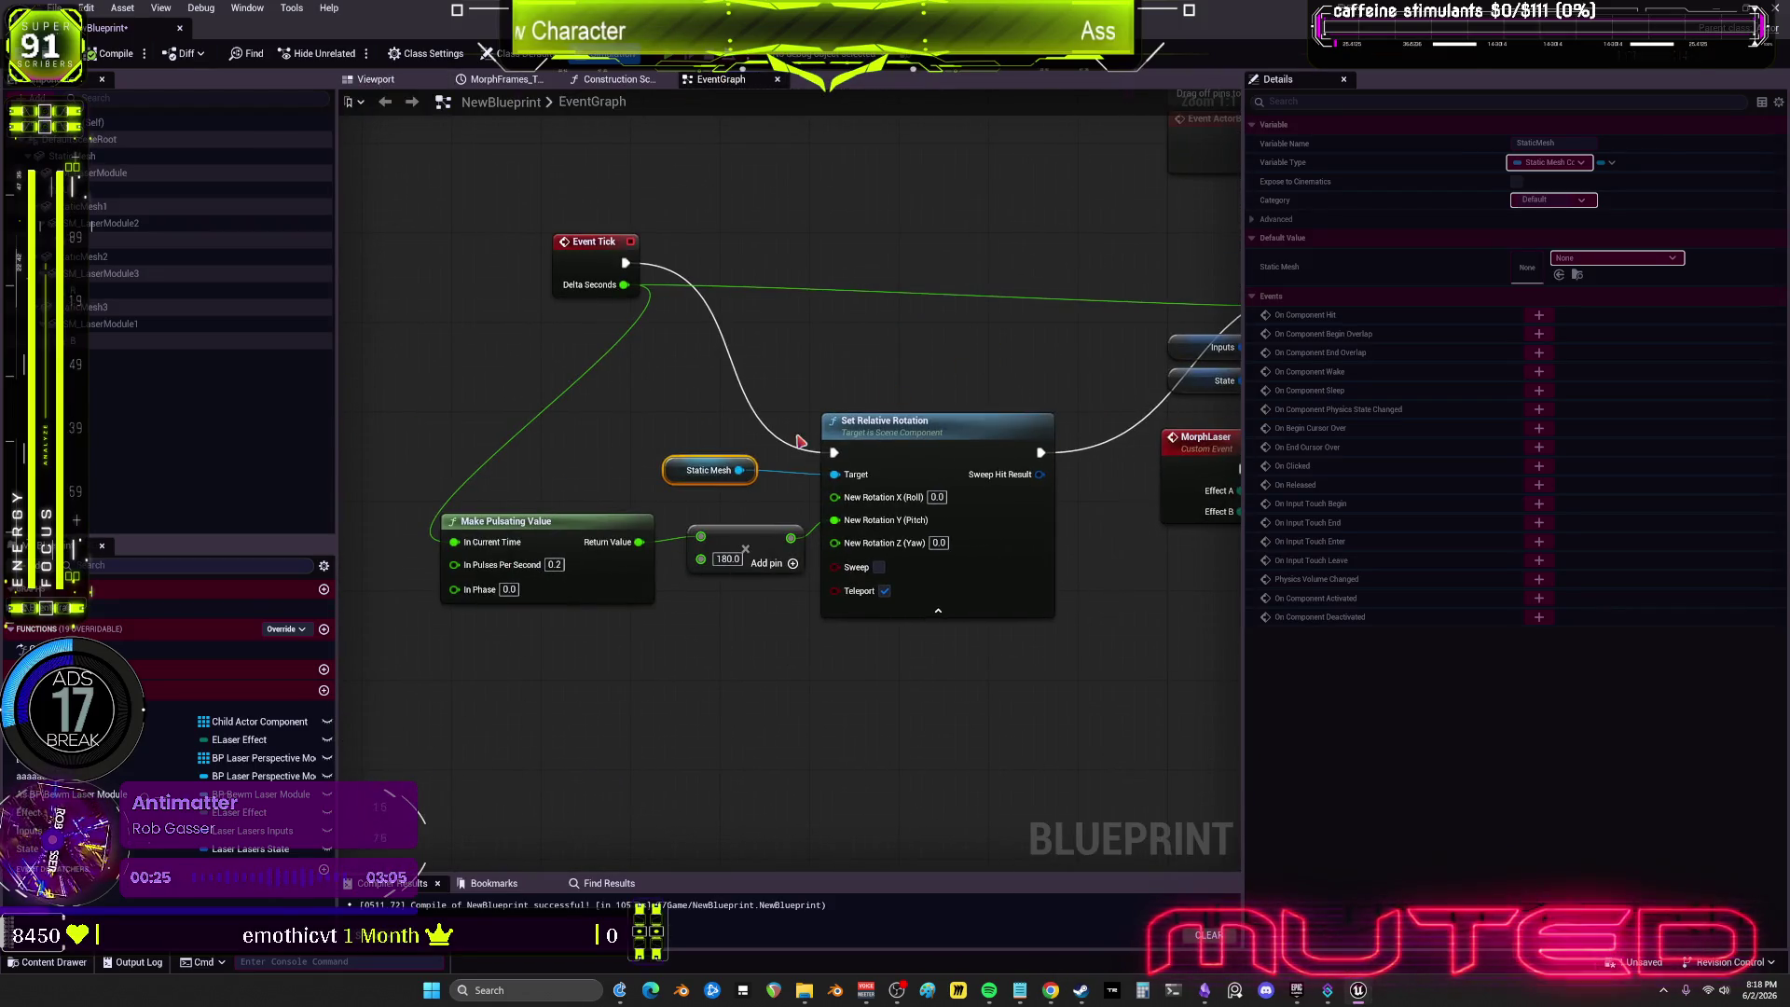
pyautogui.click(611, 591)
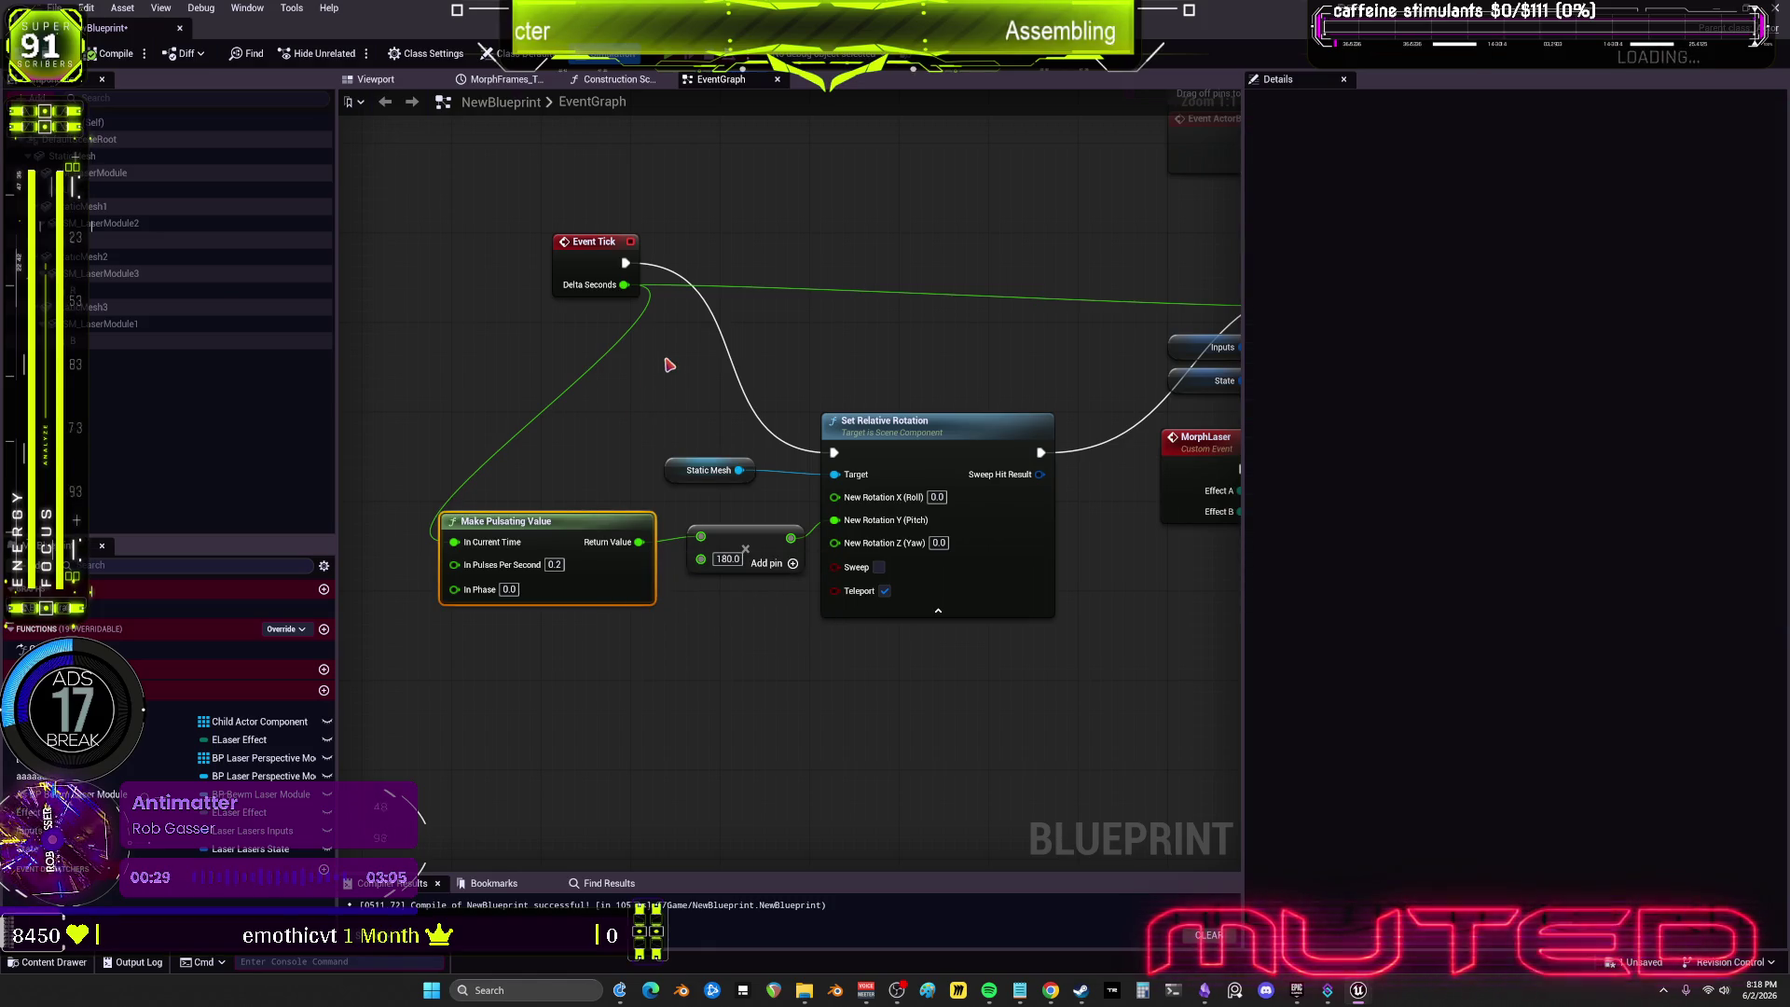
pyautogui.click(835, 439)
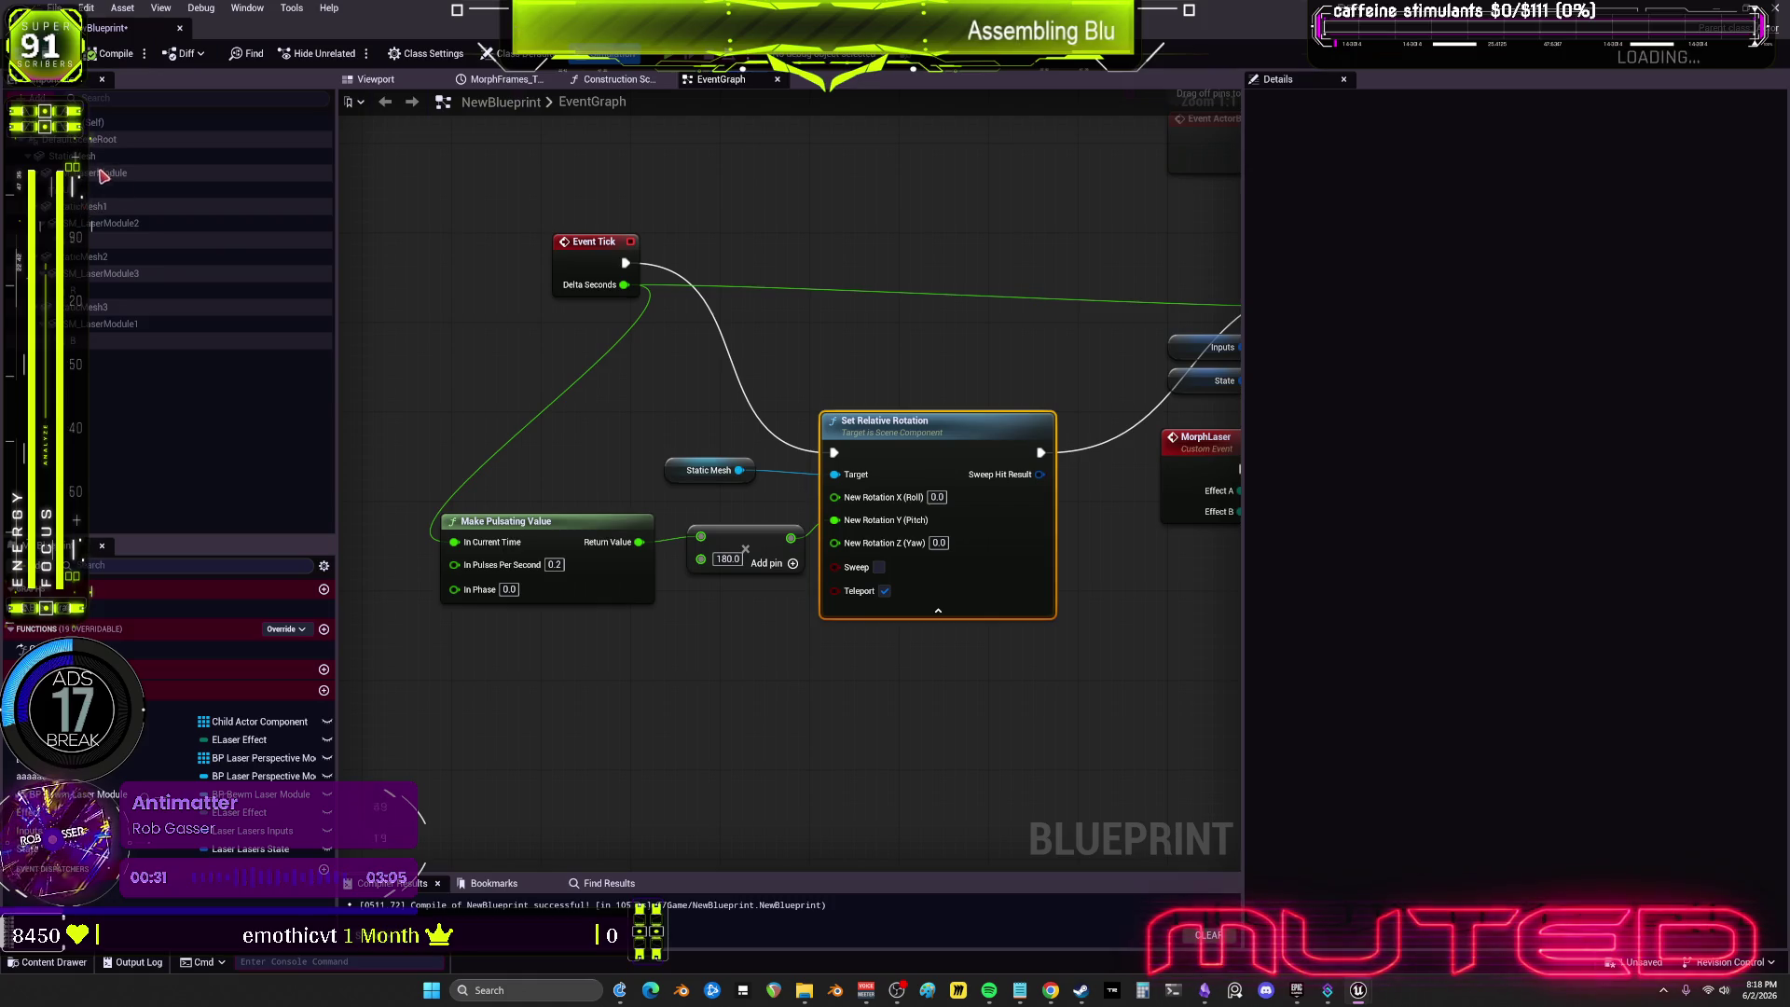
# Step: Add a Set Relative Location And Rotation node for the Static Mesh, driven by Event Tick
pyautogui.moveTo(717, 386); pyautogui.dragTo(717, 586)
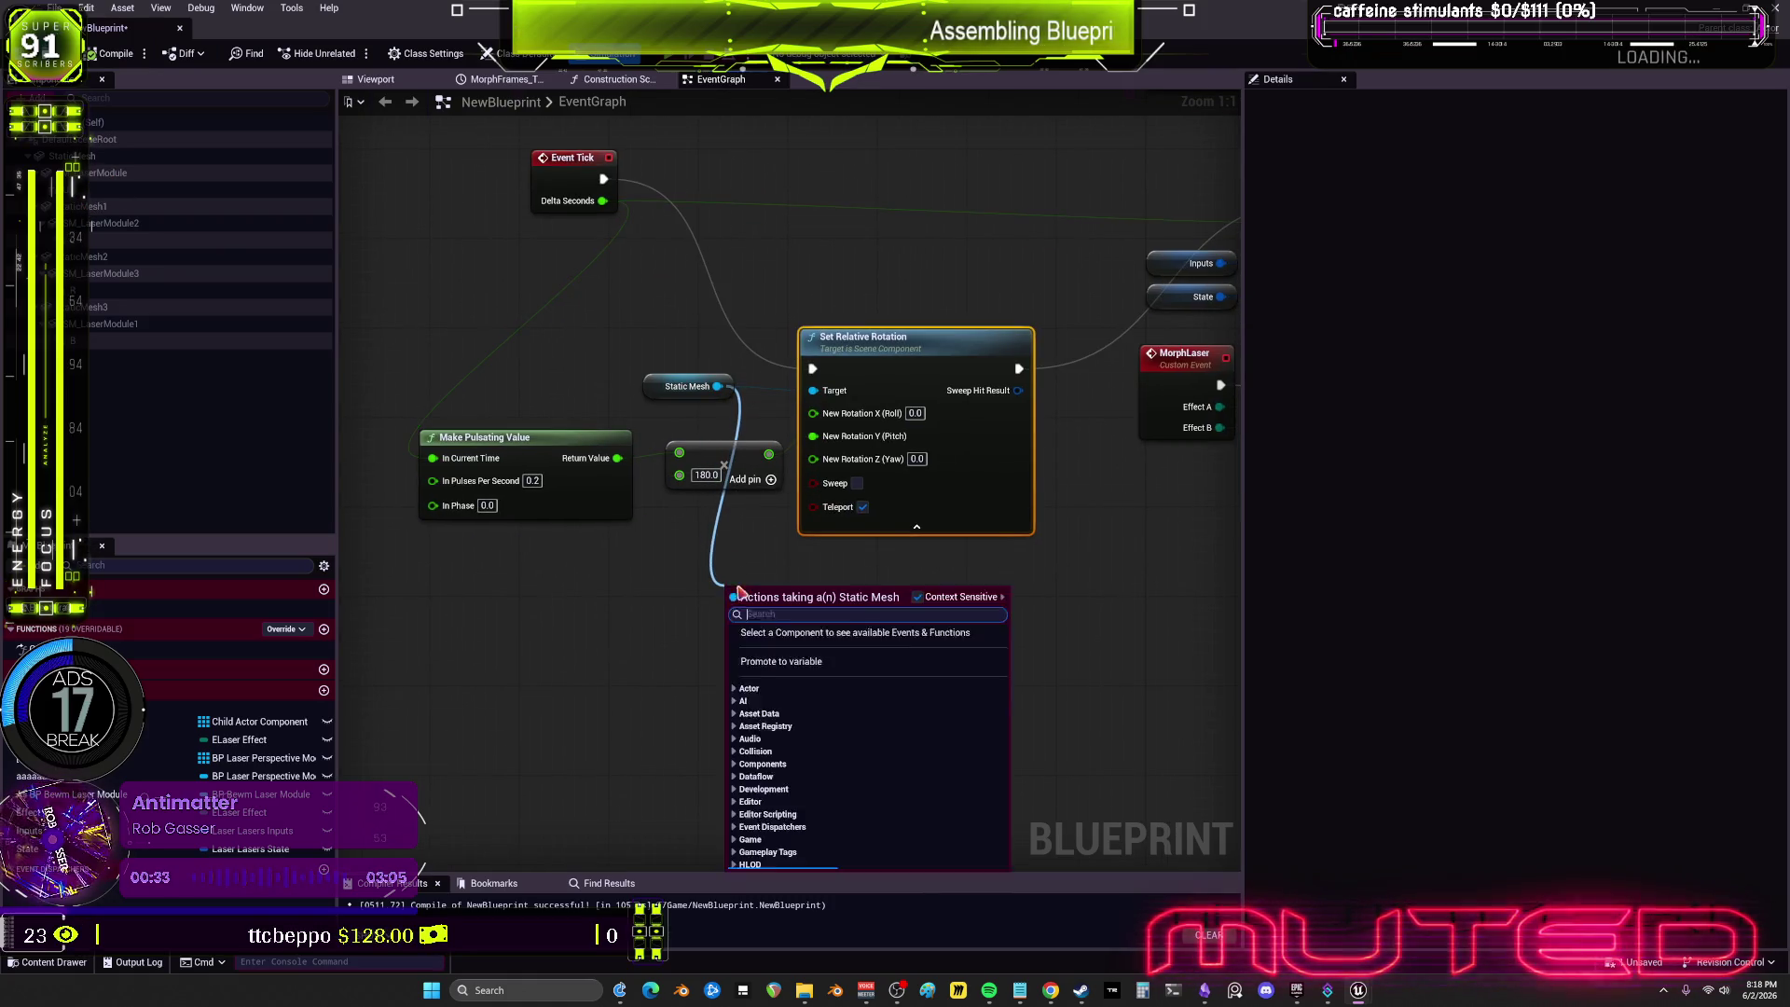
pyautogui.write('rotation')
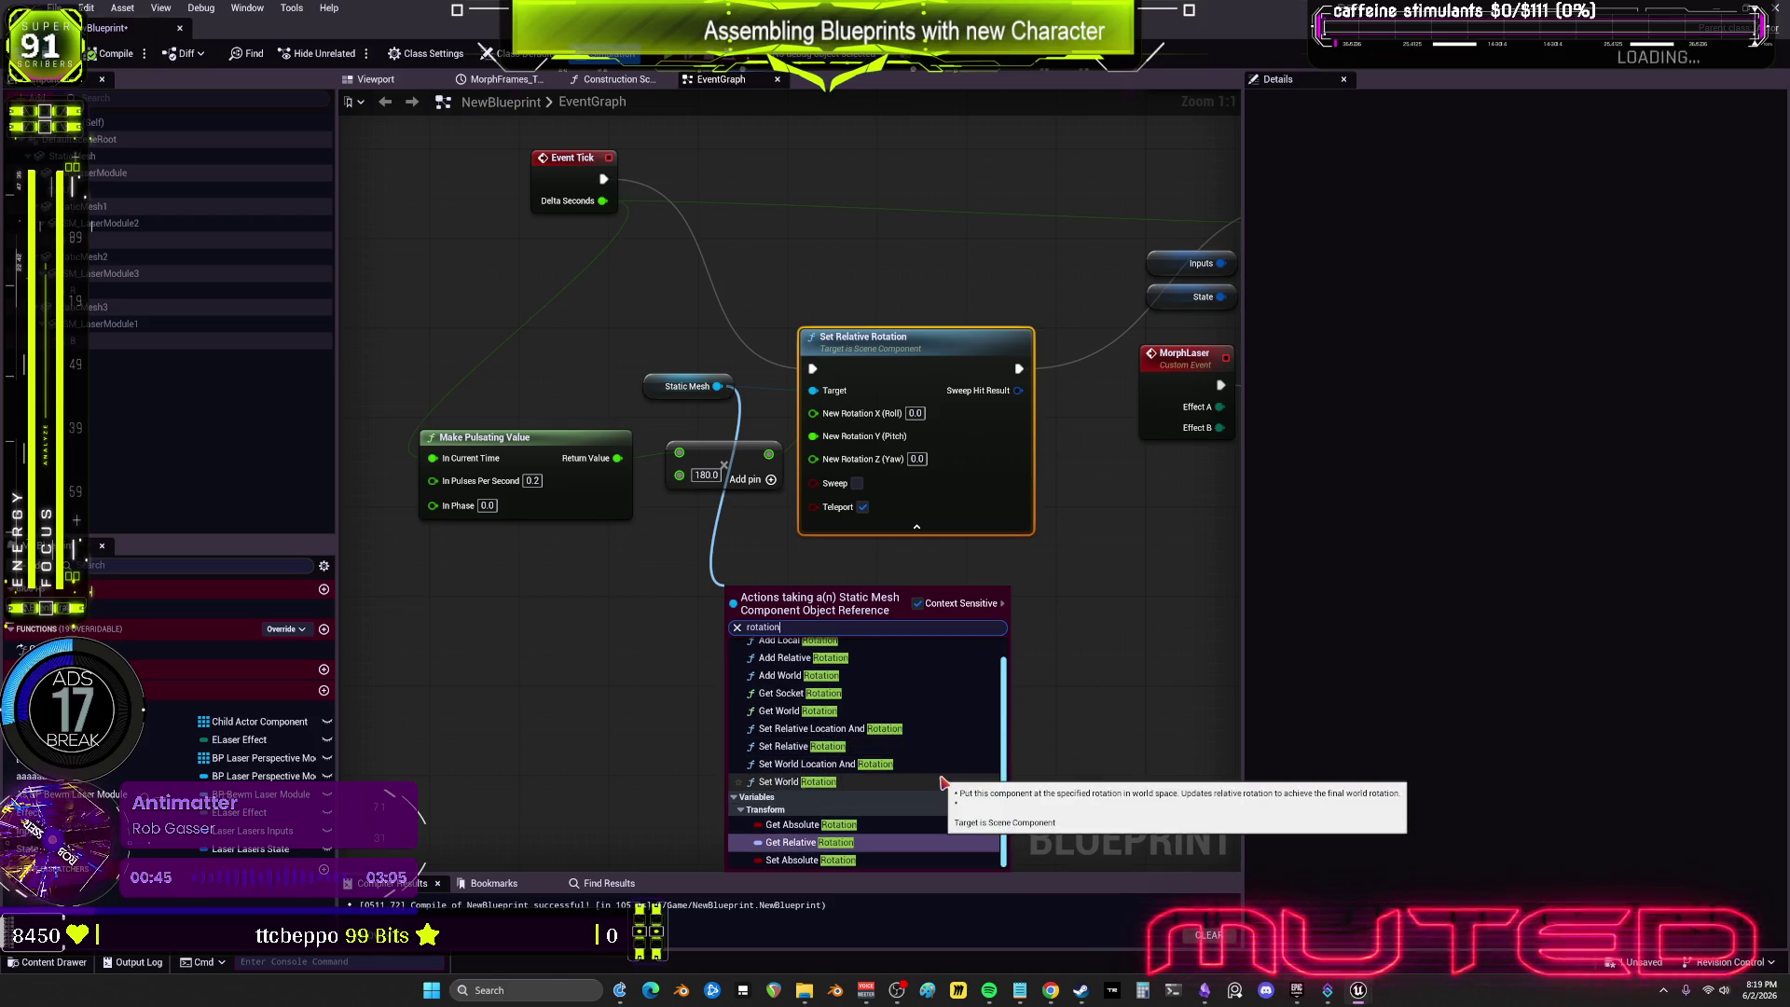
pyautogui.click(865, 730)
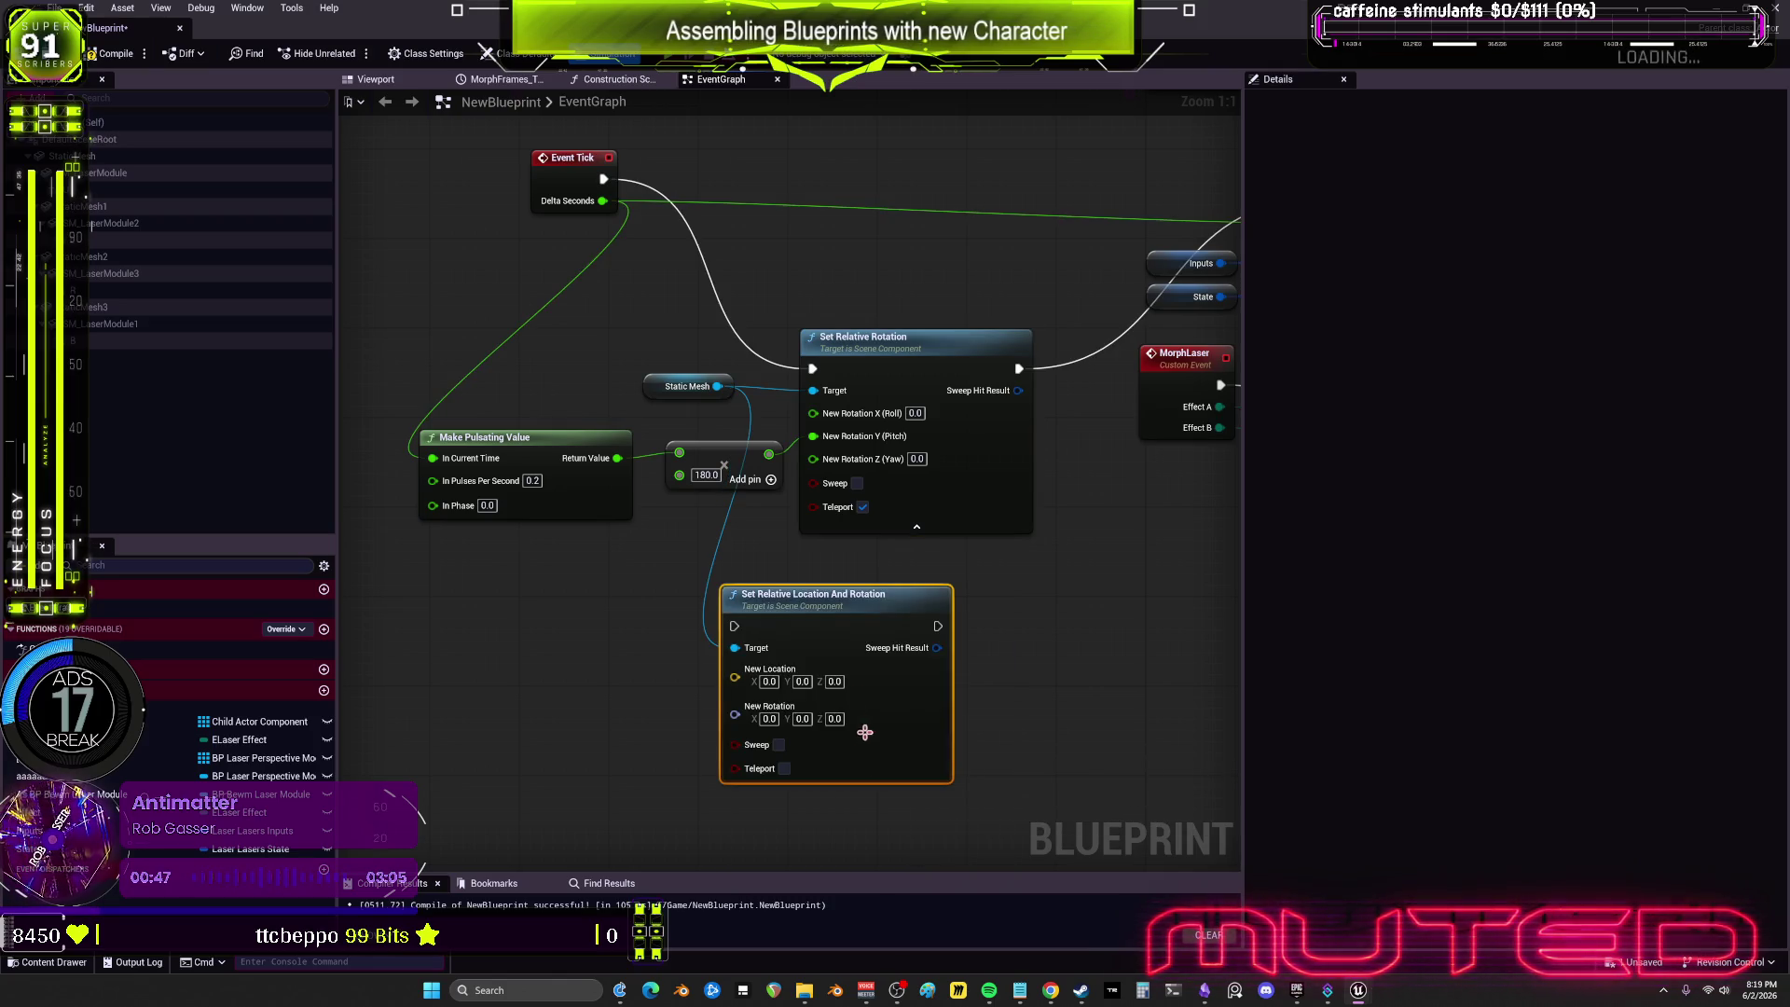
pyautogui.moveTo(807, 632); pyautogui.dragTo(897, 196)
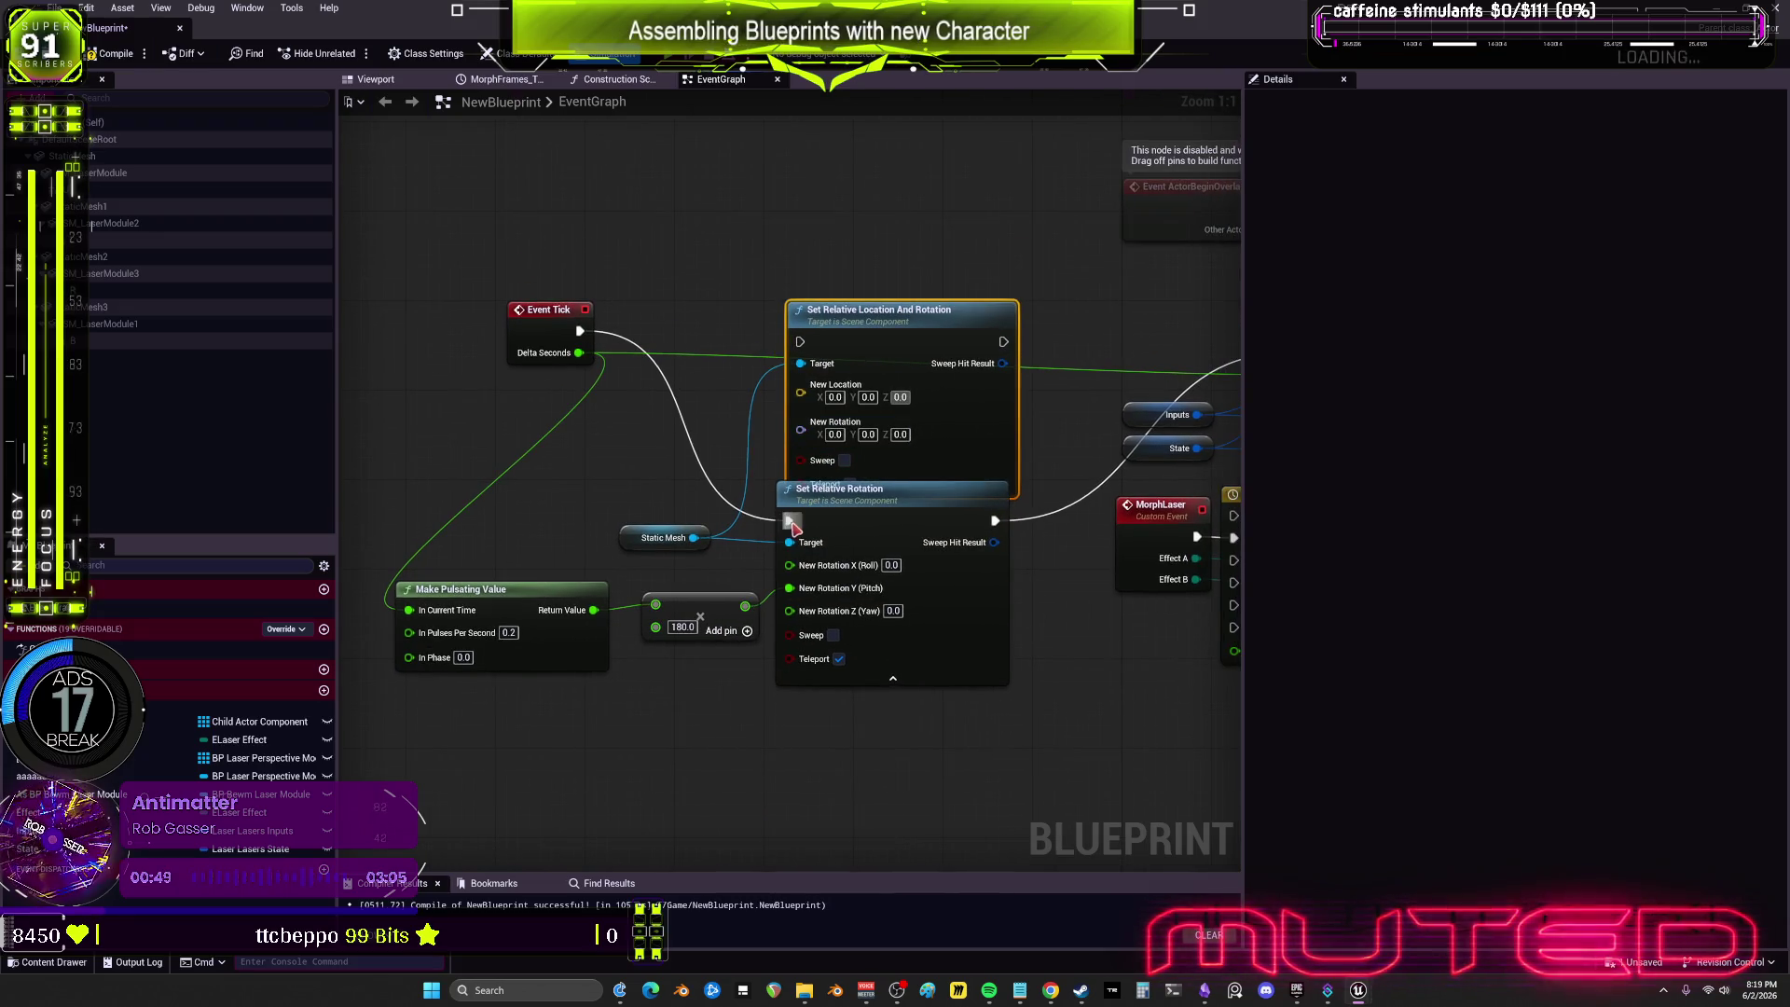
pyautogui.moveTo(789, 521); pyautogui.dragTo(800, 341)
pyautogui.moveTo(995, 520)
pyautogui.mouseDown()
pyautogui.moveTo(1016, 401)
pyautogui.moveTo(1003, 341)
pyautogui.mouseUp()
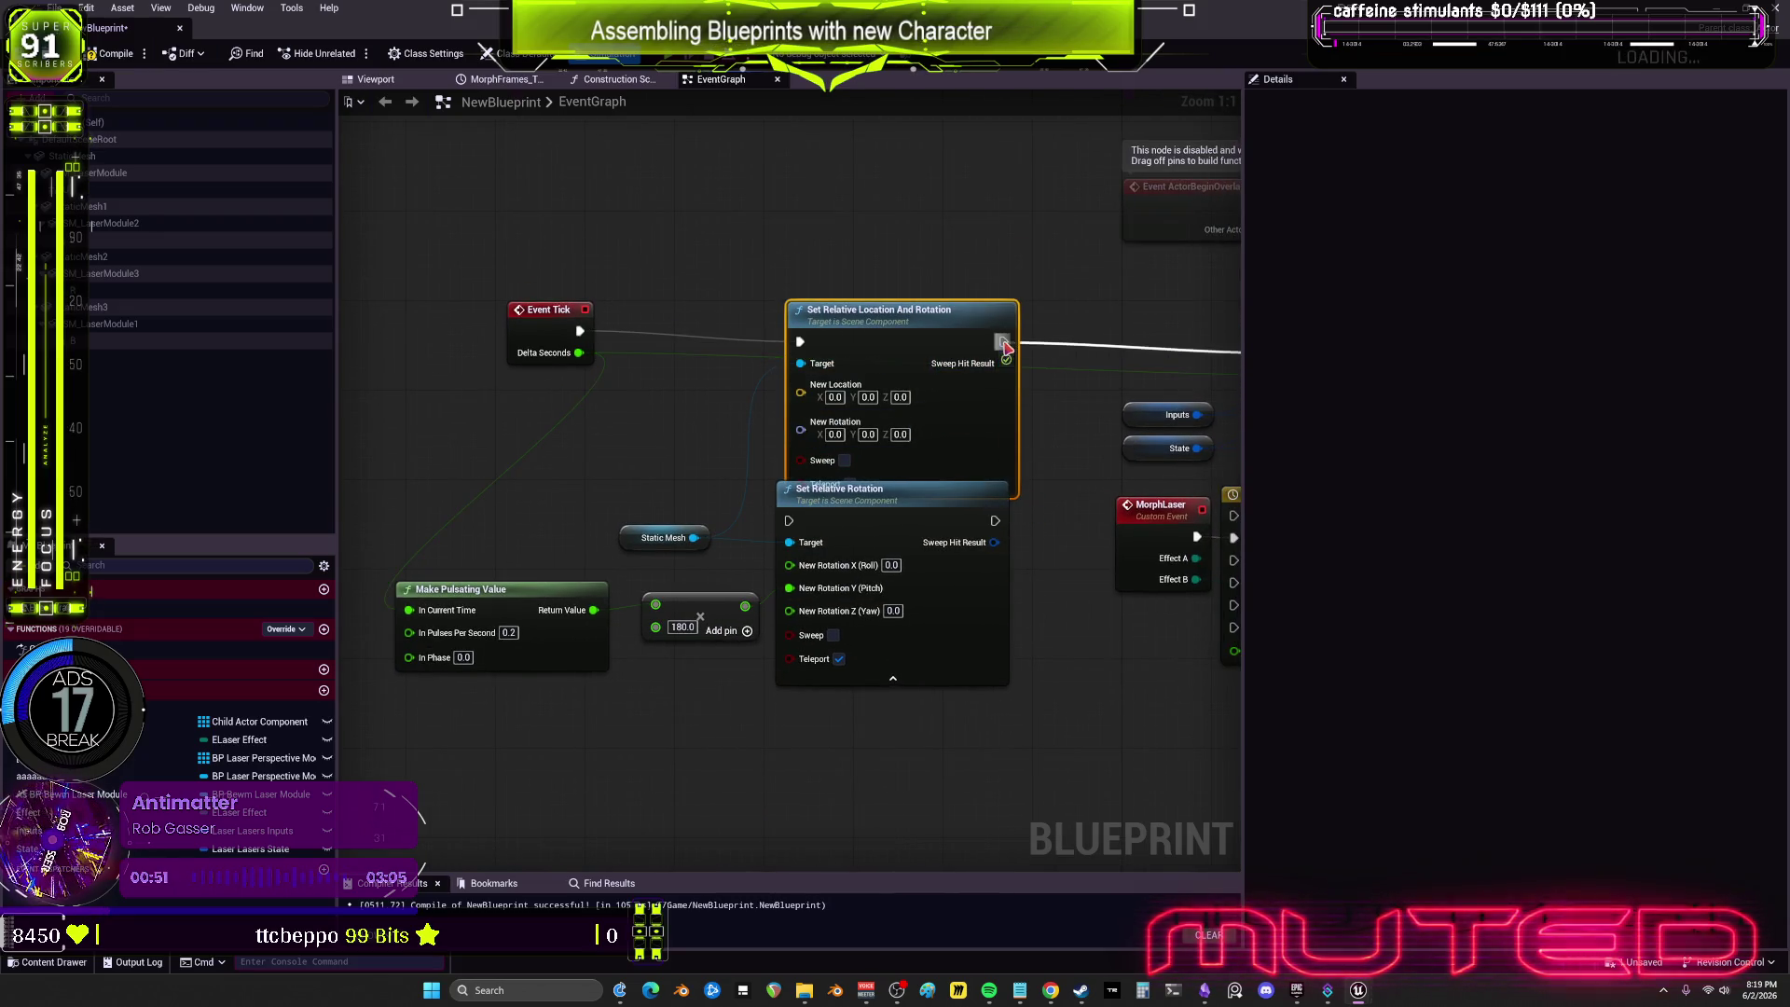
pyautogui.moveTo(903, 545); pyautogui.dragTo(934, 645)
# Step: Split its New Rotation, feed the multiply result into Pitch, set multiplier 60, and simulate
pyautogui.rightClick(800, 430)
pyautogui.click(866, 491)
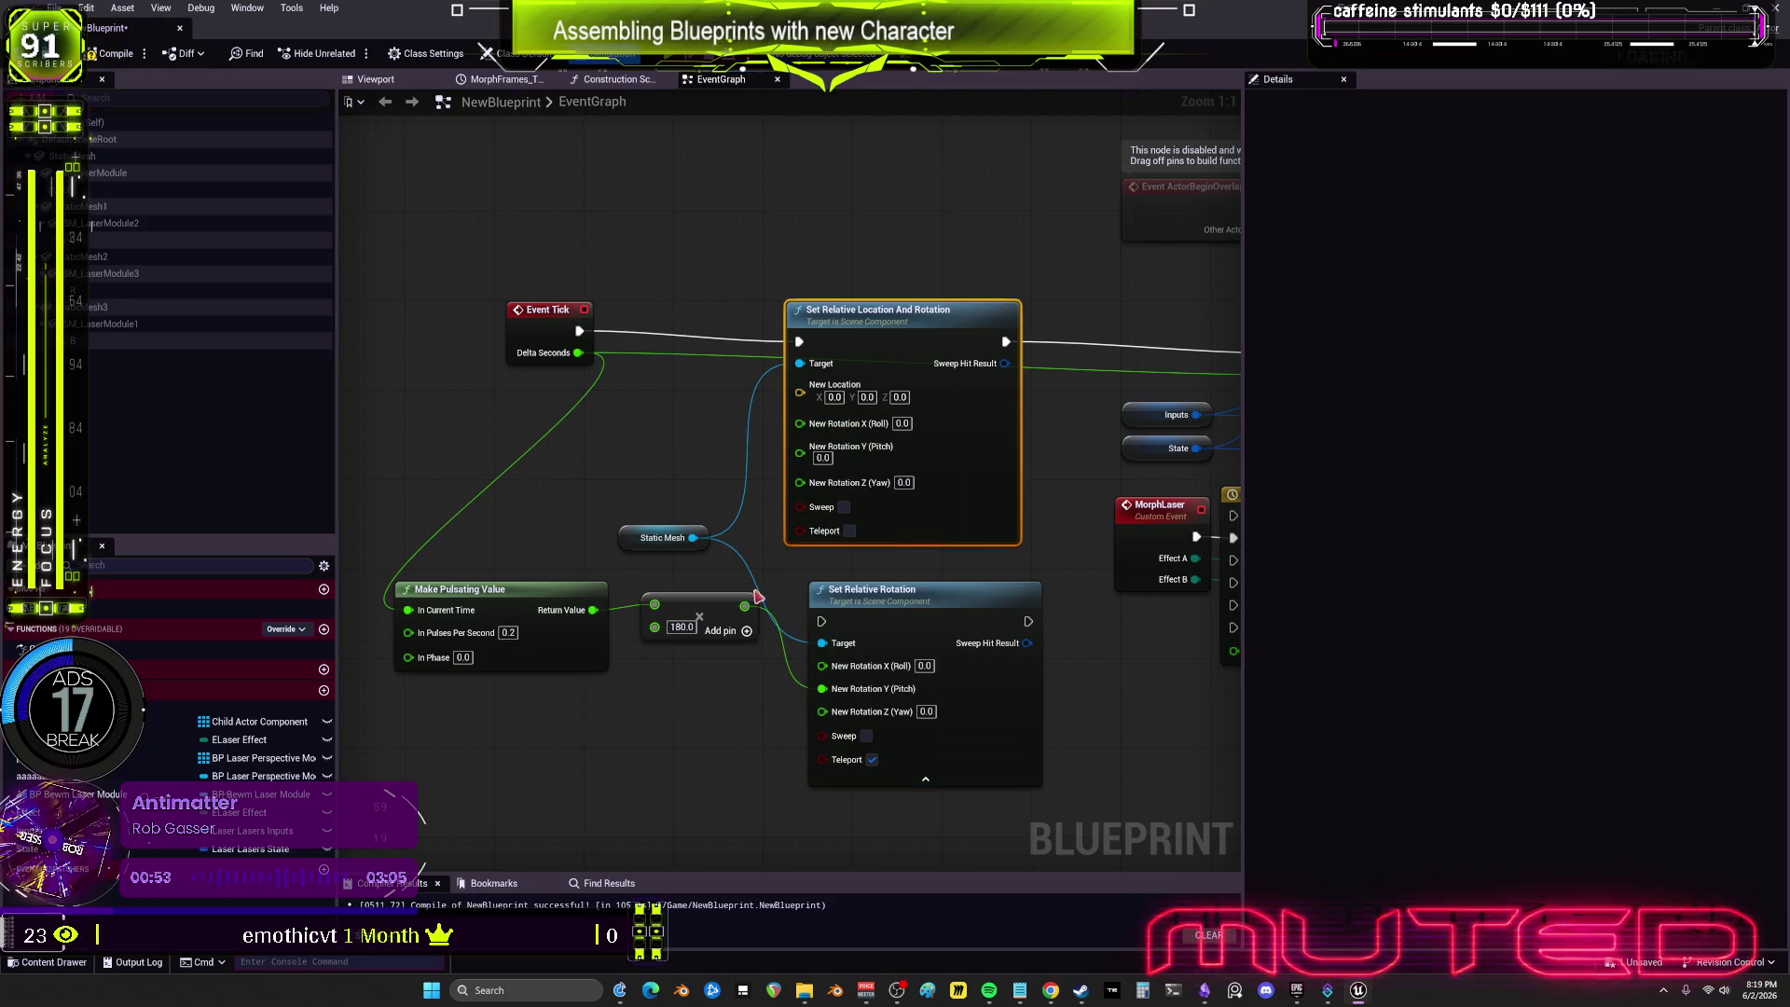
pyautogui.moveTo(742, 610); pyautogui.dragTo(800, 453)
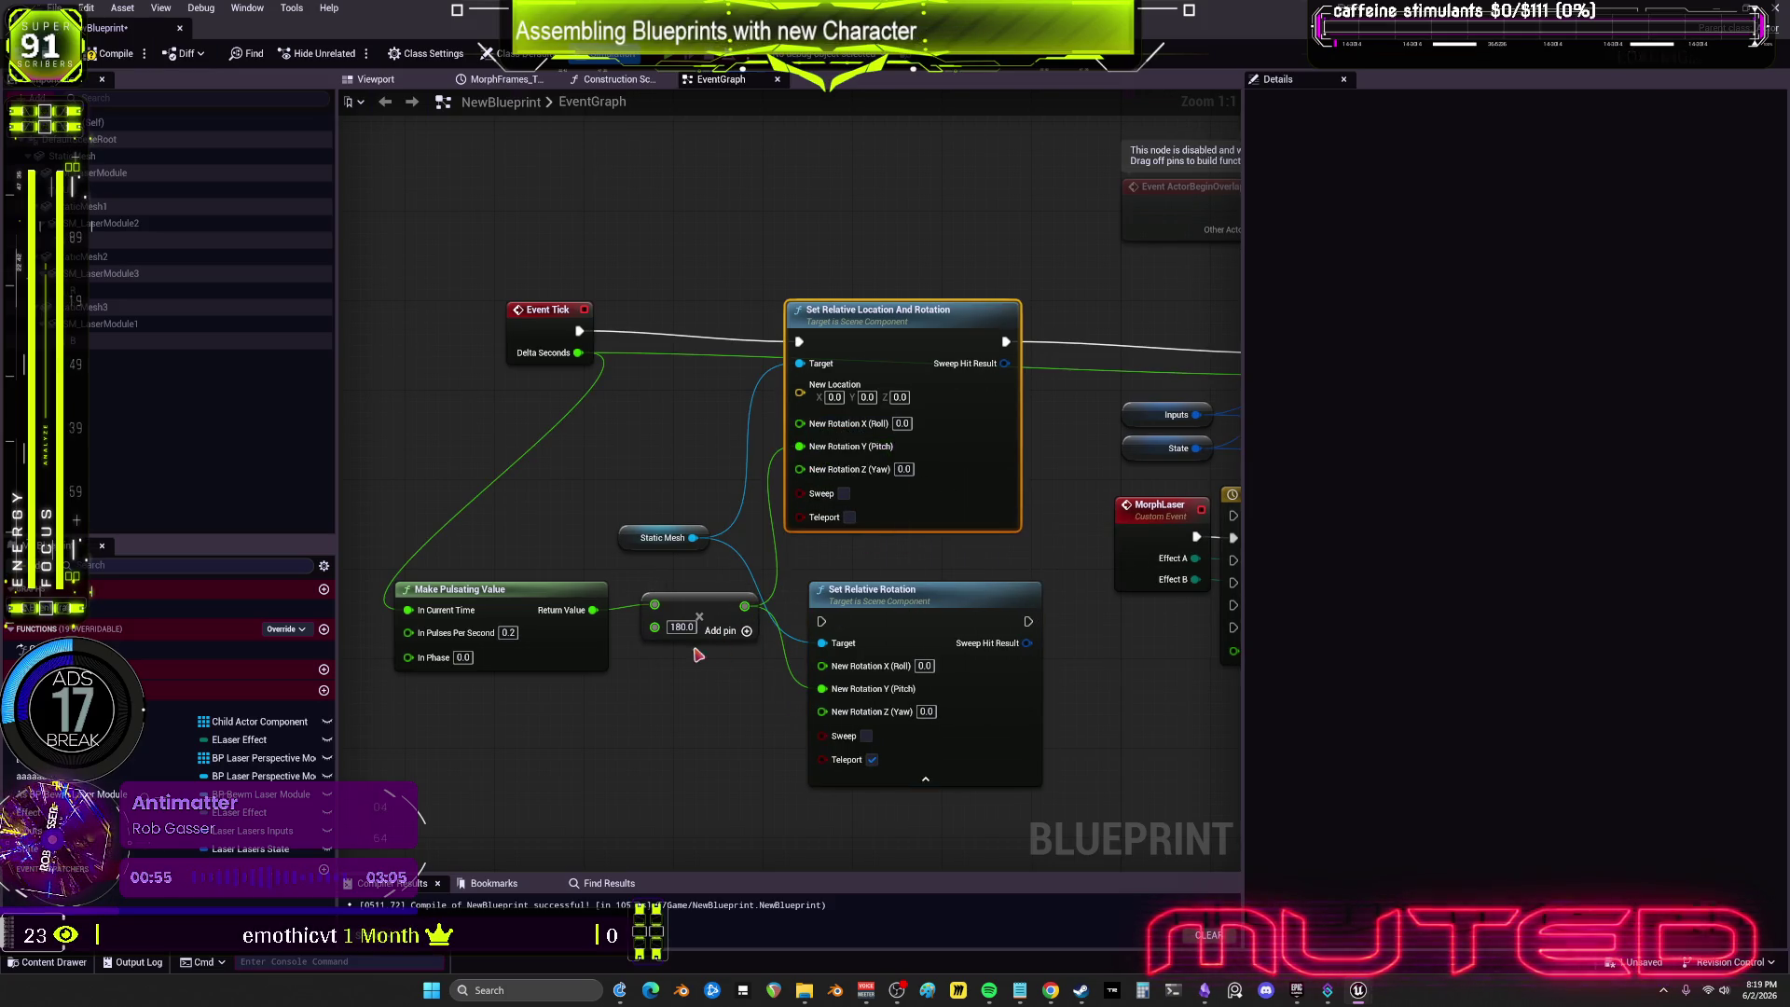
pyautogui.write('60')
pyautogui.press('Return')
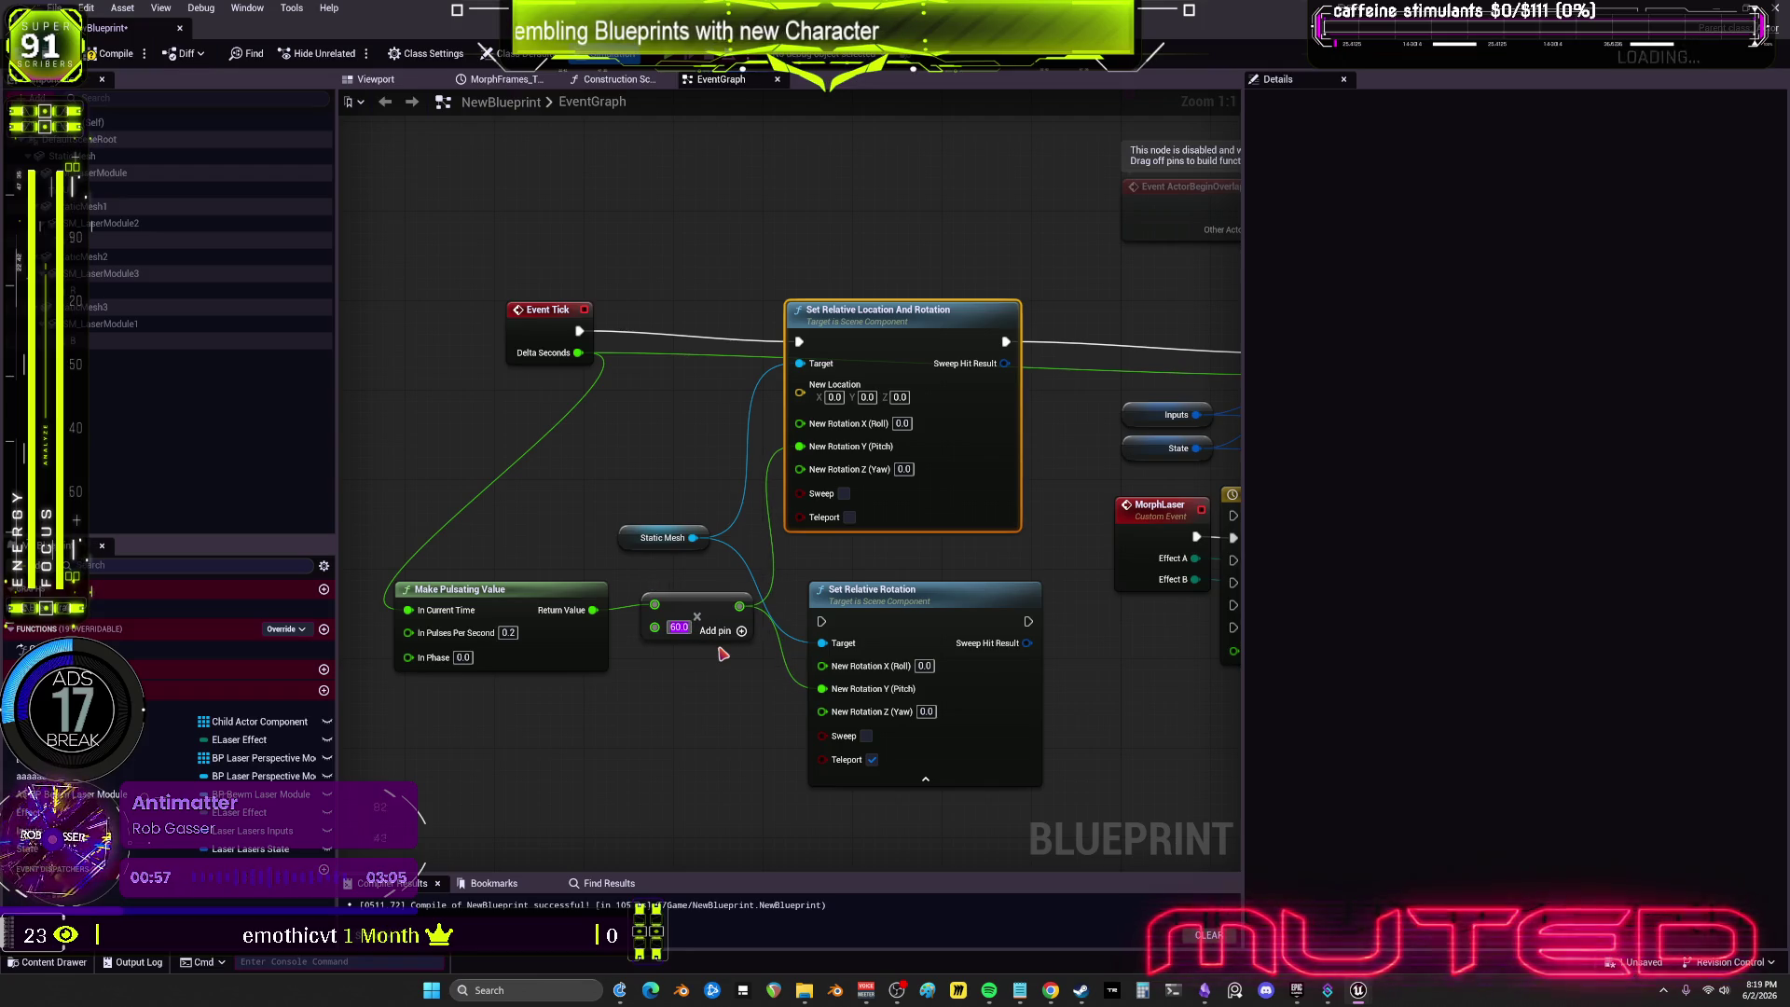
pyautogui.click(593, 426)
pyautogui.click(604, 53)
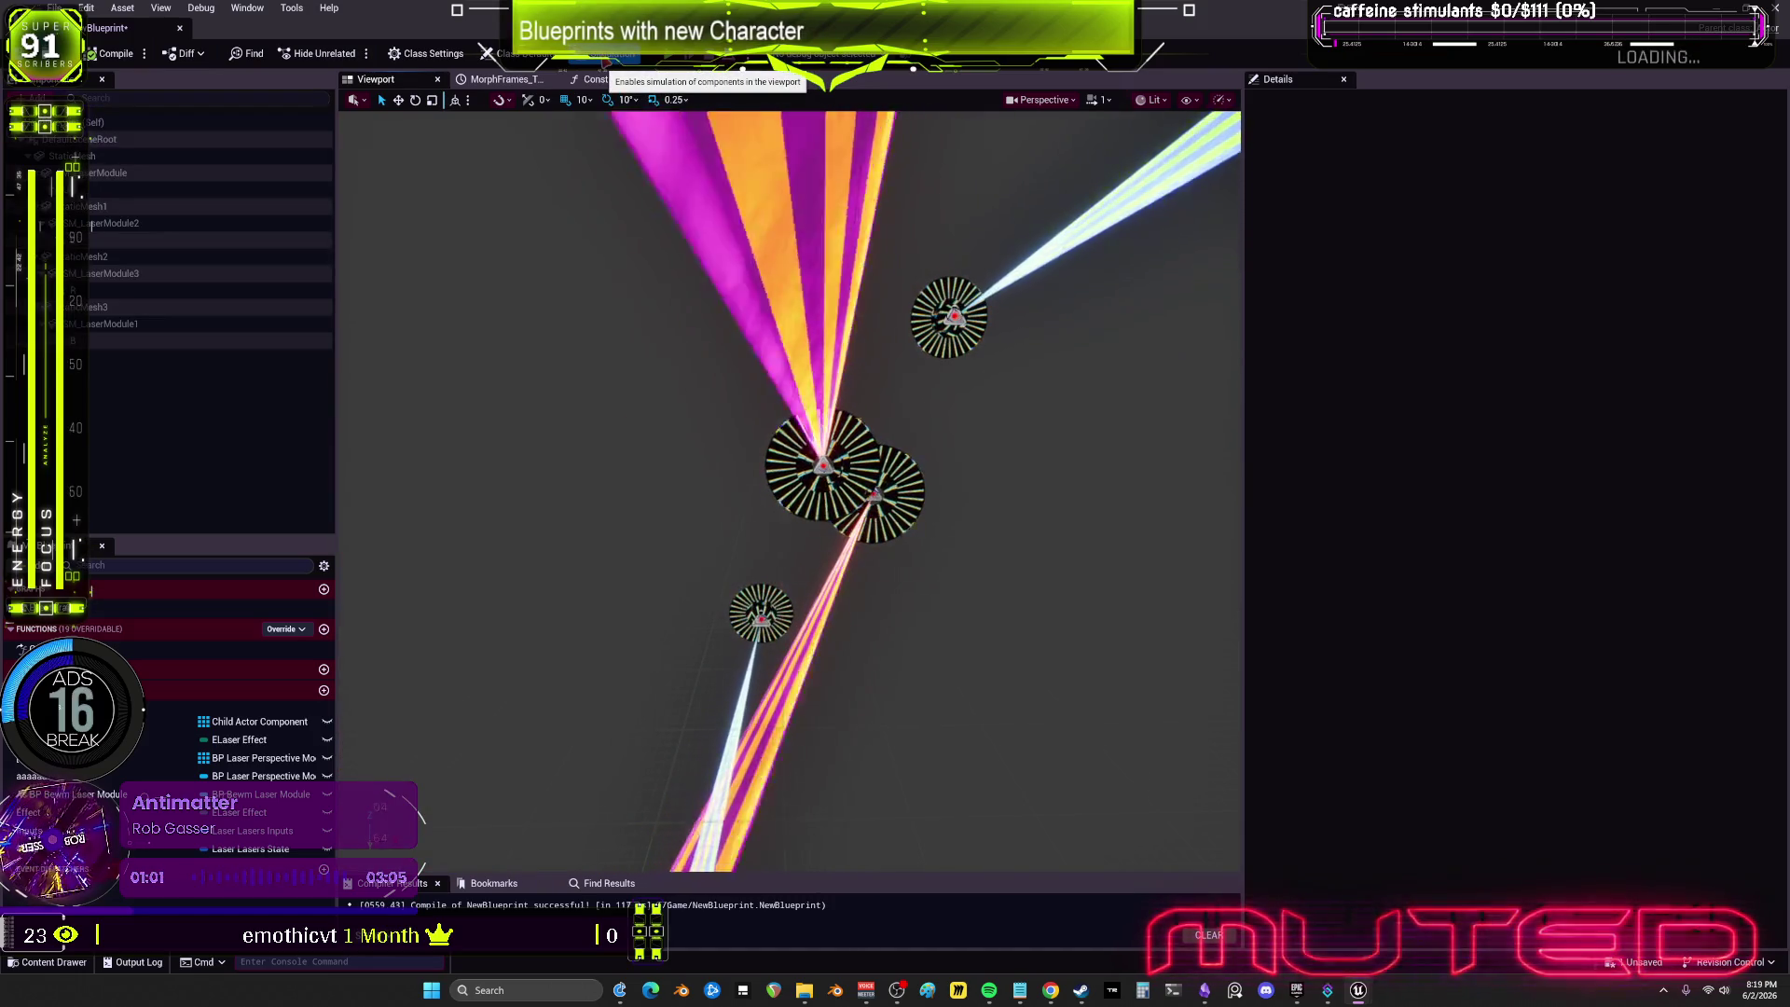
# Step: Delete the old Set Relative Rotation node from the event graph
pyautogui.click(709, 82)
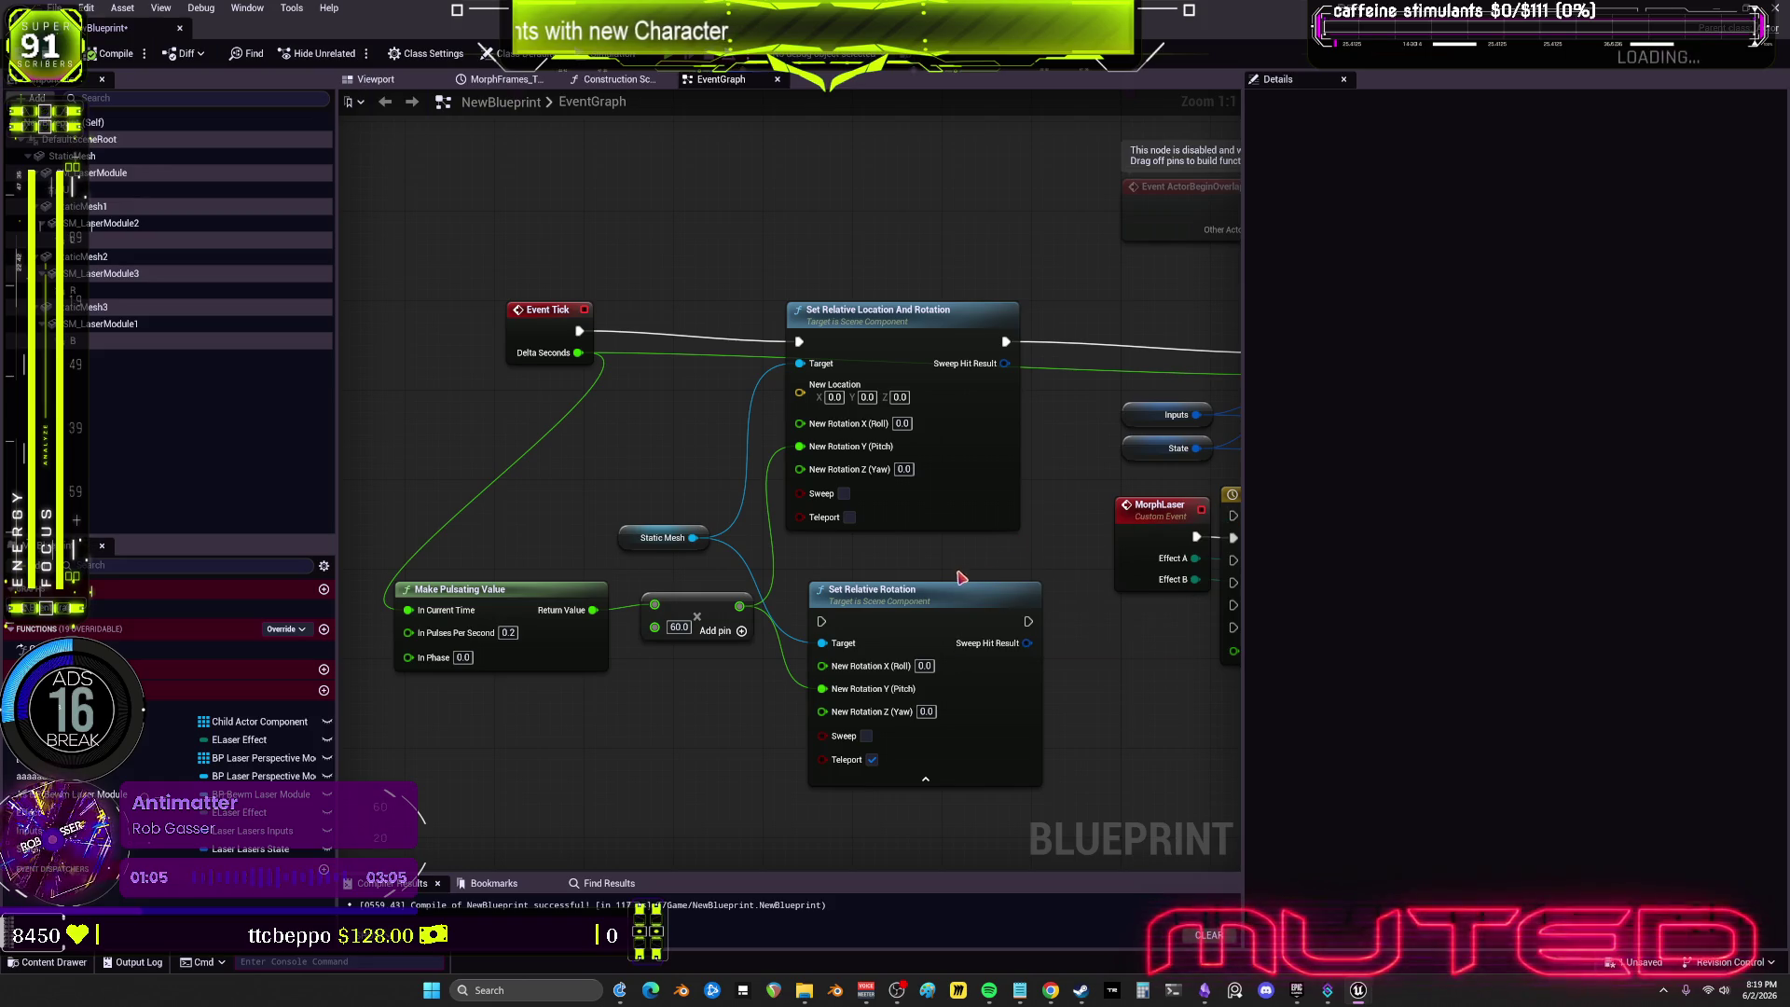
pyautogui.moveTo(1097, 696); pyautogui.dragTo(909, 601)
pyautogui.press('Delete')
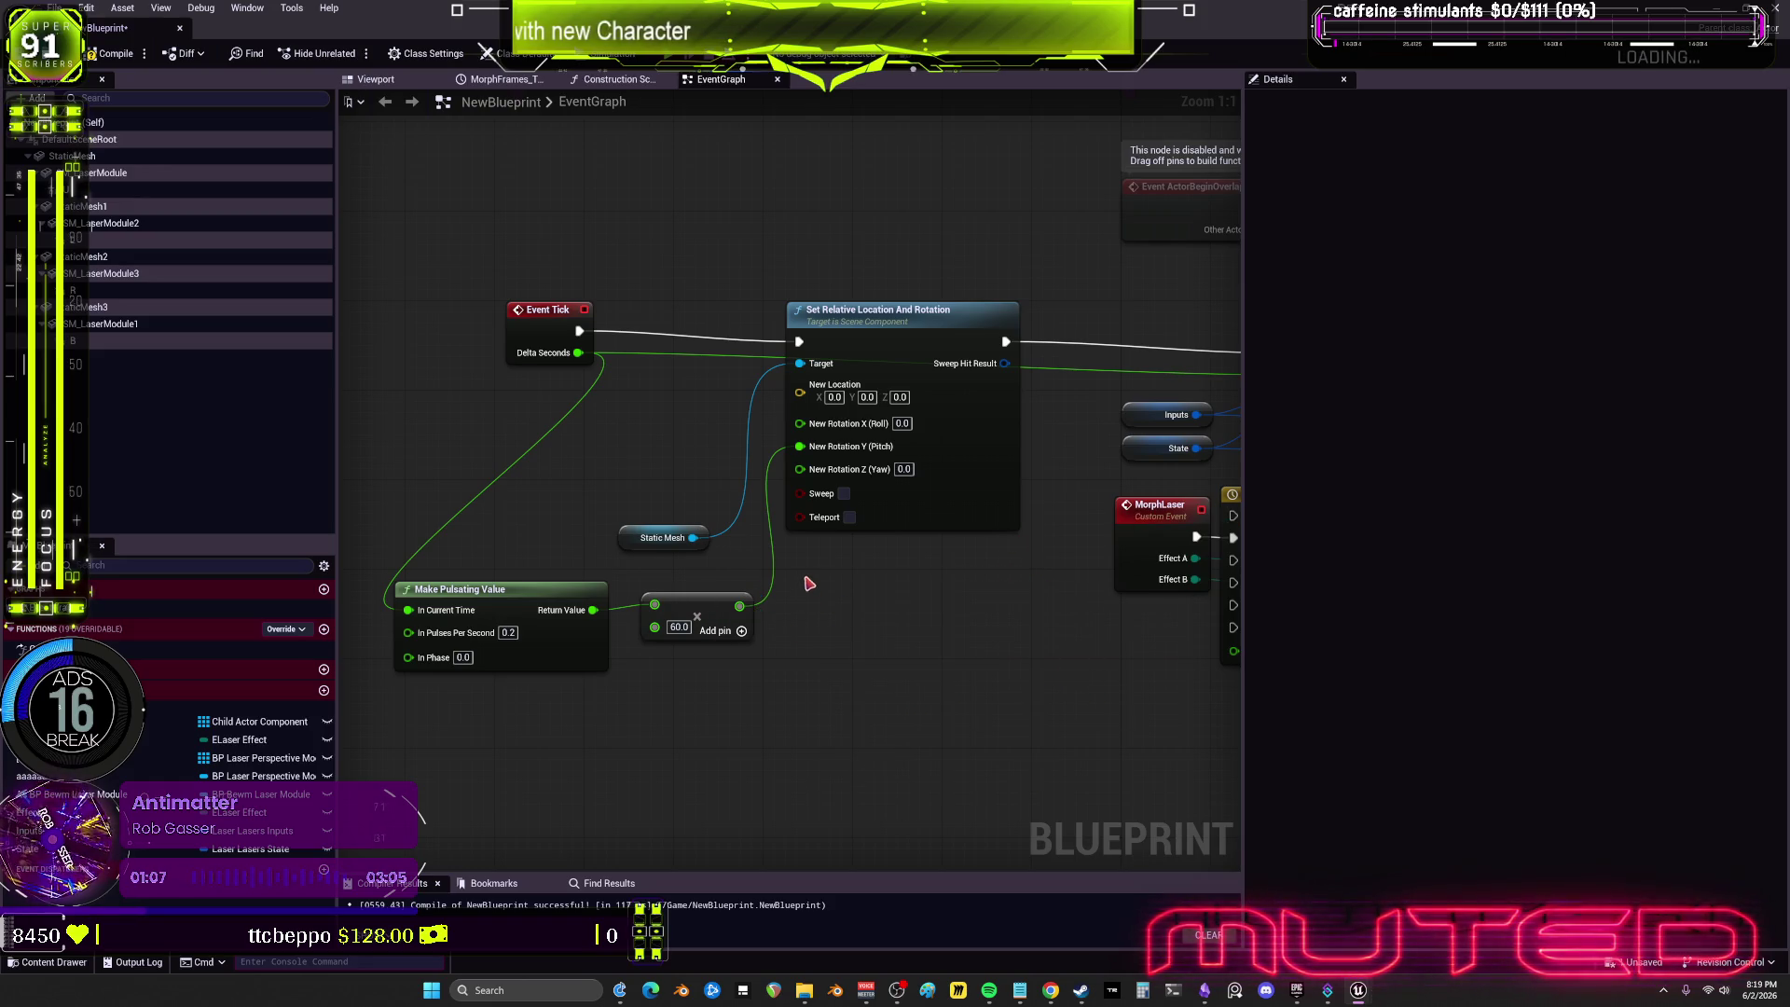
pyautogui.rightClick(825, 595)
# Step: Re-route the multiply result wire toward the Yaw input of Set Relative Location And Rotation
pyautogui.write('aa')
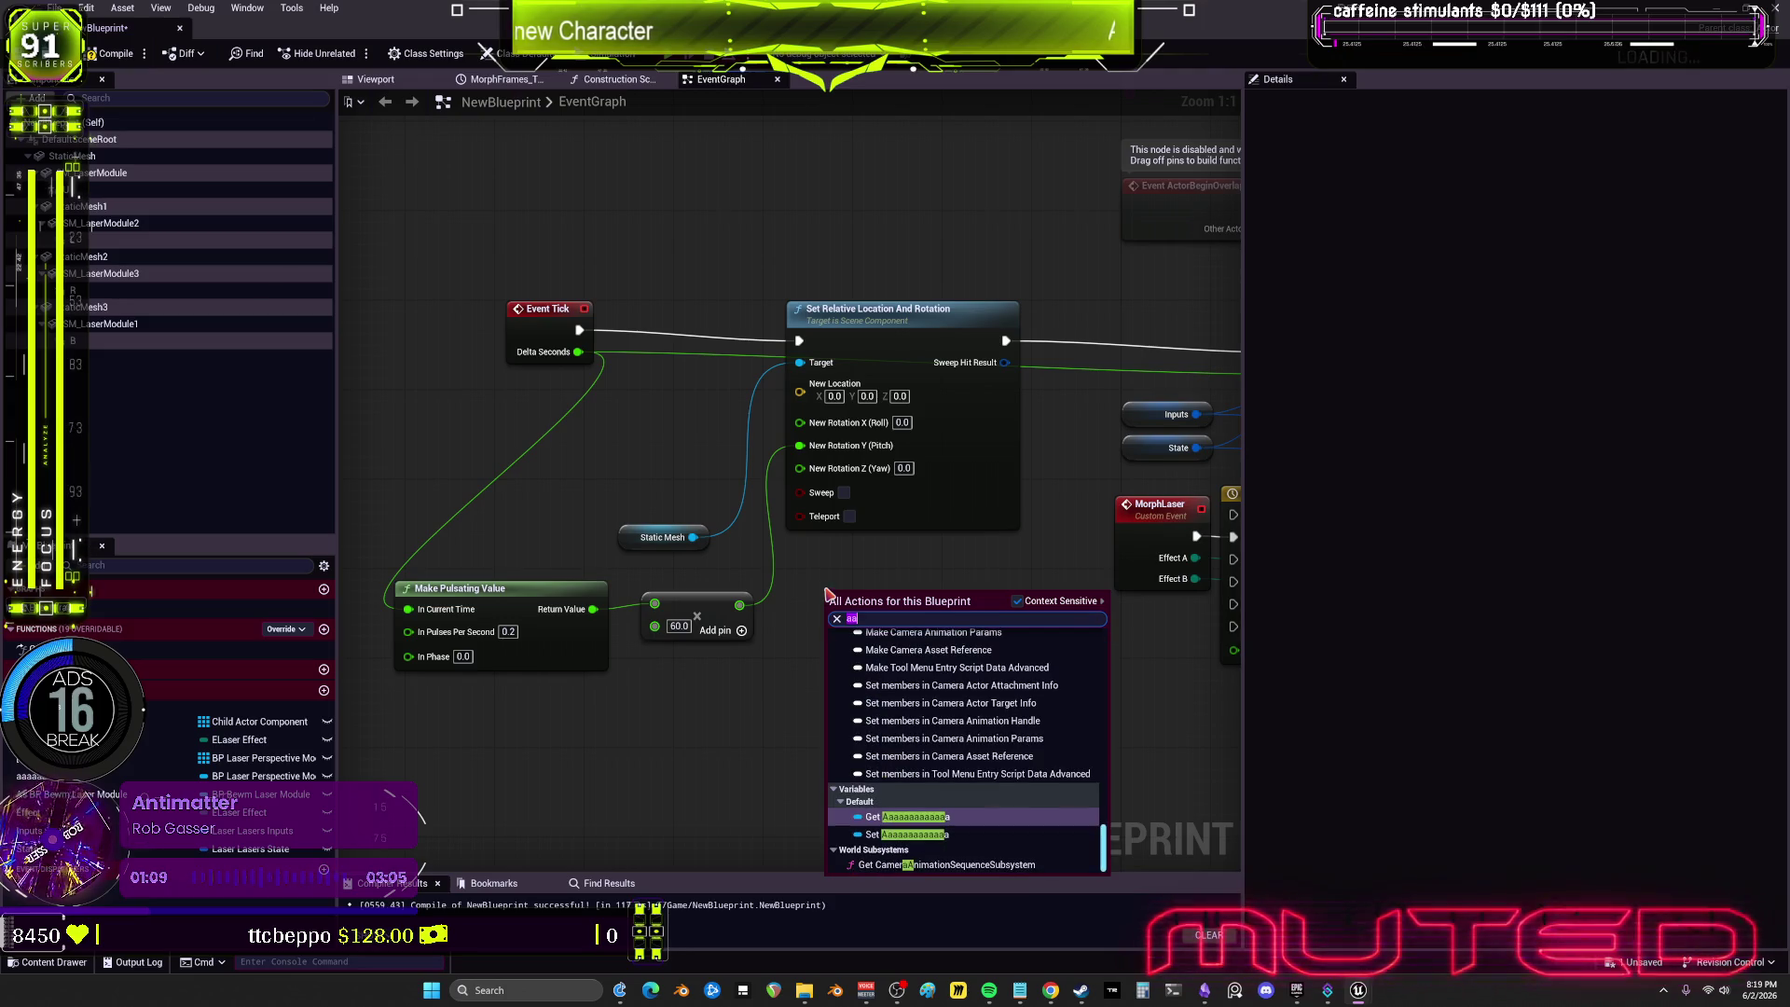
pyautogui.press('BackSpace')
pyautogui.press('BackSpace')
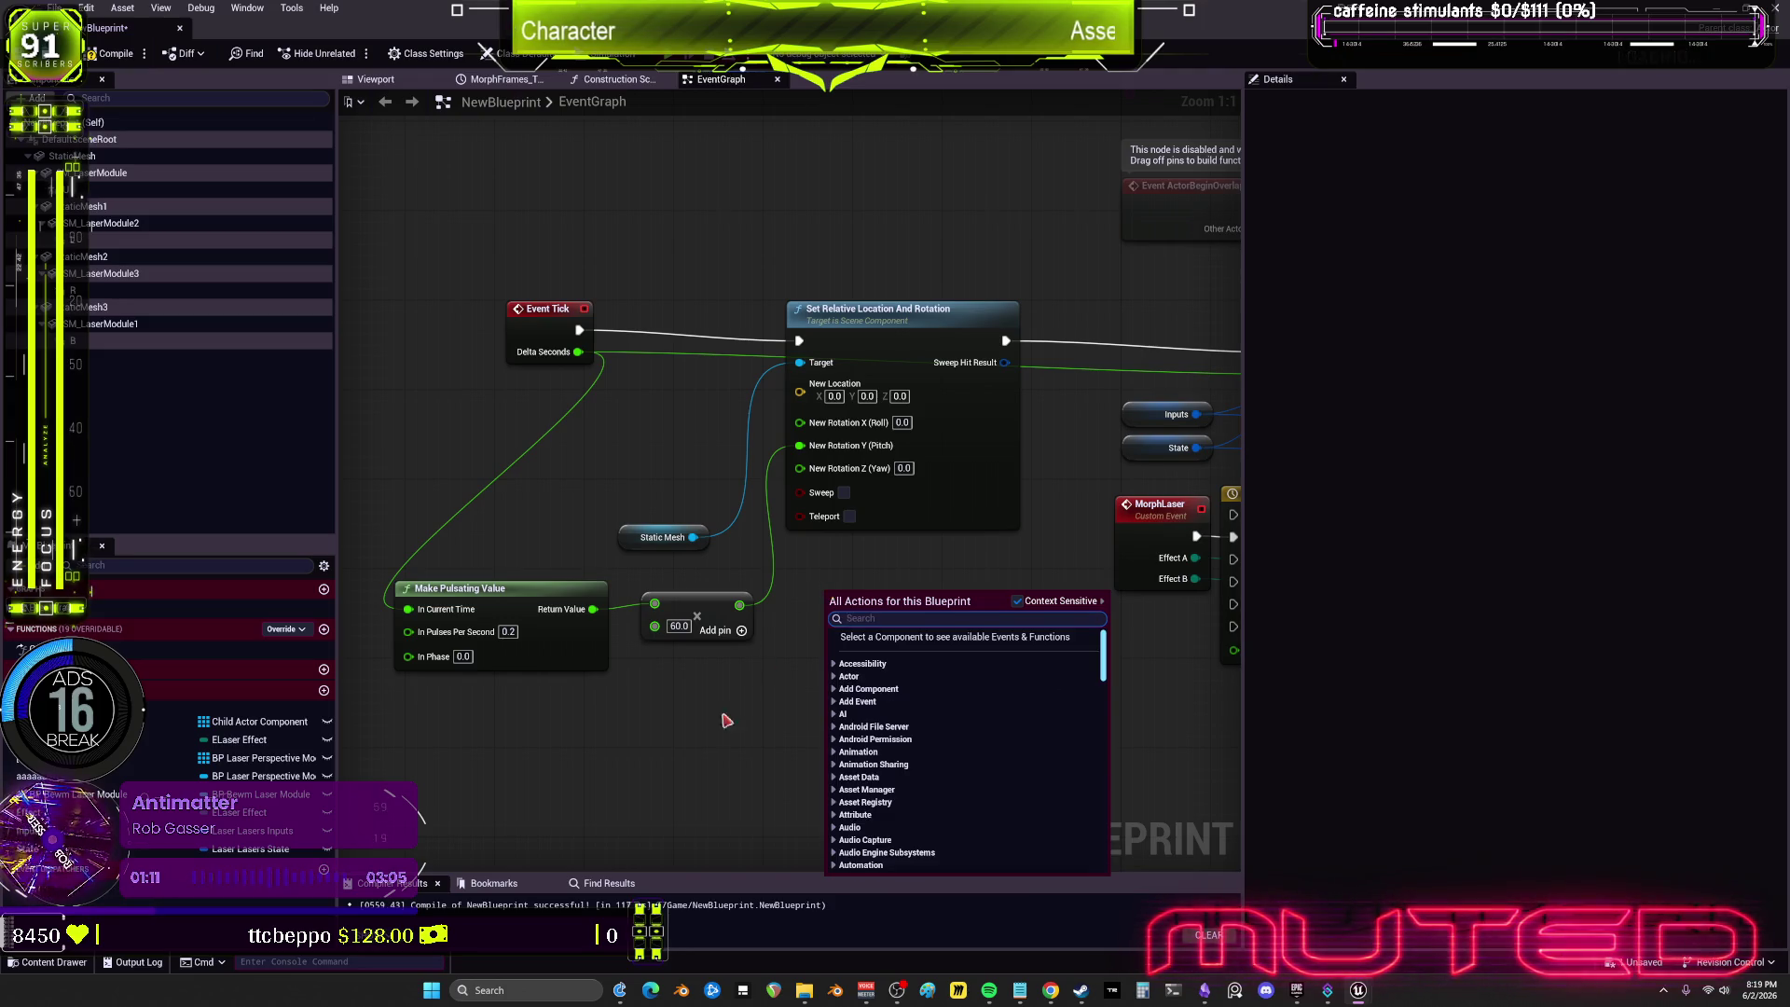
pyautogui.press('Escape')
pyautogui.click(504, 601)
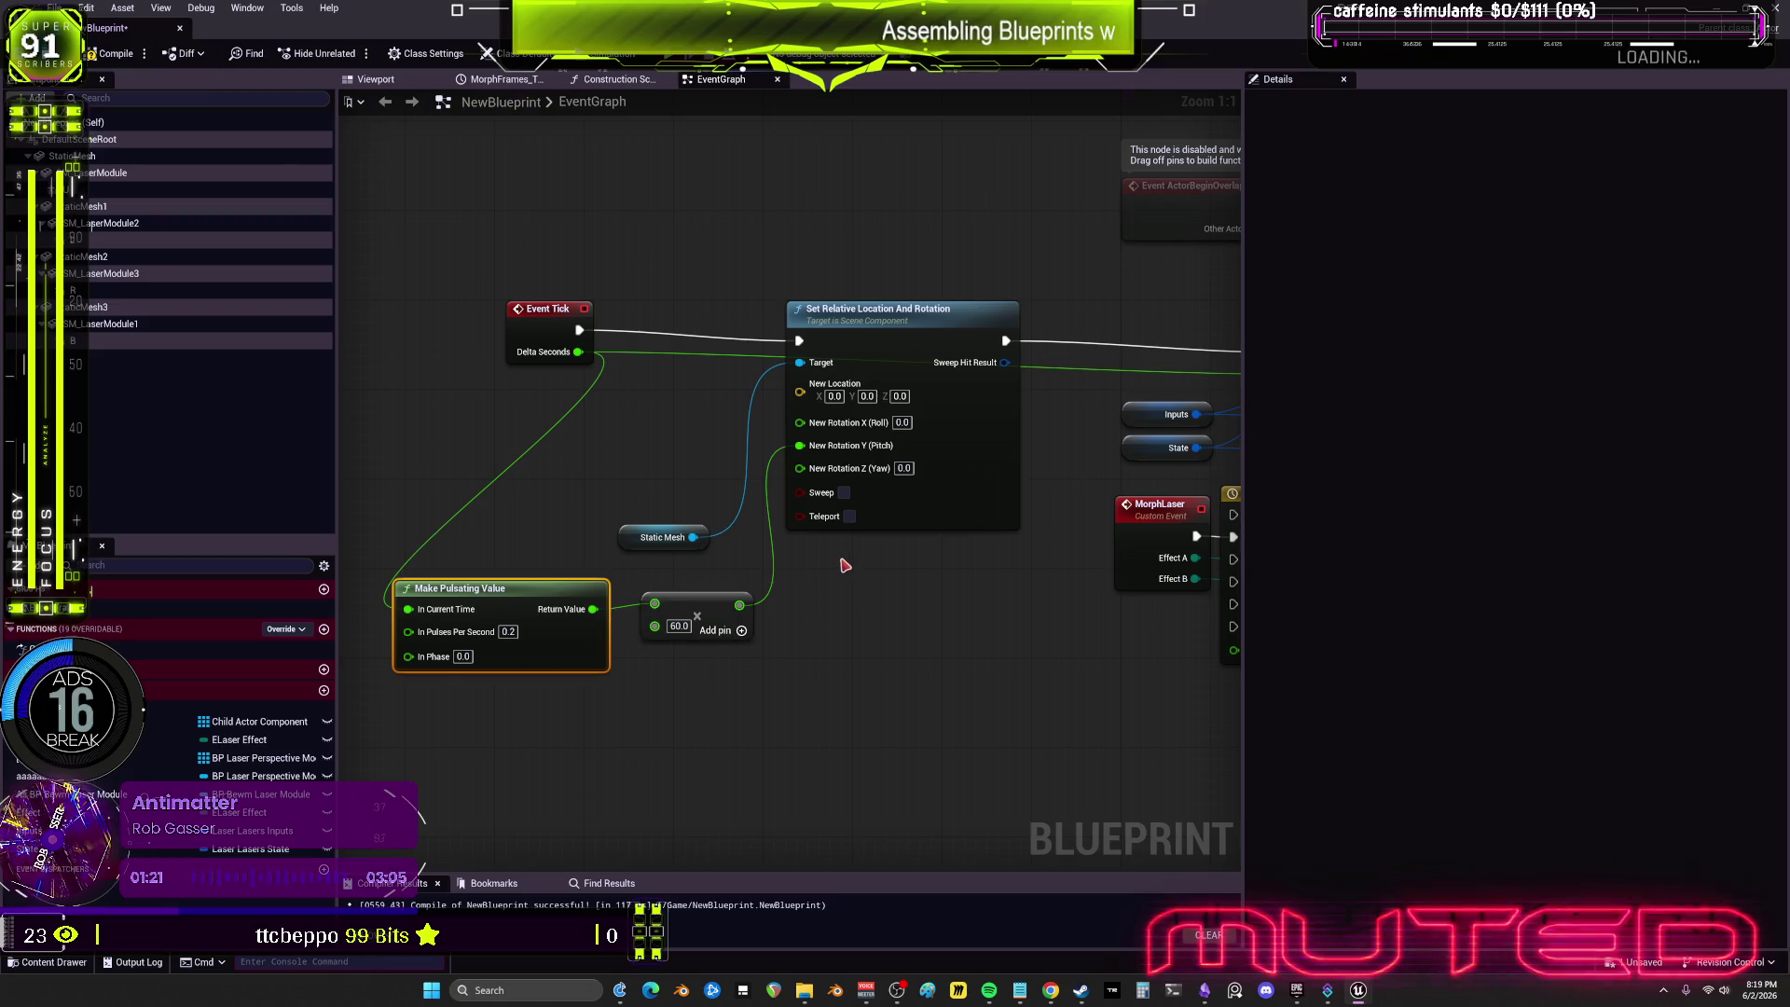
pyautogui.moveTo(790, 464); pyautogui.dragTo(804, 496)
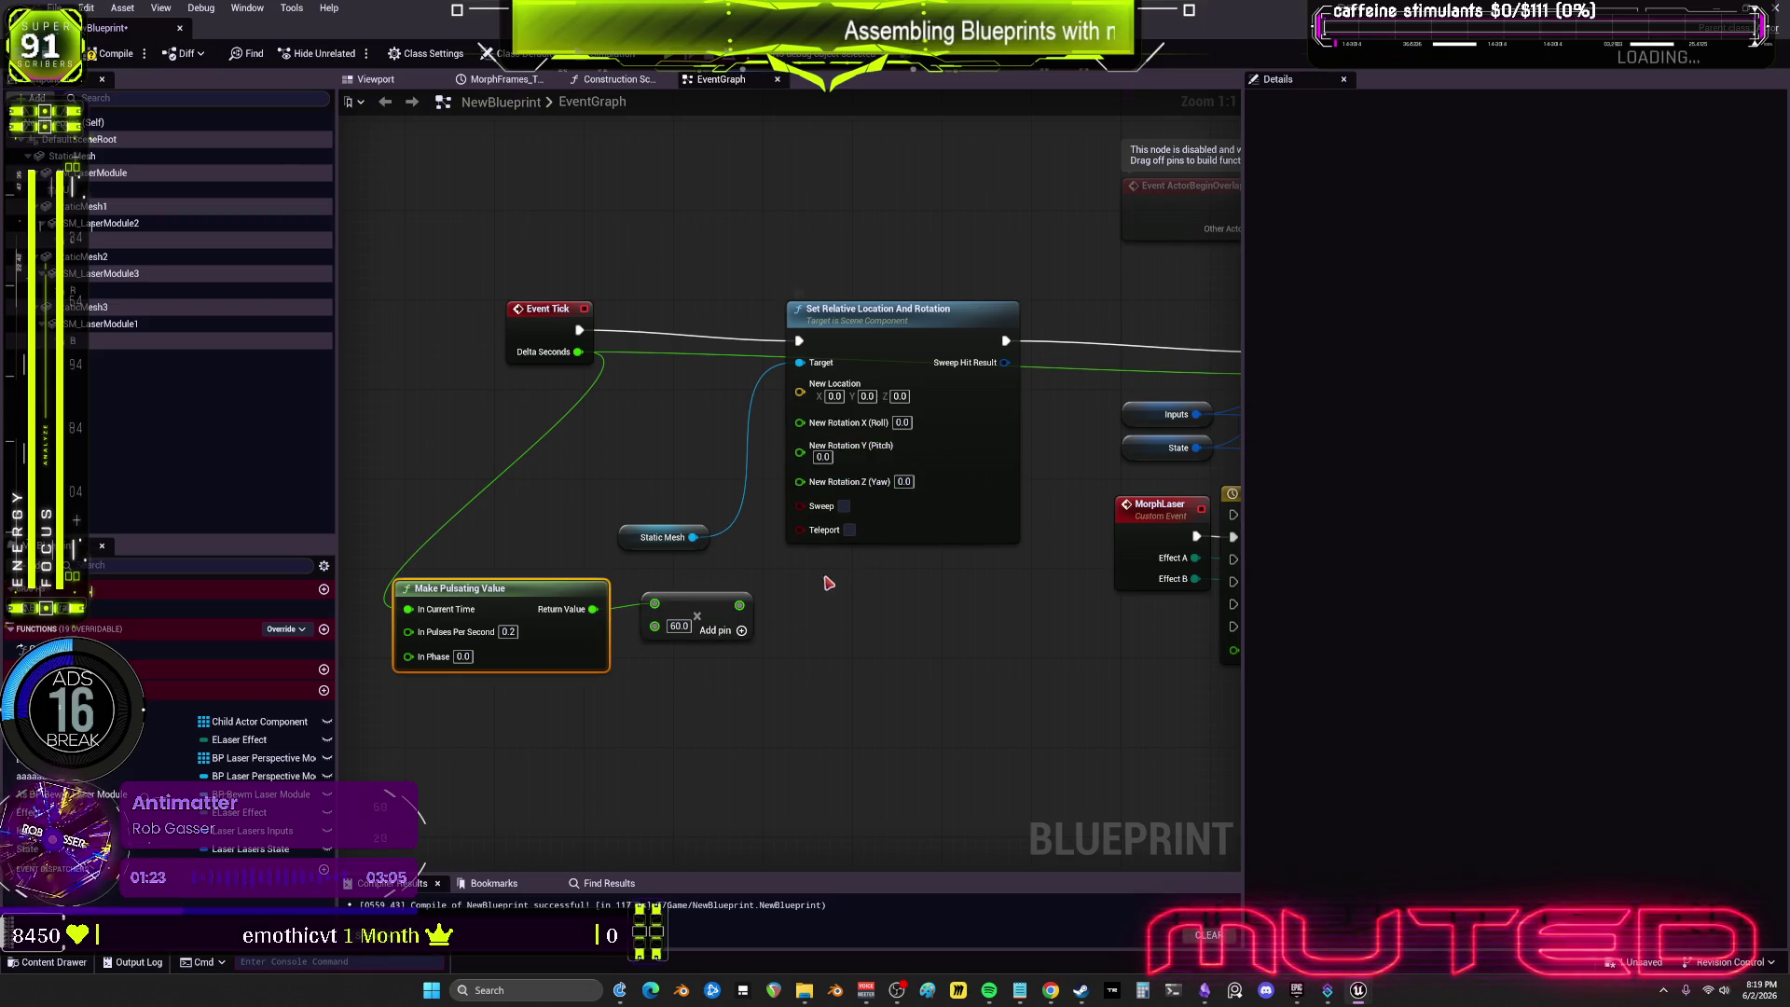
pyautogui.click(927, 467)
pyautogui.scroll(-5, 412, 466)
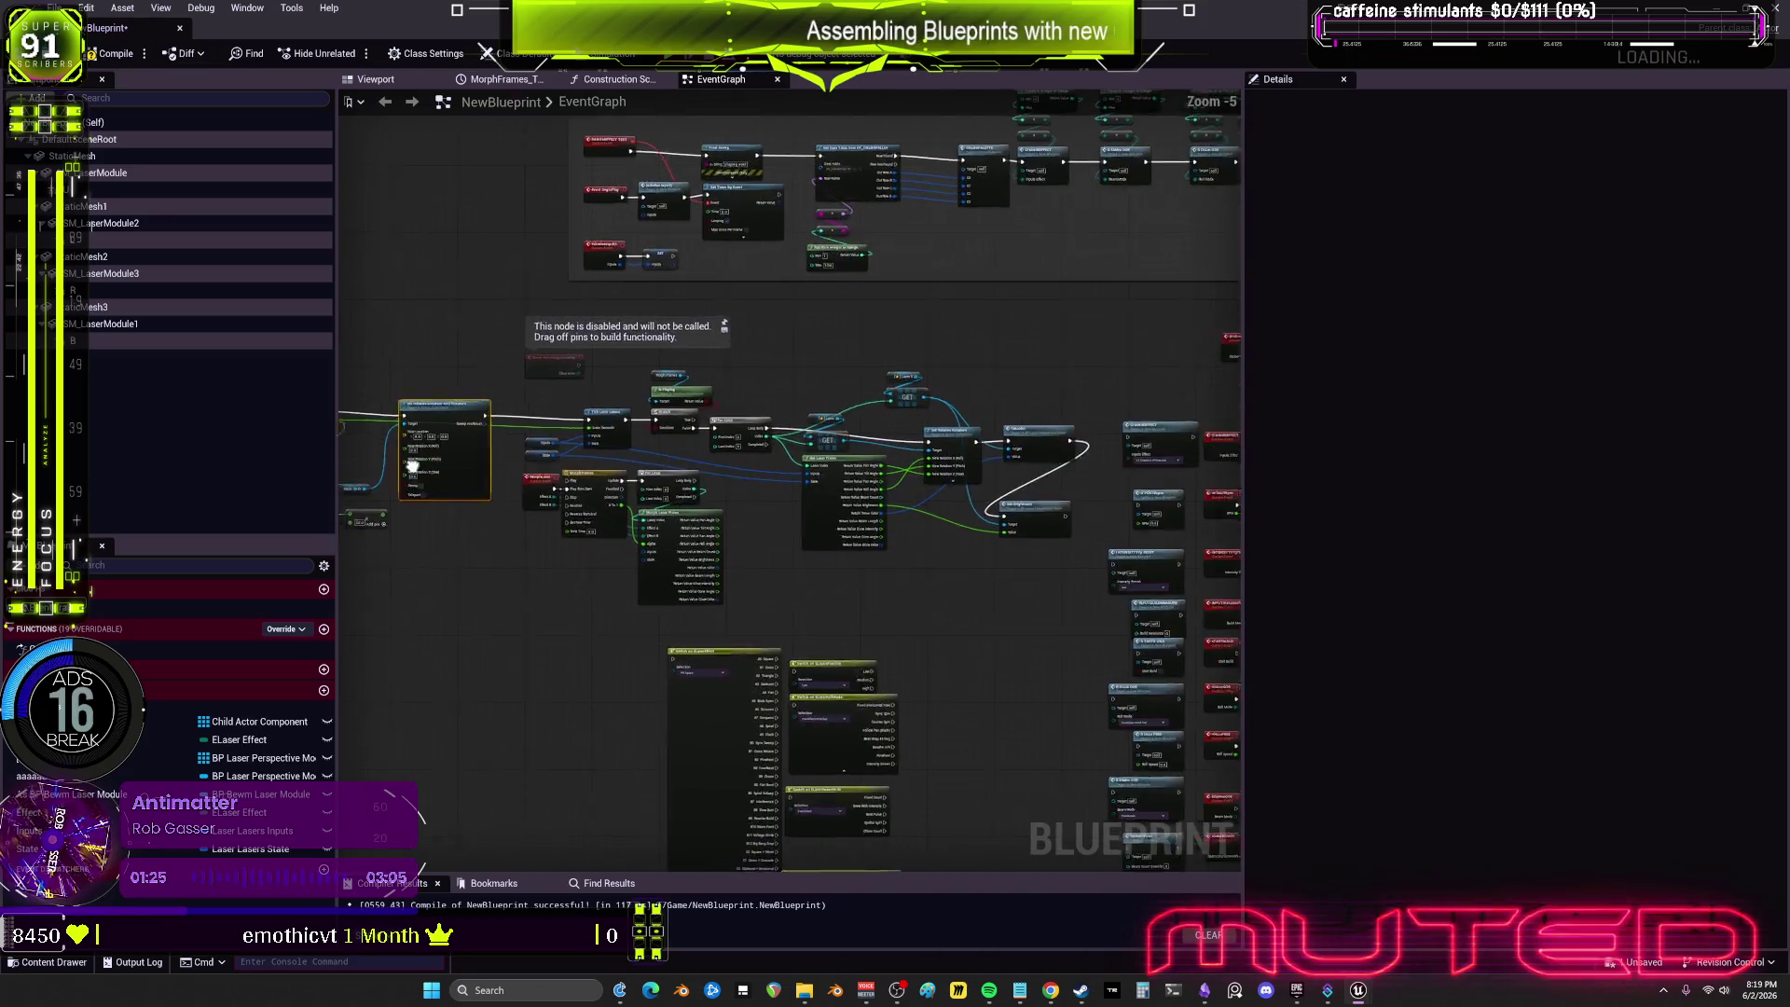
pyautogui.scroll(3, 411, 466)
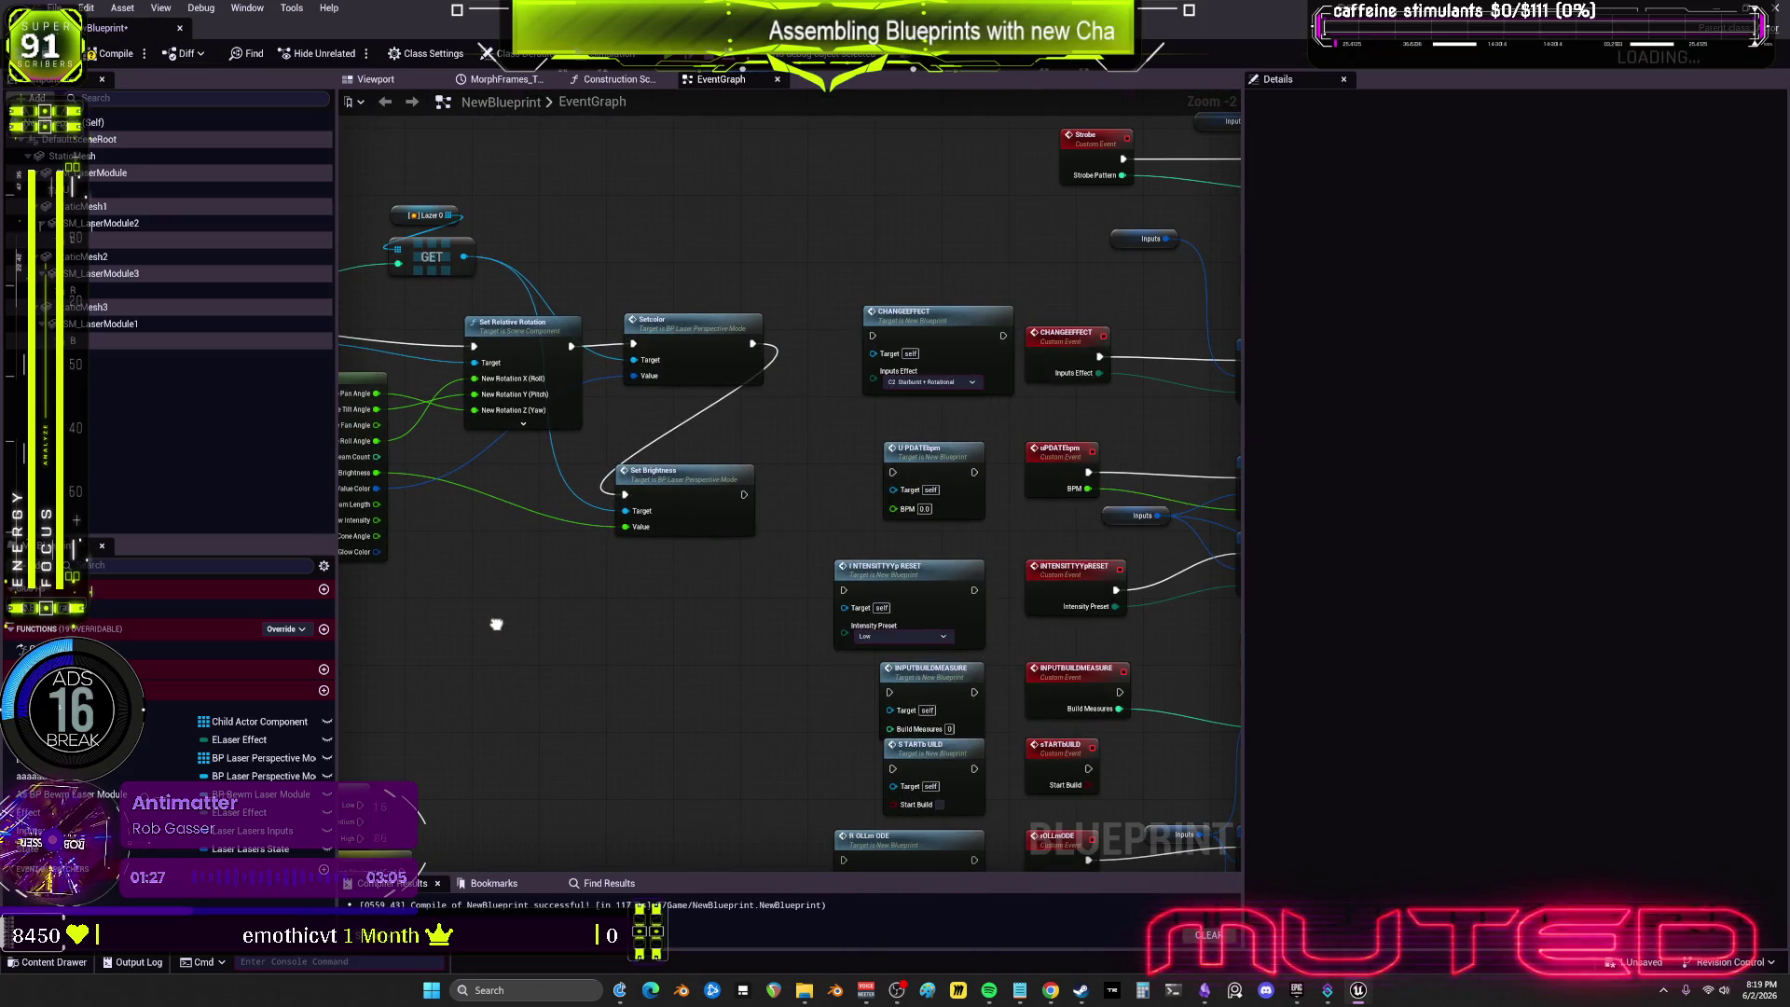
pyautogui.scroll(-3, 496, 624)
pyautogui.scroll(3, 627, 556)
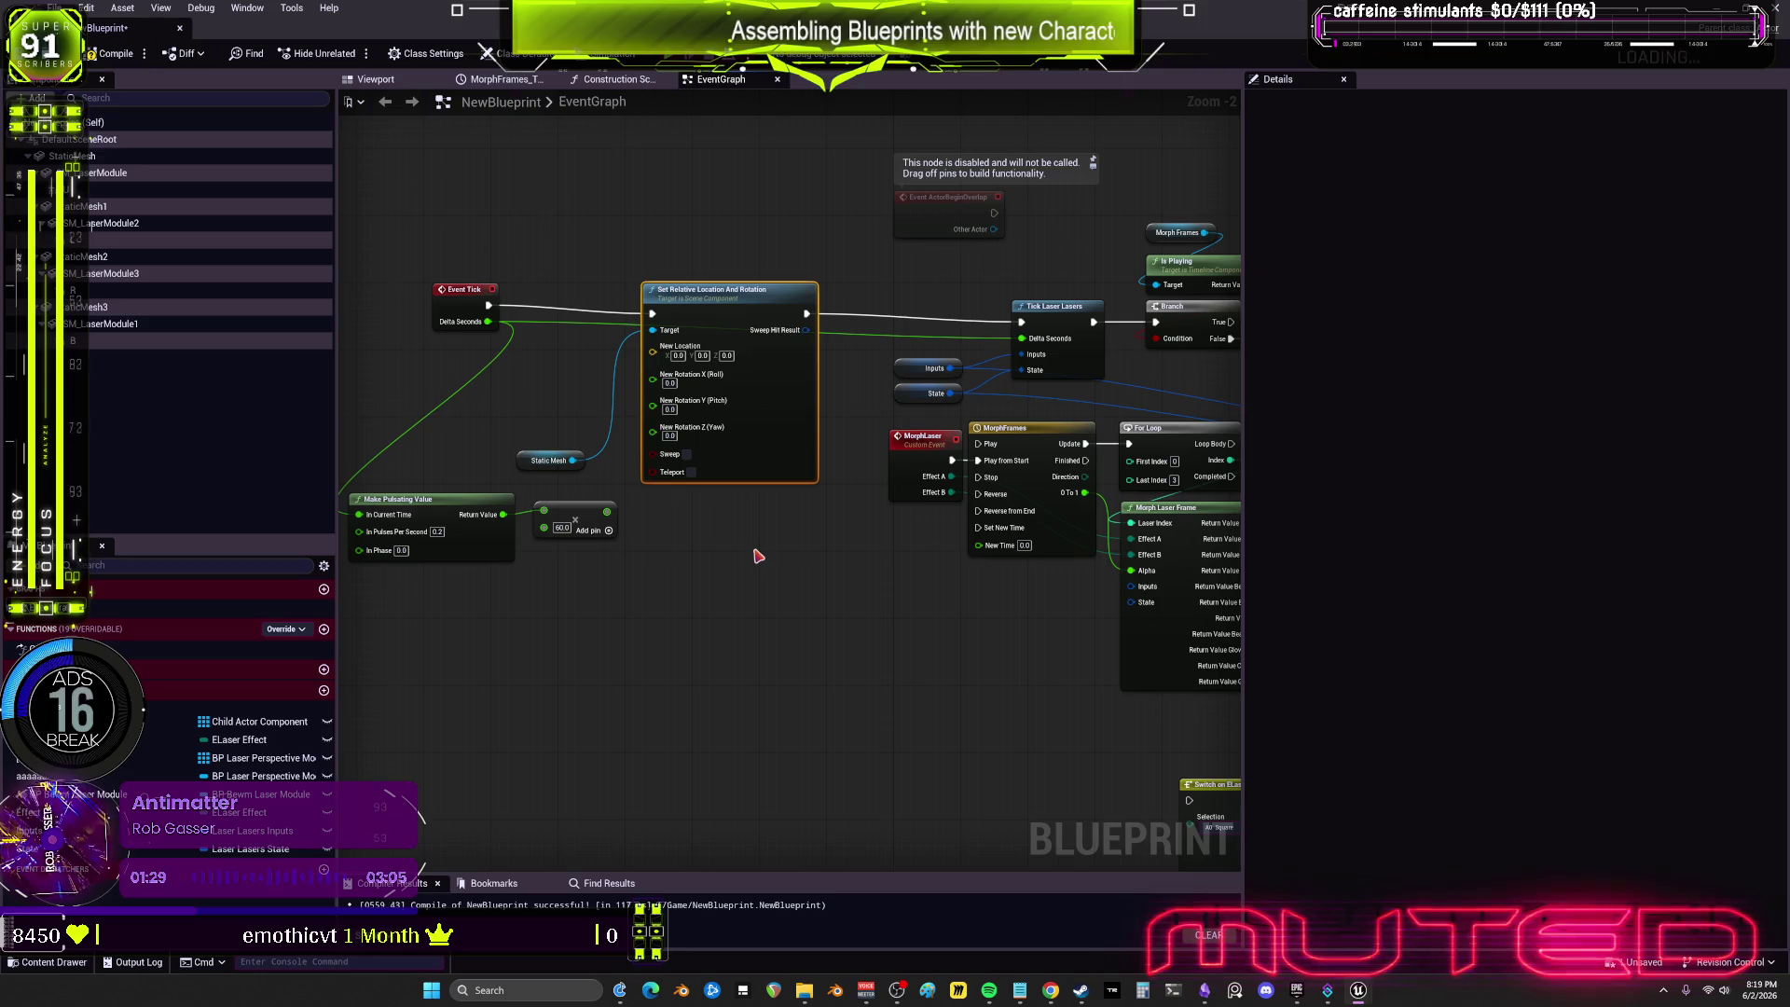
# Step: Add a Timeline node named 'aaaaa' and open it in the timeline editor
pyautogui.rightClick(604, 486)
pyautogui.write('timel')
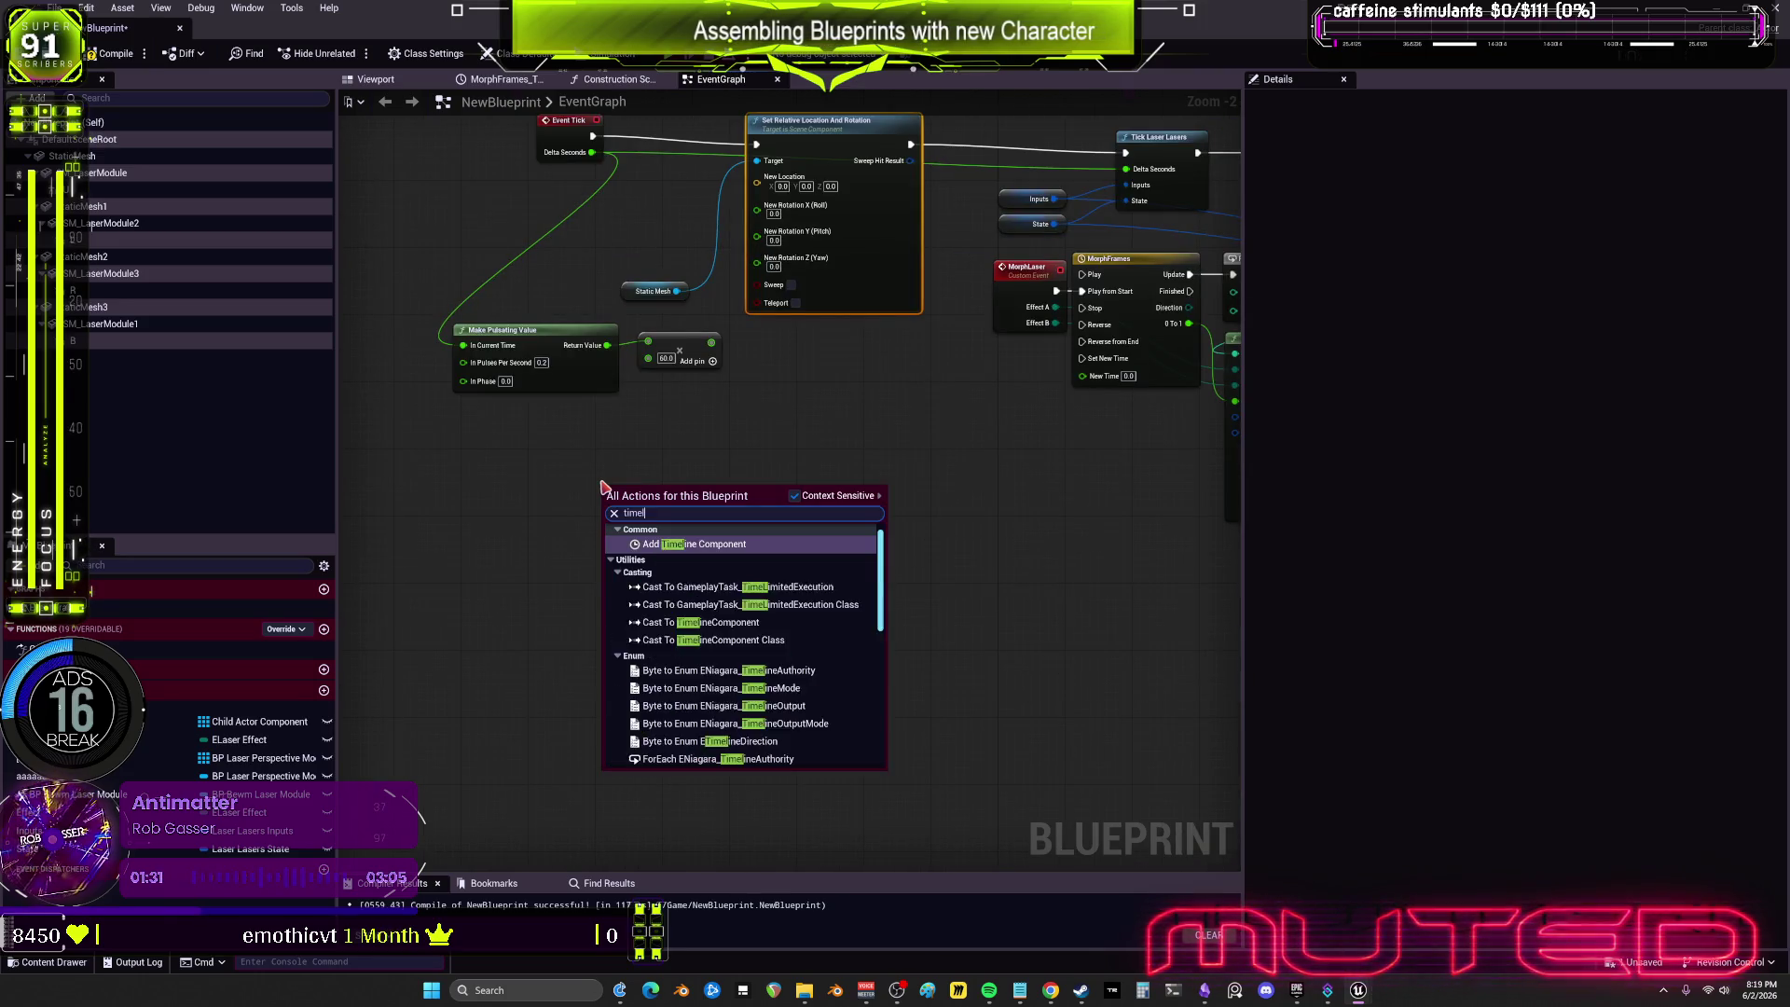
pyautogui.write('ine')
pyautogui.click(711, 545)
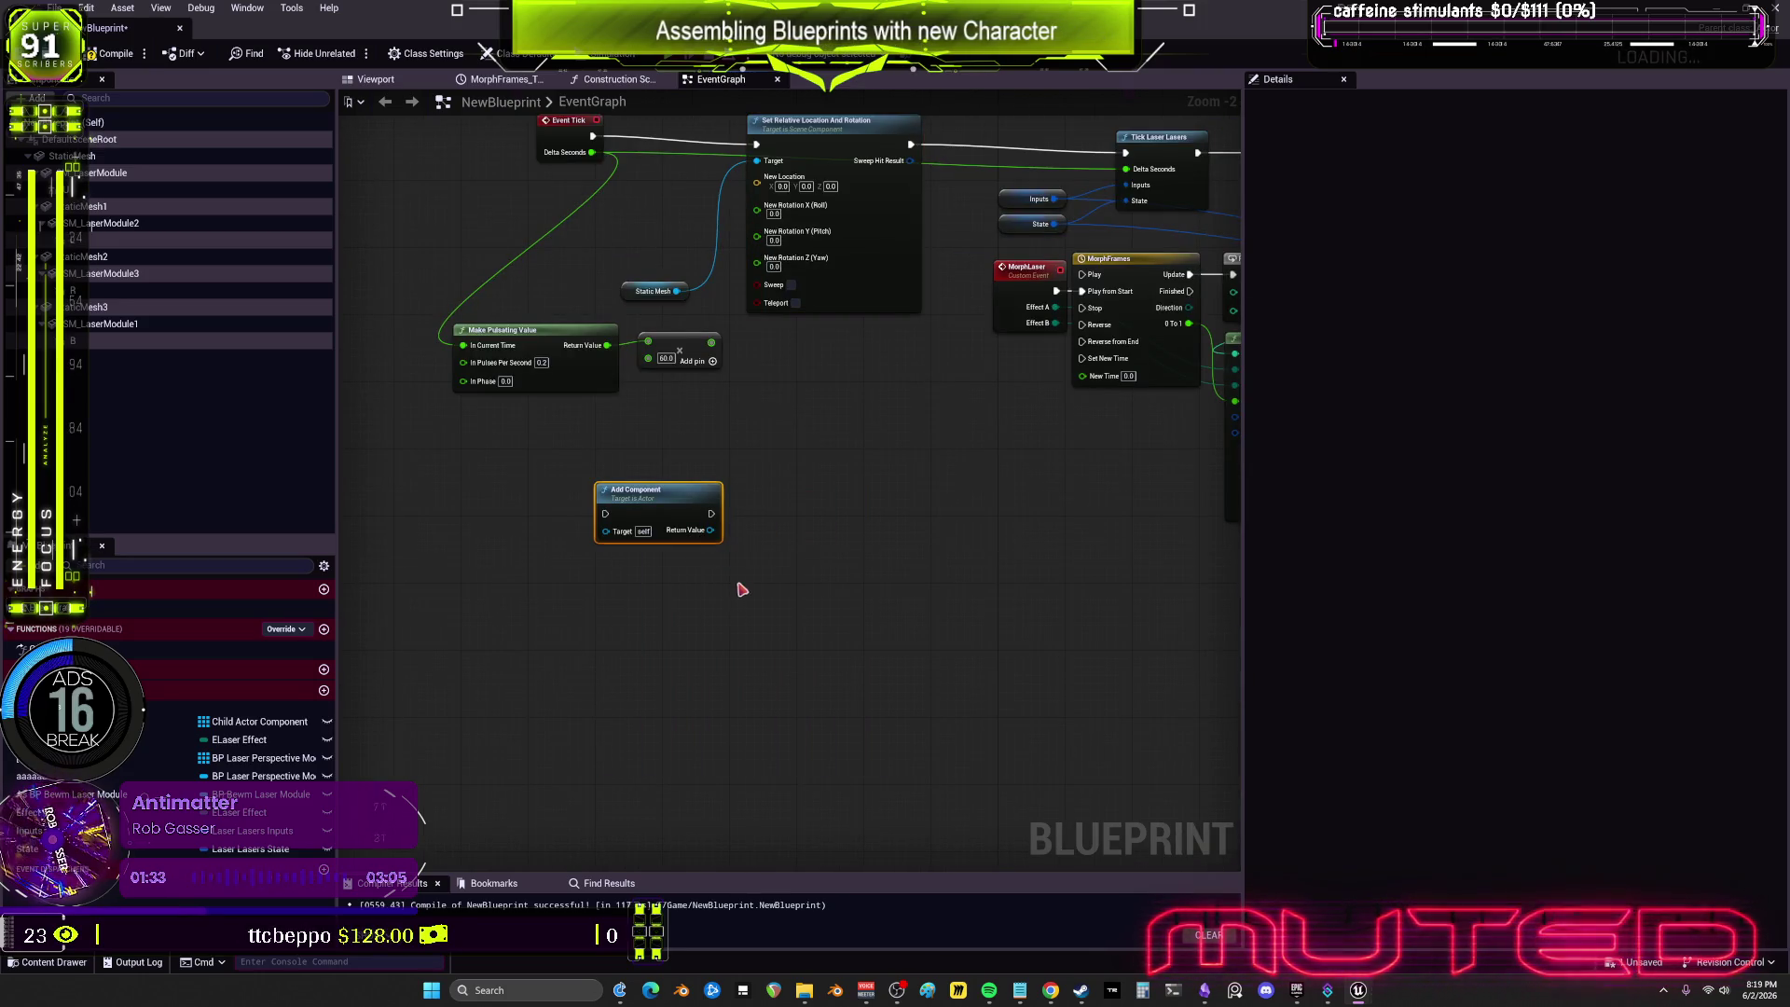
pyautogui.rightClick(660, 487)
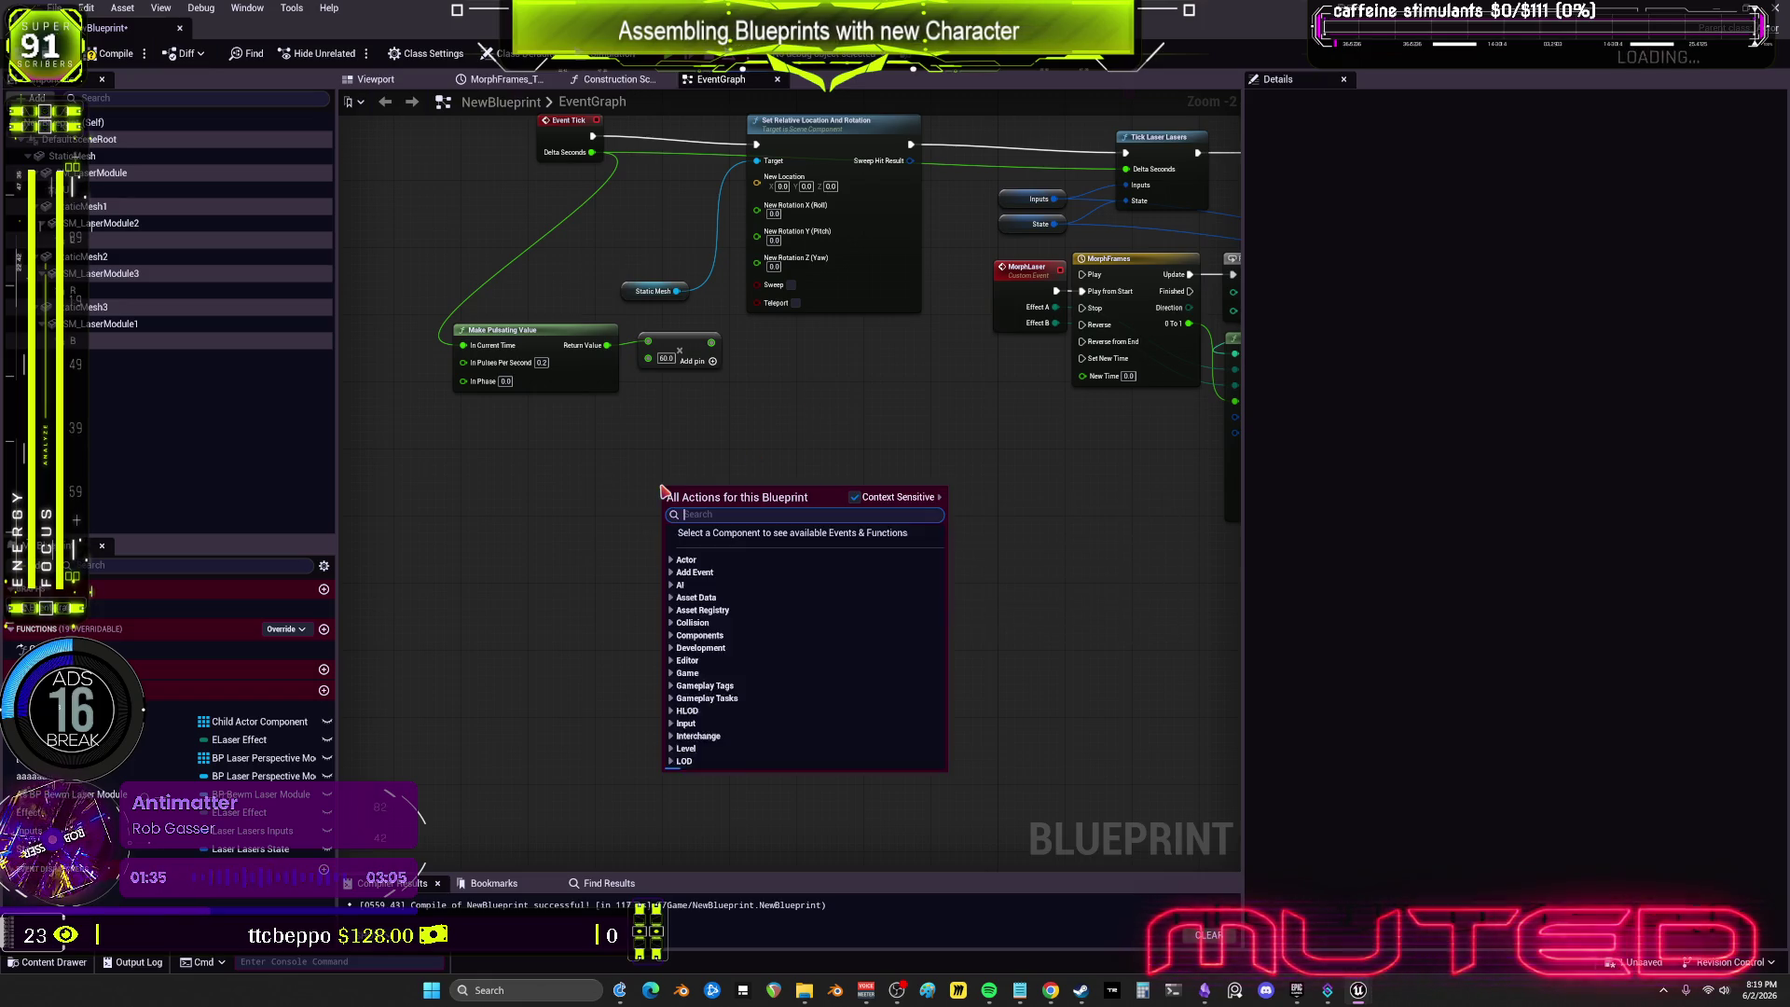
pyautogui.write('timeline')
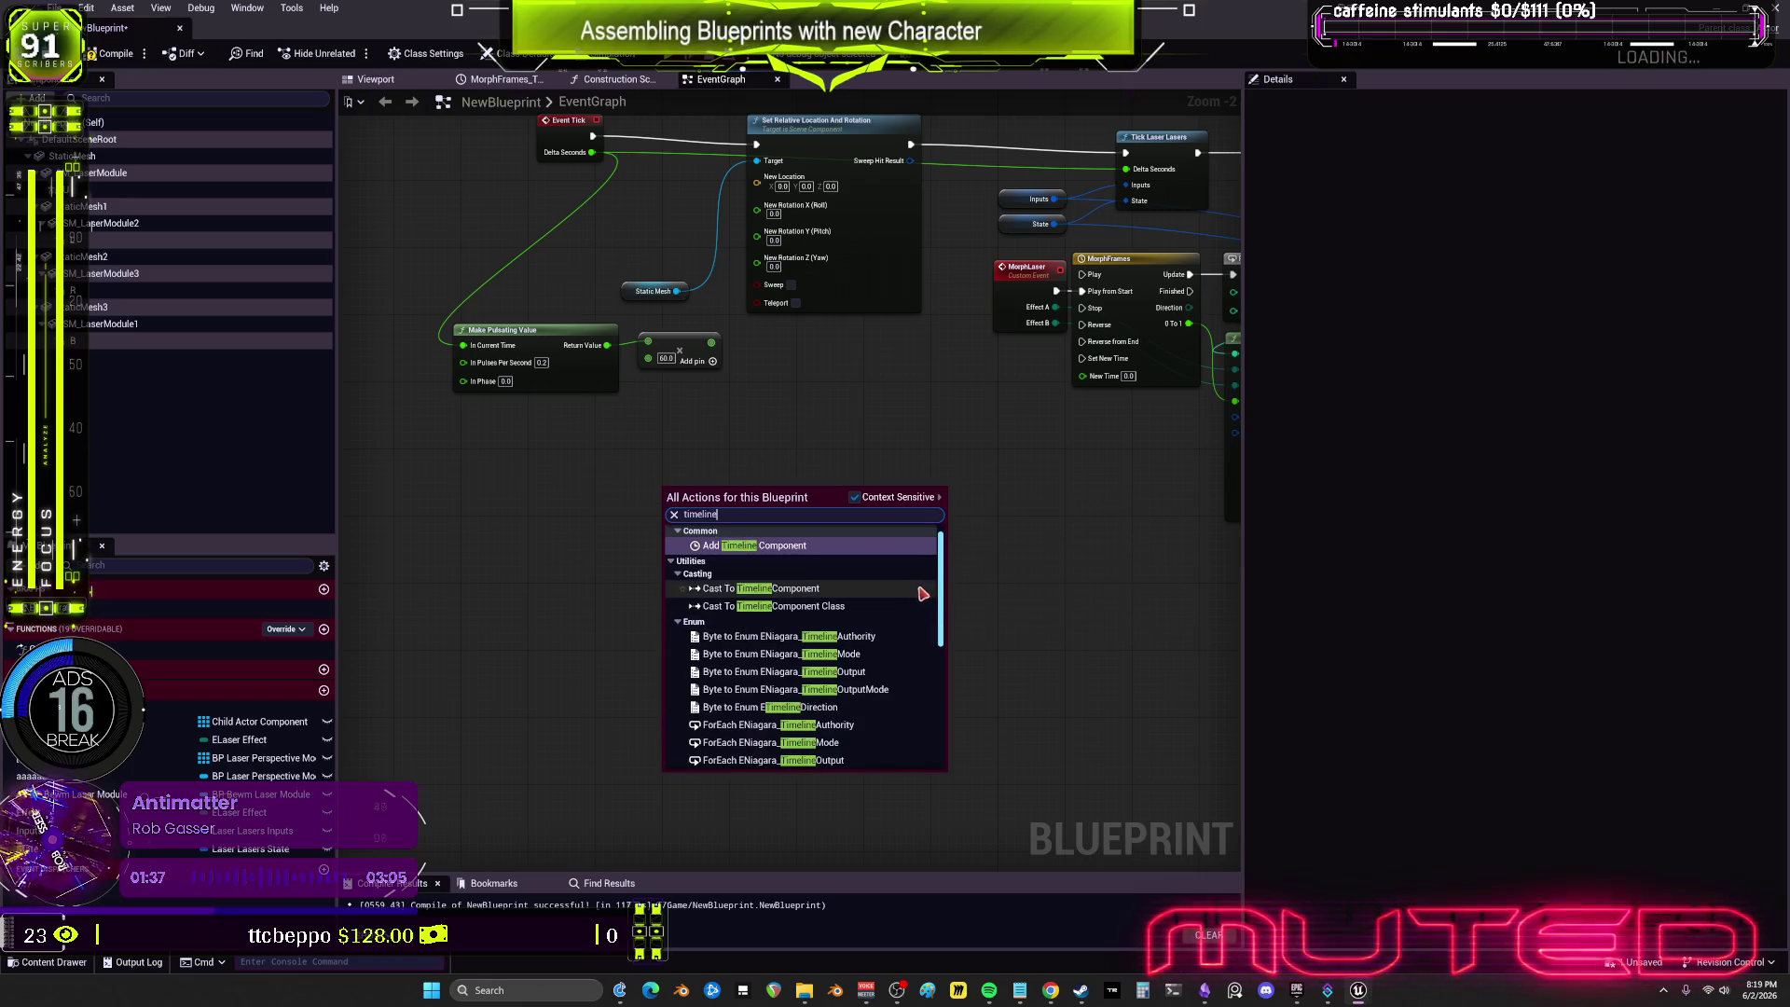
pyautogui.click(720, 545)
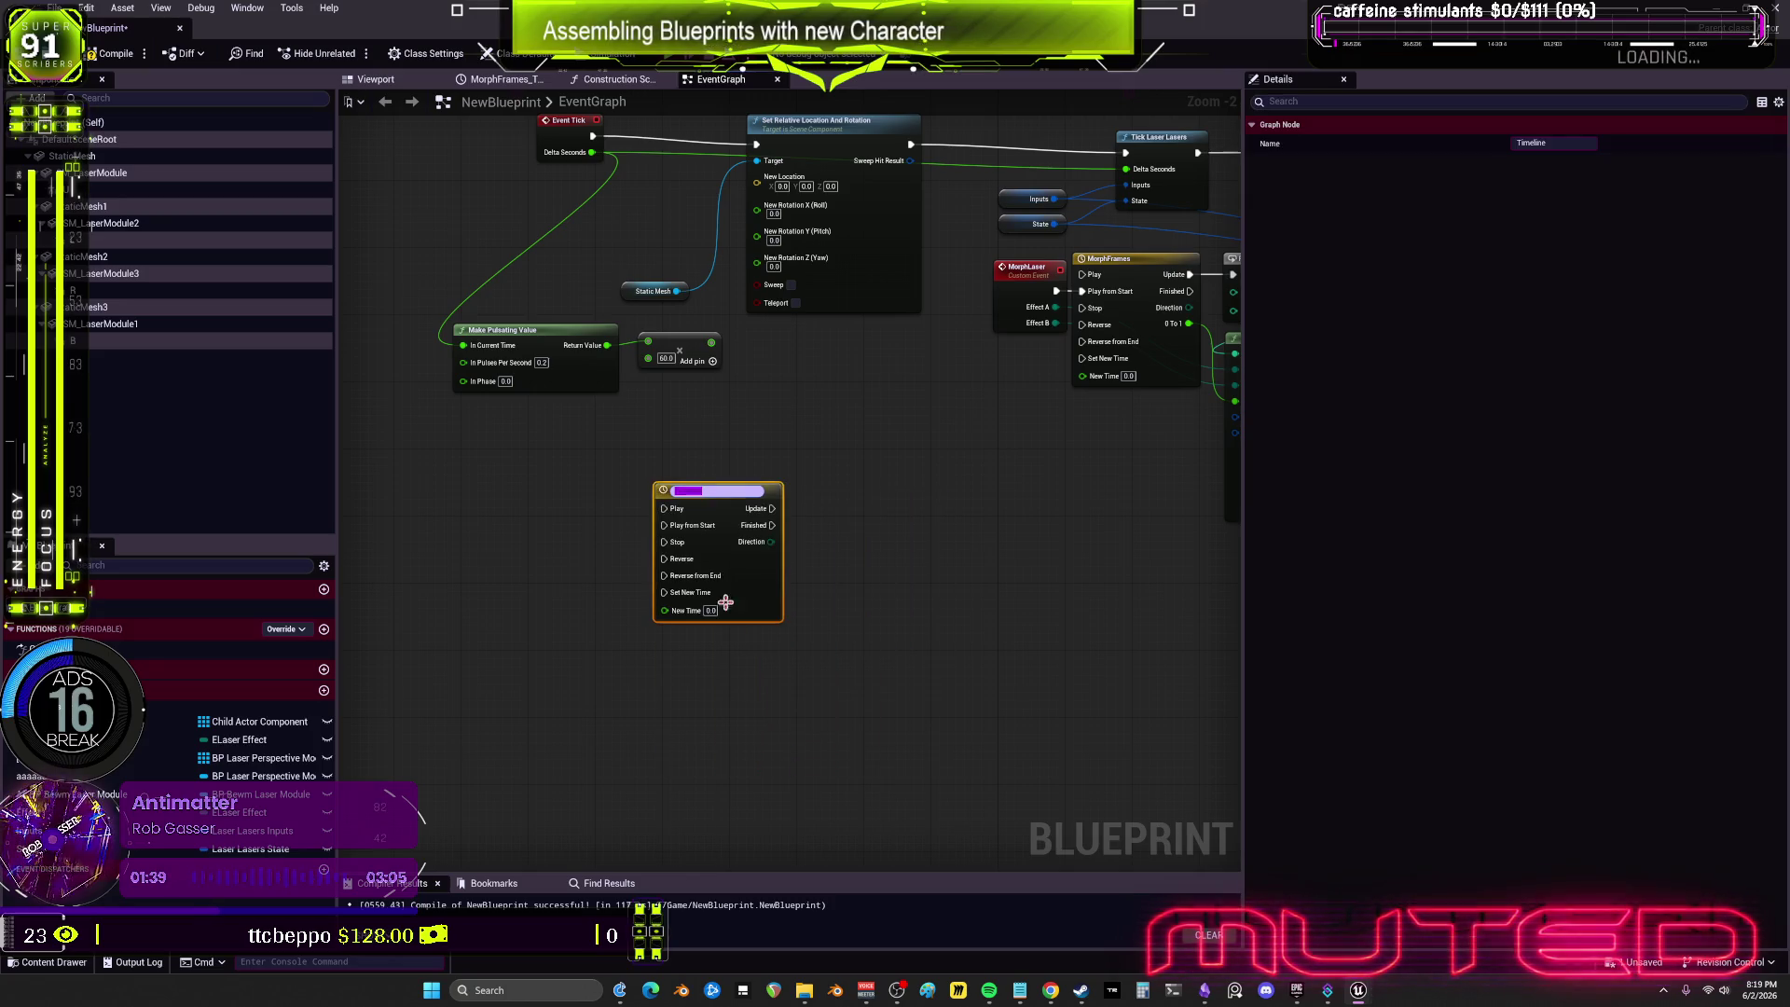
pyautogui.write('aaaaa')
pyautogui.press('Return')
pyautogui.doubleClick(734, 520)
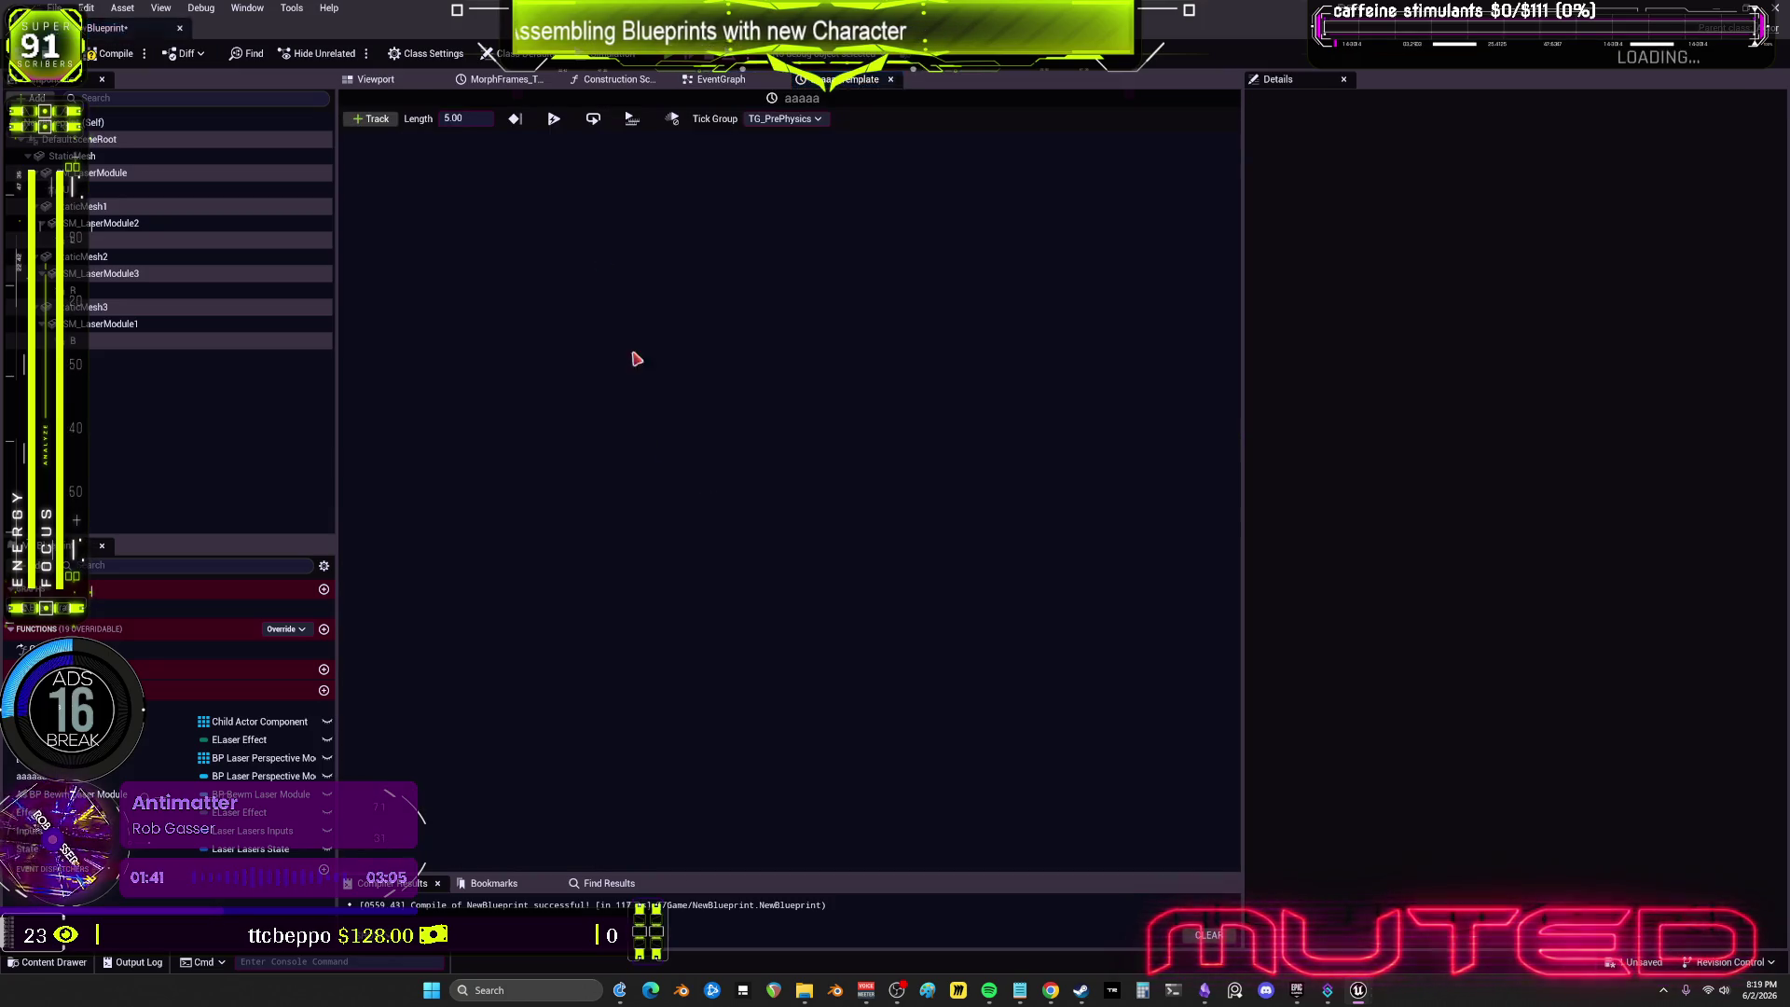
# Step: Add a float track to the aaaaa timeline with a key at time 0
pyautogui.click(373, 120)
pyautogui.click(424, 142)
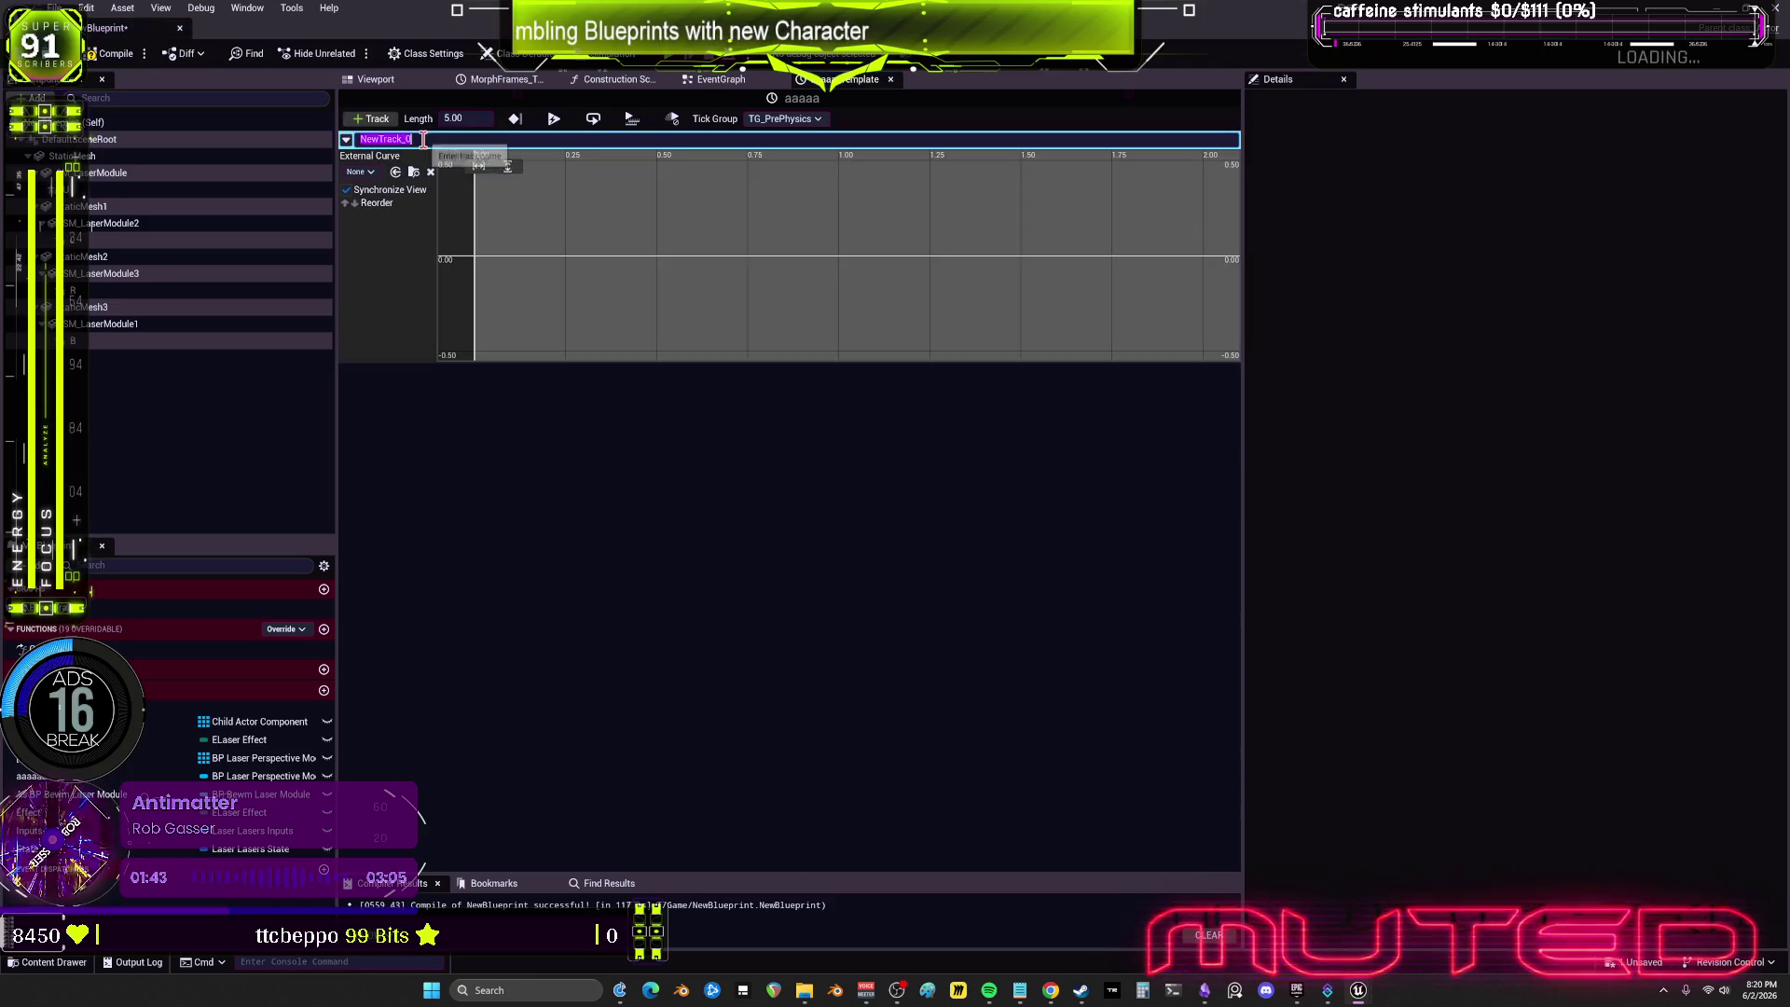
pyautogui.keyDown('shift'); pyautogui.click(479, 259); pyautogui.keyUp('shift')
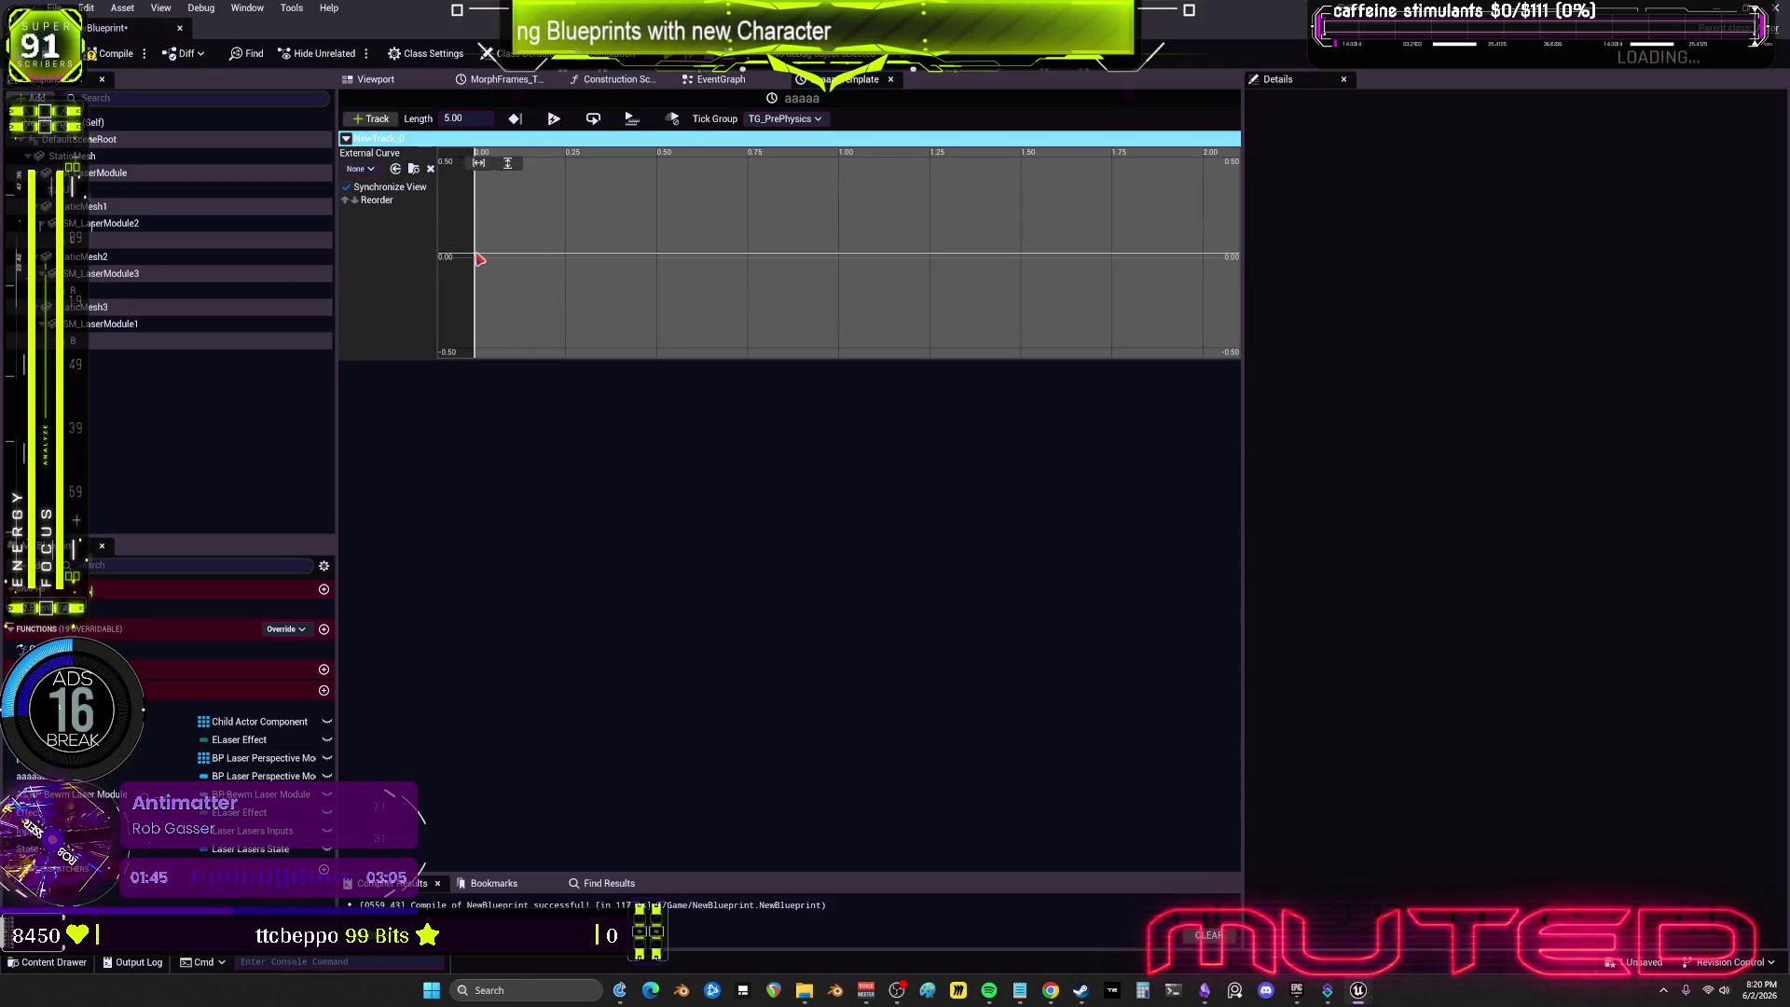
pyautogui.scroll(2, 484, 258)
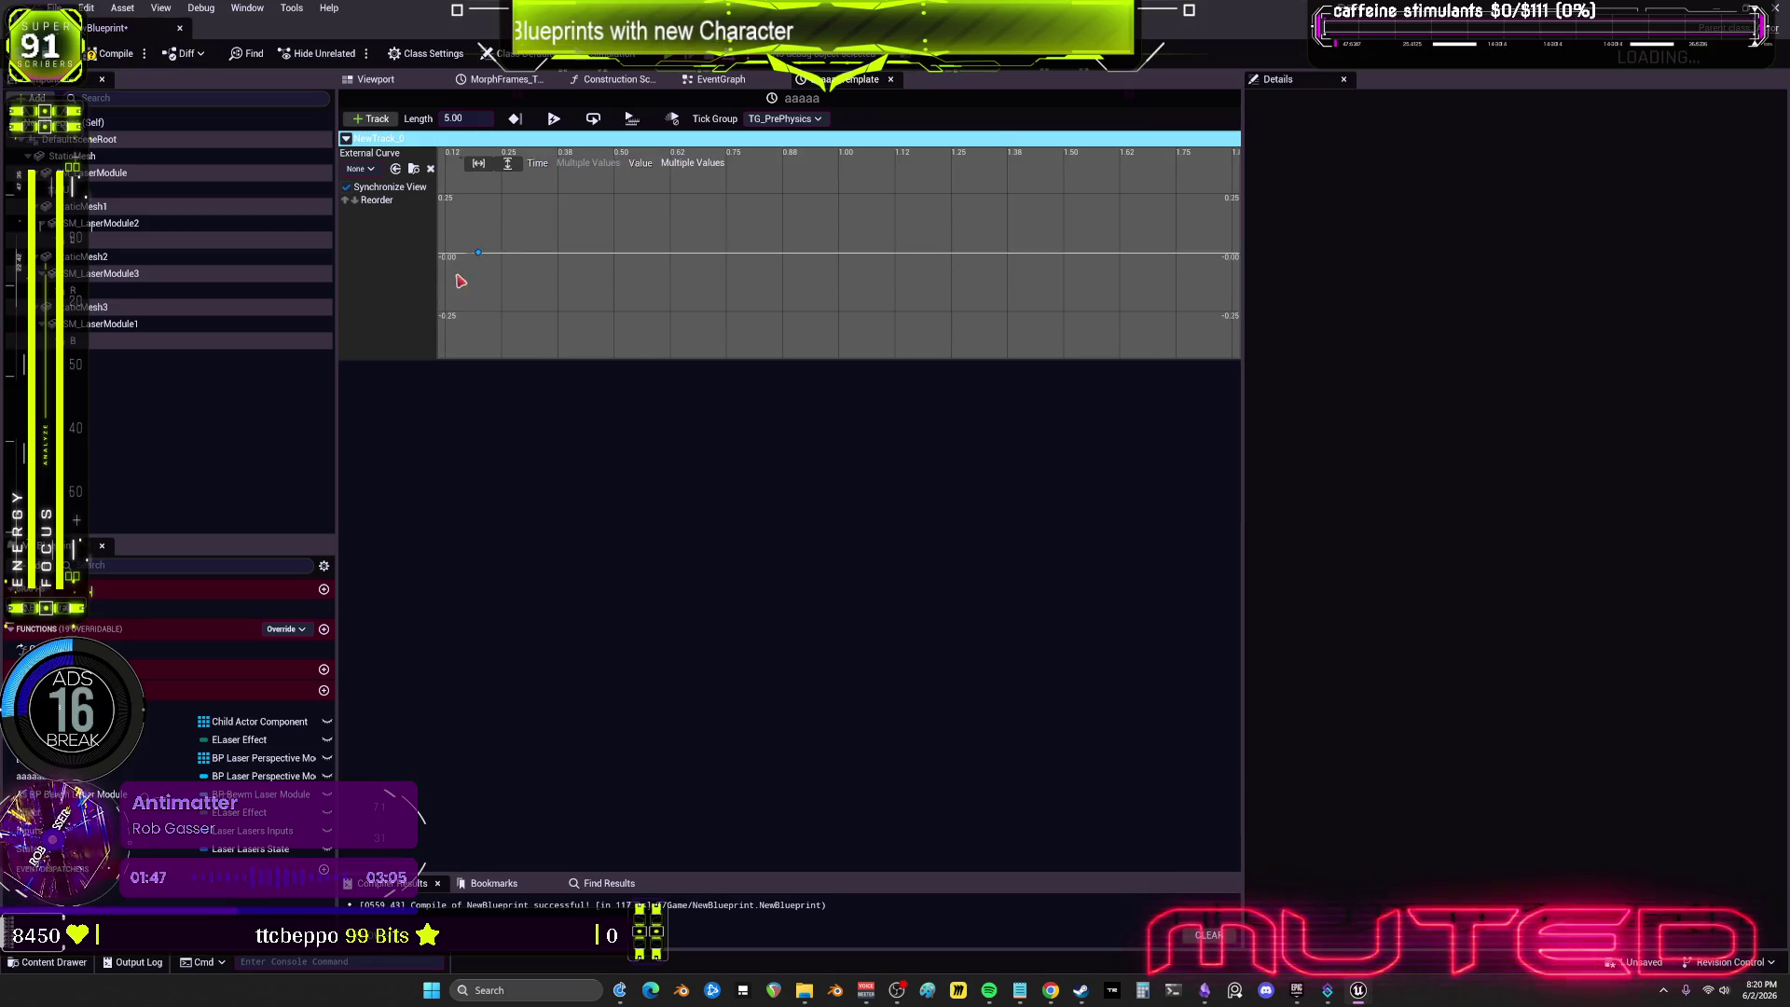
pyautogui.moveTo(460, 281); pyautogui.dragTo(593, 293)
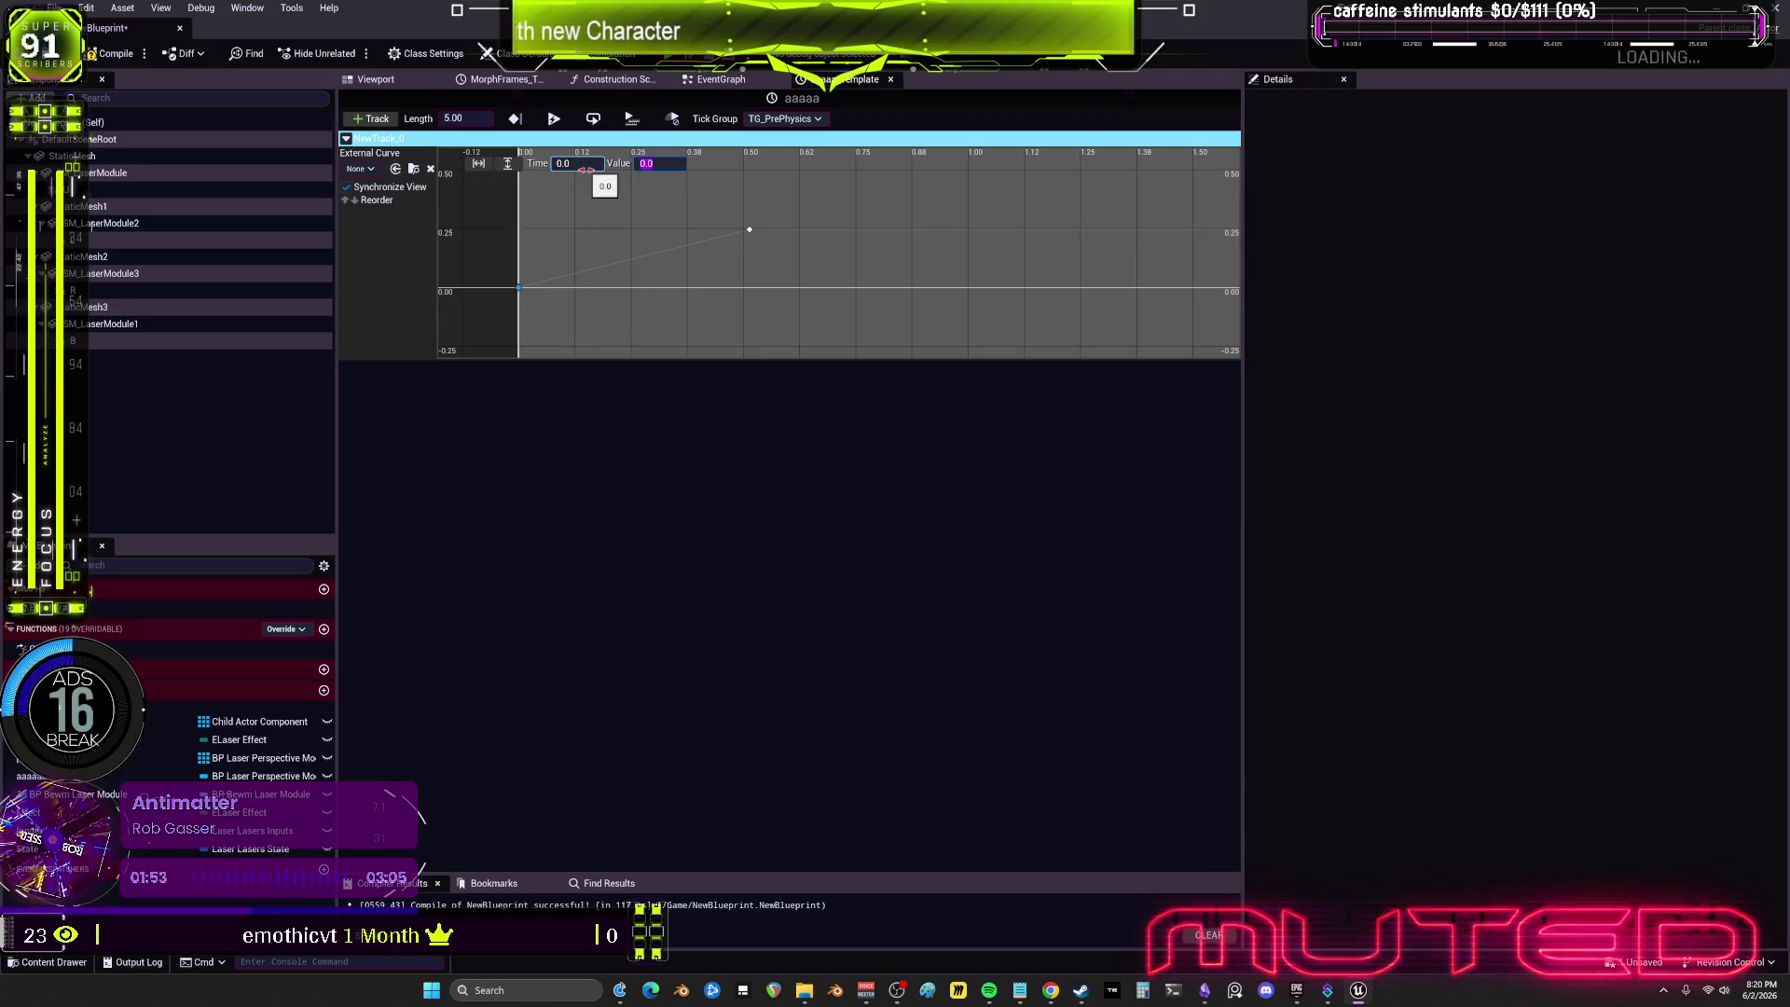
# Step: Set the second key to time 1.0, value 1.0, and the timeline length to 1.00
pyautogui.moveTo(840, 287); pyautogui.dragTo(721, 221)
pyautogui.write('1')
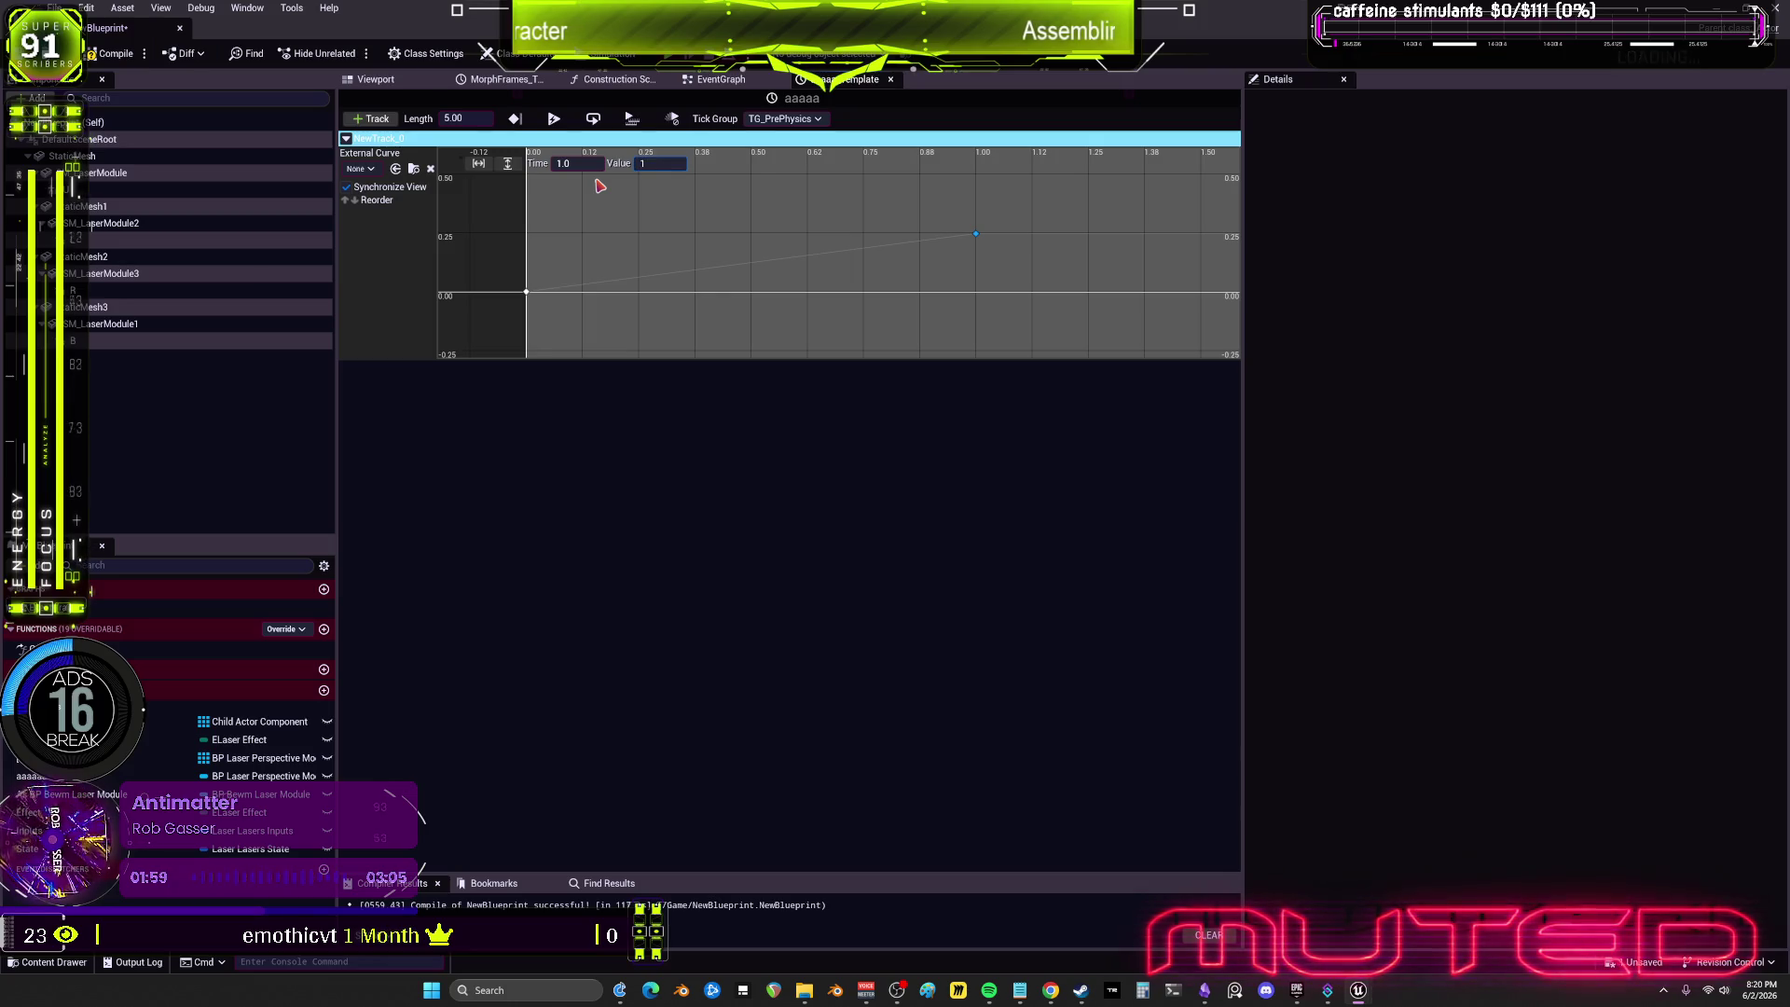
pyautogui.press('Return')
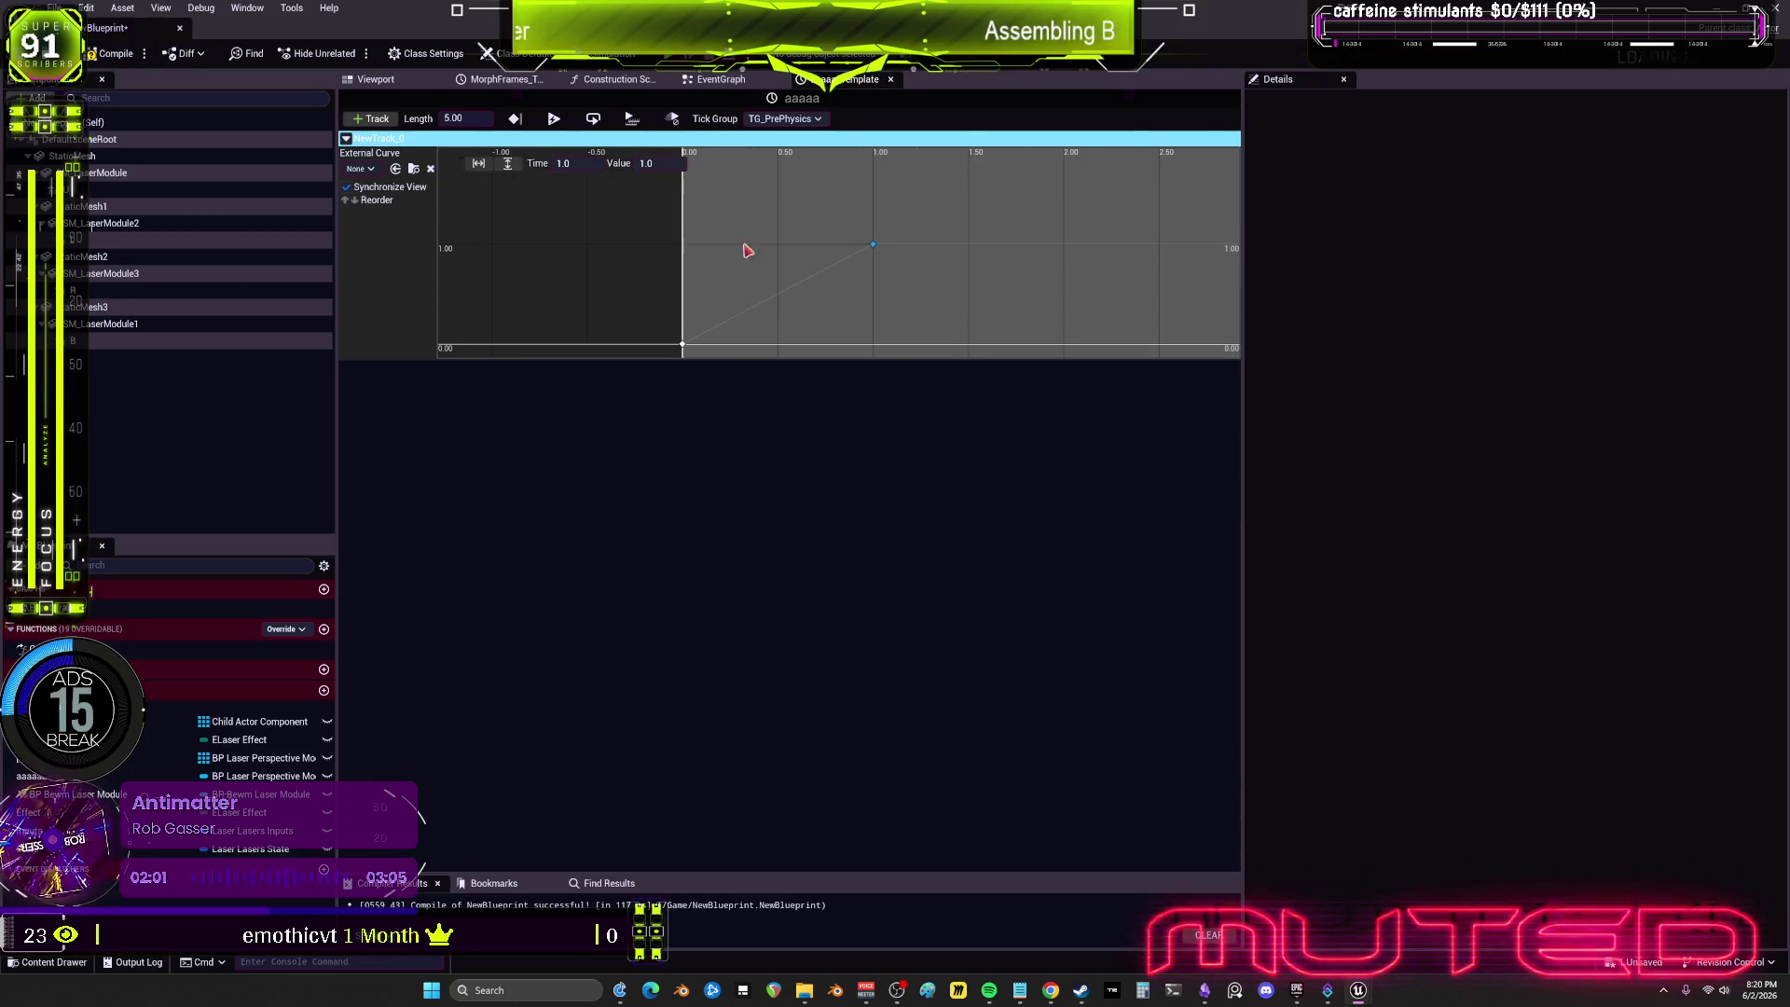
pyautogui.click(475, 115)
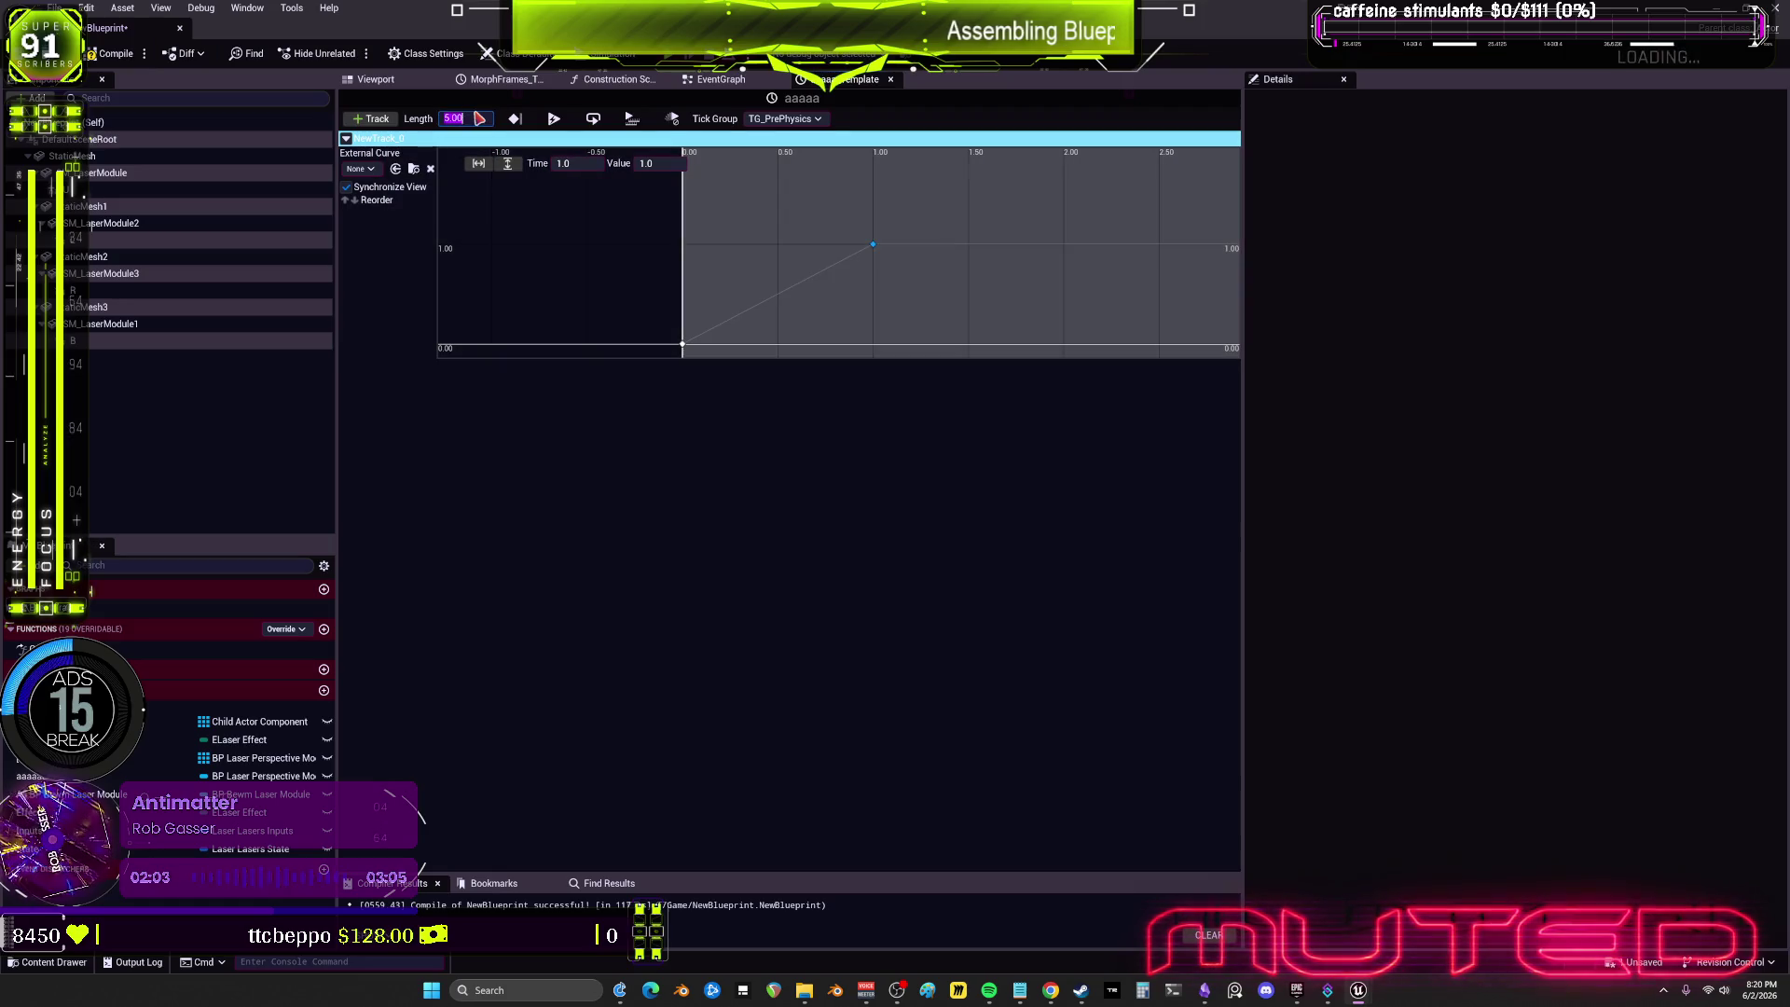
pyautogui.write('1')
pyautogui.press('Return')
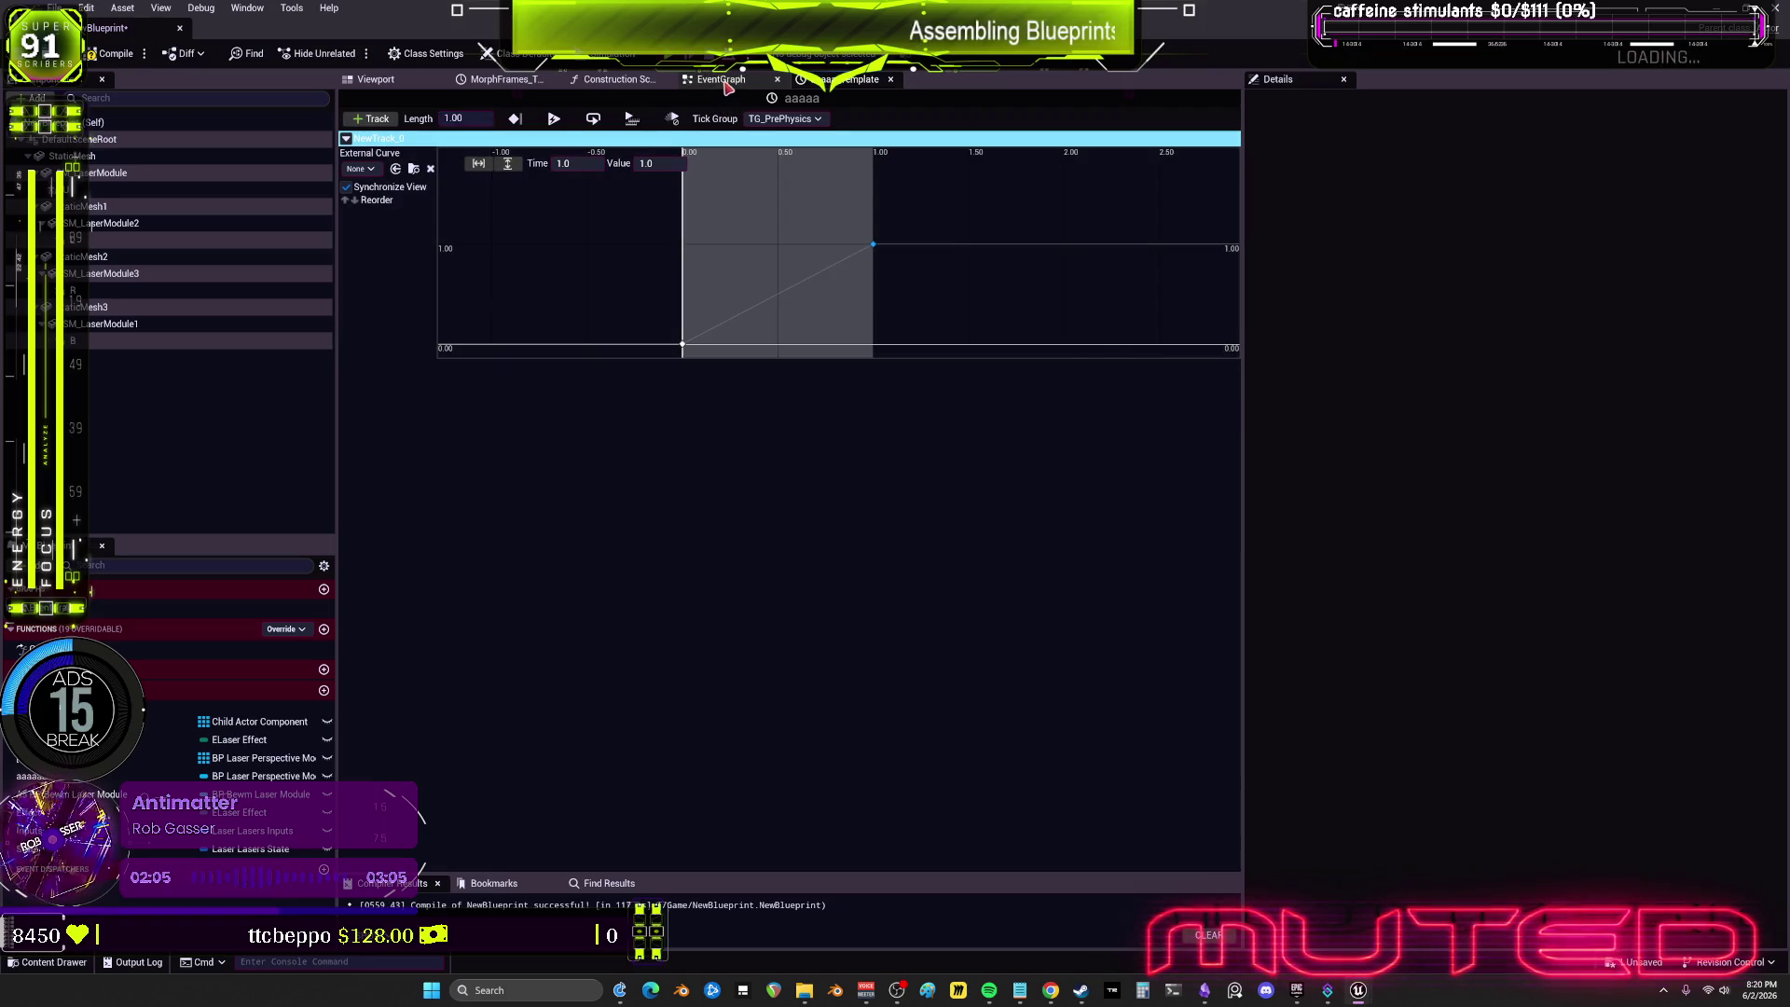
pyautogui.click(723, 80)
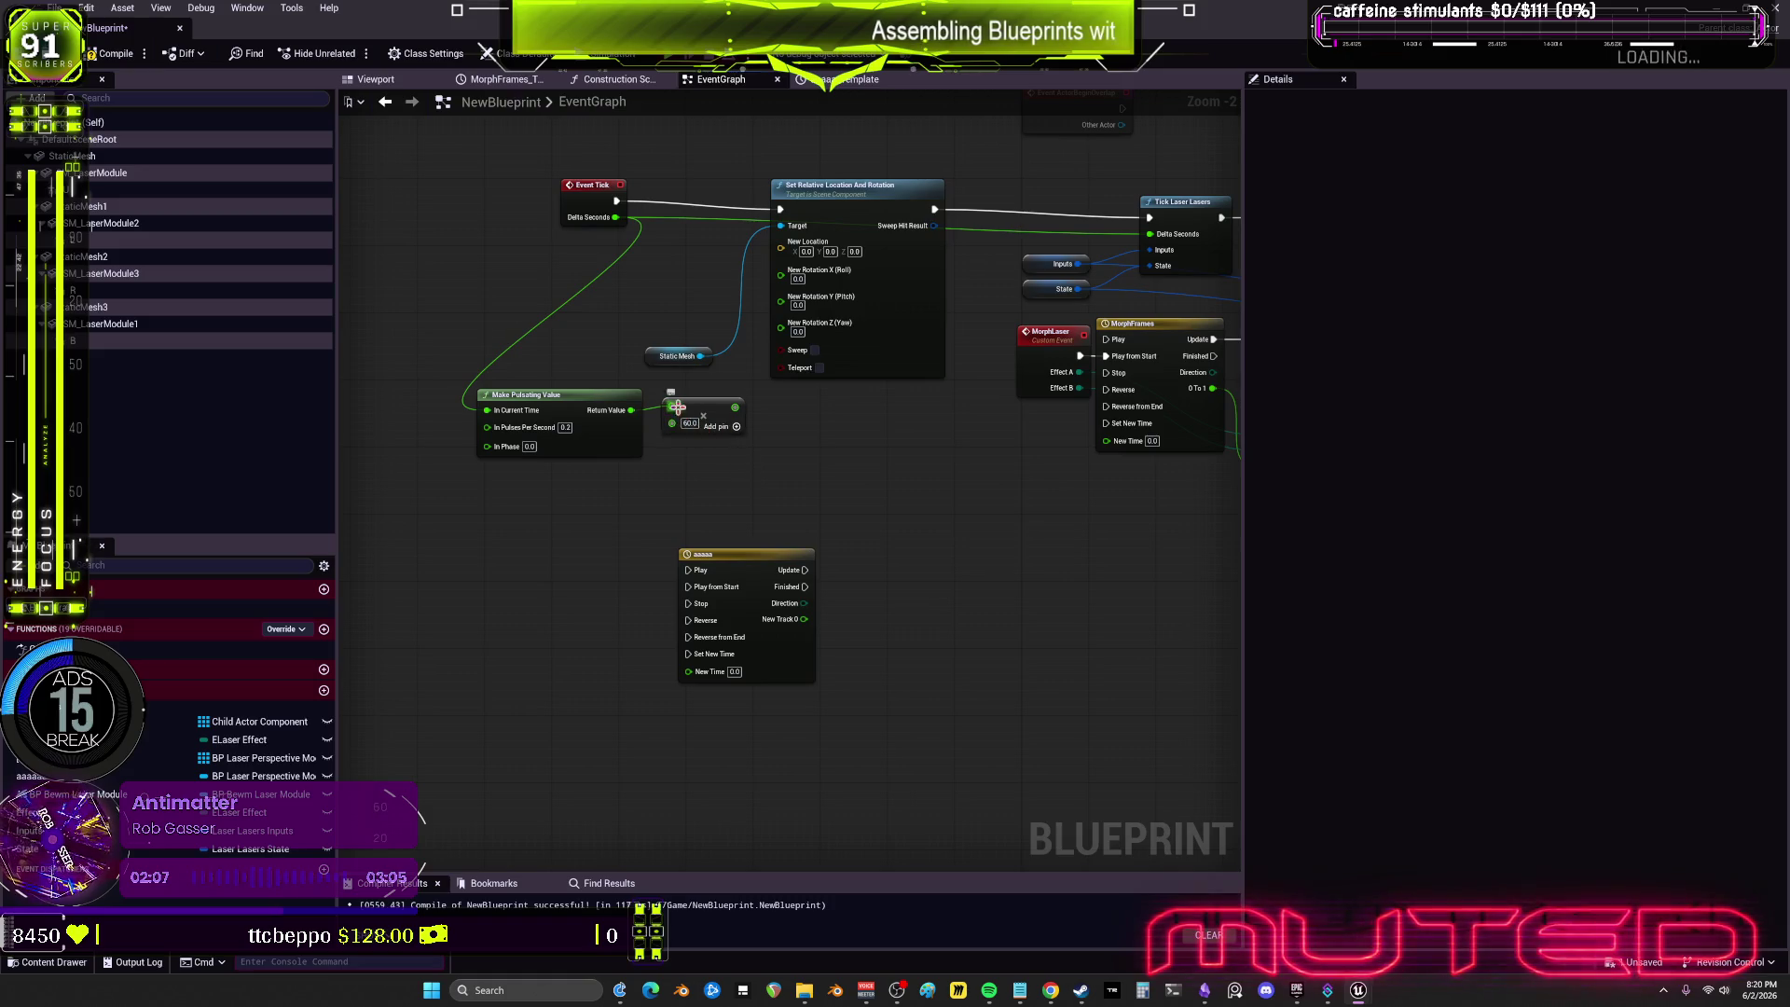
# Step: Move the multiply node beside the aaaaa timeline and pull Set Relative Location off the Event Tick chain
pyautogui.moveTo(677, 407)
pyautogui.mouseDown()
pyautogui.moveTo(805, 488)
pyautogui.moveTo(884, 582)
pyautogui.moveTo(865, 612)
pyautogui.moveTo(882, 585)
pyautogui.moveTo(979, 633)
pyautogui.mouseUp()
pyautogui.click(821, 649)
pyautogui.moveTo(795, 246)
pyautogui.mouseDown()
pyautogui.moveTo(649, 370)
pyautogui.moveTo(649, 462)
pyautogui.mouseUp()
pyautogui.moveTo(504, 348); pyautogui.dragTo(1037, 366)
pyautogui.moveTo(898, 455); pyautogui.dragTo(907, 368)
pyautogui.click(844, 759)
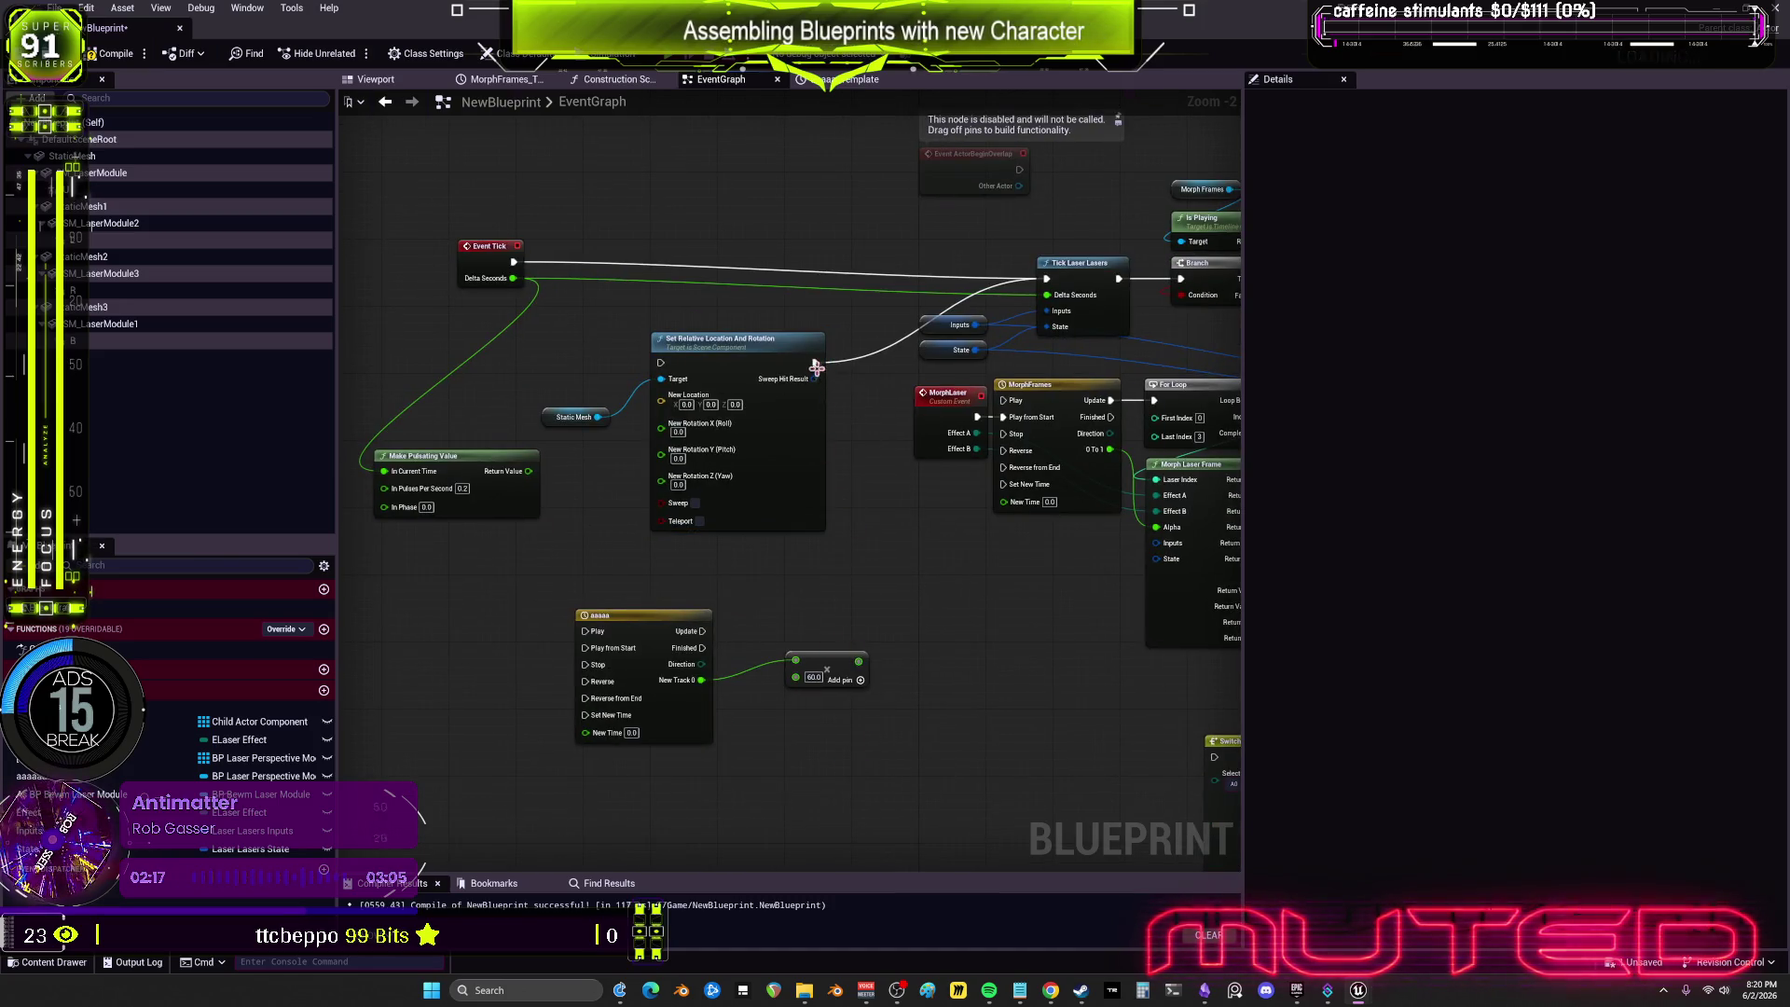
# Step: Move the mesh, rotation, timeline and multiply nodes beside the SIMULATE TEST comment
pyautogui.moveTo(867, 803); pyautogui.dragTo(543, 322)
pyautogui.moveTo(683, 167)
pyautogui.mouseDown()
pyautogui.moveTo(709, 400)
pyautogui.moveTo(657, 143)
pyautogui.mouseUp()
pyautogui.scroll(-3, 703, 556)
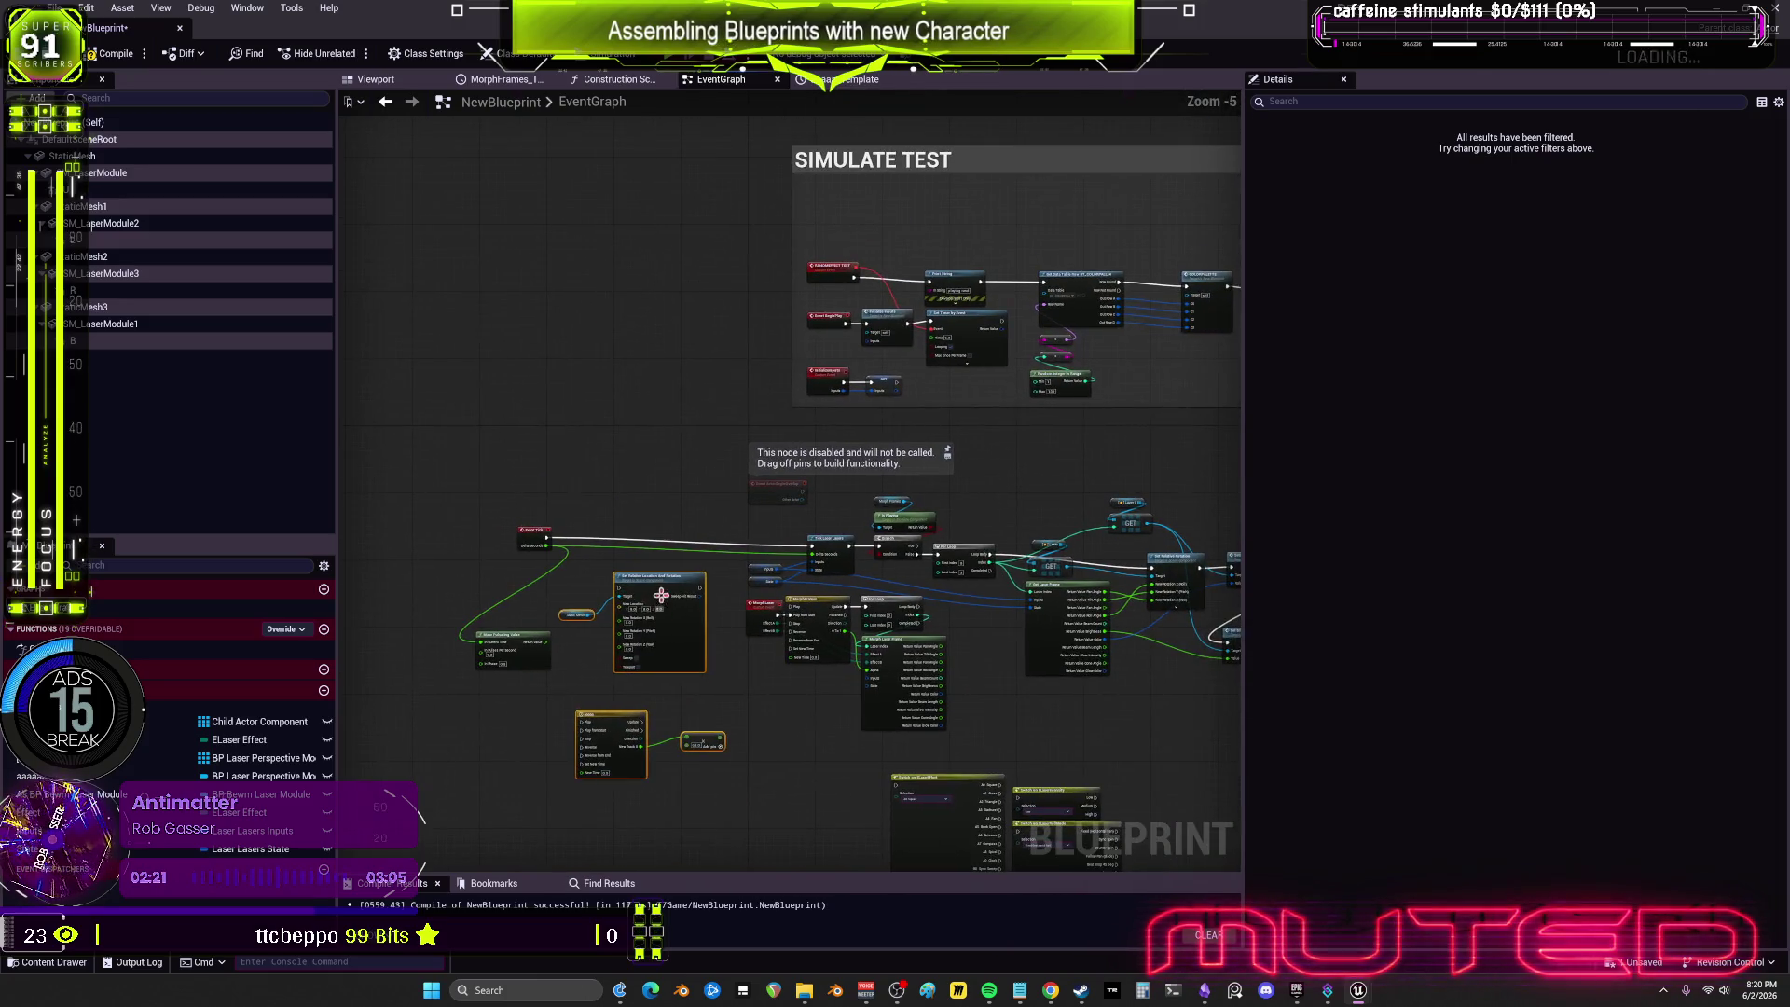
pyautogui.moveTo(703, 556)
pyautogui.mouseDown()
pyautogui.moveTo(768, 508)
pyautogui.moveTo(682, 224)
pyautogui.mouseUp()
pyautogui.scroll(2, 930, 252)
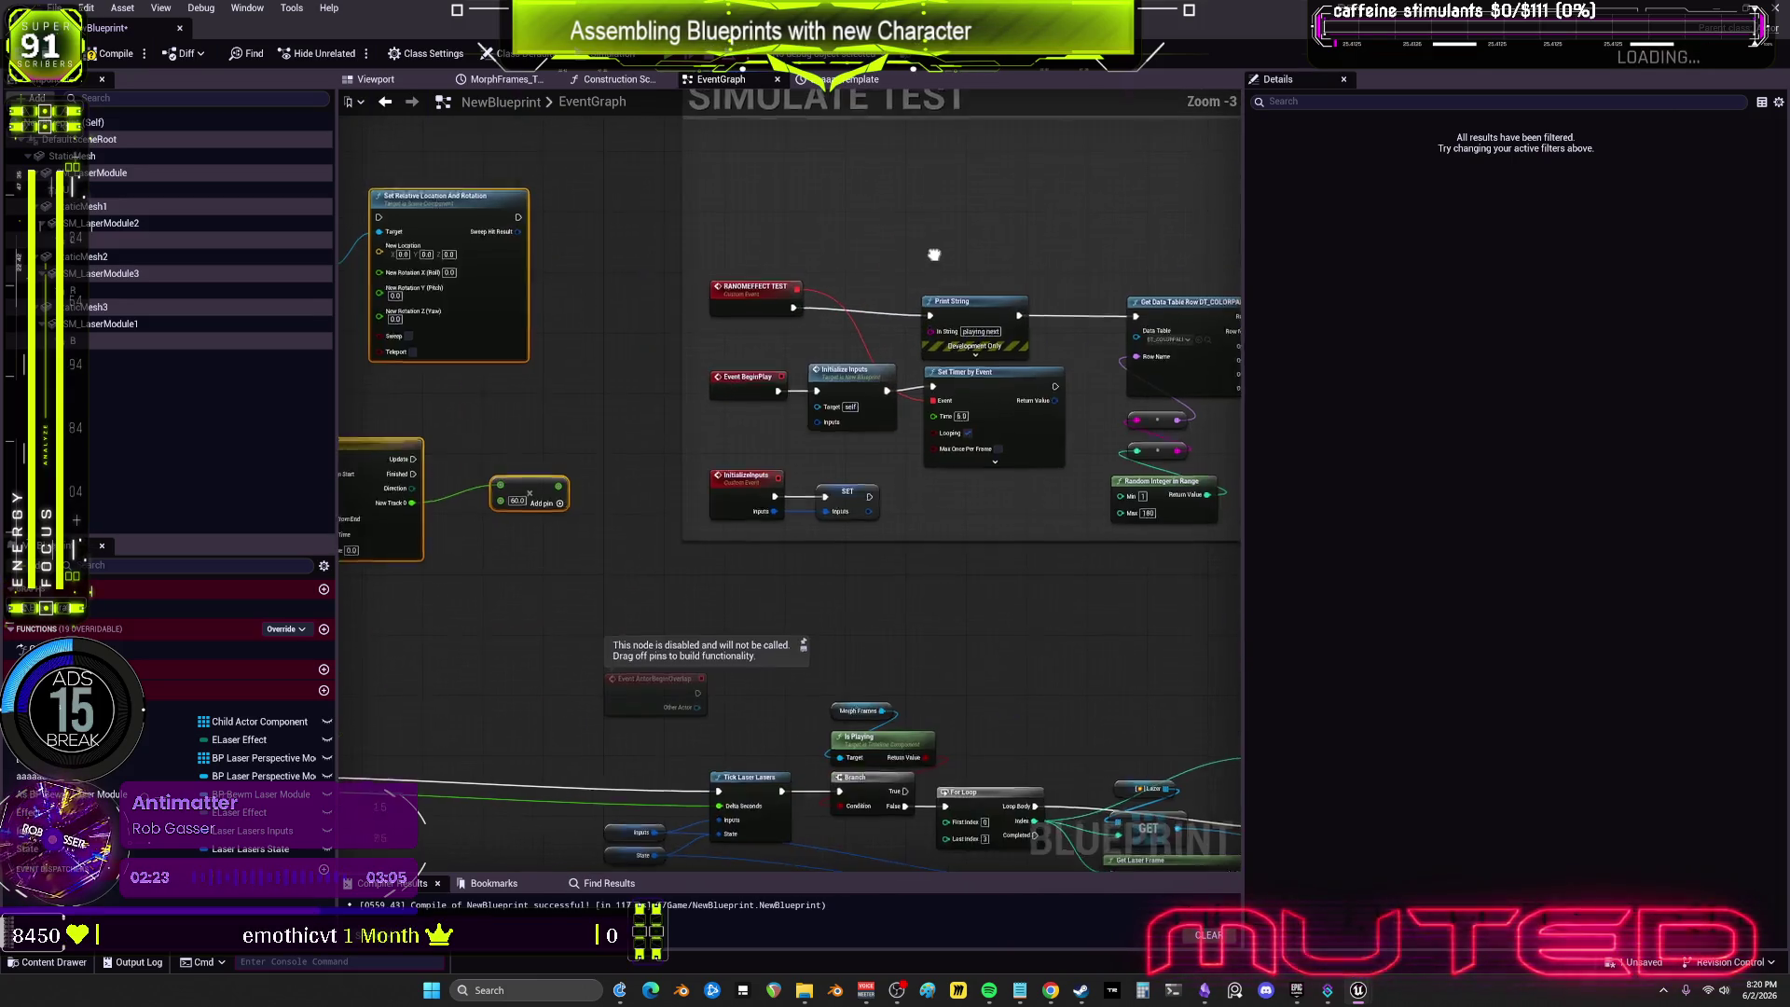
# Step: Insert a Sequence after Event BeginPlay, with its Then 1 output playing the aaaaa timeline
pyautogui.click(627, 420)
pyautogui.moveTo(761, 407)
pyautogui.mouseDown()
pyautogui.moveTo(621, 431)
pyautogui.moveTo(801, 407)
pyautogui.moveTo(837, 458)
pyautogui.moveTo(876, 469)
pyautogui.moveTo(560, 382)
pyautogui.moveTo(461, 532)
pyautogui.moveTo(410, 224)
pyautogui.moveTo(489, 145)
pyautogui.mouseUp()
pyautogui.moveTo(613, 156)
pyautogui.mouseDown()
pyautogui.moveTo(660, 296)
pyautogui.moveTo(659, 372)
pyautogui.mouseUp()
# Step: Line up Set Relative Location, the 60.0 multiply node and Static Mesh beside the timeline
pyautogui.moveTo(643, 477); pyautogui.dragTo(778, 349)
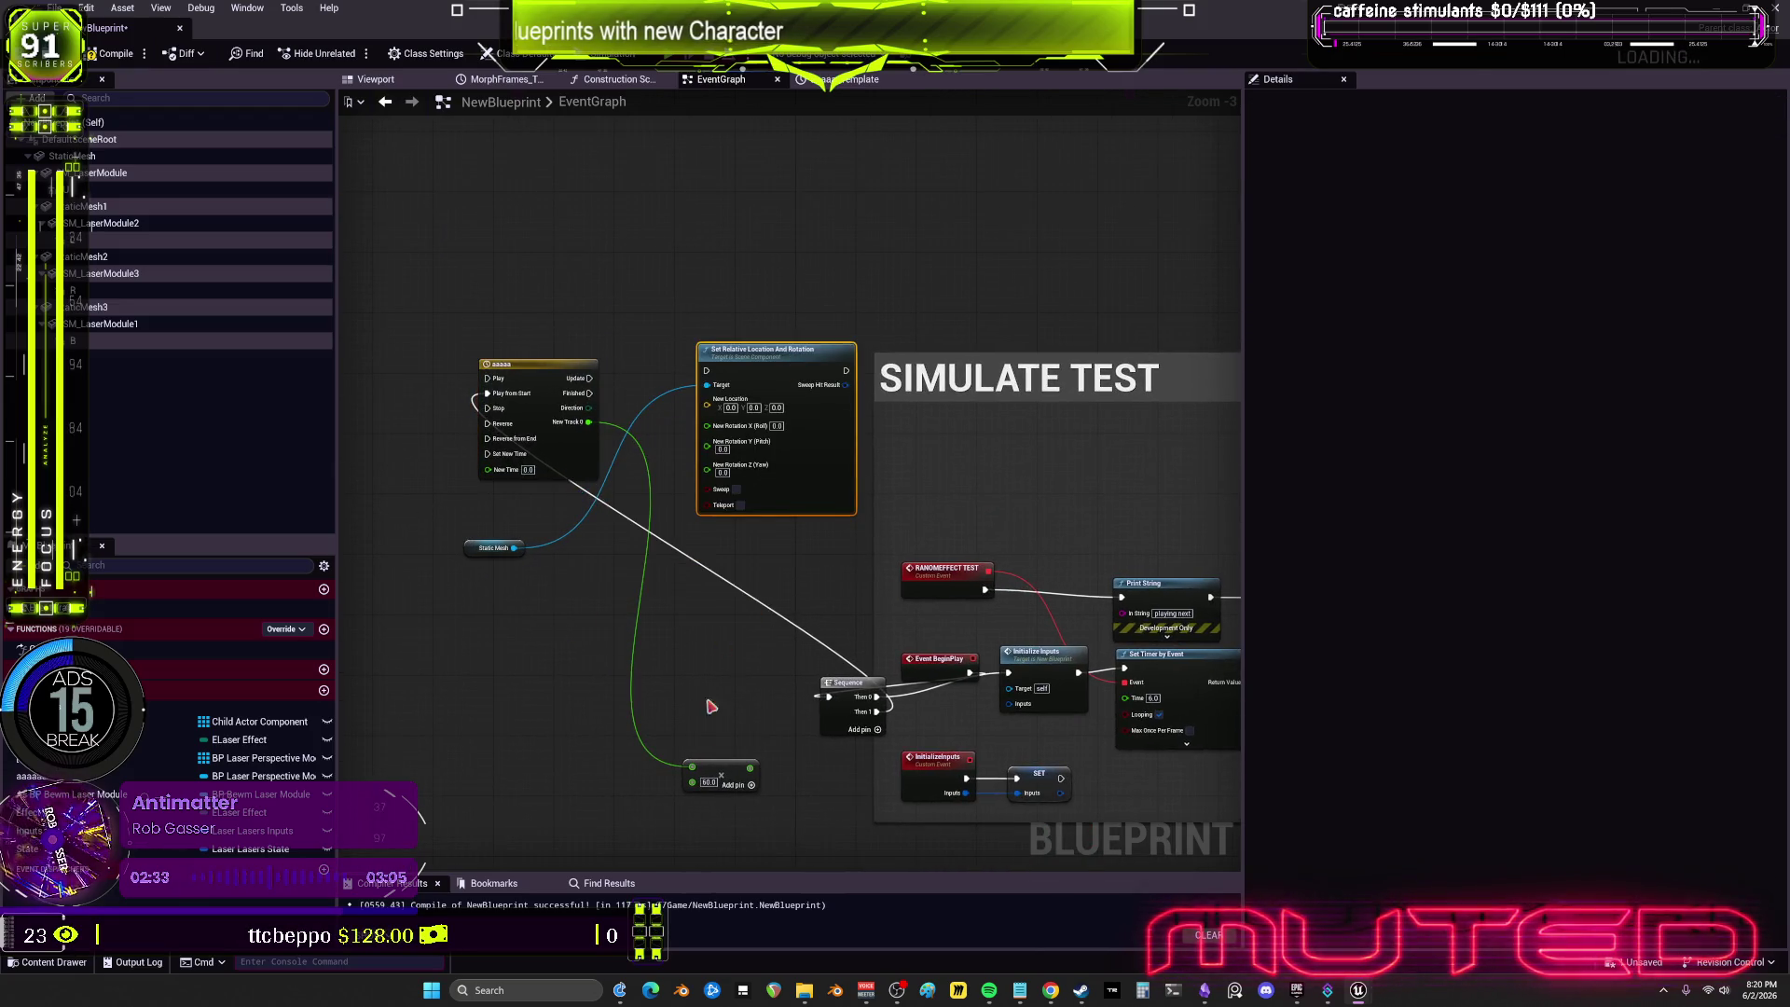
pyautogui.click(736, 771)
pyautogui.moveTo(735, 770)
pyautogui.mouseDown()
pyautogui.moveTo(667, 485)
pyautogui.moveTo(715, 445)
pyautogui.mouseUp()
pyautogui.scroll(2, 683, 451)
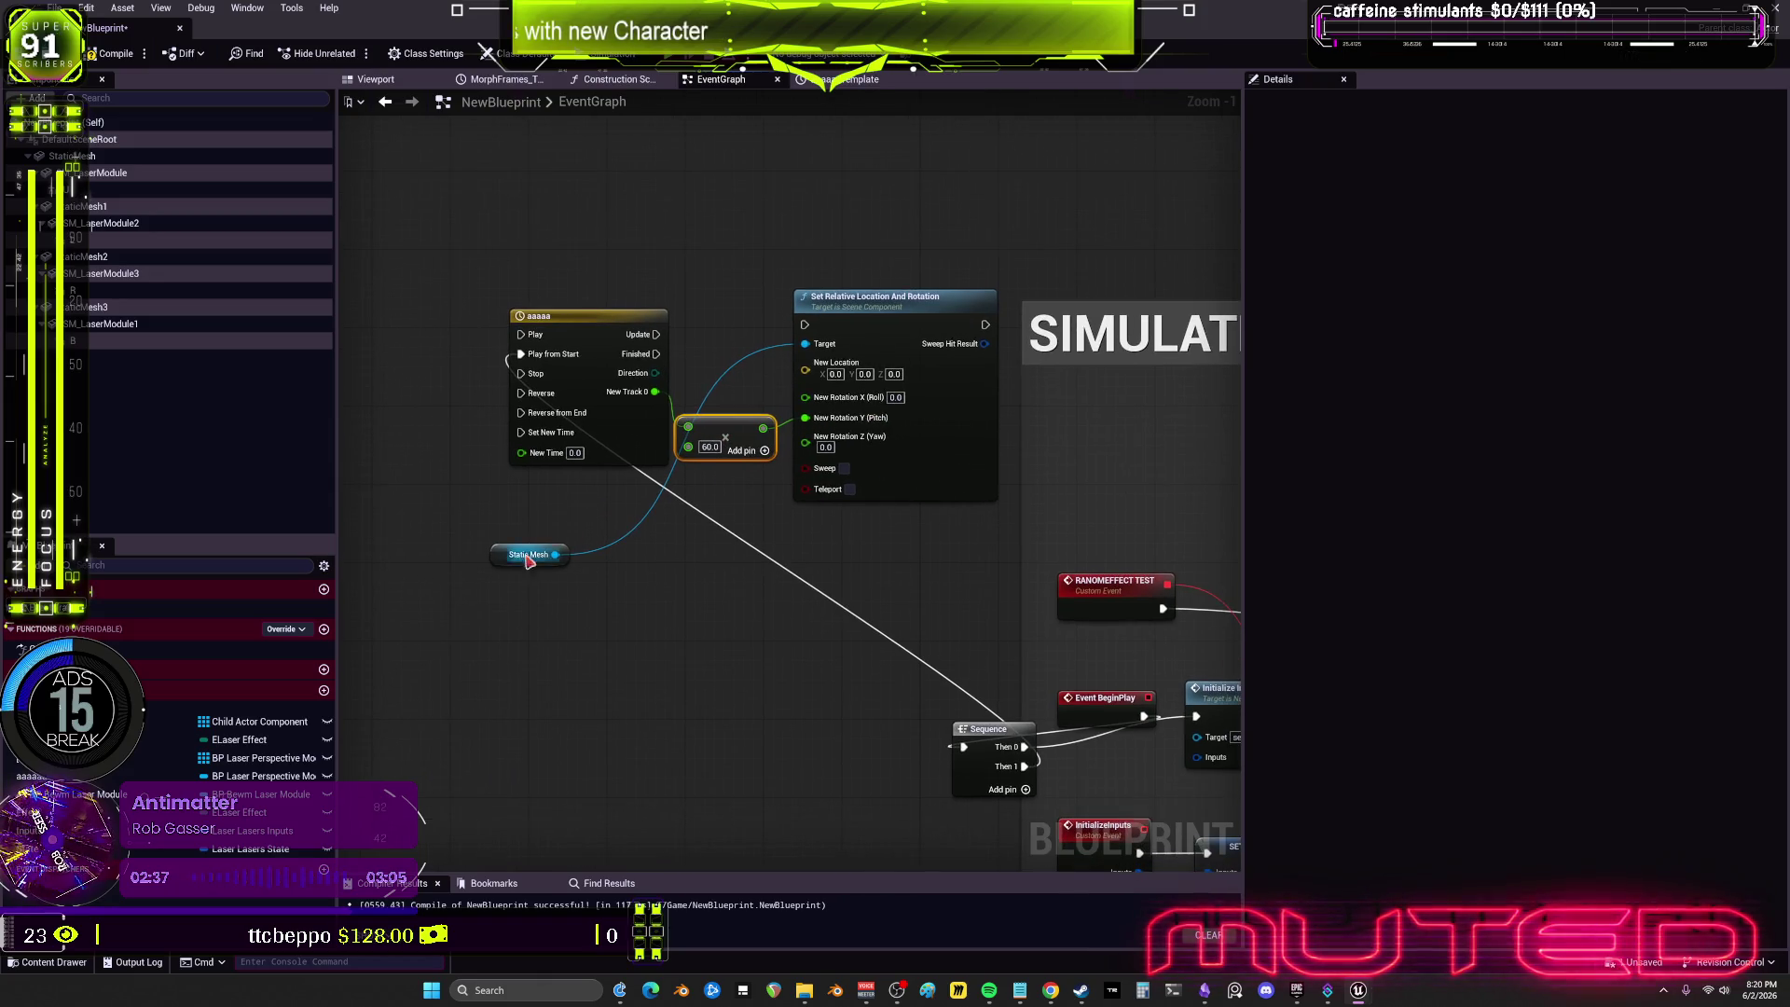
pyautogui.moveTo(516, 556); pyautogui.dragTo(536, 594)
# Step: Try pulling wires from the timeline's Finished output, then cancel them without adding a node
pyautogui.moveTo(661, 357)
pyautogui.mouseDown()
pyautogui.moveTo(729, 596)
pyautogui.moveTo(601, 522)
pyautogui.moveTo(527, 422)
pyautogui.mouseUp()
pyautogui.click(748, 330)
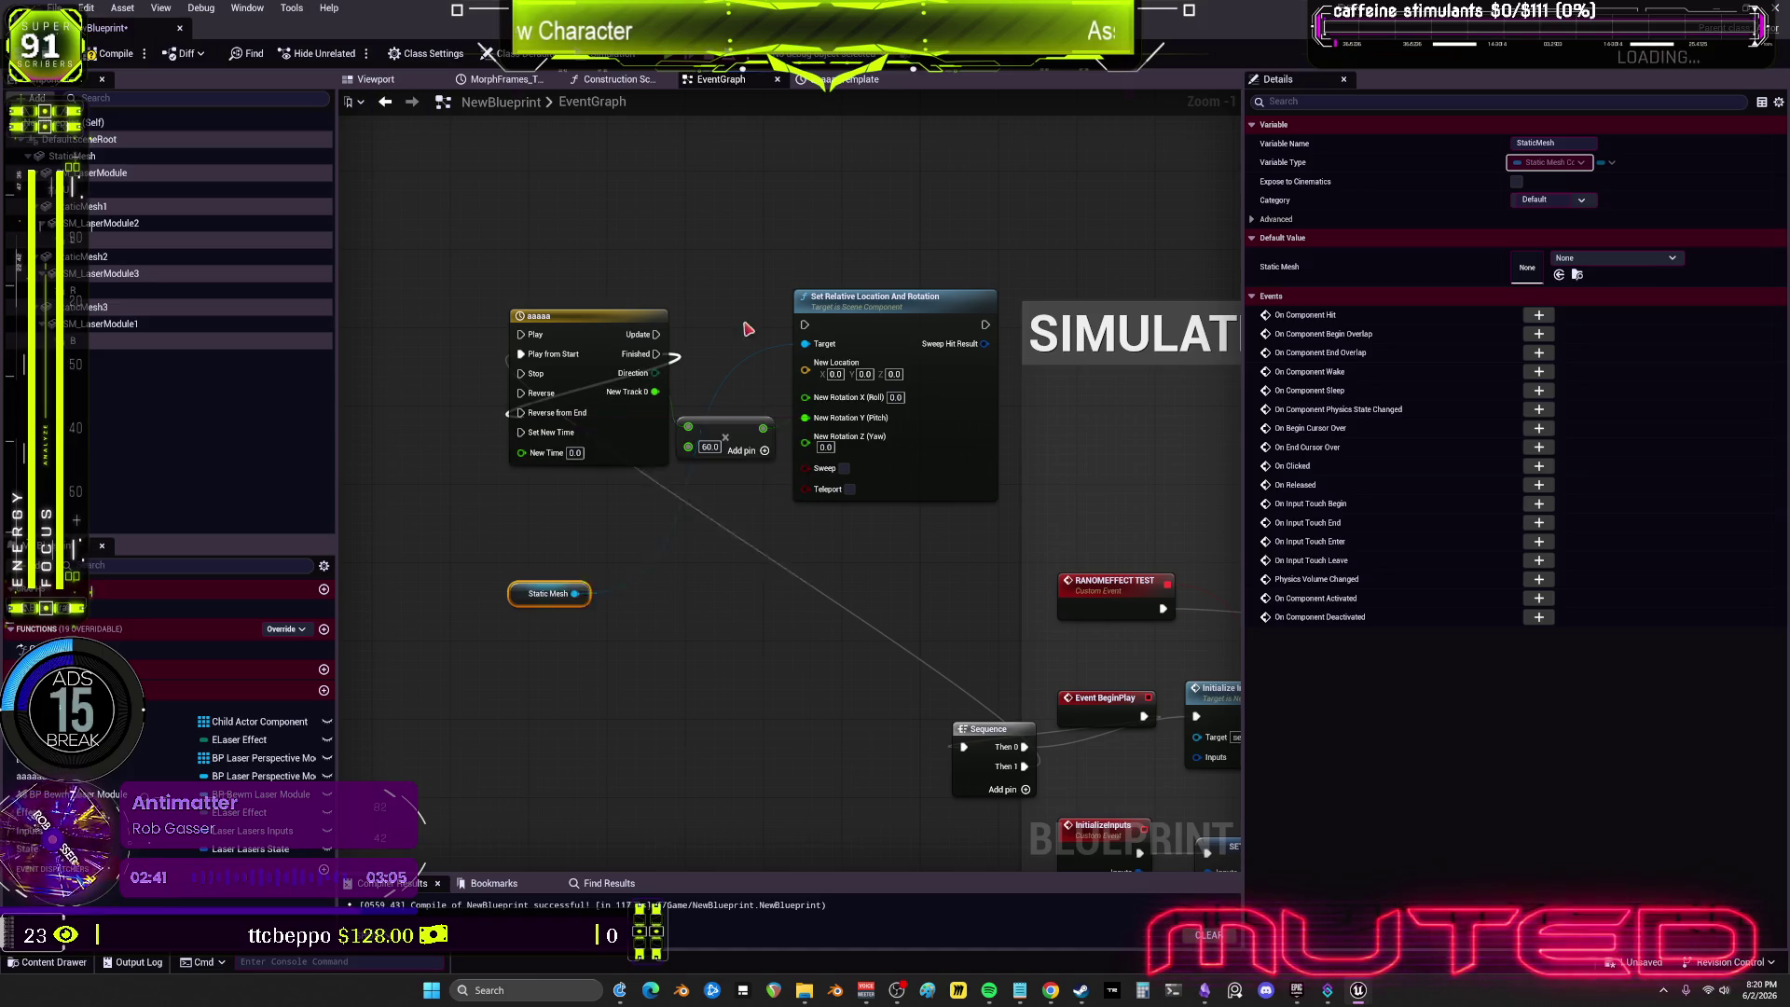
pyautogui.moveTo(657, 355)
pyautogui.mouseDown()
pyautogui.moveTo(698, 546)
pyautogui.moveTo(522, 410)
pyautogui.moveTo(700, 597)
pyautogui.mouseUp()
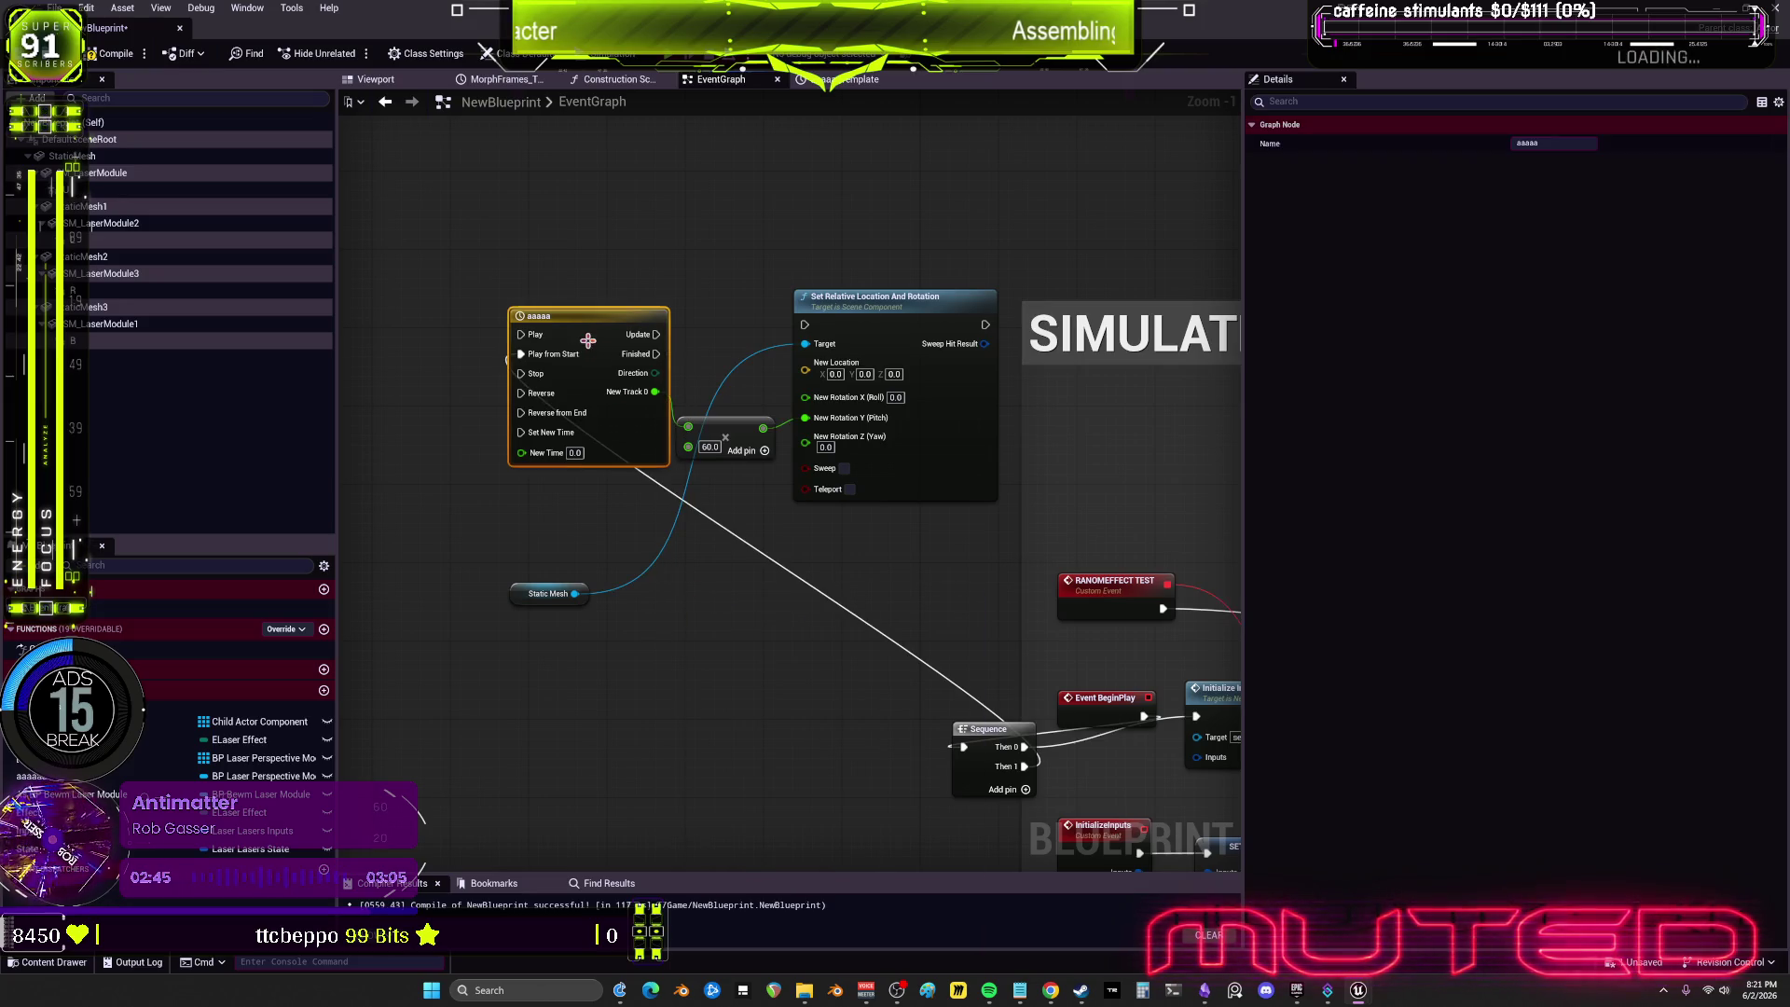
pyautogui.click(681, 615)
# Step: Add a Get Aaaaa timeline reference node below the Static Mesh node
pyautogui.rightClick(681, 615)
pyautogui.write('aaaaa')
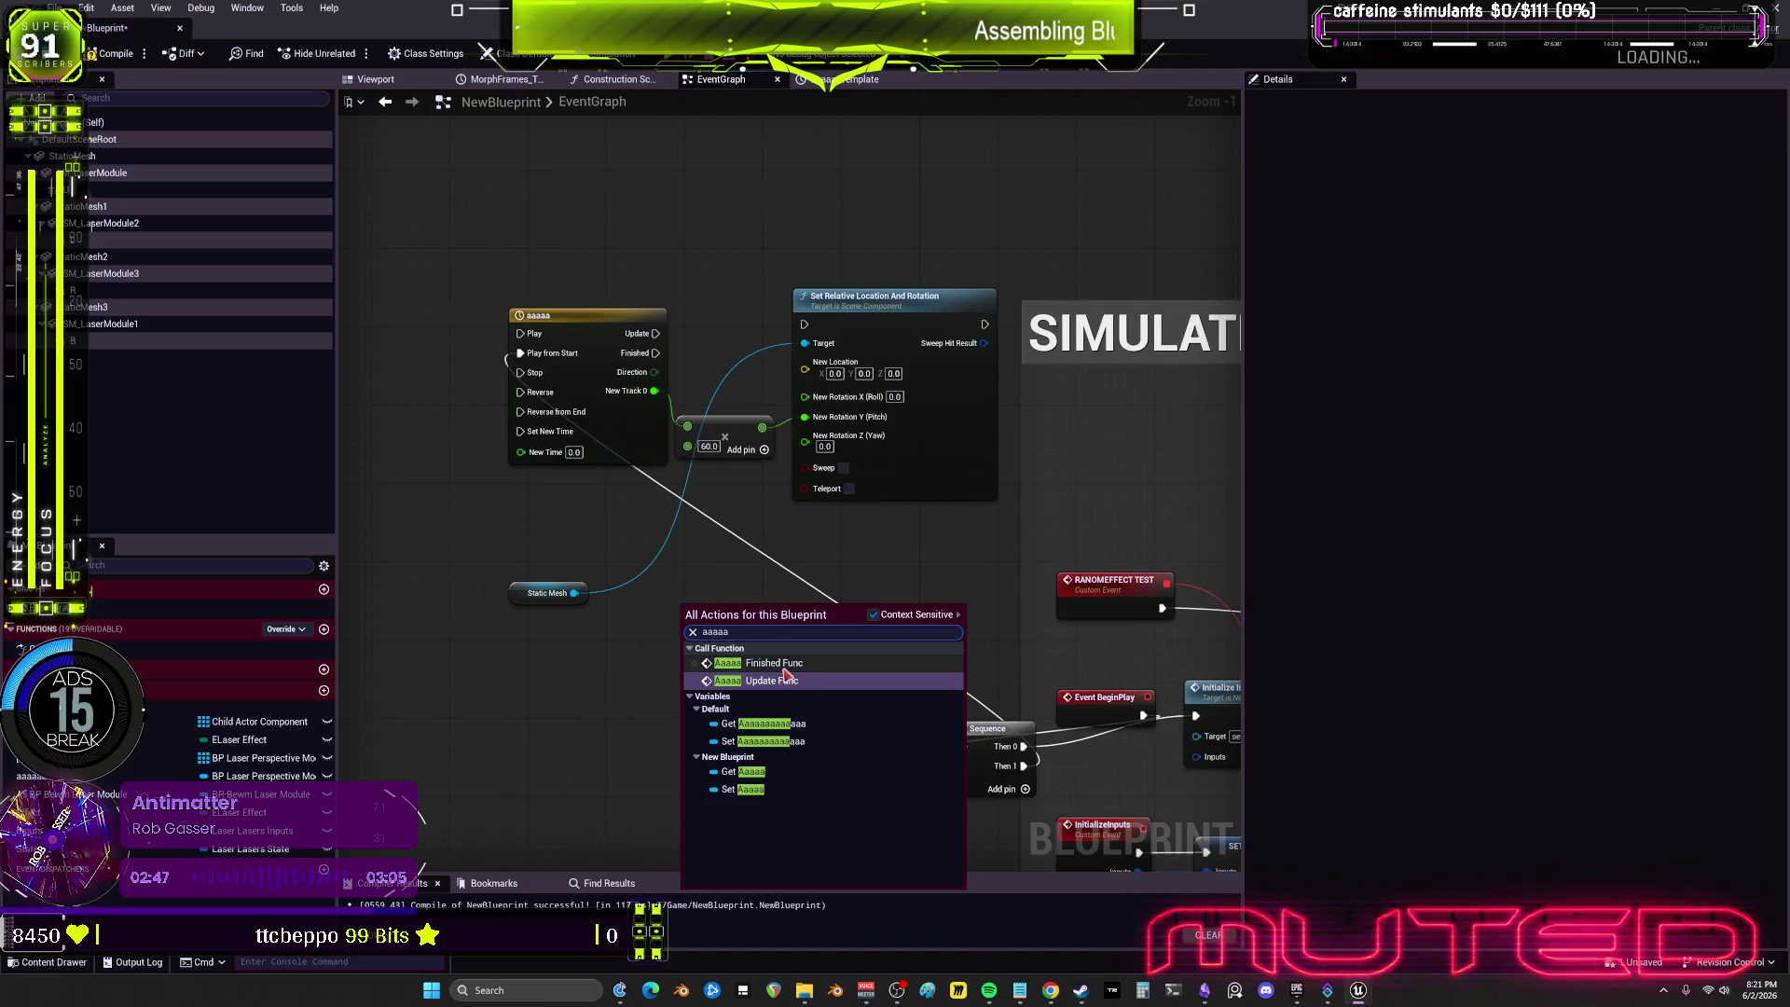
pyautogui.click(758, 773)
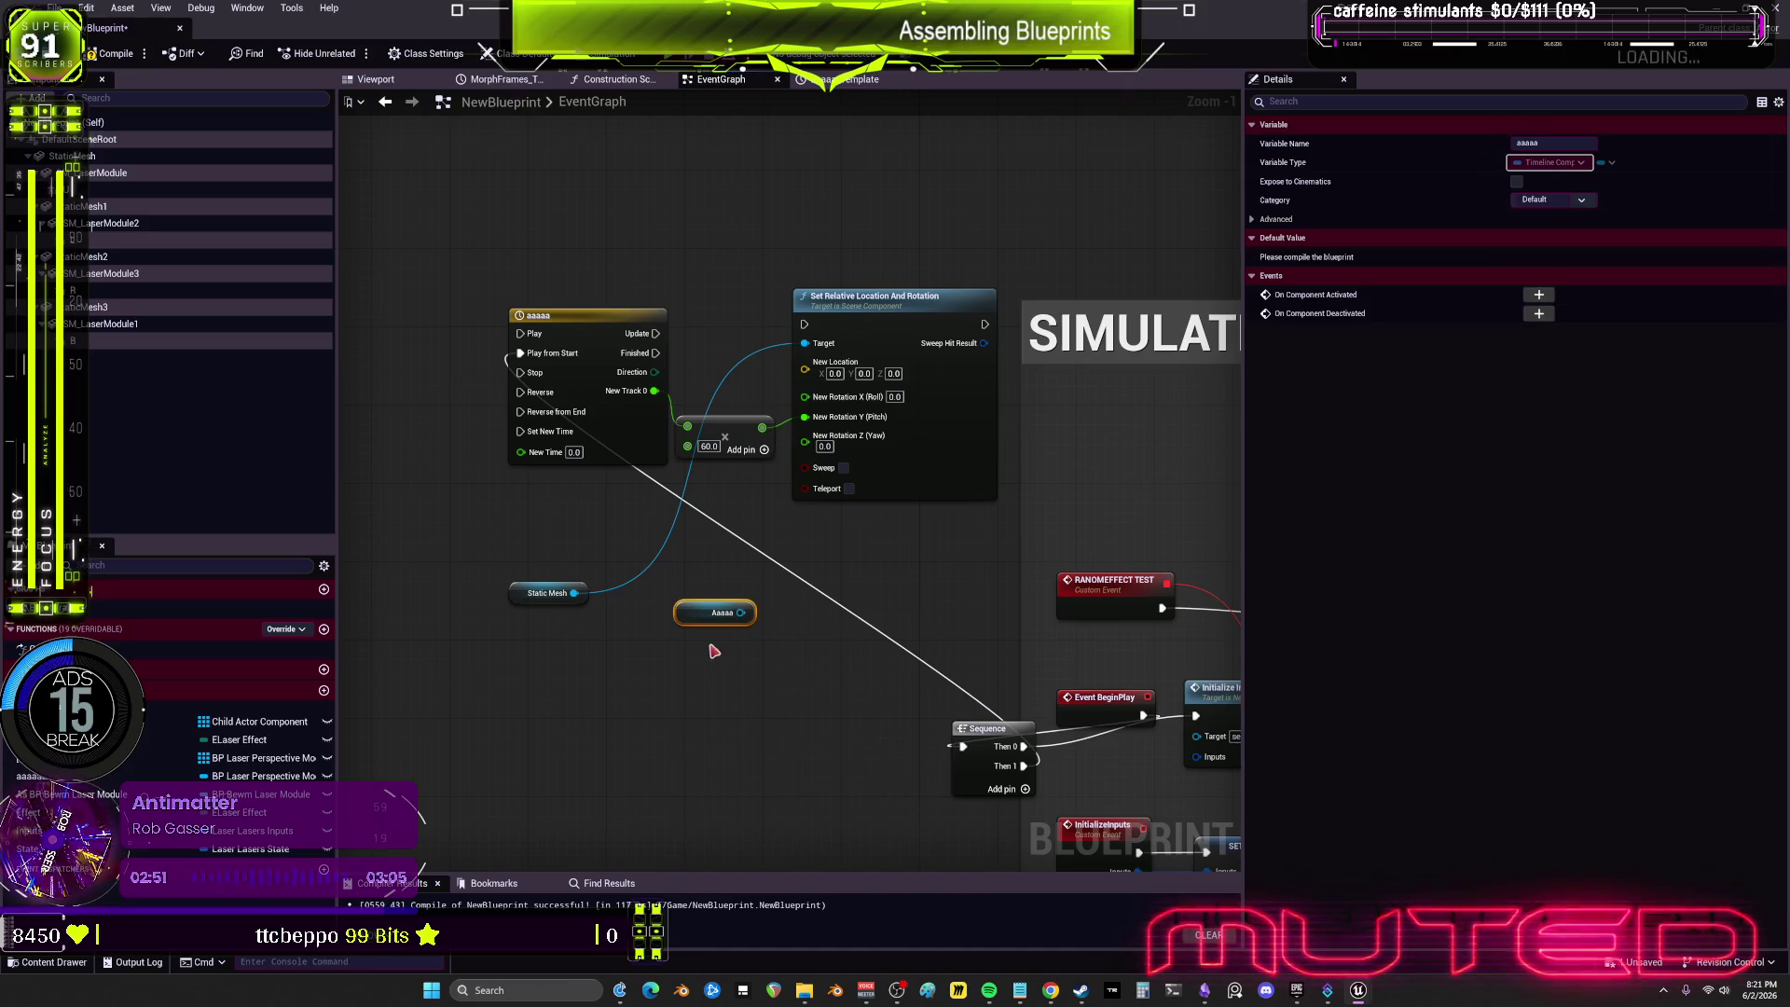
# Step: Search 'switch' from the Aaaaa pin with Context Sensitive turned off
pyautogui.moveTo(737, 613); pyautogui.dragTo(779, 687)
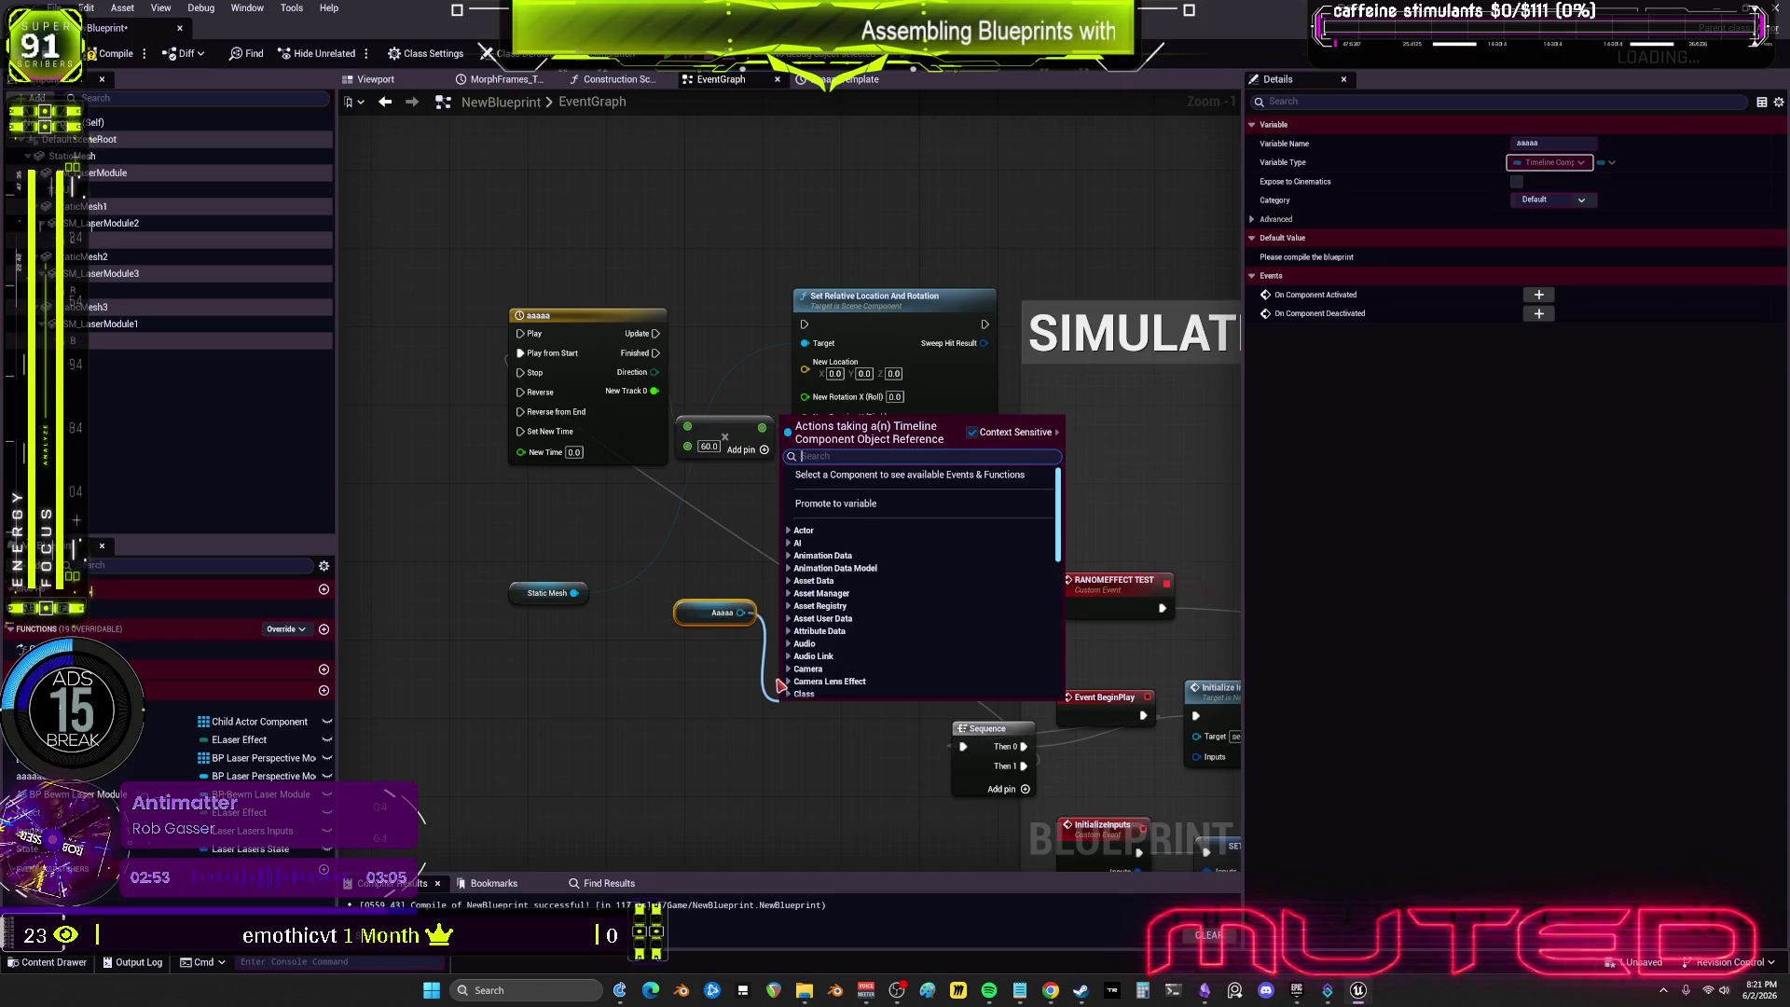
pyautogui.write('switc')
pyautogui.write('dire')
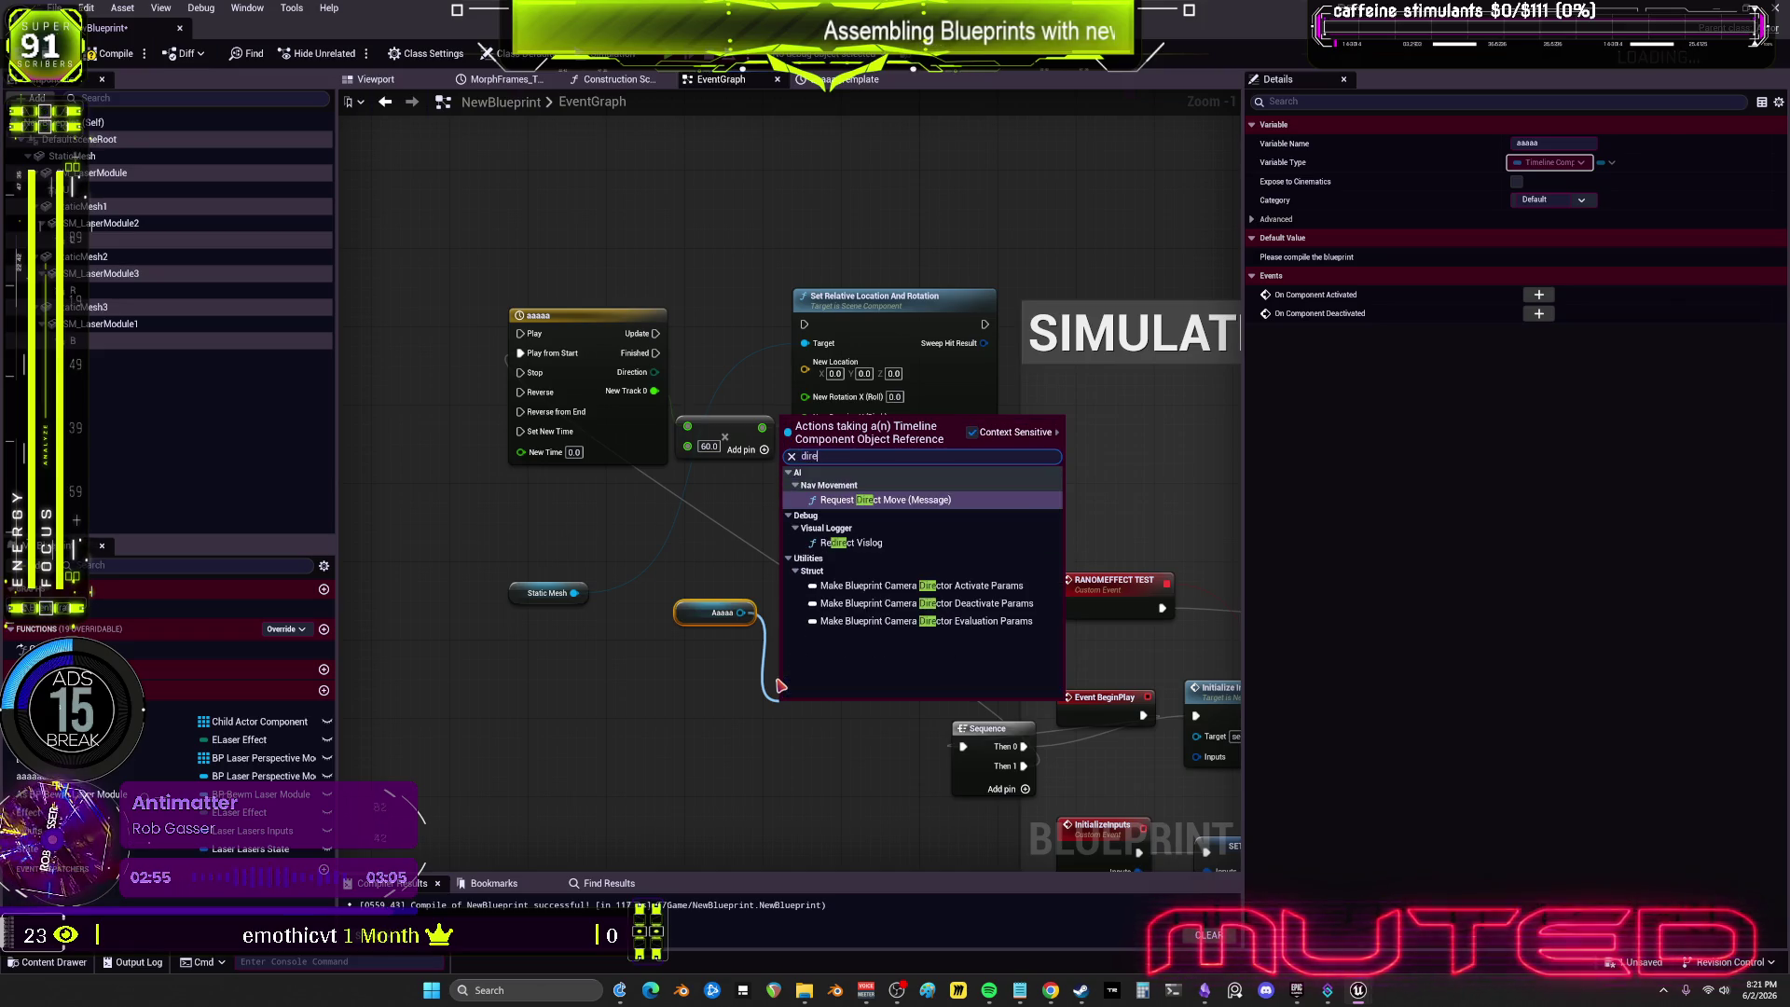
pyautogui.hotkey('ctrl', 'a')
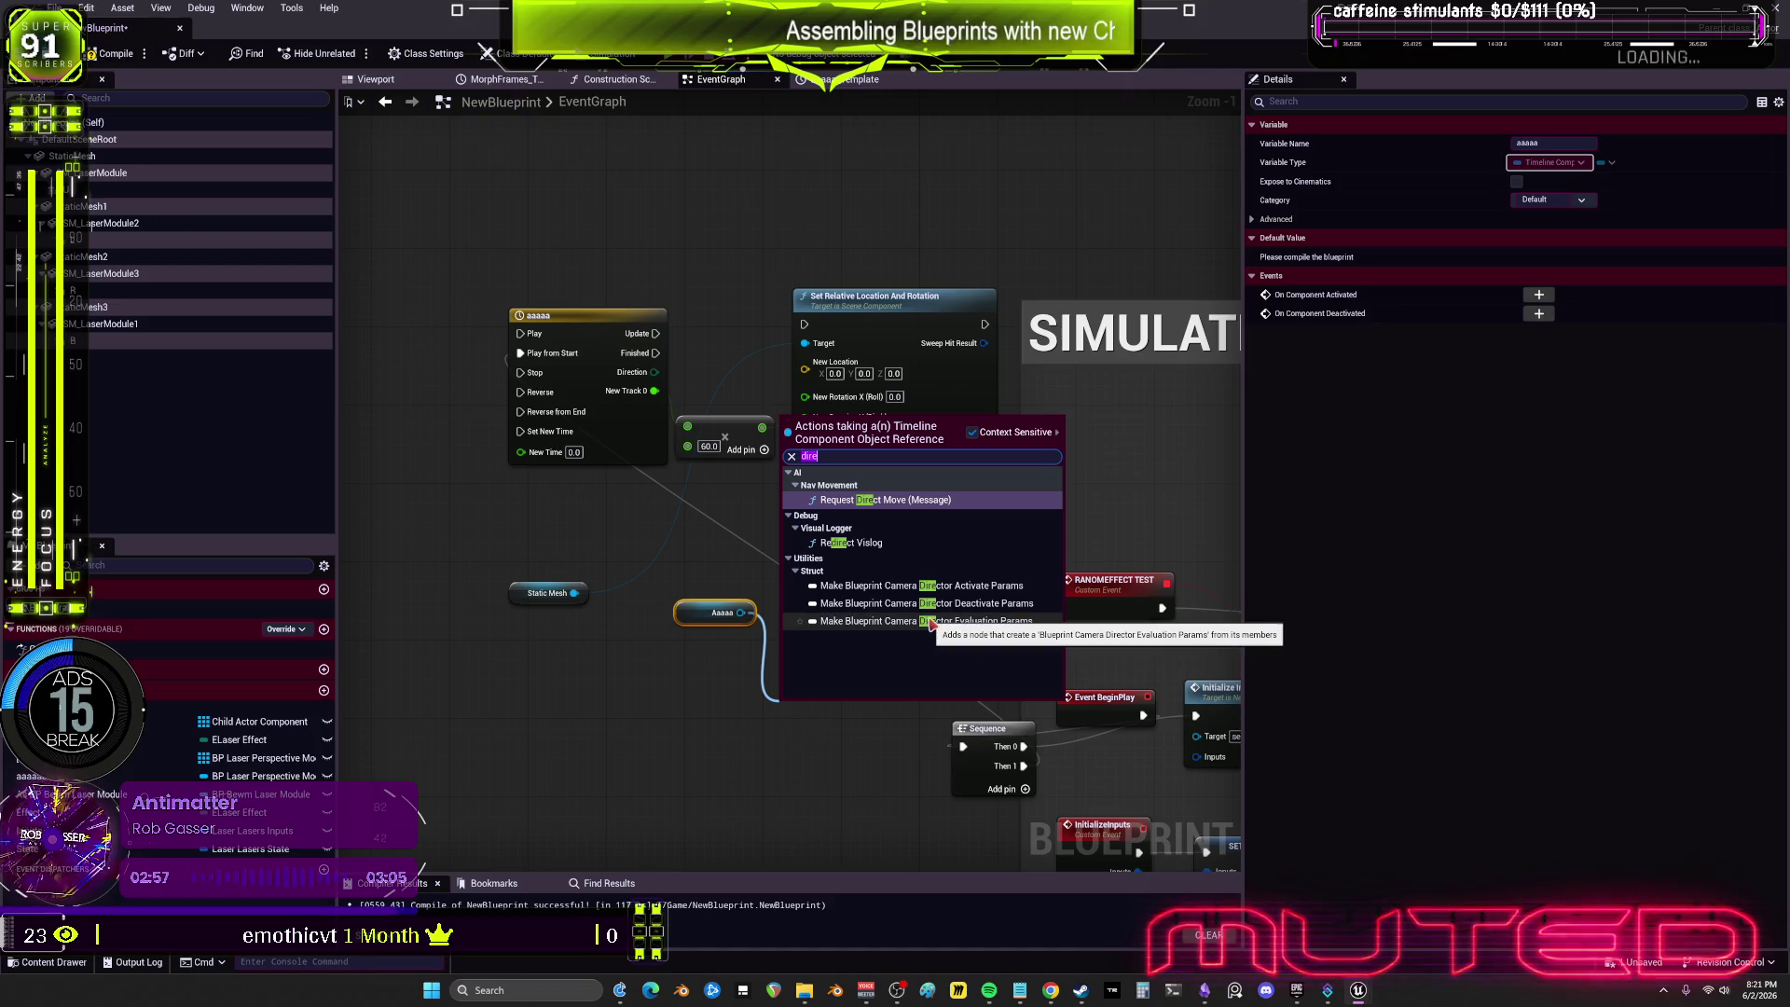
pyautogui.write('switch')
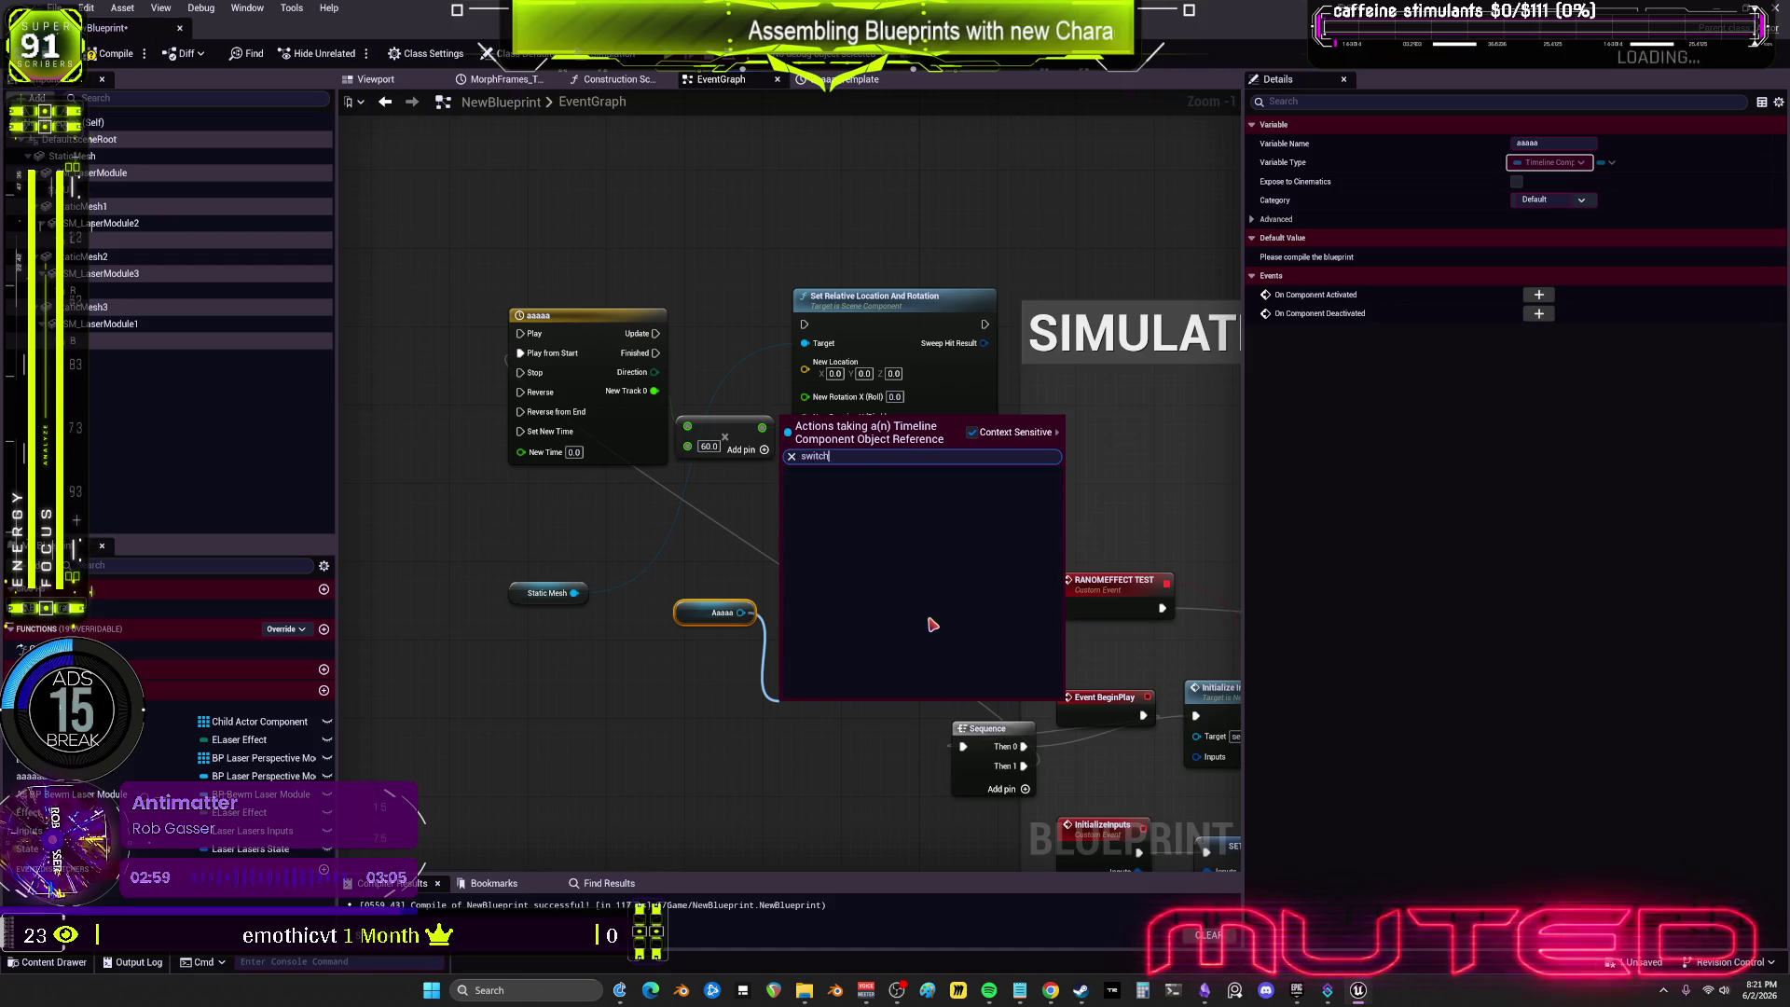
pyautogui.click(973, 432)
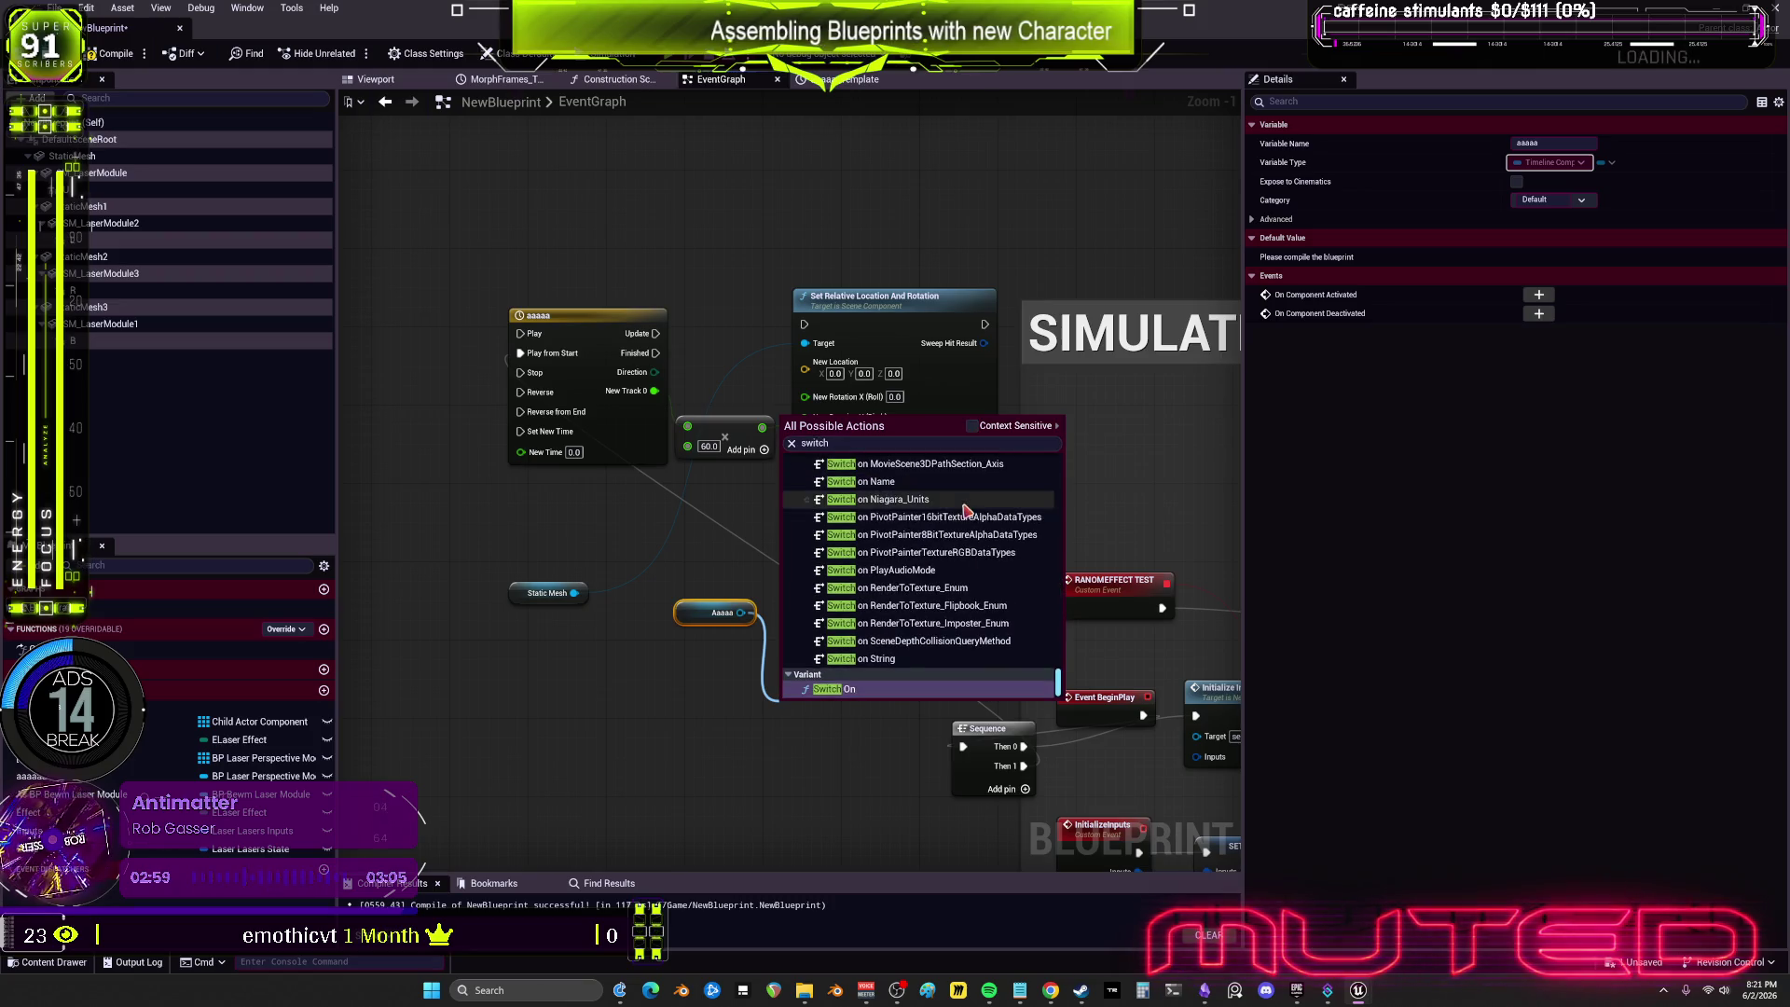
# Step: Search 'enum dir', then remove the stray Literal enum EDirection node it added
pyautogui.scroll(5, 877, 683)
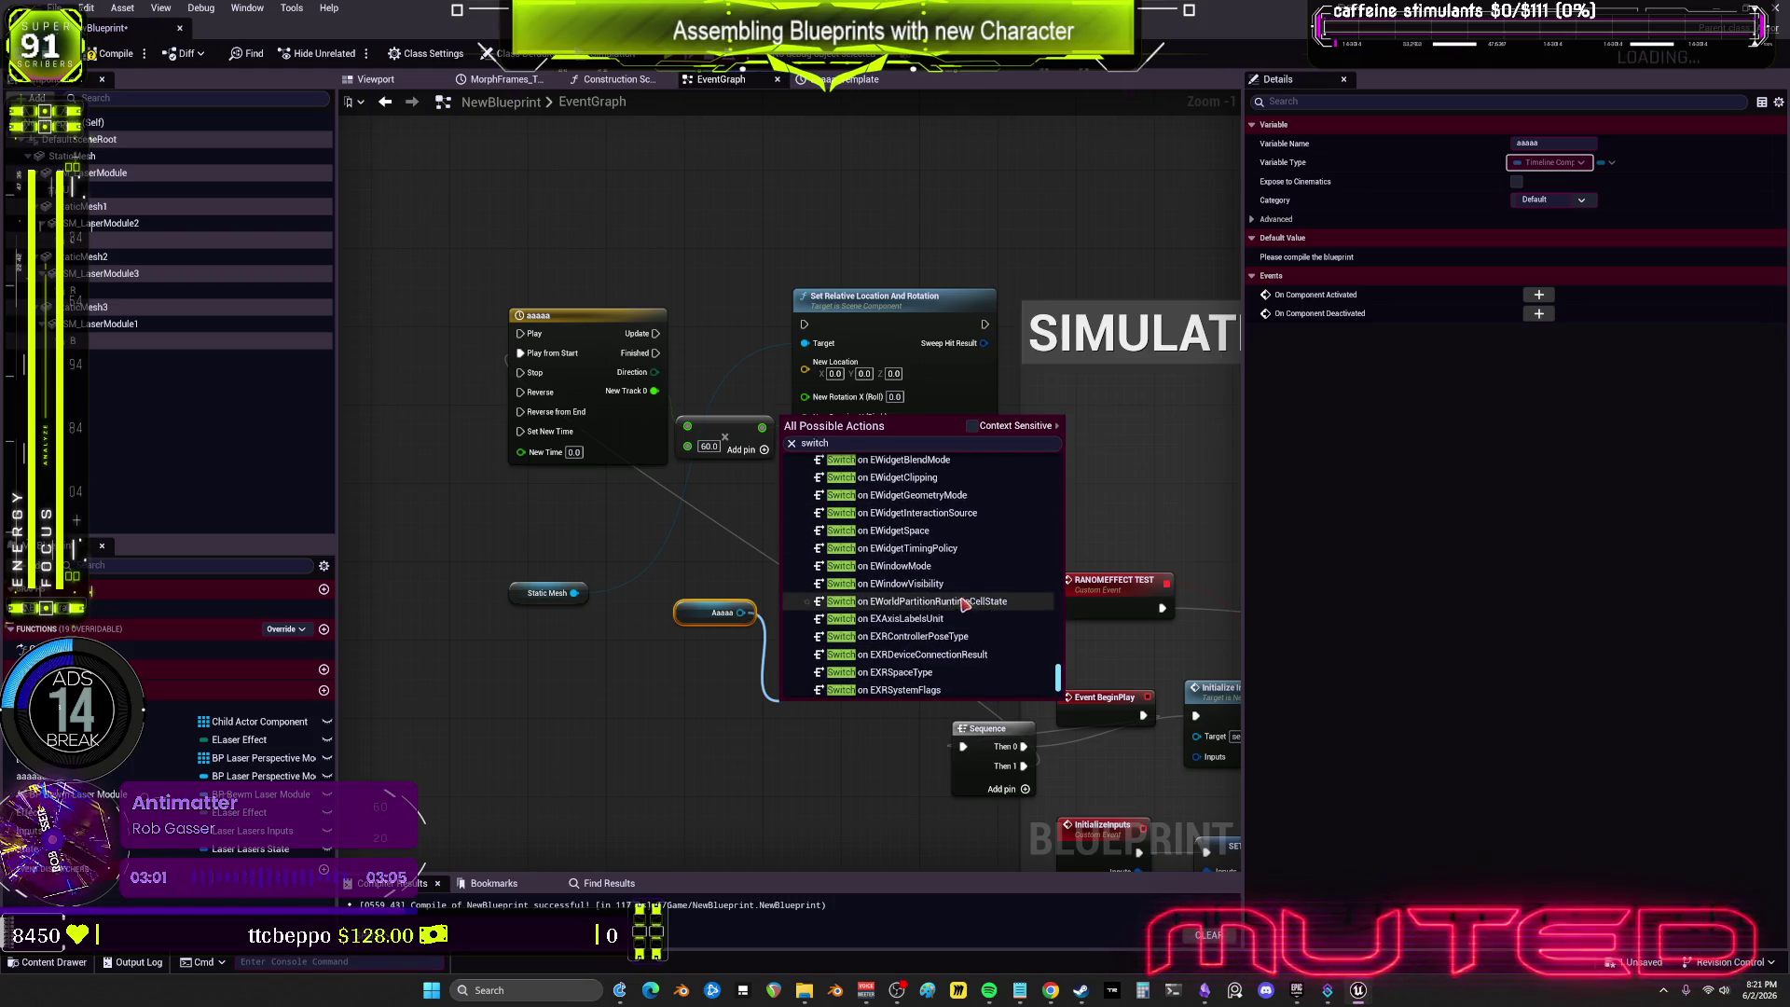
pyautogui.hotkey('ctrl', 'a')
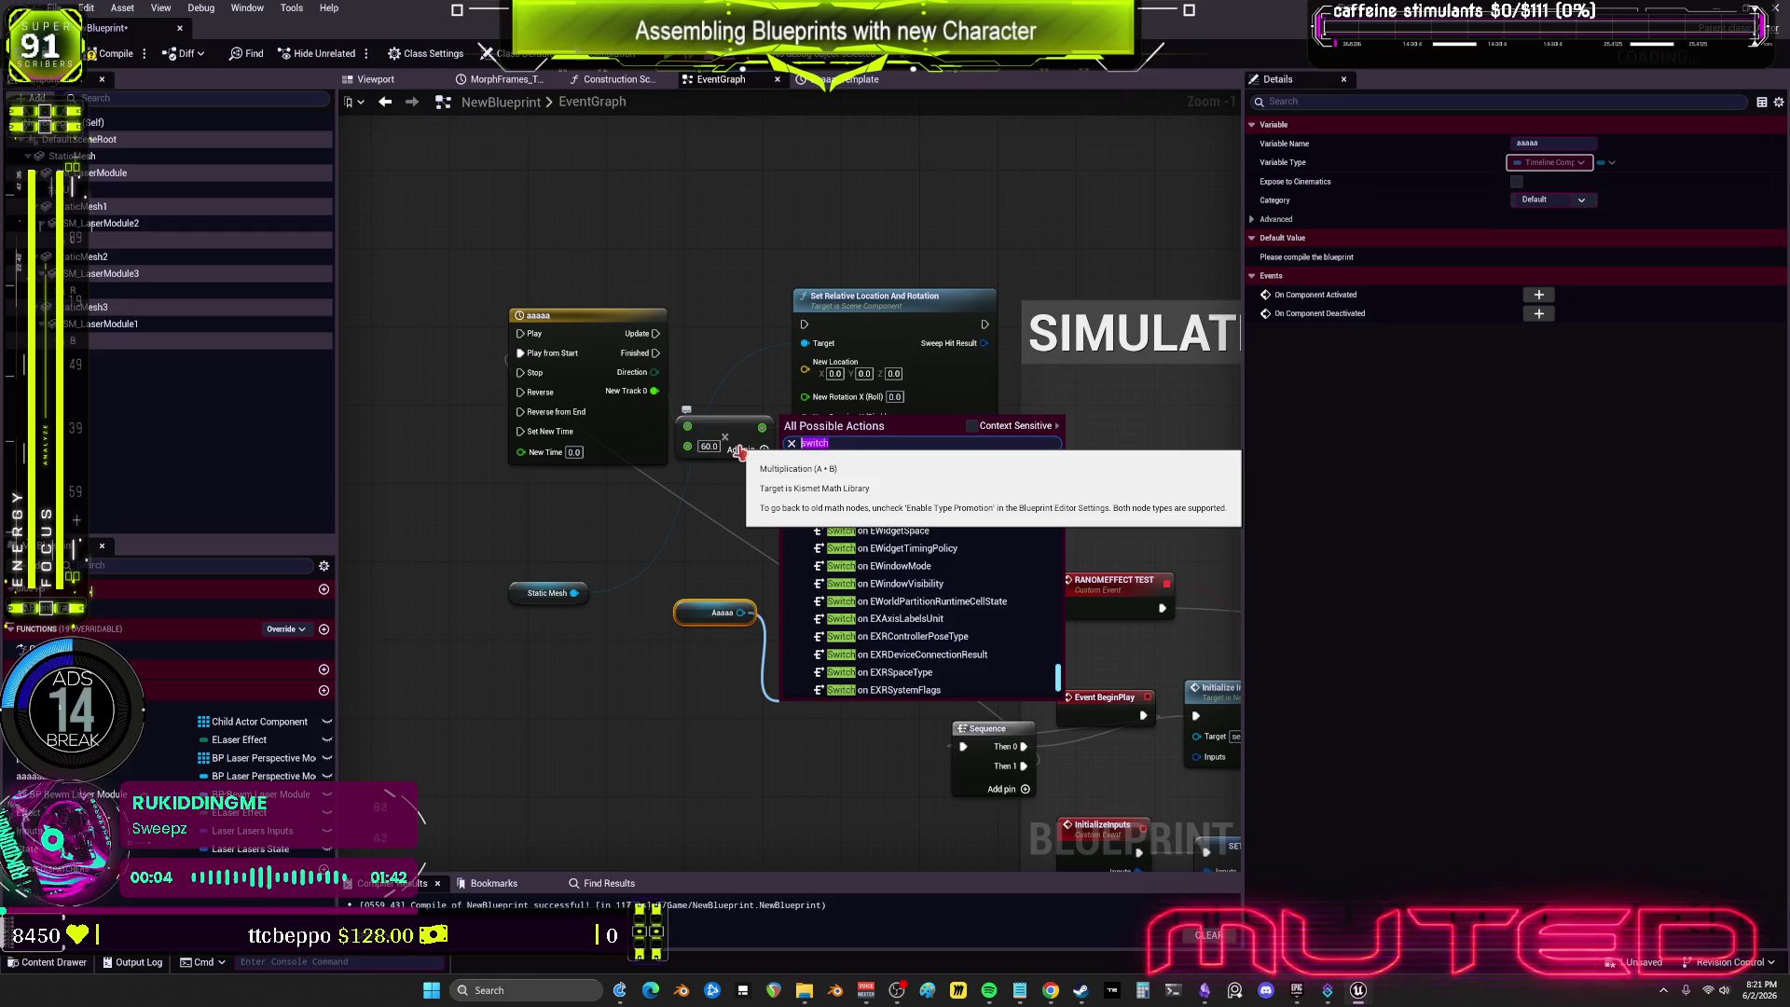
pyautogui.write('enum dir')
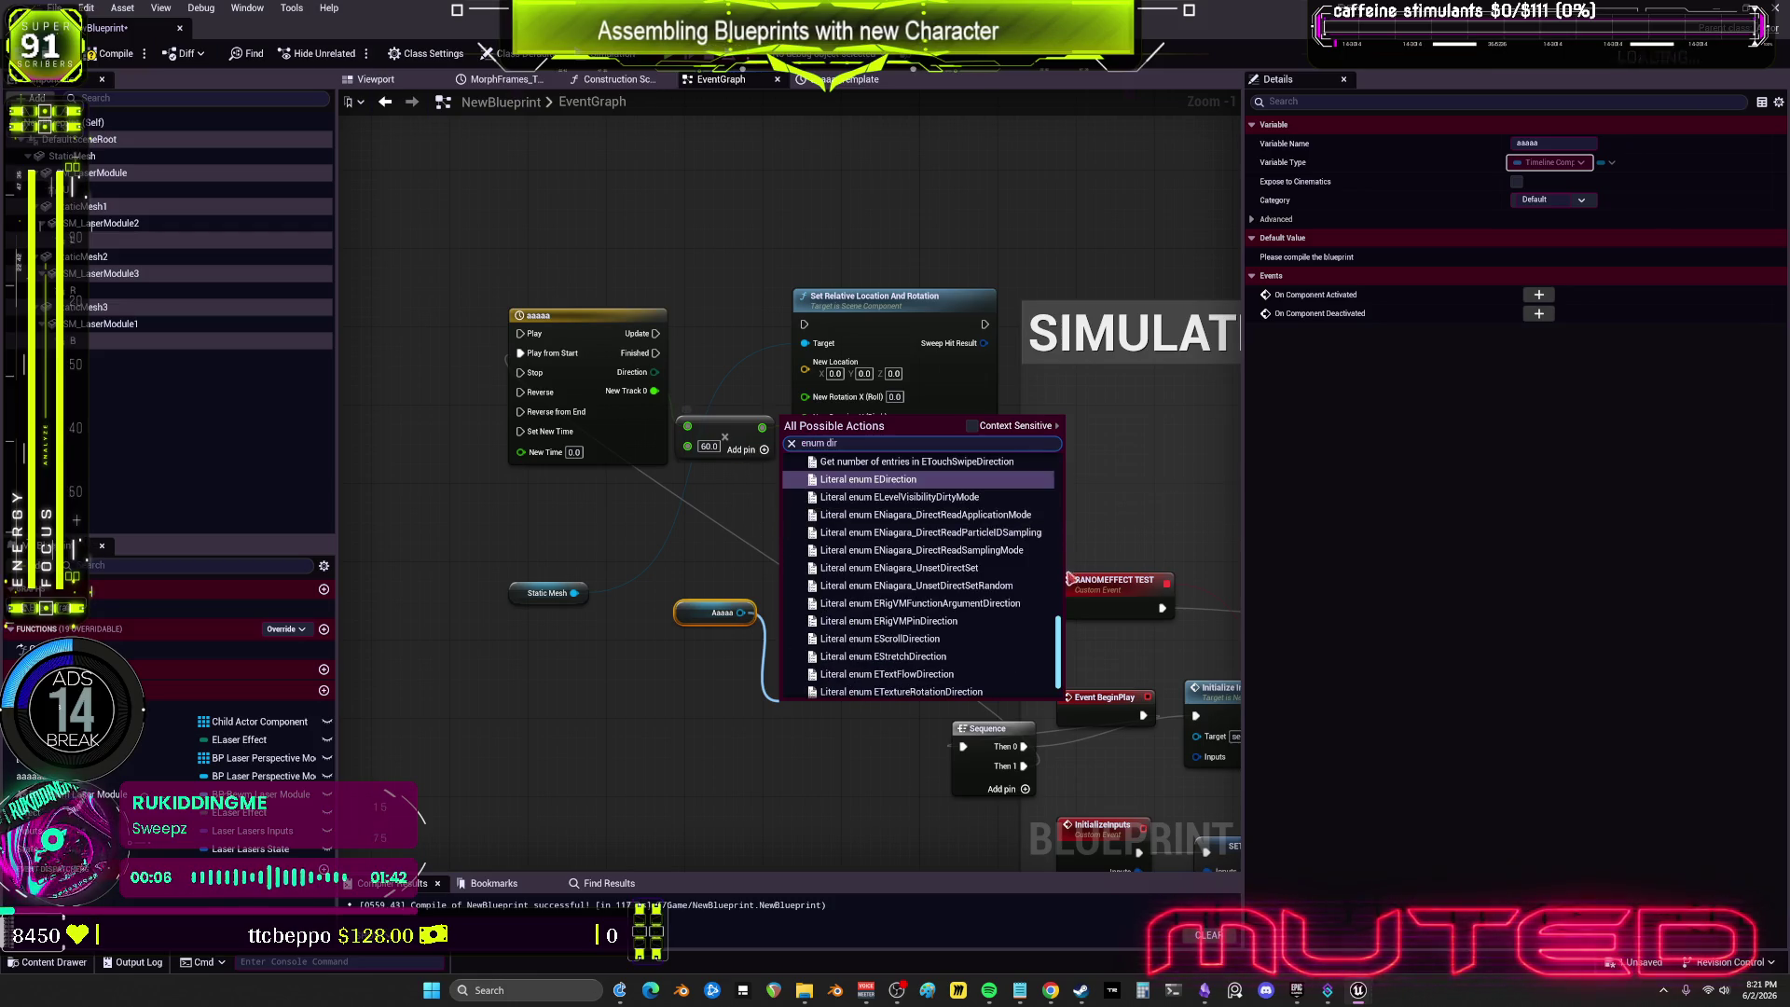
pyautogui.press('Return')
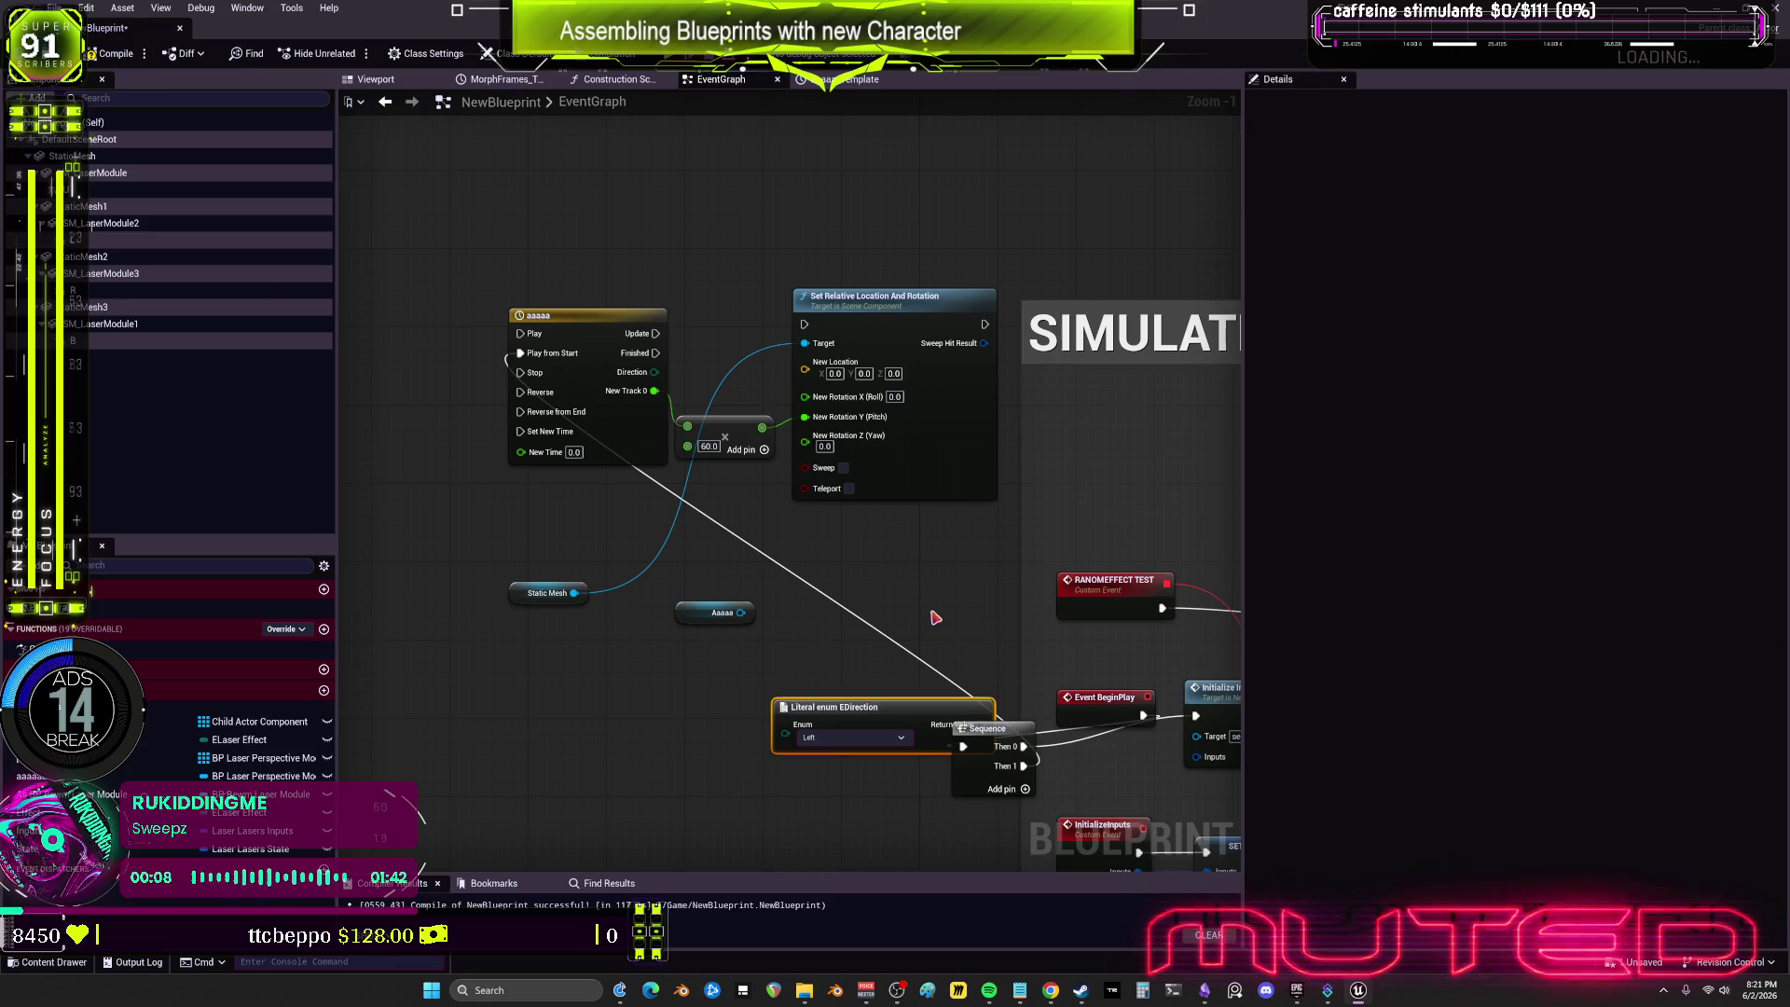
pyautogui.moveTo(770, 713); pyautogui.dragTo(485, 699)
pyautogui.press('Delete')
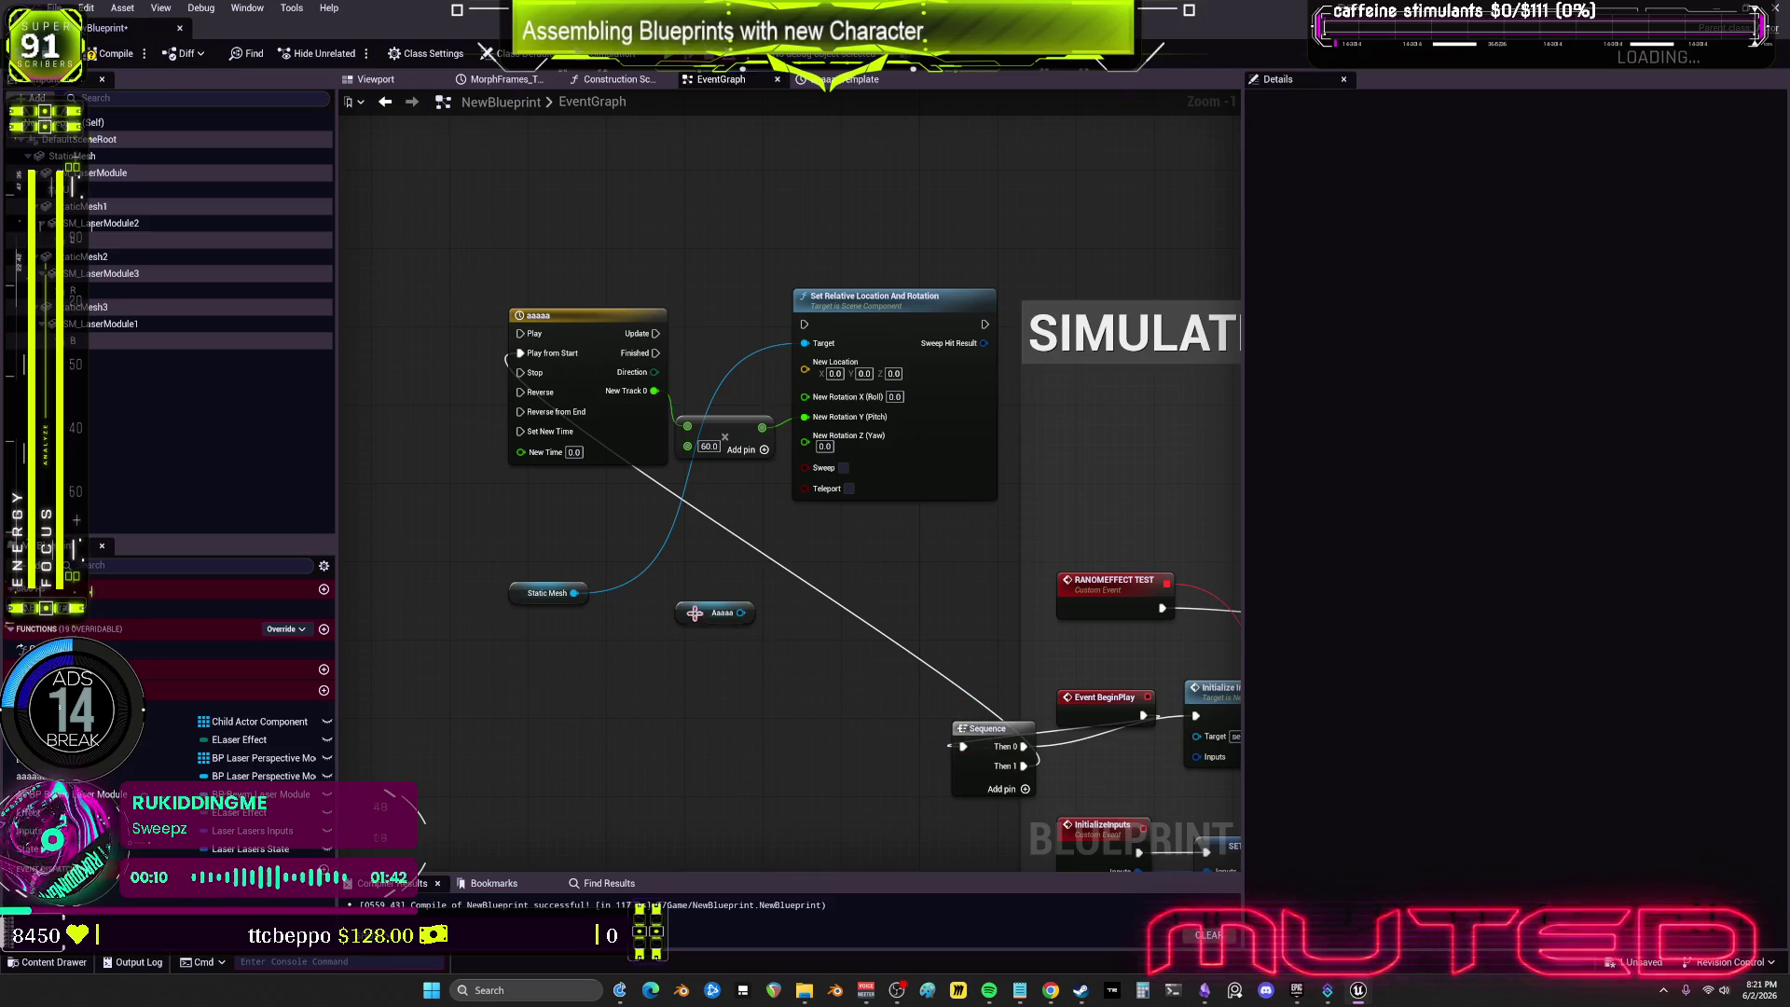
pyautogui.moveTo(741, 607)
pyautogui.mouseDown()
pyautogui.moveTo(555, 635)
pyautogui.moveTo(615, 643)
pyautogui.mouseUp()
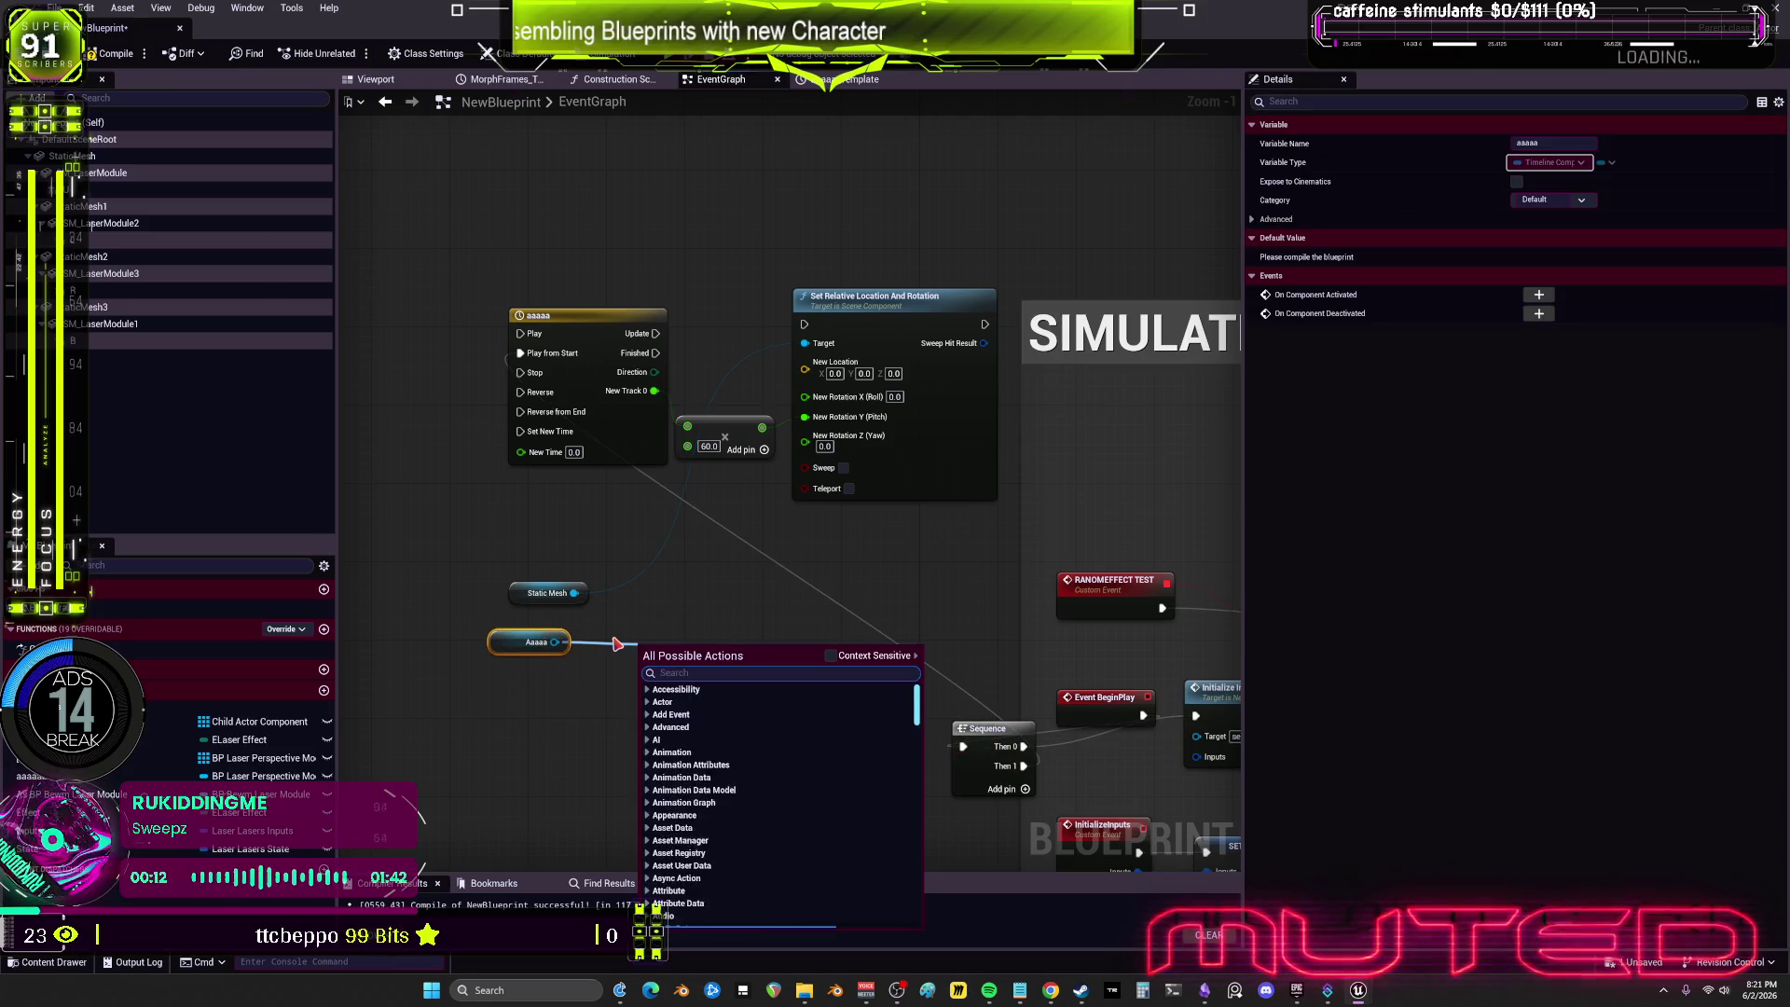
pyautogui.write('direction')
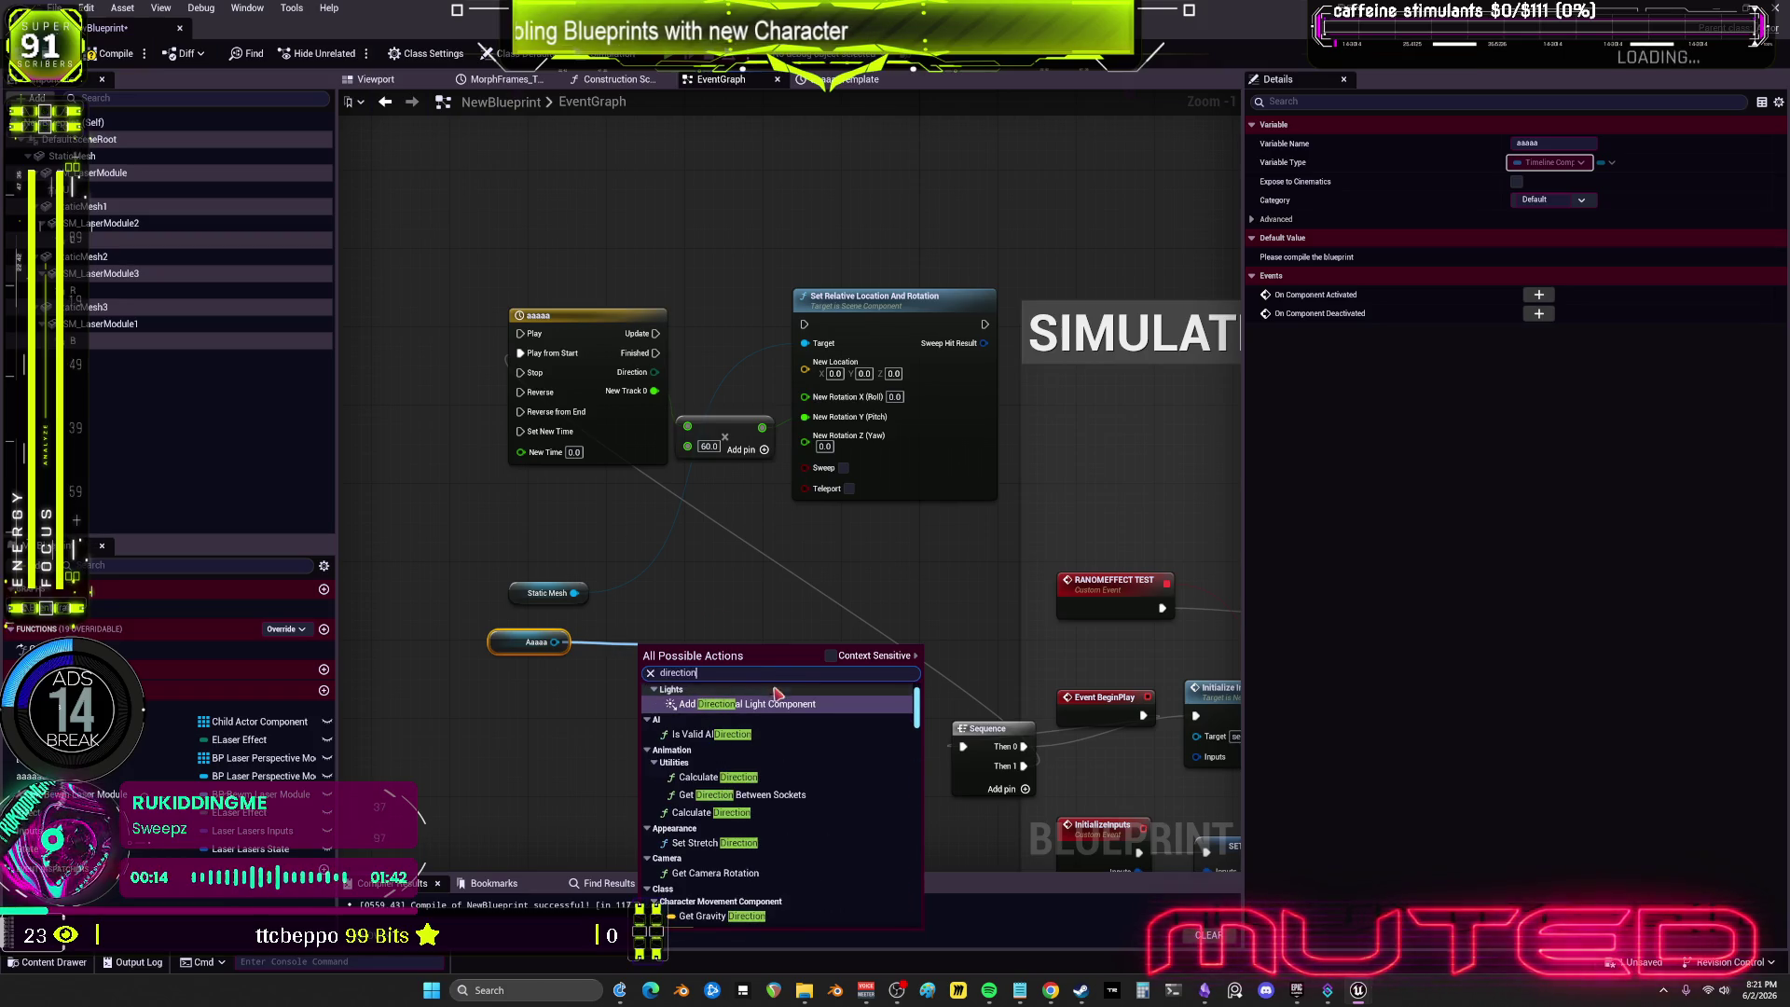
pyautogui.scroll(-1, 856, 731)
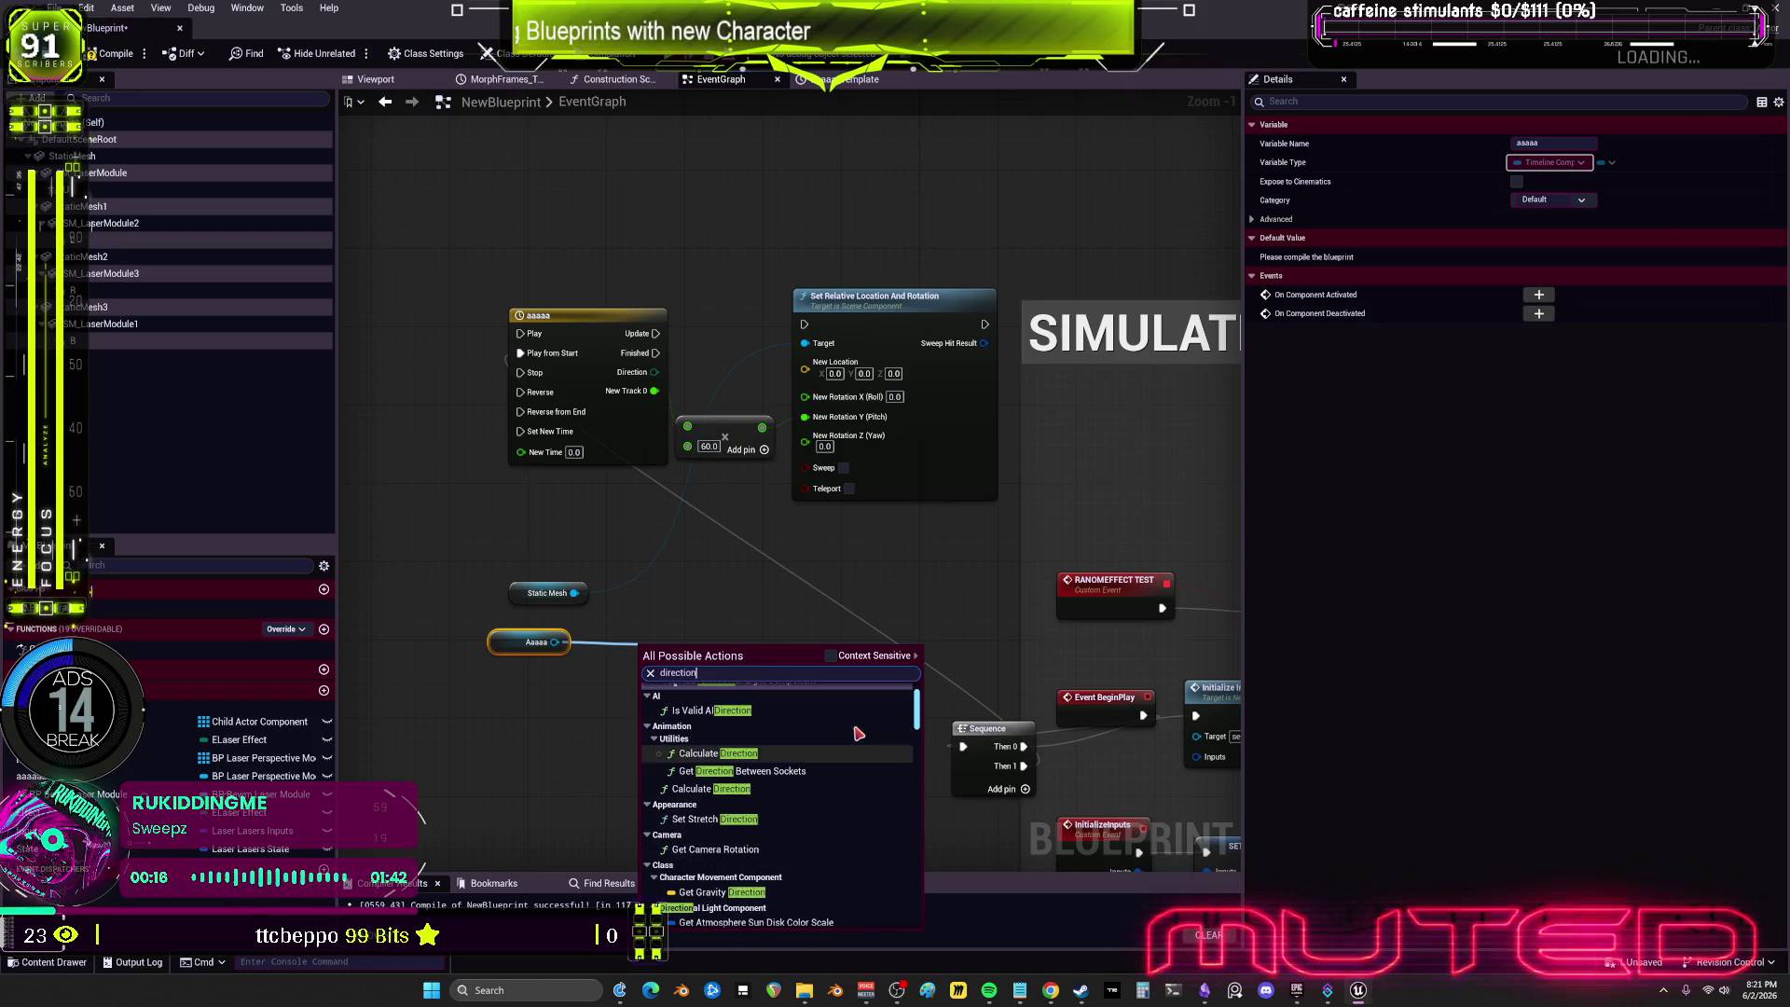
pyautogui.click(830, 657)
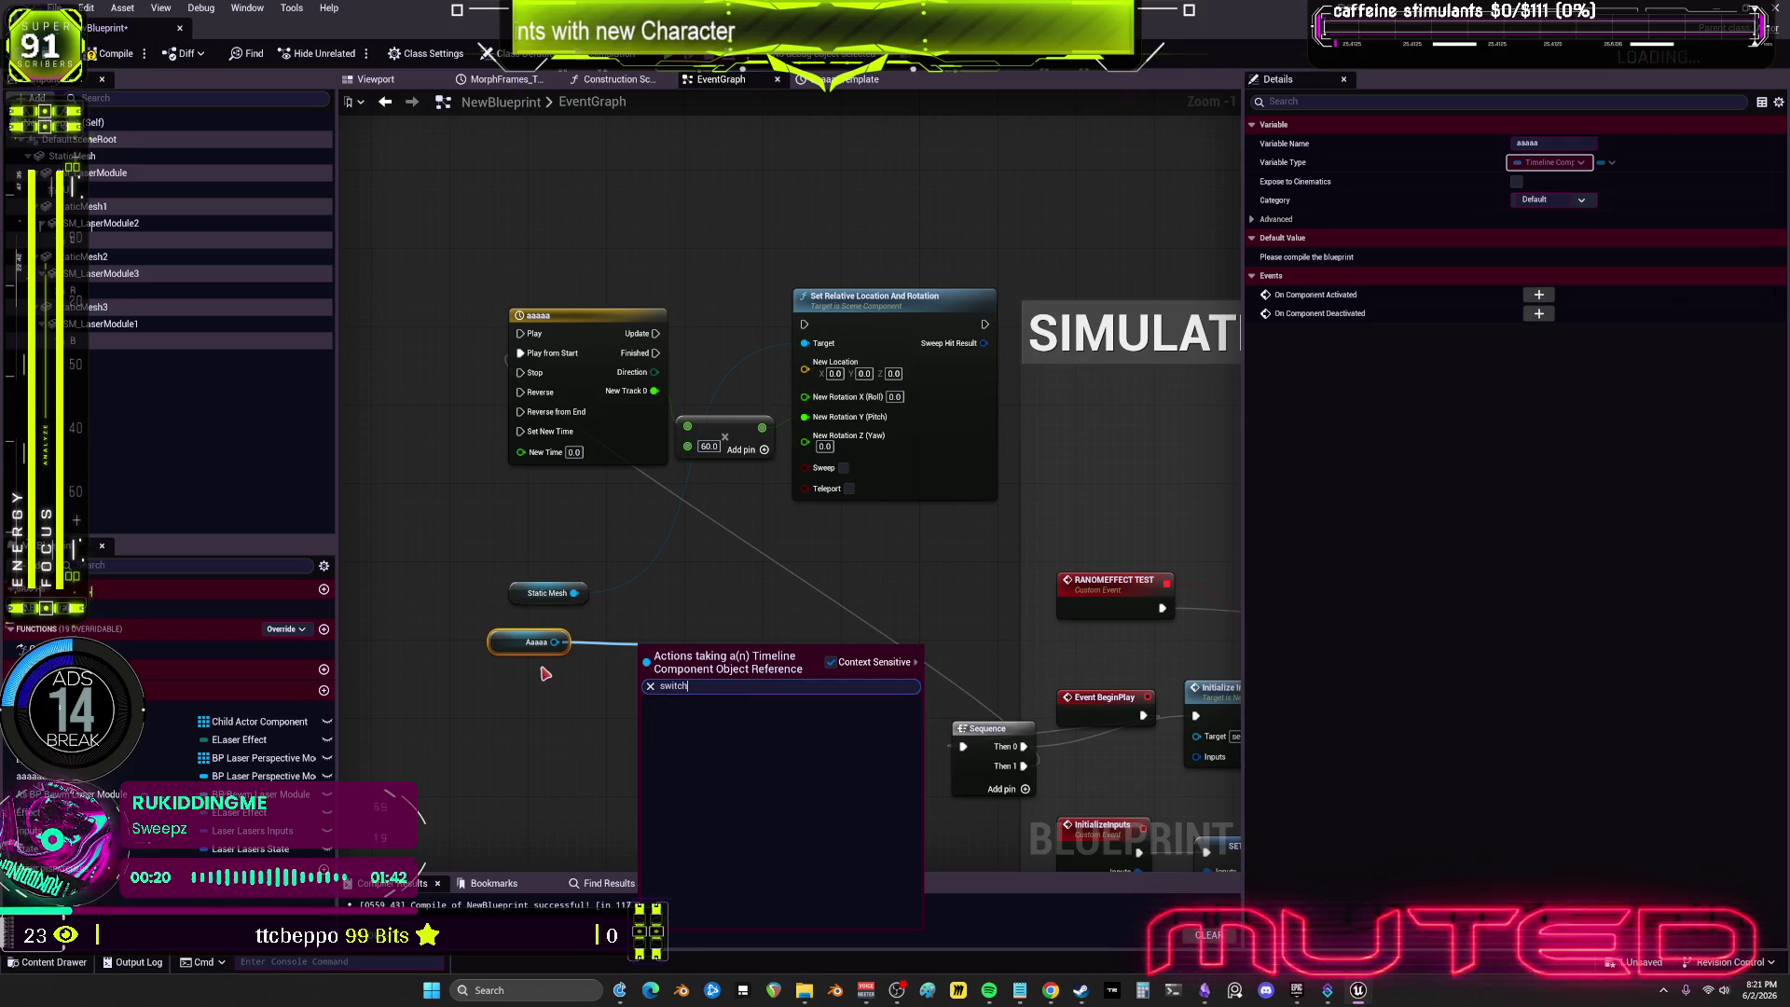
pyautogui.press('BackSpace')
pyautogui.press('BackSpace')
pyautogui.press('BackSpace')
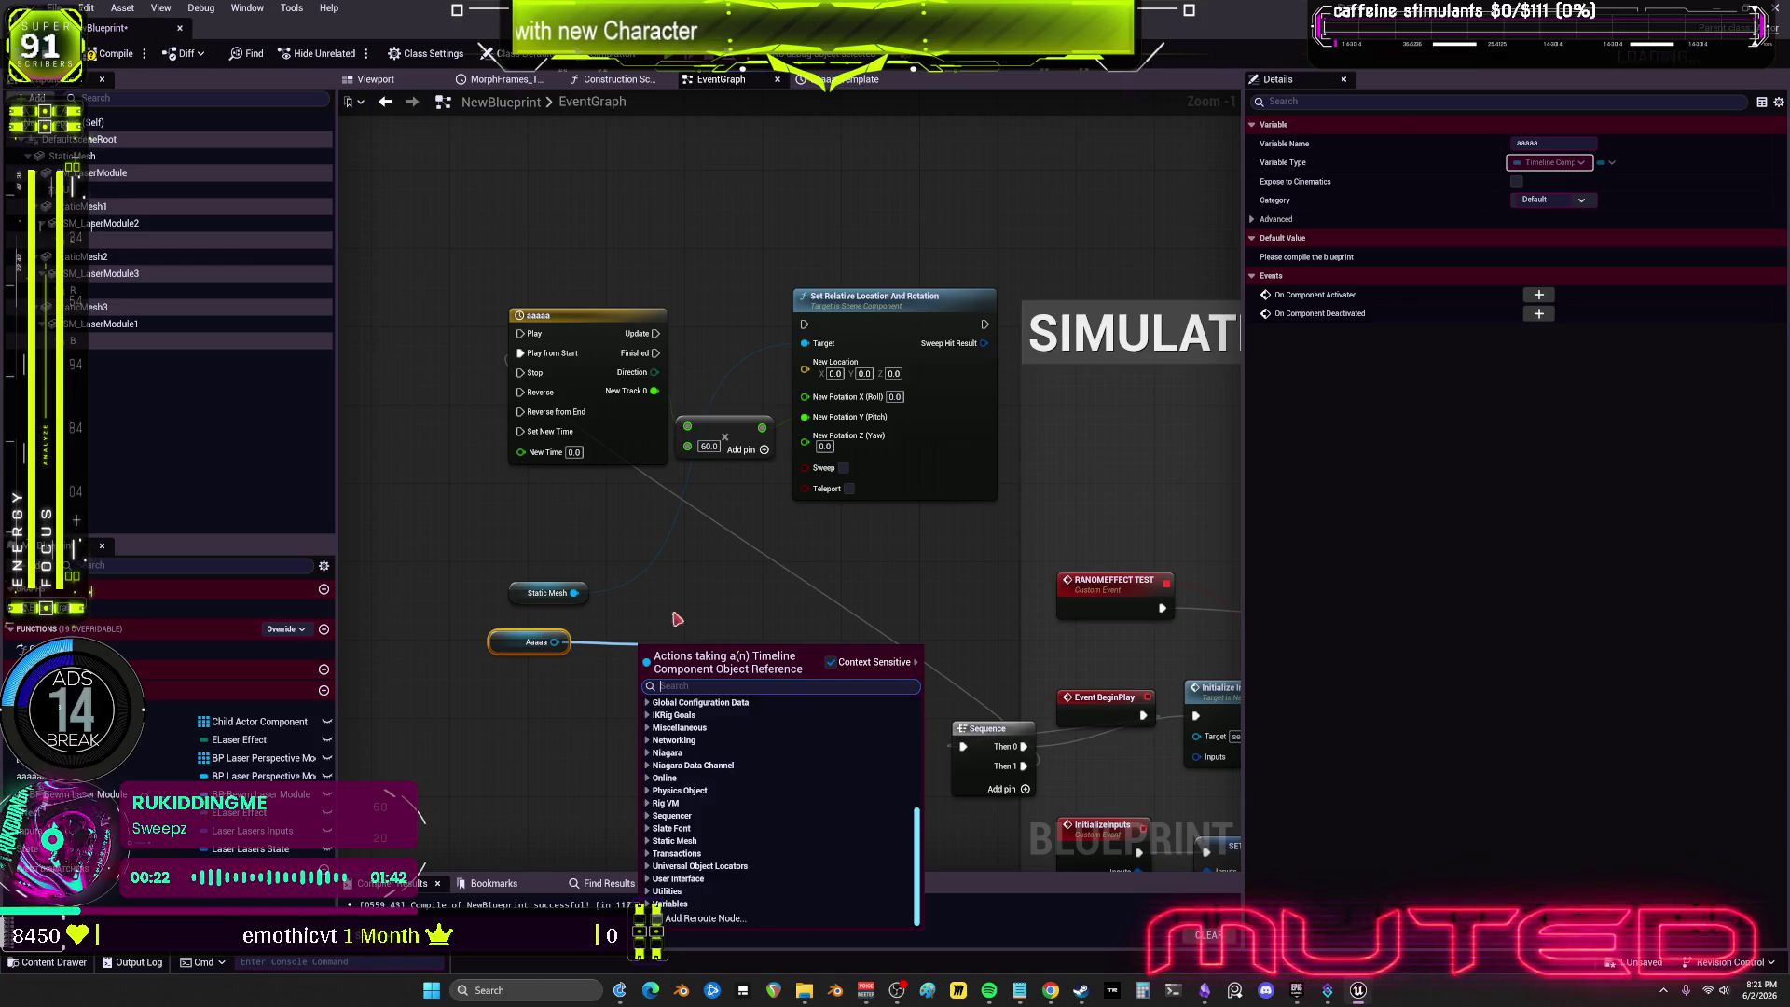
pyautogui.click(753, 591)
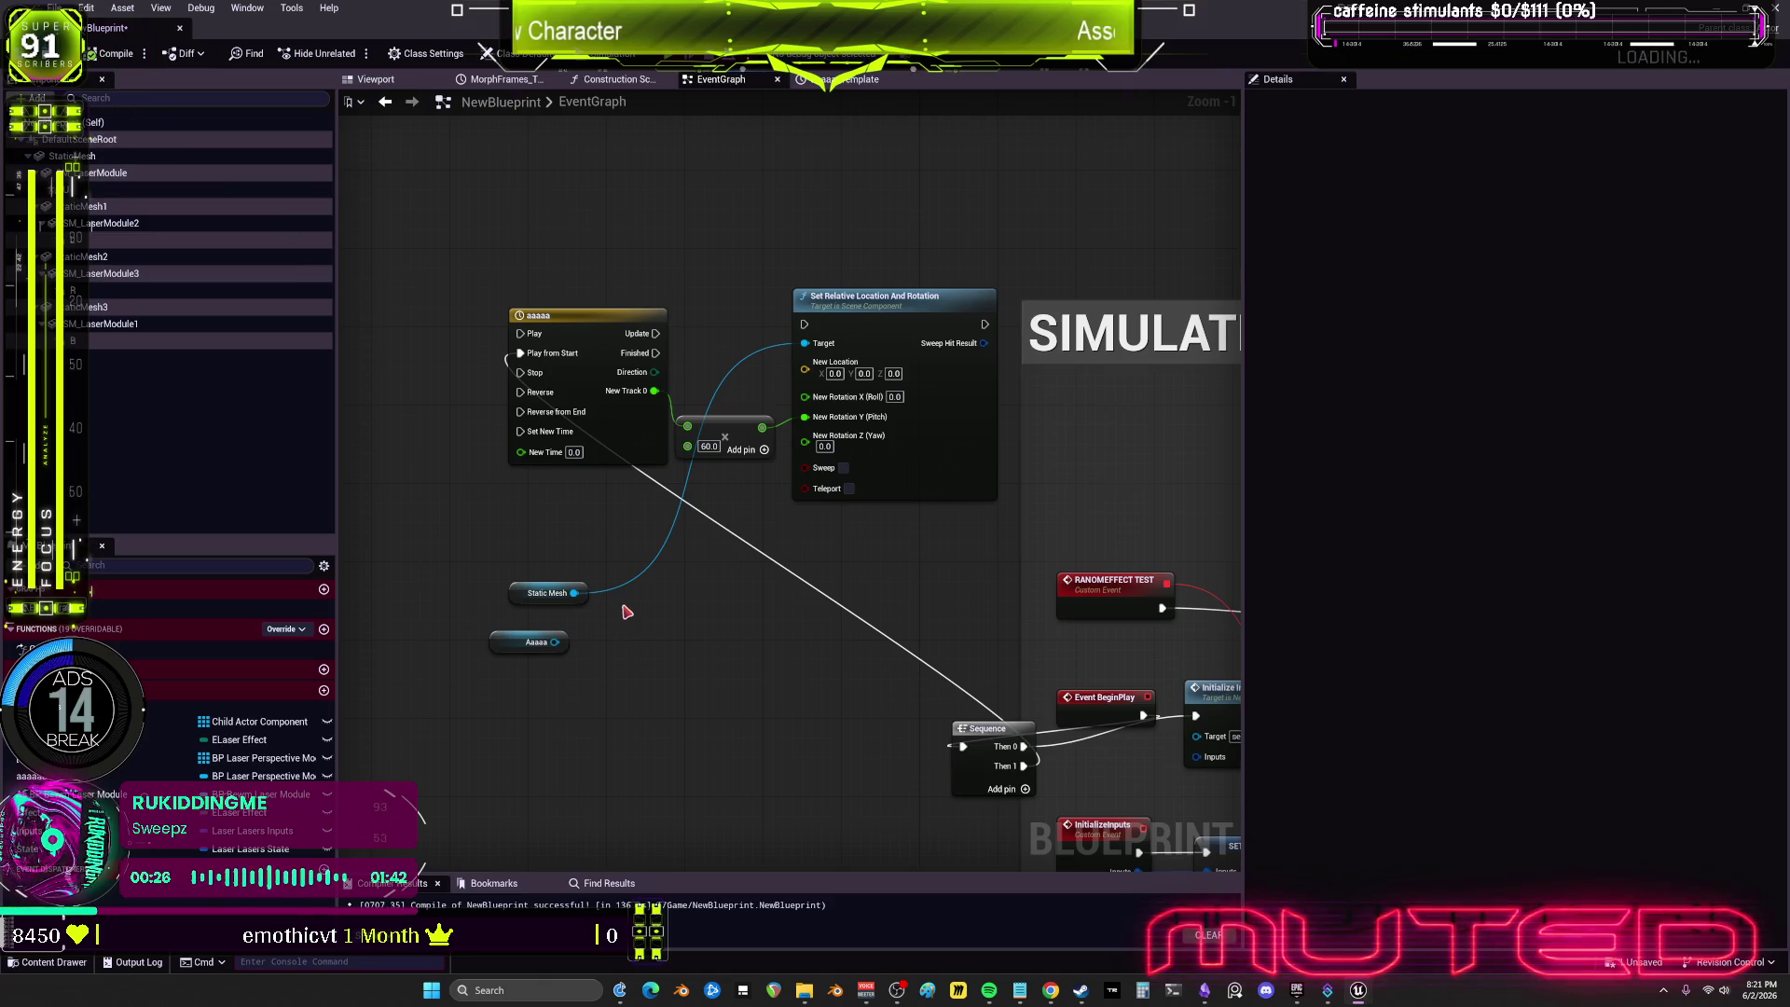
pyautogui.moveTo(555, 642); pyautogui.dragTo(643, 645)
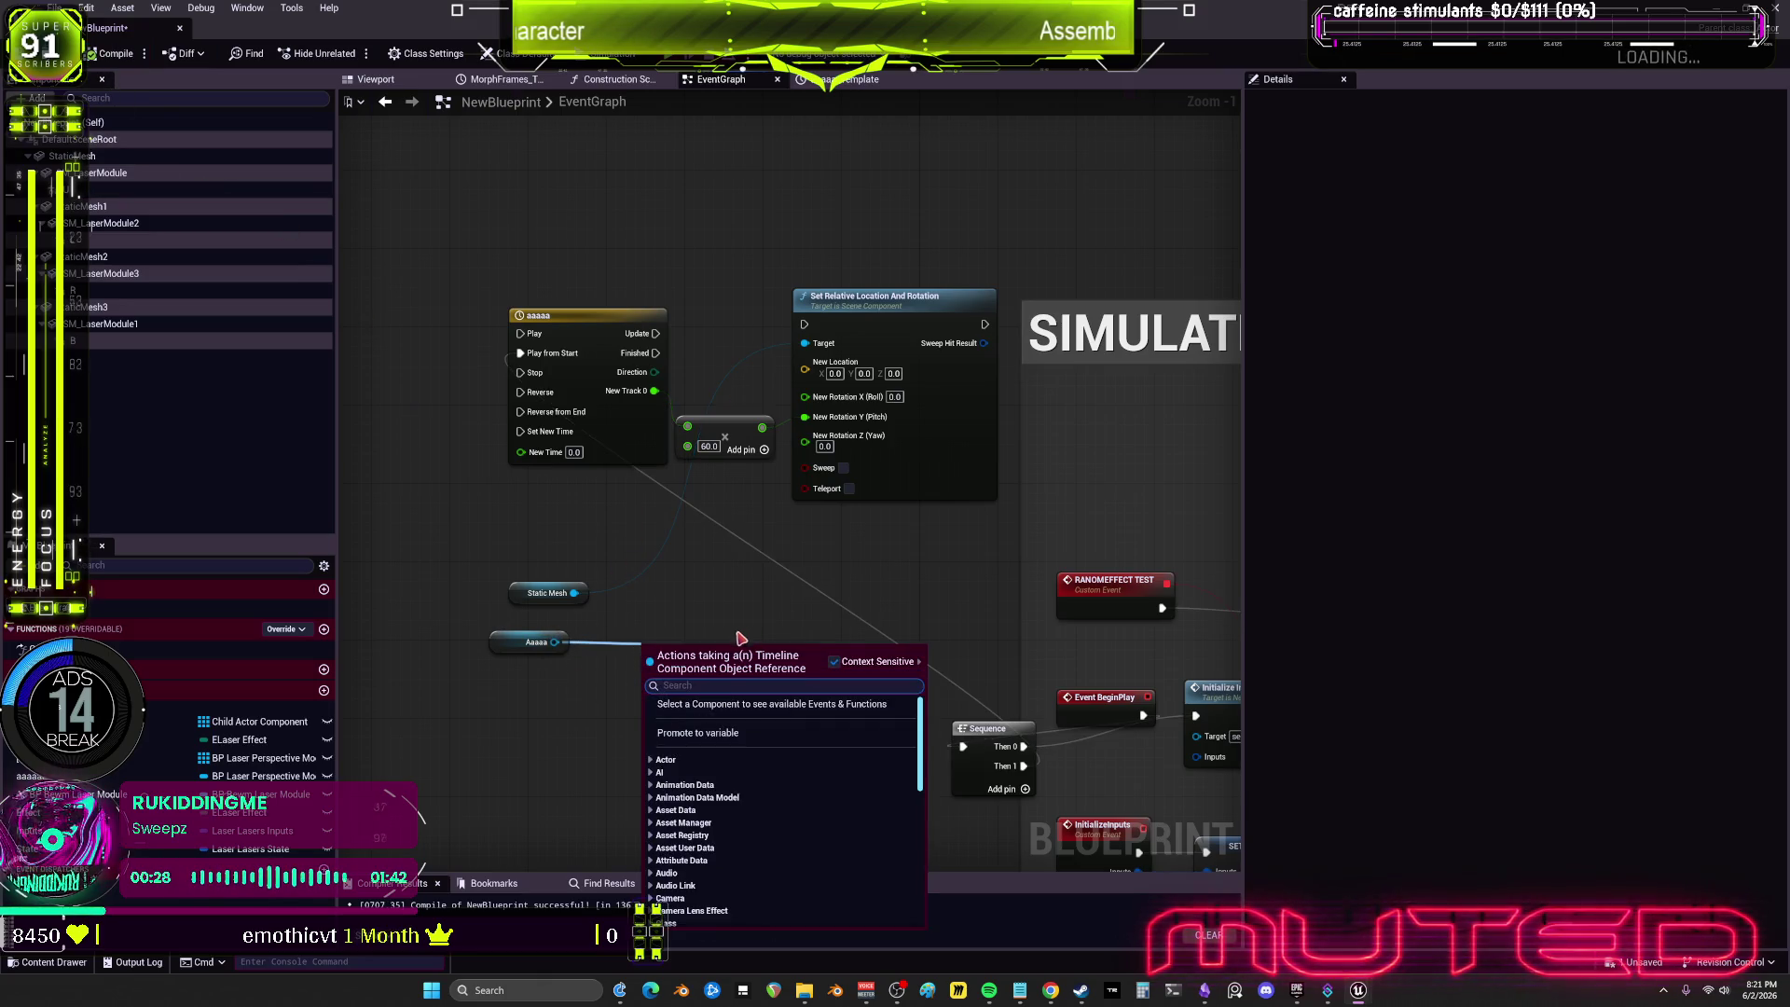
pyautogui.write('get dir')
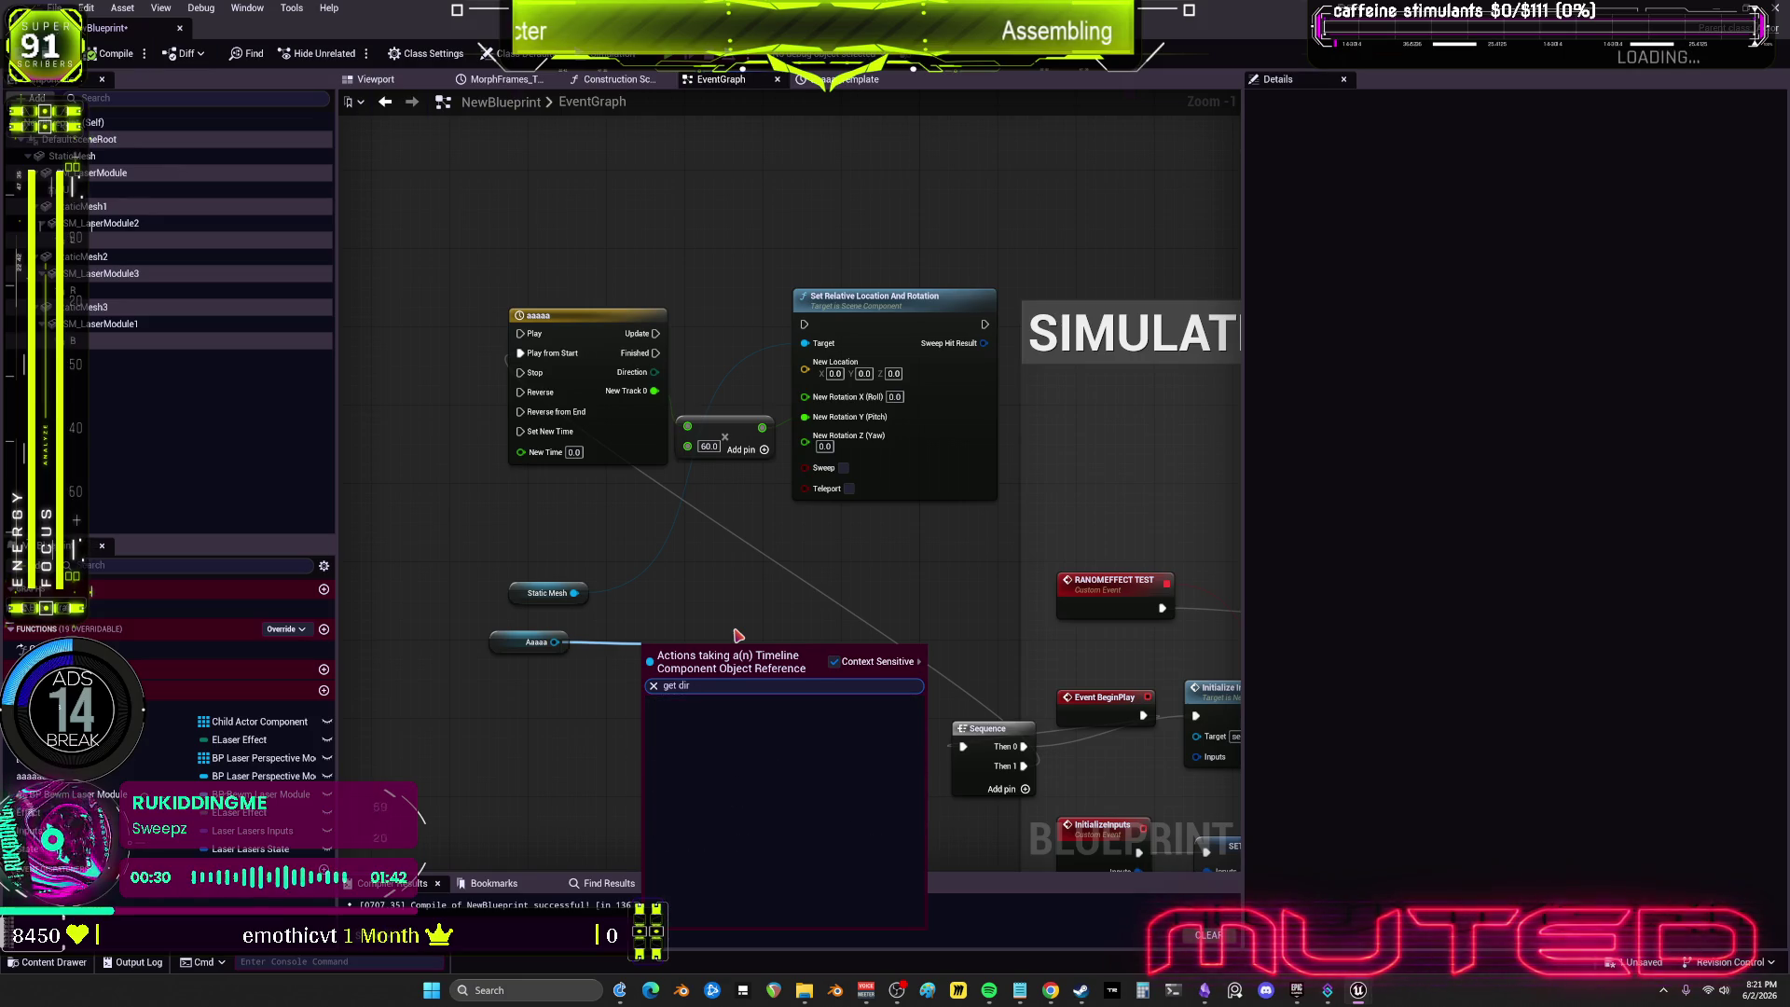
pyautogui.press('BackSpace')
pyautogui.press('BackSpace')
pyautogui.press('BackSpace')
pyautogui.scroll(-3, 778, 818)
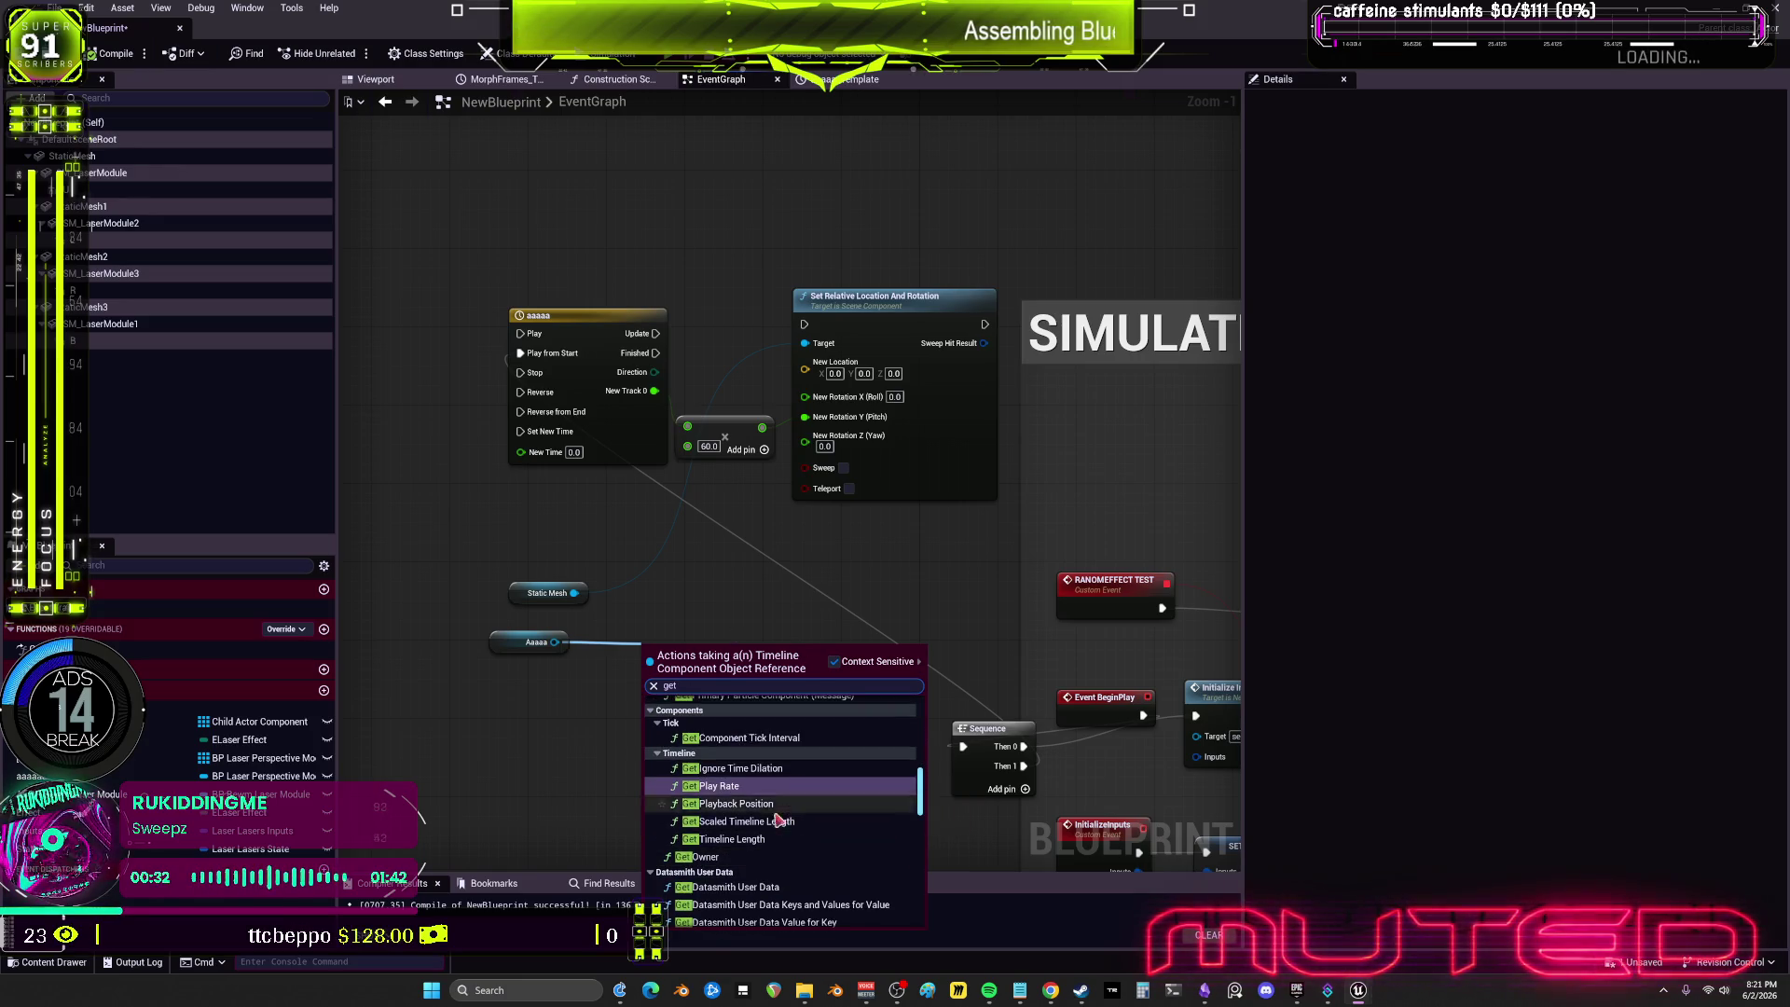
pyautogui.click(777, 806)
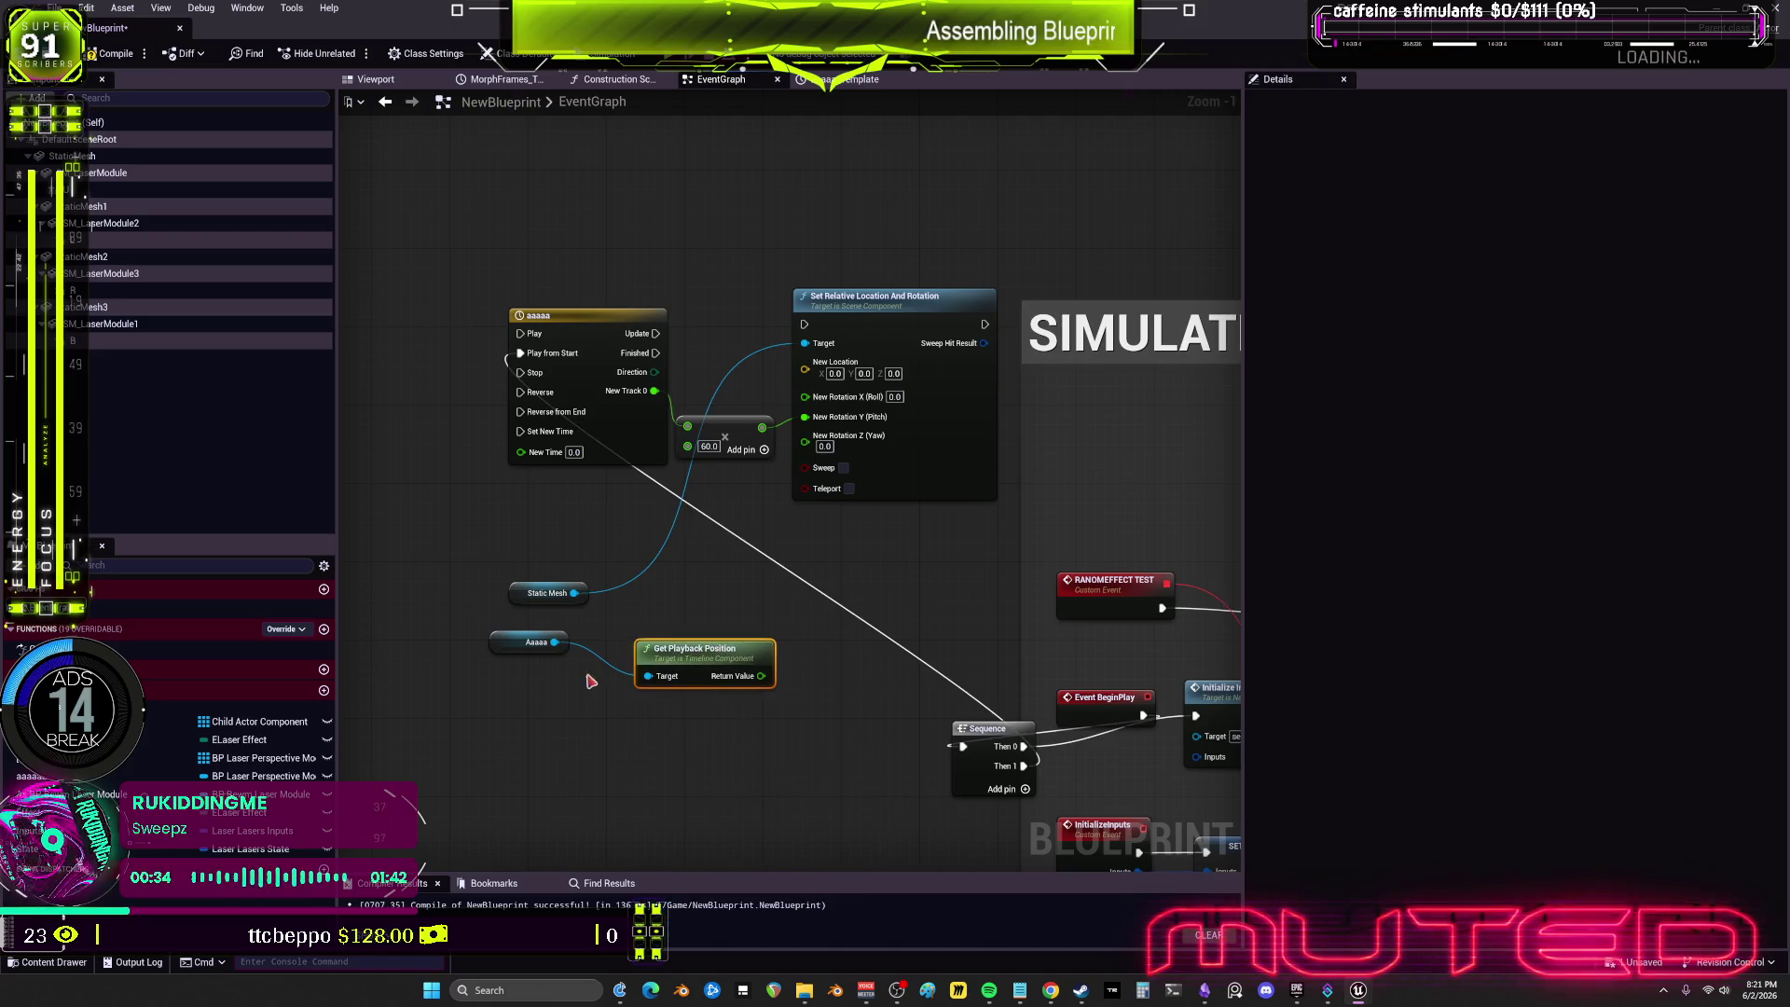
pyautogui.hotkey('ctrl', 'z')
pyautogui.moveTo(555, 641); pyautogui.dragTo(602, 654)
pyautogui.write('get')
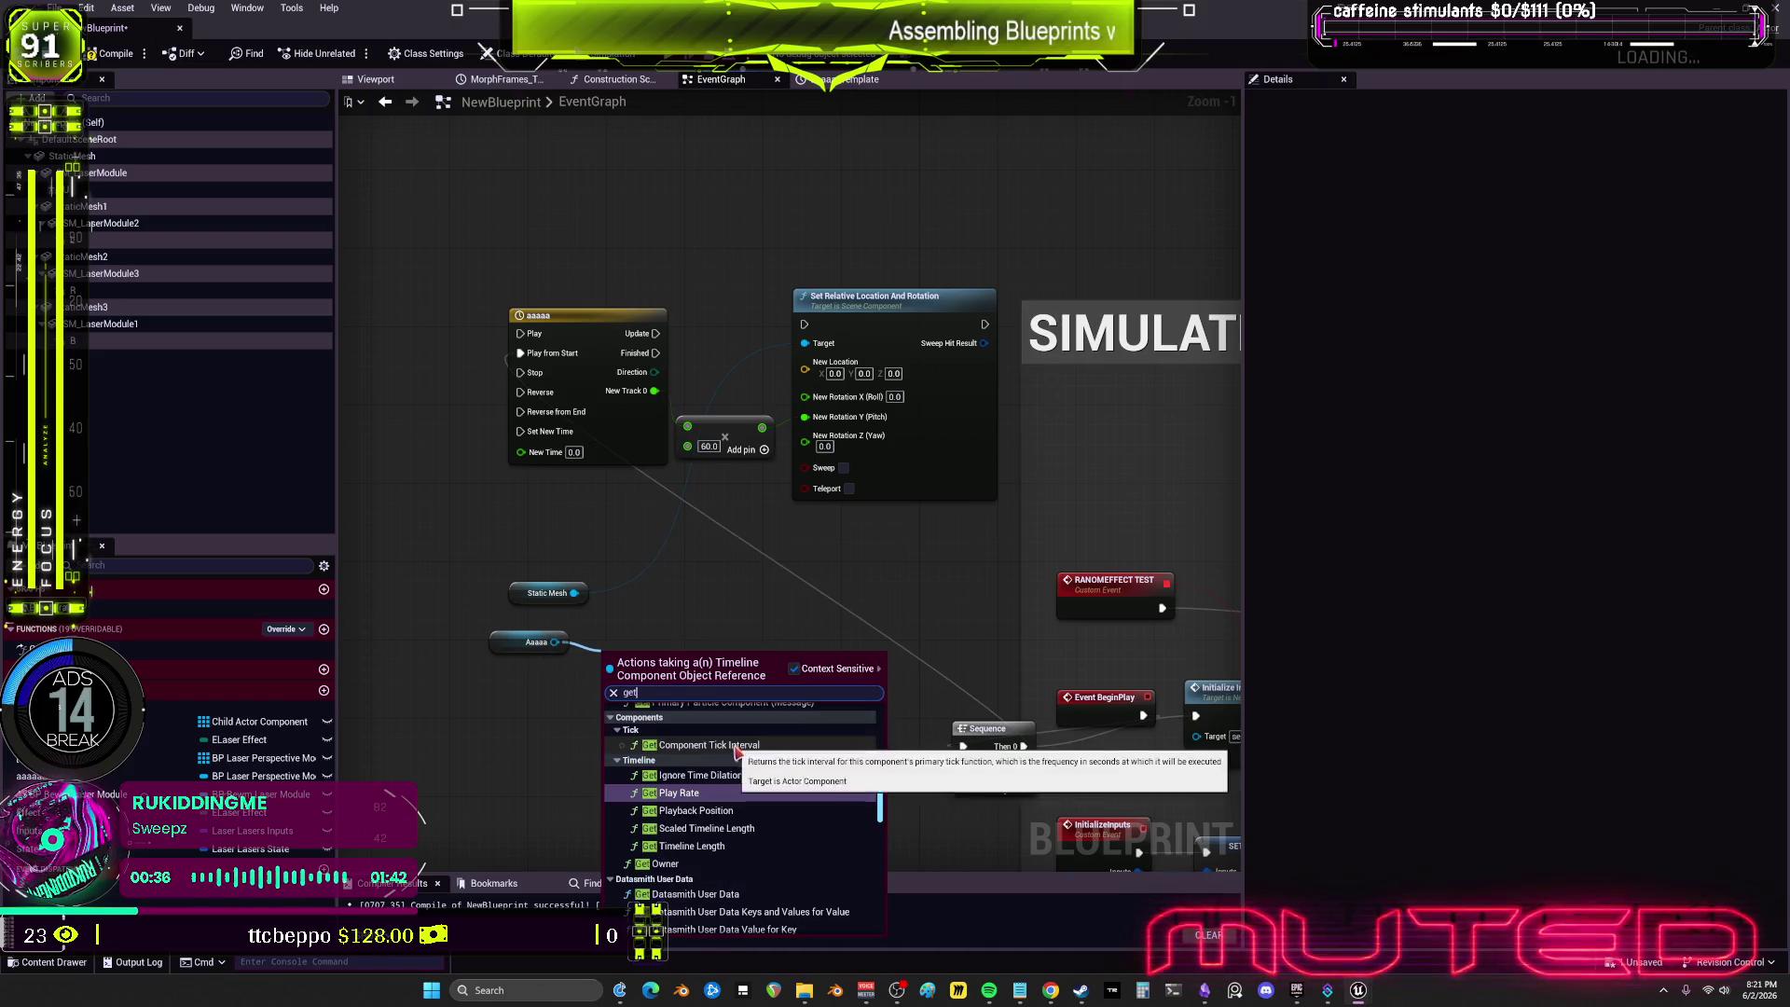
pyautogui.scroll(3, 738, 820)
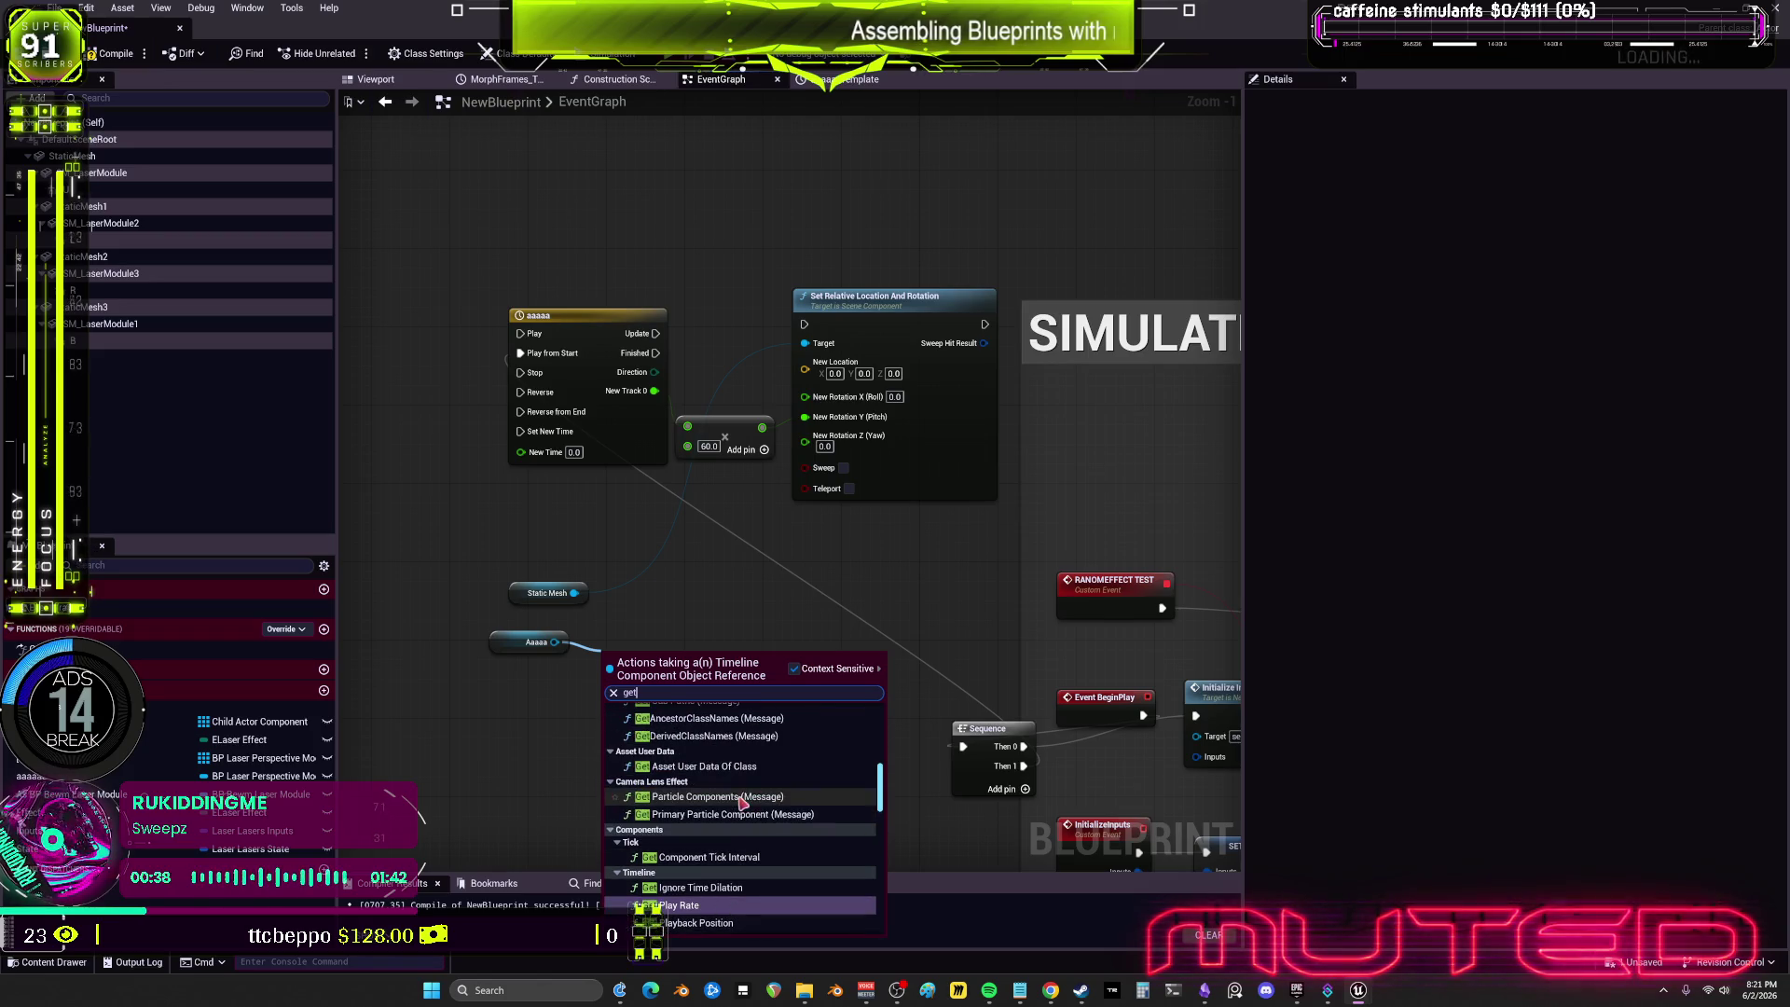
pyautogui.scroll(-8, 802, 788)
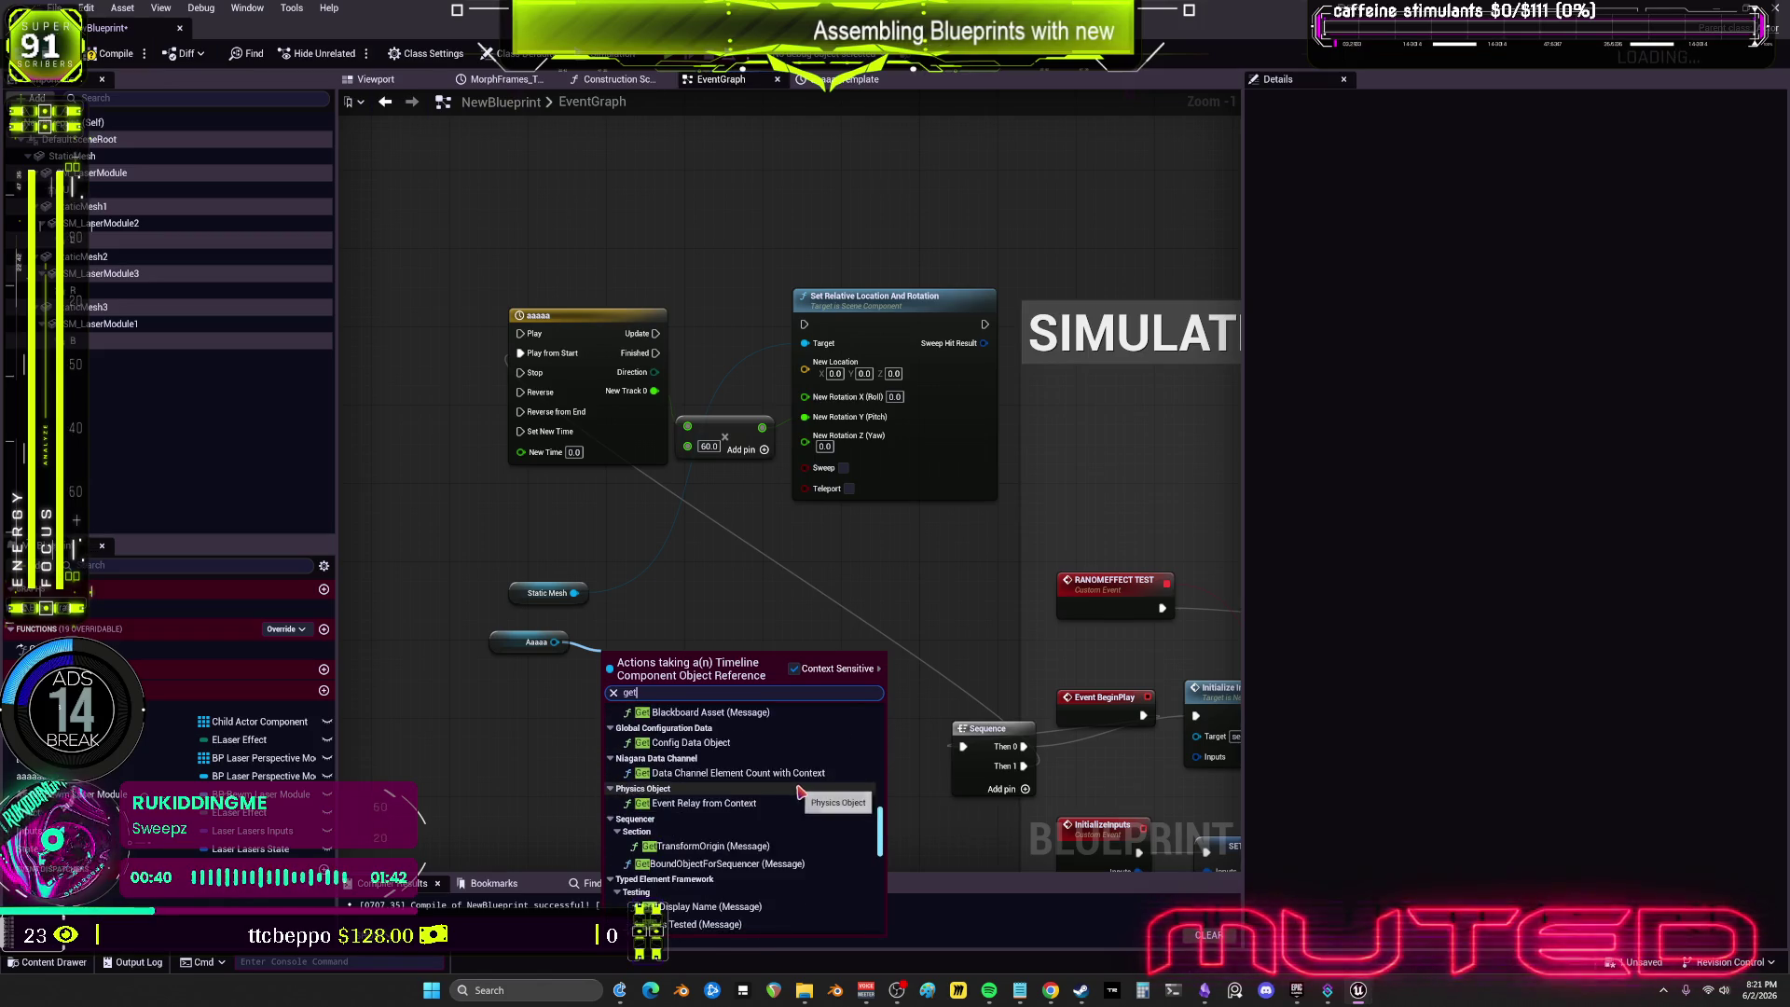
pyautogui.scroll(-5, 802, 788)
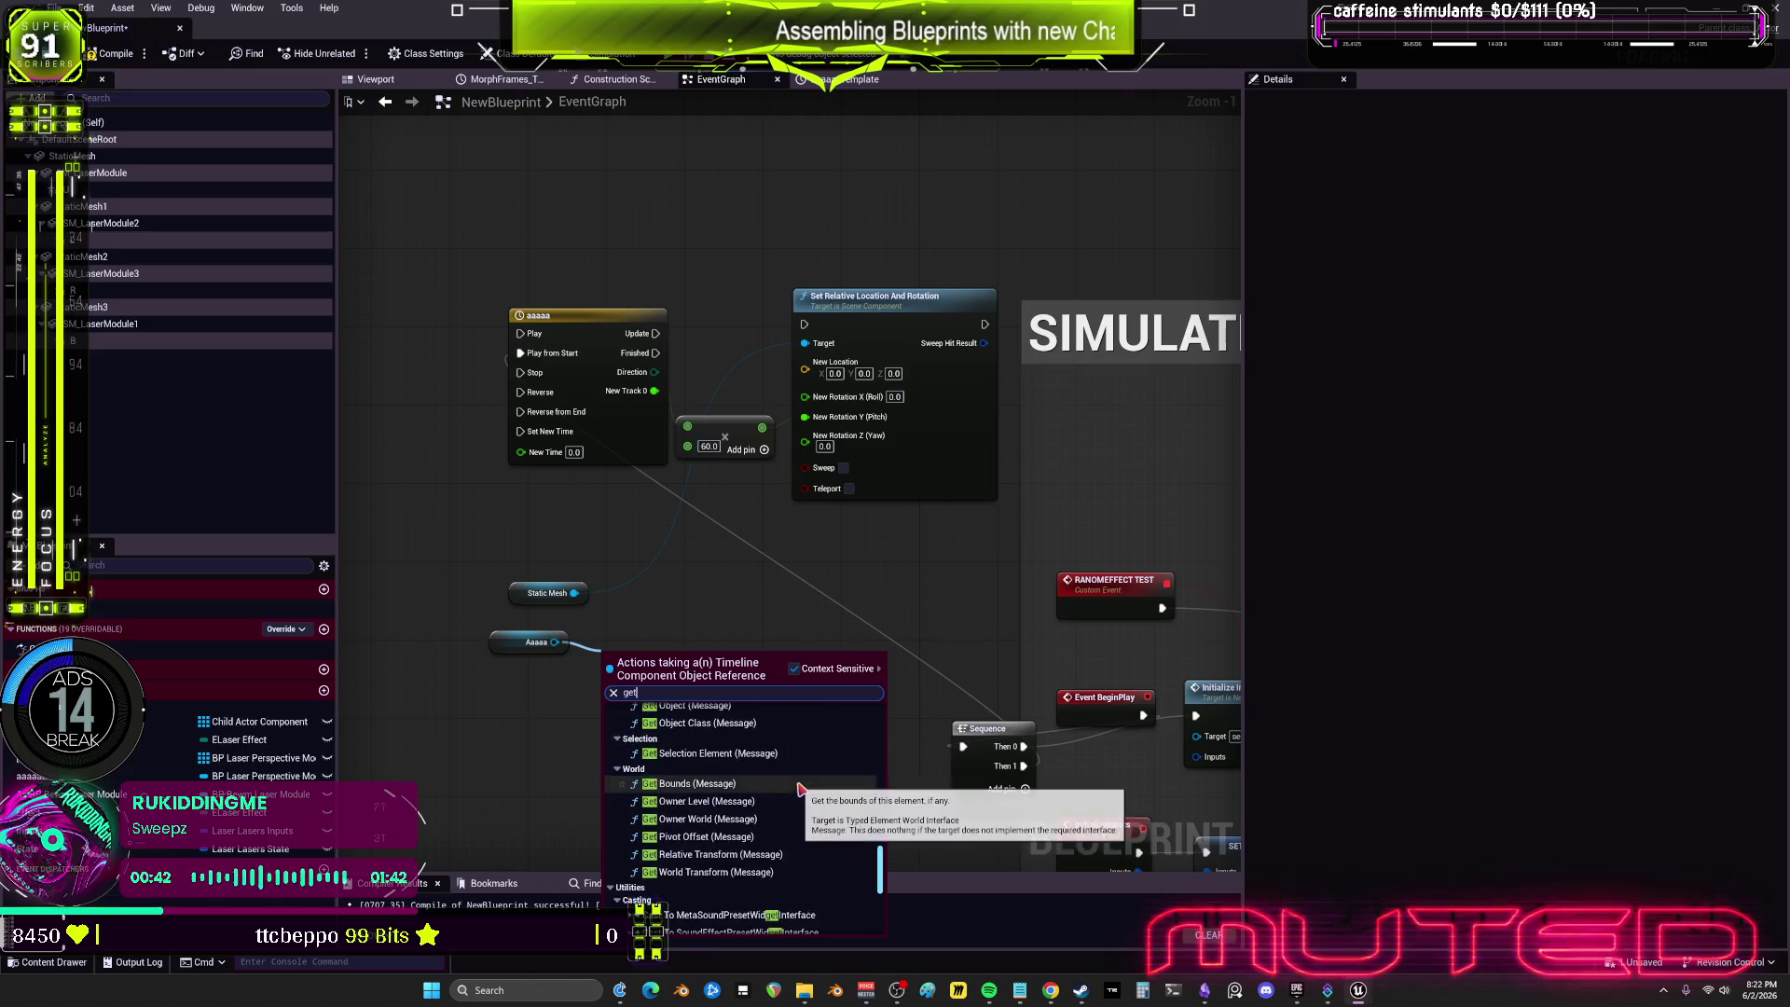
pyautogui.scroll(-5, 809, 811)
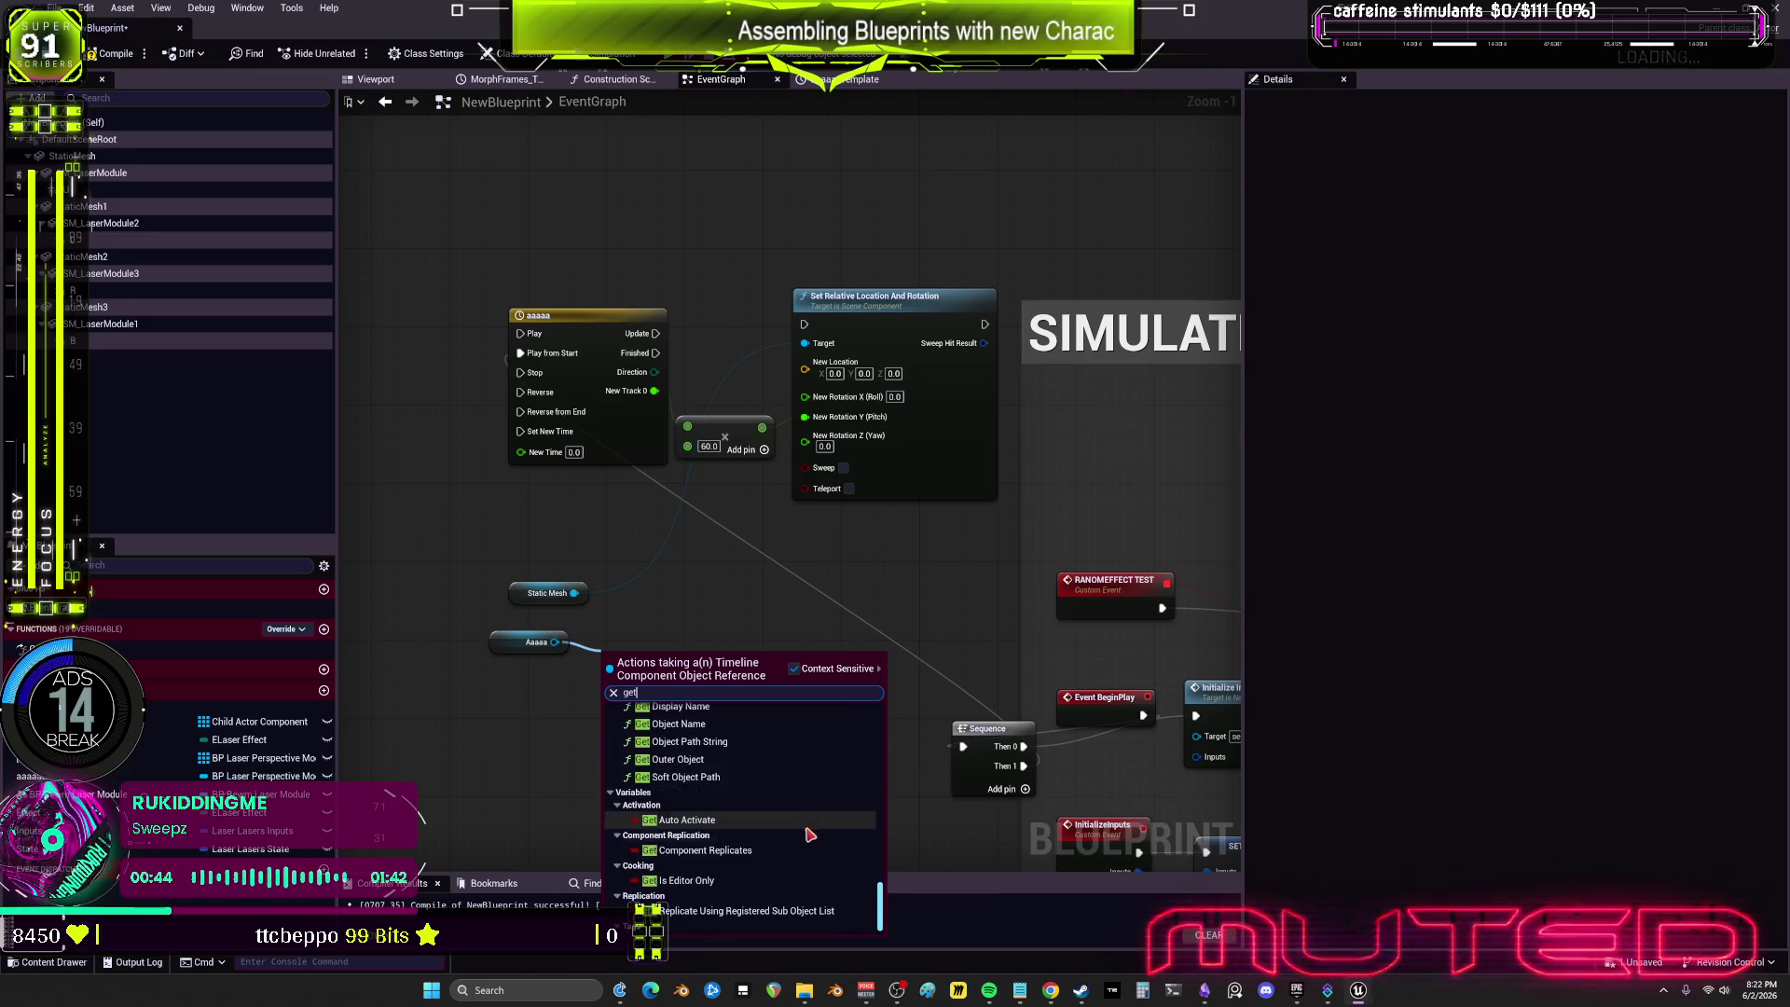
pyautogui.scroll(3, 808, 806)
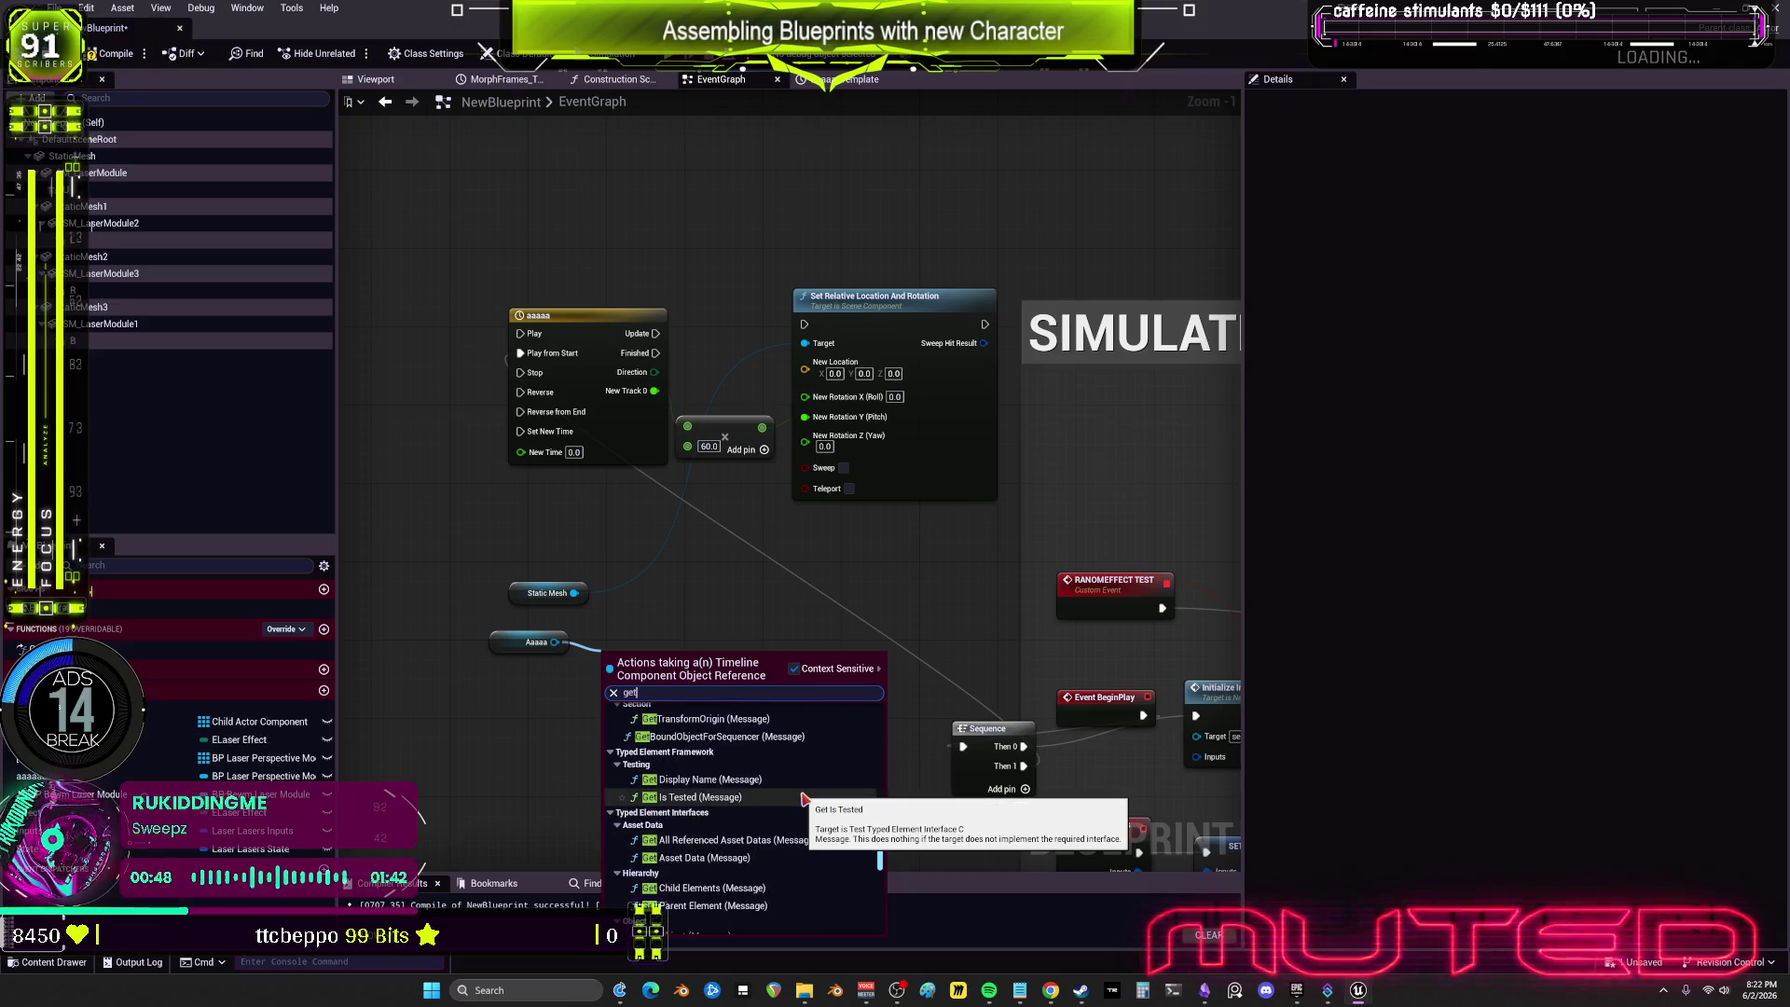
pyautogui.scroll(2, 806, 799)
pyautogui.scroll(2, 806, 799)
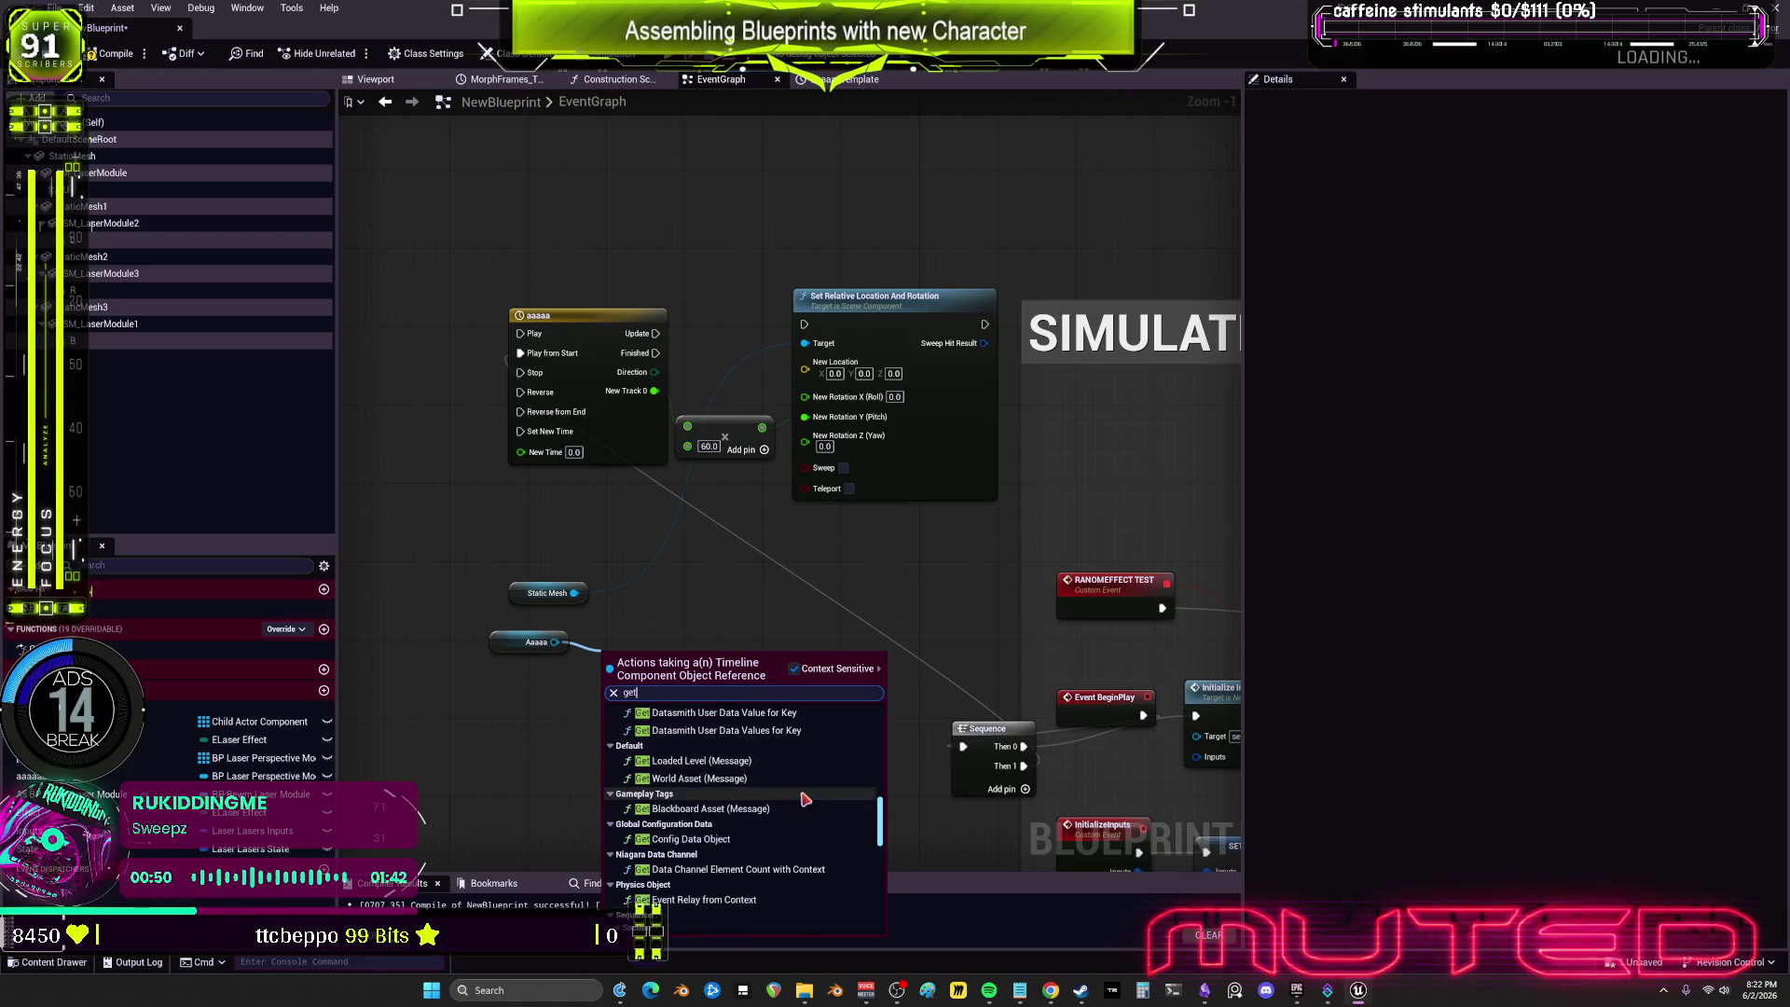
pyautogui.scroll(5, 806, 799)
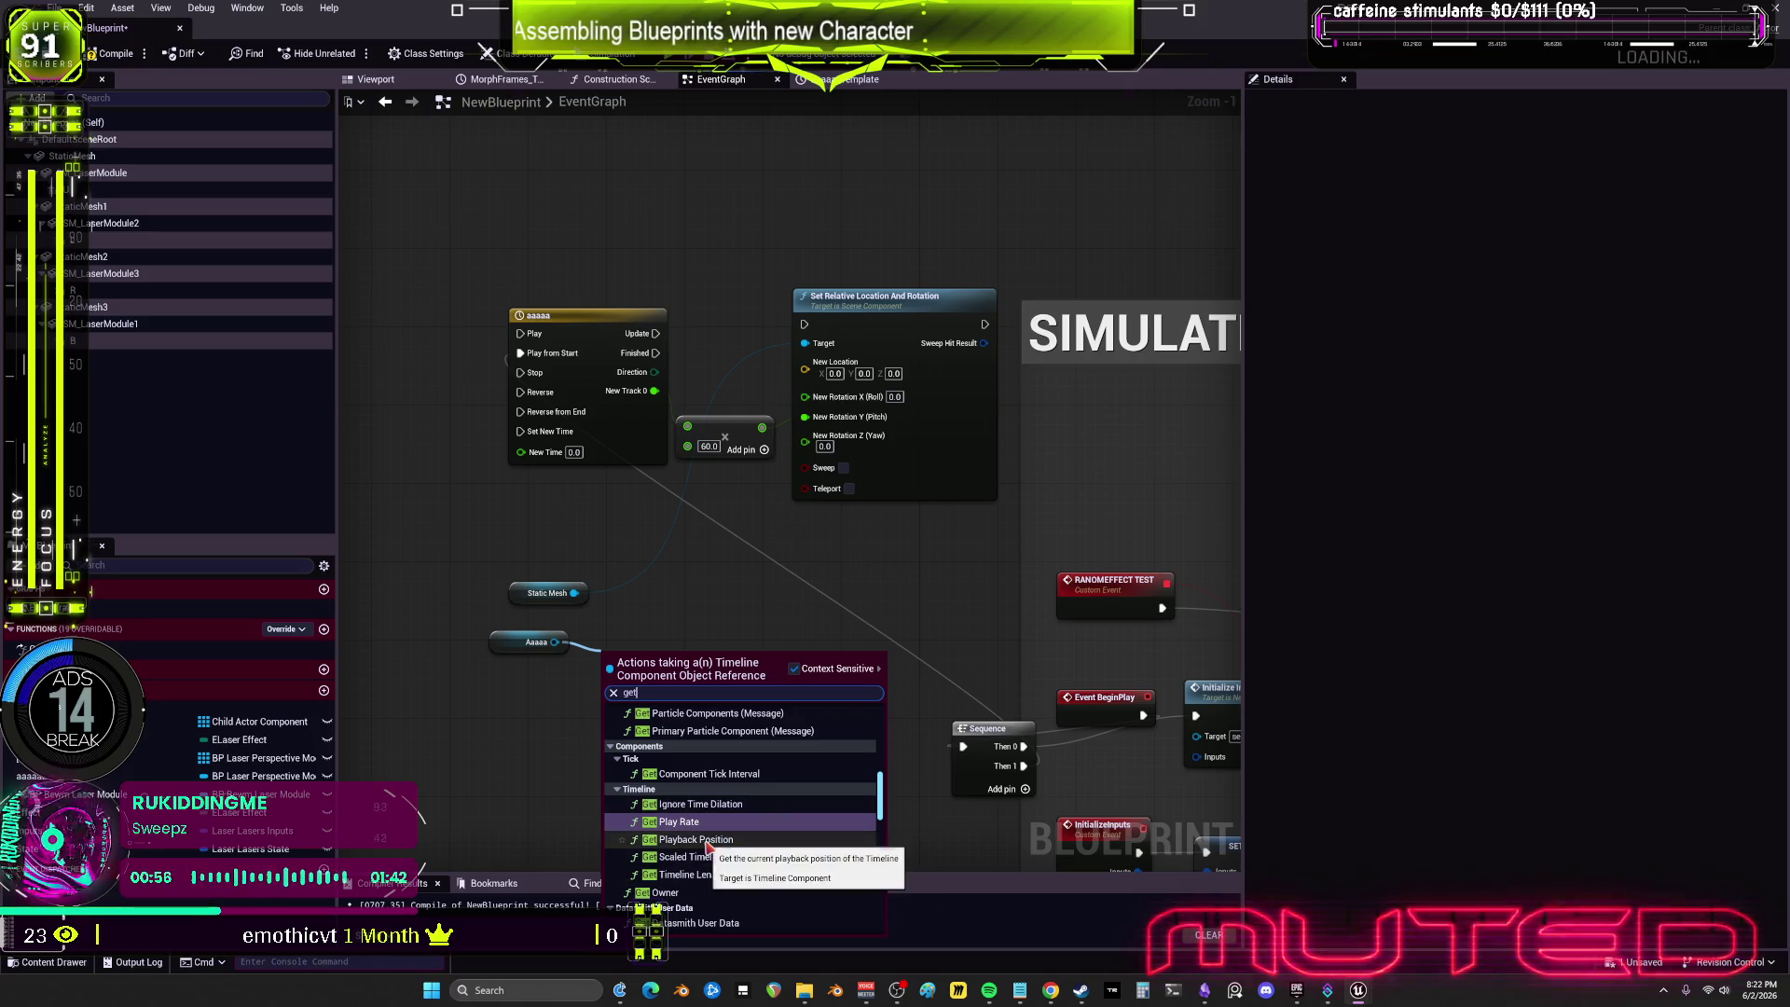
pyautogui.scroll(1, 727, 798)
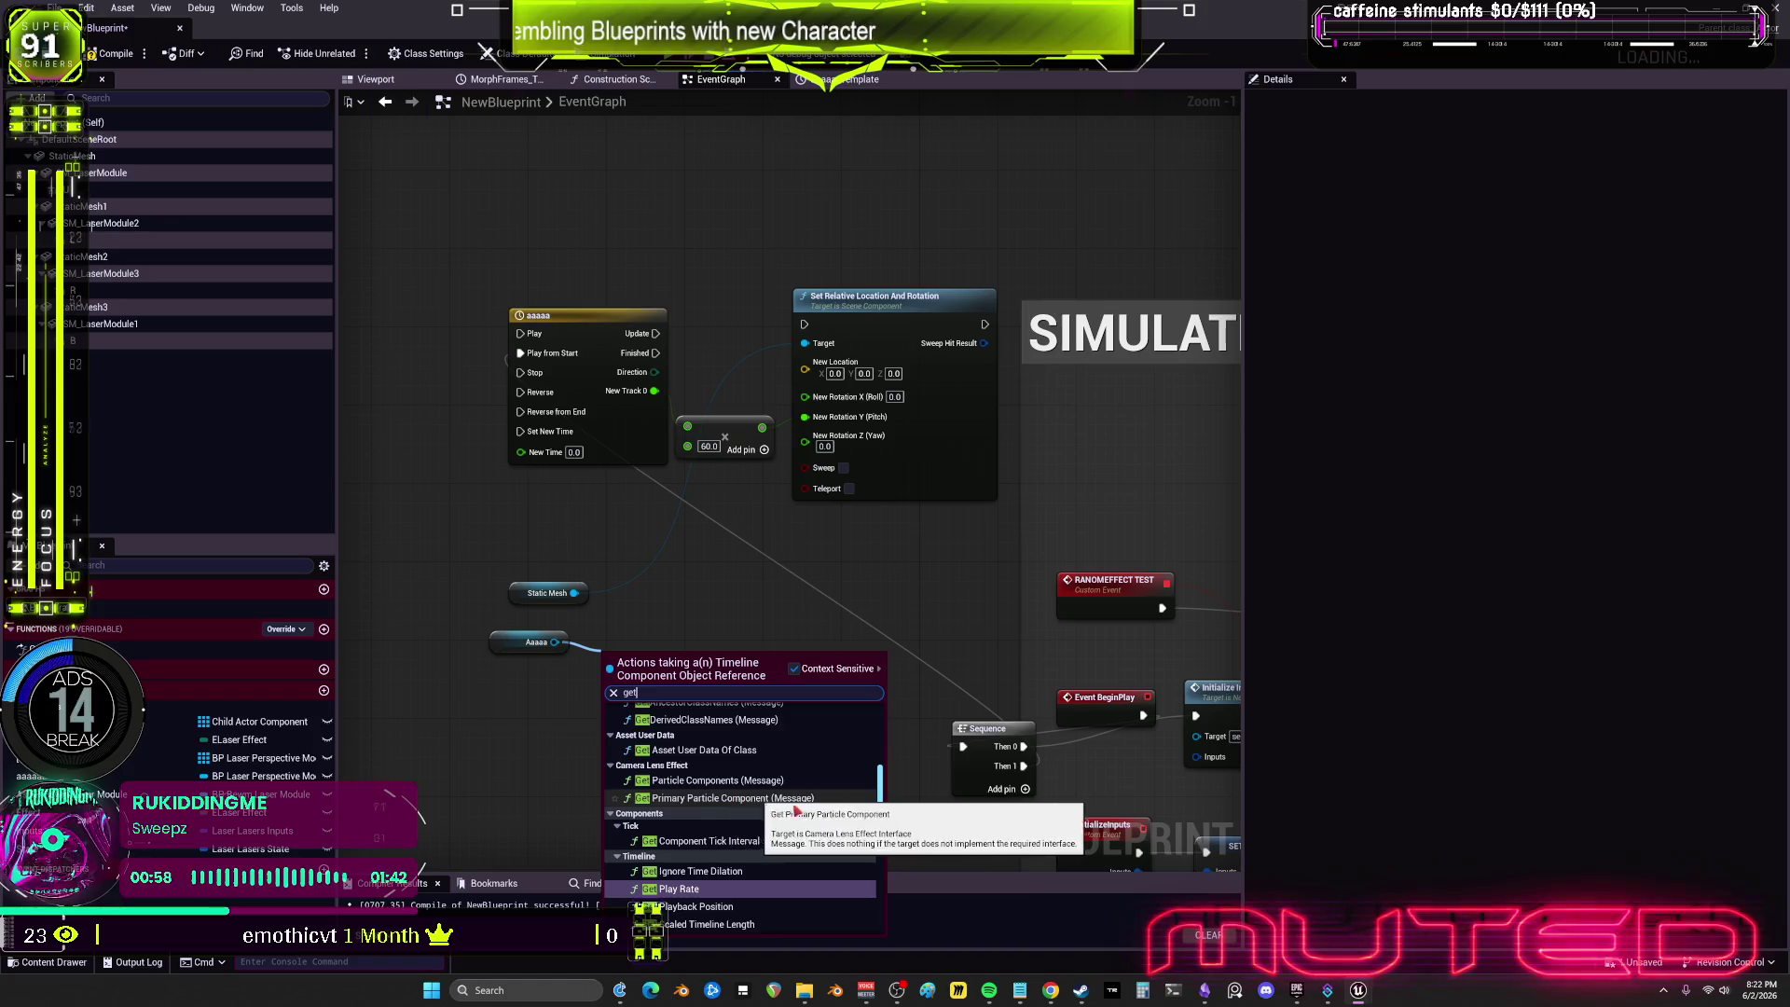
pyautogui.scroll(5, 843, 806)
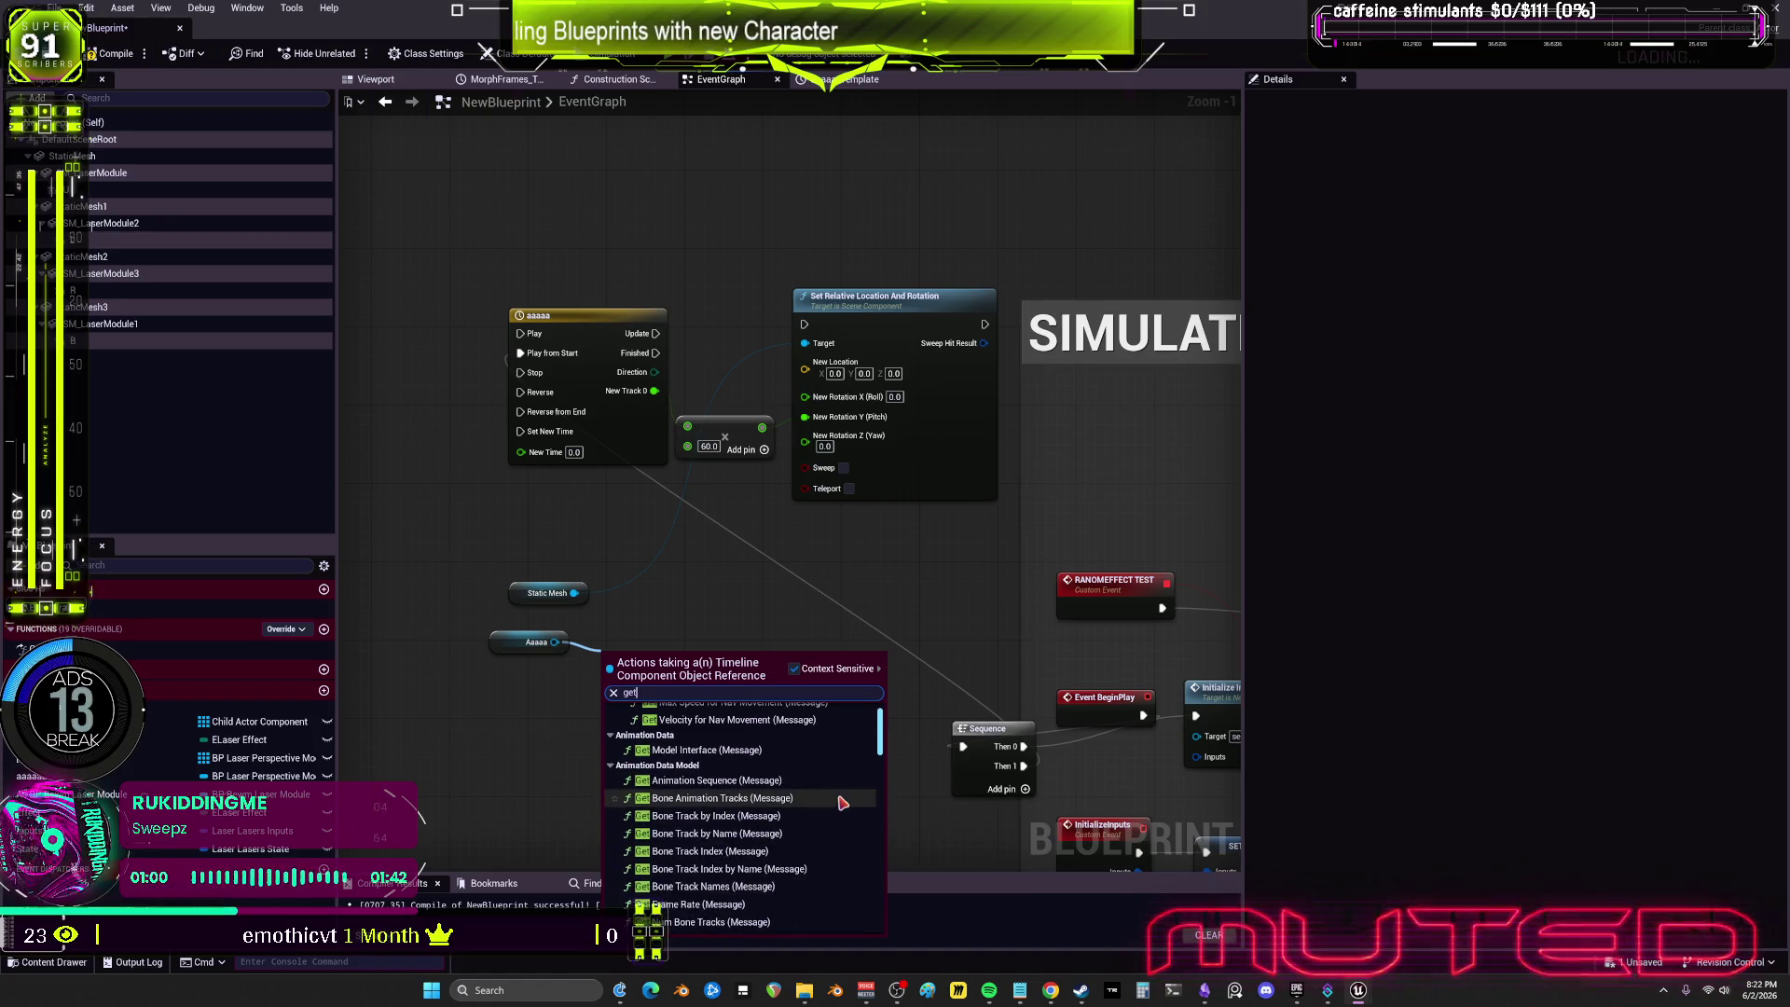
pyautogui.click(745, 587)
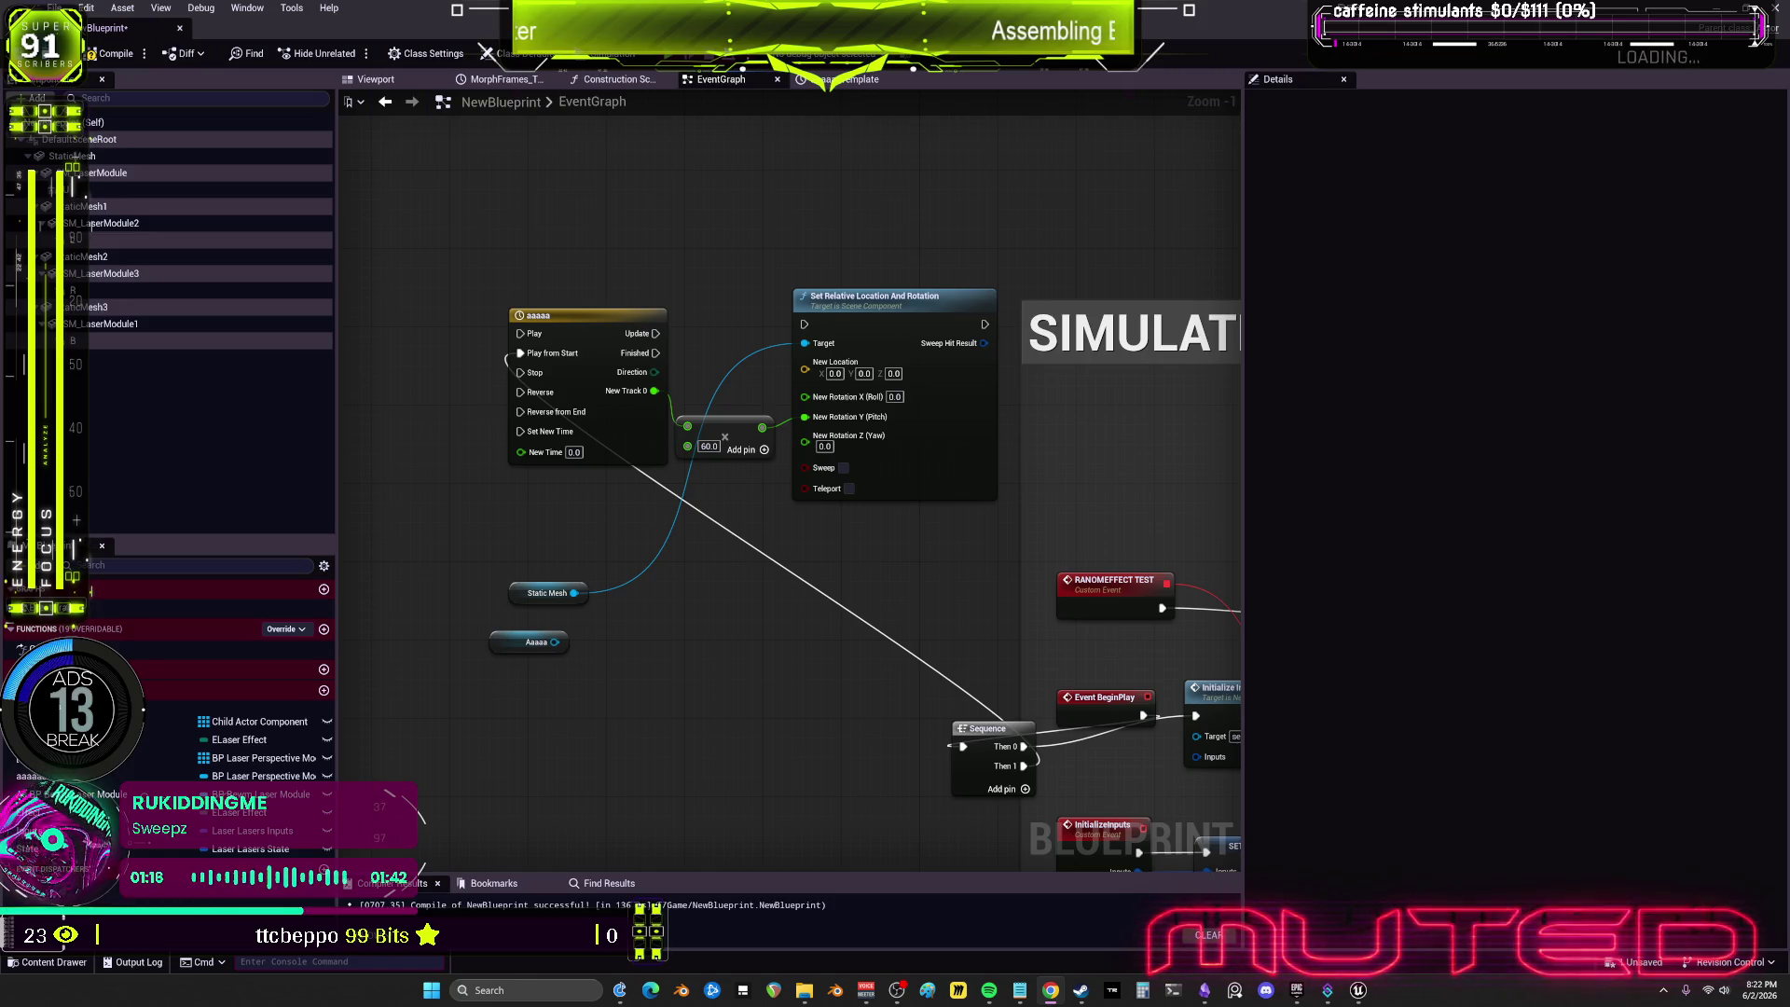
pyautogui.moveTo(579, 545); pyautogui.dragTo(659, 583)
# Step: Add a Switch on ETimelineDirection node from the full, non-contextual action list
pyautogui.write('etimelinedirection')
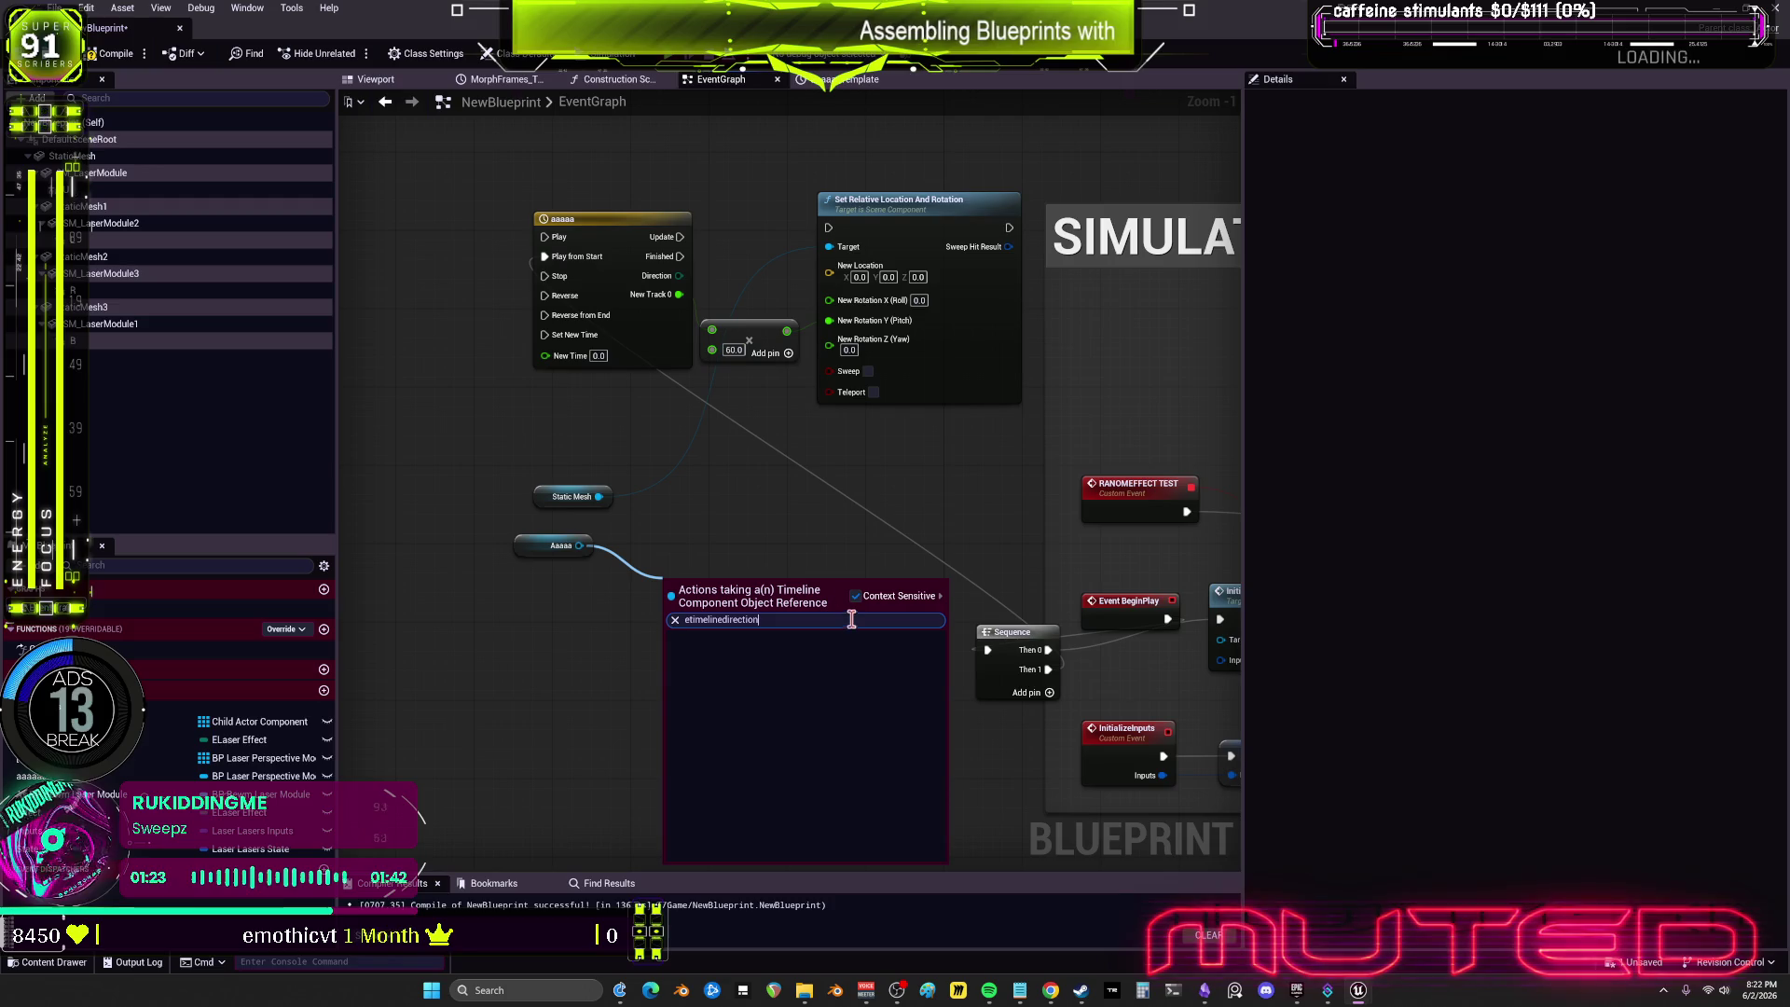
pyautogui.hotkey('ctrl', 'a')
pyautogui.press('BackSpace')
pyautogui.click(854, 590)
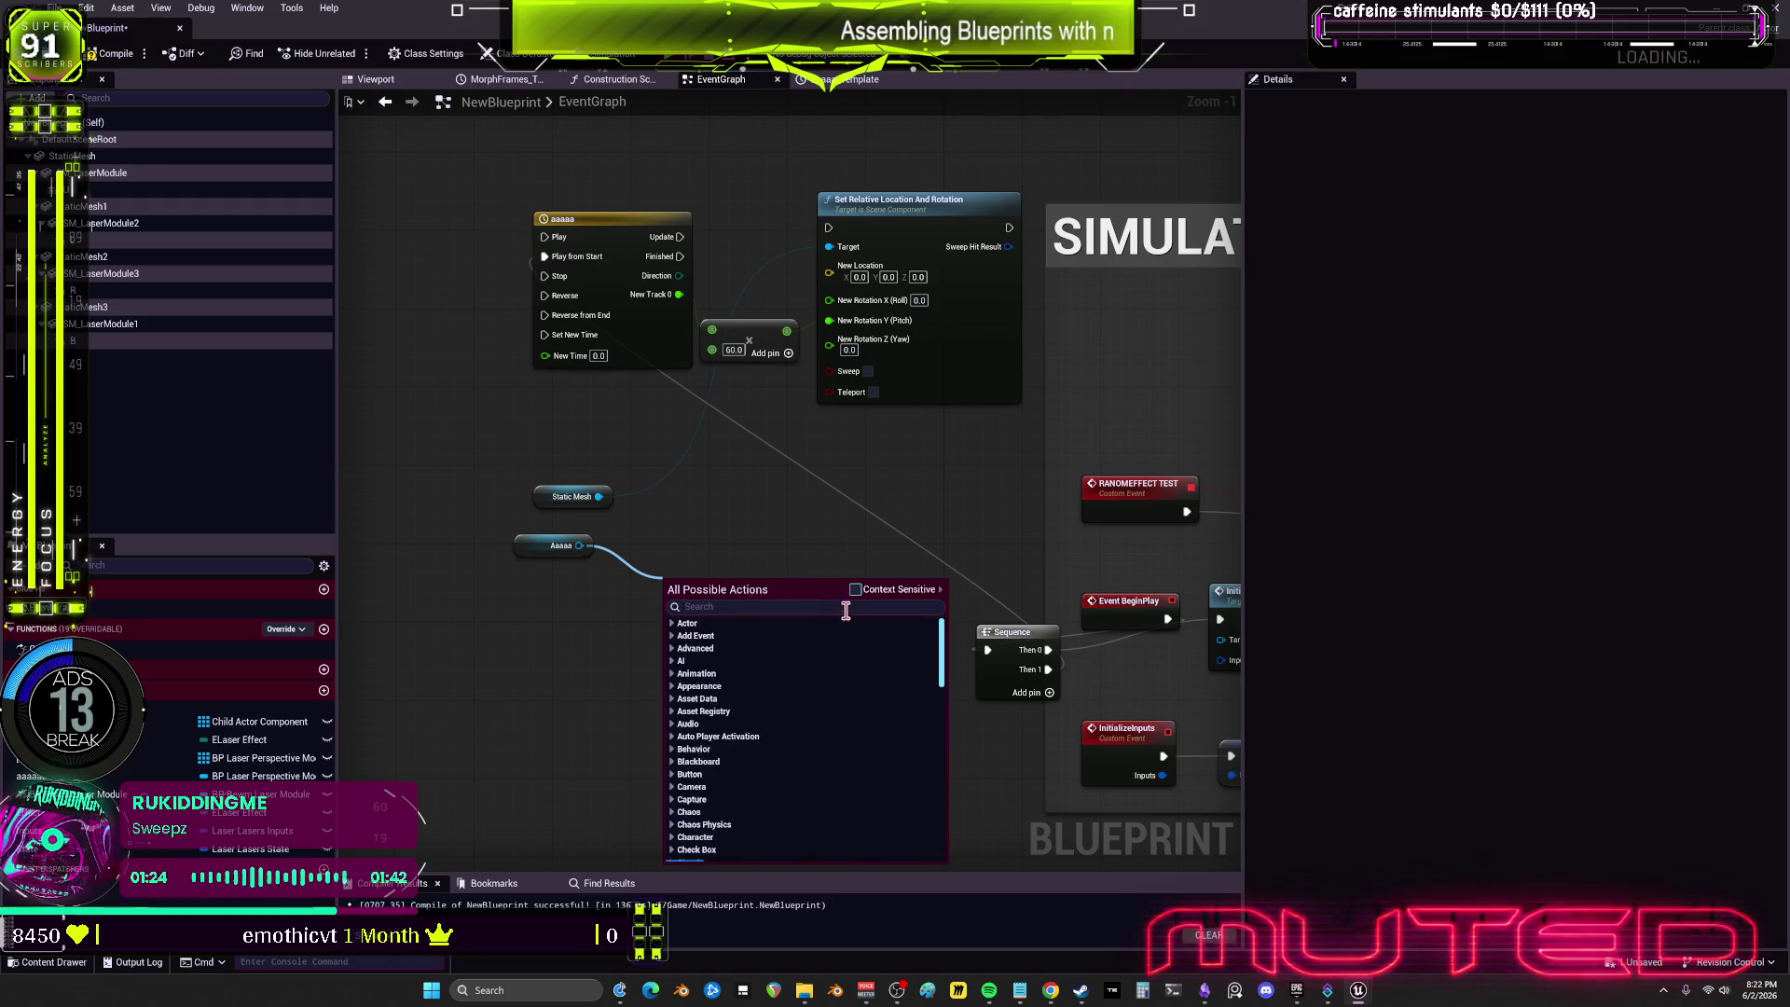
pyautogui.write('etimelinedirection')
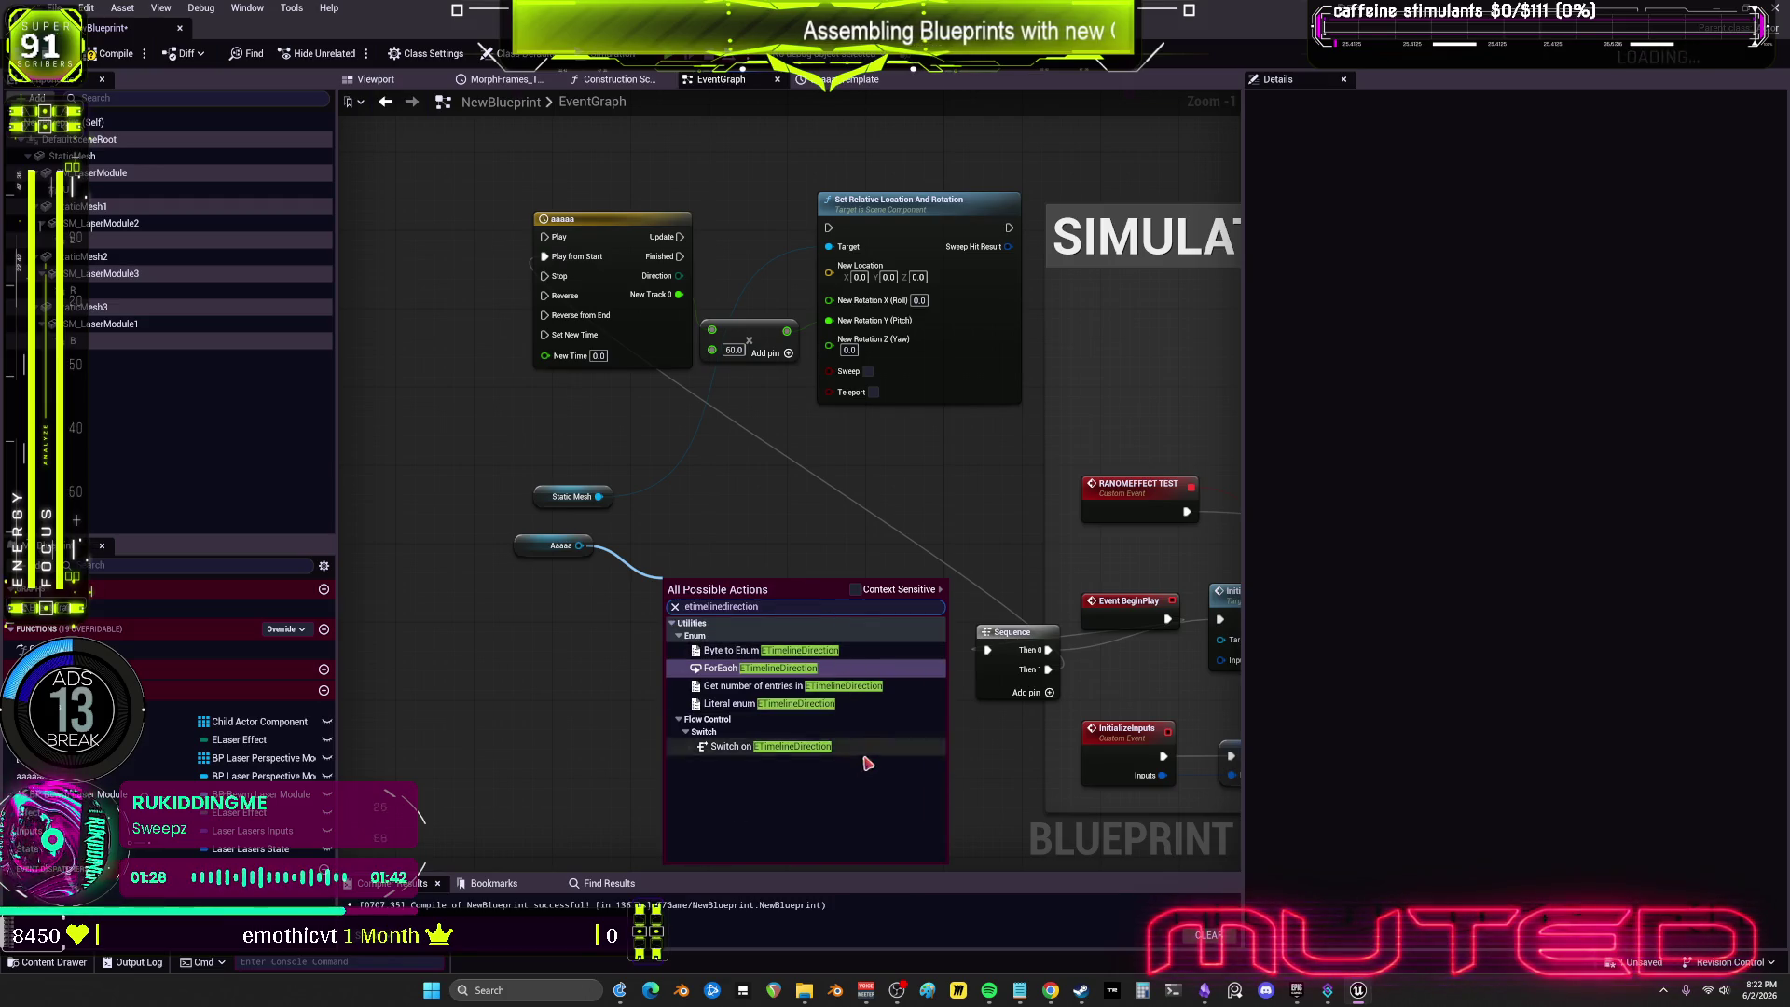
pyautogui.click(794, 746)
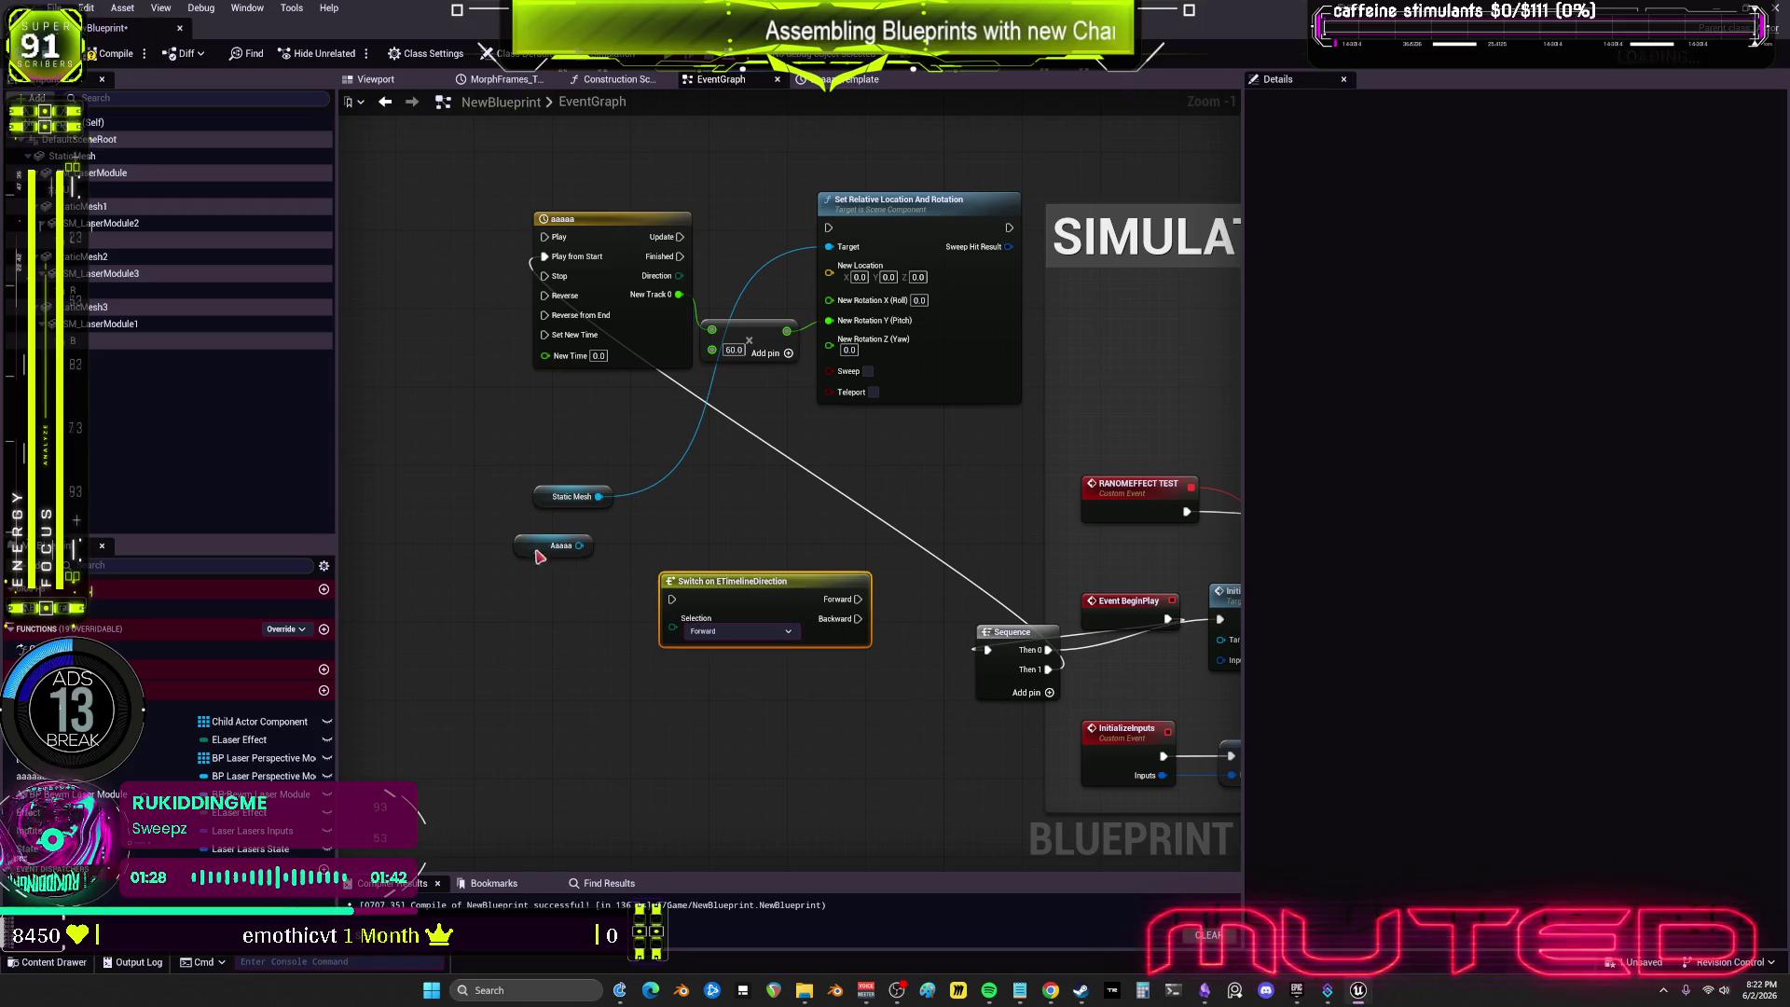
# Step: Line up the switch beside Aaaaa and drag a wire from Aaaaa to search 'get direction'
pyautogui.moveTo(538, 556); pyautogui.dragTo(470, 596)
pyautogui.moveTo(723, 606); pyautogui.dragTo(714, 577)
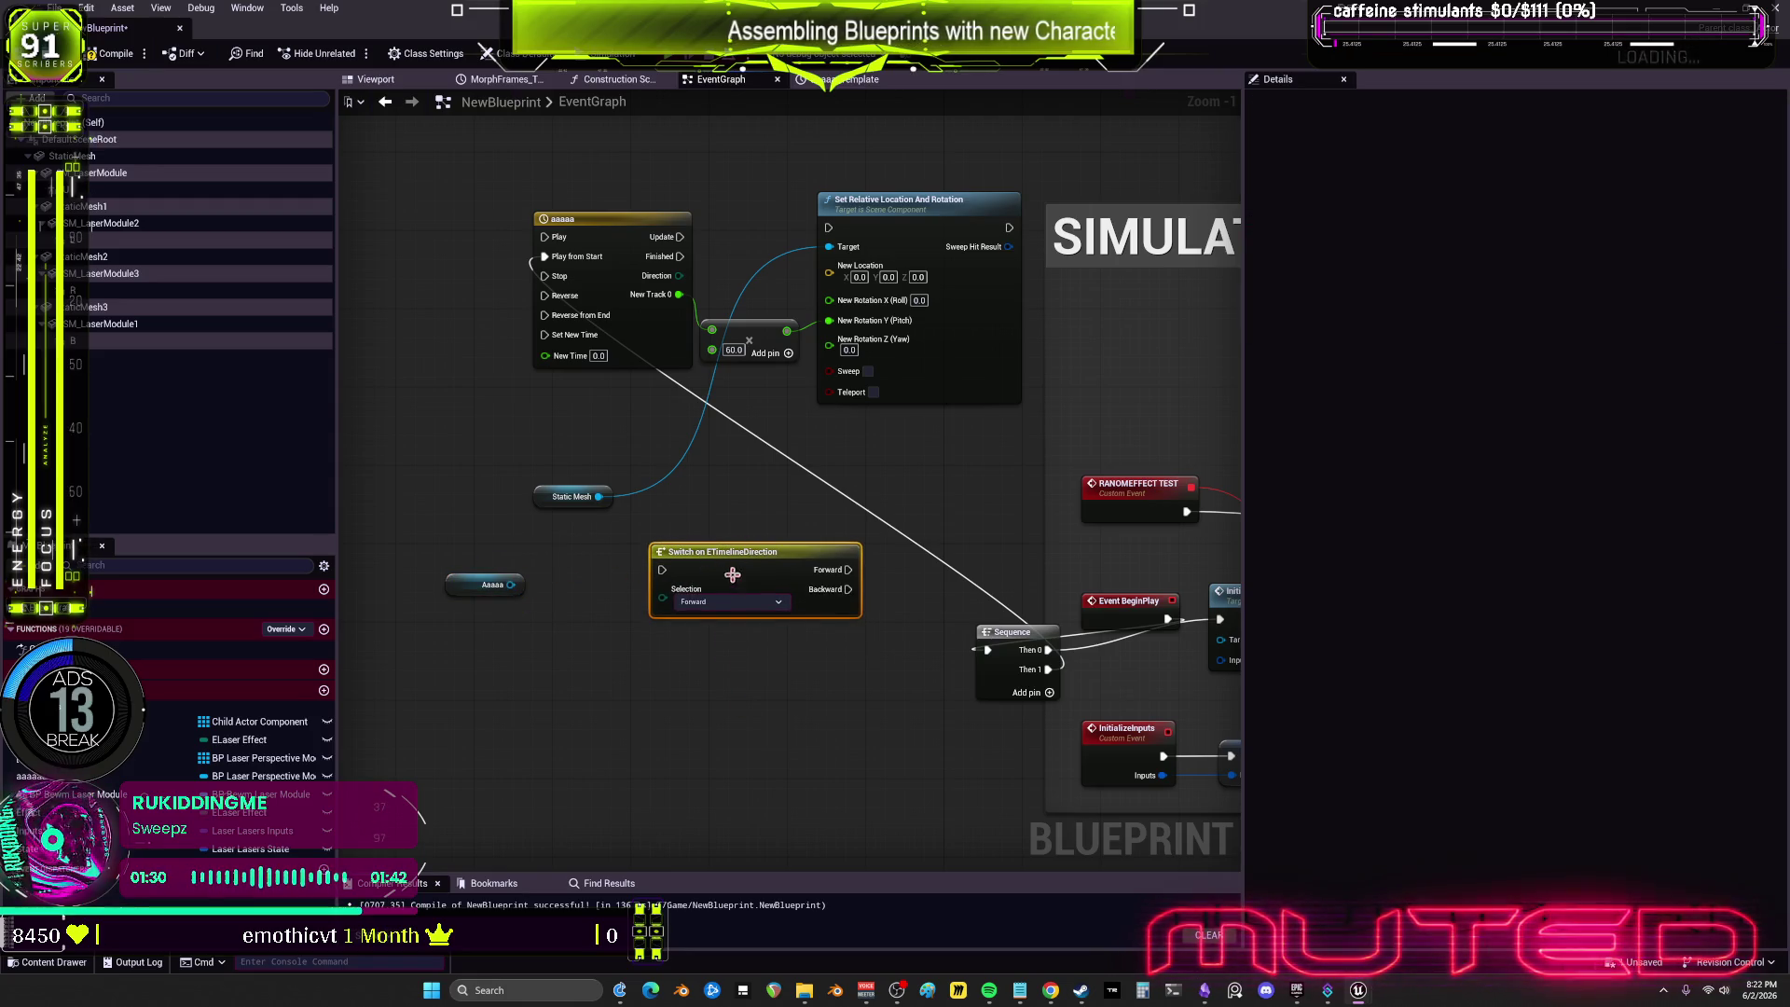
pyautogui.moveTo(510, 585)
pyautogui.mouseDown()
pyautogui.moveTo(664, 606)
pyautogui.moveTo(600, 639)
pyautogui.moveTo(557, 635)
pyautogui.mouseUp()
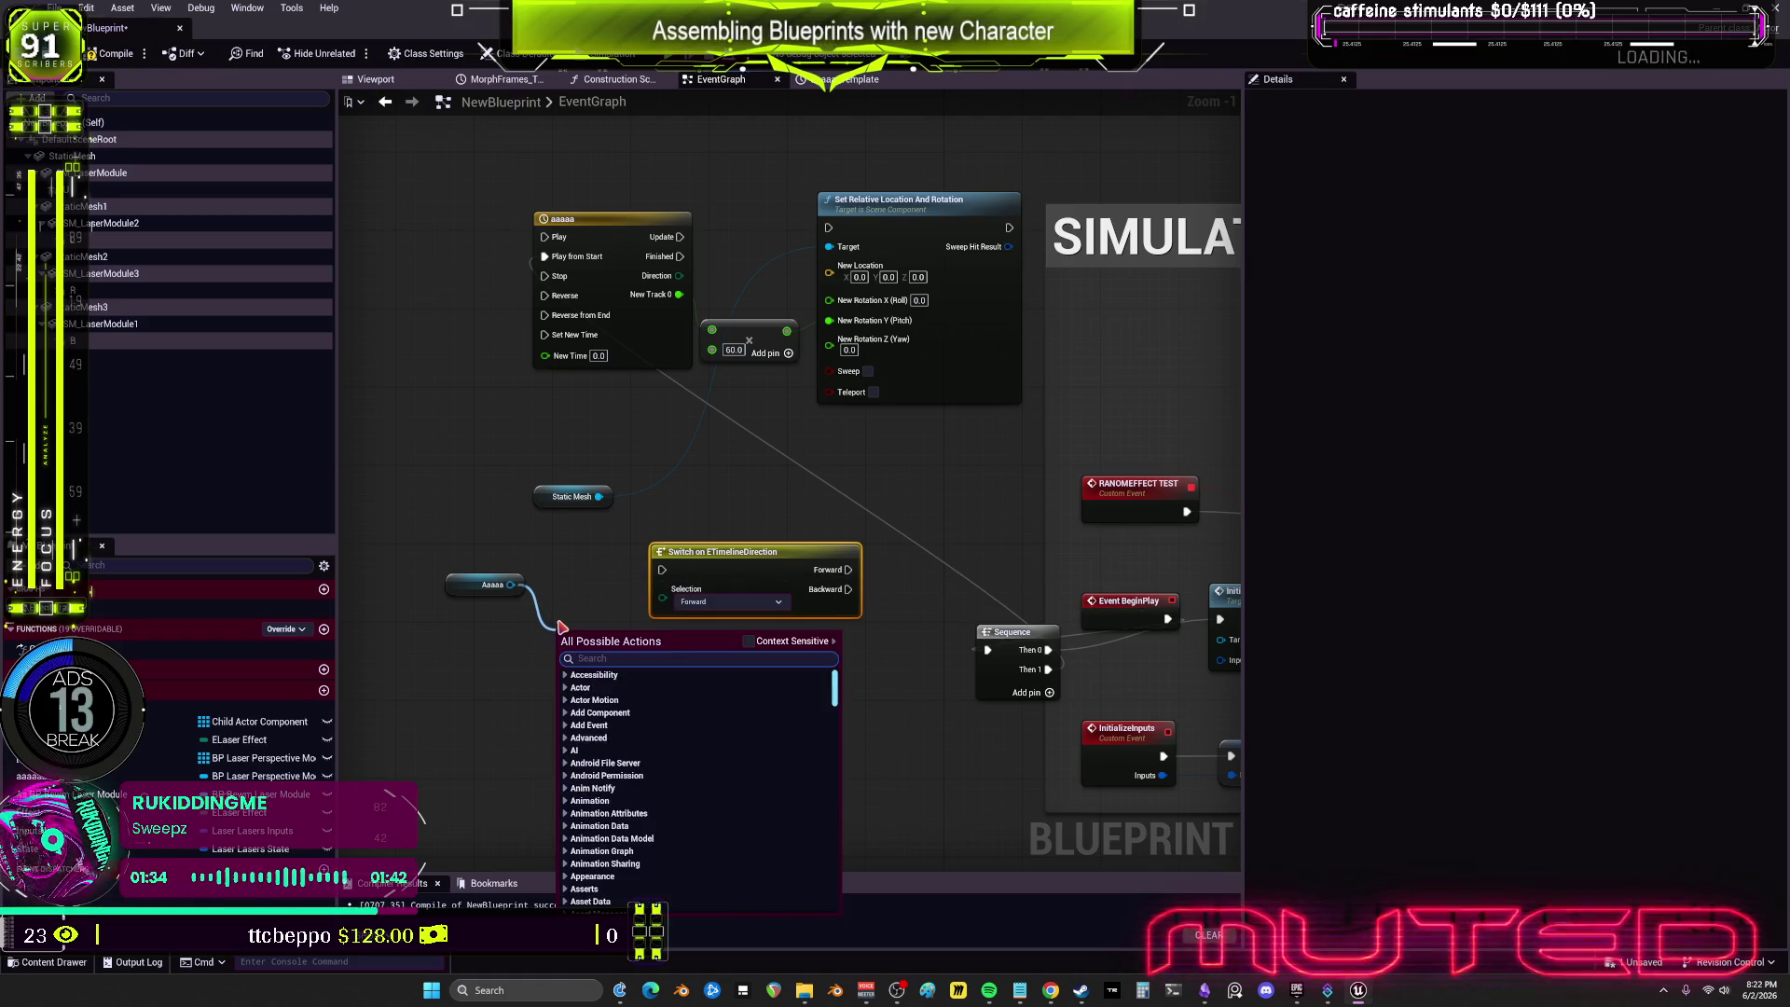
pyautogui.write('get direction')
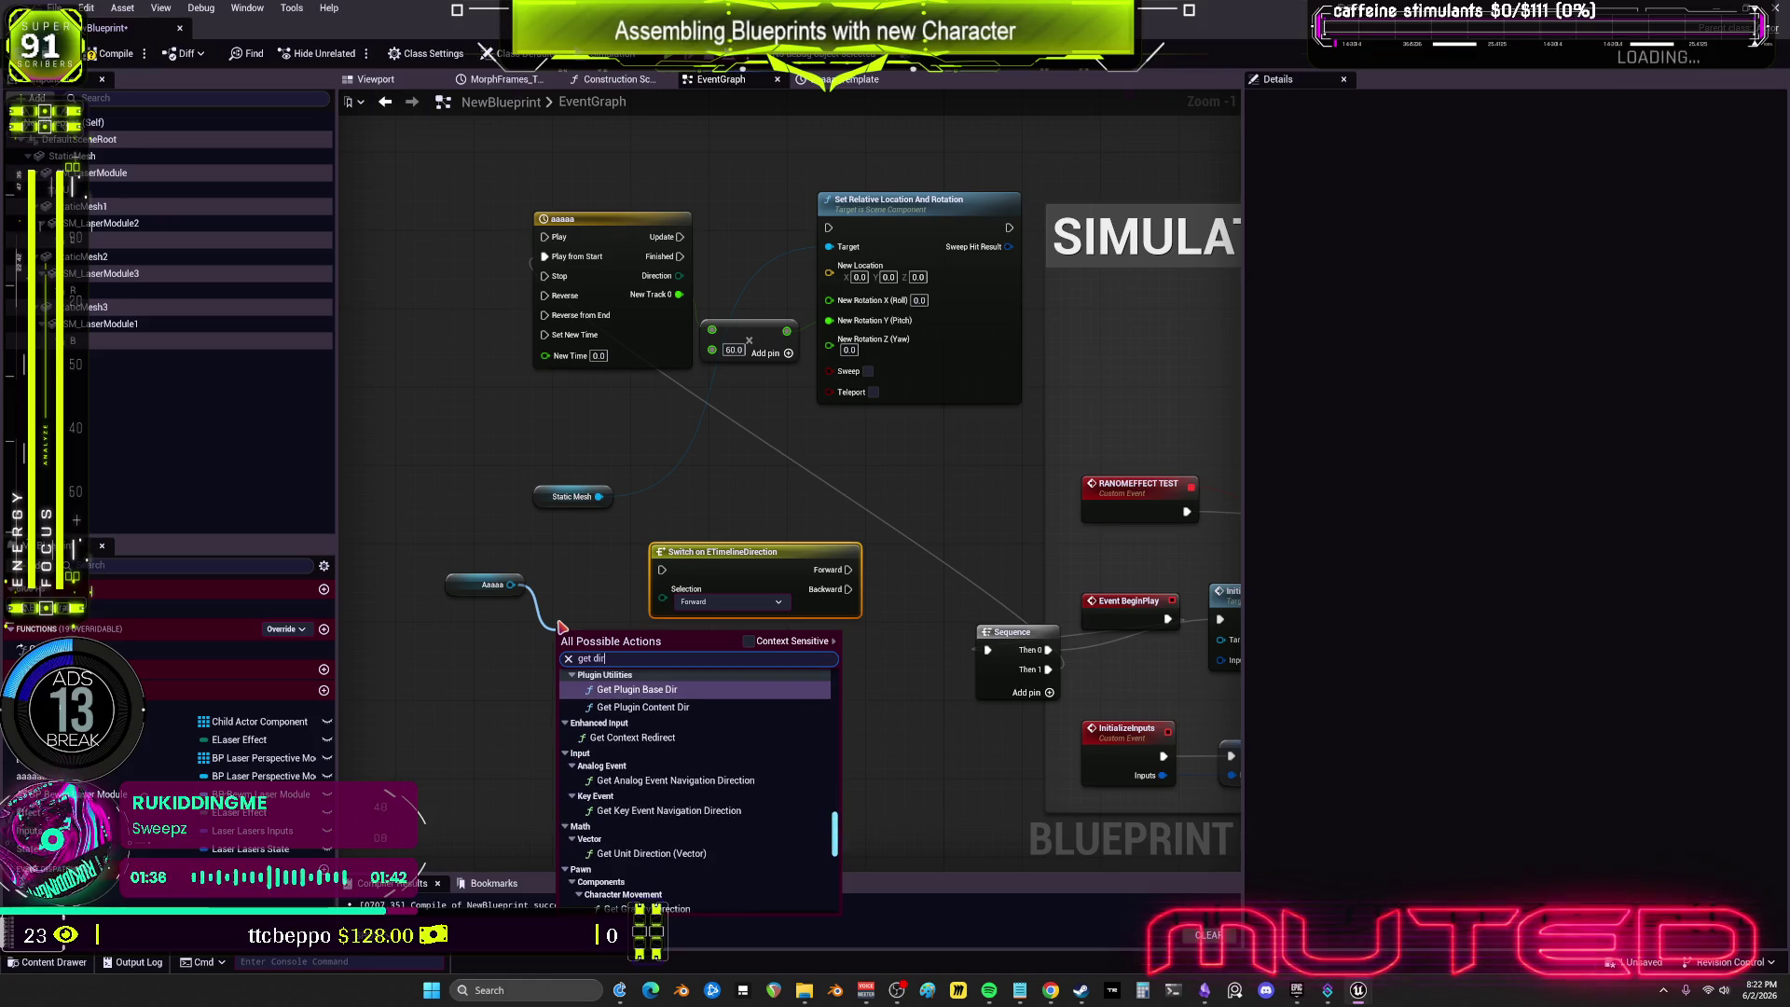